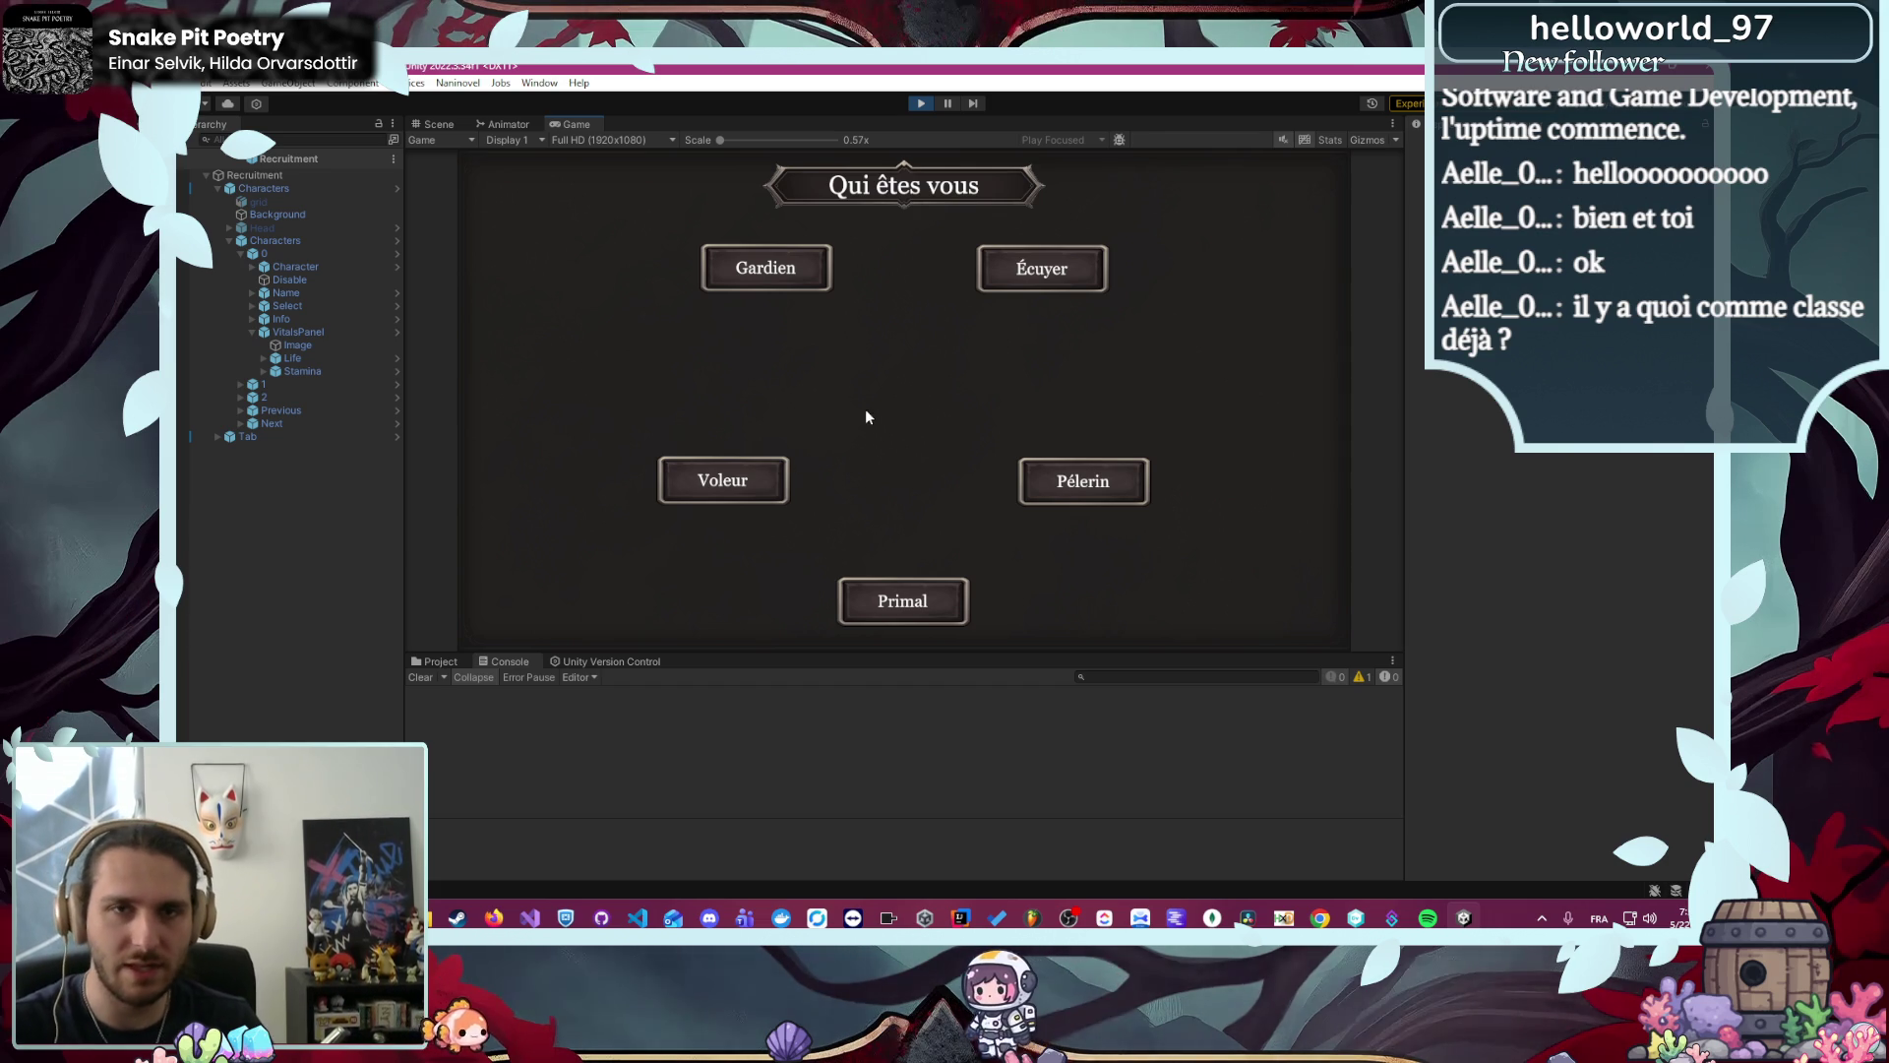
- Choose the Écuyer class, enter the camp and open the L'Arène mission description
left_click(1031, 256)
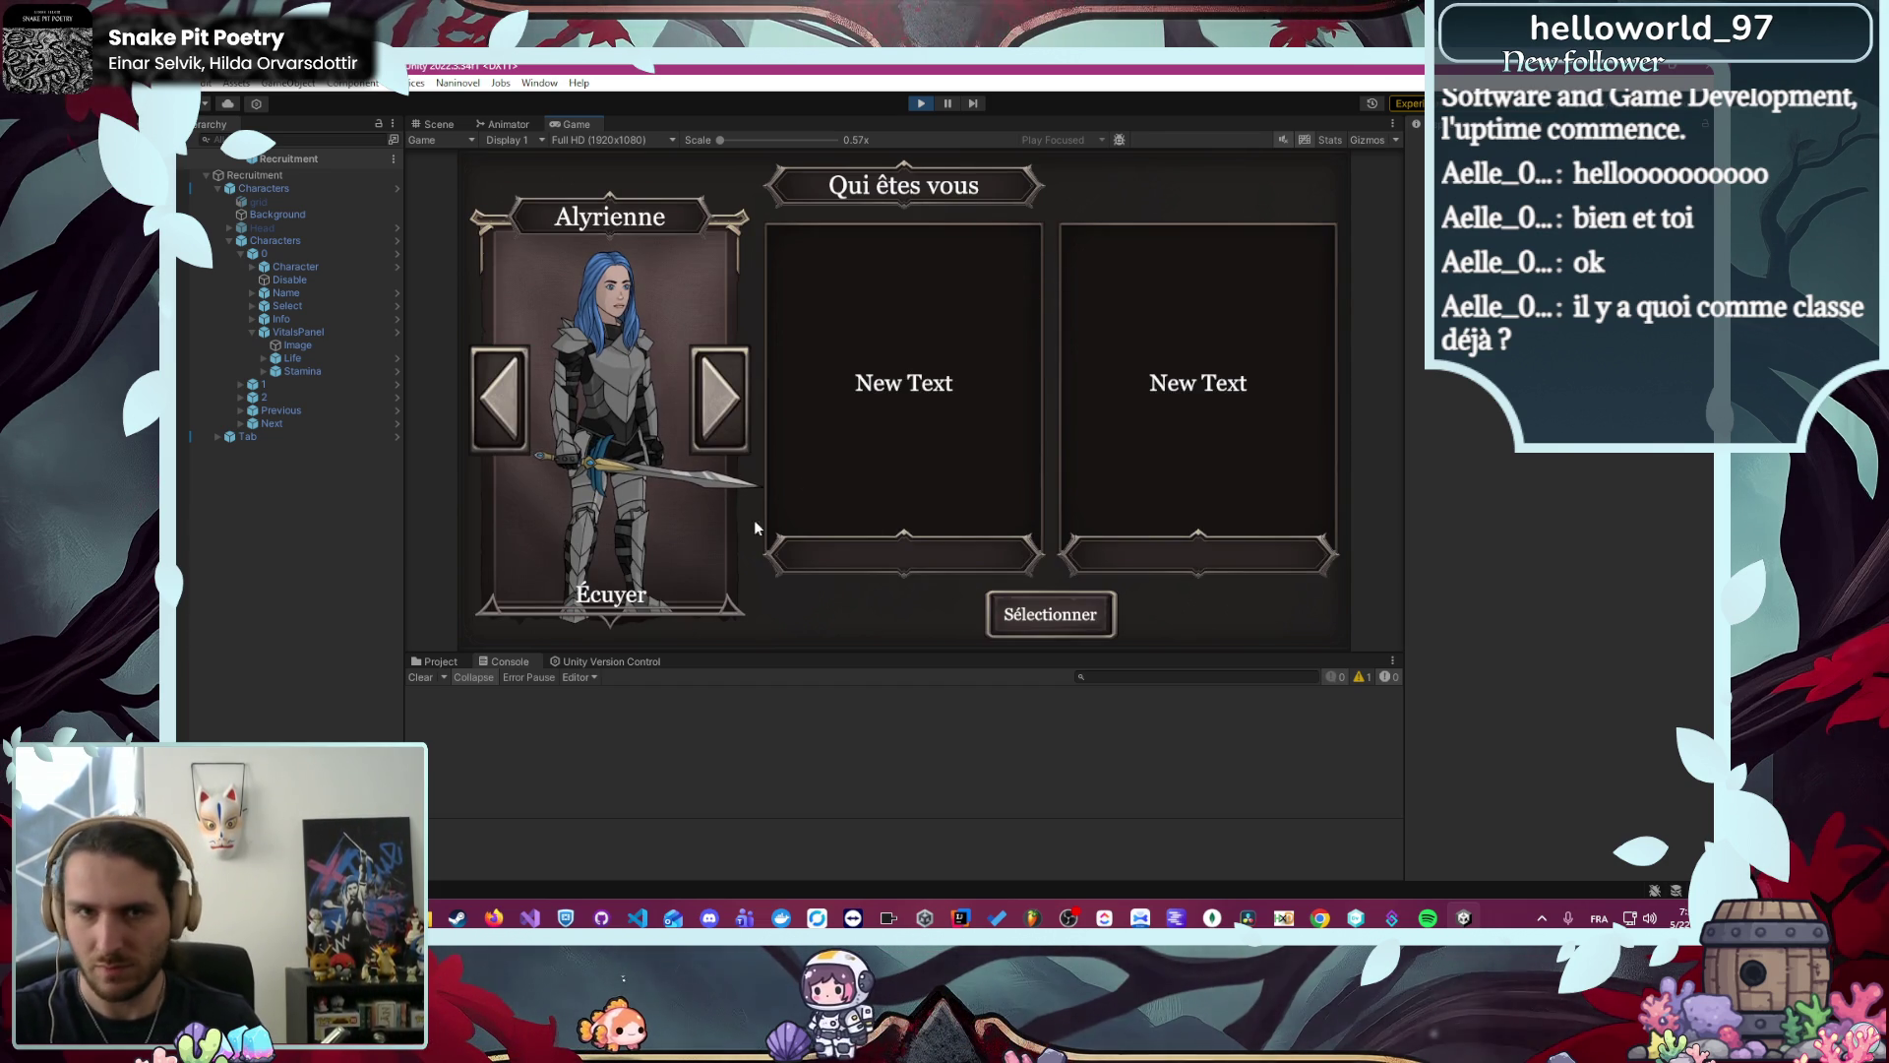
left_click(1012, 610)
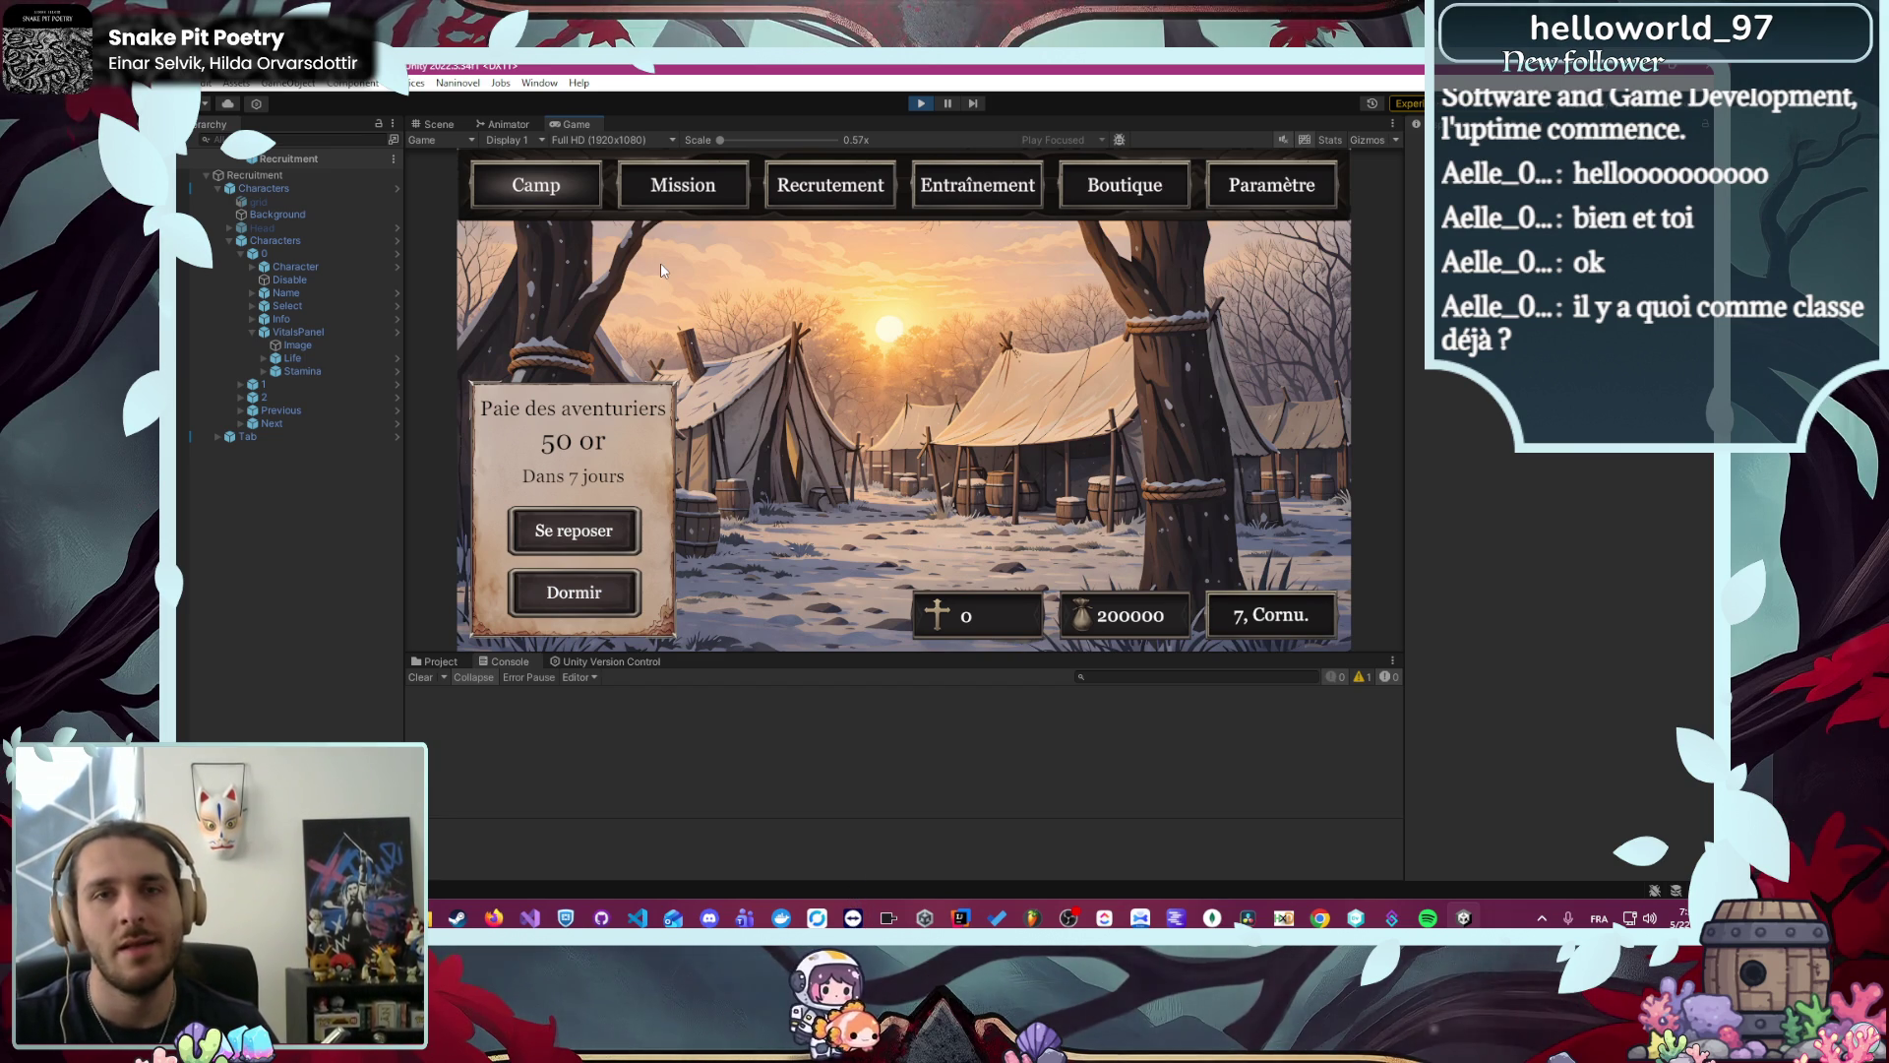
left_click(713, 182)
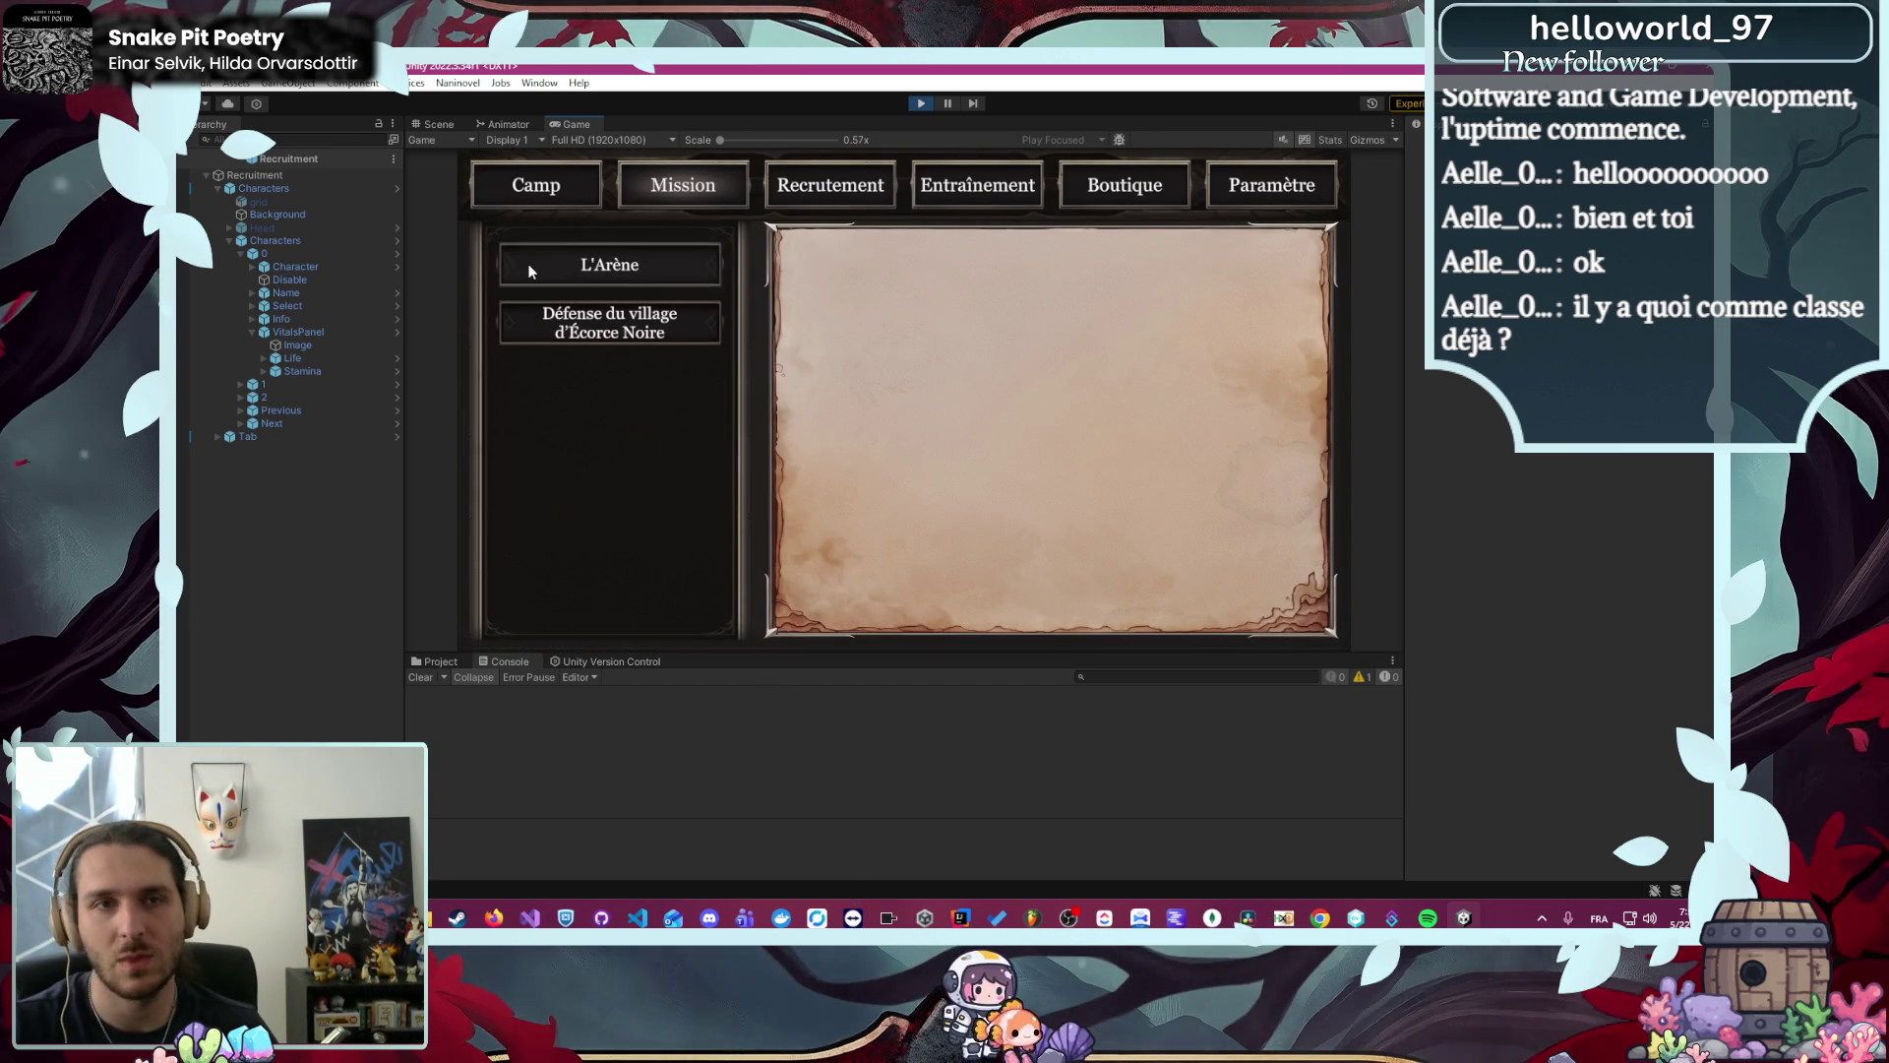
left_click(528, 270)
- Send Alyrienne into the arena, then open the 'Squire' KeyNotFoundException's source in the code editor
left_click(1043, 595)
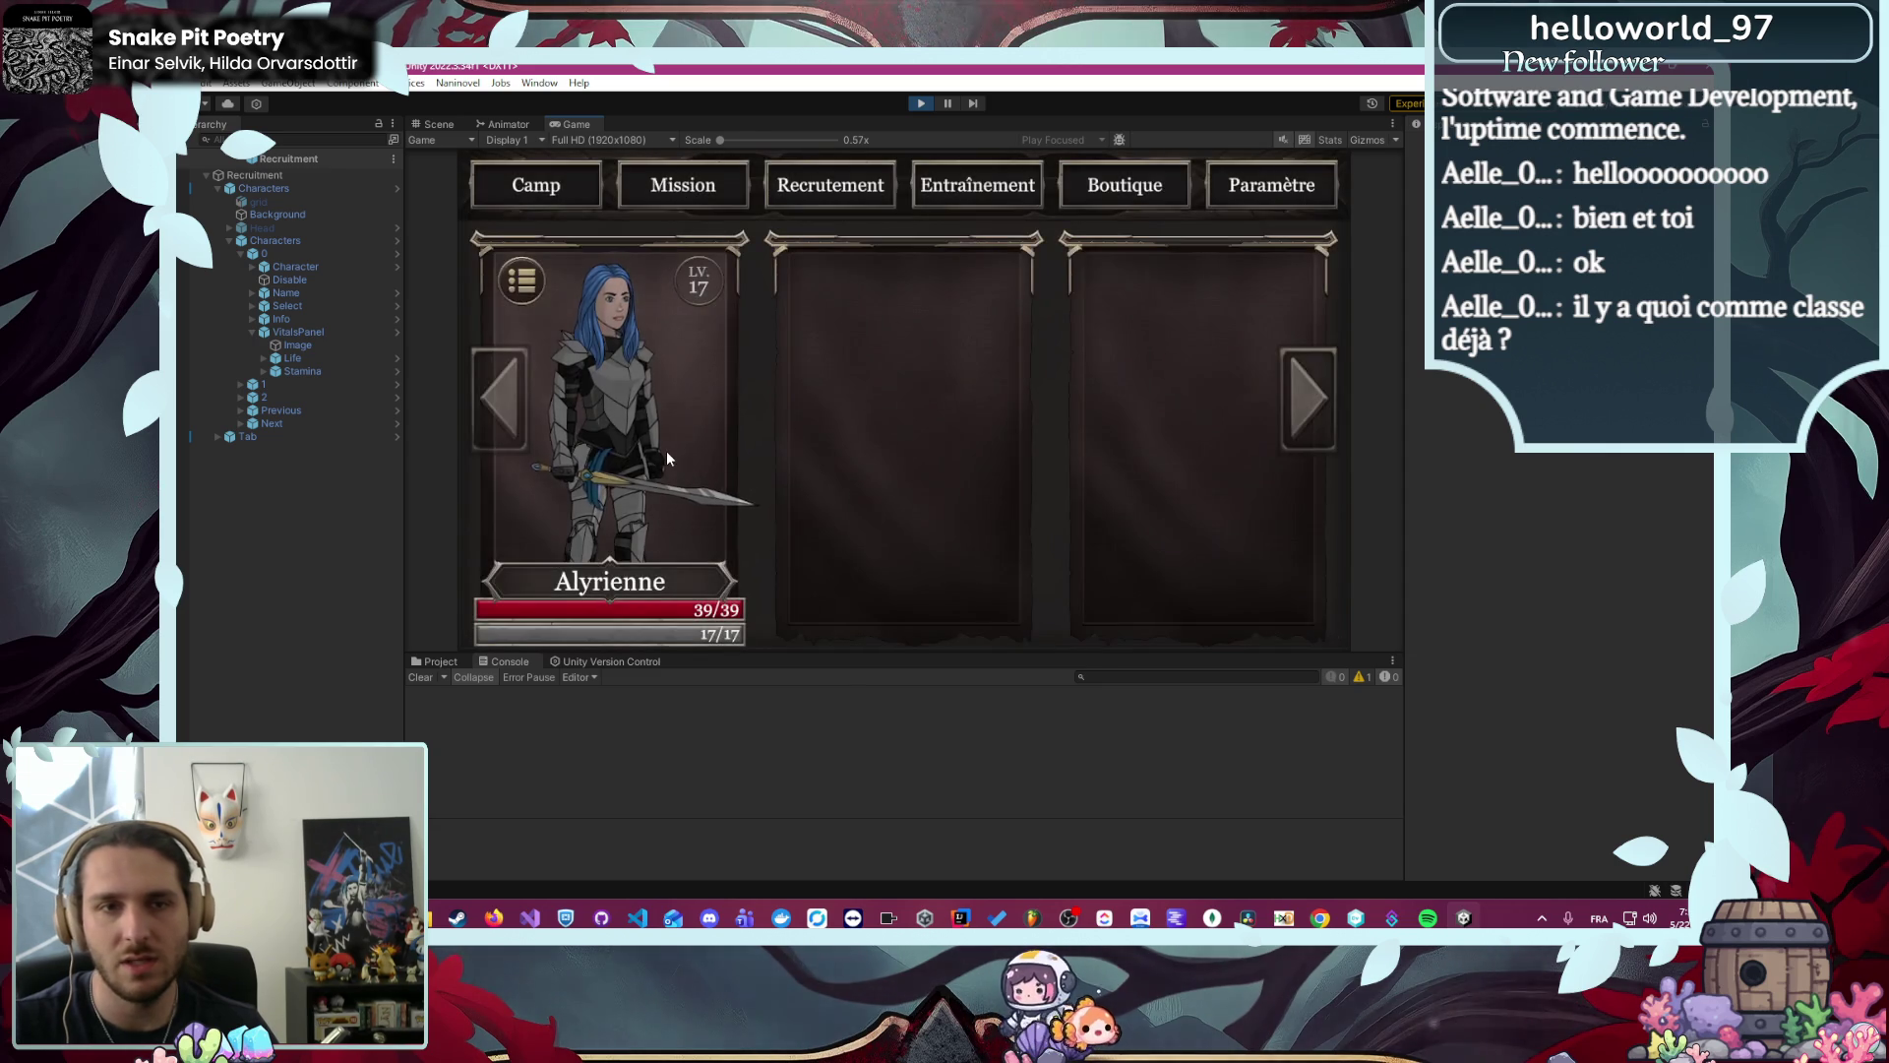
left_click(667, 458)
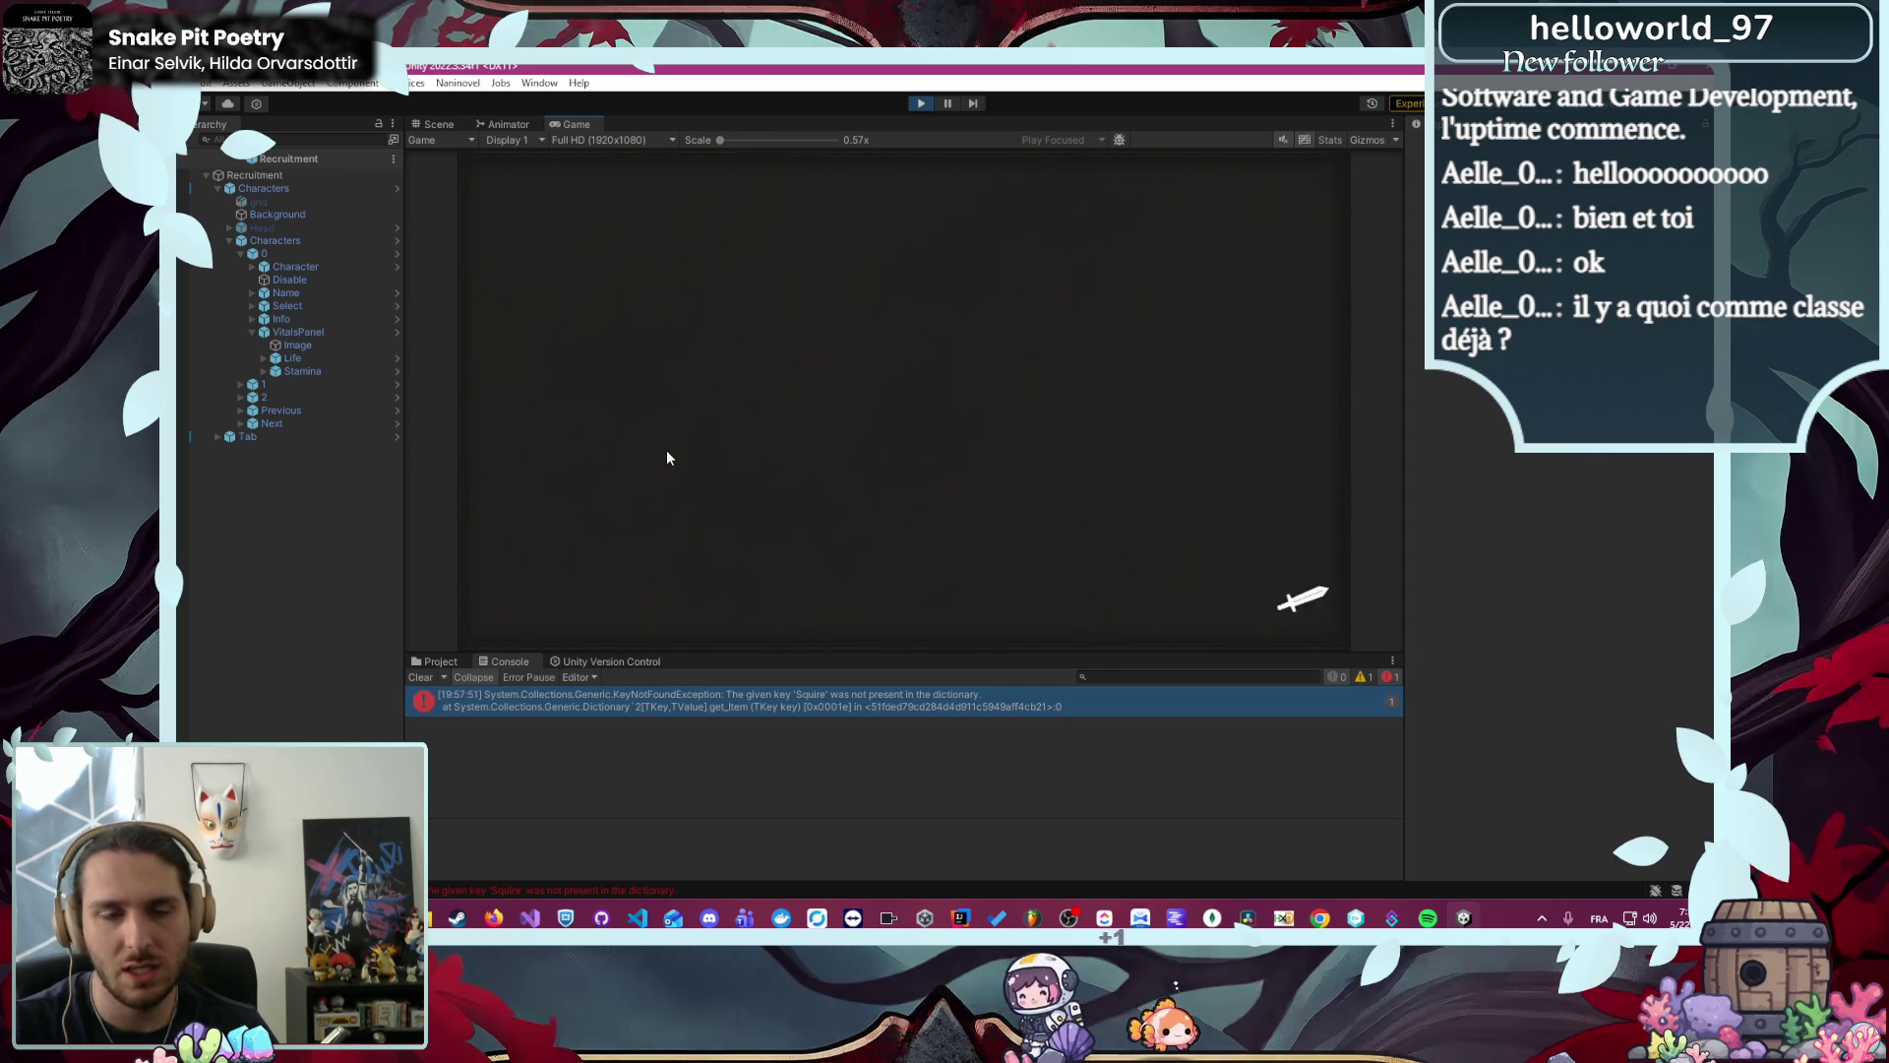
left_click(746, 695)
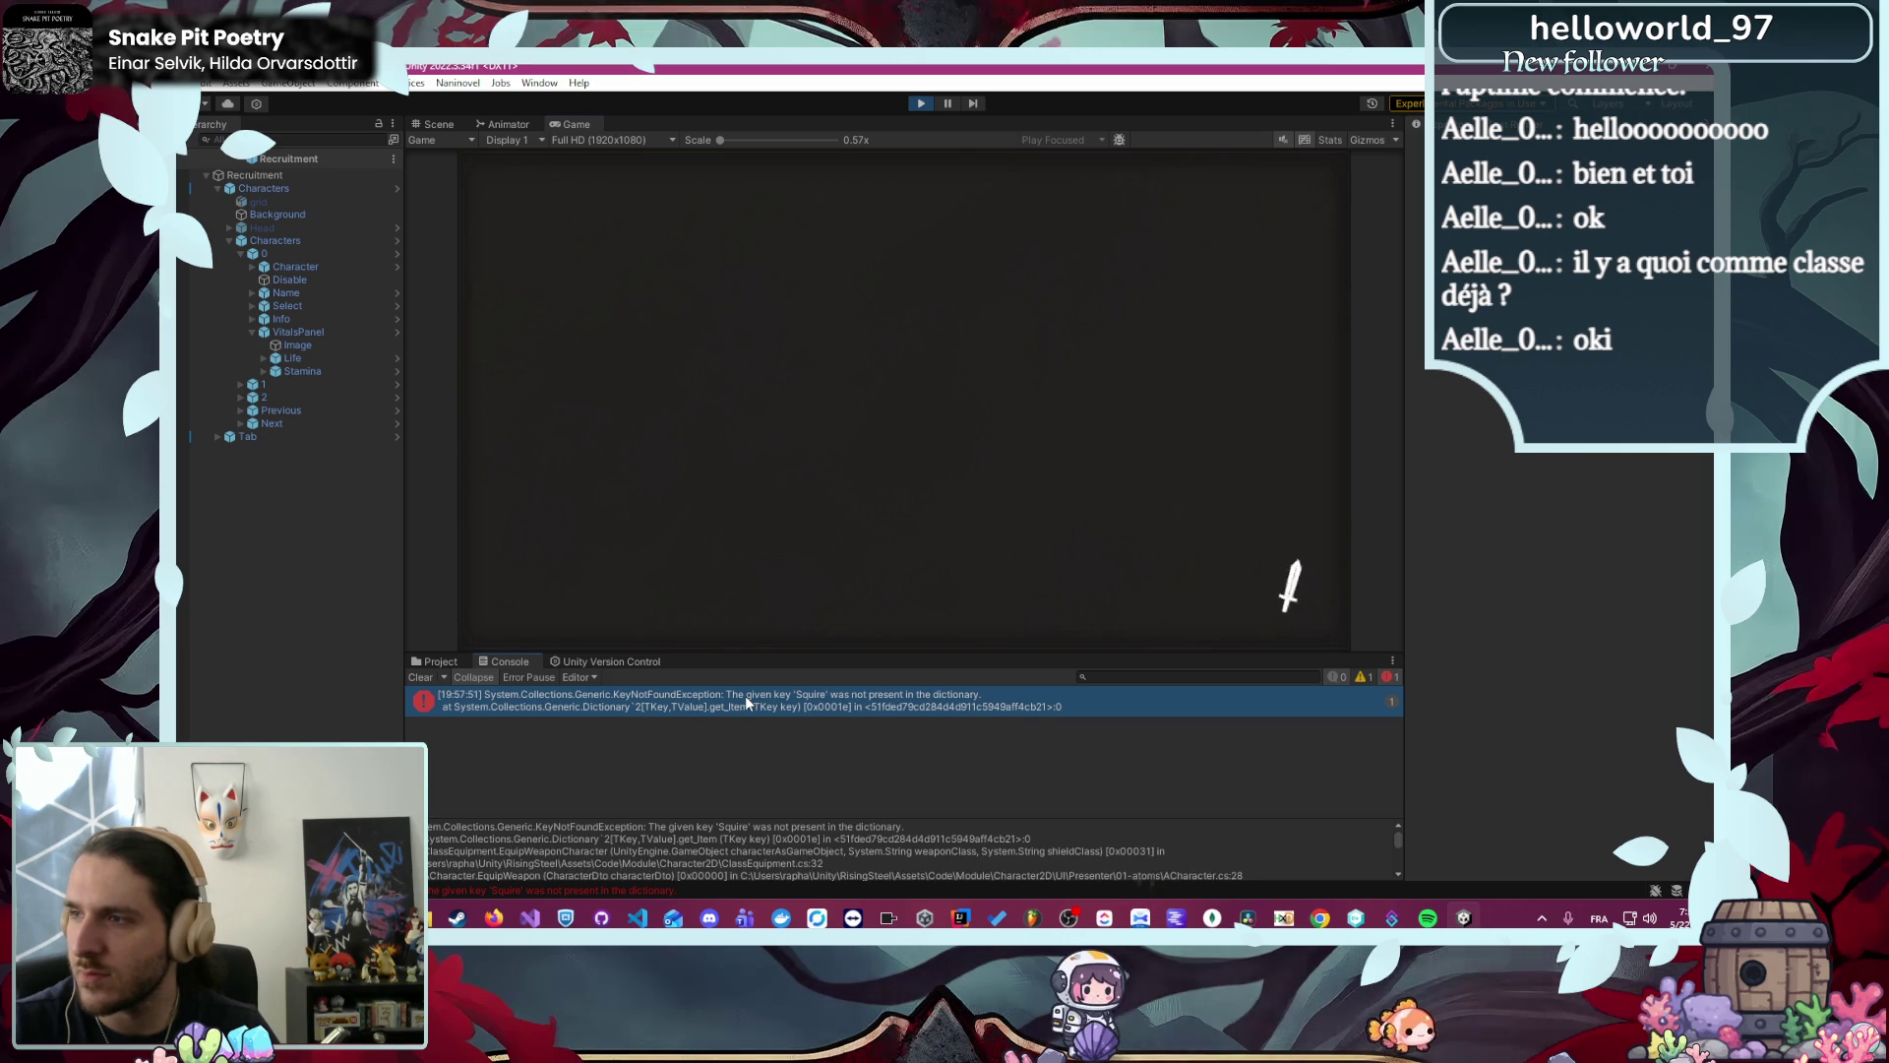
double_click(745, 695)
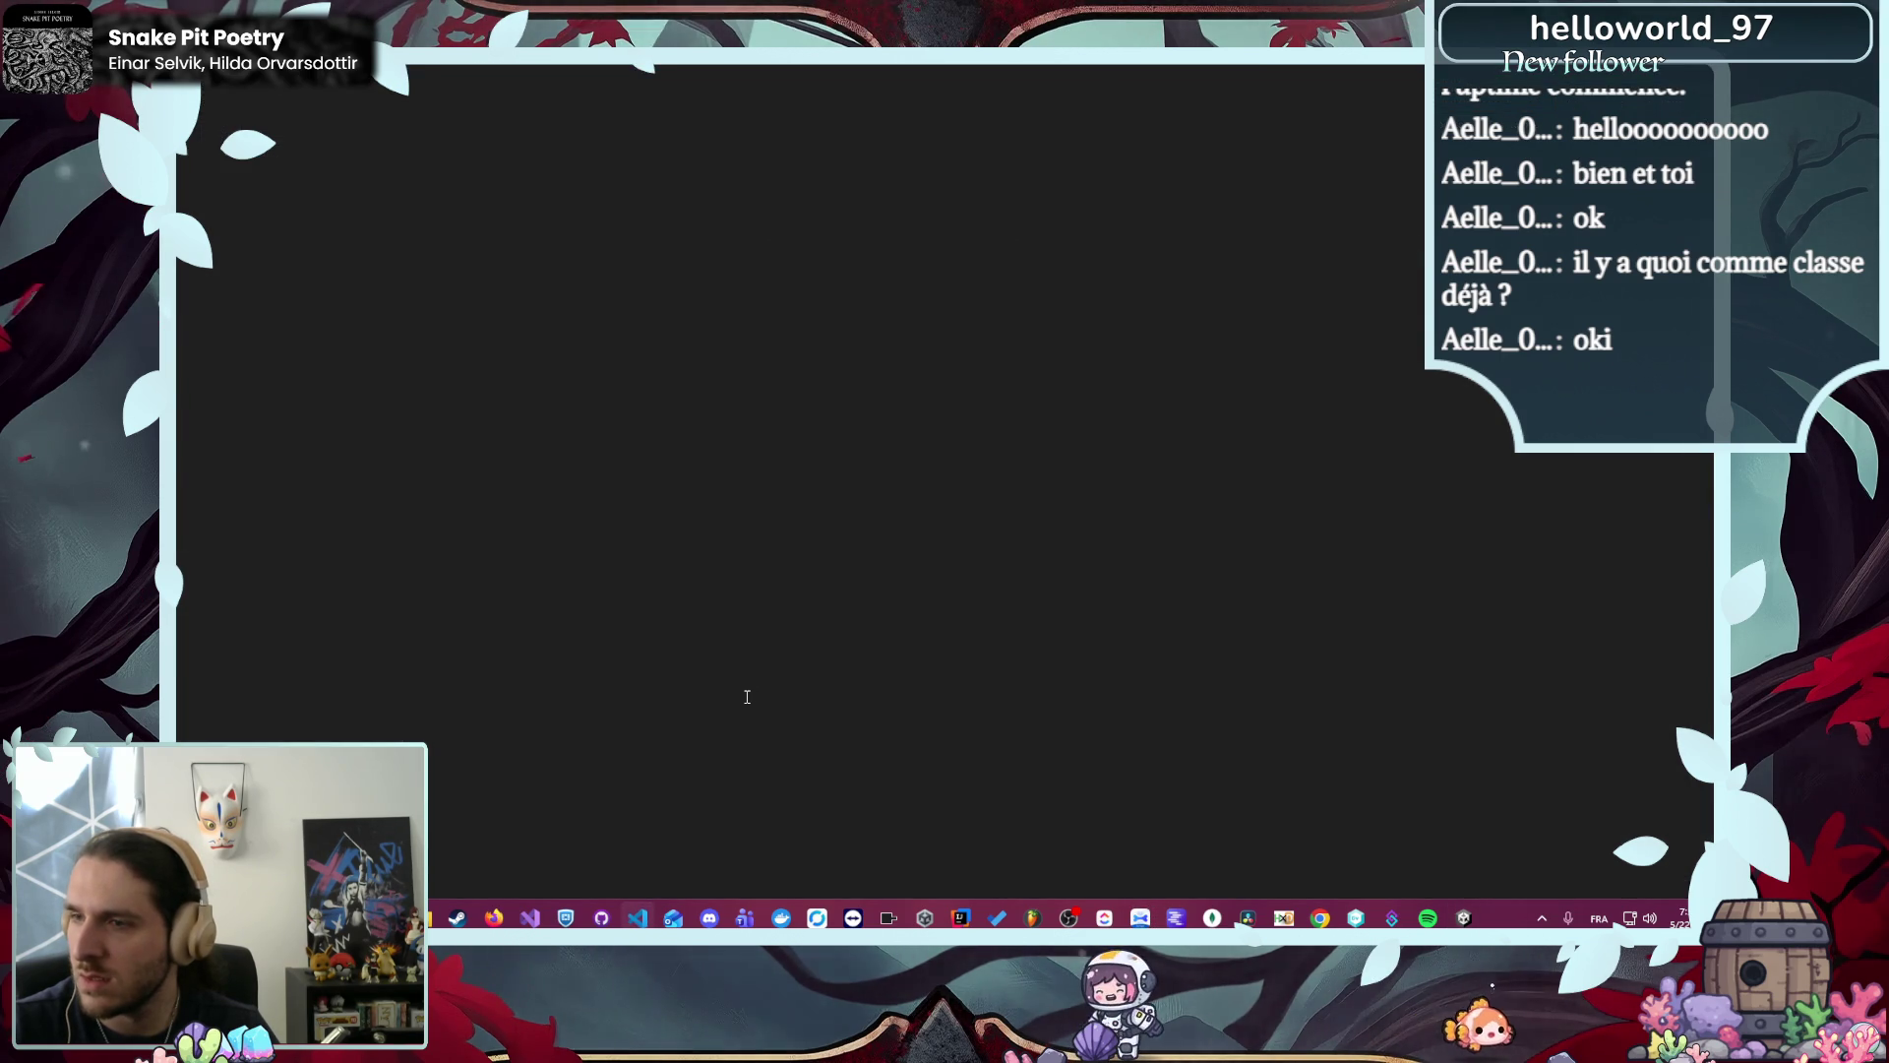
- Close the UniTaskScheduler.cs file and scroll through the remaining code
scroll(1262, 281, "up", 15)
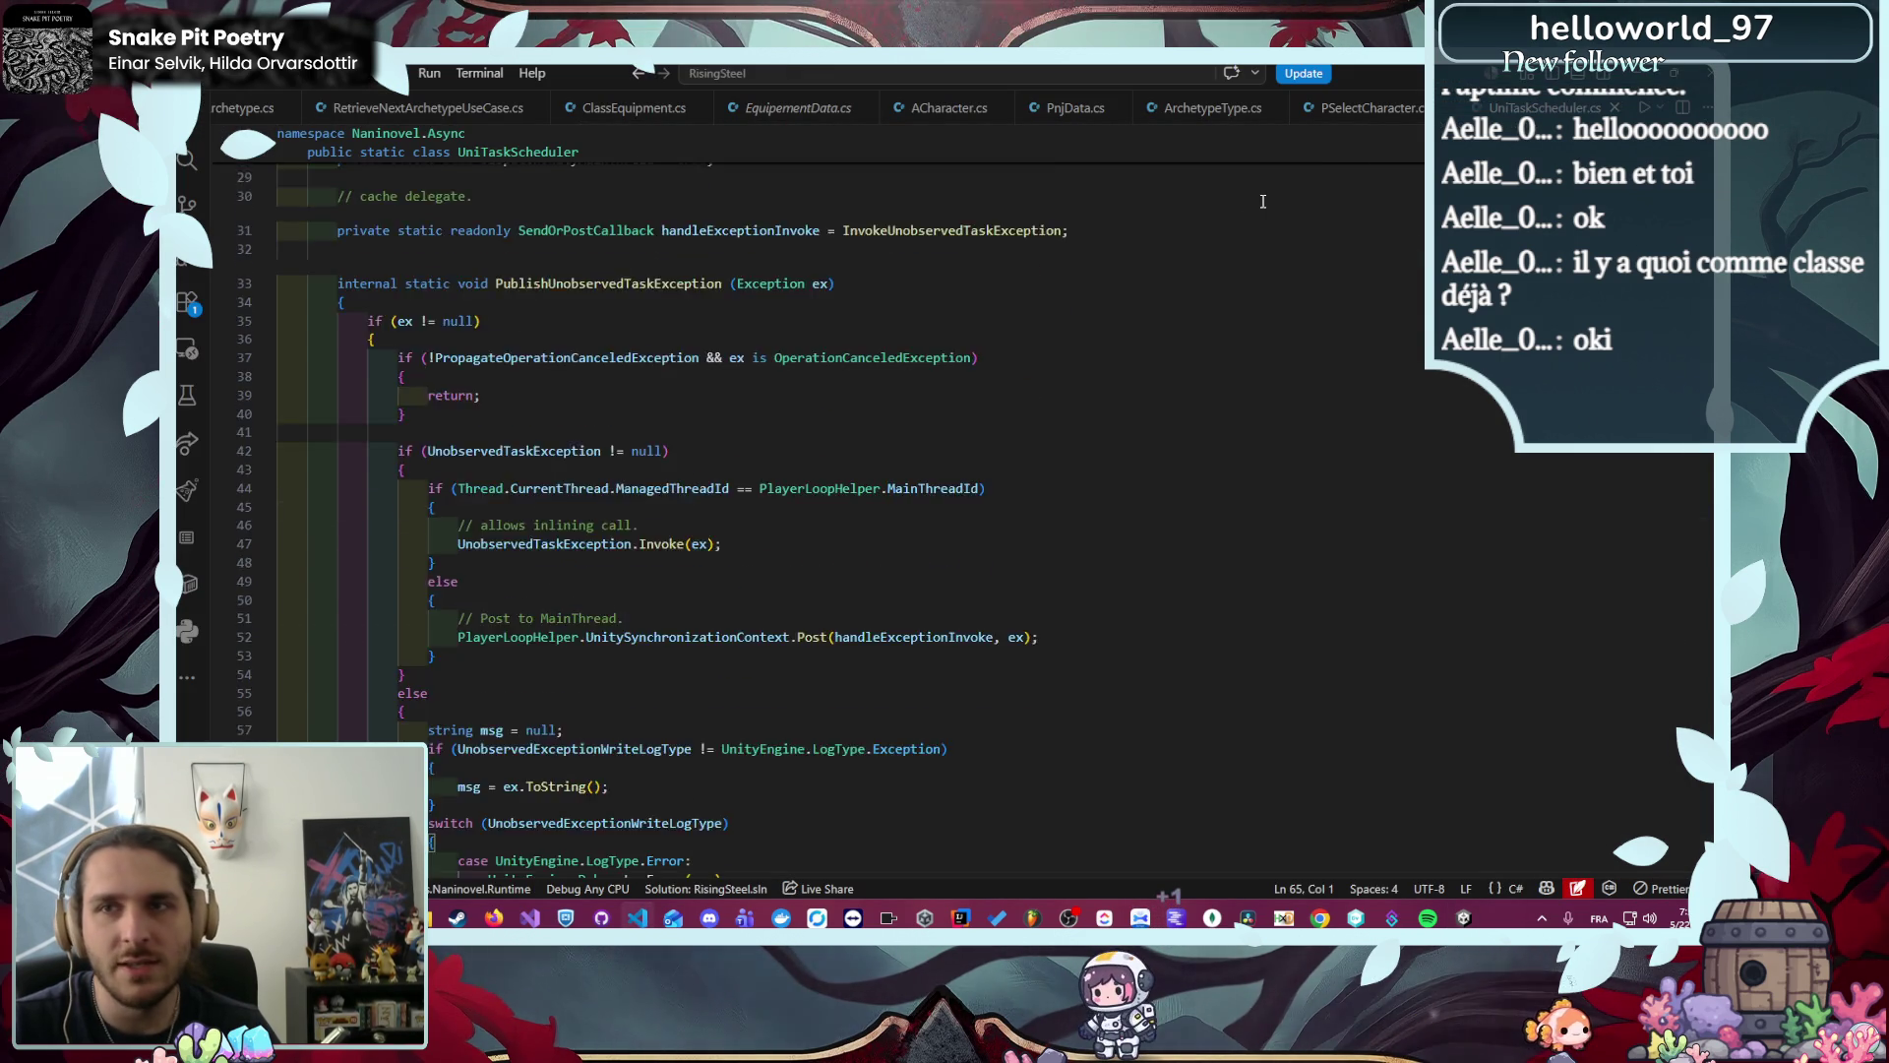
scroll(1262, 280, "down", 10)
left_click(1614, 107)
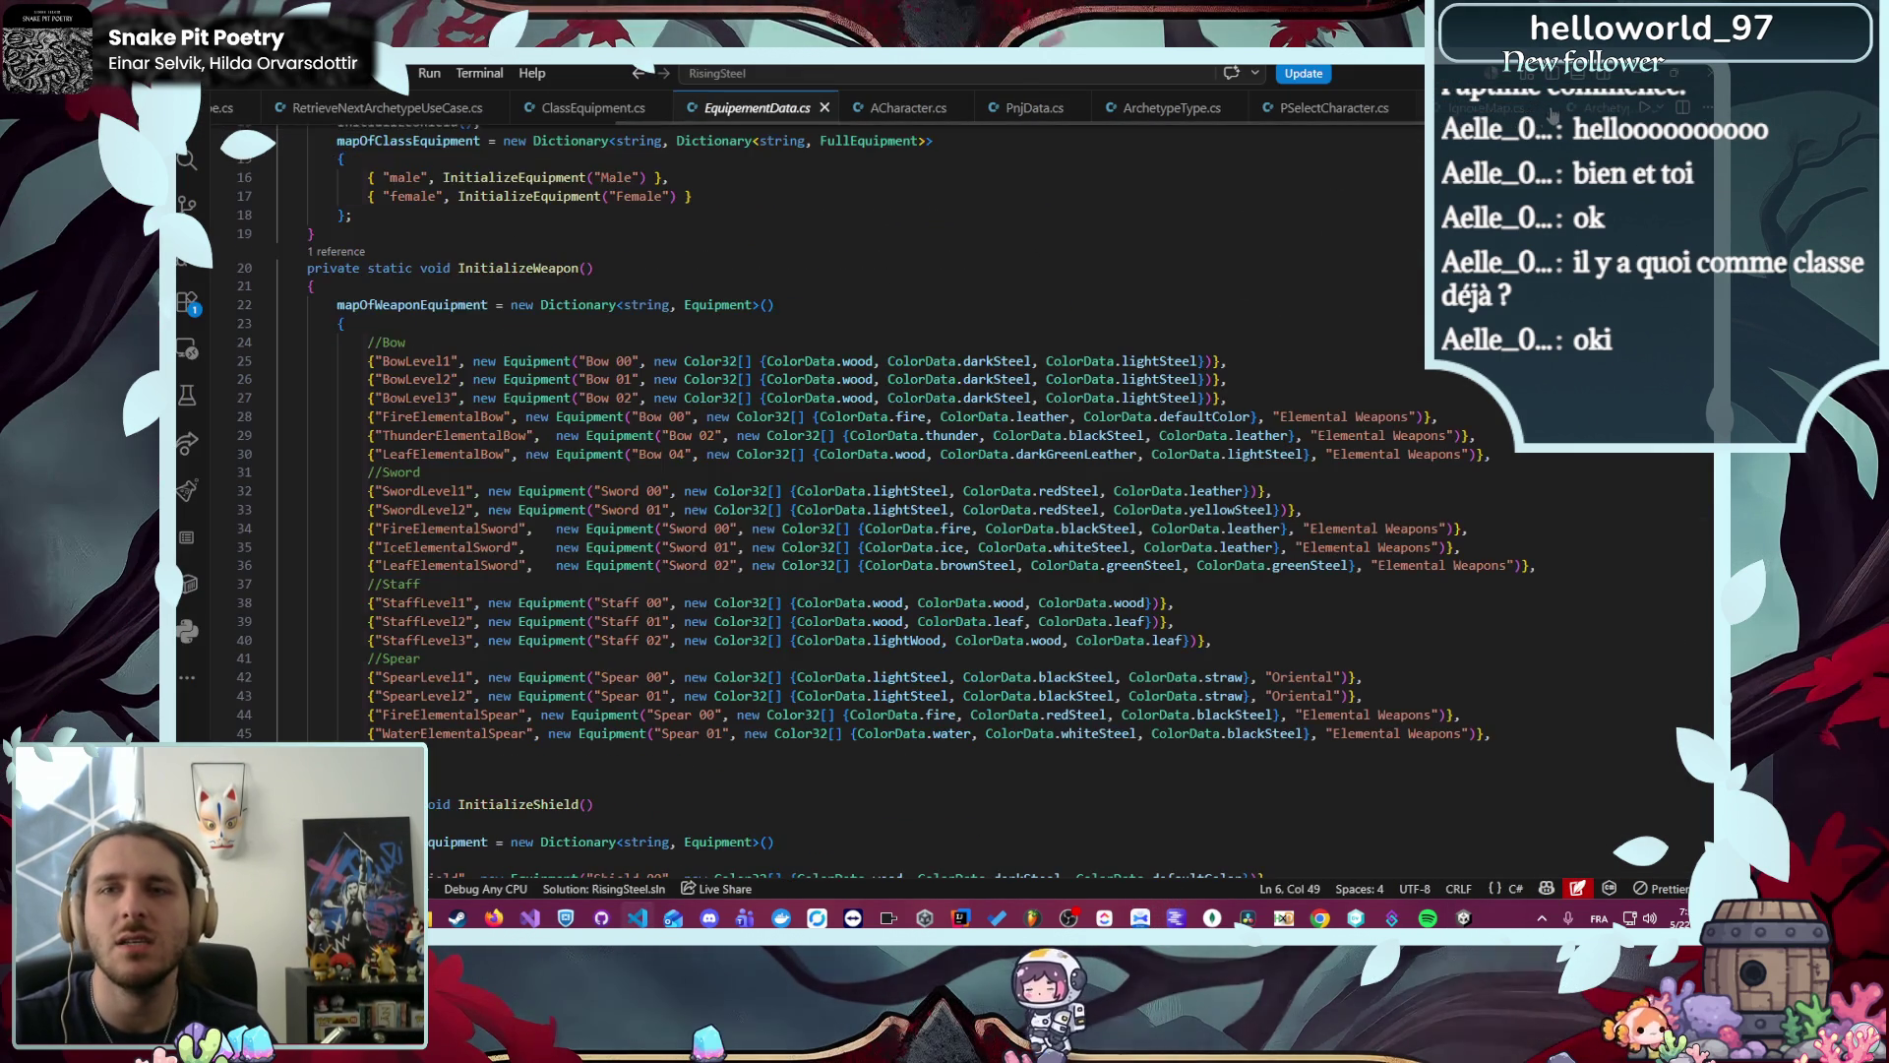
scroll(1034, 302, "down", 10)
scroll(1034, 303, "up", 4)
scroll(1034, 302, "up", 5)
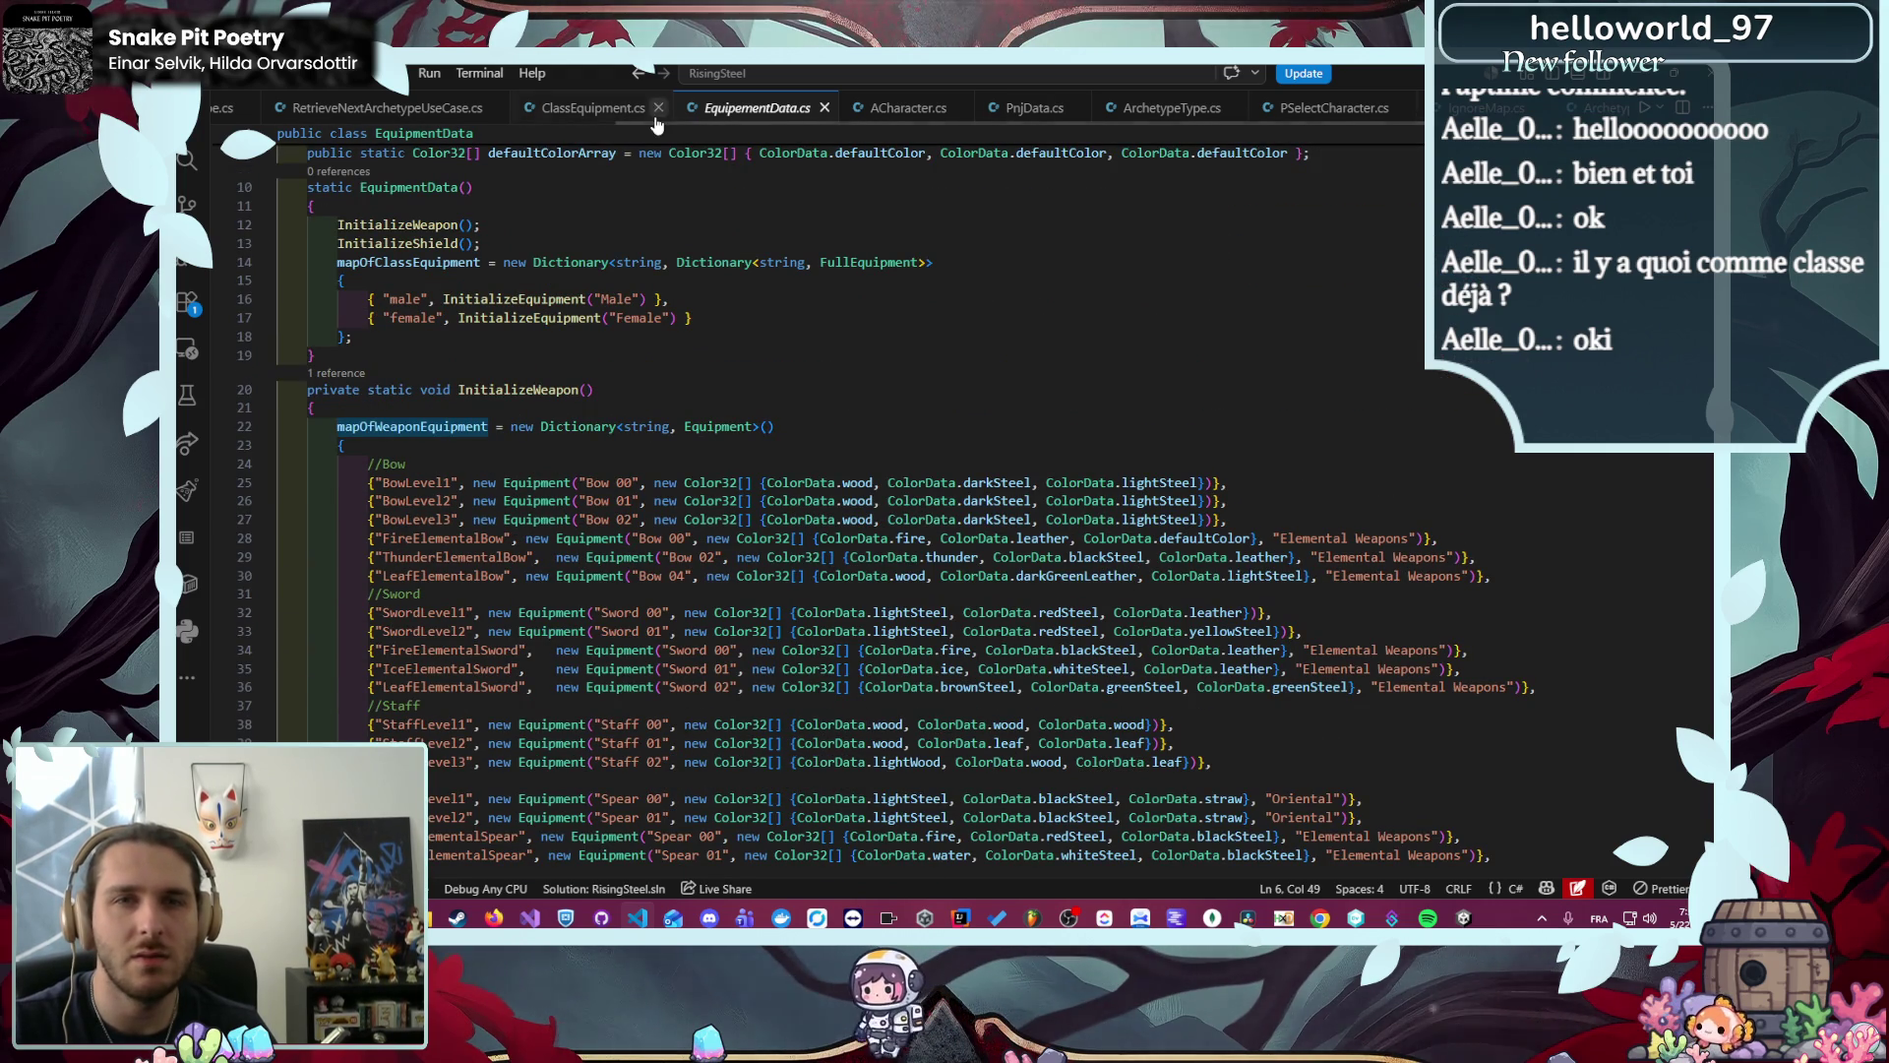
- Inspect the EquipWeaponCharacter method in ClassEquipment.cs, then relaunch the game in Unity
left_click(590, 108)
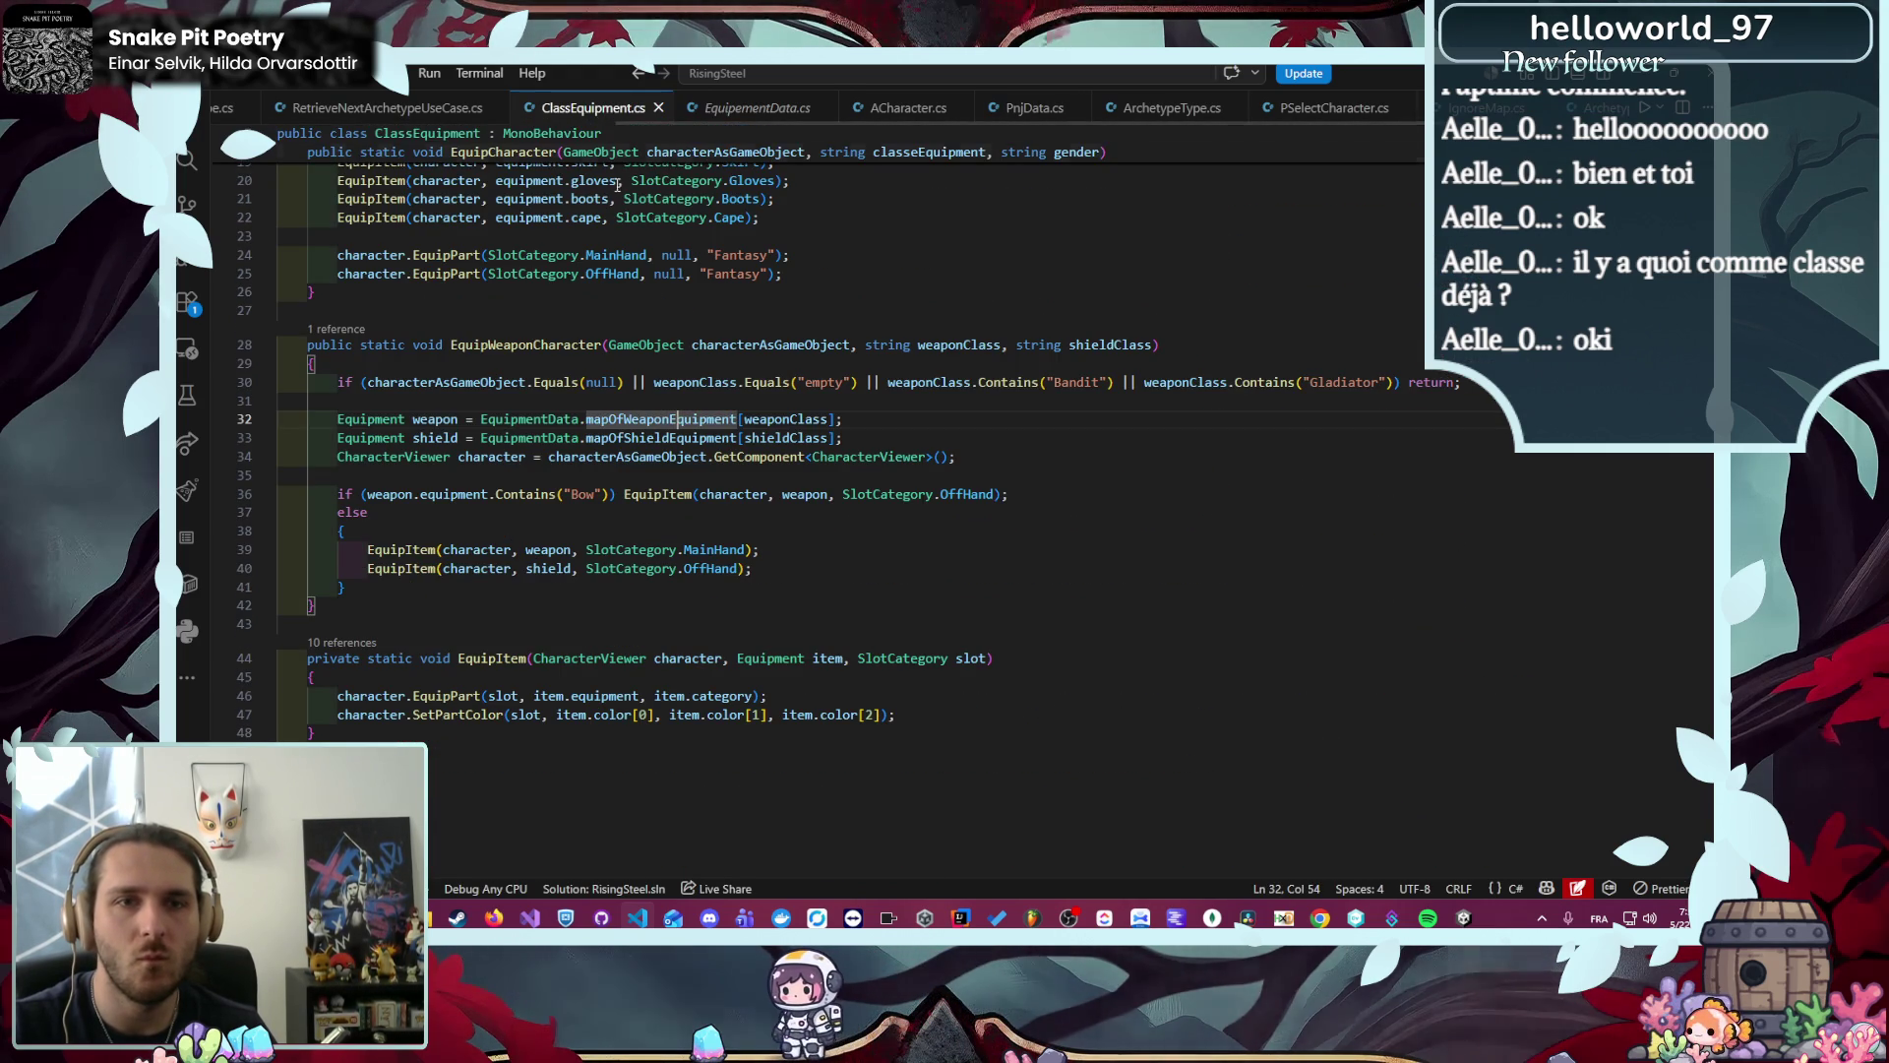
double_click(551, 345)
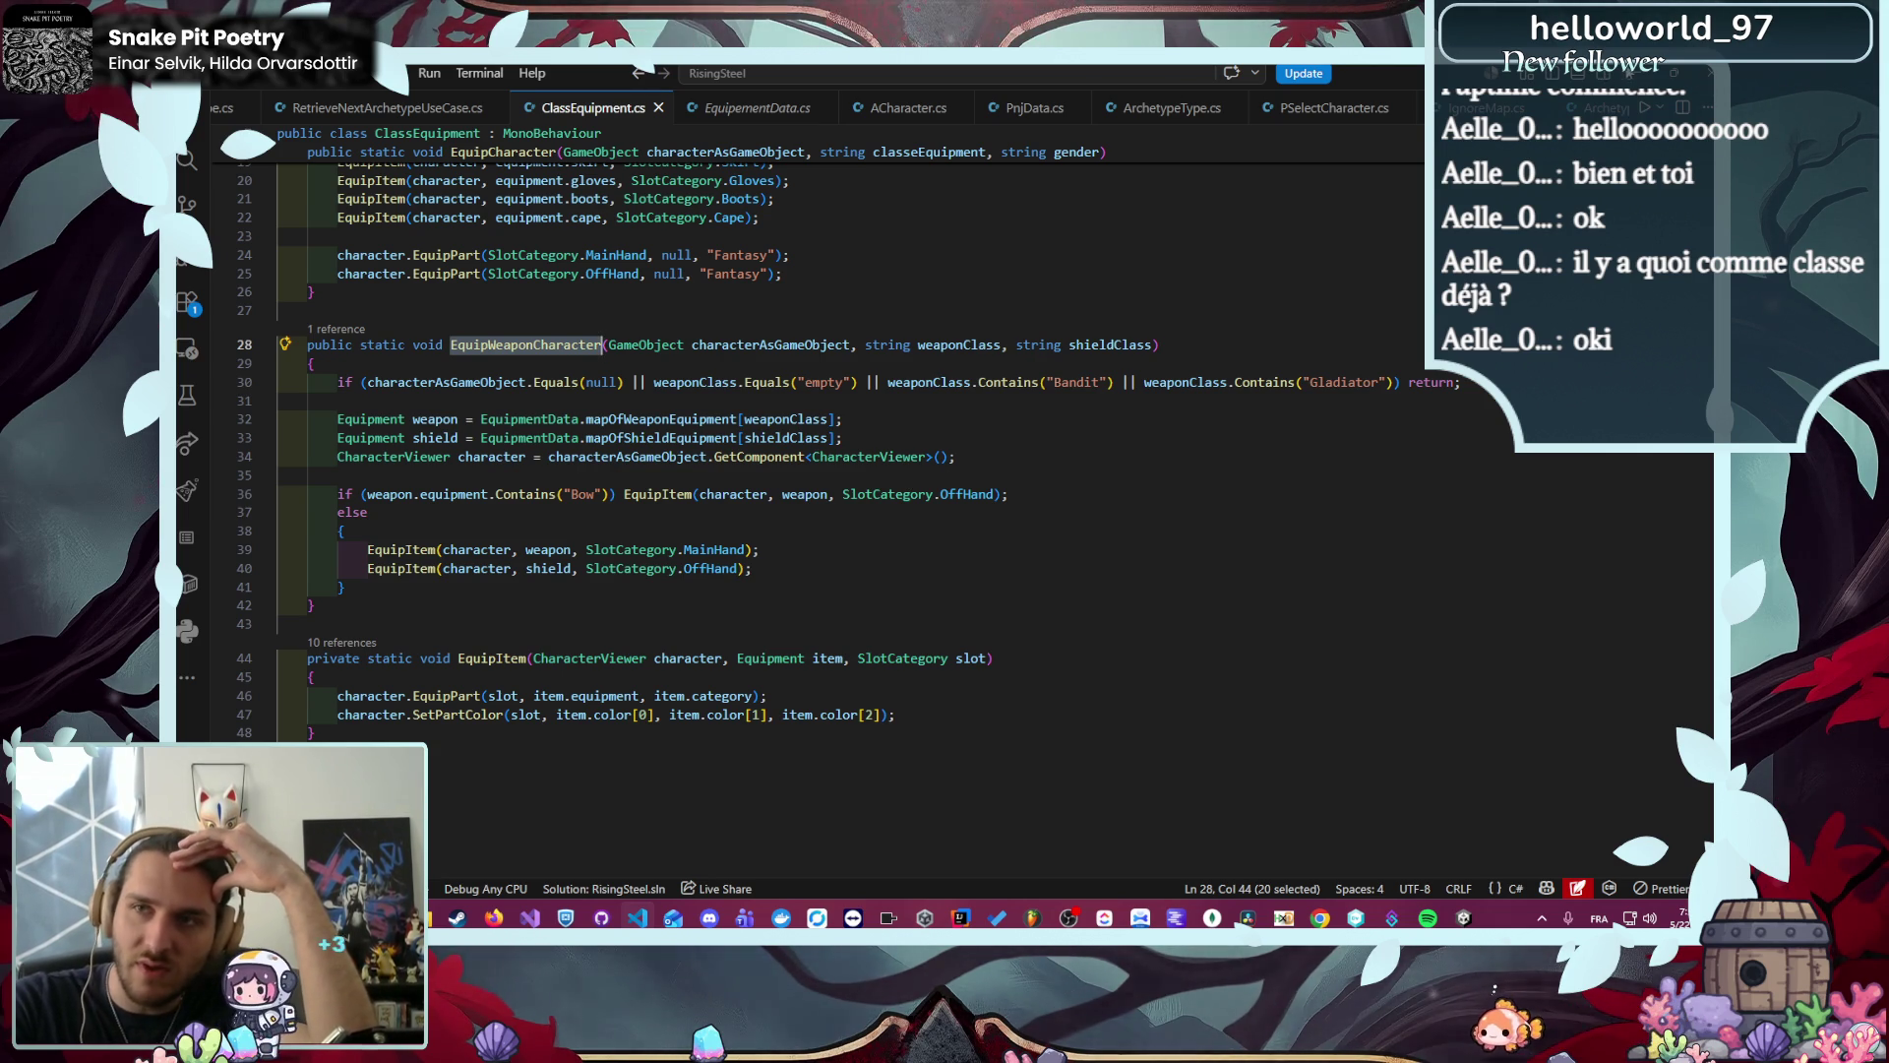
key("alt+Tab")
left_click(932, 102)
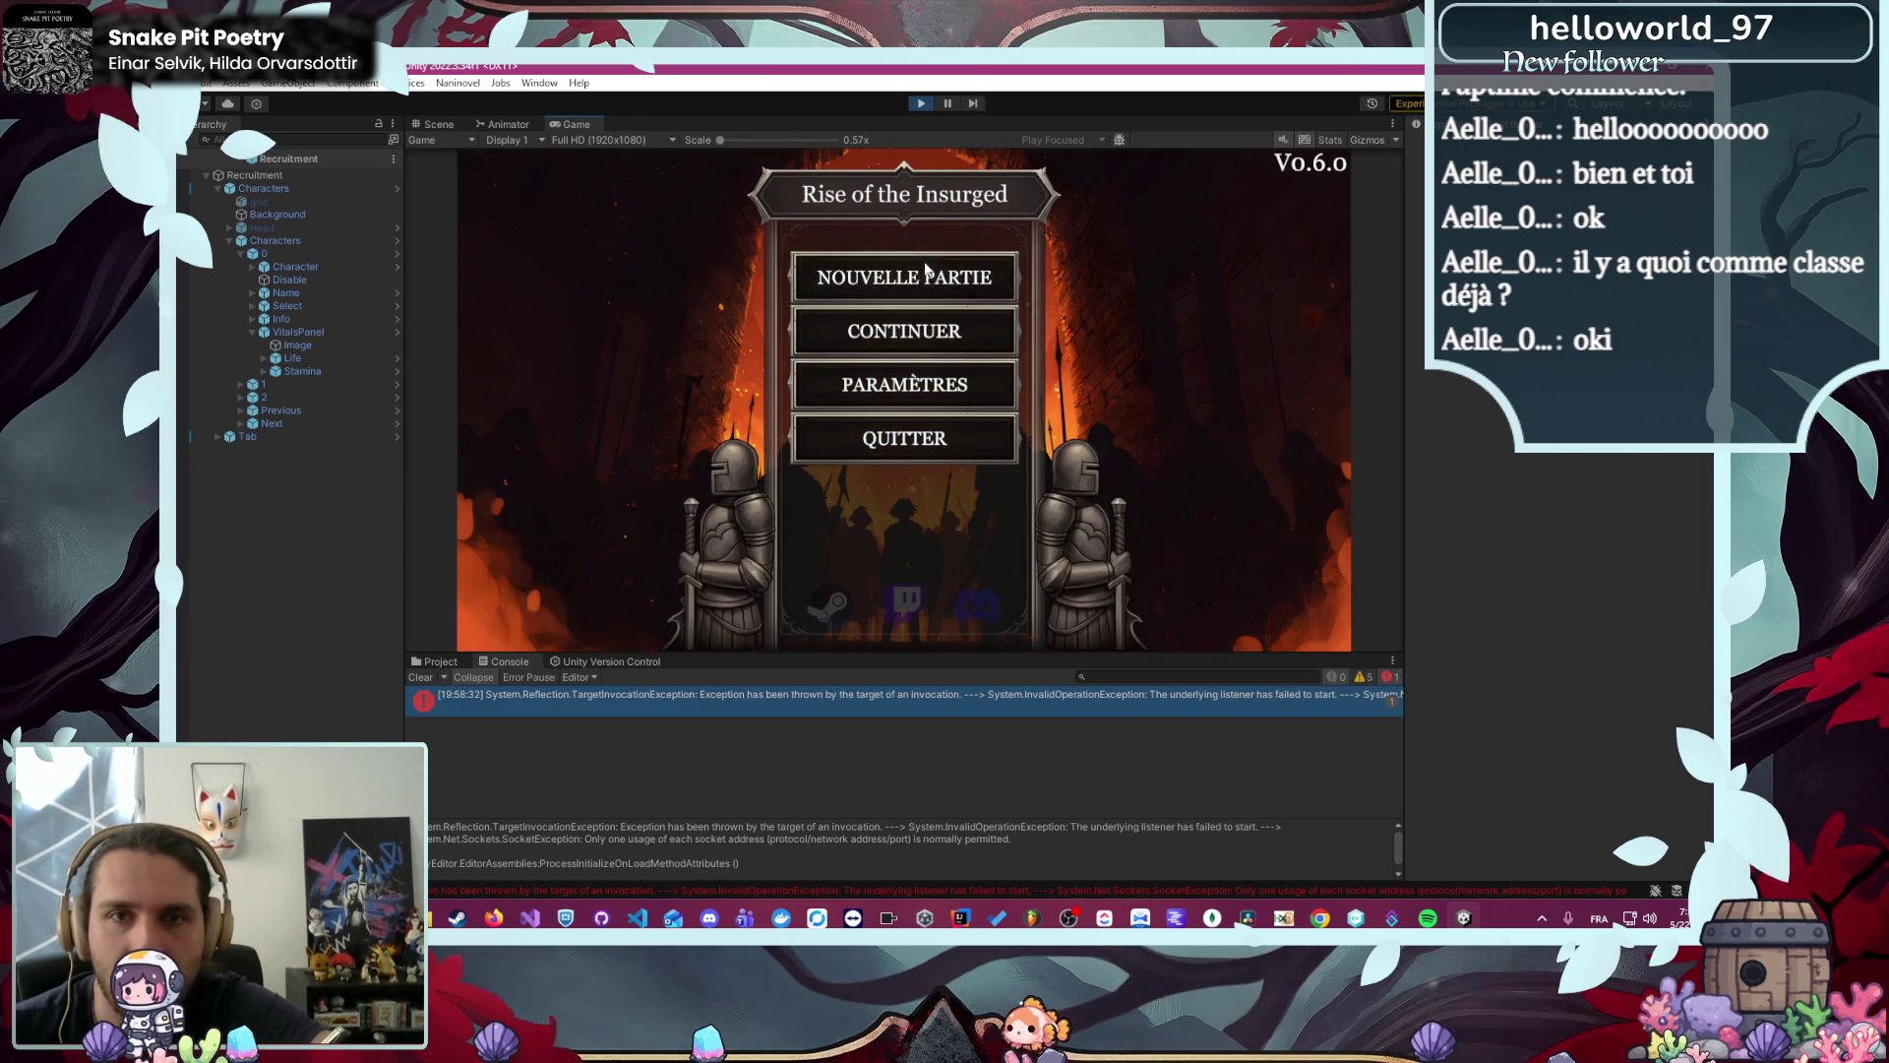
- Continue the saved game as Écuyer and cycle forward through the recruits
left_click(840, 325)
left_click(1033, 267)
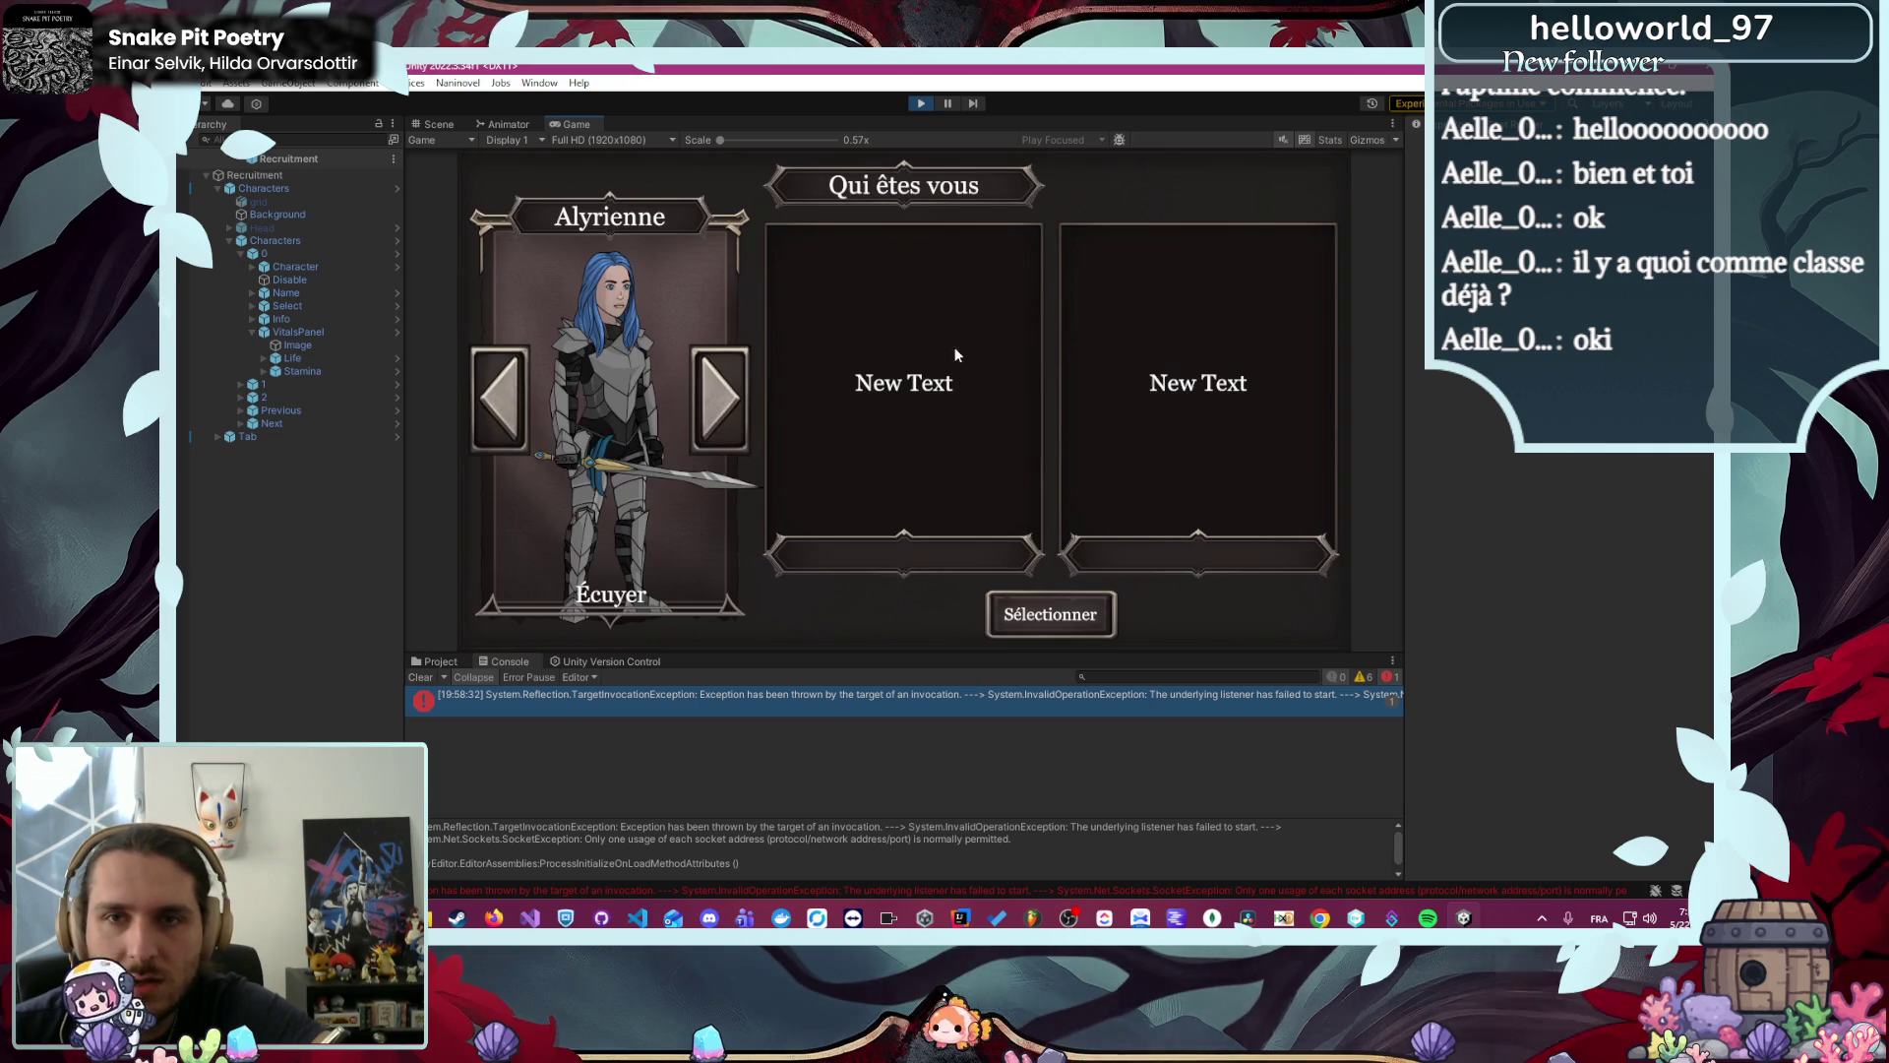
left_click(717, 407)
left_click(714, 412)
left_click(714, 412)
left_click(715, 411)
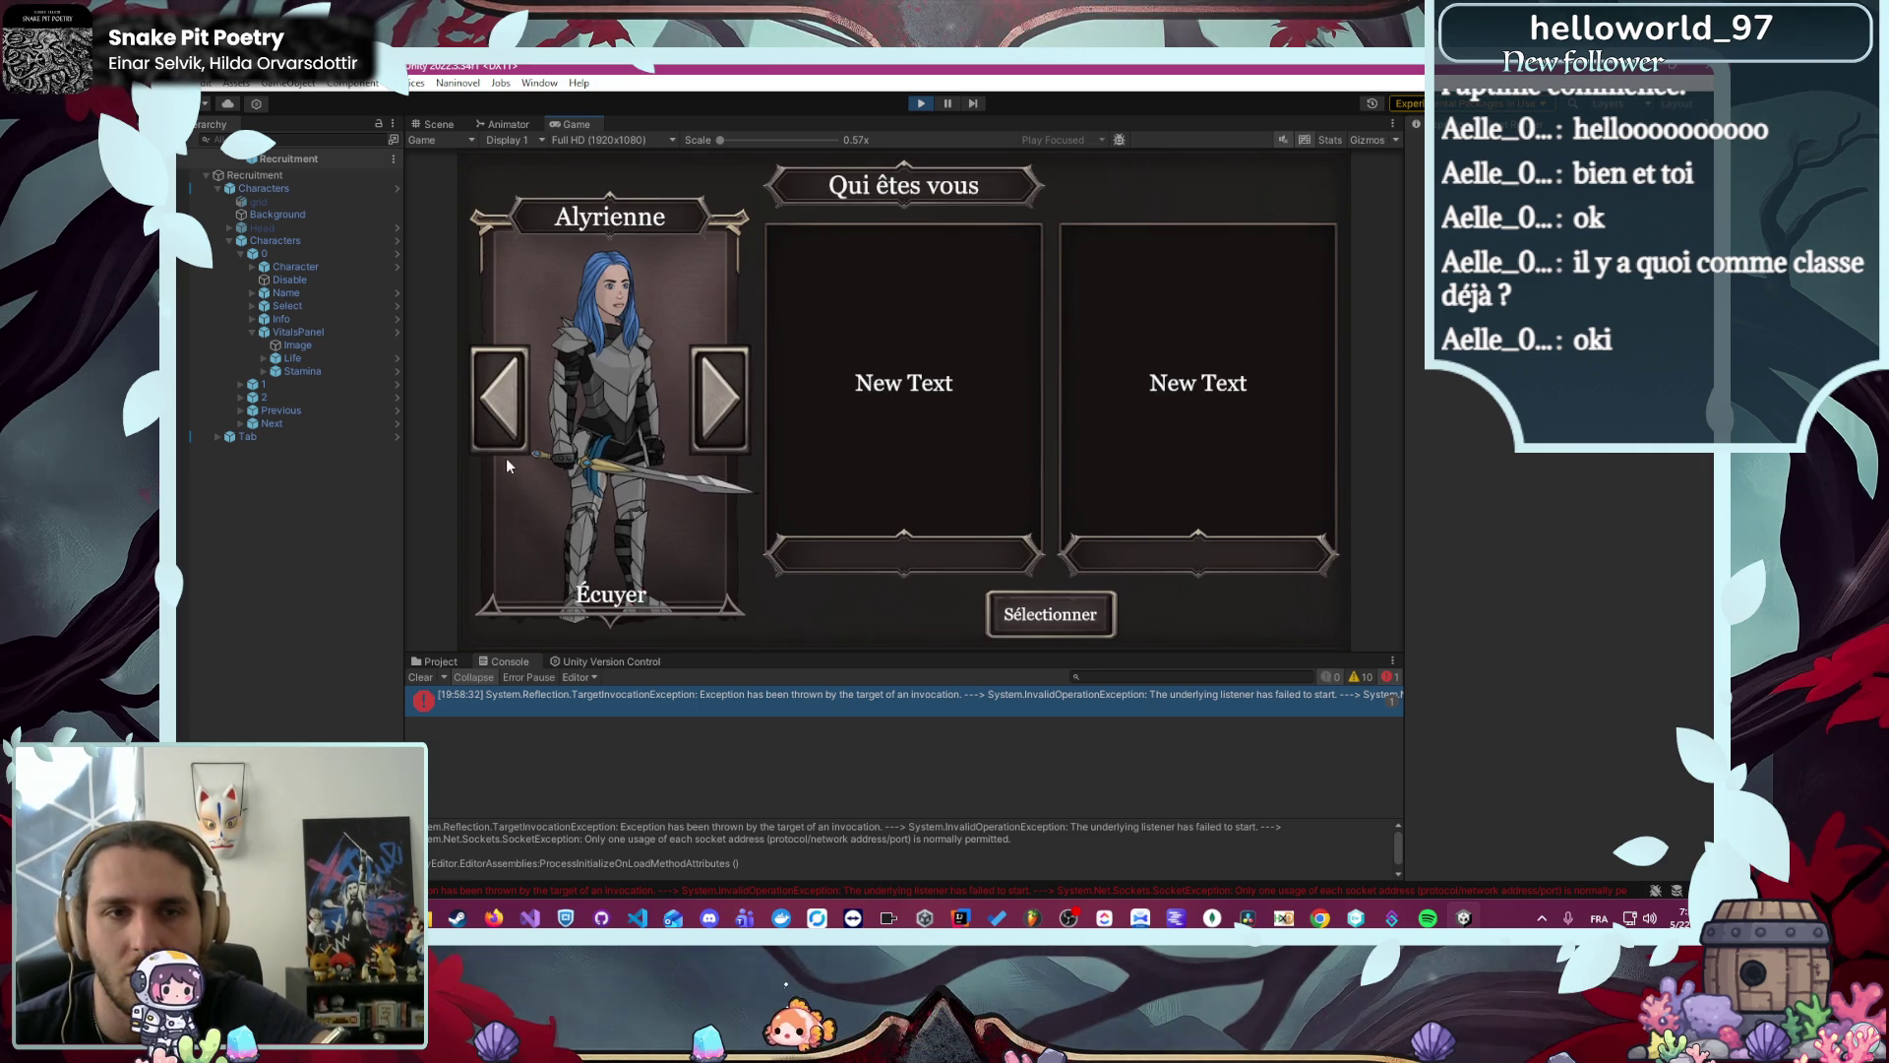
- Browse back and forth through the recruits to Brennan, then stop the game
left_click(503, 438)
left_click(715, 412)
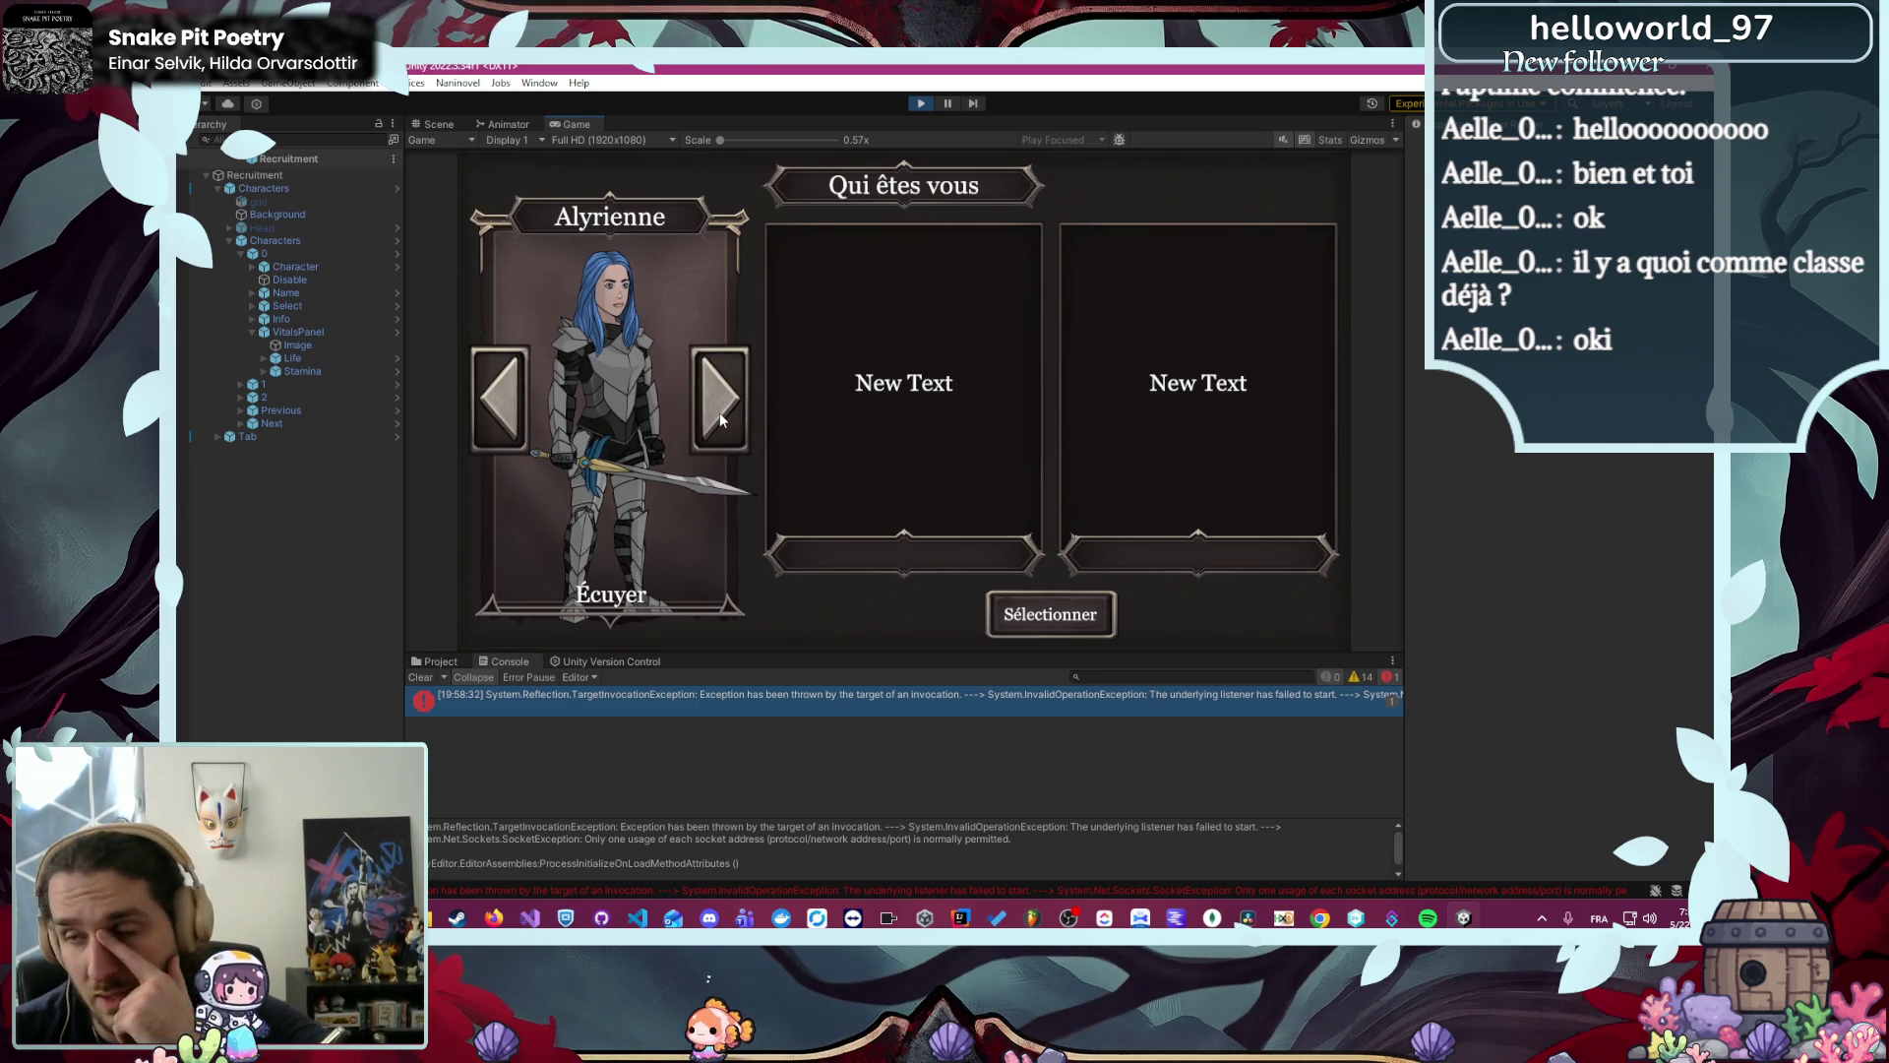
left_click(717, 417)
left_click(716, 417)
left_click(716, 418)
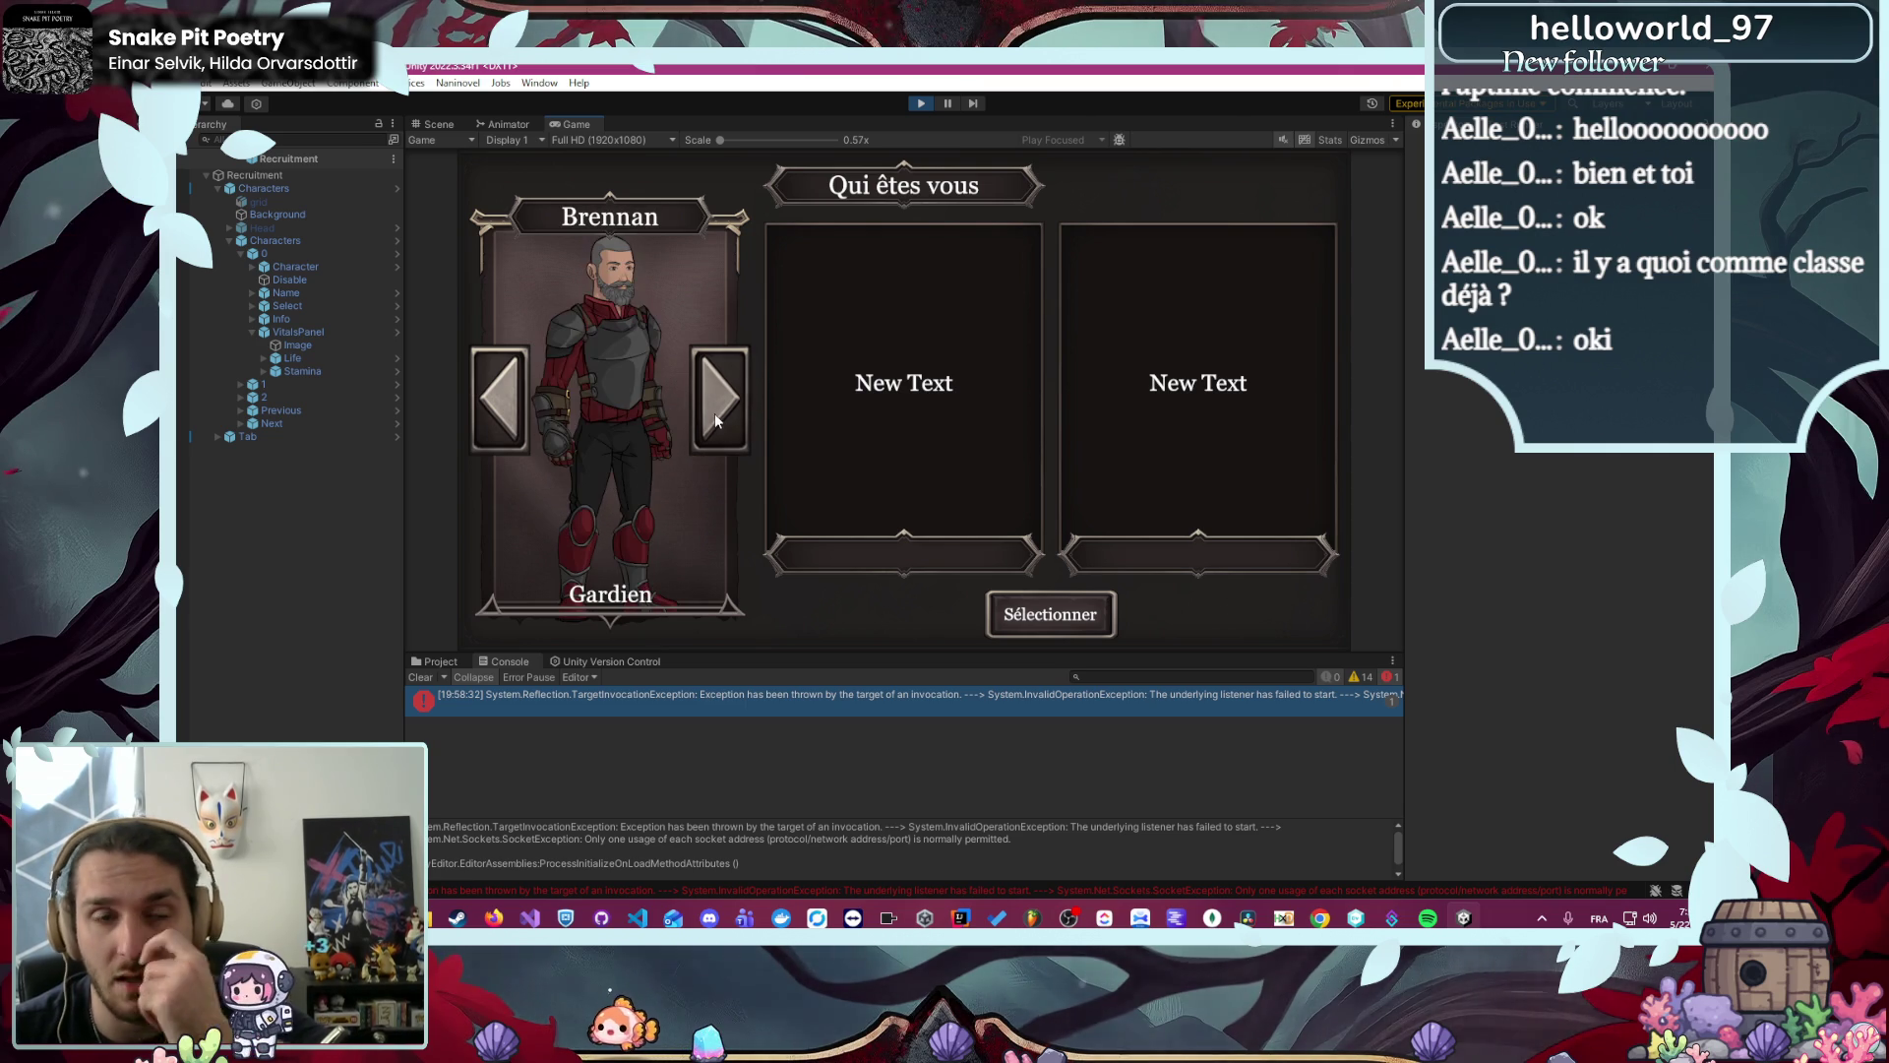
left_click(908, 103)
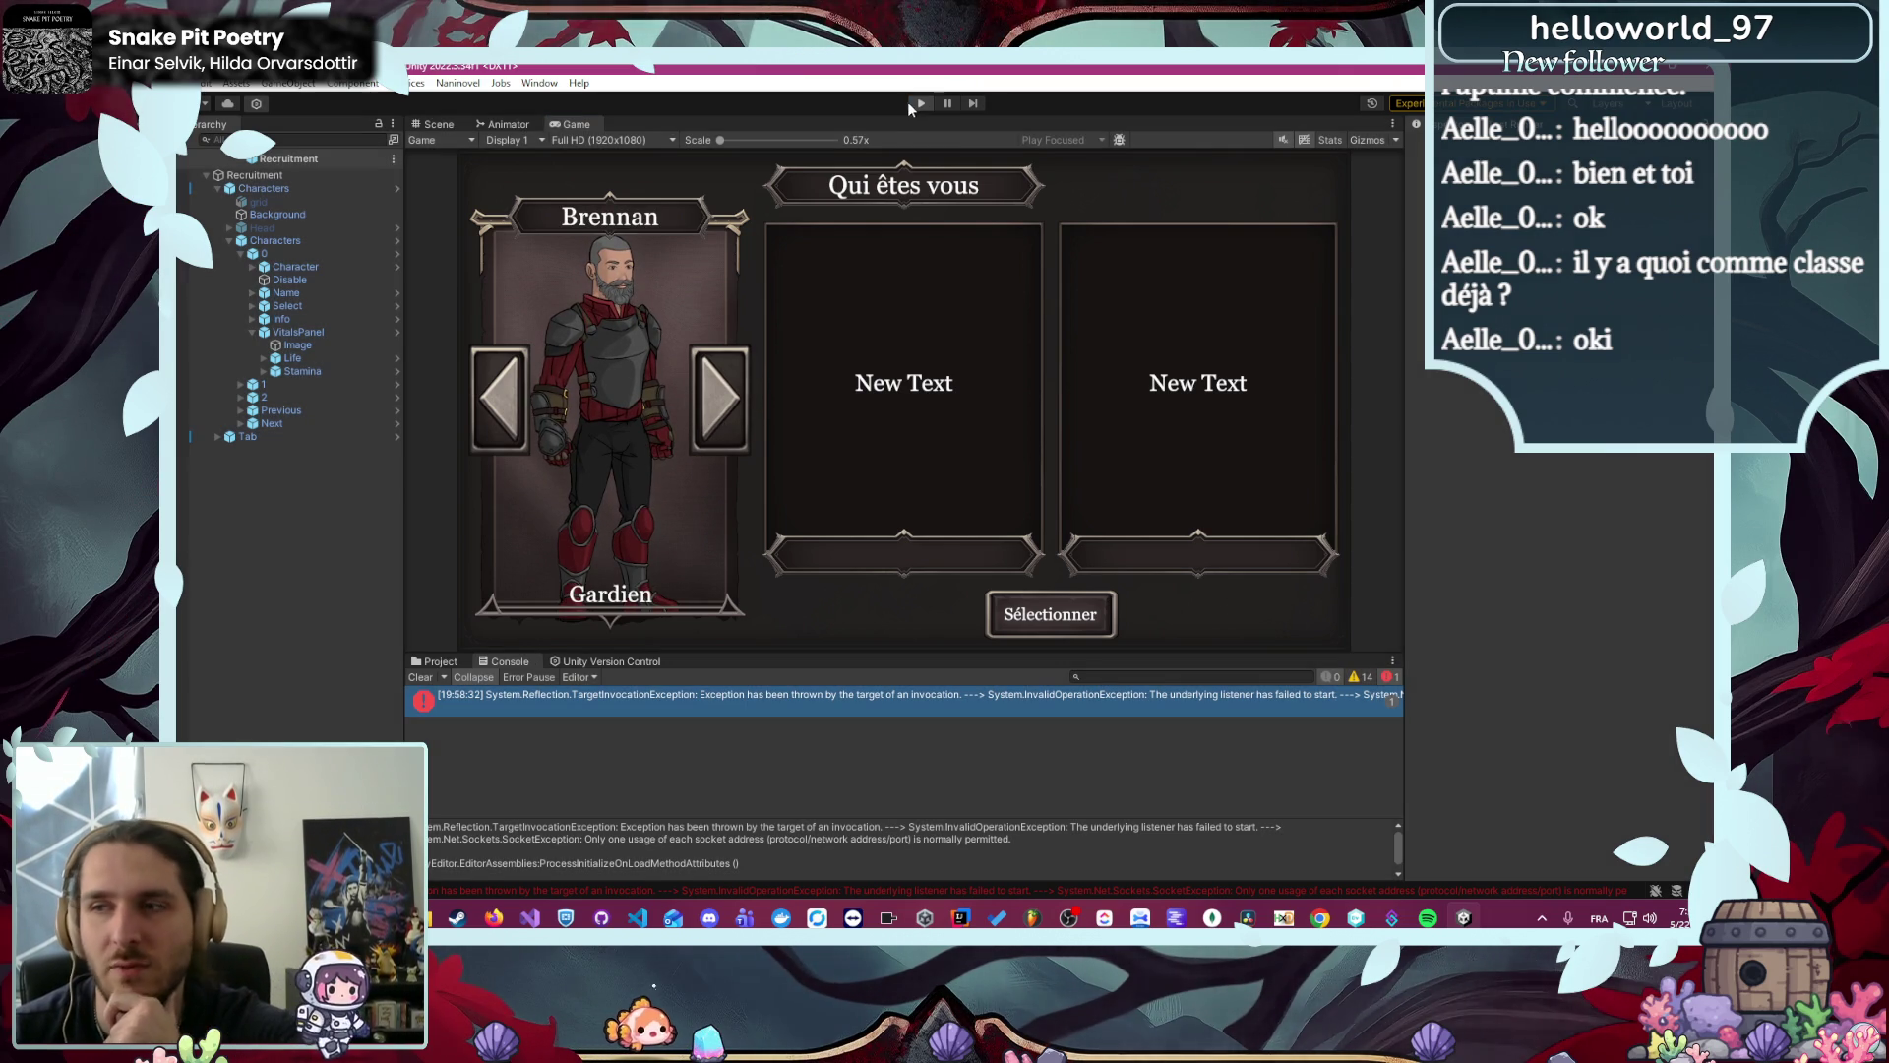
- Check the Naninovel Movies resource settings and the Engine settings
left_click(458, 83)
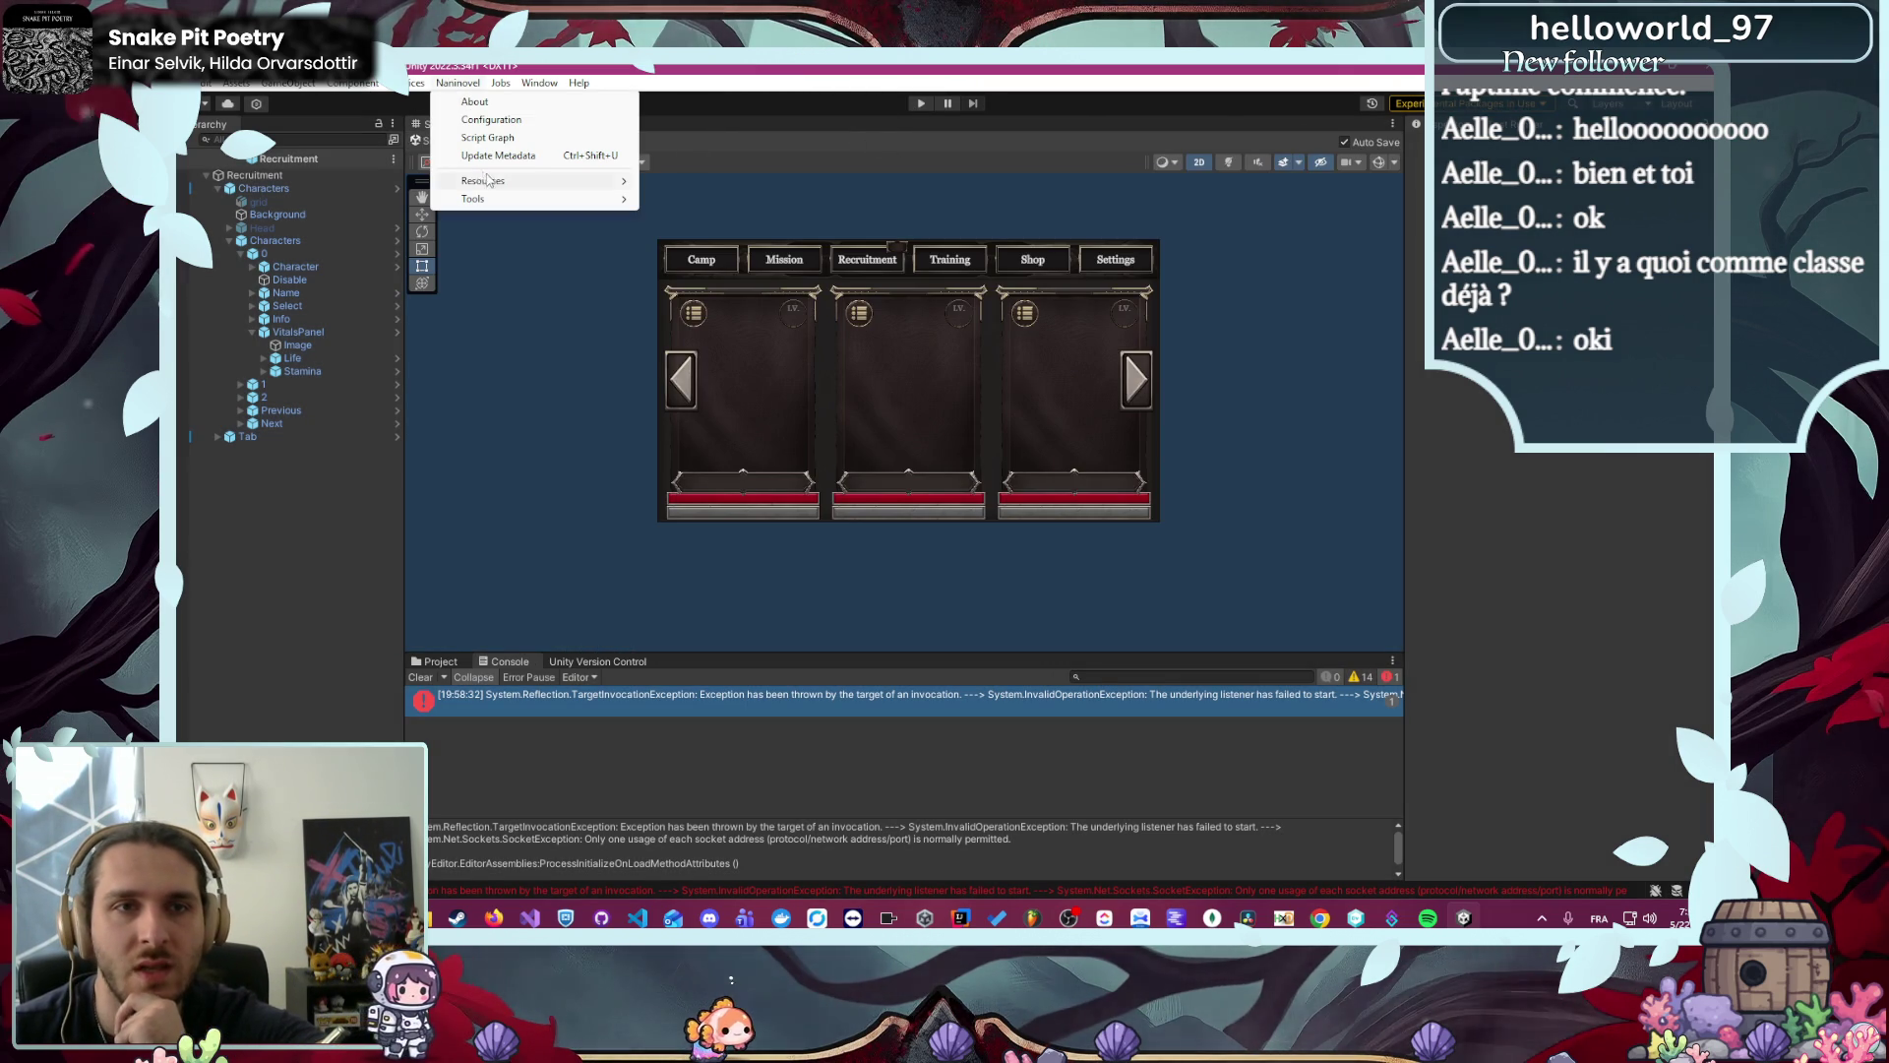
mouse_move(510, 183)
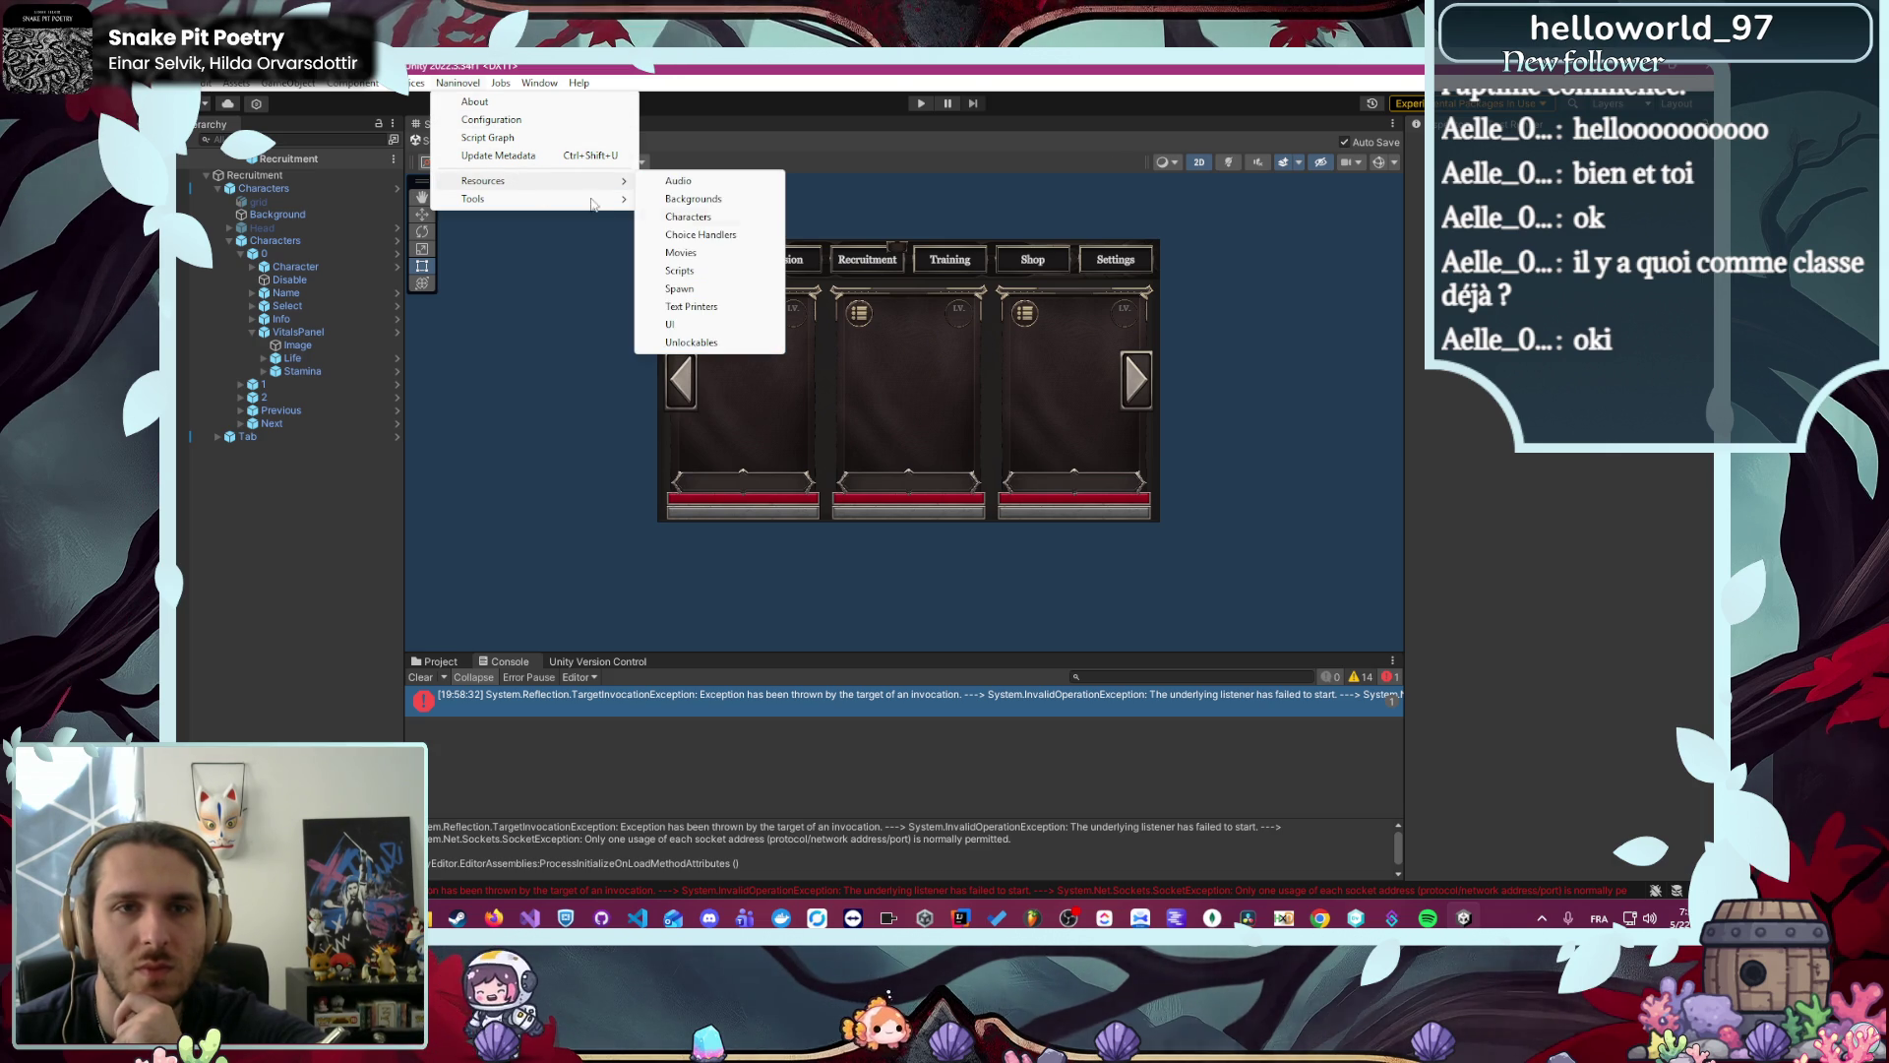
left_click(680, 253)
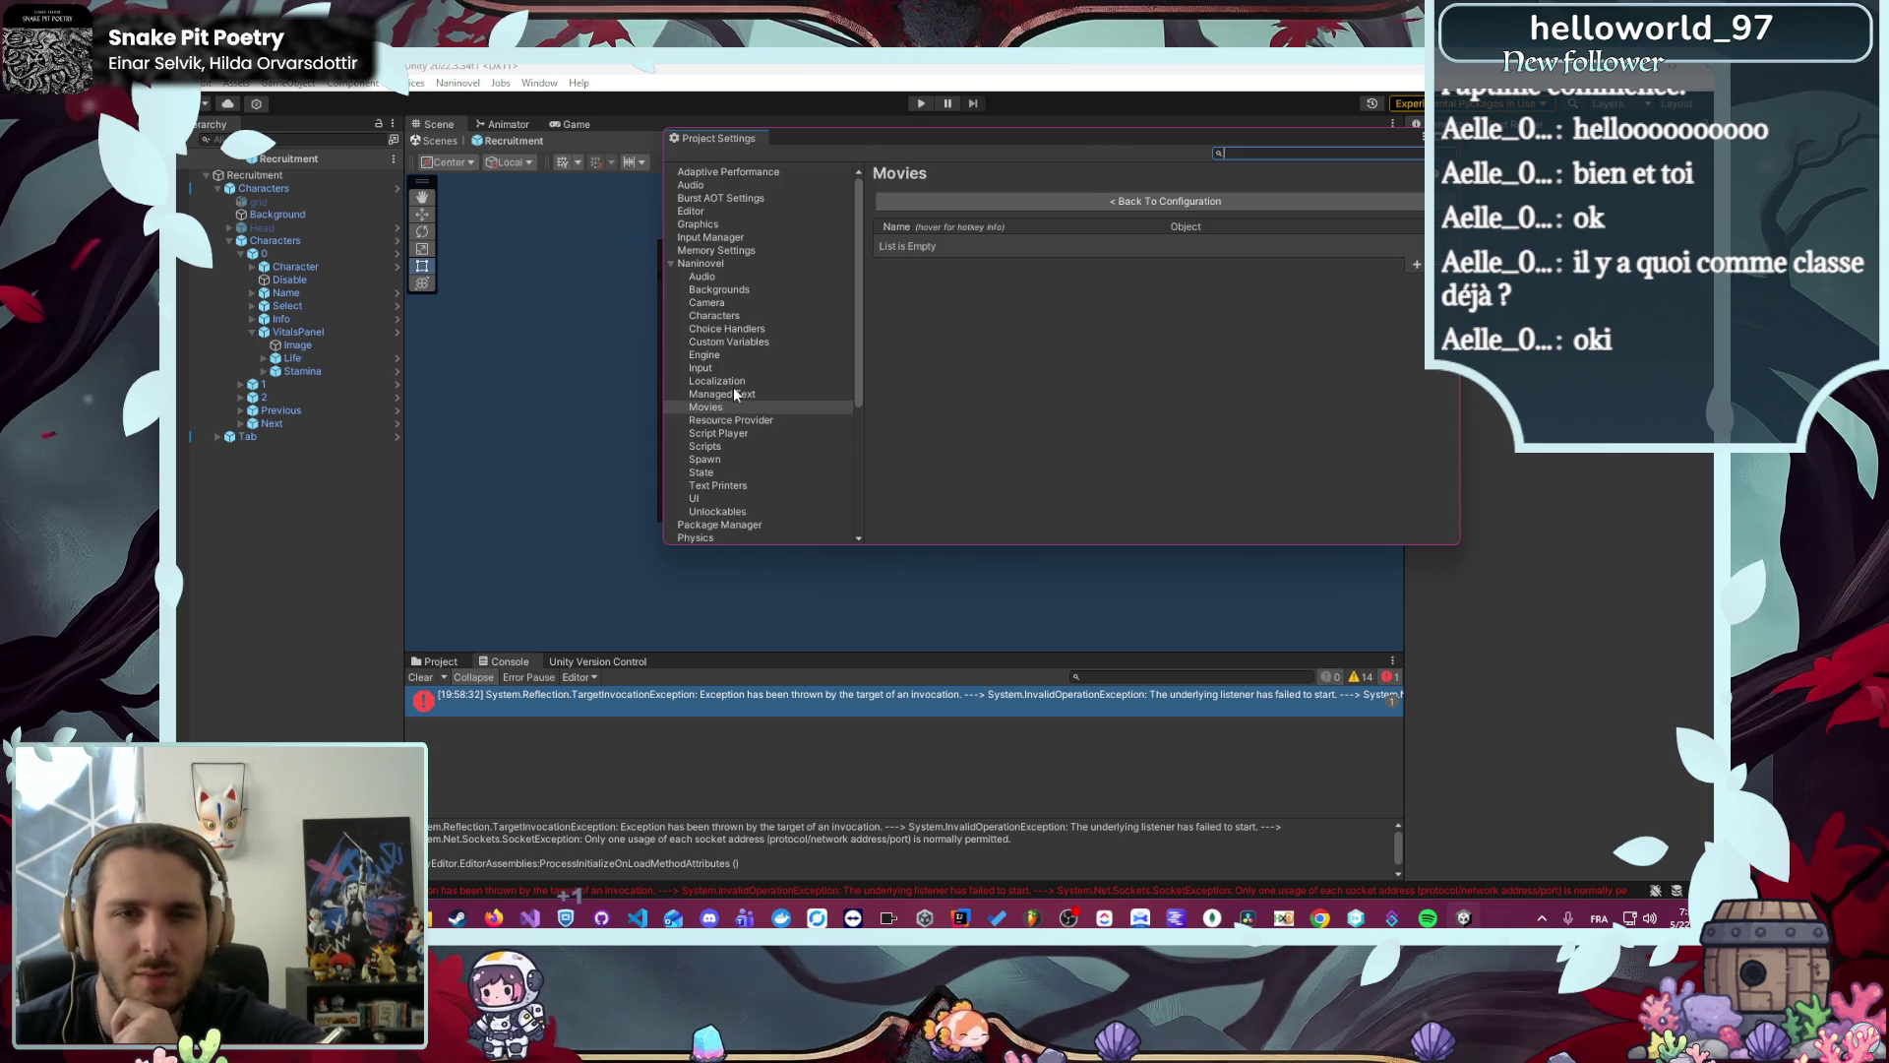
left_click(711, 354)
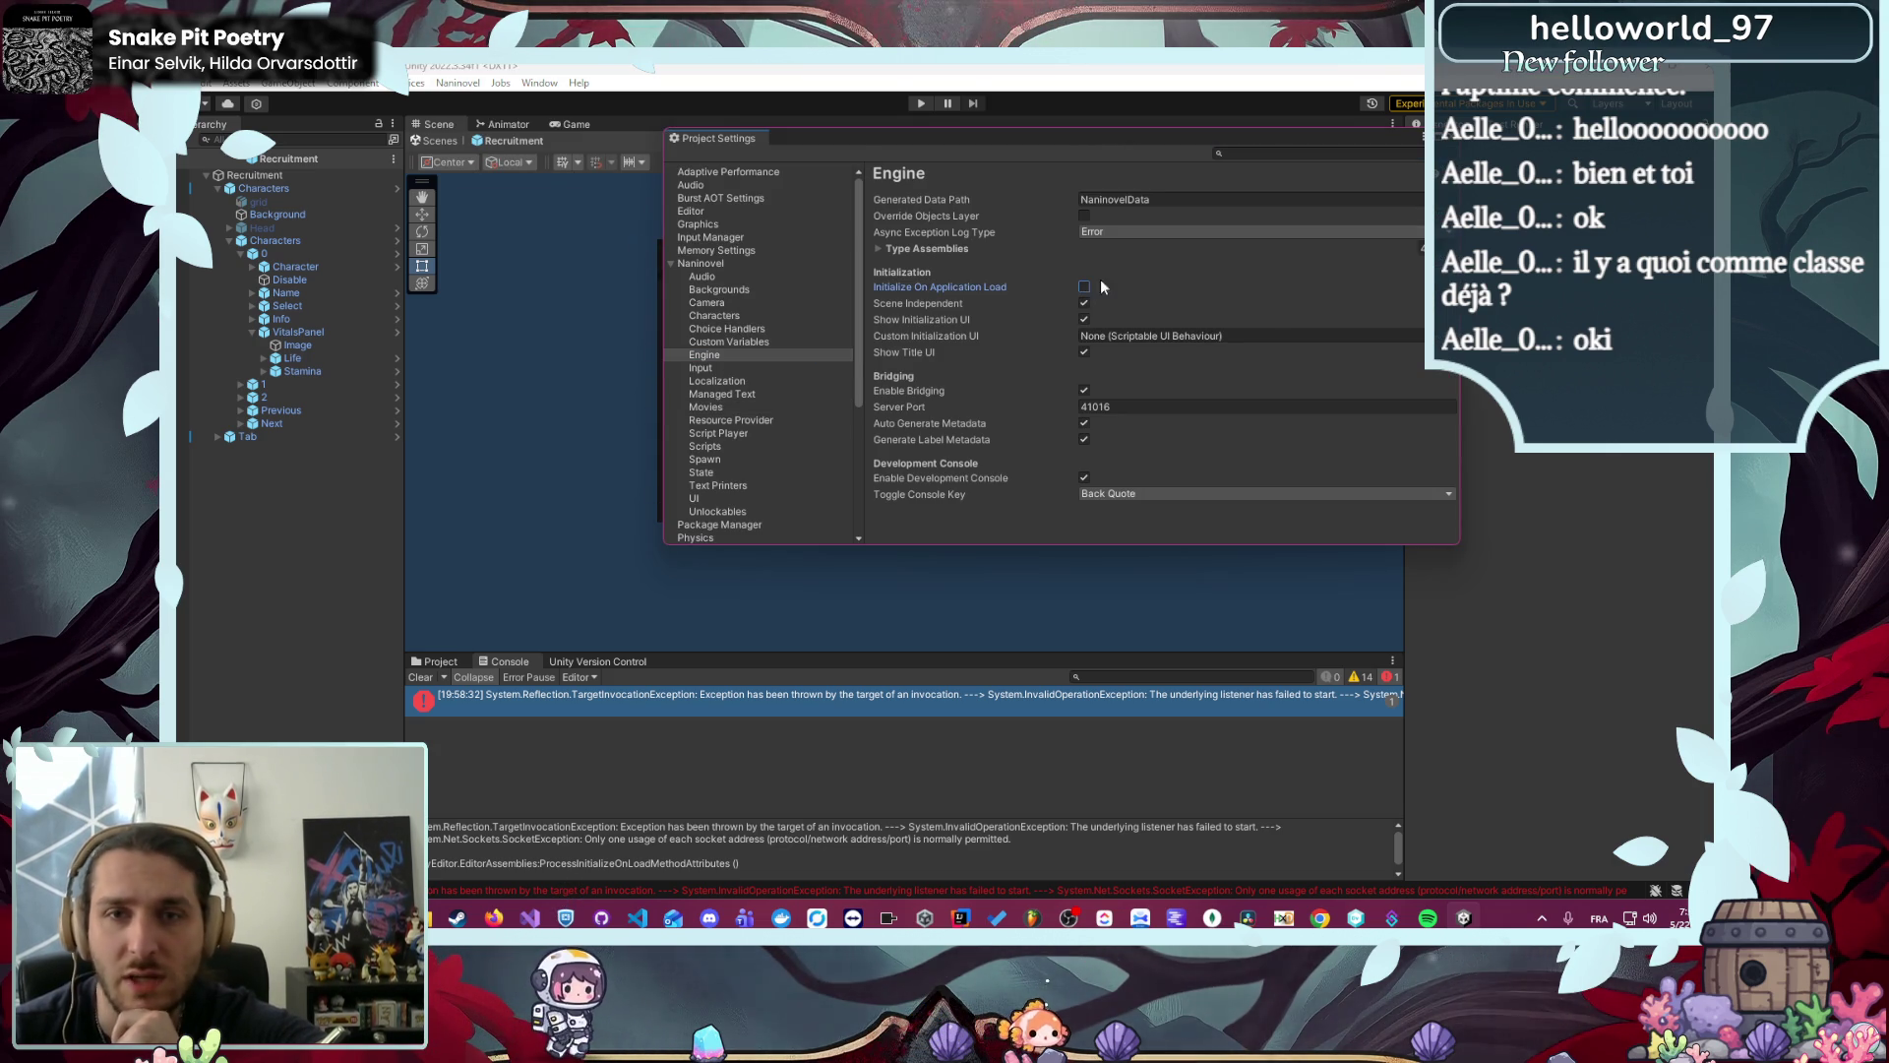
- Return to the main editor and launch the Character Creator 2D tool
left_click(539, 83)
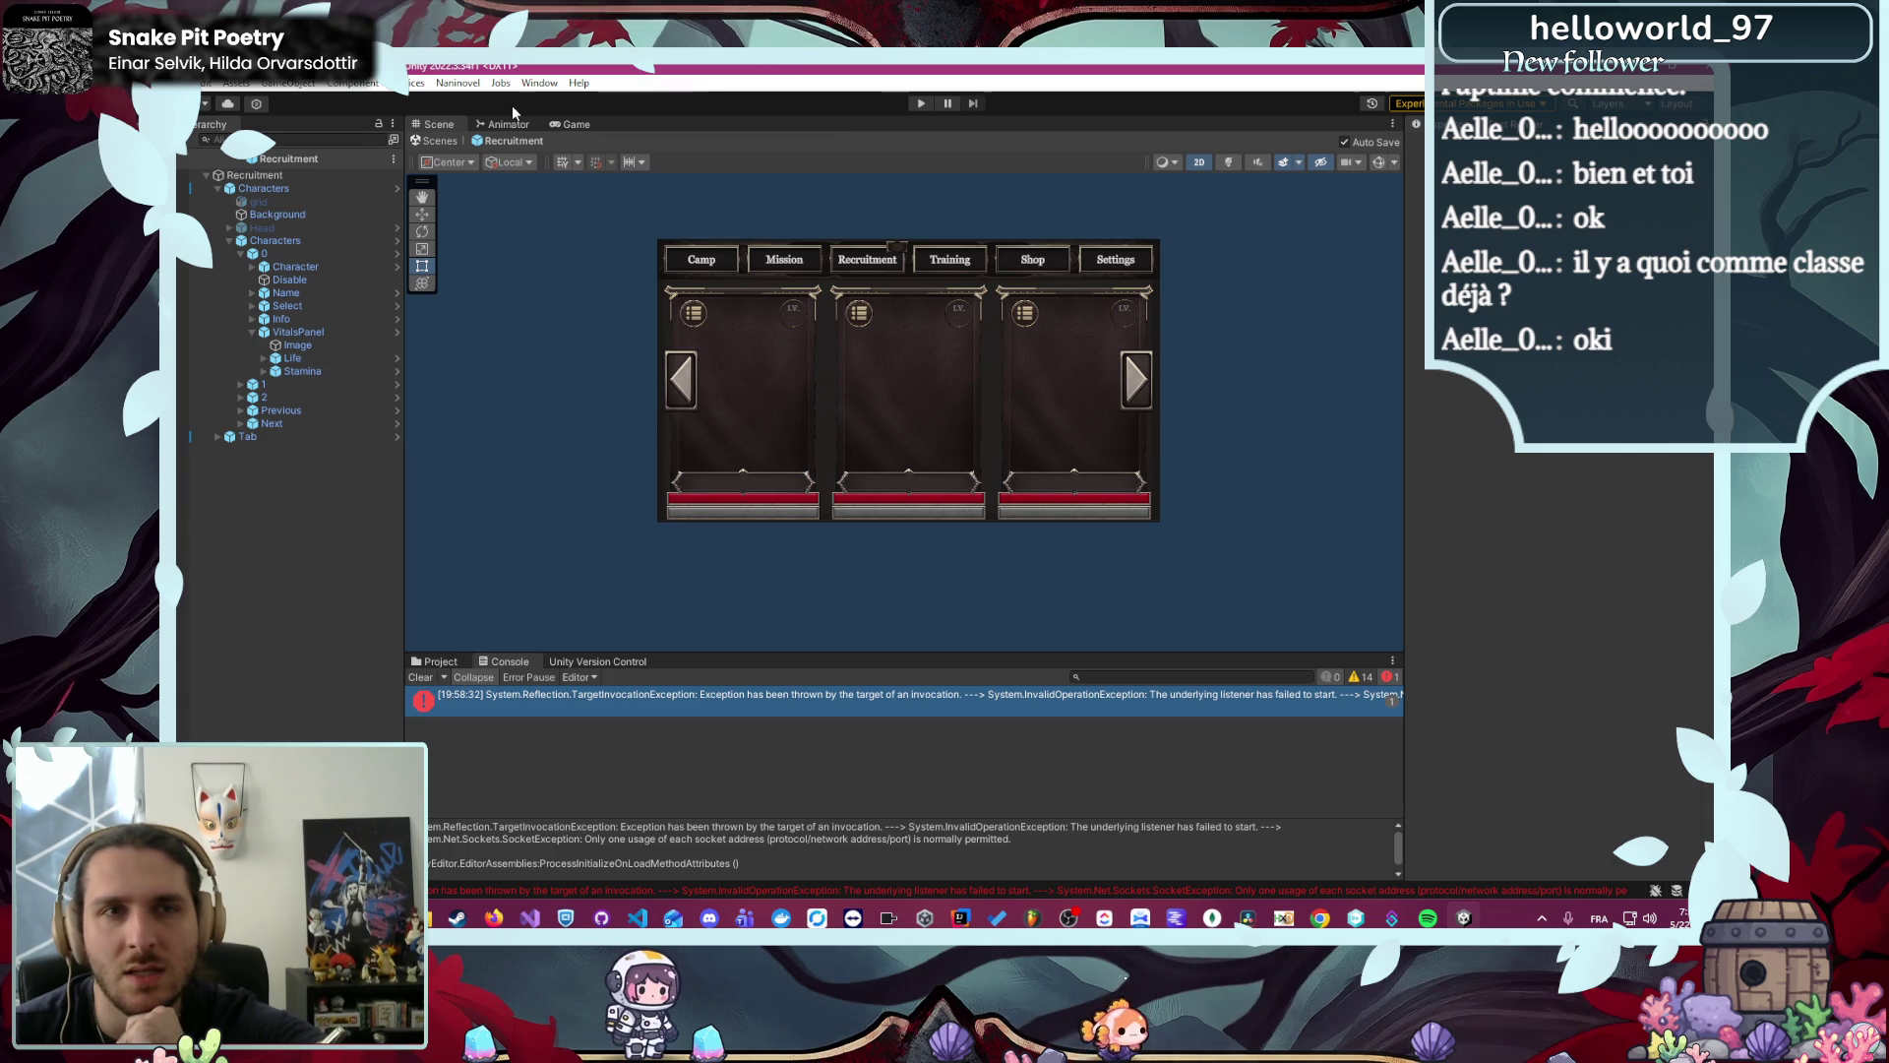
left_click(548, 87)
left_click(848, 285)
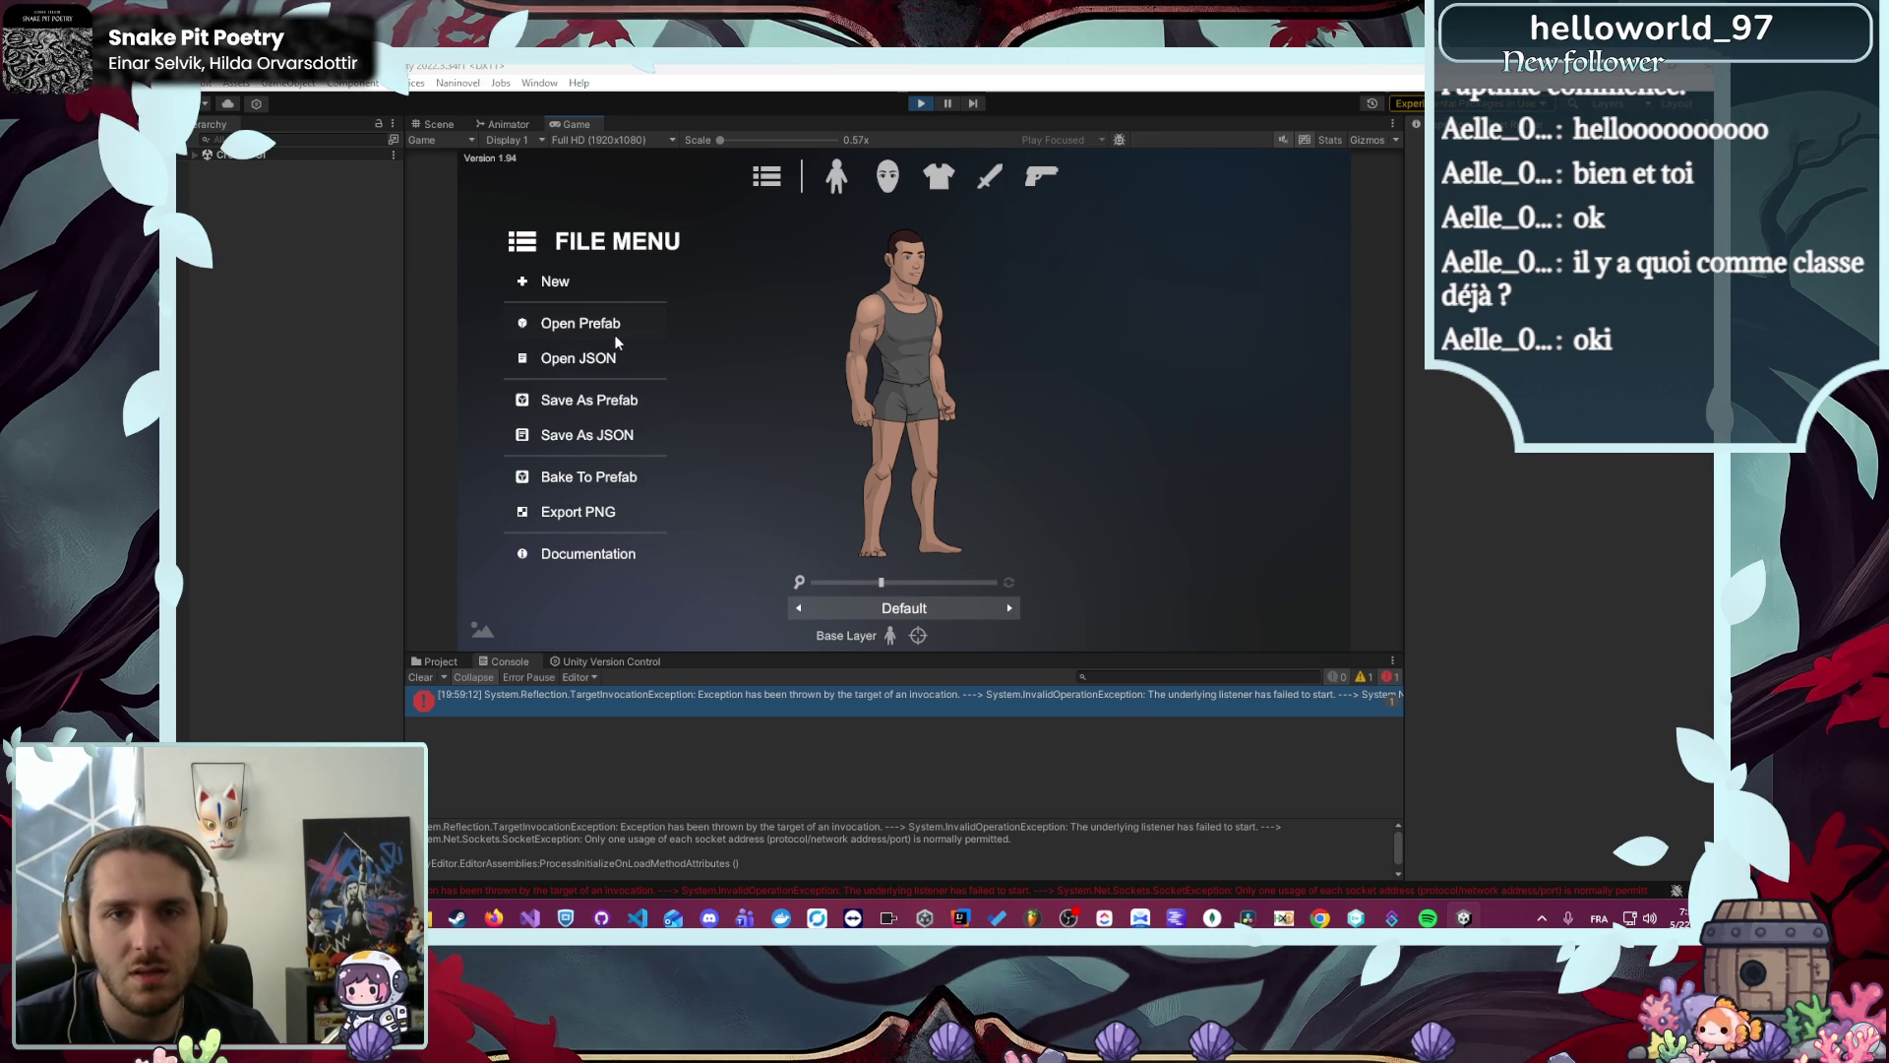
- Load character.prefab from Code/Module/Character2D/Resources/Character/Alyrienne into the creator
left_click(580, 323)
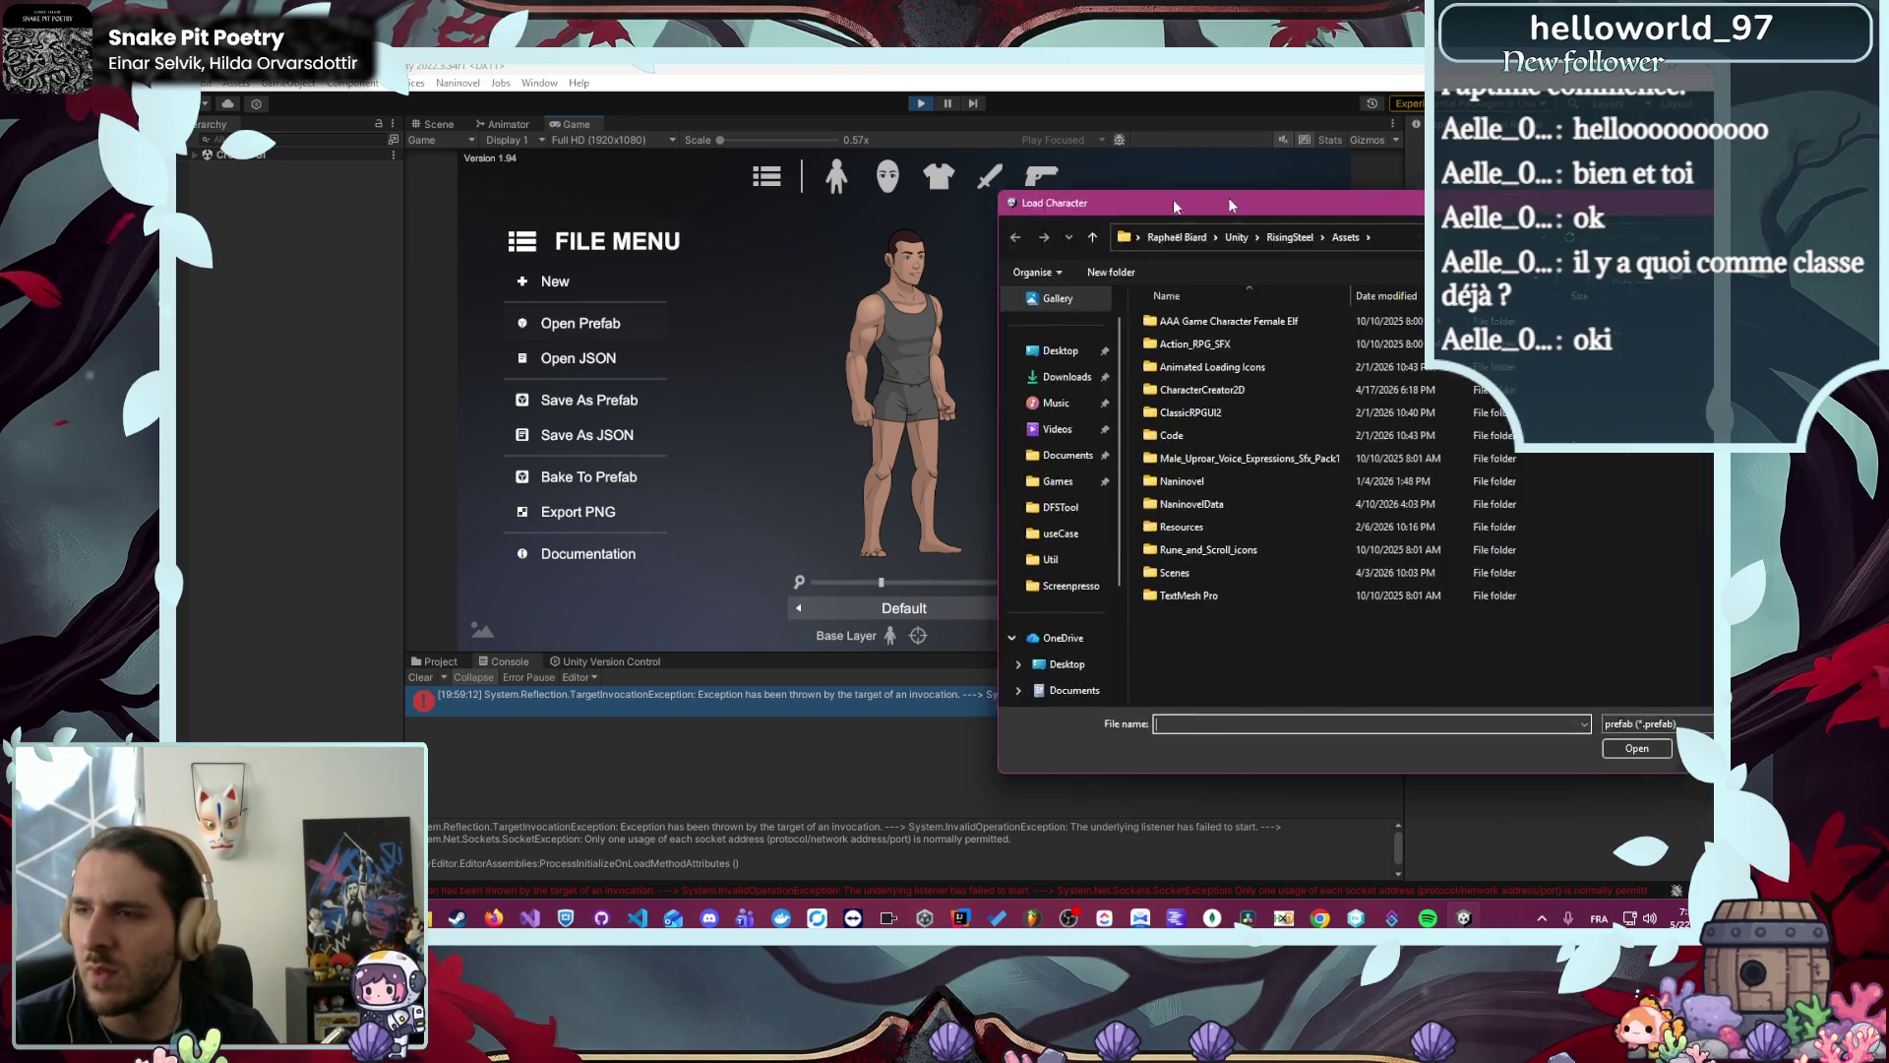
double_click(1001, 435)
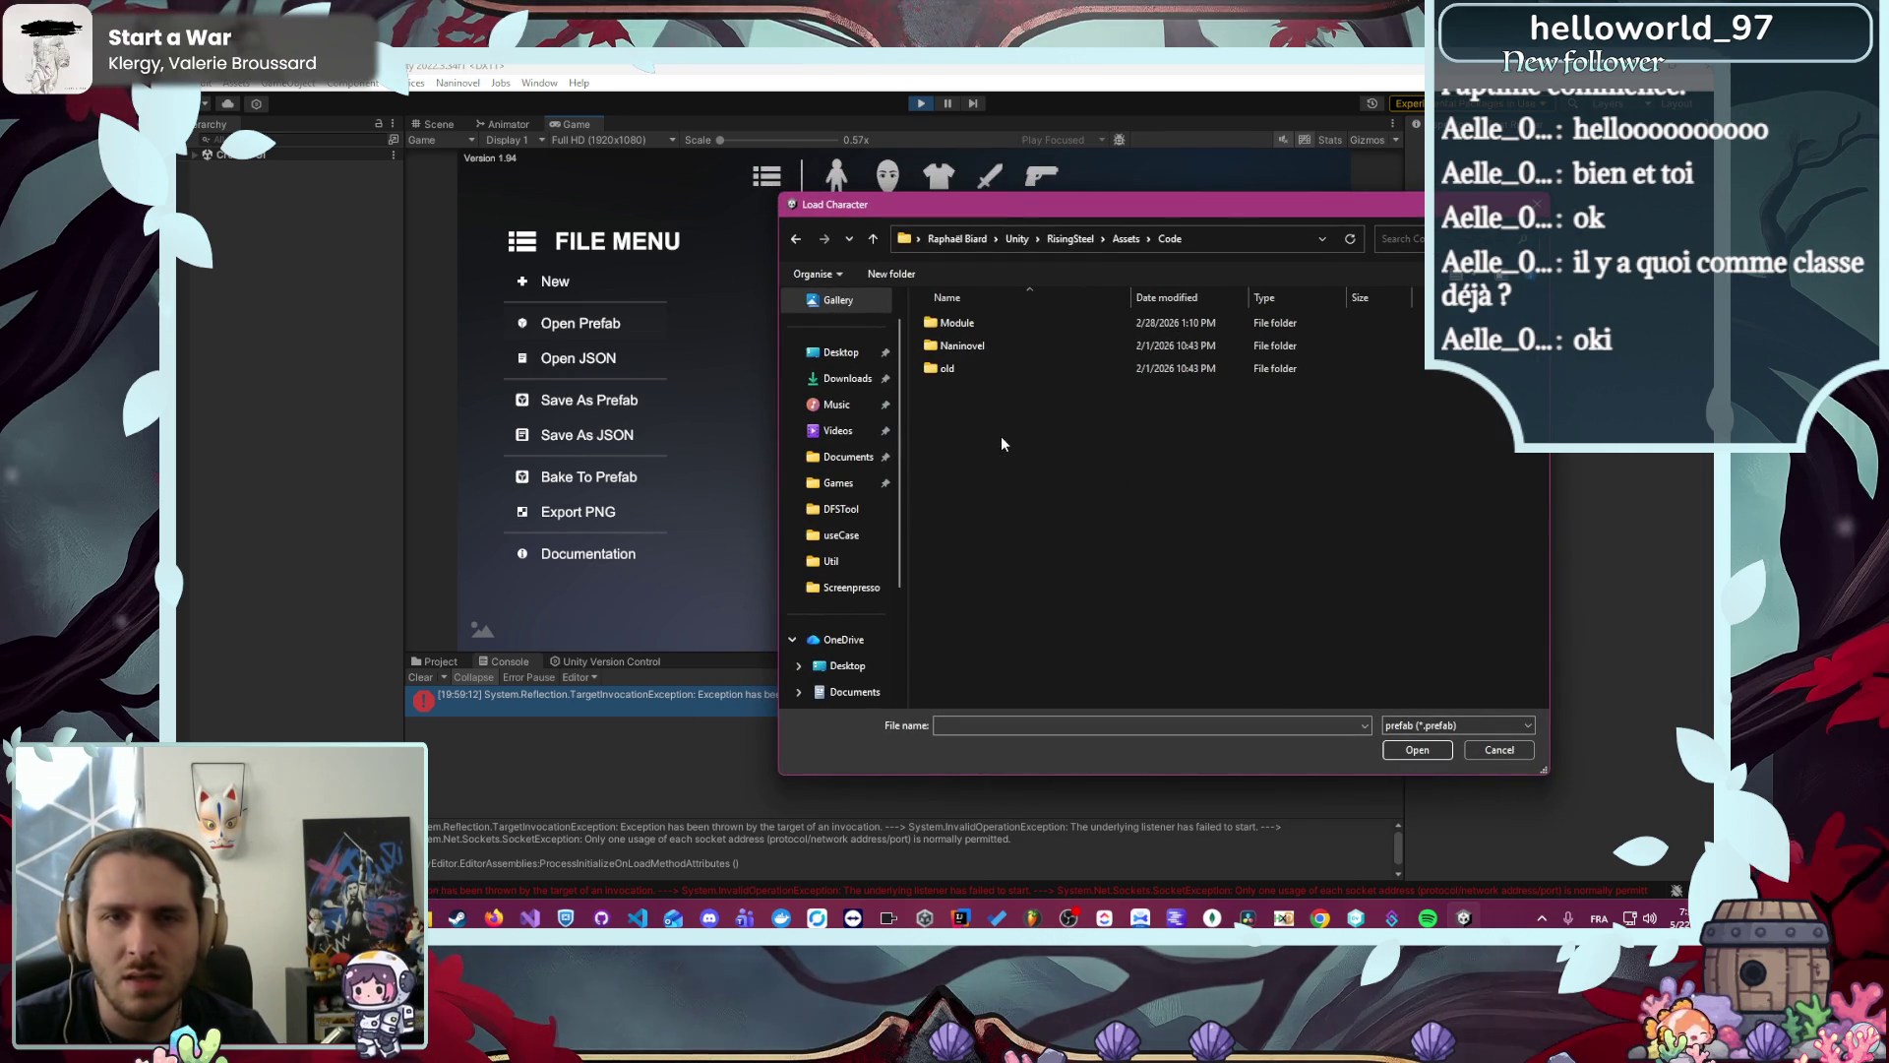
double_click(1000, 325)
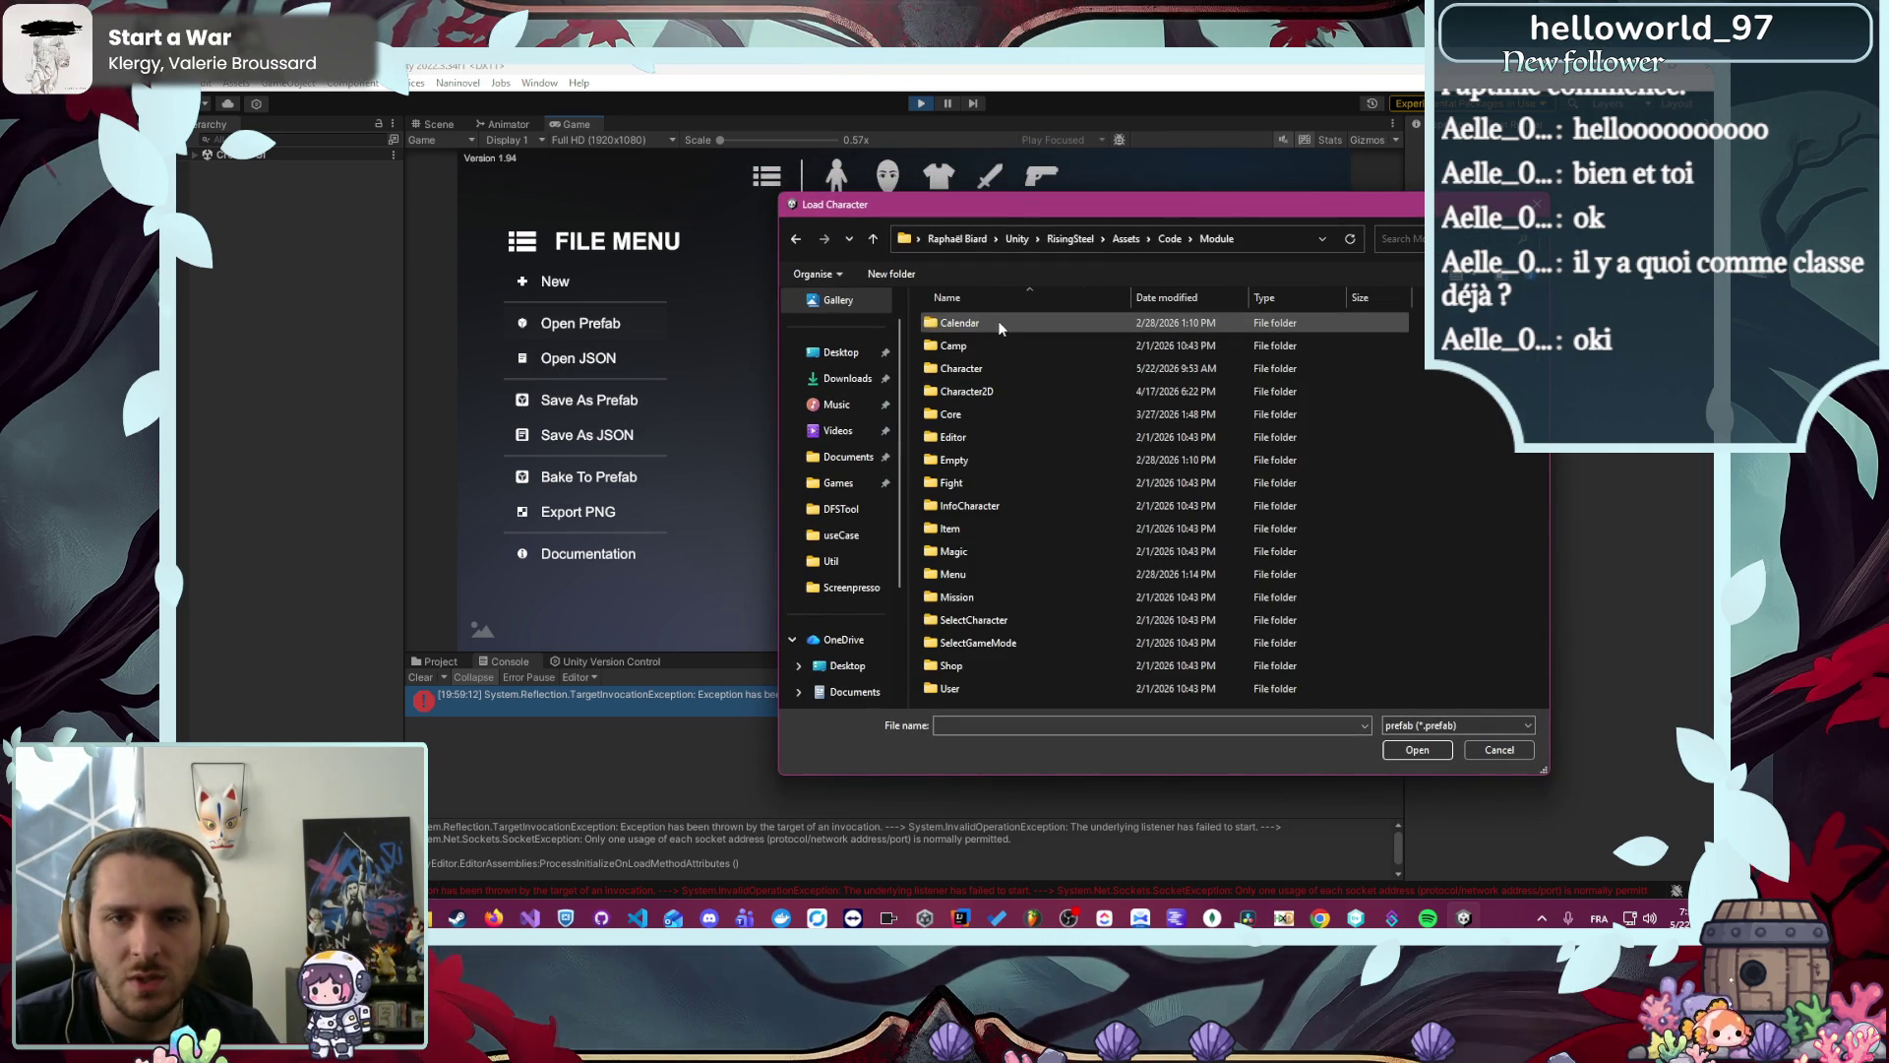
double_click(1010, 392)
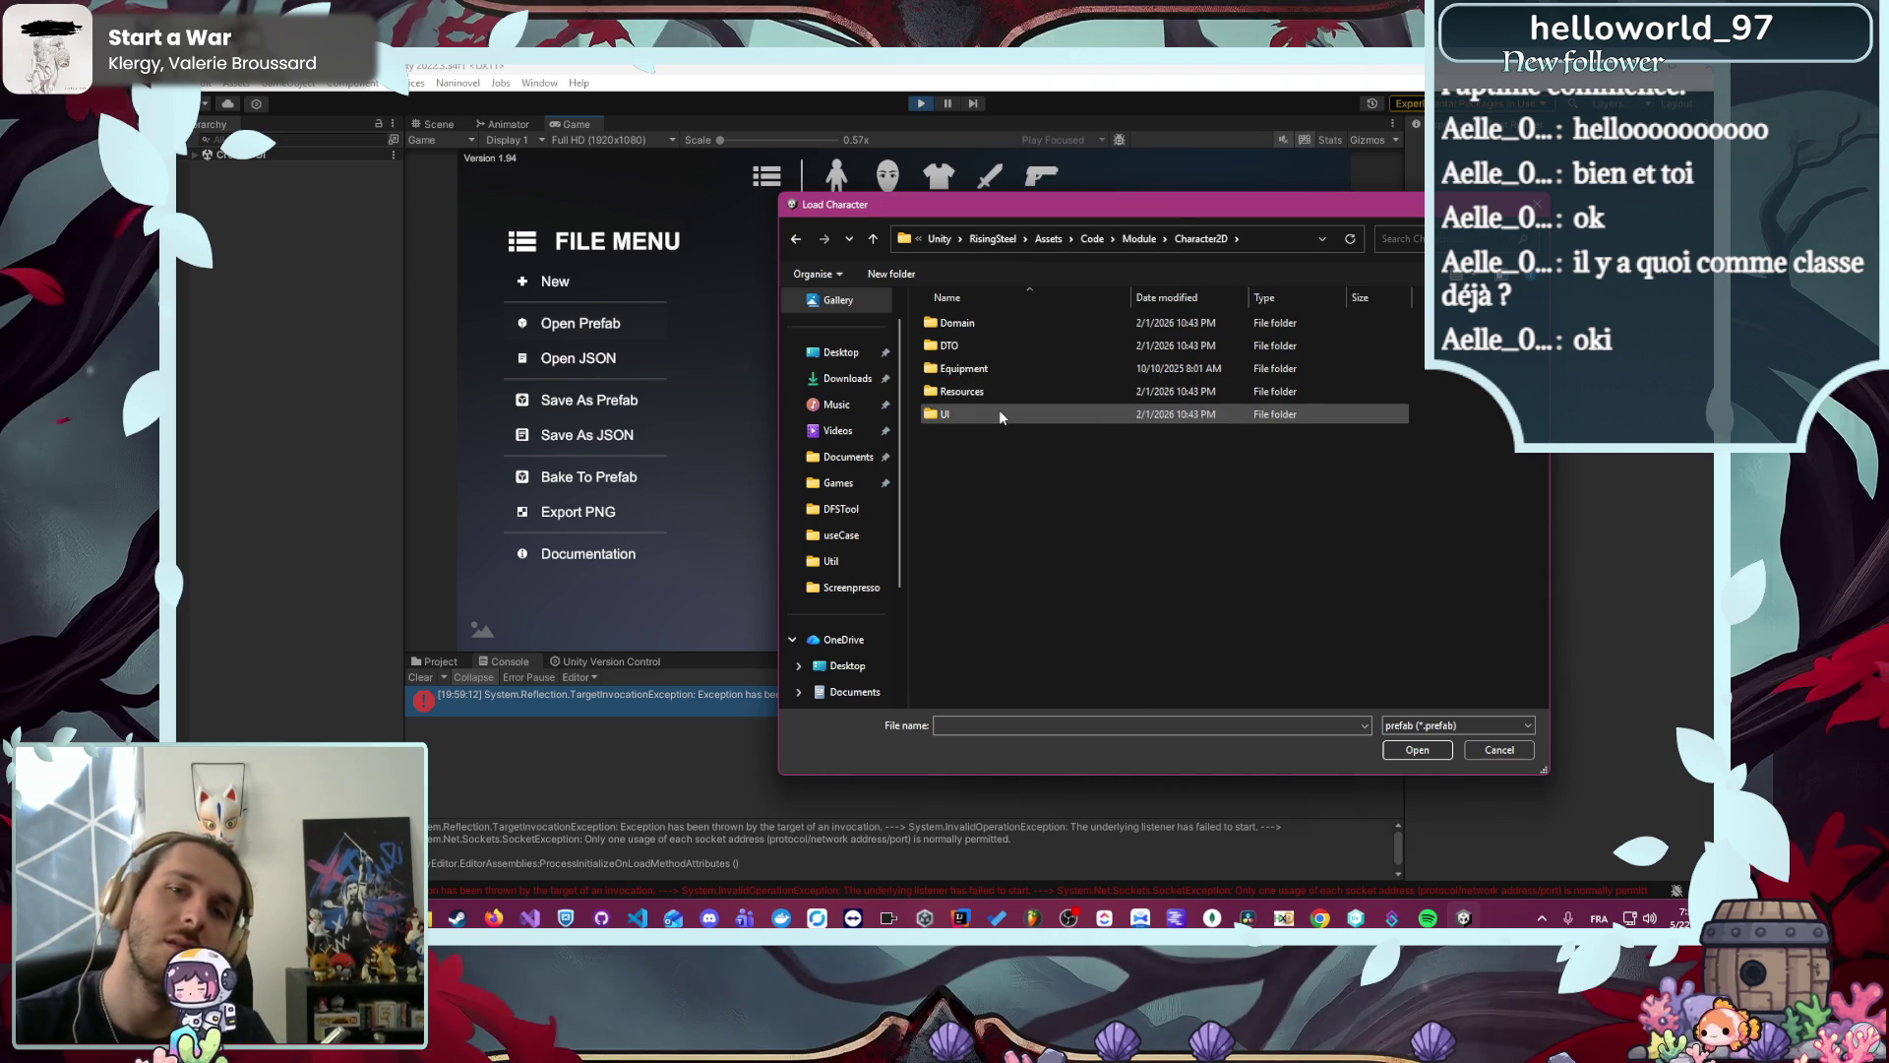
double_click(1003, 391)
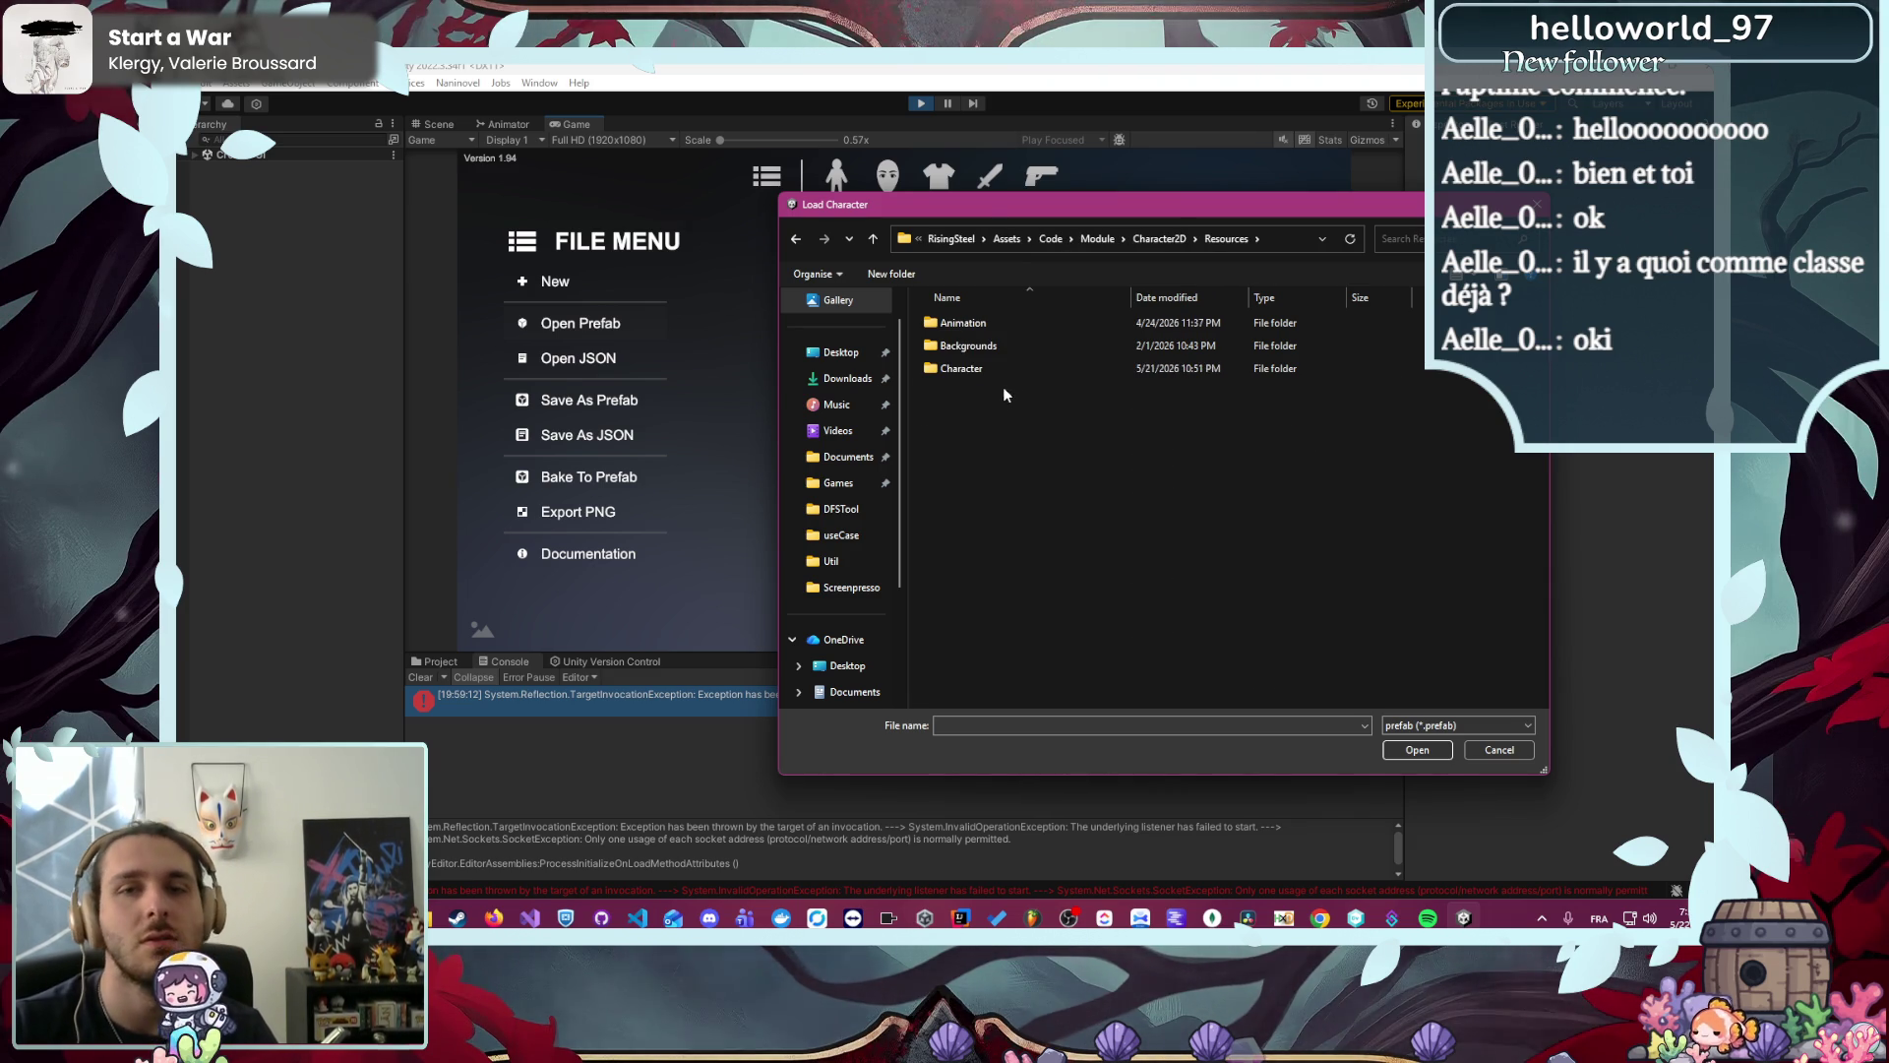
double_click(1035, 372)
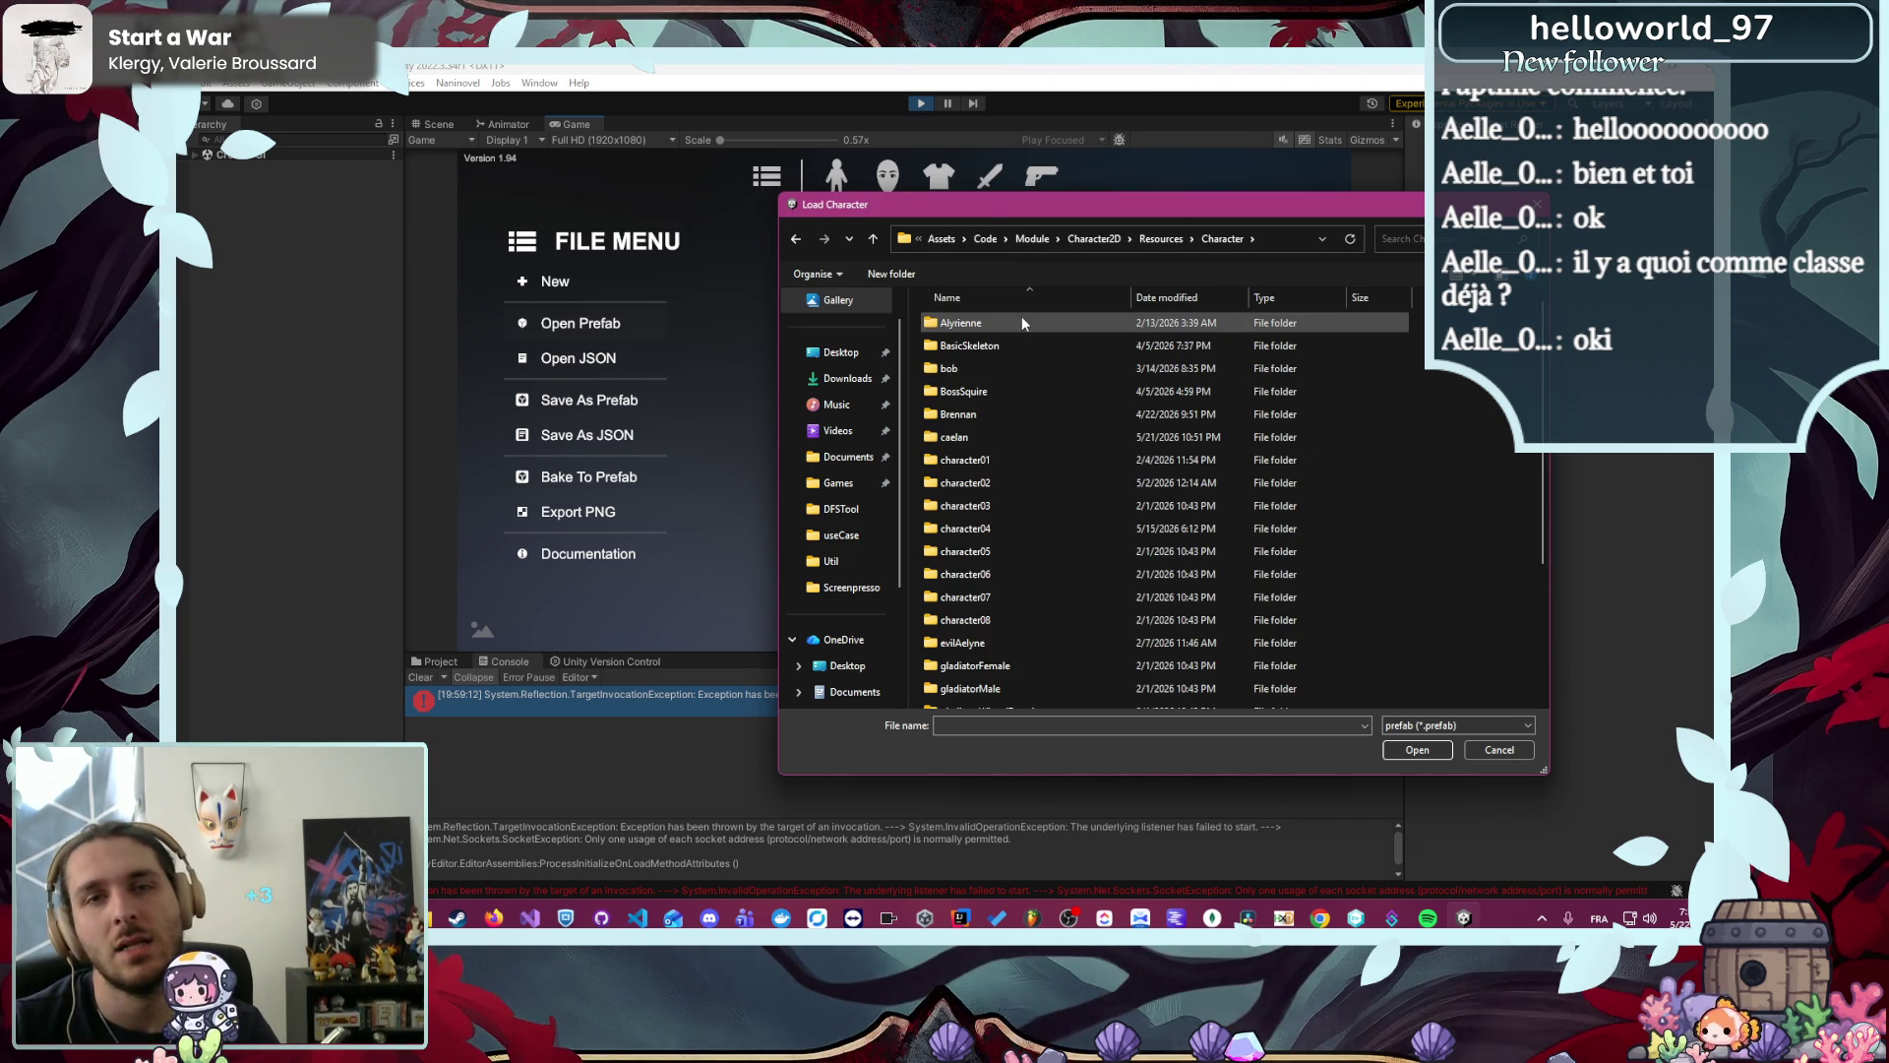
double_click(1007, 325)
double_click(1021, 347)
left_click(963, 463)
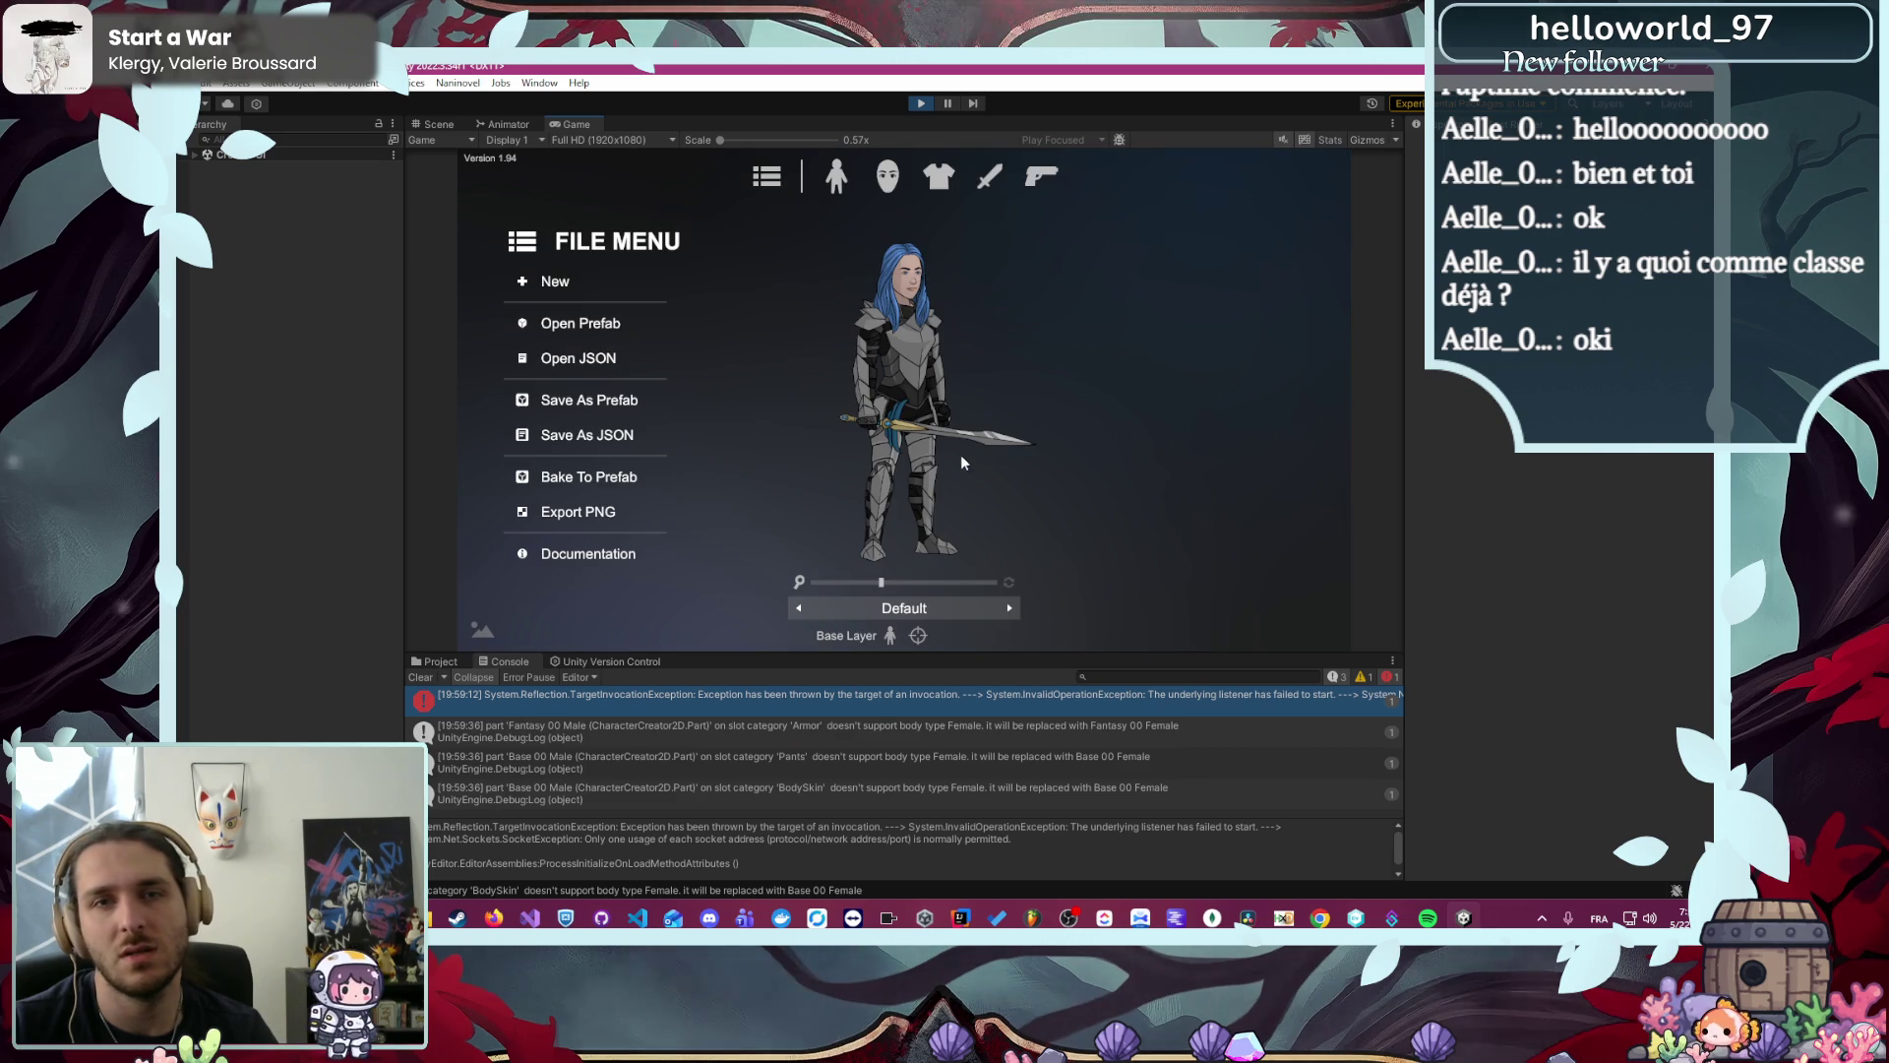
- Clear the Console and change Alyrienne's nose to variant 06
left_click_drag(884, 583, 962, 587)
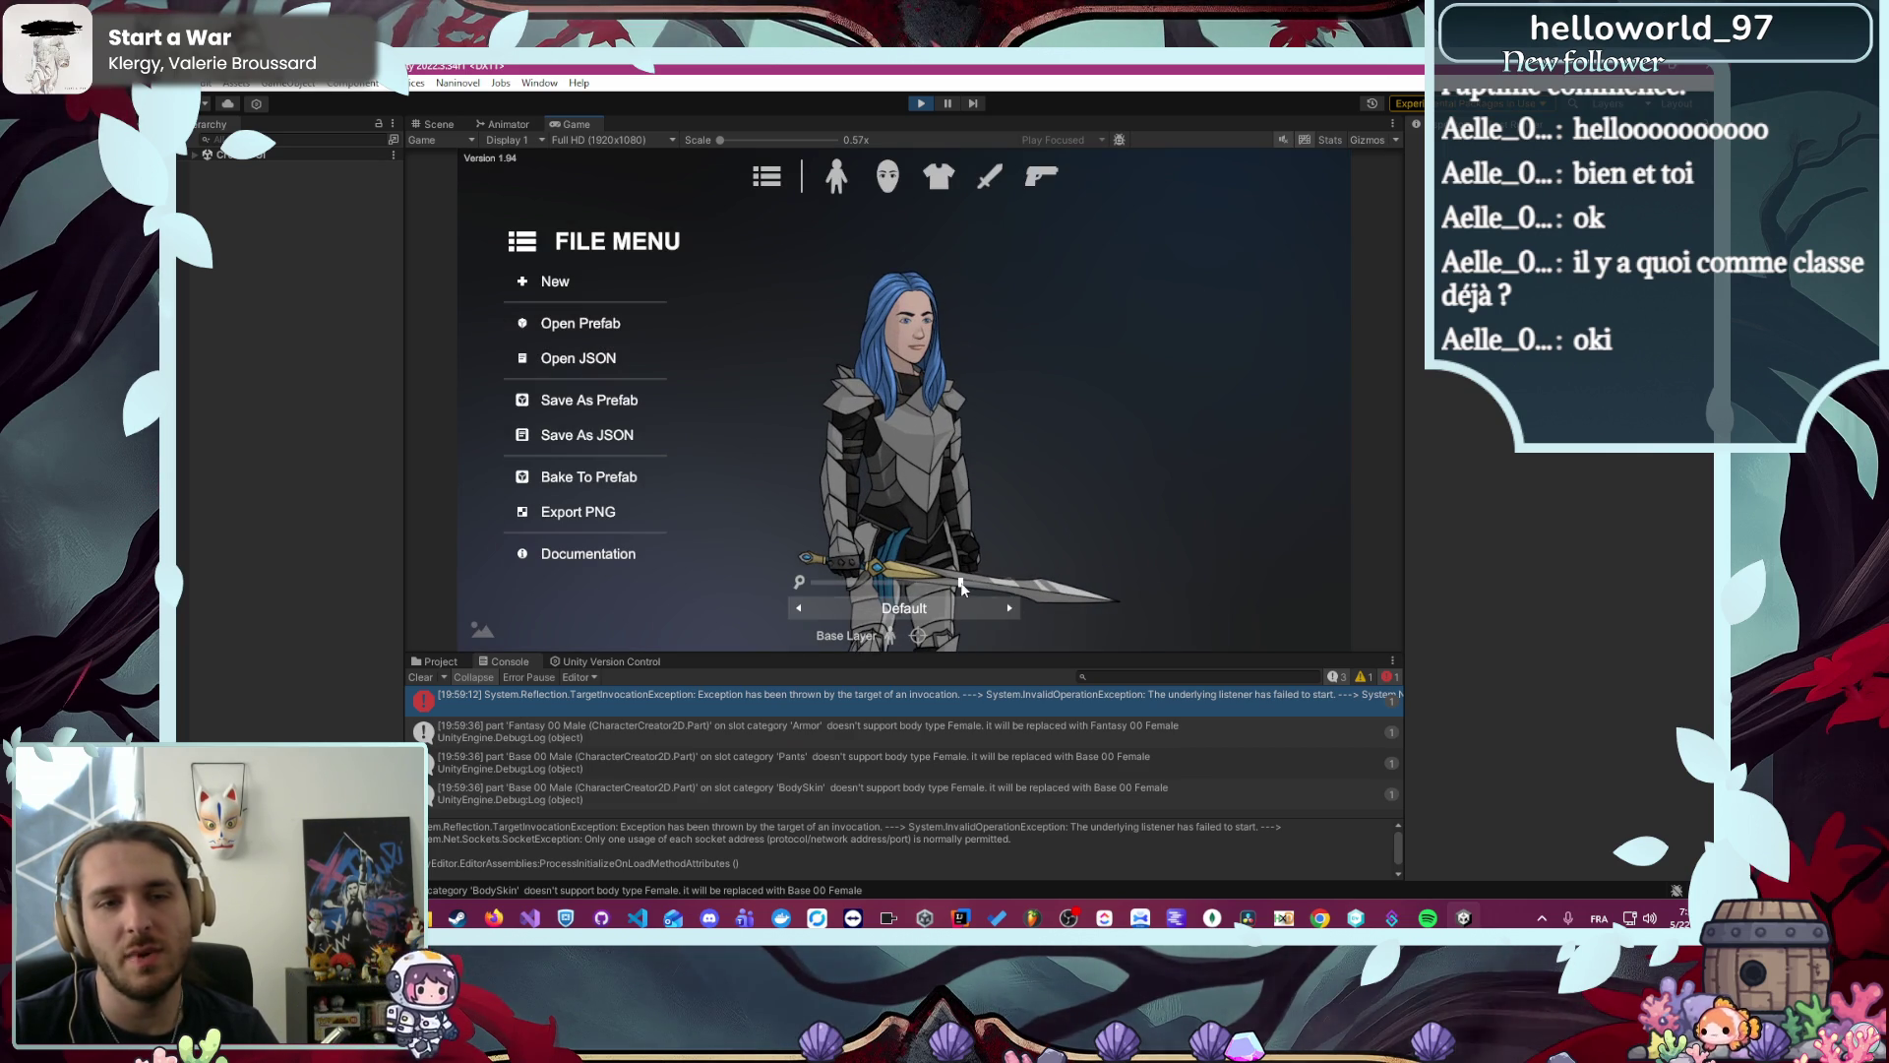
left_click(420, 677)
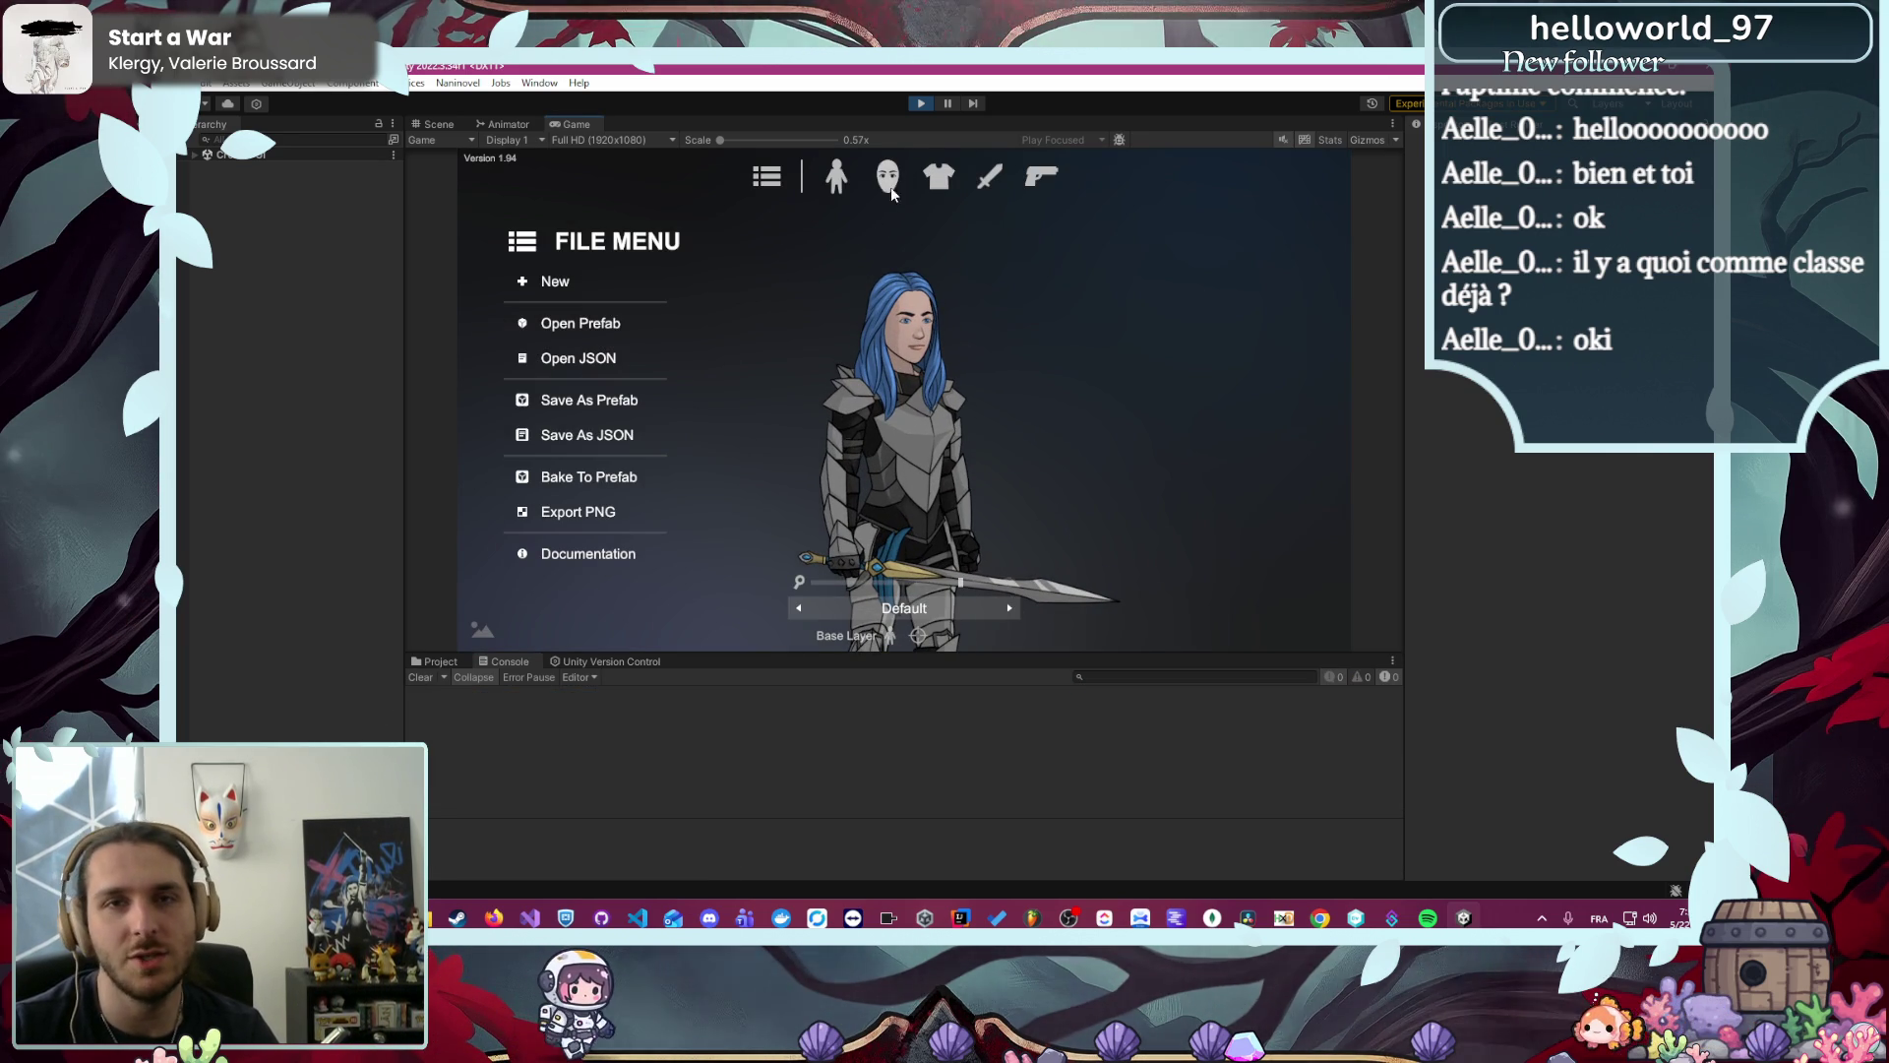
left_click(888, 178)
left_click(888, 178)
left_click(565, 449)
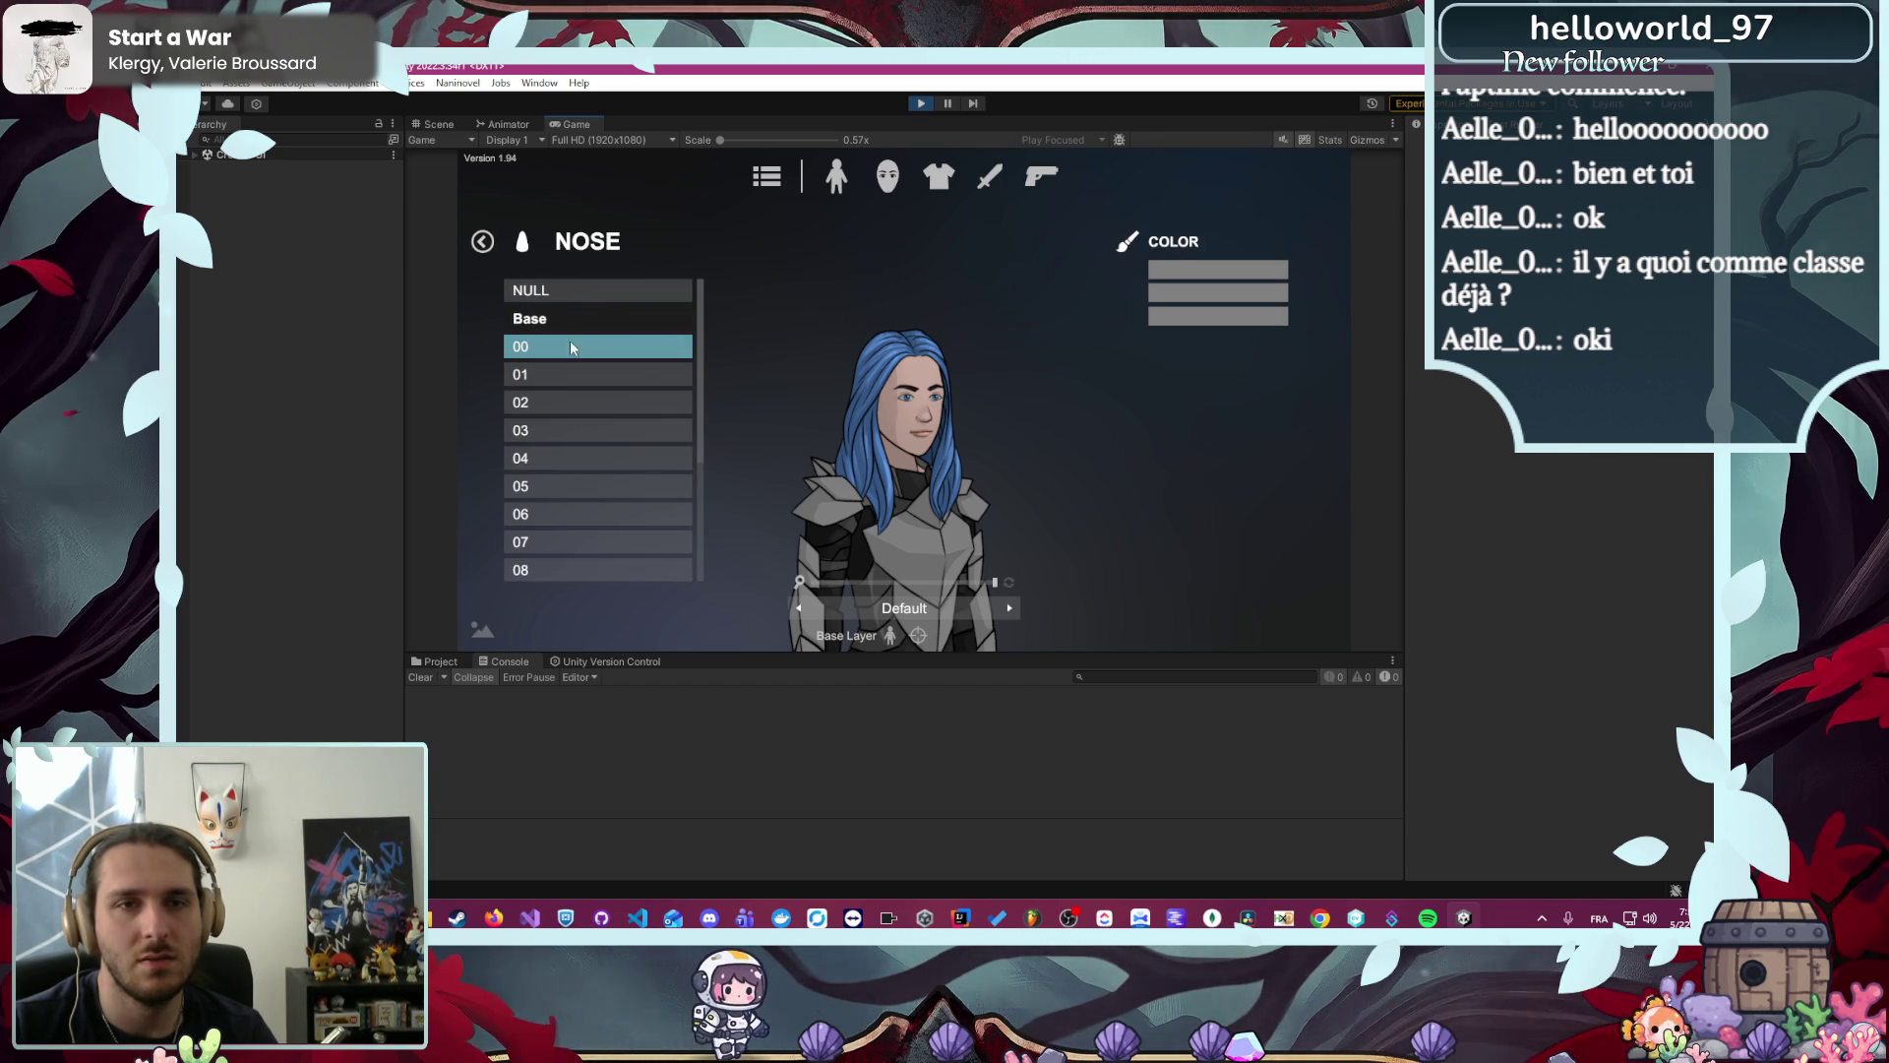
left_click(560, 522)
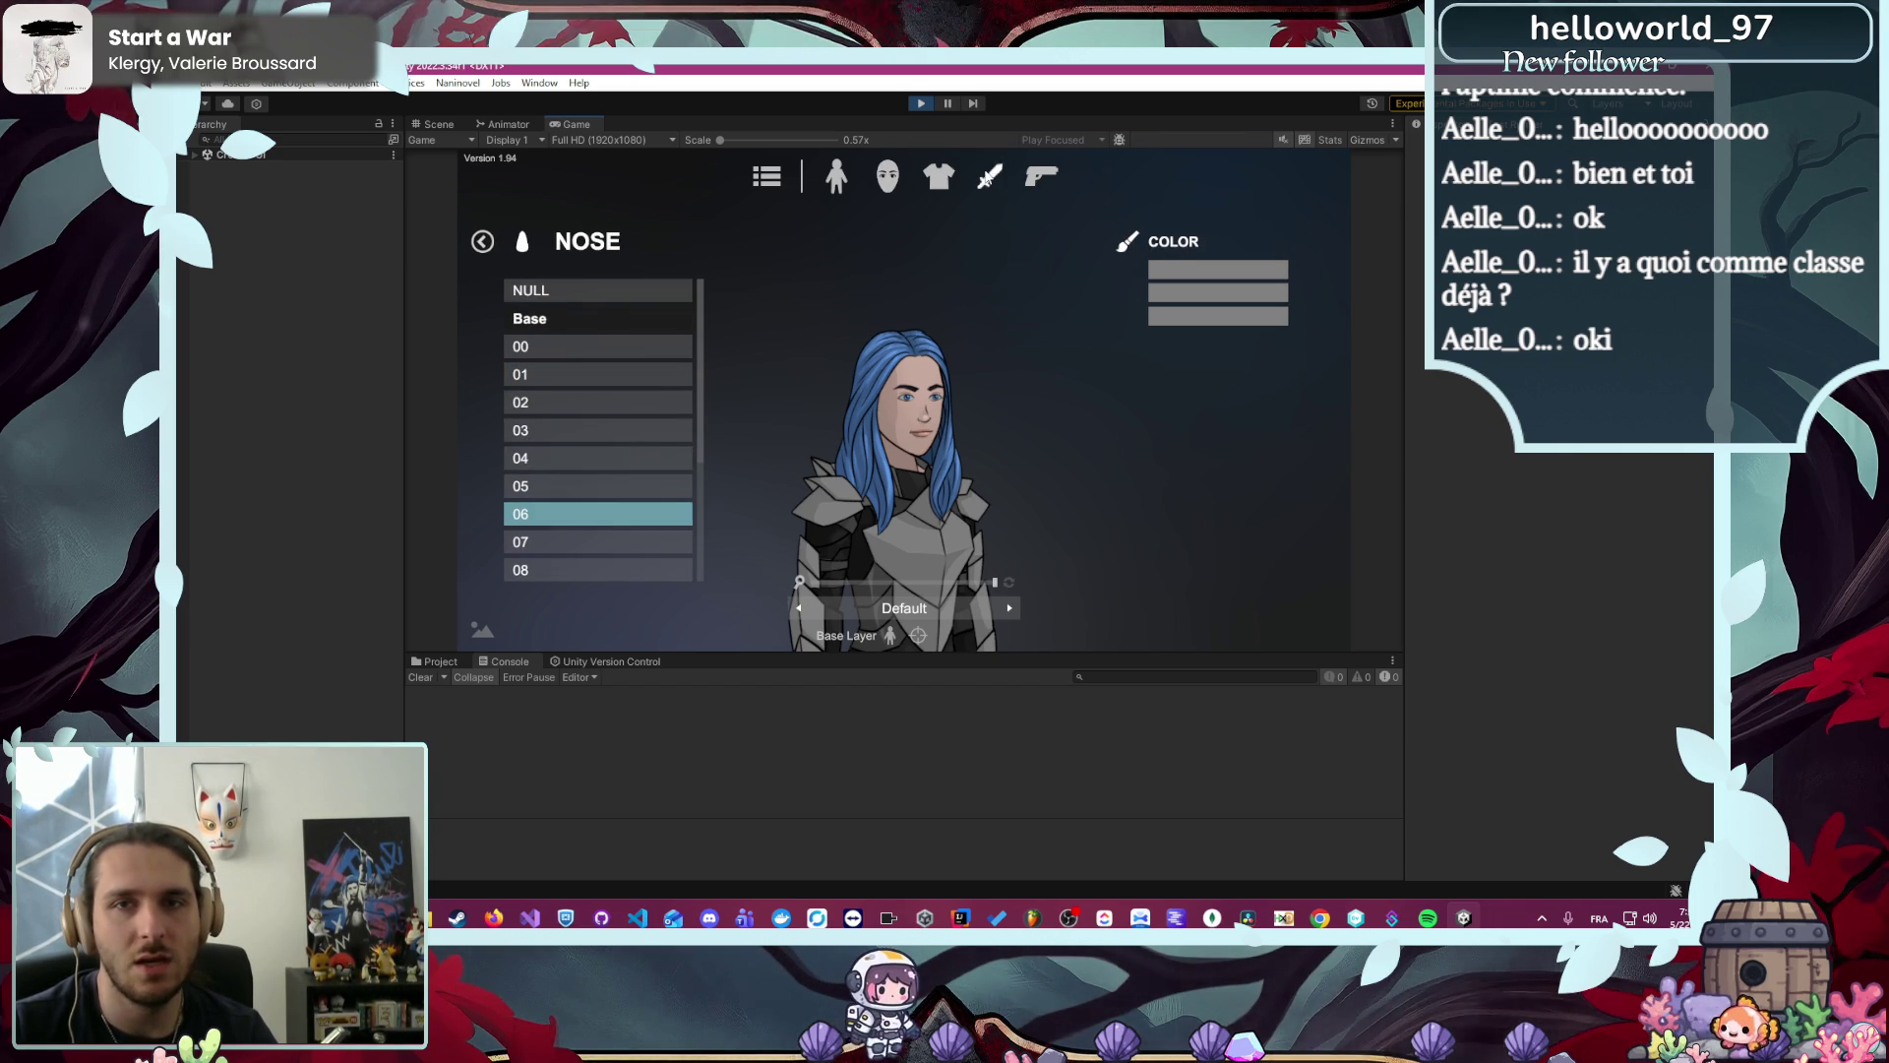
- Set the Main Hand weapon to NULL, dropping the spear, and return to file options
left_click(989, 176)
left_click(659, 254)
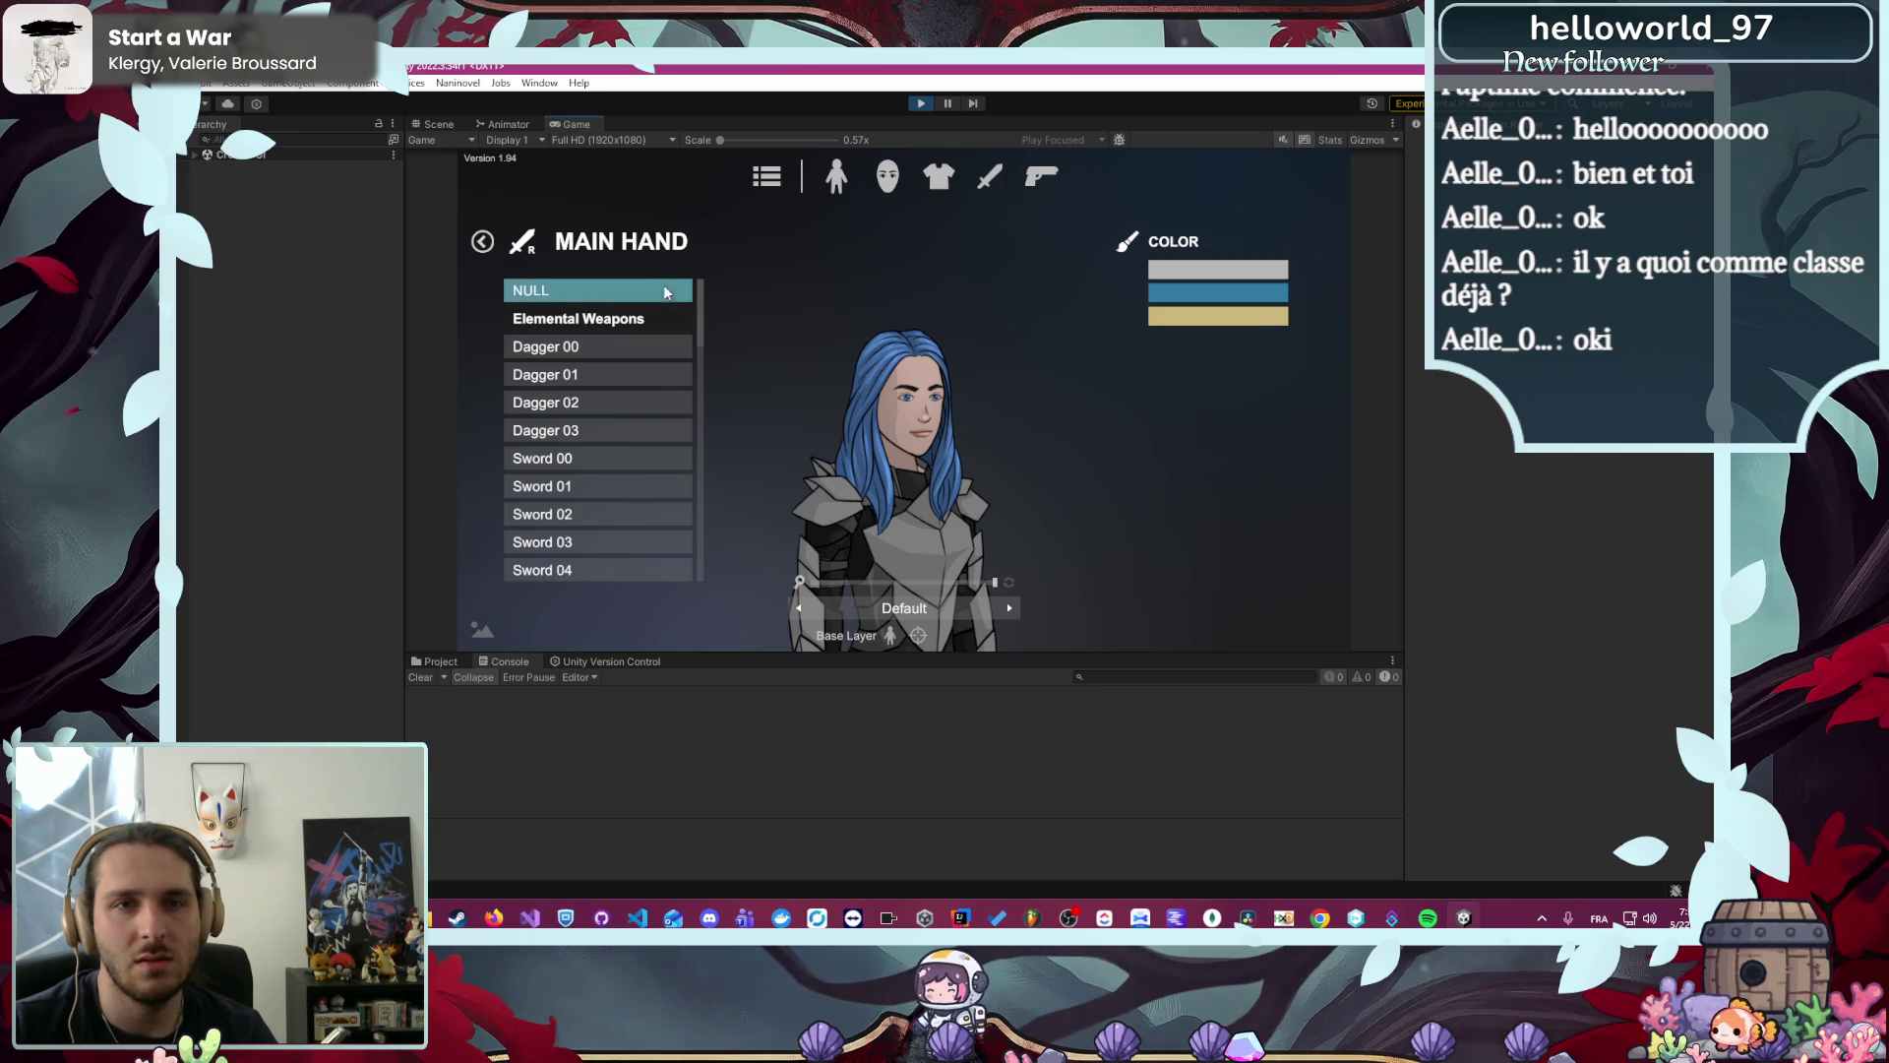
left_click_drag(918, 585, 909, 582)
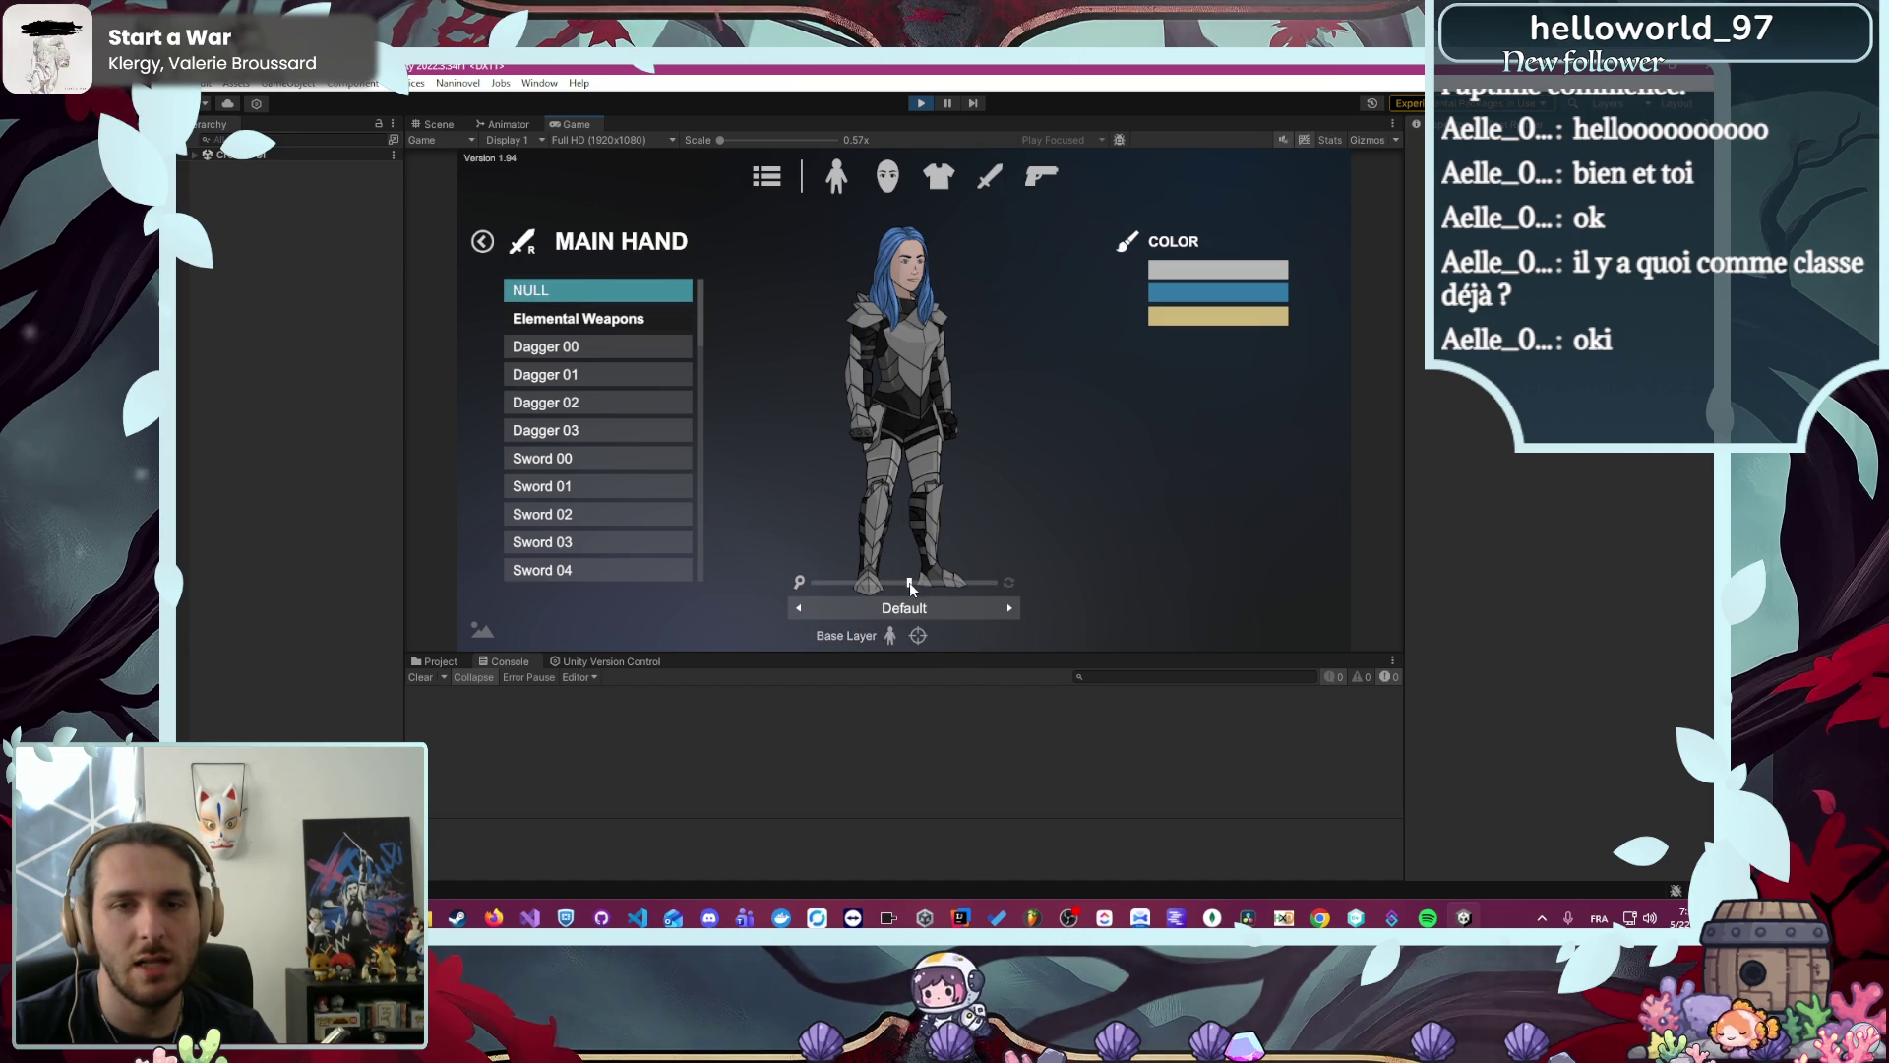
left_click(833, 177)
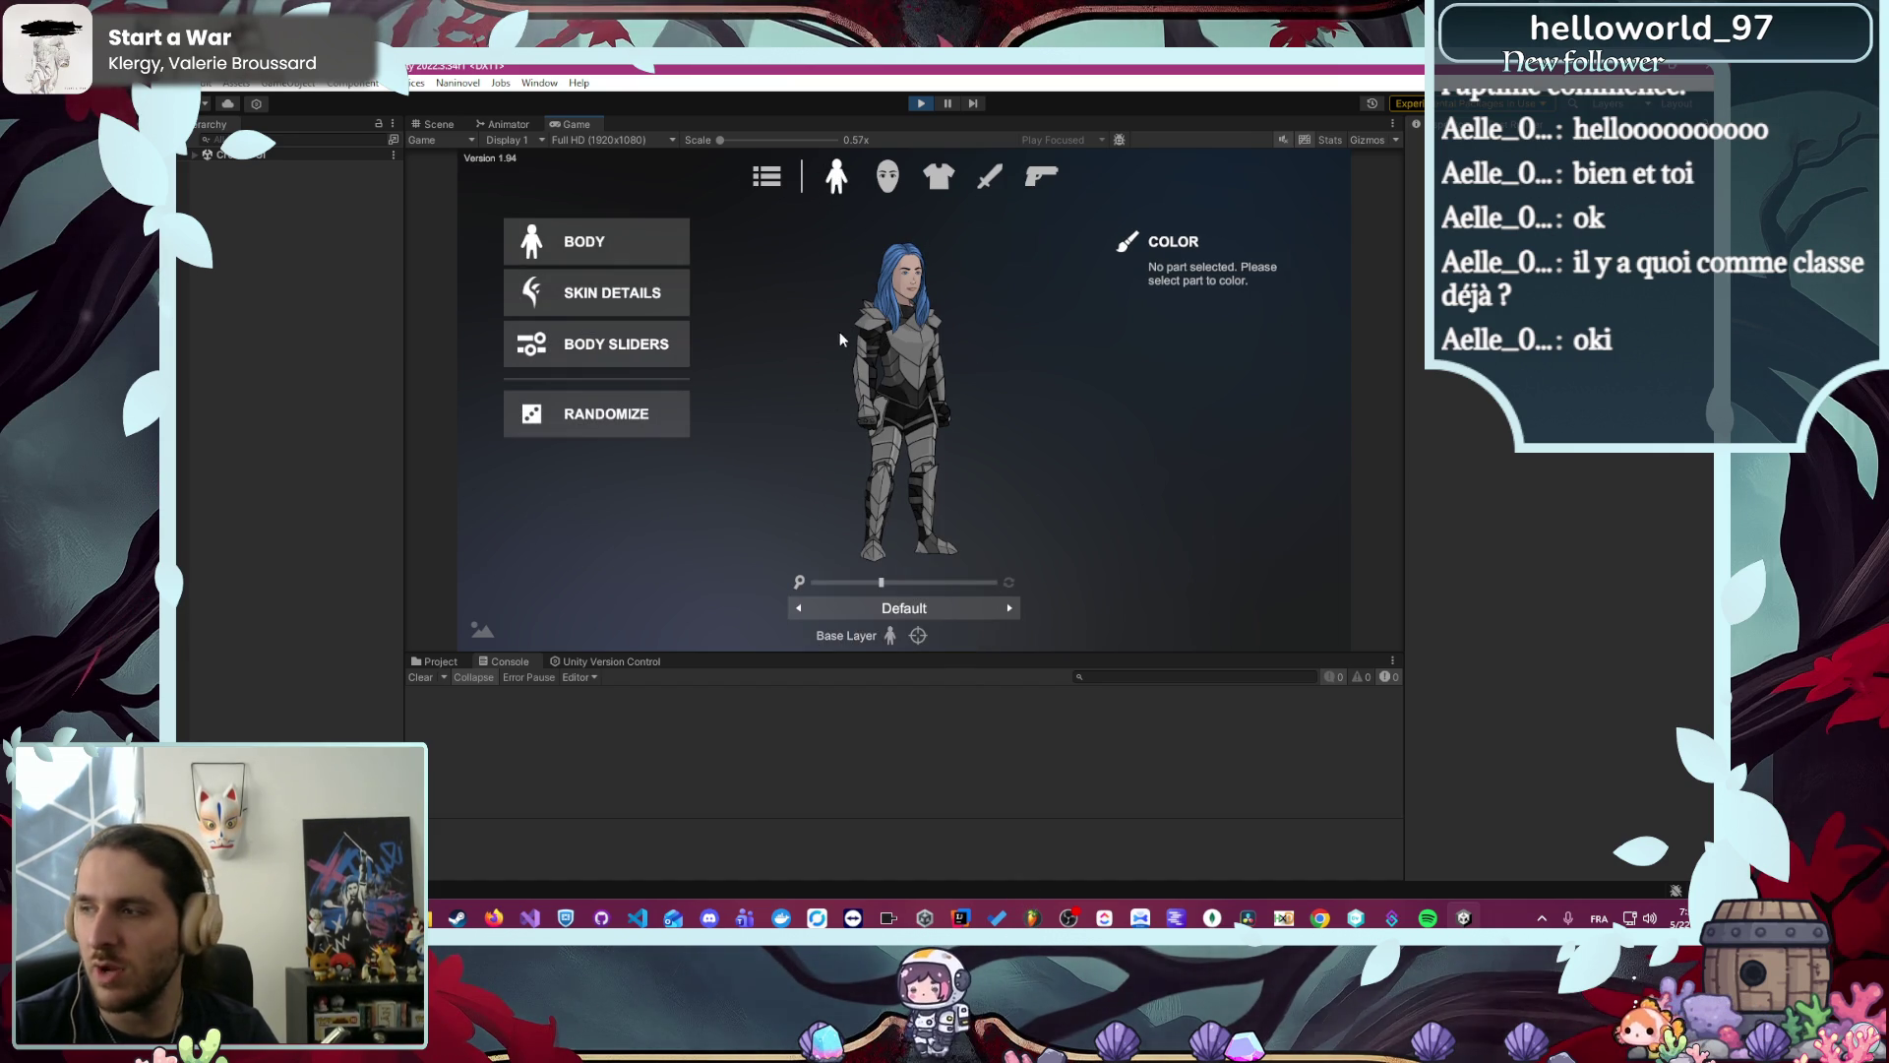
left_click(764, 179)
- Save as prefab, browsing to Code/Module/Character2D/Resources/Character/Alyrienne
left_click(626, 404)
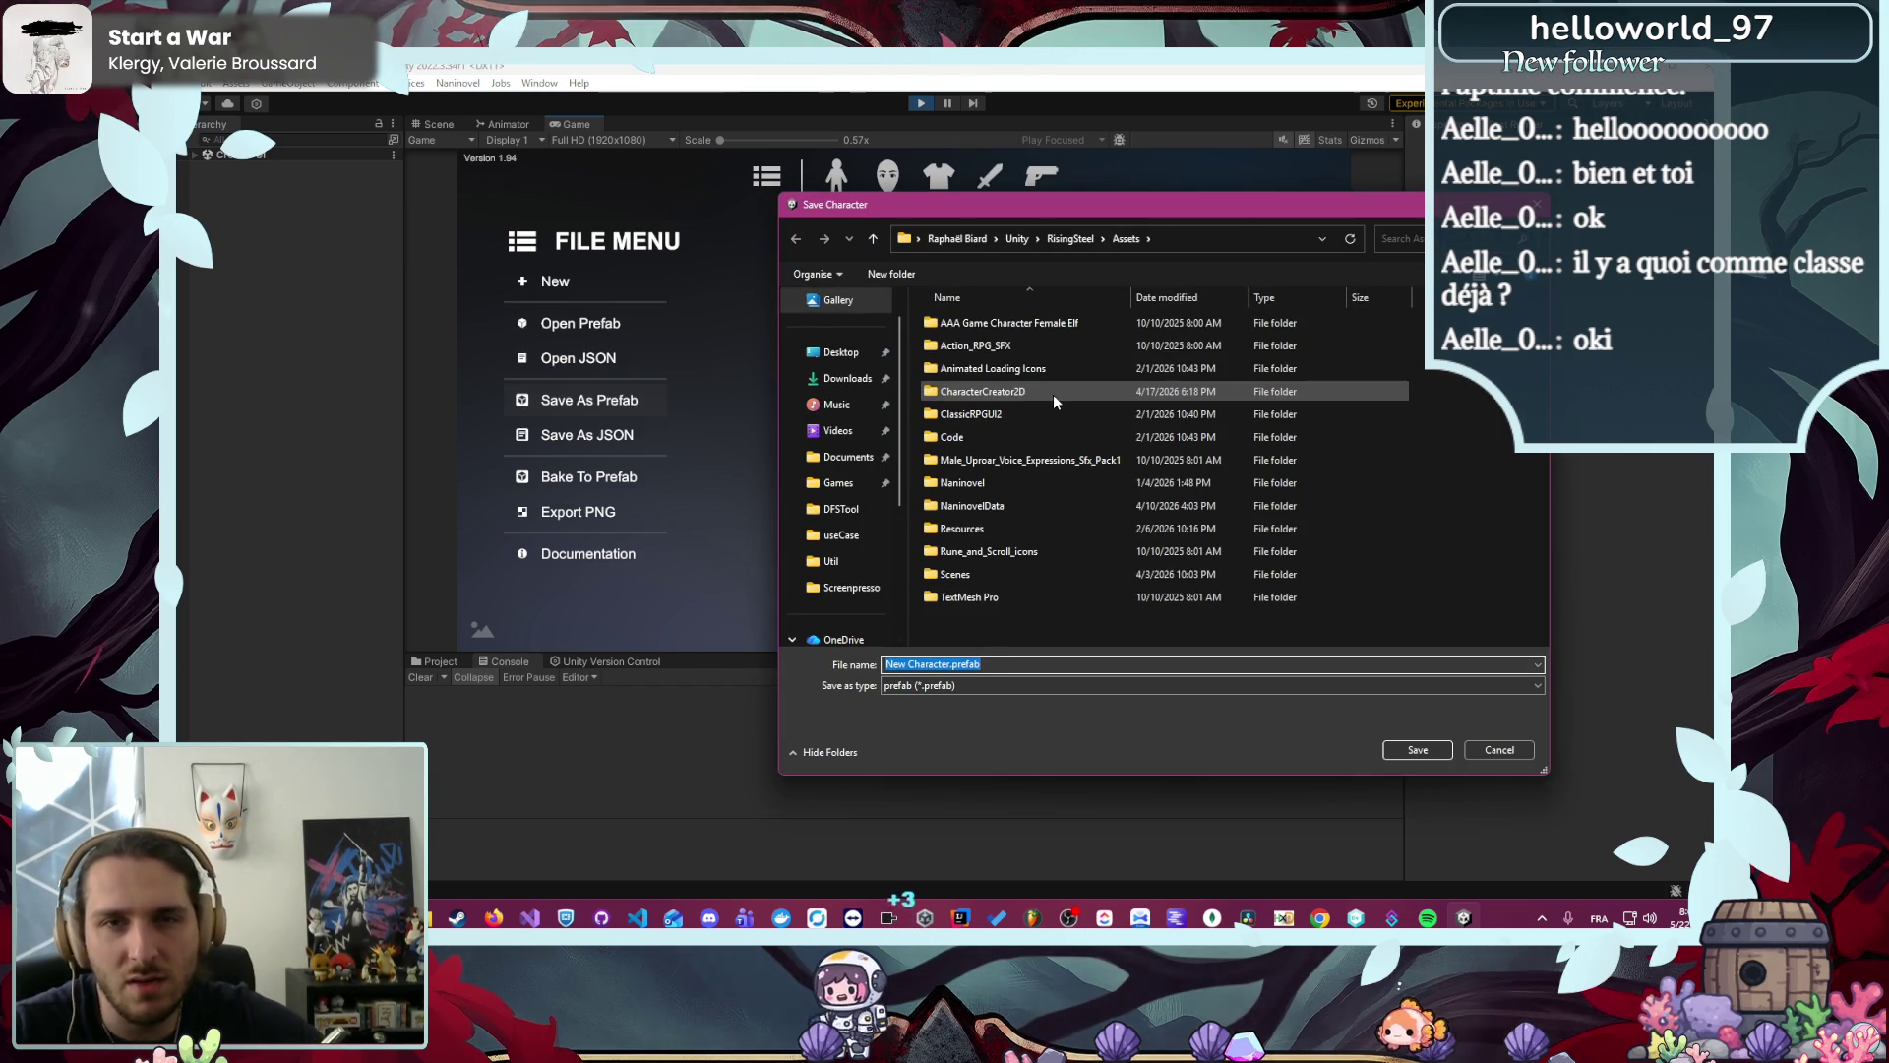
left_click(1053, 394)
double_click(1023, 436)
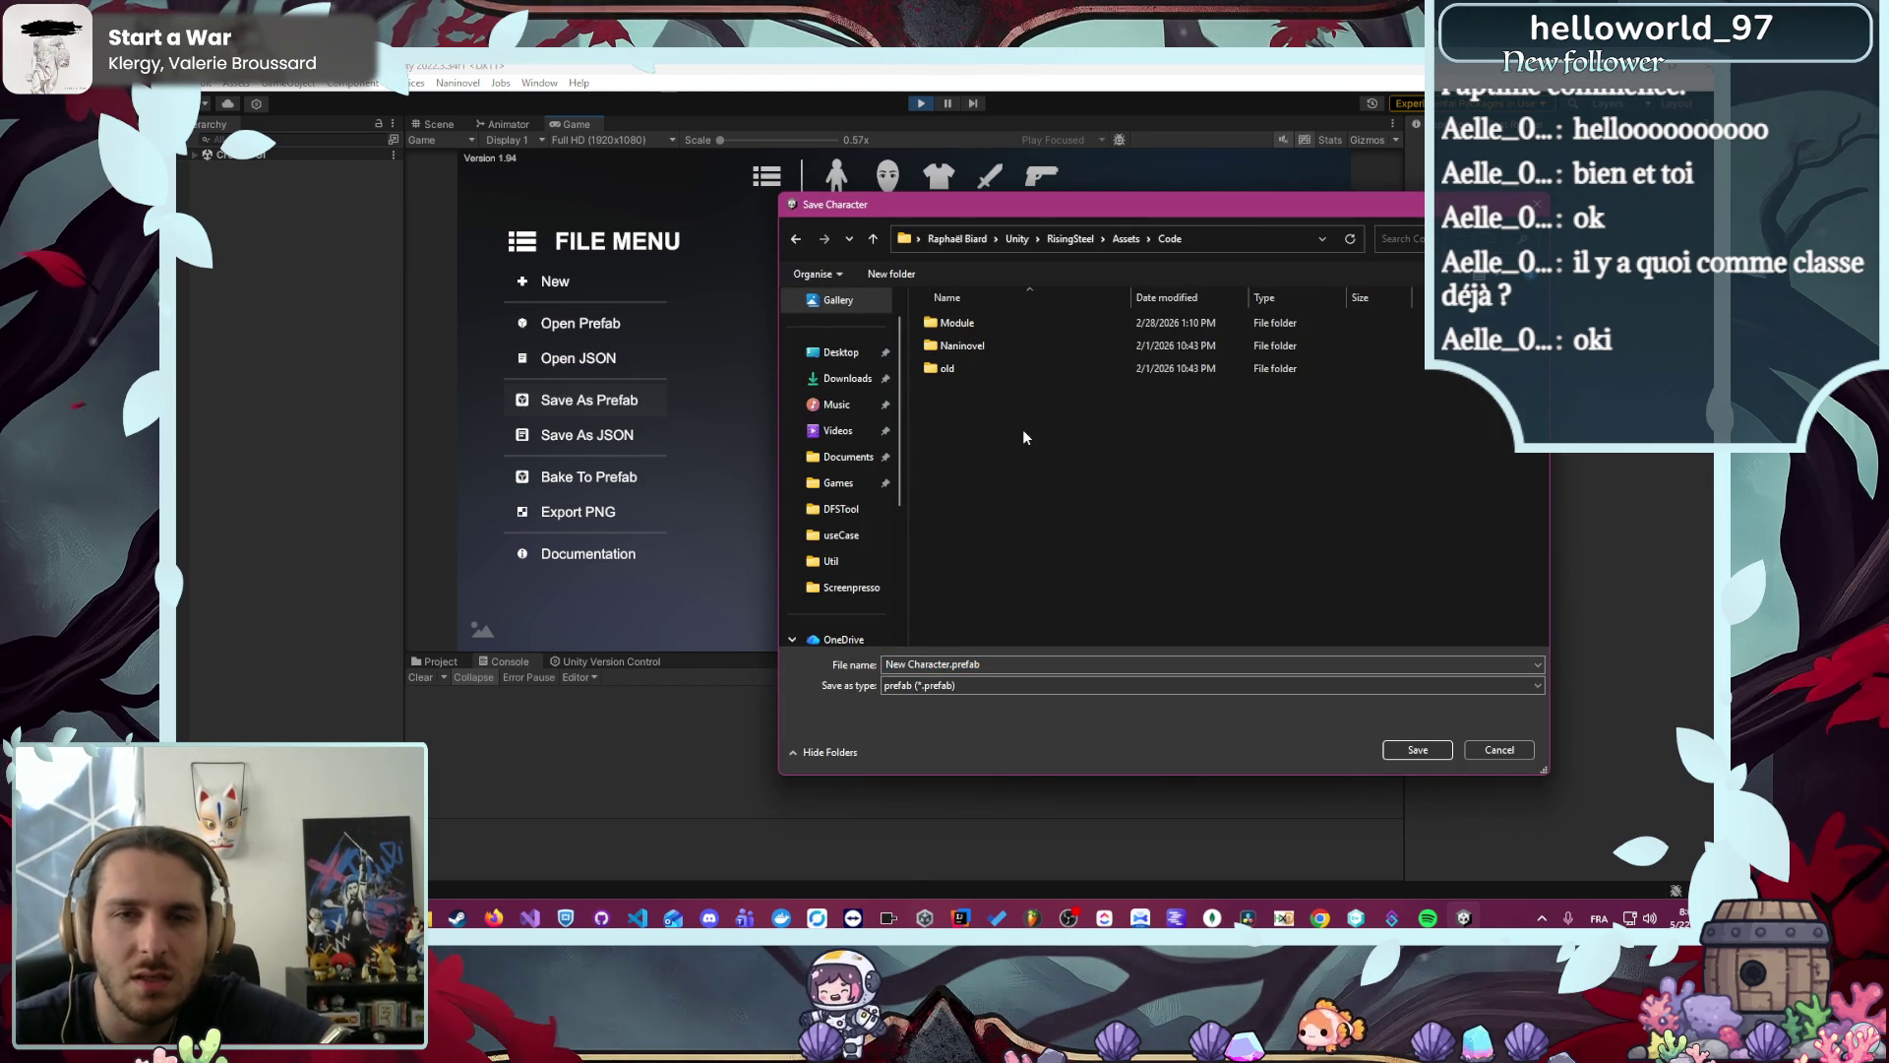
double_click(983, 321)
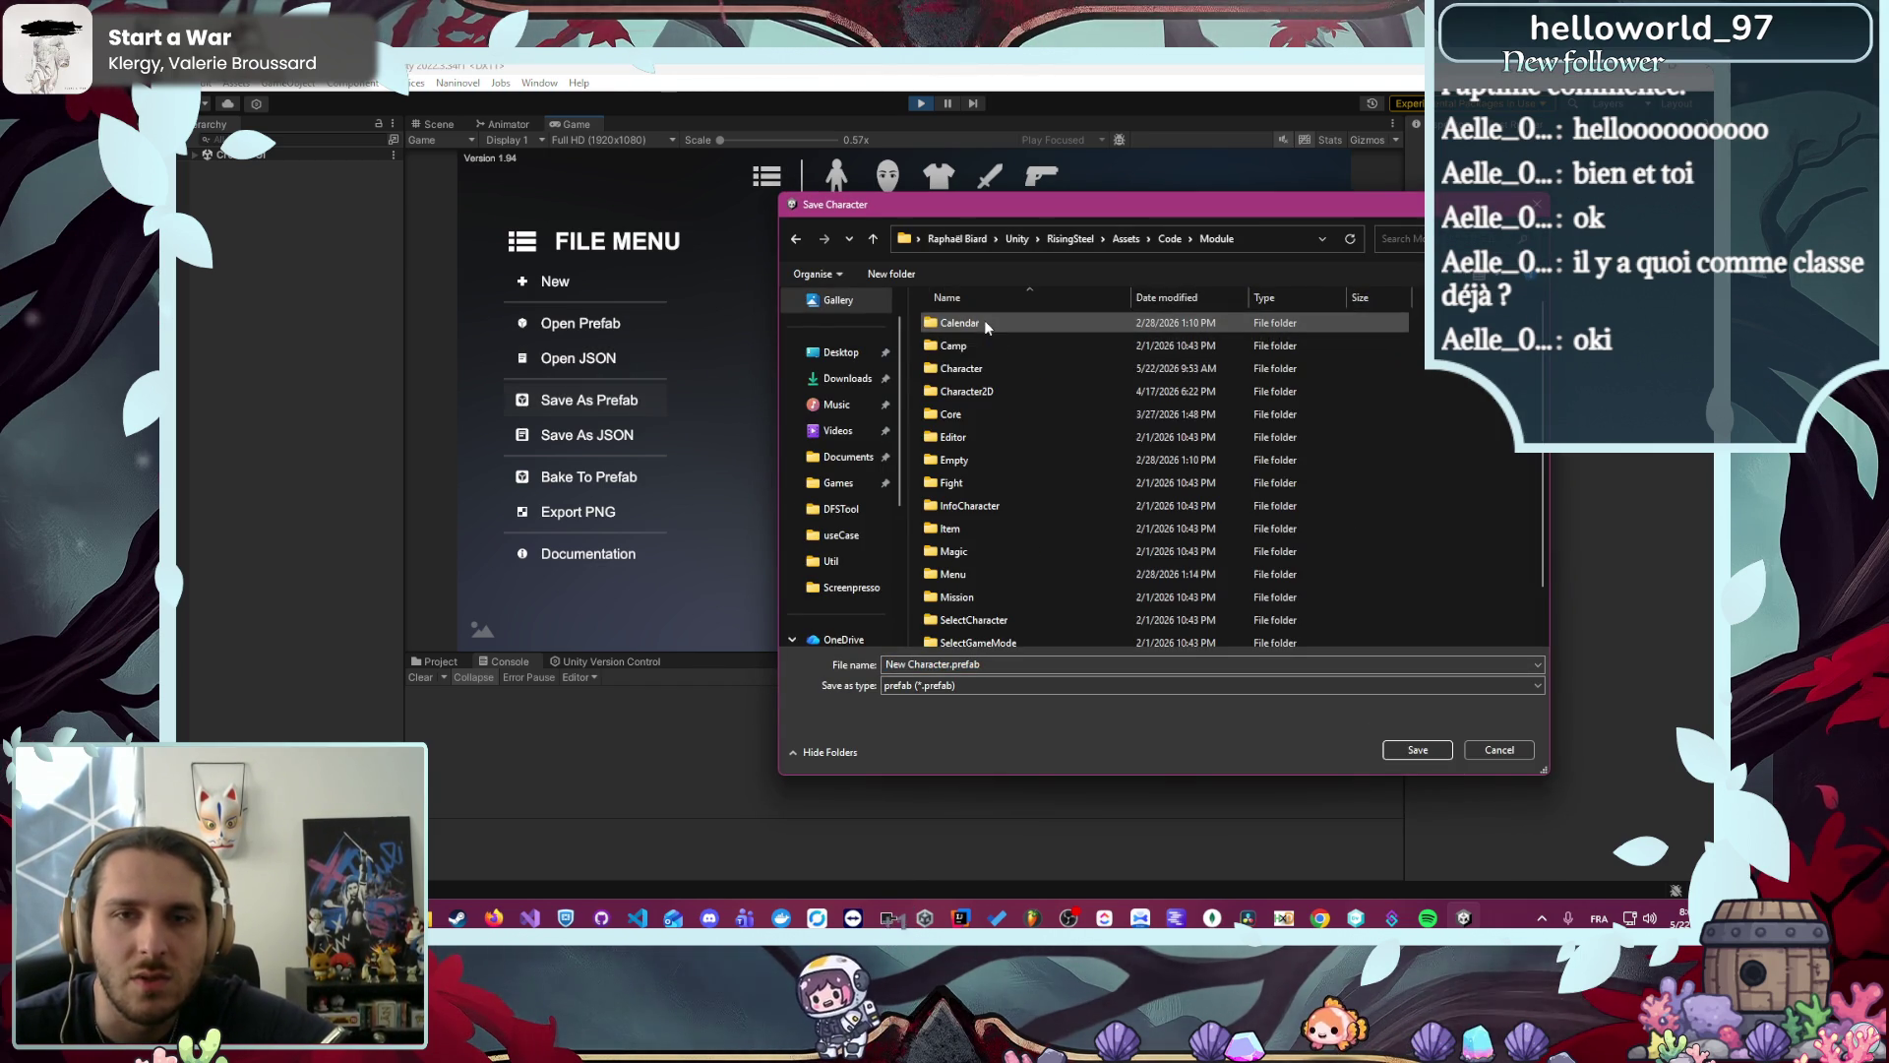
double_click(995, 398)
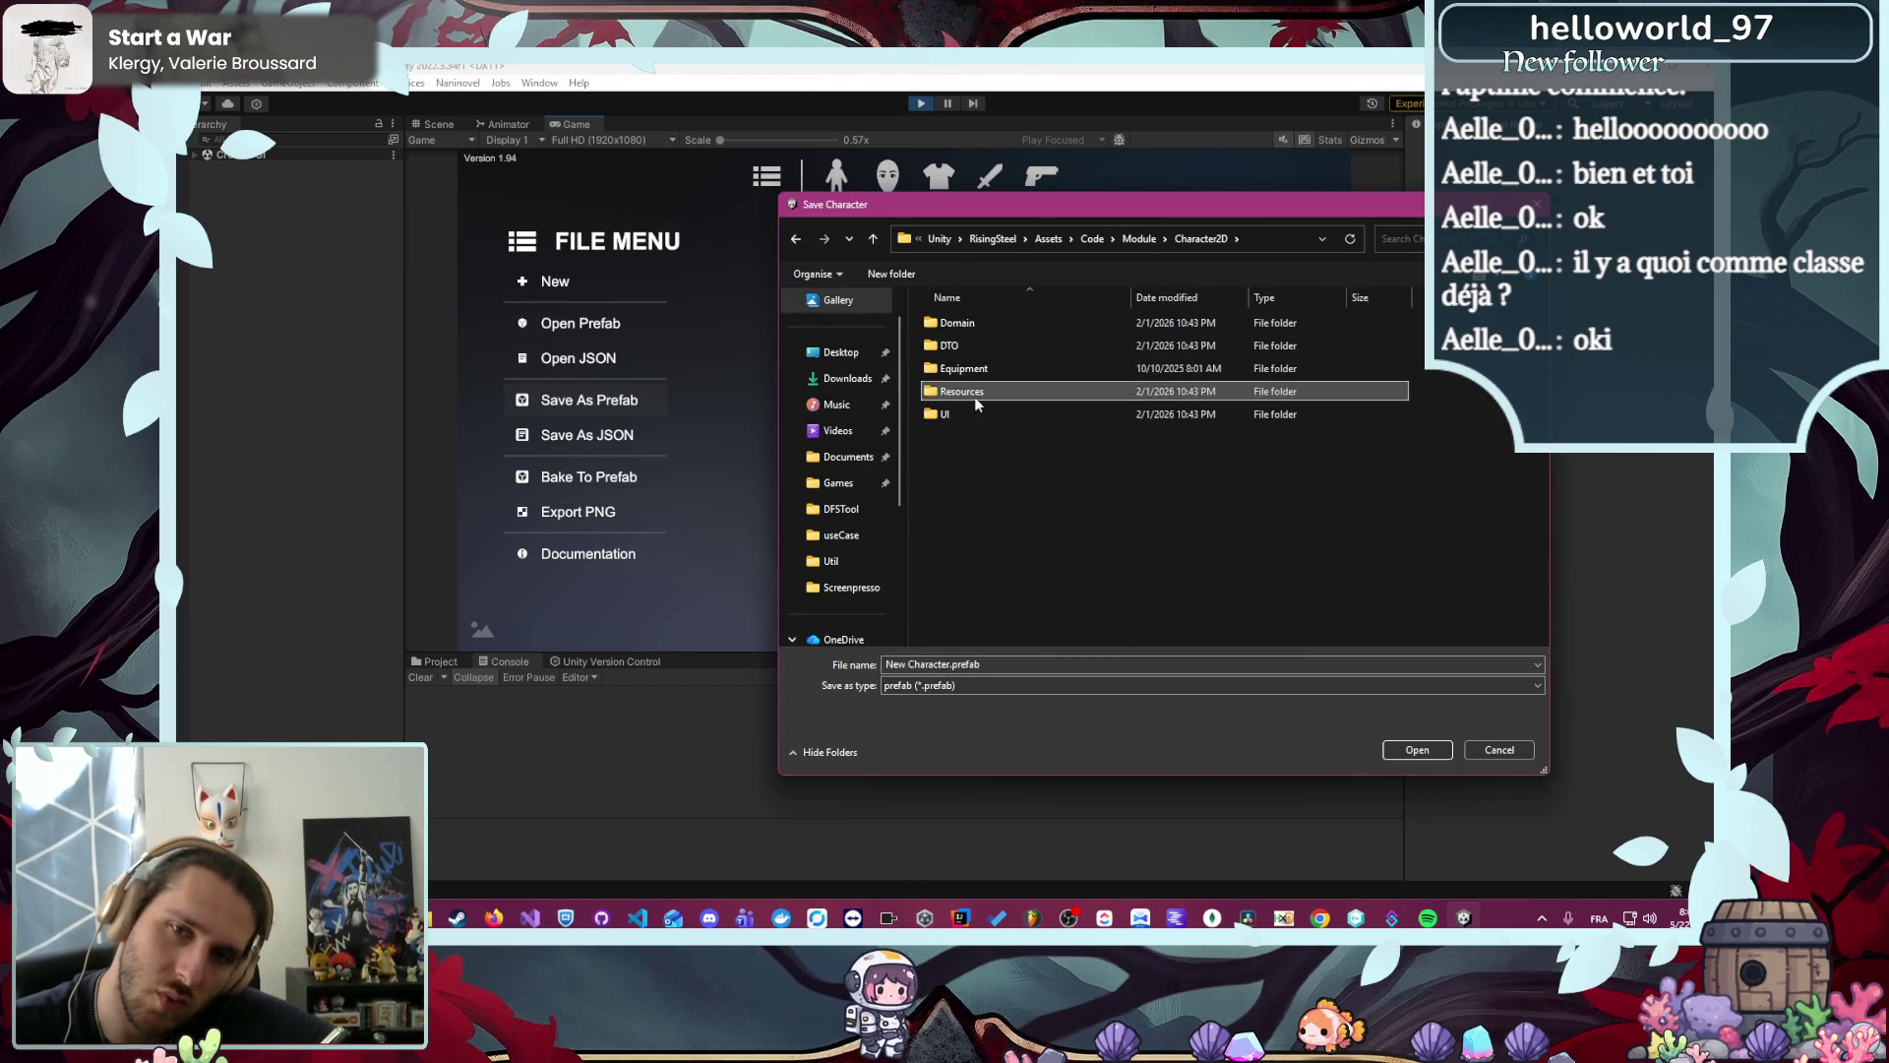
double_click(974, 398)
double_click(972, 374)
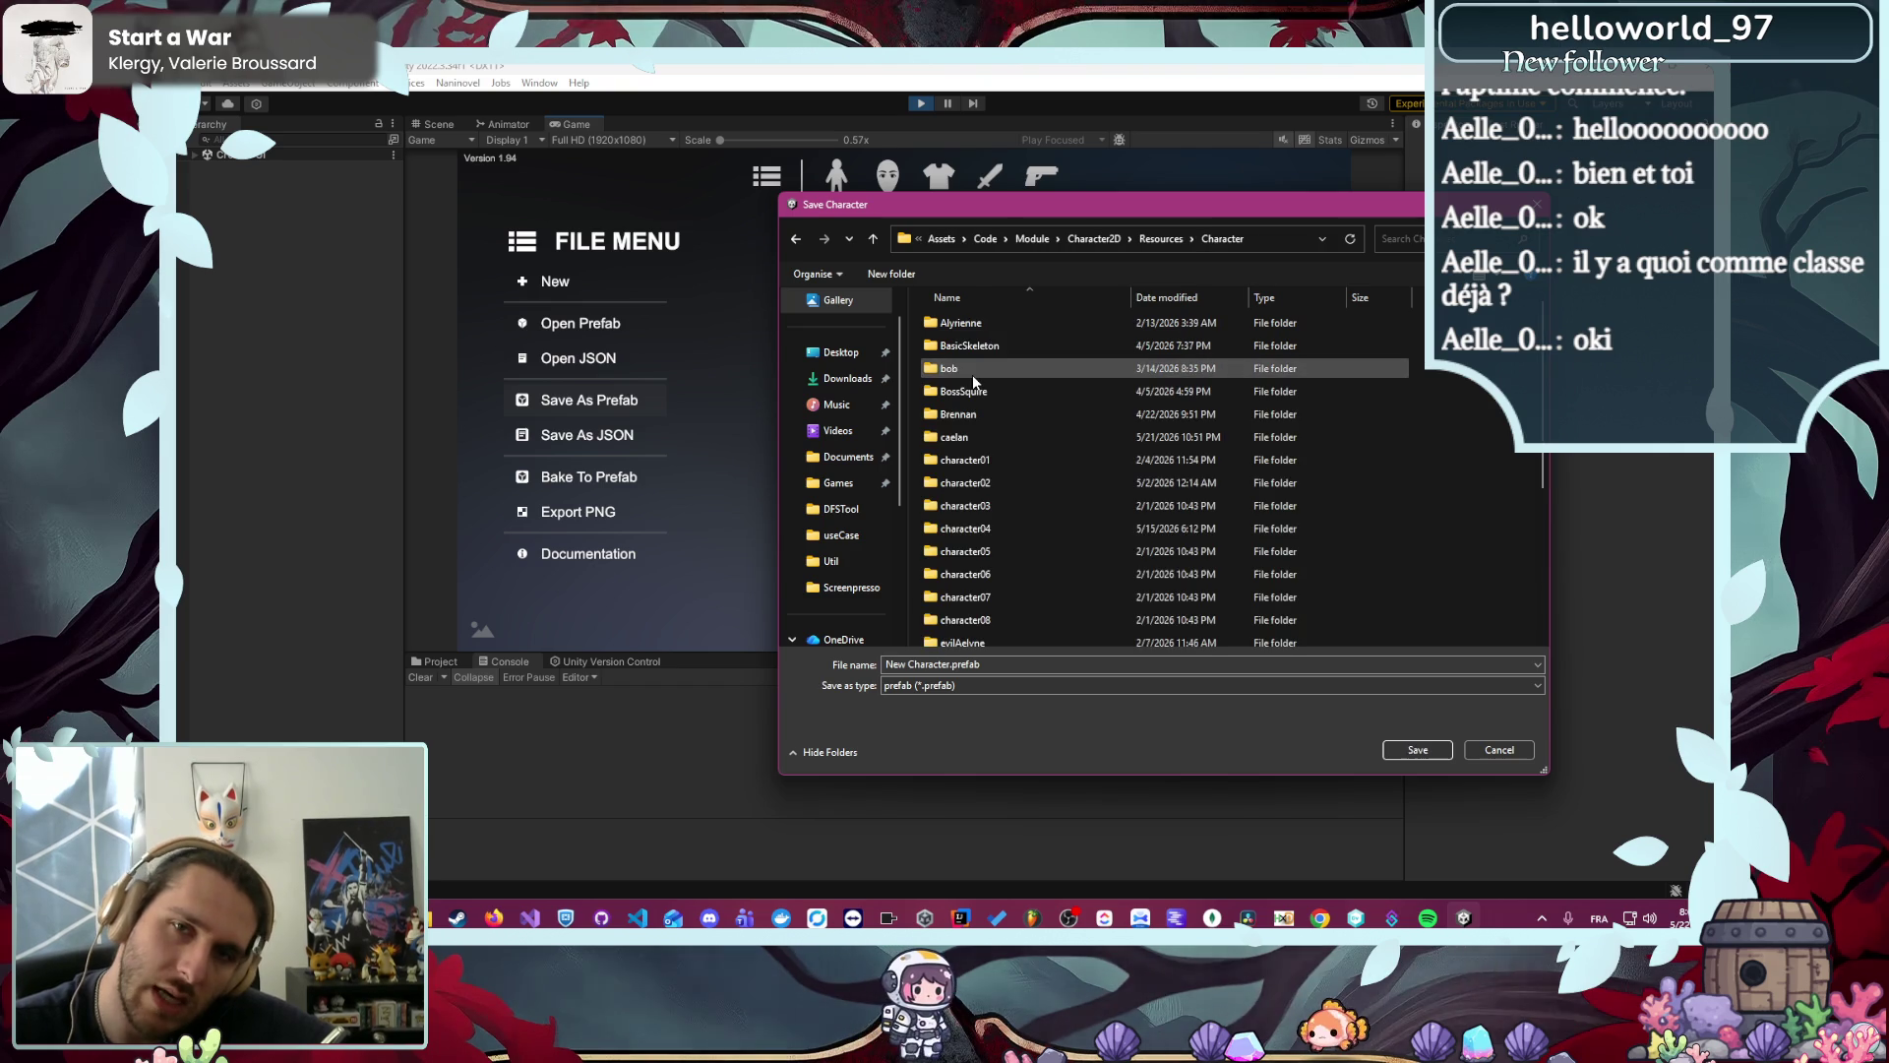
double_click(1038, 322)
- Overwrite Alyrienne's character.prefab, confirming the replacement and dismissing the success message
left_click(1038, 339)
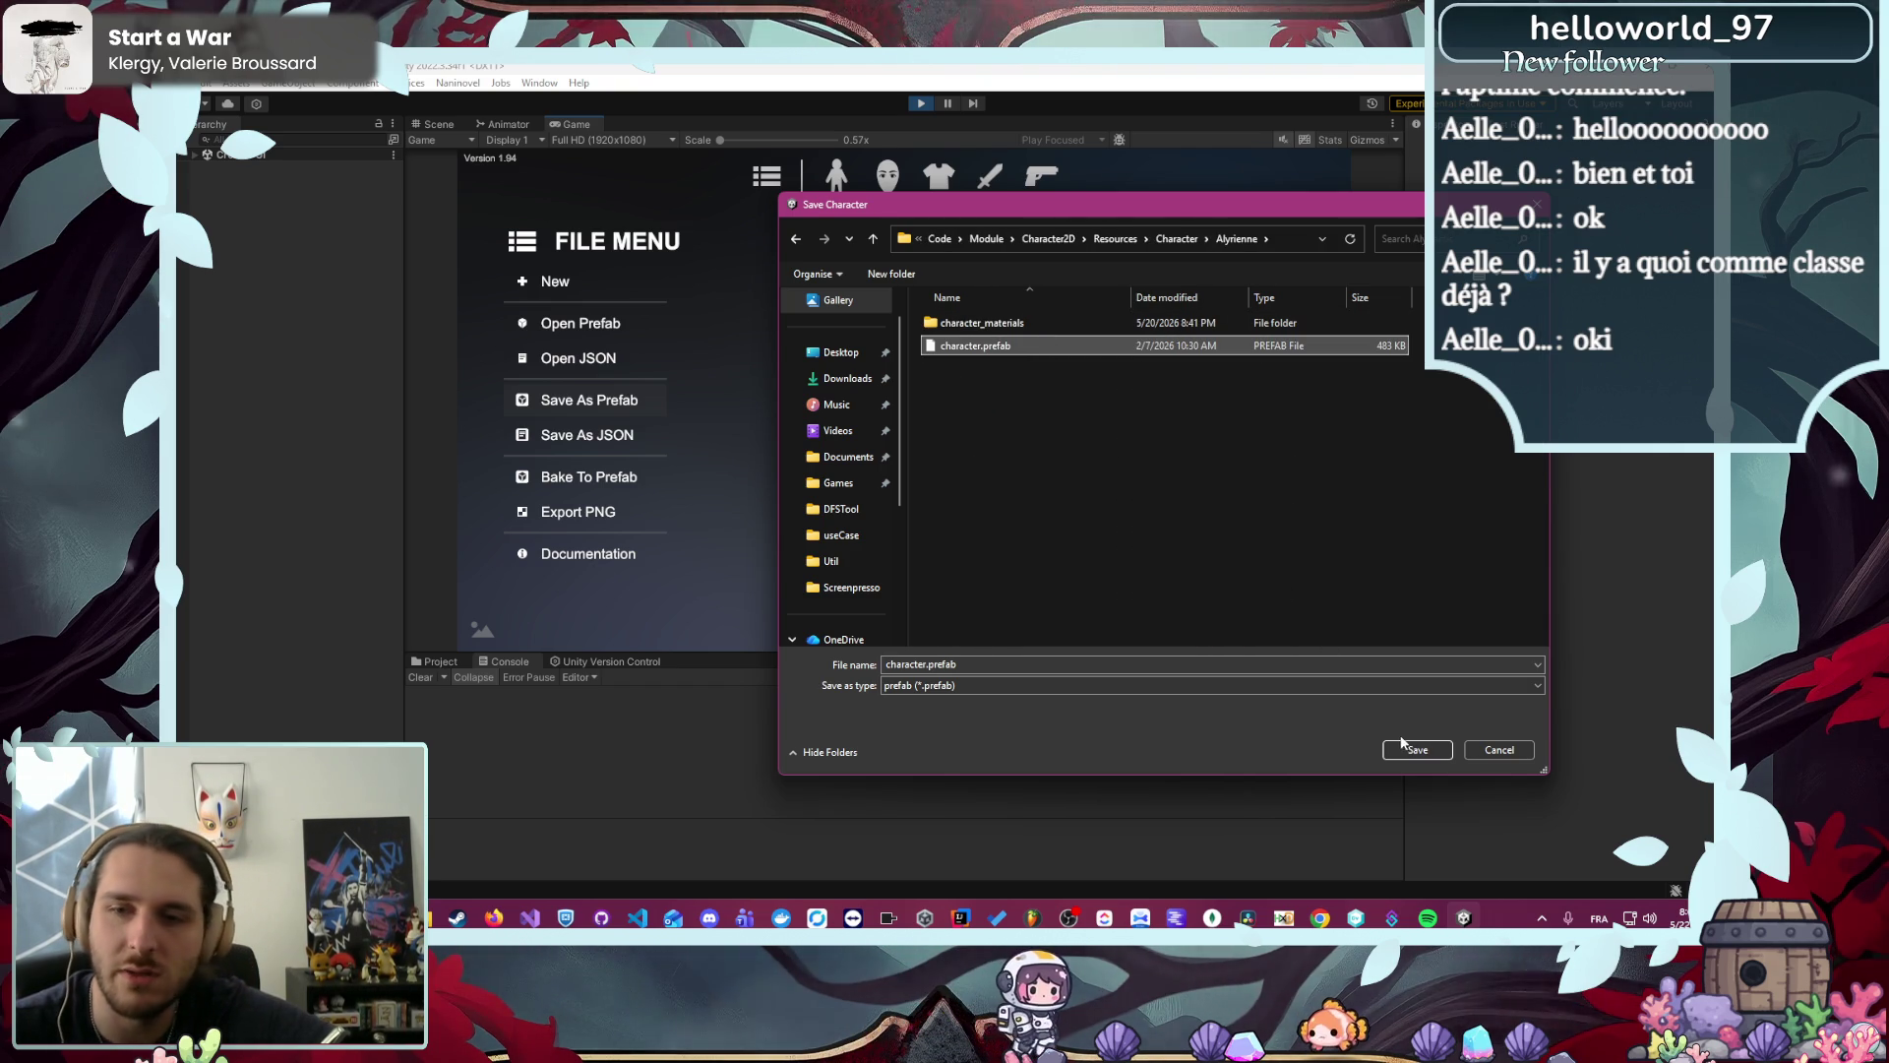
left_click(1418, 748)
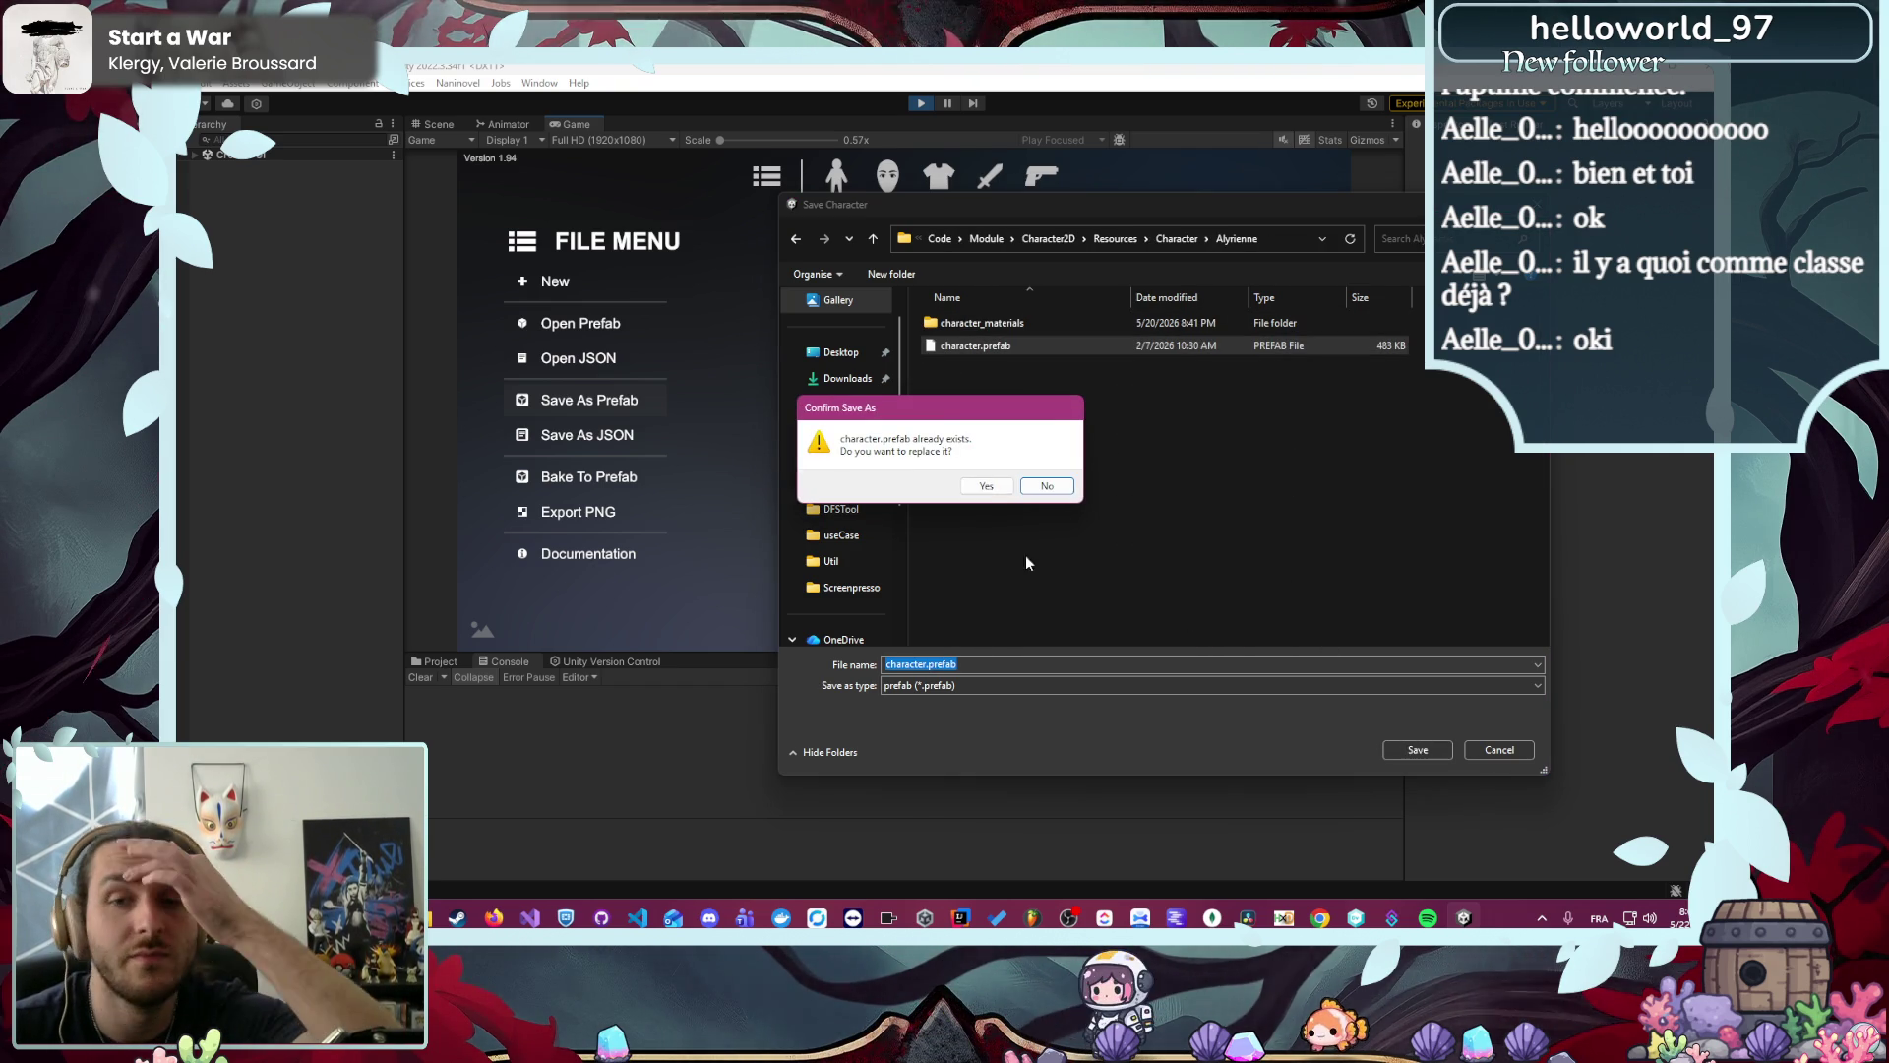
left_click(985, 486)
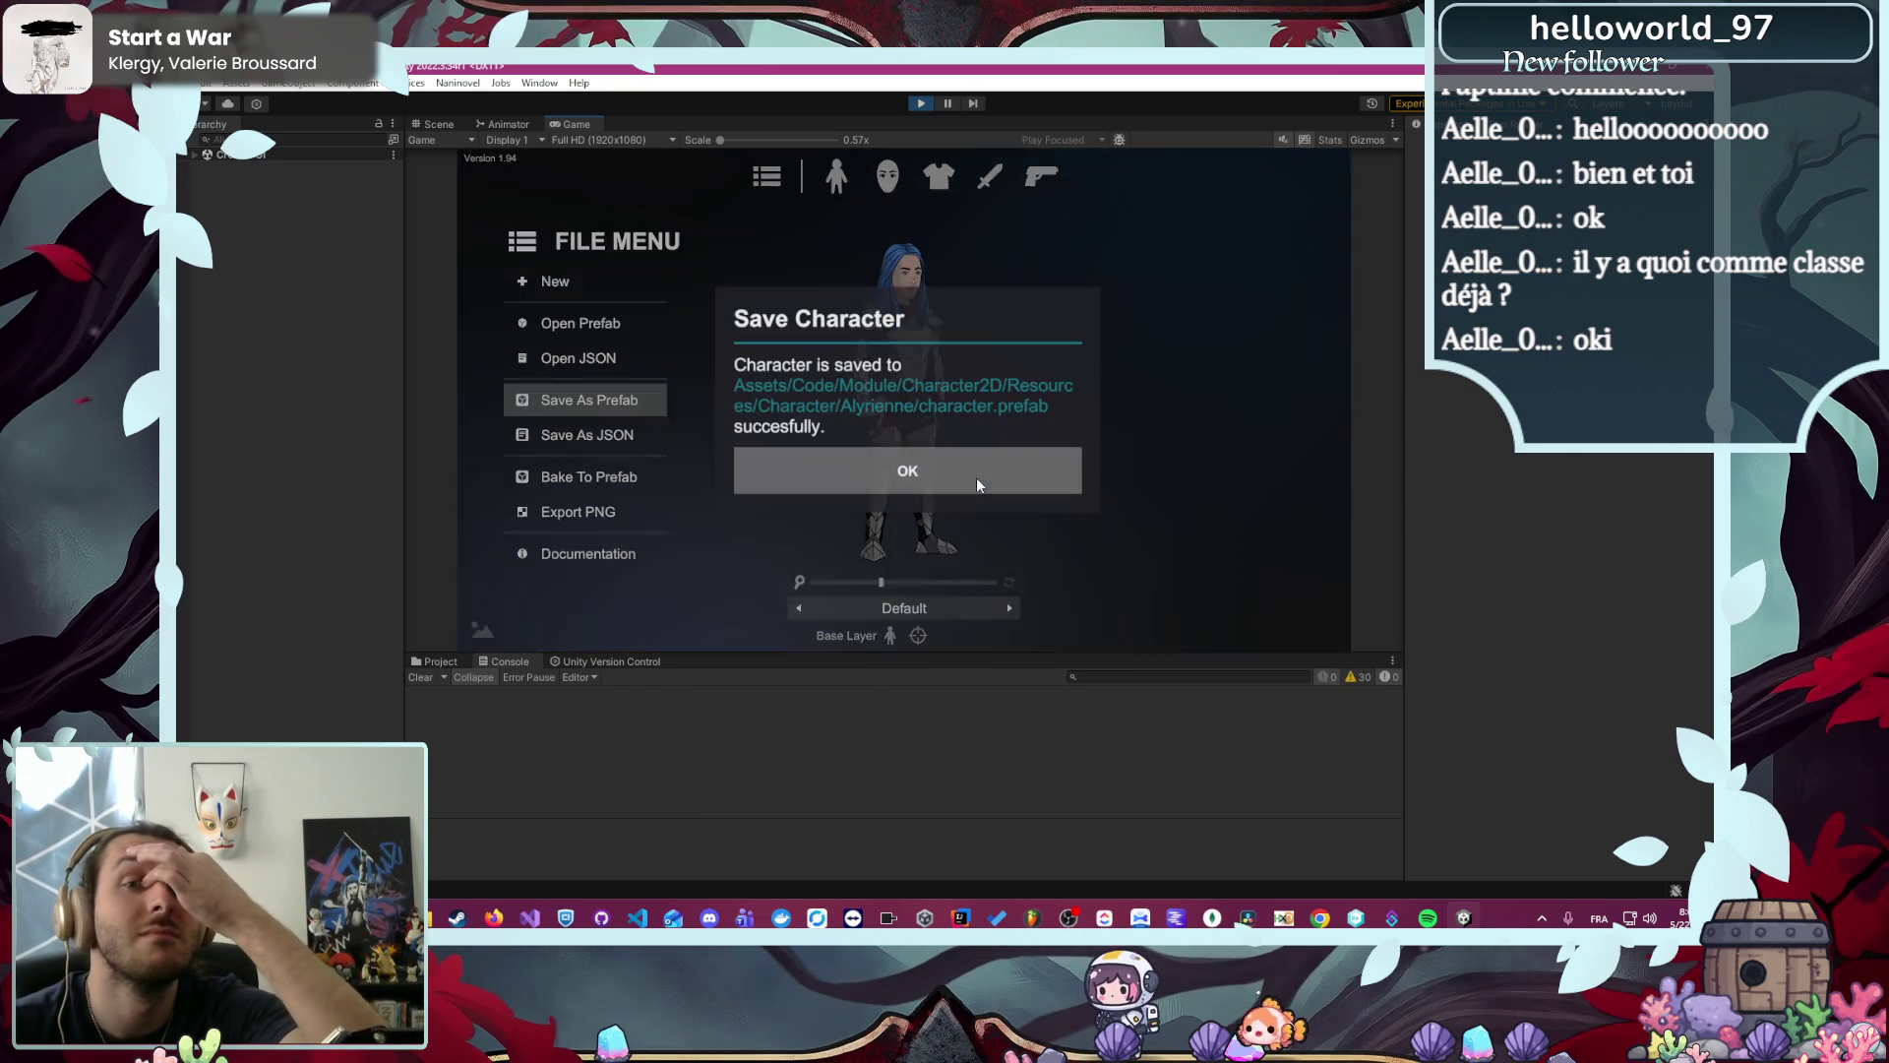
left_click(976, 476)
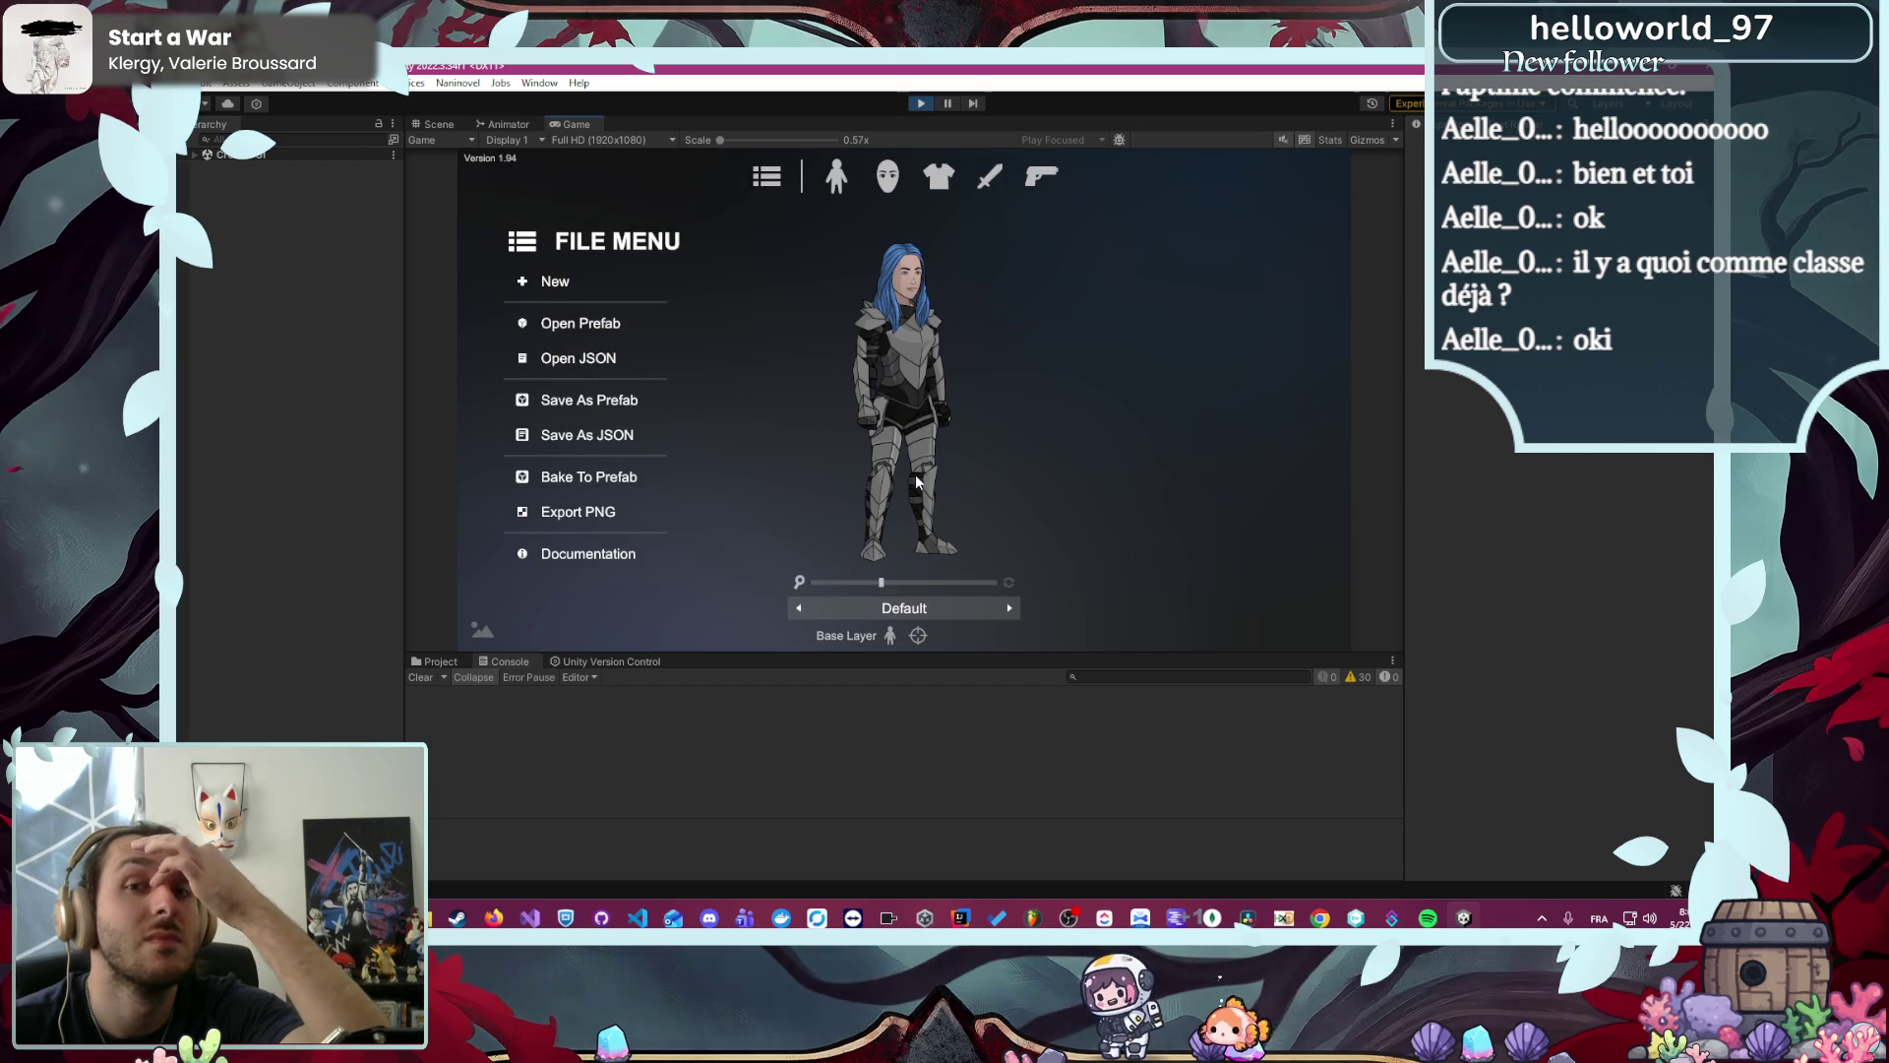
left_click(556, 321)
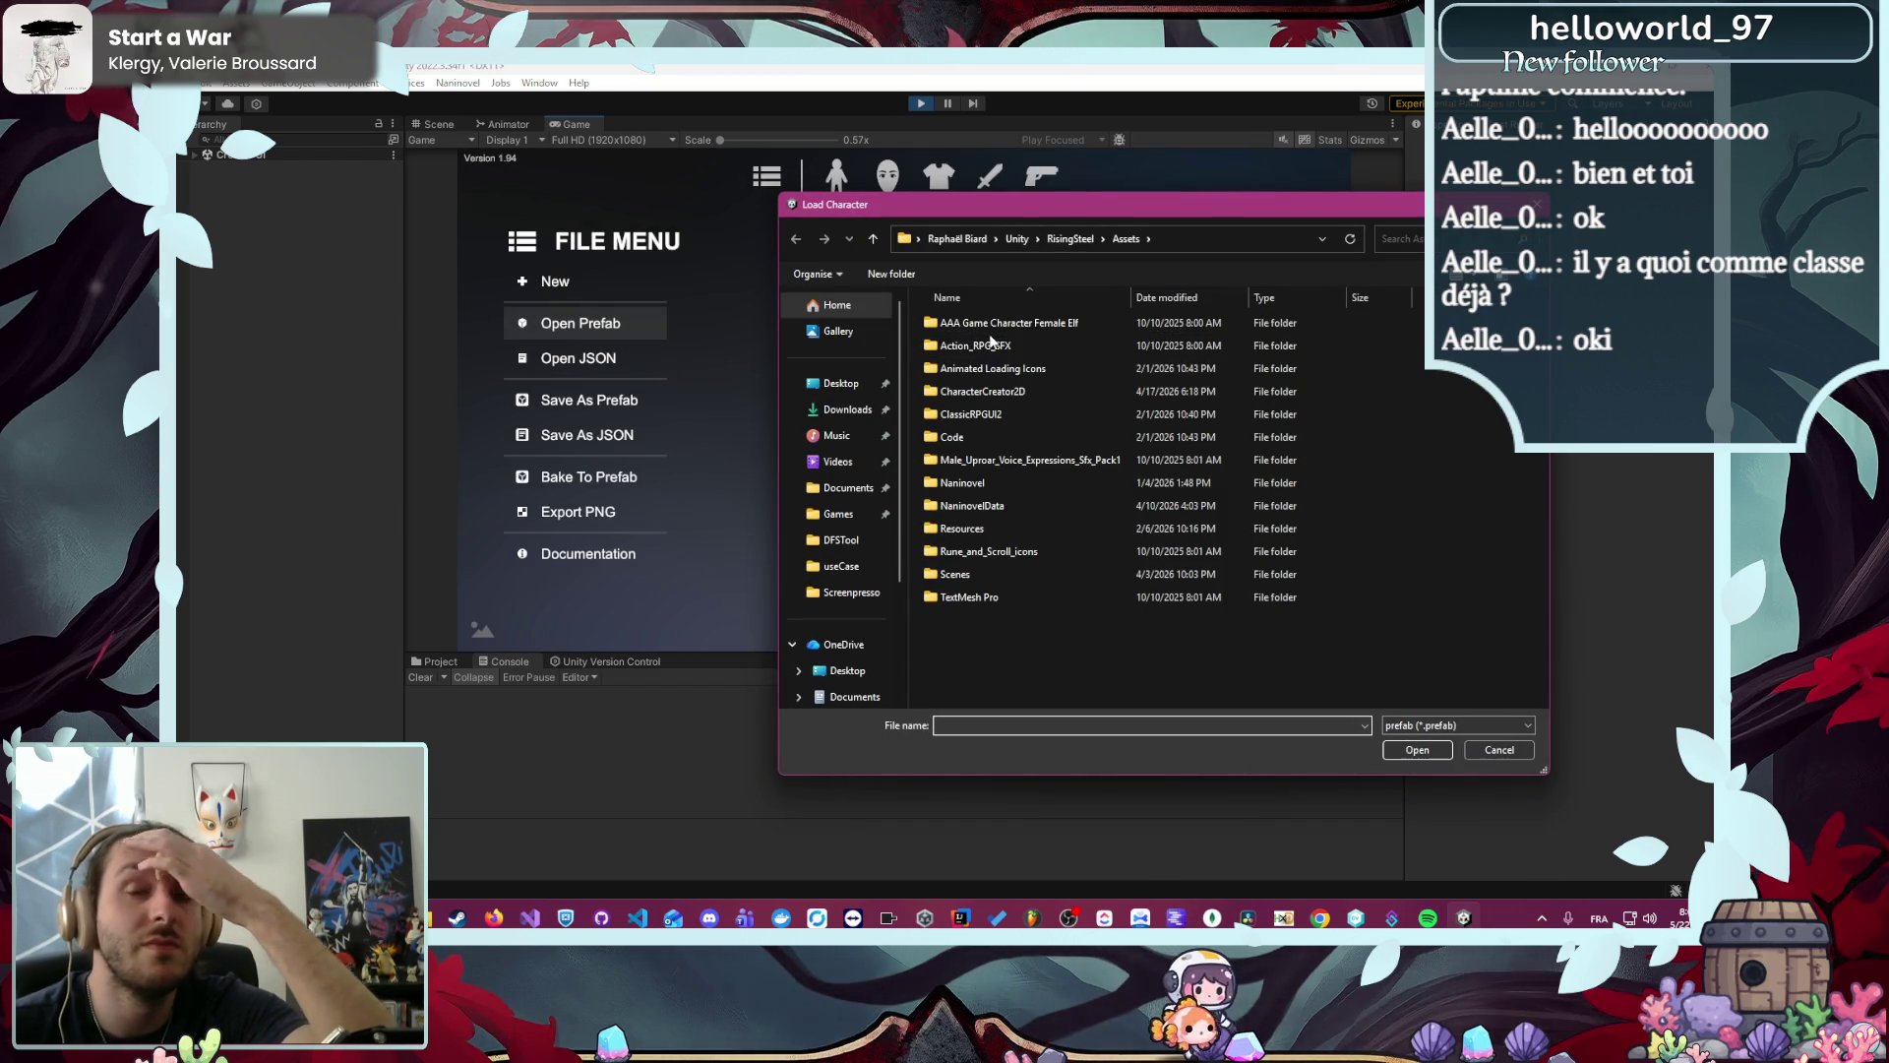
- Browse to Code/Module/Character2D/Resources/Character/caelan and load its character.prefab
double_click(986, 437)
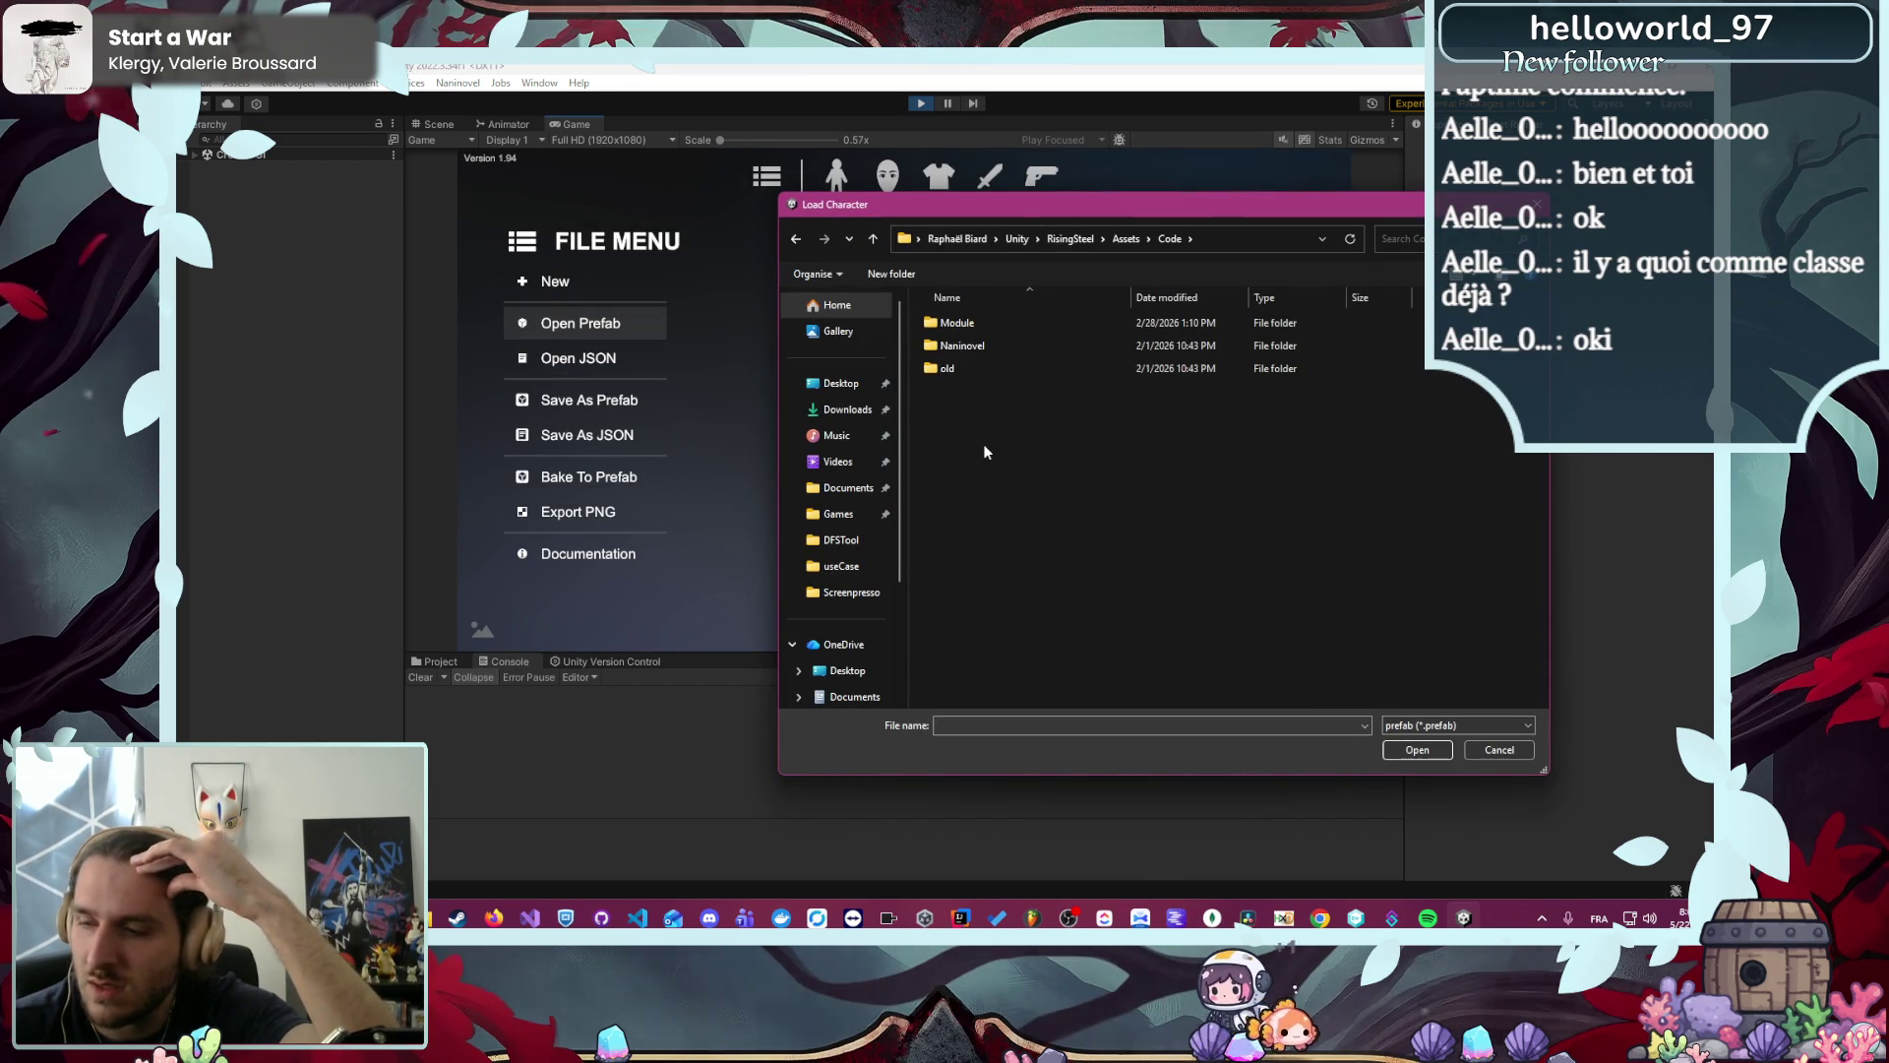
double_click(989, 323)
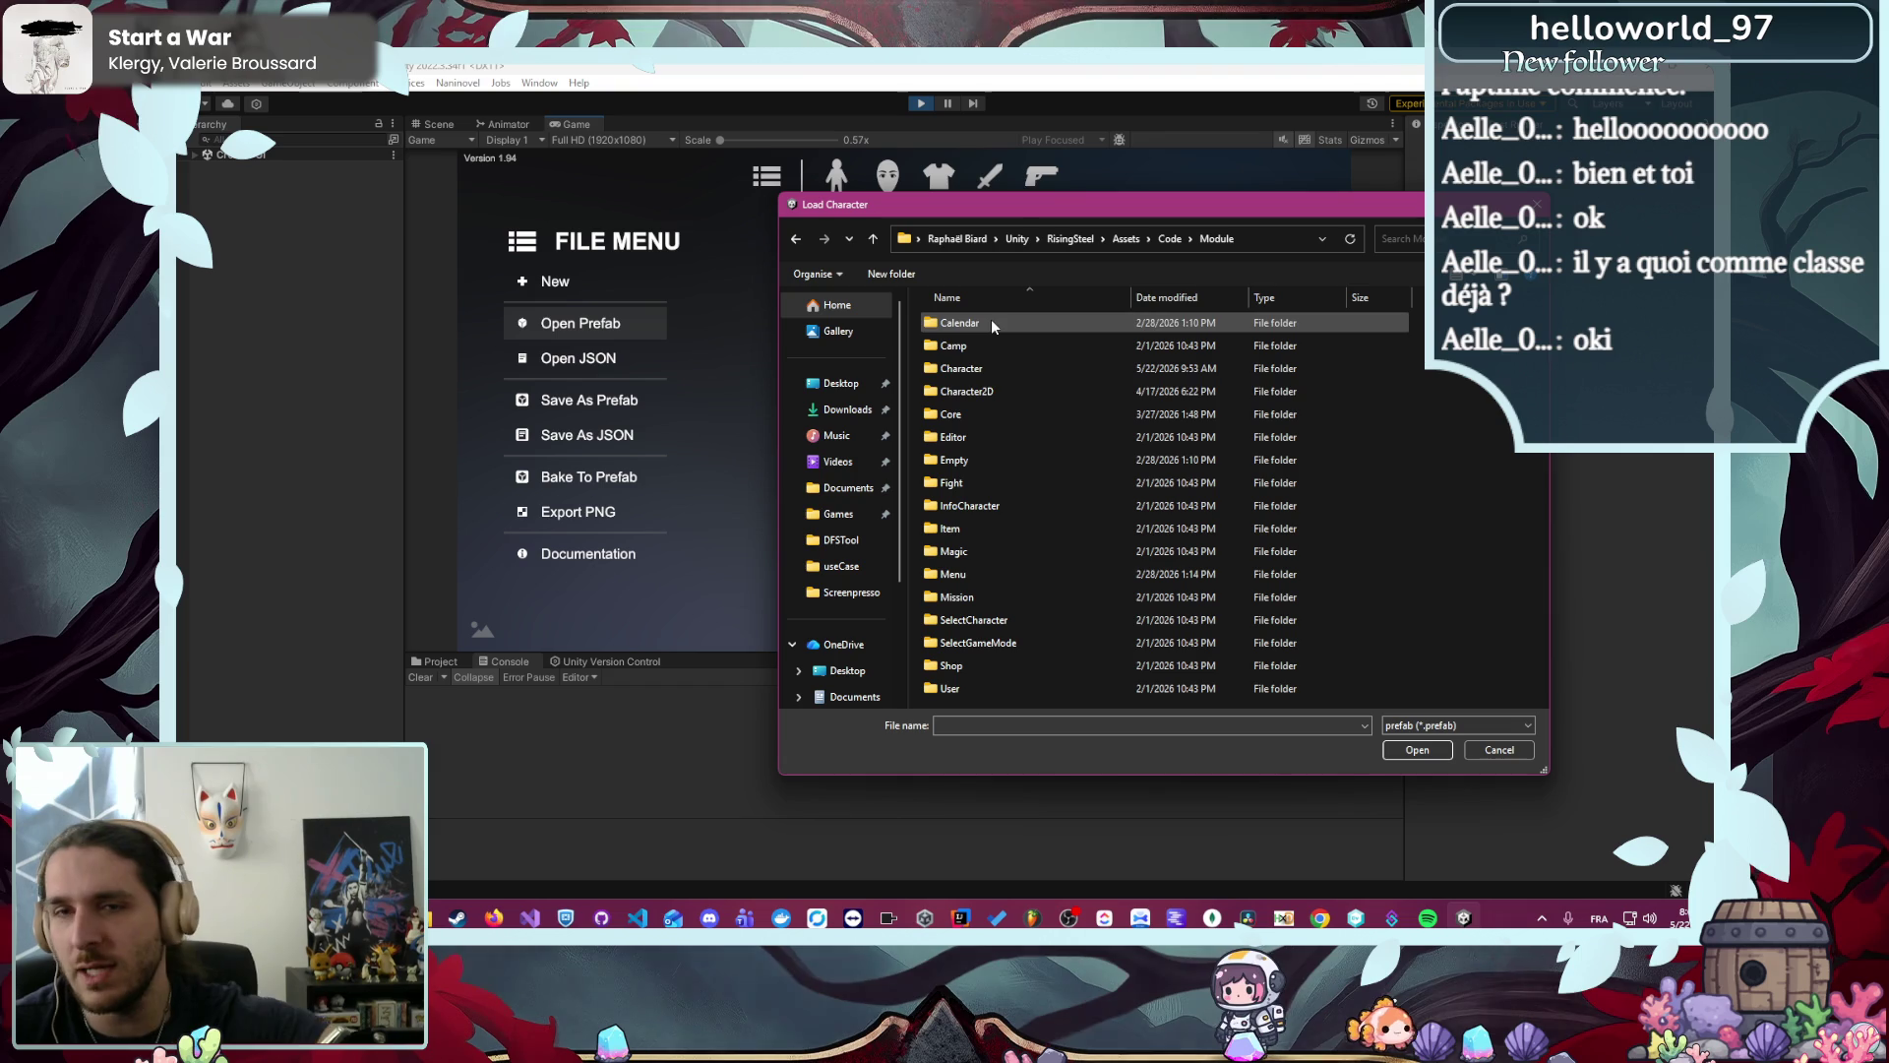
double_click(1022, 392)
double_click(1017, 391)
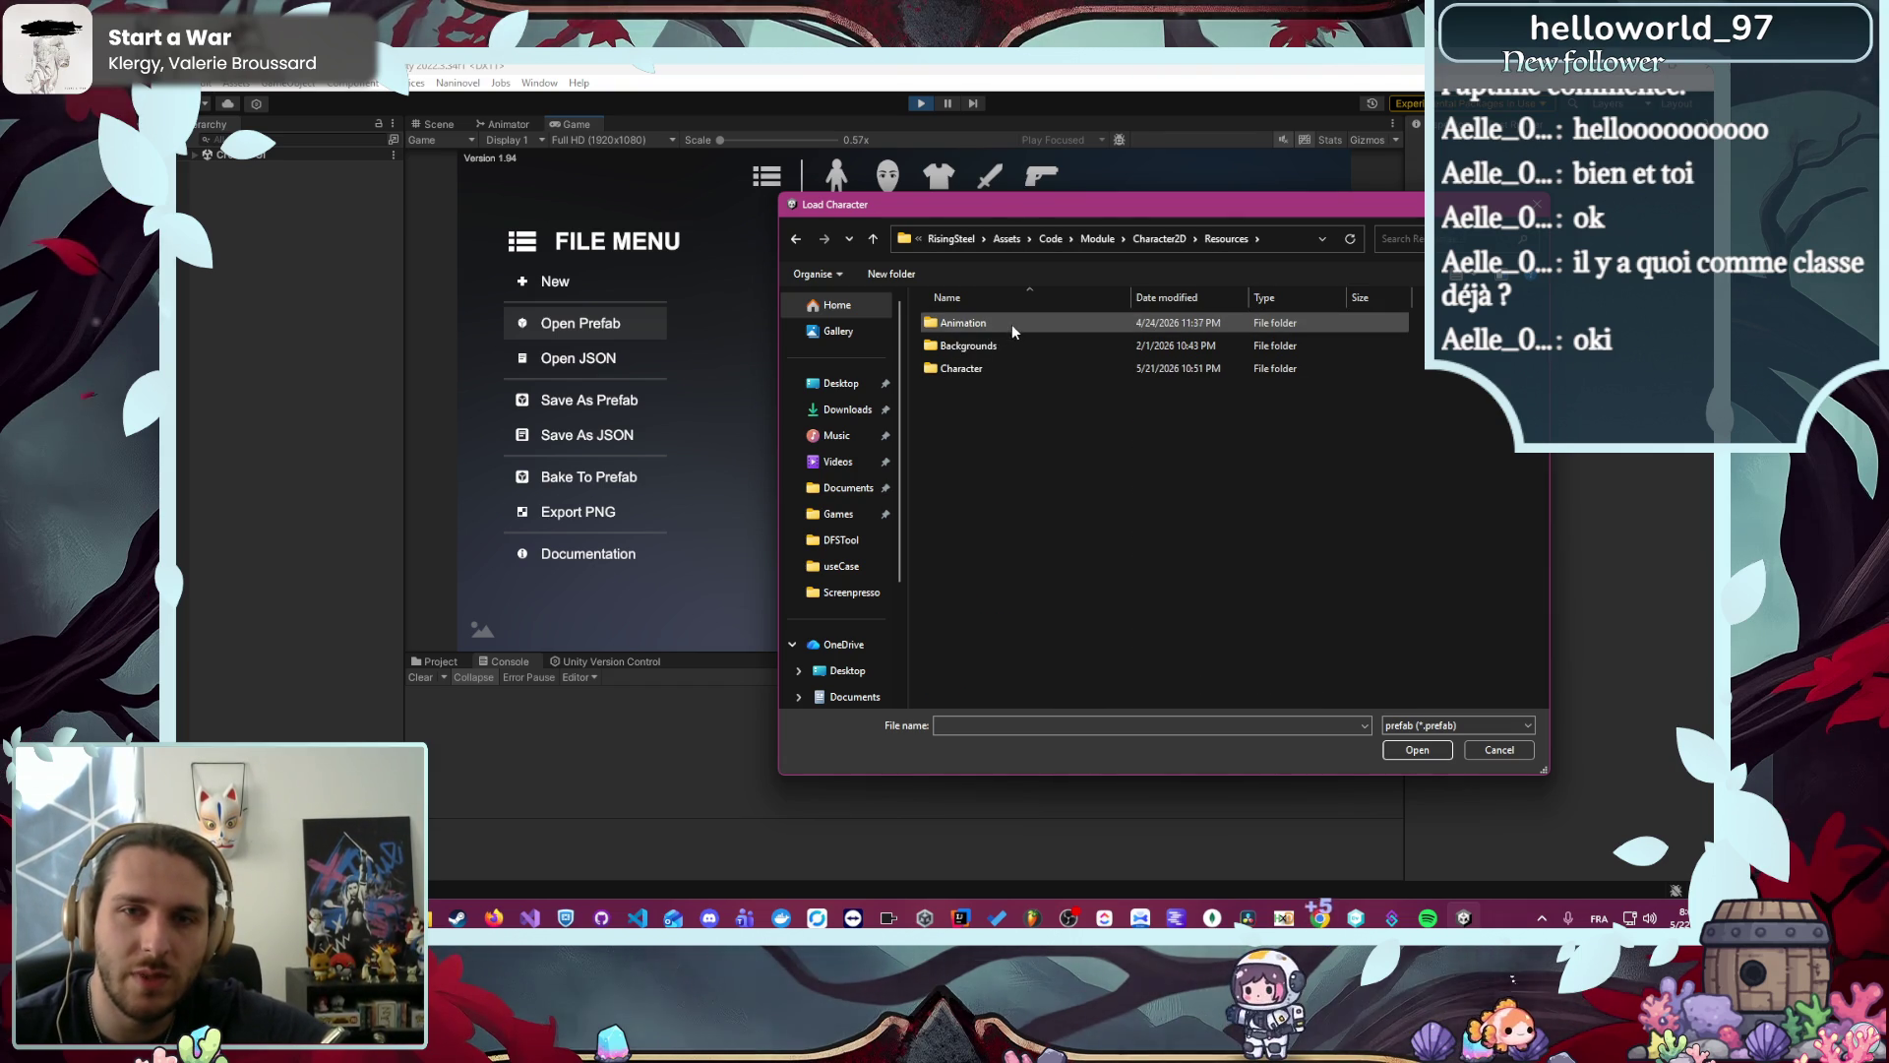
double_click(1014, 370)
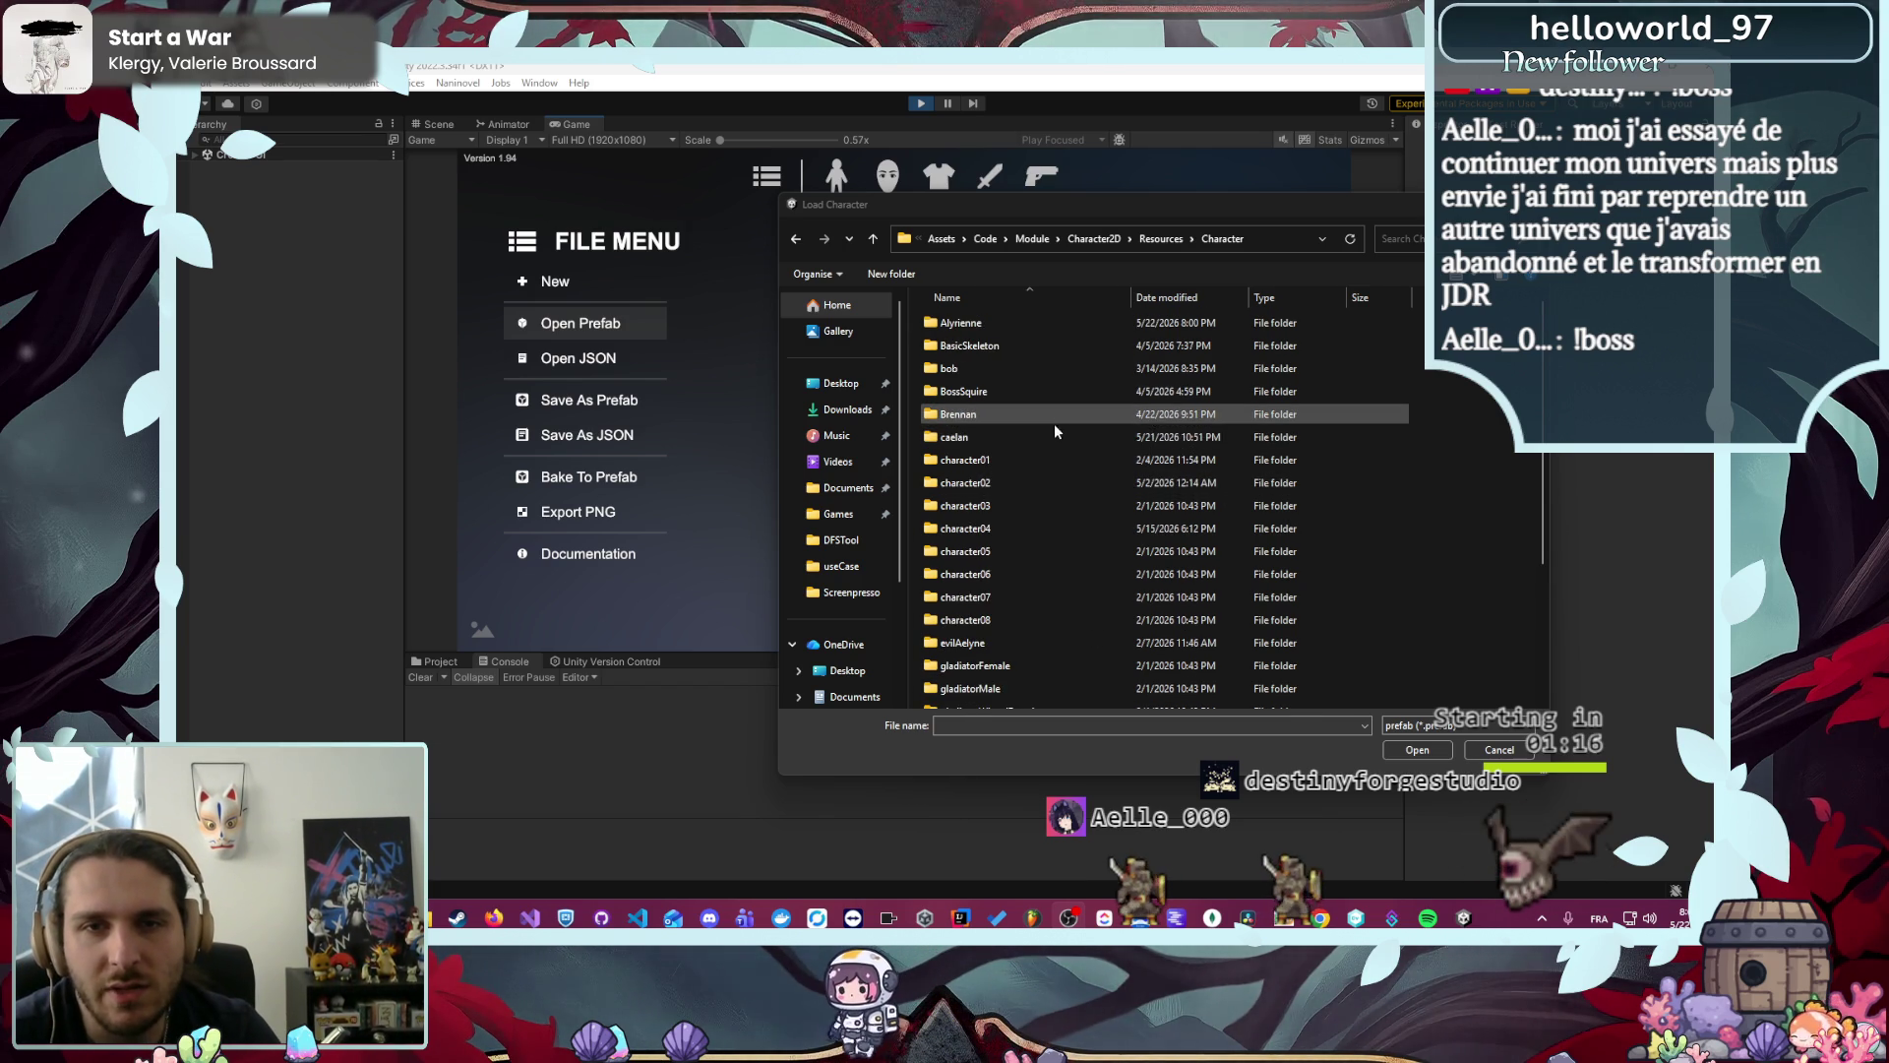
double_click(1028, 439)
double_click(1008, 346)
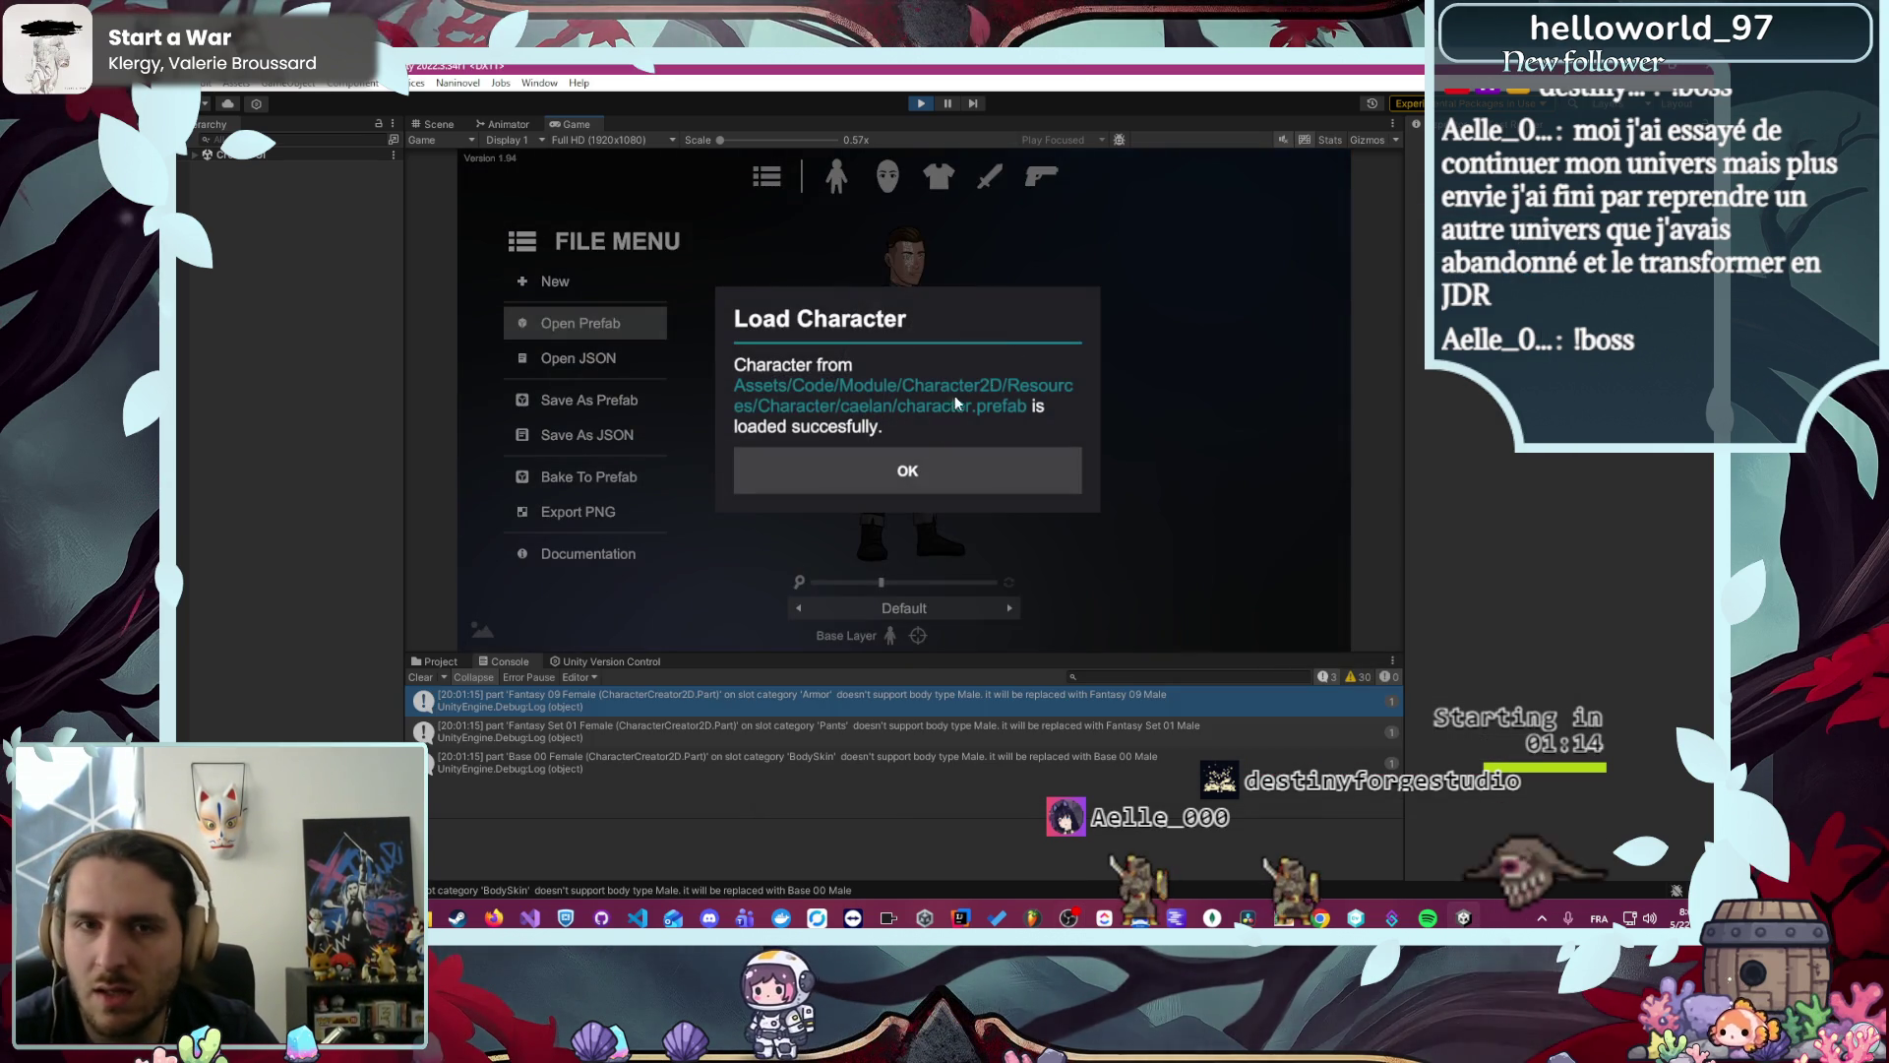
- Set caelan's Main Hand weapon to NULL and open the Save As Prefab dialog
left_click(917, 461)
left_click(987, 183)
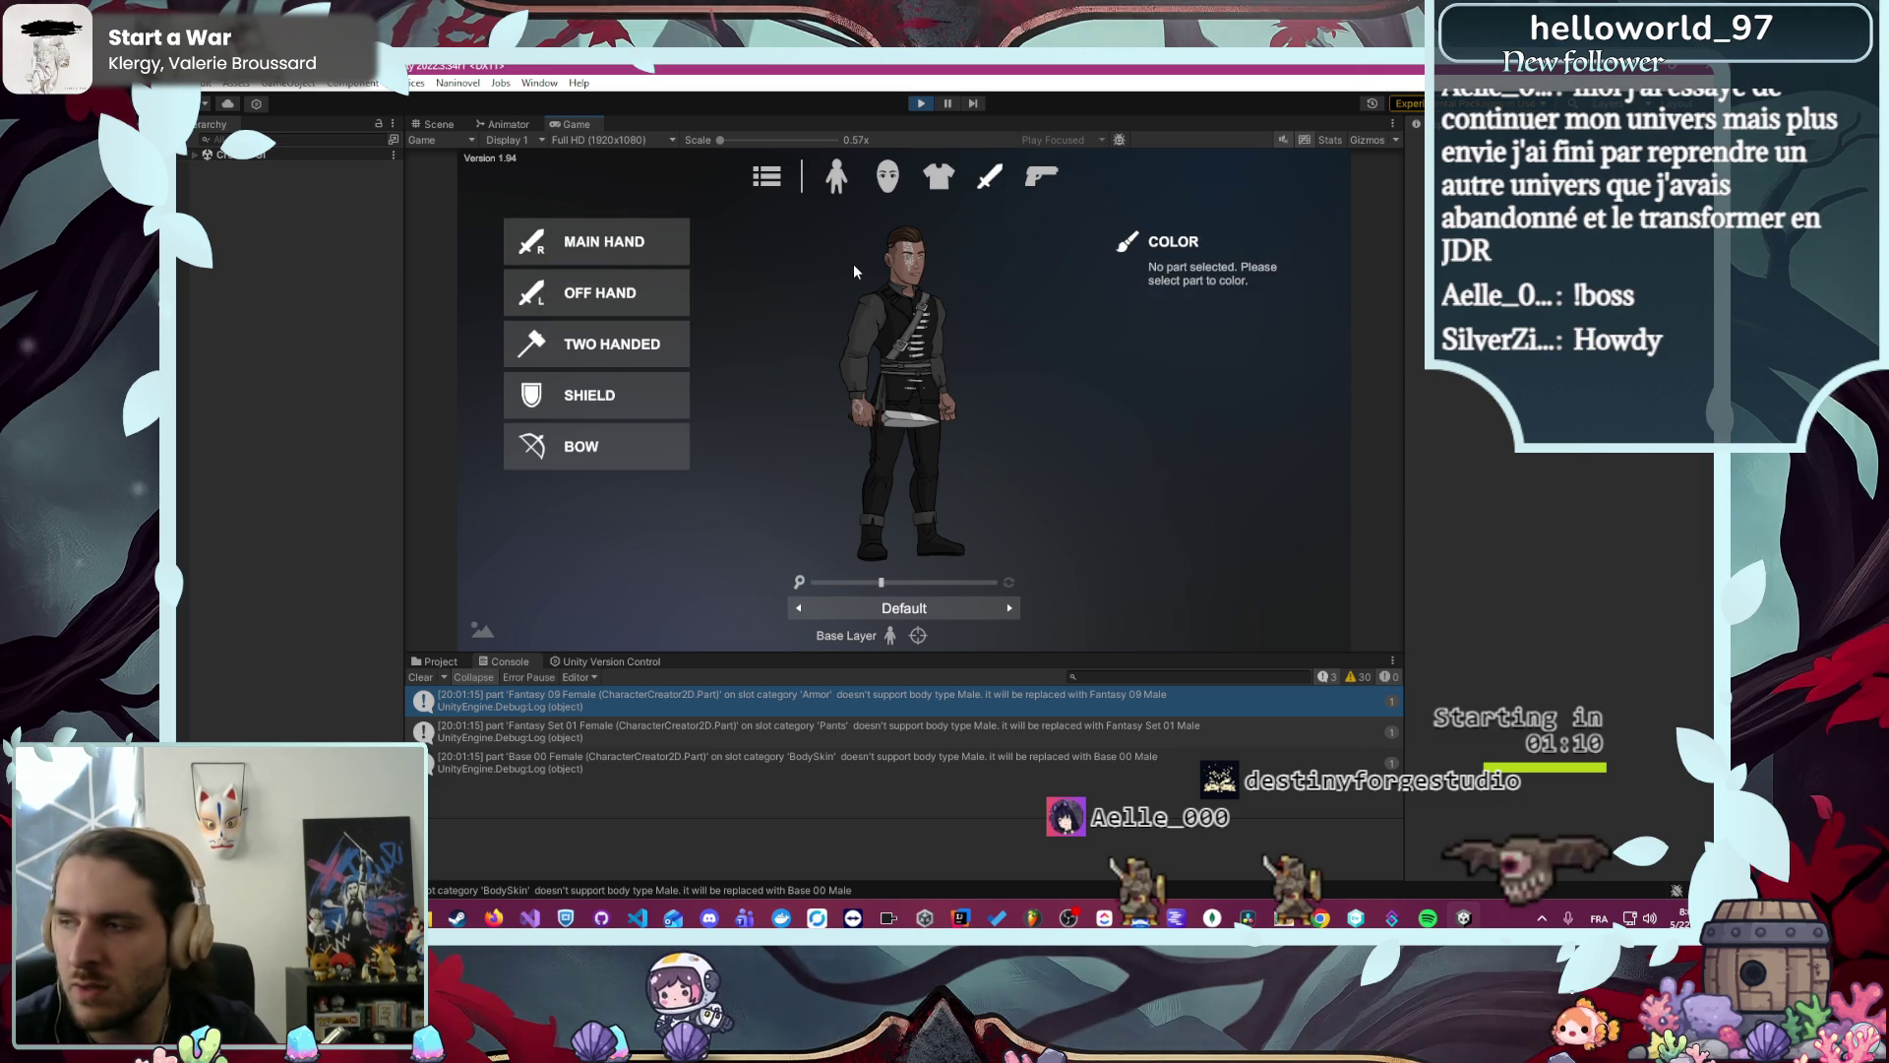
left_click(634, 262)
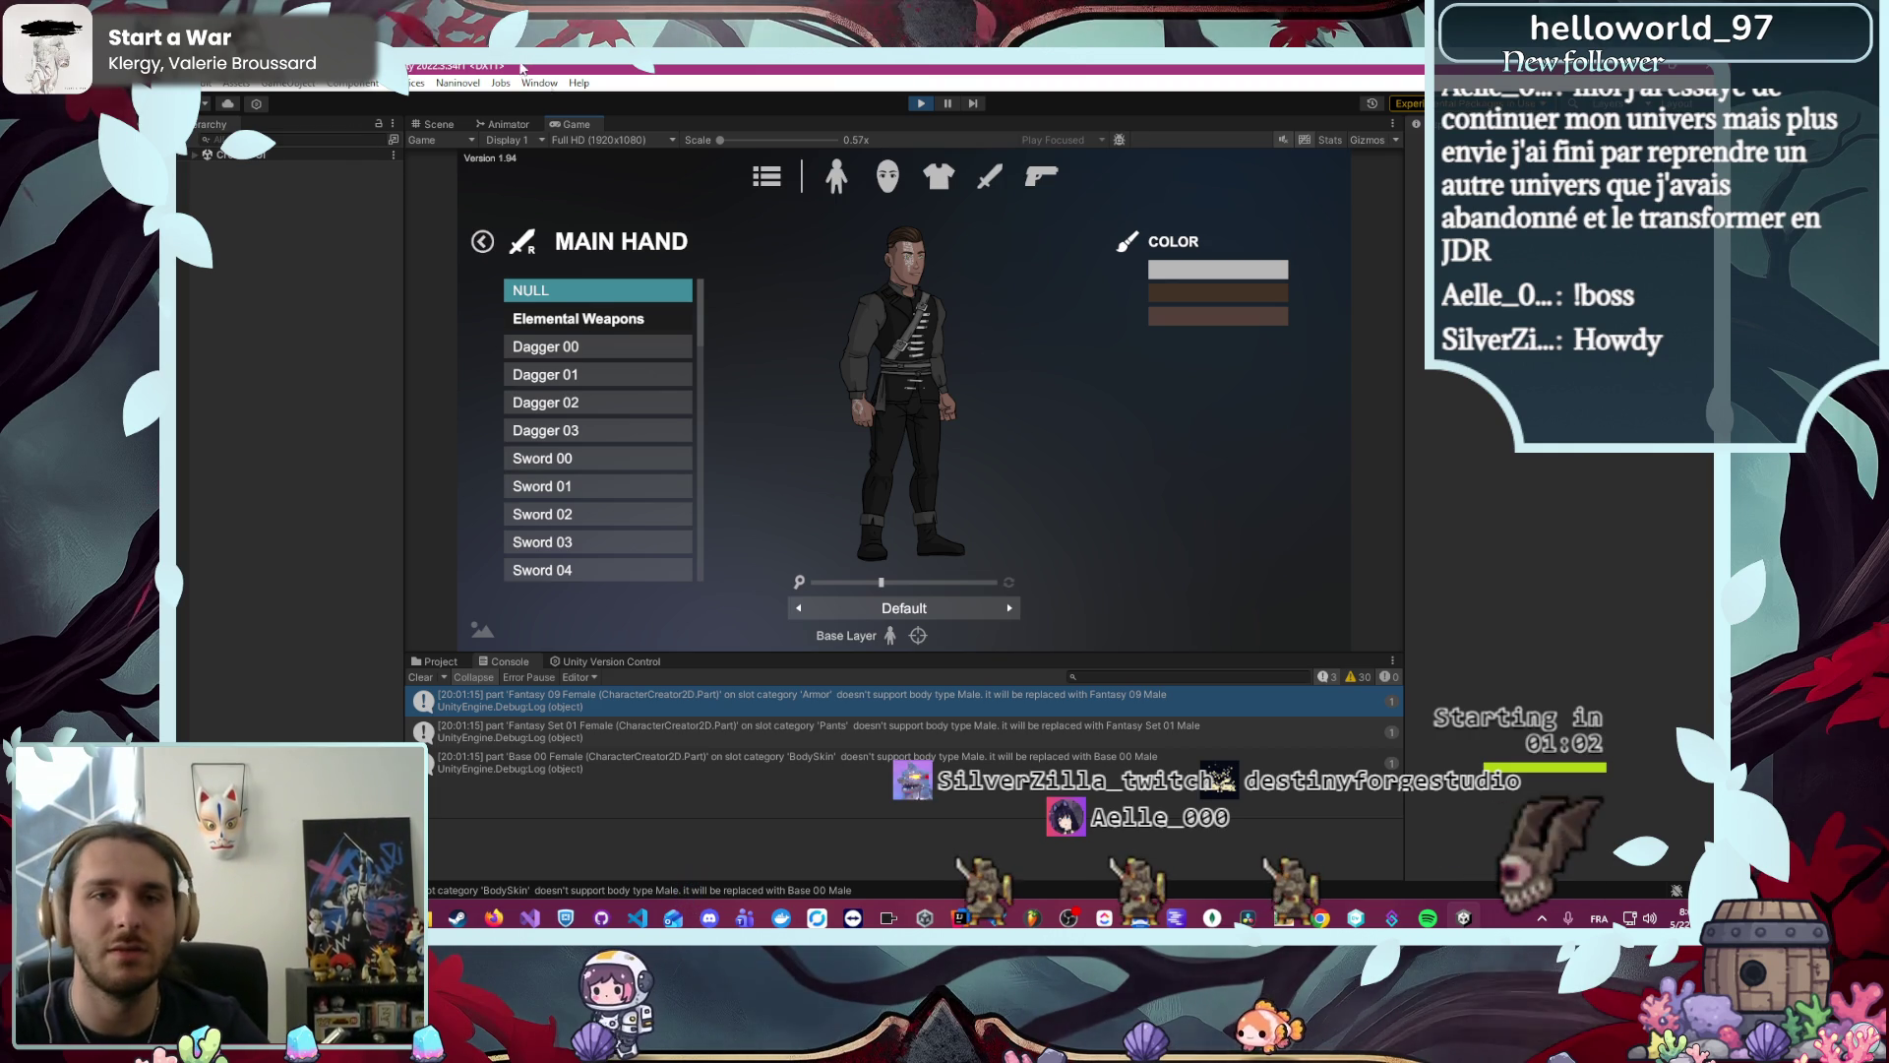
left_click(898, 175)
left_click(768, 177)
left_click(618, 397)
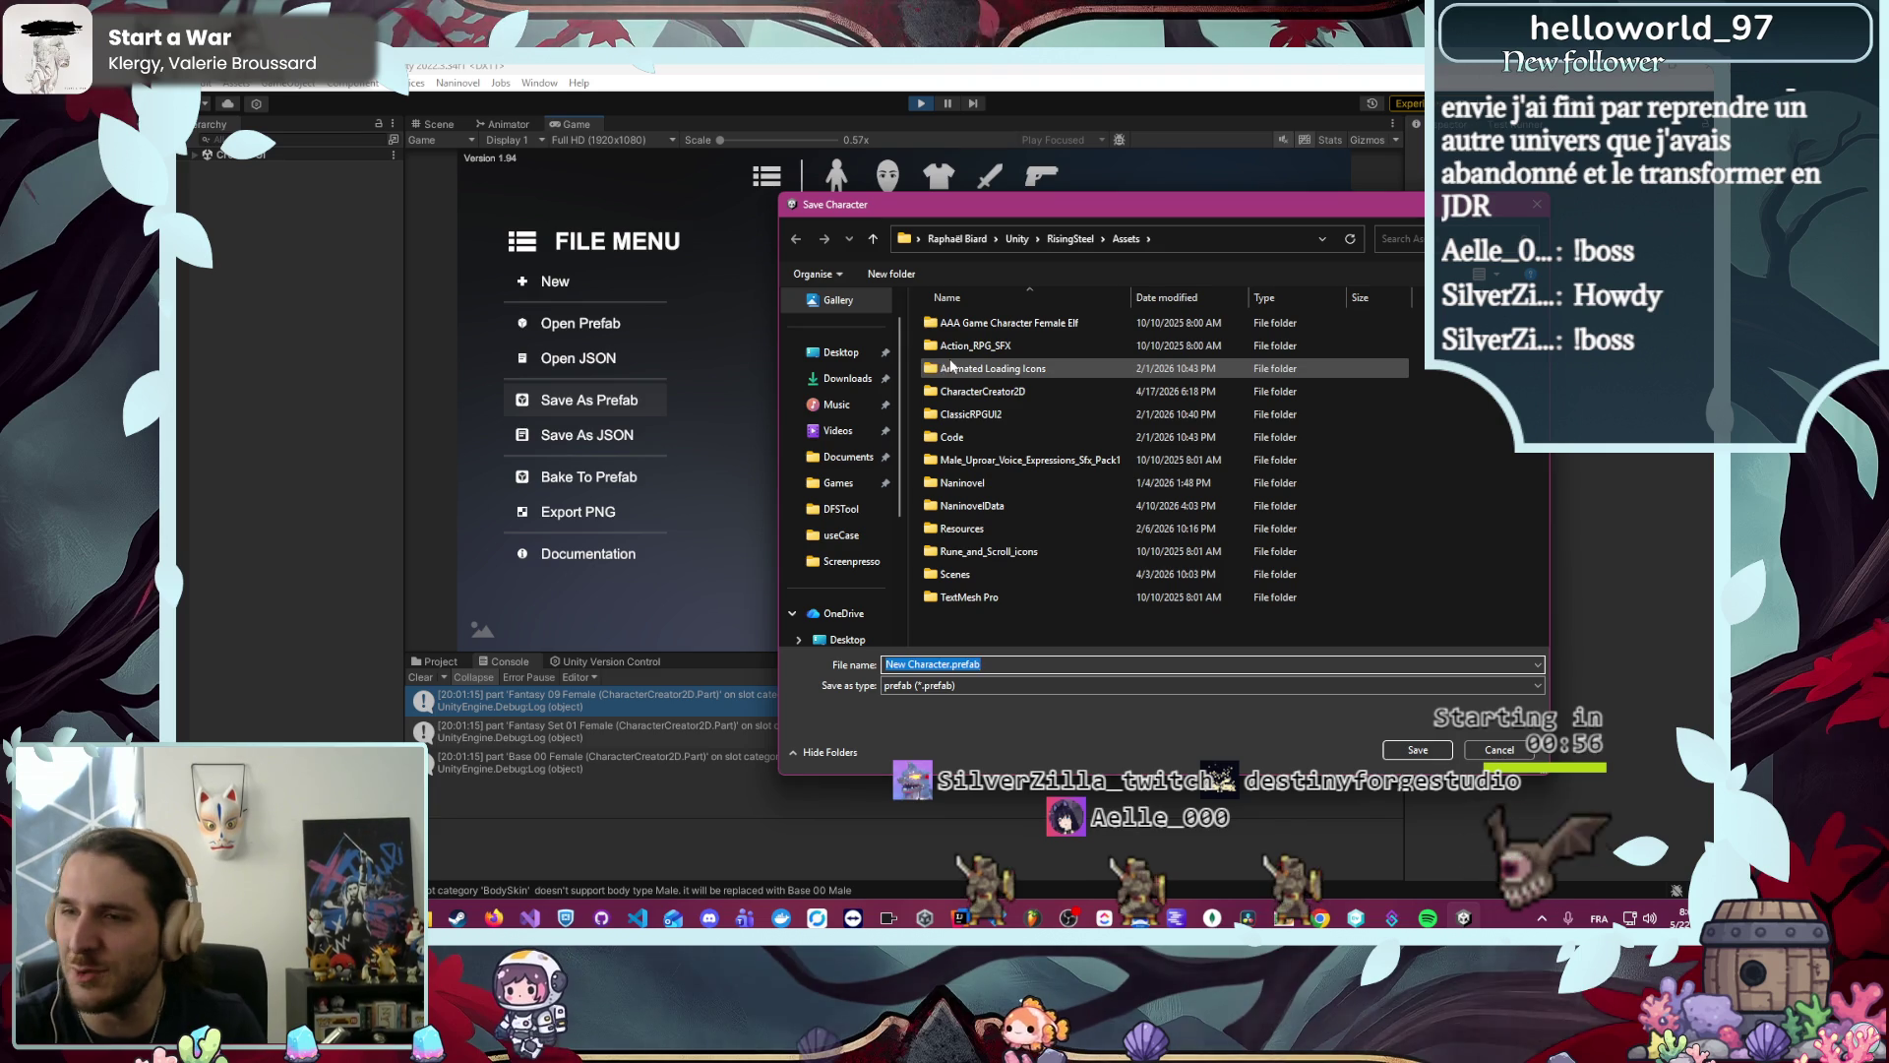
- Browse to Code/Module/Character2D/Resources/Character/caelan as the save location
double_click(989, 436)
double_click(982, 326)
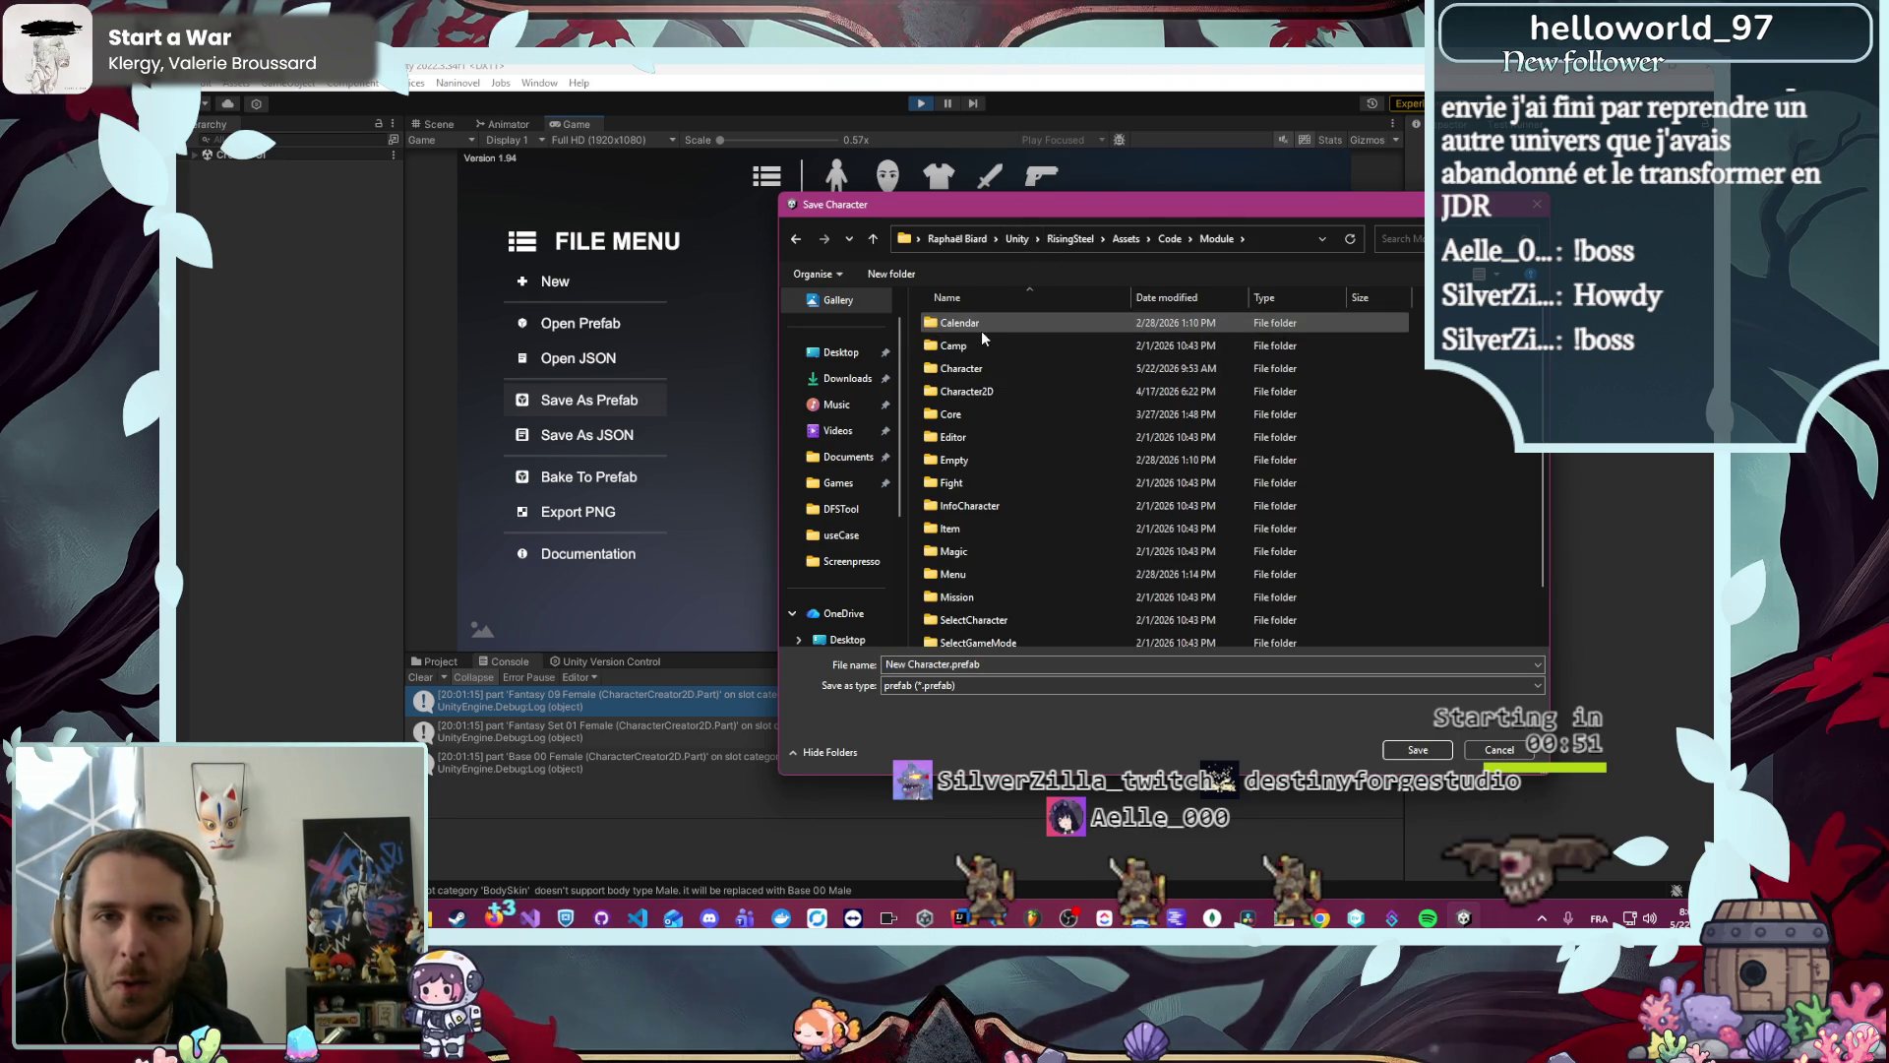
double_click(991, 389)
double_click(990, 389)
double_click(1033, 368)
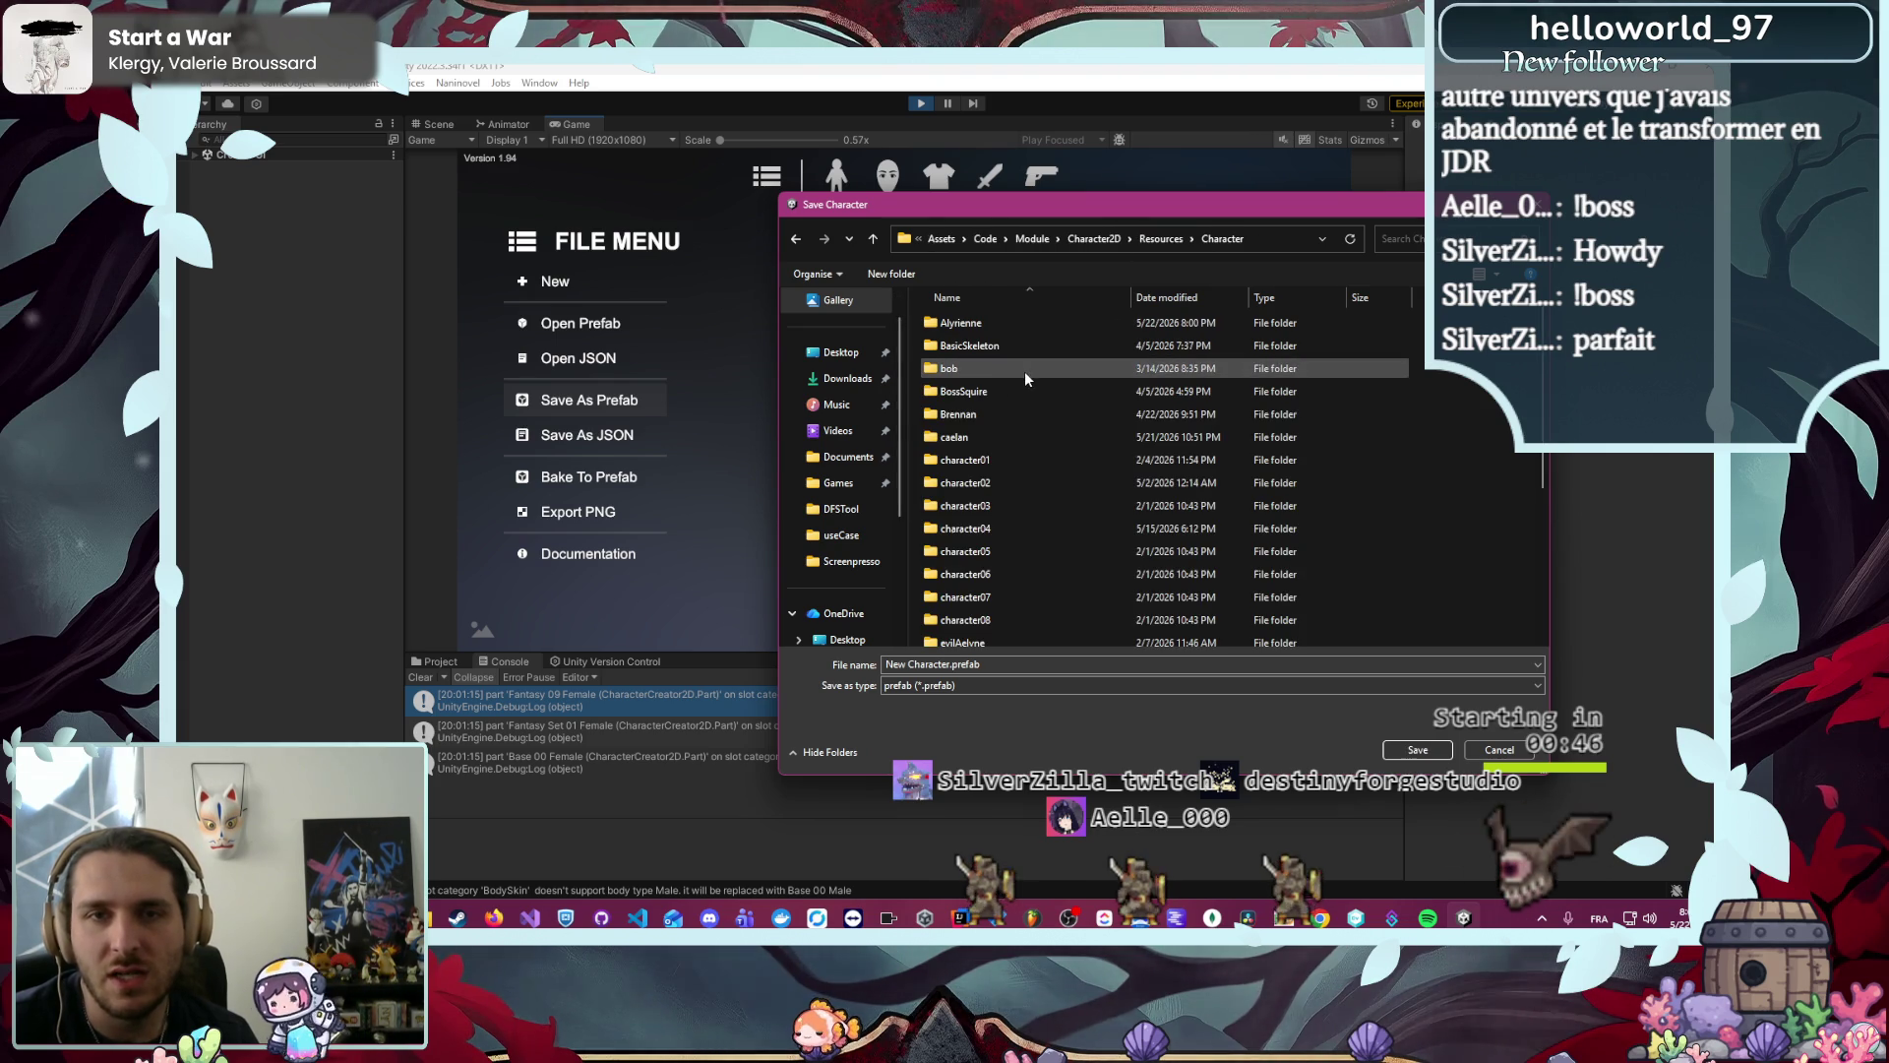
double_click(984, 437)
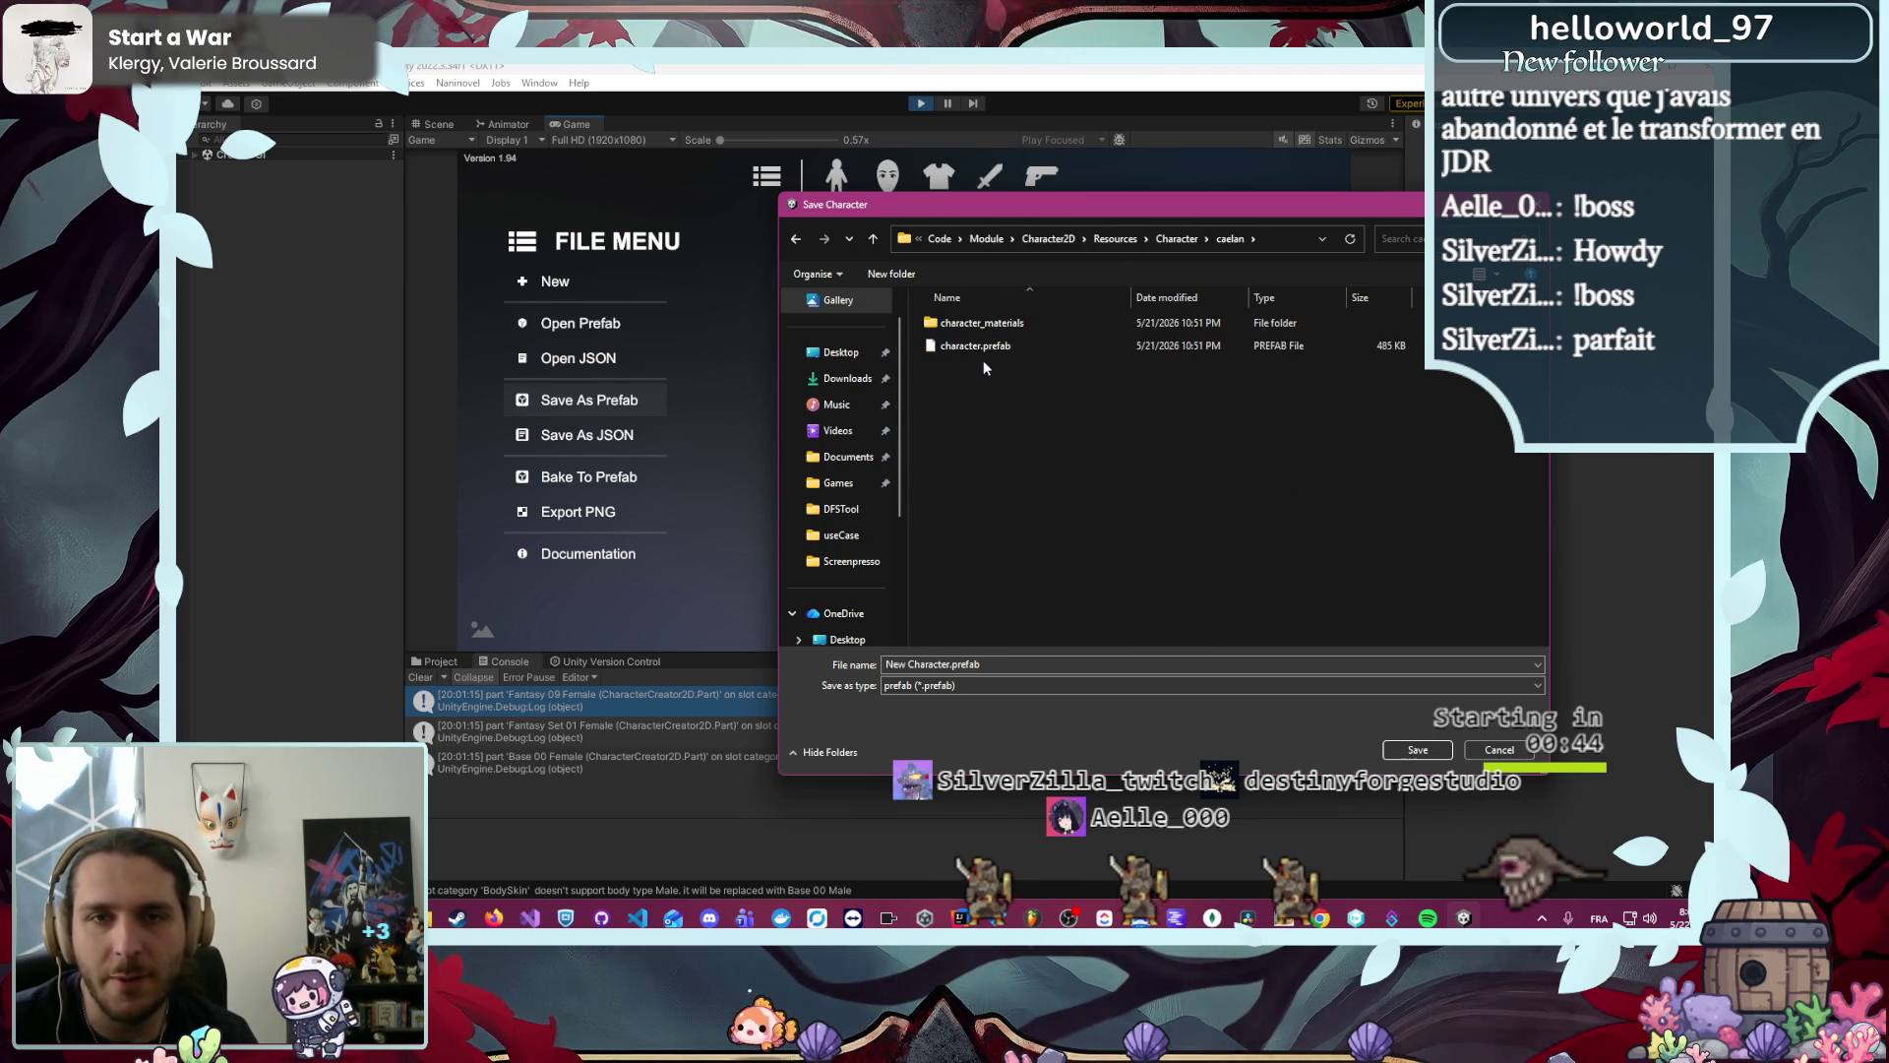
- Overwrite caelan's character.prefab, confirm the replacement and dismiss the success message
left_click(1013, 345)
left_click(1444, 752)
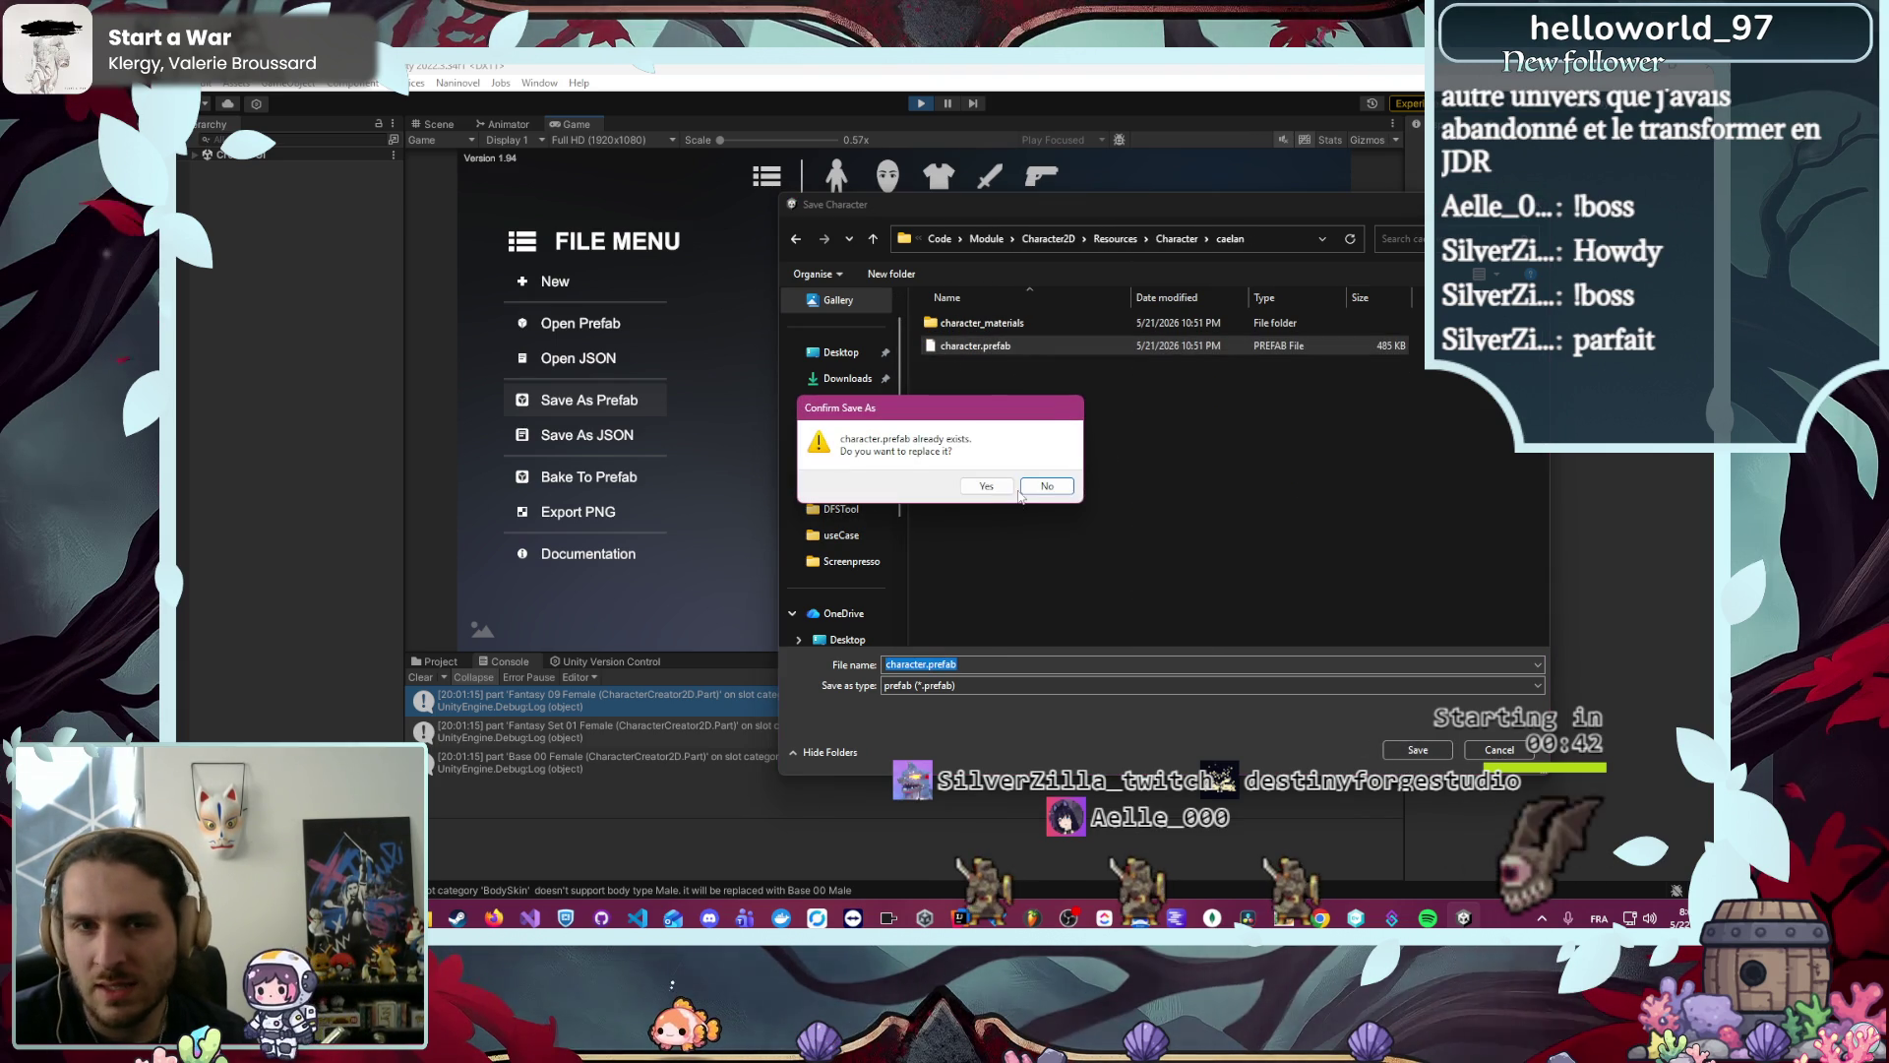
left_click(986, 486)
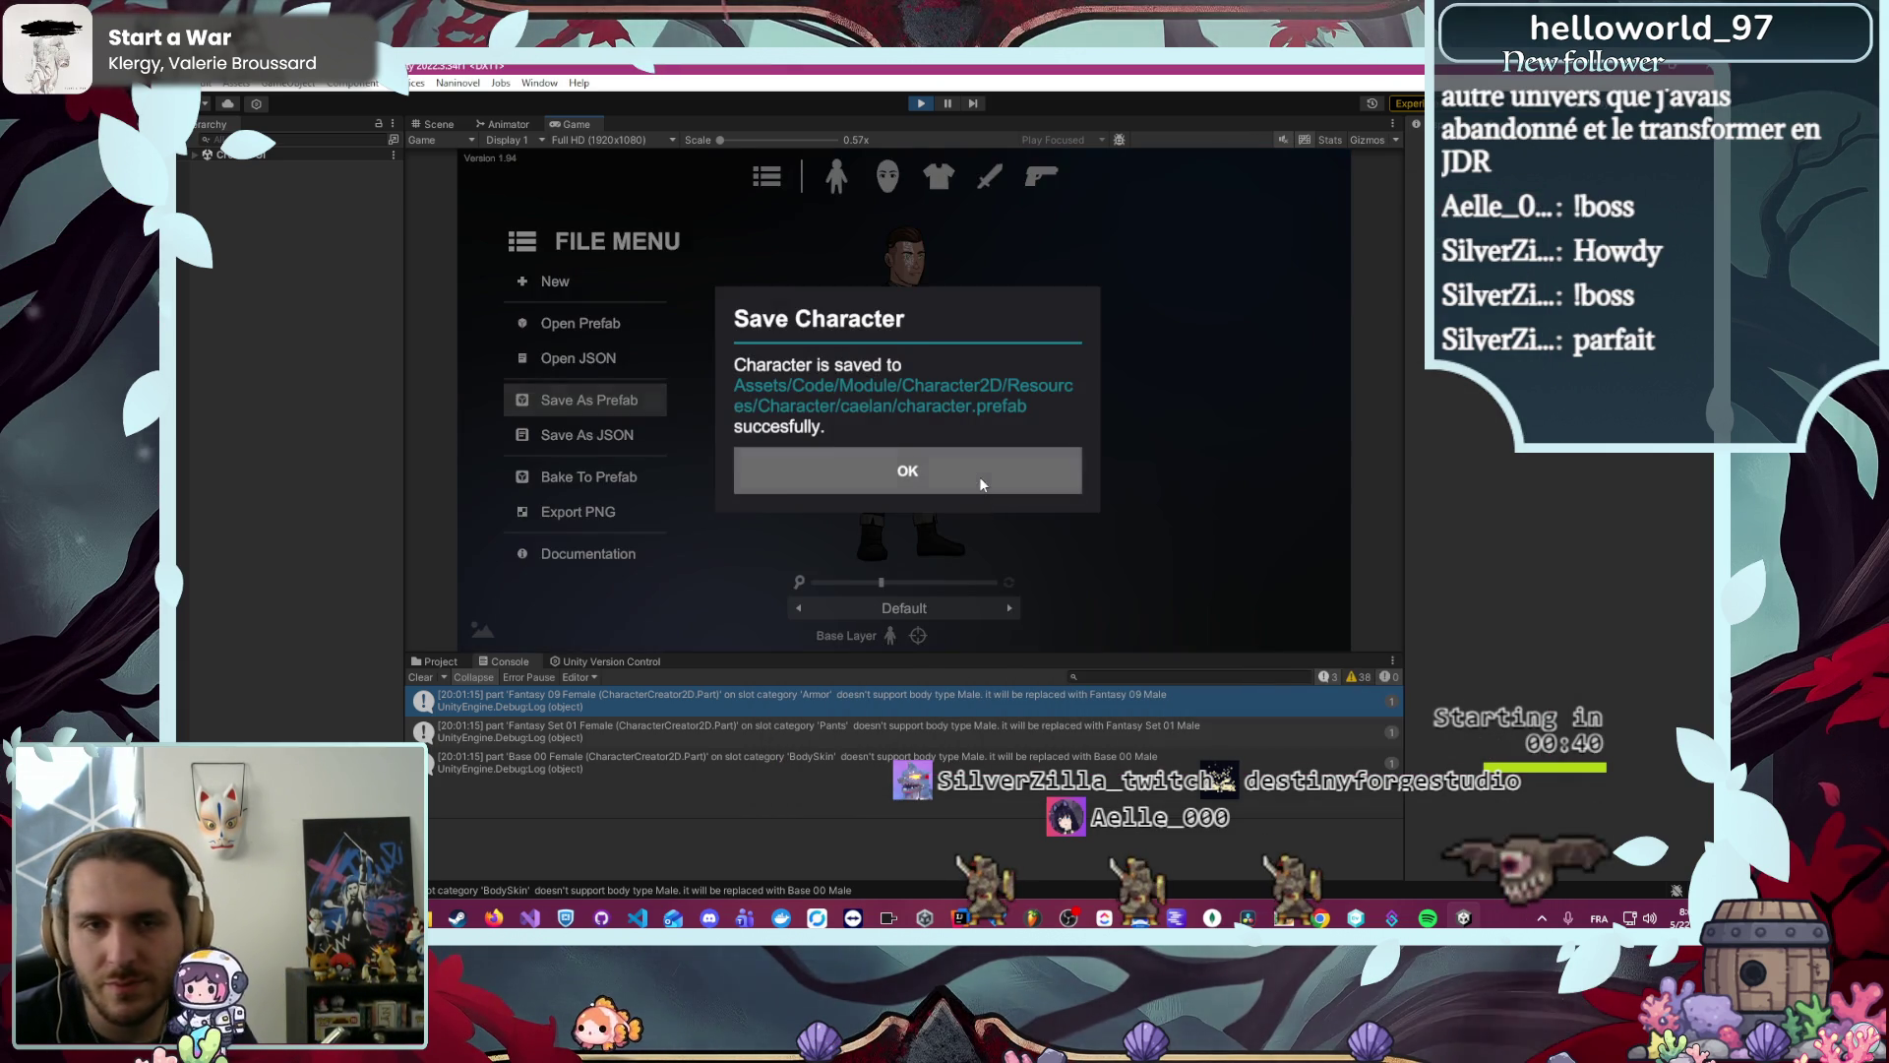
left_click(981, 483)
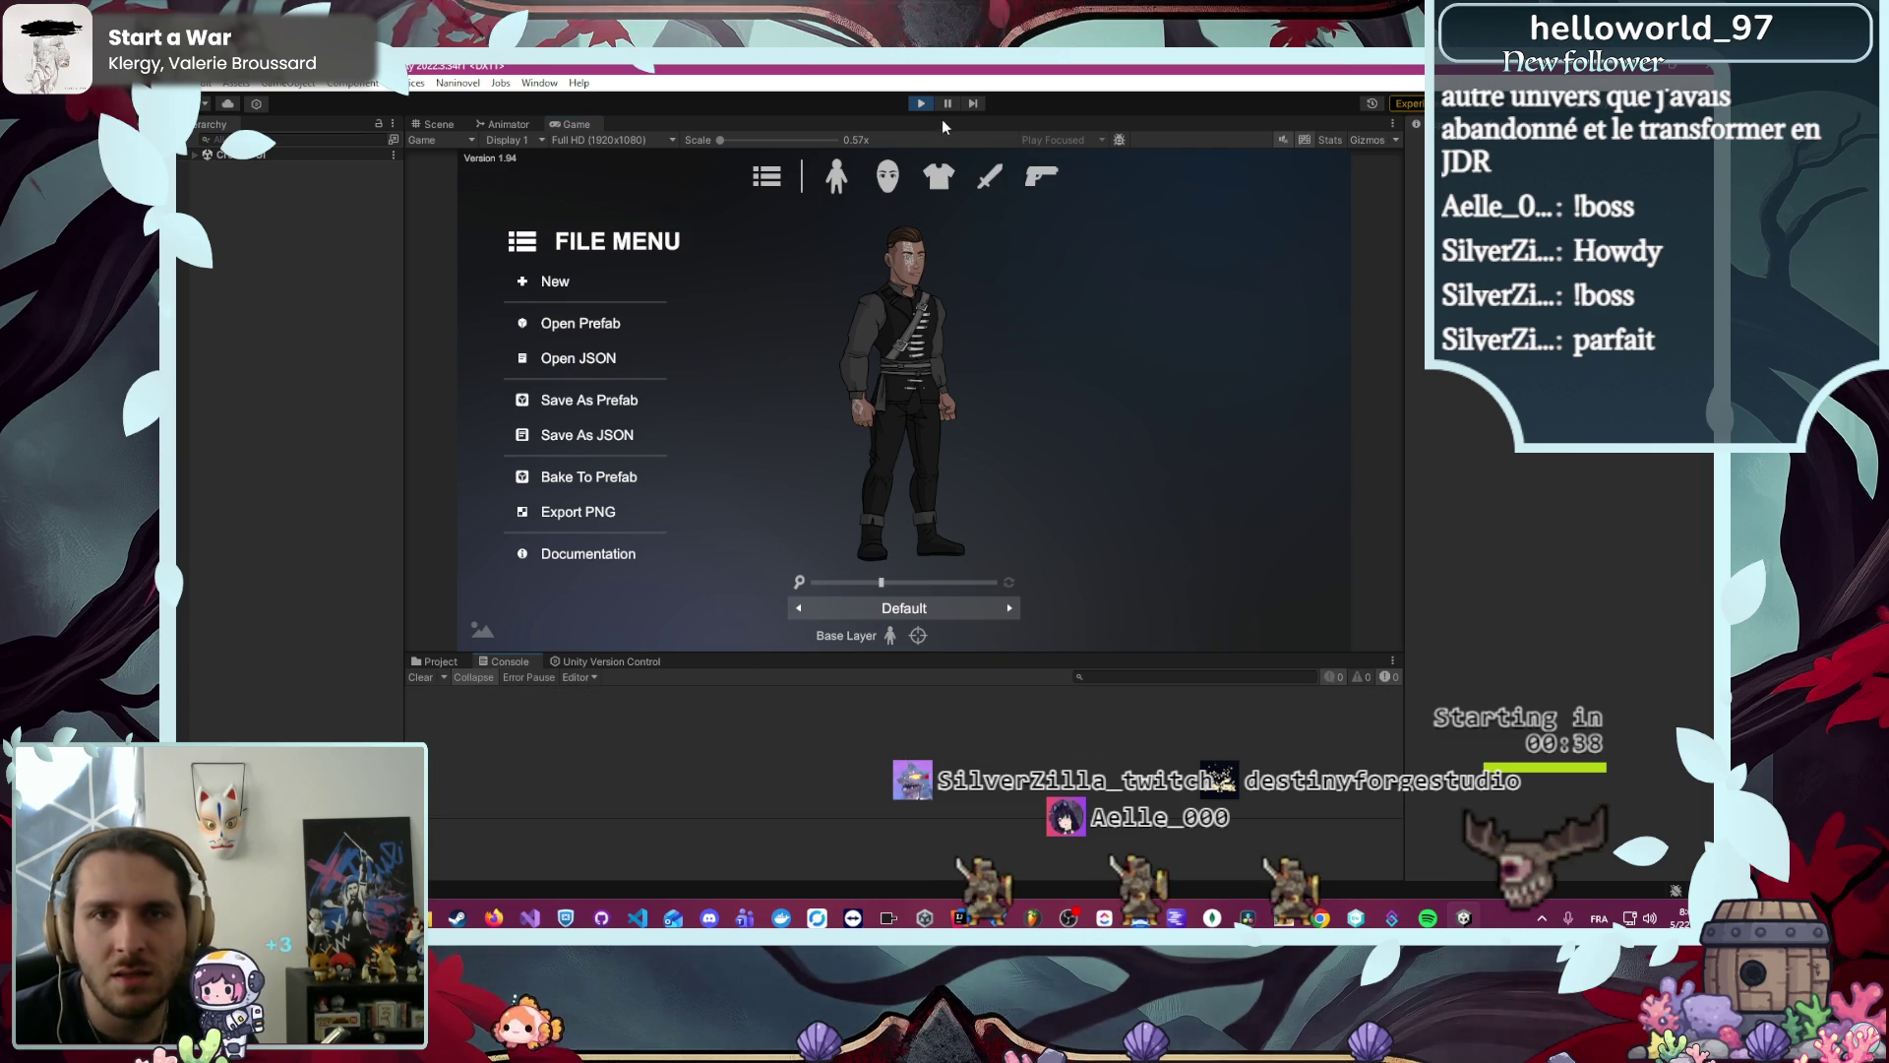
- Stop play mode and make the Project panel taller
left_click(921, 103)
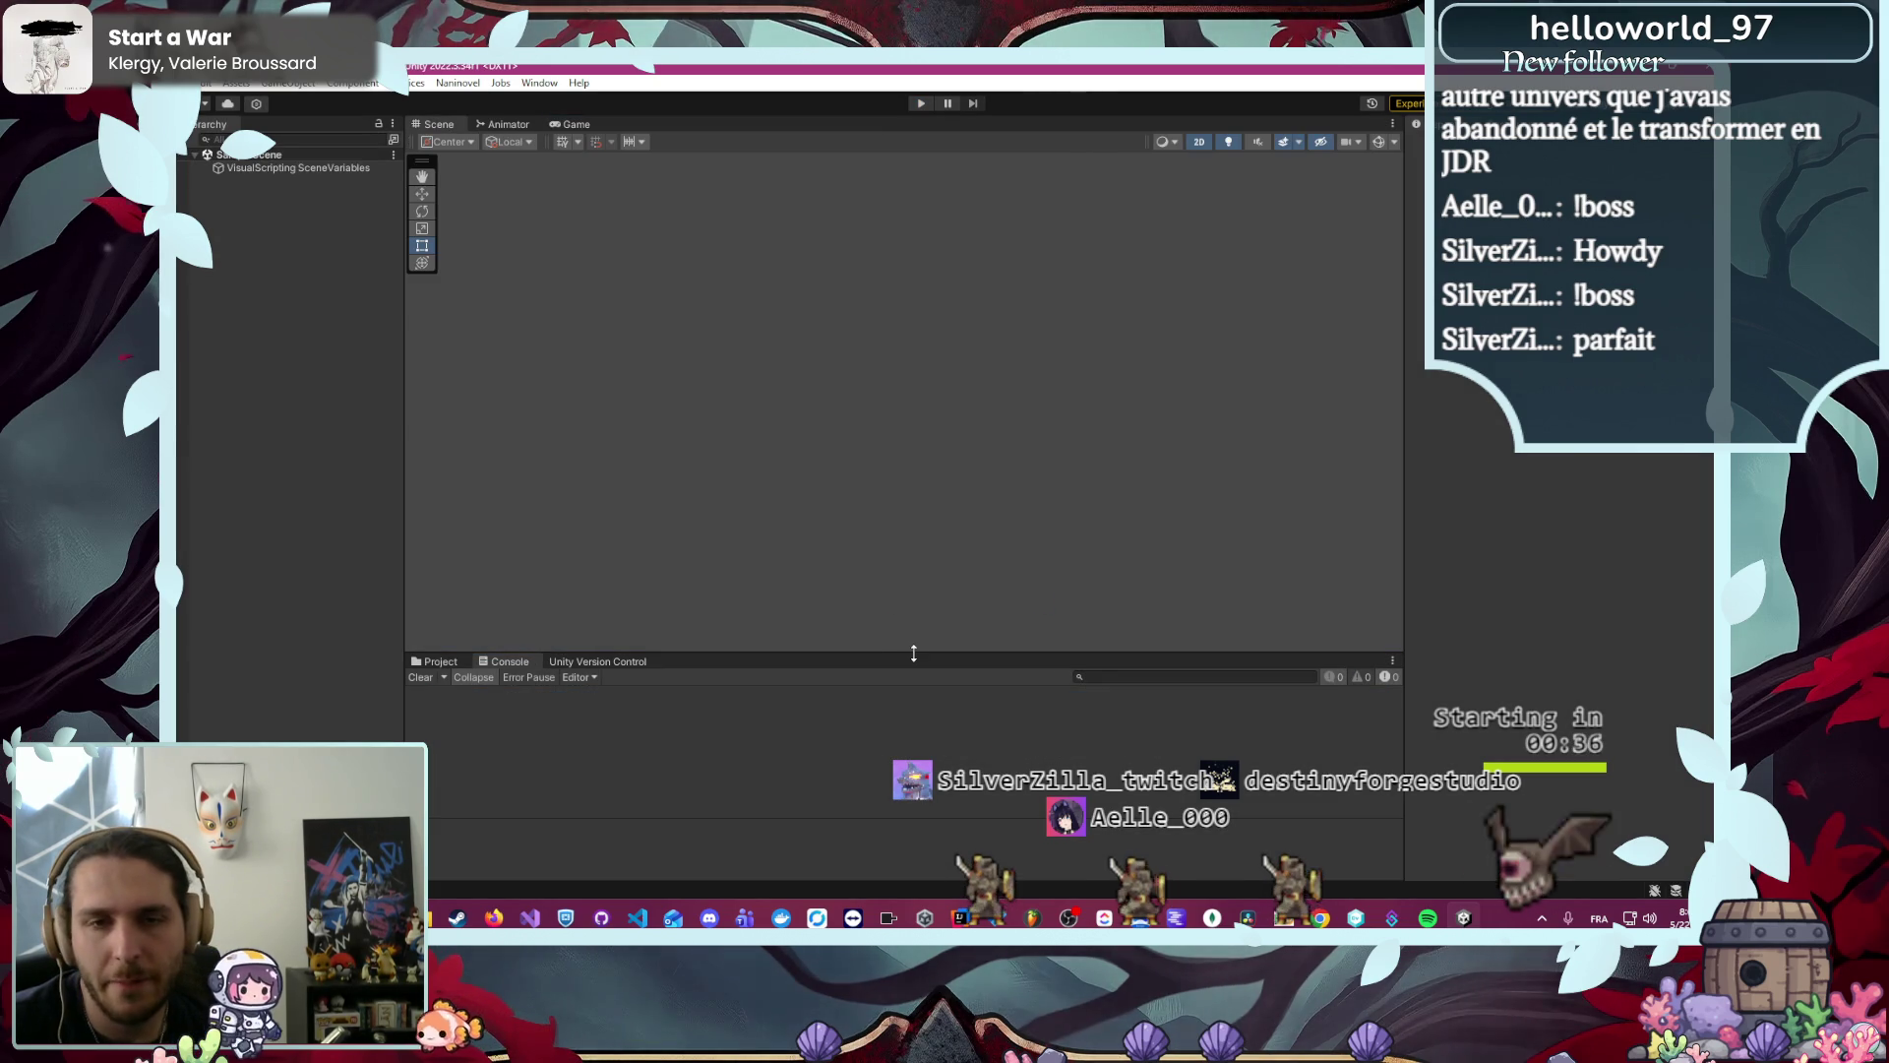
left_click_drag(913, 654, 913, 548)
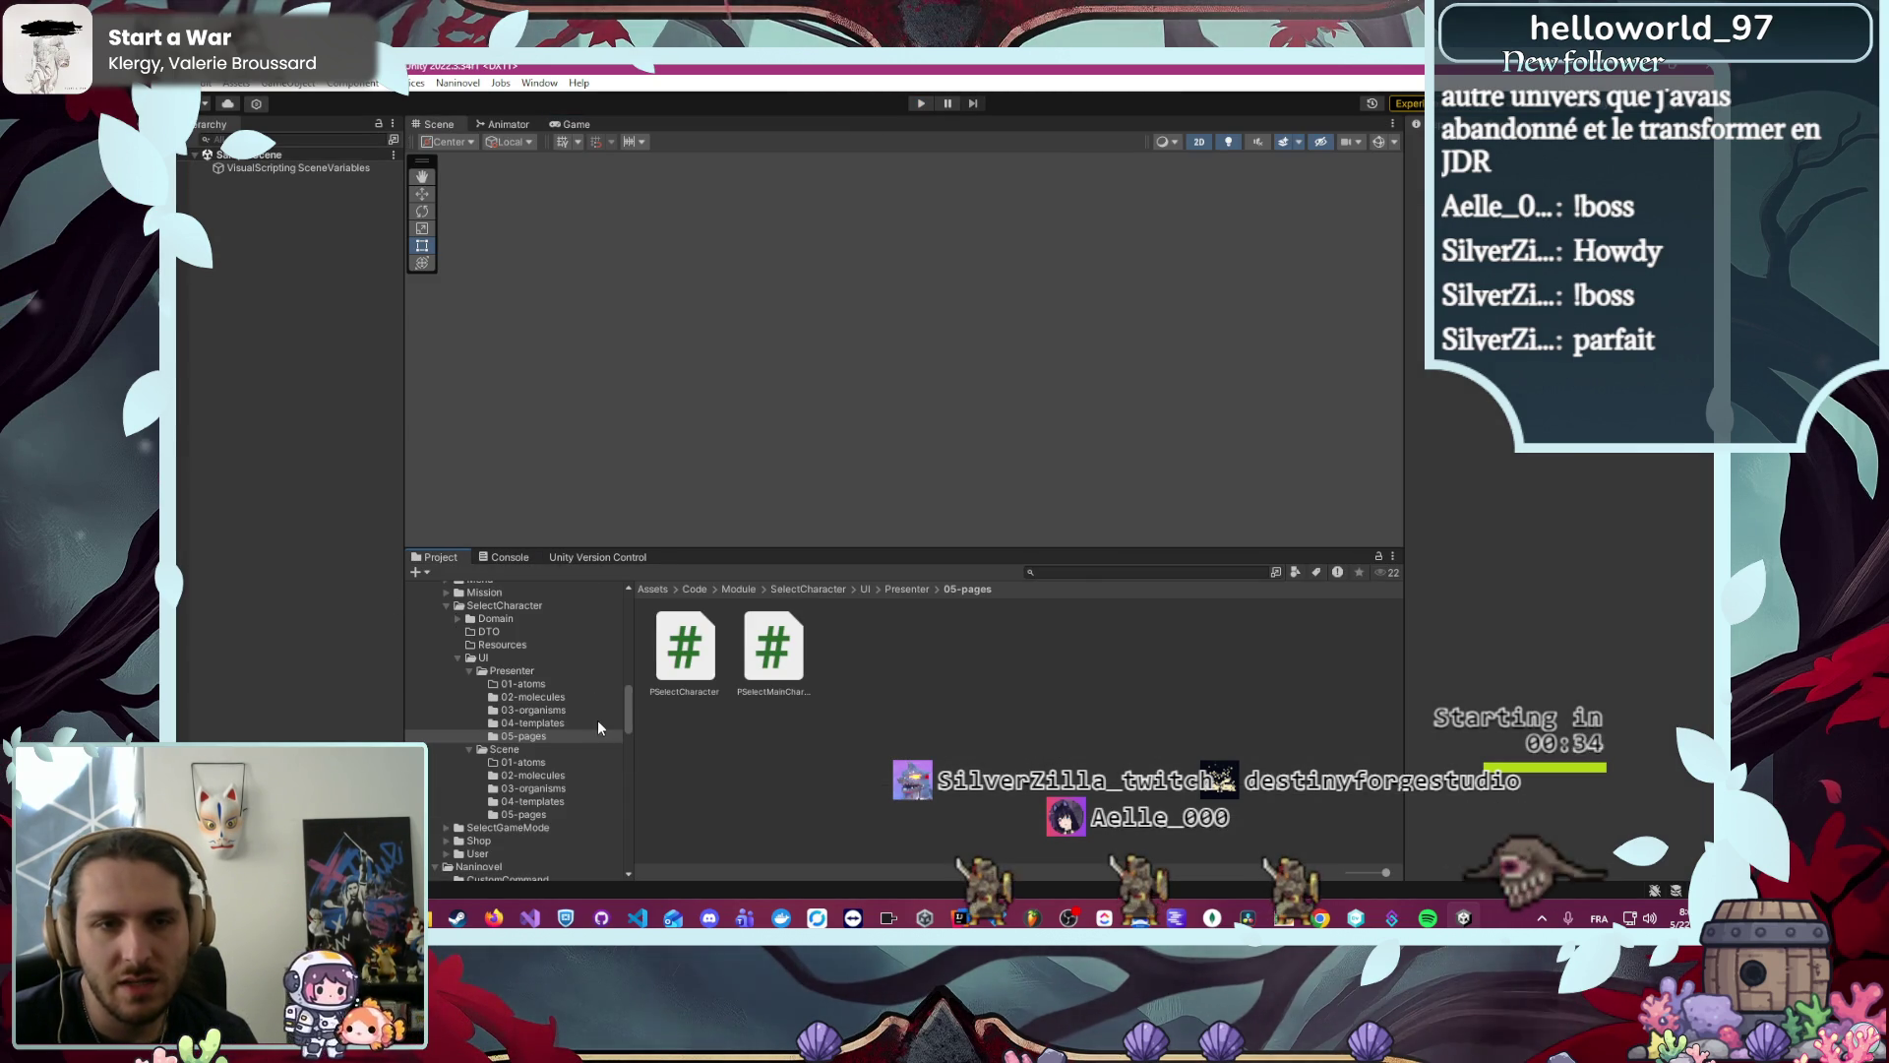
scroll(524, 728, "up", 10)
- Browse to the CharacterCreator2D > Sprites > ROTI > Torso folder in the Project panel
left_click(536, 693)
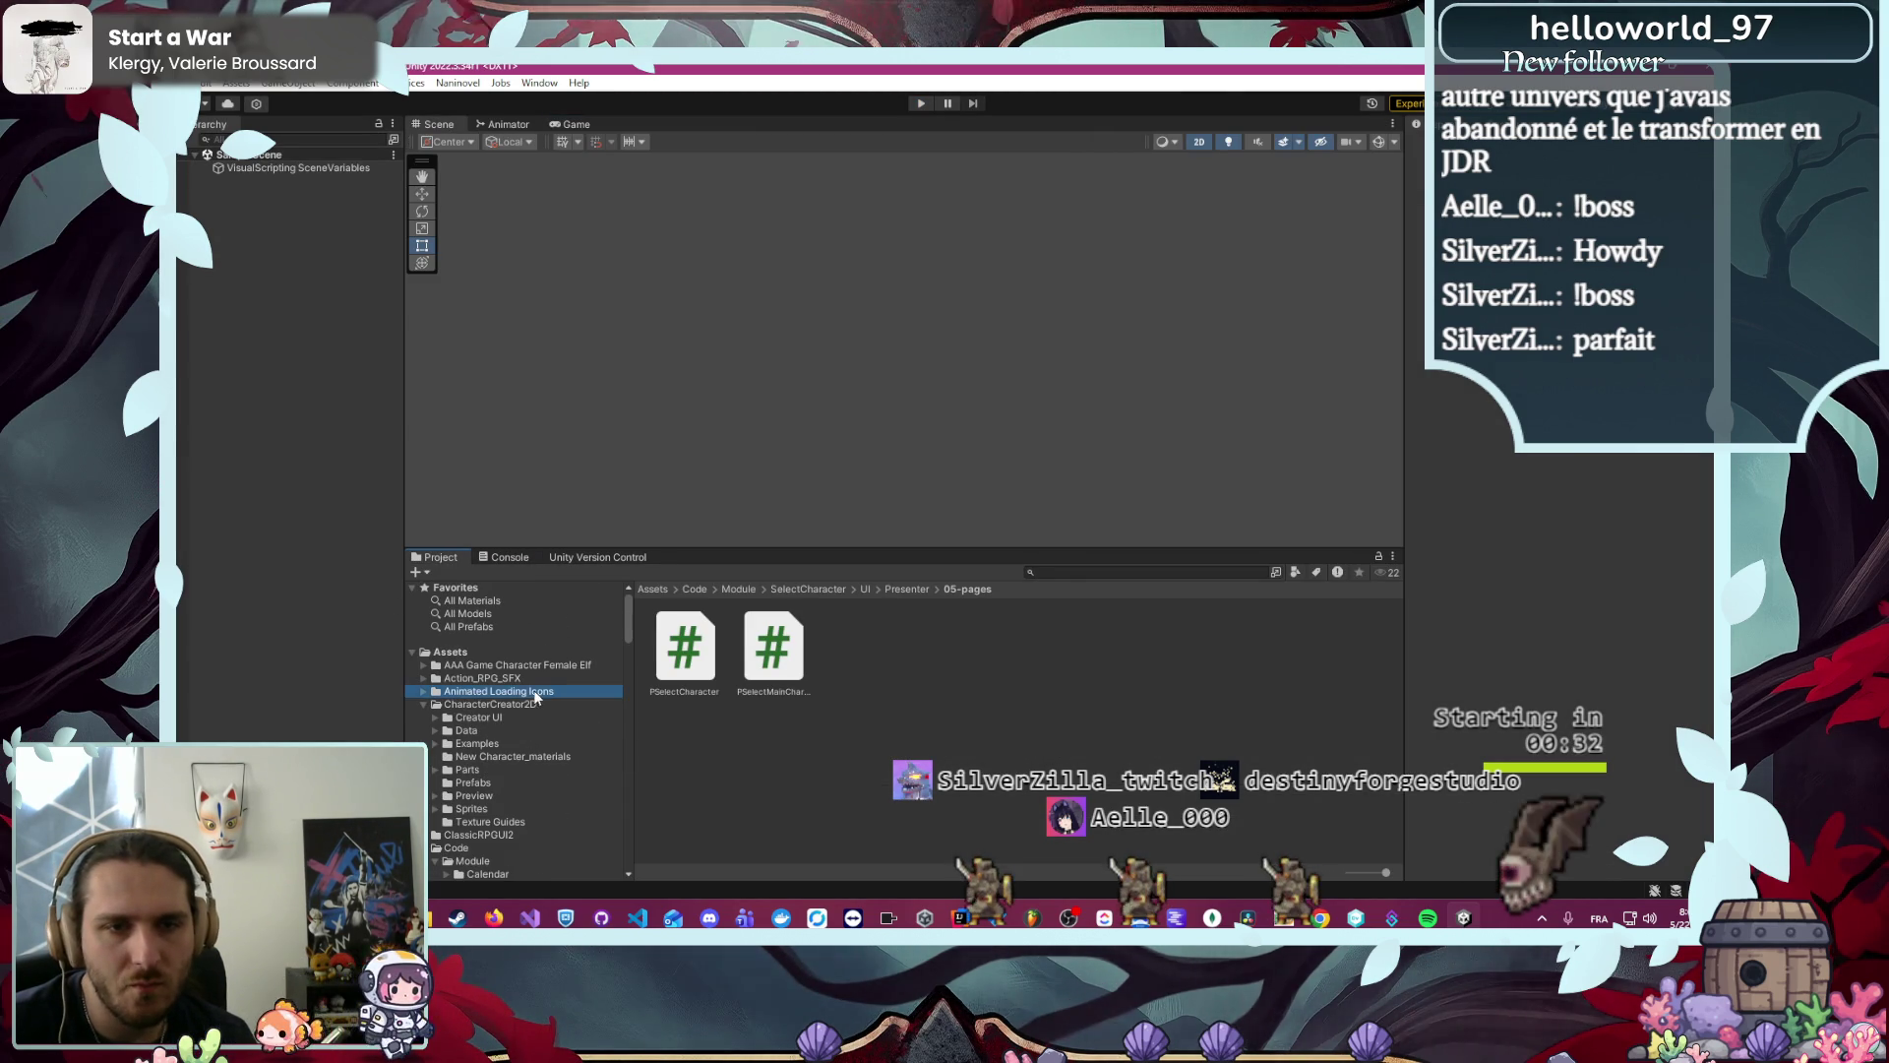
left_click(536, 703)
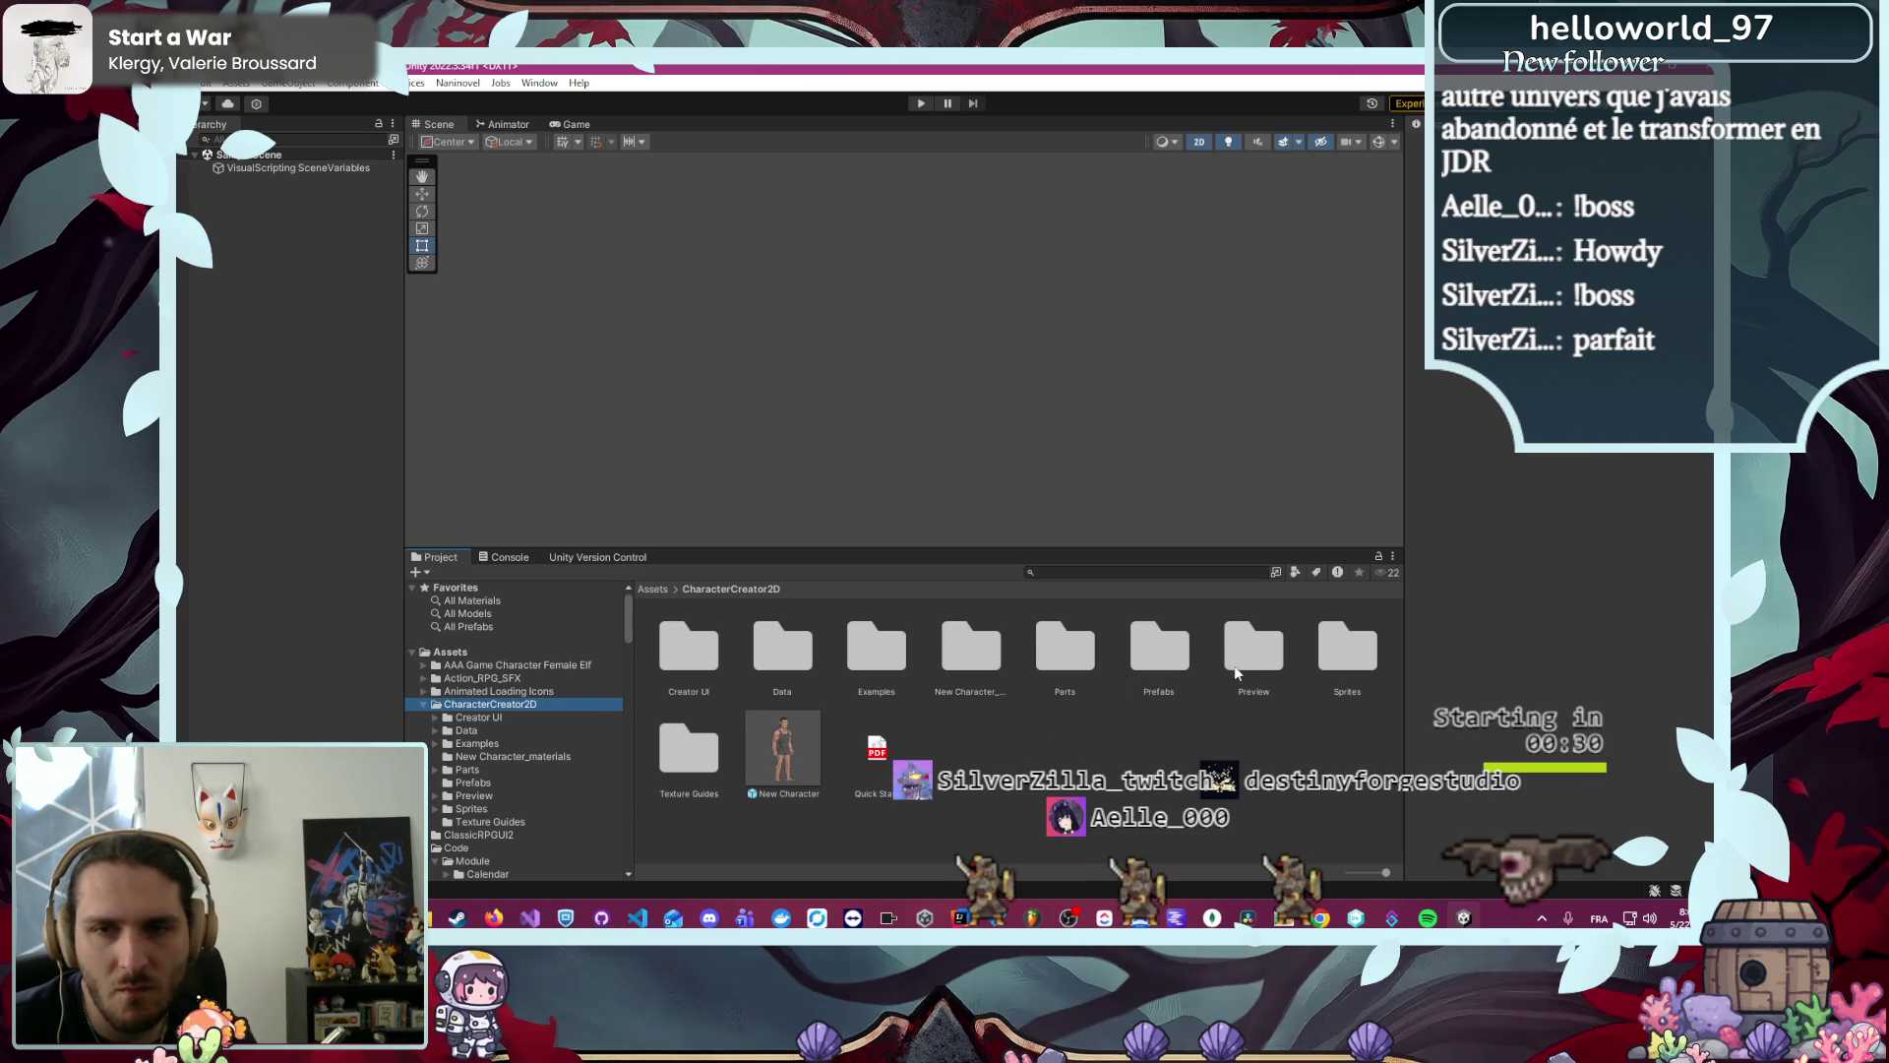
double_click(1347, 646)
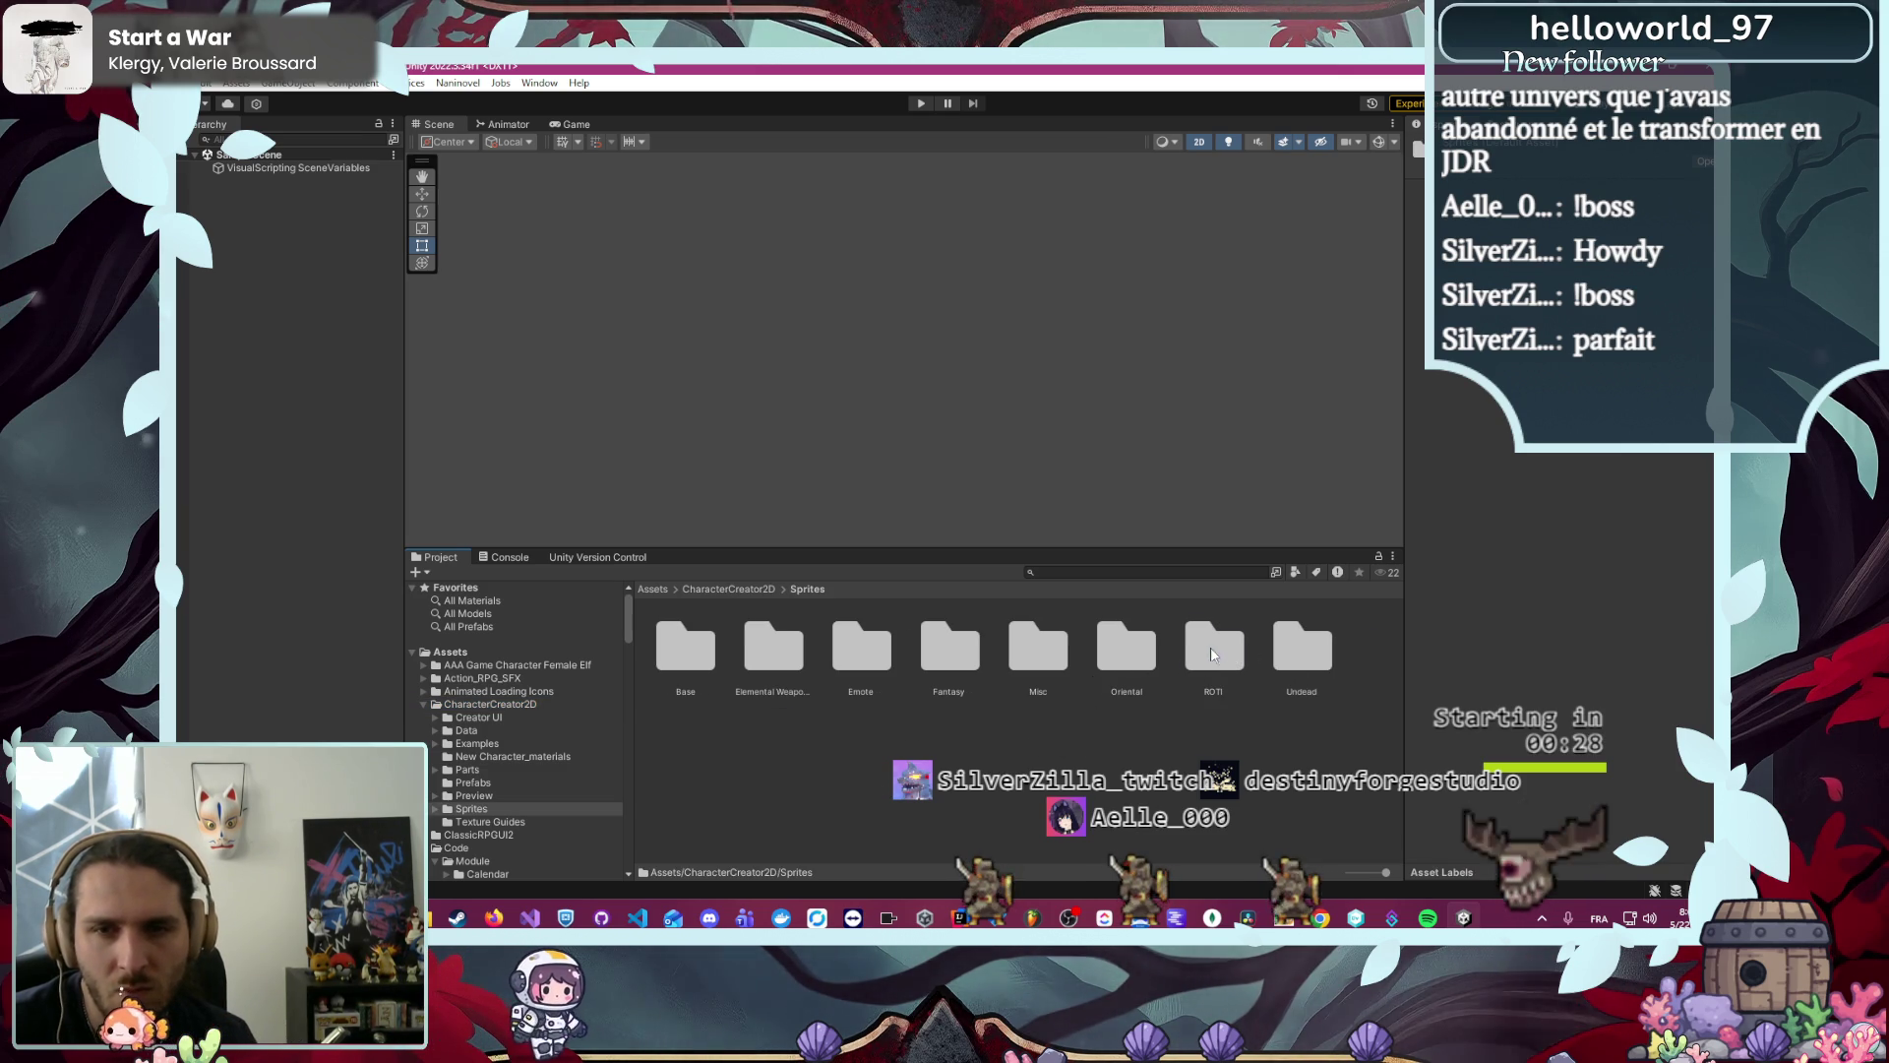
double_click(1220, 649)
double_click(773, 644)
mouse_move(901, 66)
left_mouse_down()
mouse_move(1031, 173)
mouse_move(1057, 141)
left_mouse_up()
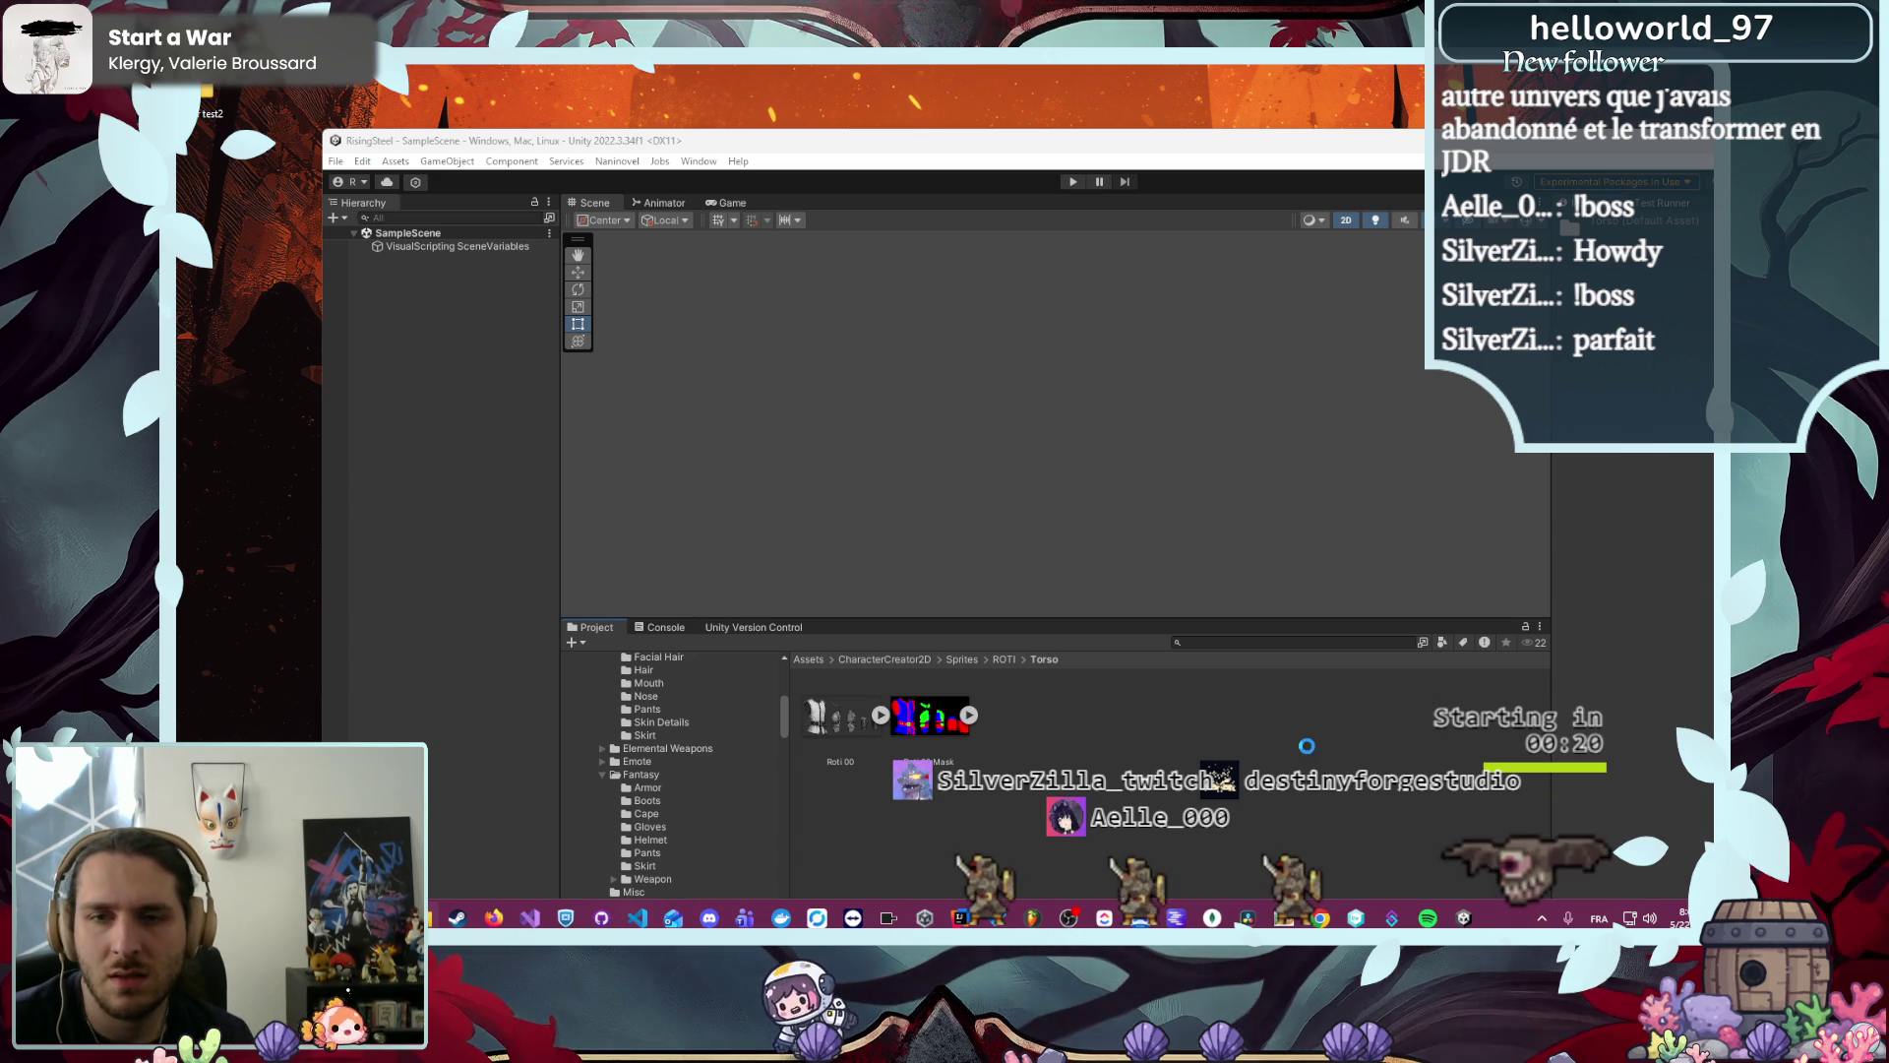
- Delete the old Roti 00 Mask.png and Roti 00.png sprites from the Torso folder
left_click(929, 717)
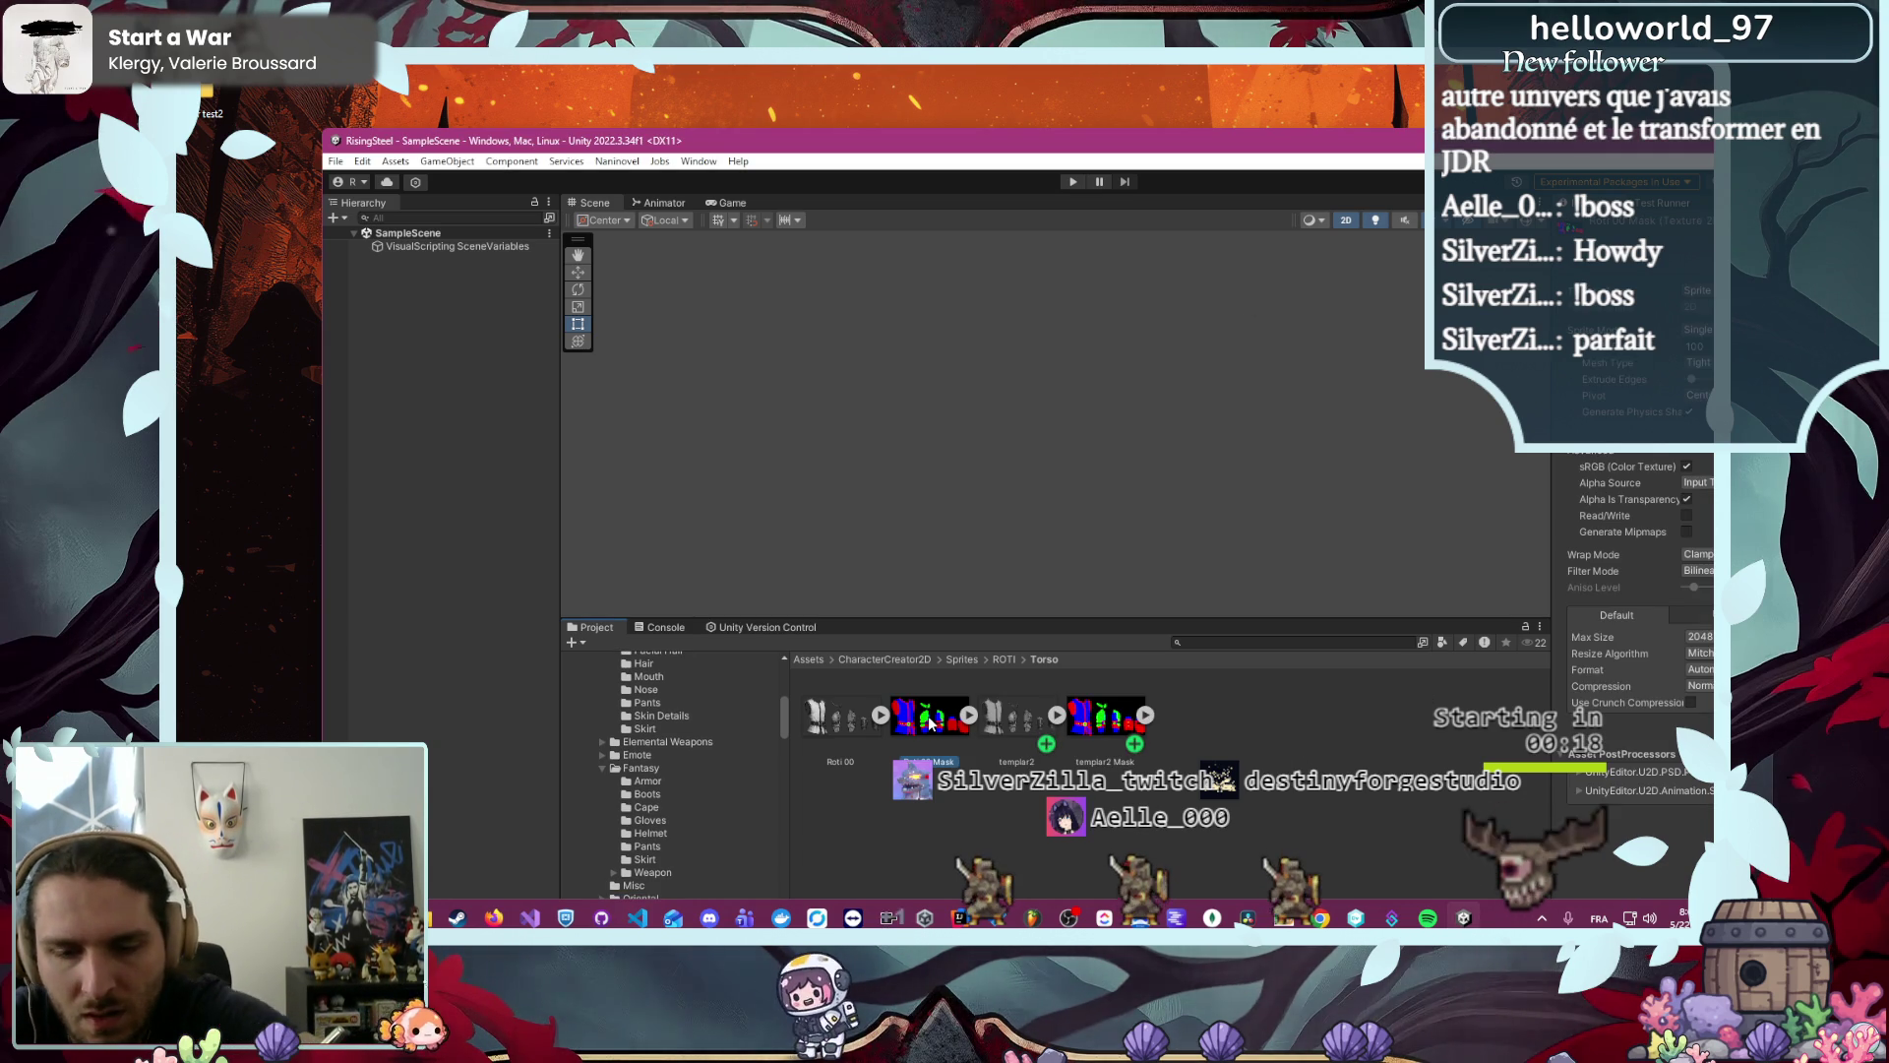
left_click(929, 714)
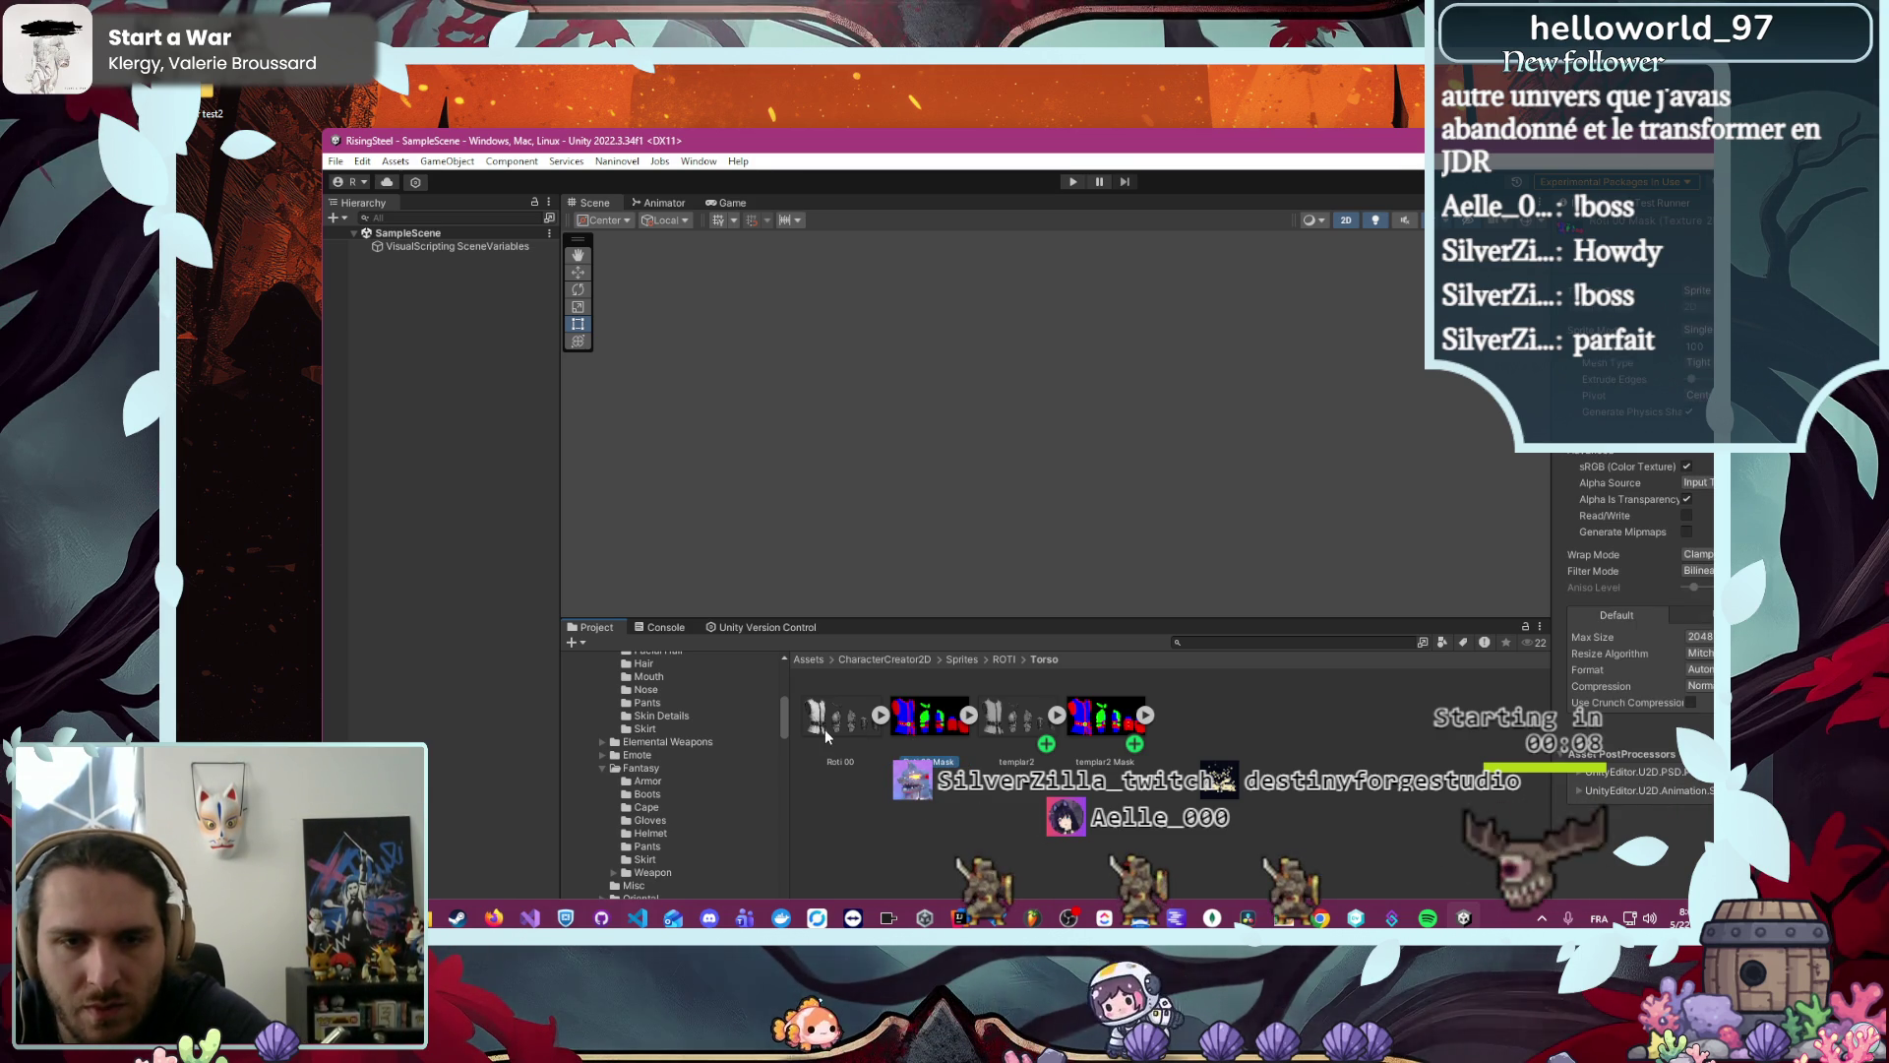
key("Delete")
left_click(1141, 590)
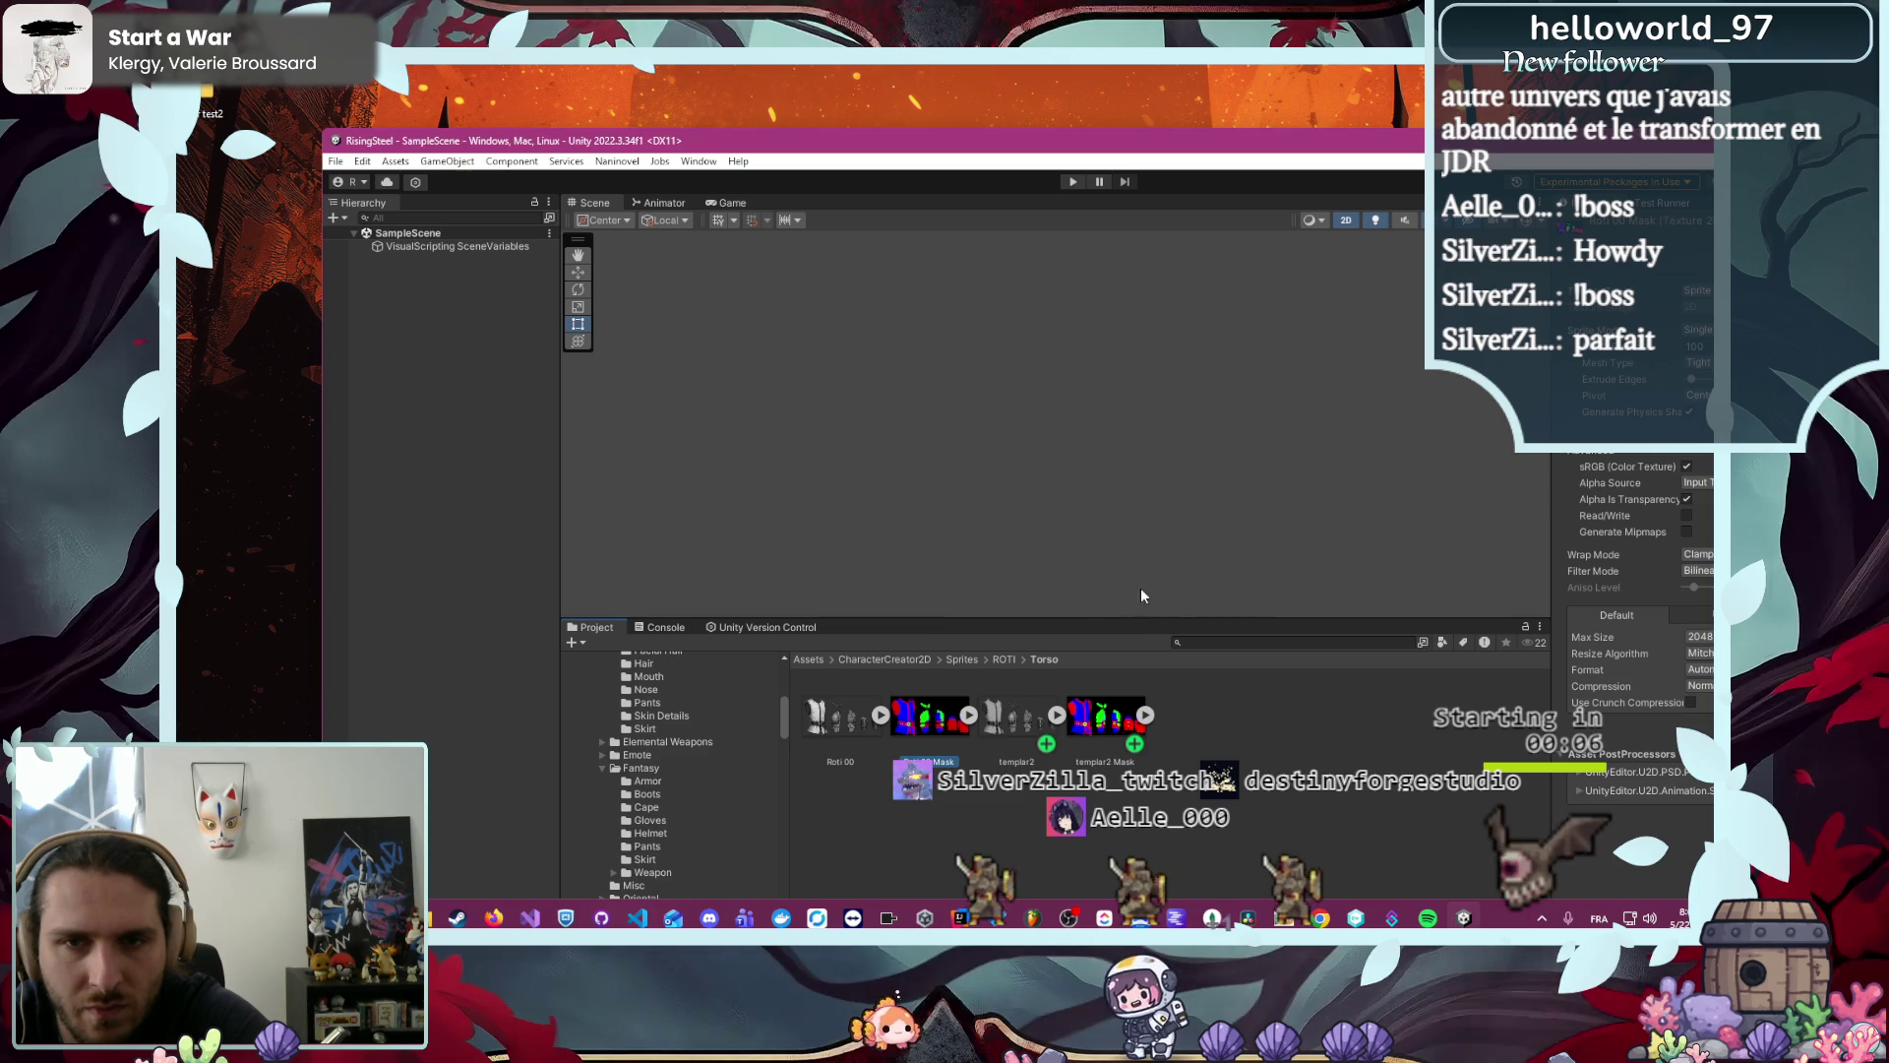
key("Left")
key("Delete")
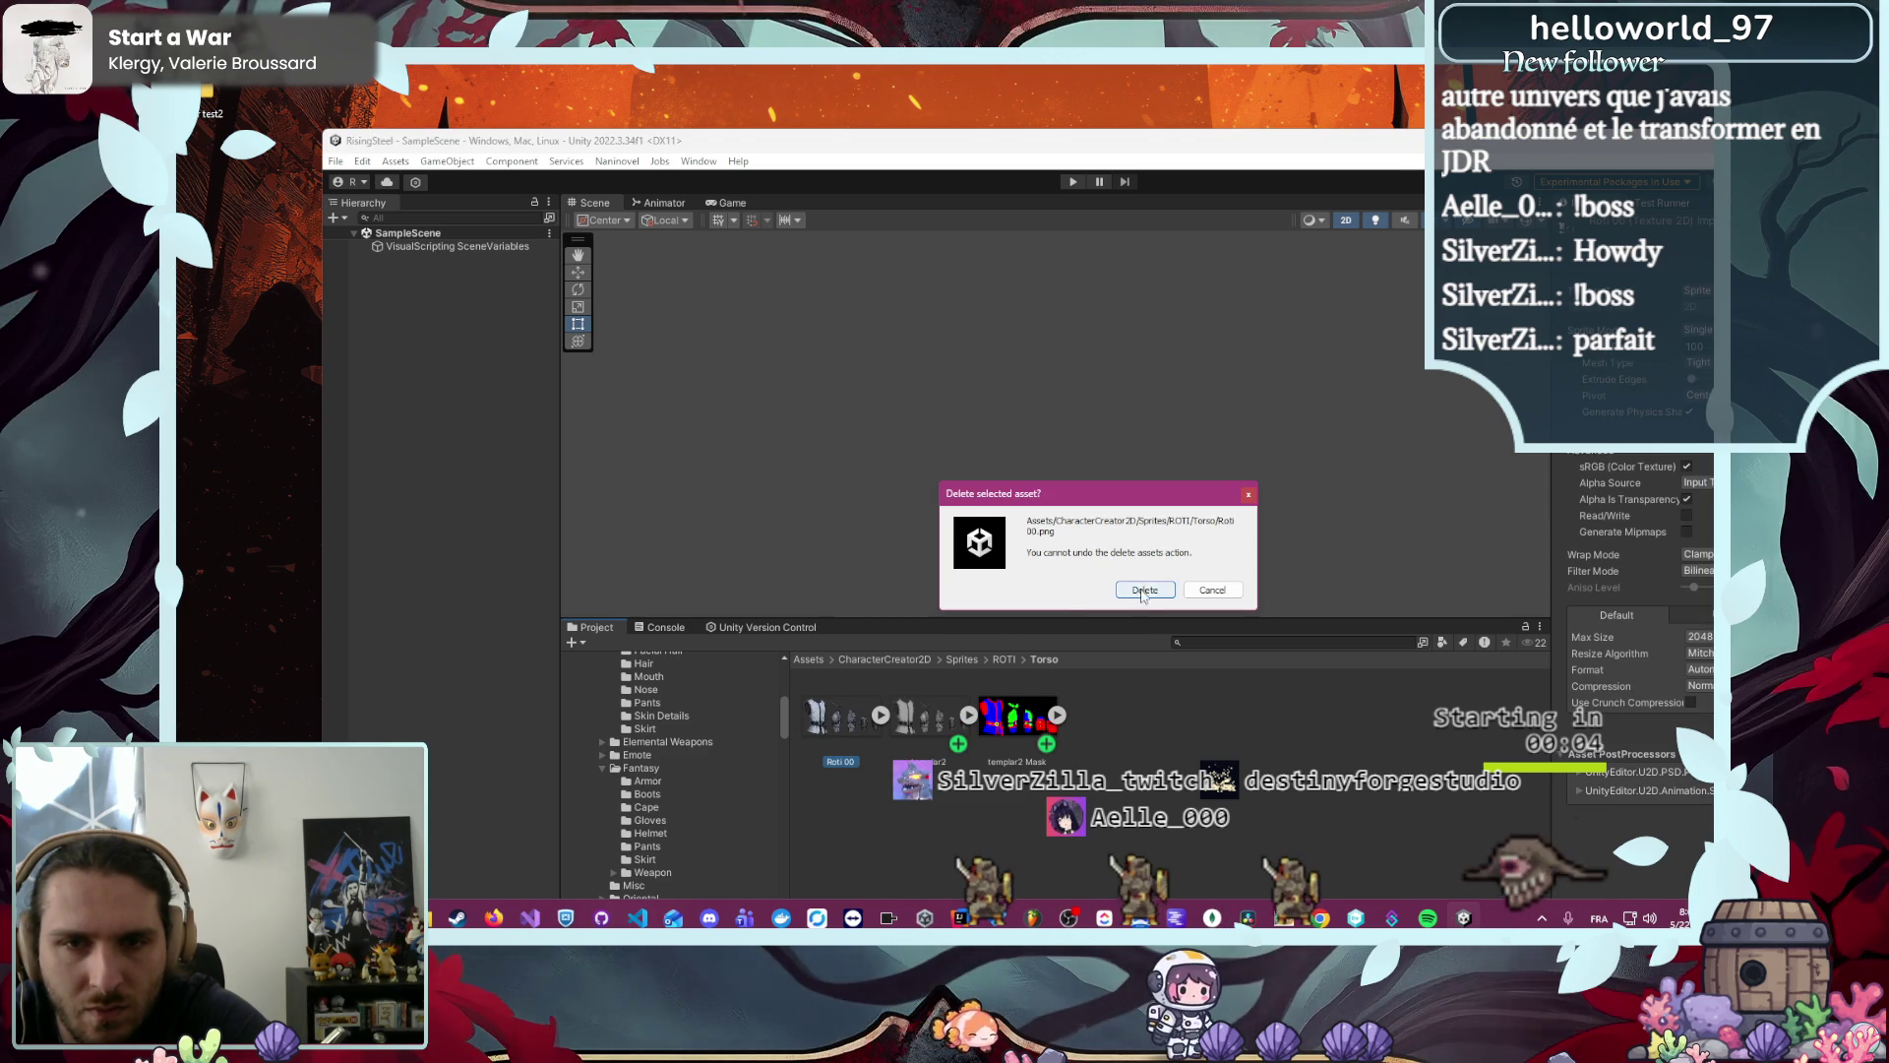
left_click(1142, 590)
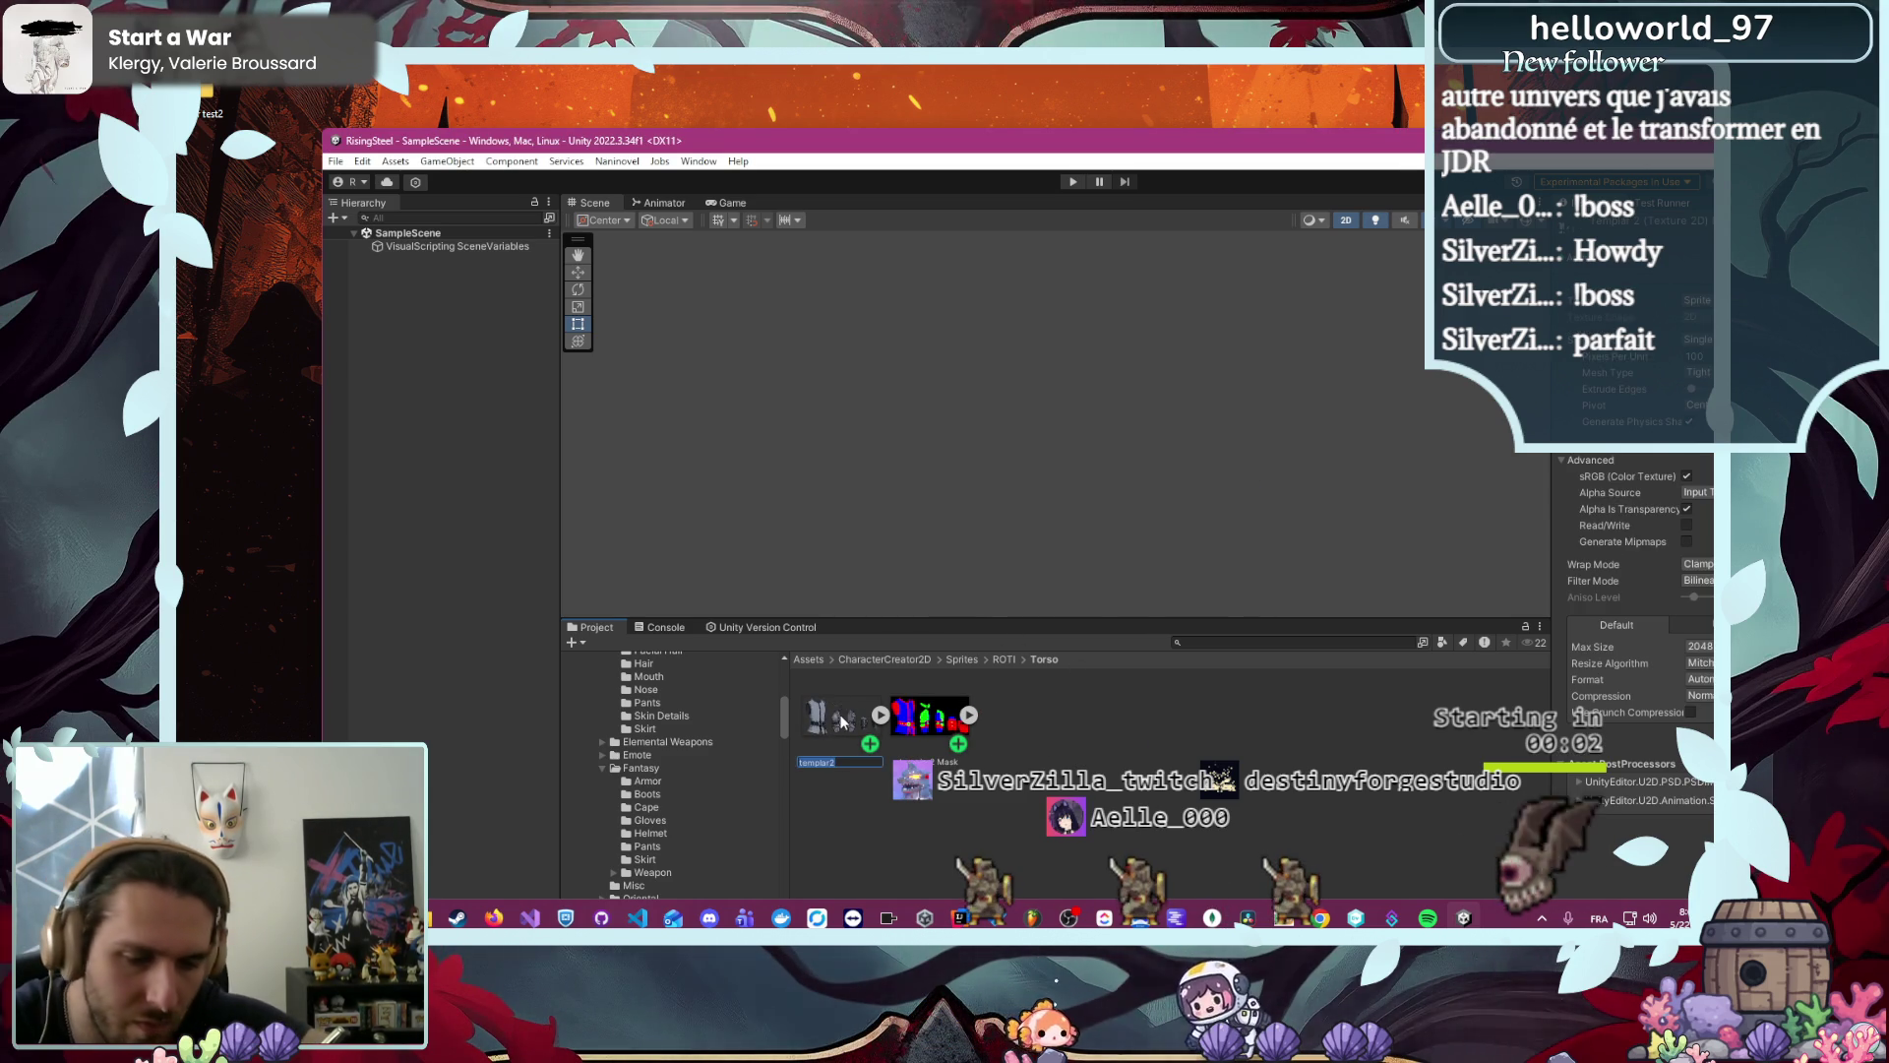
- Rename the templar2 sprites to Roti 00 and Roti 00 Mask
left_click(931, 759)
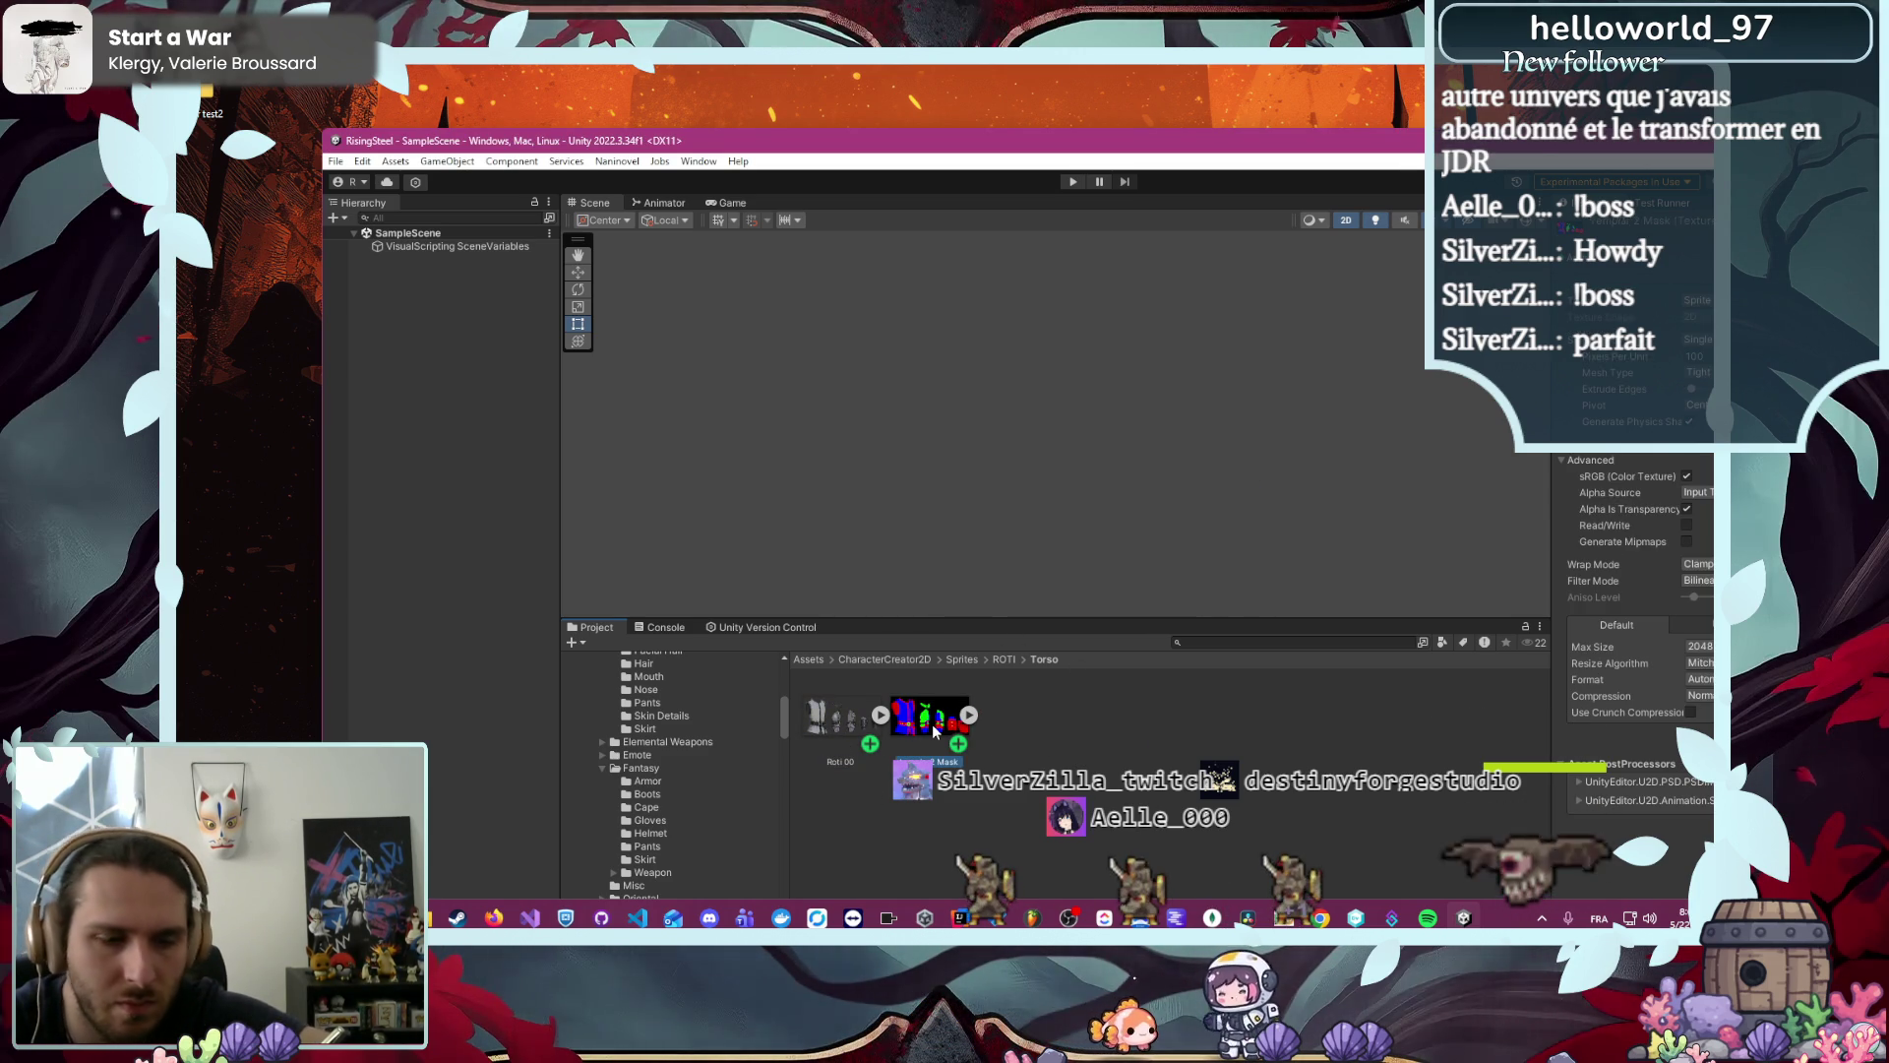
key("ctrl+shift+Left")
type("Roti 00")
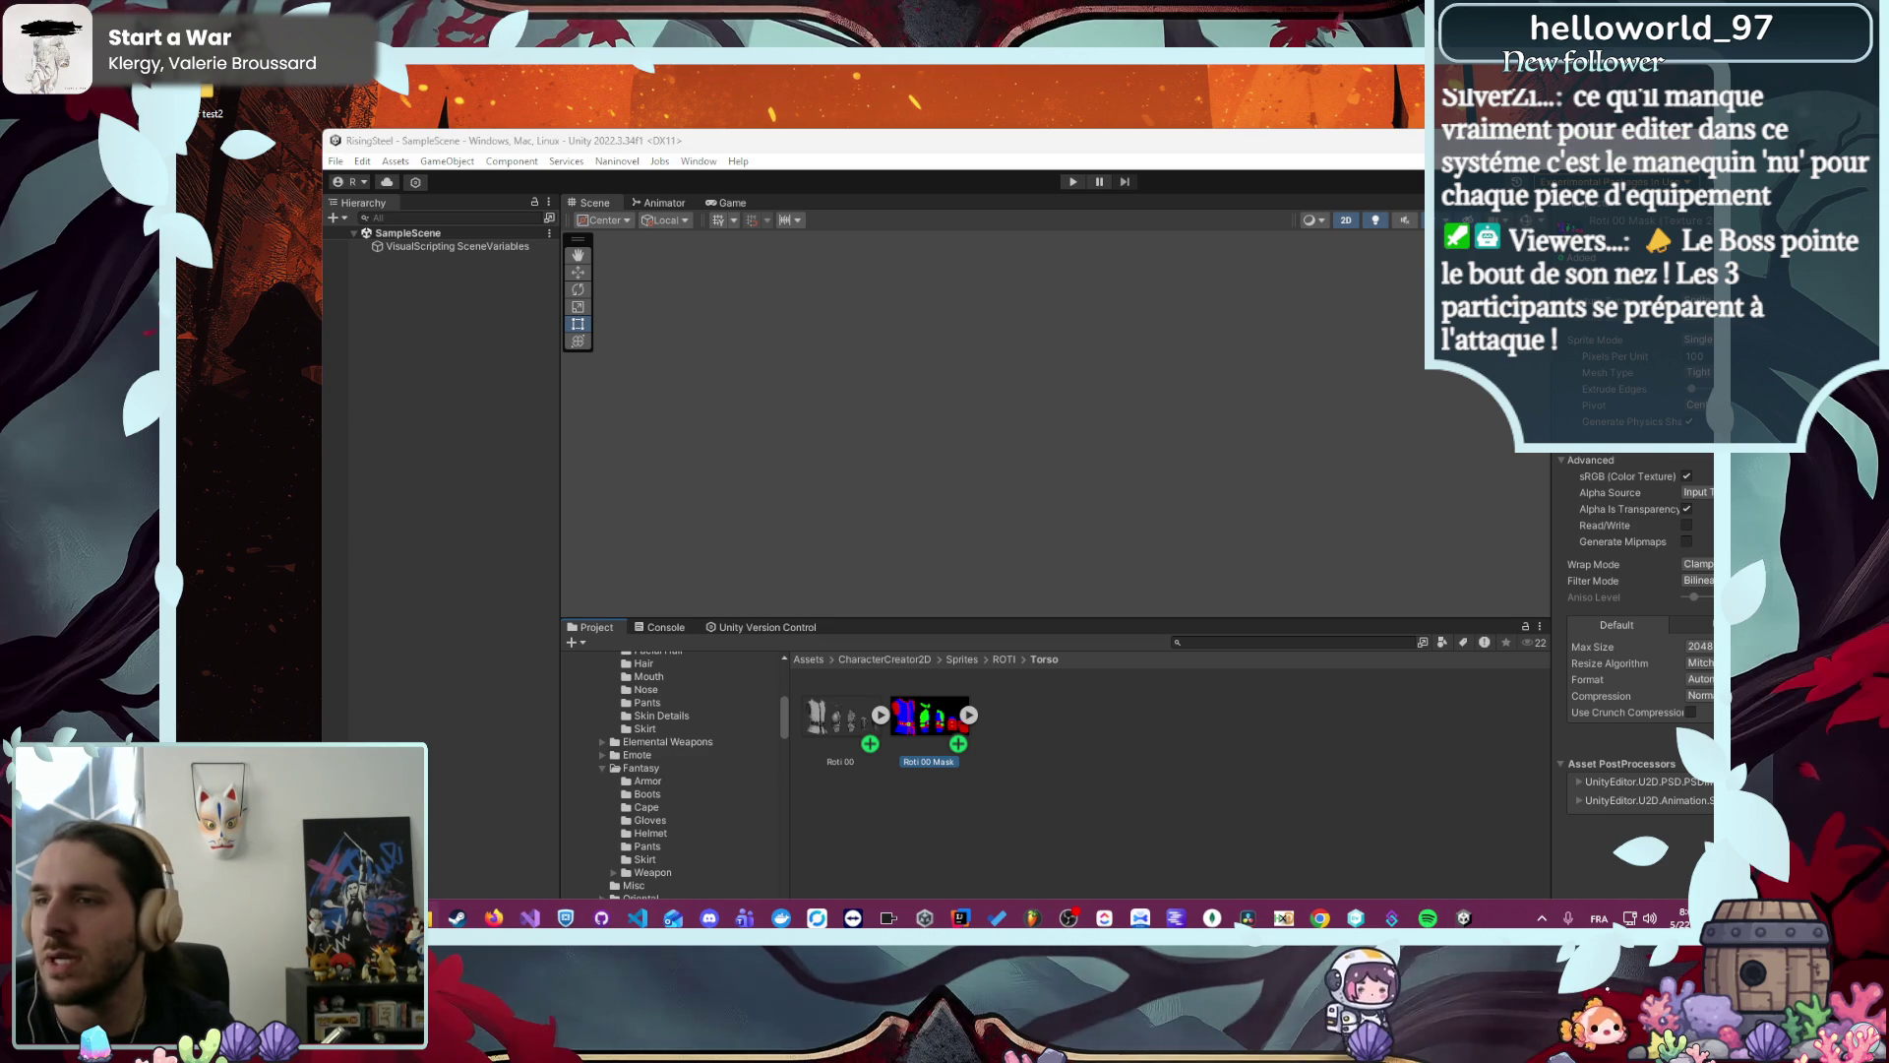
left_click(1690, 520)
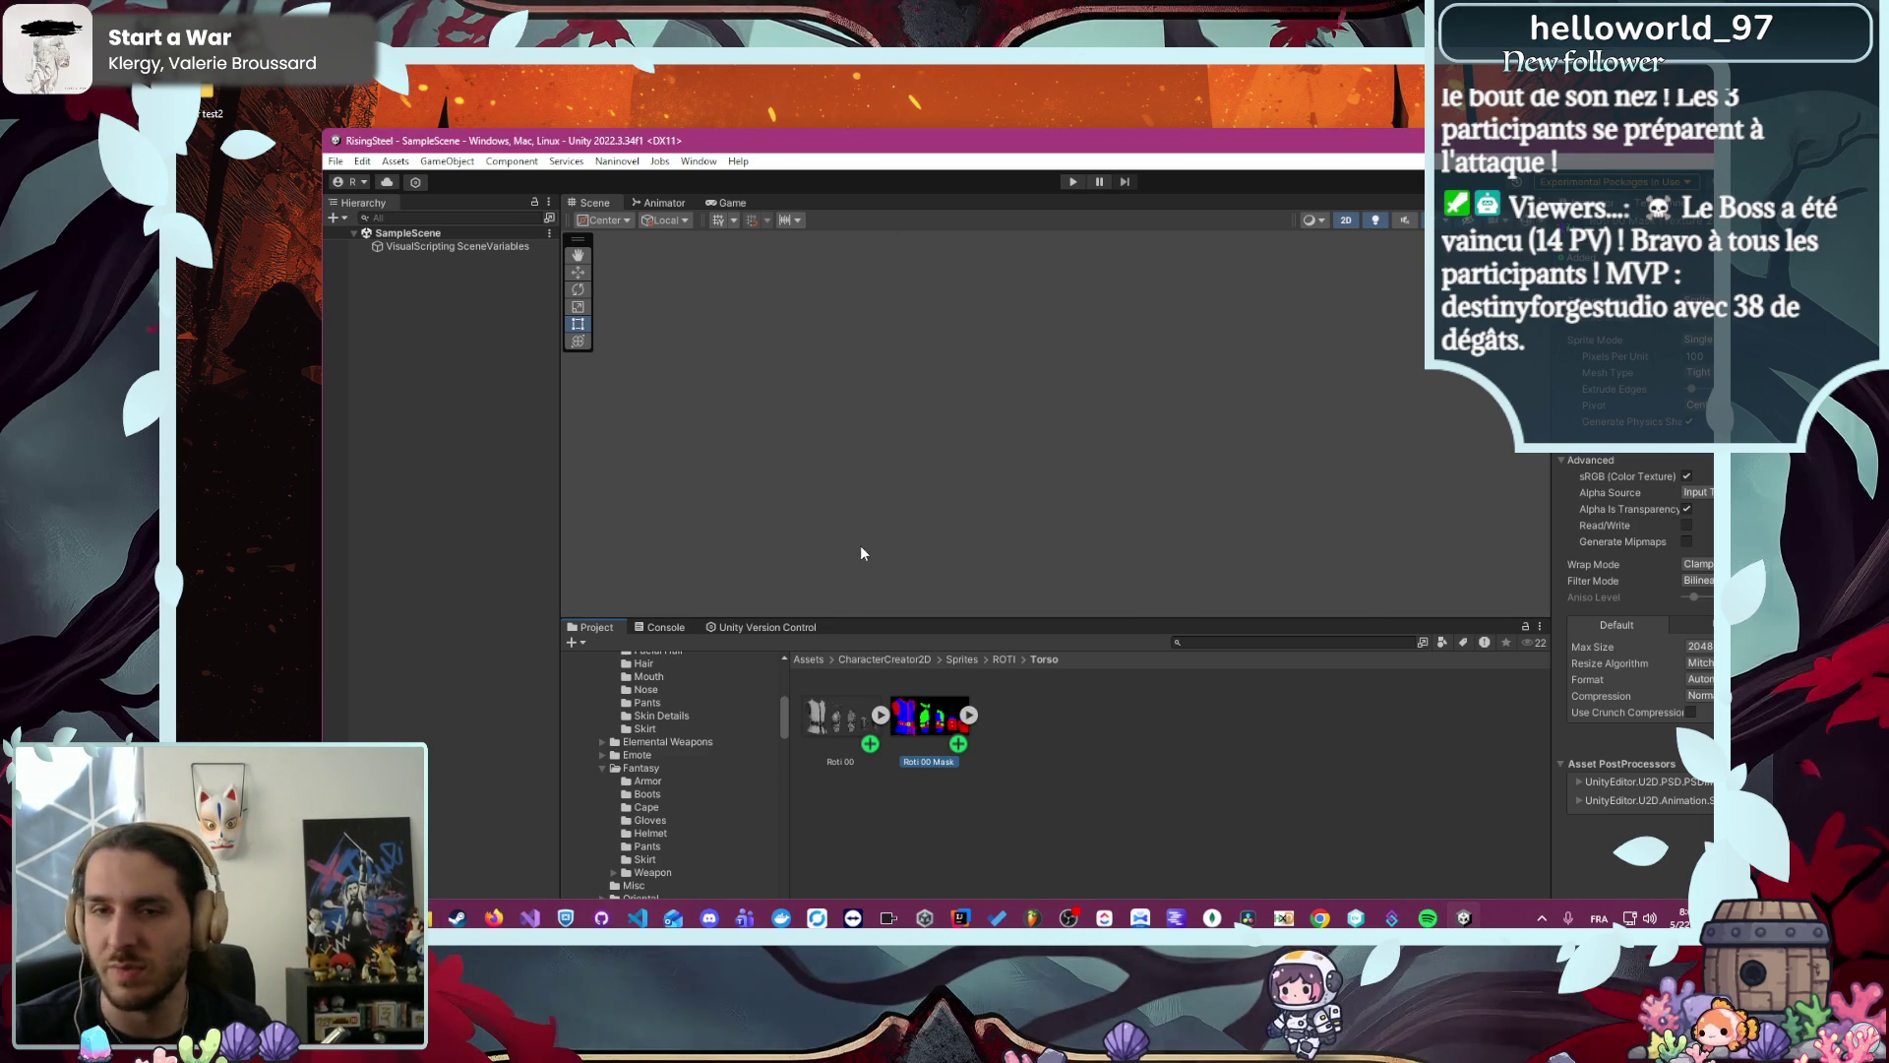
left_click(1053, 589)
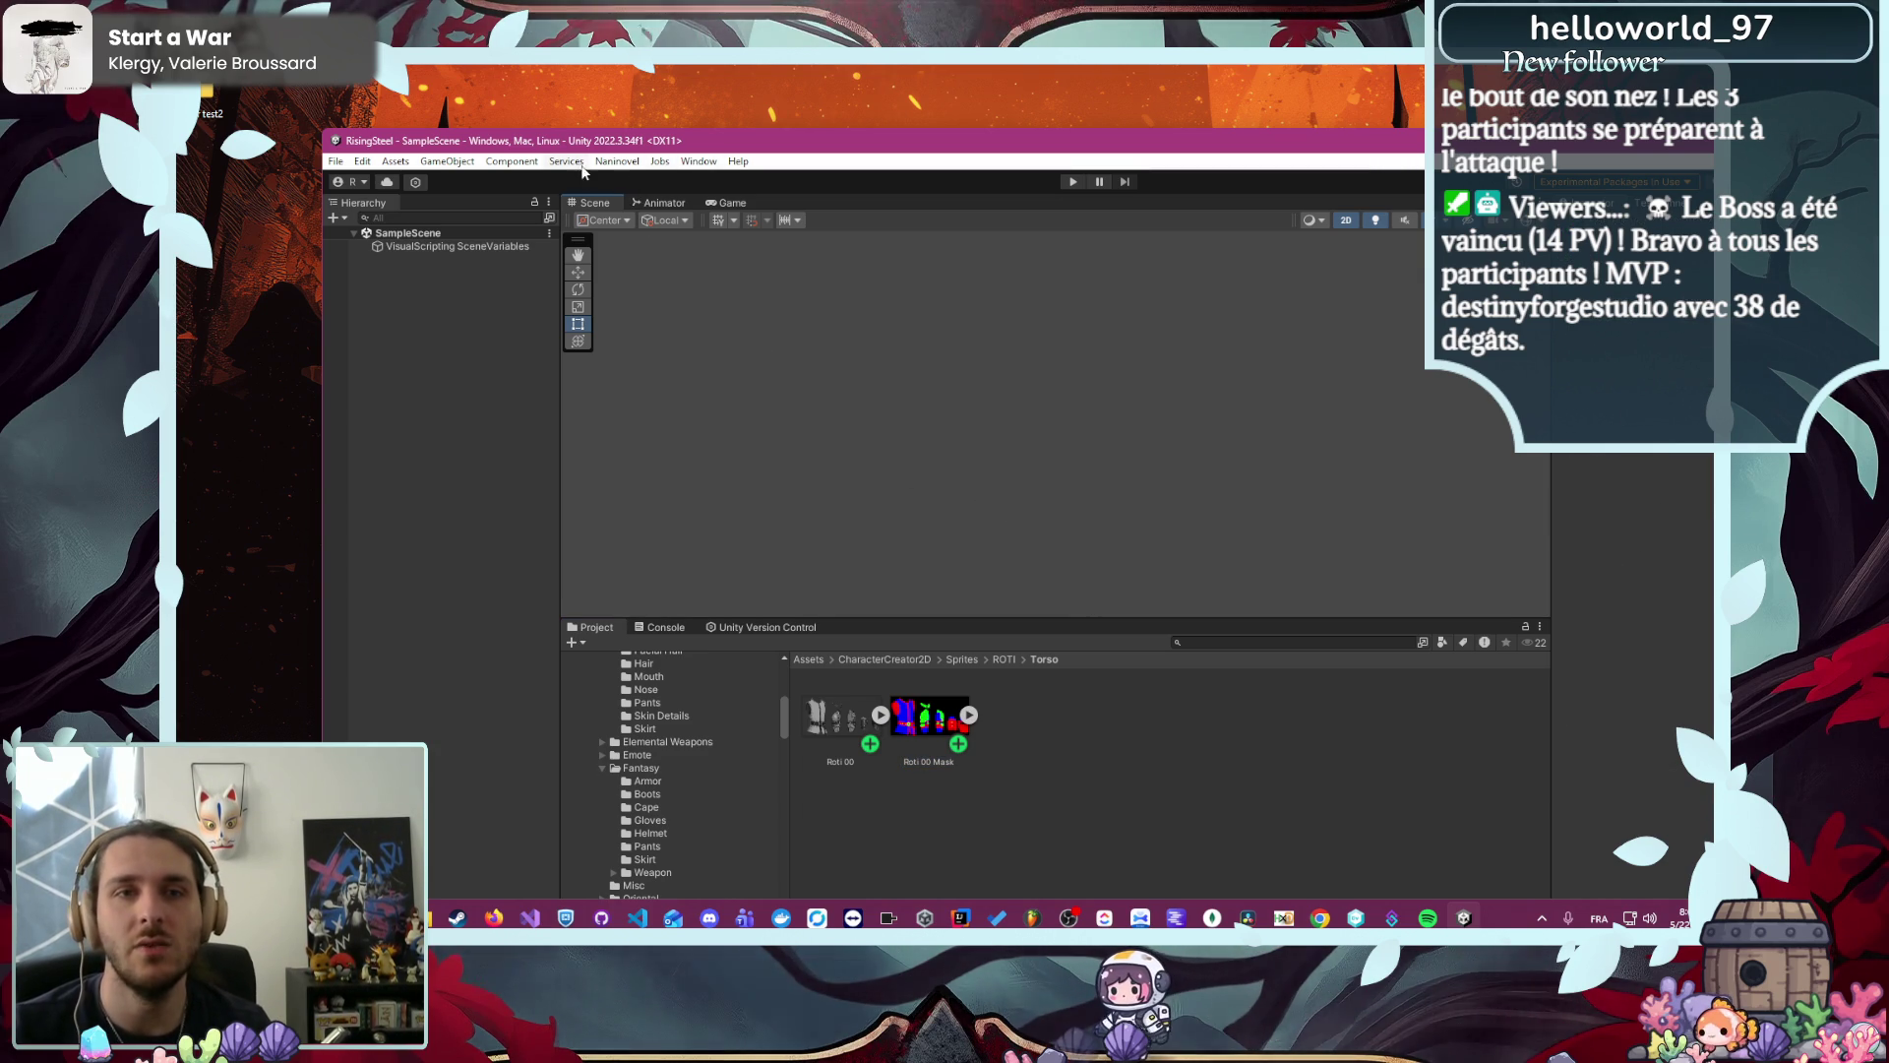
- Launch Character Creator 2D from the Window menu to run its Creator UI scene
left_click(617, 161)
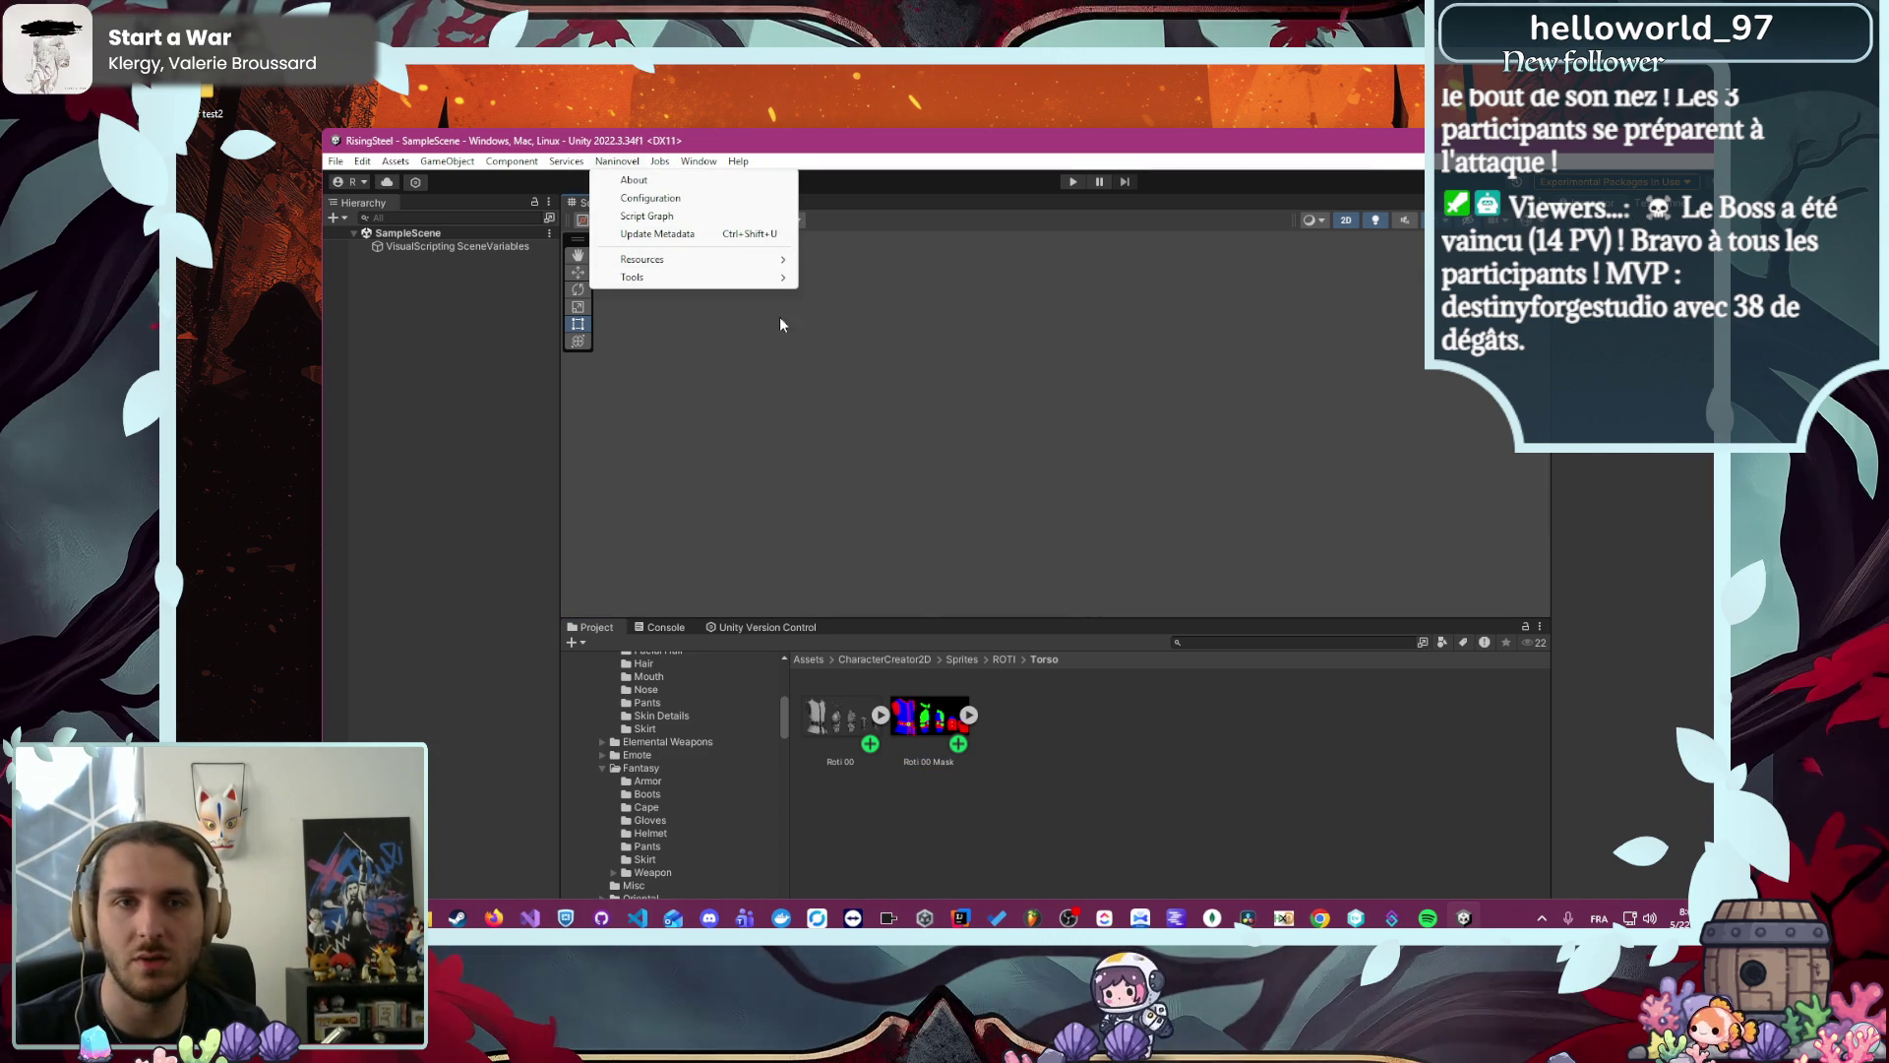
mouse_move(699, 161)
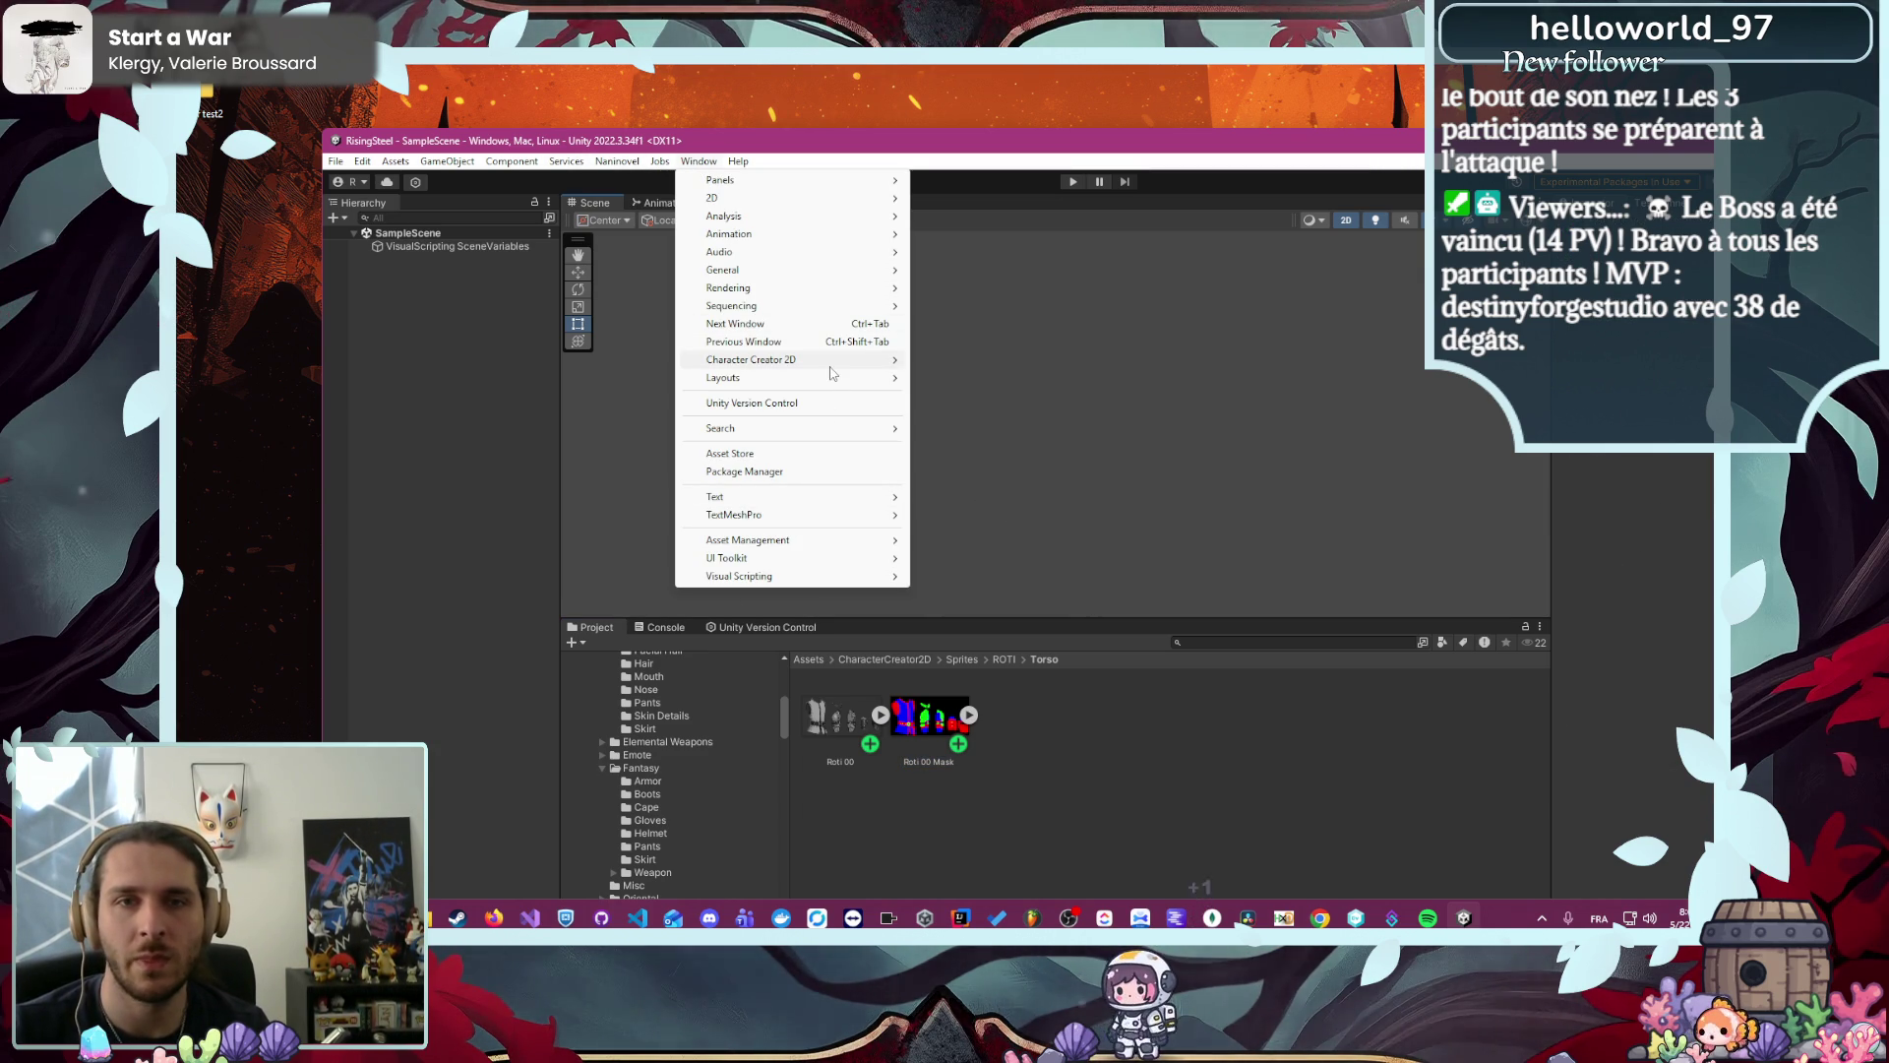
mouse_move(831, 364)
left_click(982, 361)
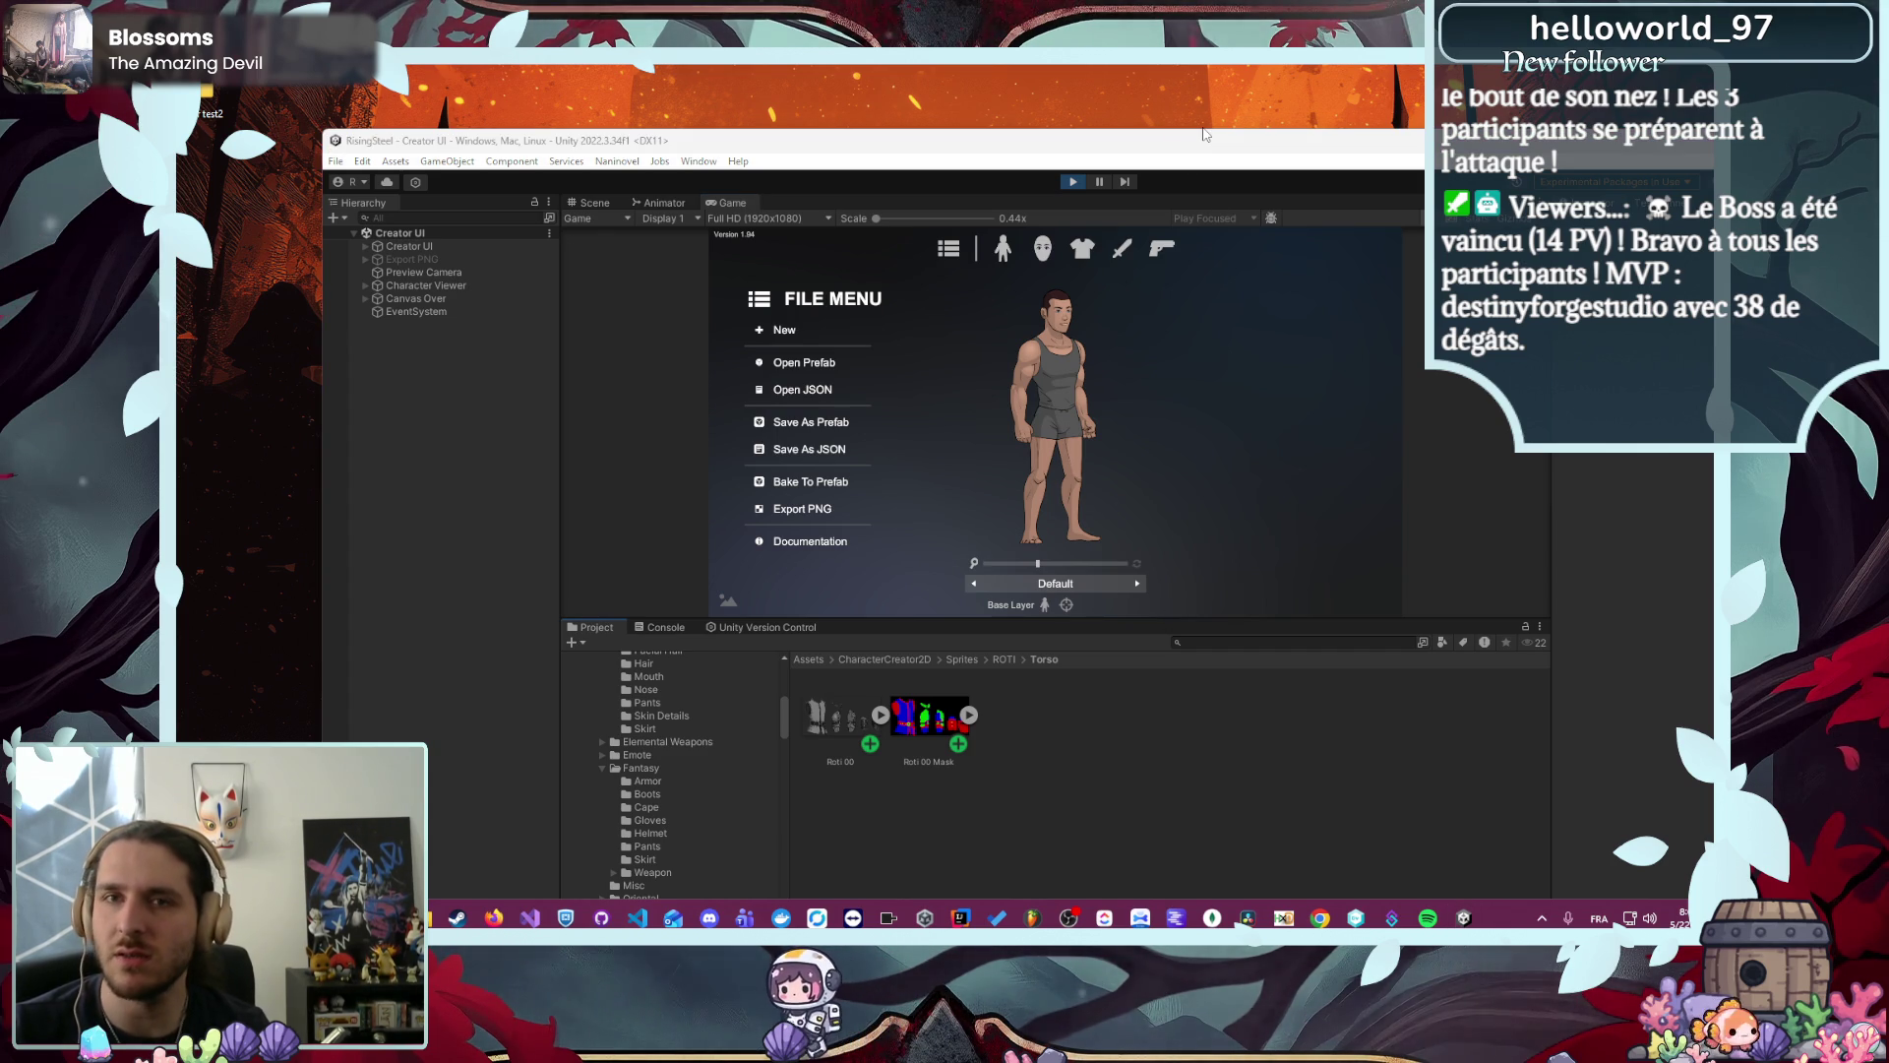
- Maximize the editor and equip the Roti 00 armor on the male character
double_click(1153, 147)
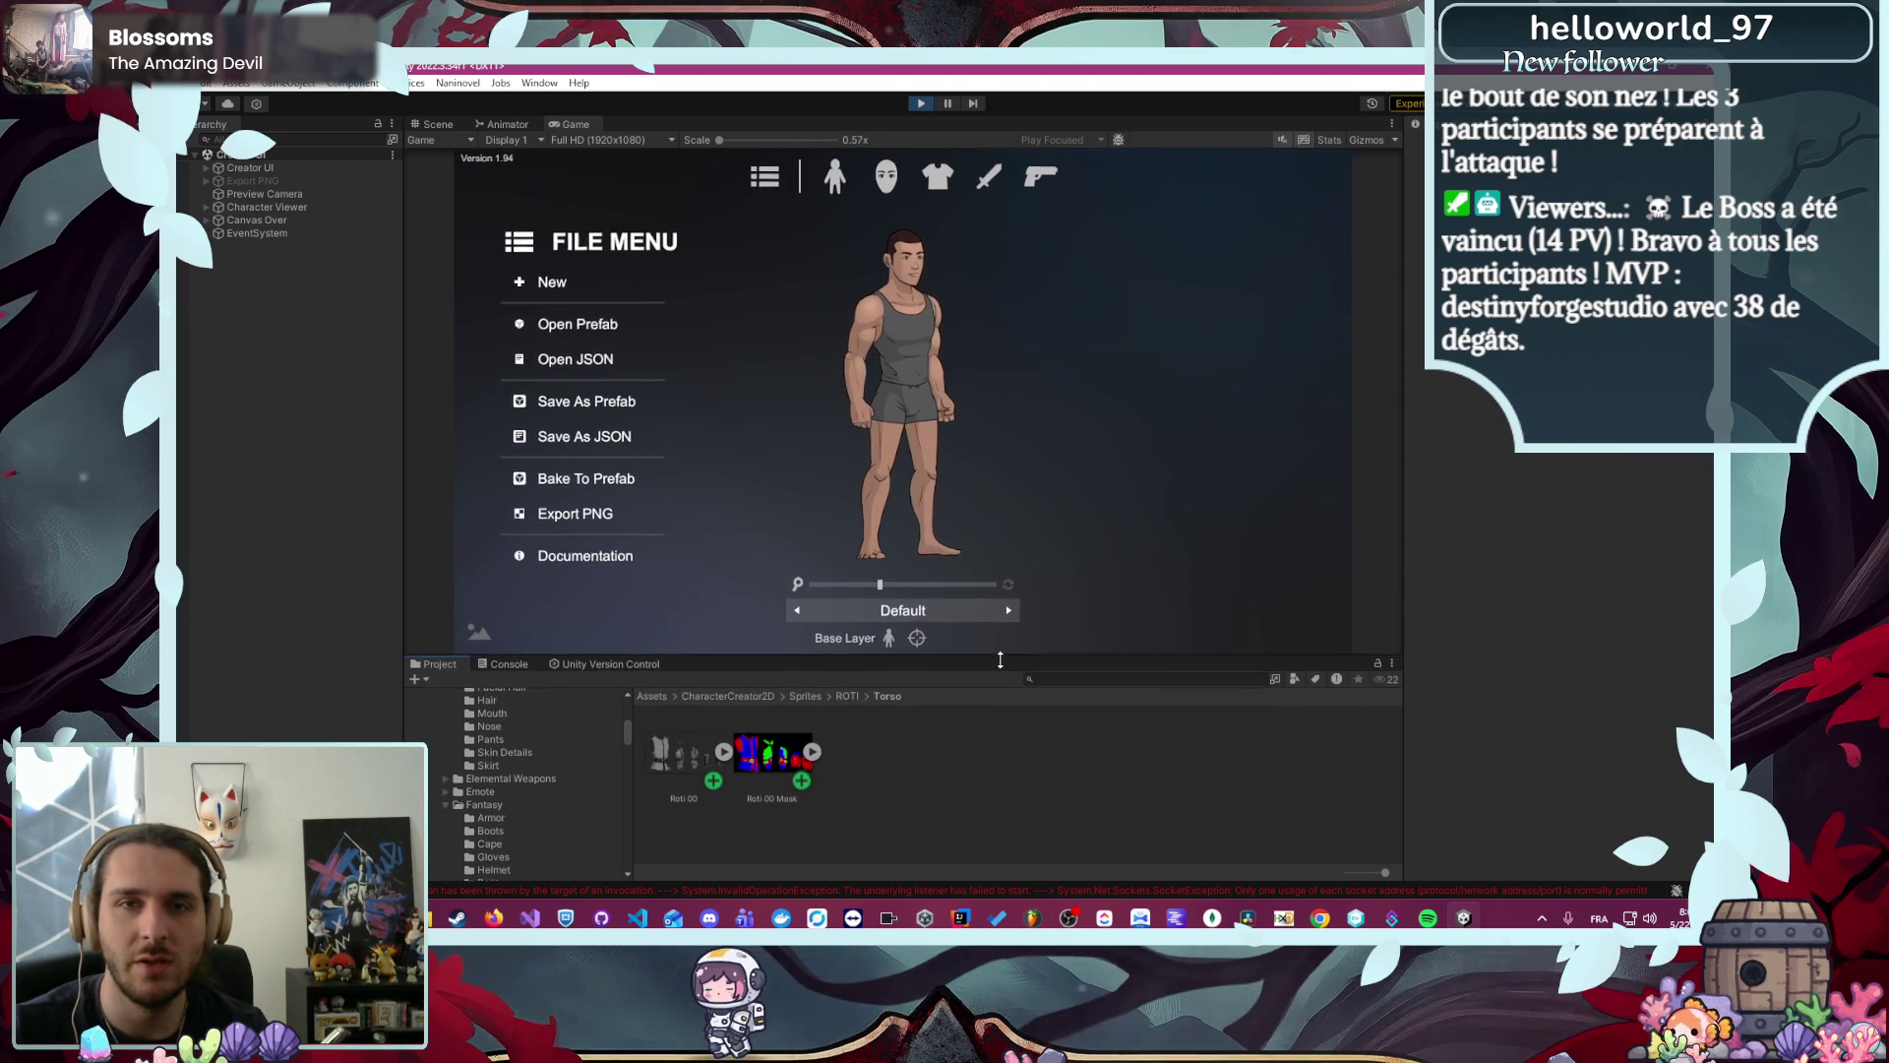
left_click(937, 176)
left_click(644, 293)
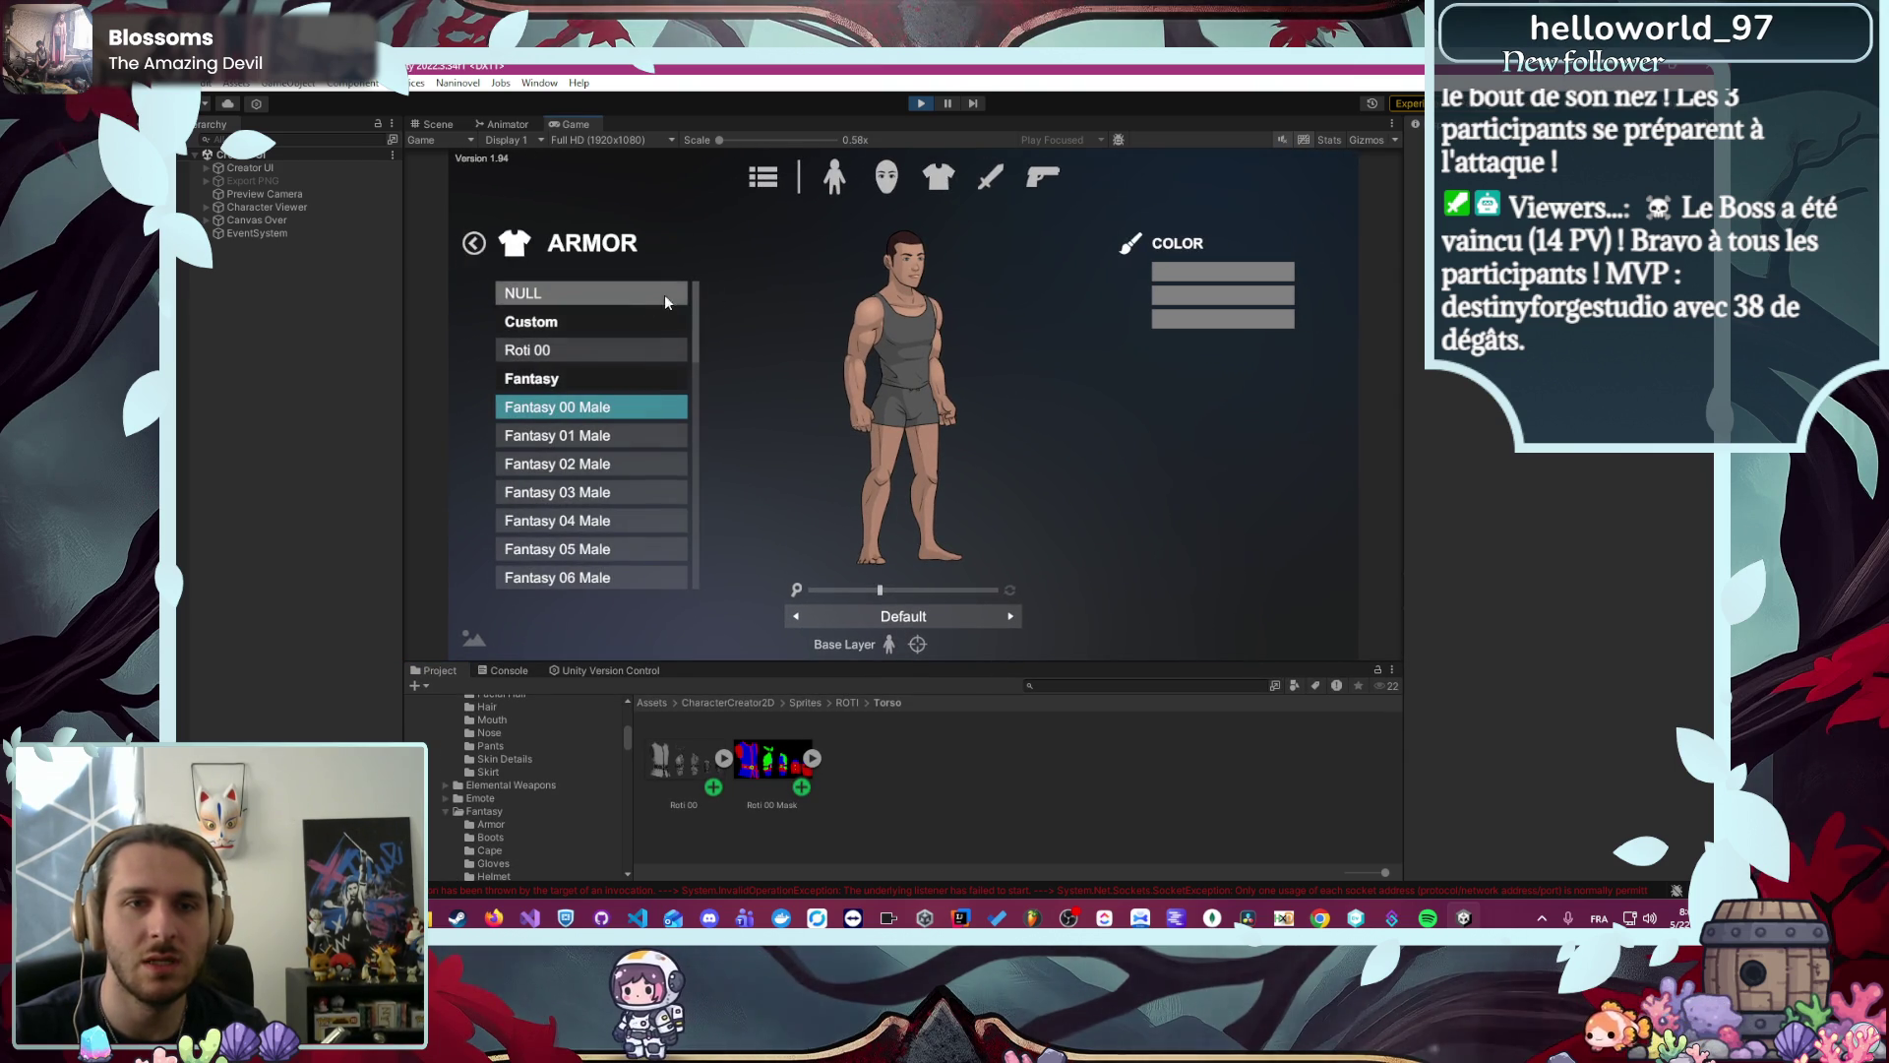
left_click(627, 355)
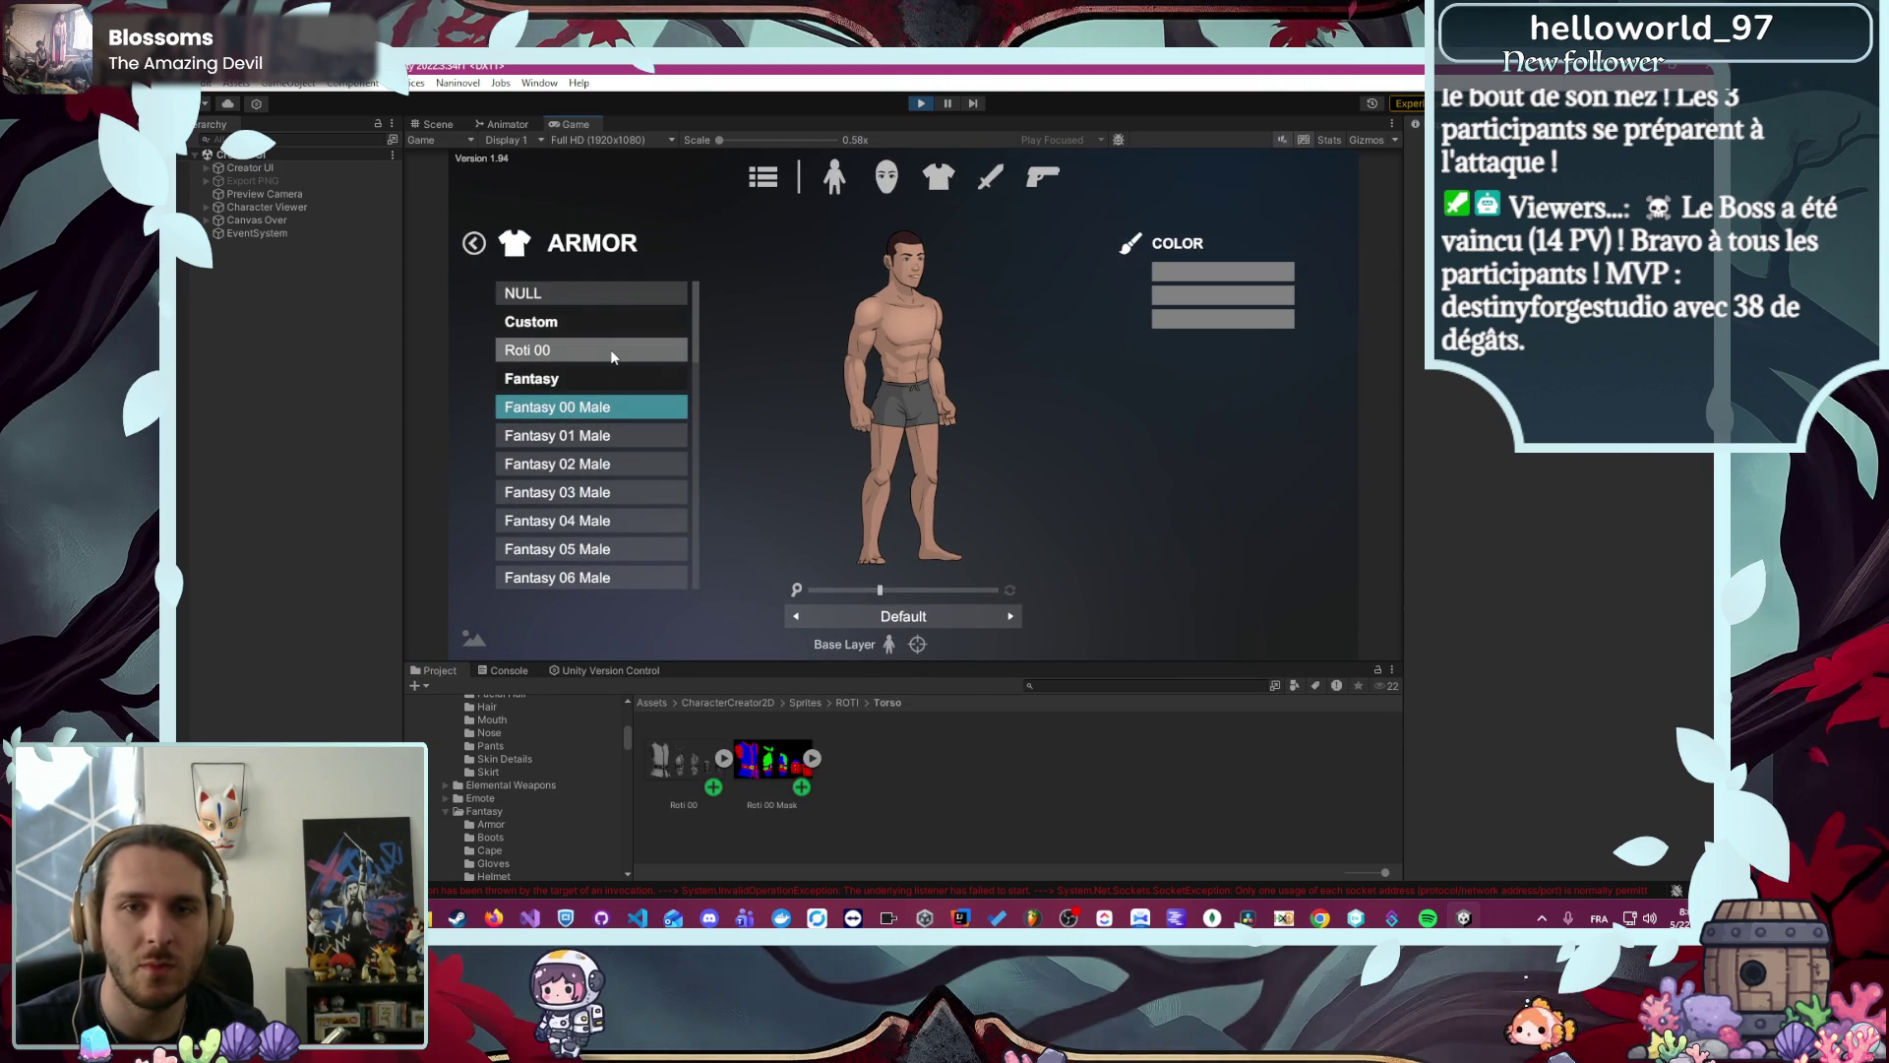
left_click(610, 351)
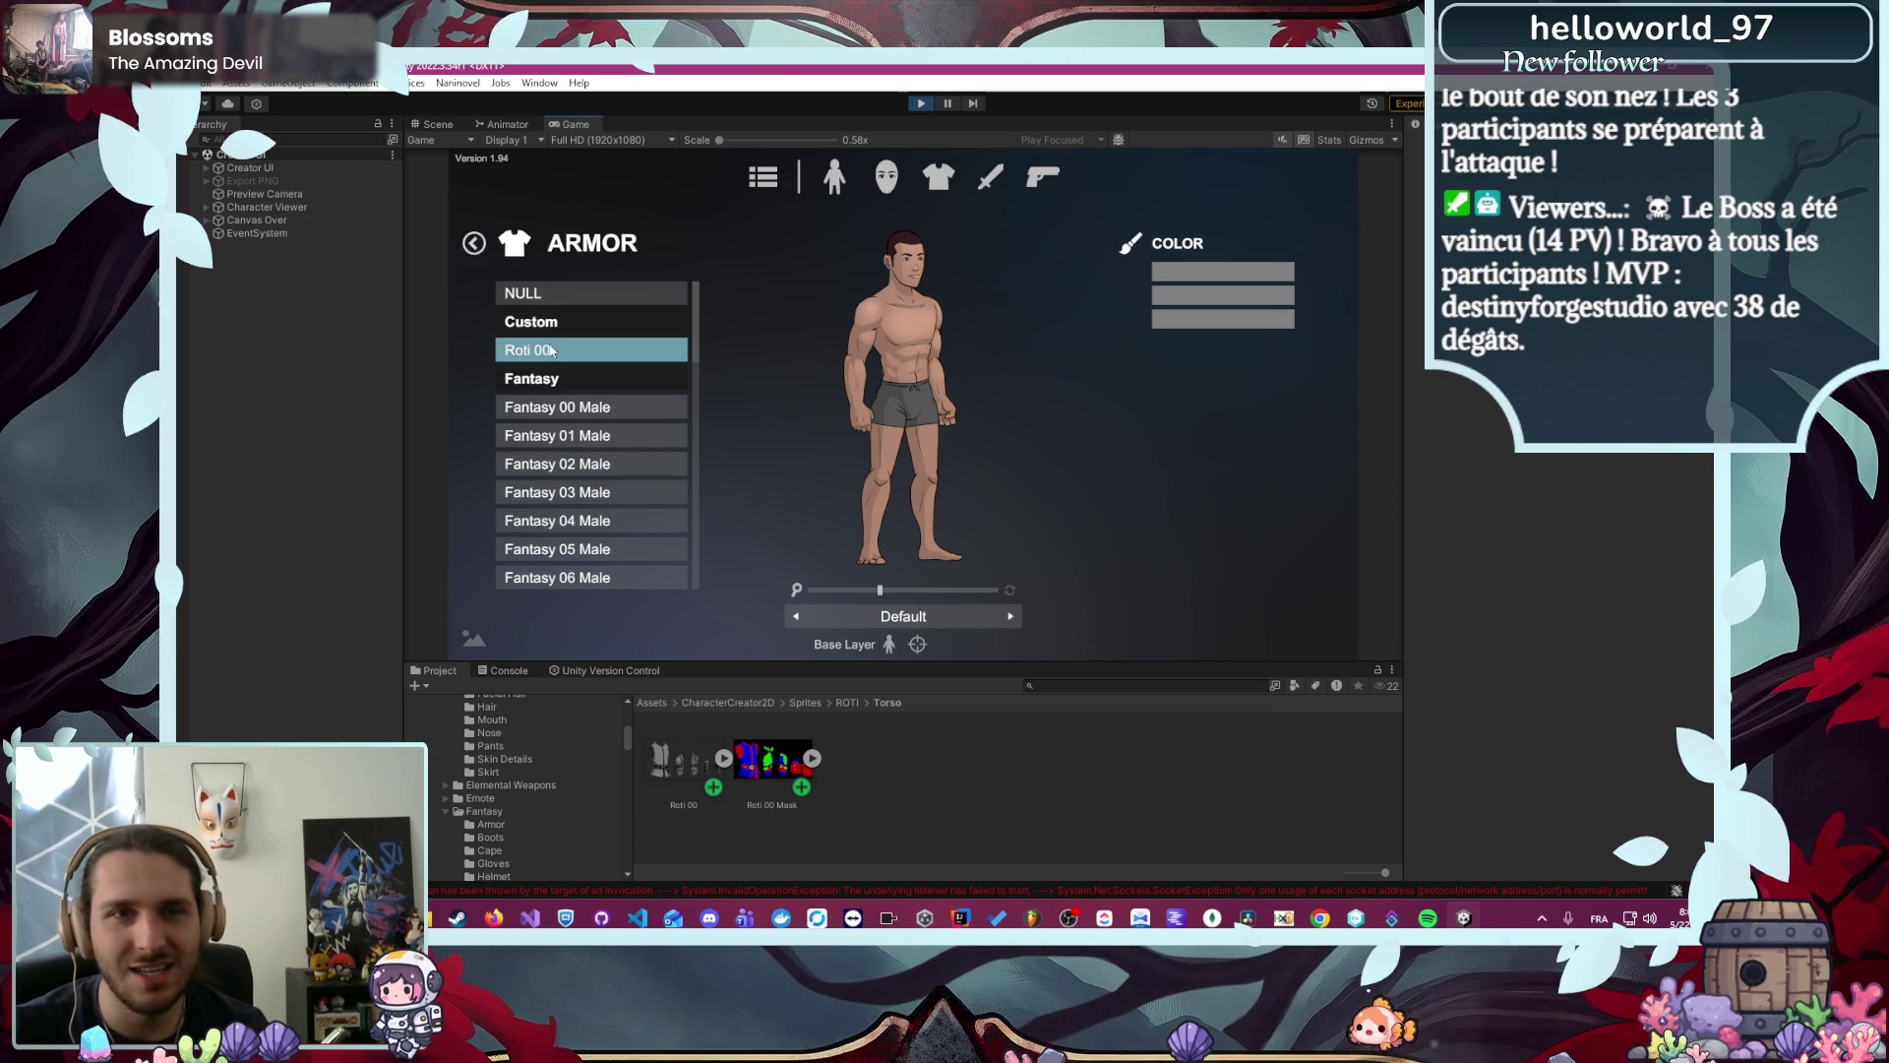
- Show the Body, Skin Details and Body Sliders categories
scroll(571, 502, "down", 5)
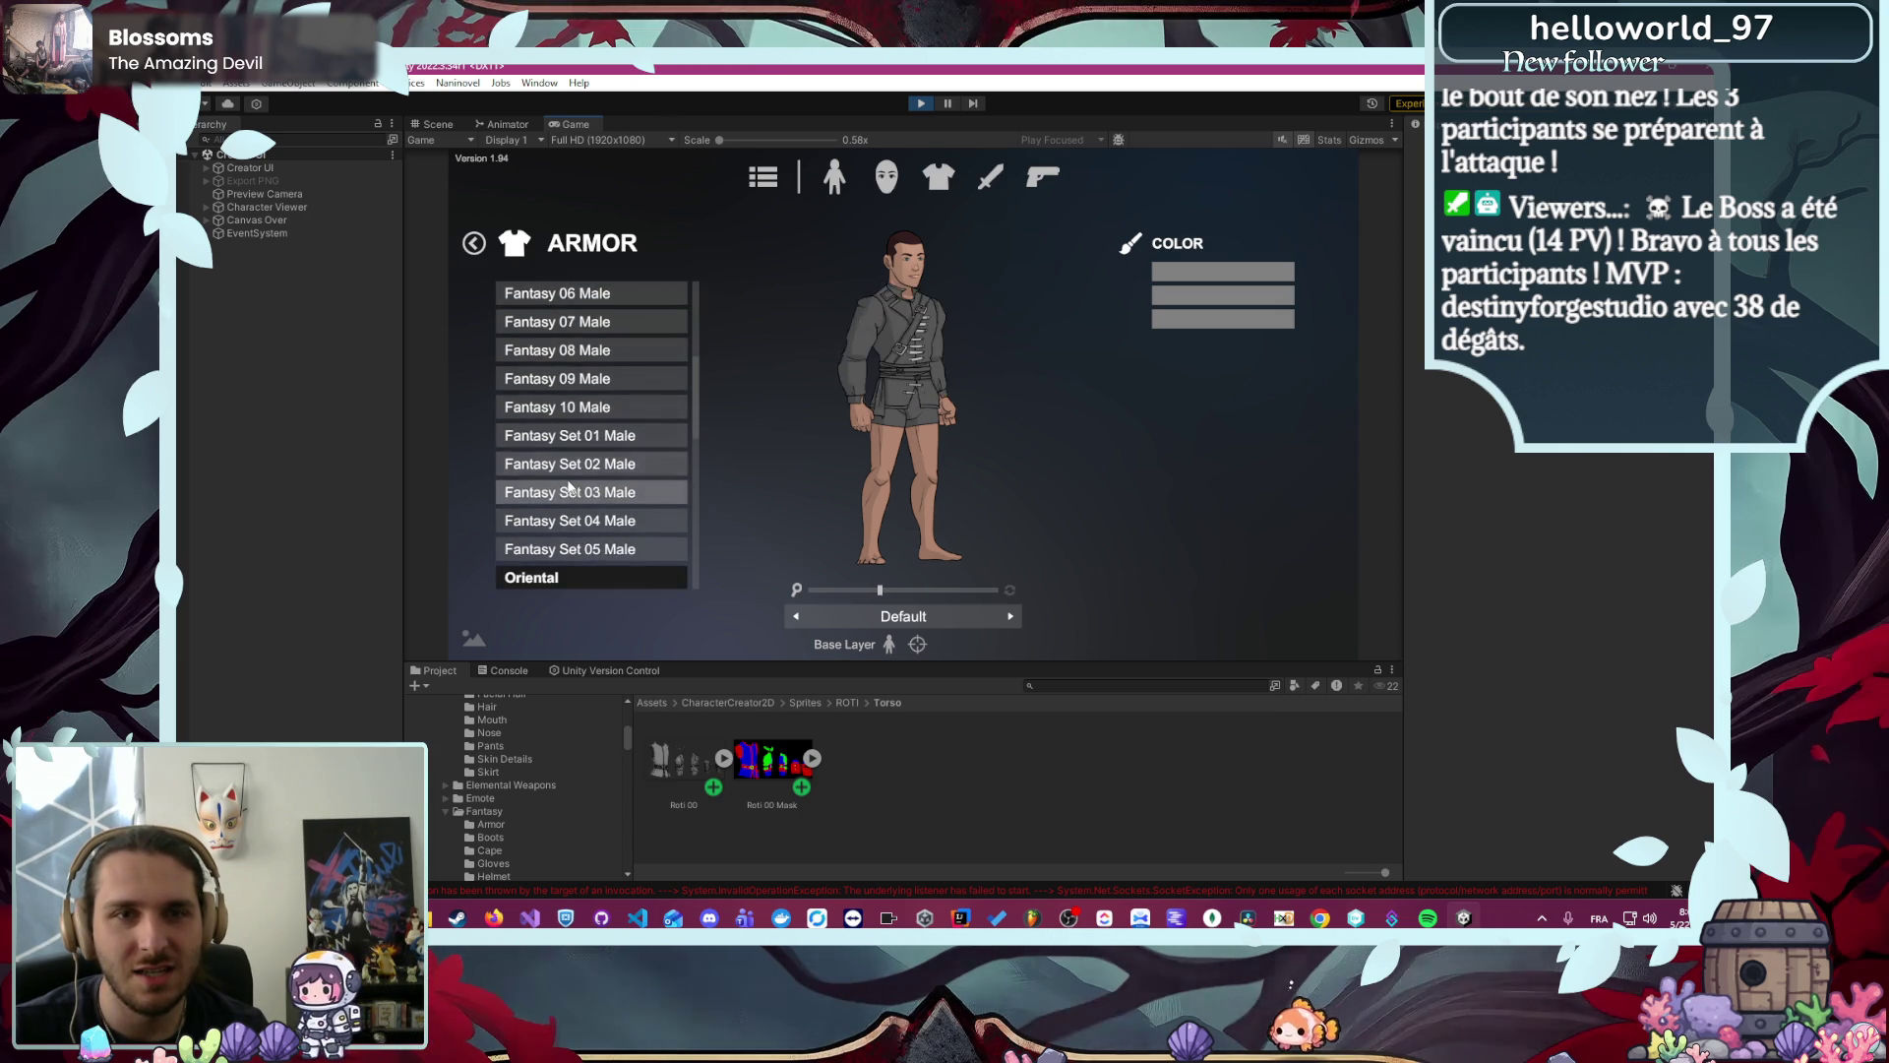
scroll(572, 502, "down", 5)
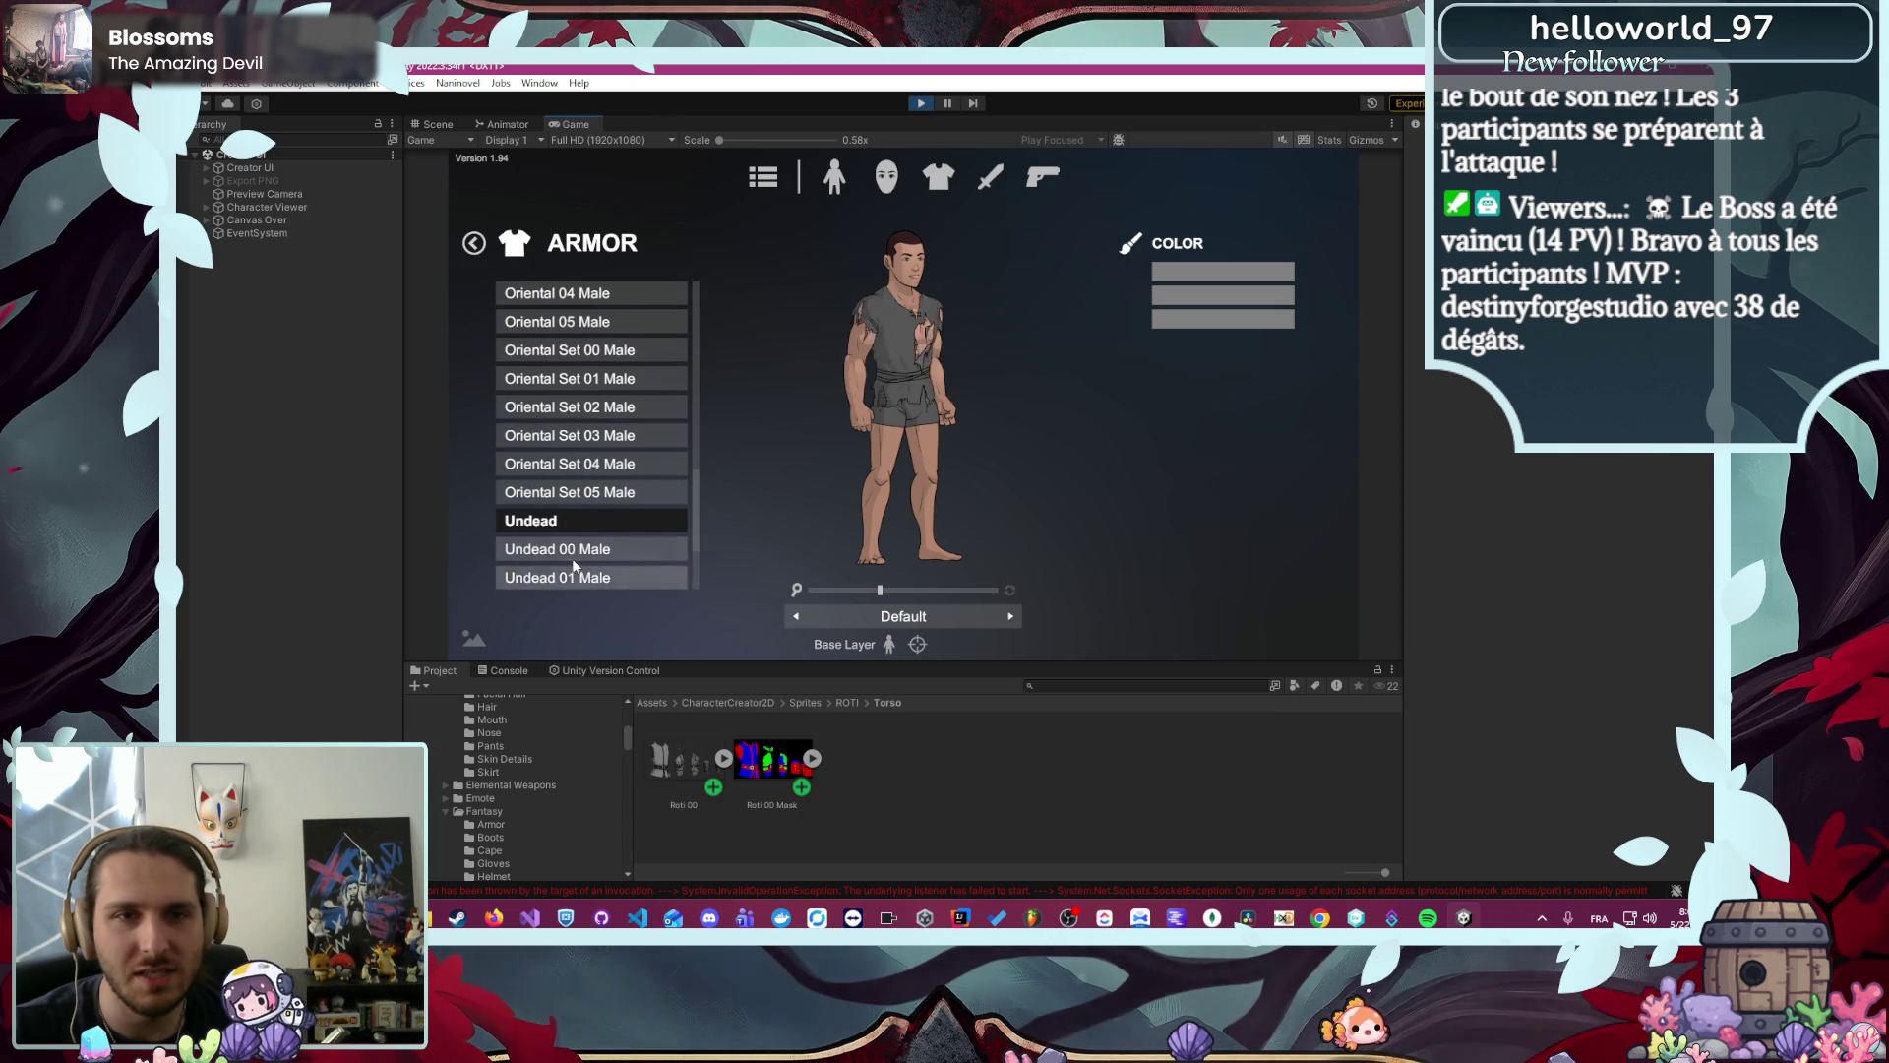
scroll(573, 565, "up", 10)
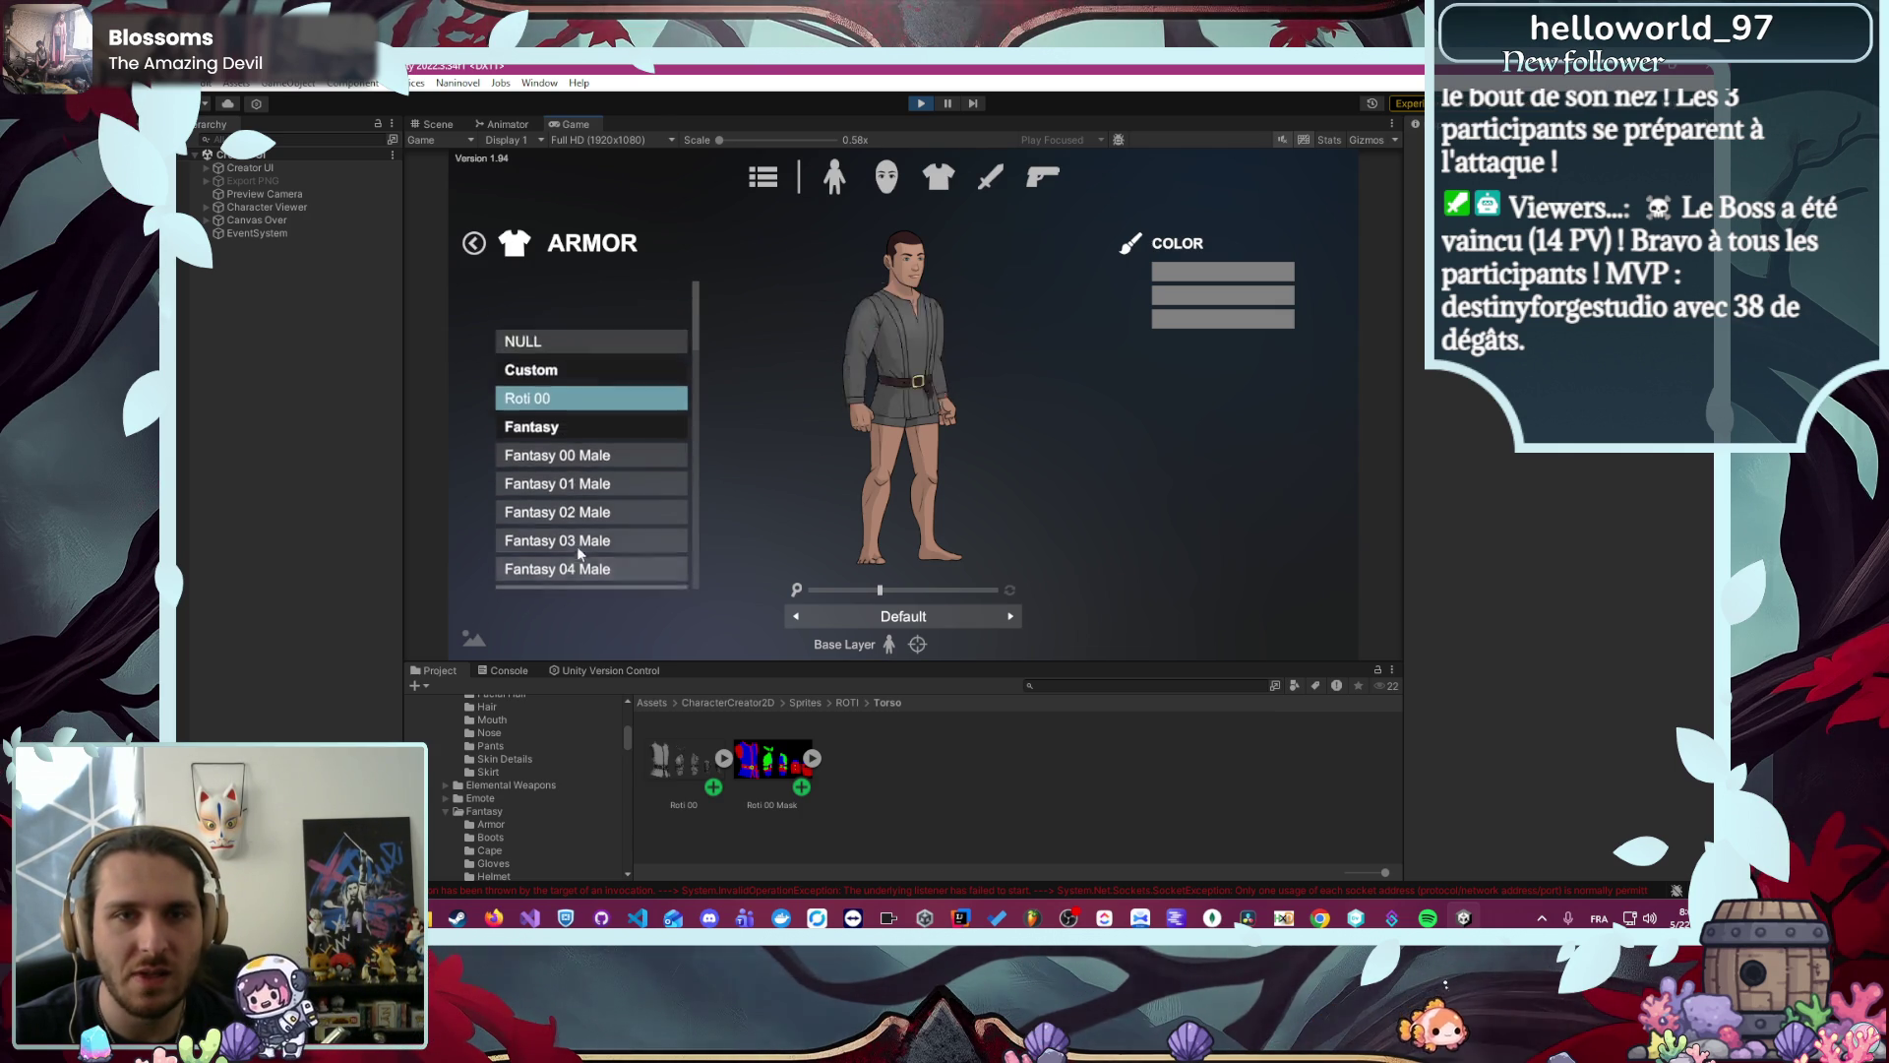
left_click(836, 175)
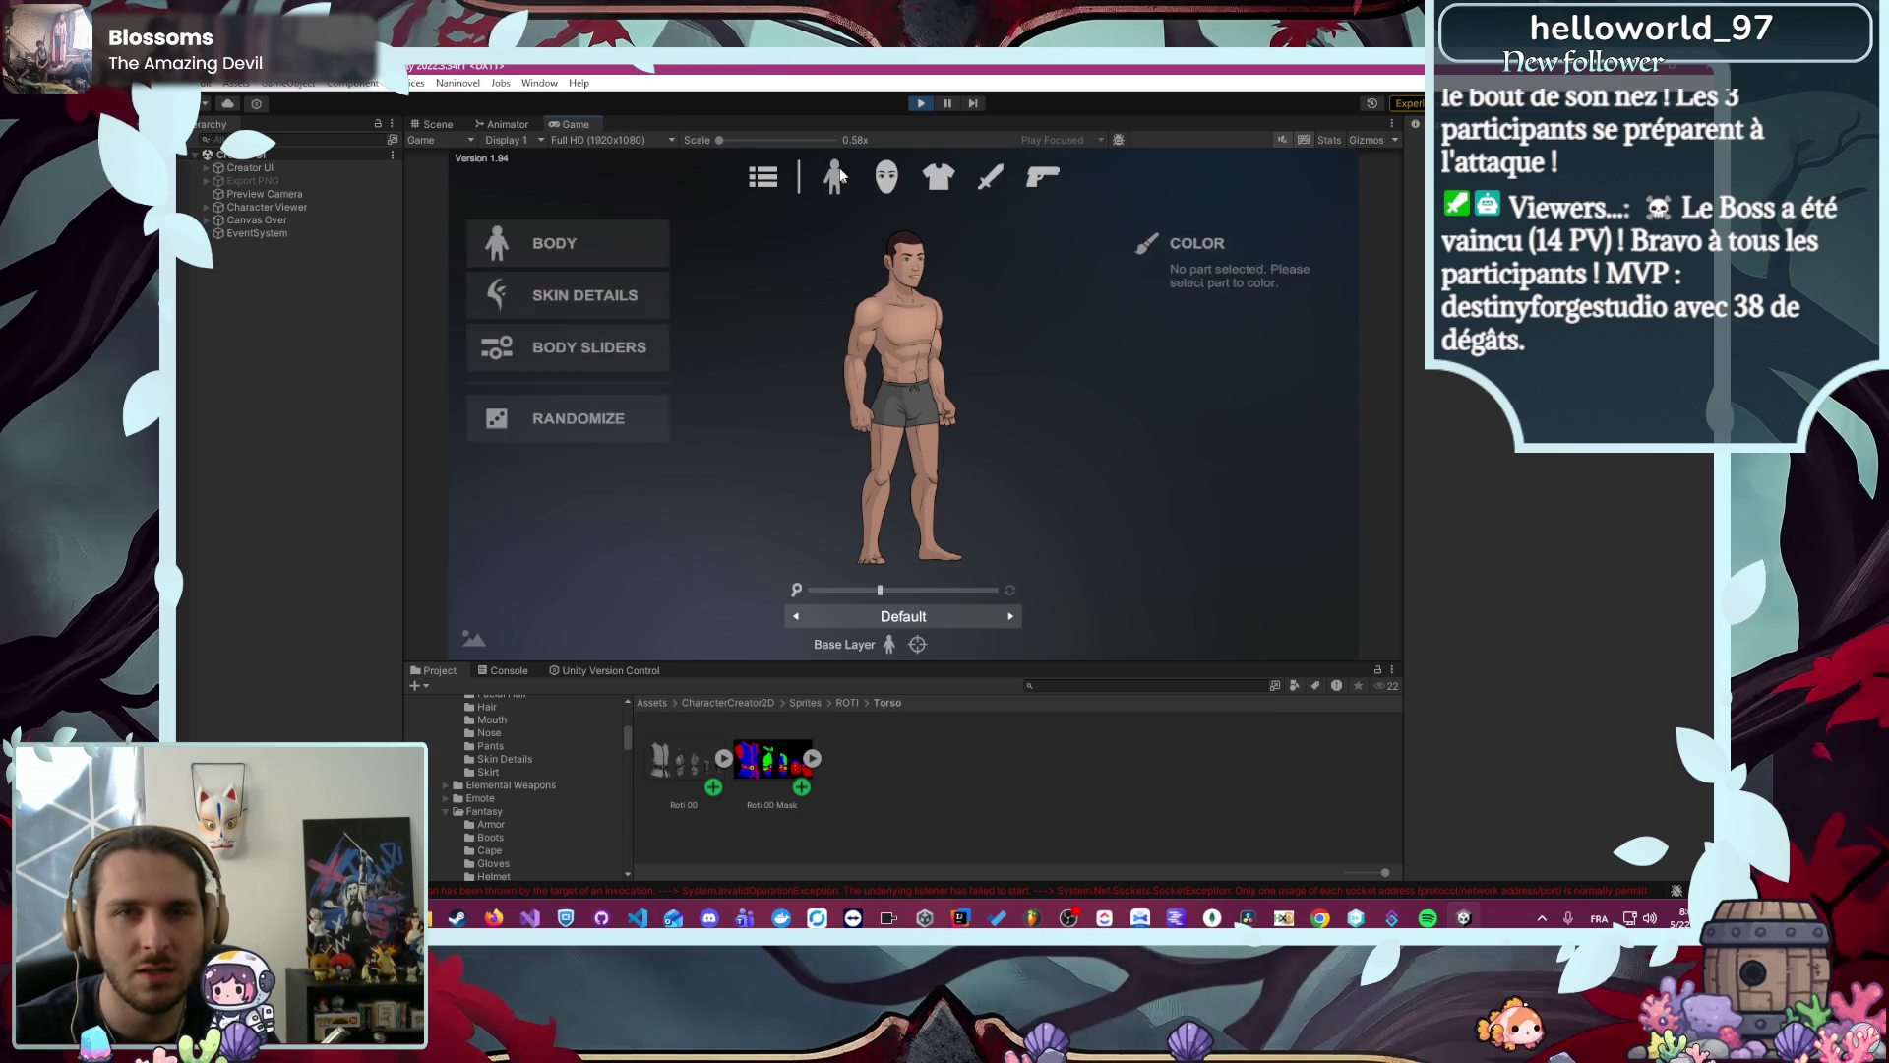
- Switch to the Base 00 Female body and dress her in Base 00 Female armor
left_click(575, 248)
left_click(561, 383)
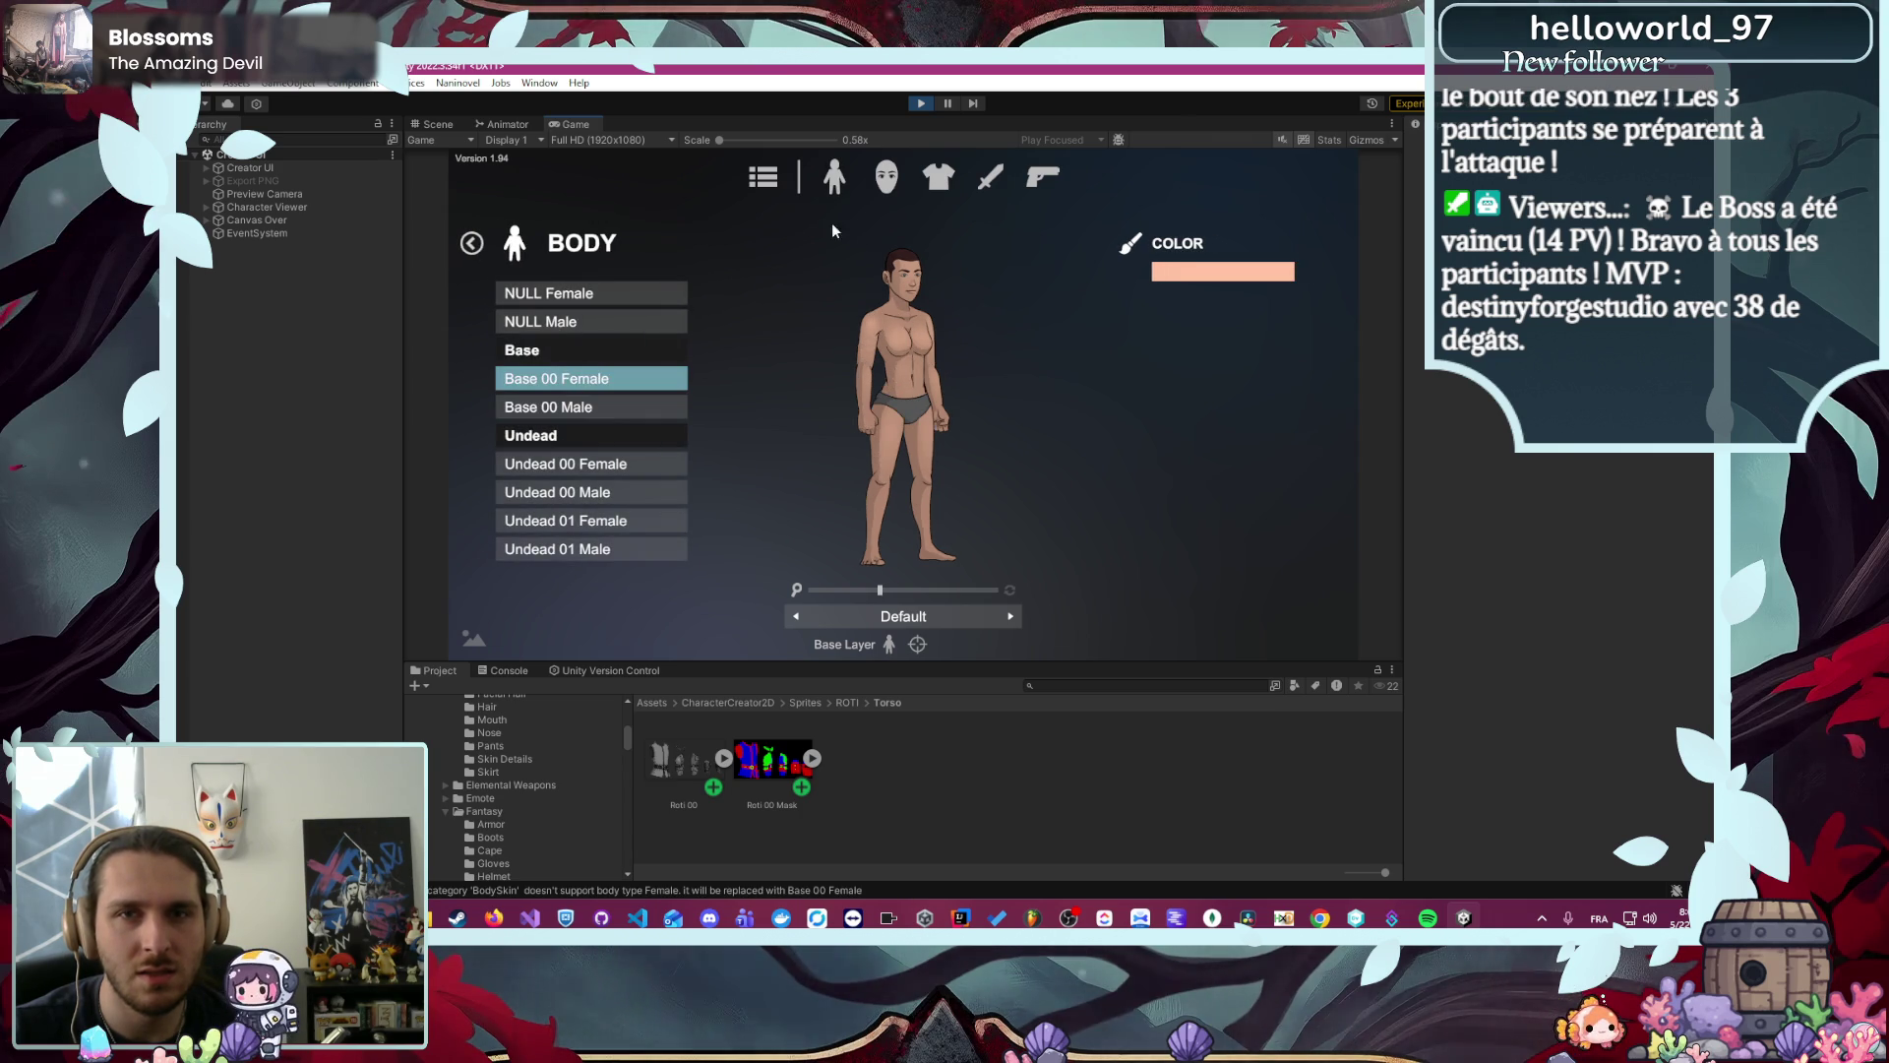
left_click(938, 178)
left_click(622, 296)
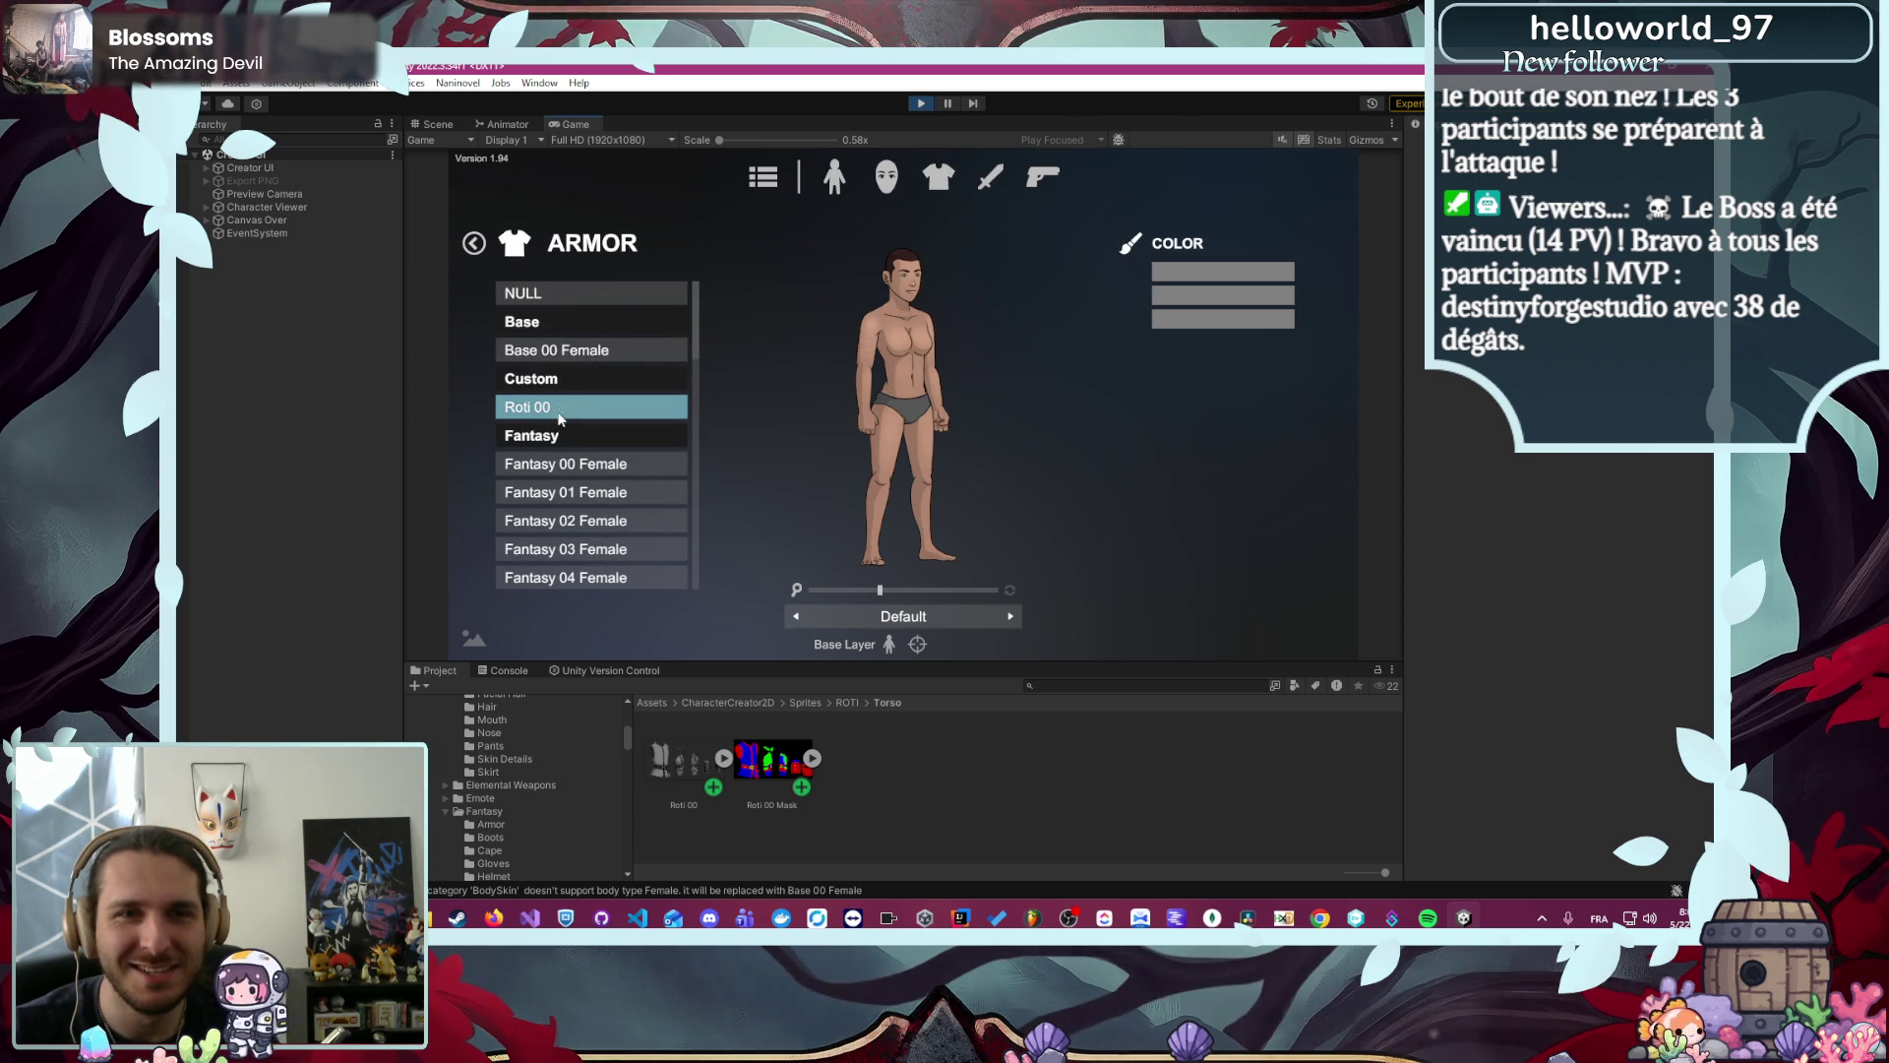
left_click(565, 352)
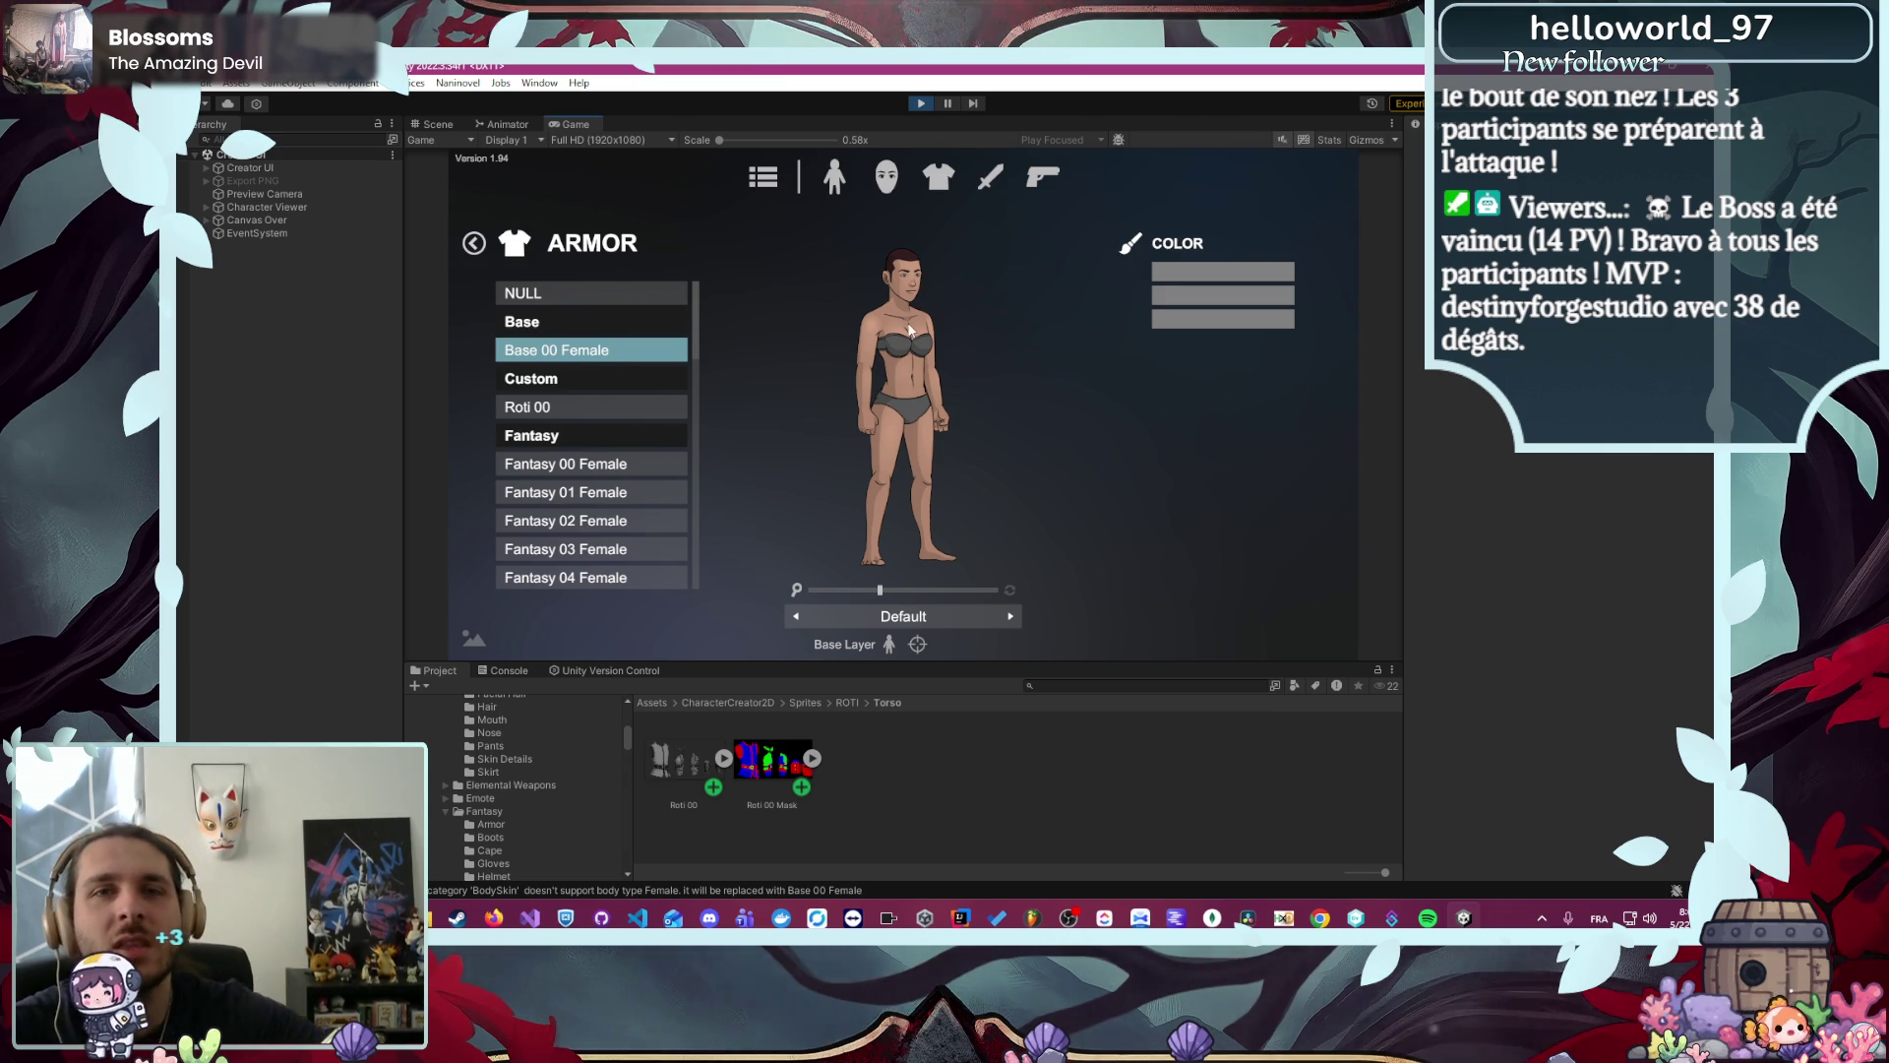
- Stop play mode and start the Character Creator 2D Add New Part wizard
left_click(920, 104)
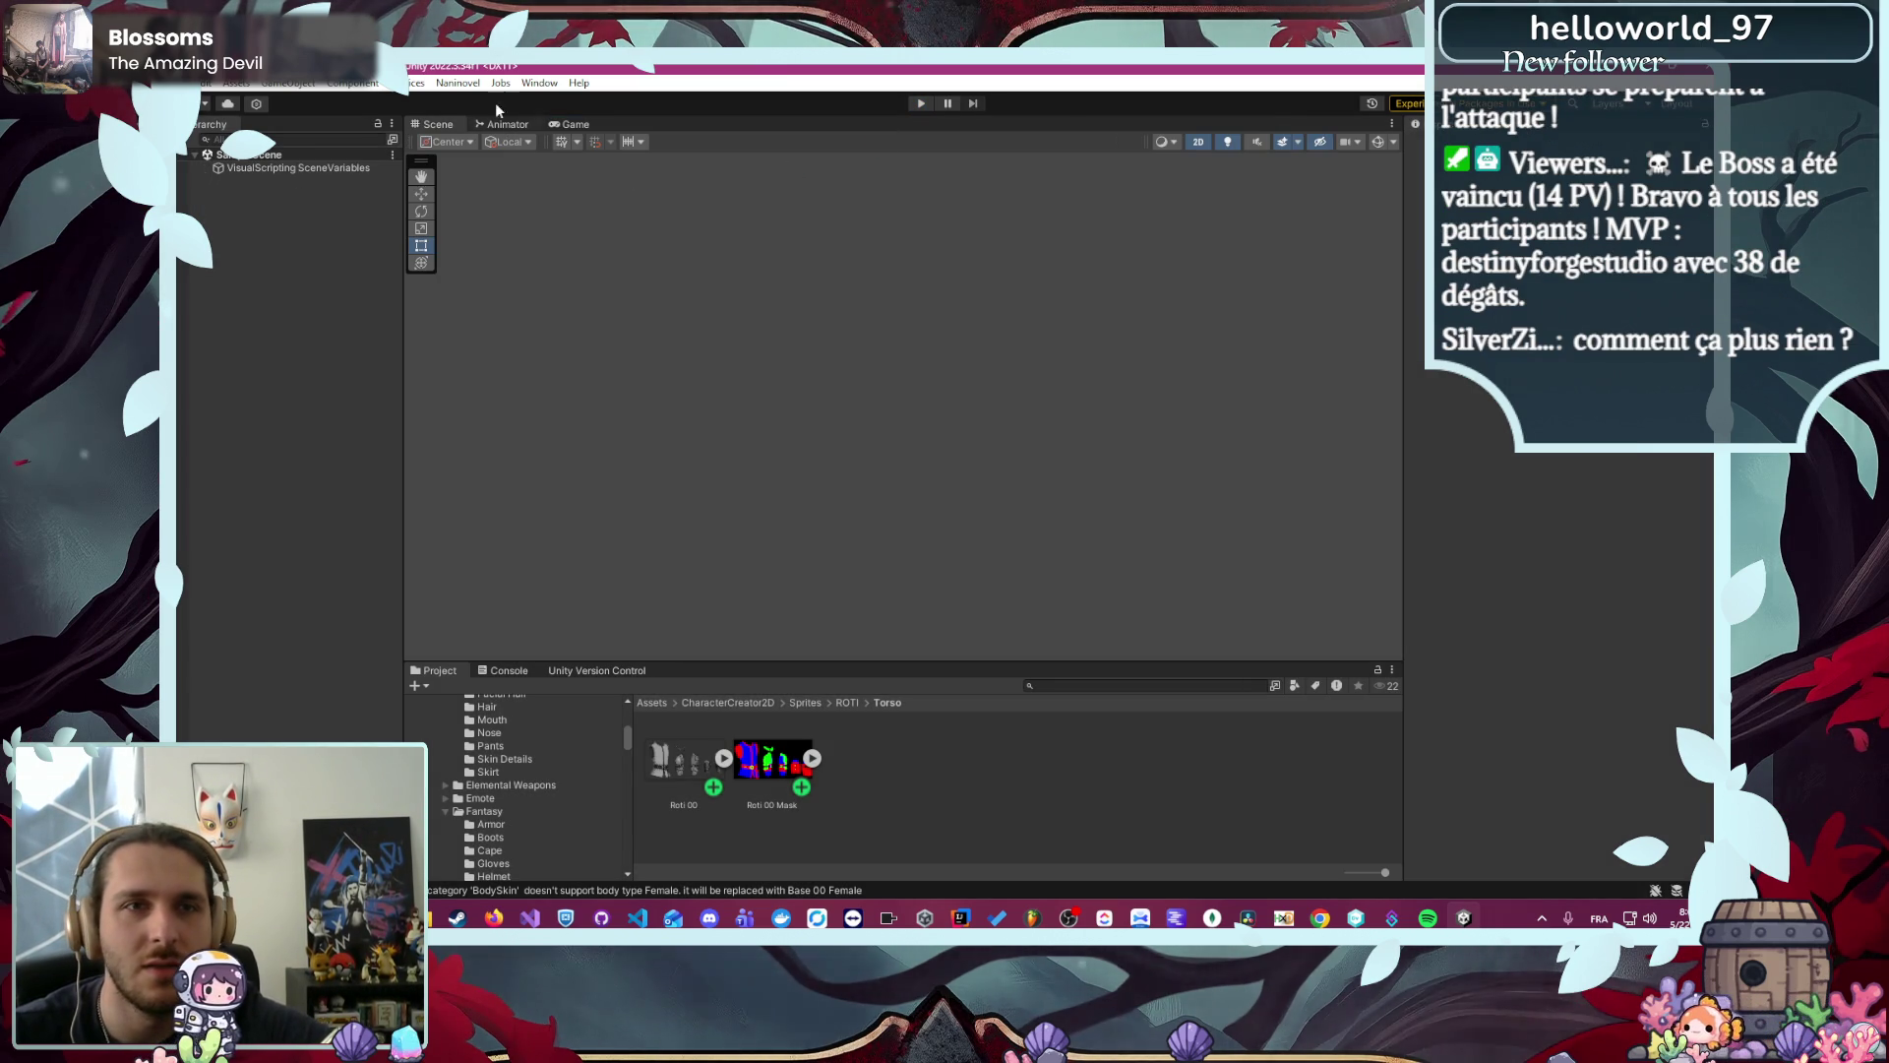
left_click(539, 83)
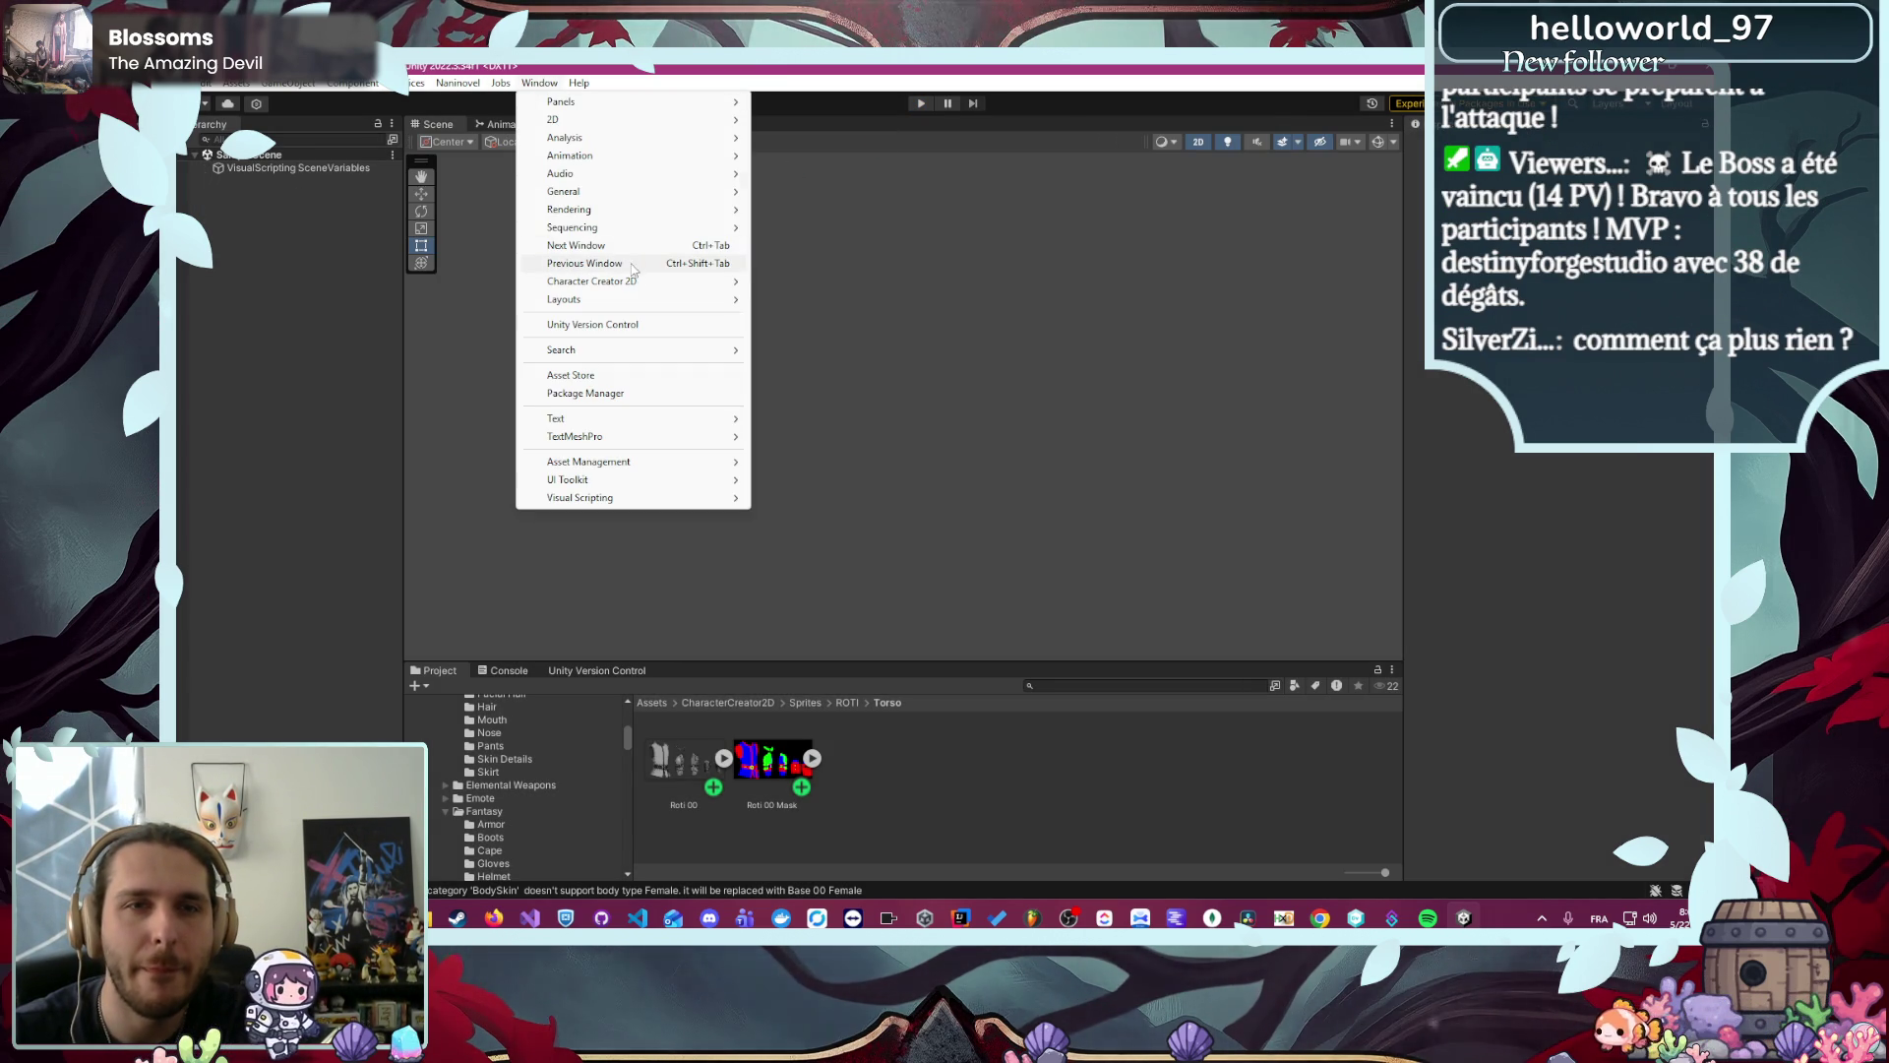
mouse_move(635, 285)
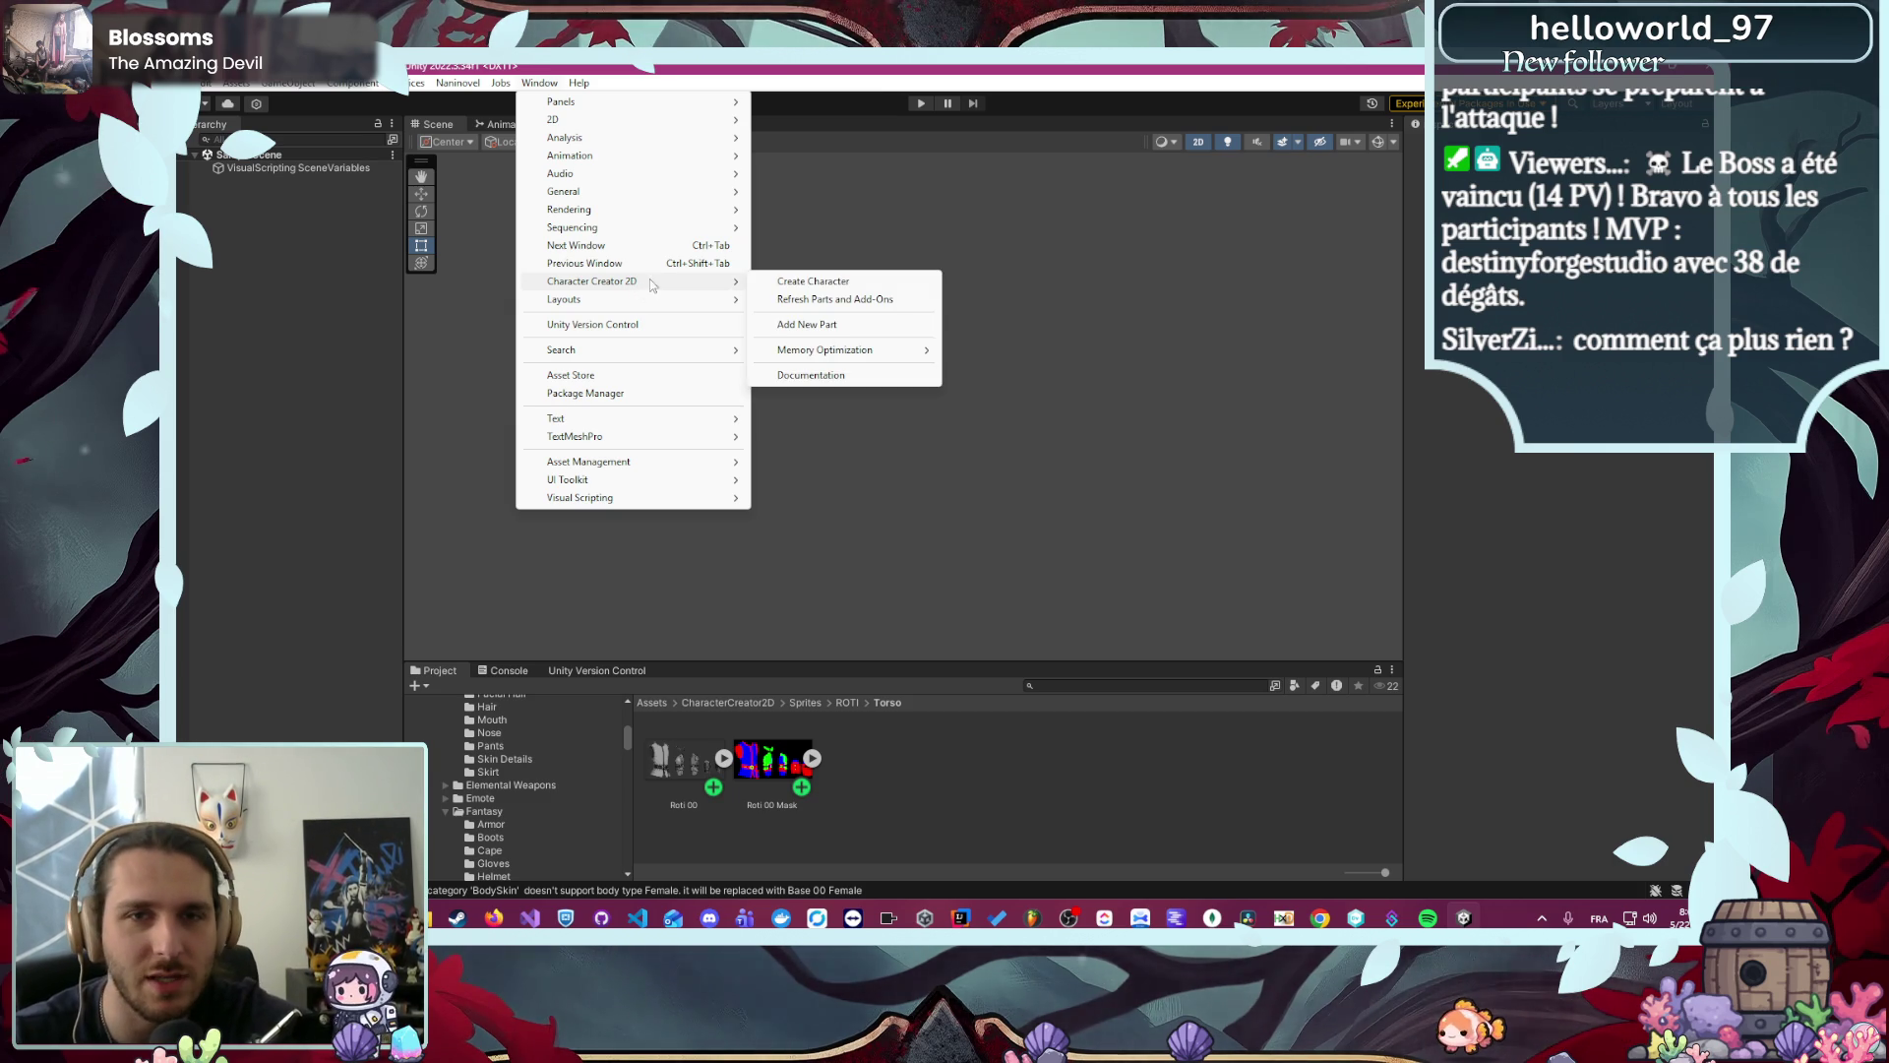
left_click(865, 327)
- Create the part with Roti 00 as texture and Roti 00 Mask as colour mask, replacing the existing one
mouse_move(708, 768)
left_mouse_down()
mouse_move(885, 591)
mouse_move(1280, 360)
left_mouse_up()
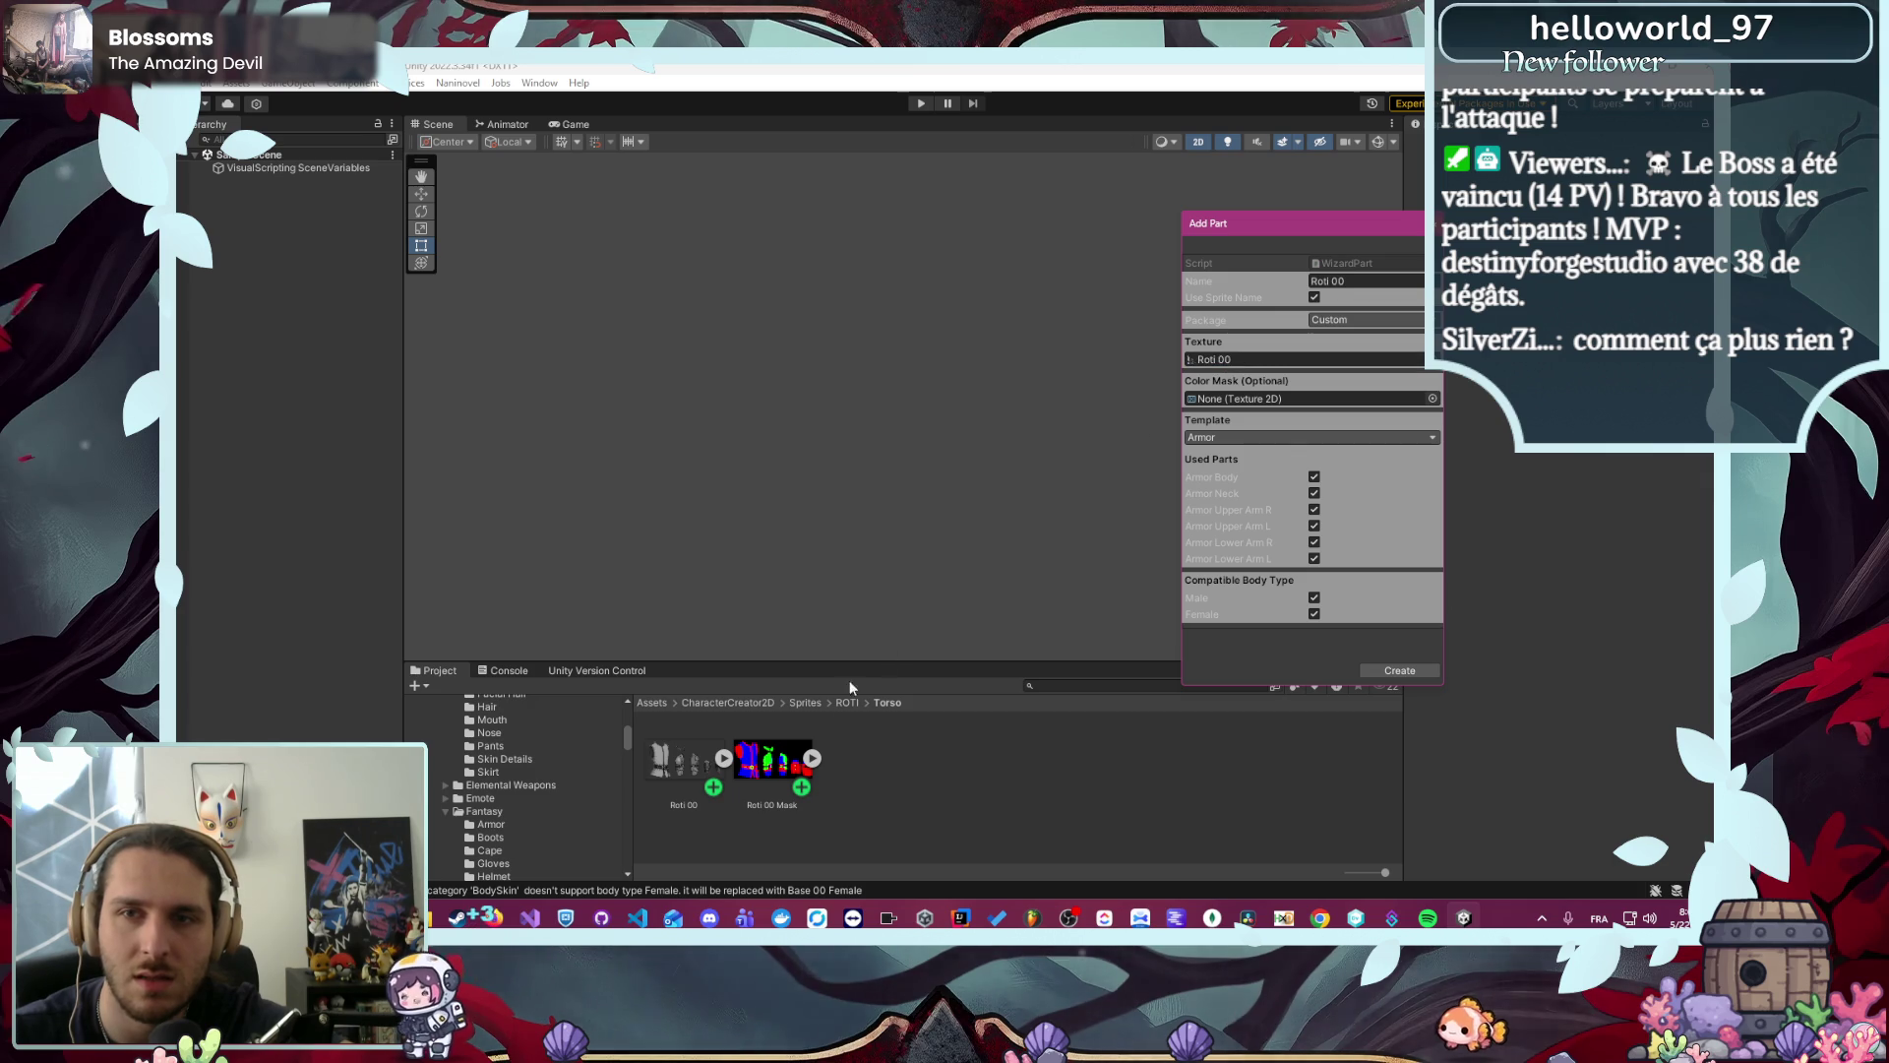
left_click_drag(772, 759, 1284, 398)
left_click(1399, 671)
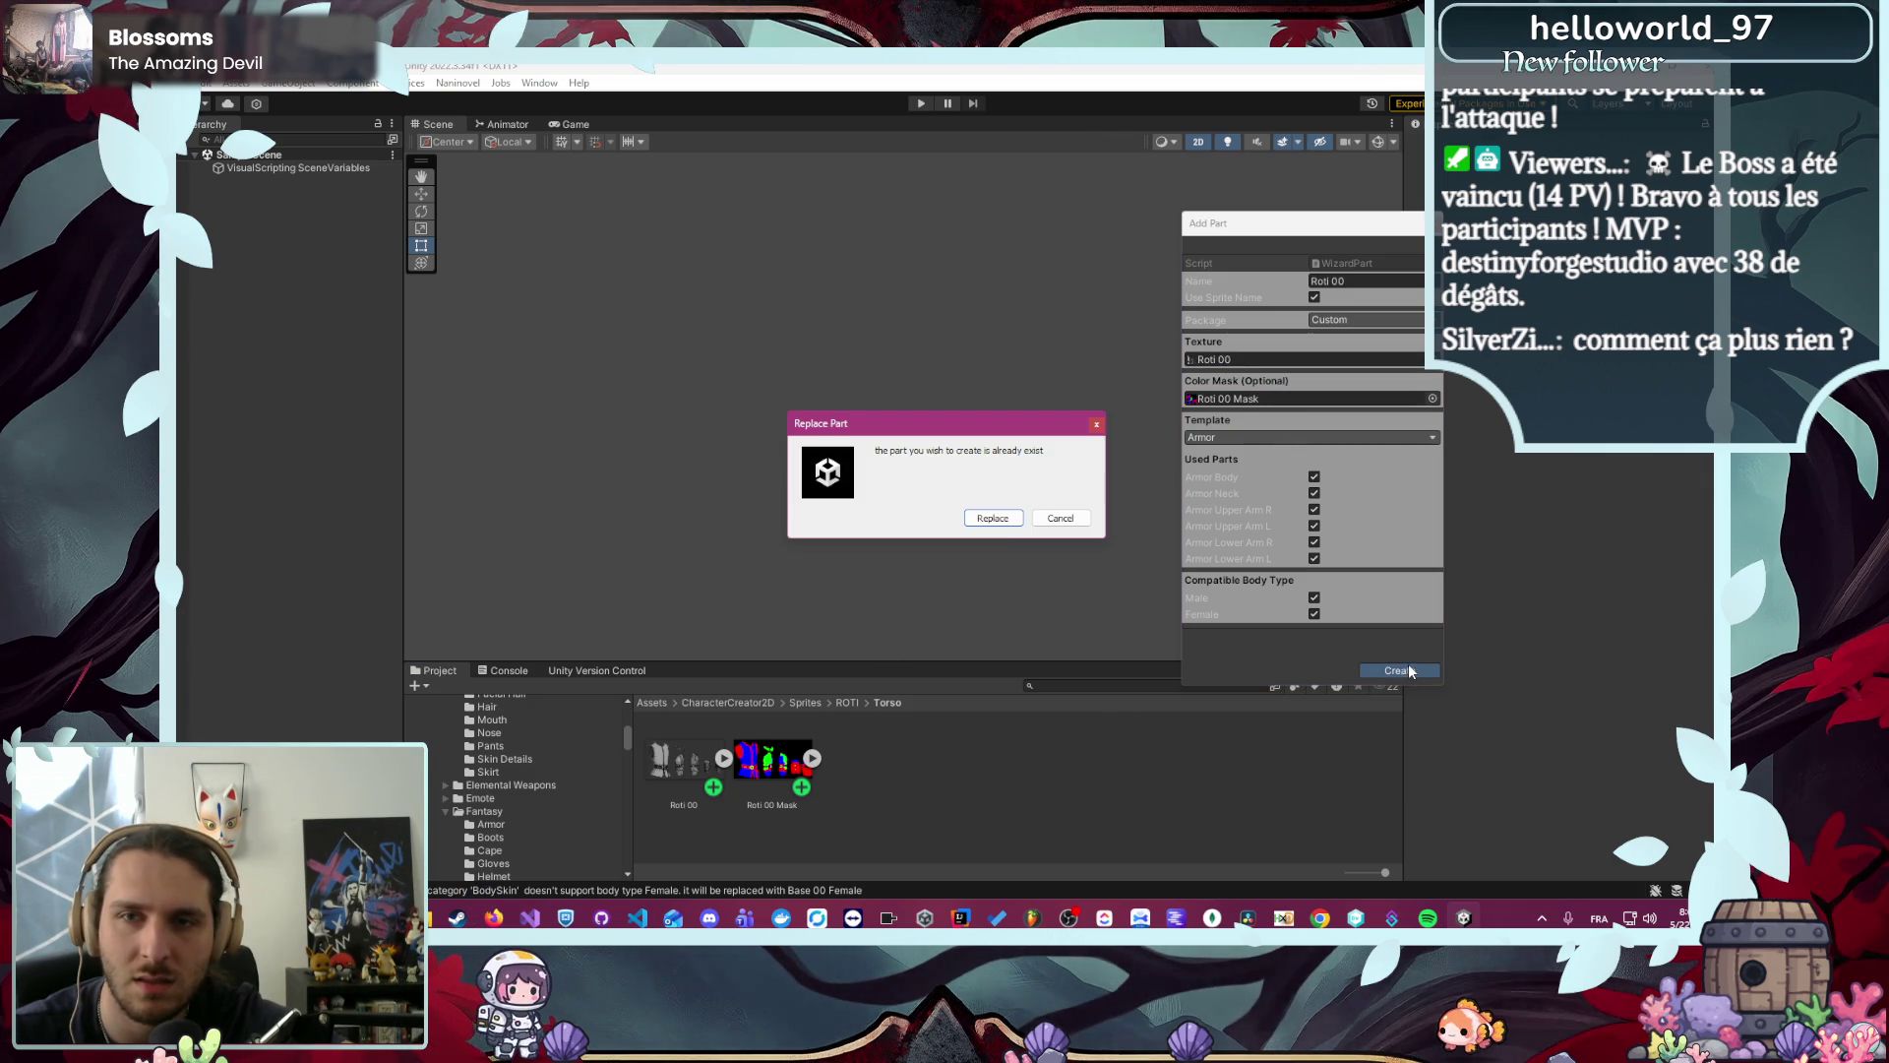
left_click(993, 520)
left_click(1057, 517)
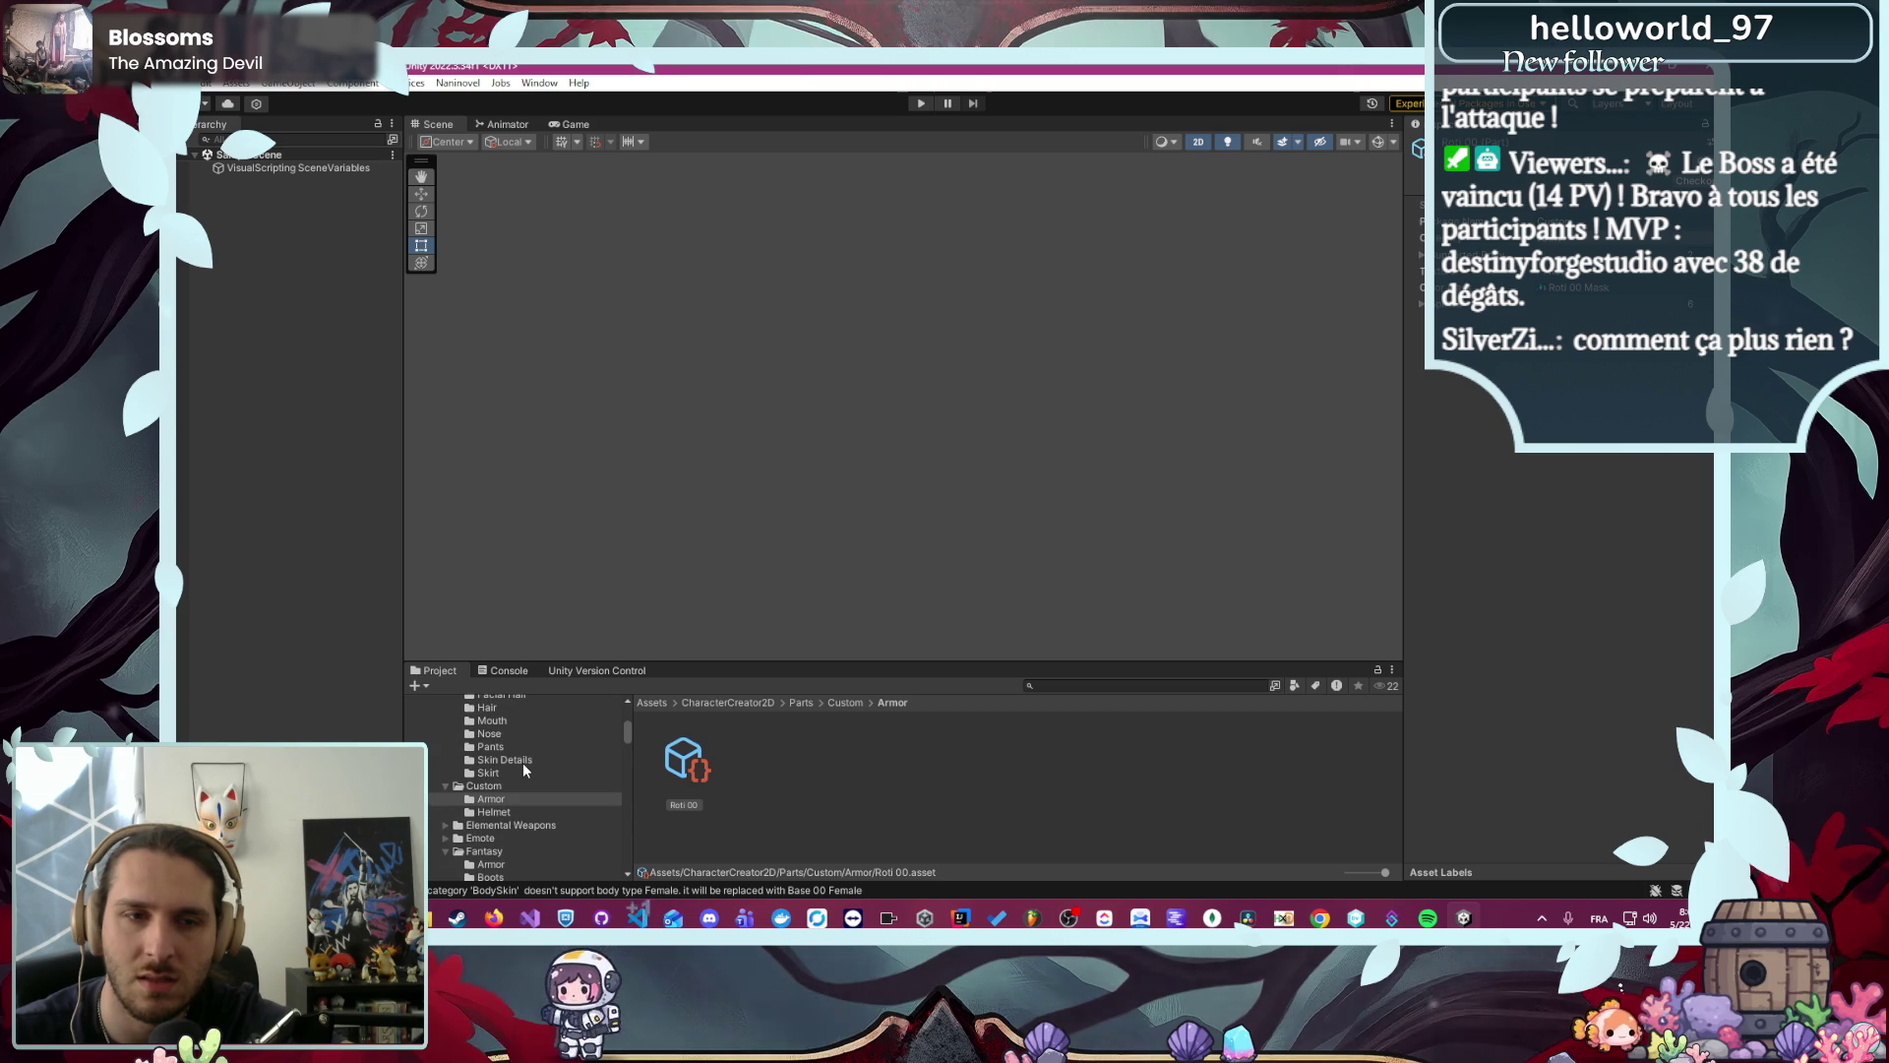
scroll(522, 764, "up", 3)
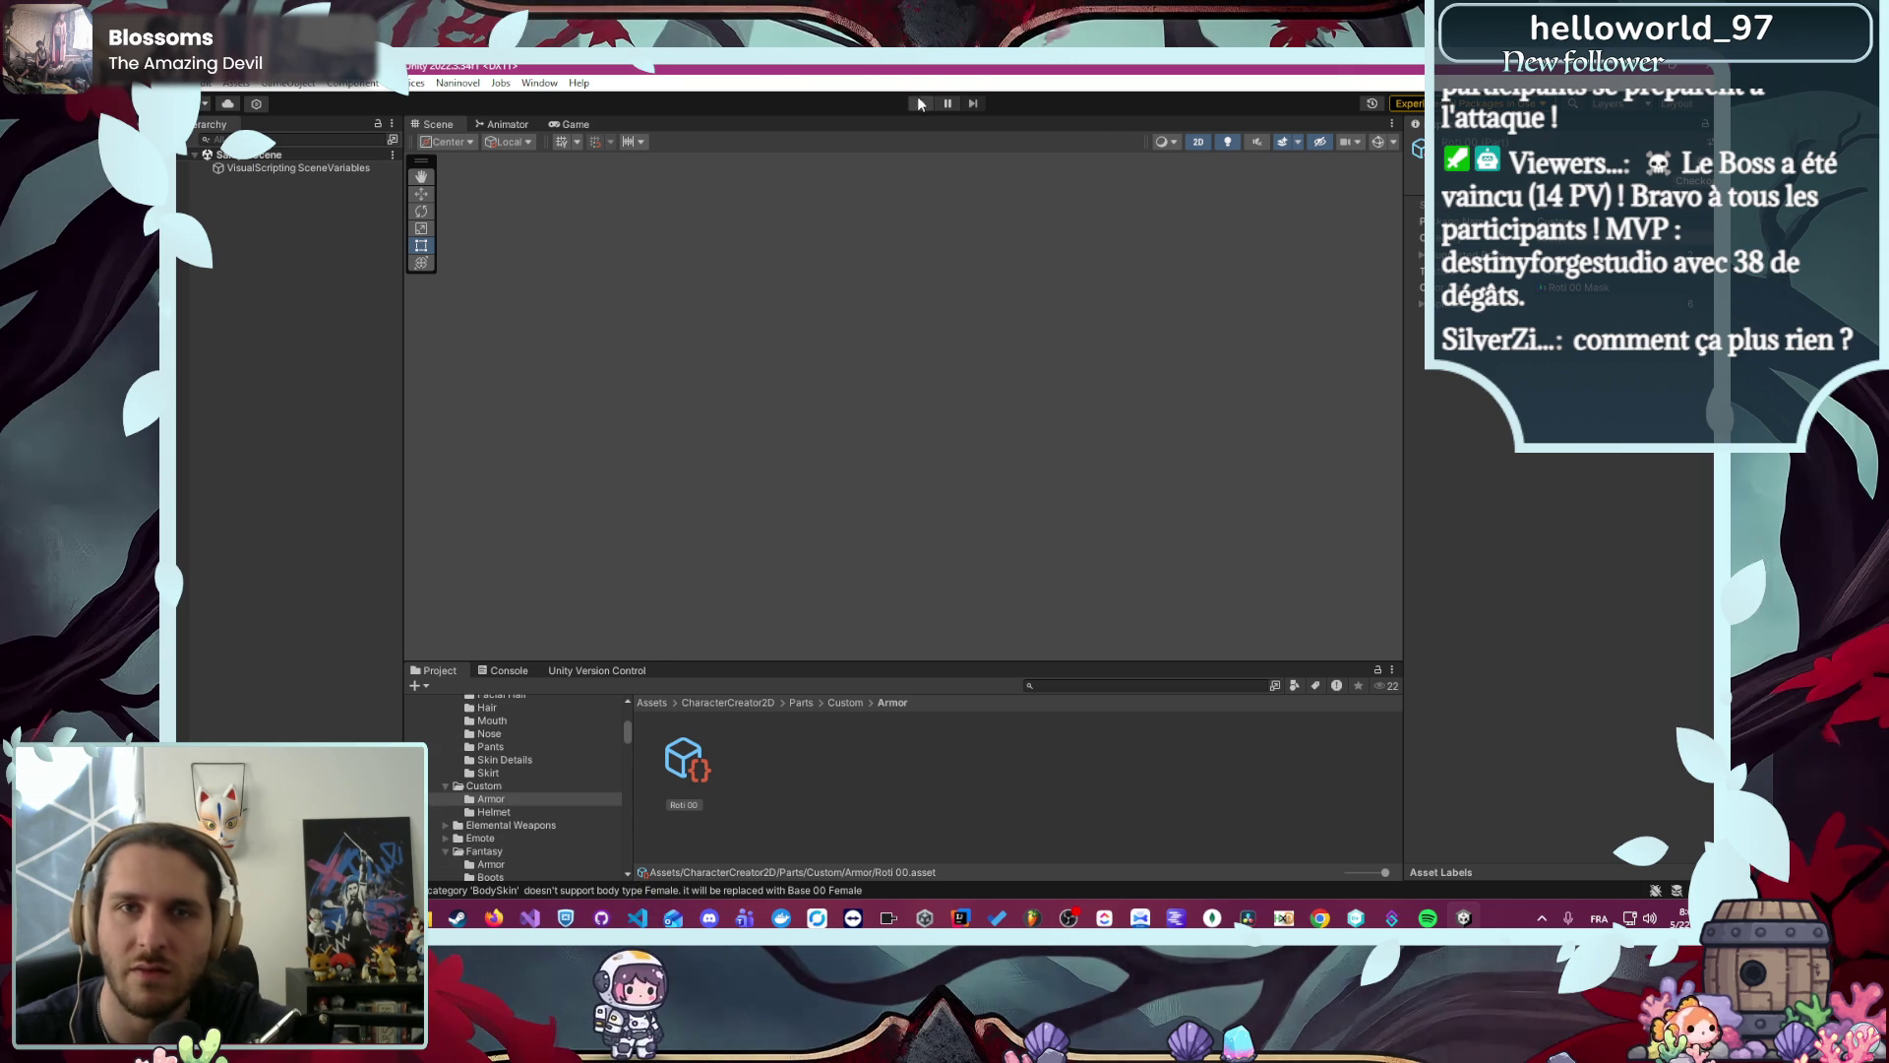
- Play and stop the scene, then relaunch Create Character from Window > Character Creator 2D
left_click(920, 103)
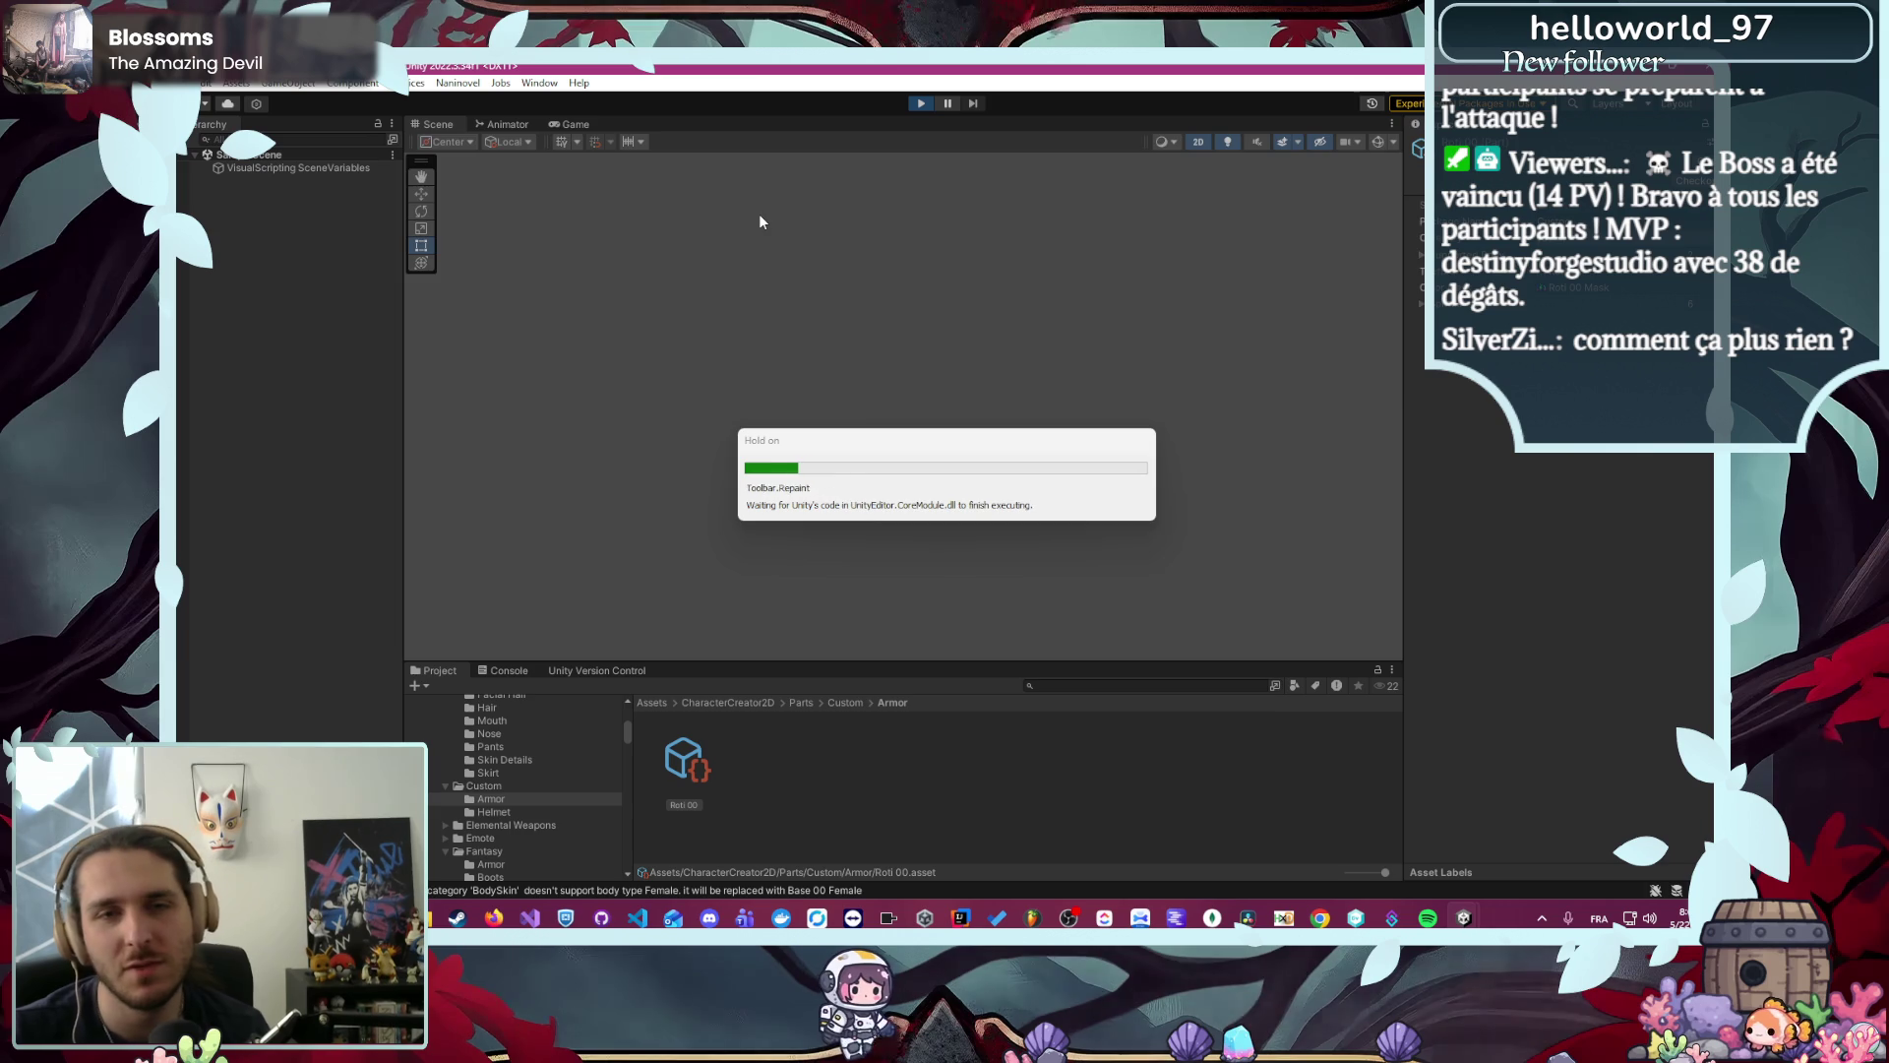
left_click(921, 103)
left_click(540, 82)
mouse_move(689, 283)
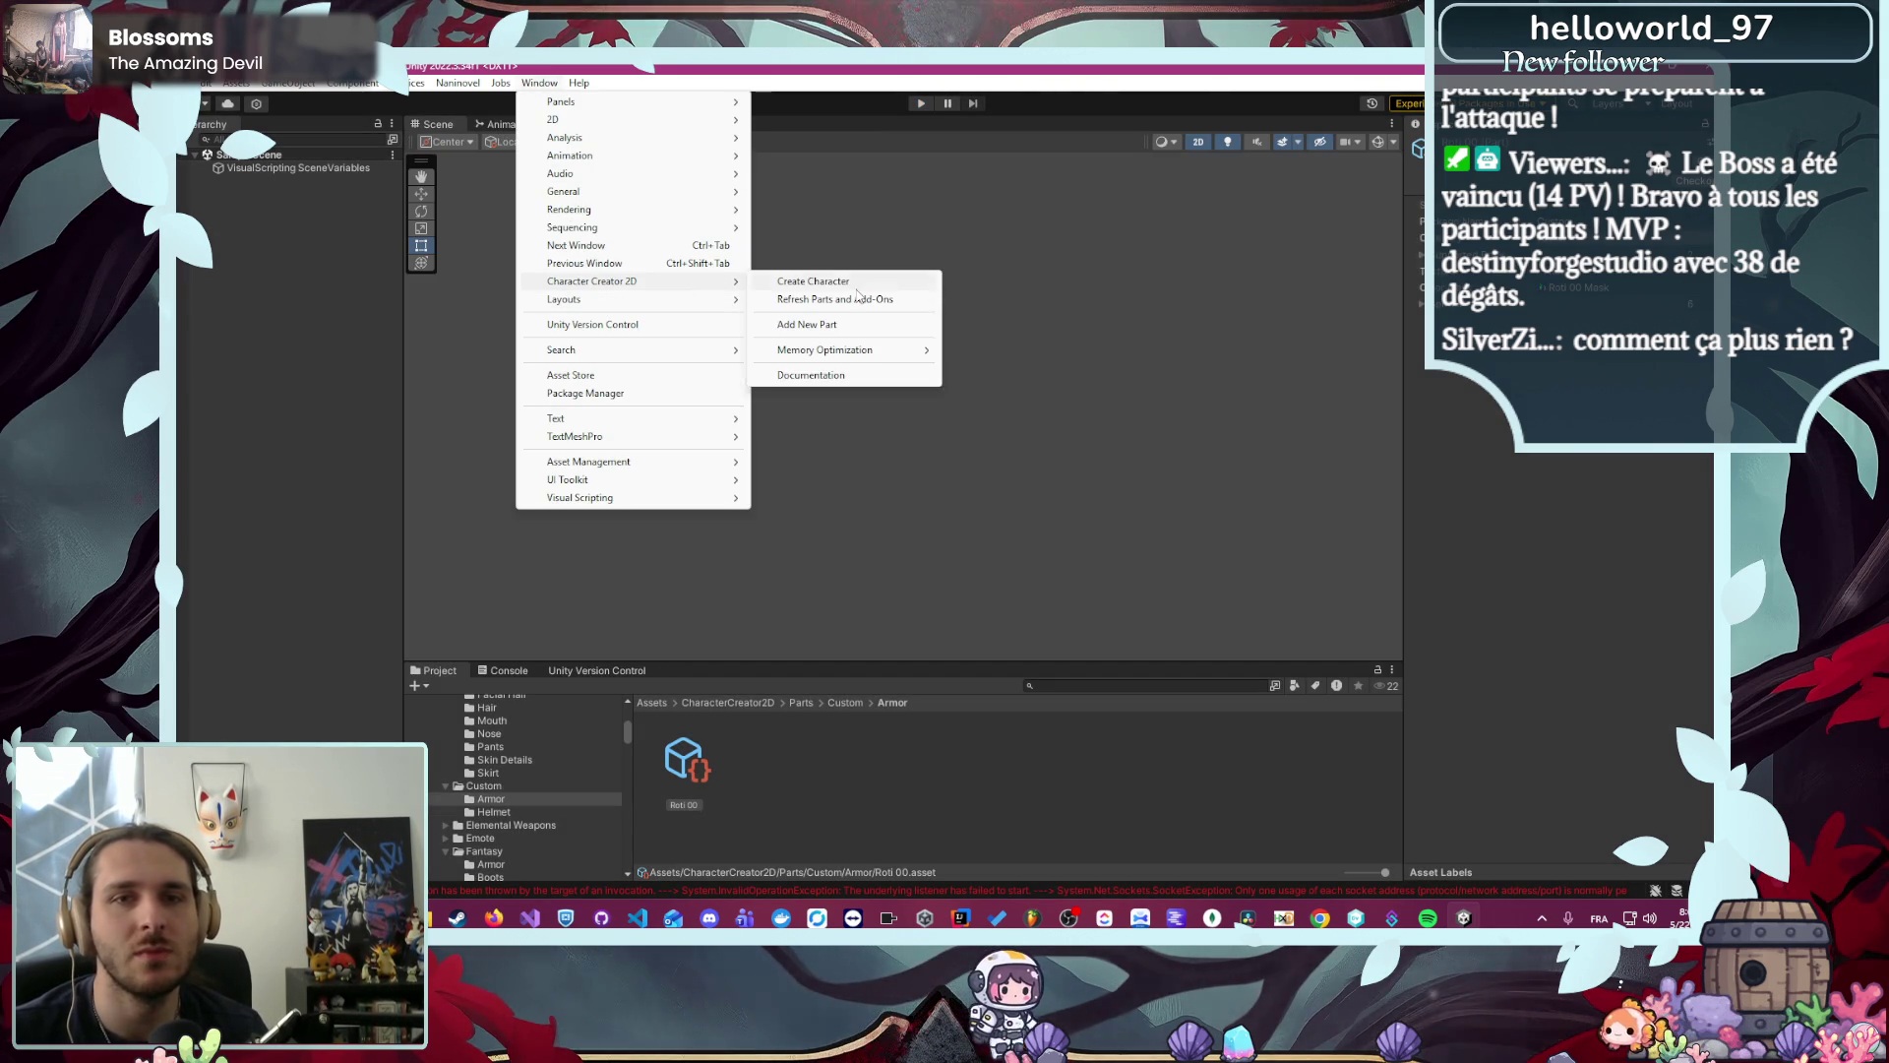
left_click(855, 284)
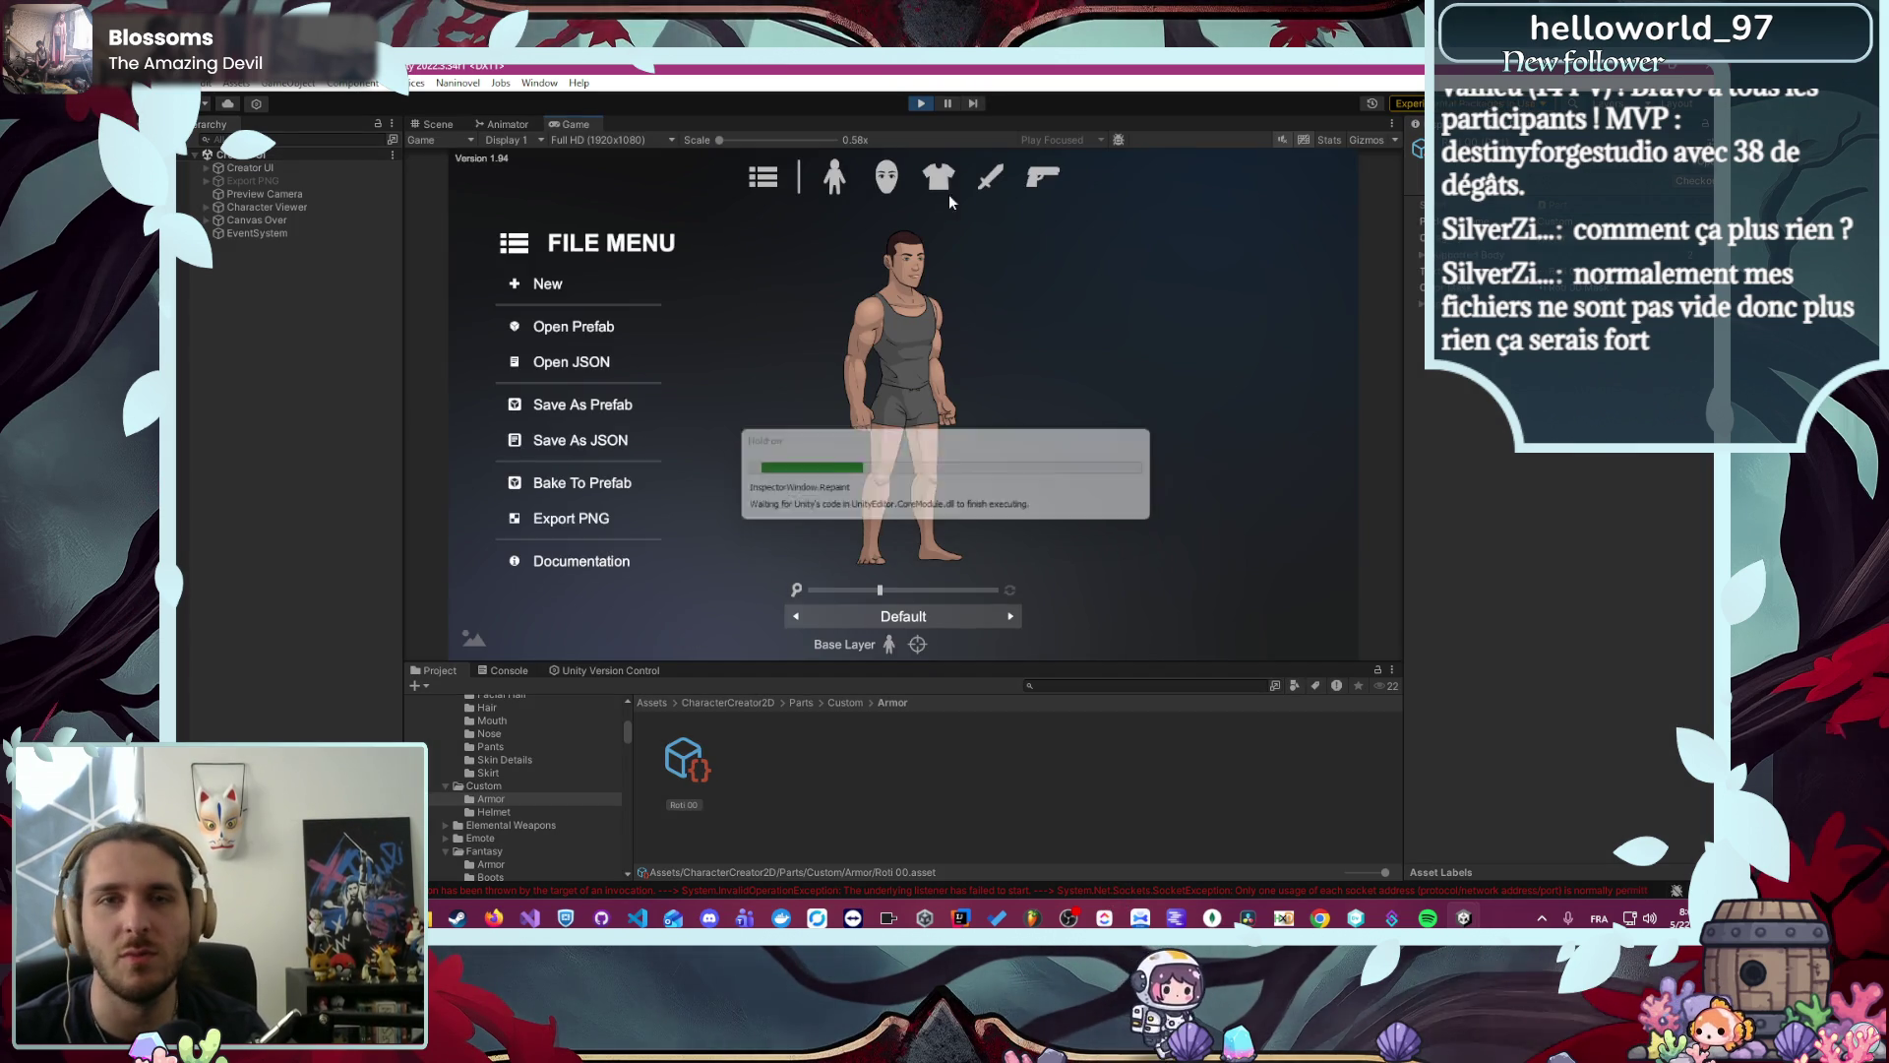
left_click(939, 178)
- Equip the rebuilt Roti 00 armor and zoom in on the character preview
left_click(565, 315)
left_click(608, 351)
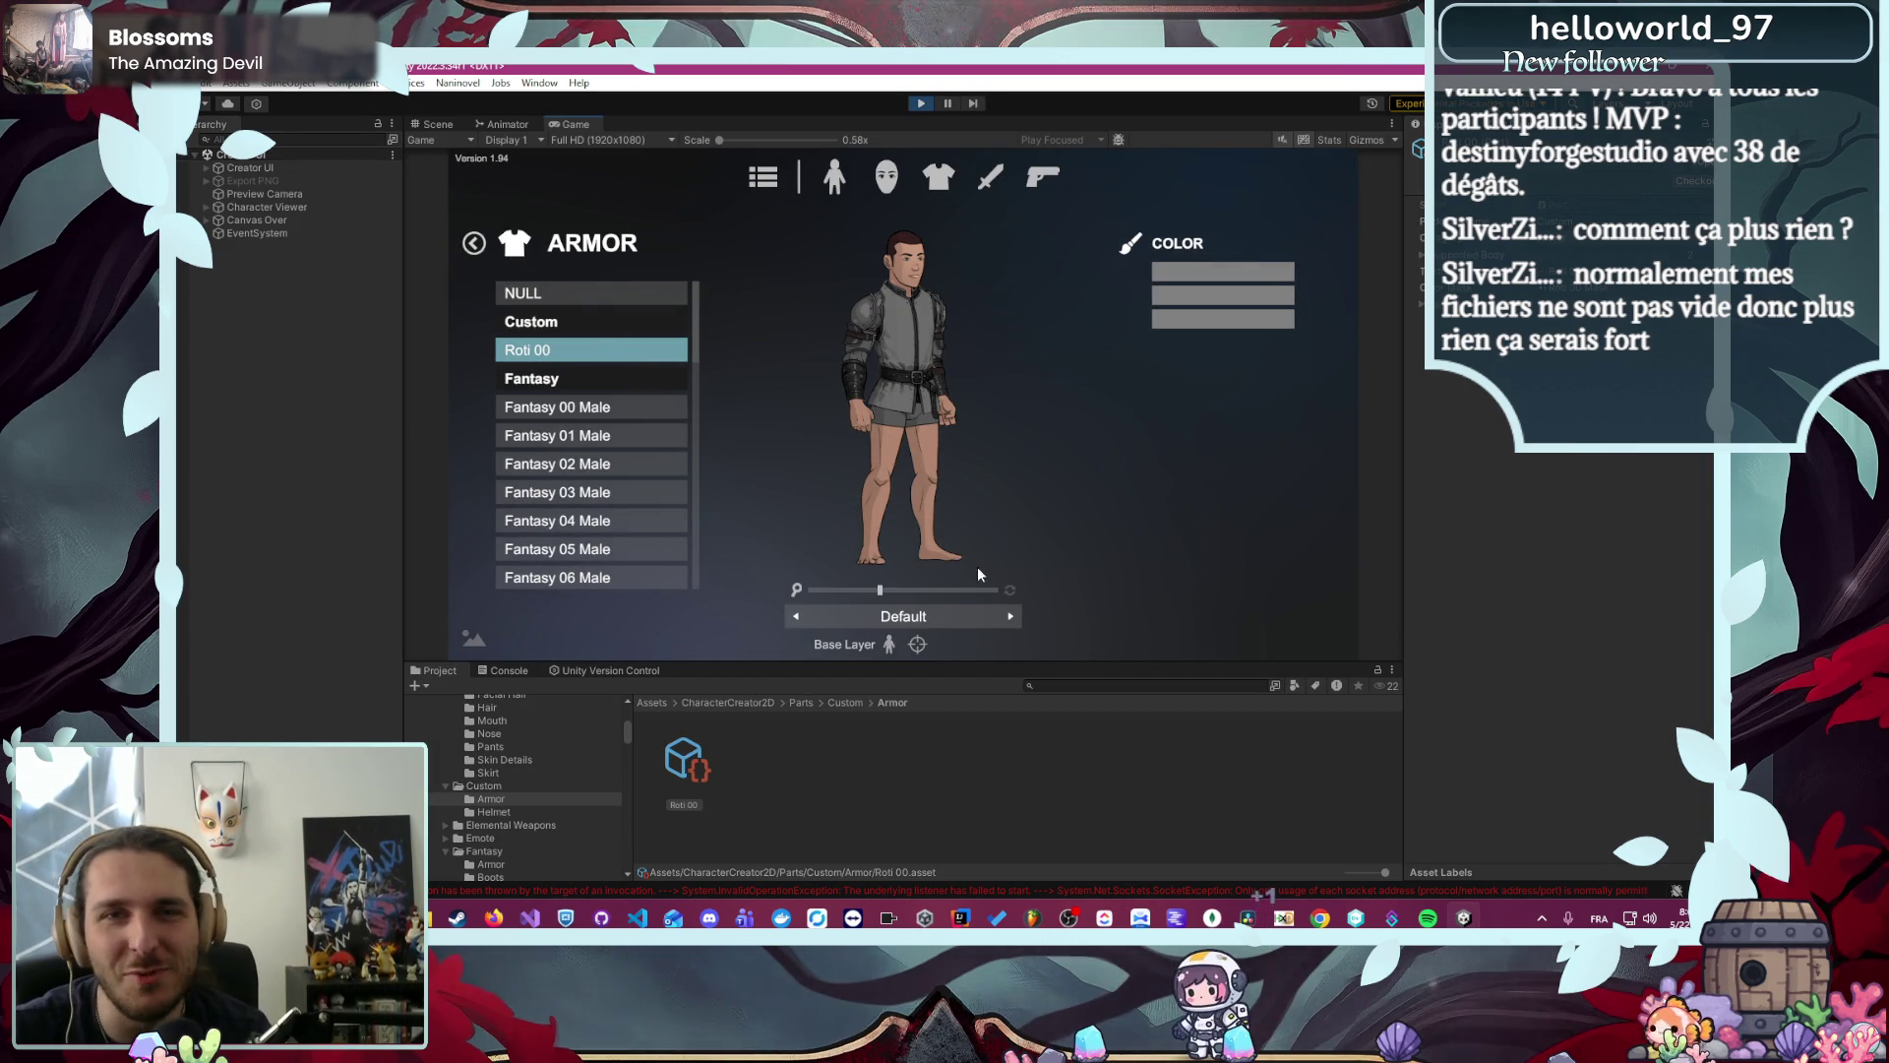
mouse_move(945, 591)
left_mouse_down()
mouse_move(1013, 599)
mouse_move(945, 606)
left_mouse_up()
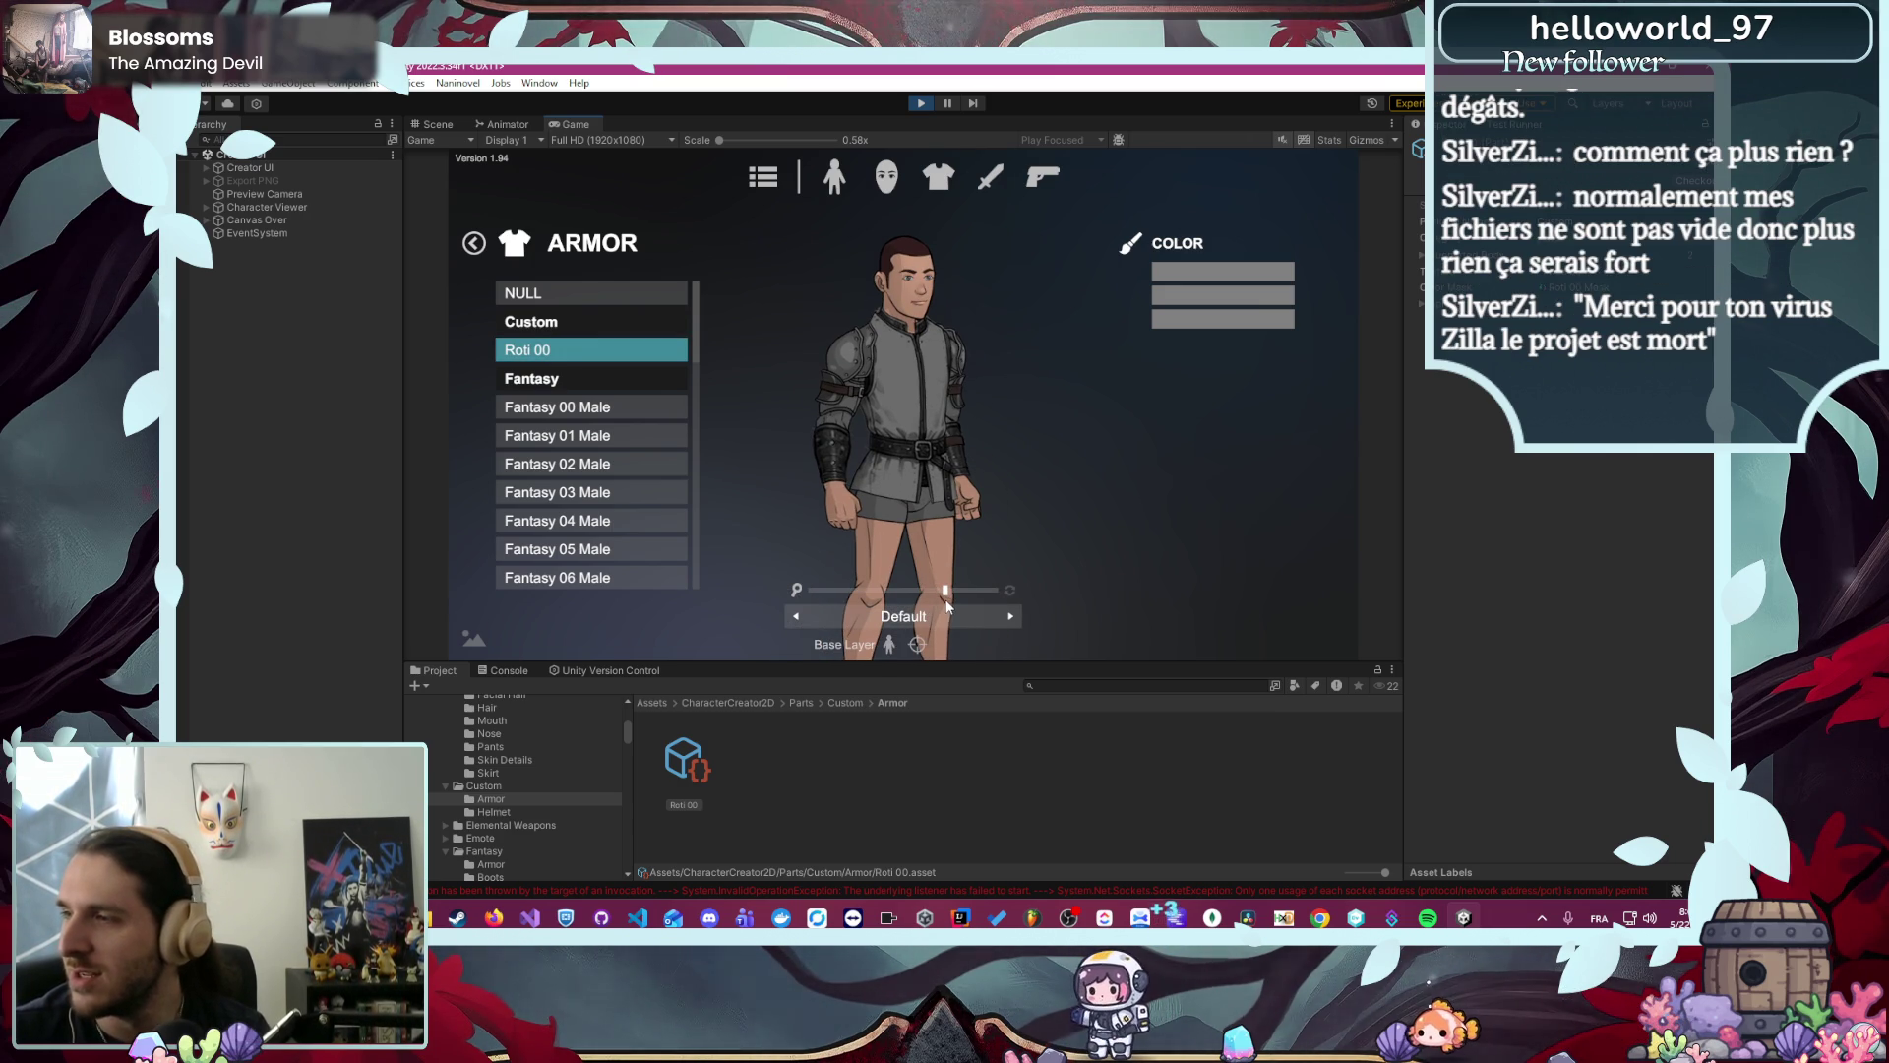
left_click_drag(945, 592, 966, 592)
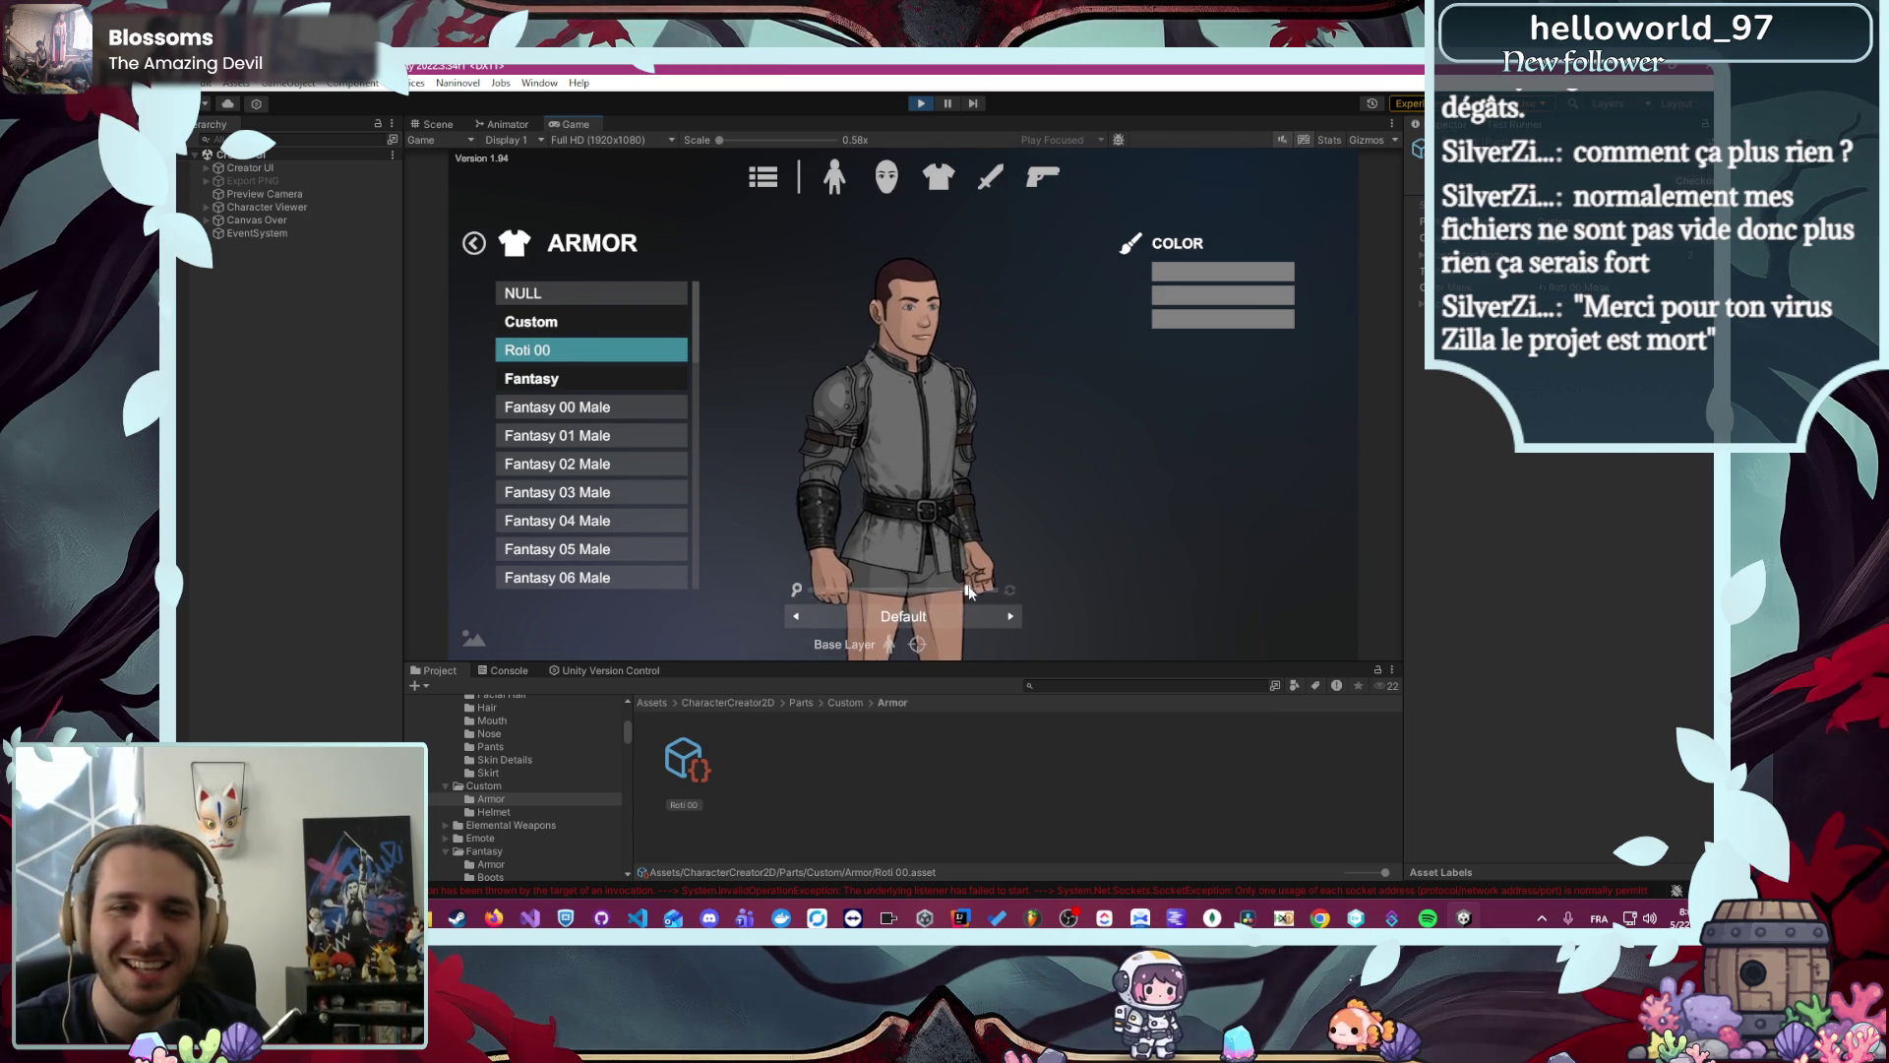
- Preview the armor through the Idle, Run and Sprint animations, returning to Idle
left_click(1015, 611)
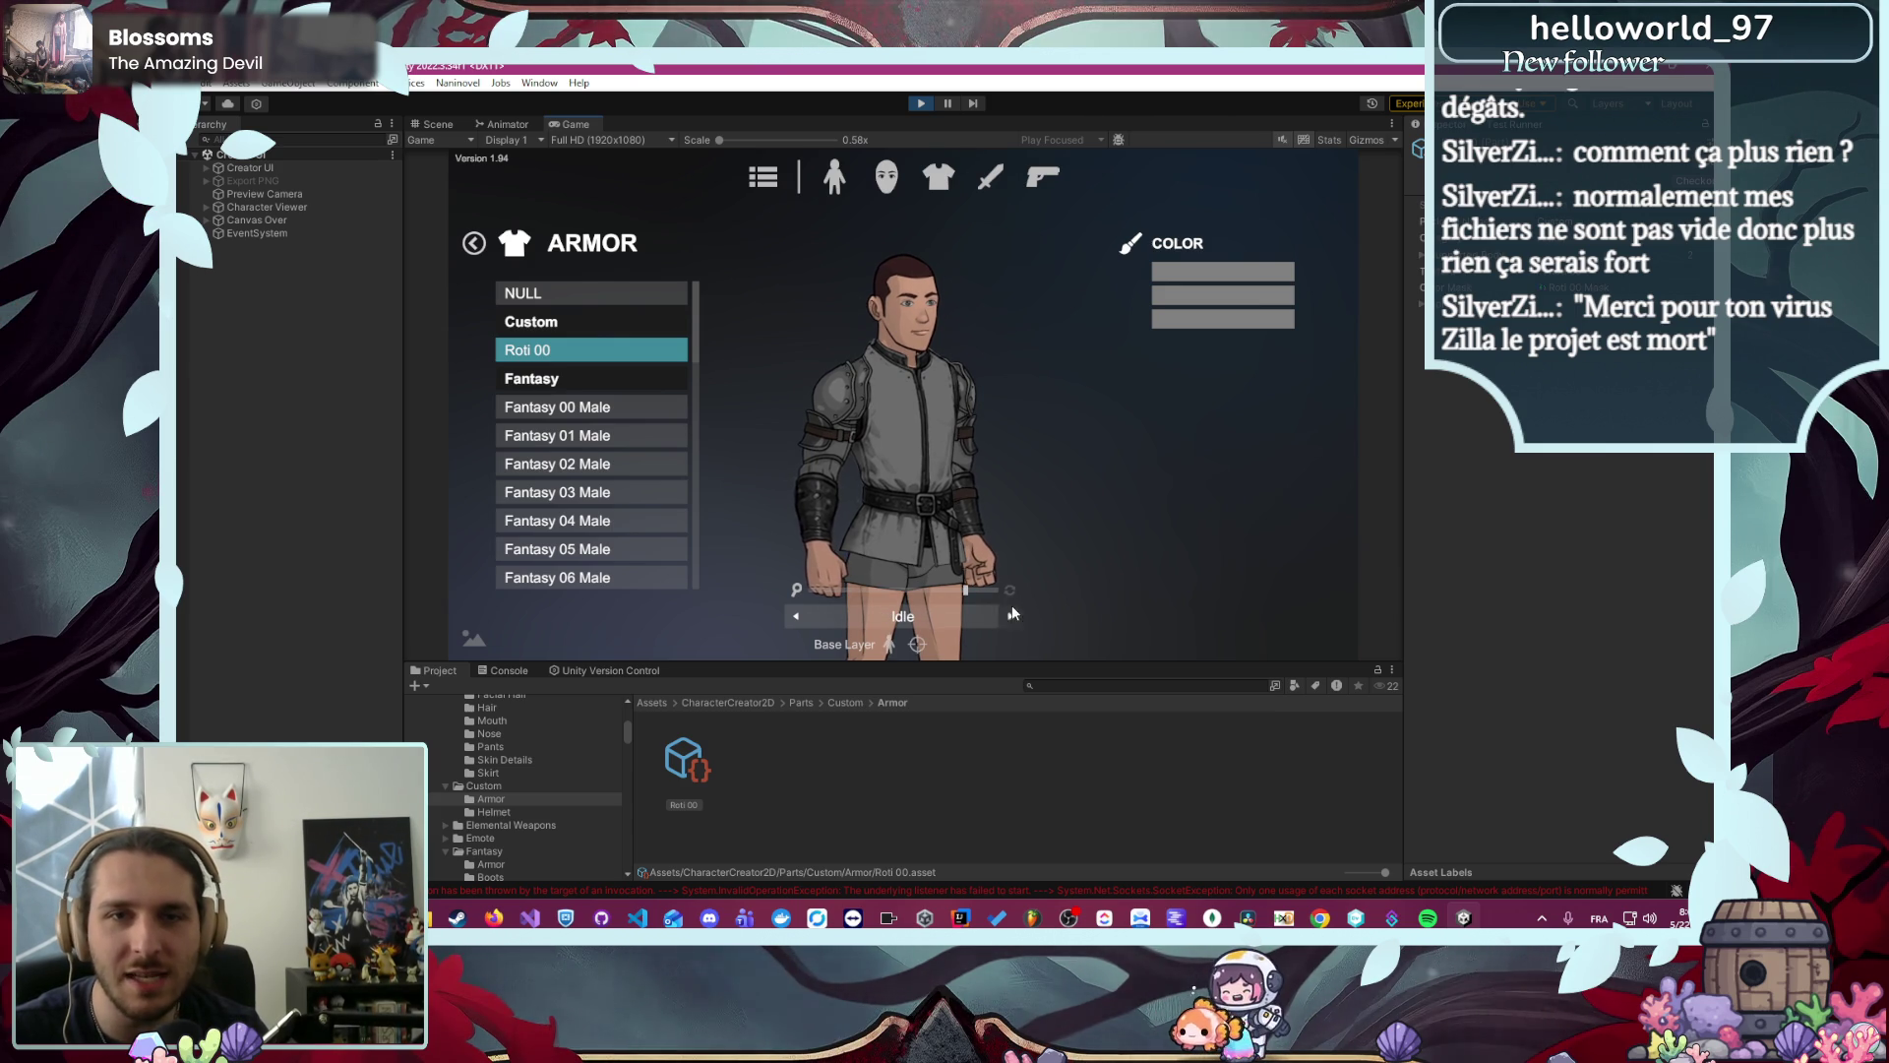
left_click(1014, 613)
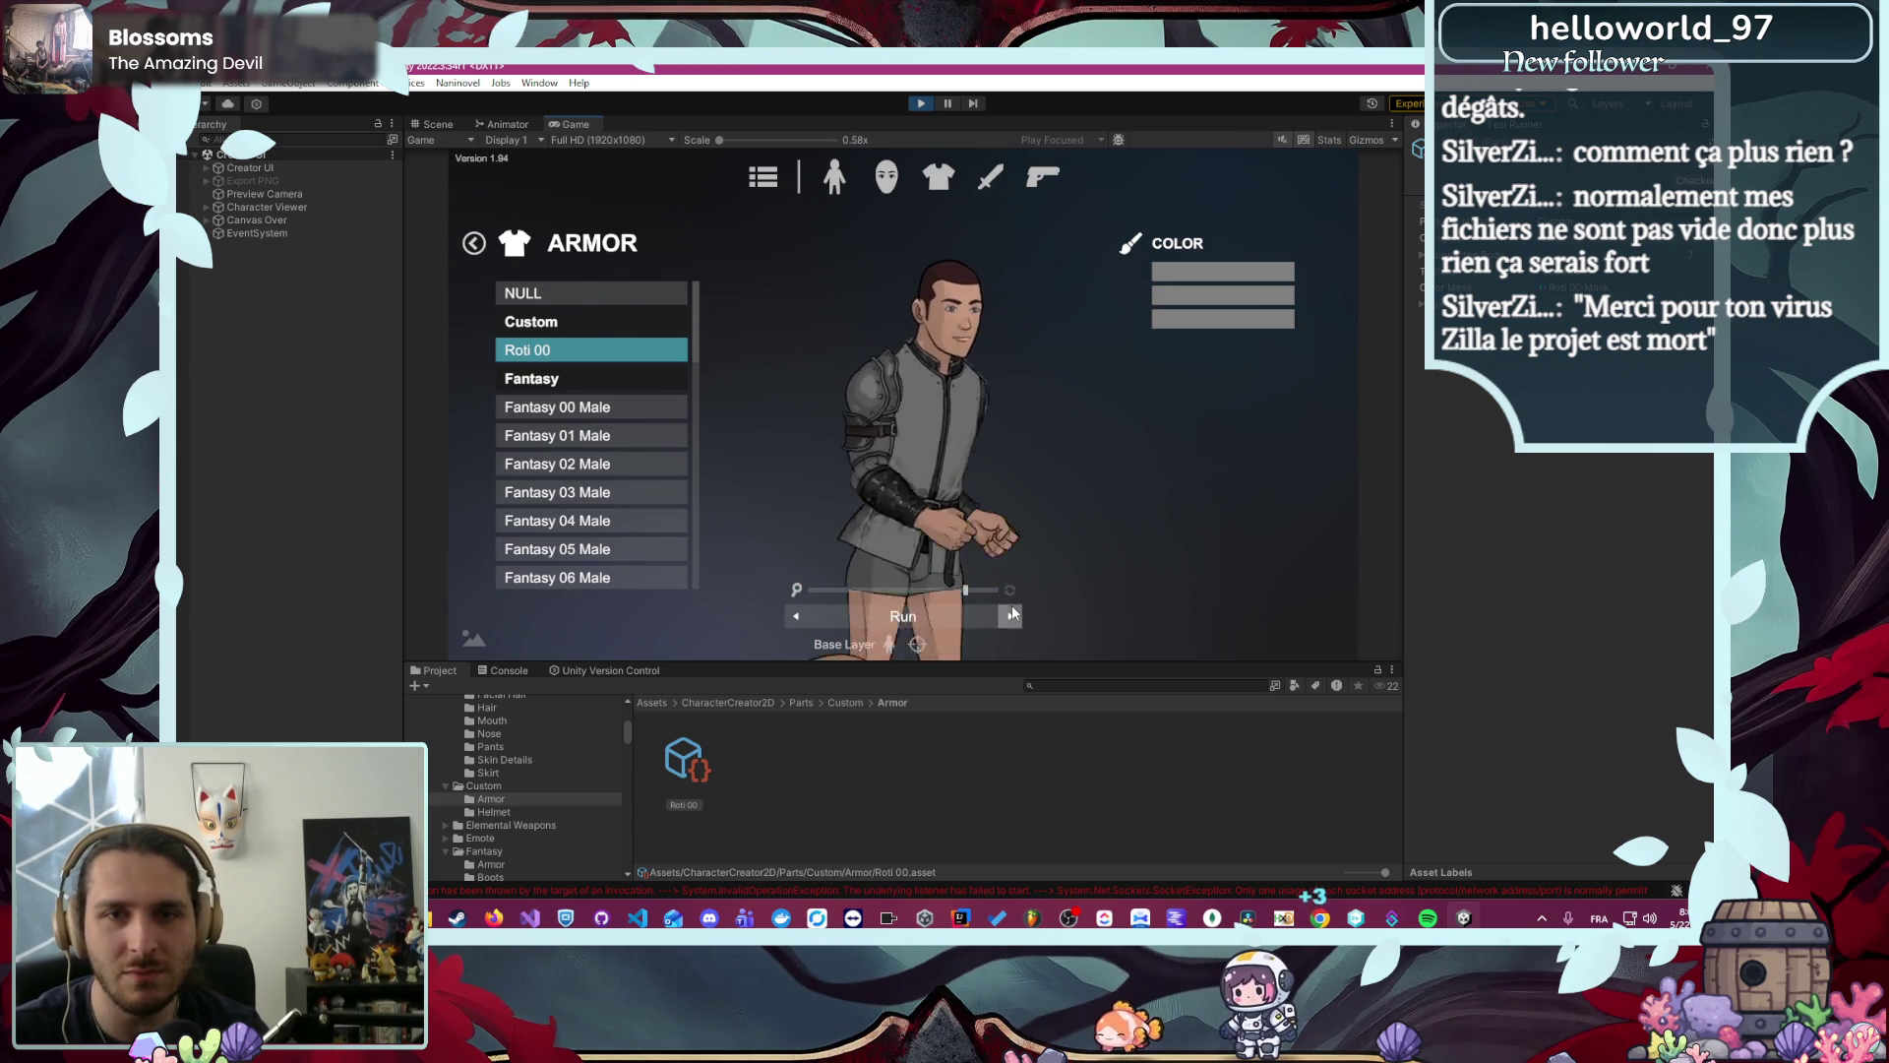
left_click(1013, 613)
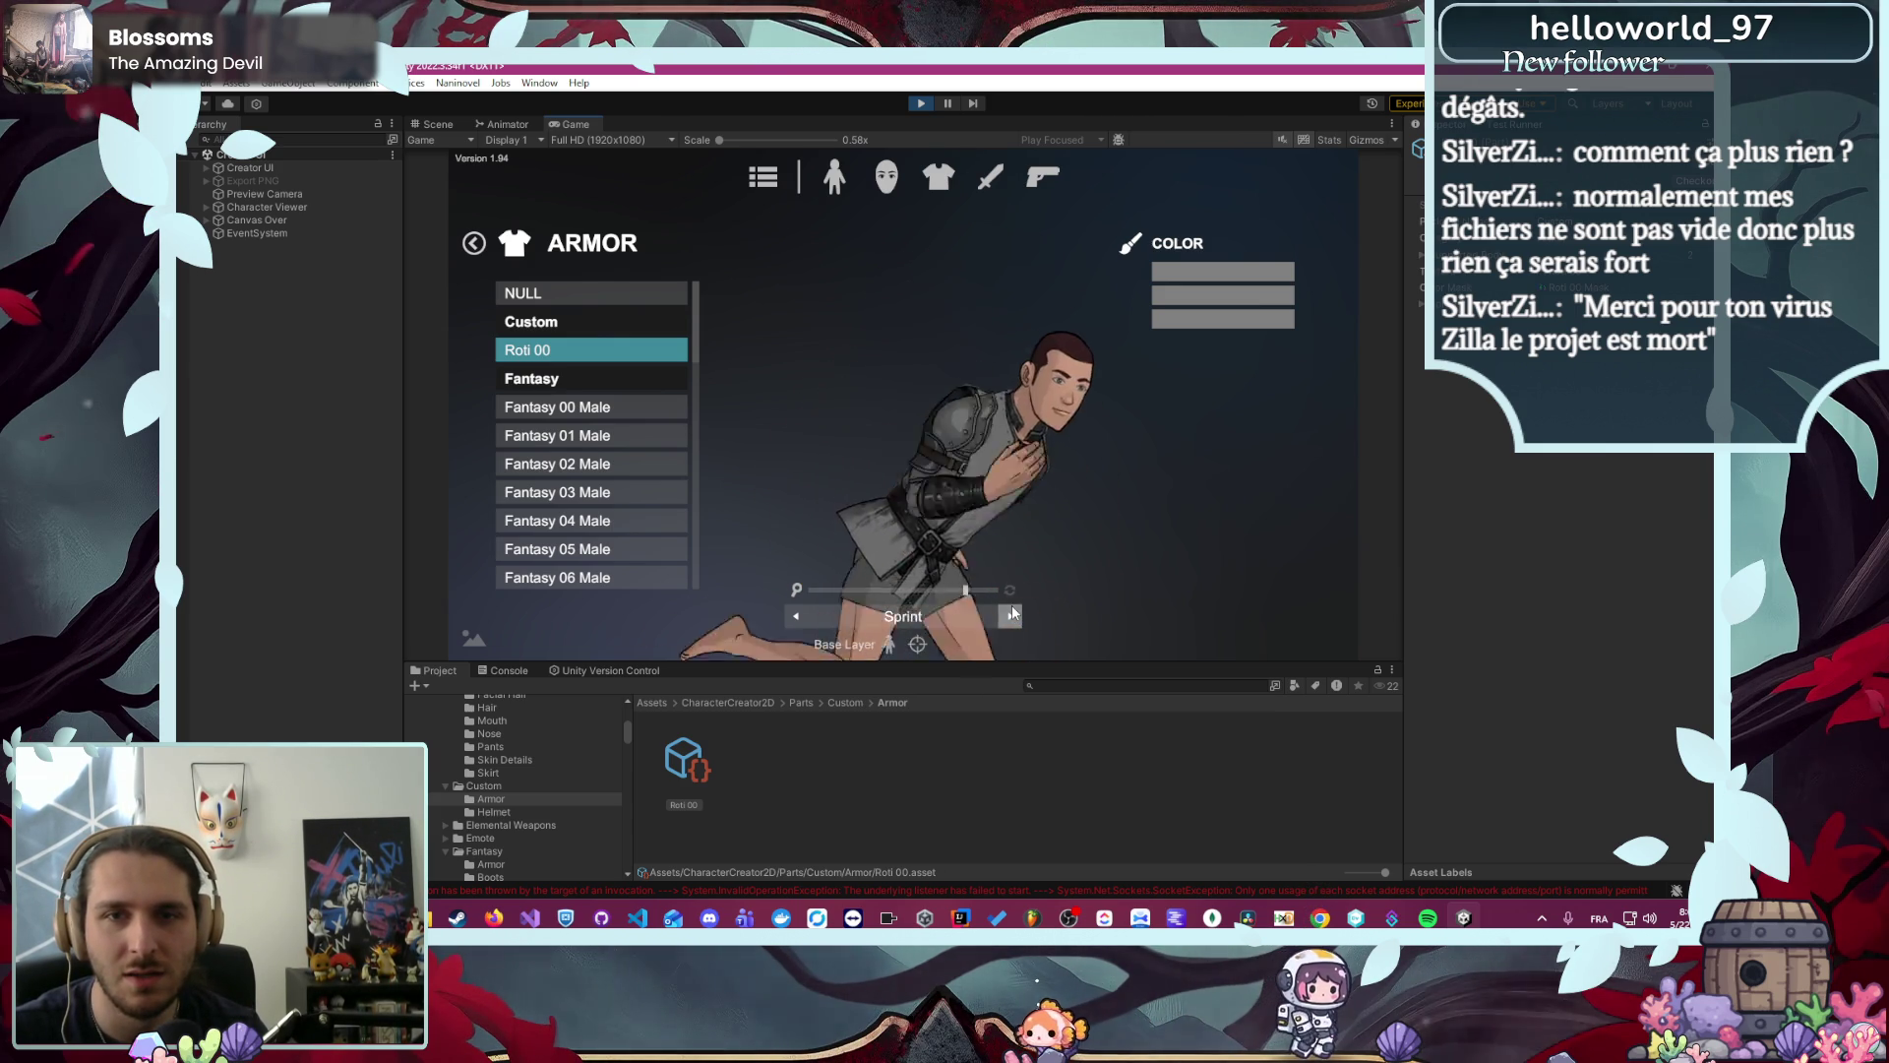
left_click(791, 618)
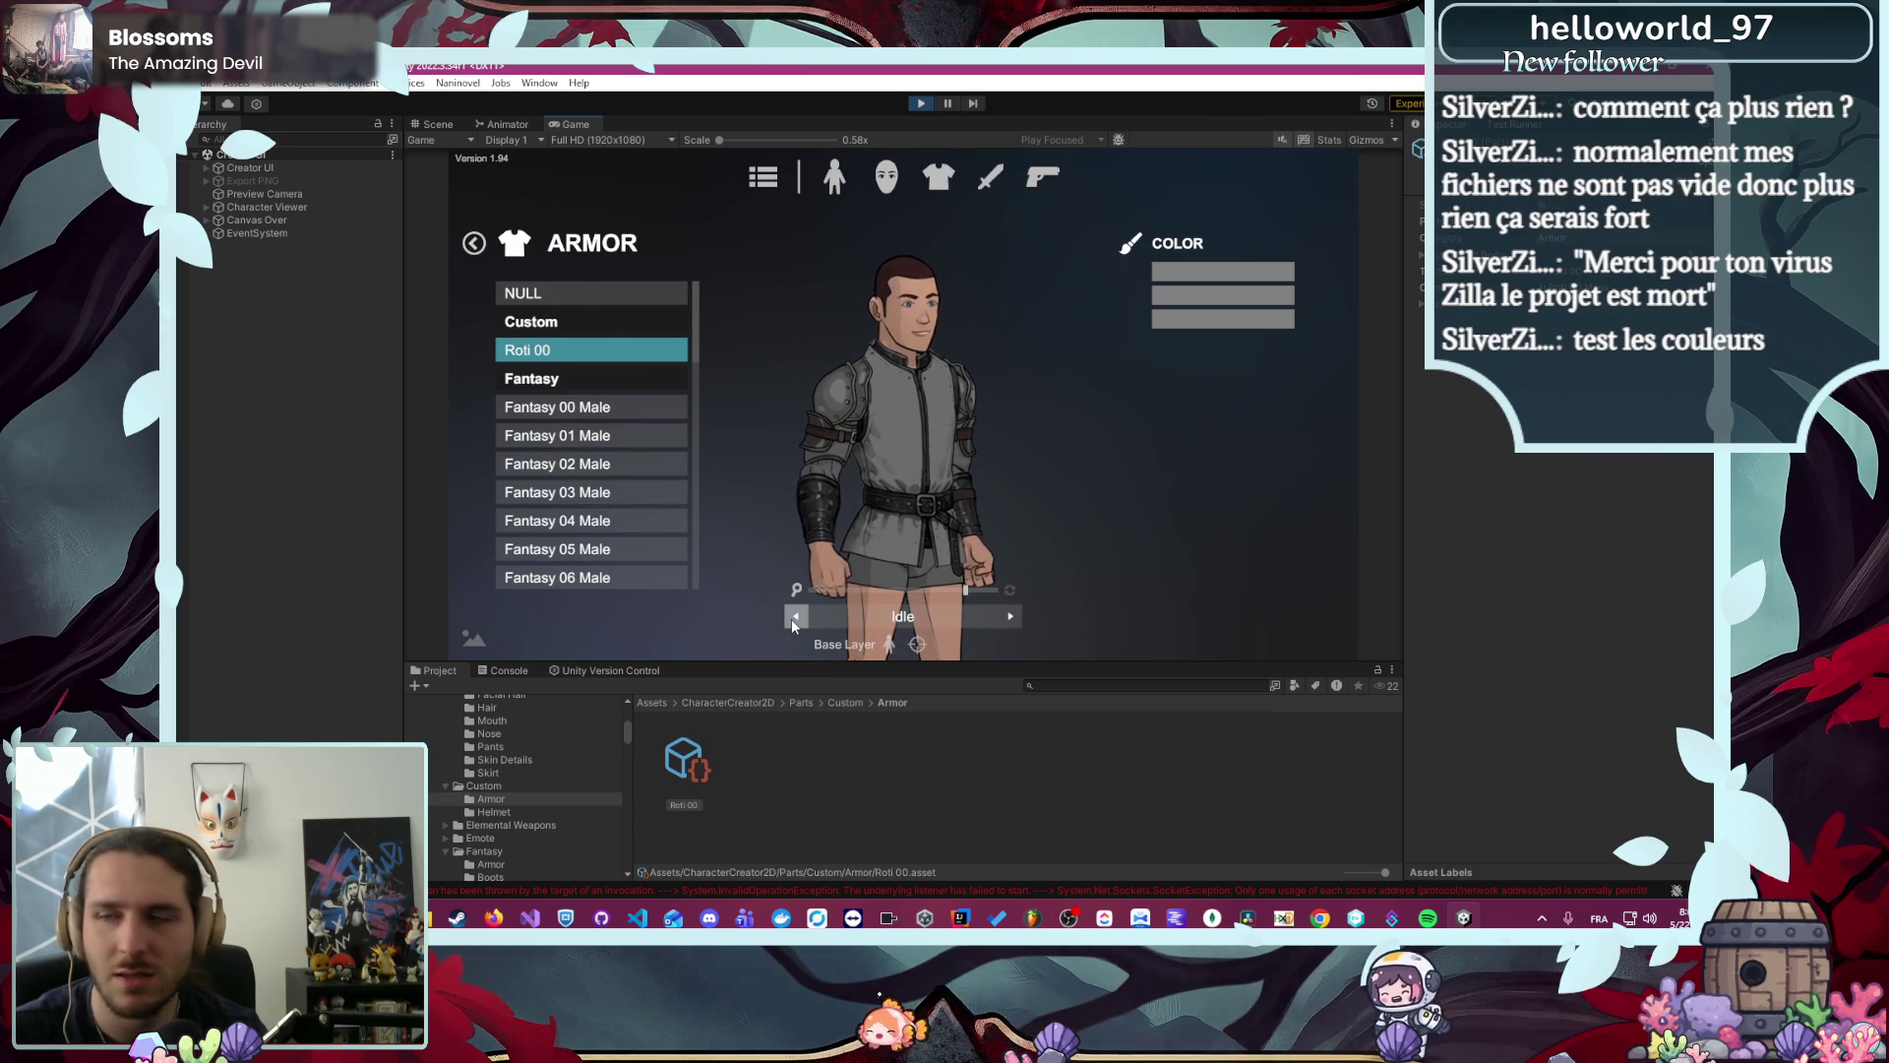
- Try pale green, olive green and the first Metal palette tone on the armor
left_click(1231, 263)
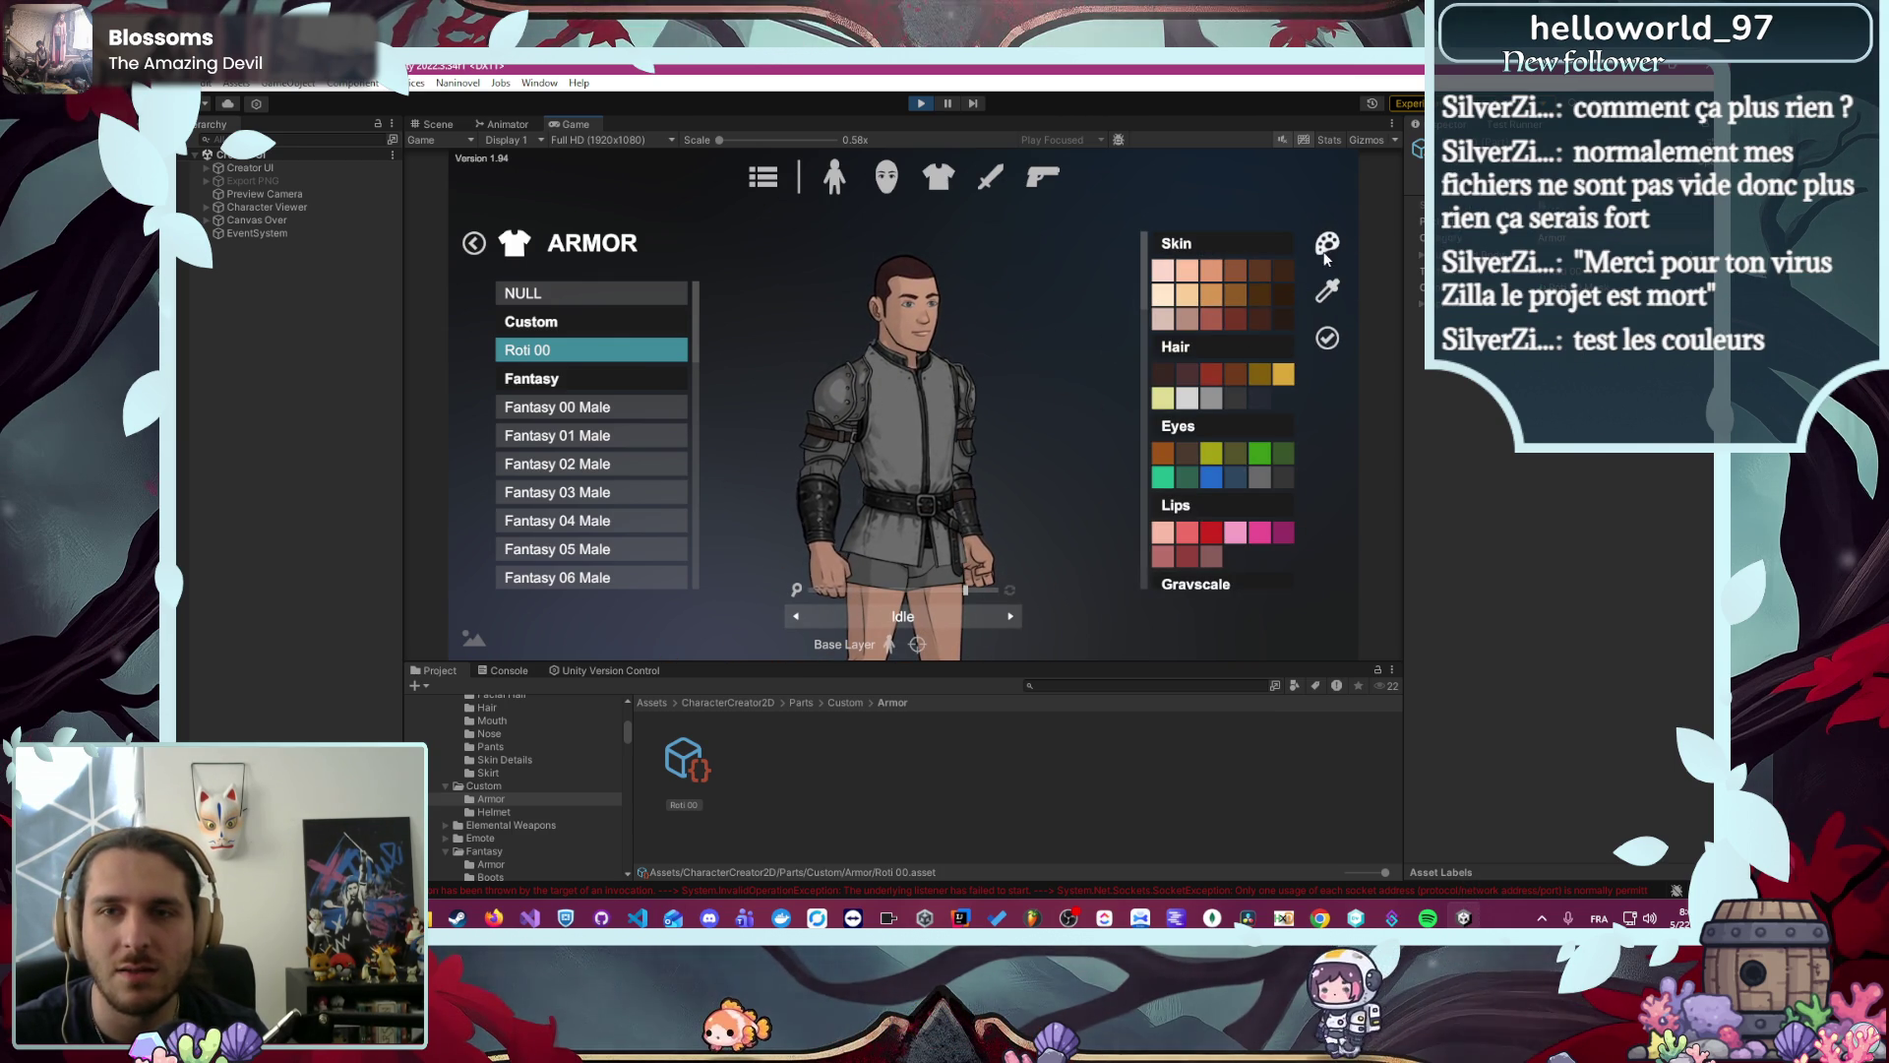
left_click(1328, 291)
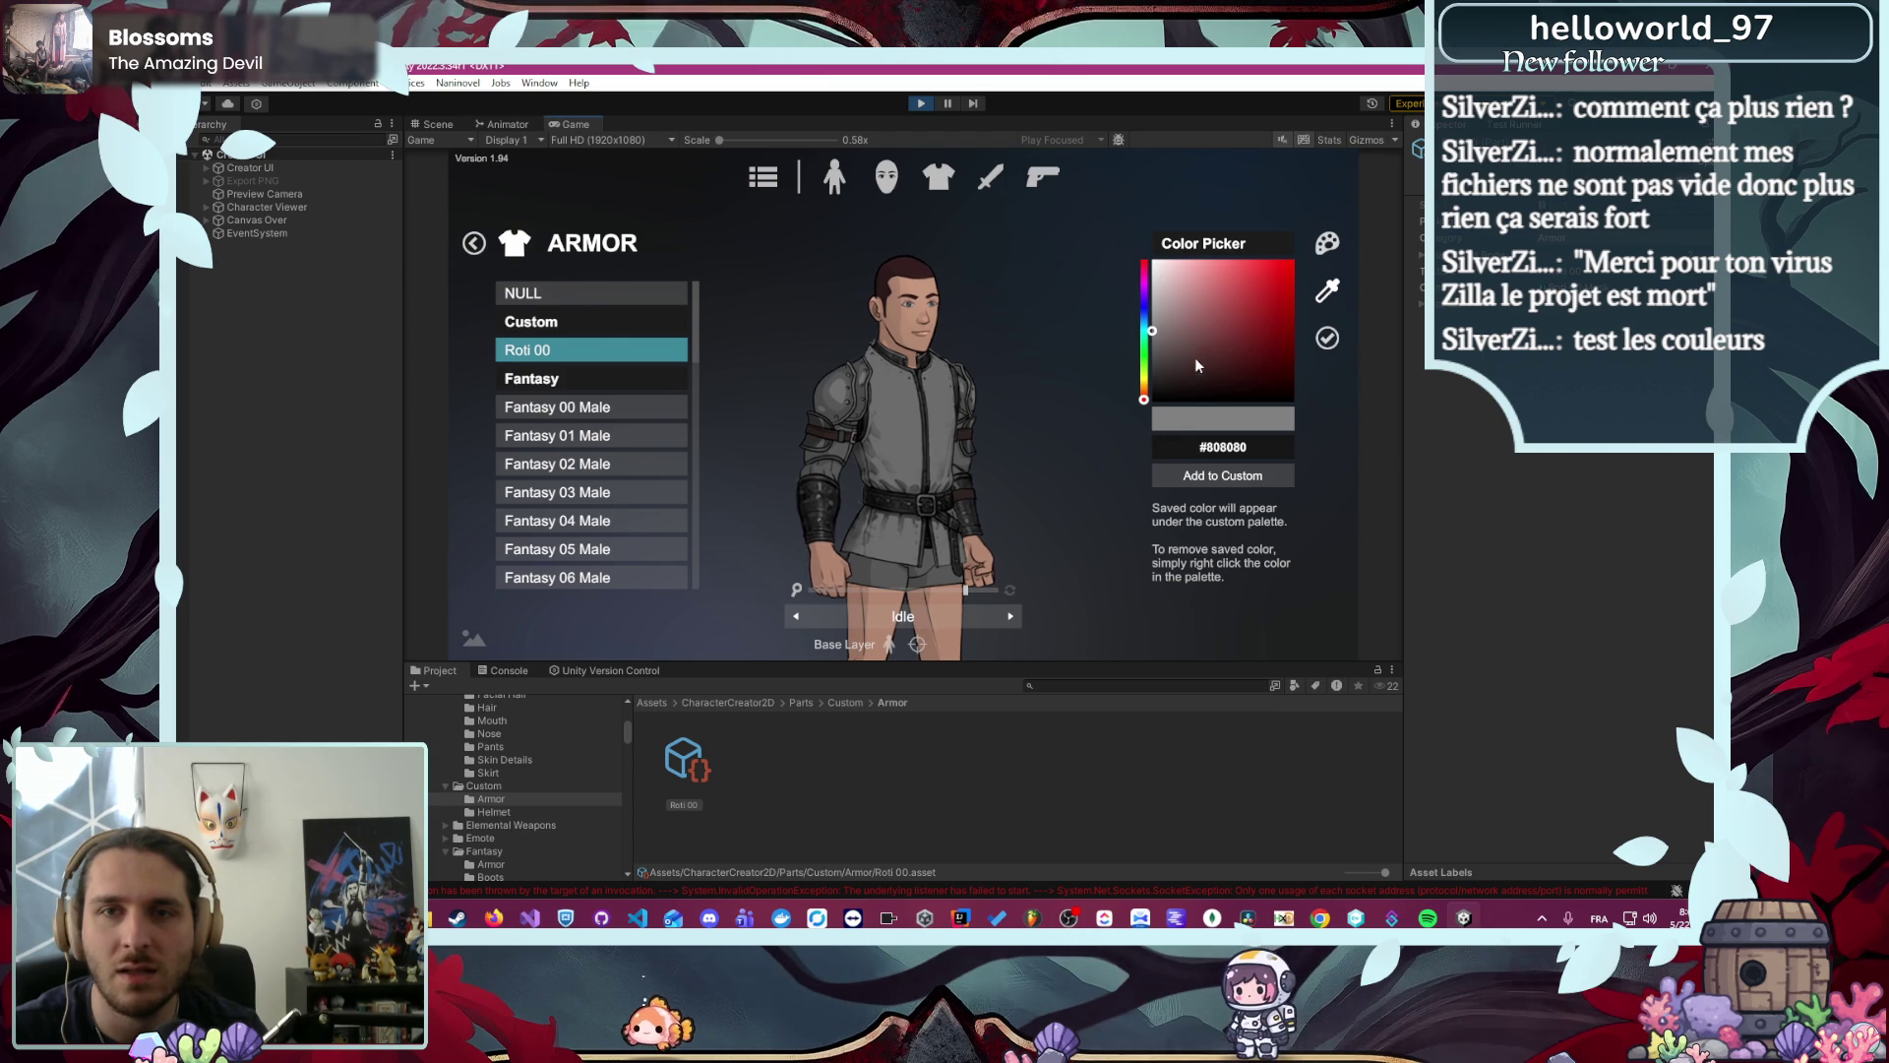
left_click_drag(1141, 317, 1171, 379)
left_click(1186, 286)
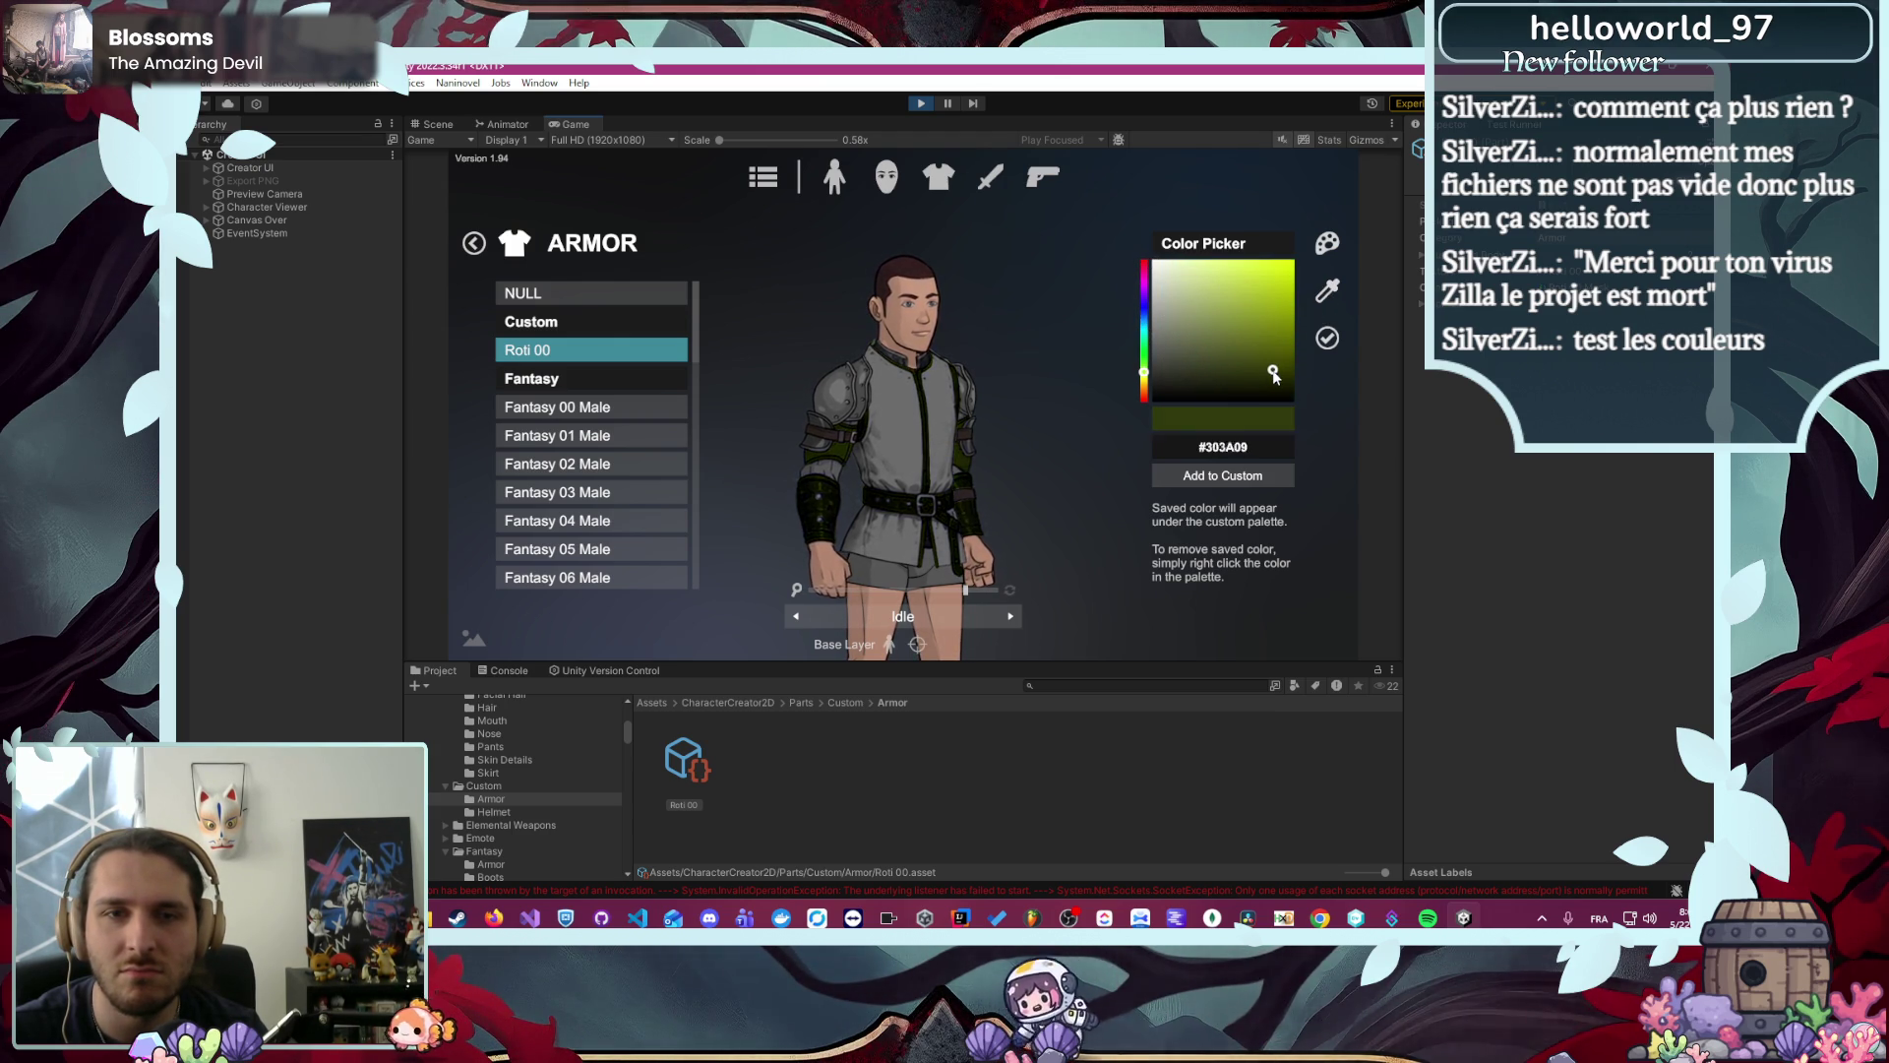
mouse_move(1239, 395)
left_mouse_down()
mouse_move(1220, 311)
mouse_move(1200, 329)
left_mouse_up()
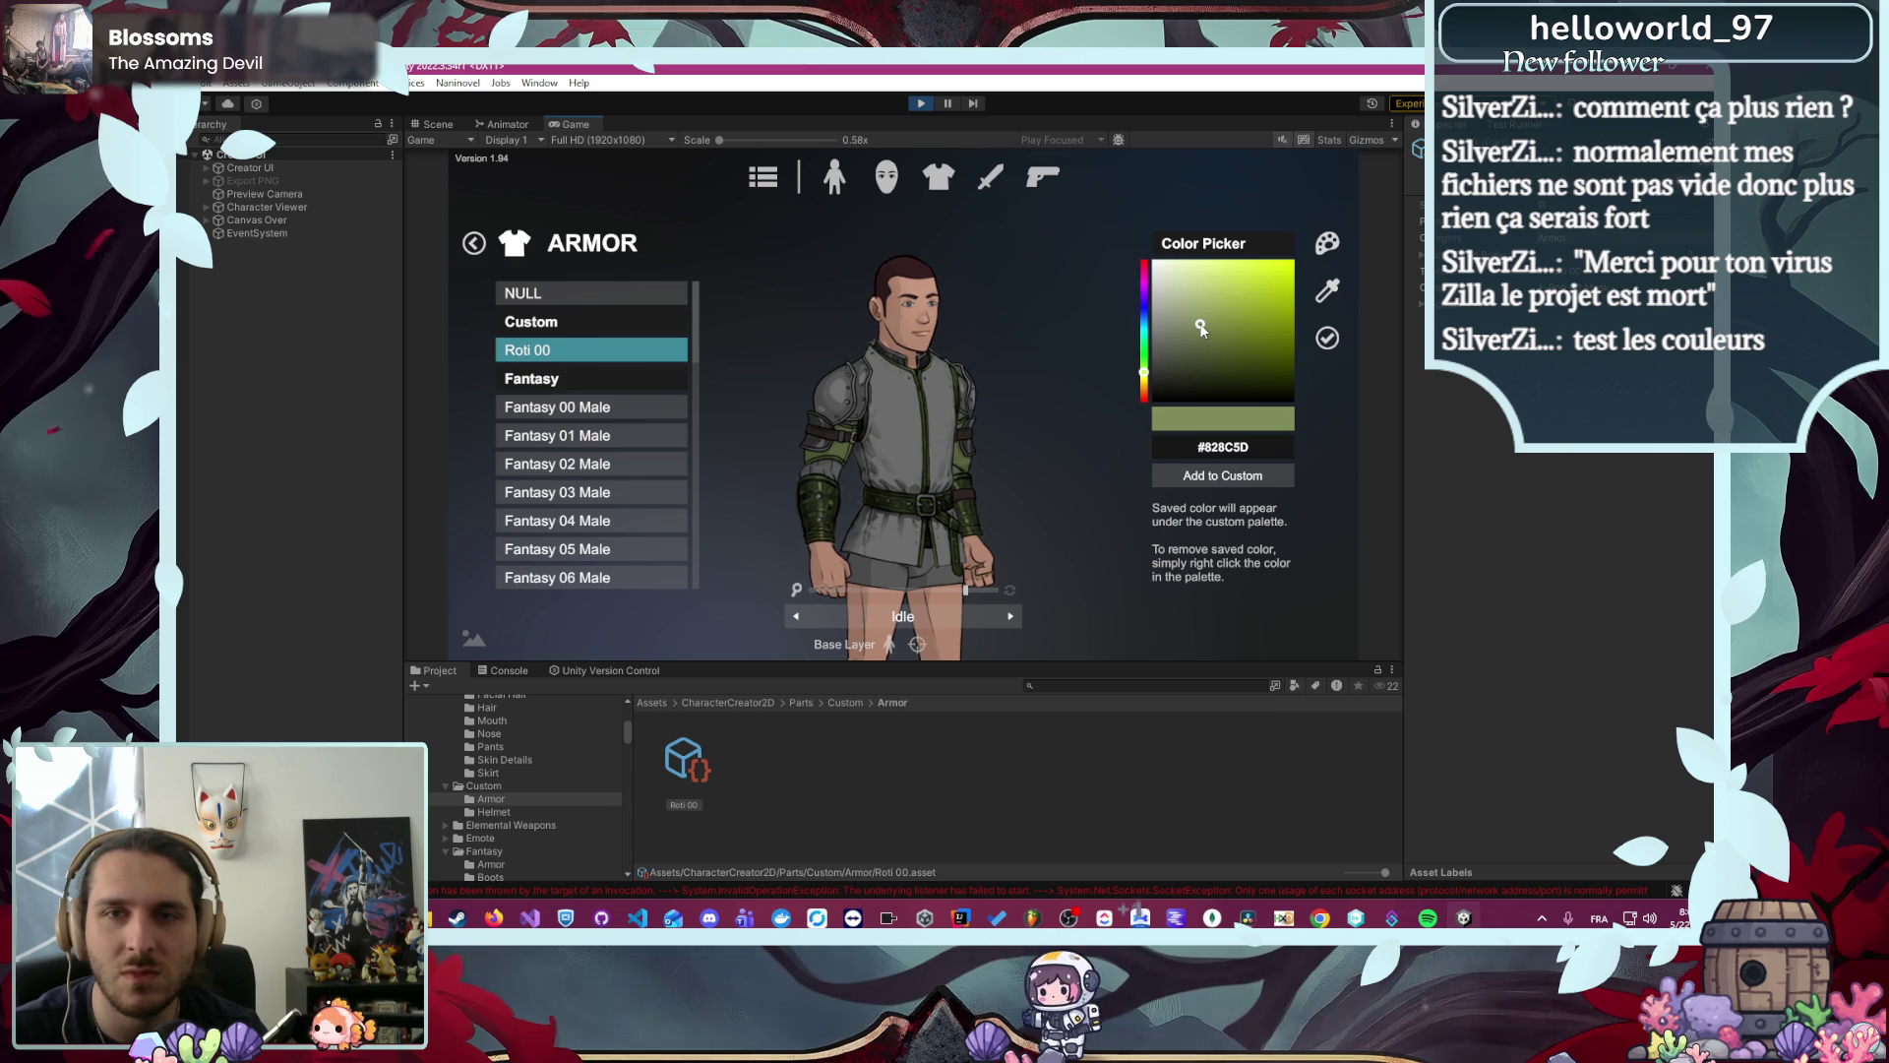
left_click(1328, 242)
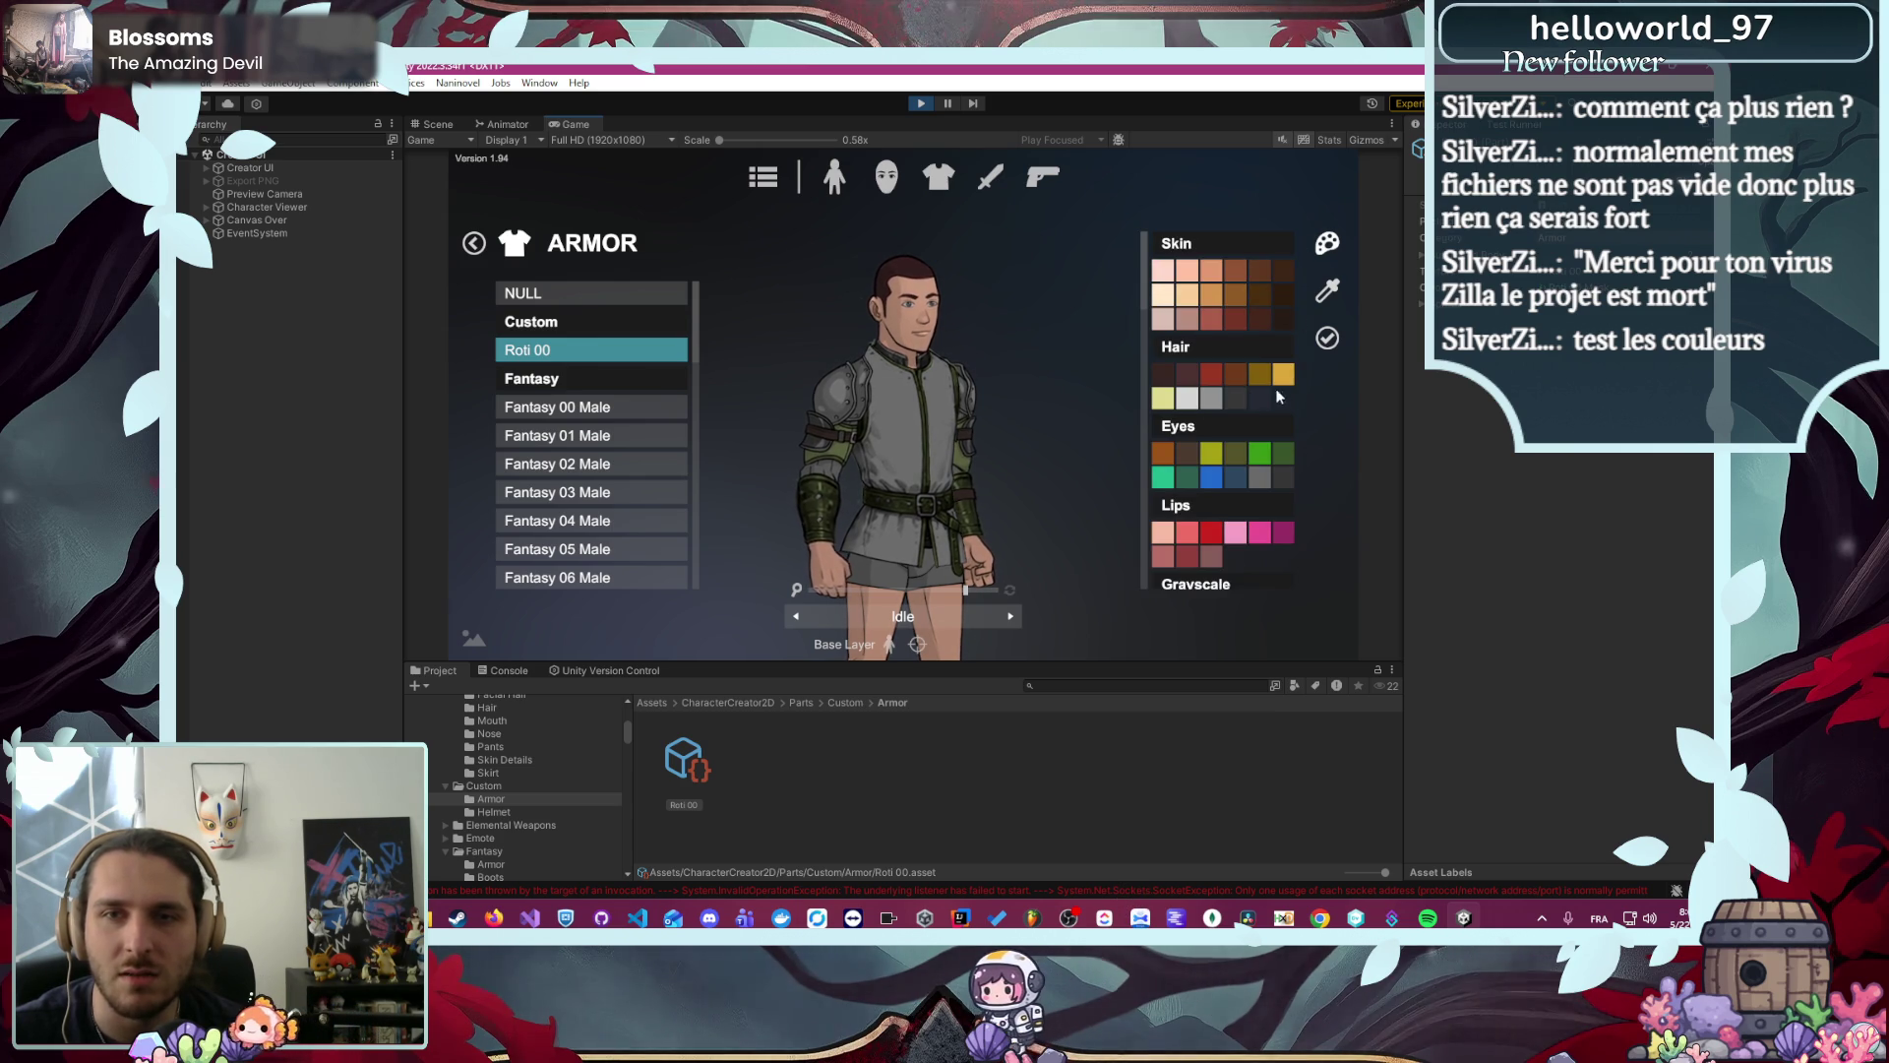
scroll(1210, 397, "down", 10)
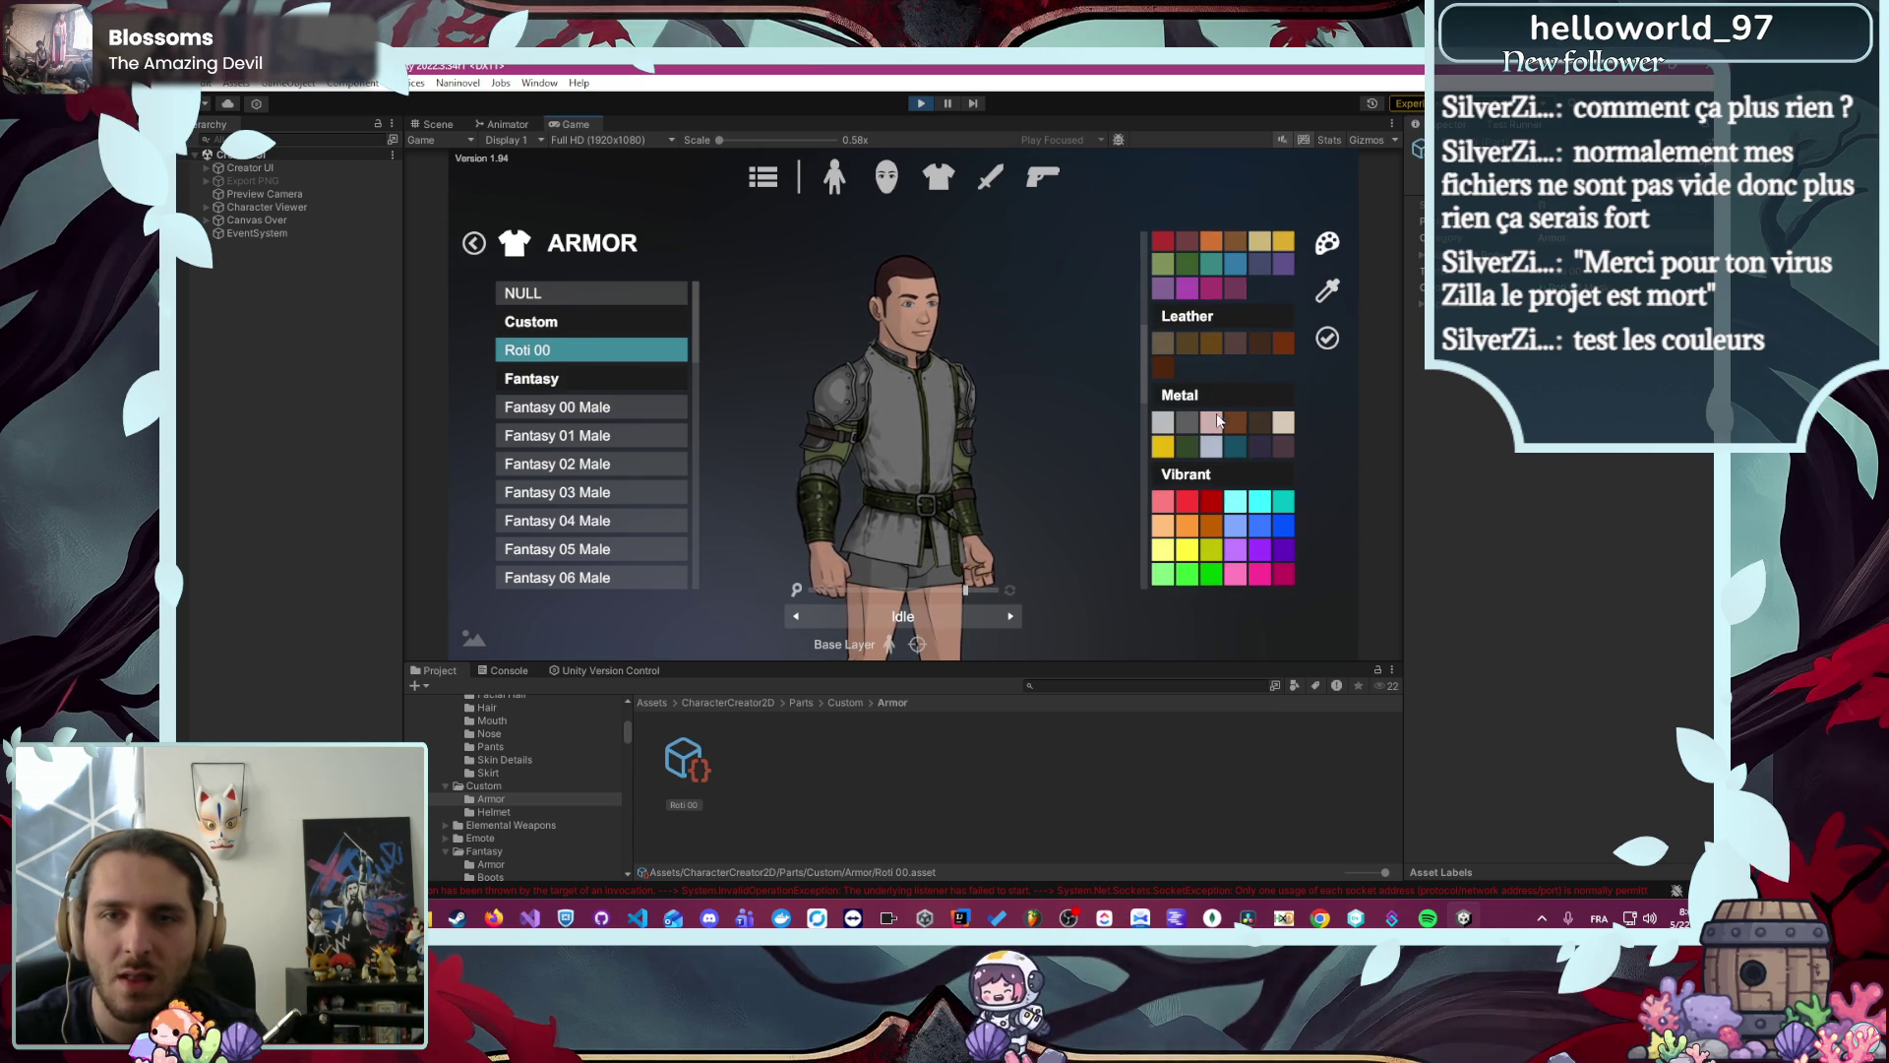
left_click(1170, 426)
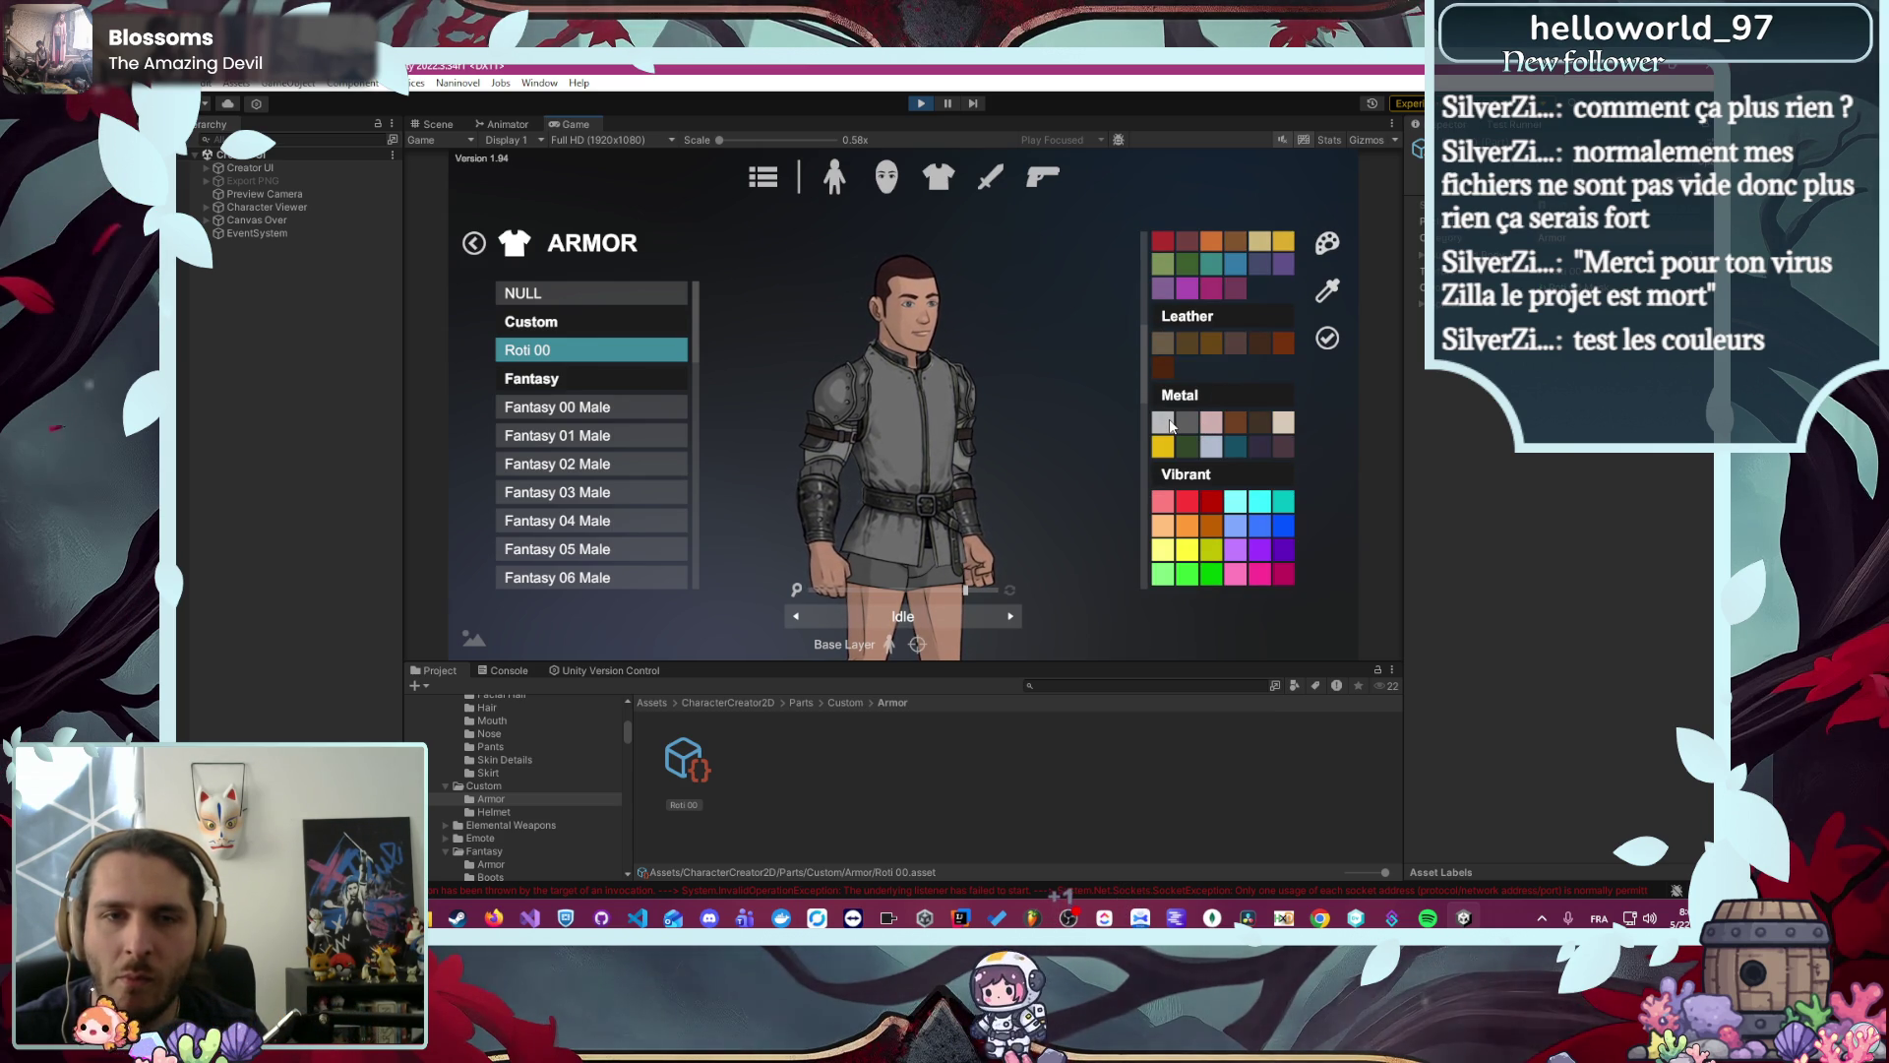
left_click(1326, 336)
- Set the armor colour to light cream #FFF1CF and zoom in on the preview
left_click(1188, 299)
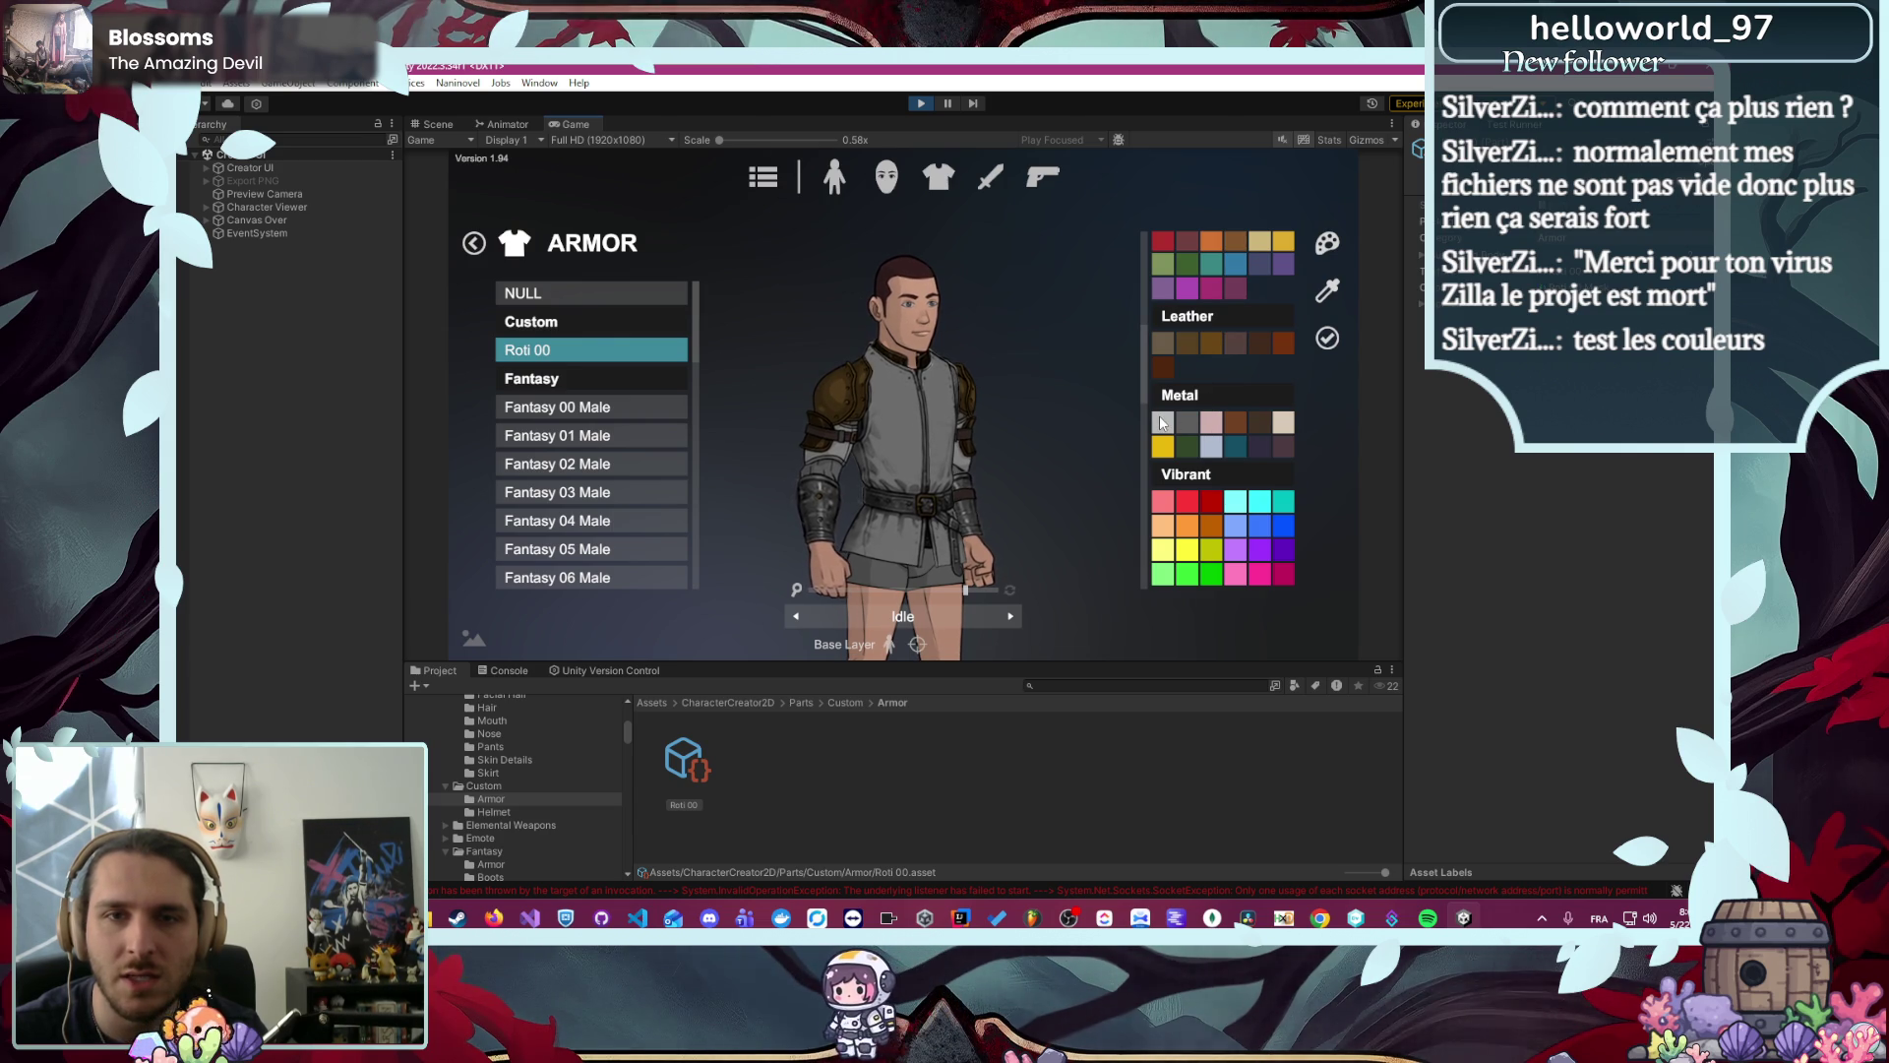
left_click(1328, 337)
left_click(1218, 323)
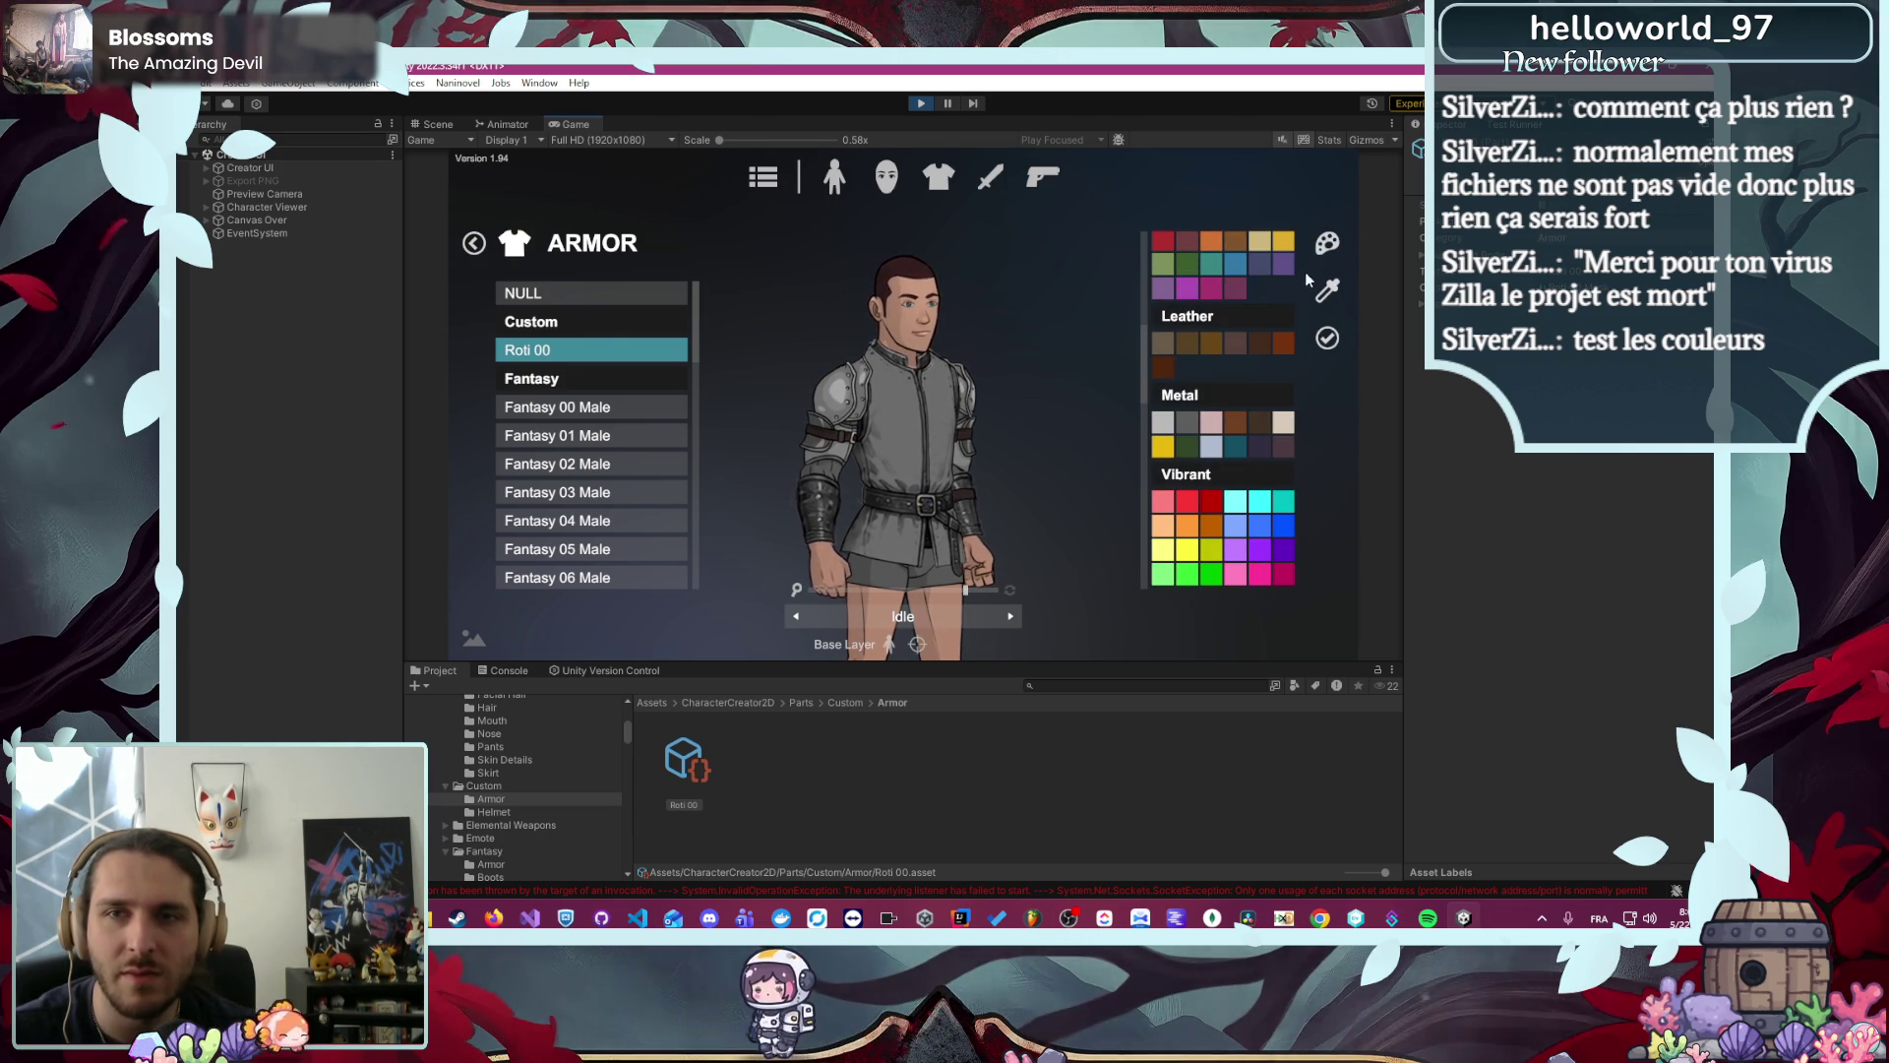
left_click(1327, 293)
left_click(1145, 371)
left_click_drag(1220, 295, 1189, 262)
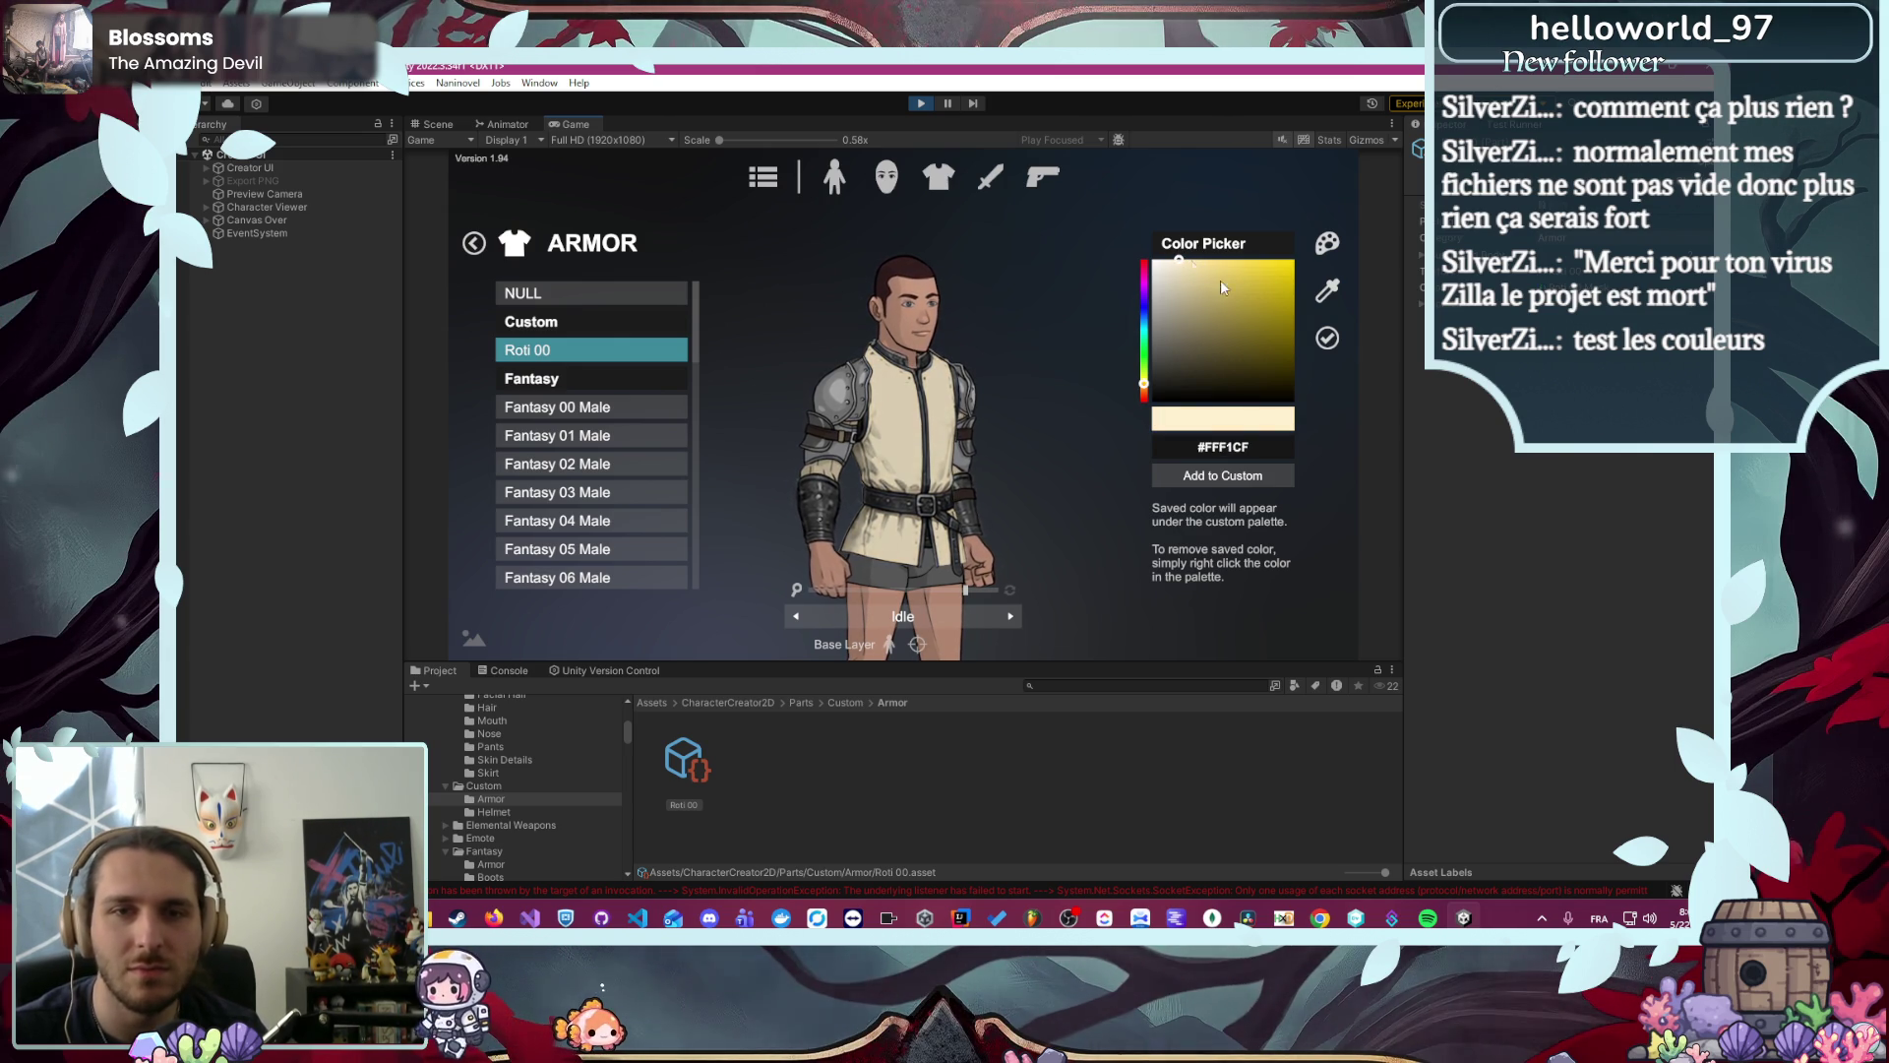
left_click(1327, 339)
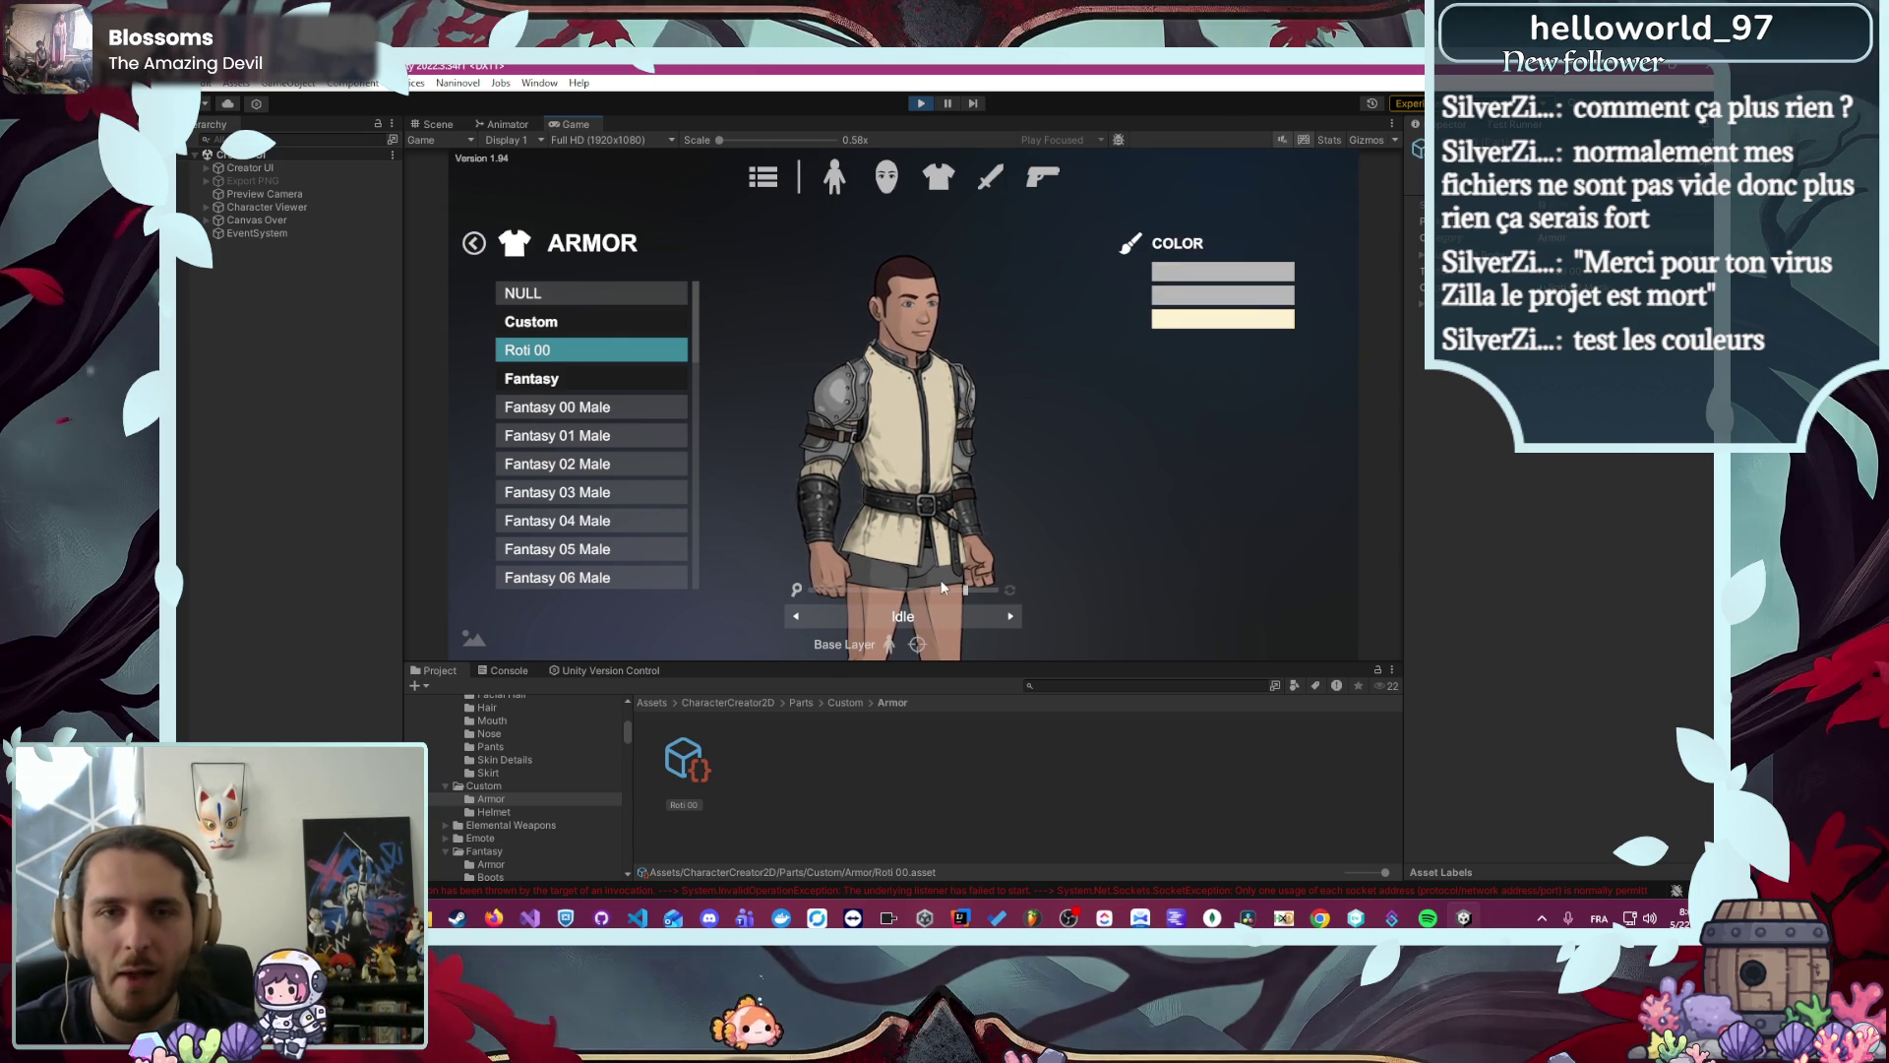
mouse_move(960, 594)
left_mouse_down()
mouse_move(990, 594)
mouse_move(912, 592)
left_mouse_up()
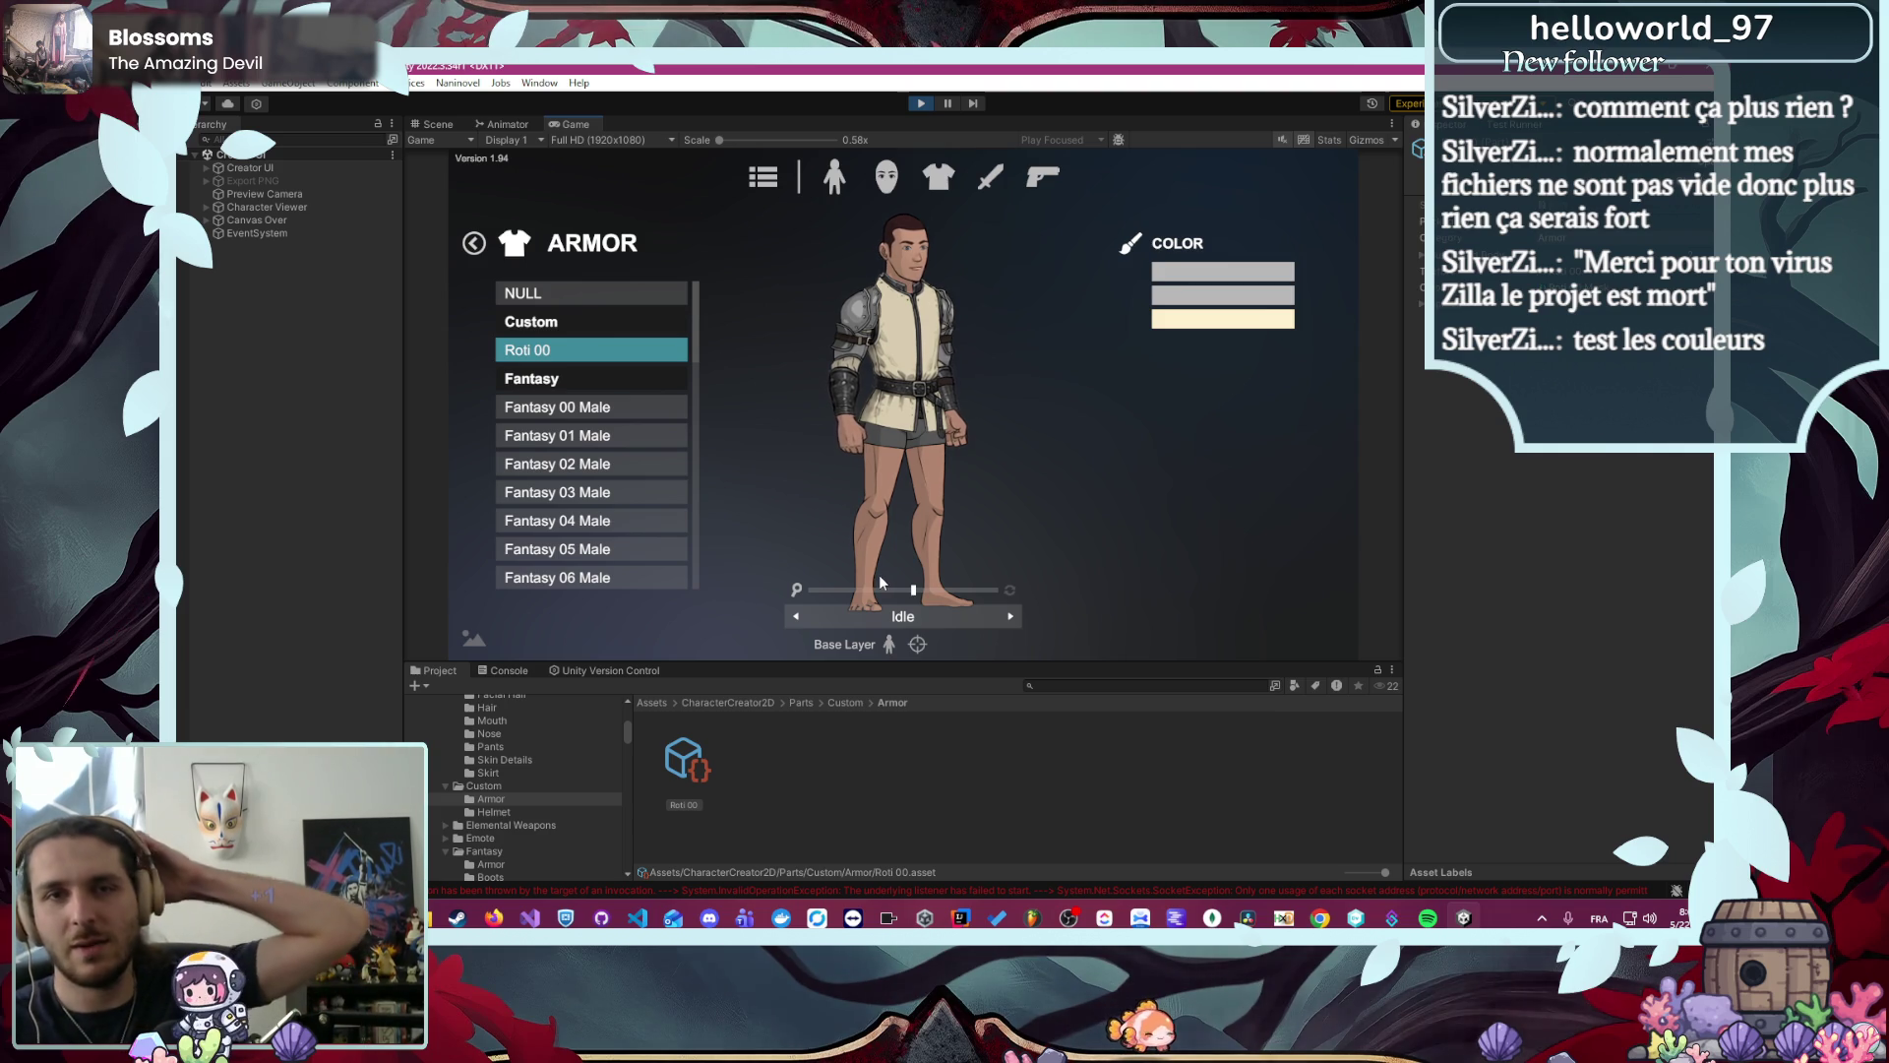
- Cycle the preview through Walk, Jump, Hit and Die to Attack Main Hand 1
left_click(1010, 617)
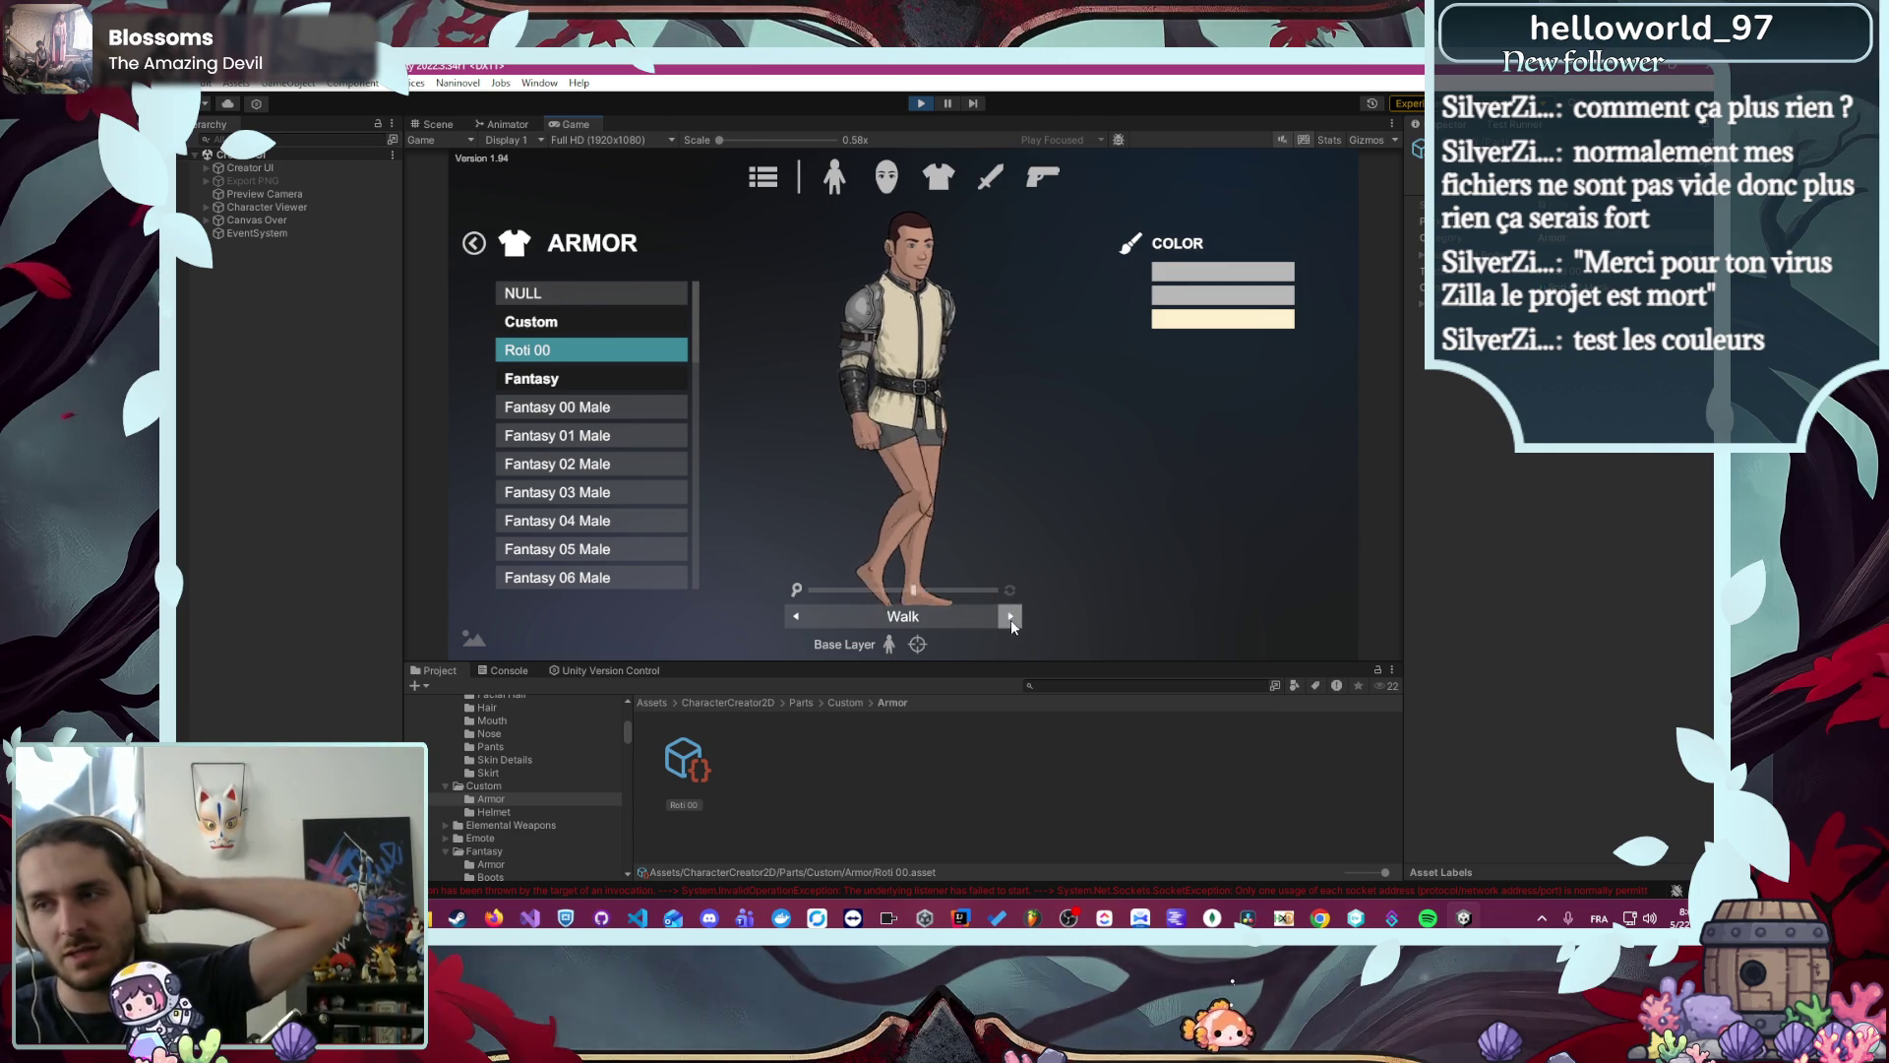
left_click(1011, 618)
left_click(1011, 618)
left_click(1011, 618)
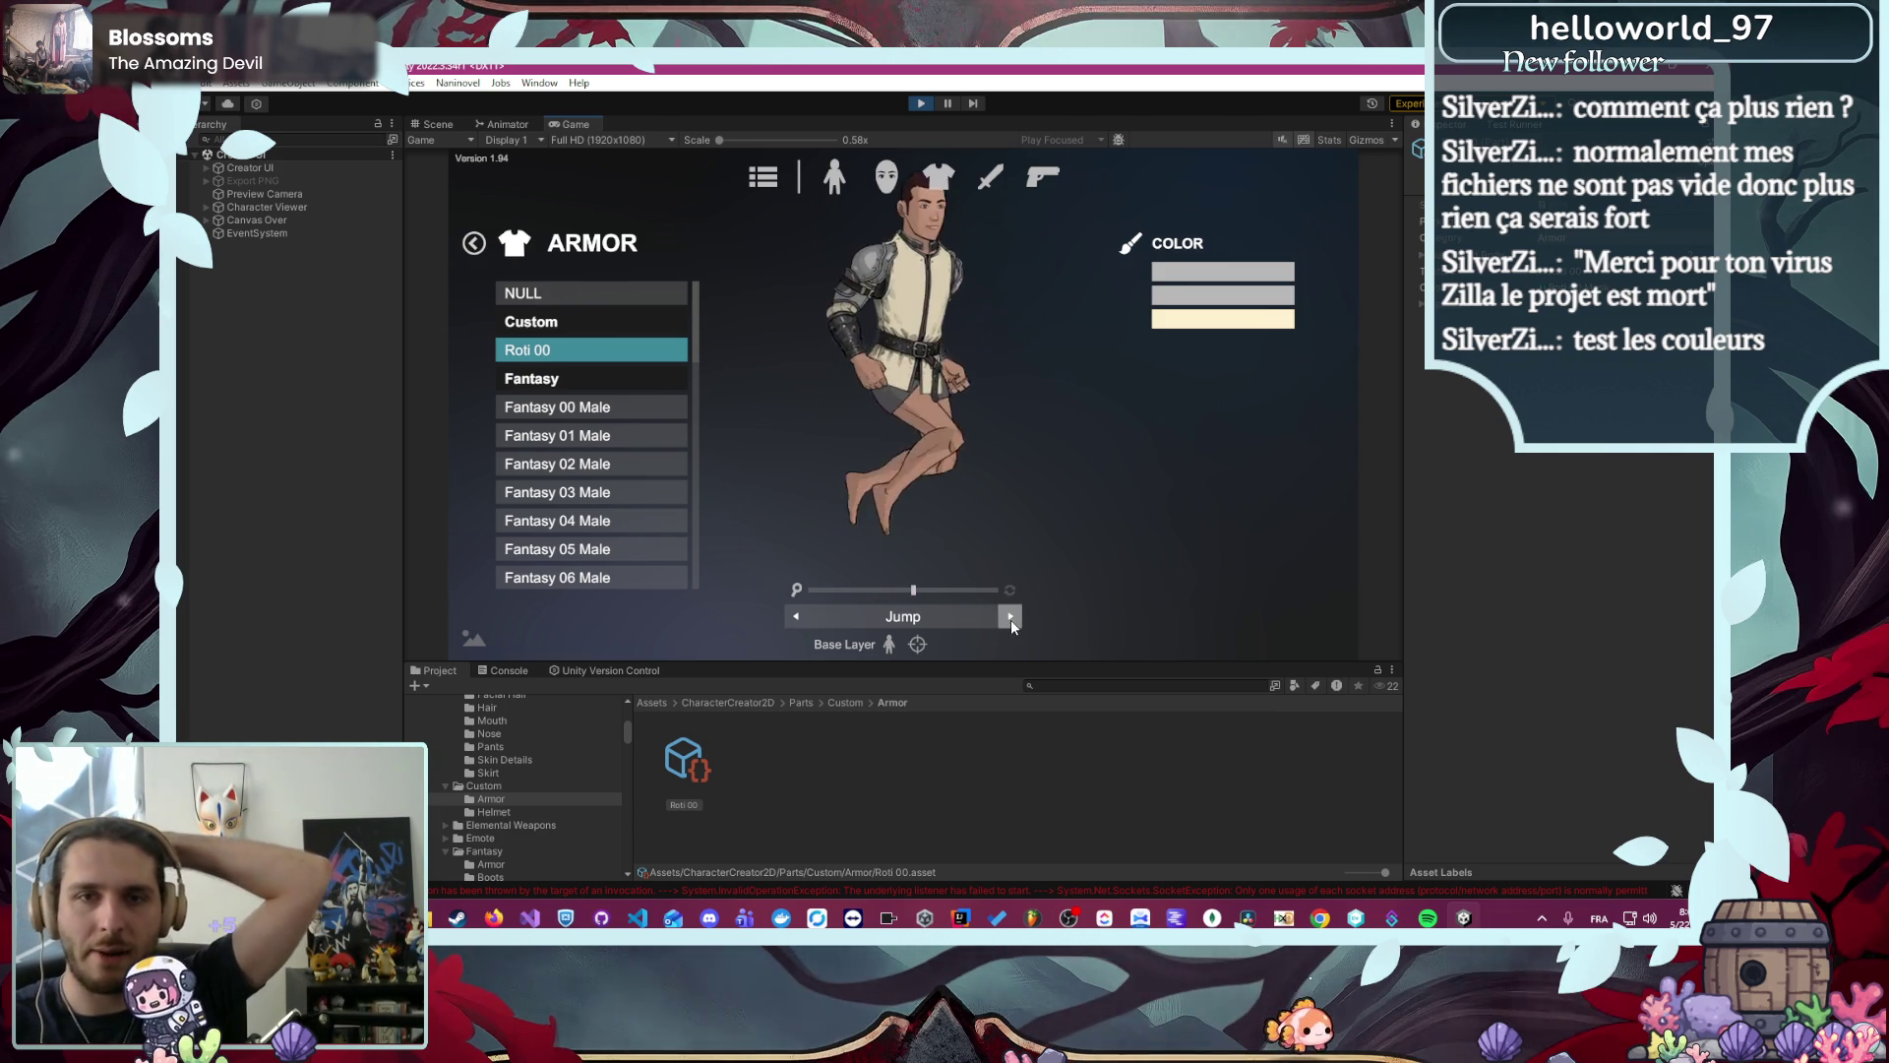
left_click(1010, 618)
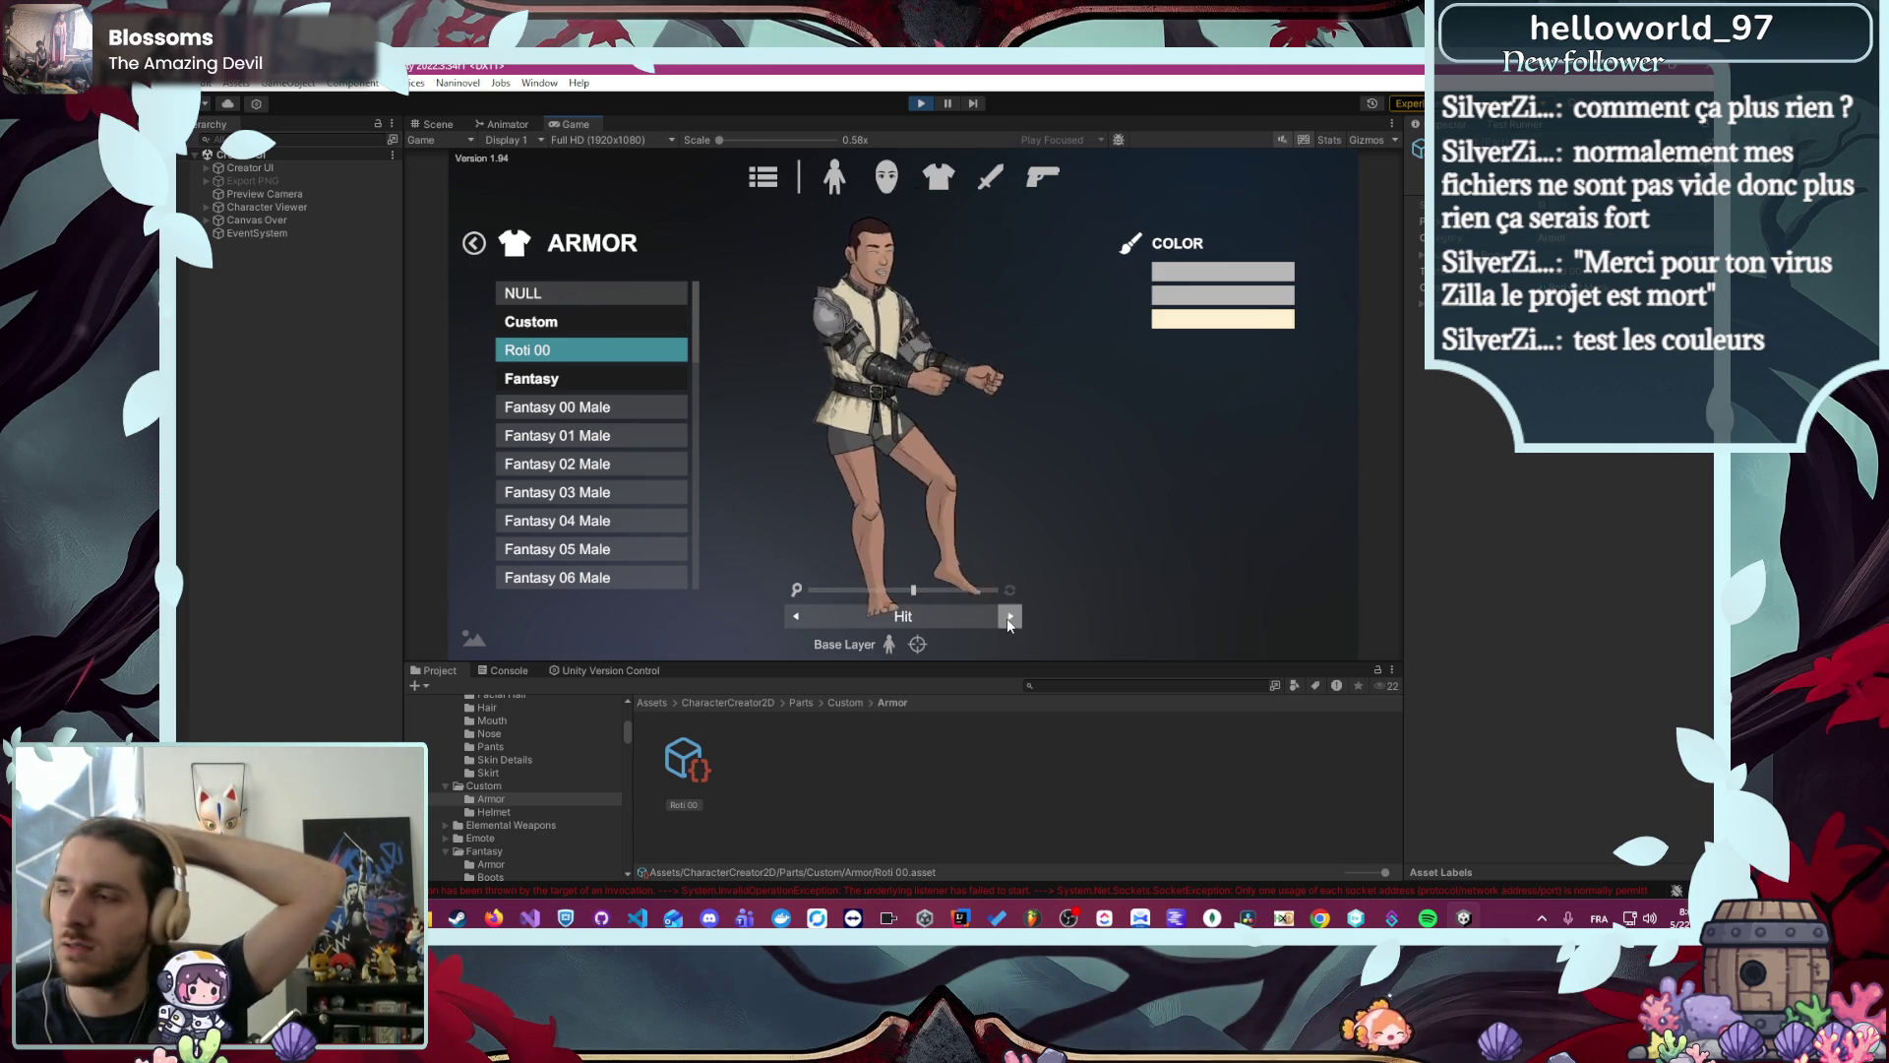
left_click(1006, 618)
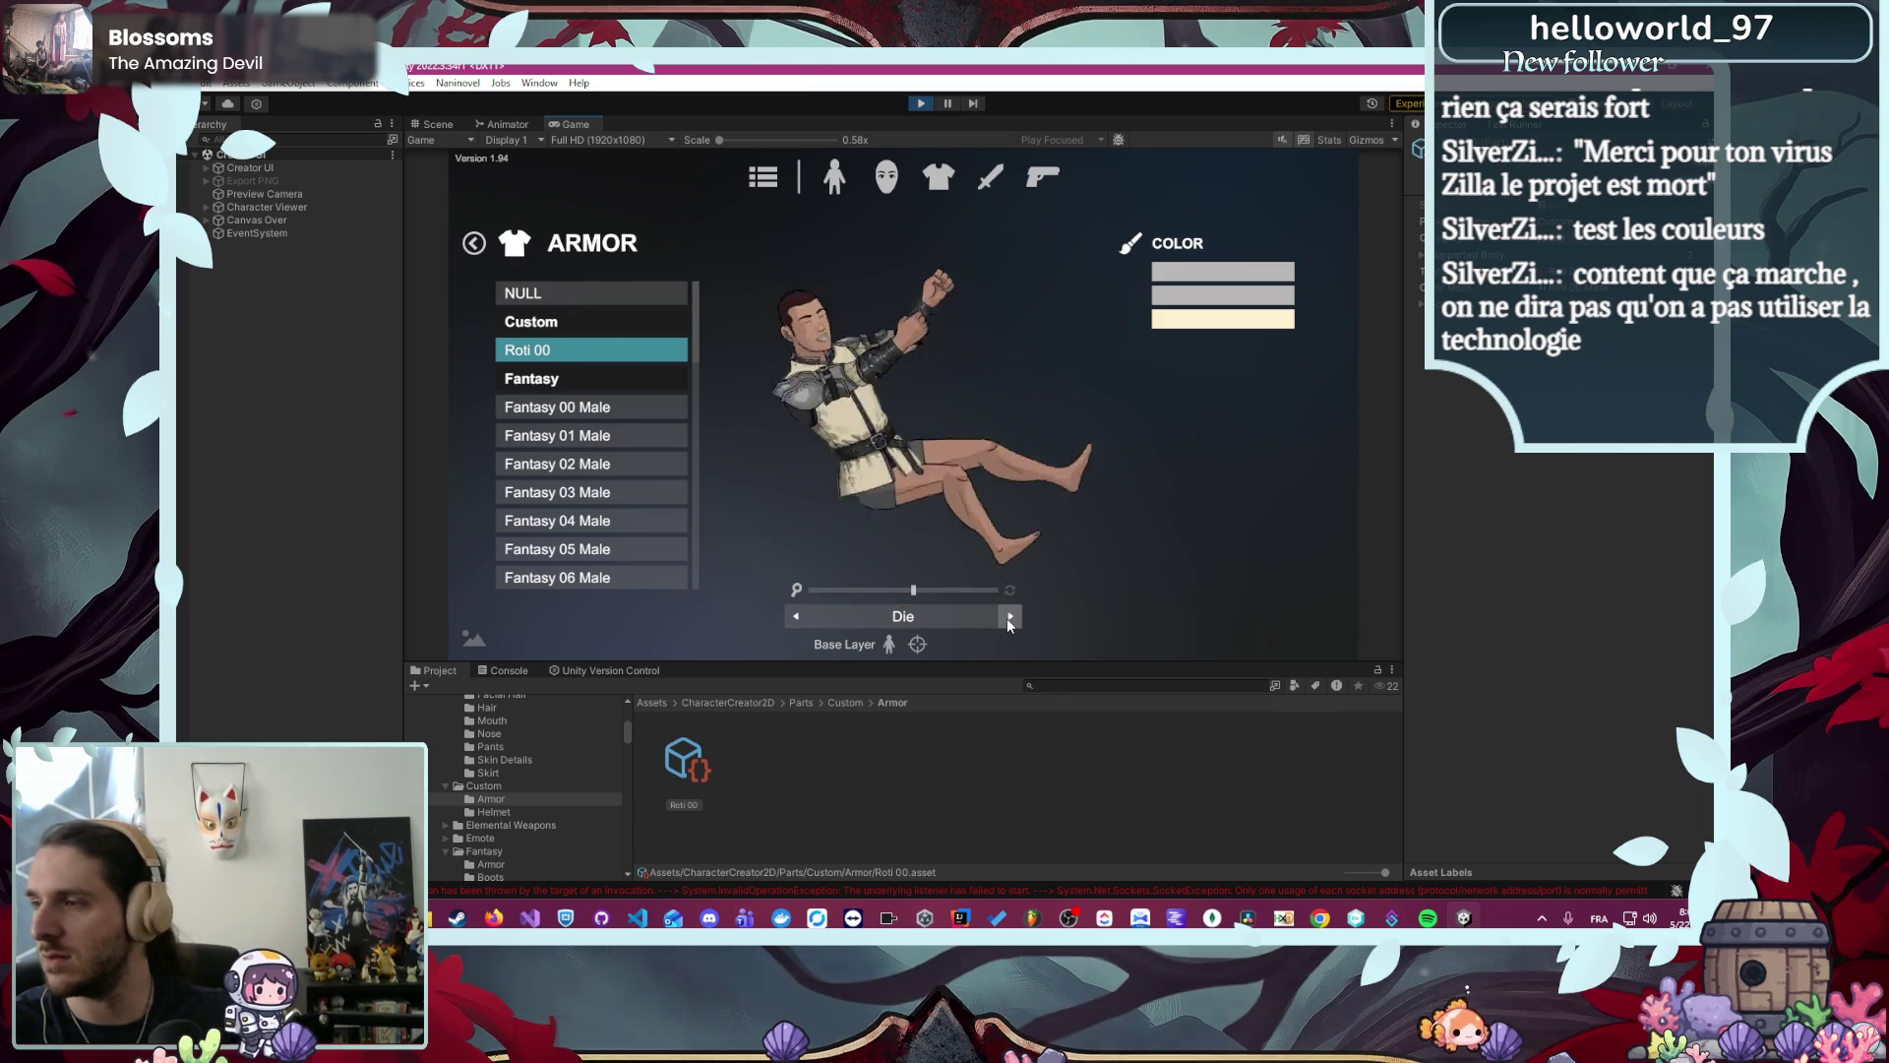
left_click(1010, 616)
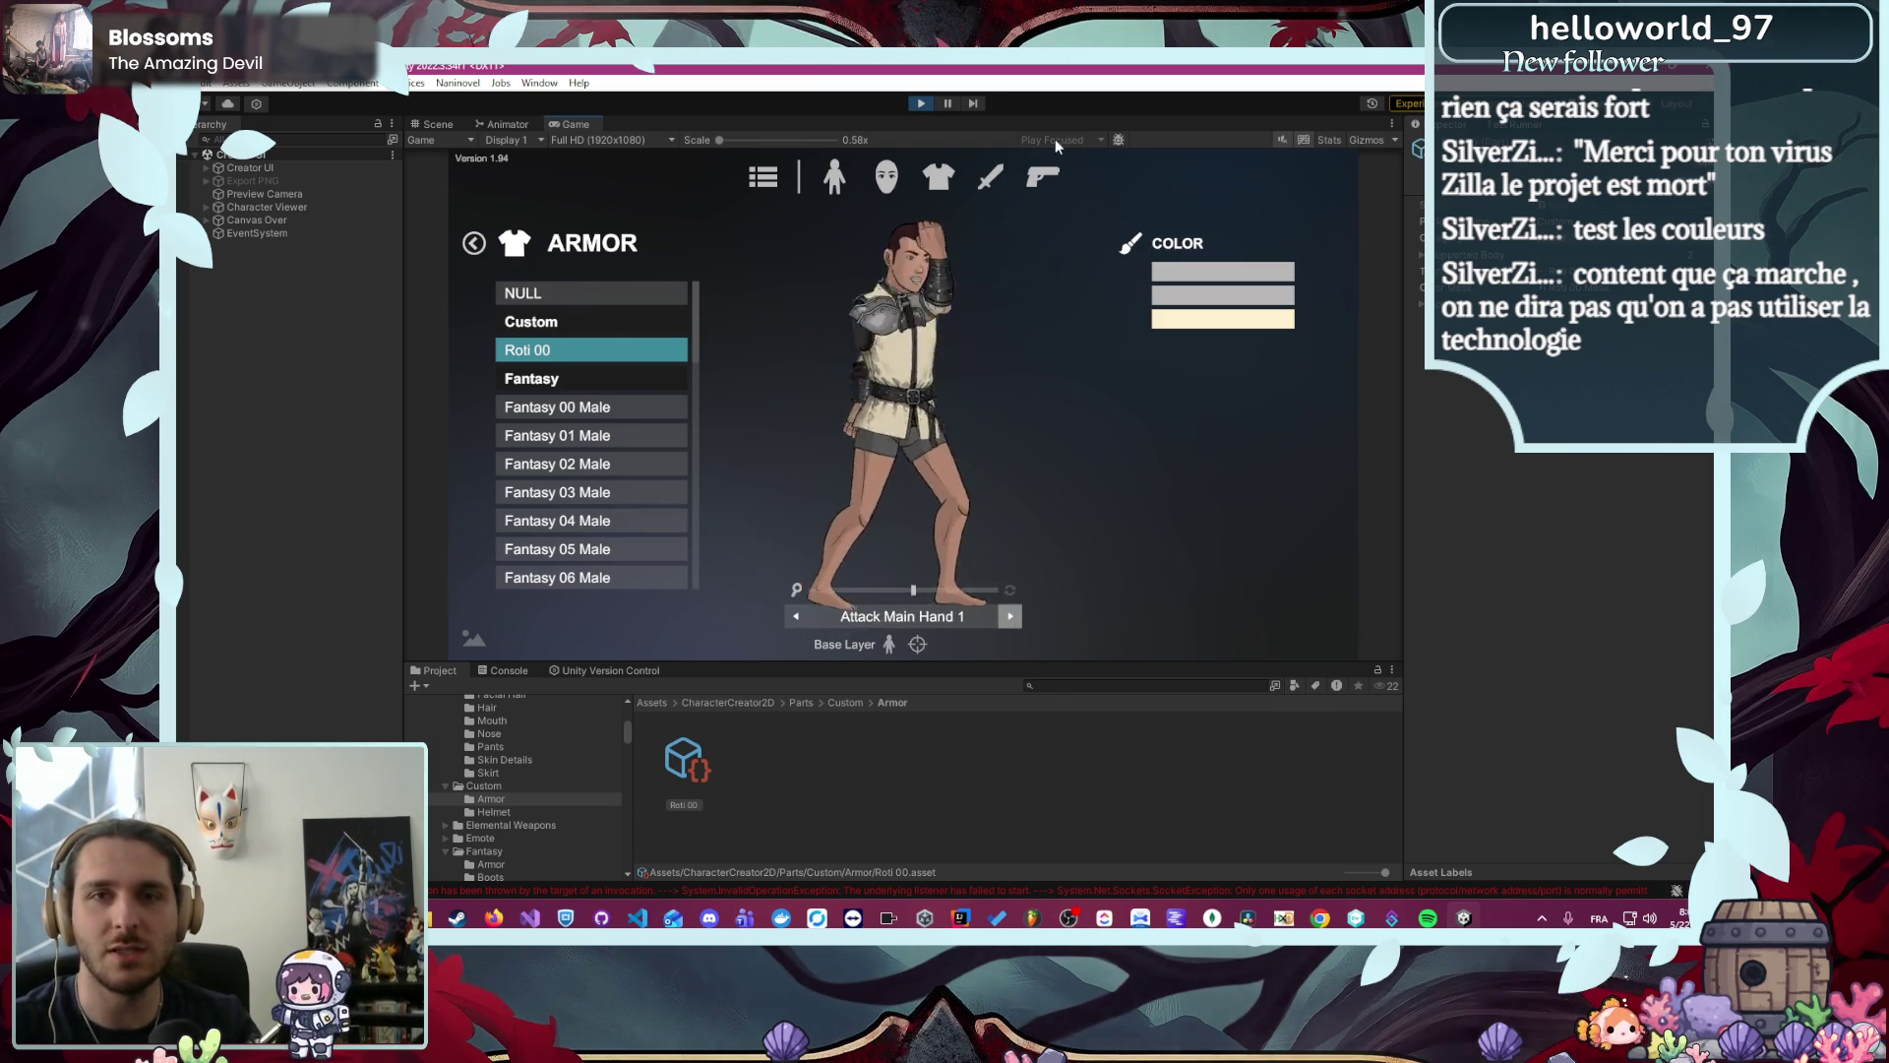
left_click(989, 177)
- Equip Sword 03 in the main hand, preview it in Idle, then exit Play mode
left_click(591, 244)
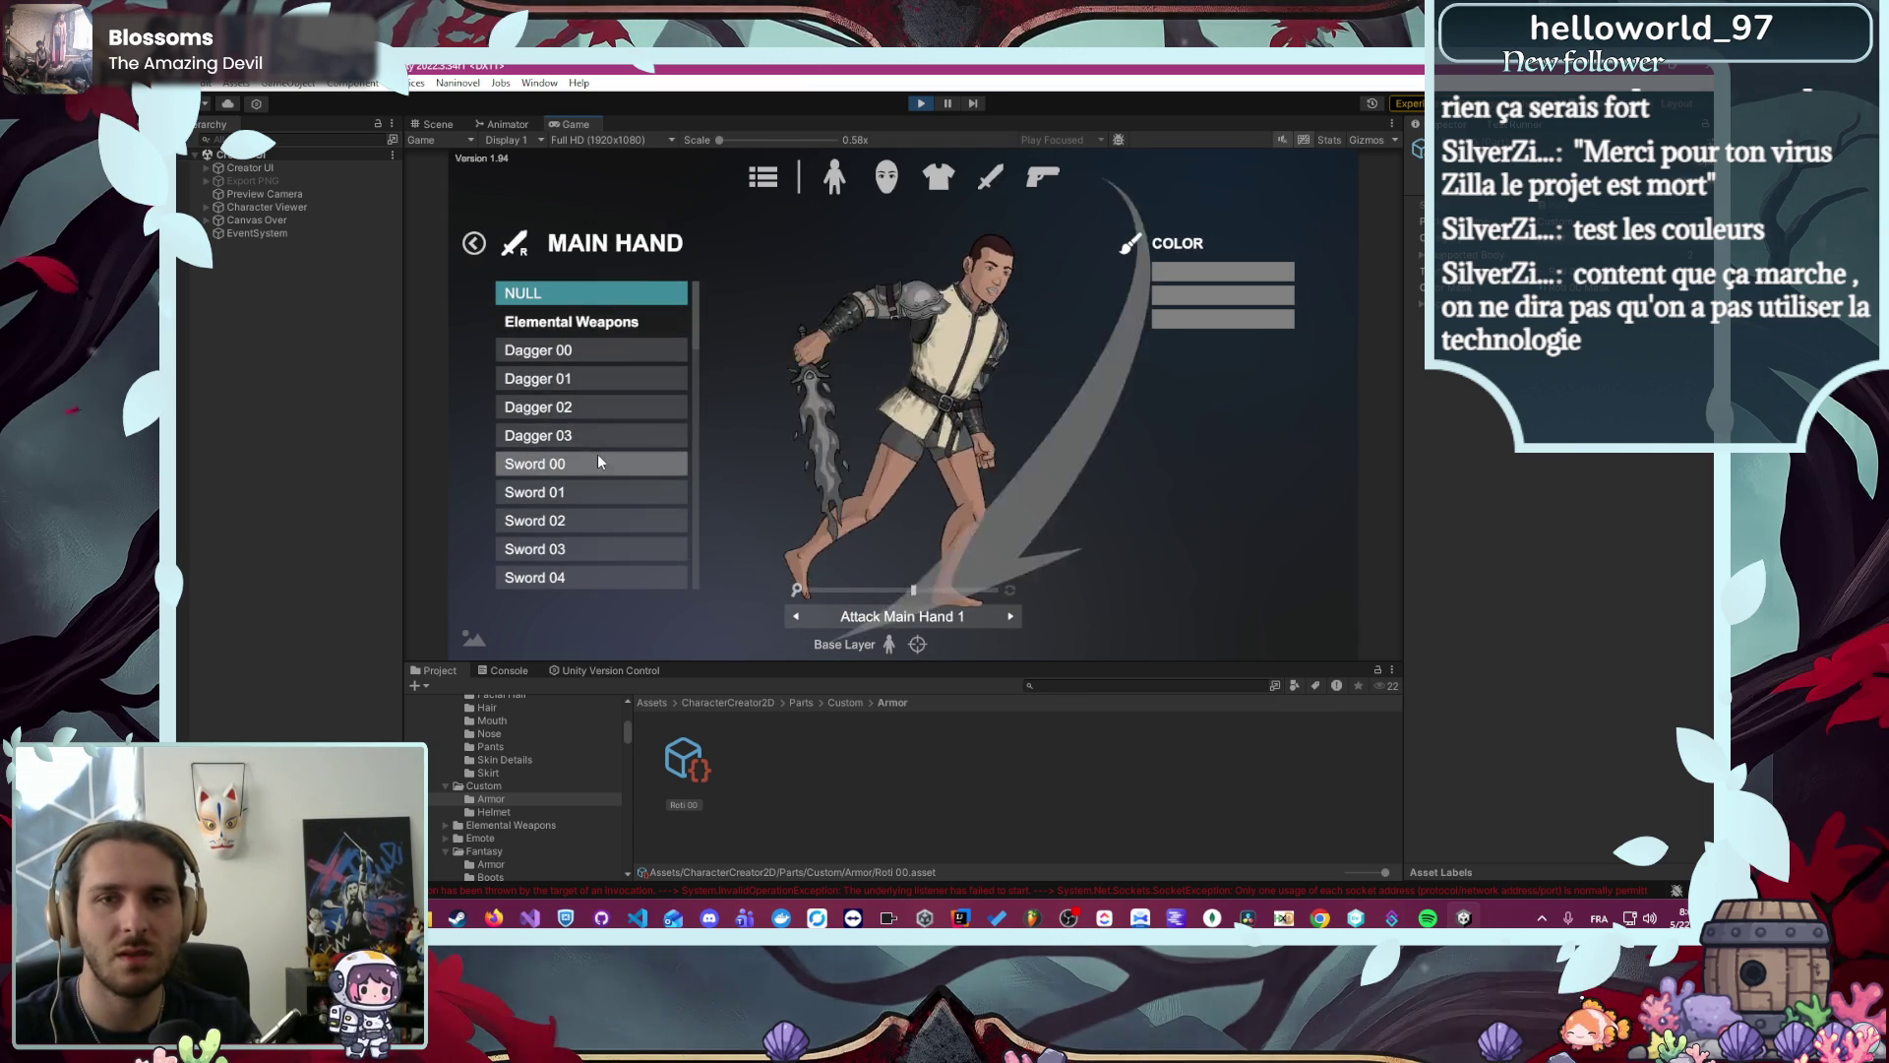
left_click(606, 543)
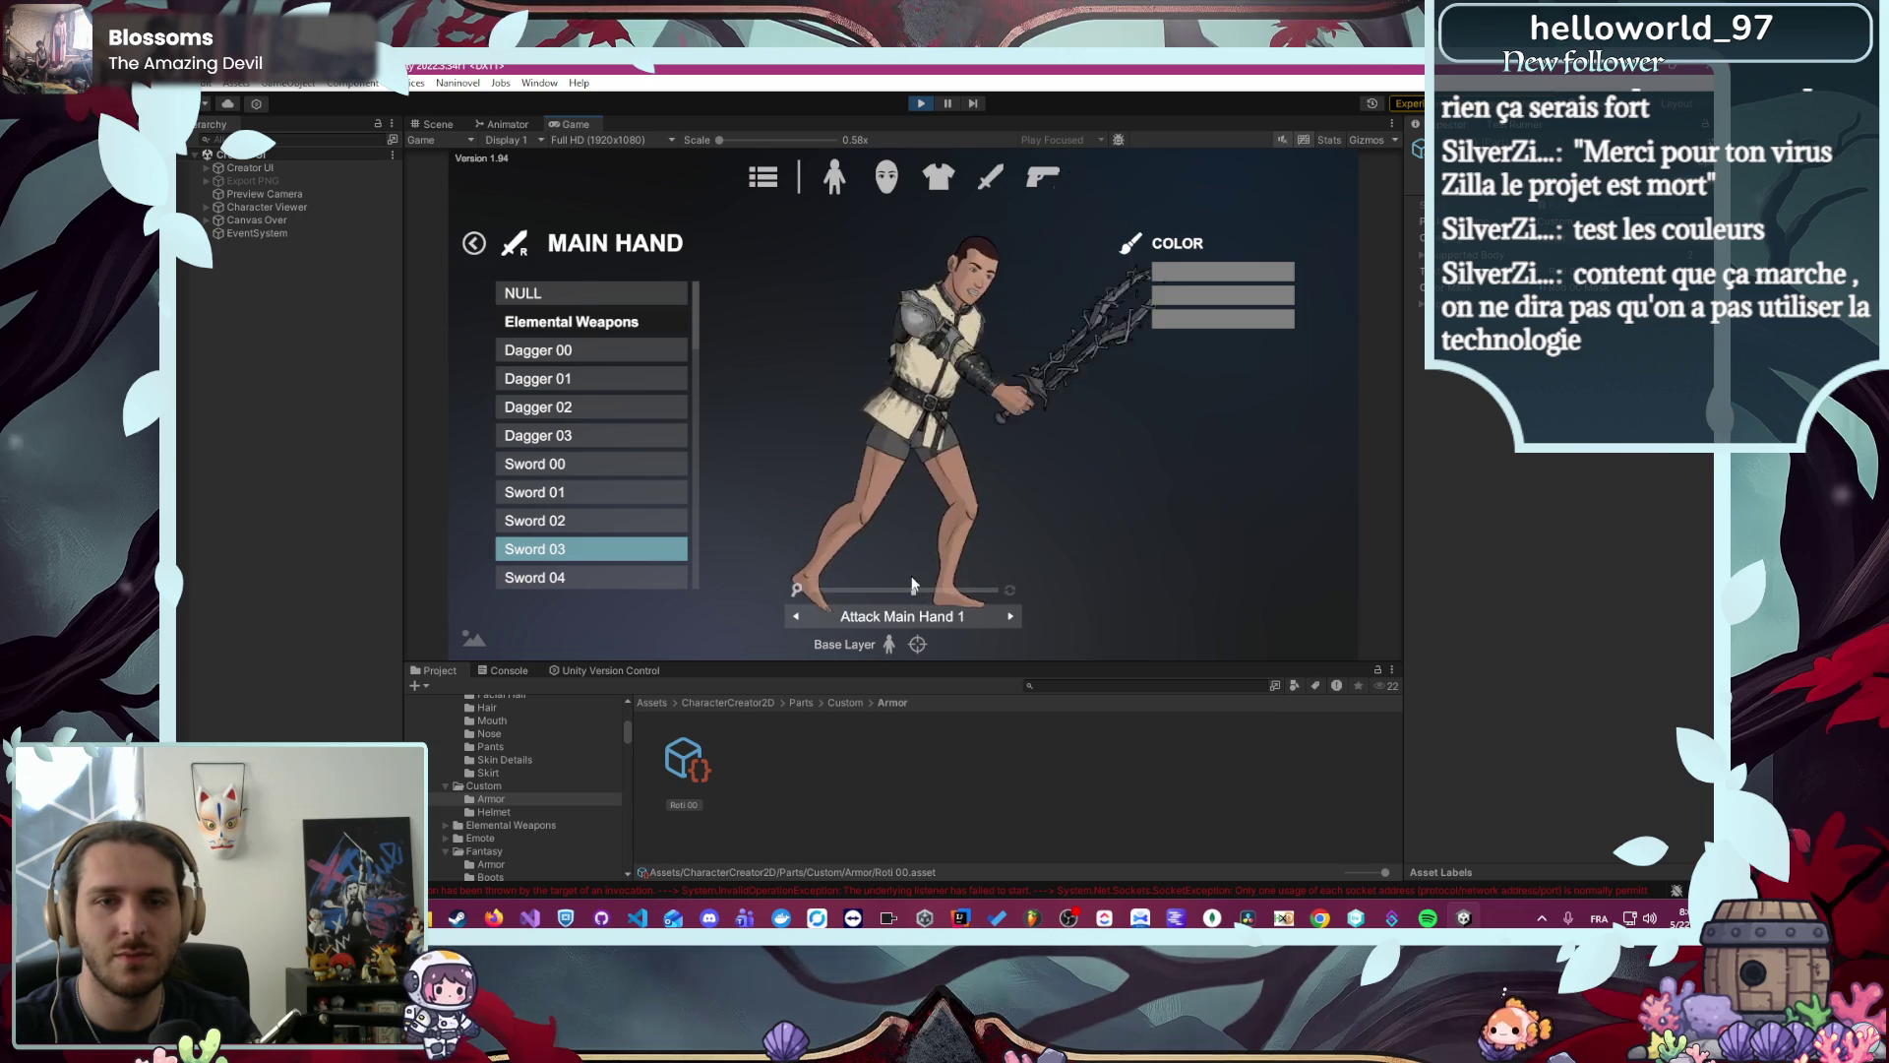
left_click(796, 616)
left_click(797, 616)
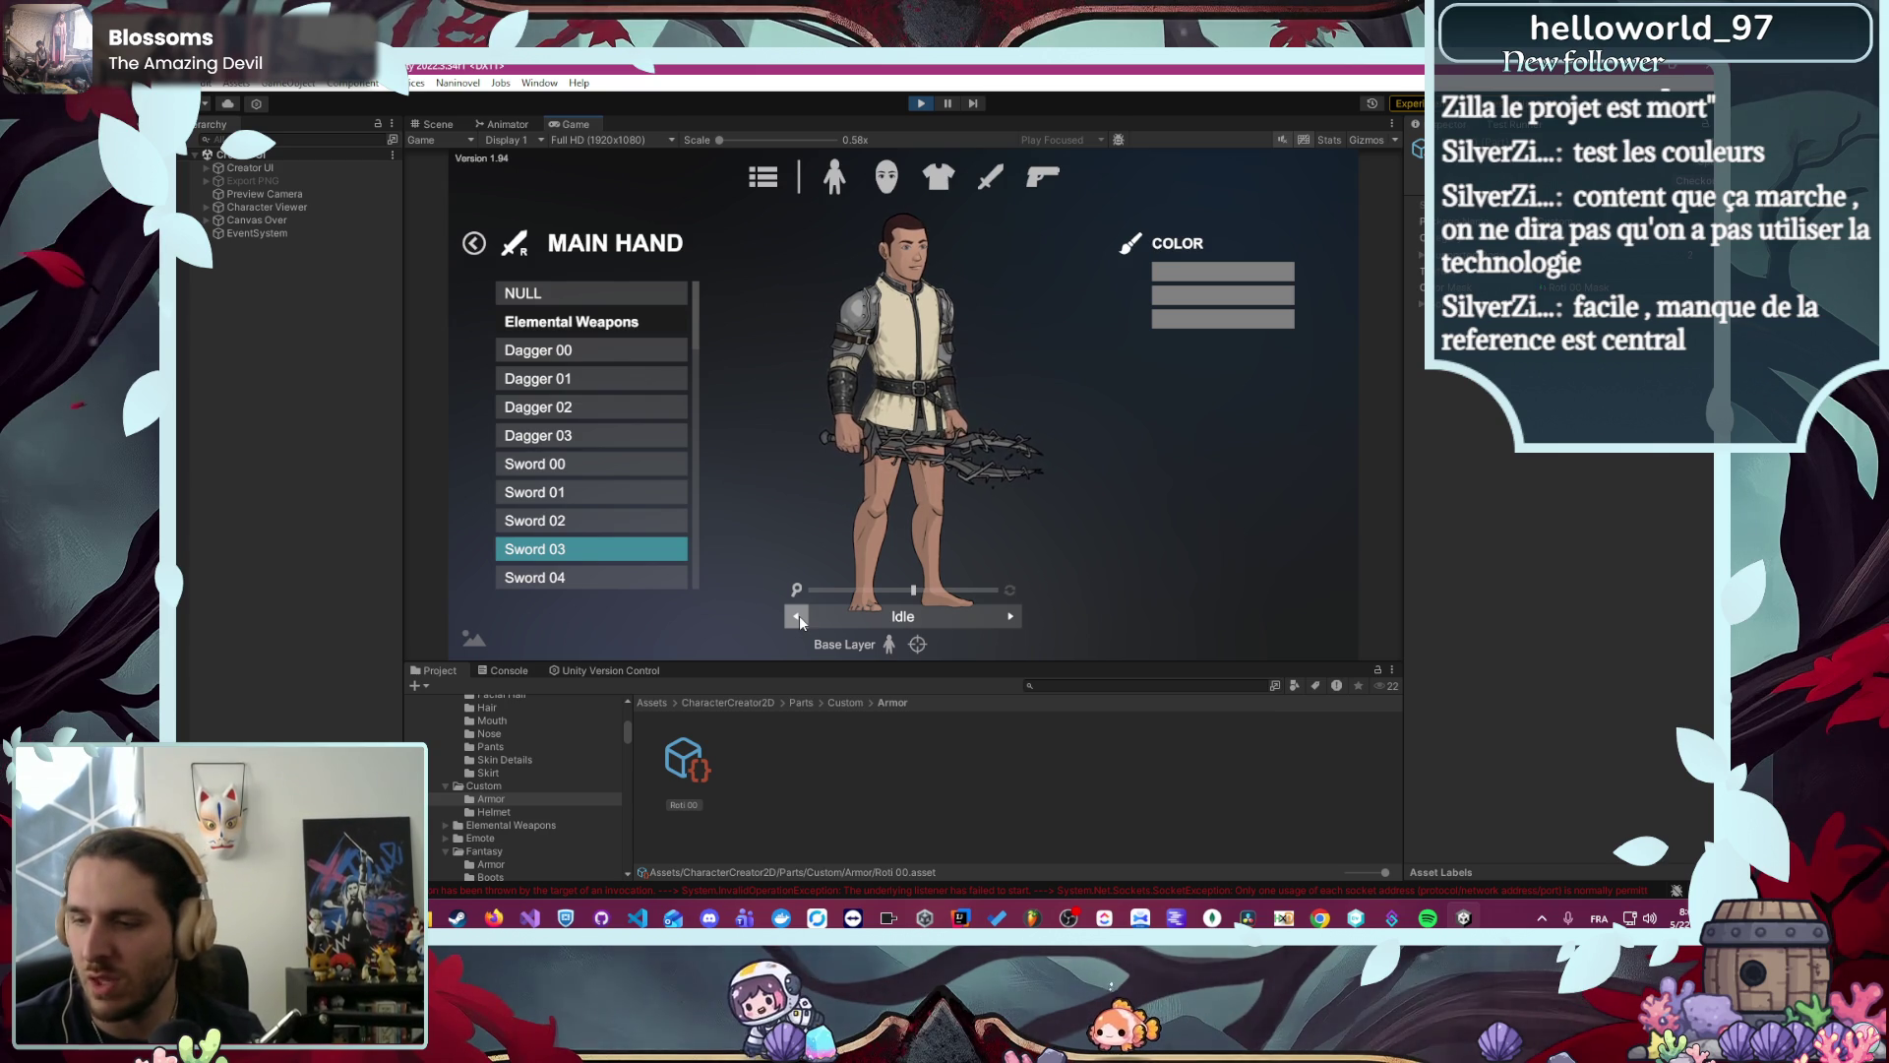
left_click(572, 404)
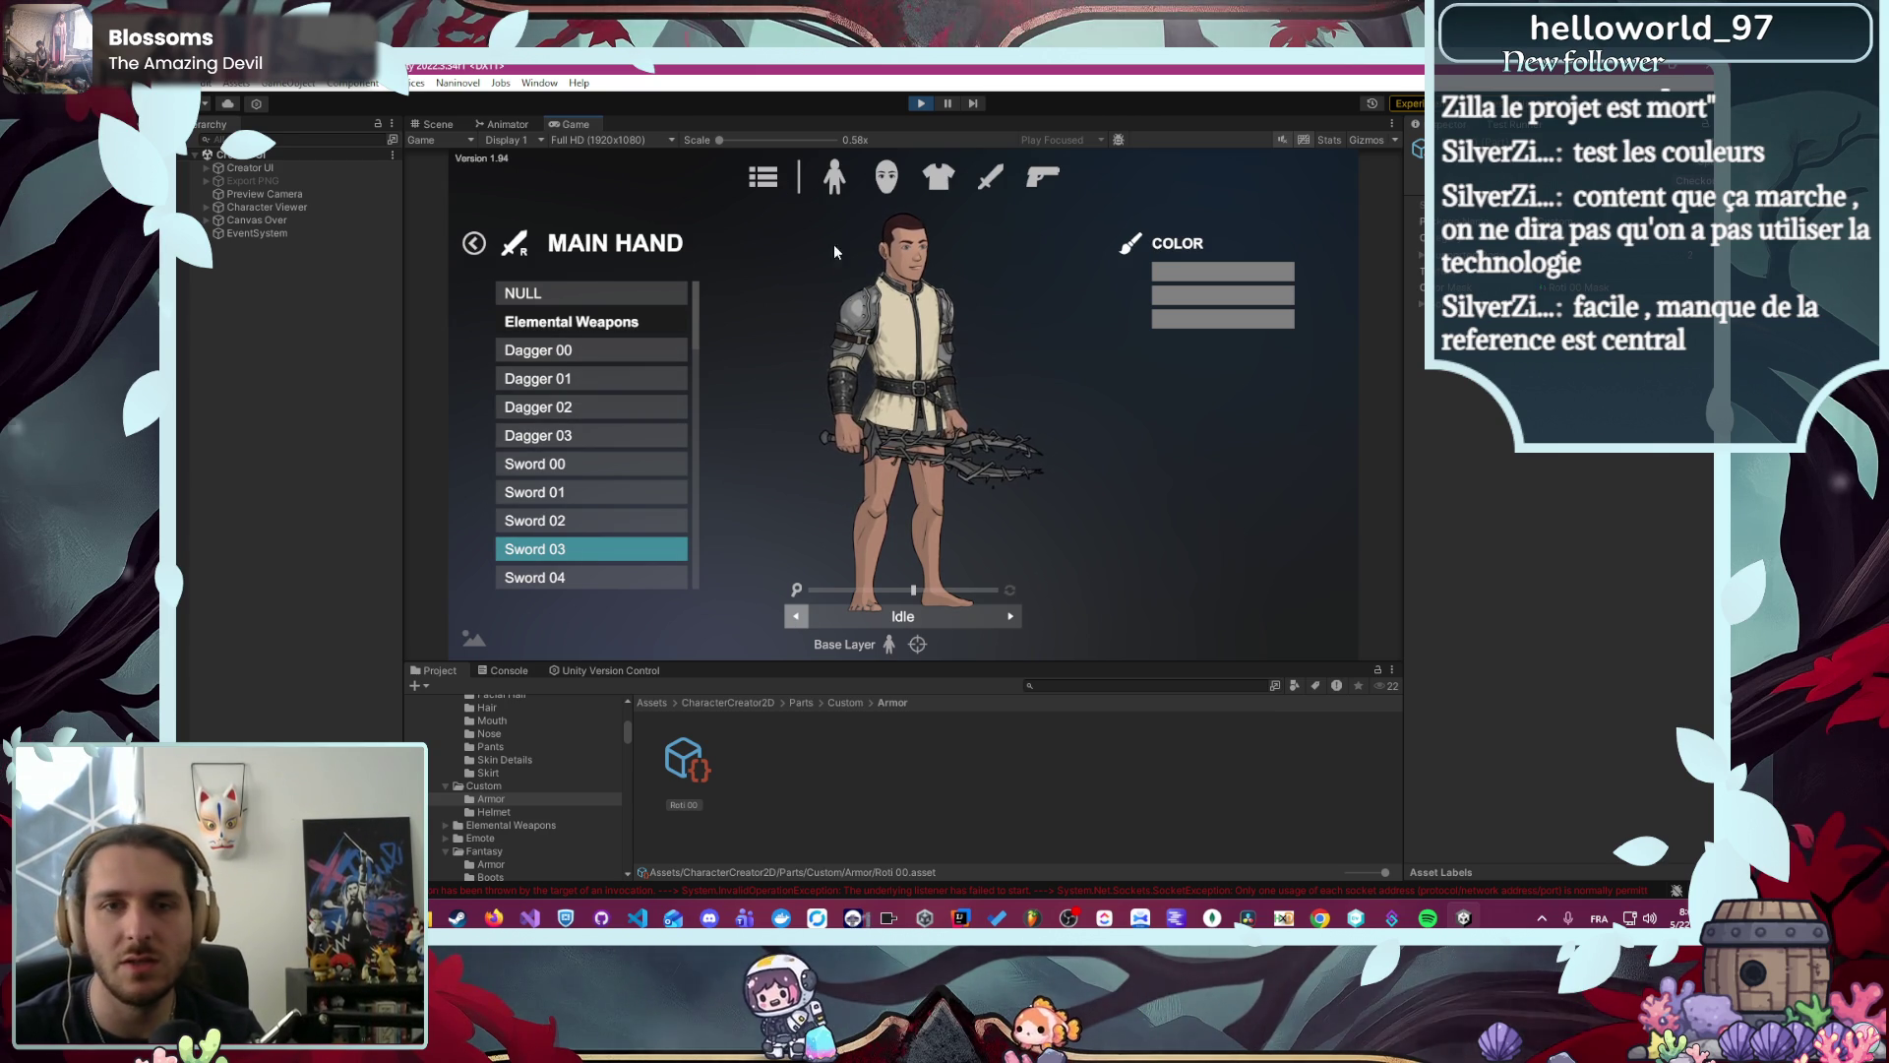
left_click(922, 105)
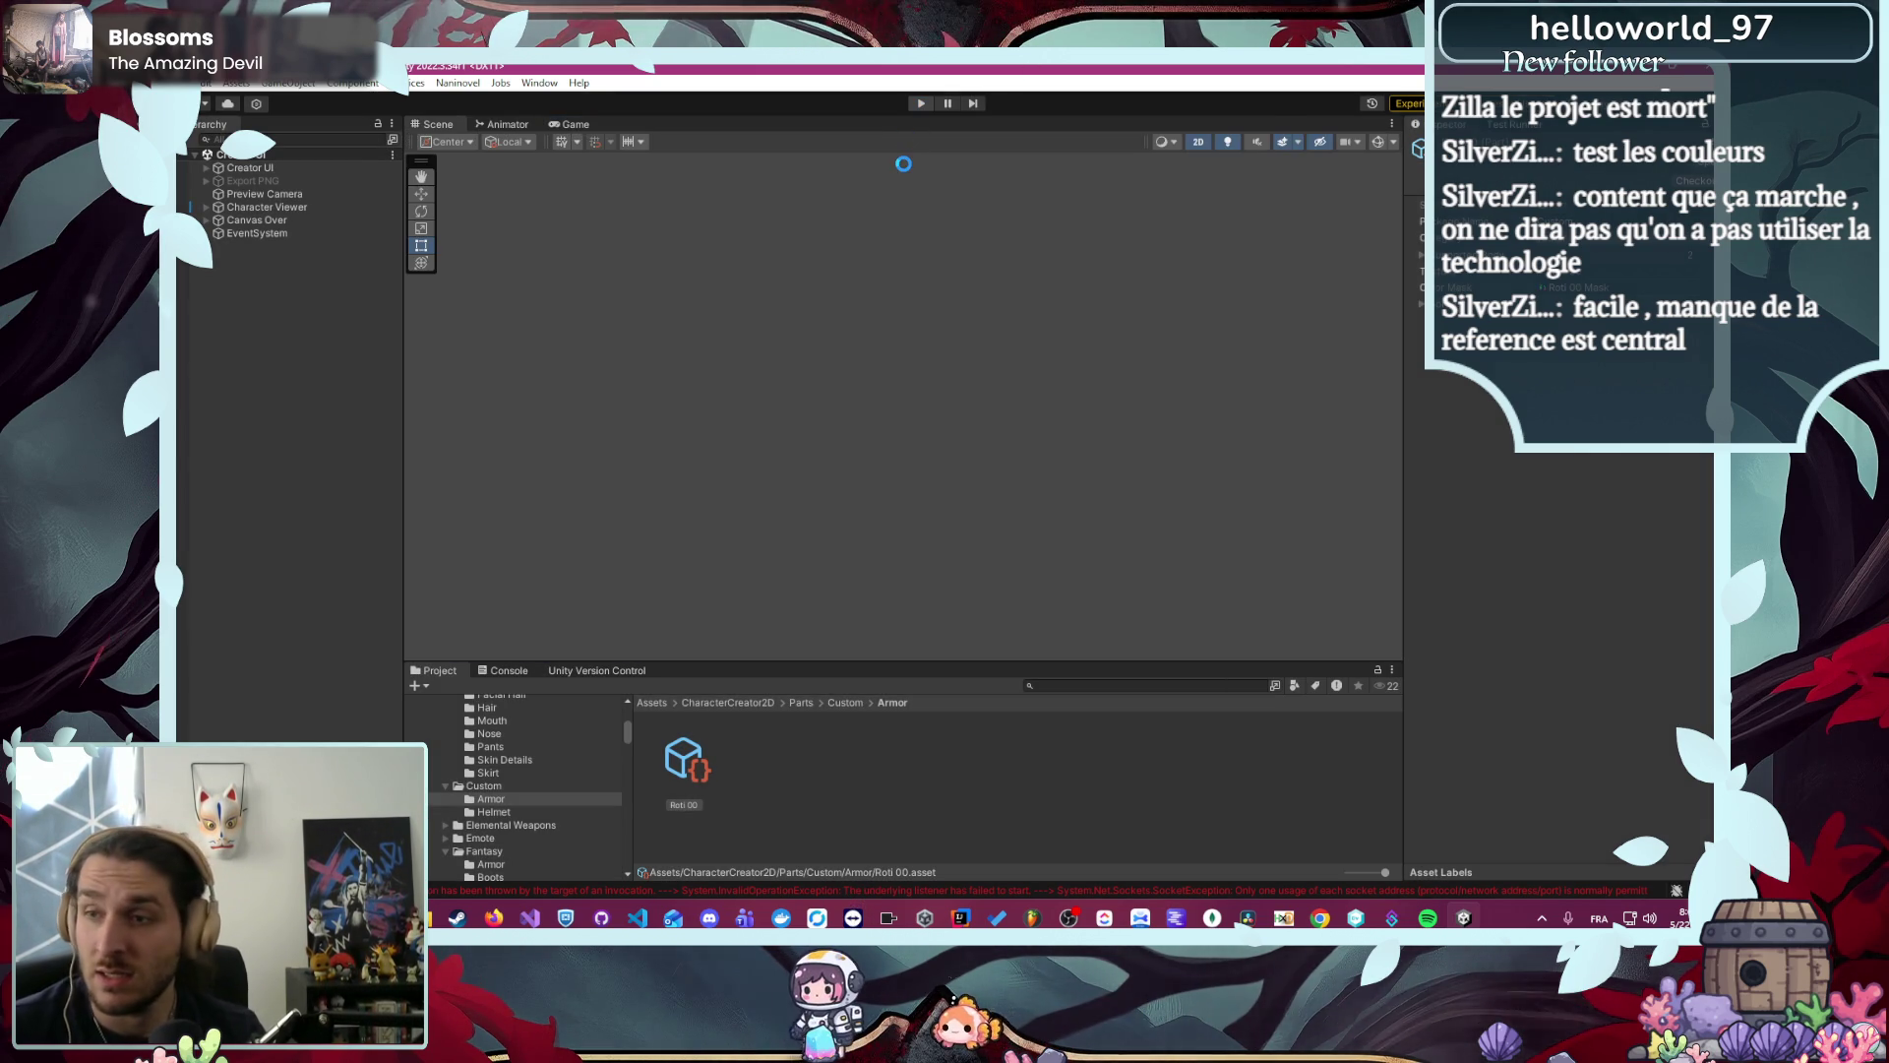
- Clear the console's logged errors and close all TeamViewer windows, dismissing its notification
left_click(844, 890)
left_click(852, 917)
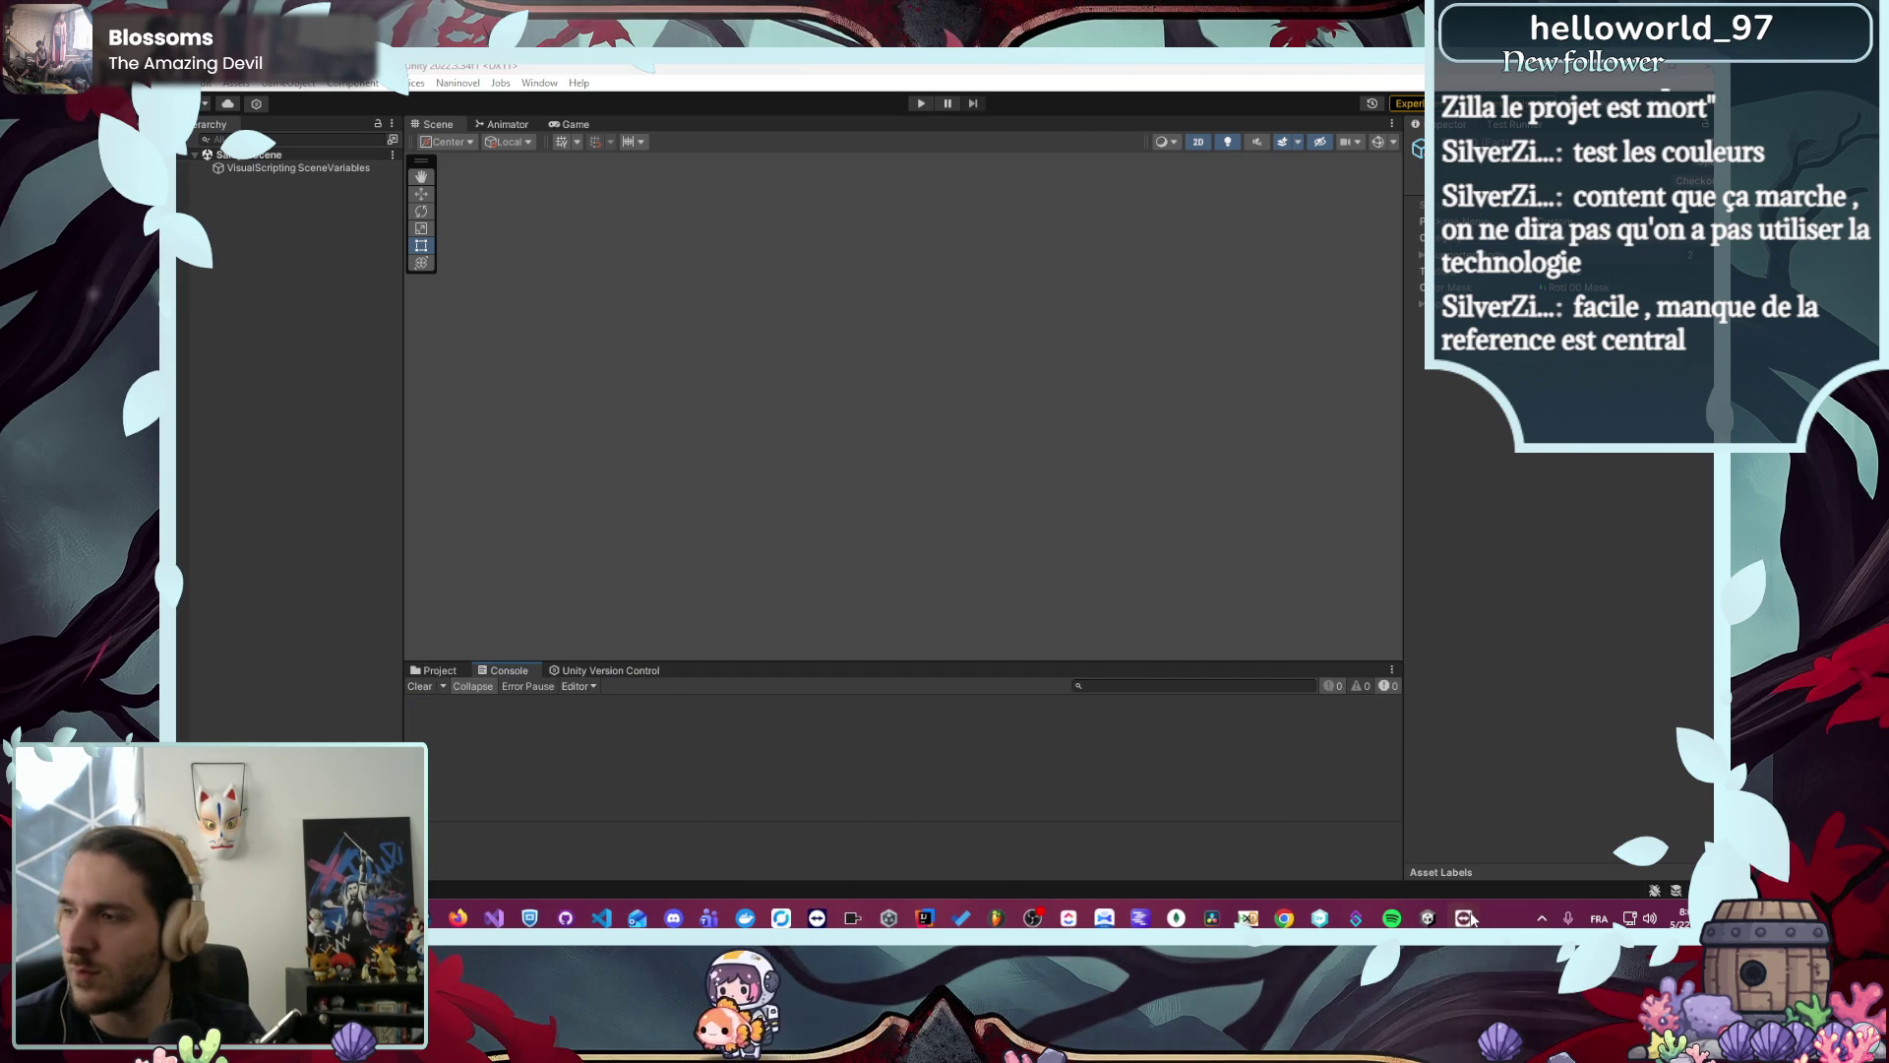
right_click(1466, 918)
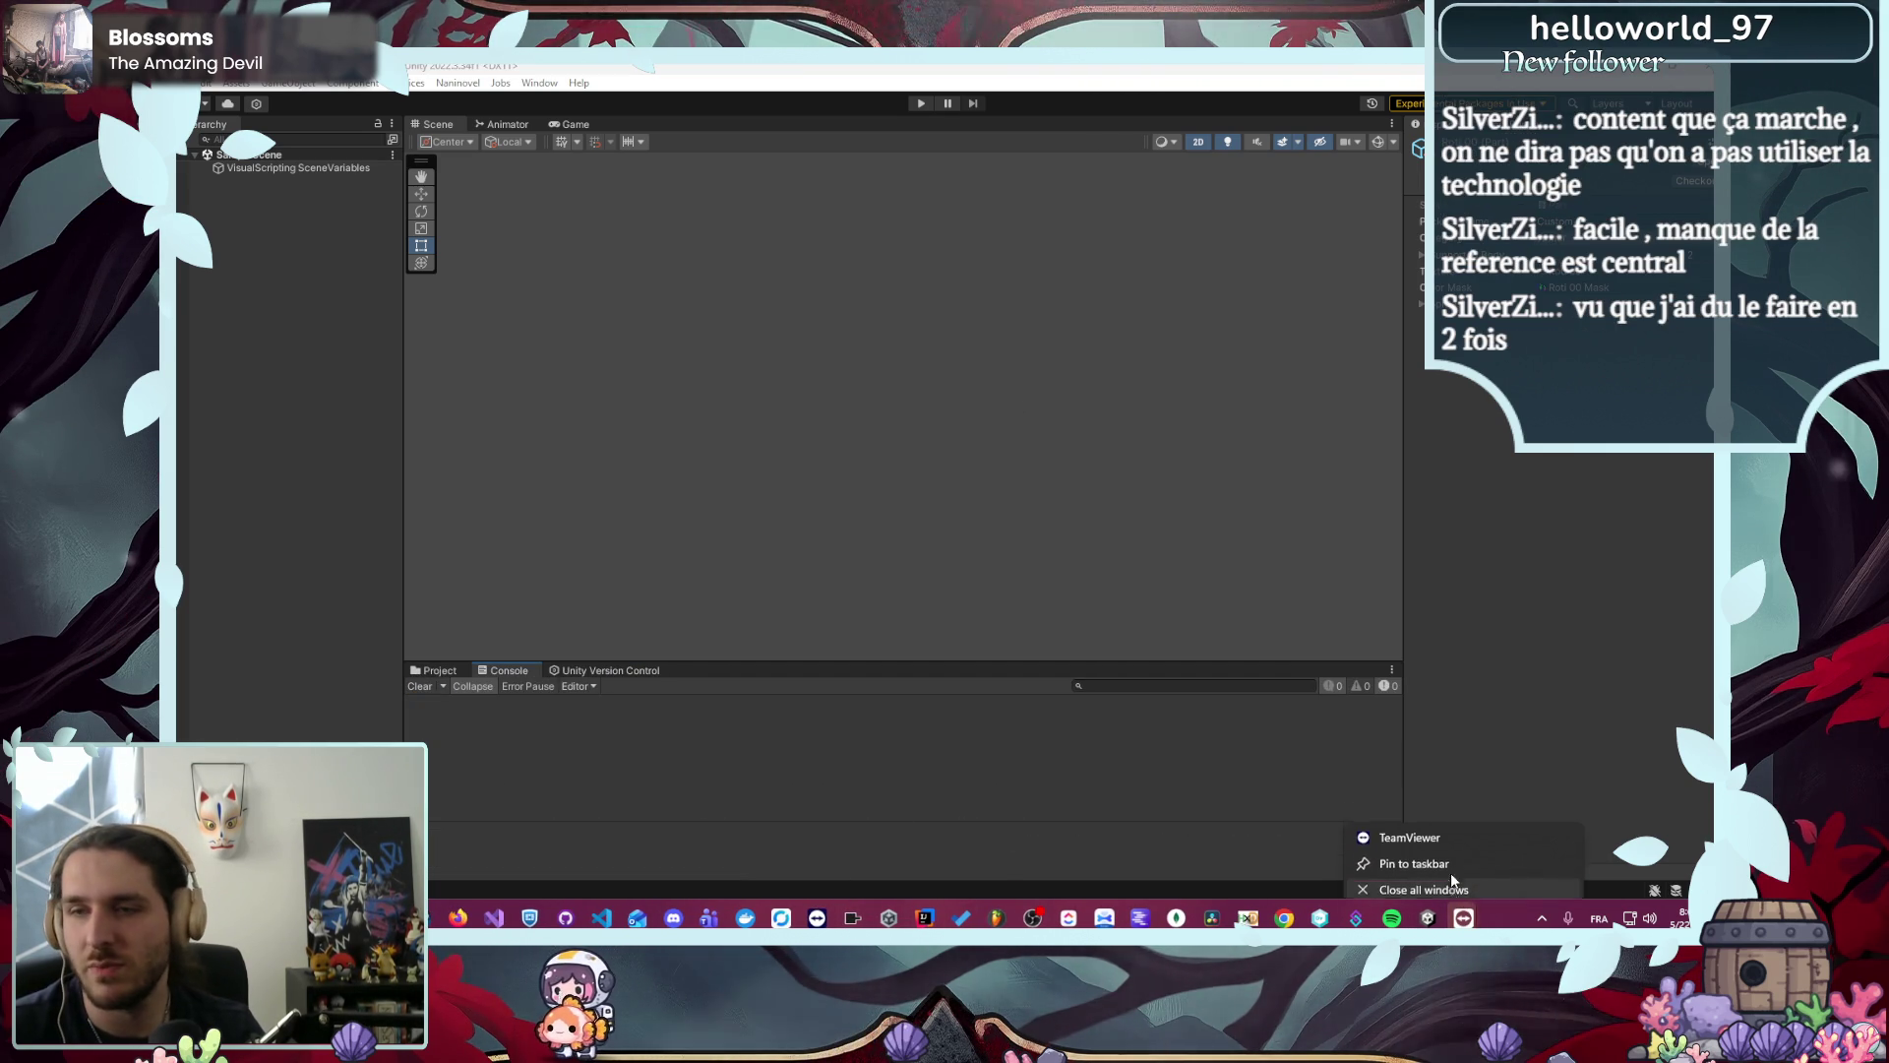
left_click(1451, 872)
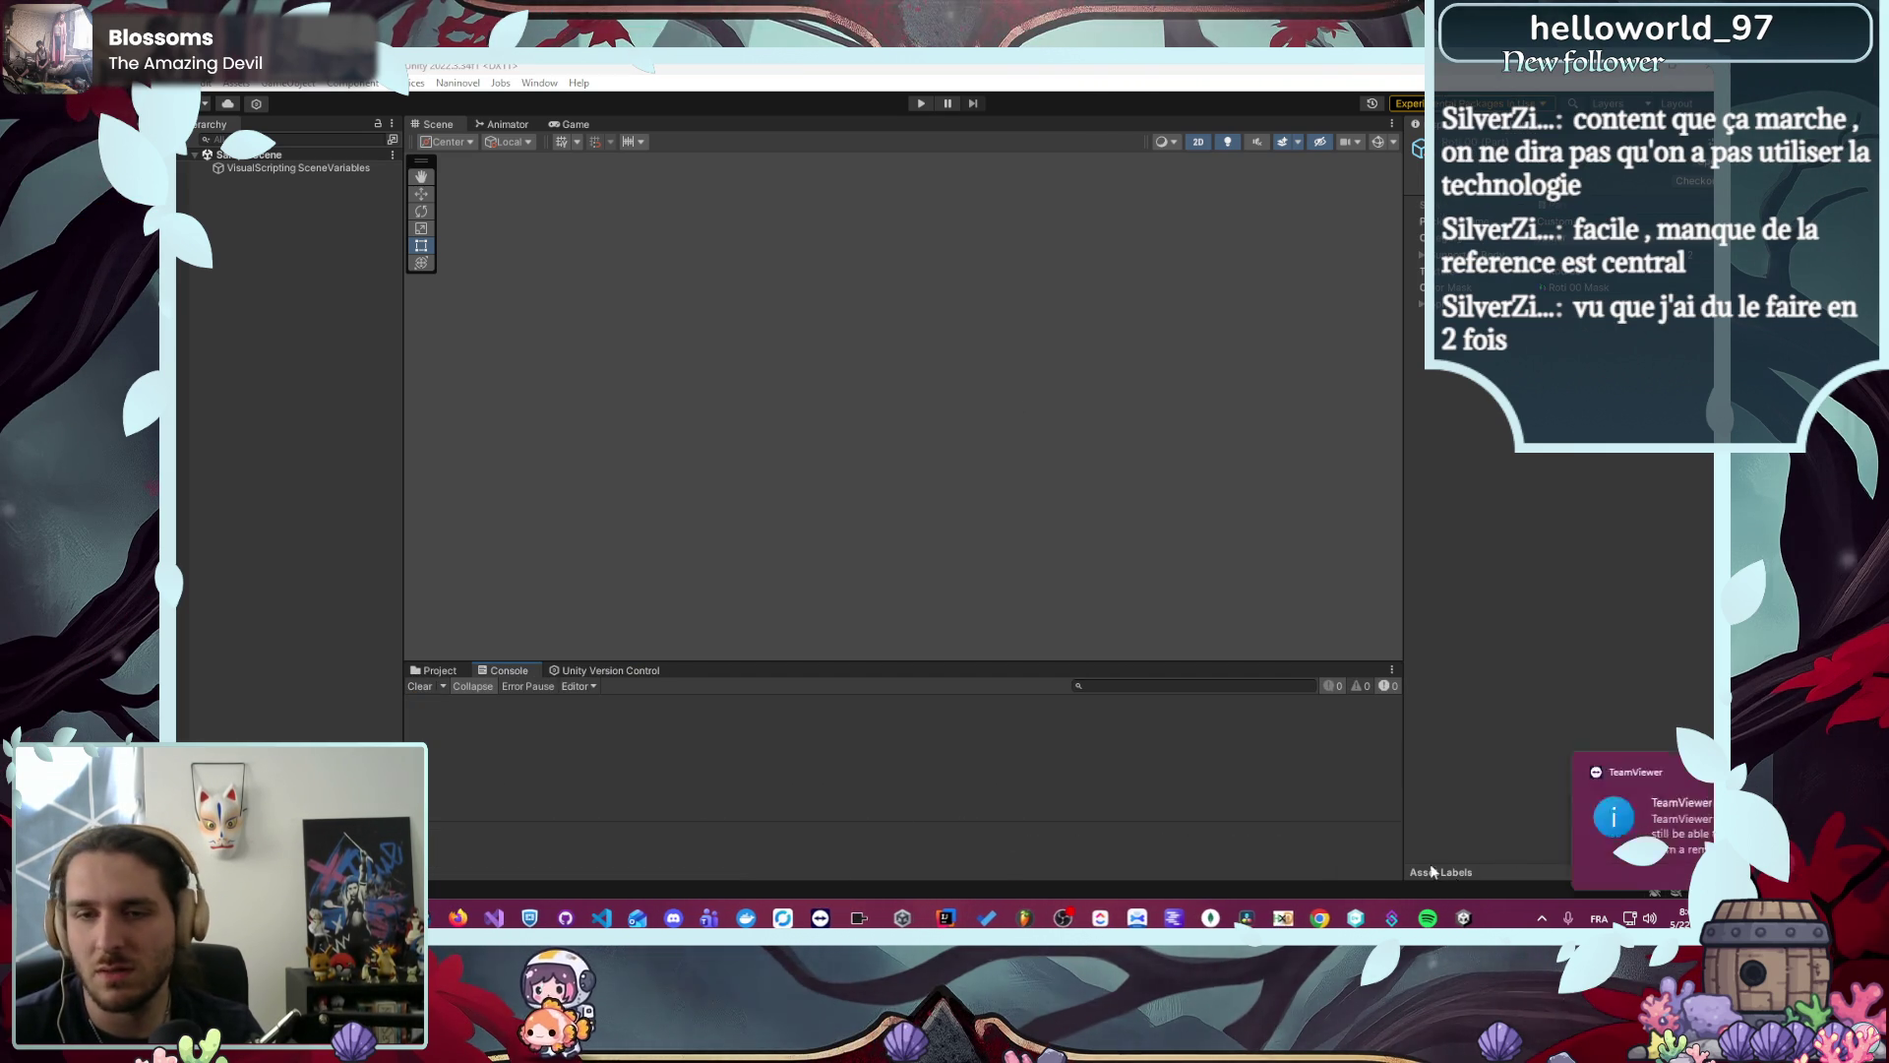
left_click(1684, 777)
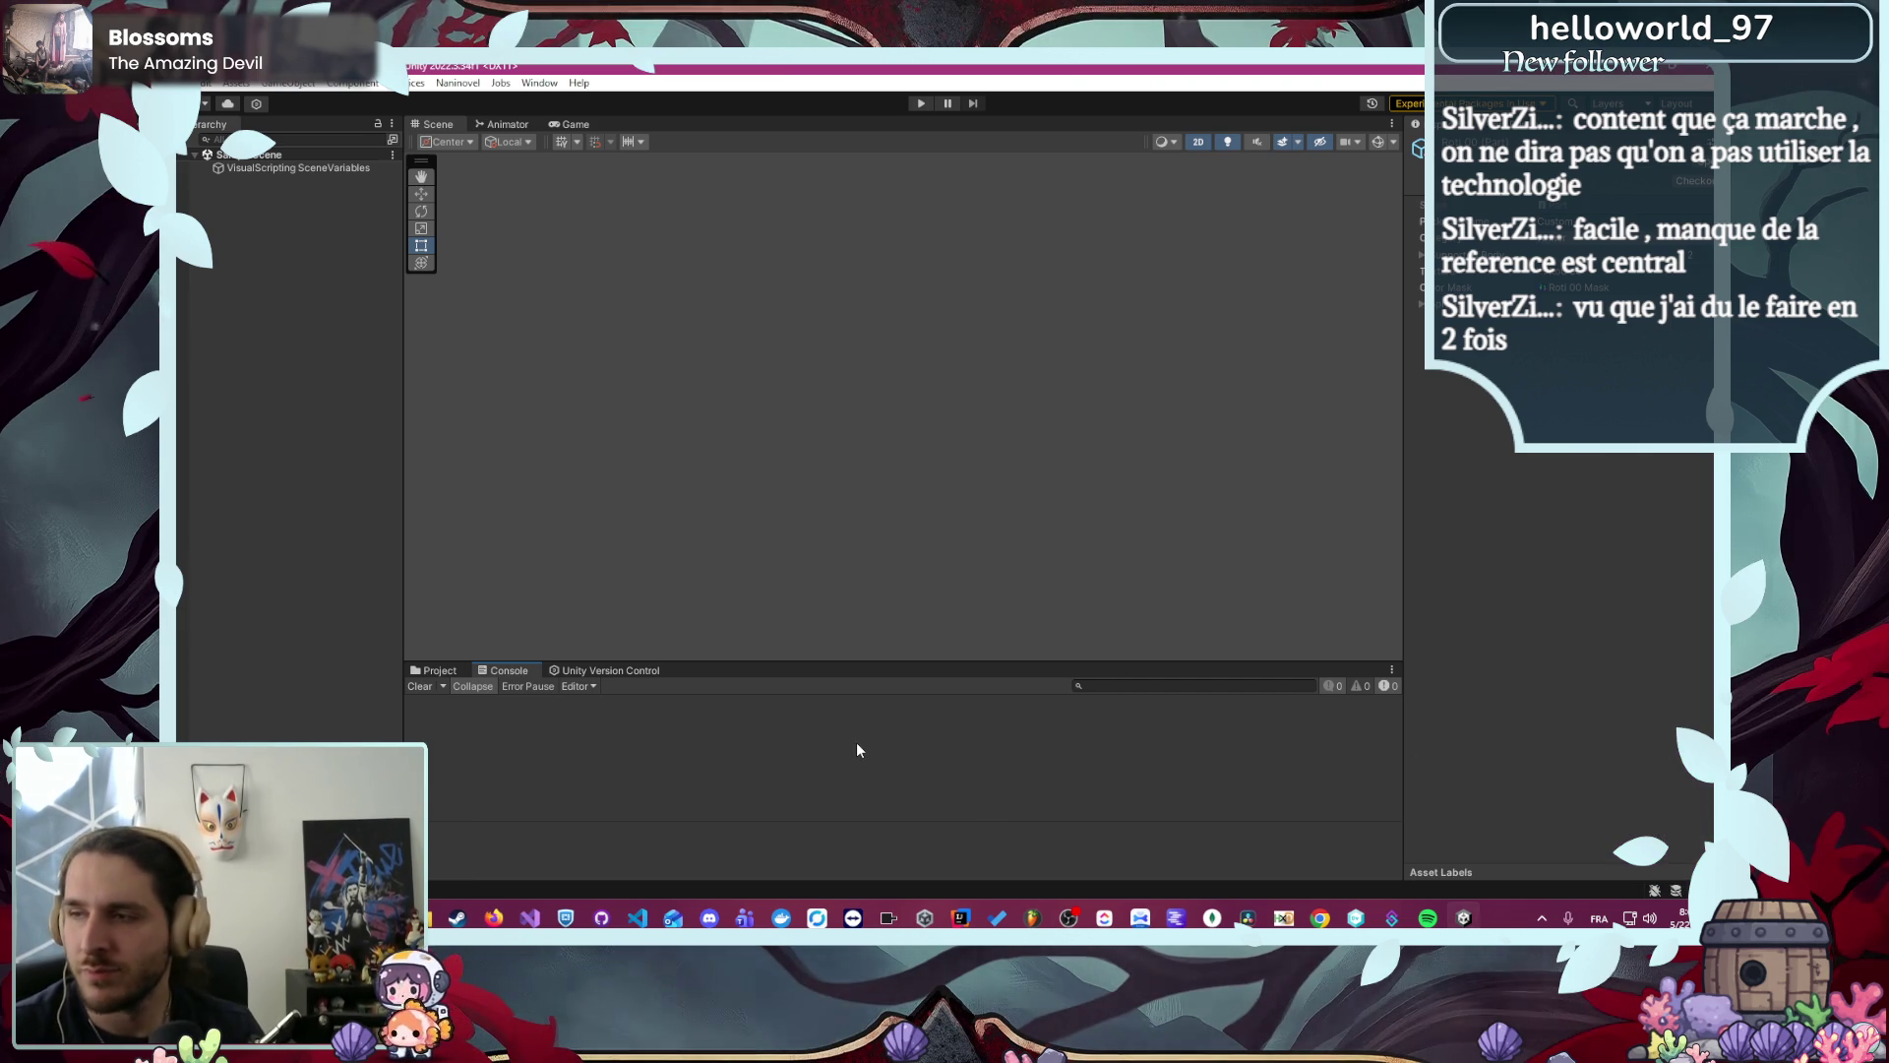
- Review EquipWeaponCharacter in ClassEquipment.cs in VS Code, then enlarge Unity's Project panel
left_click(434, 670)
left_click(638, 915)
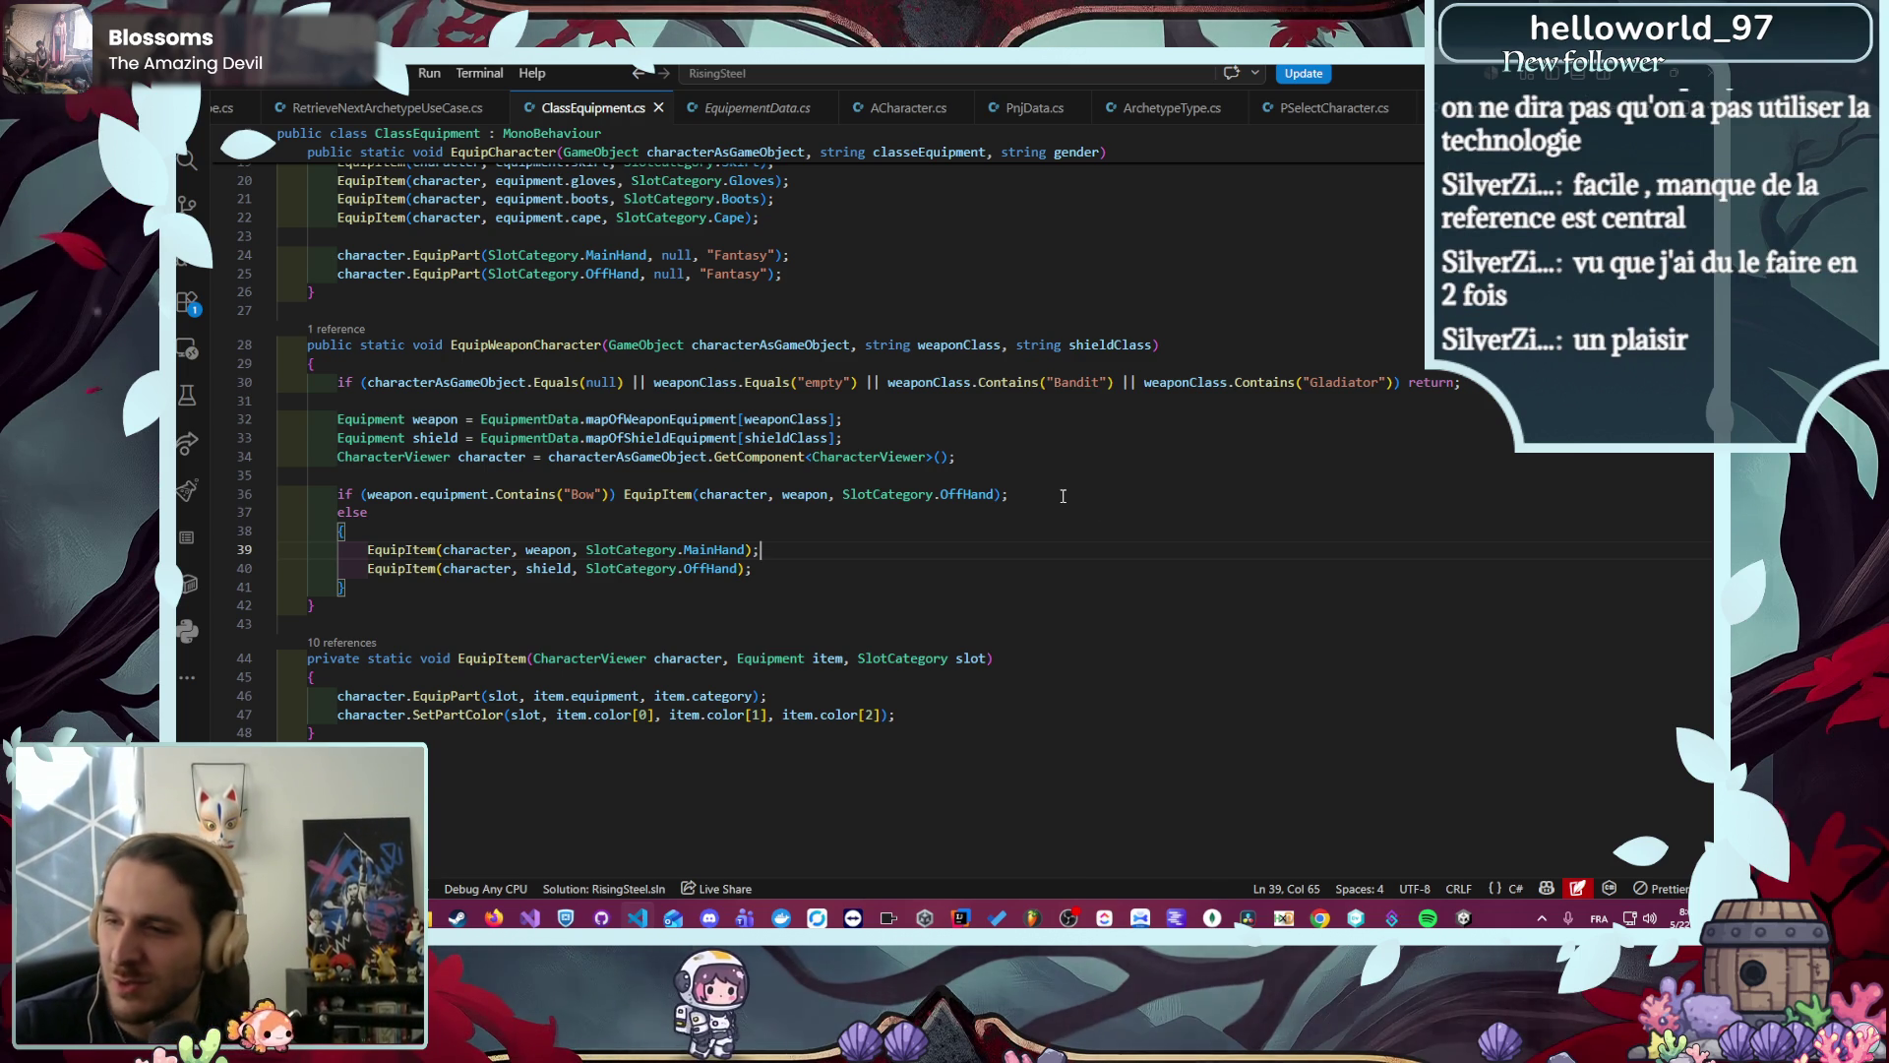
scroll(1075, 505, "up", 5)
scroll(1037, 492, "down", 5)
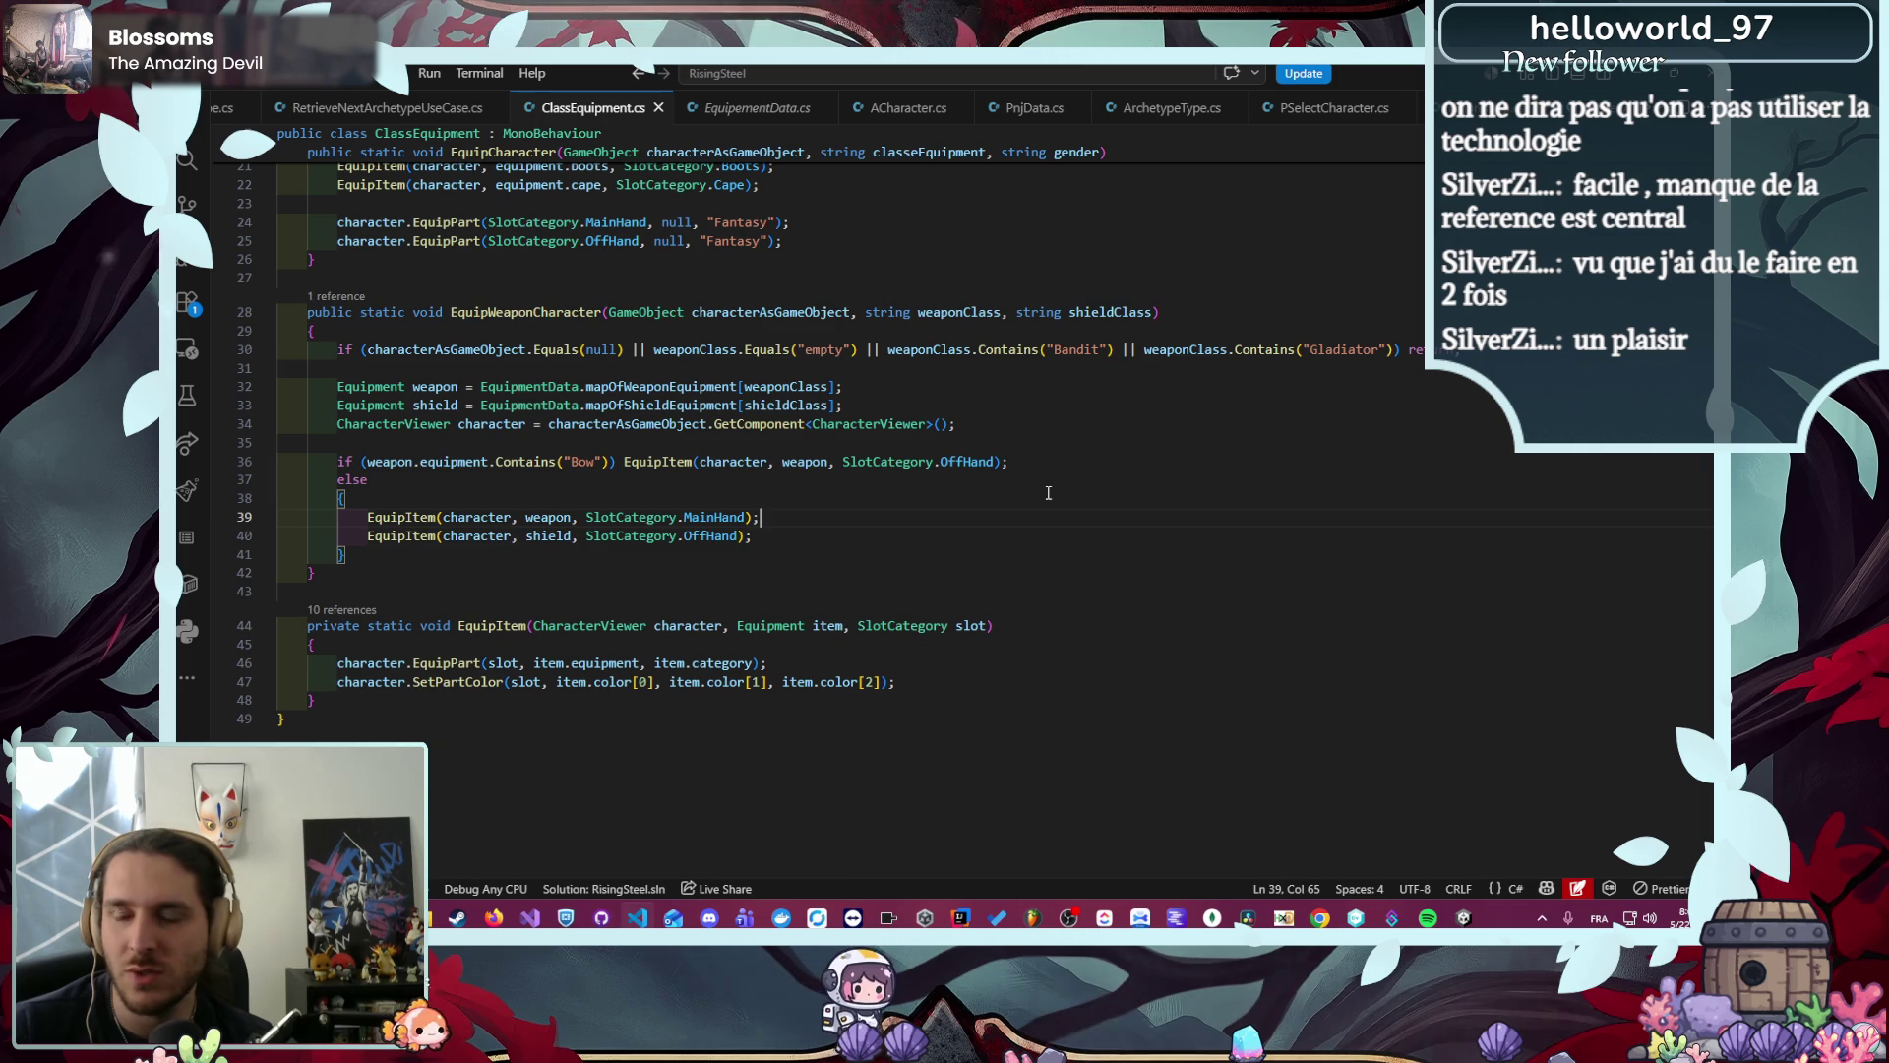
key("alt+Tab")
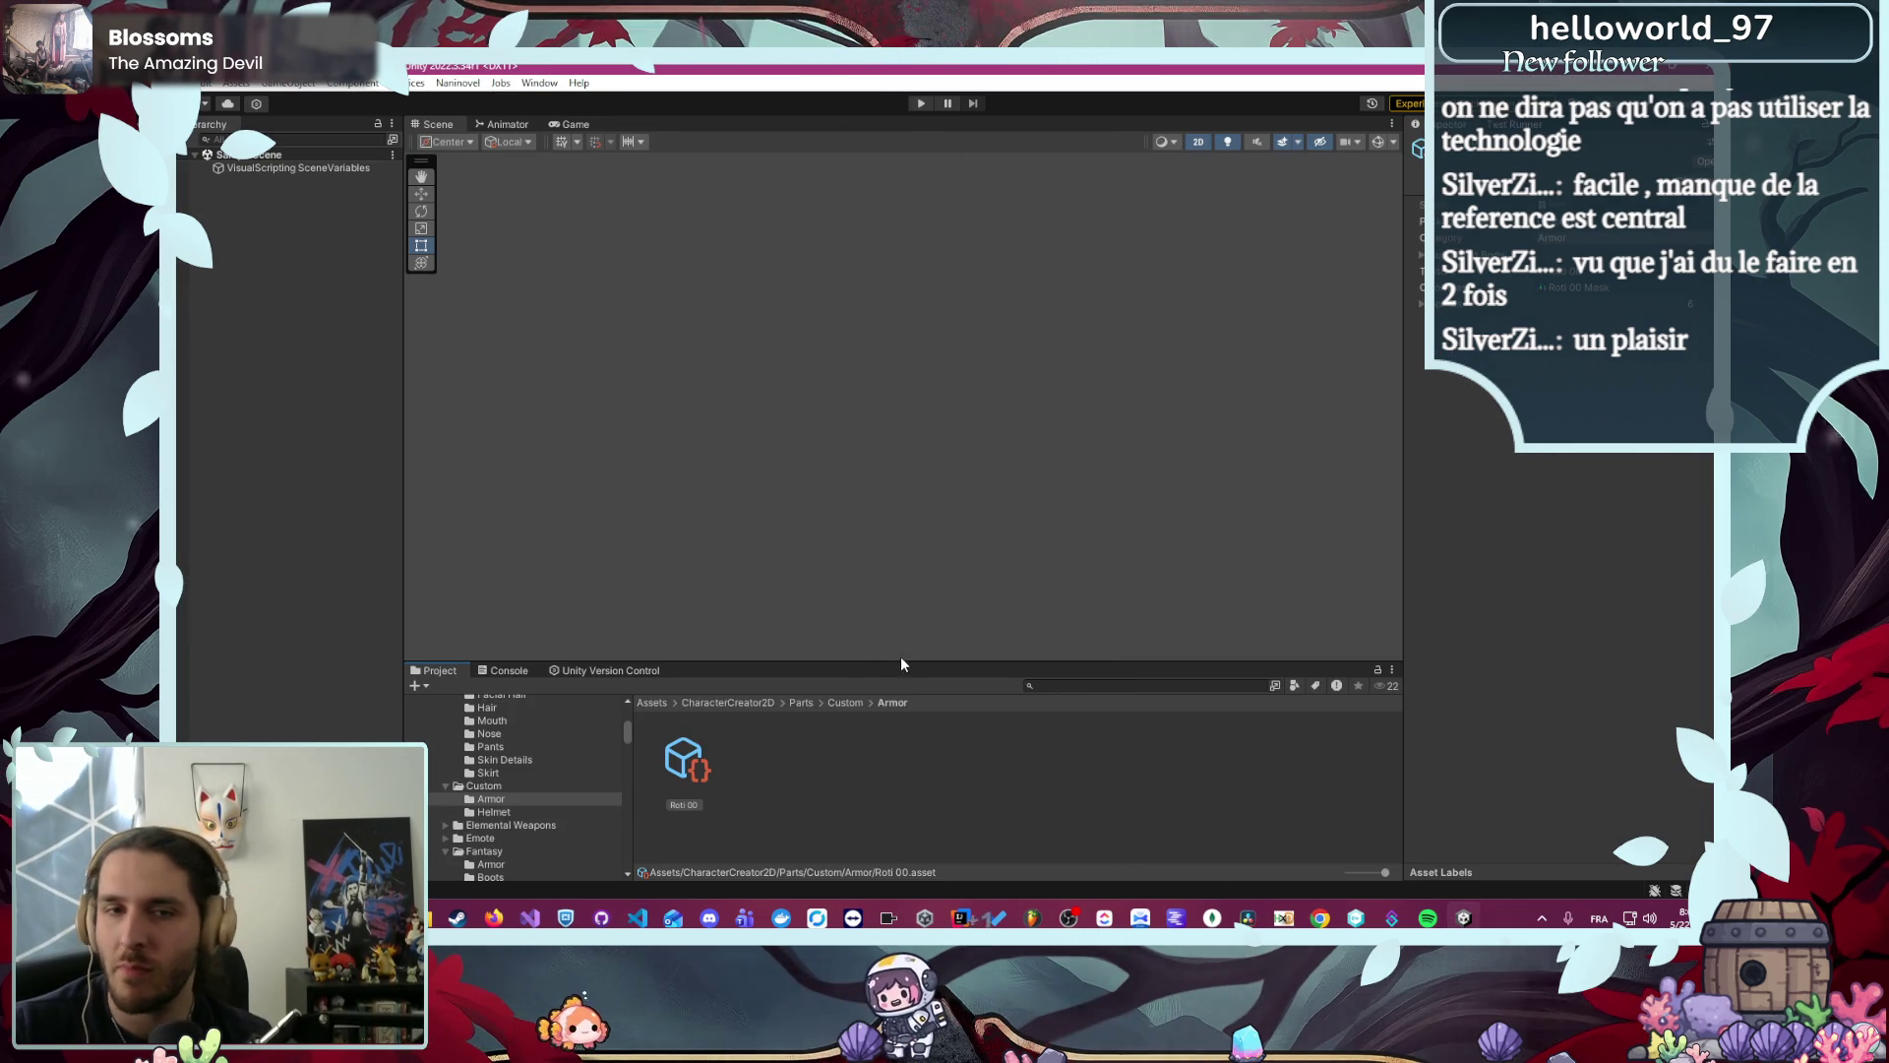
left_click_drag(900, 661, 864, 495)
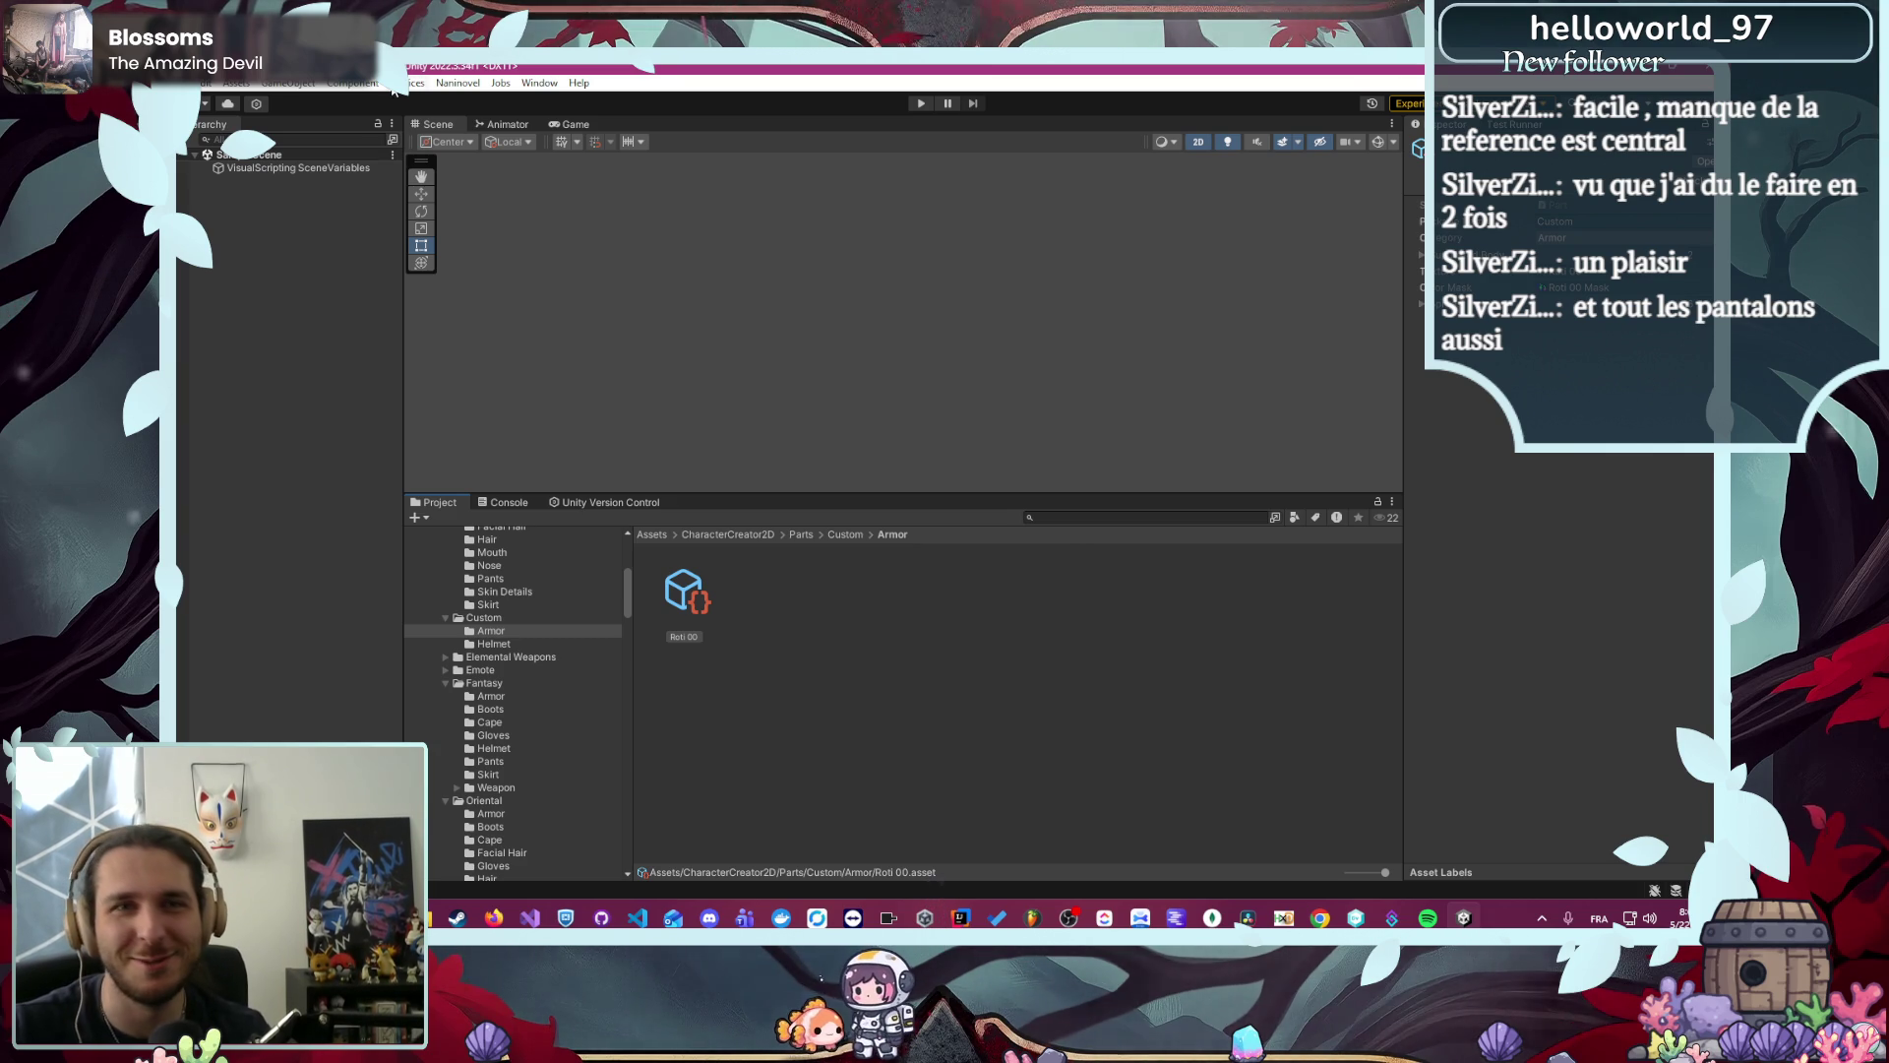
- Open the Character Creator 2D window and enlarge its character preview area
left_click(463, 82)
mouse_move(539, 83)
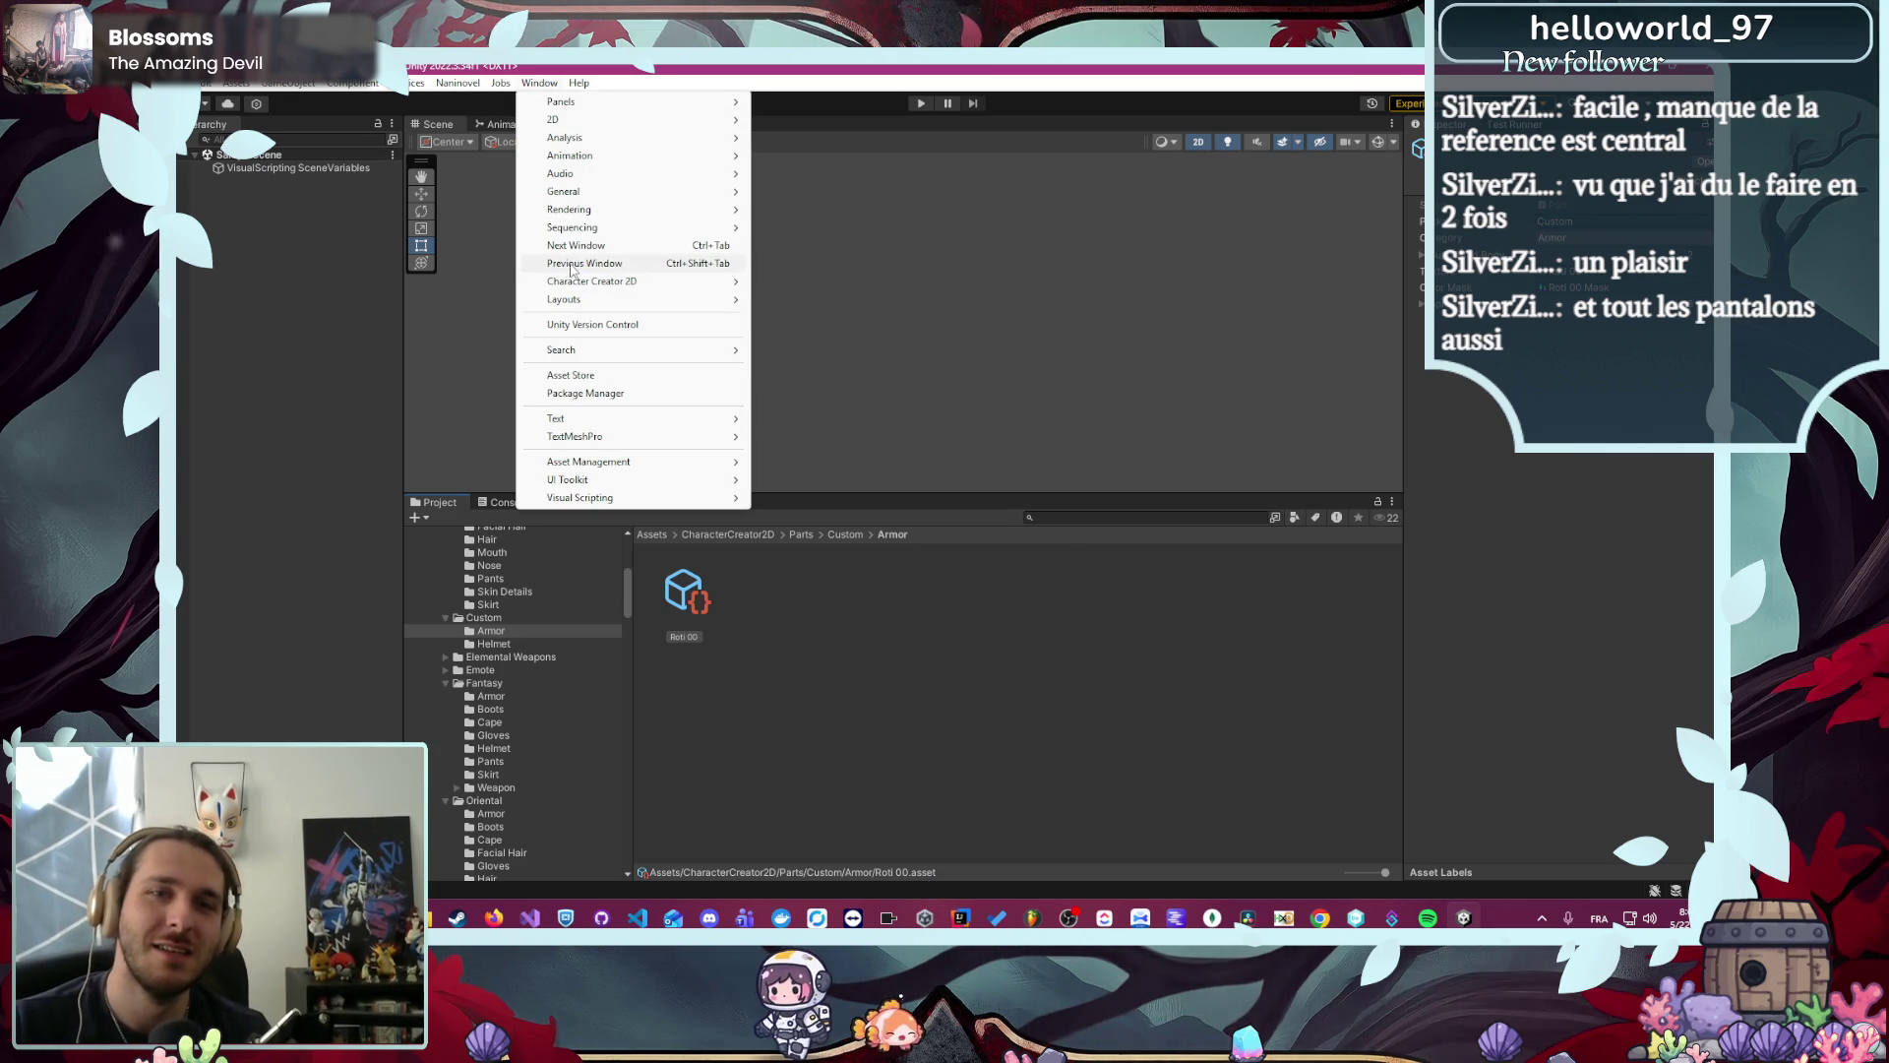
mouse_move(590, 281)
left_click(772, 292)
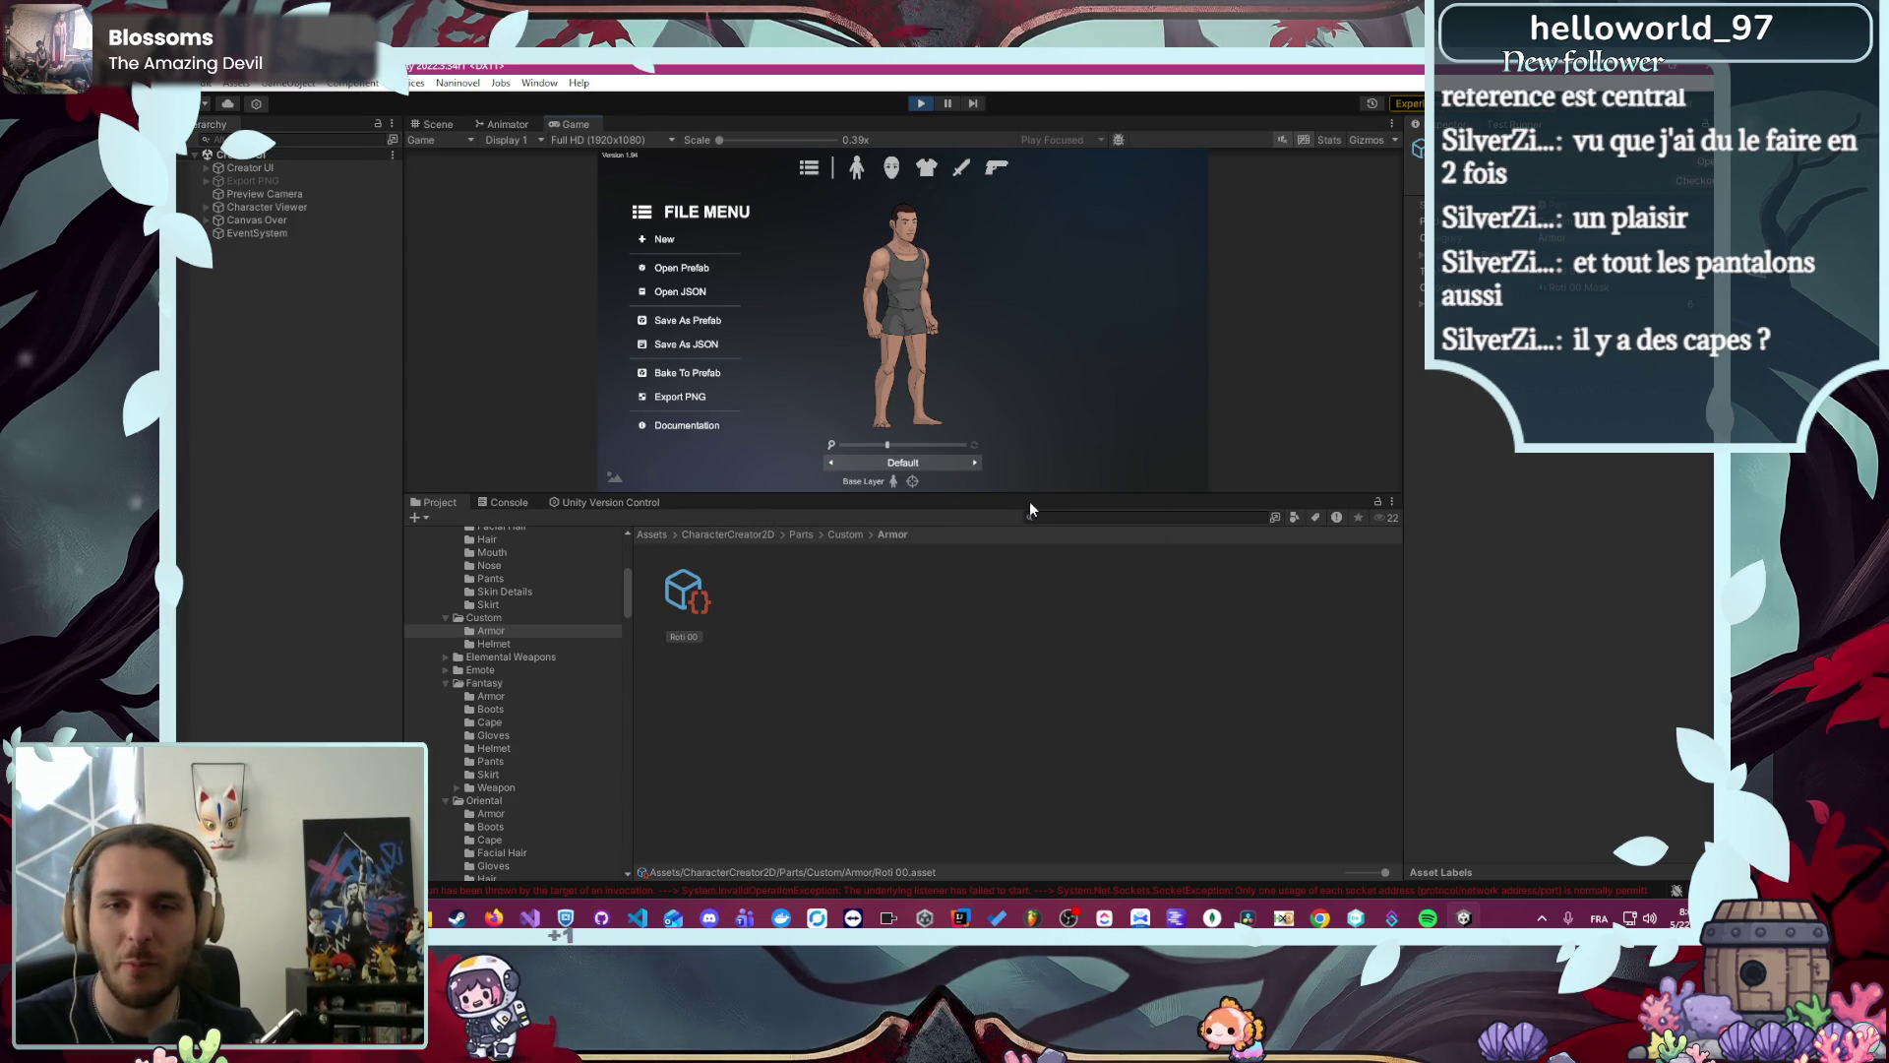
left_click_drag(1030, 496, 1030, 708)
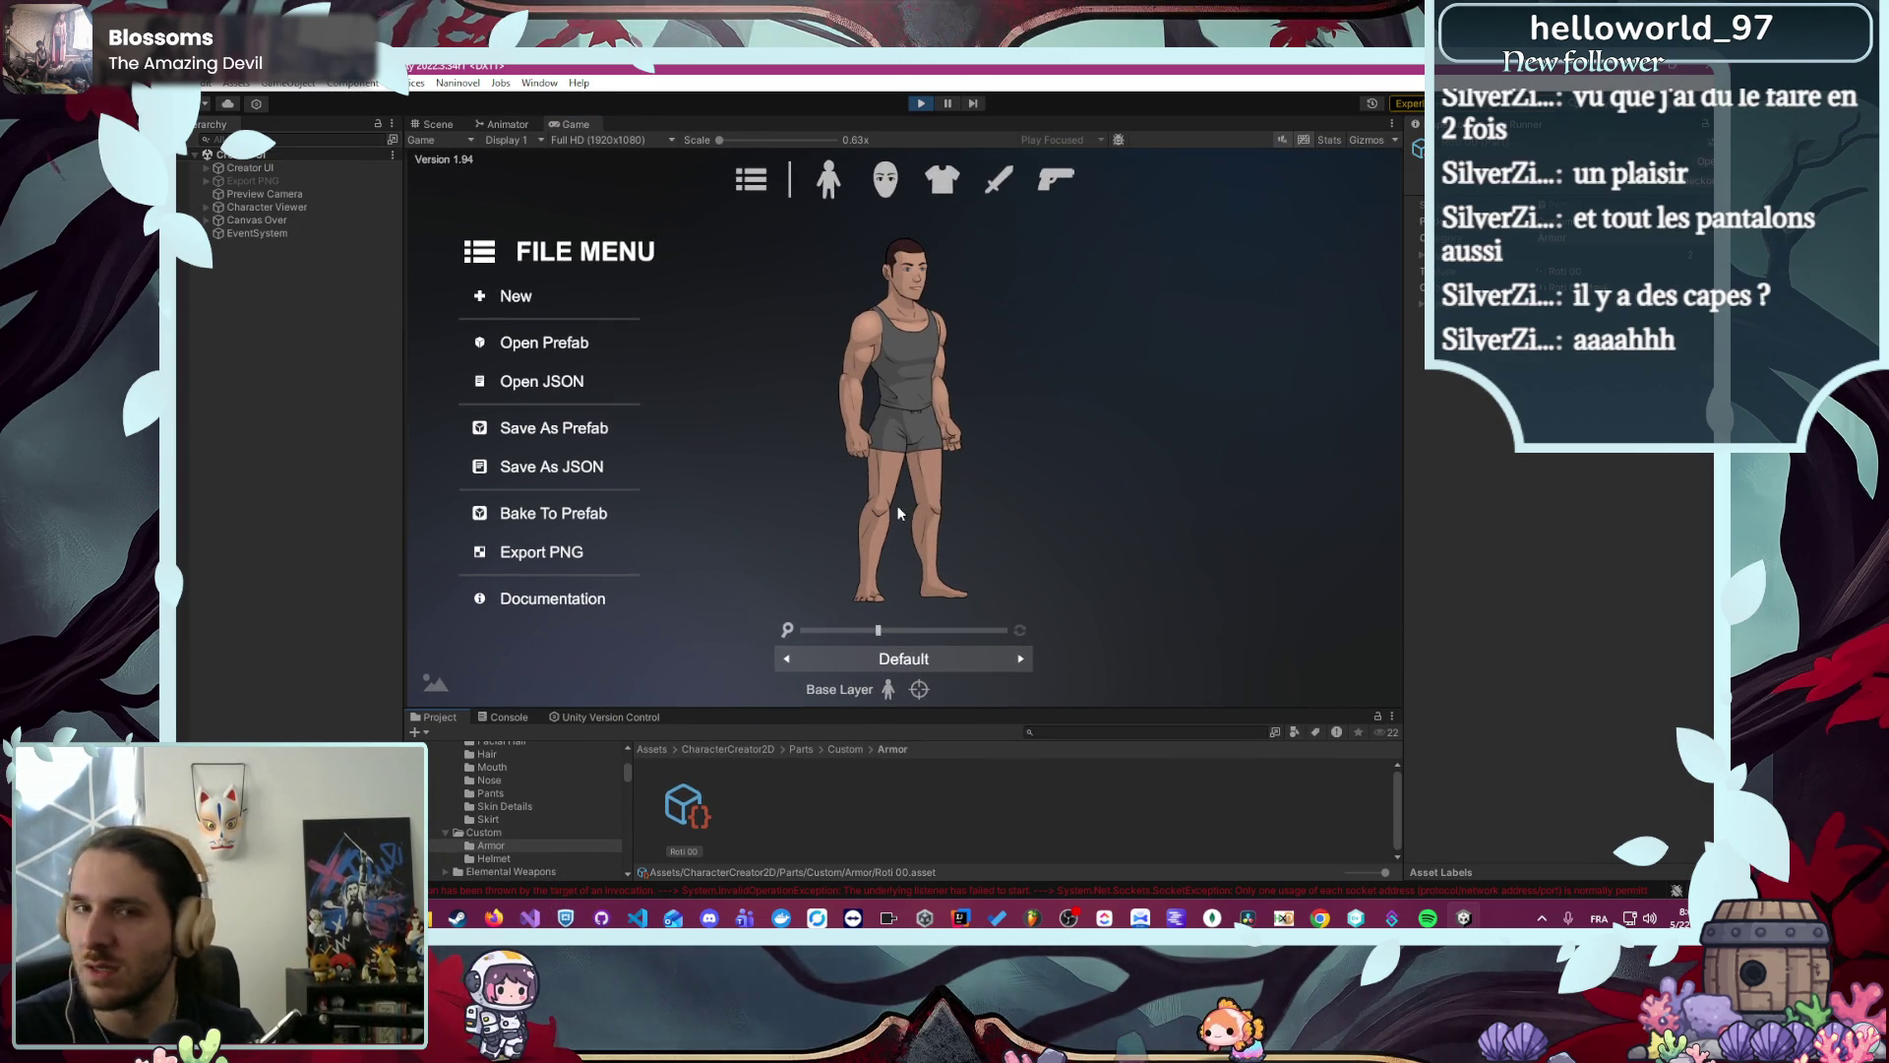
- Equip the Fantasy 01 cape, preview walk and run, settle on Default, then open the File Menu
left_click(935, 192)
left_click(551, 590)
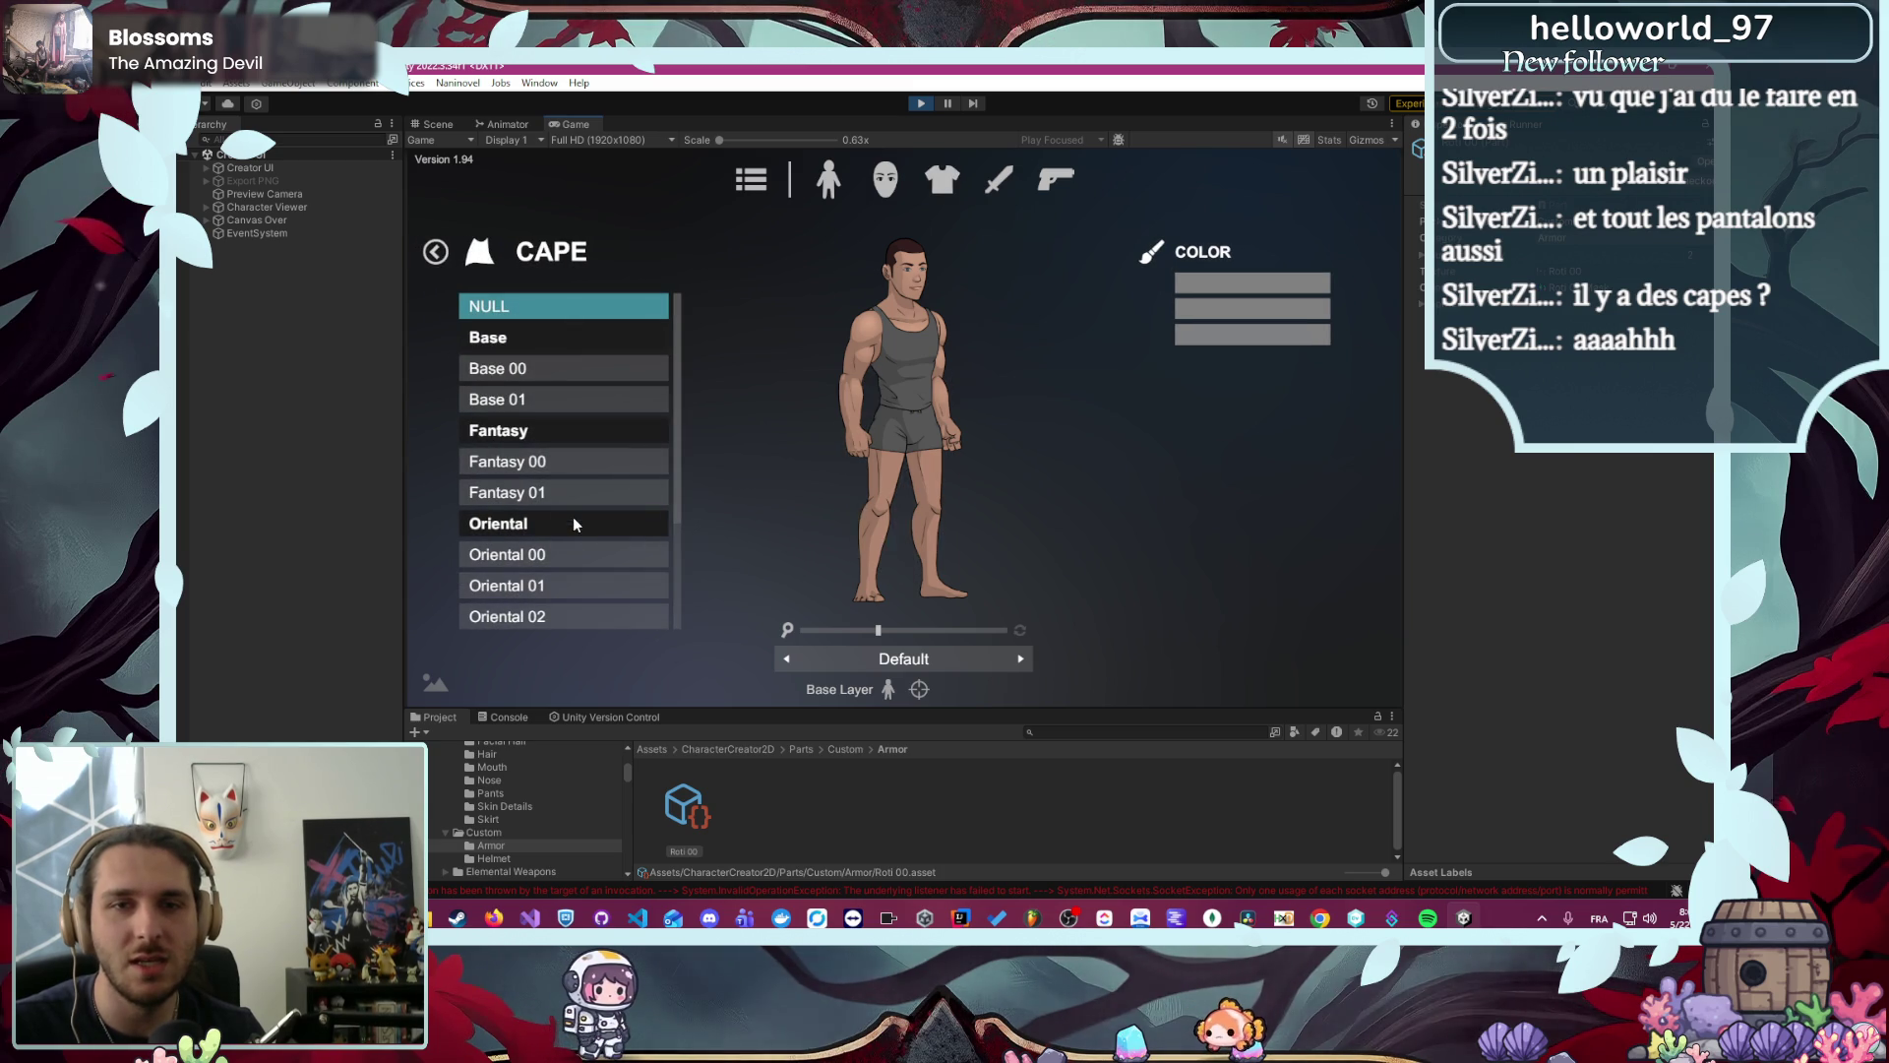
left_click(569, 488)
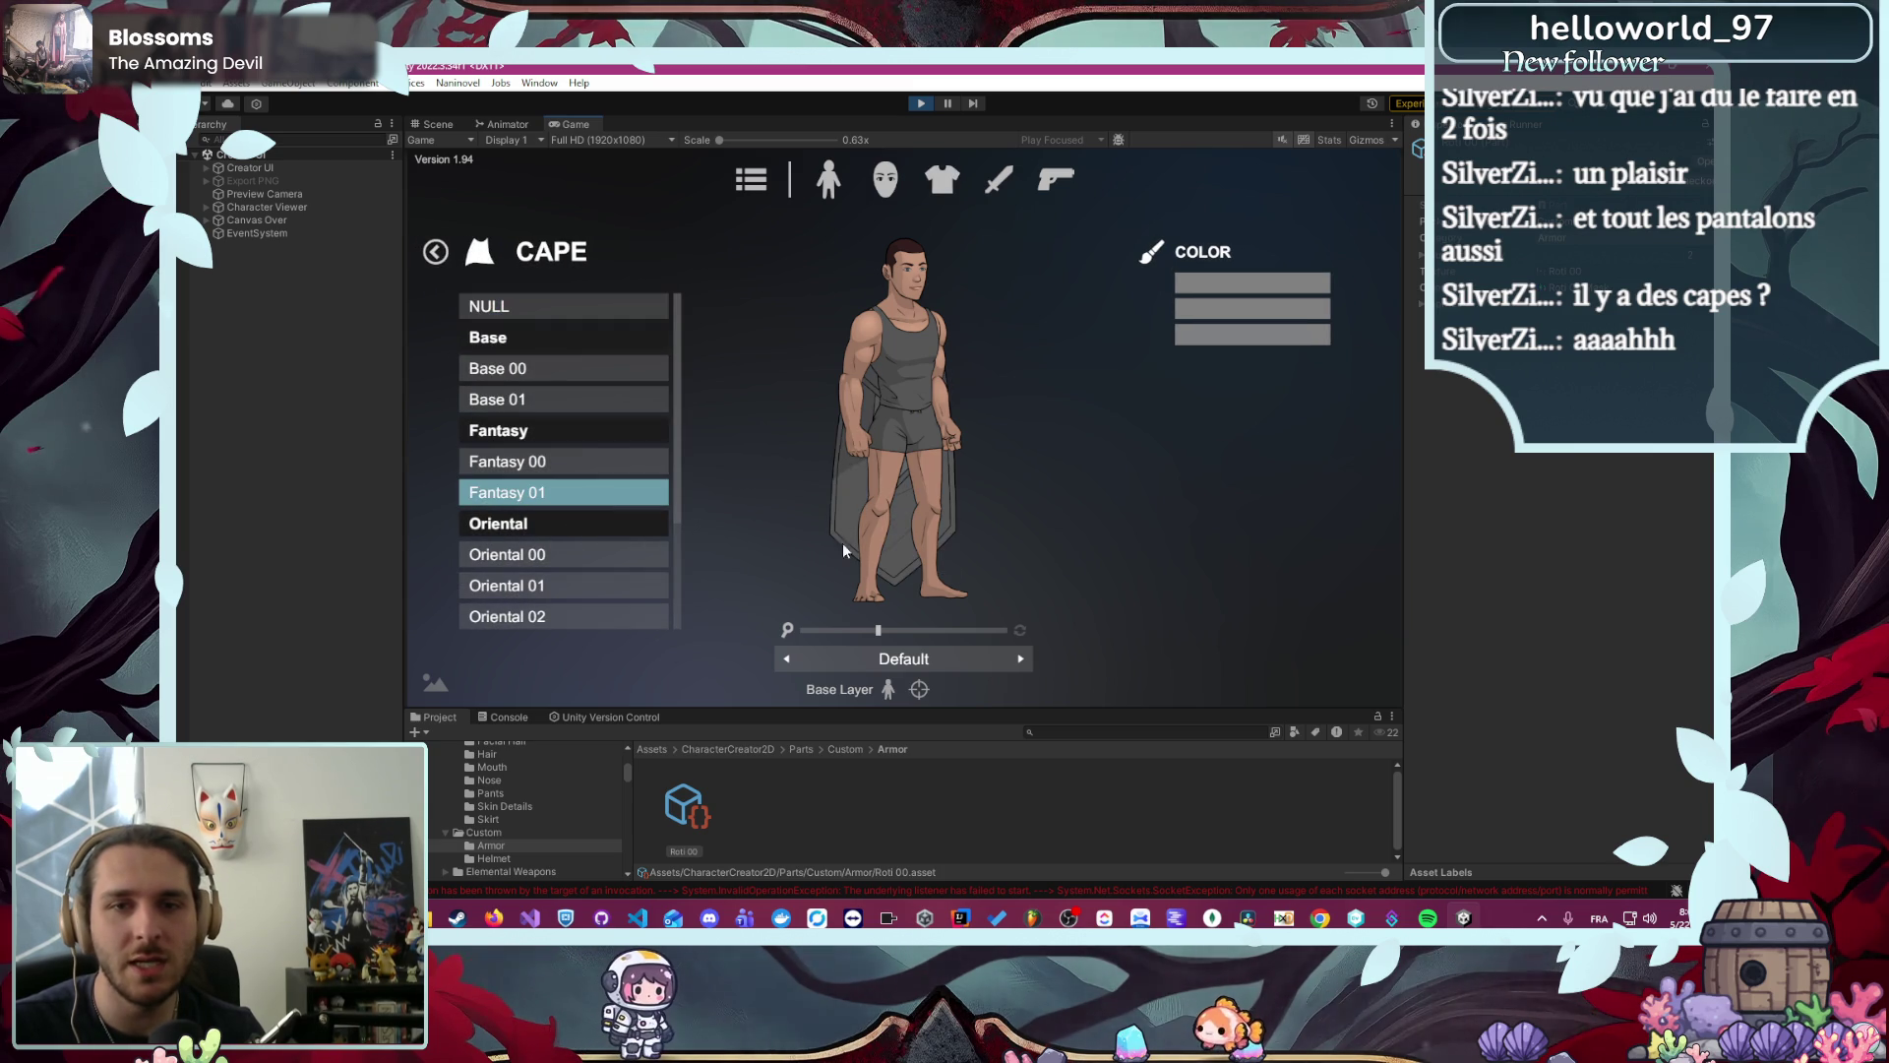
left_click(1020, 659)
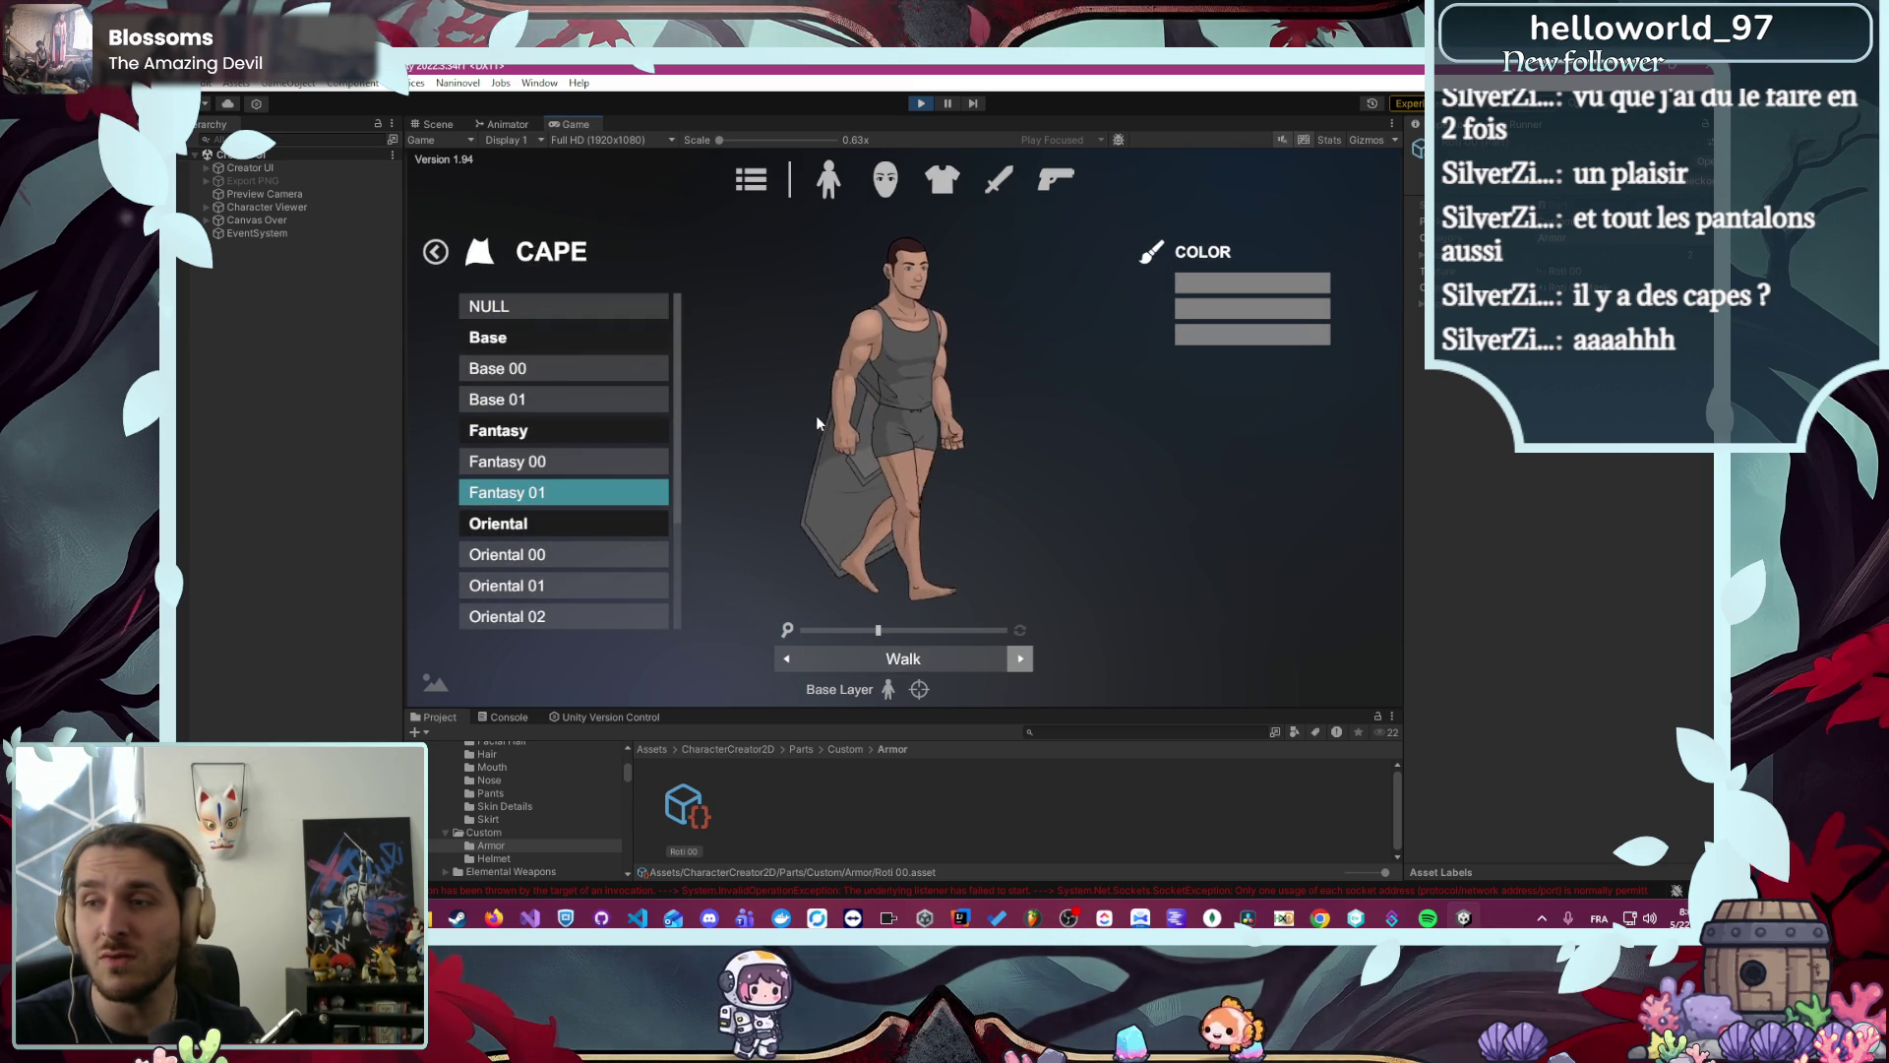
left_click(1016, 661)
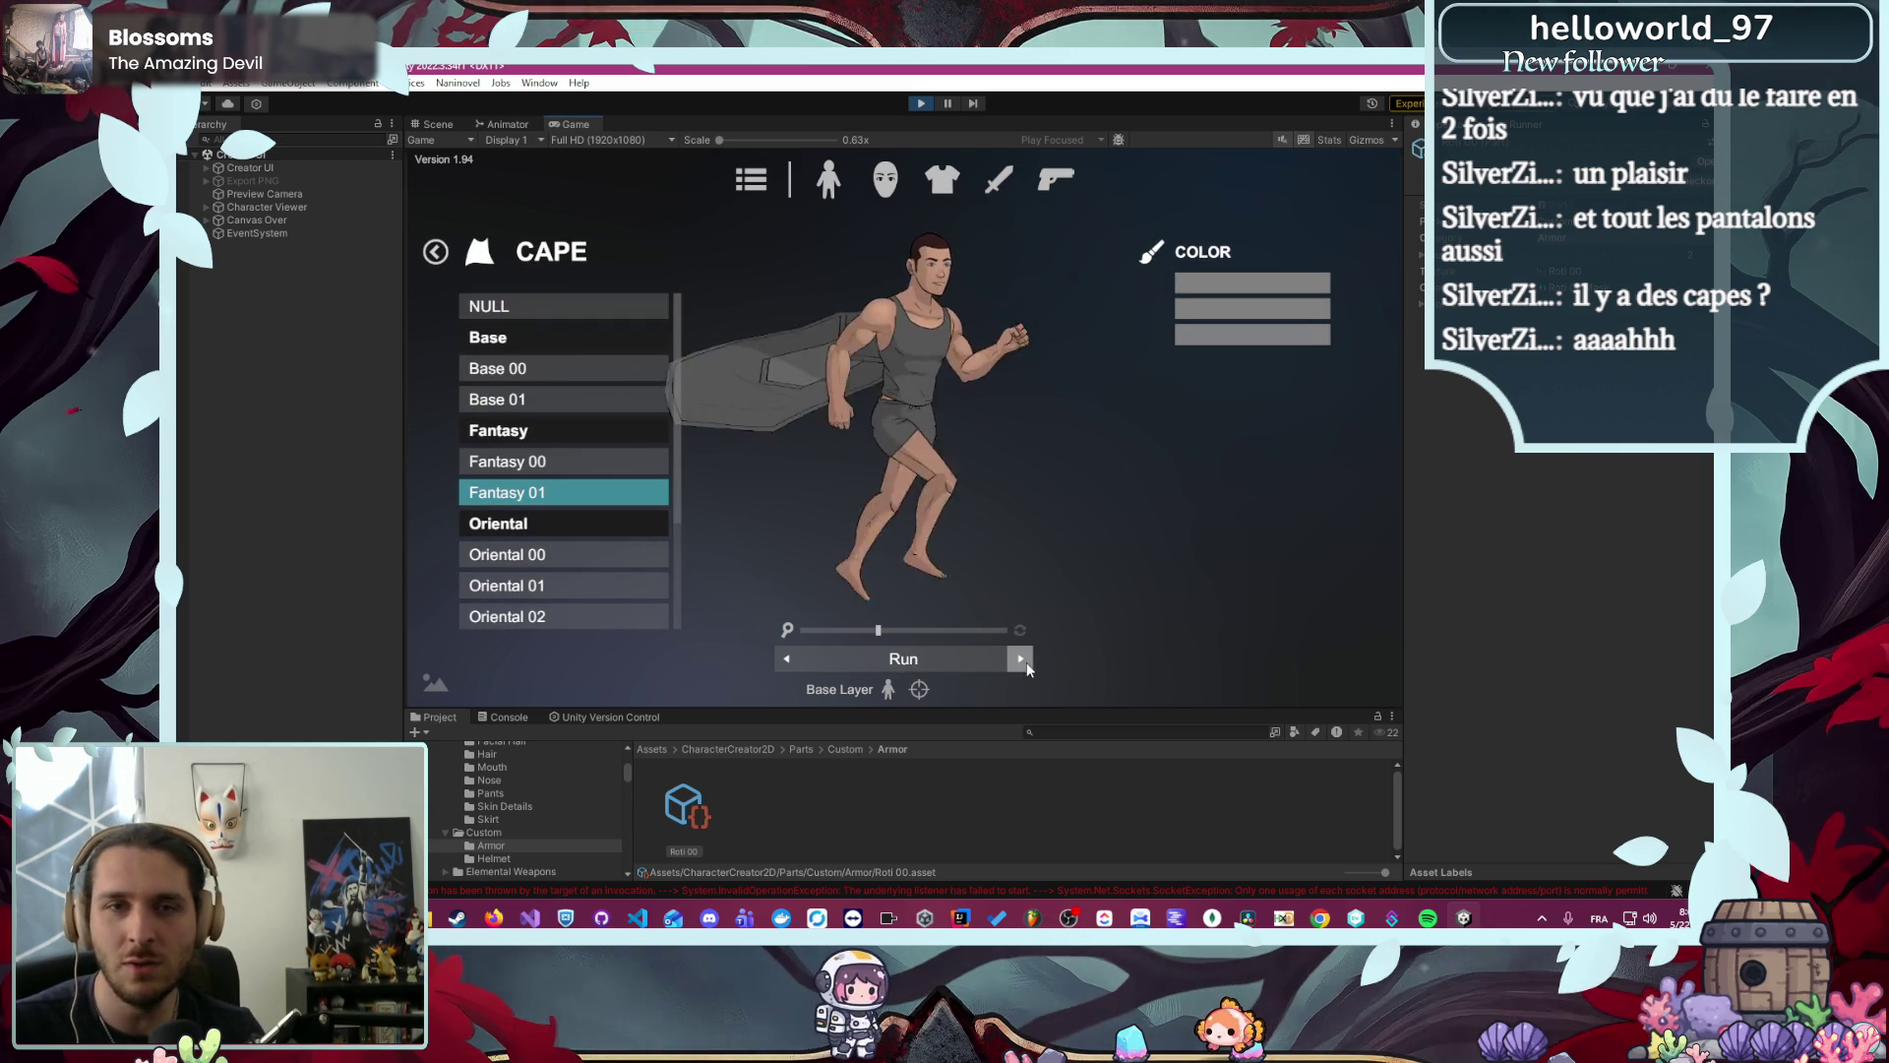
left_click(789, 657)
left_click(789, 657)
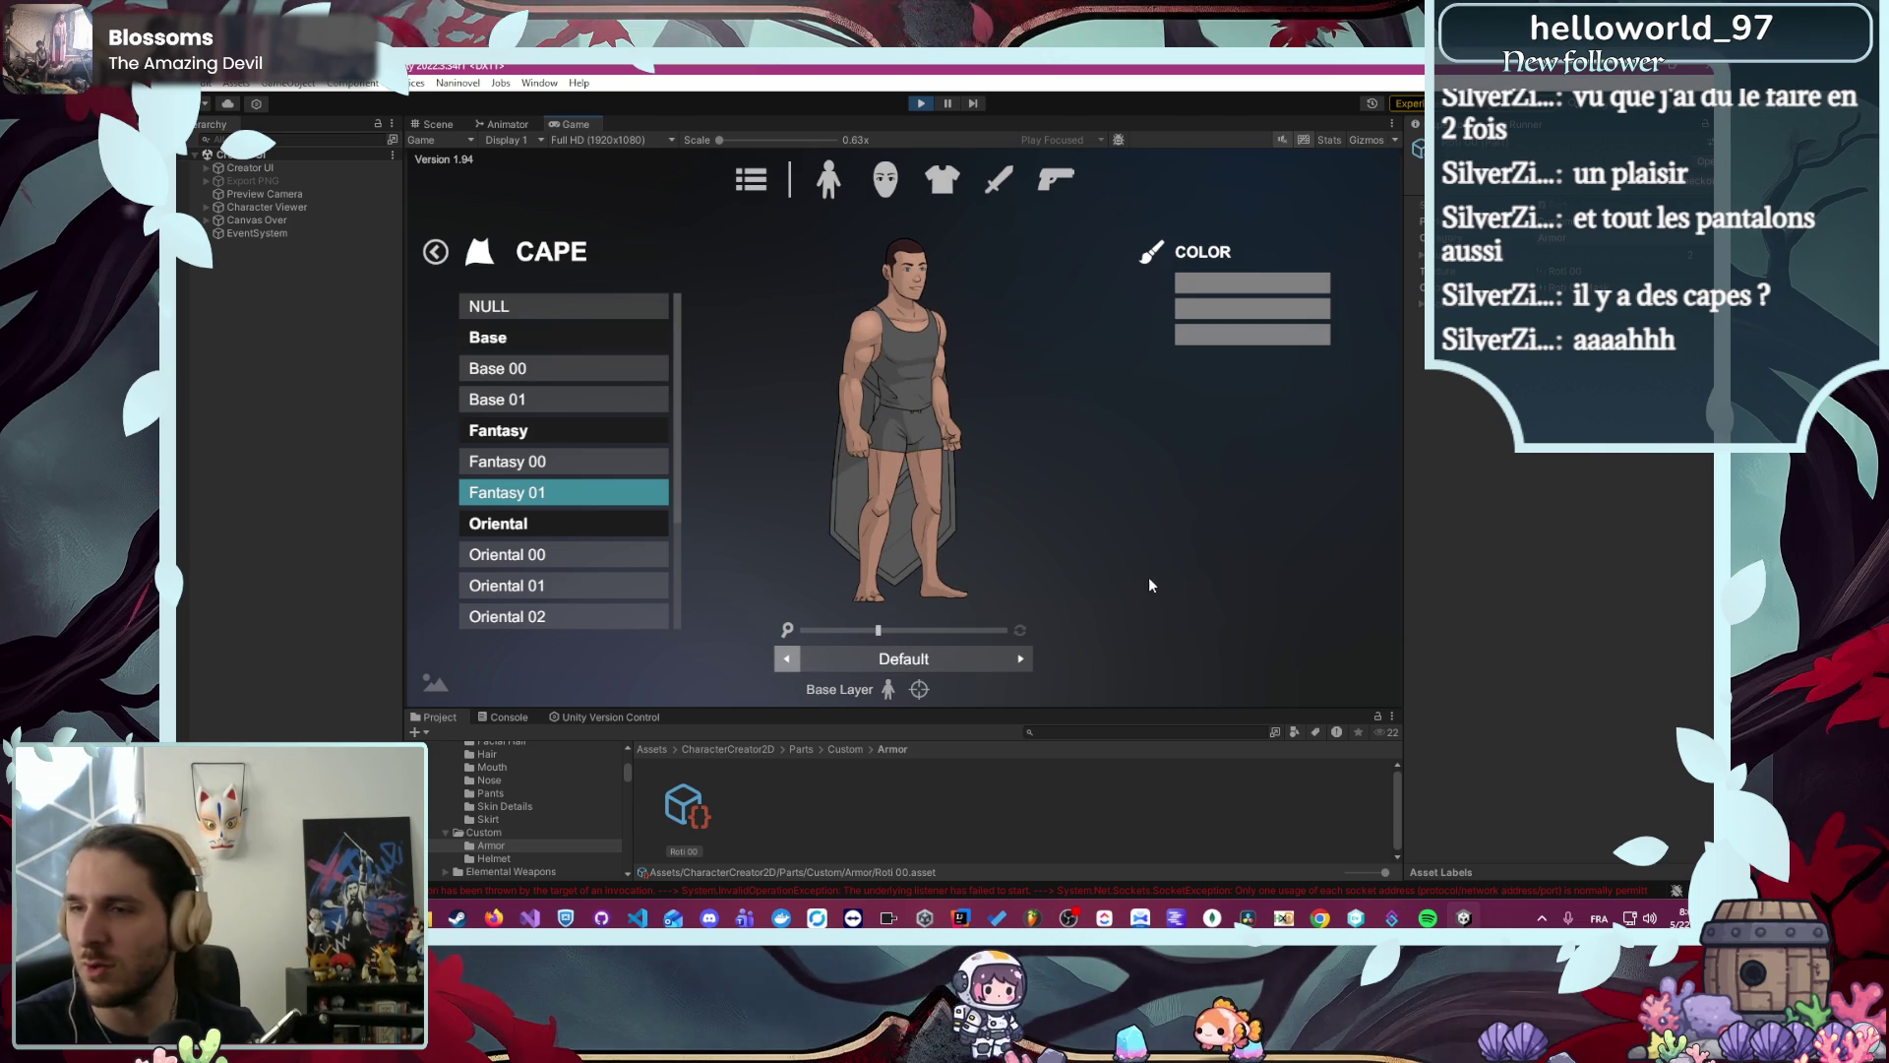
left_click(751, 179)
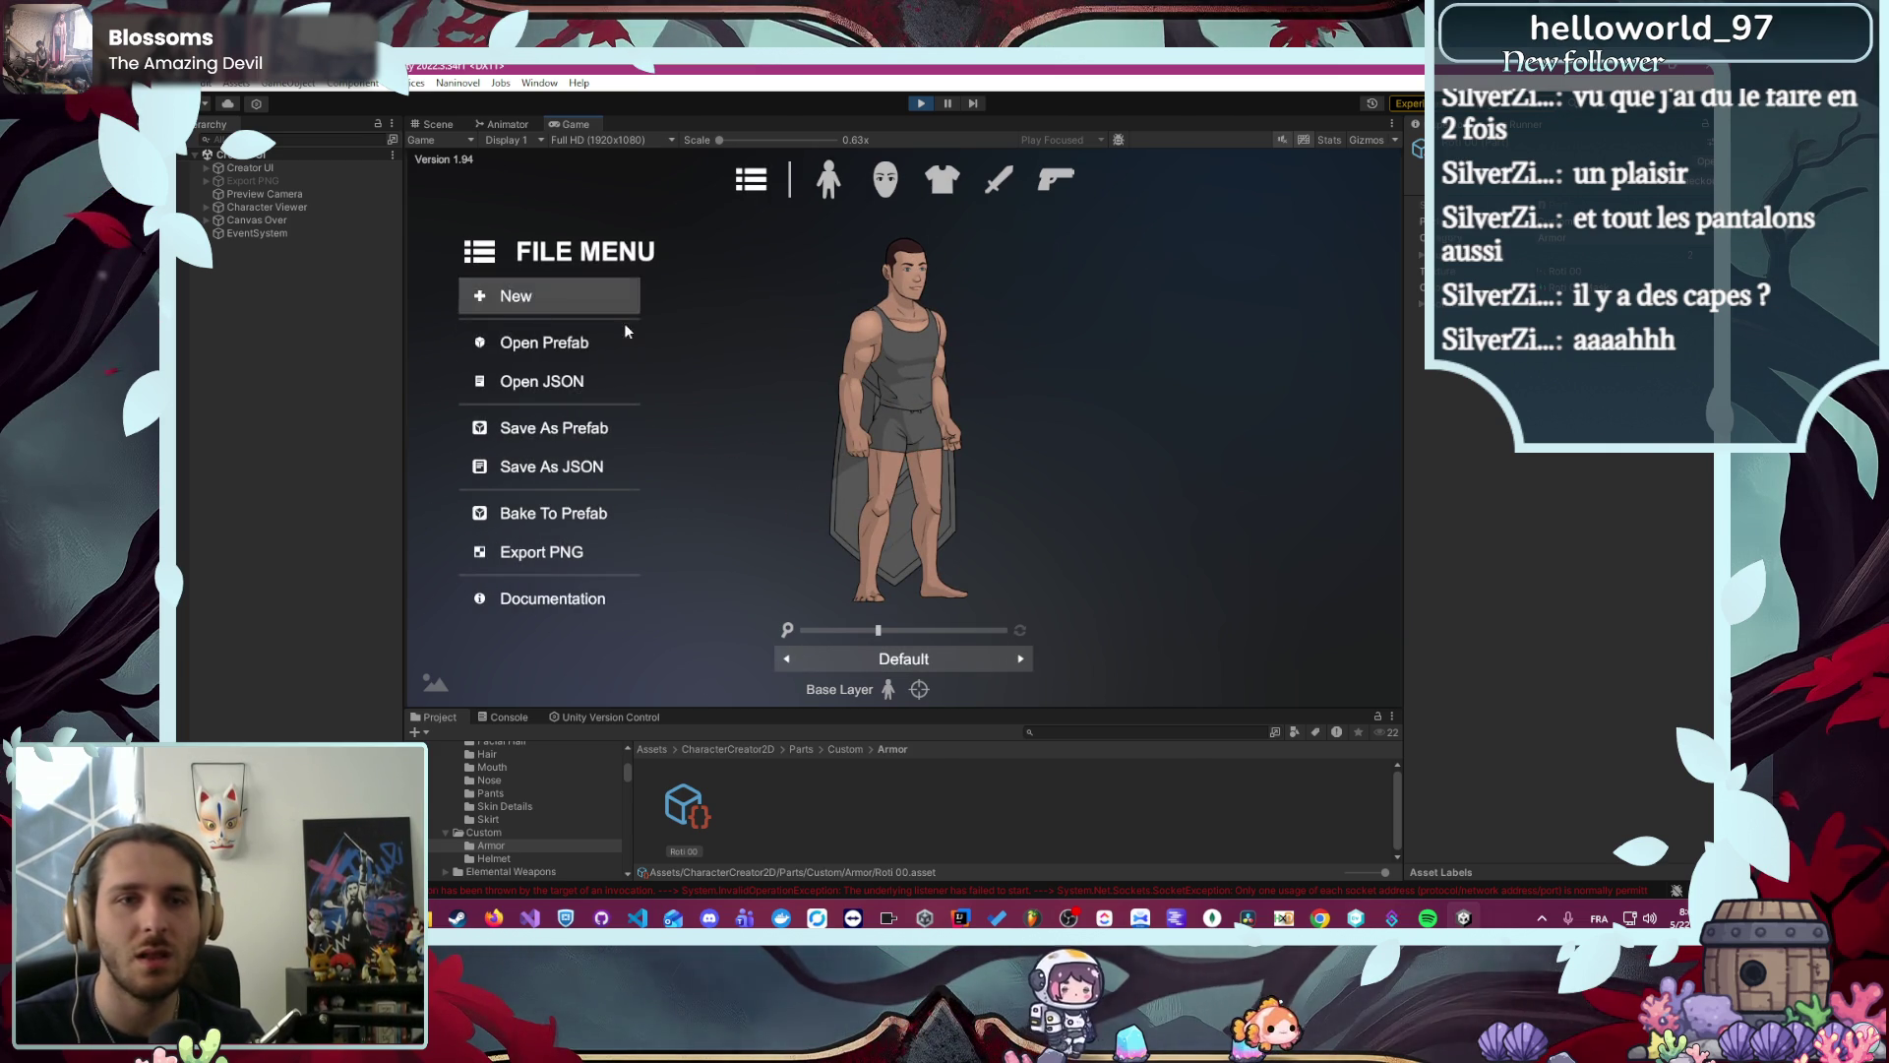
- Start Open Prefab and browse to the Code/Module/Character2D folder
left_click(545, 344)
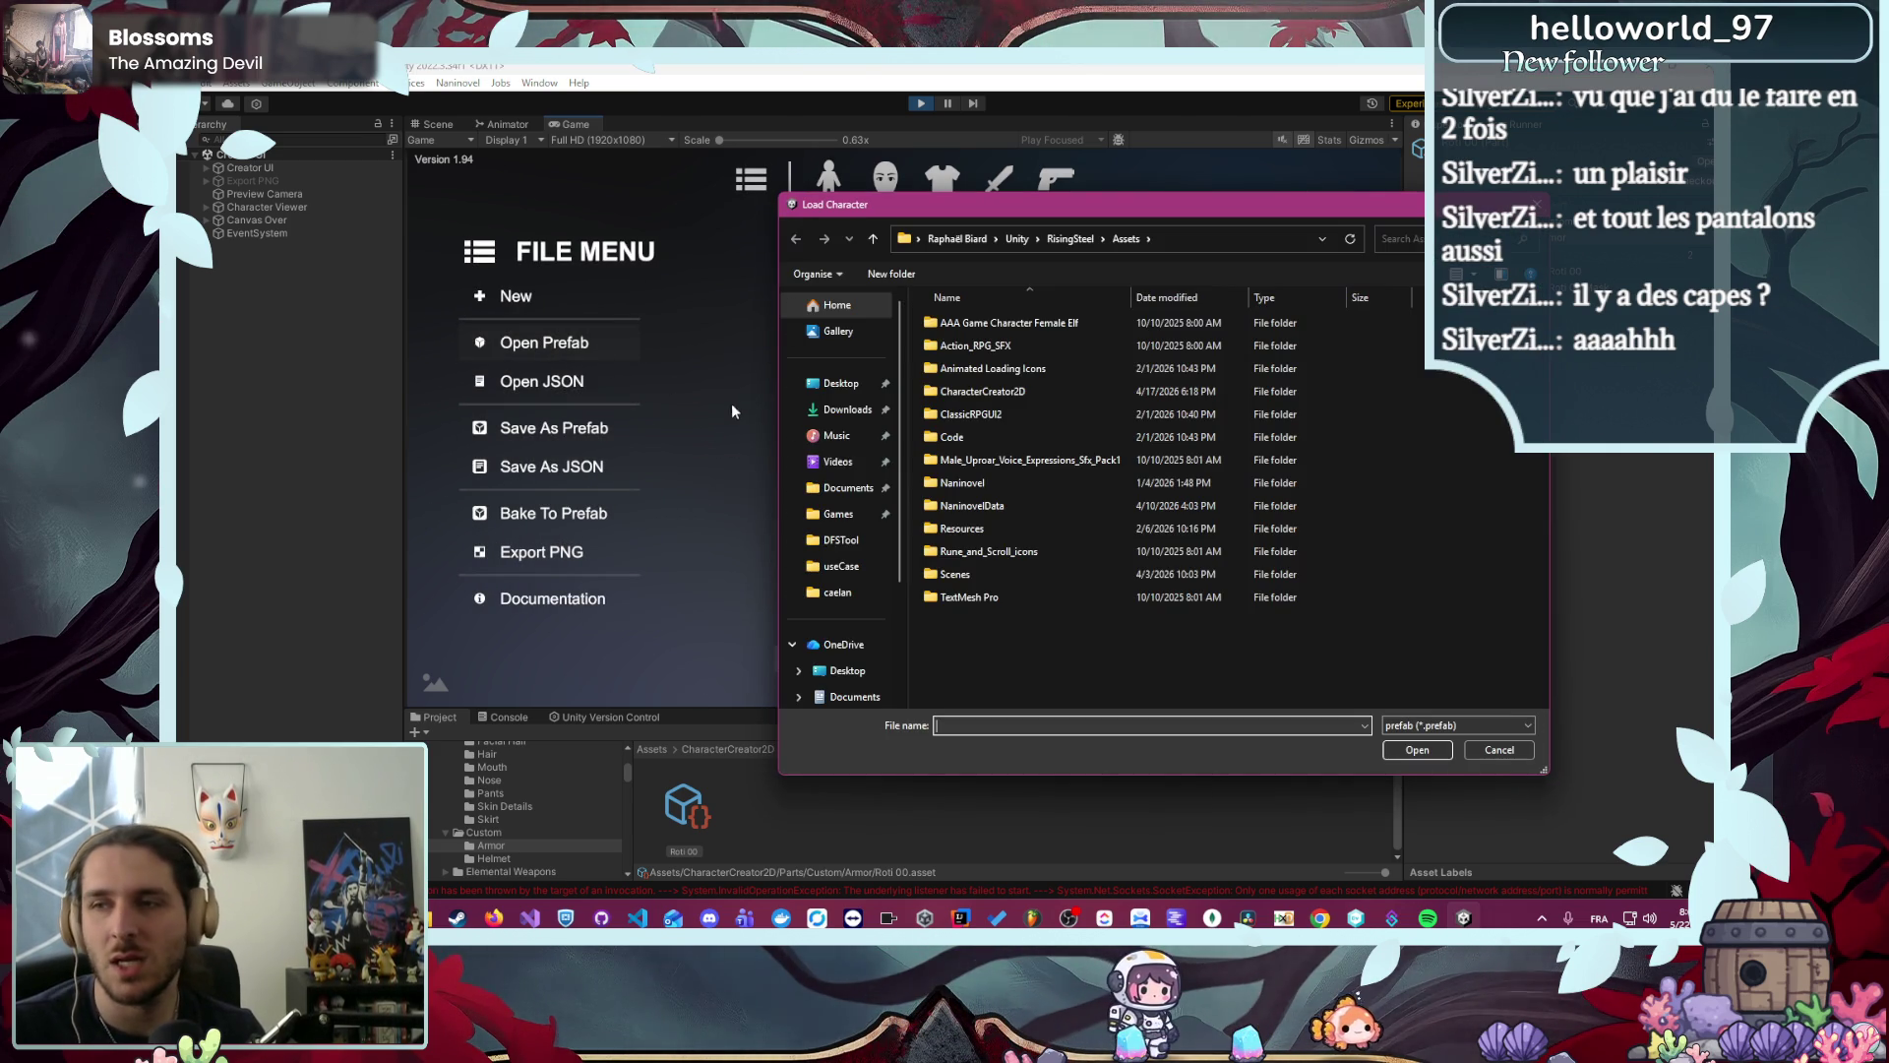
double_click(1028, 439)
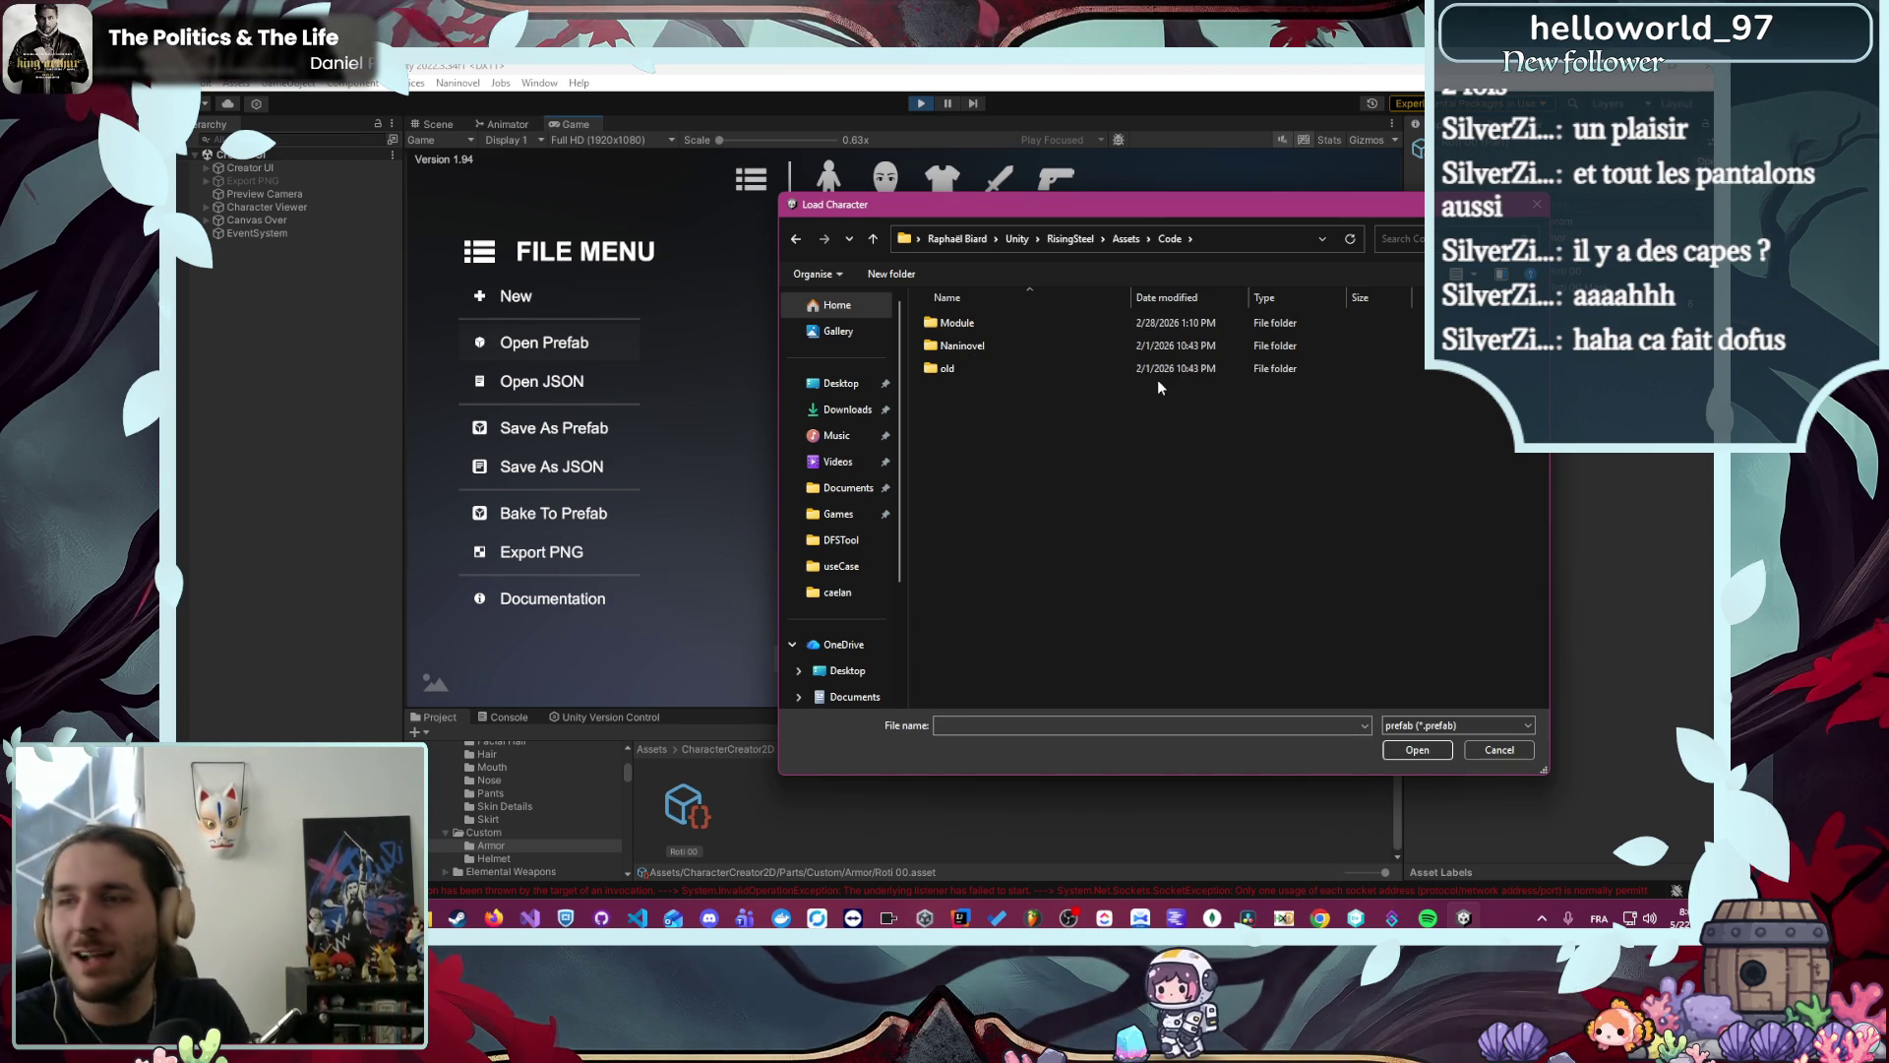
double_click(1029, 330)
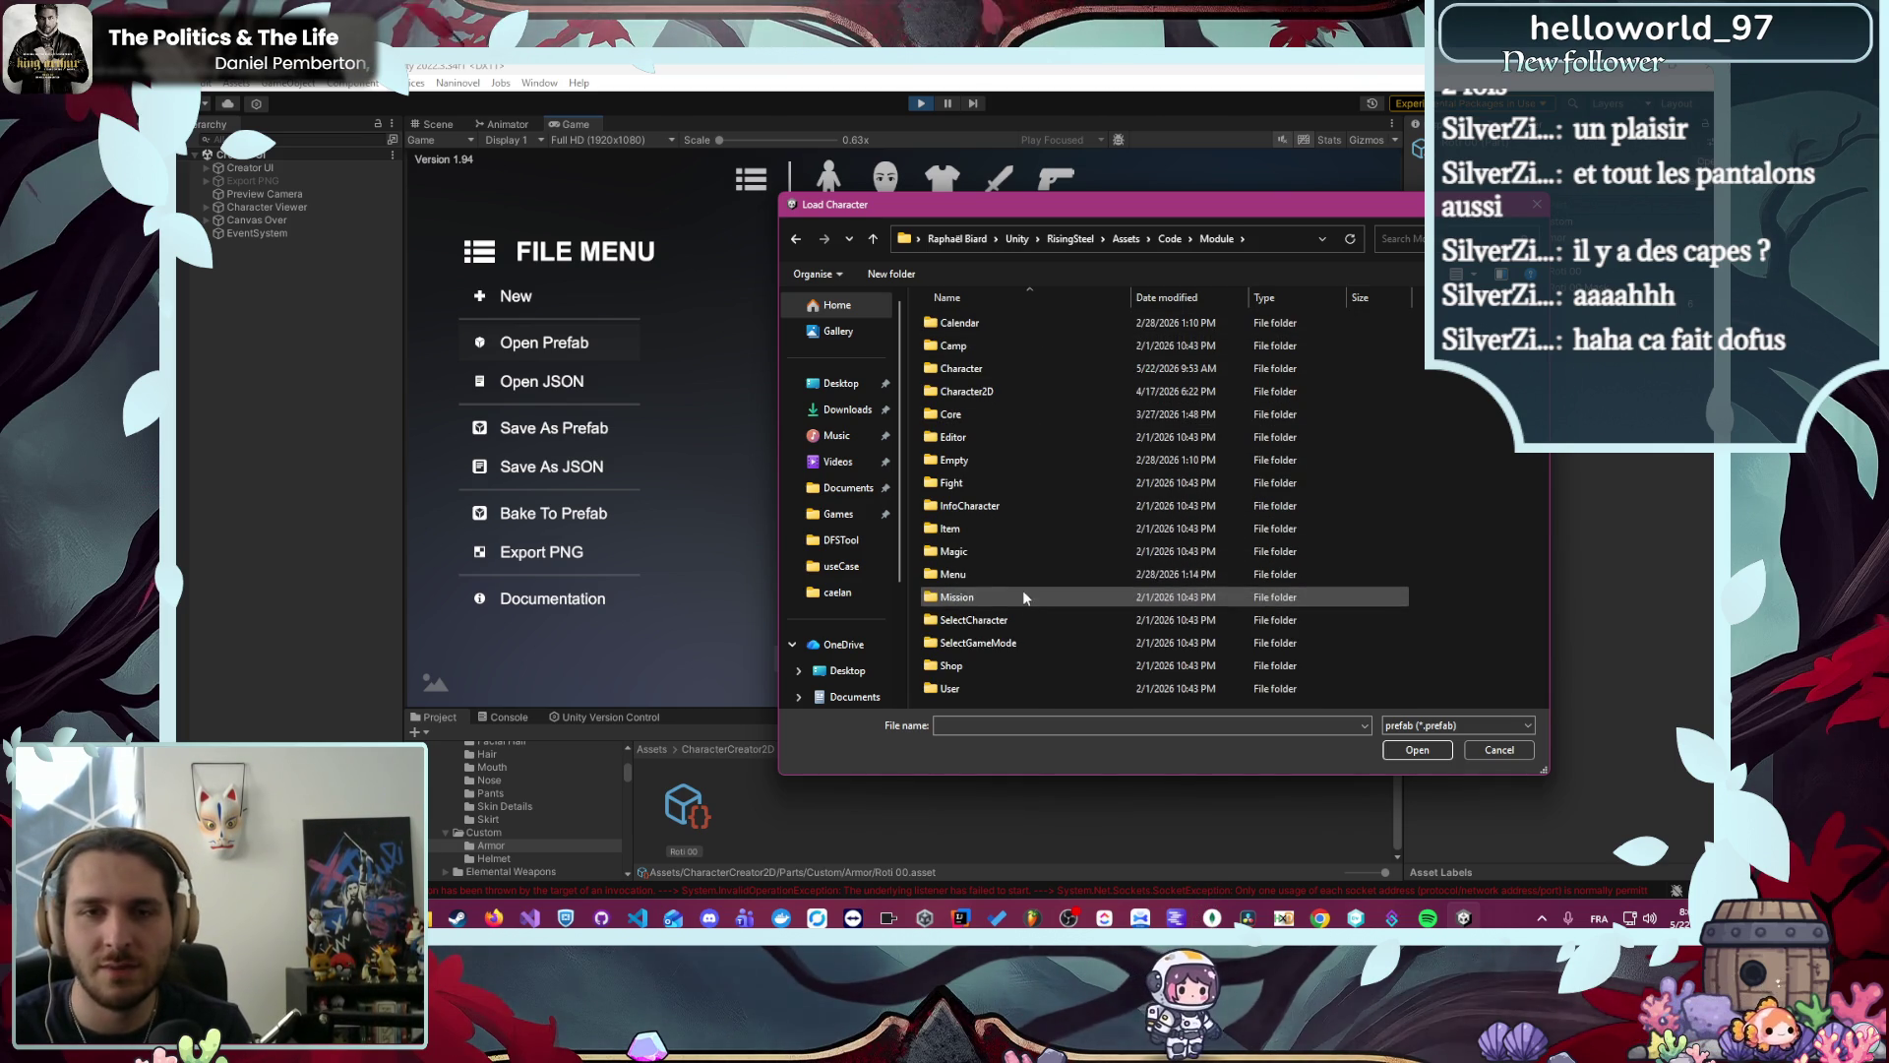
double_click(1025, 414)
key("alt+Left")
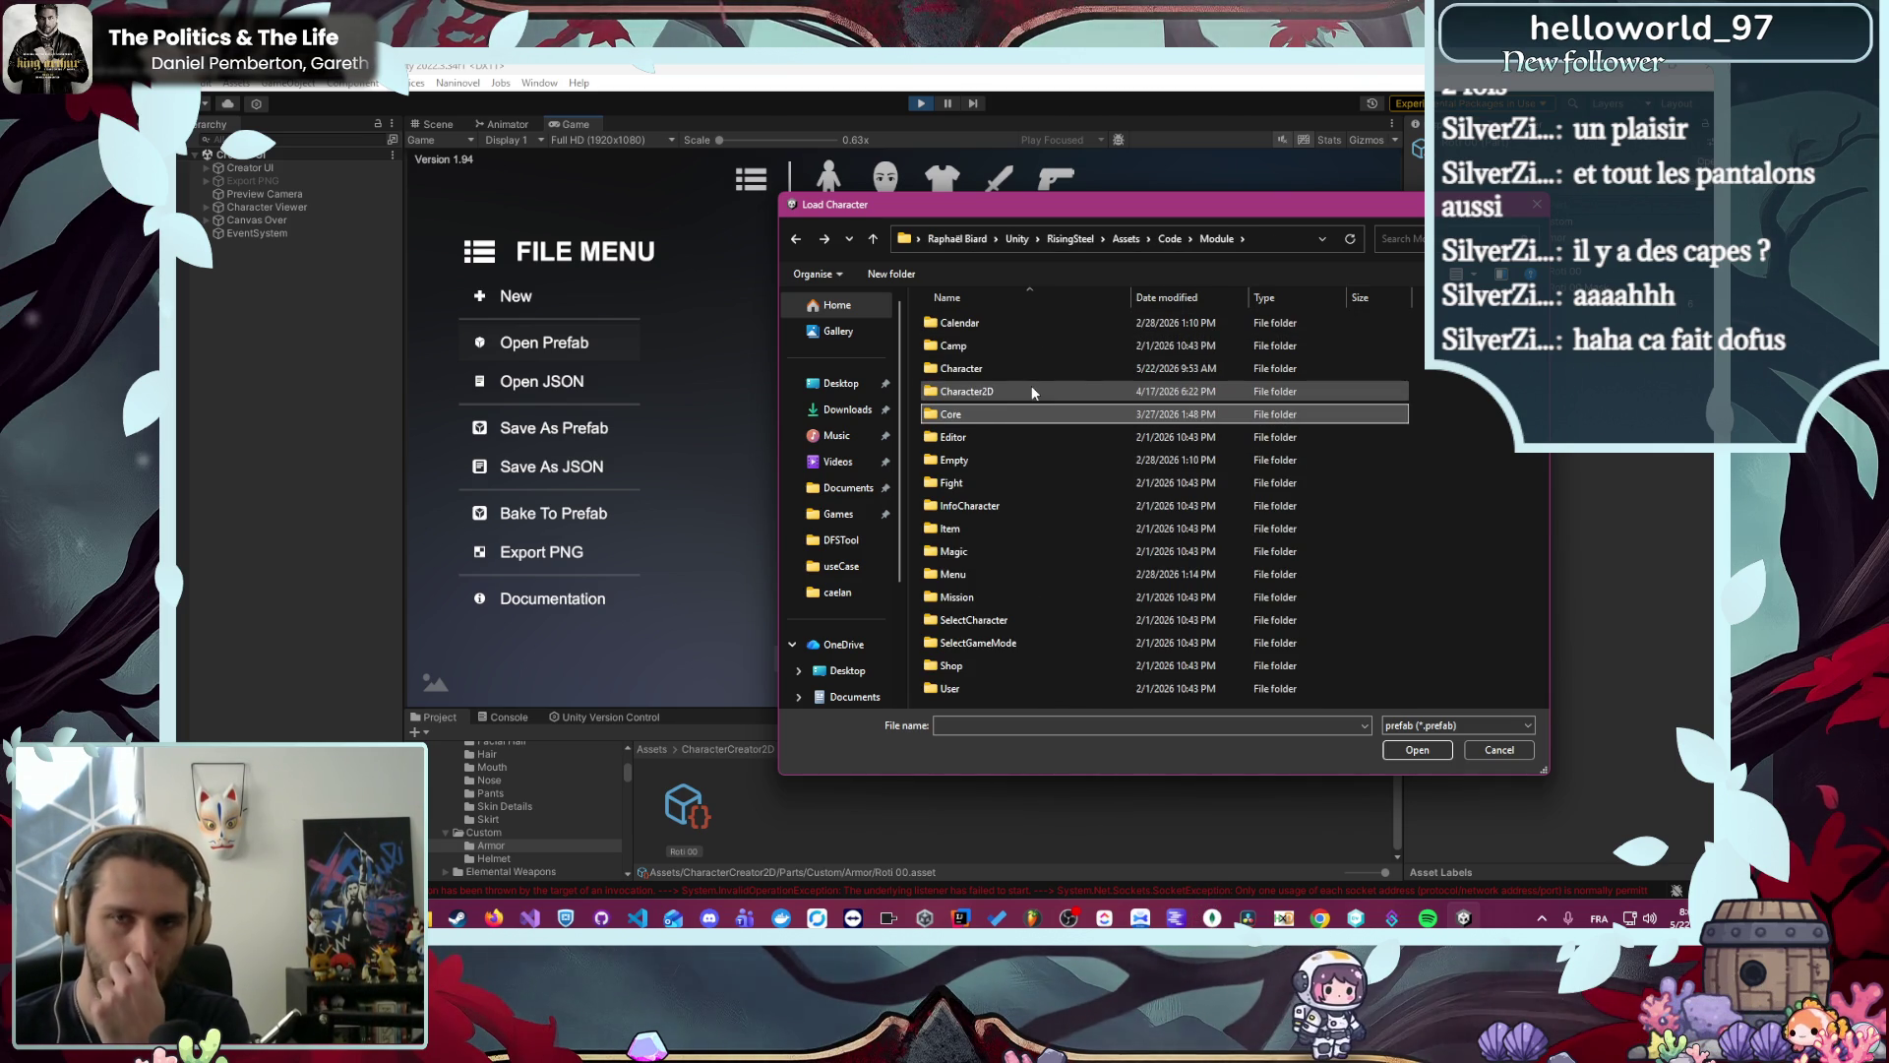
double_click(1027, 392)
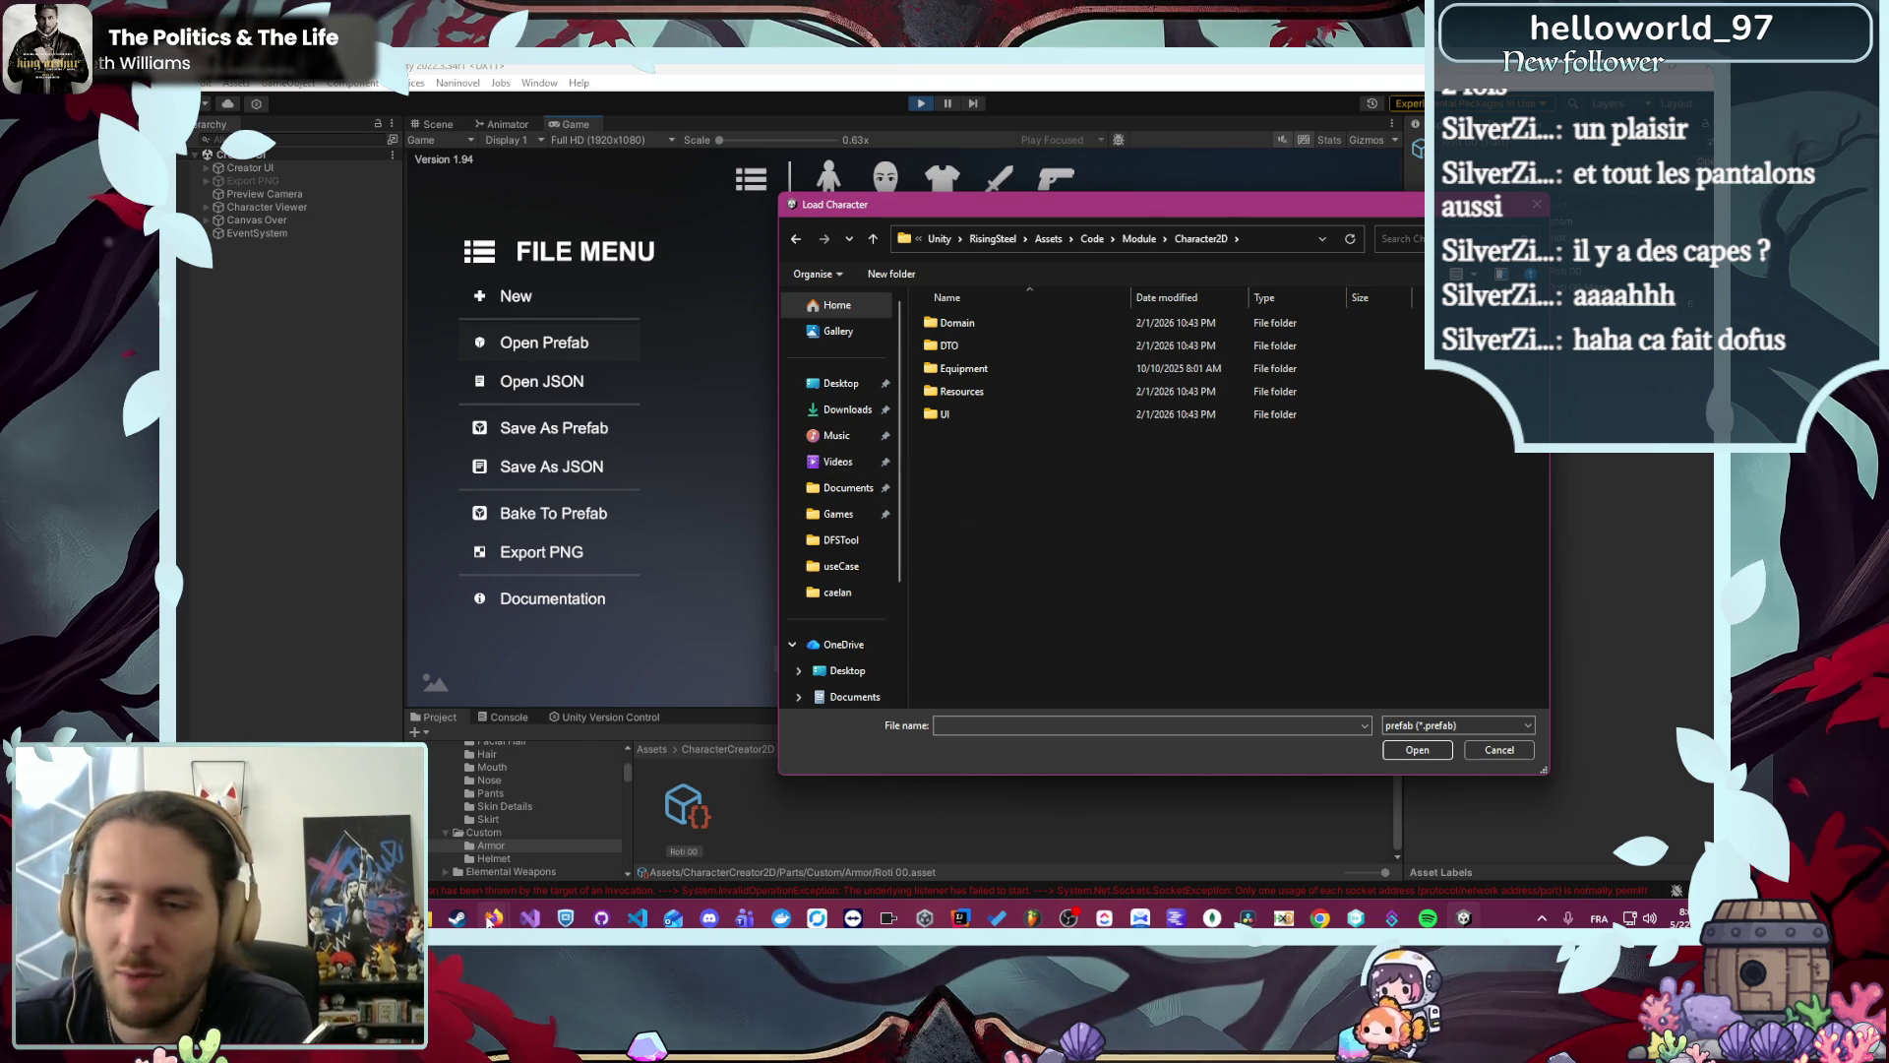
- Switch to Firefox, maximize its window, and start a new search tab
mouse_move(489, 921)
left_click(454, 853)
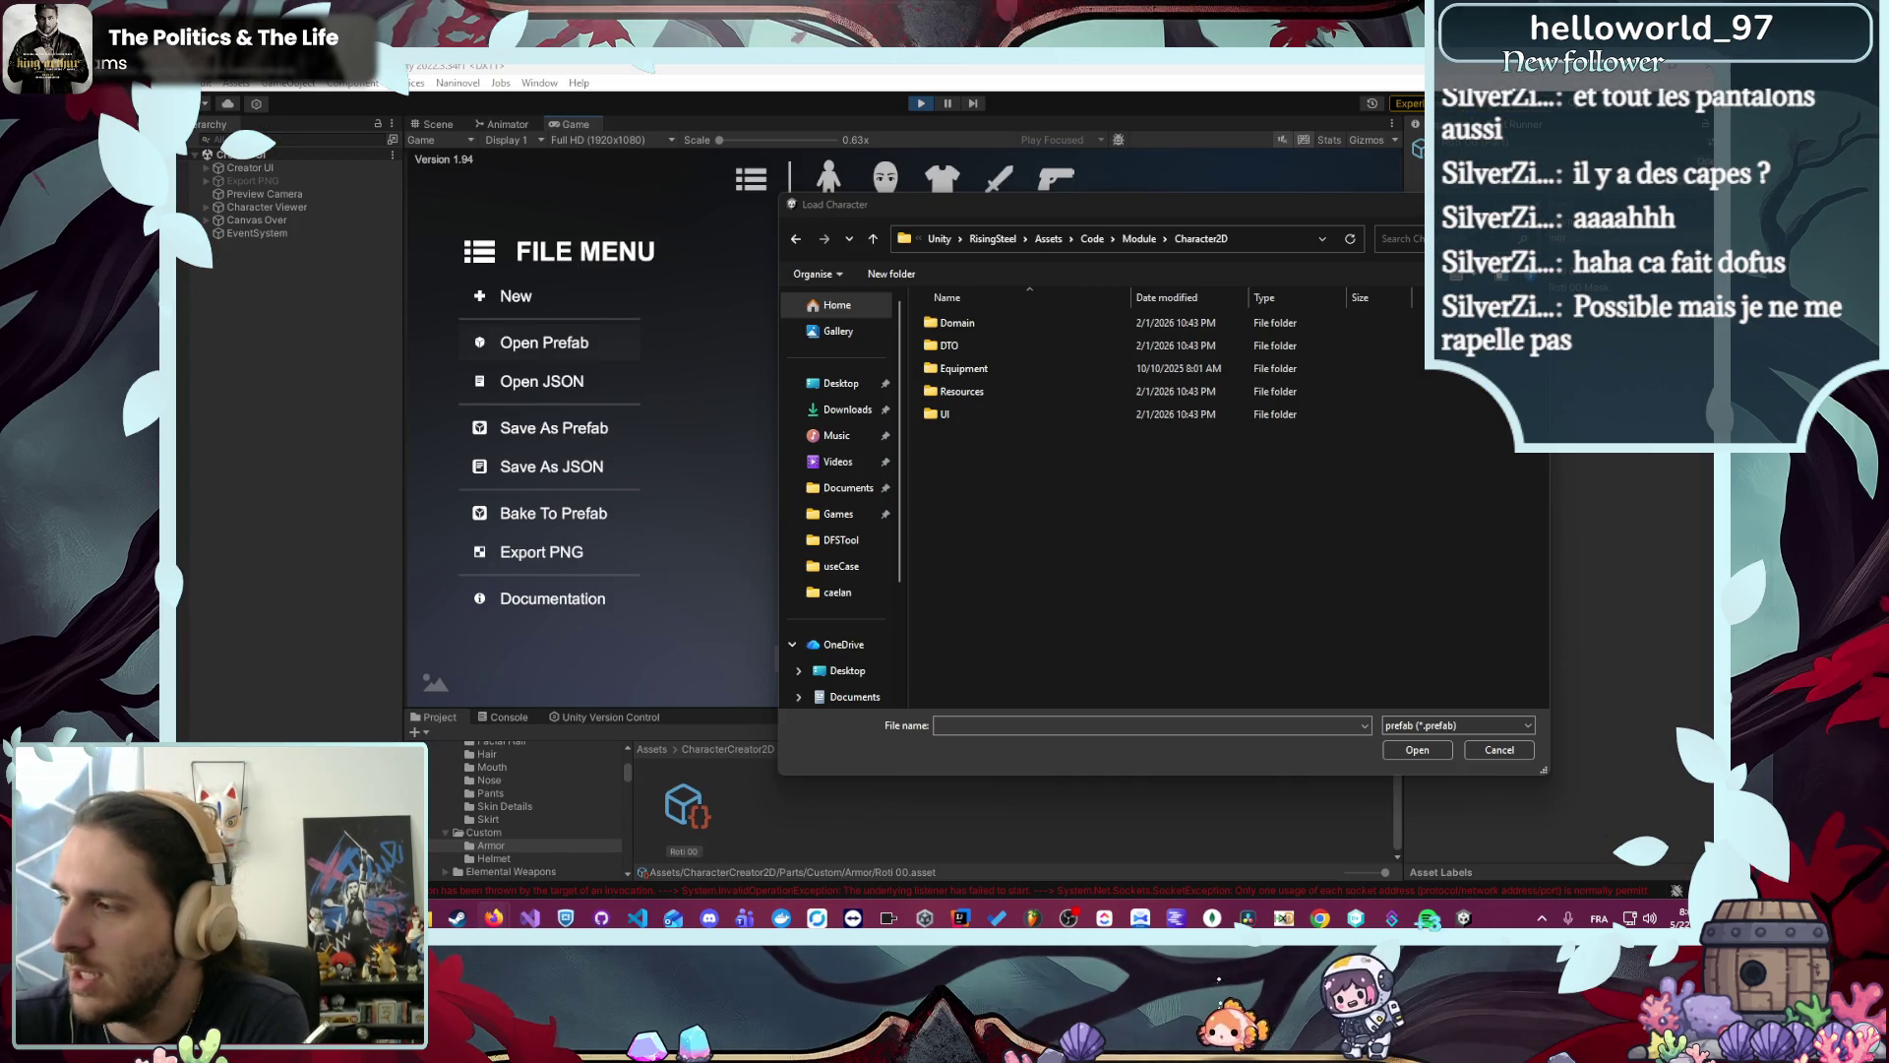
key("alt+Tab")
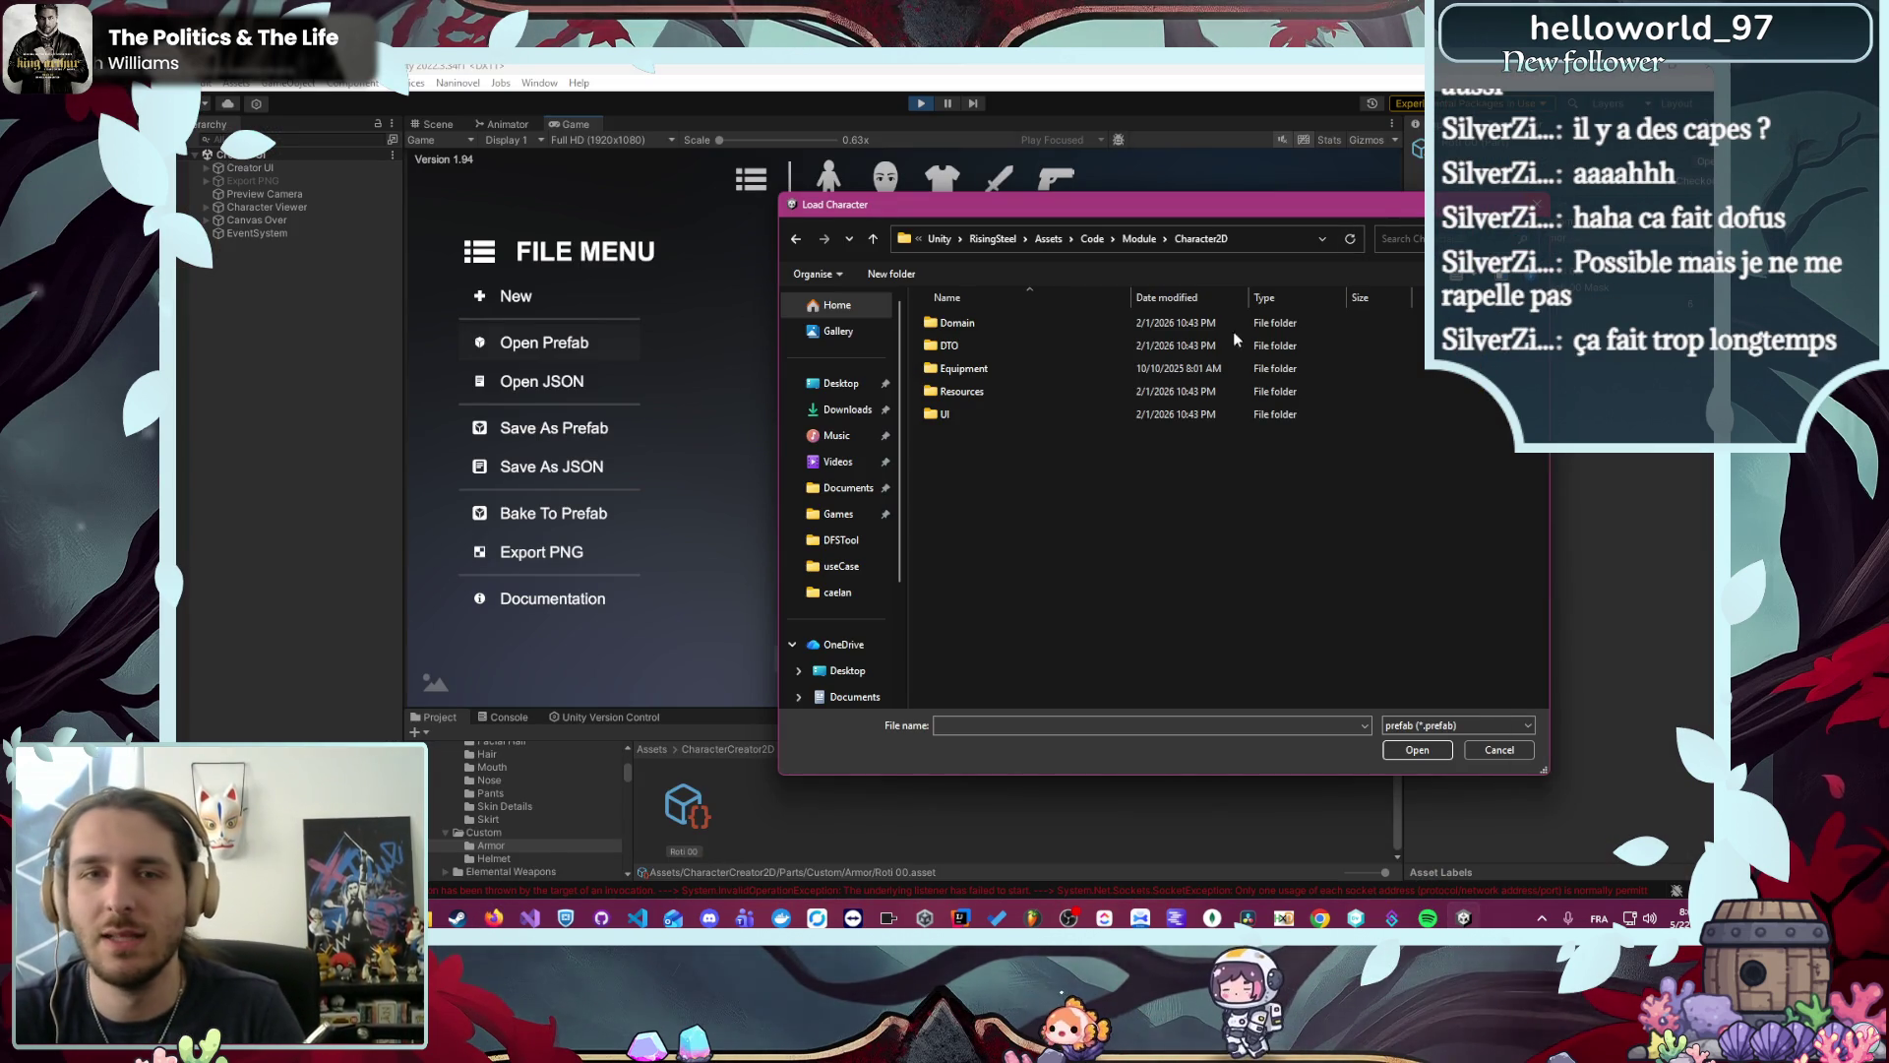
left_click(494, 917)
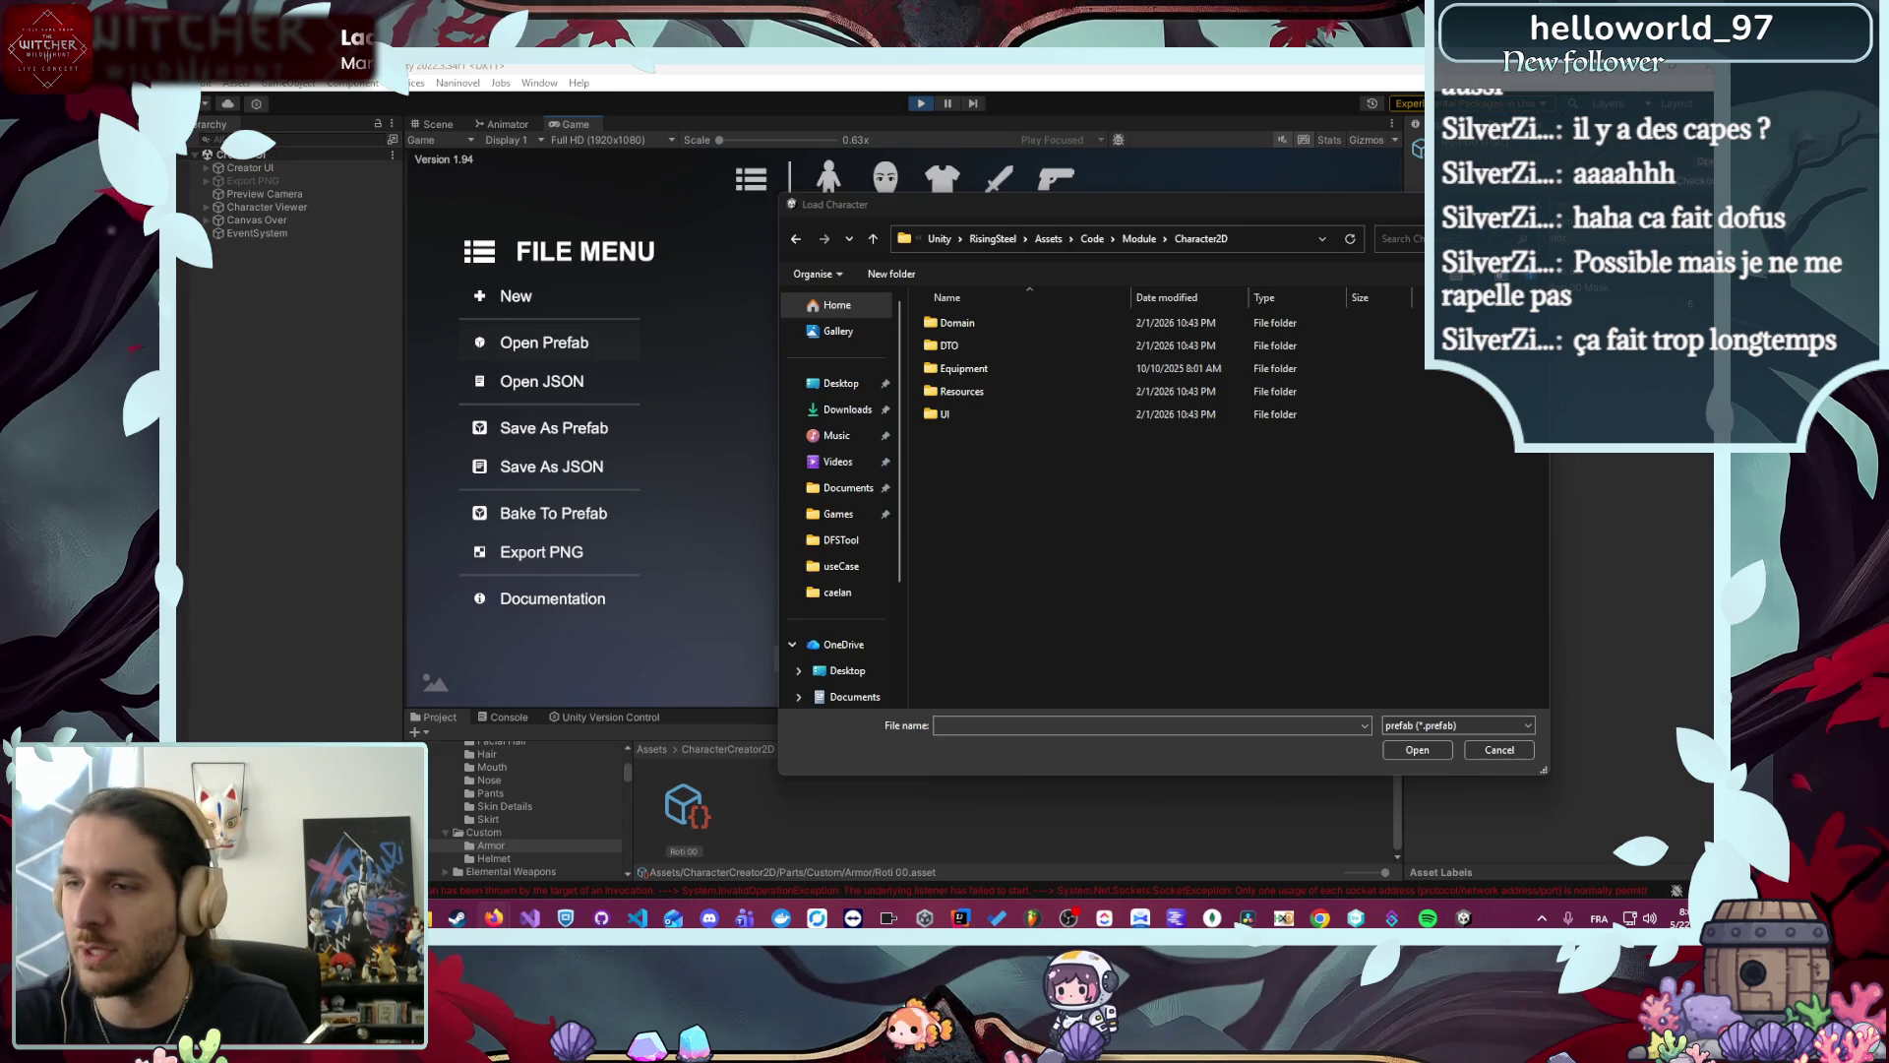
left_click_drag(1082, 334, 960, 59)
left_click(689, 129)
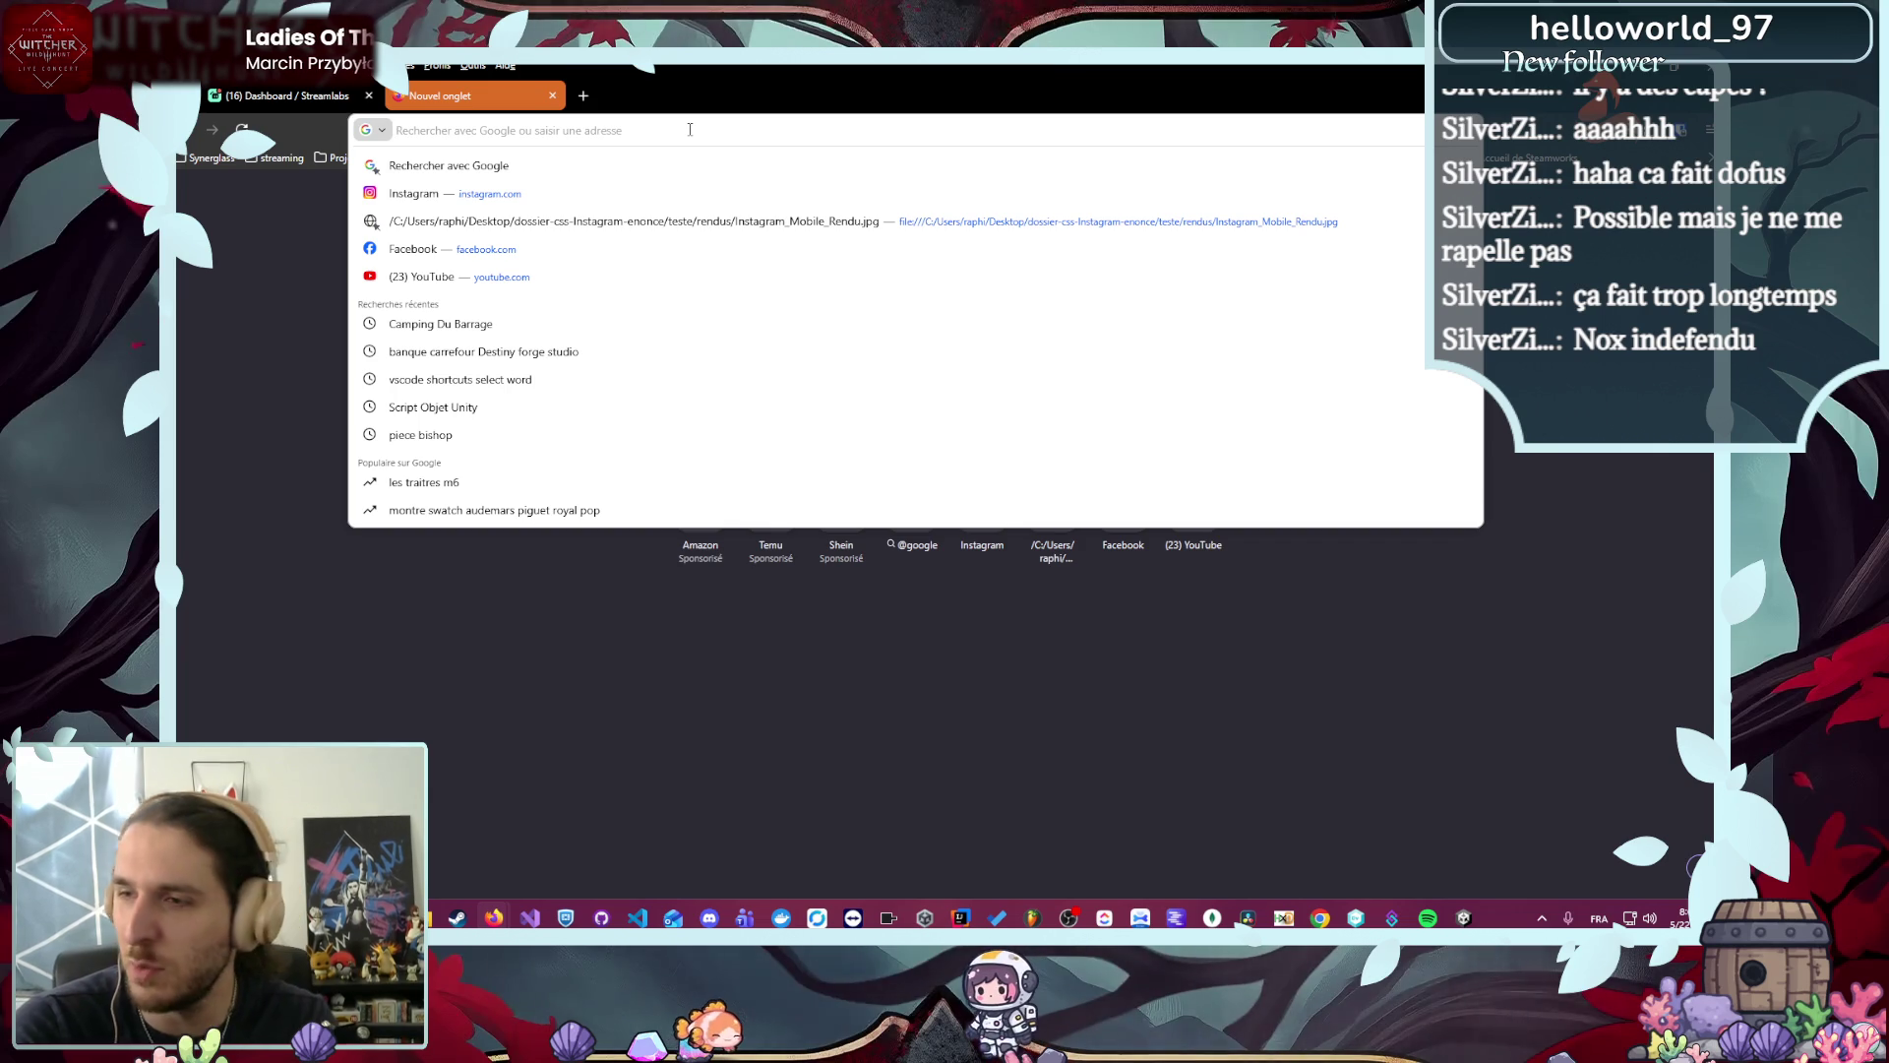
- Search Google Images for 'Julith', preview the Dofus – Book 1: Julith poster, and return to Unity
type("Julith")
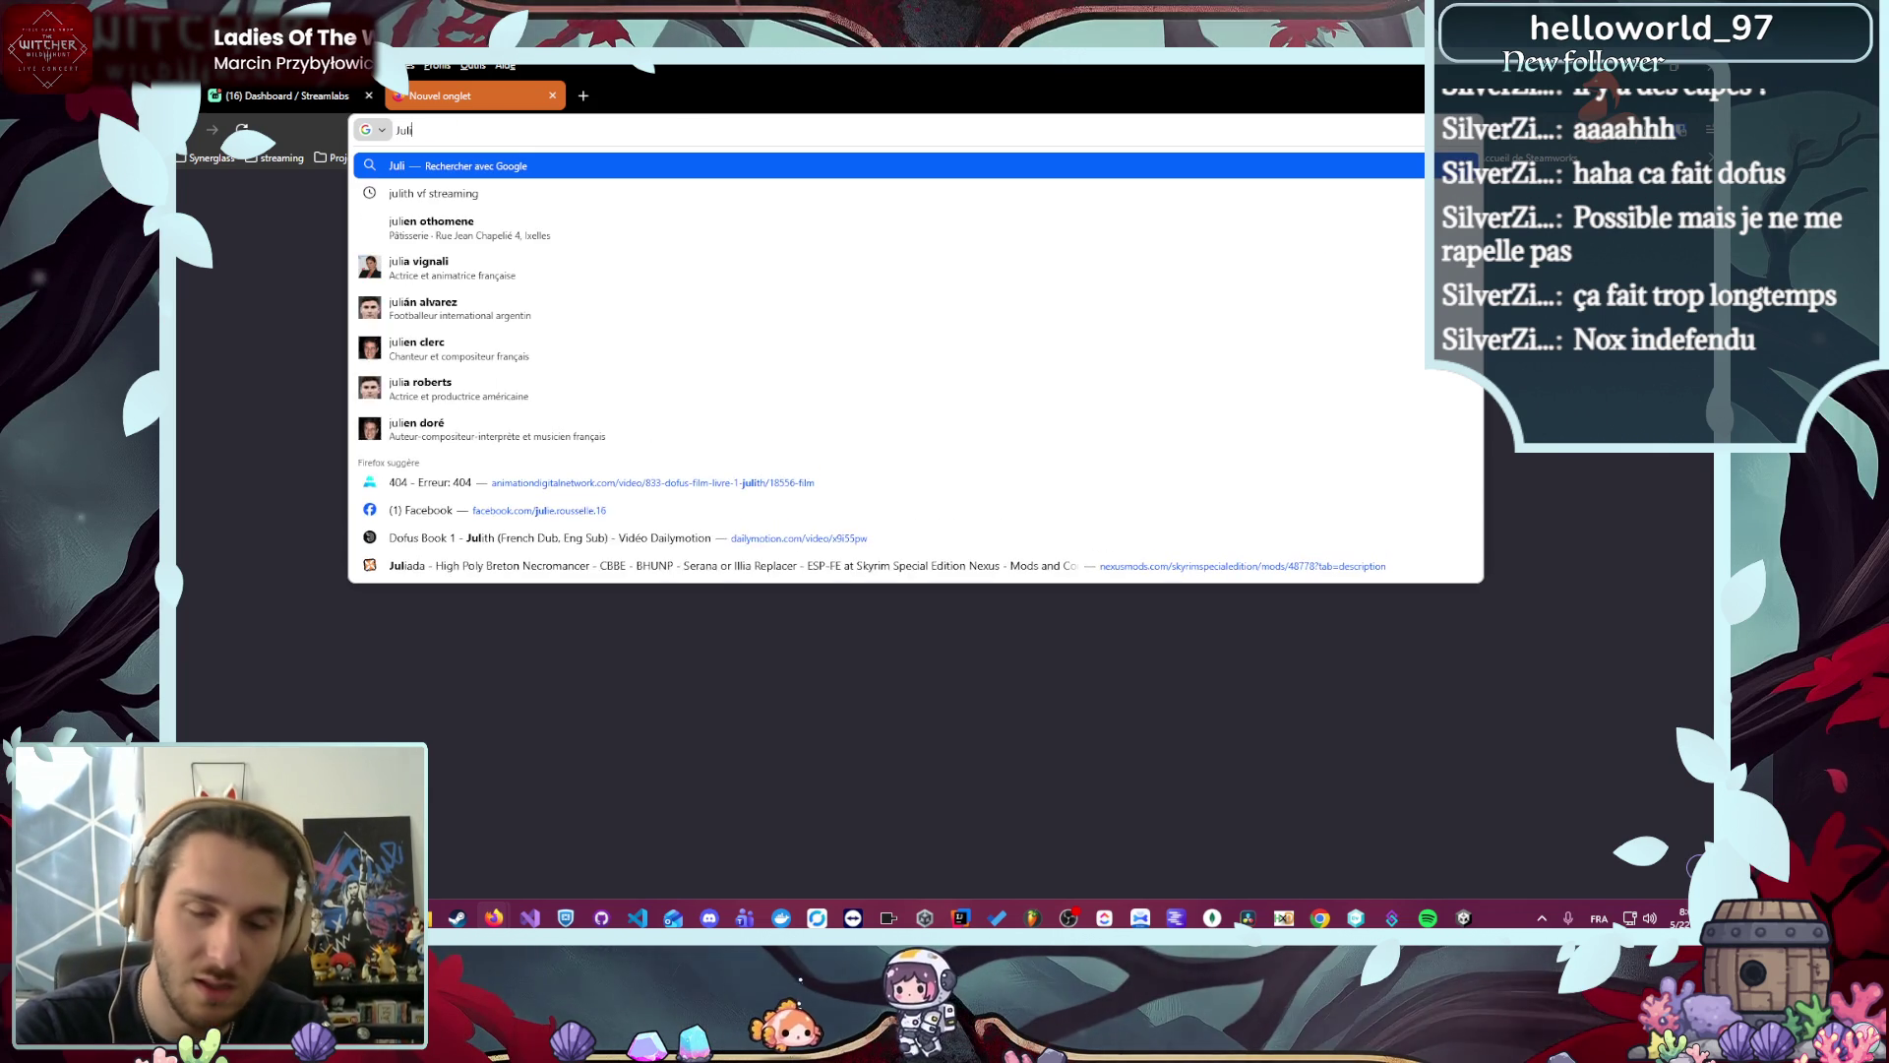
key("Return")
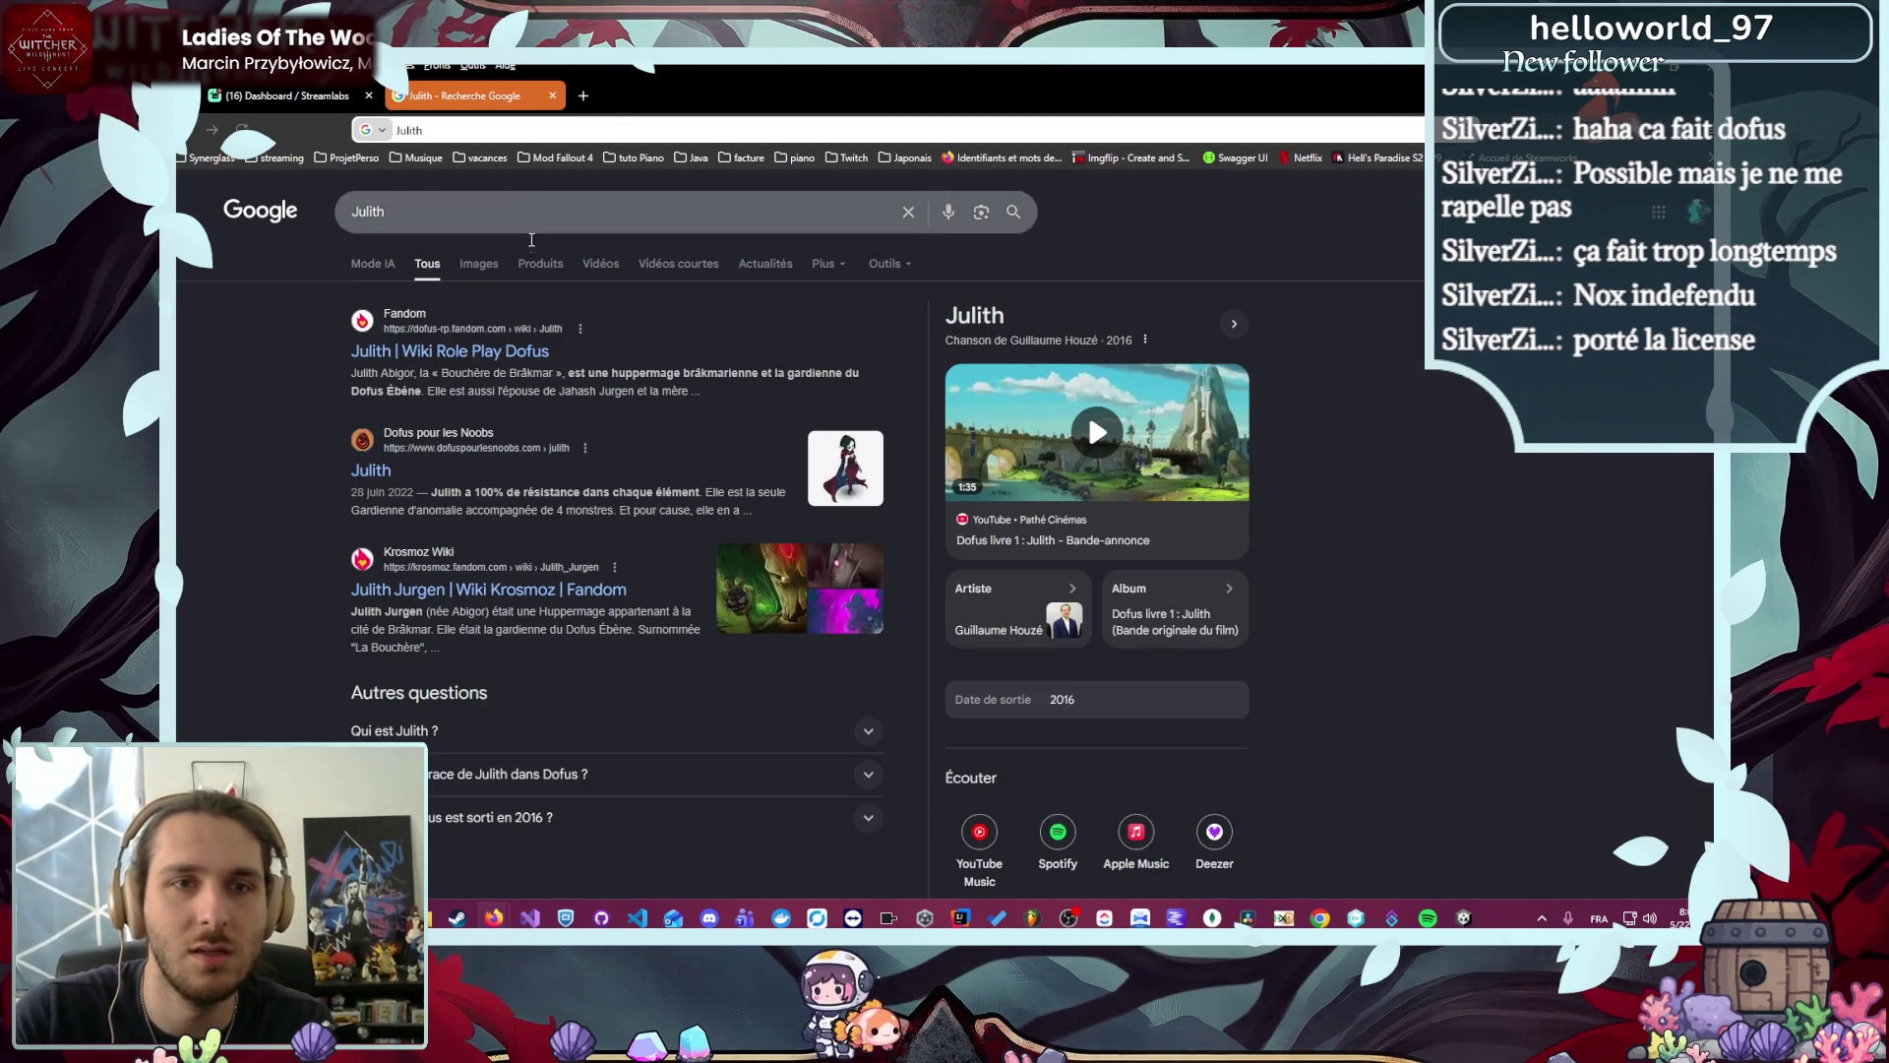
left_click(478, 264)
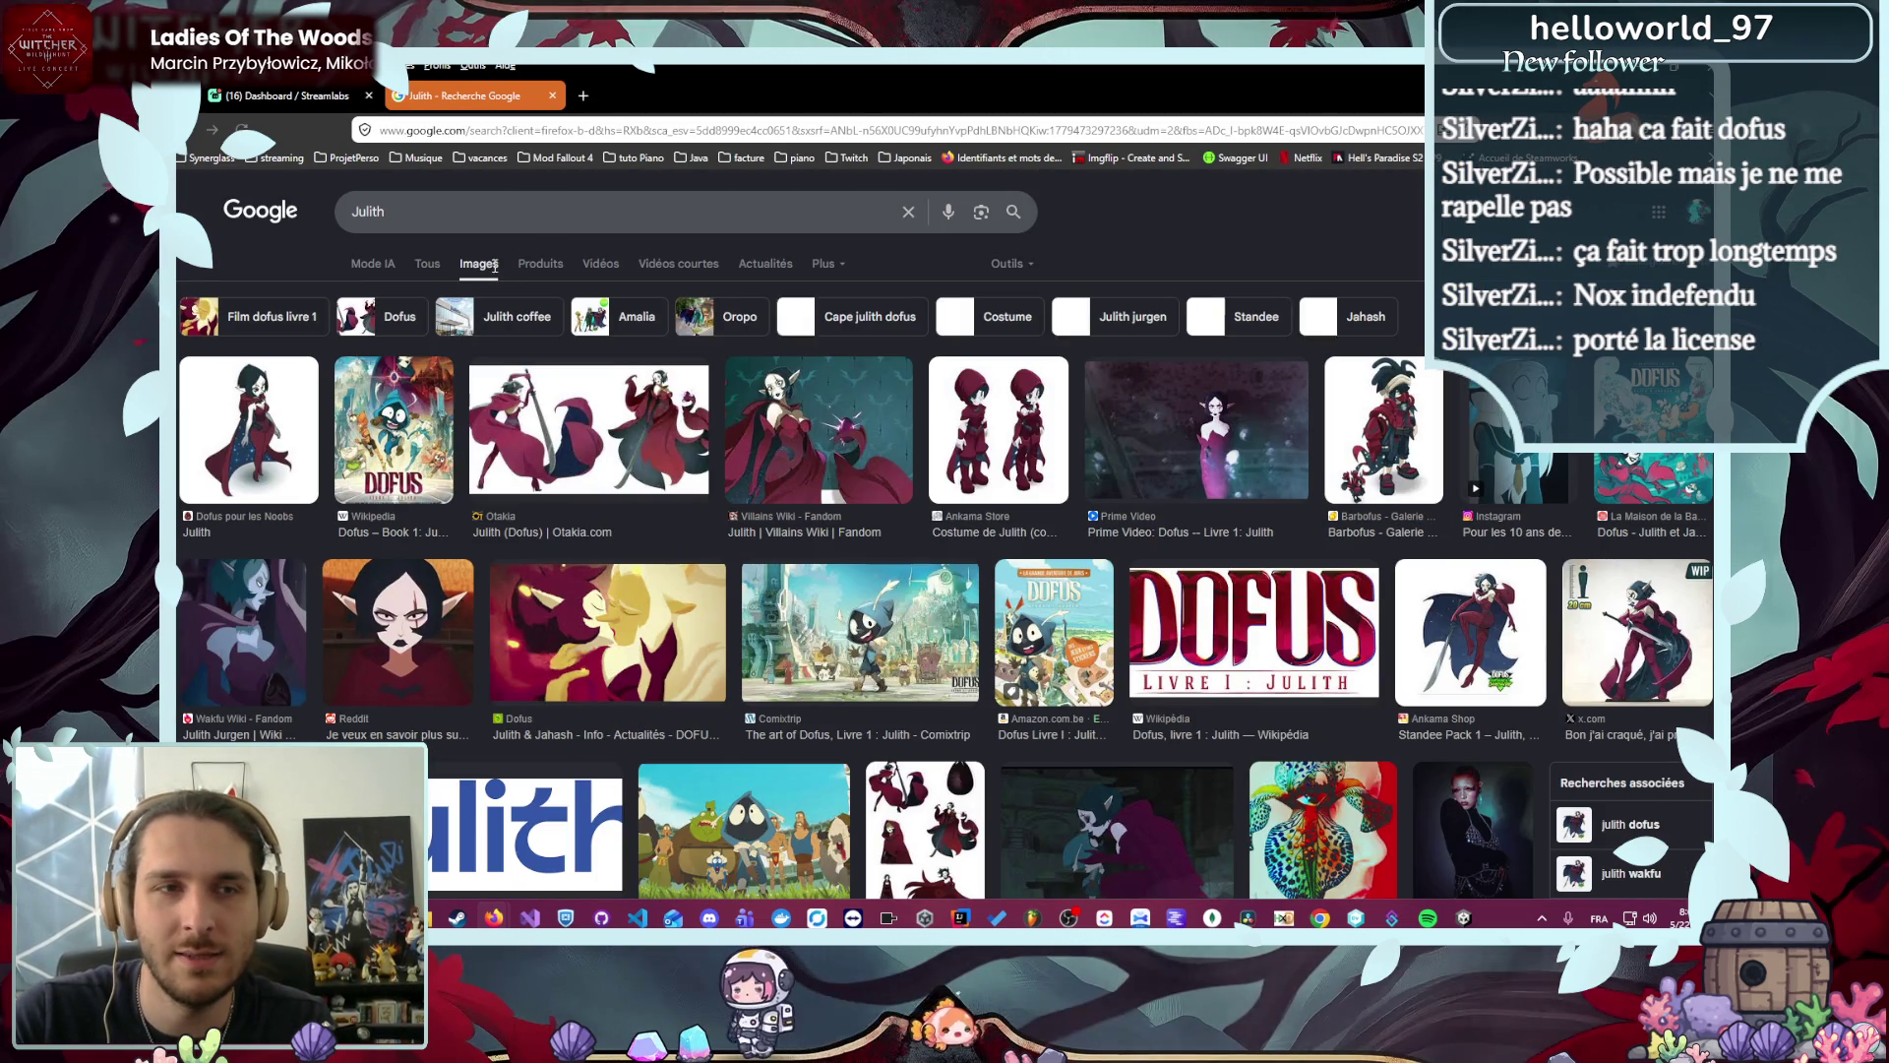
left_click(420, 497)
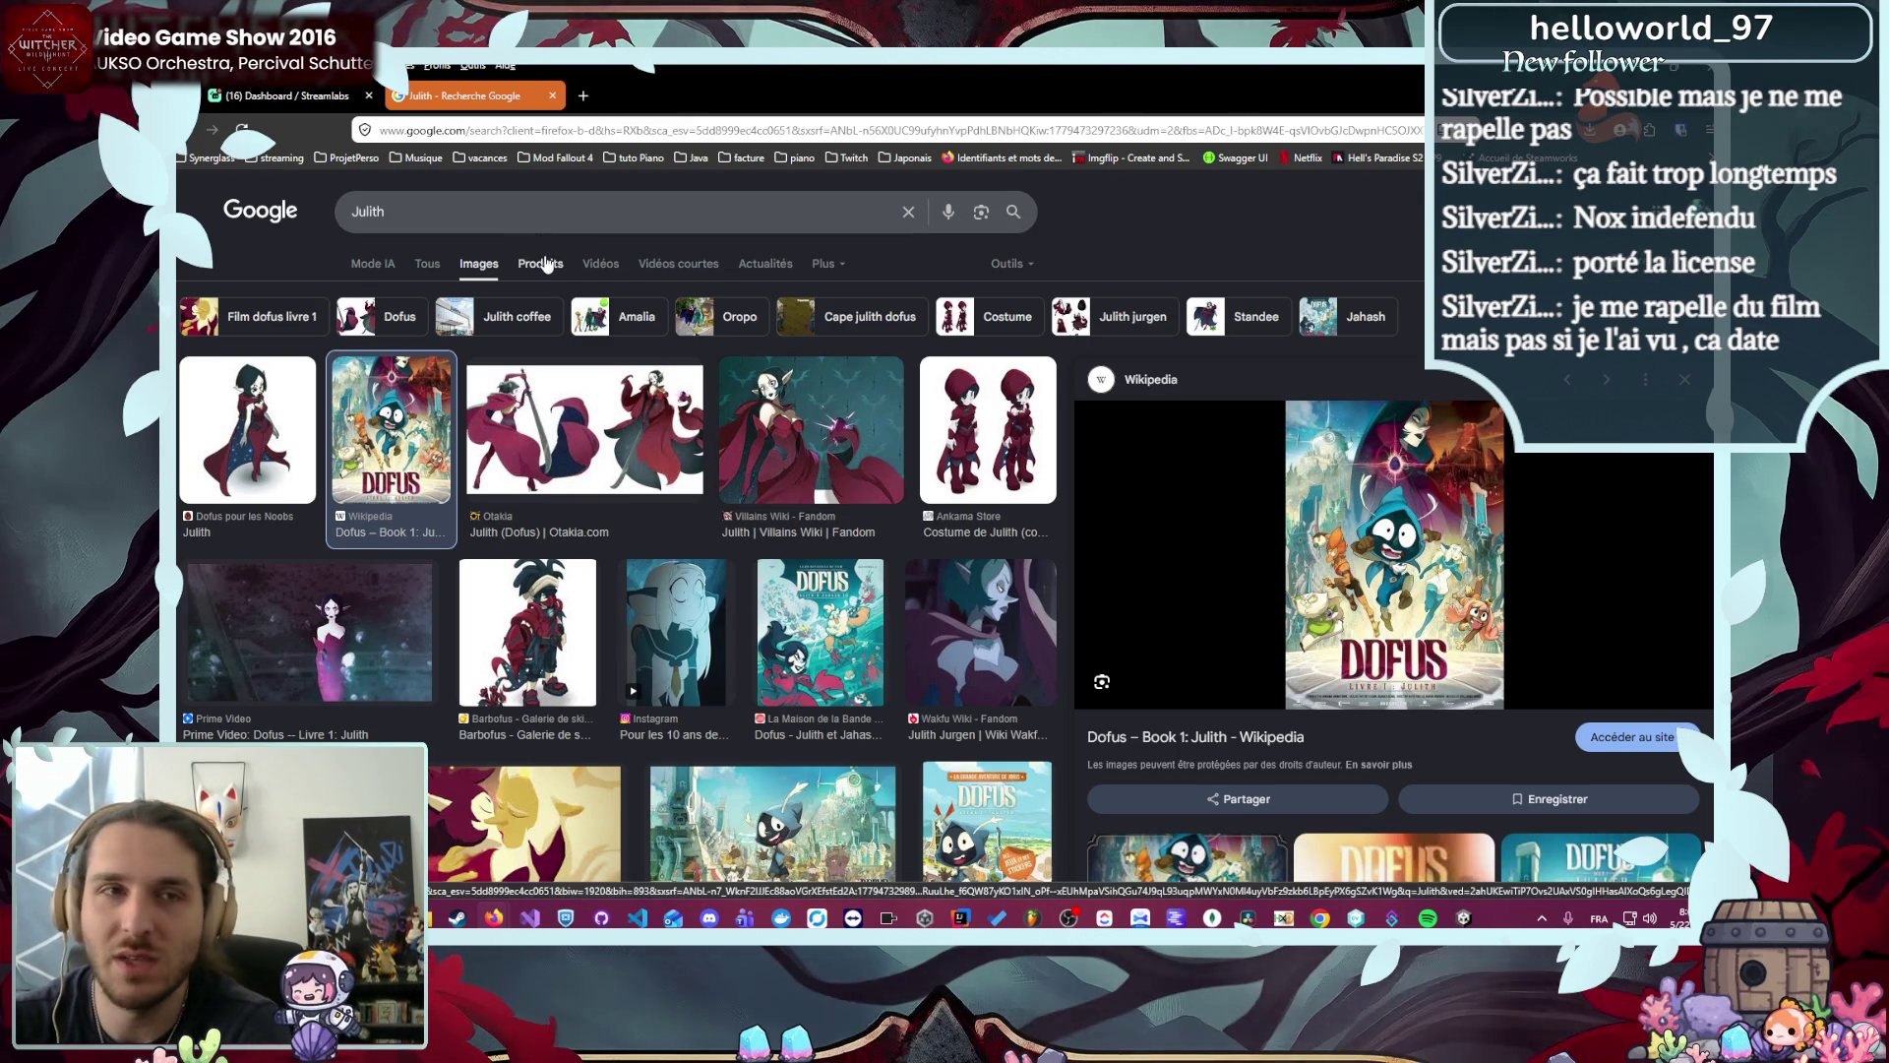
key("alt+Tab")
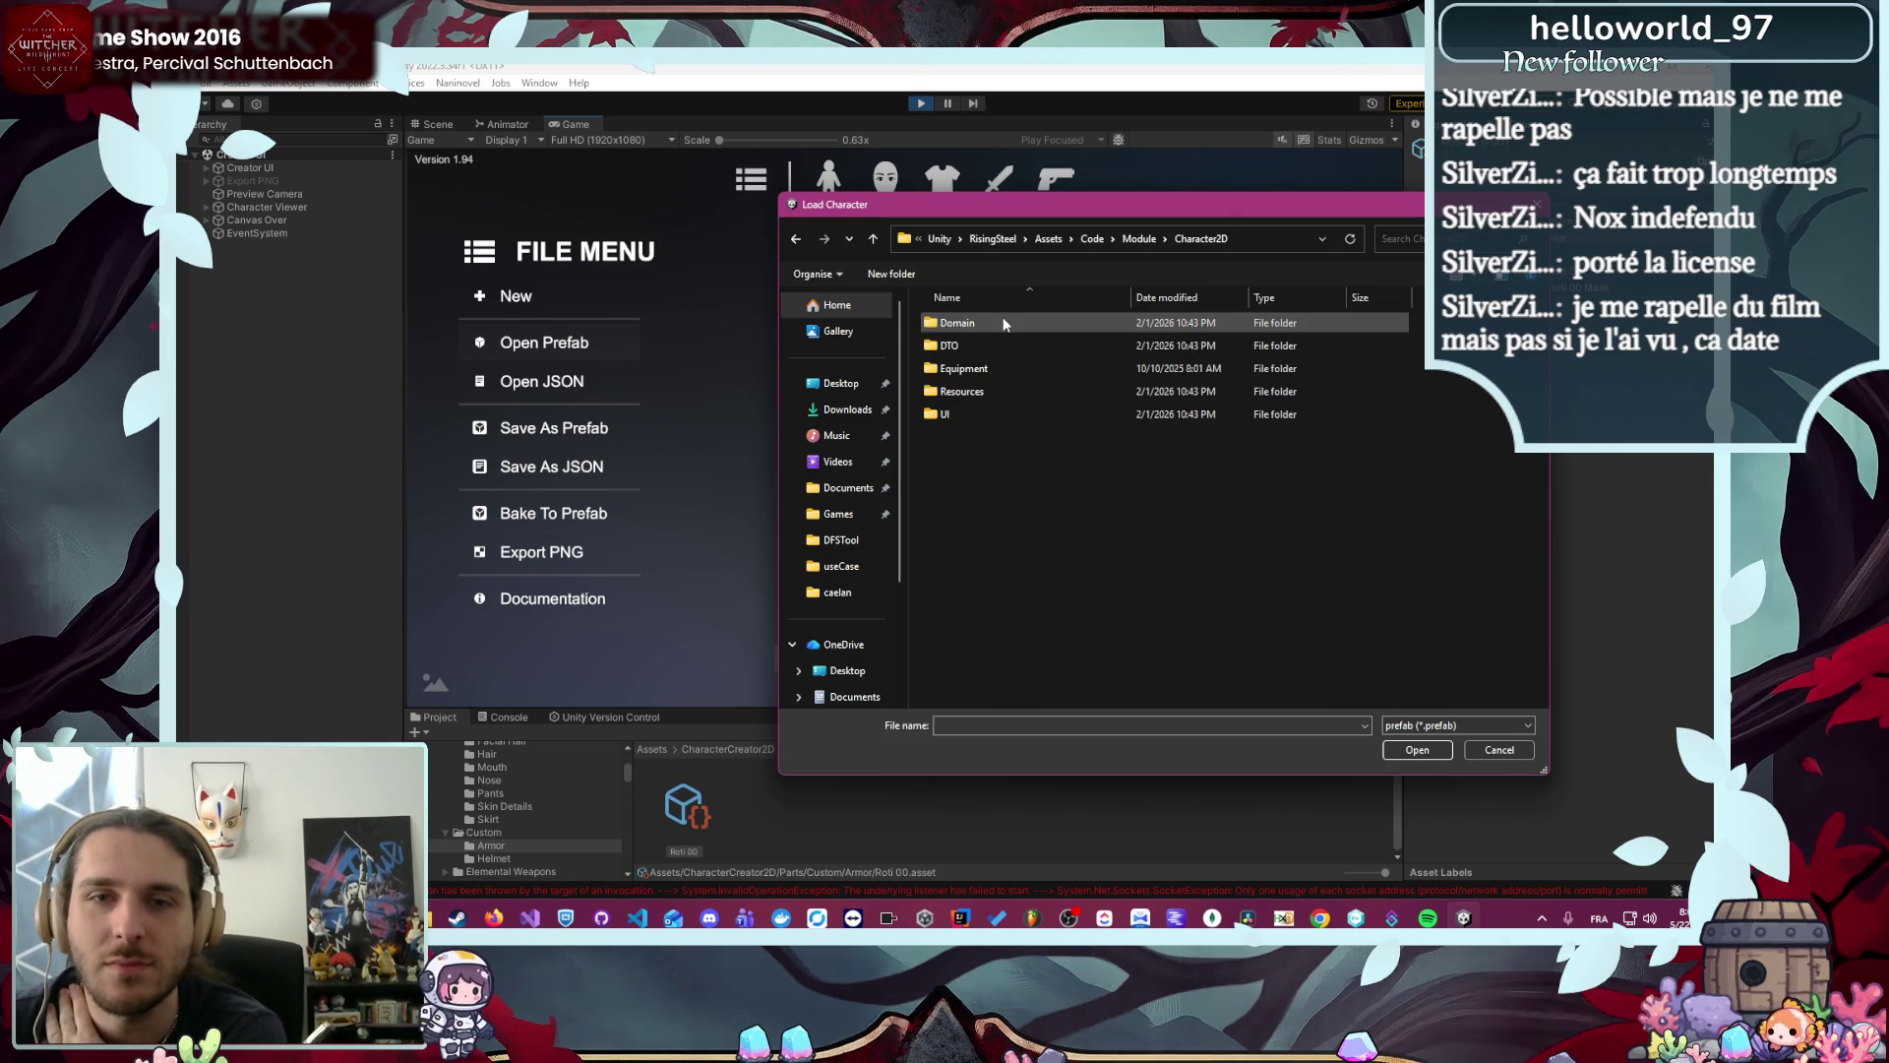
- Load Resources/Character/Skreg/character.prefab into the creator and dismiss the success message
double_click(989, 392)
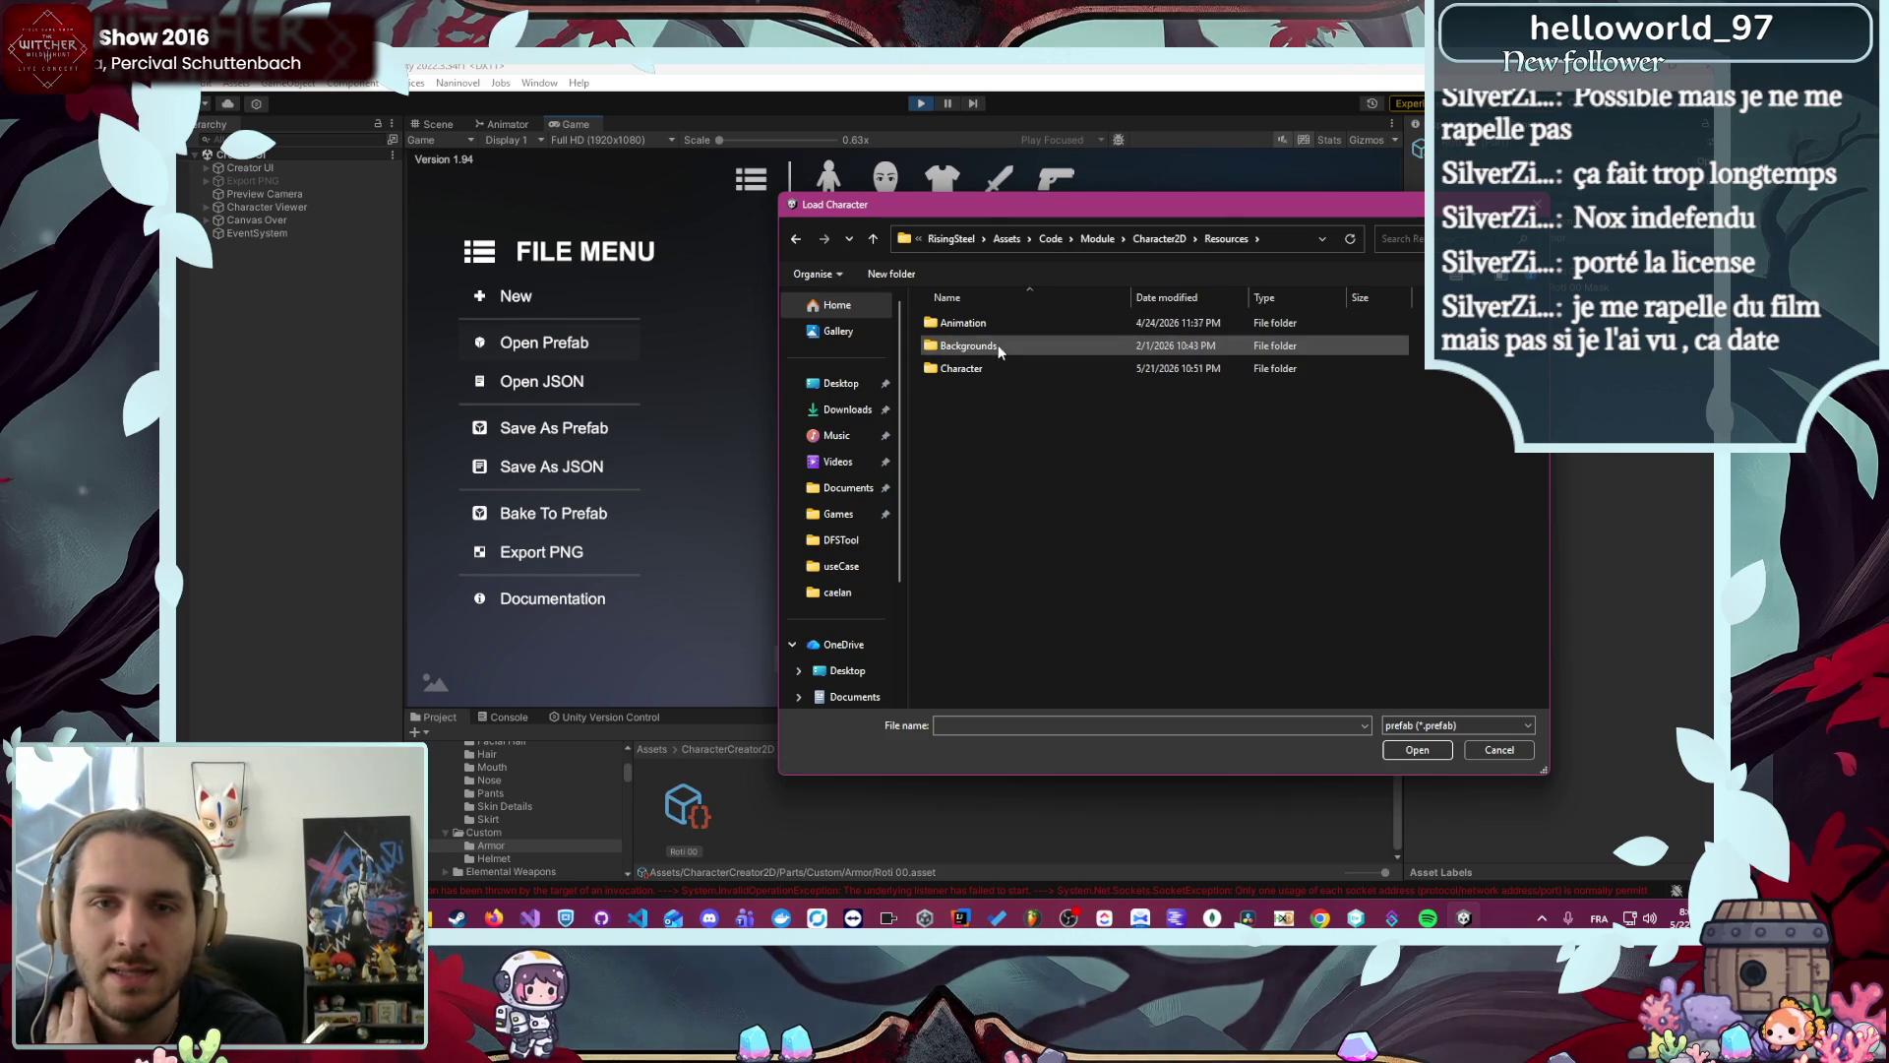
double_click(1008, 372)
scroll(1009, 384, "down", 2)
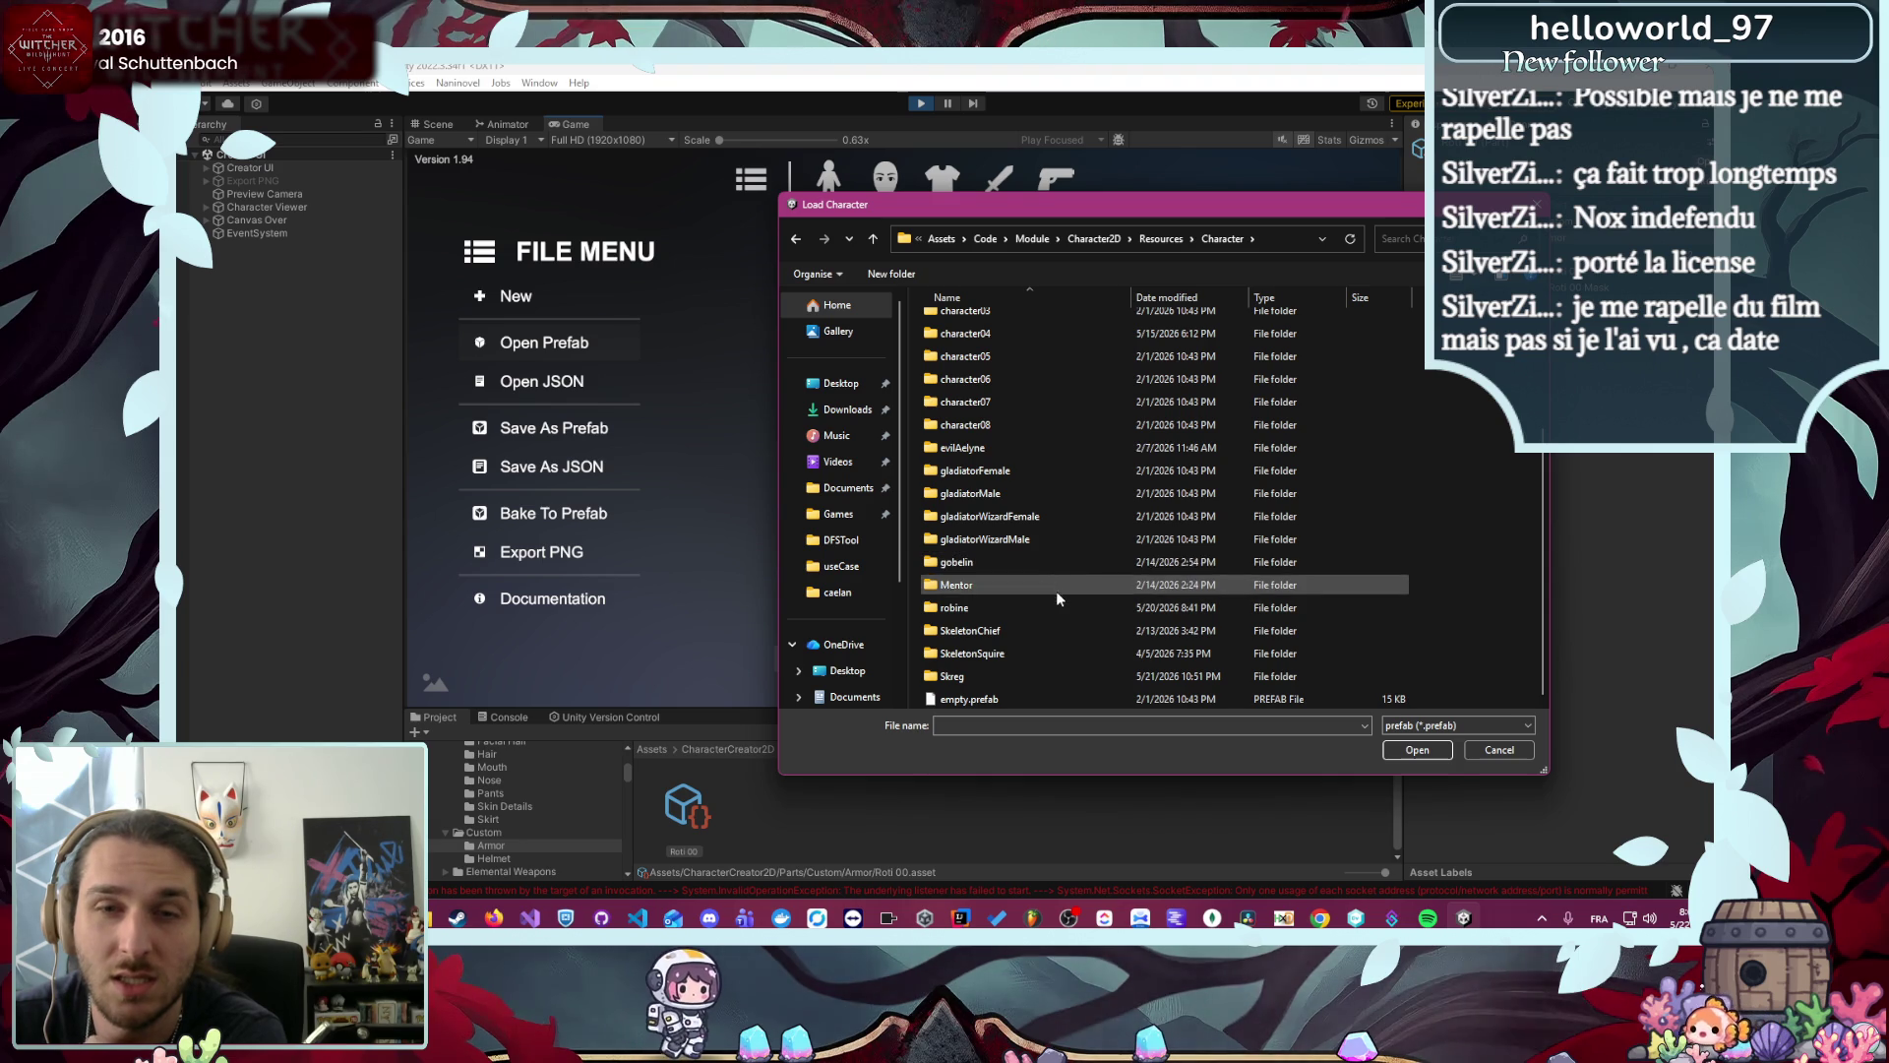
double_click(1018, 676)
double_click(1051, 345)
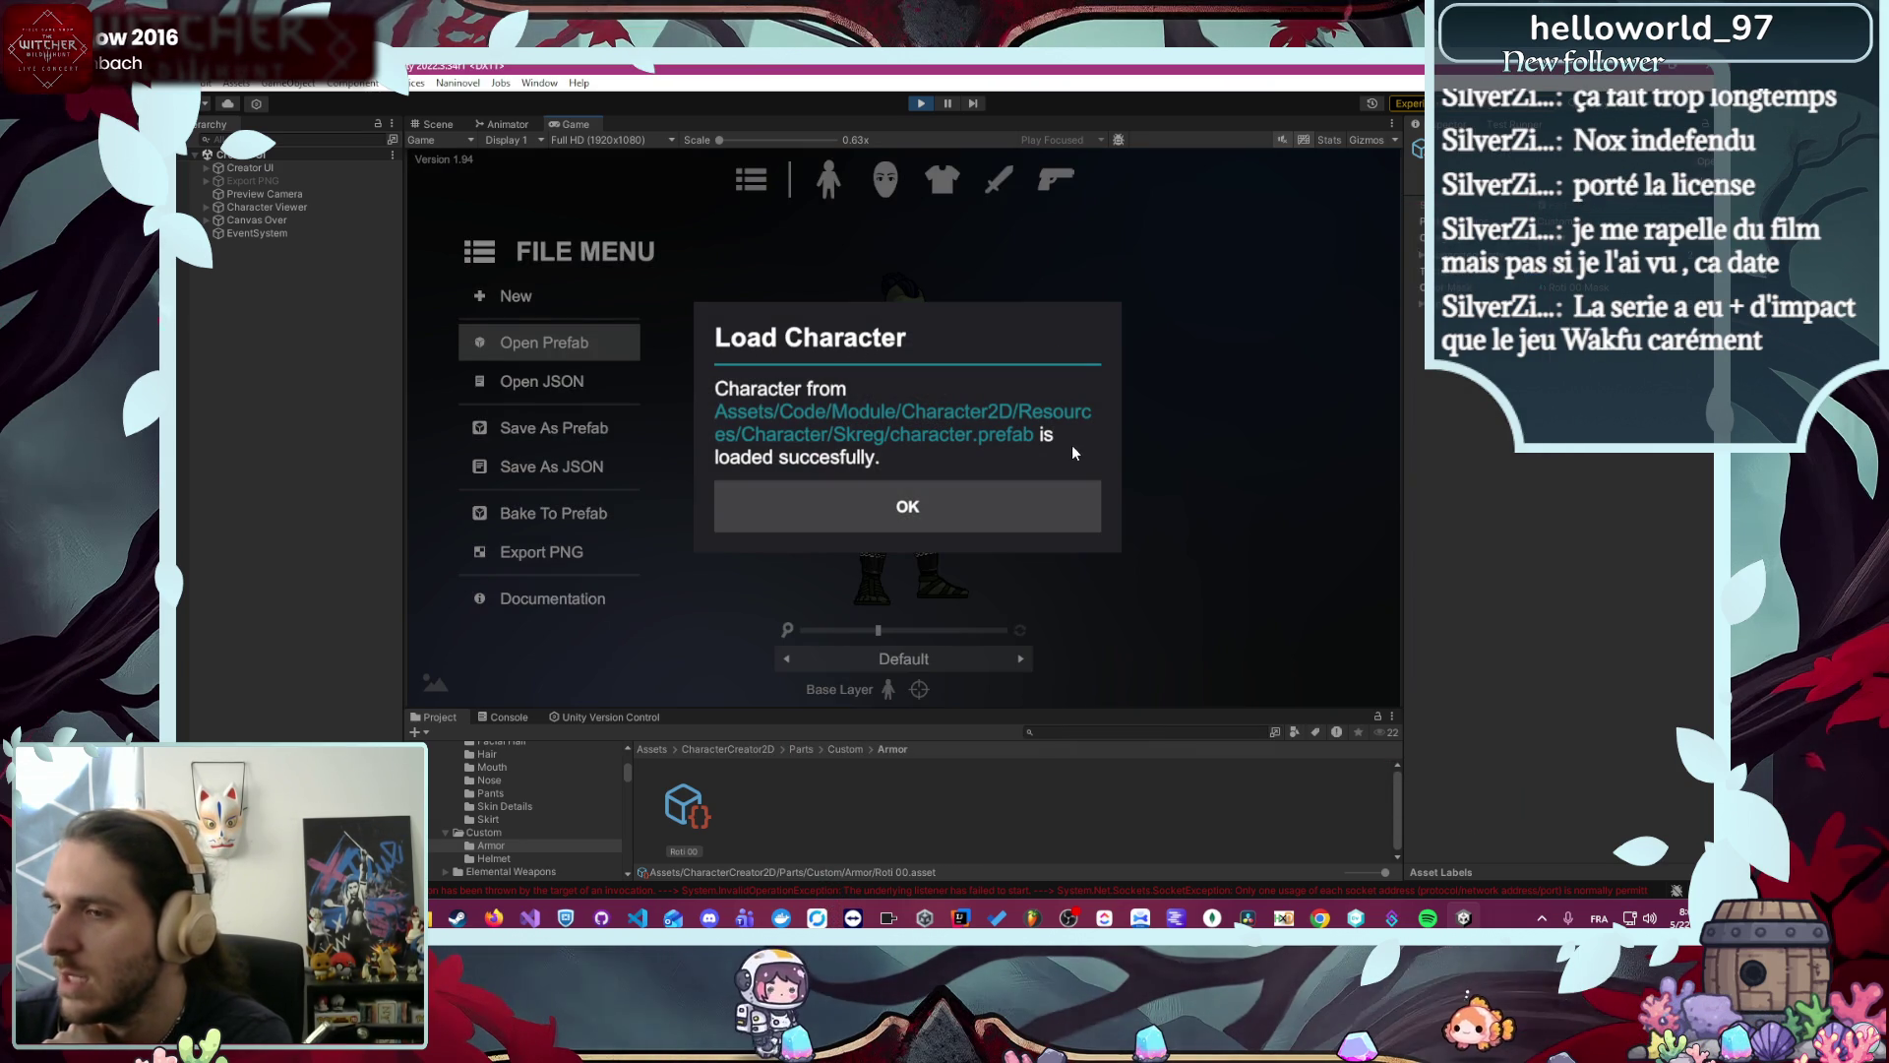
left_click(964, 519)
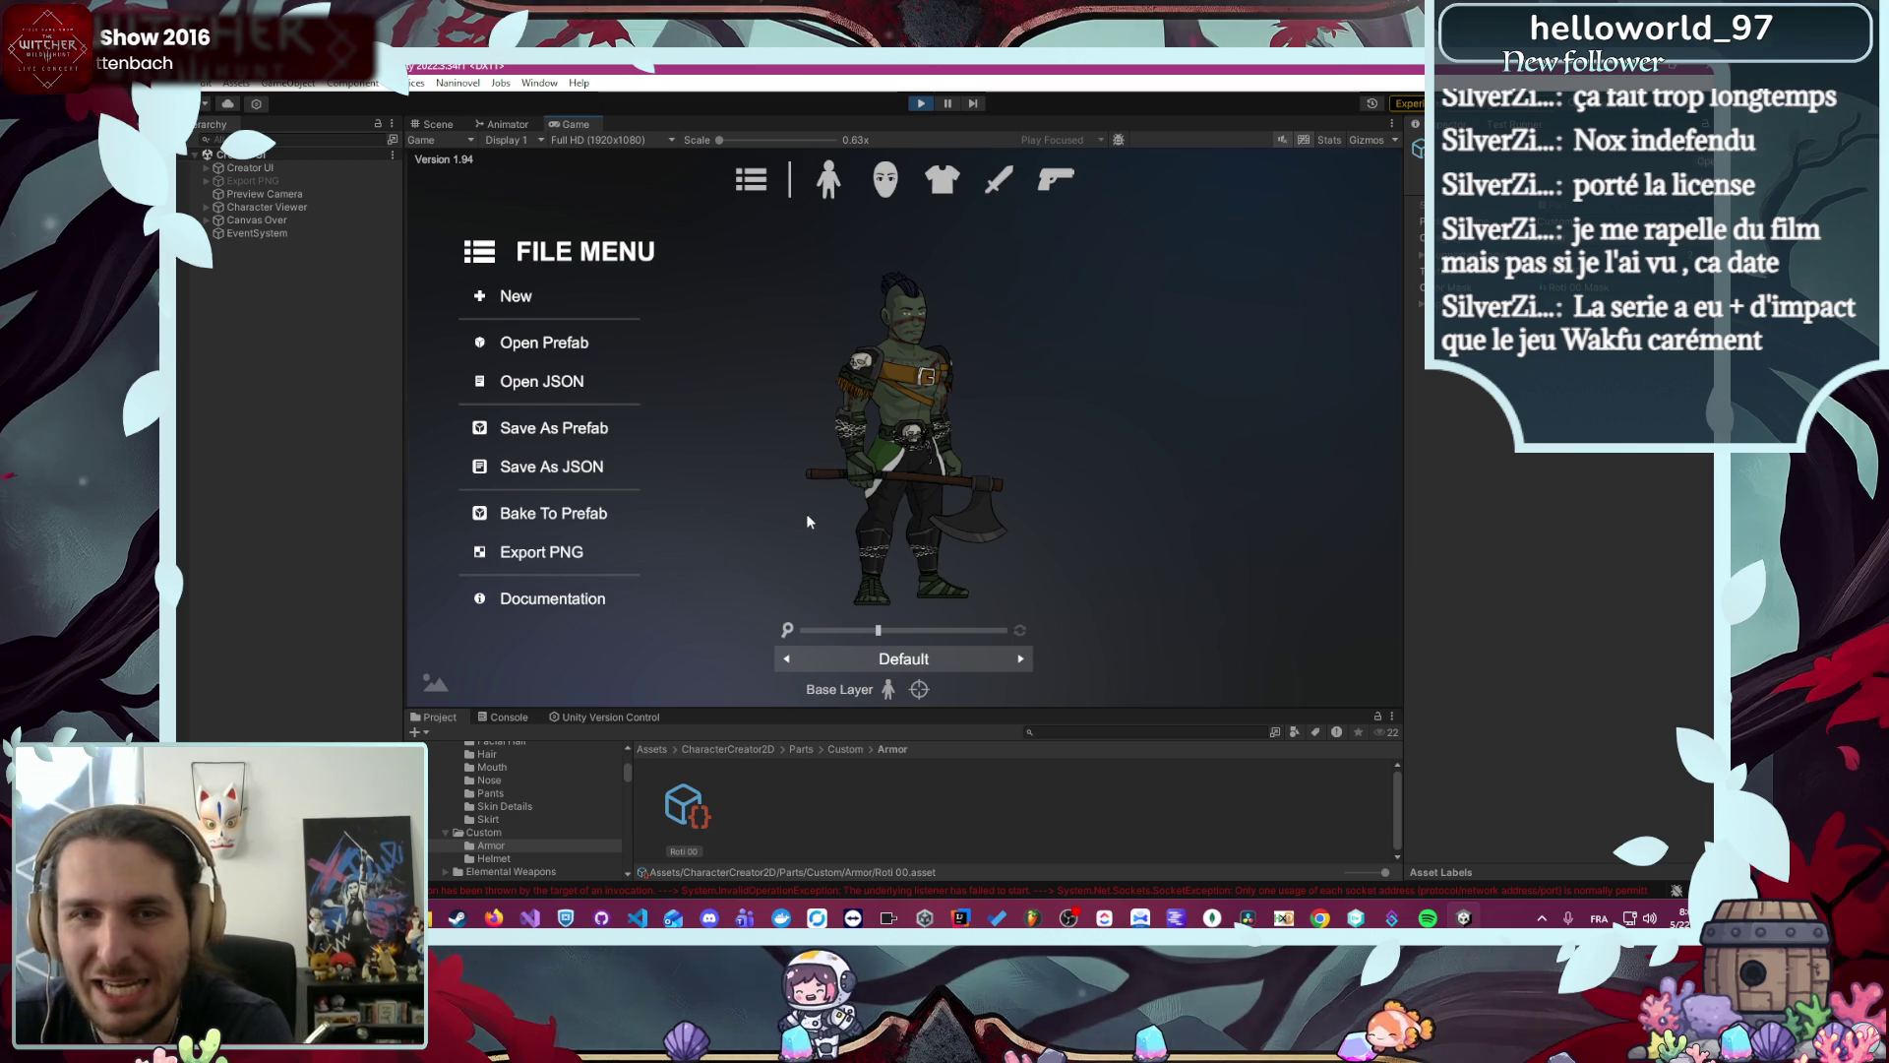
- Zoom the preview to look over the orc's weapon categories, then stop play mode
left_click_drag(929, 630, 1029, 631)
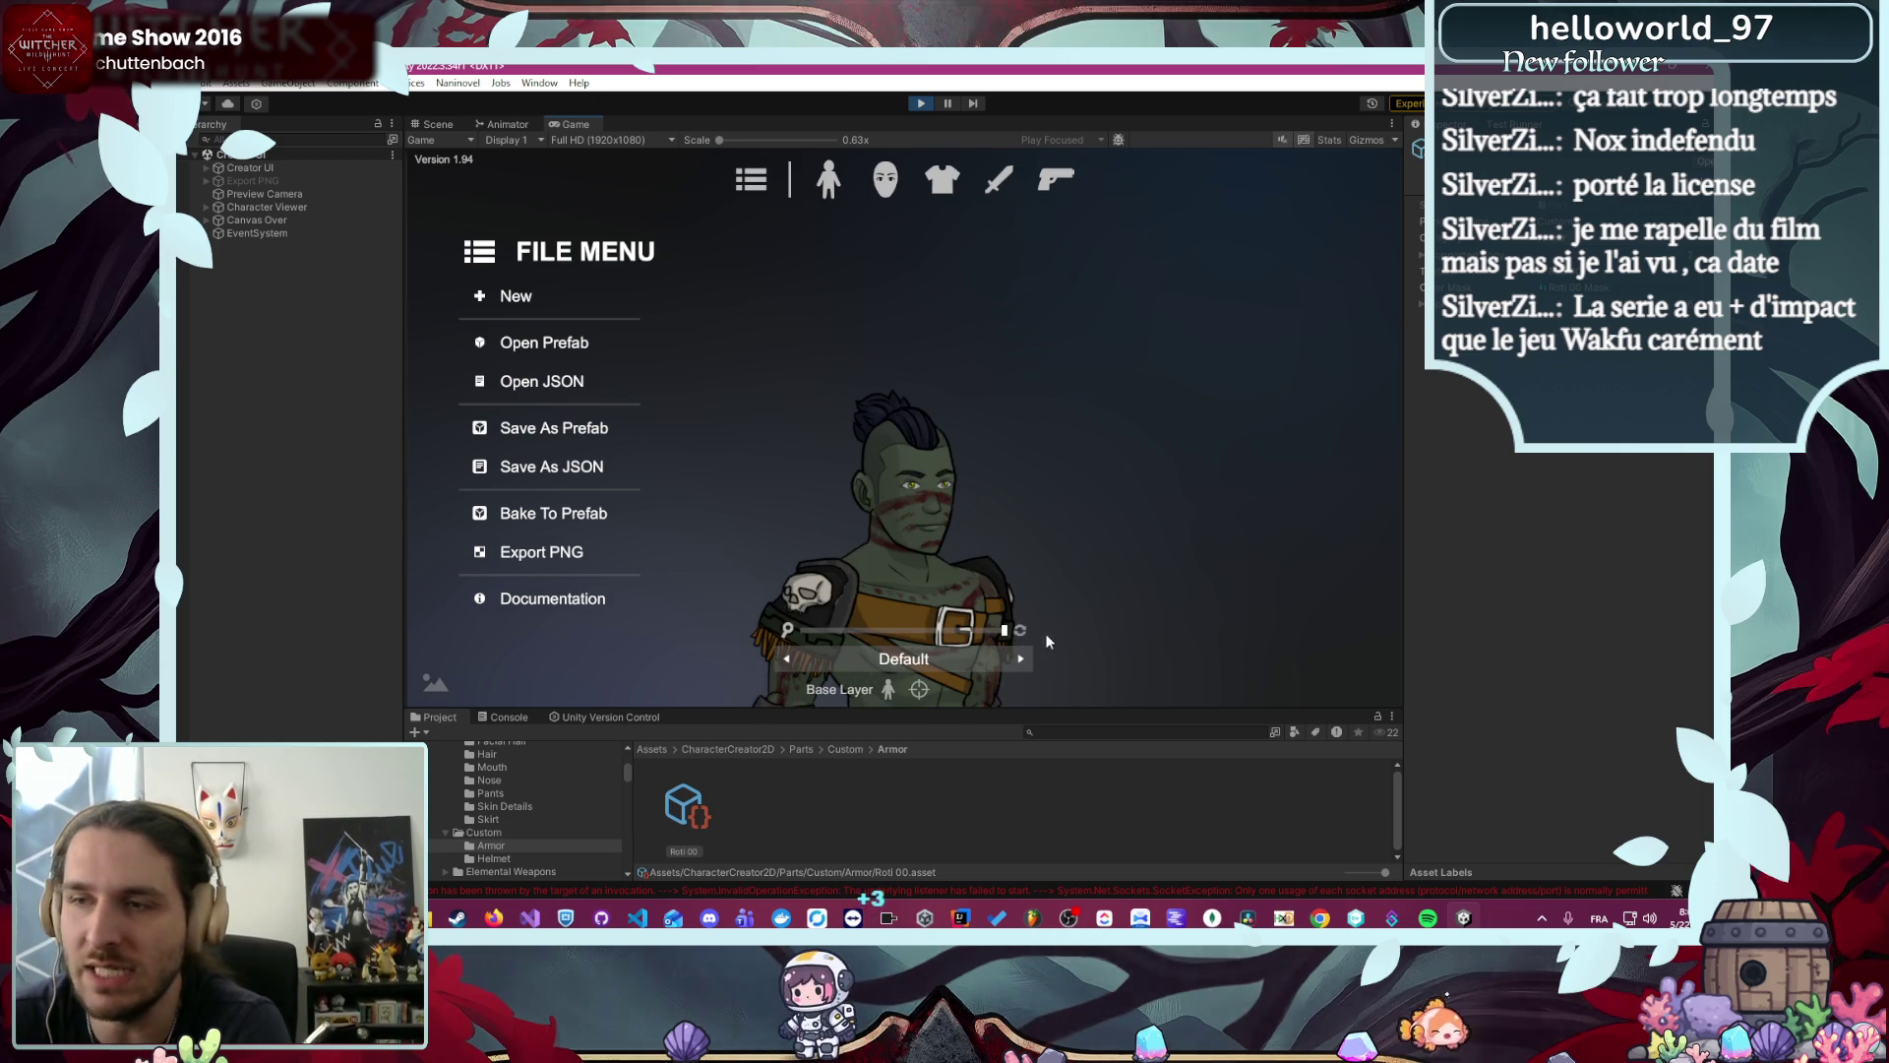
left_click(985, 188)
left_click_drag(984, 630, 923, 631)
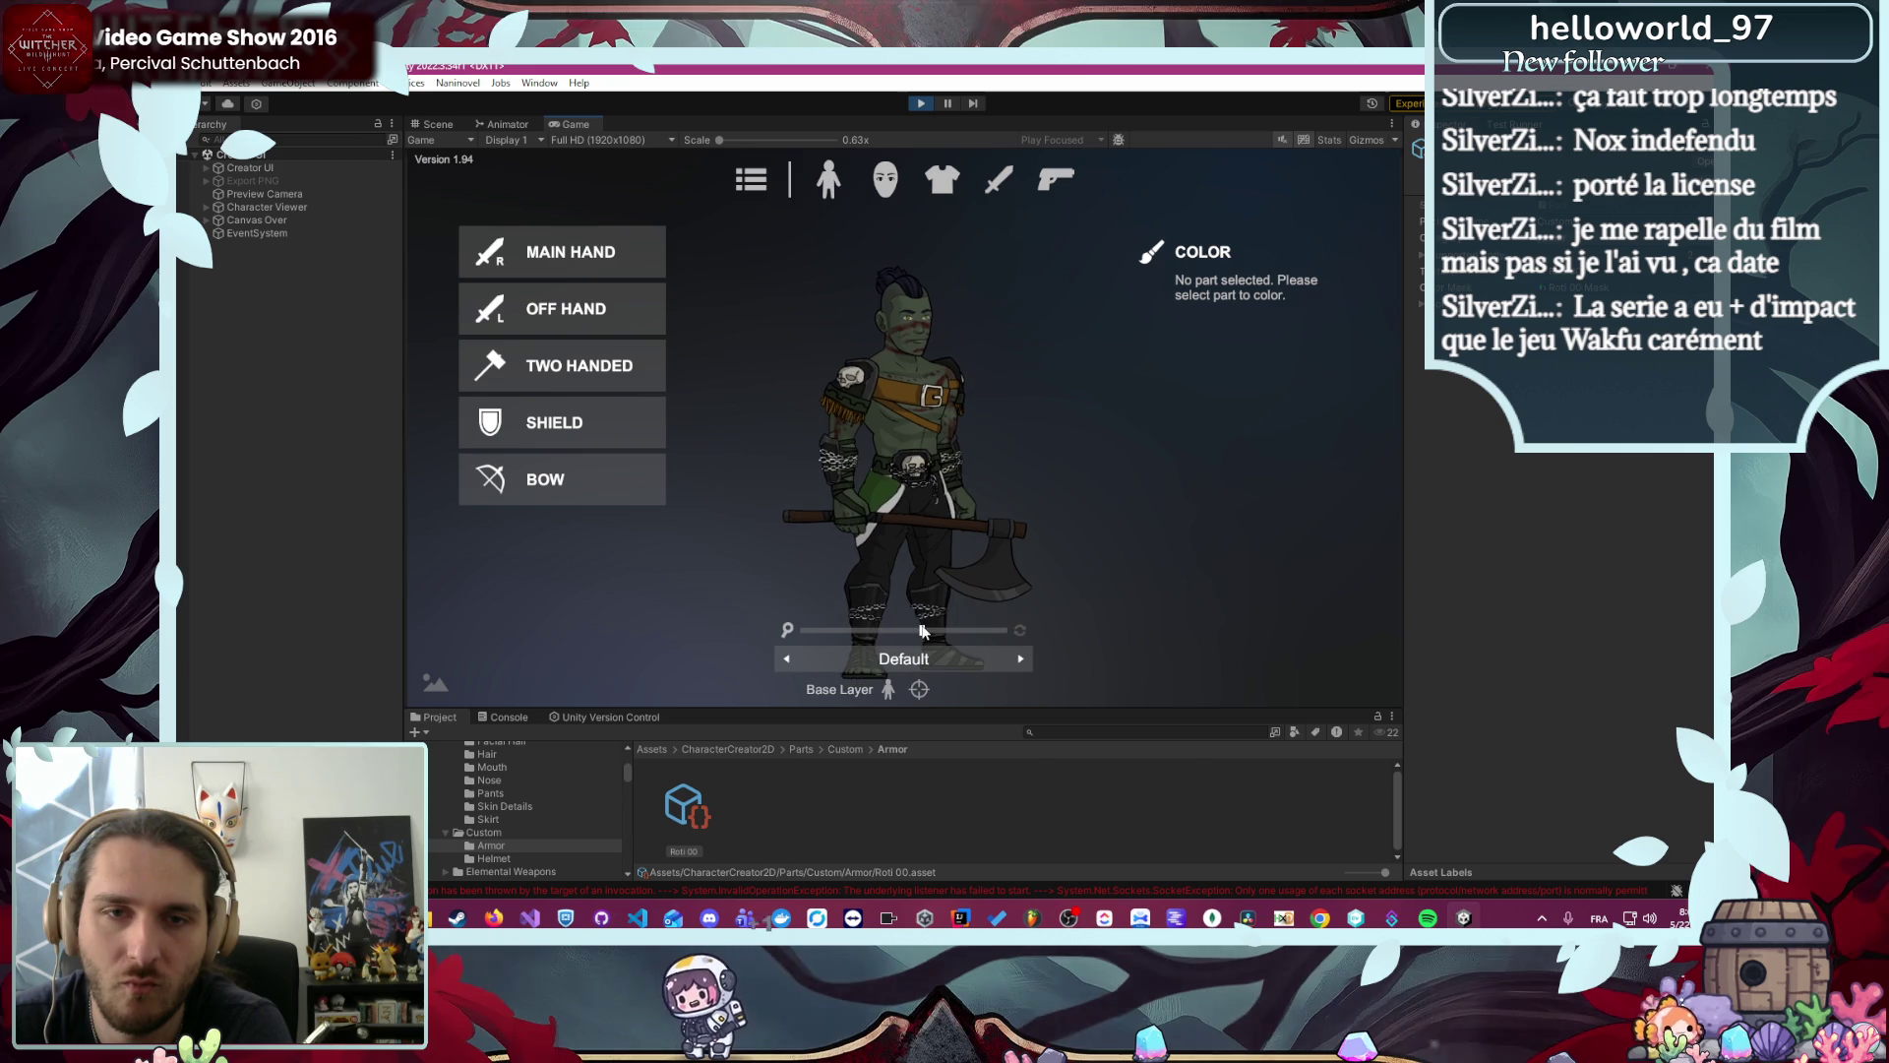
left_click(922, 103)
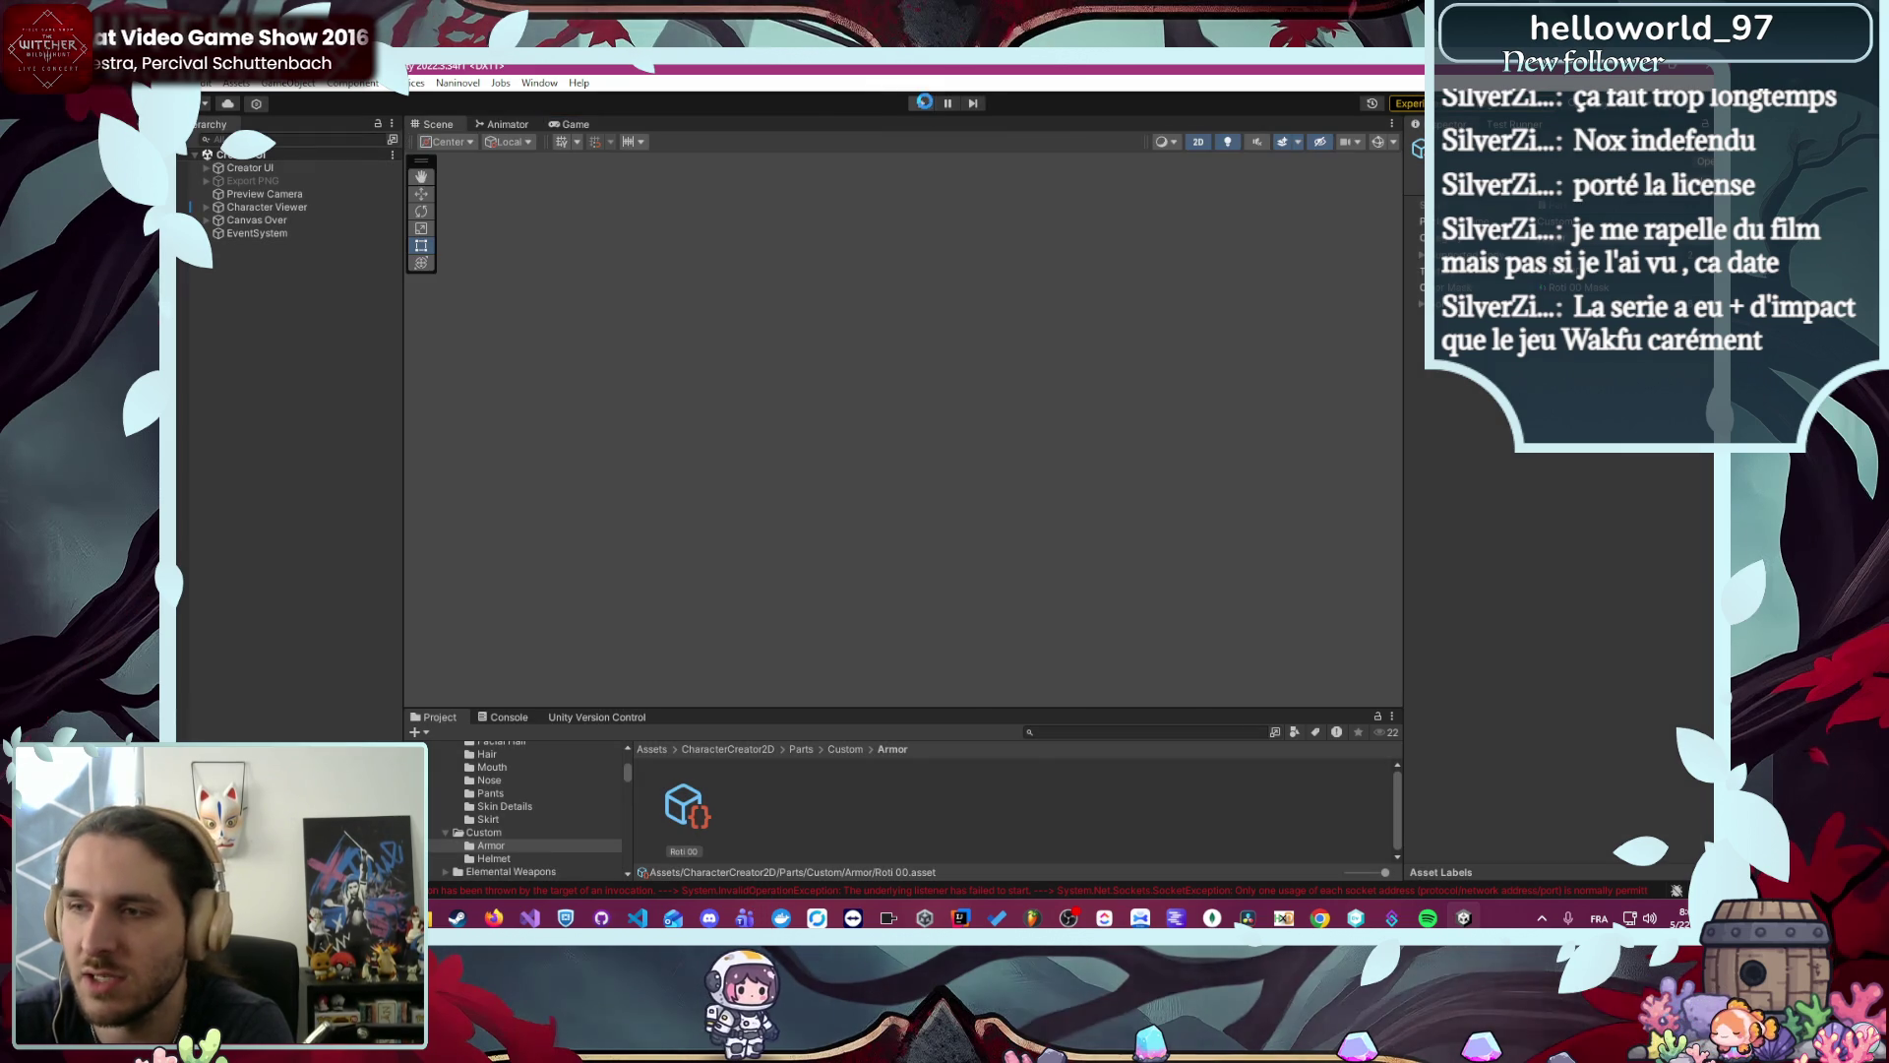
- Refresh the Character Creator 2D parts and add-ons from the Window menu
left_click(539, 82)
left_click(566, 209)
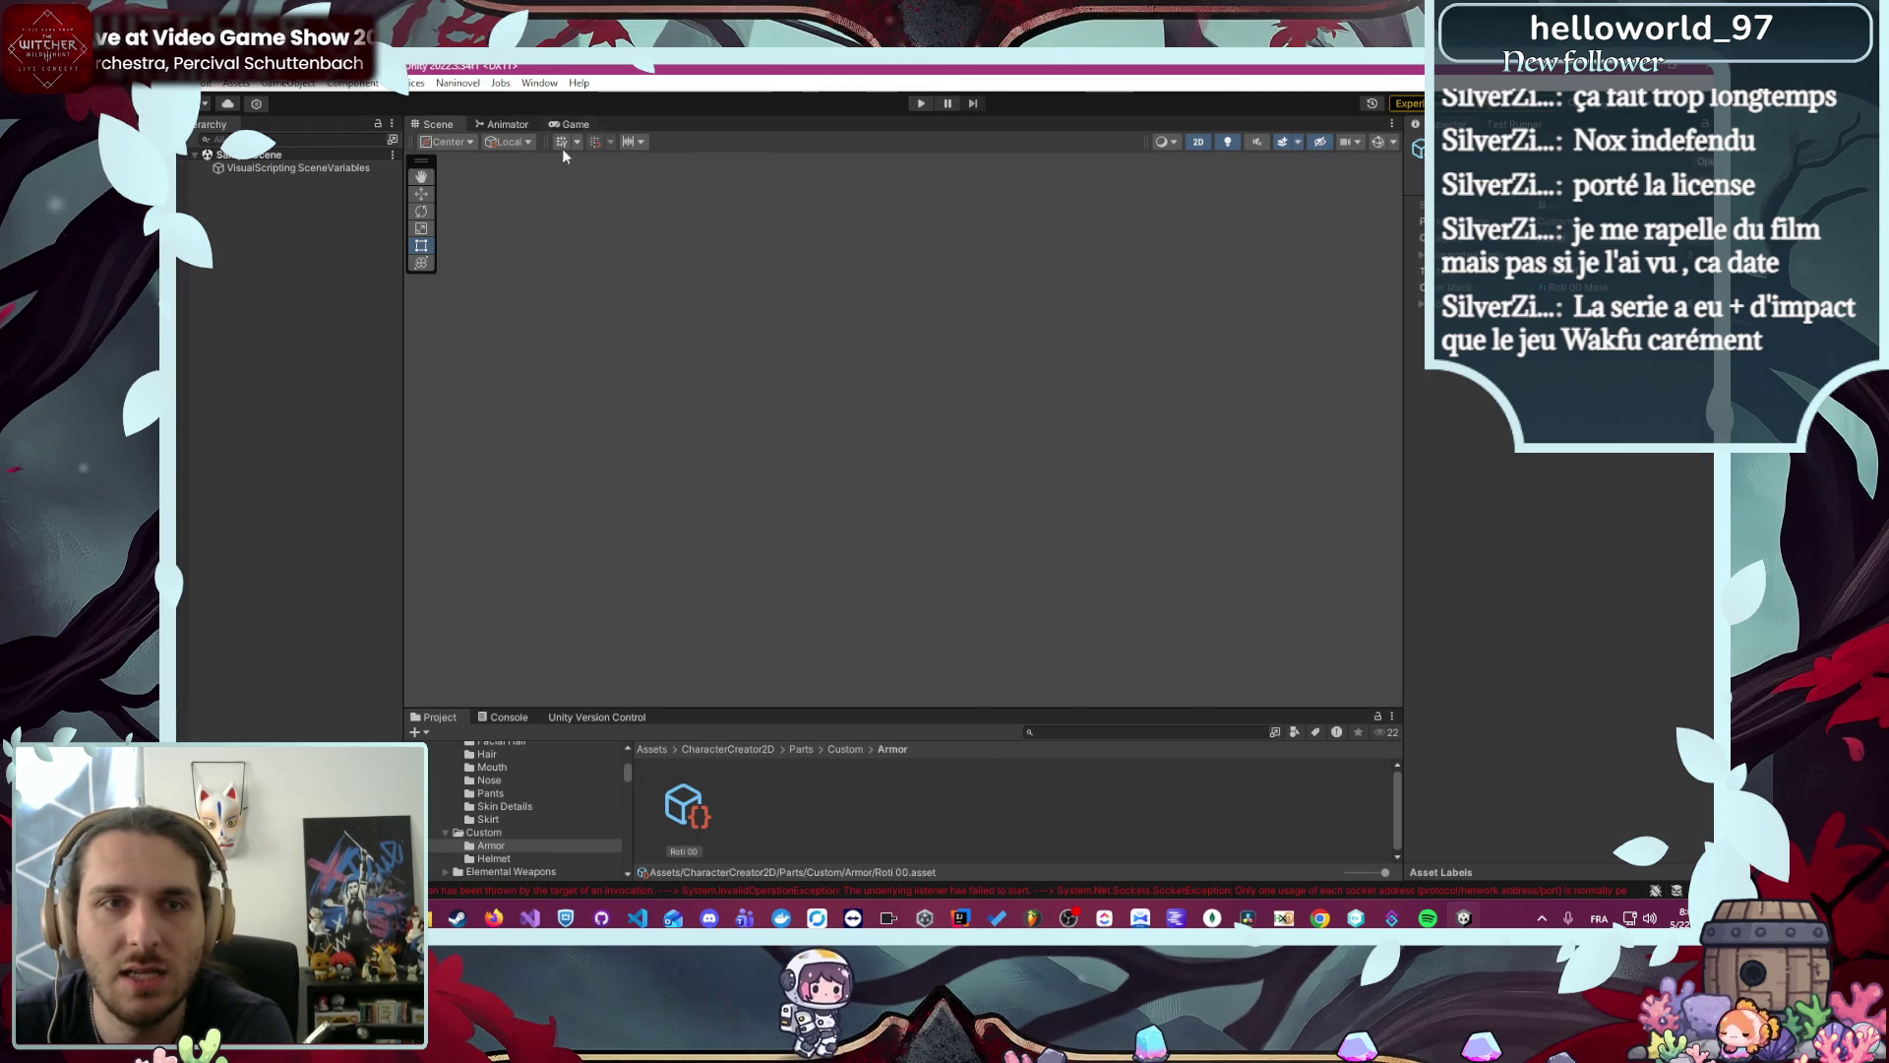
left_click(539, 83)
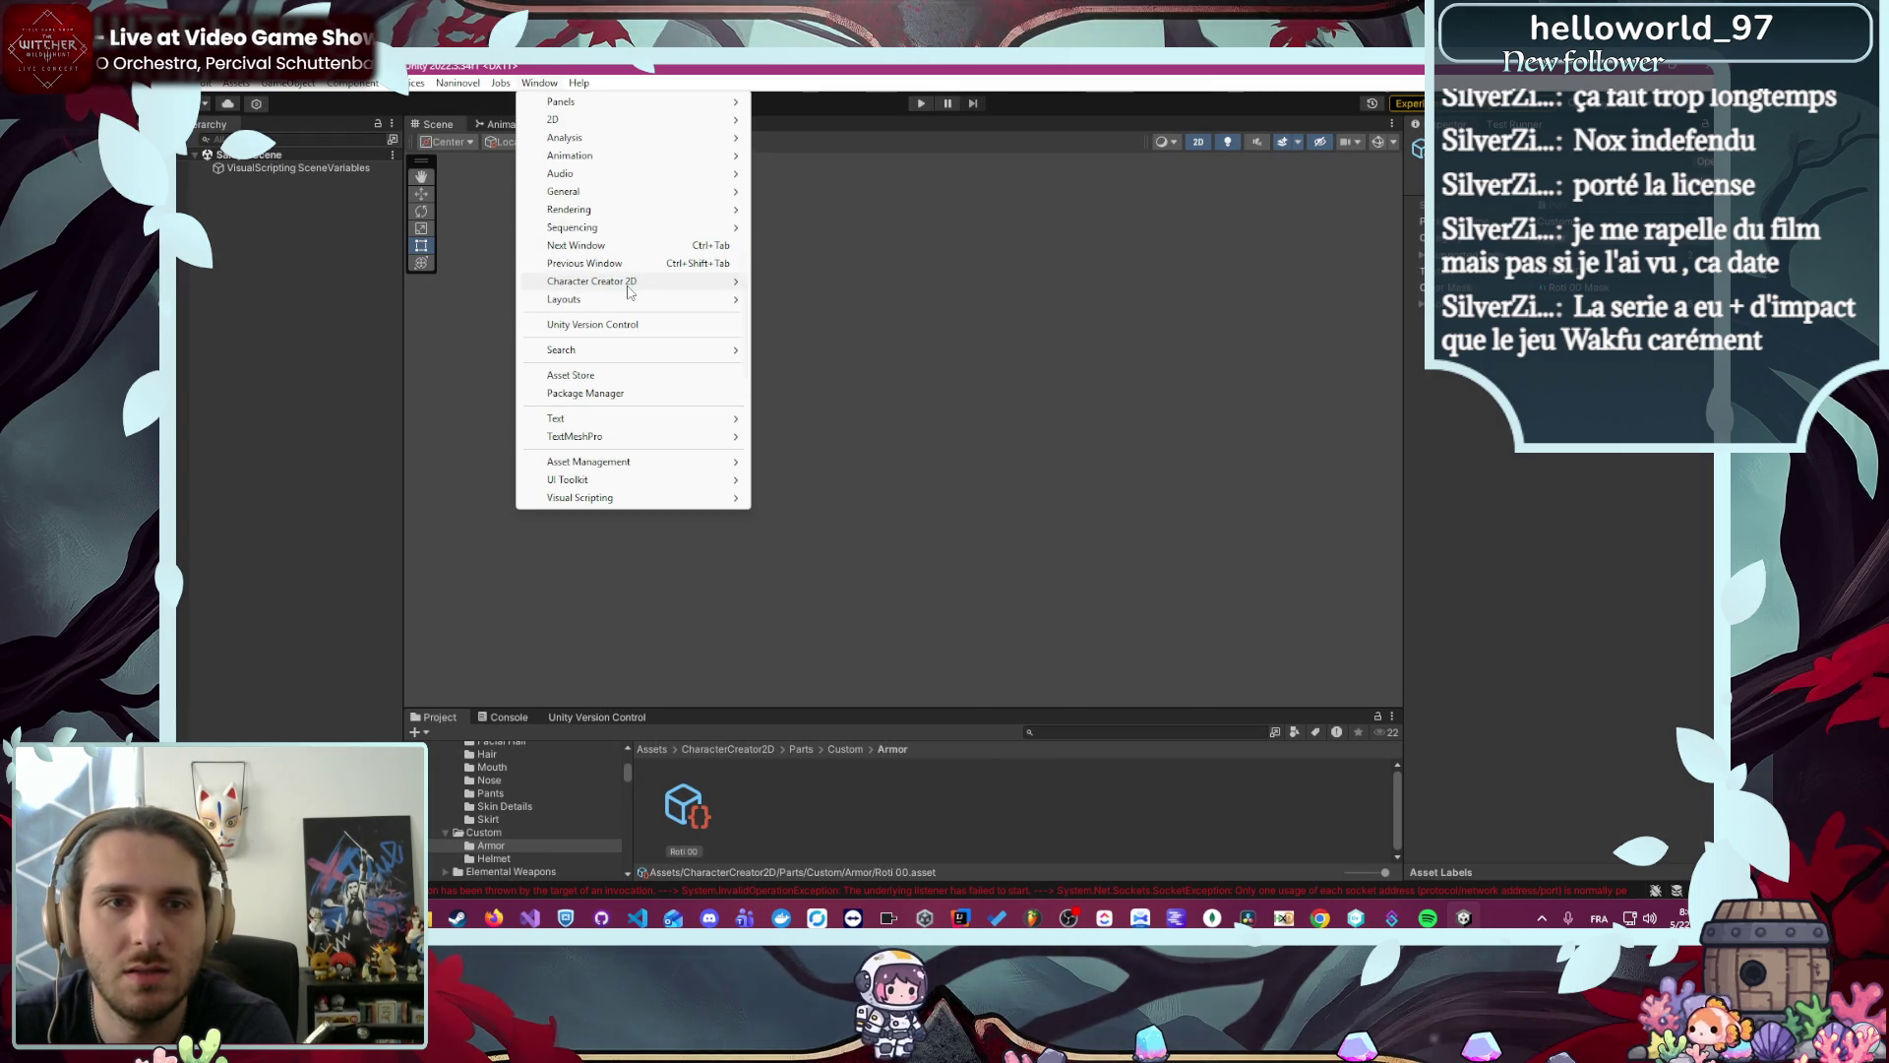
mouse_move(640, 281)
left_click(772, 299)
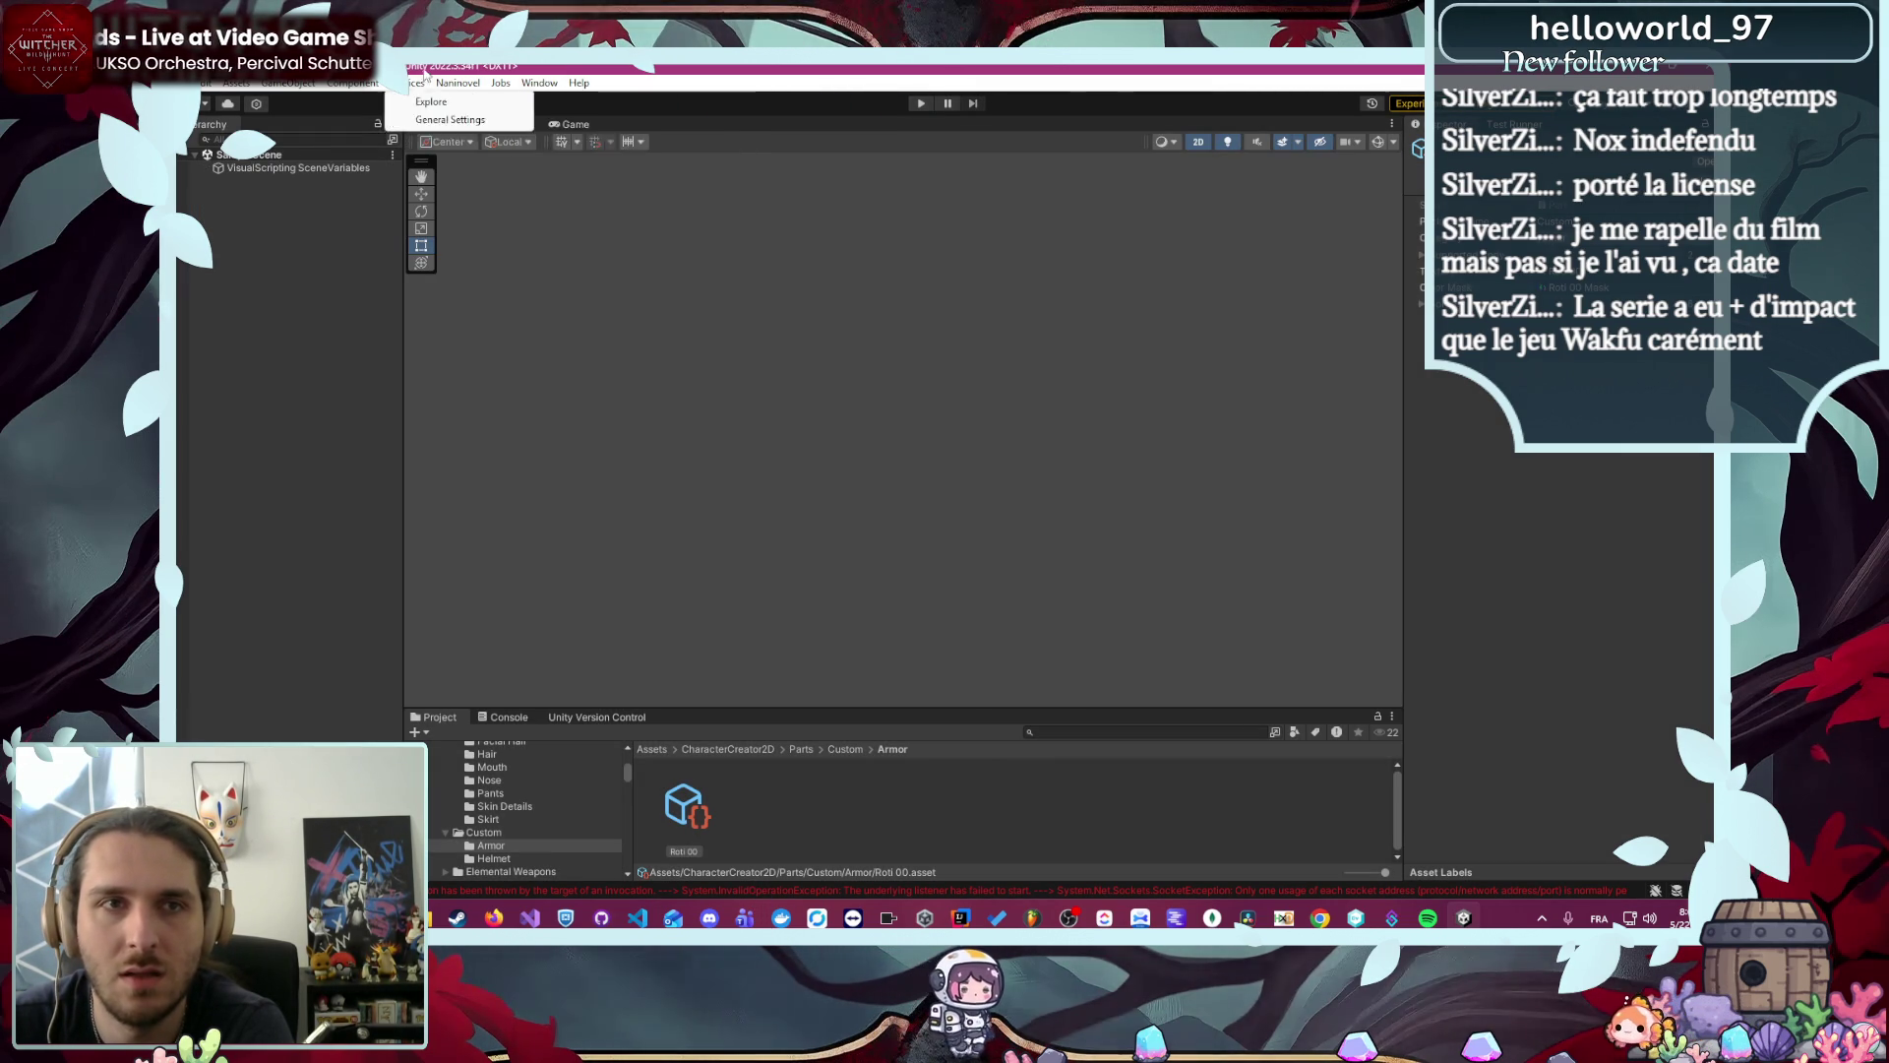
- Review the Naninovel Engine project settings, then enter play mode with Ctrl+P
left_click(458, 83)
mouse_move(512, 182)
left_click(688, 280)
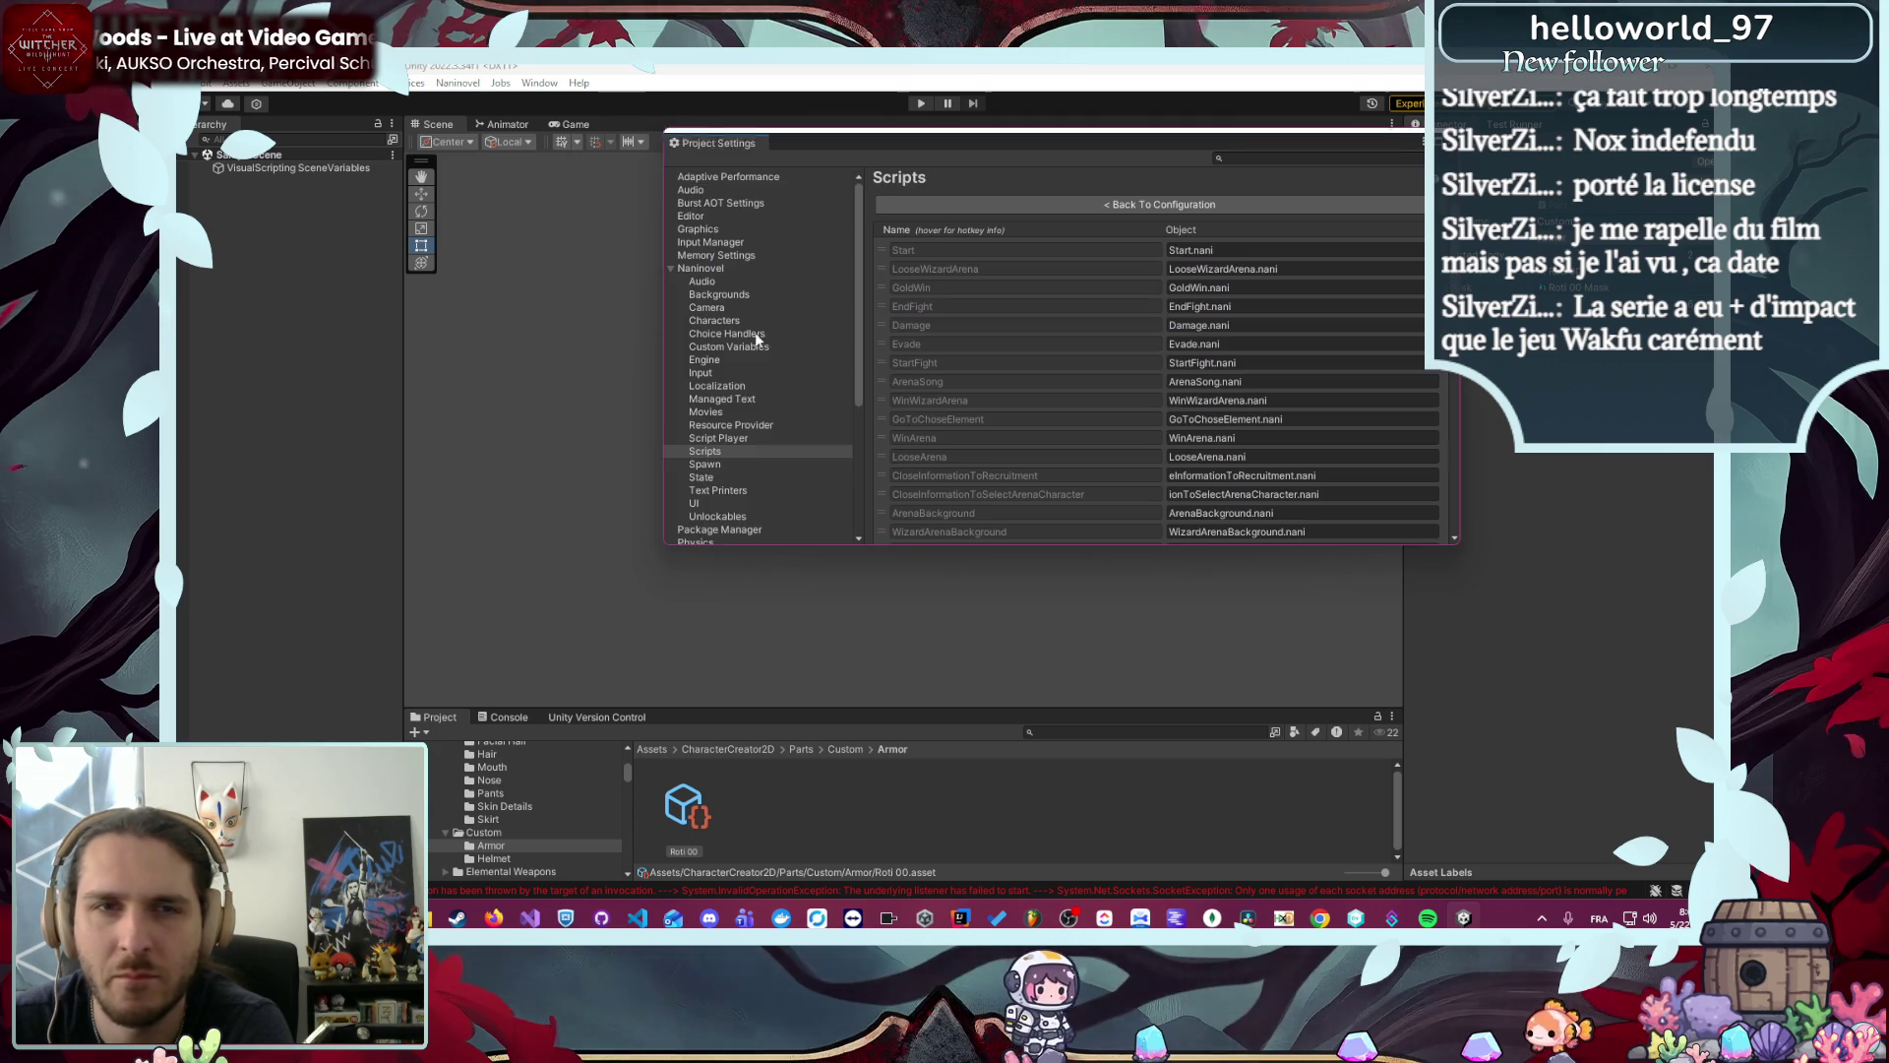
left_click(726, 356)
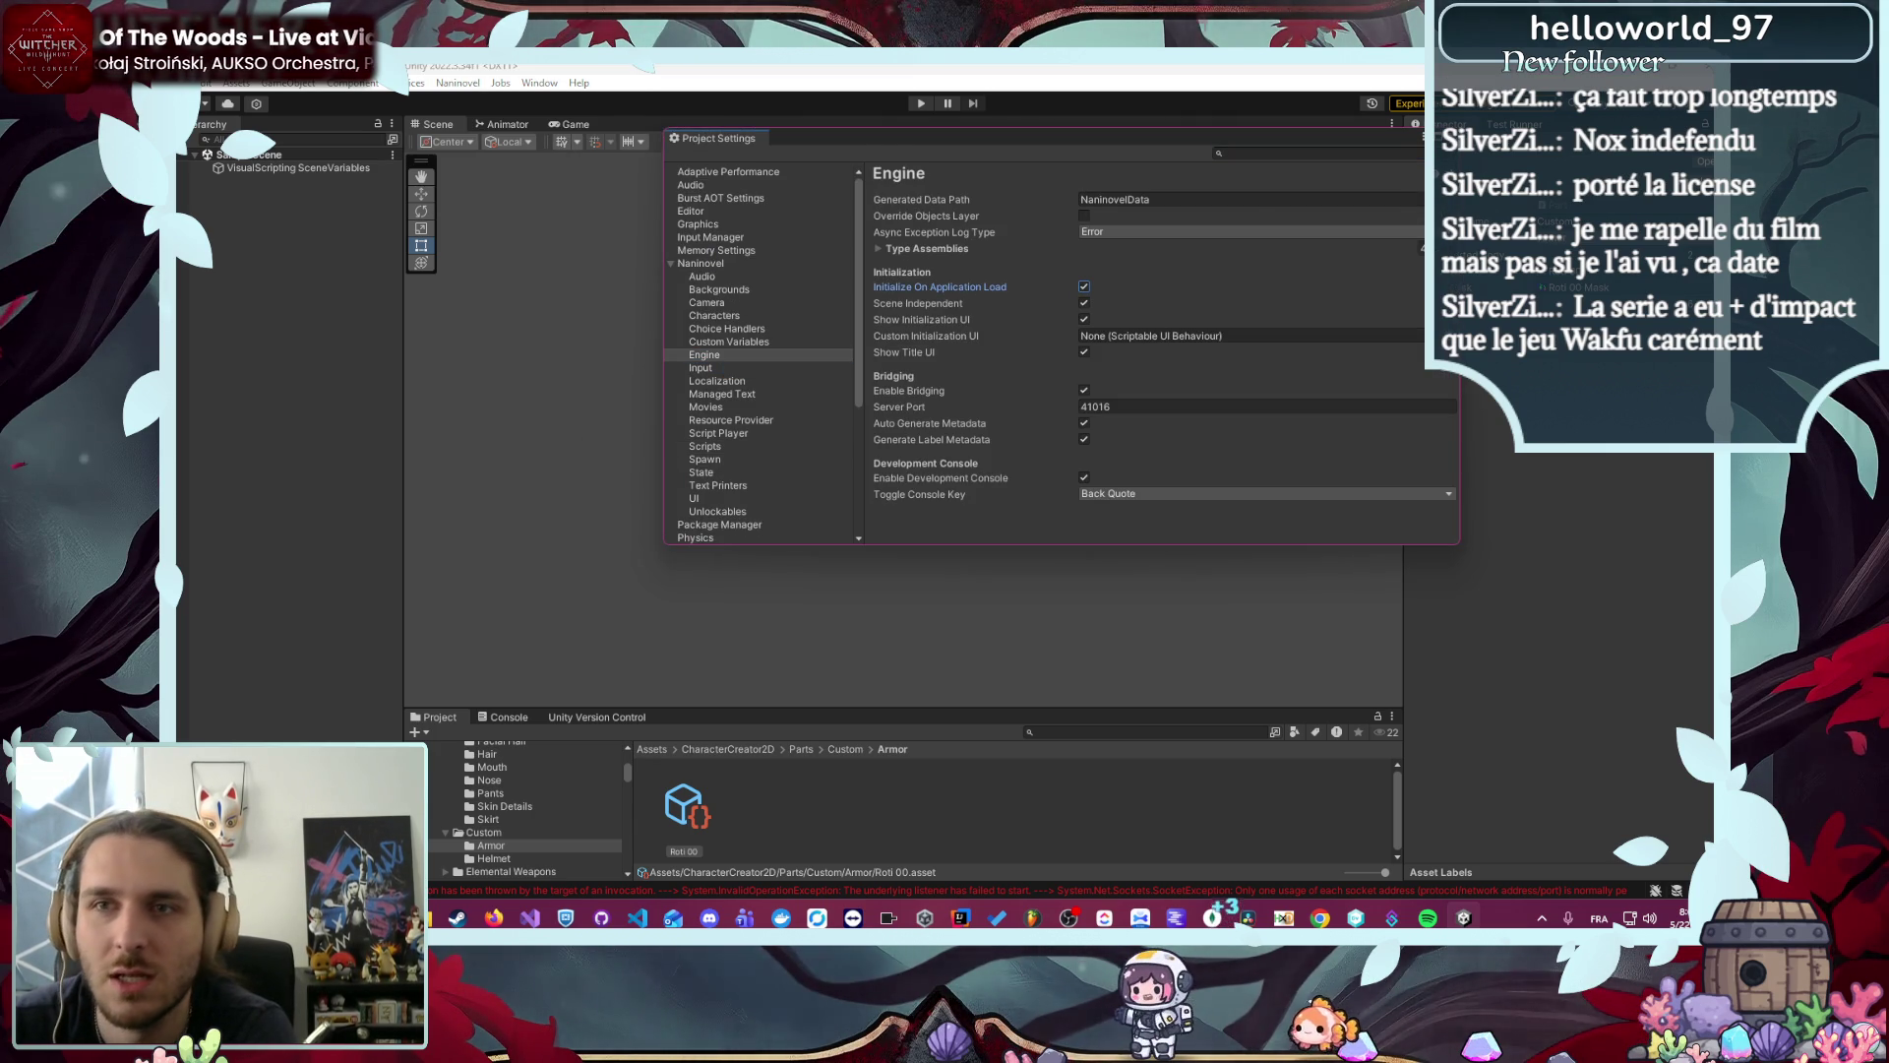
key("ctrl+p")
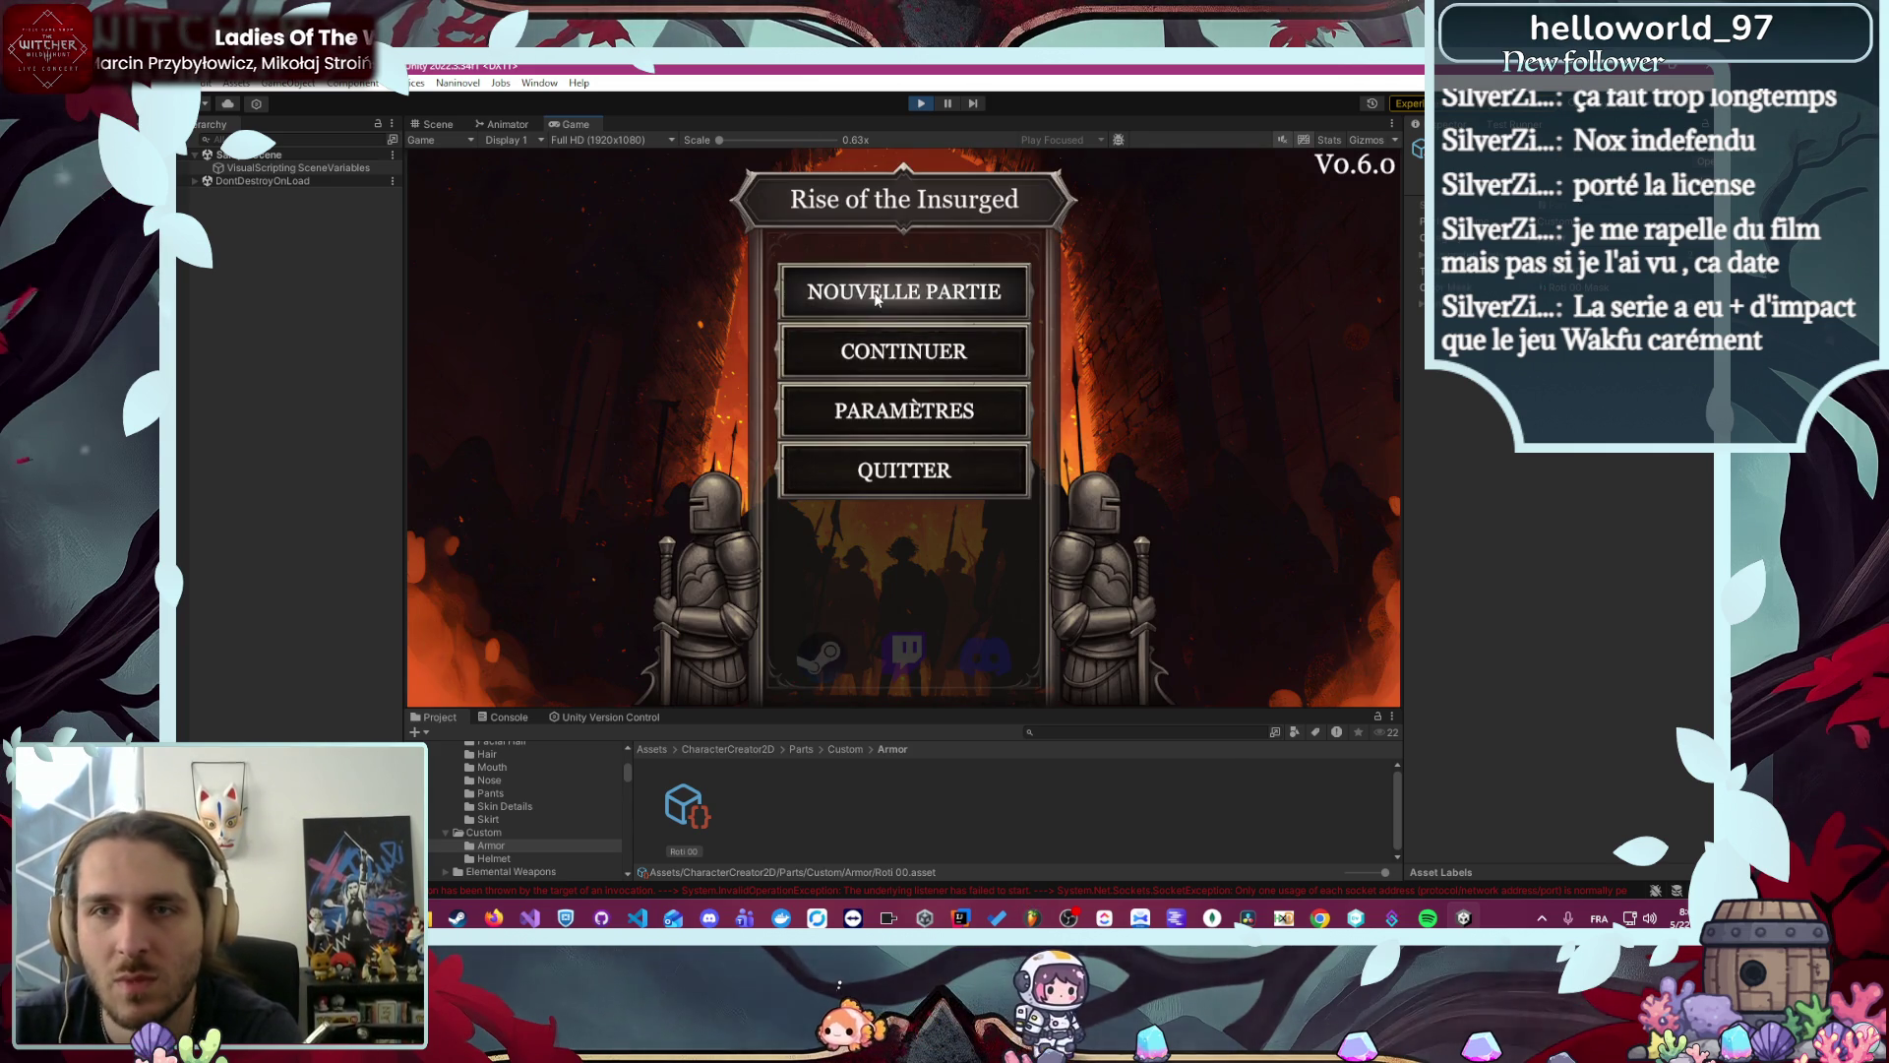
- Start a new game, pick the Primal class, screenshot Skreg's selection screen, and stop the game
left_click(894, 295)
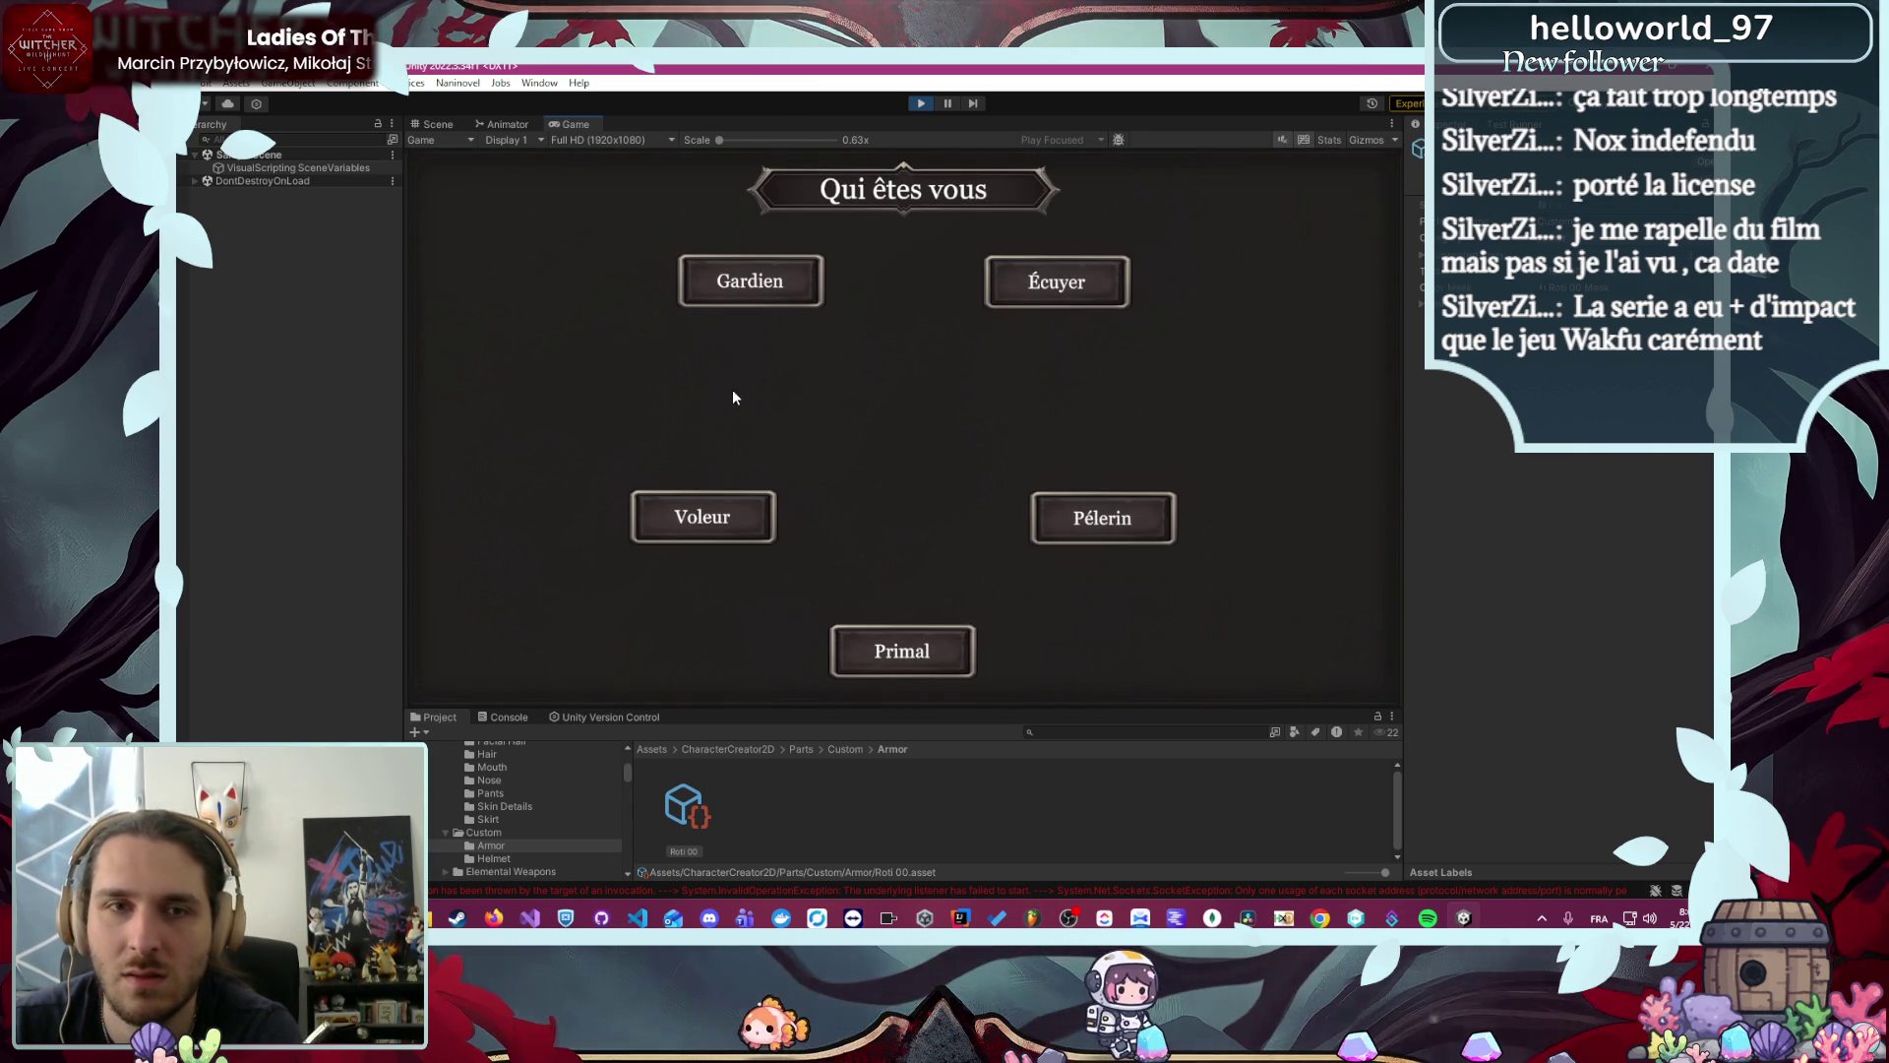
left_click(892, 651)
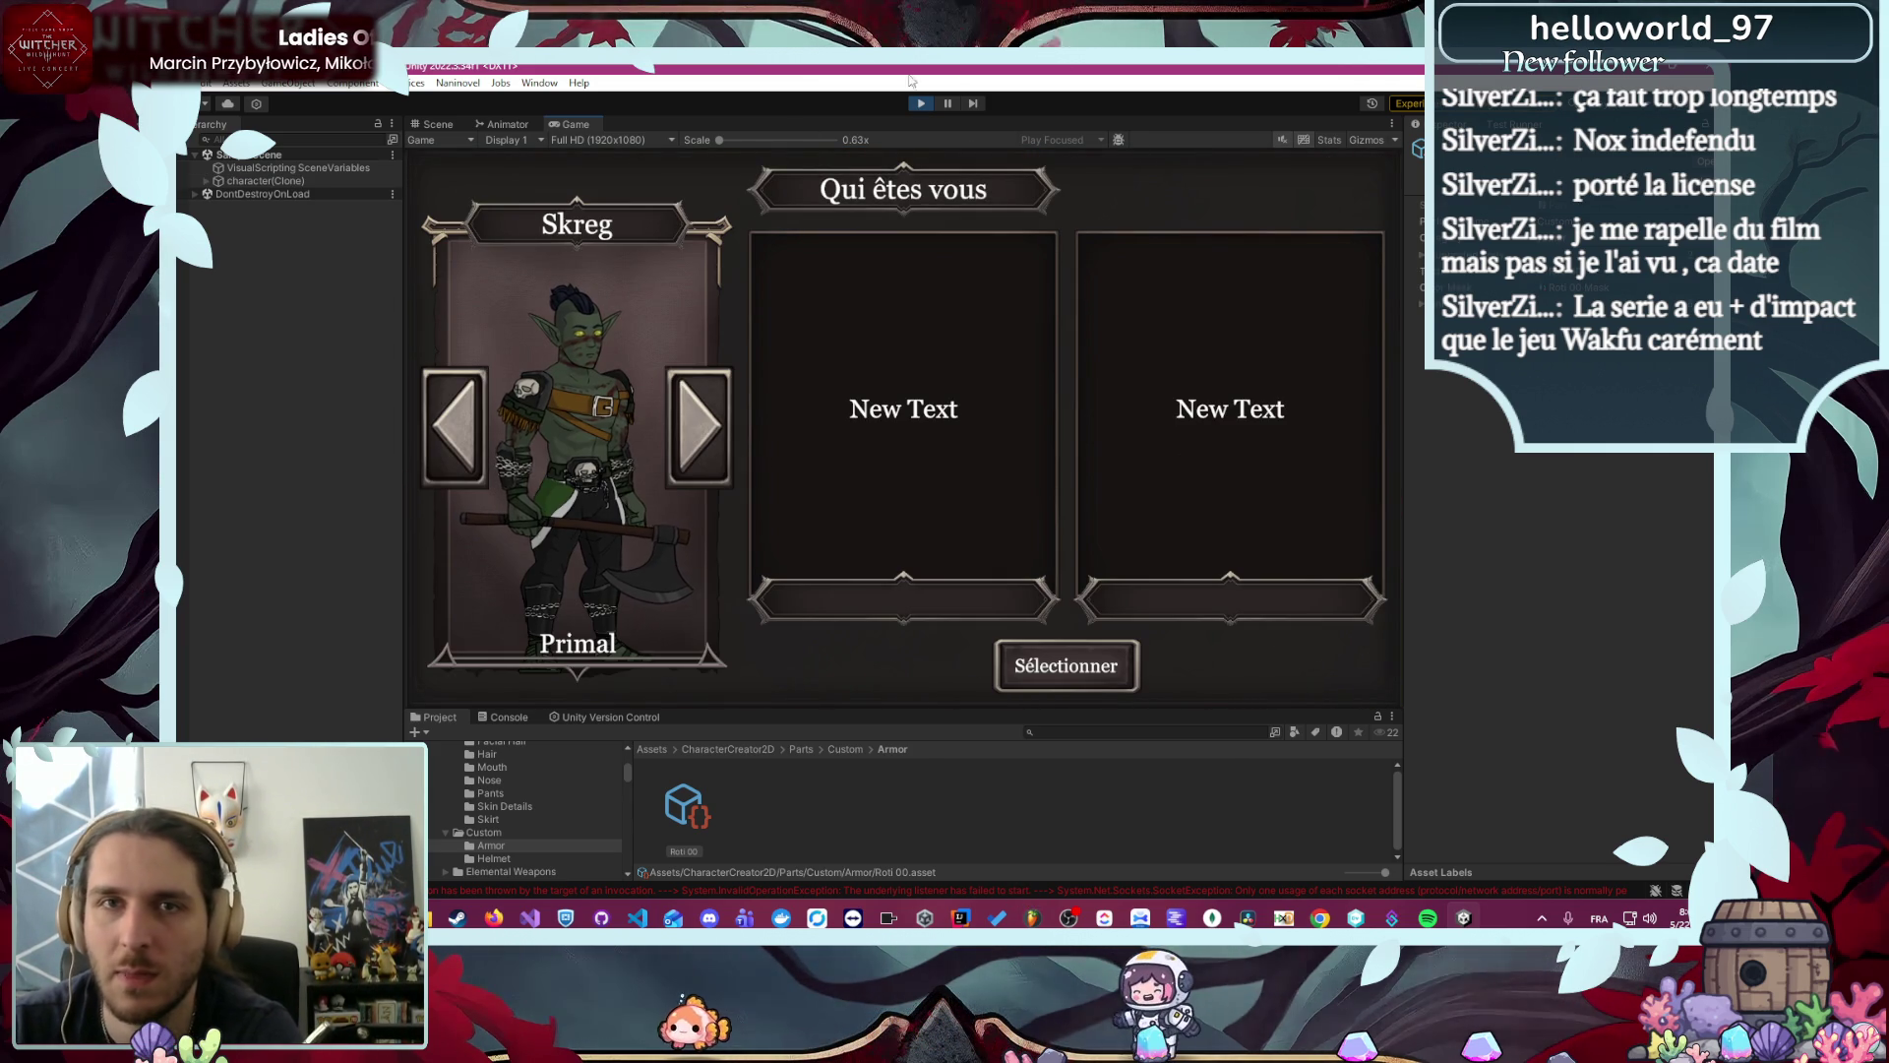
key("ctrl+Print")
left_click(561, 297)
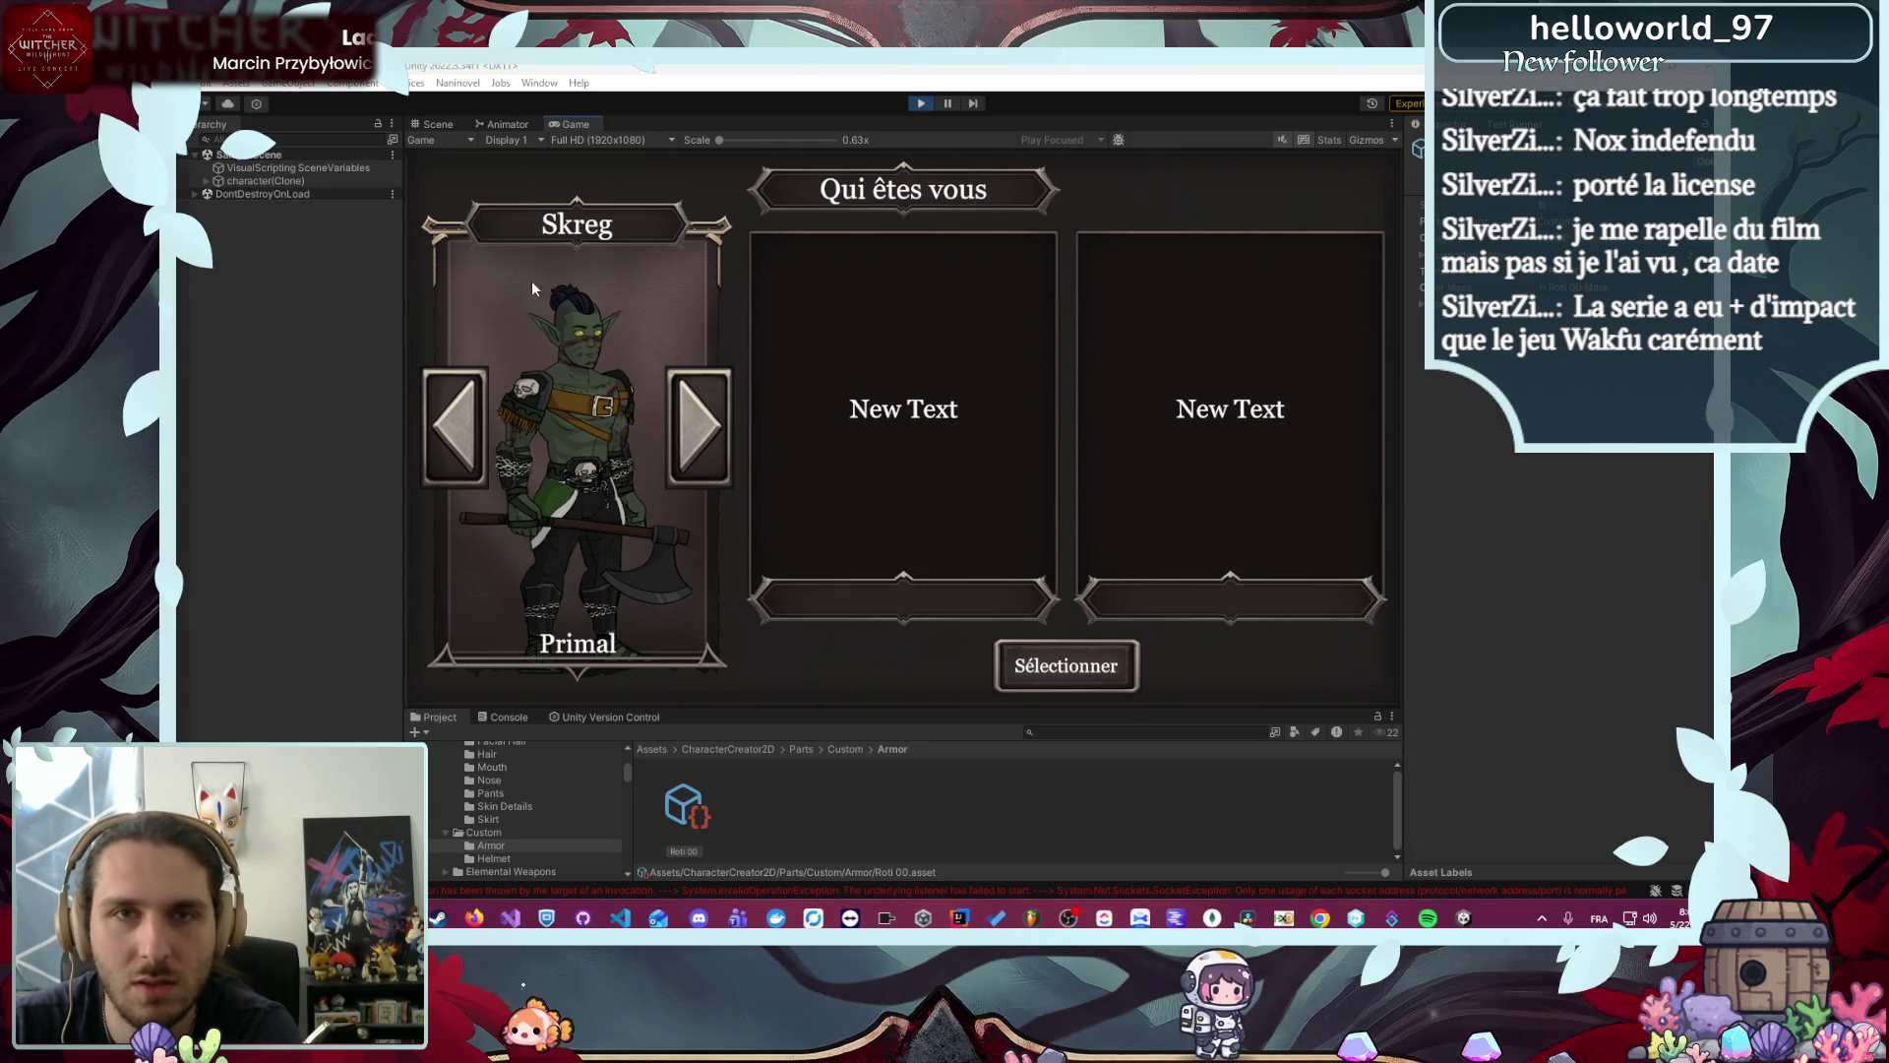
left_click(921, 104)
left_click(921, 104)
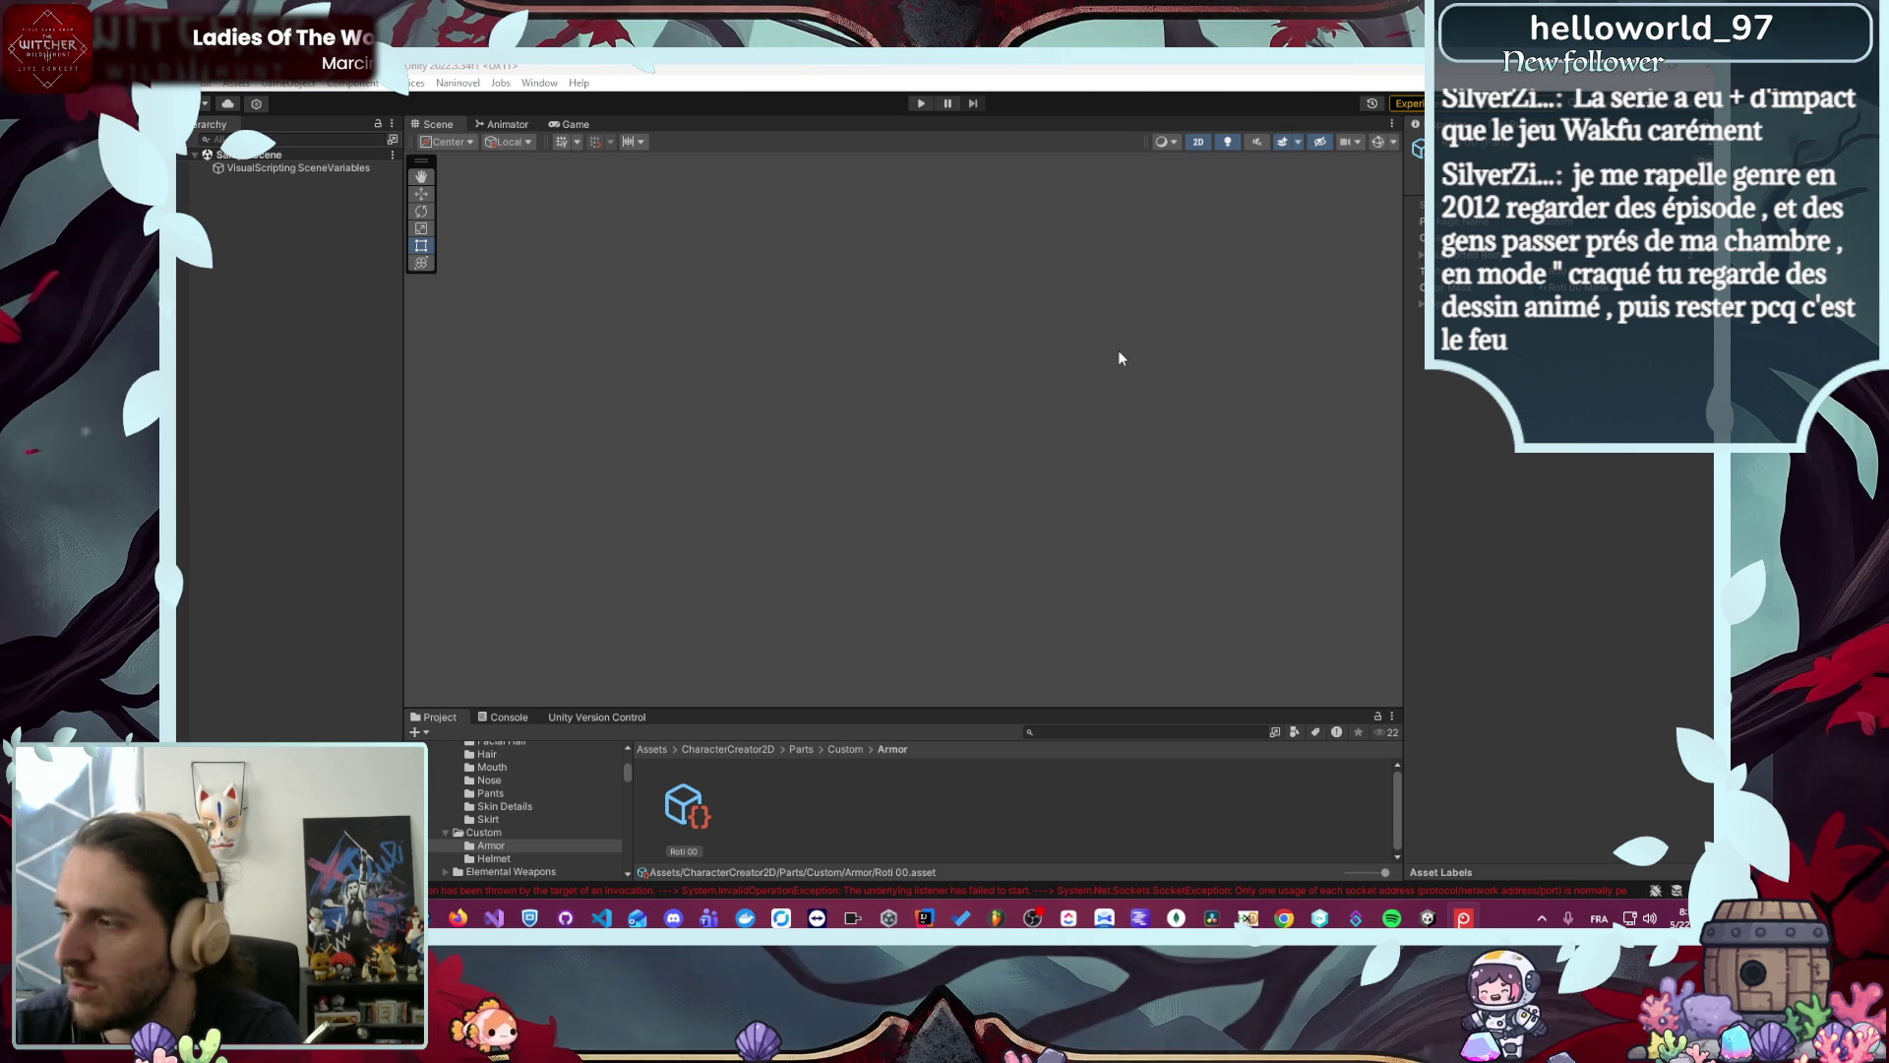
left_click(472, 82)
left_click(539, 83)
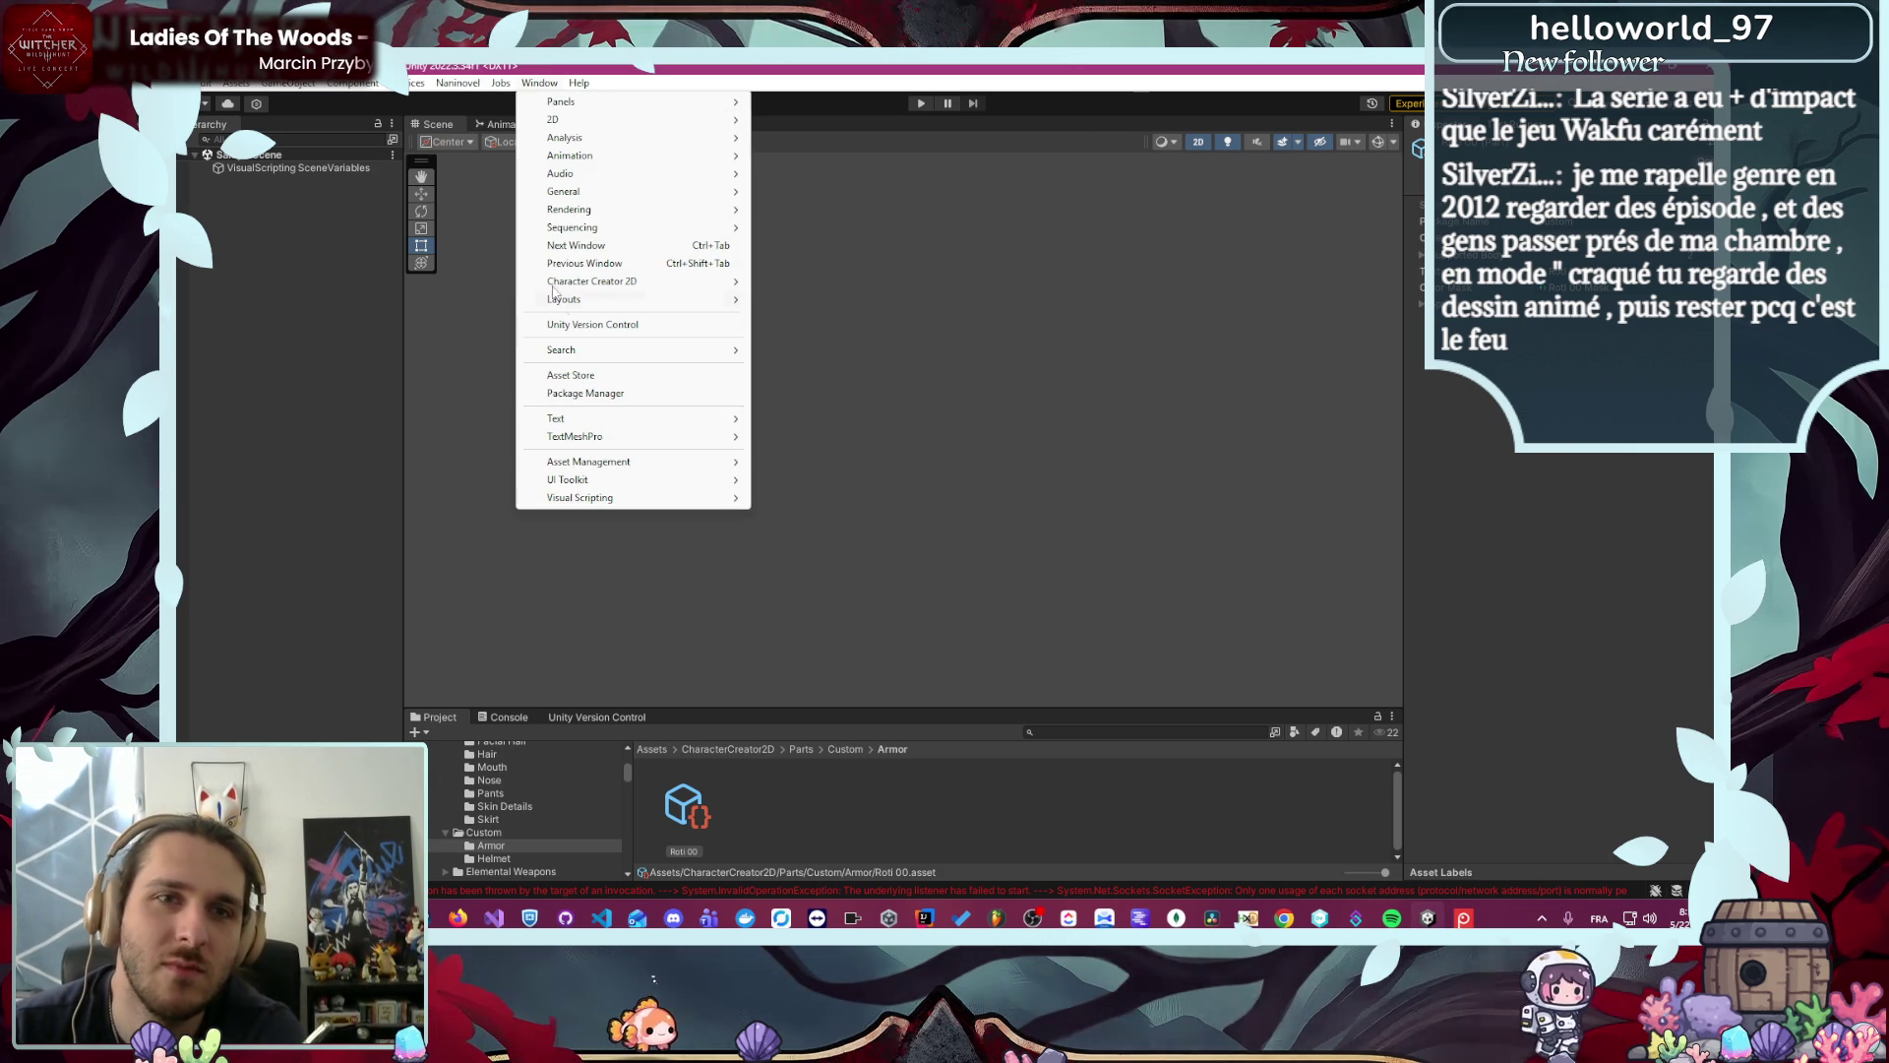
mouse_move(629, 282)
left_click(826, 282)
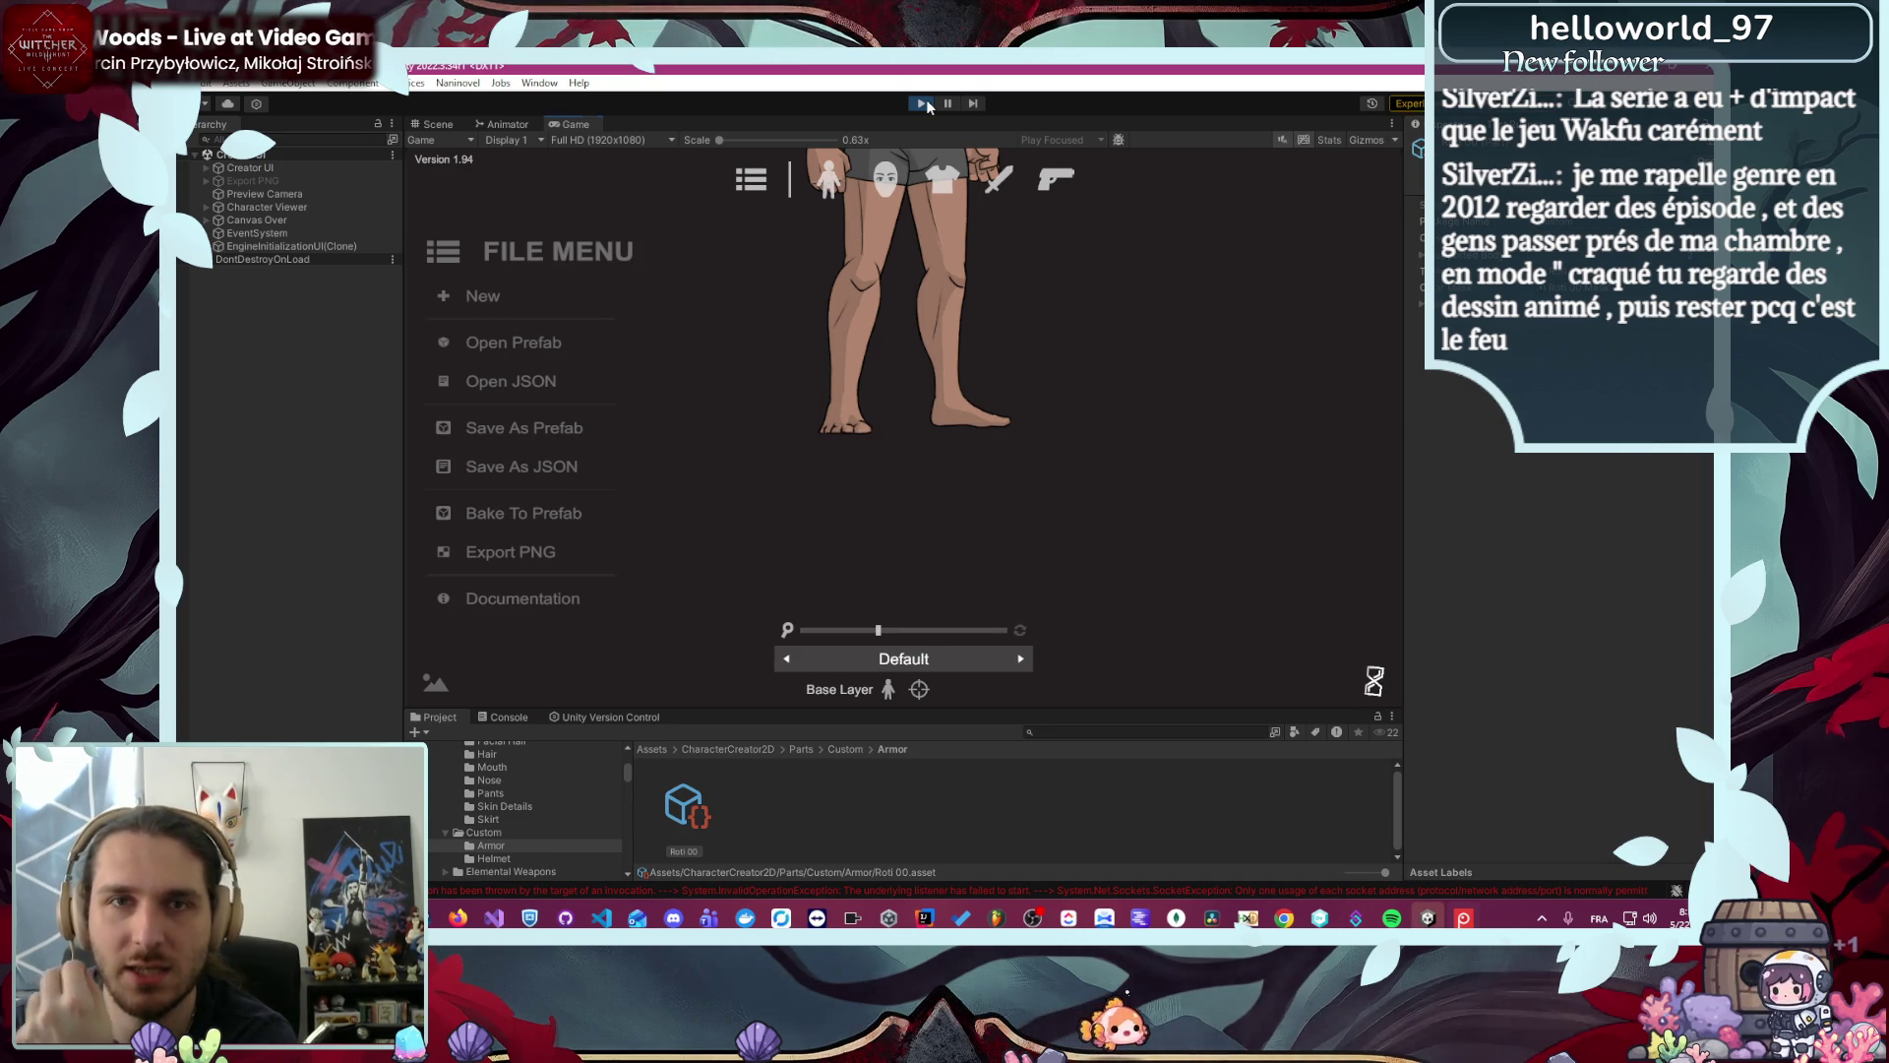
left_click(924, 104)
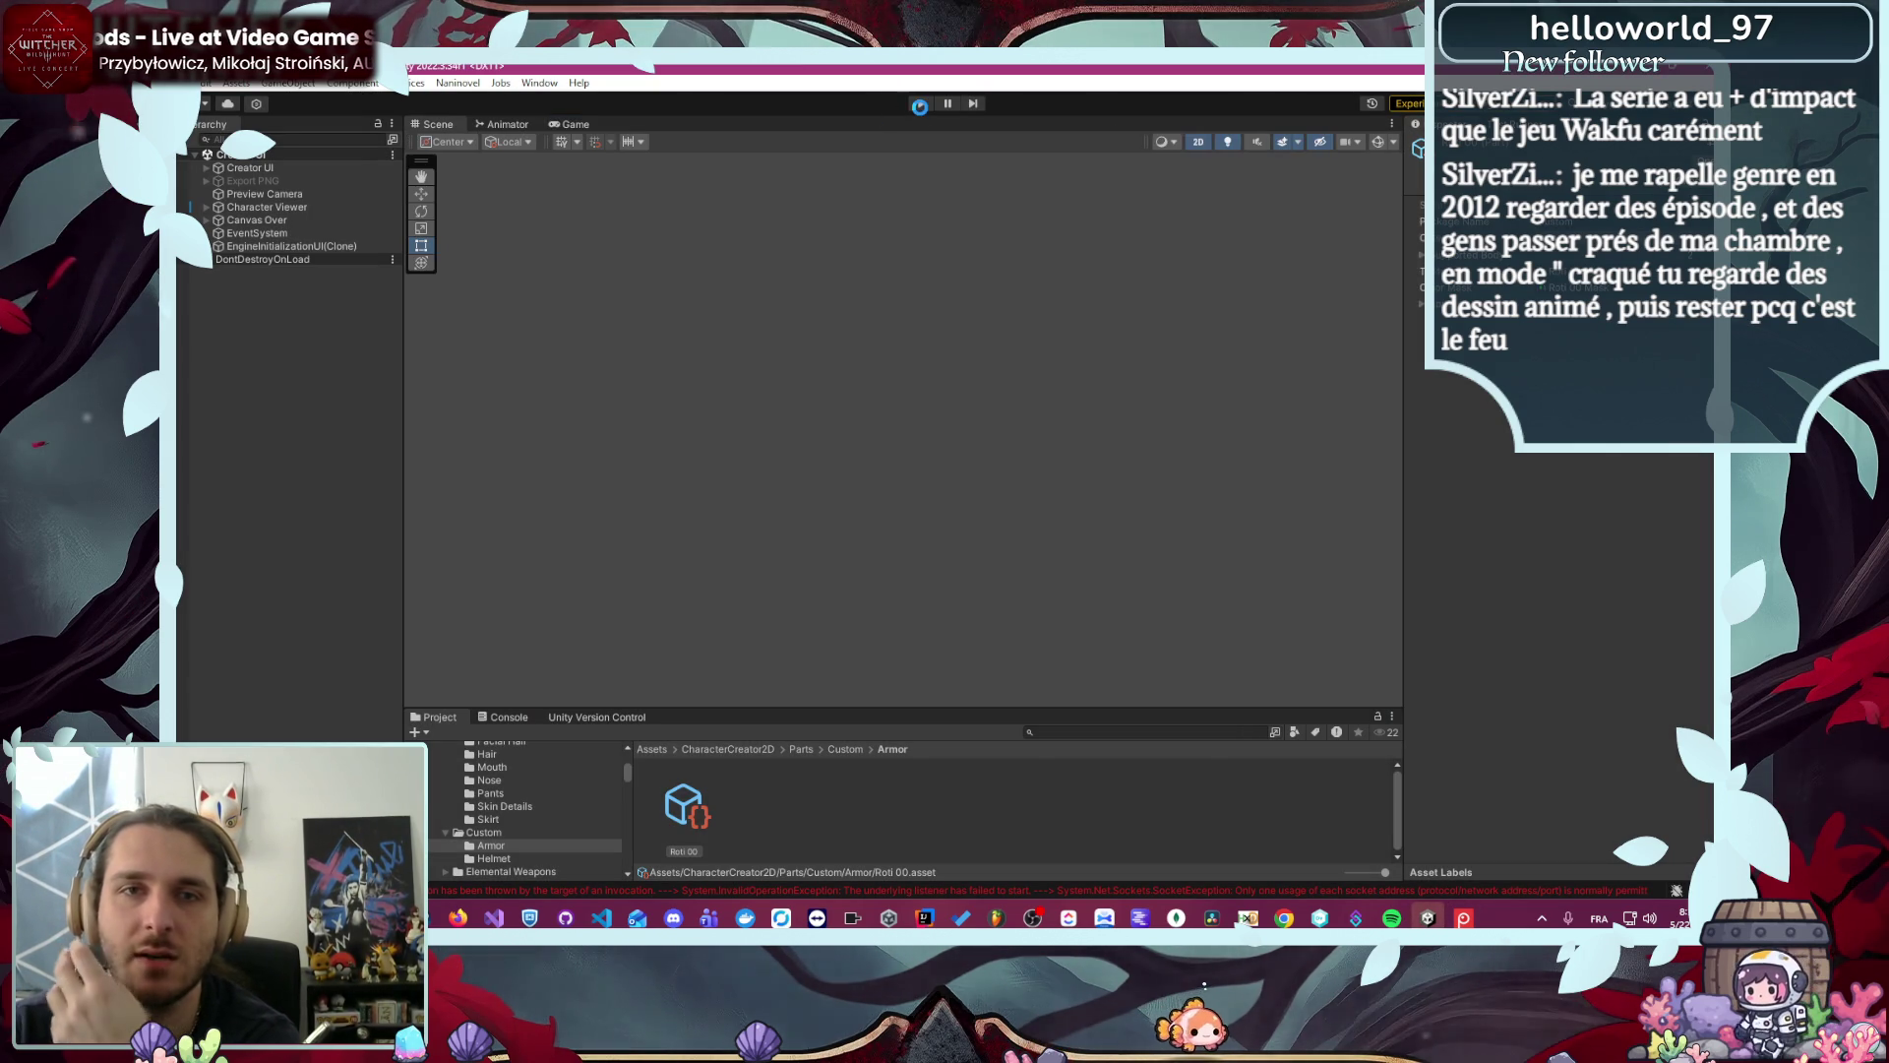
left_click(542, 85)
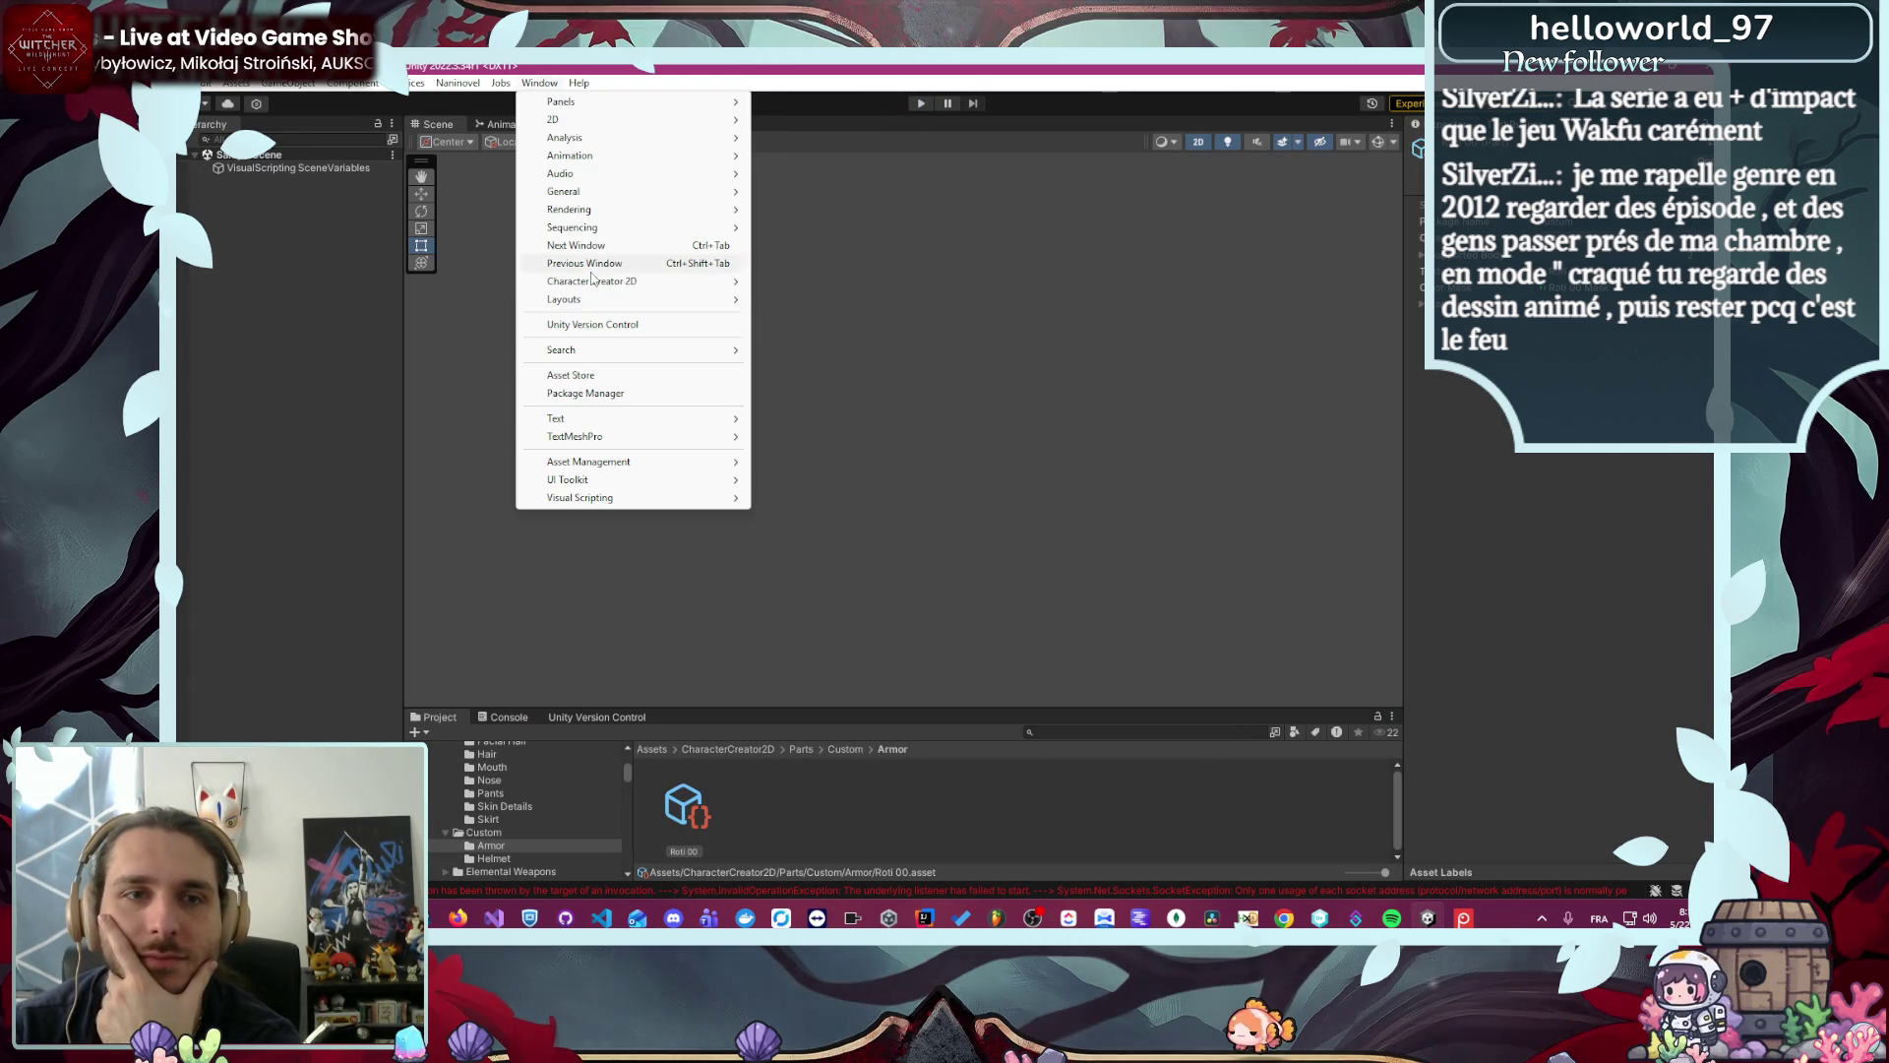
mouse_move(591, 270)
left_click(796, 281)
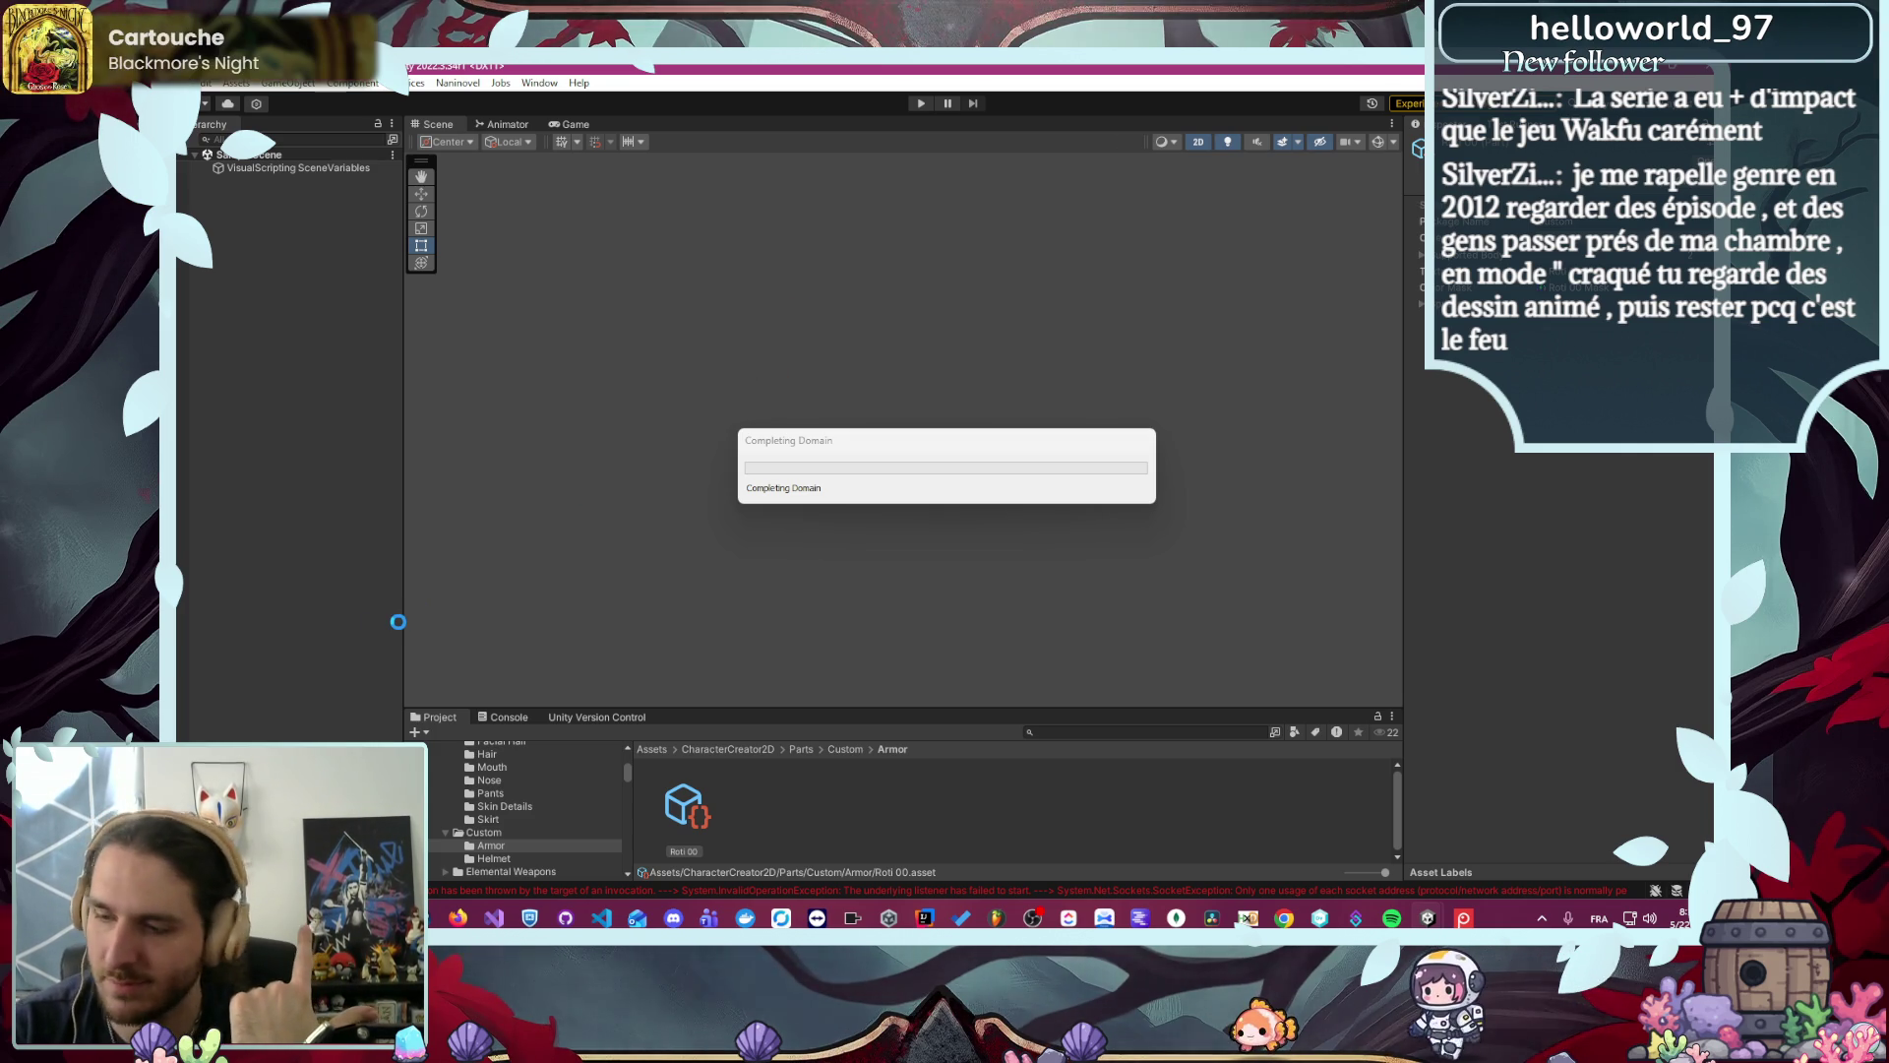
mouse_move(458, 922)
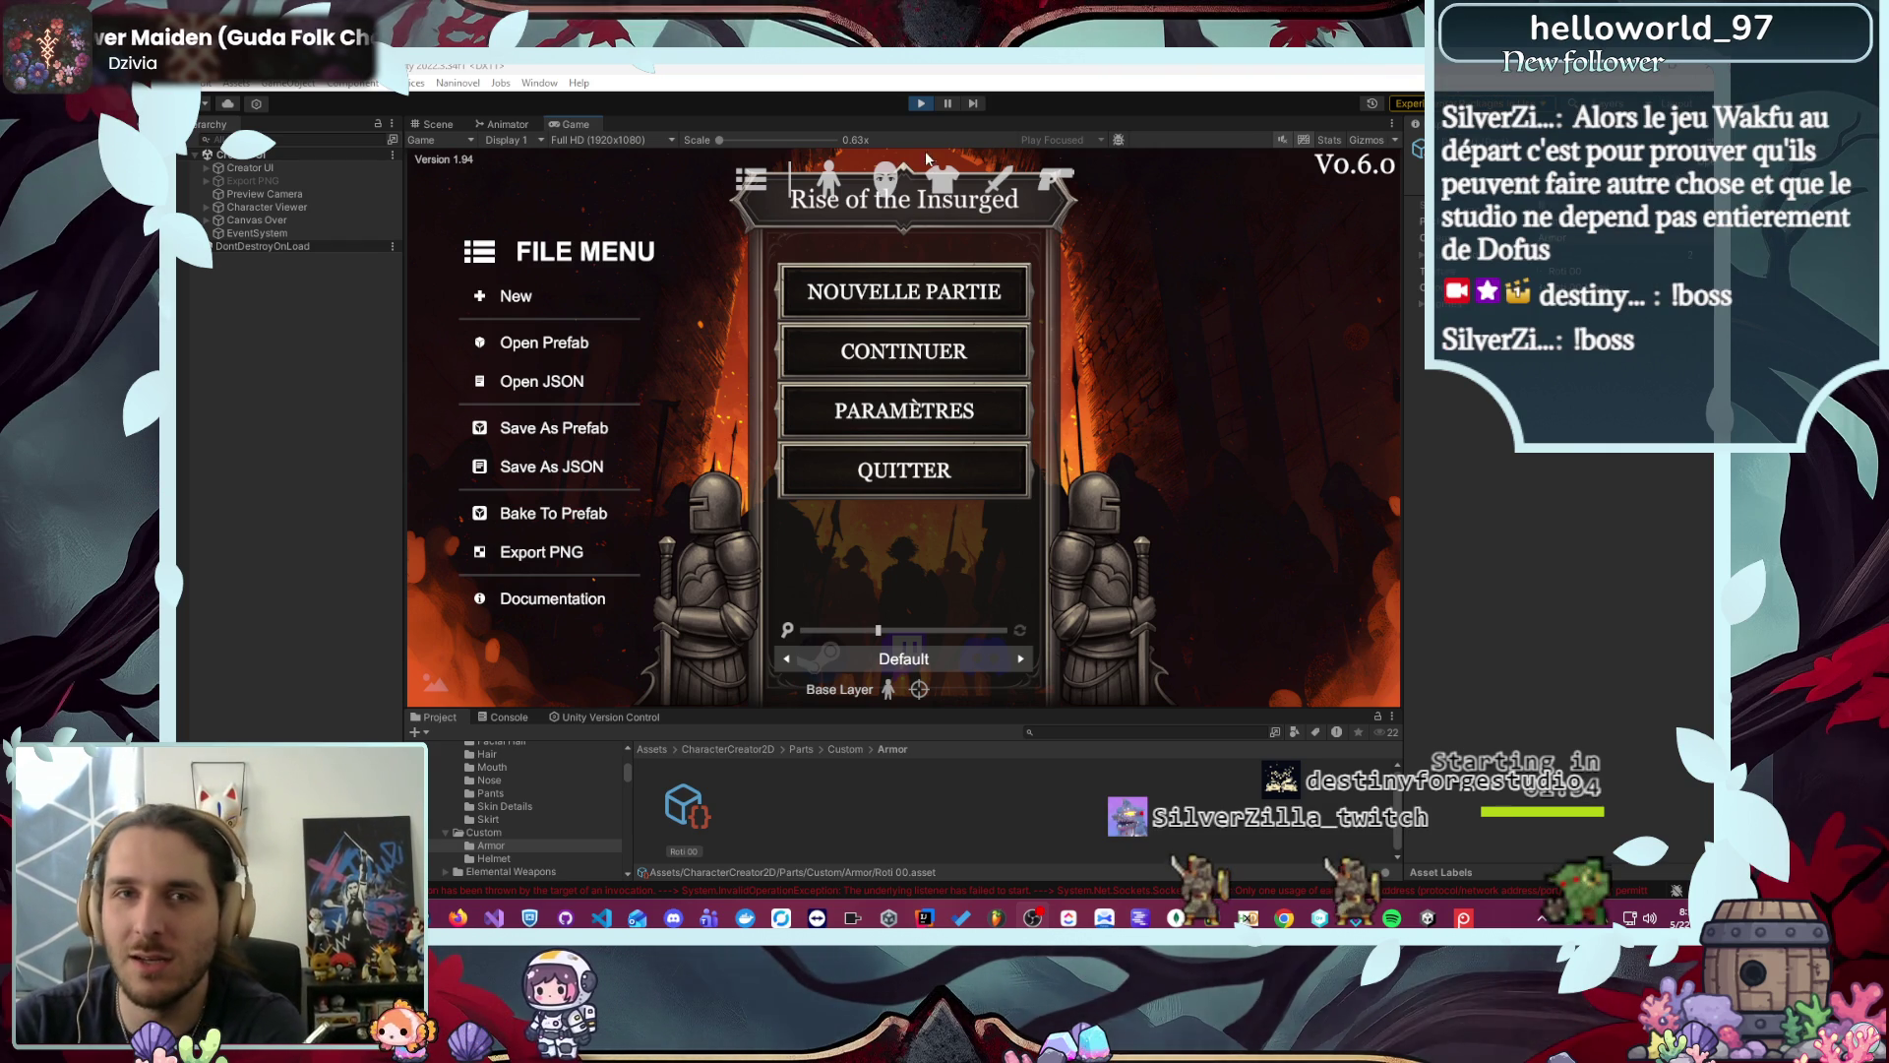
left_click(915, 107)
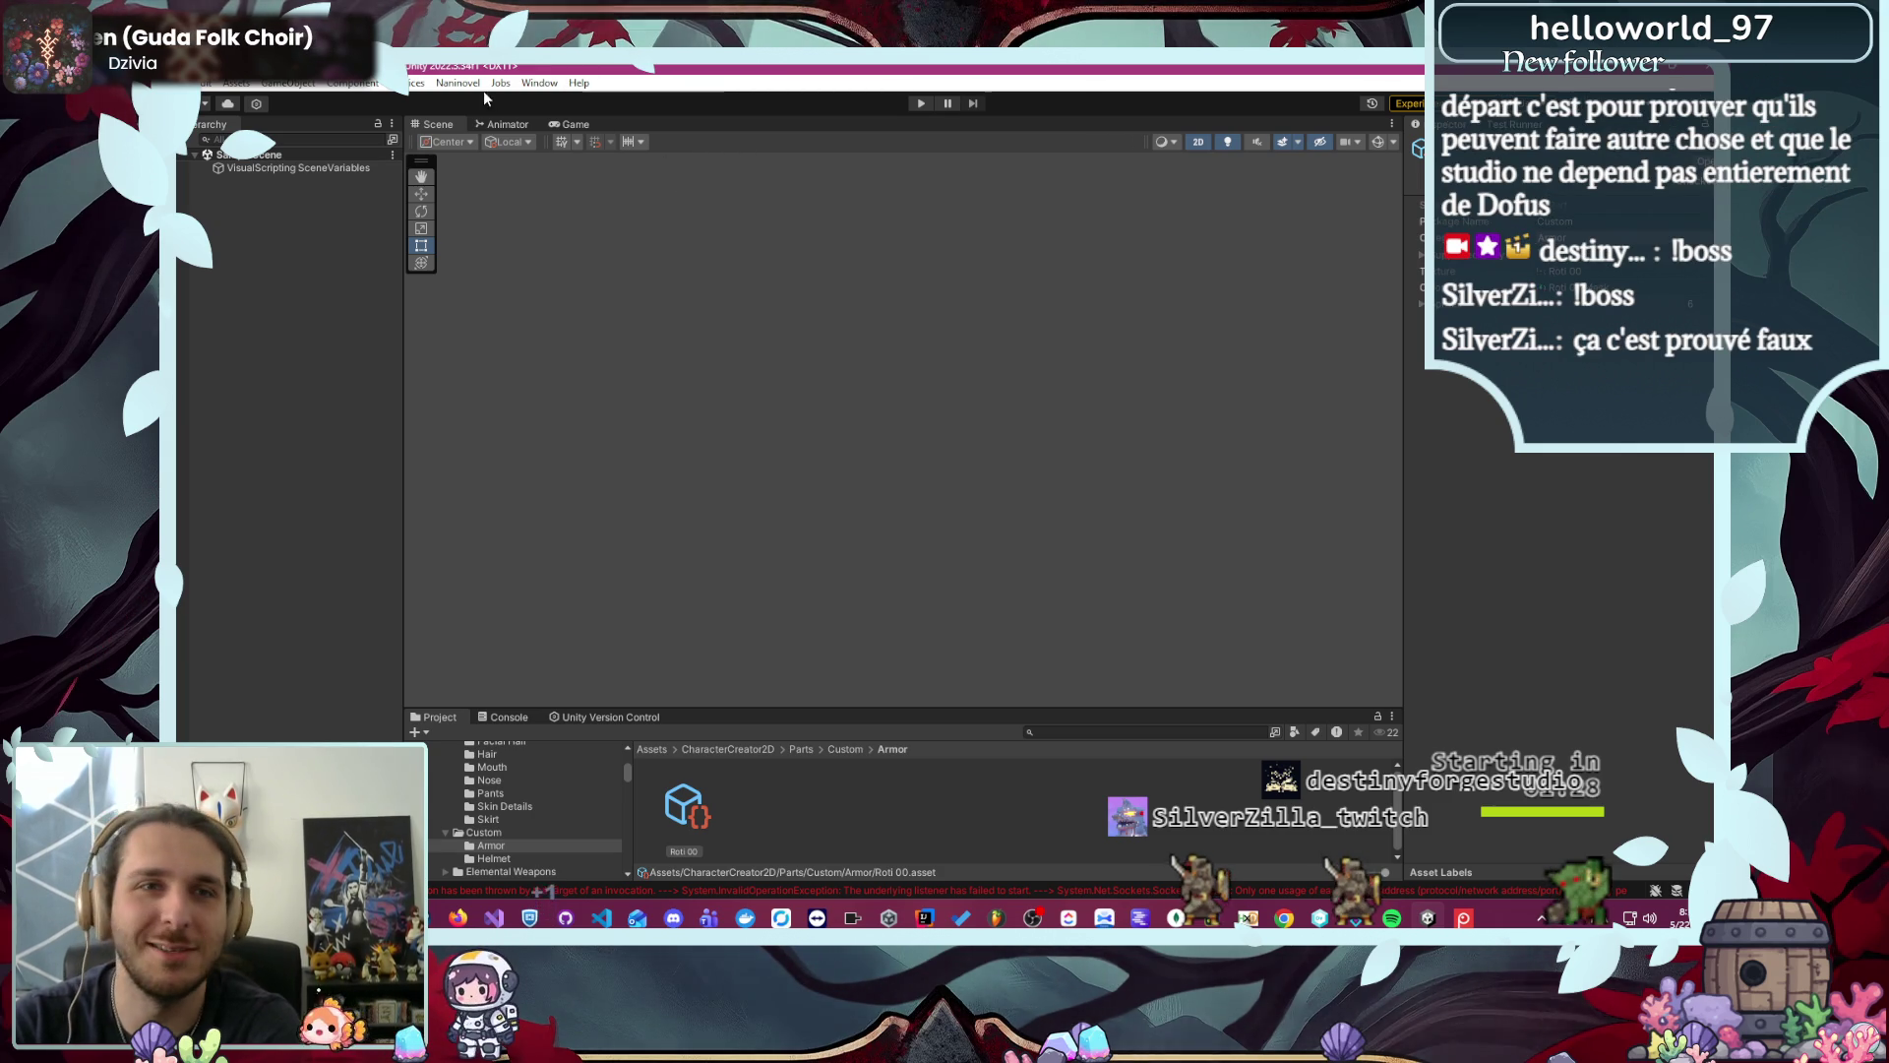
- Uncheck Initialize On Application Load in Naninovel's Engine project settings and close the window
left_click(457, 82)
mouse_move(515, 188)
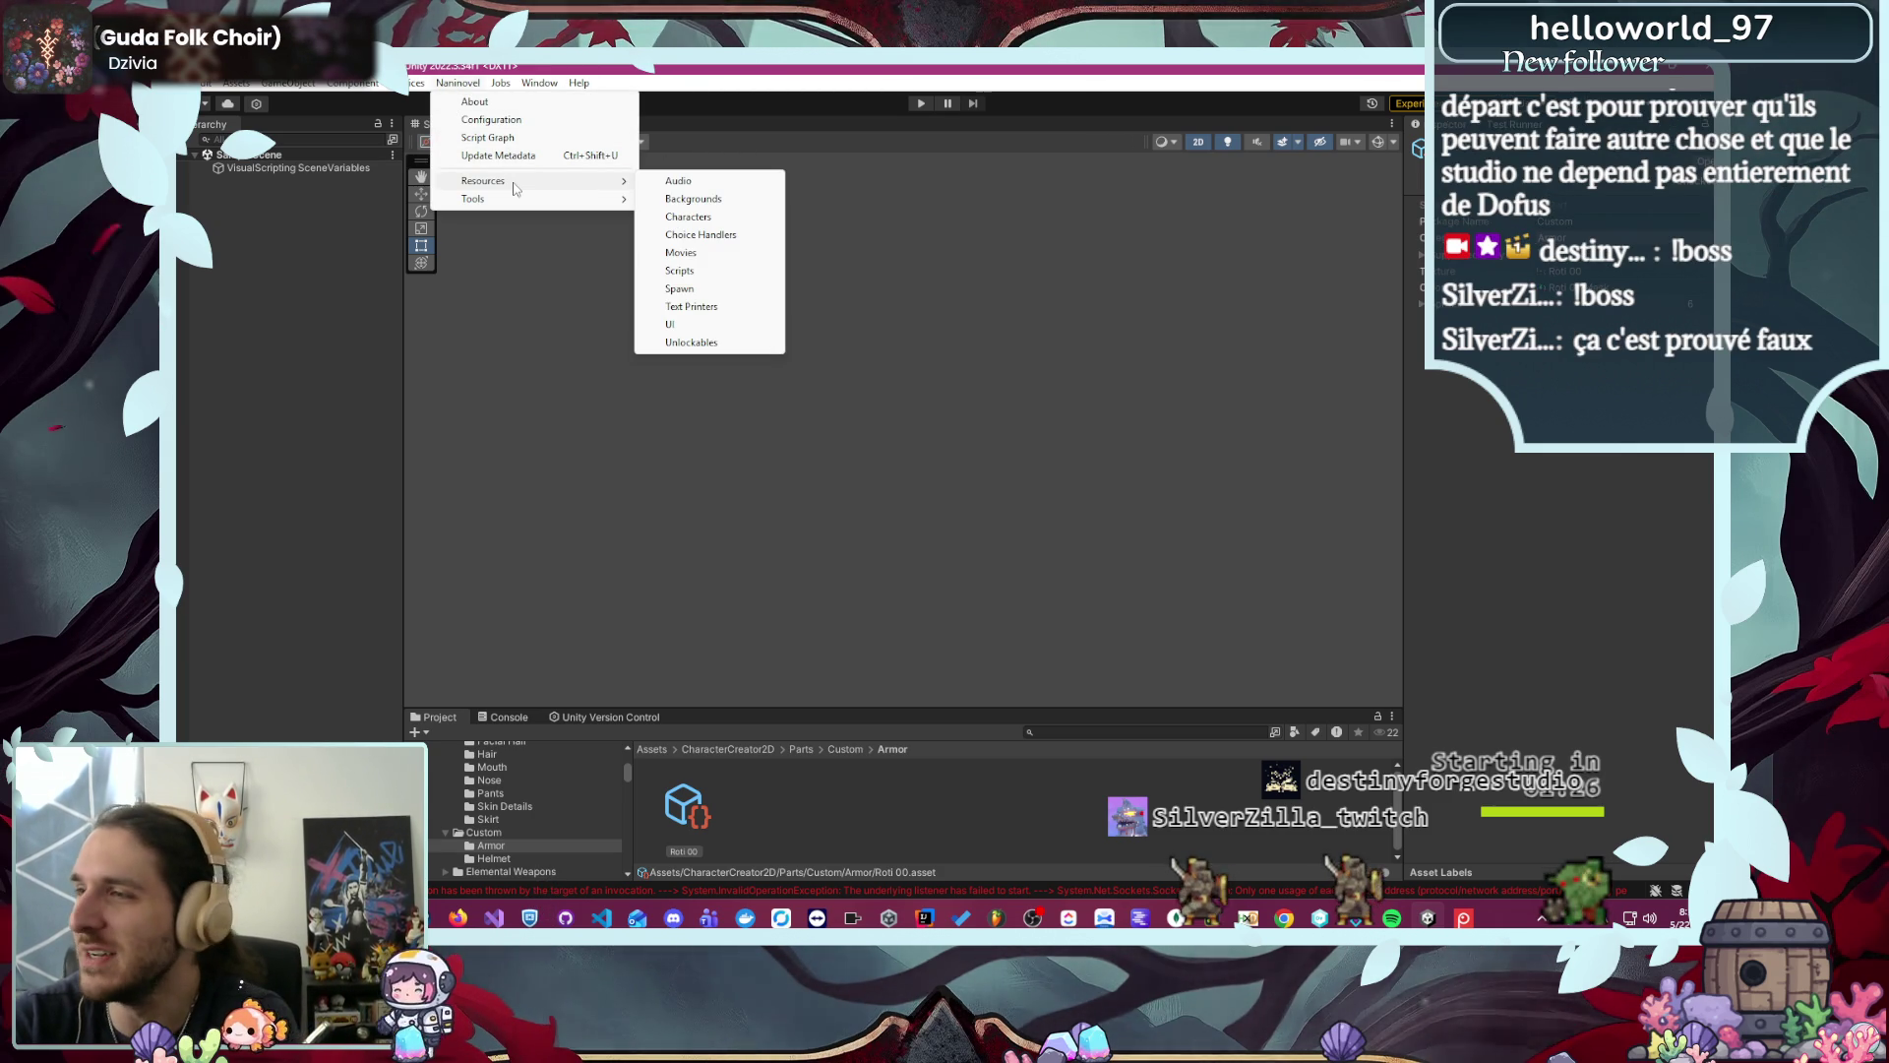
left_click(679, 289)
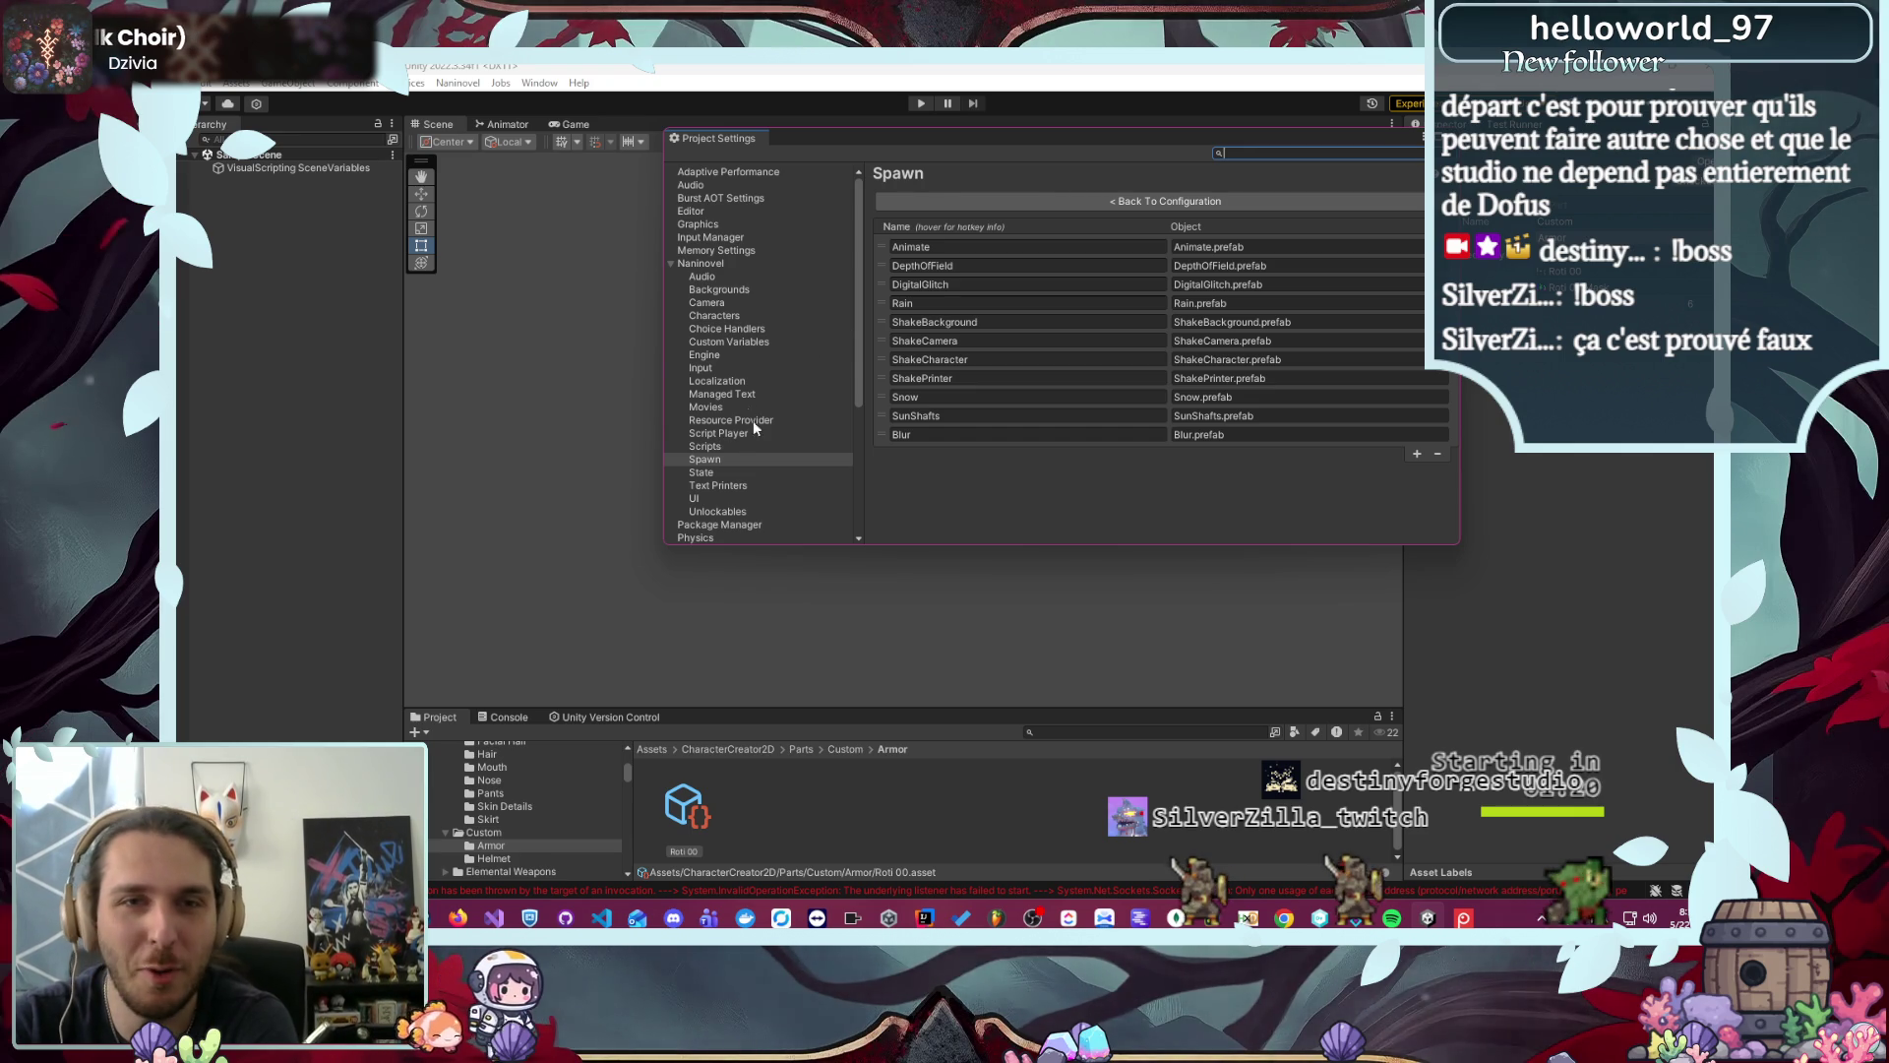
left_click(719, 354)
left_click(1085, 286)
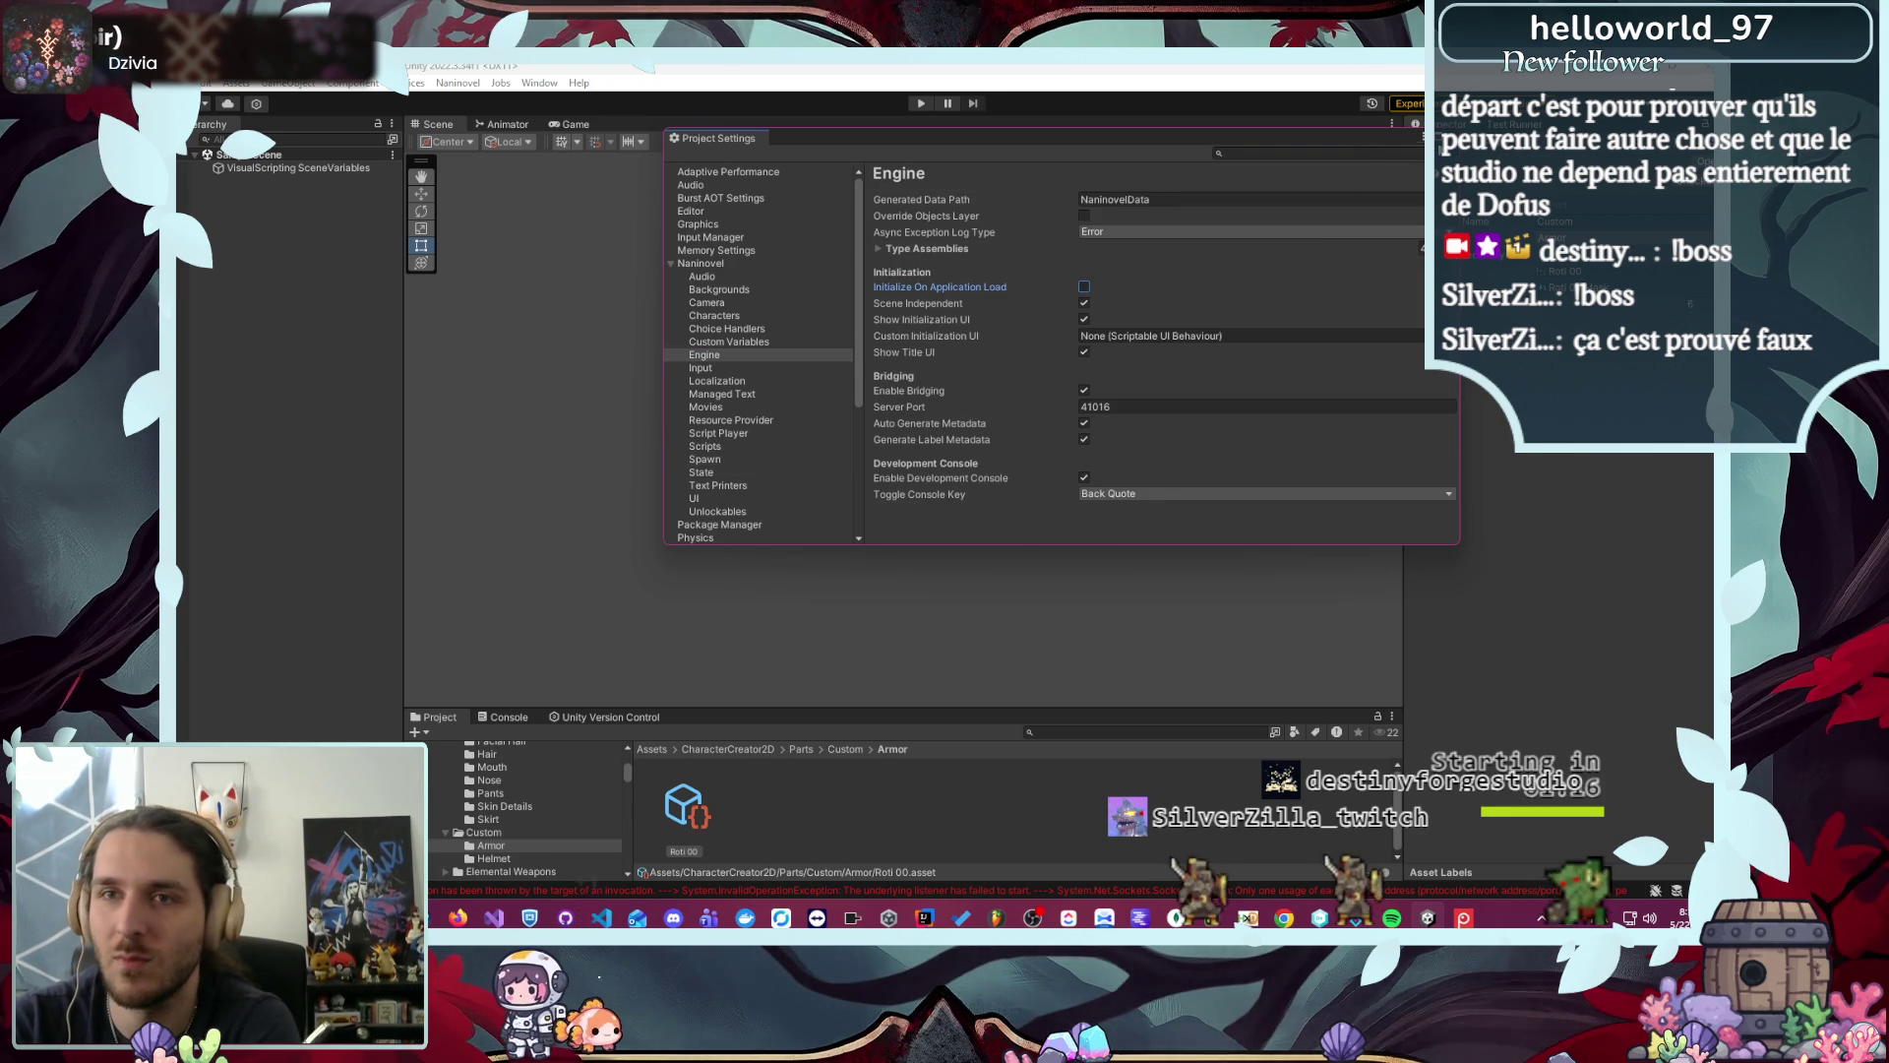
left_click(978, 98)
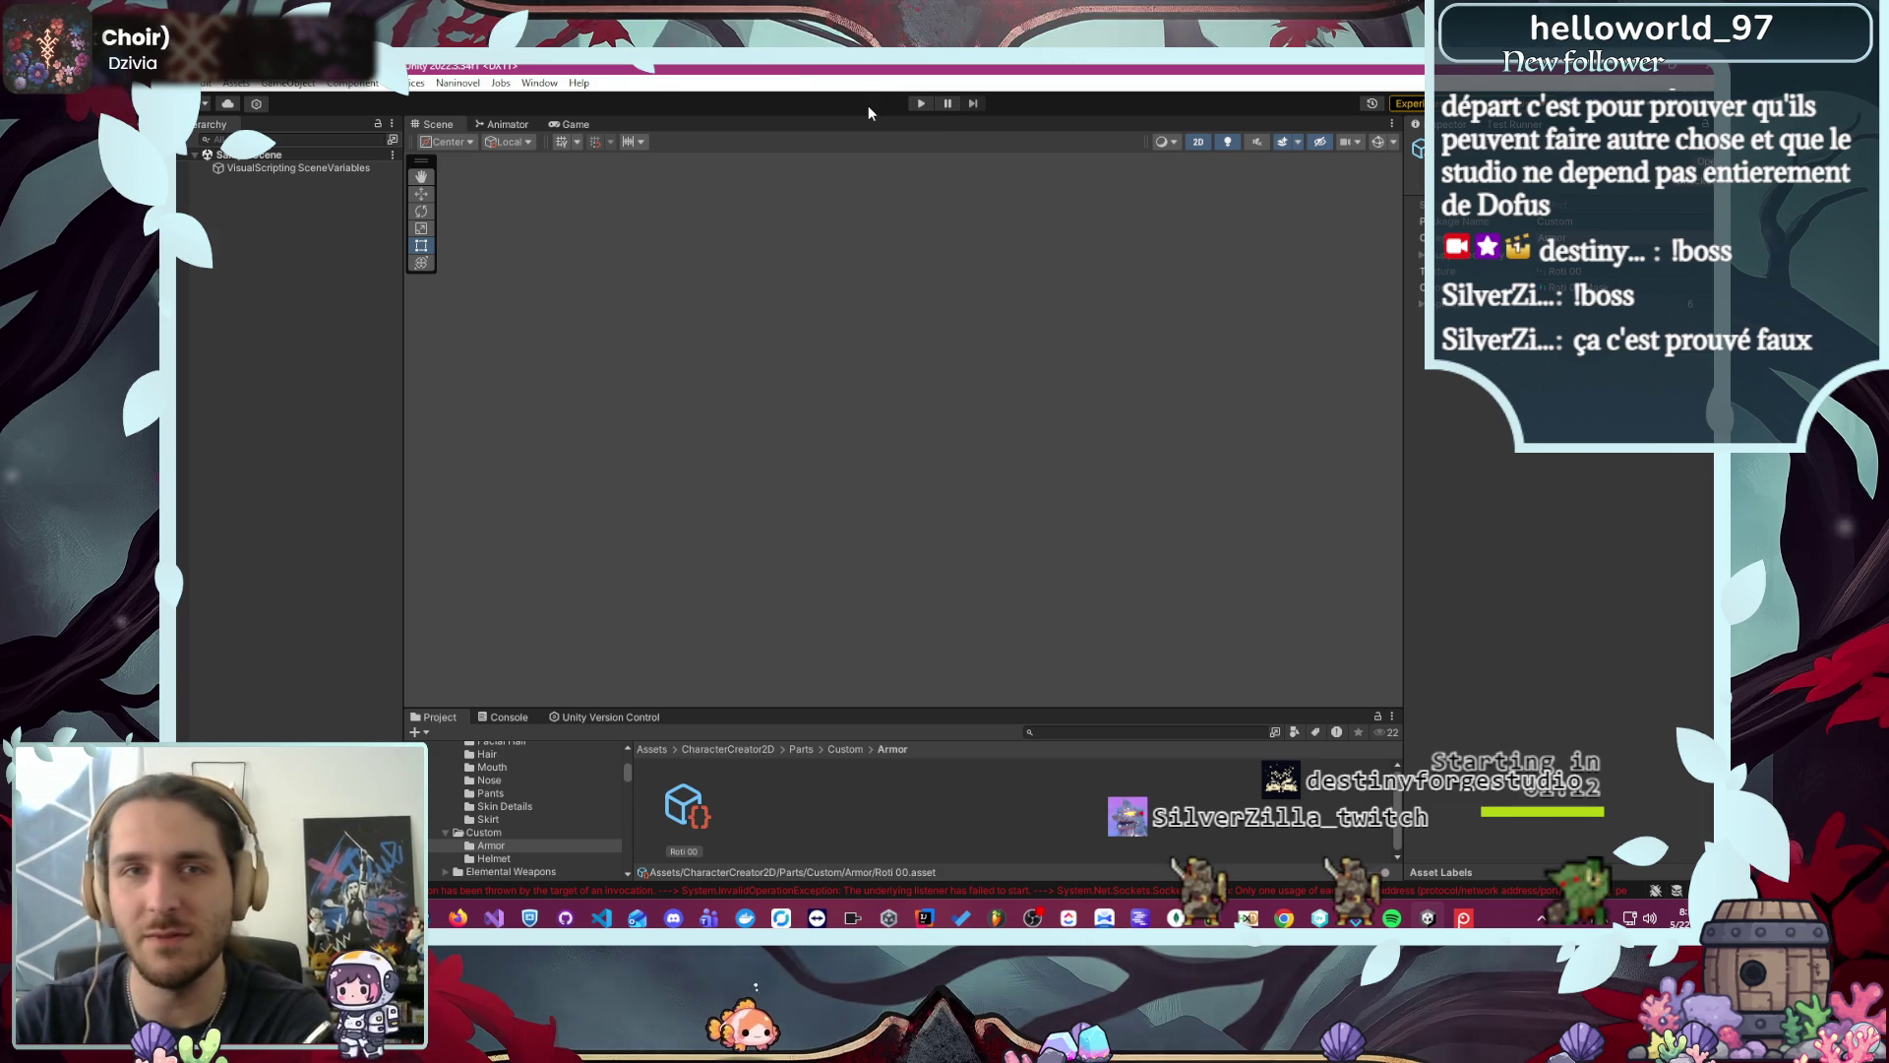
left_click(531, 84)
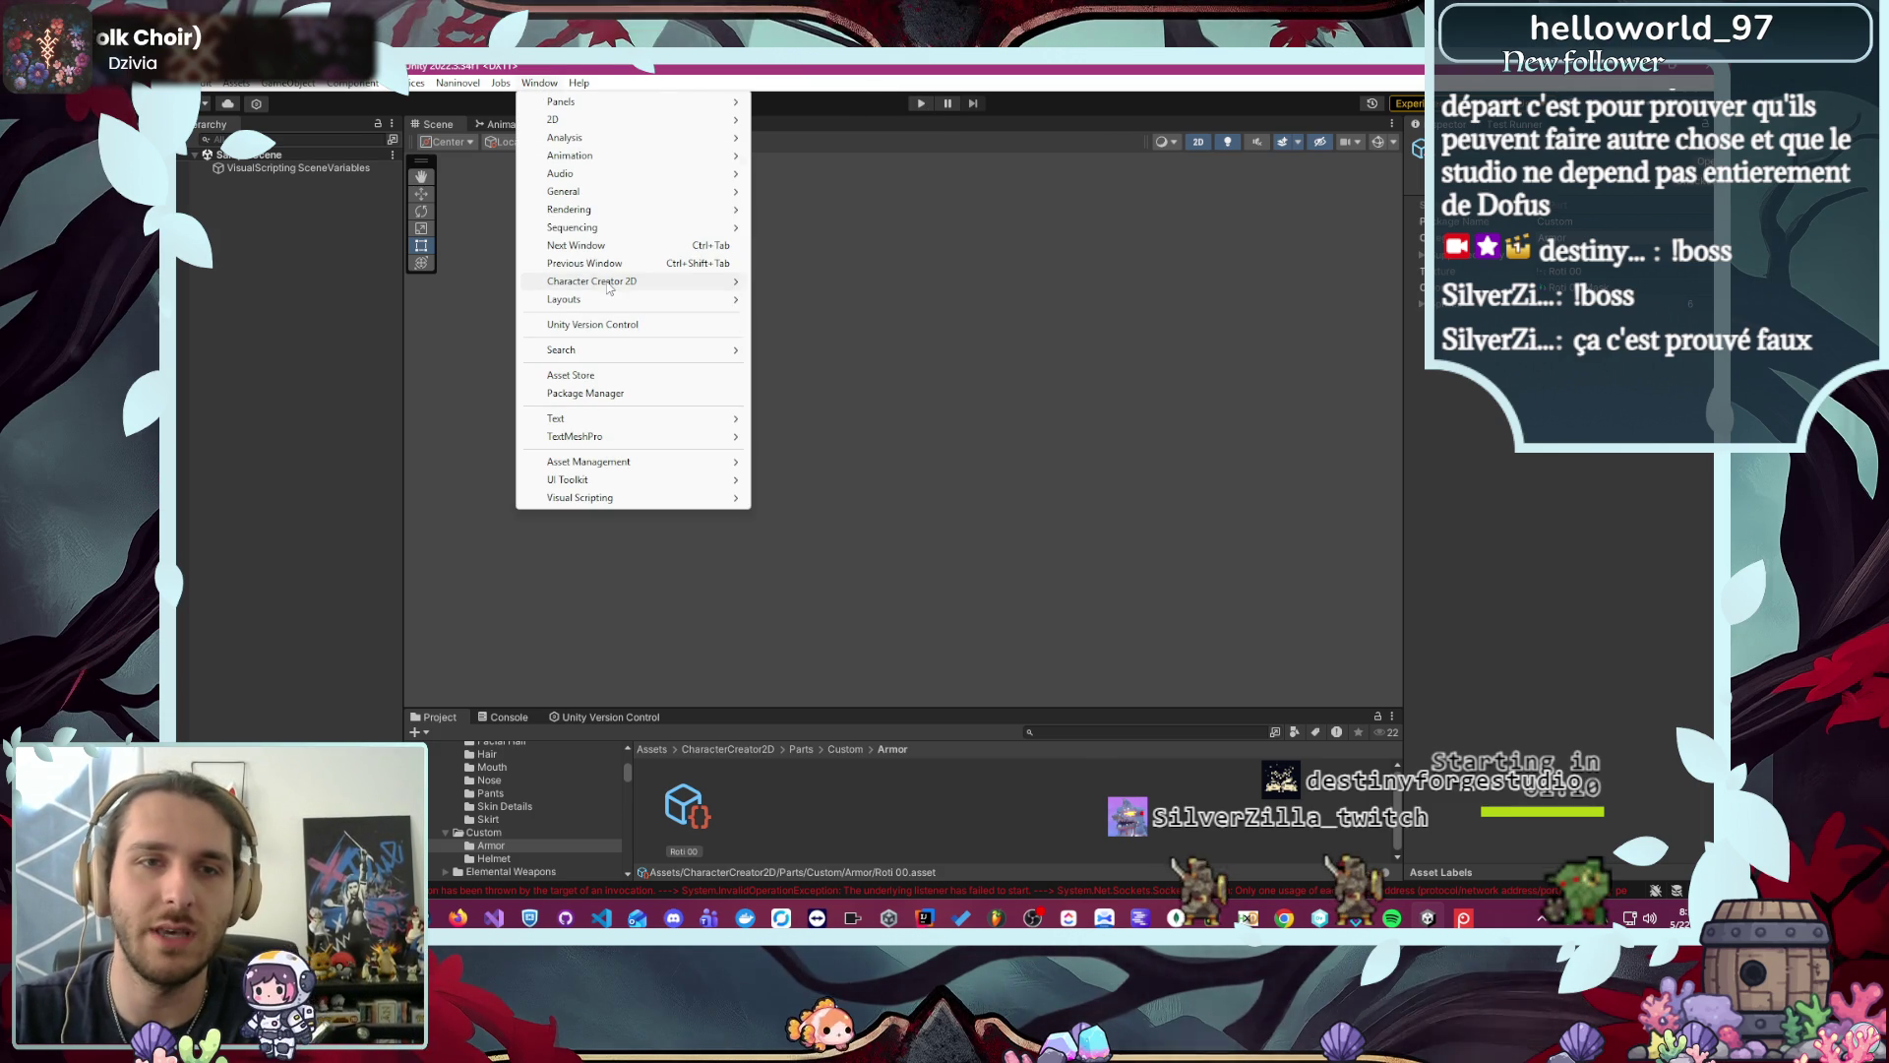
- Launch Character Creator 2D with the default base body in Play mode and open the Load Character dialog
mouse_move(663, 287)
left_click(802, 283)
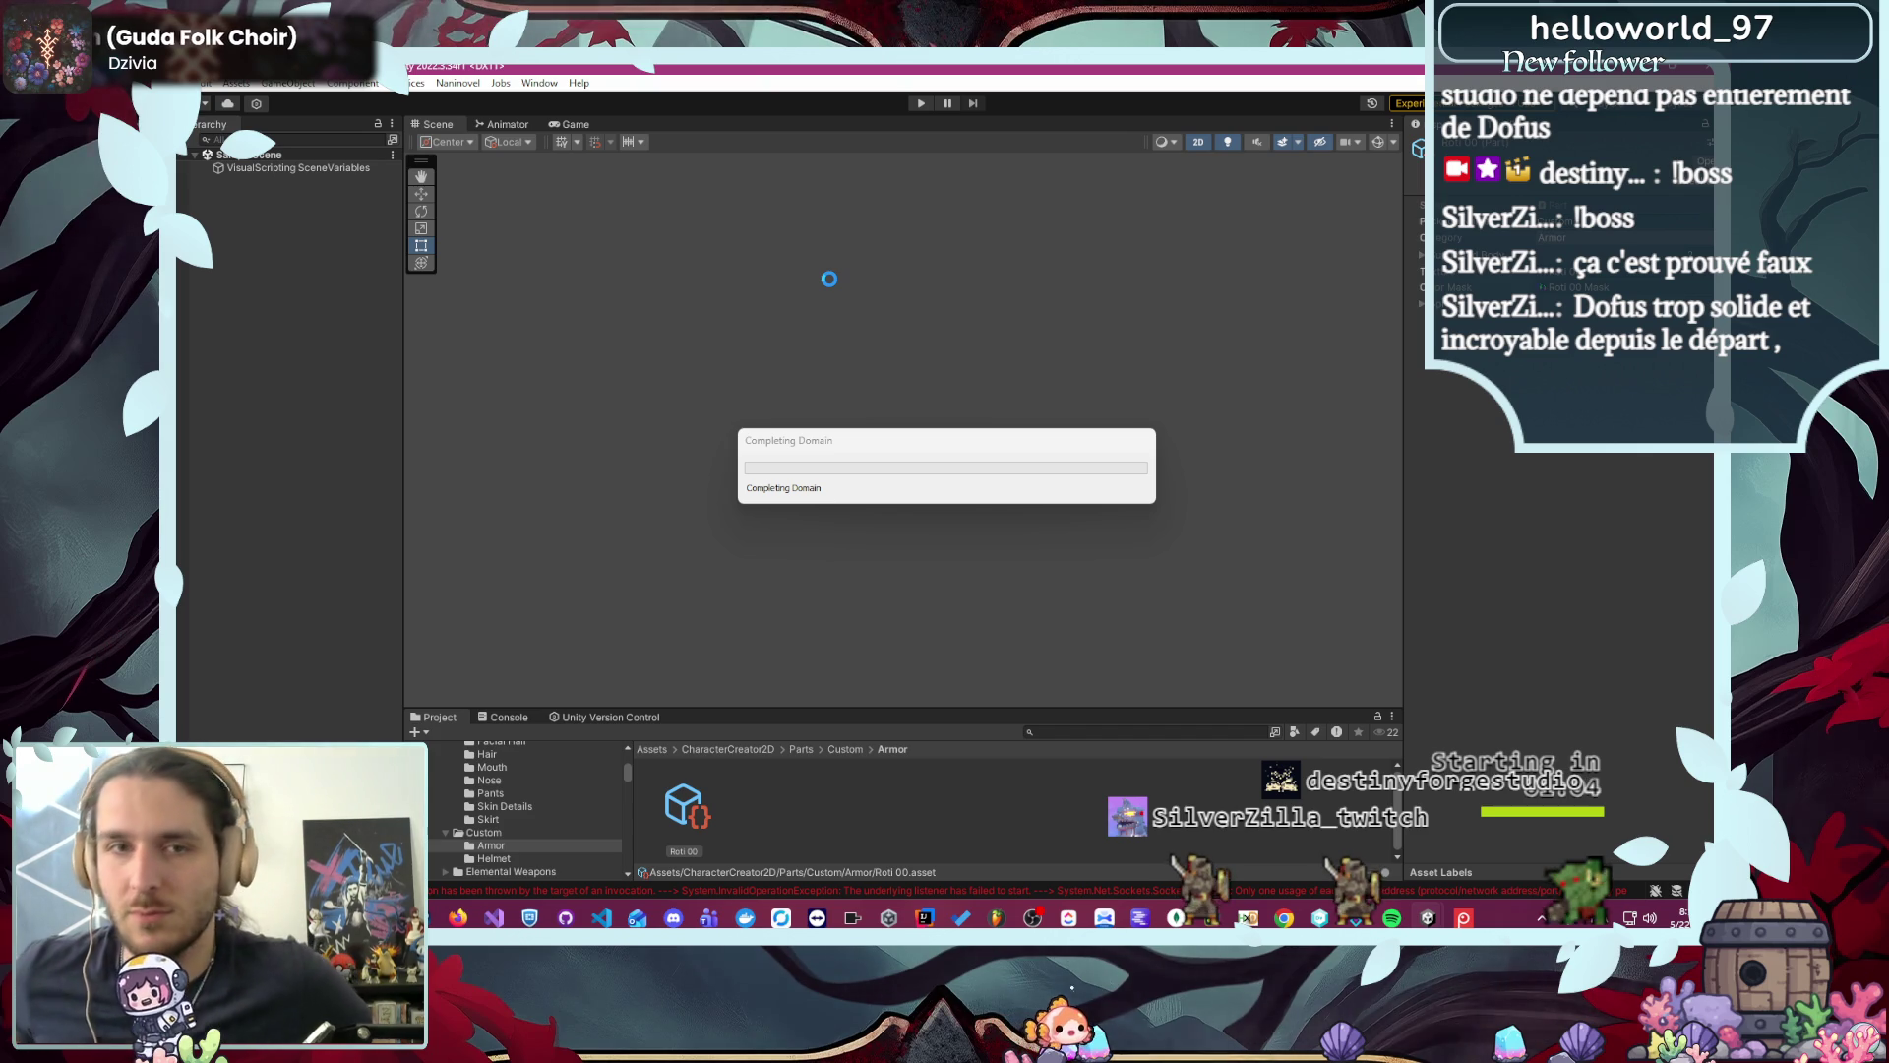
key("ctrl+p")
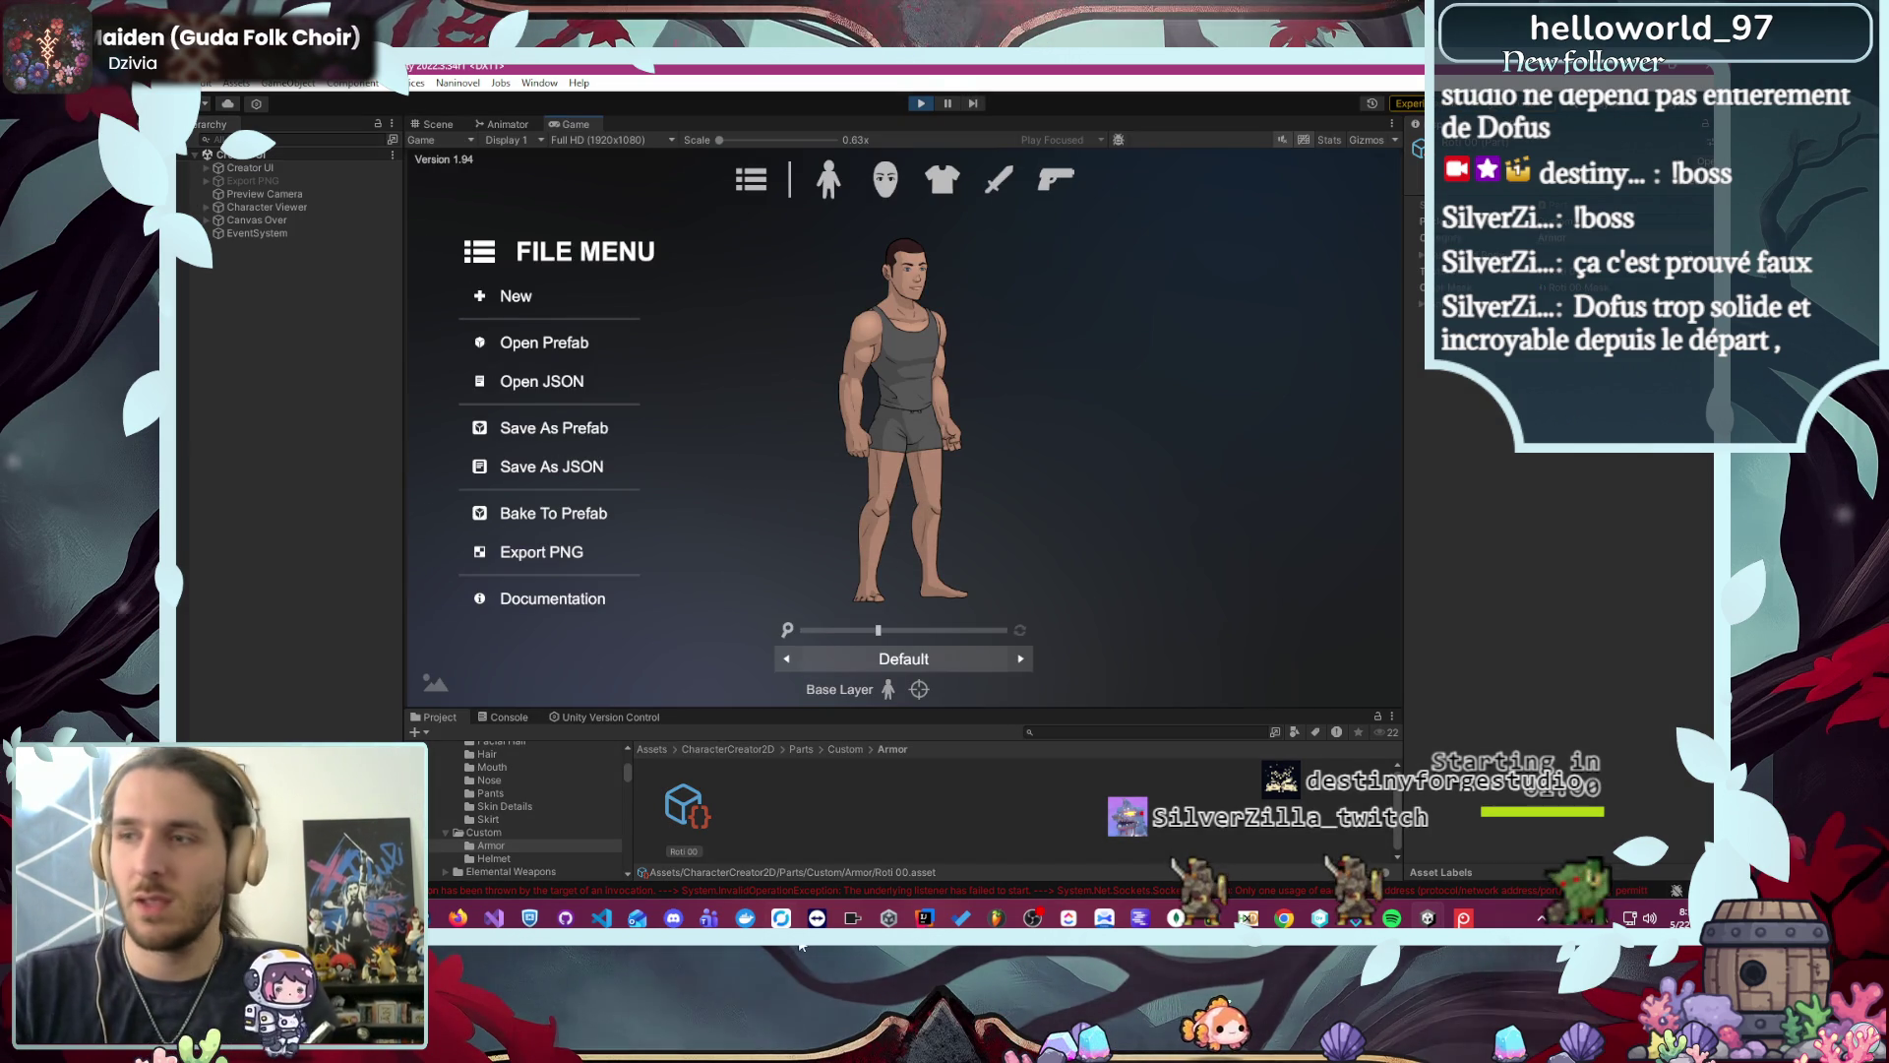
left_click(581, 351)
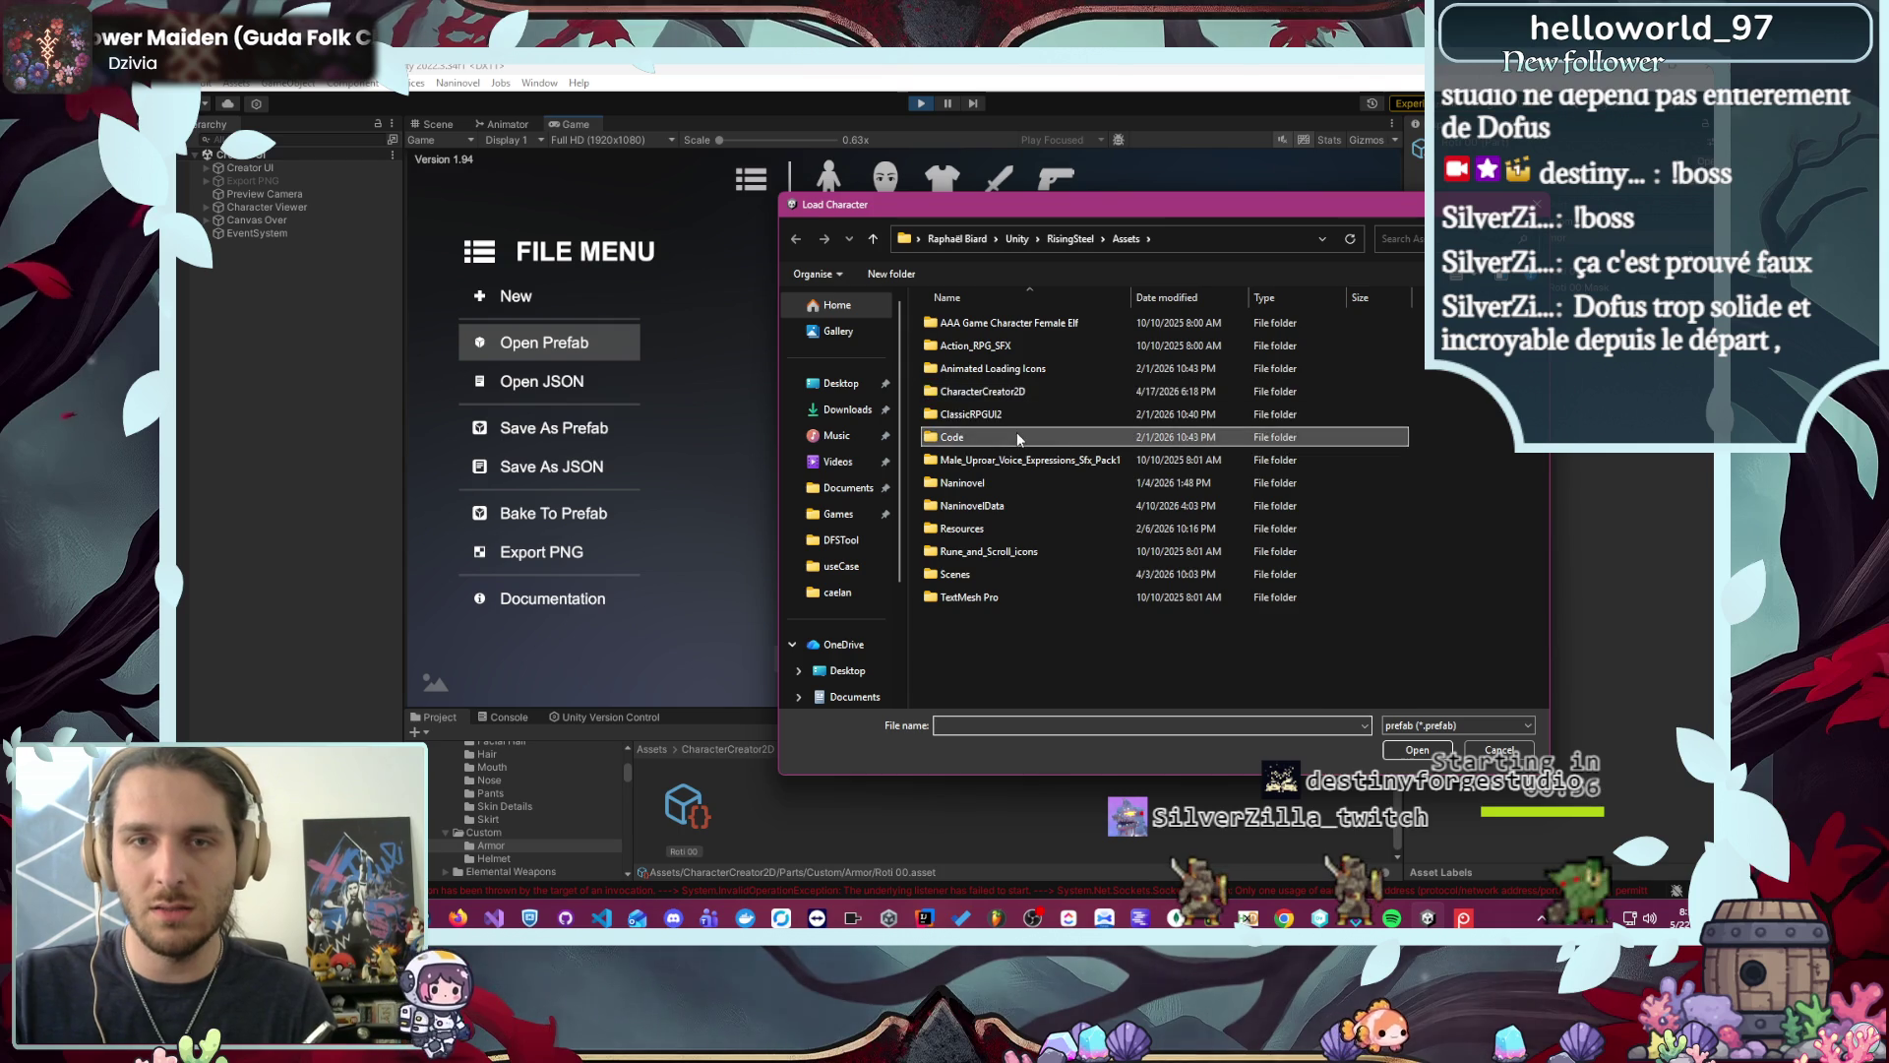
- Load character.prefab from Code/Module/Character2D/Resources/Character/Skreg and dismiss the success message
double_click(1018, 433)
double_click(990, 329)
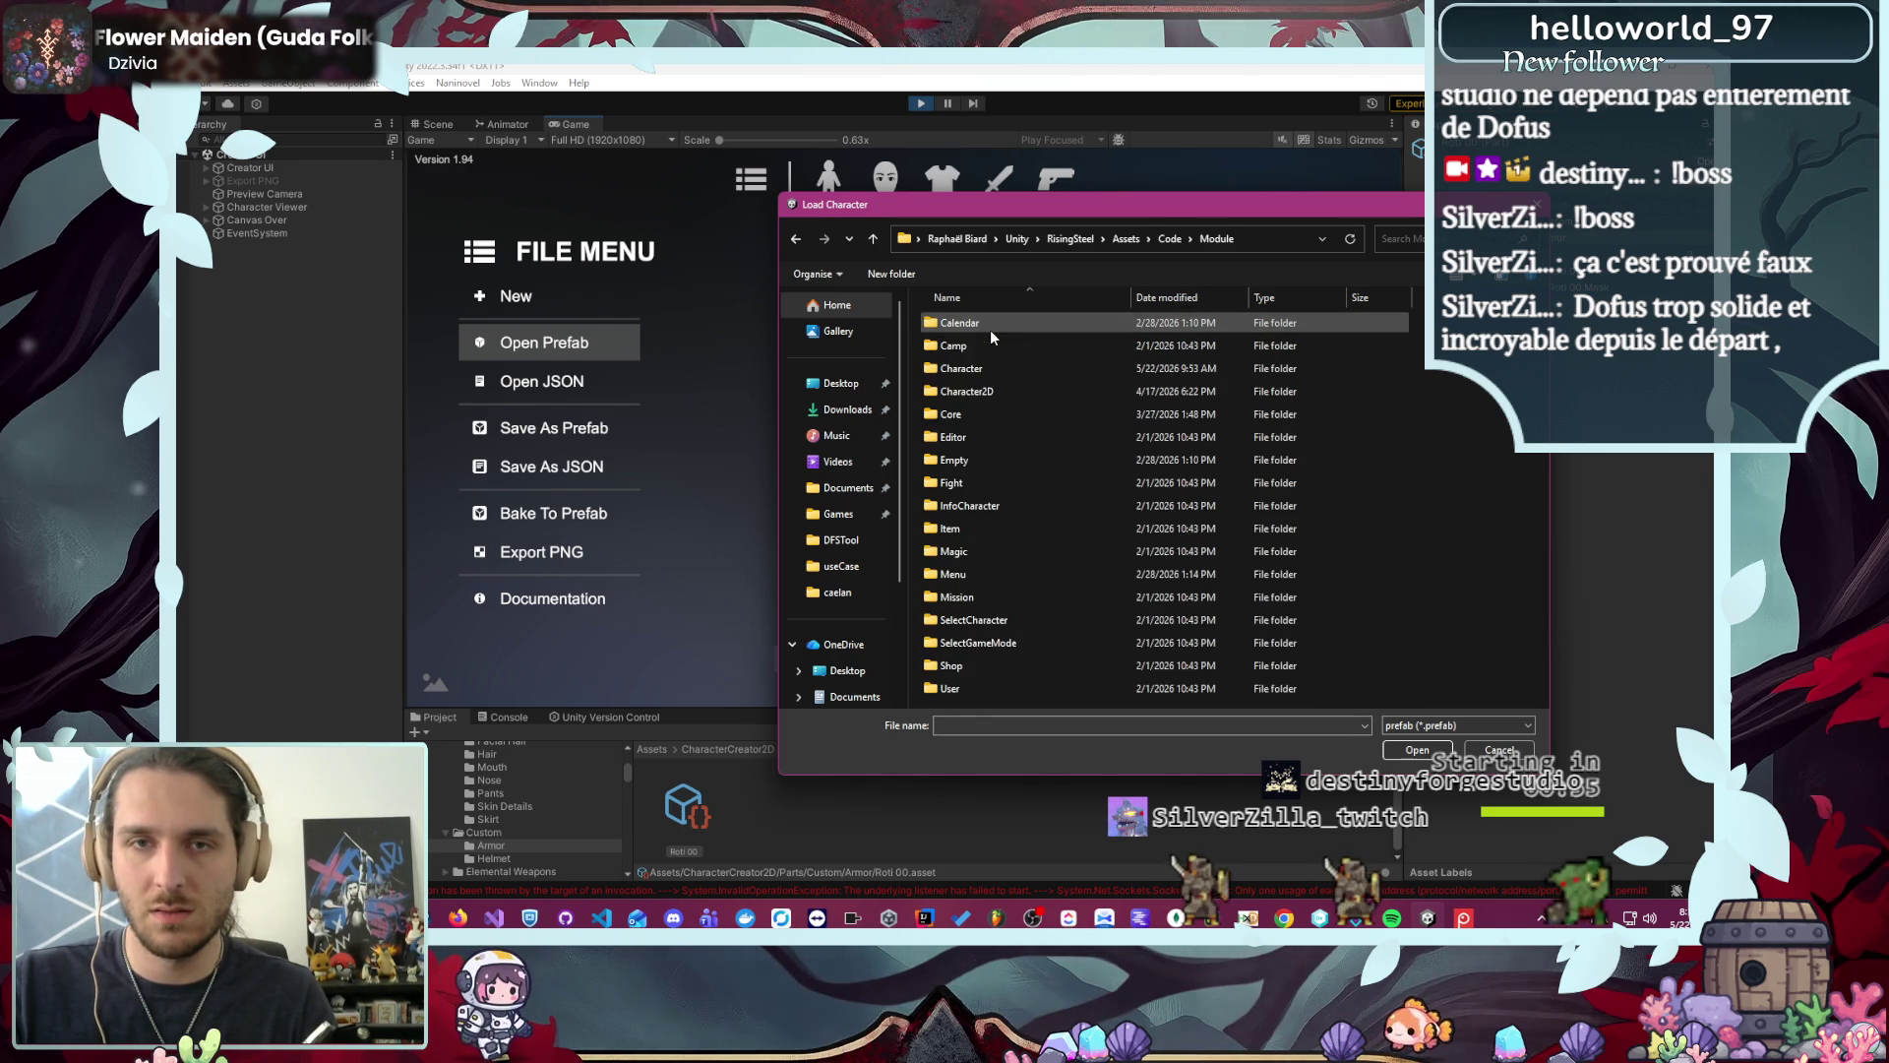
double_click(1013, 398)
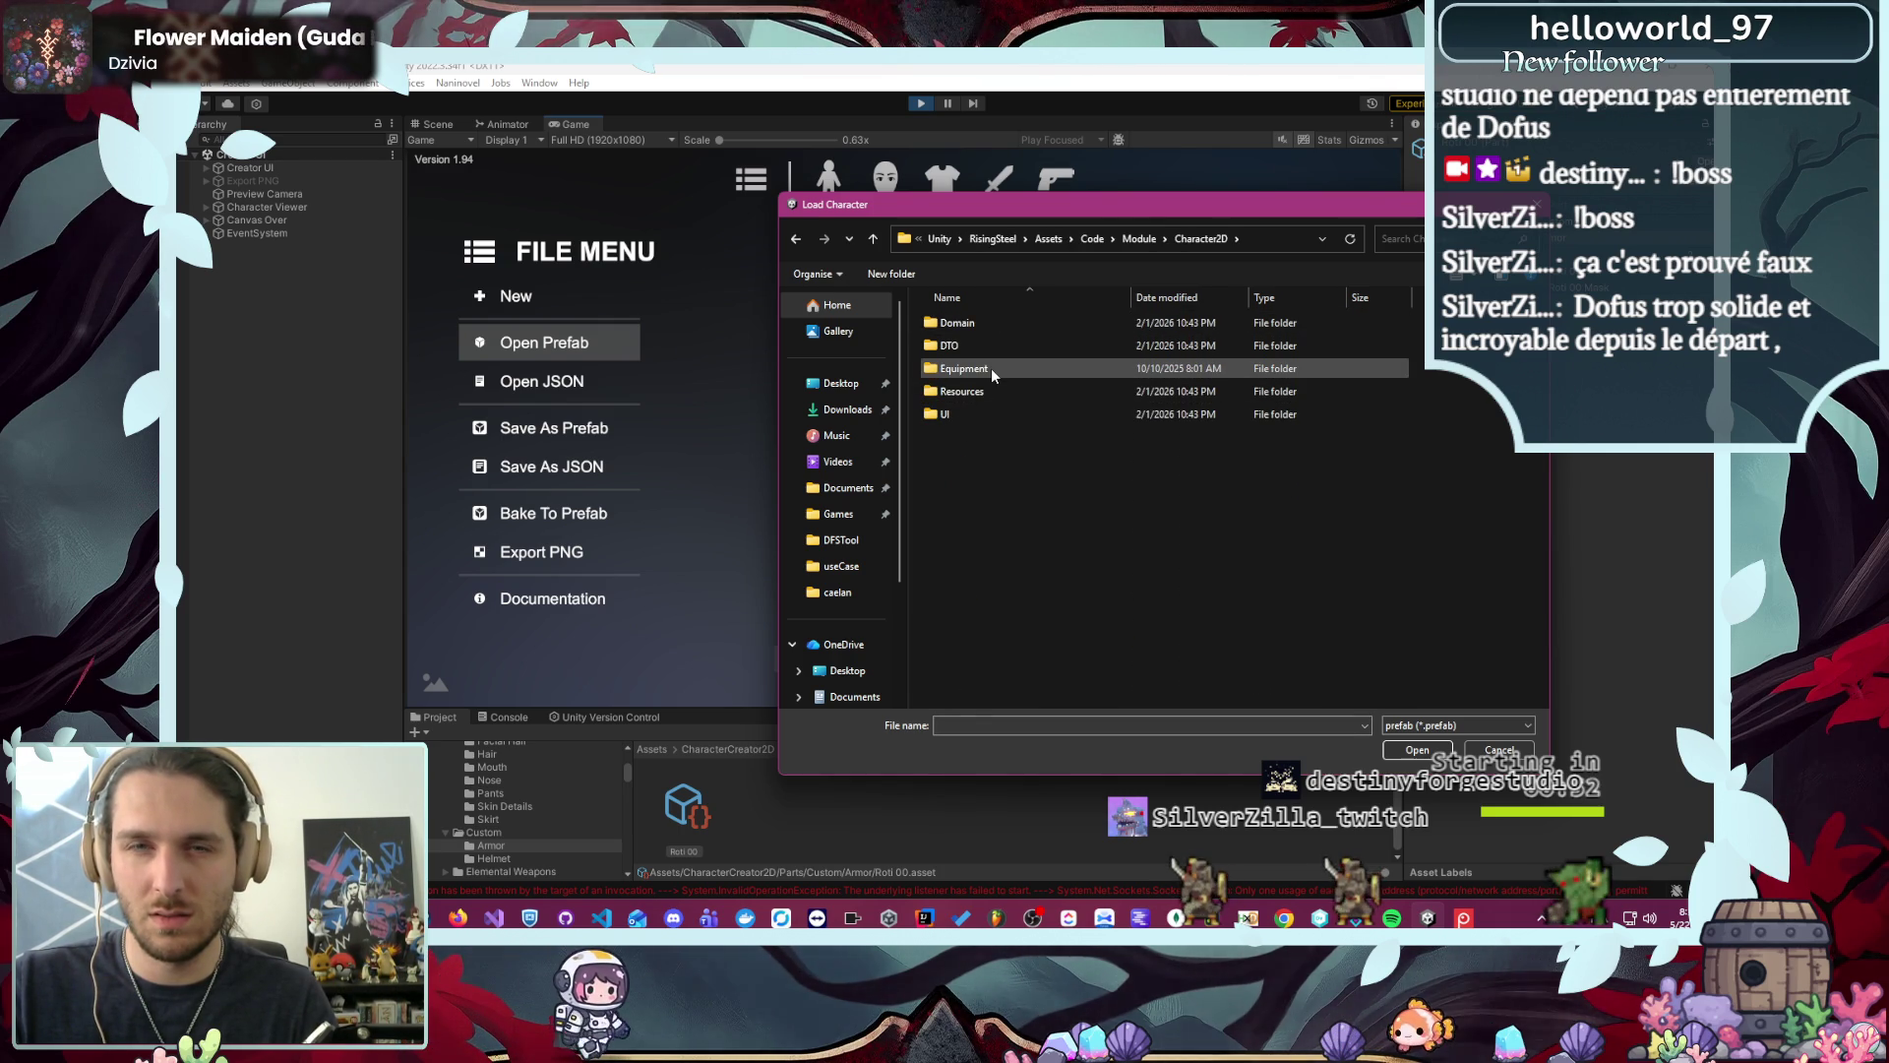
double_click(990, 393)
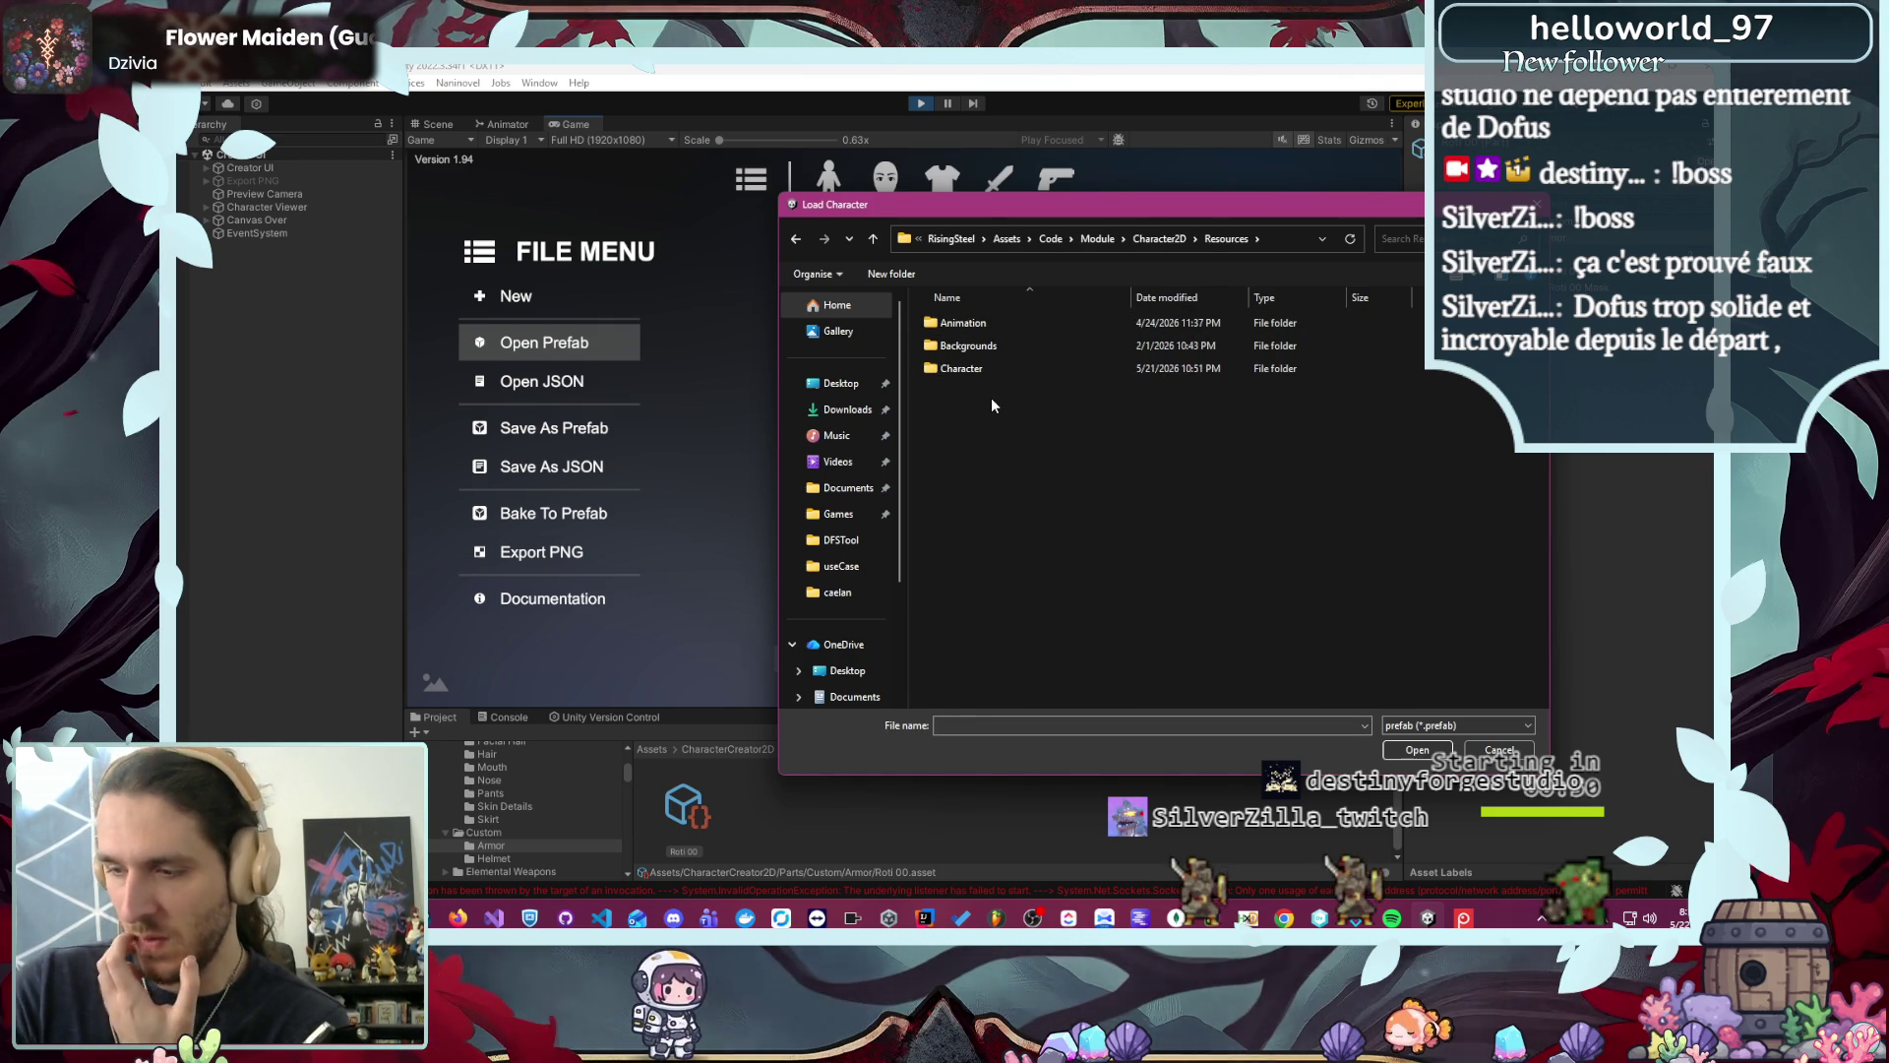
double_click(984, 370)
scroll(996, 398, "down", 2)
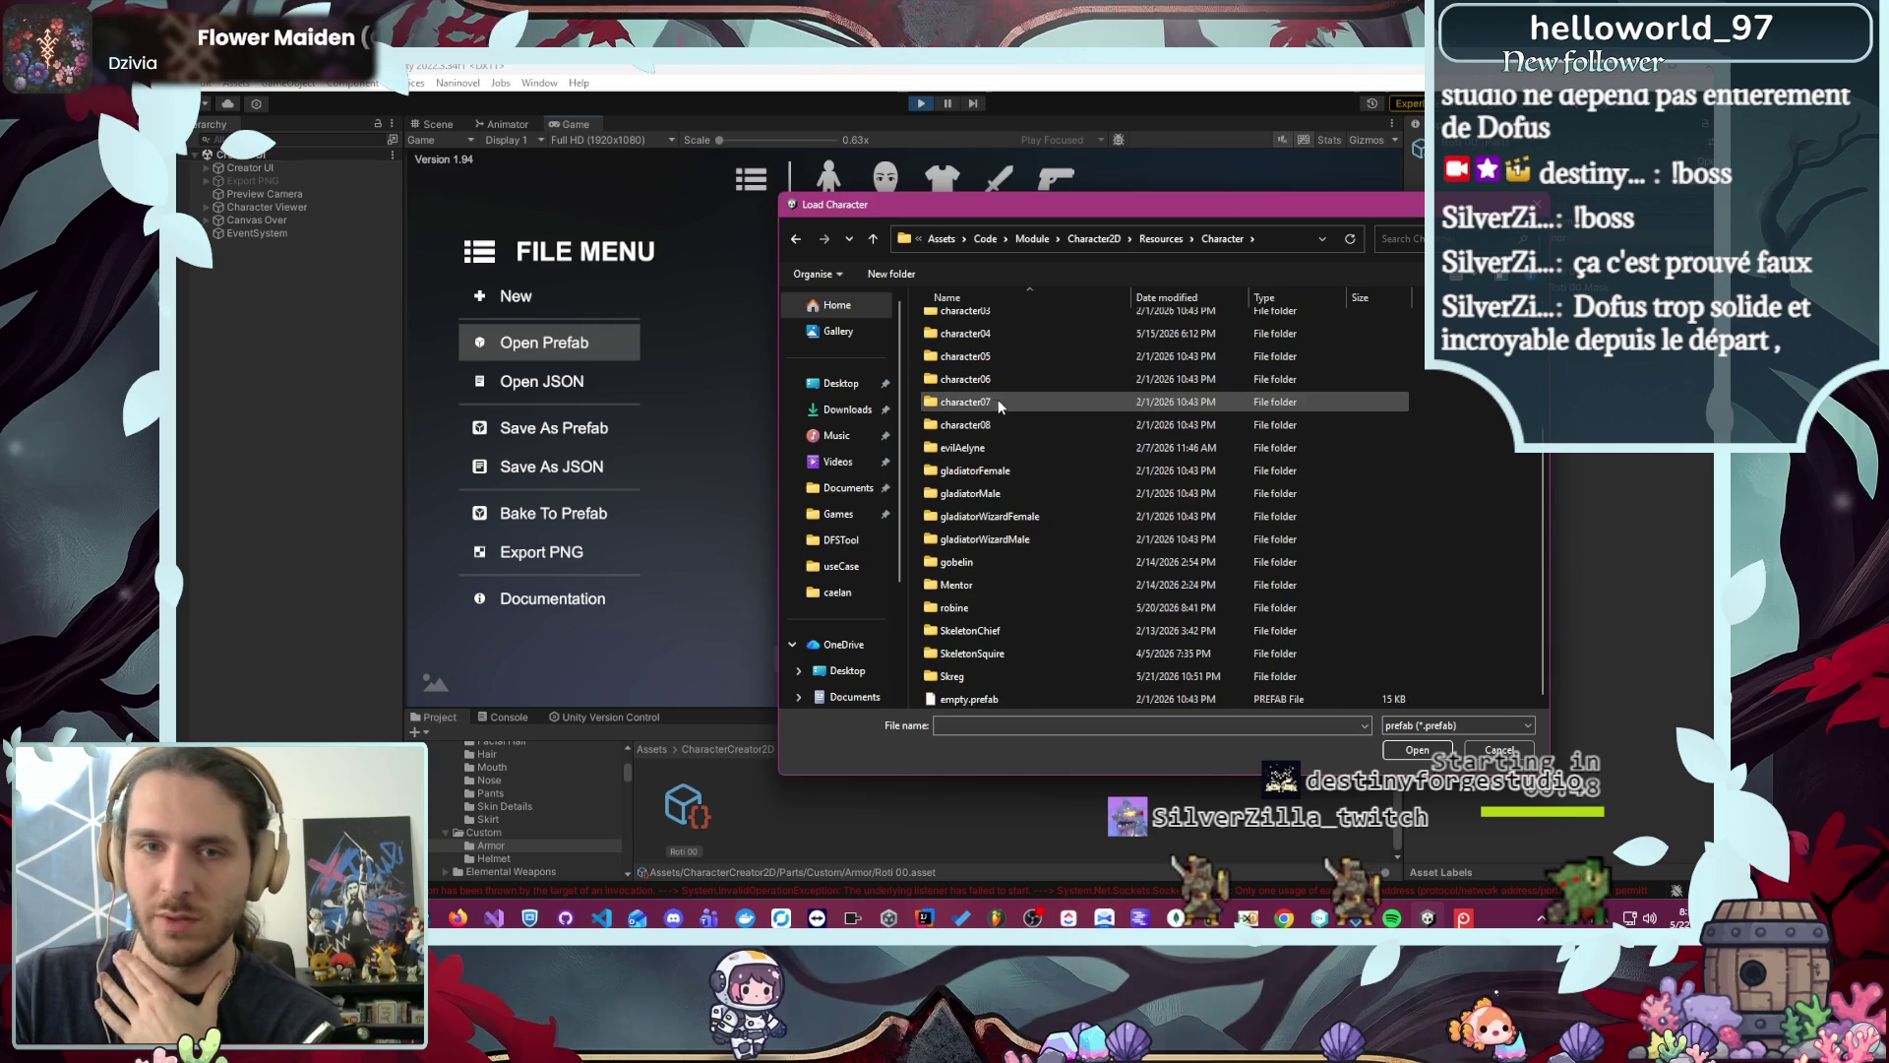
double_click(985, 674)
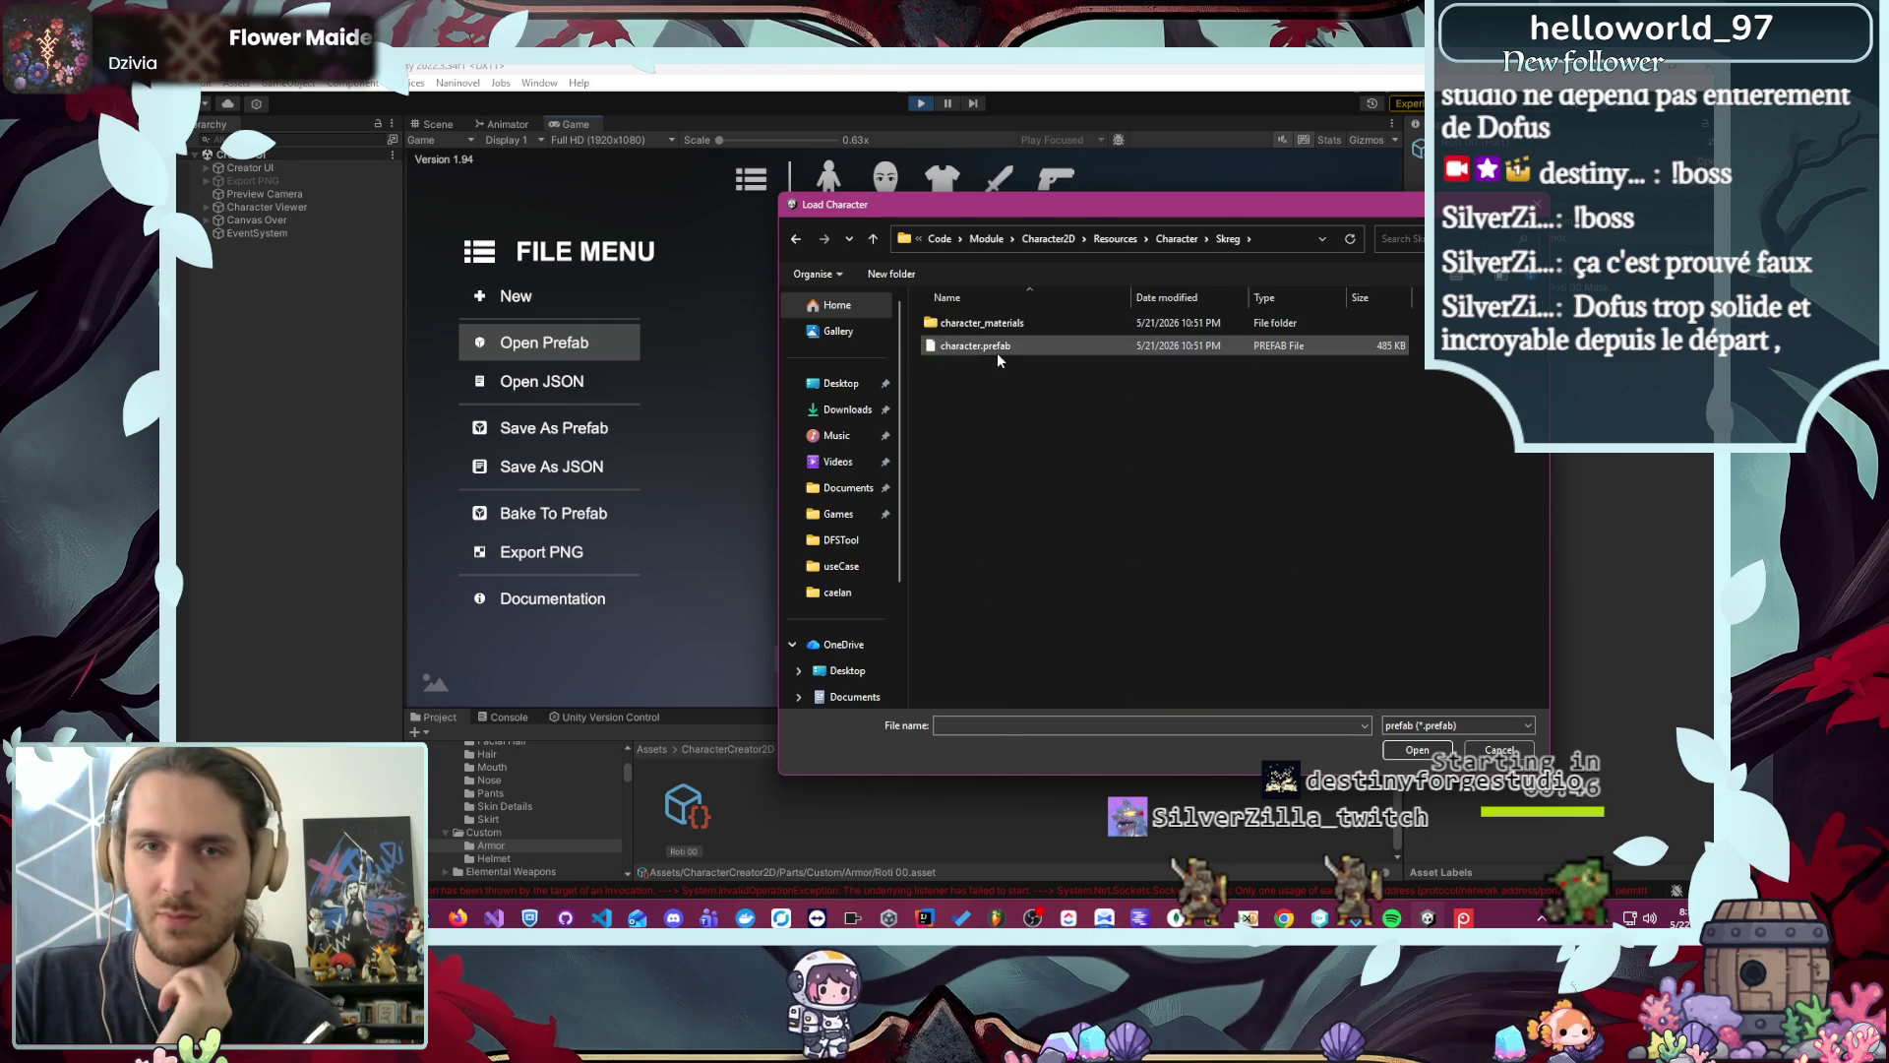
double_click(995, 352)
left_click(1031, 516)
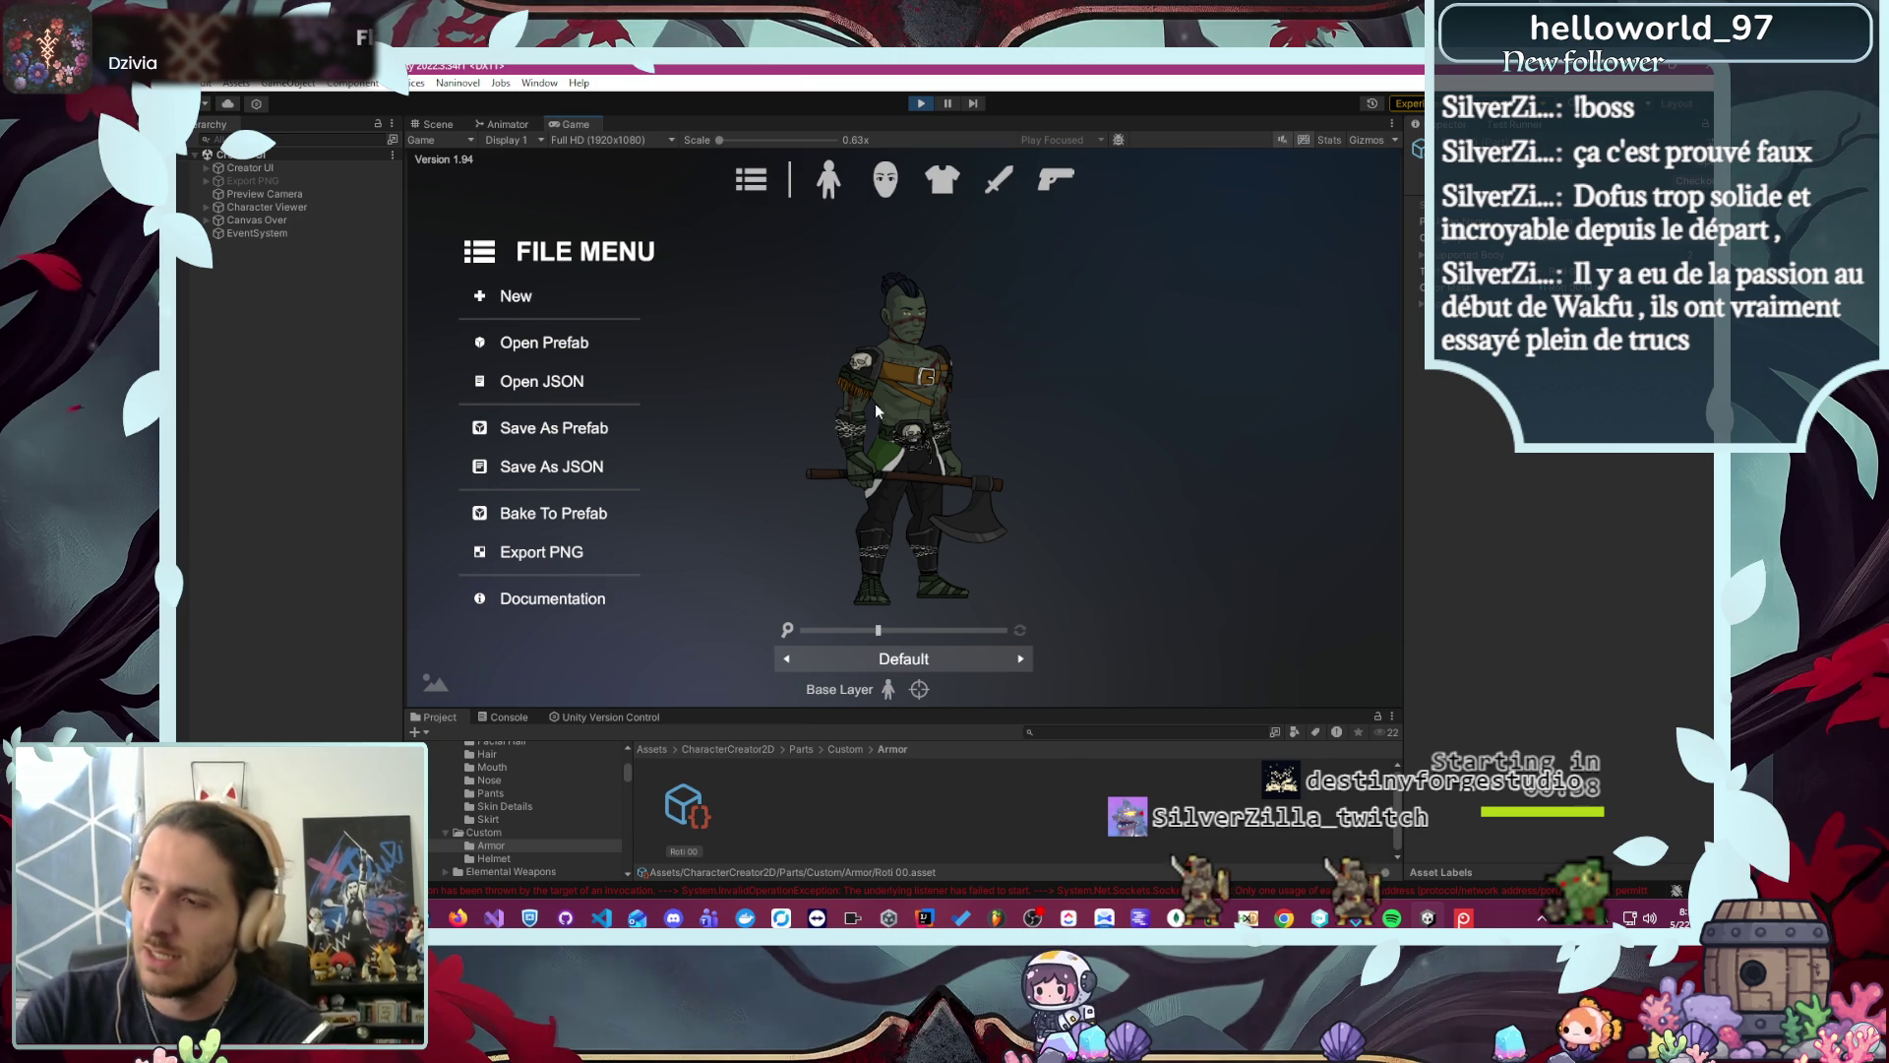
- Enlarge the orc in the preview, then bring up and close the Screenpresso screenshot gallery
left_click(954, 630)
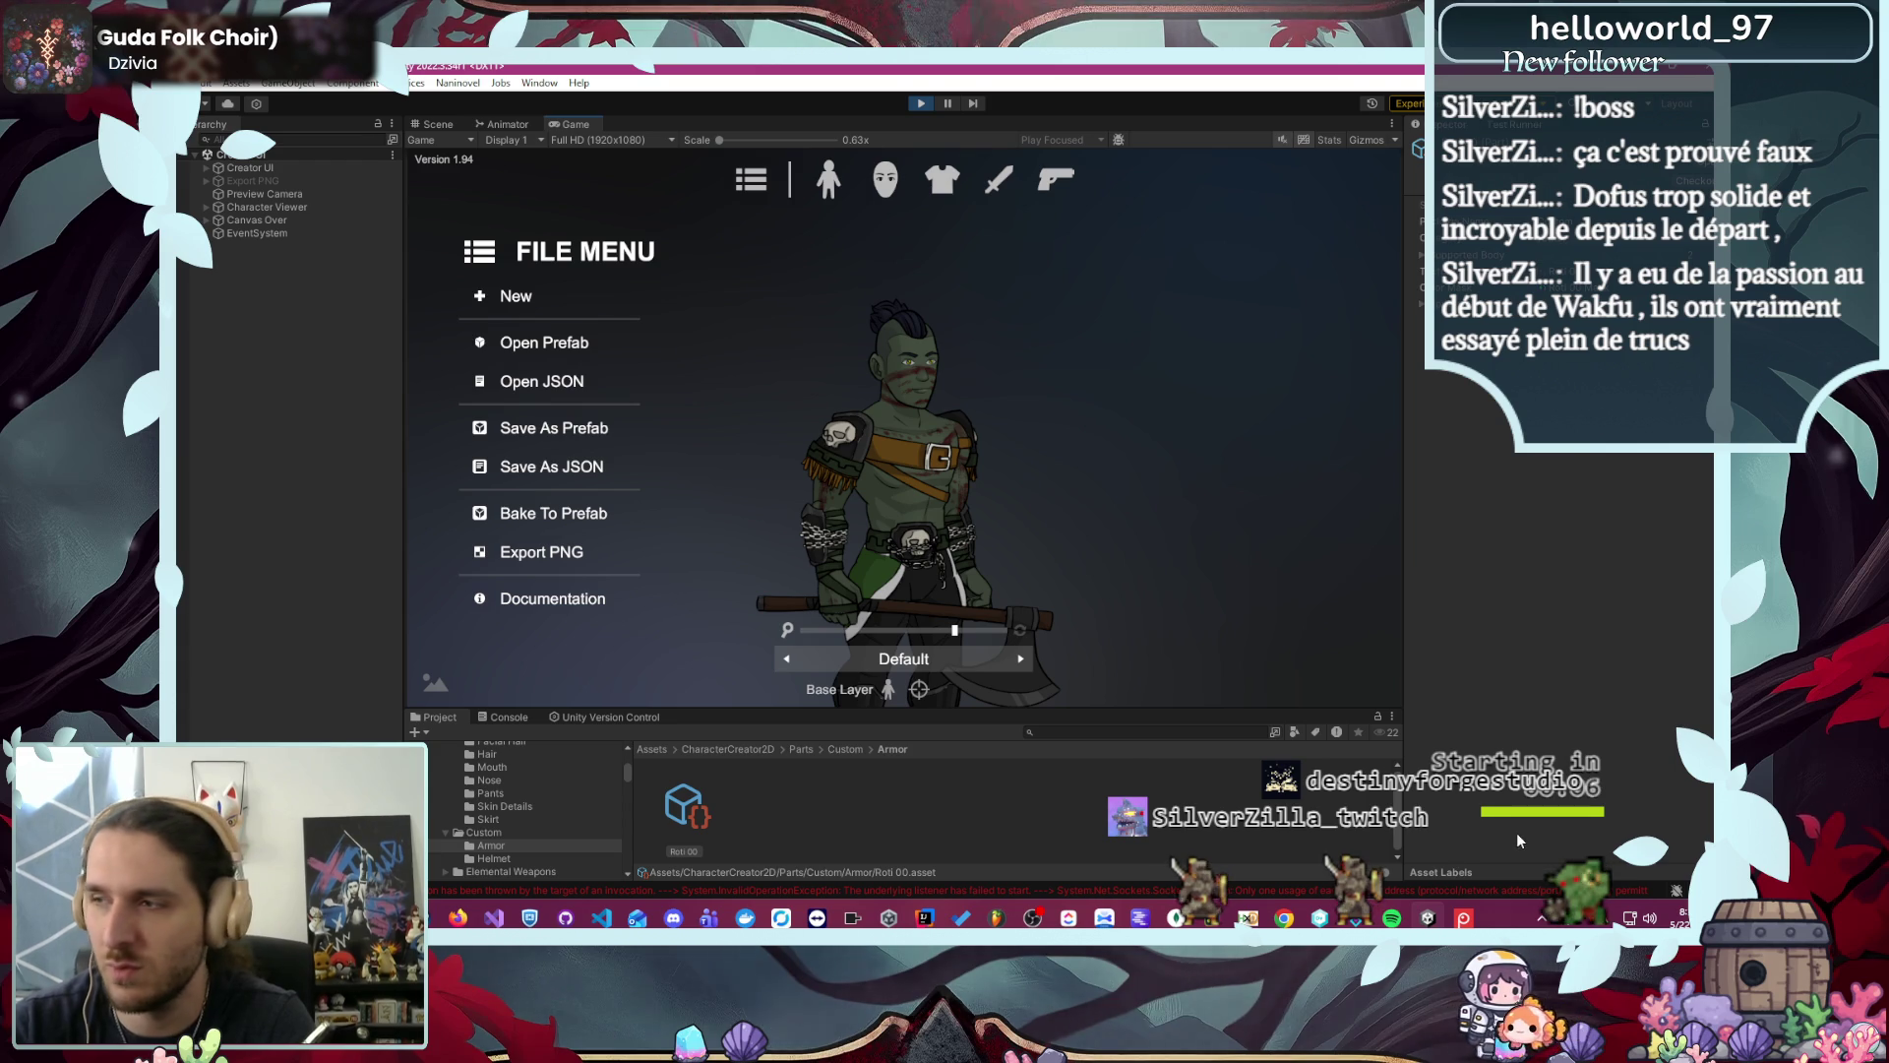
left_click(1540, 917)
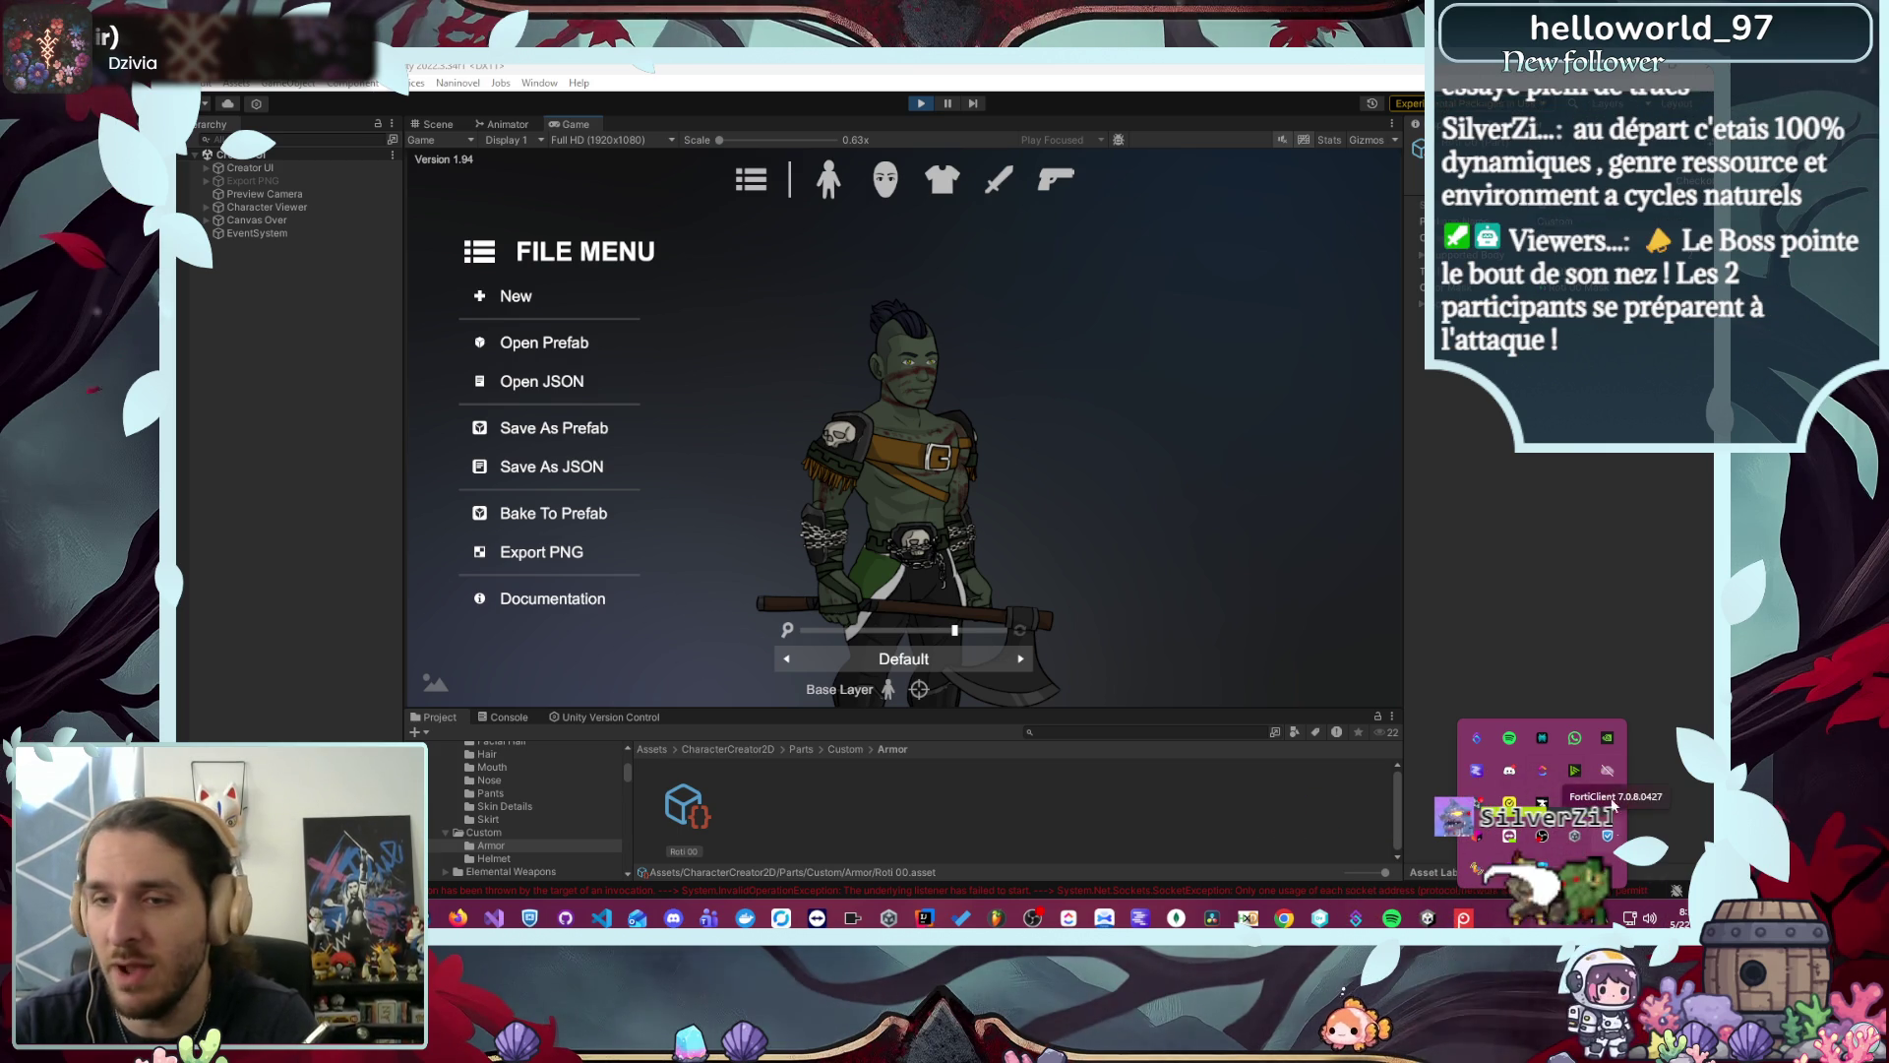
left_click(1477, 836)
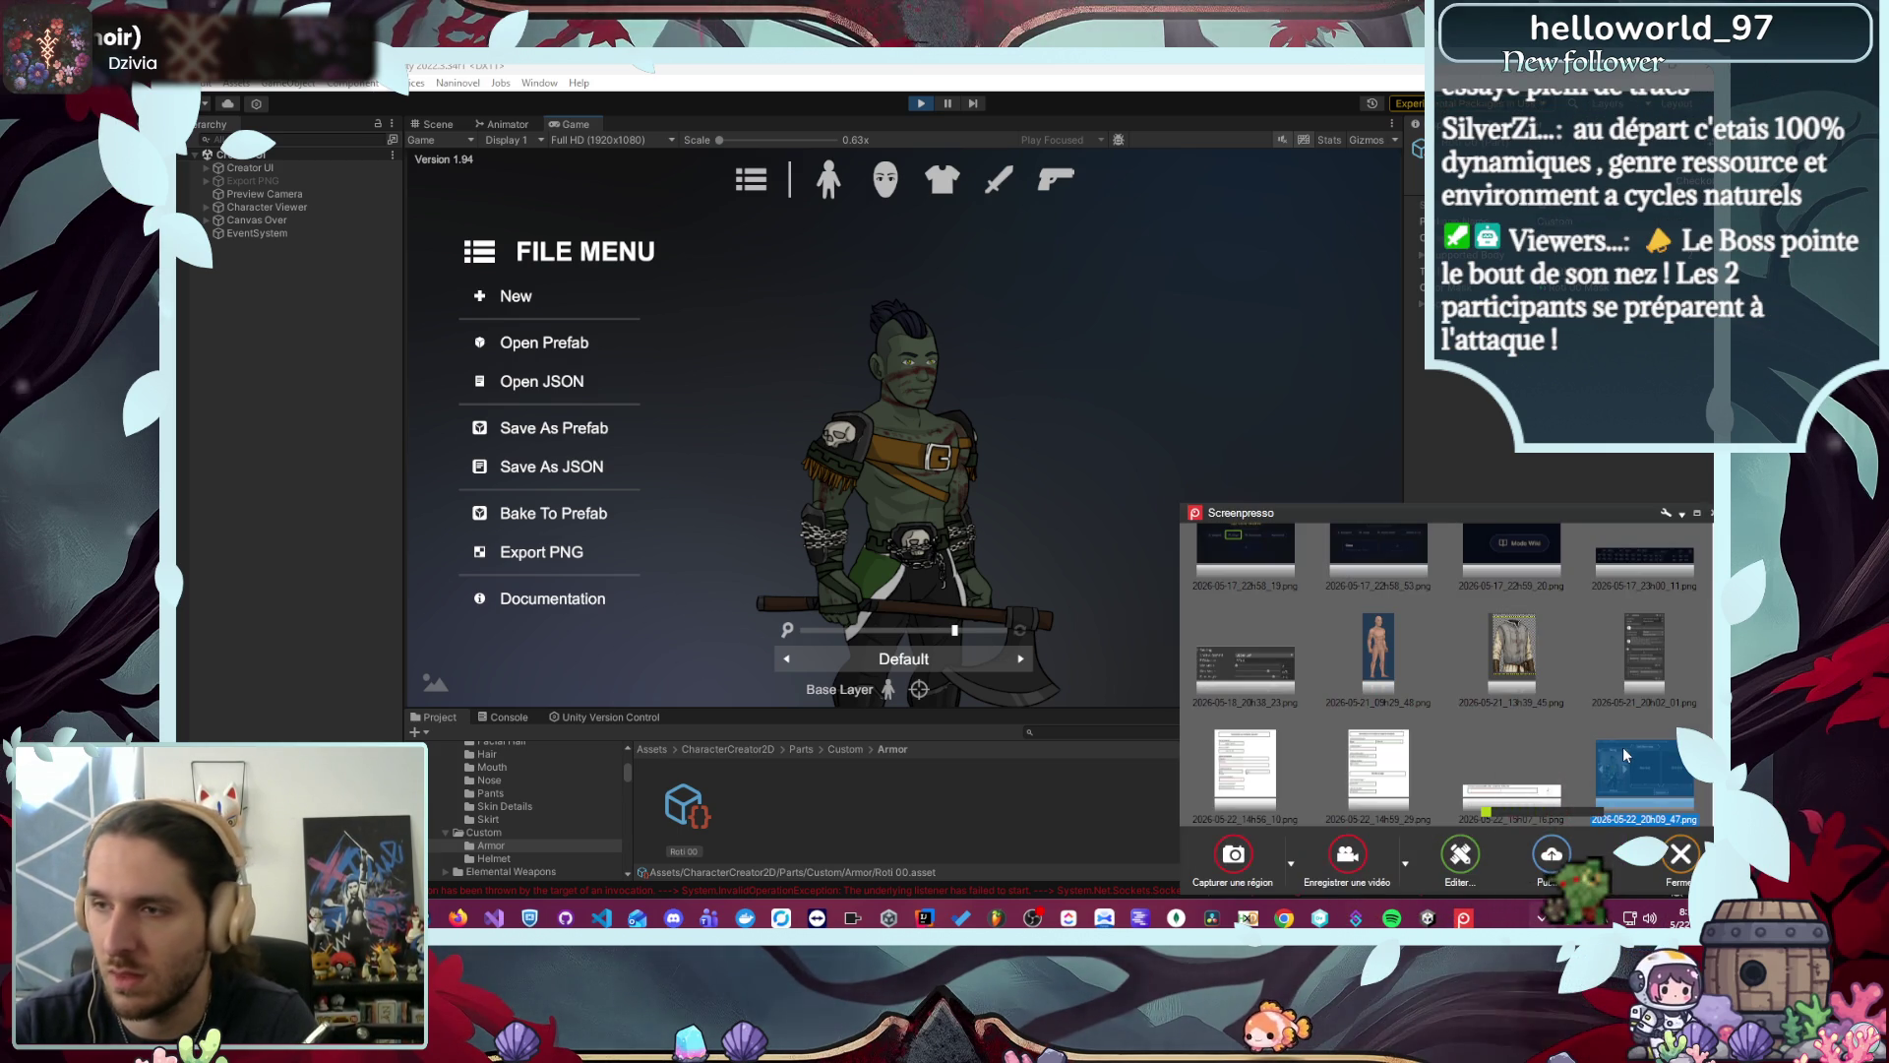
key("Escape")
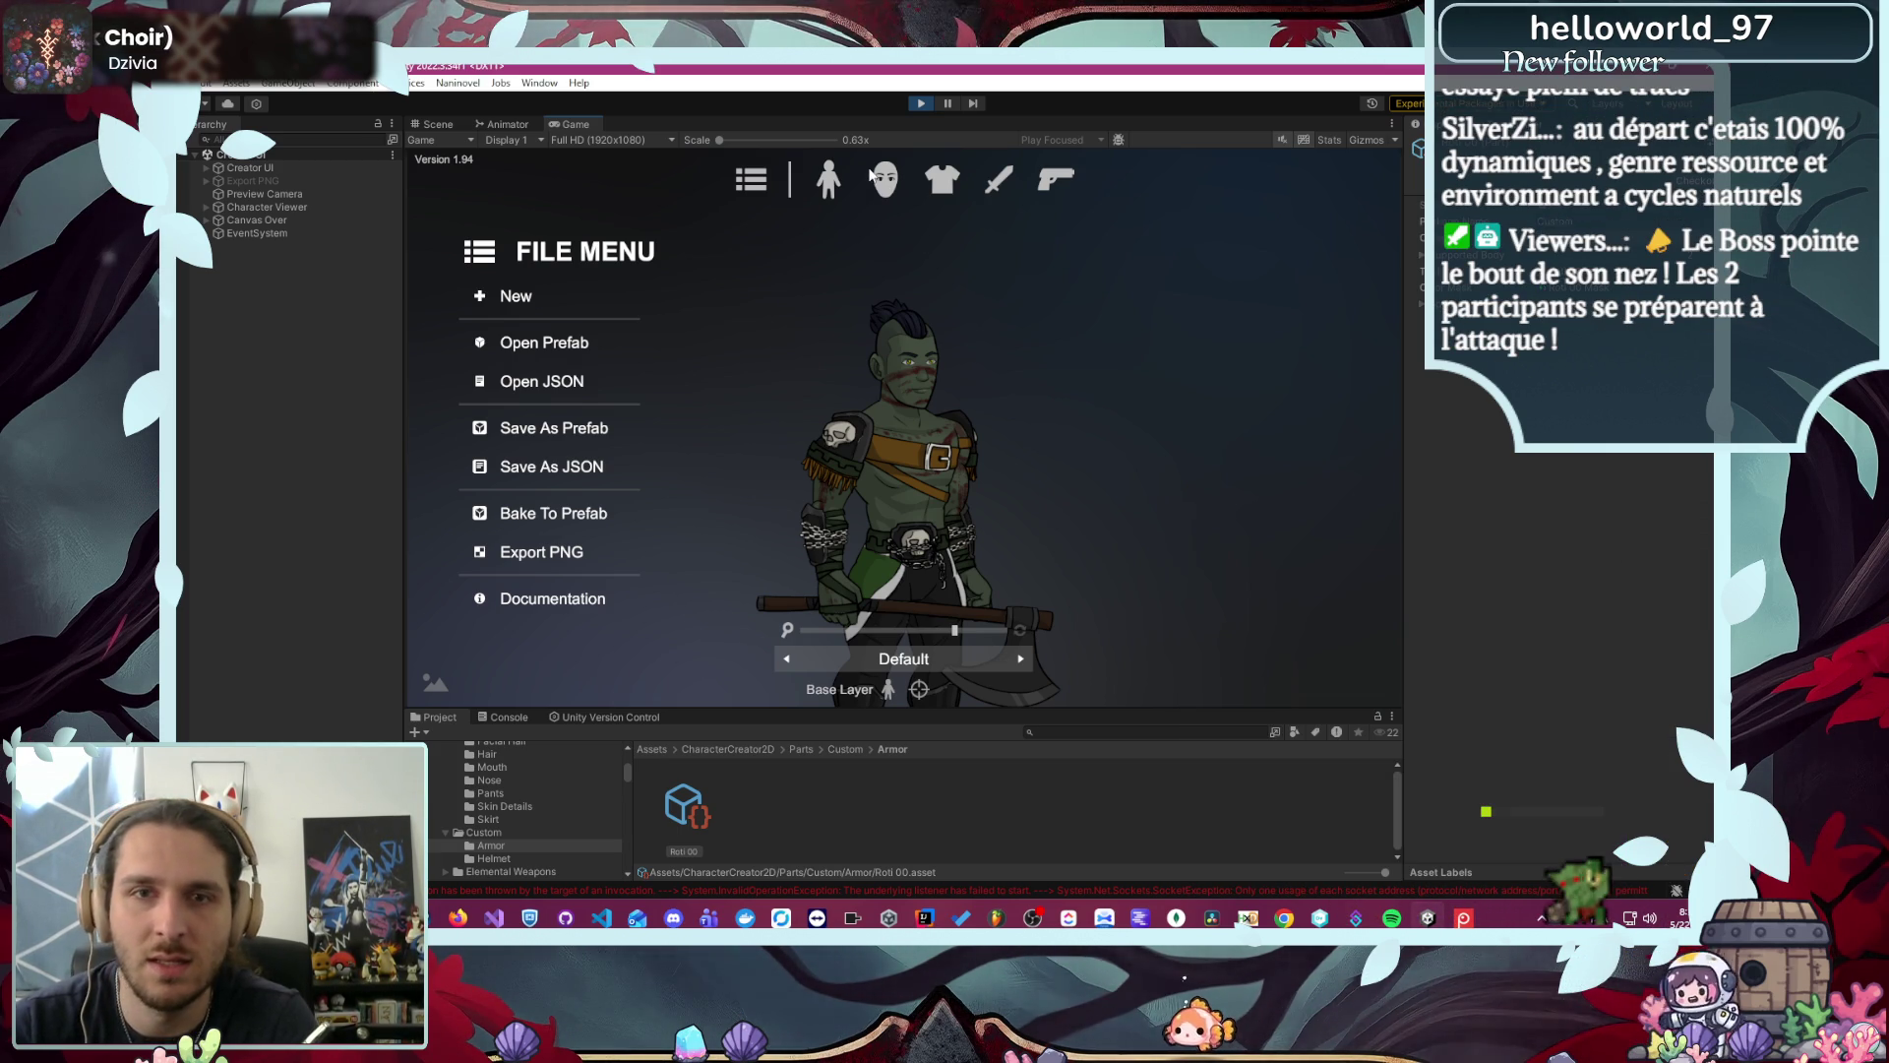
- Give the orc pointed elf ears (Ear 02) and glowing yellow eyes, style 11
left_click(888, 183)
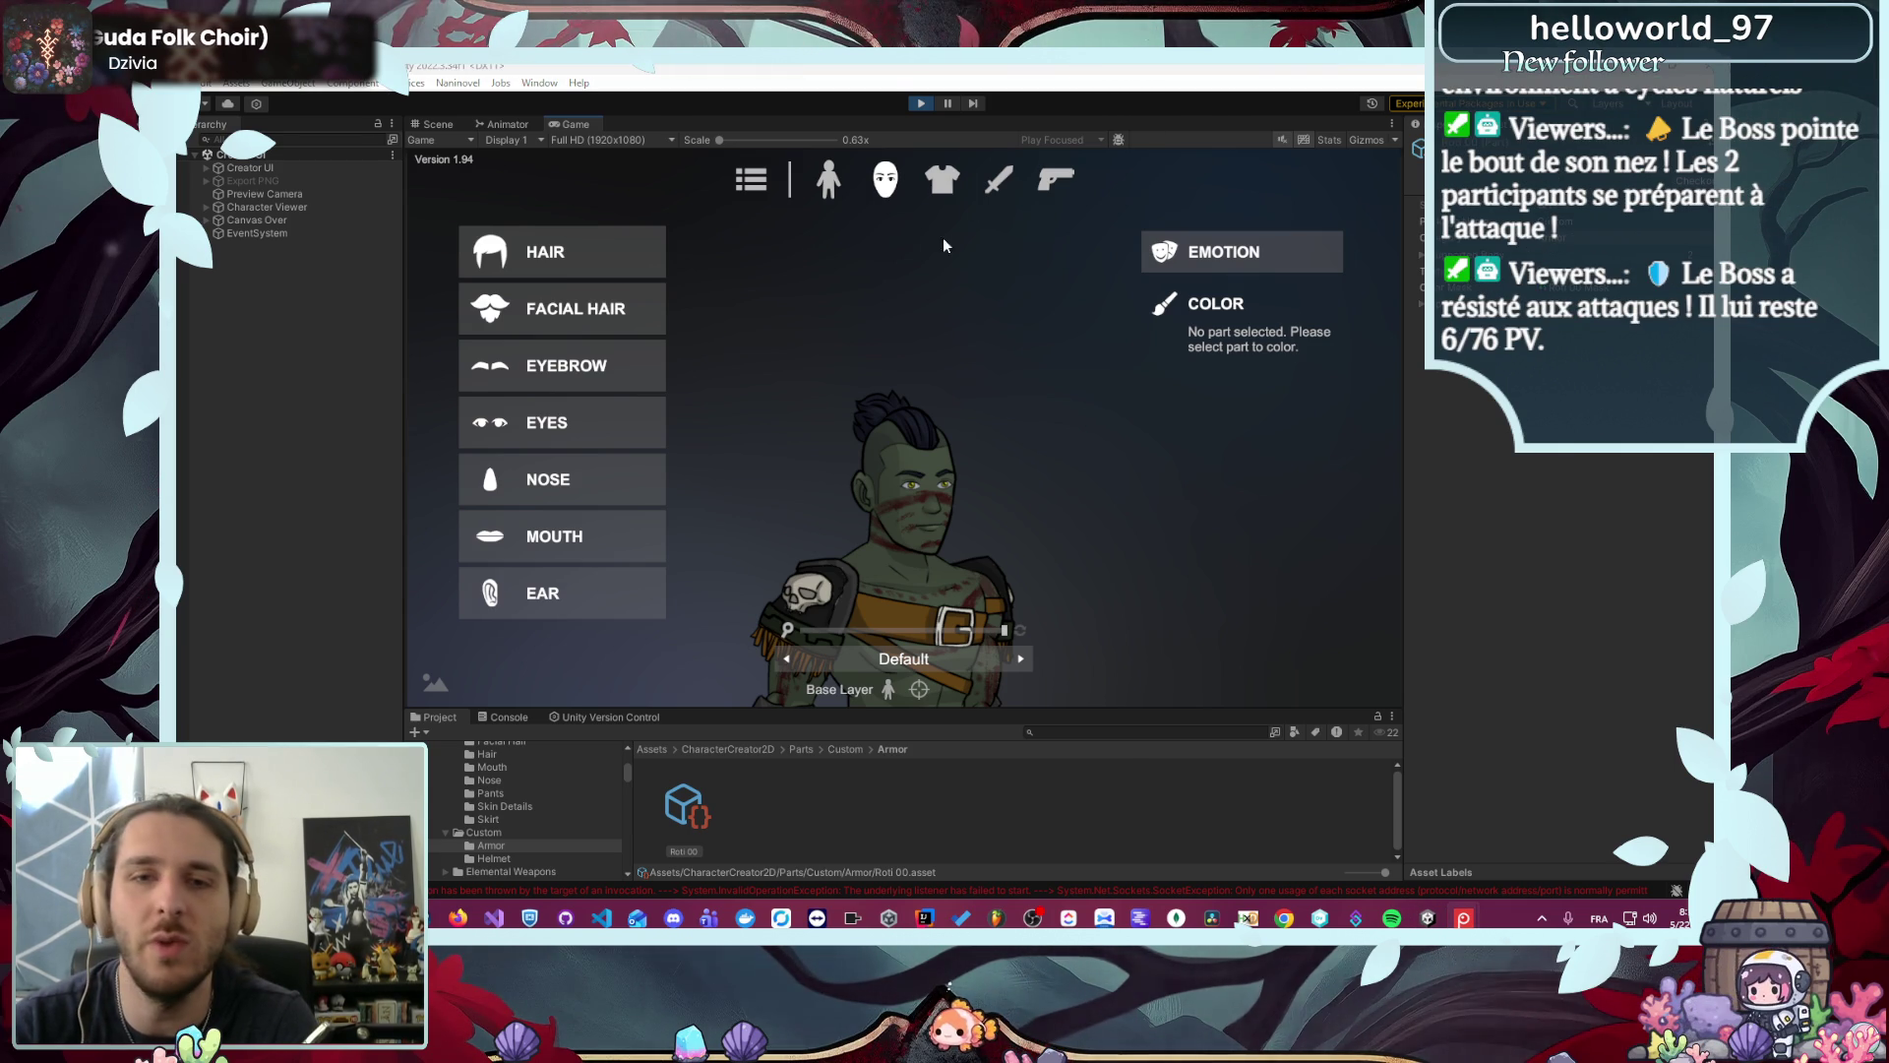
left_click(578, 588)
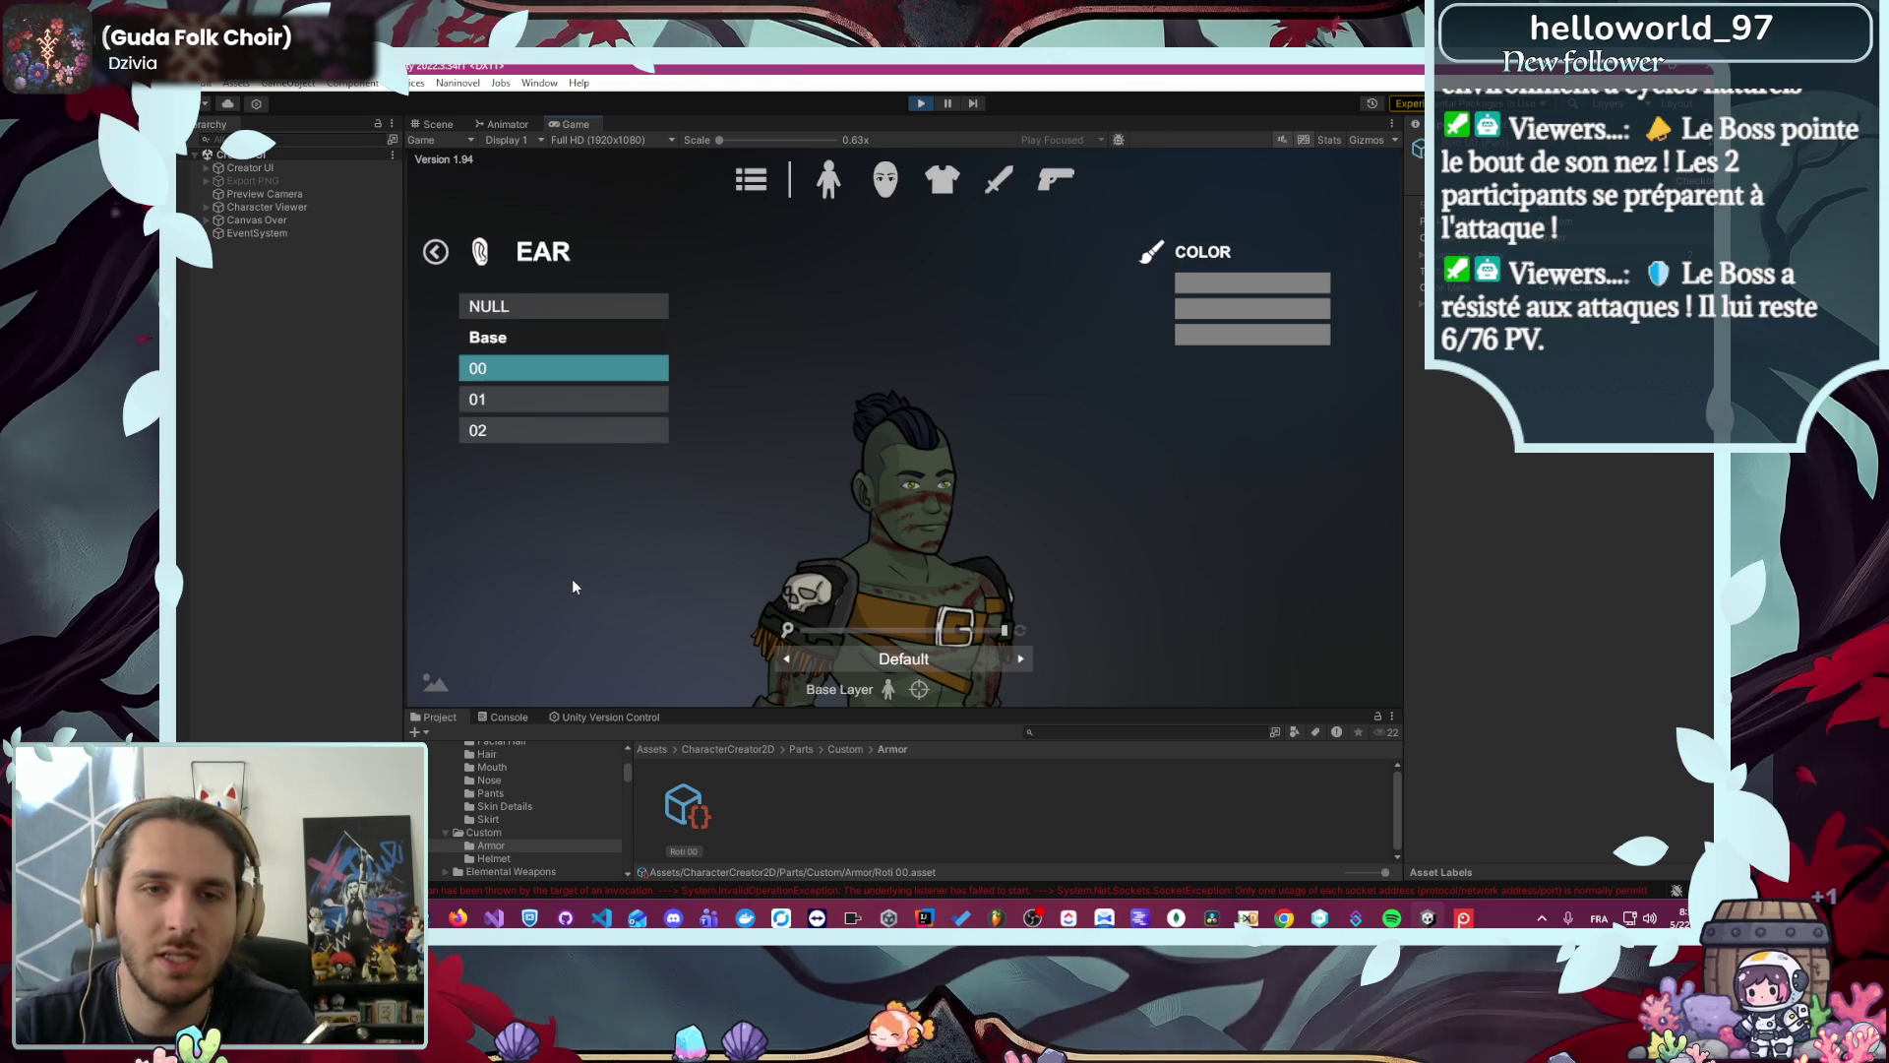
left_click(592, 427)
left_click(903, 174)
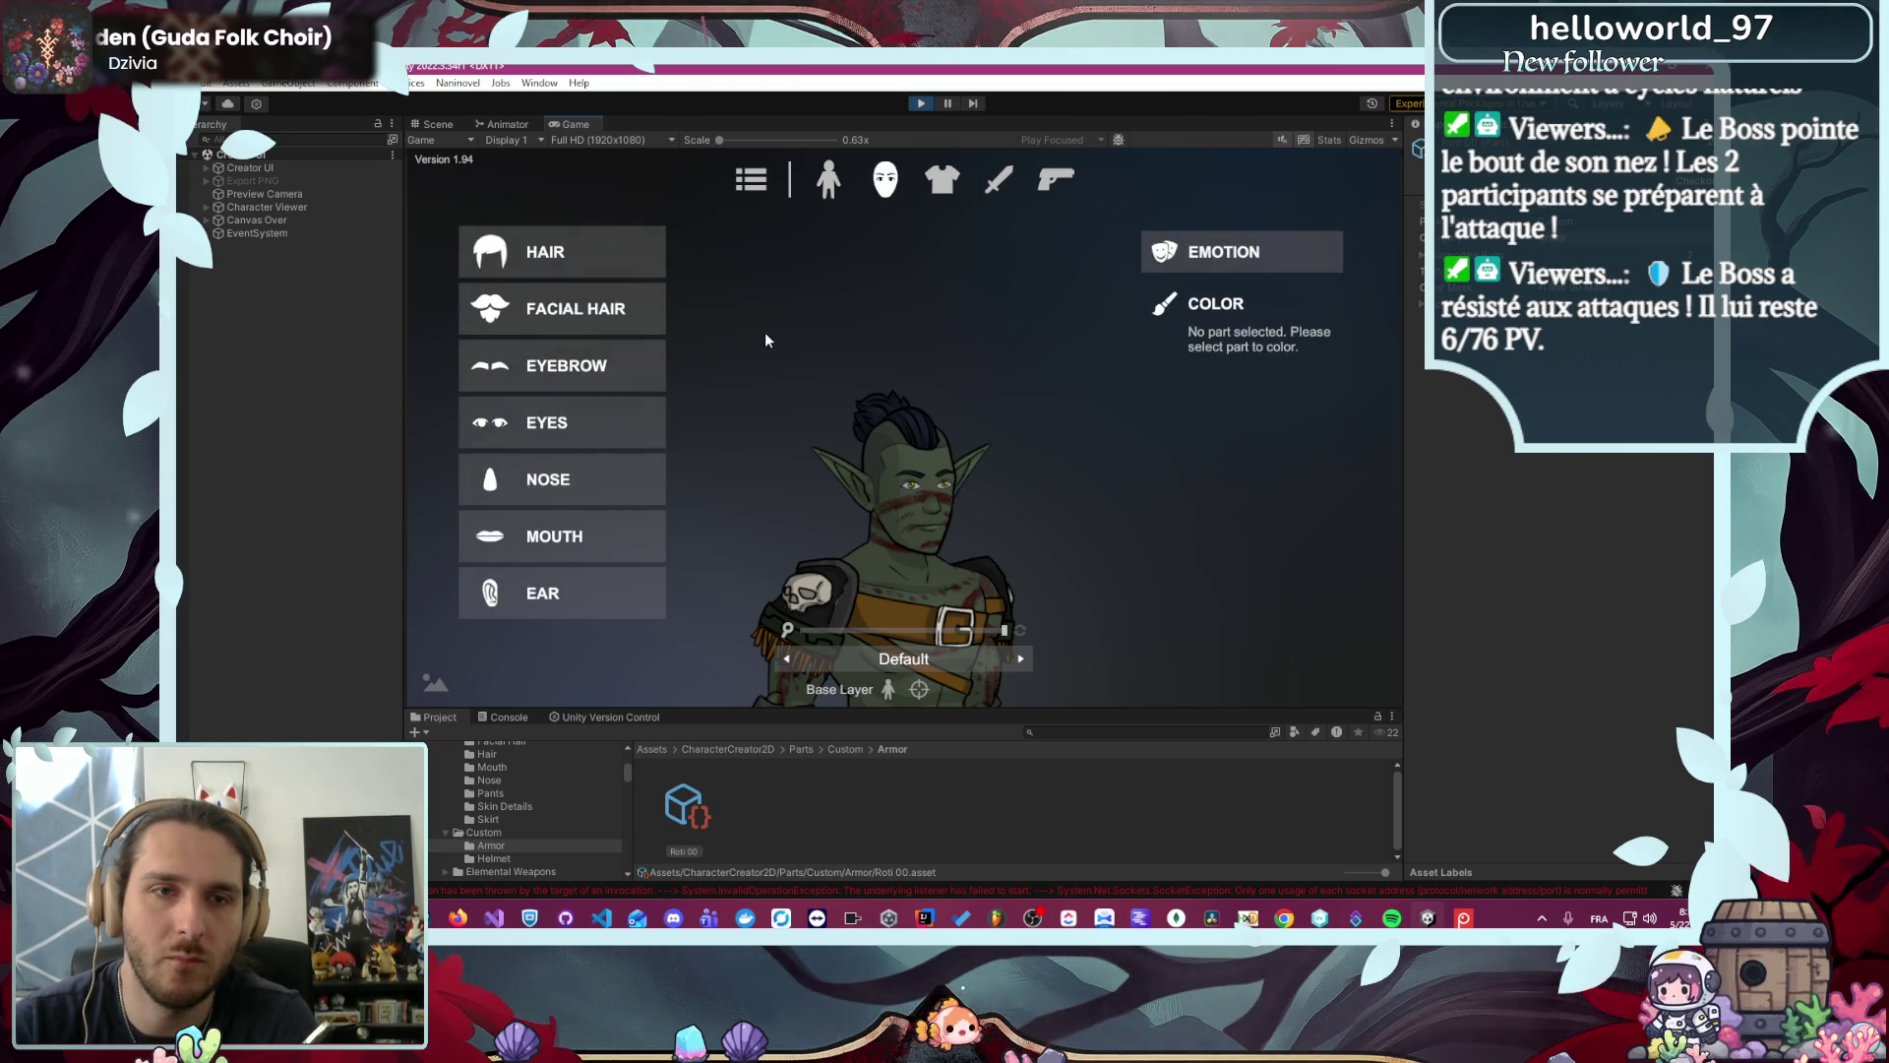
left_click(548, 417)
scroll(554, 506, "down", 2)
scroll(555, 507, "down", 3)
left_click(566, 500)
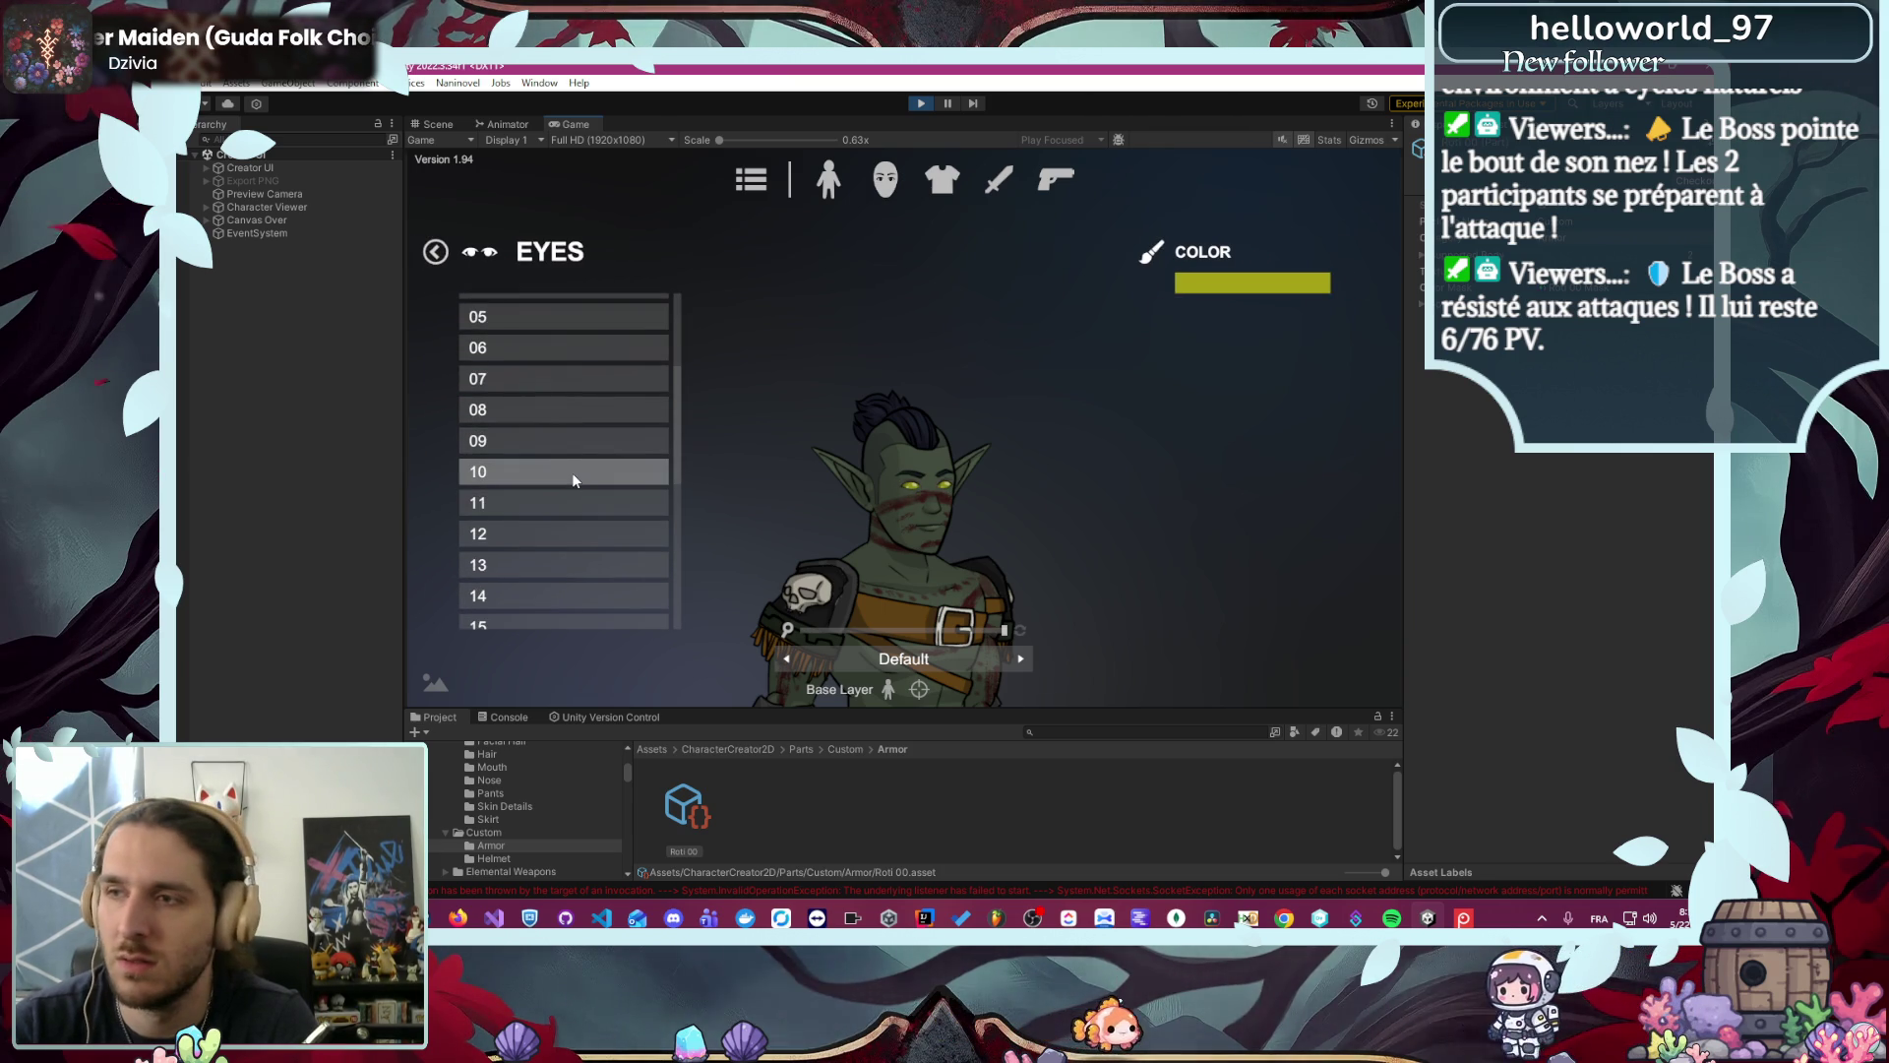
left_click(576, 502)
left_click(435, 254)
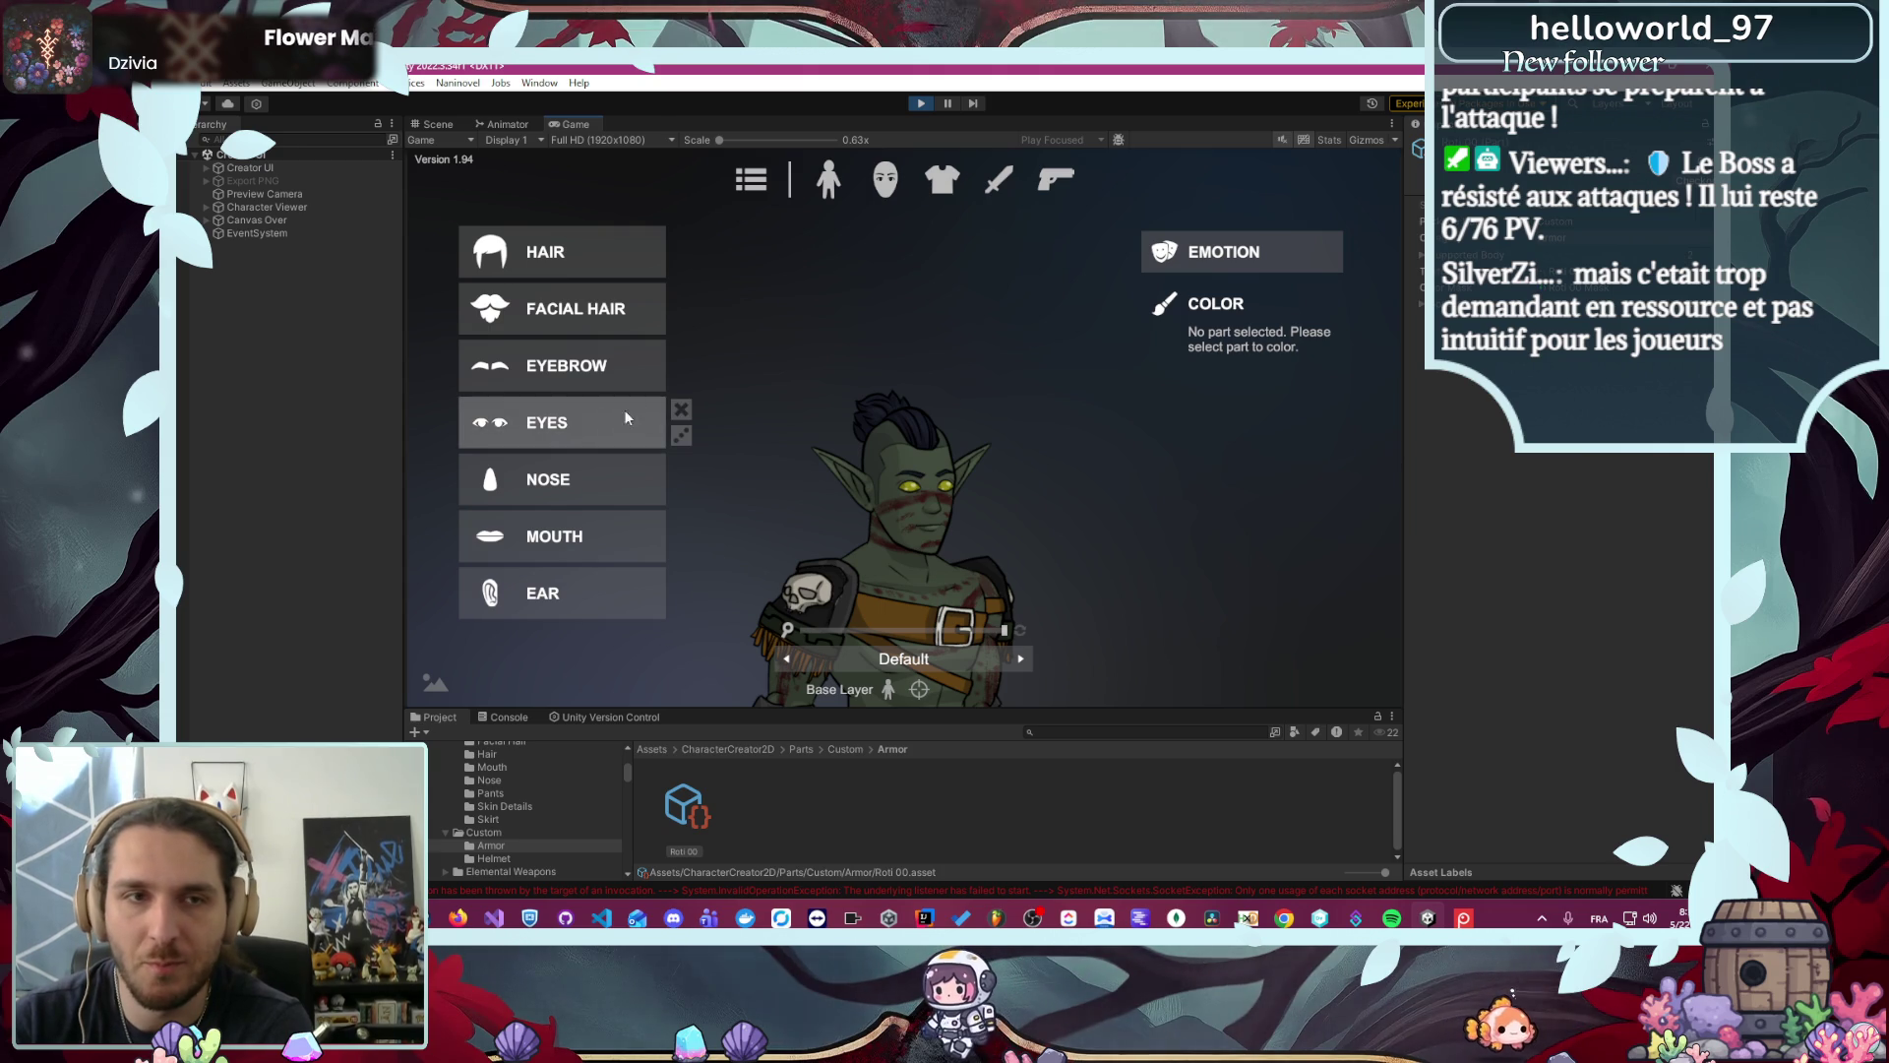
- Set the nose to style 05 and the mouth to style 12, then zoom out
left_click(574, 474)
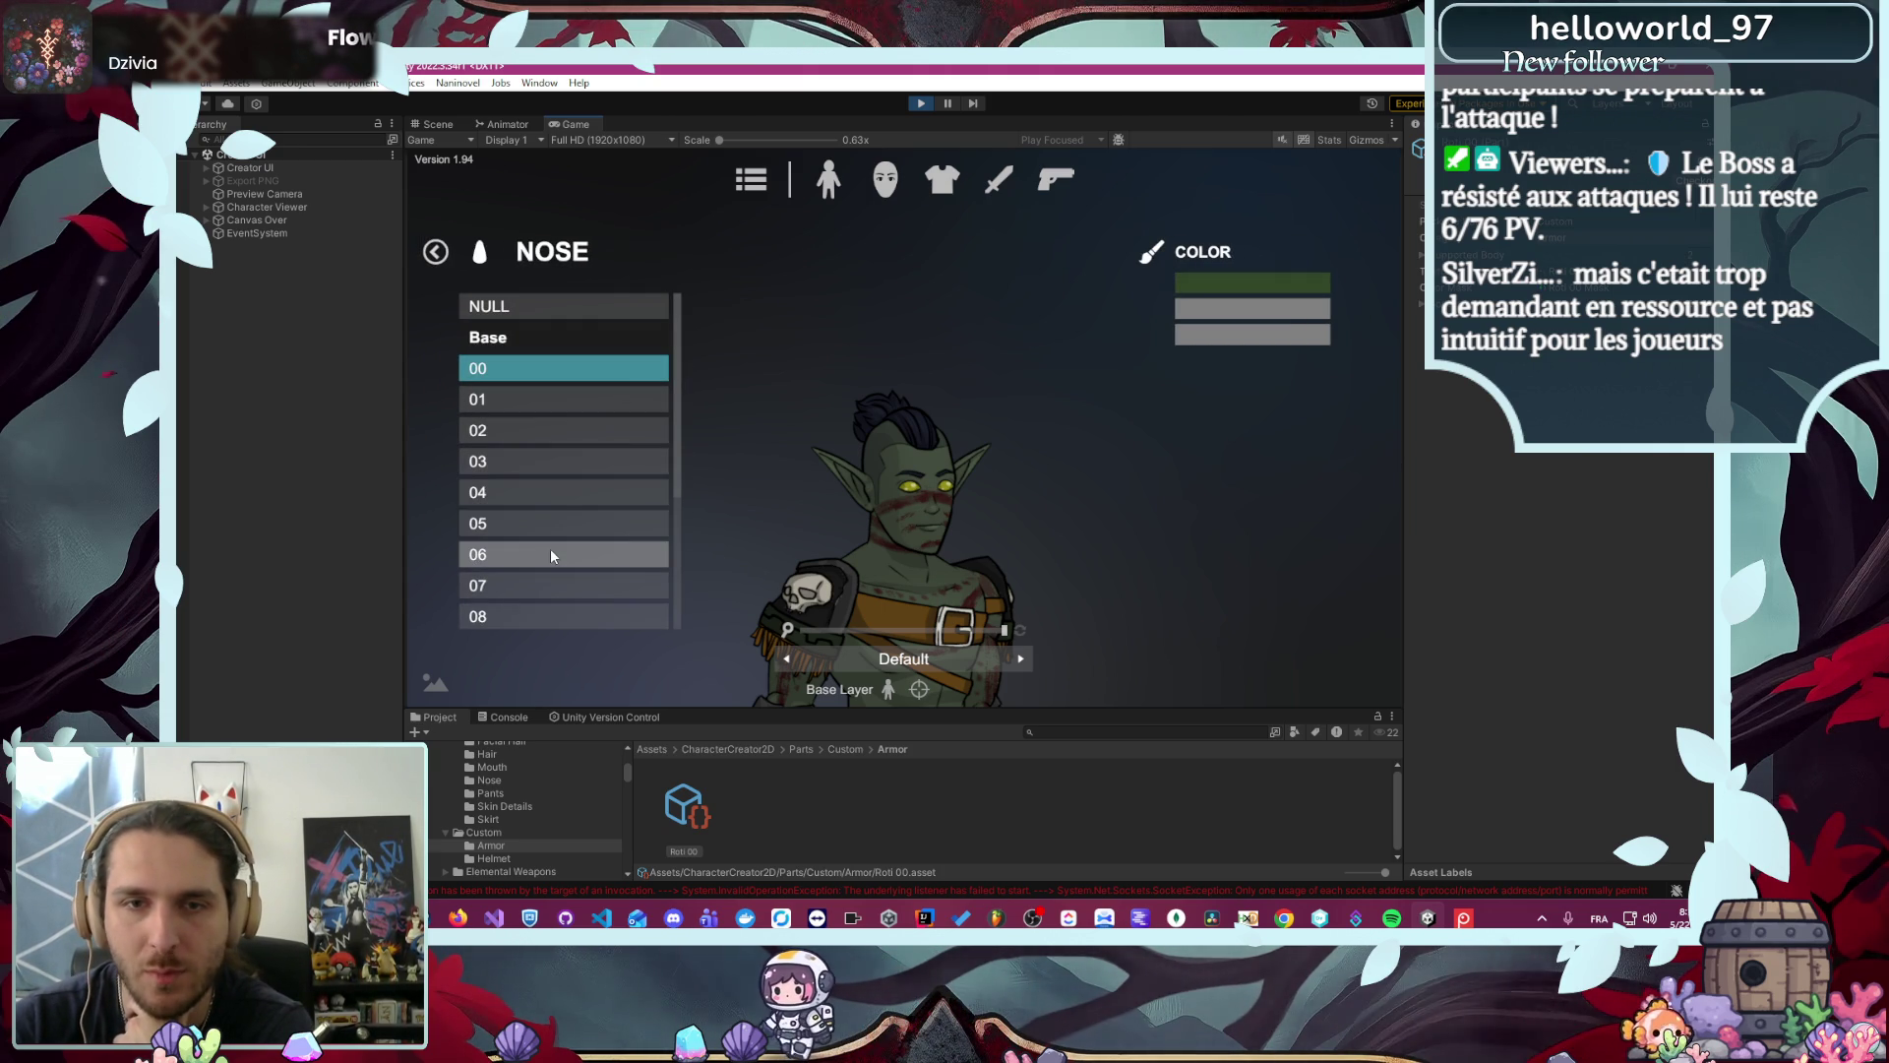
left_click(544, 522)
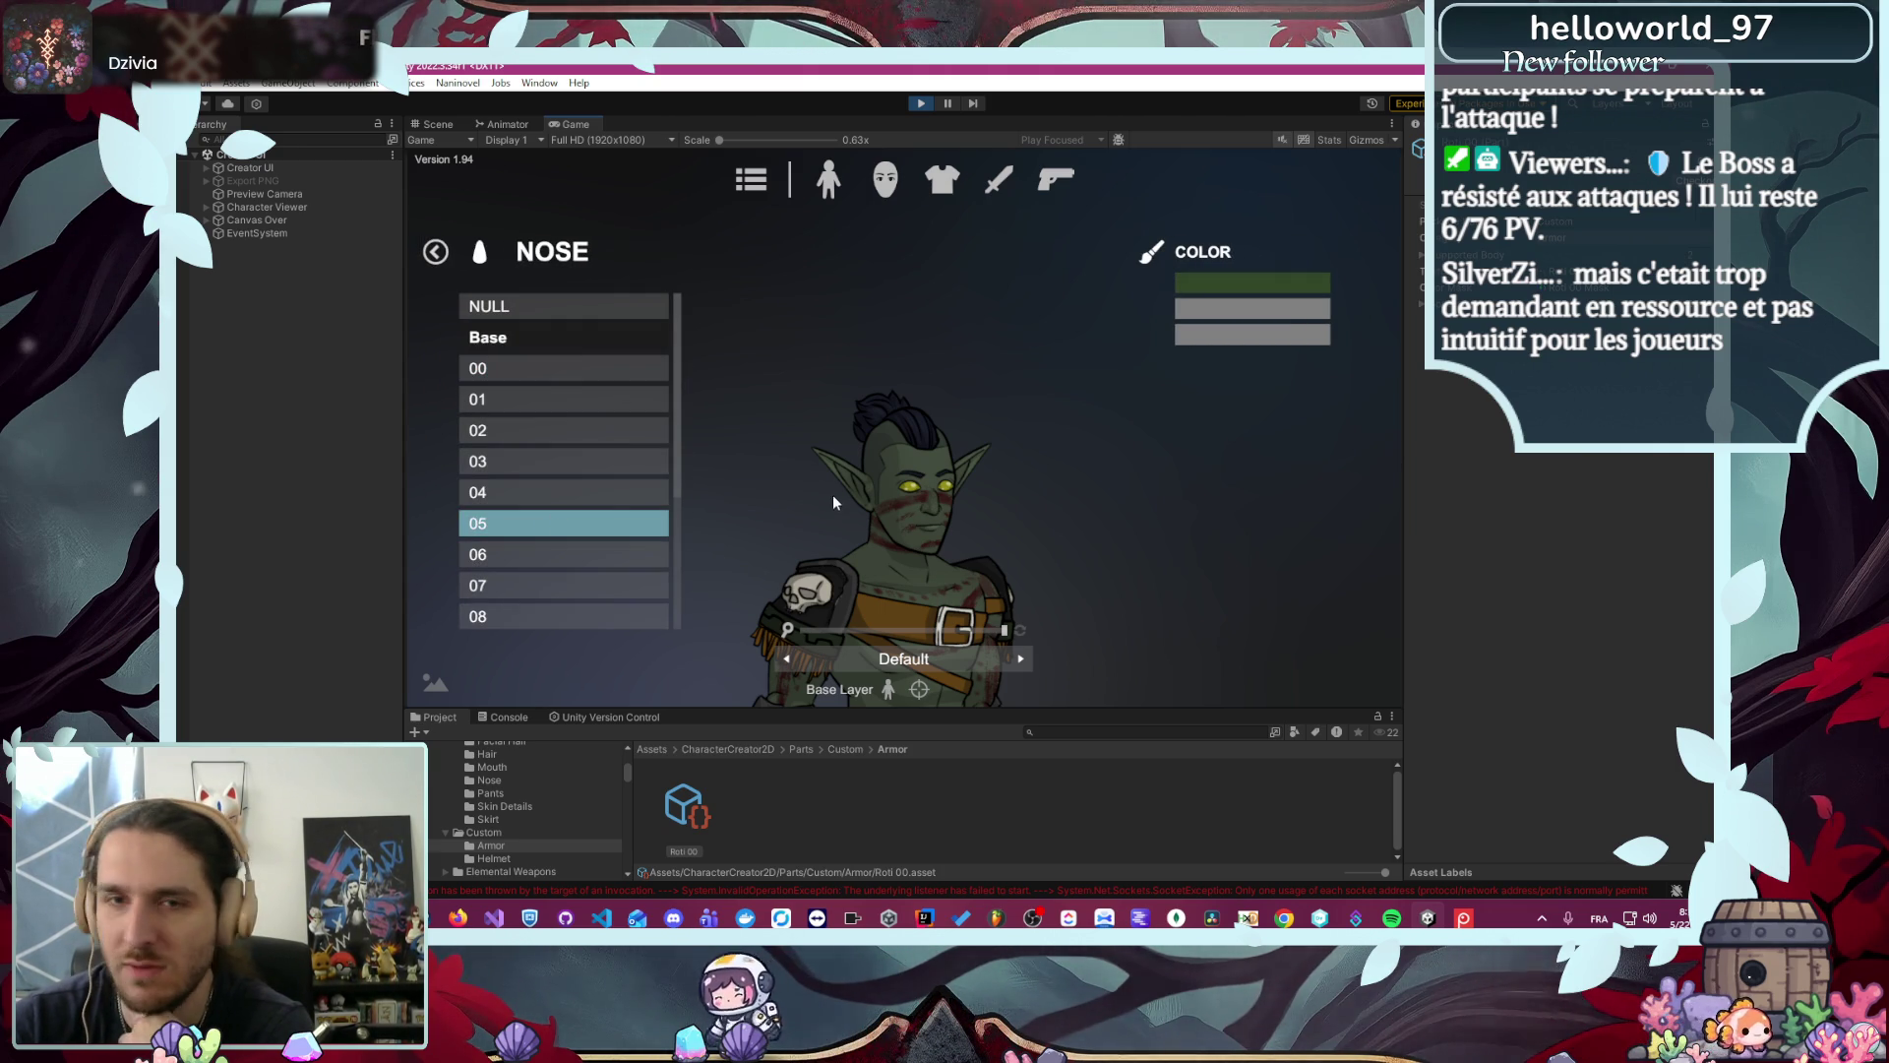
left_click(436, 254)
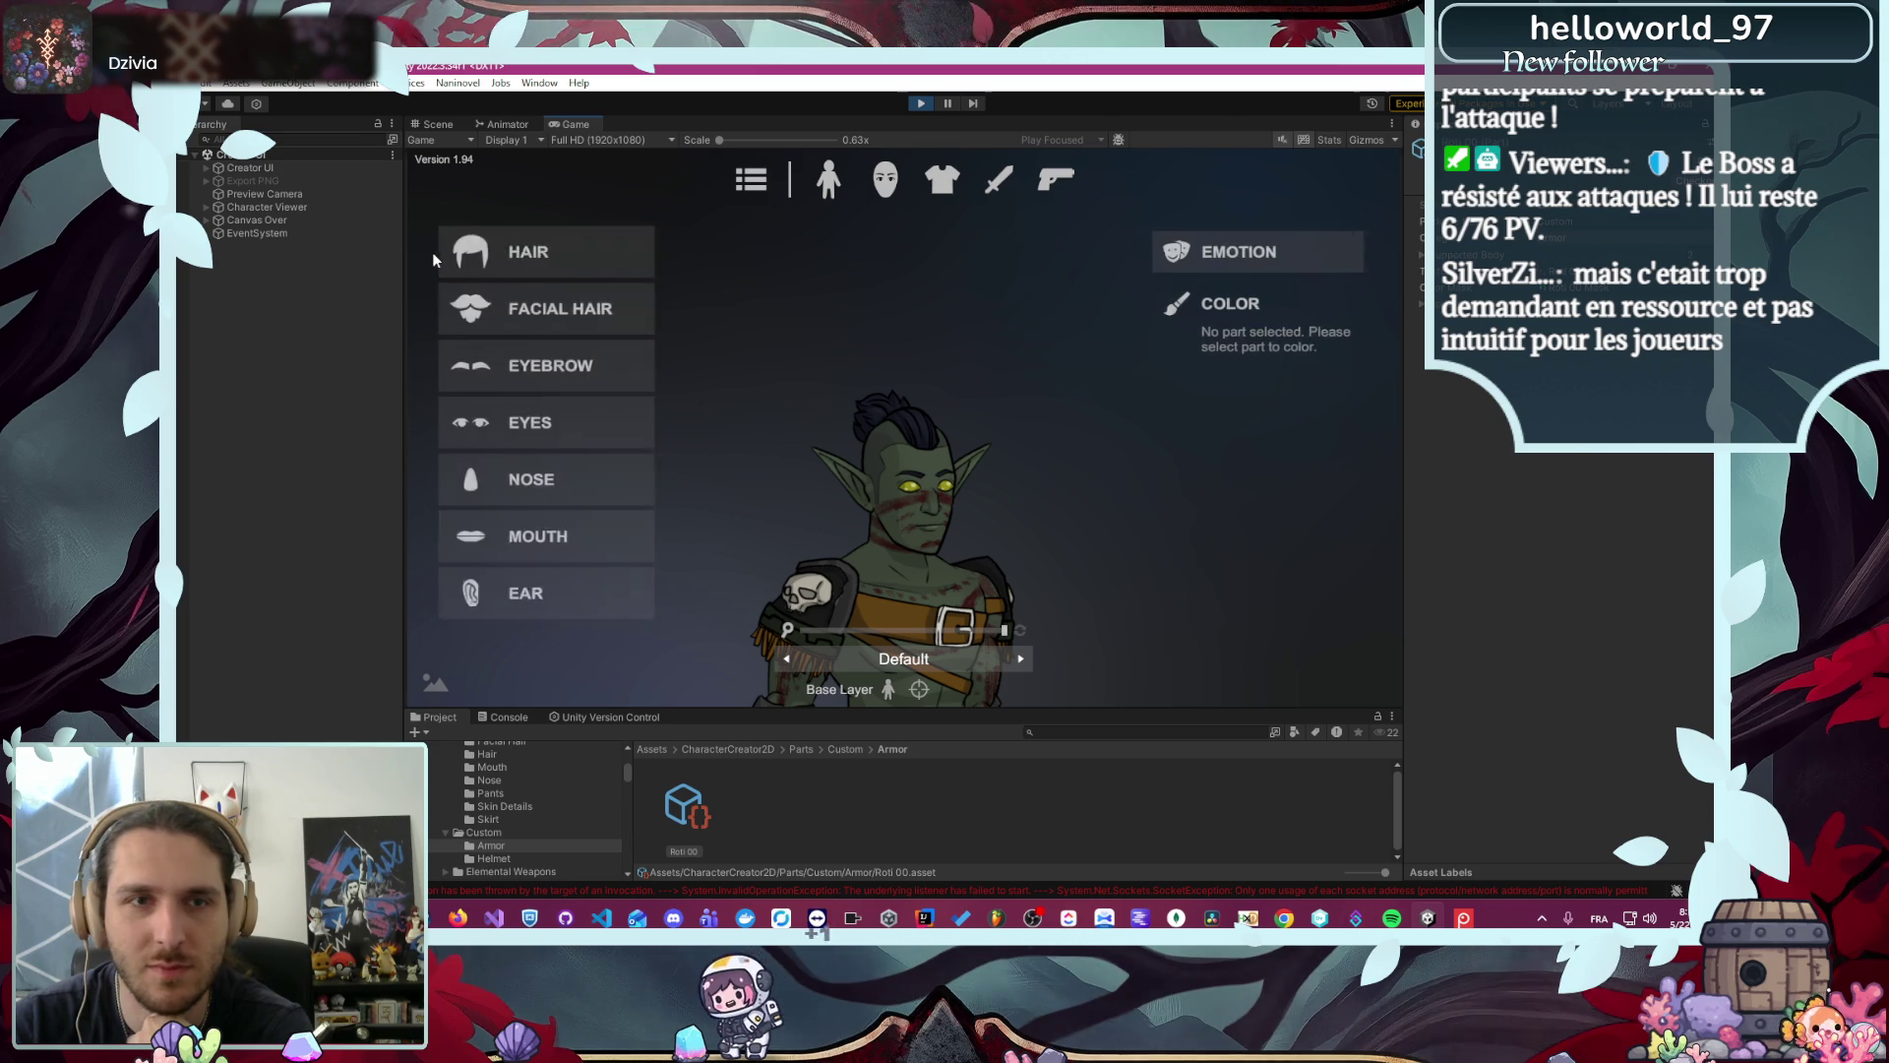
left_click(561, 549)
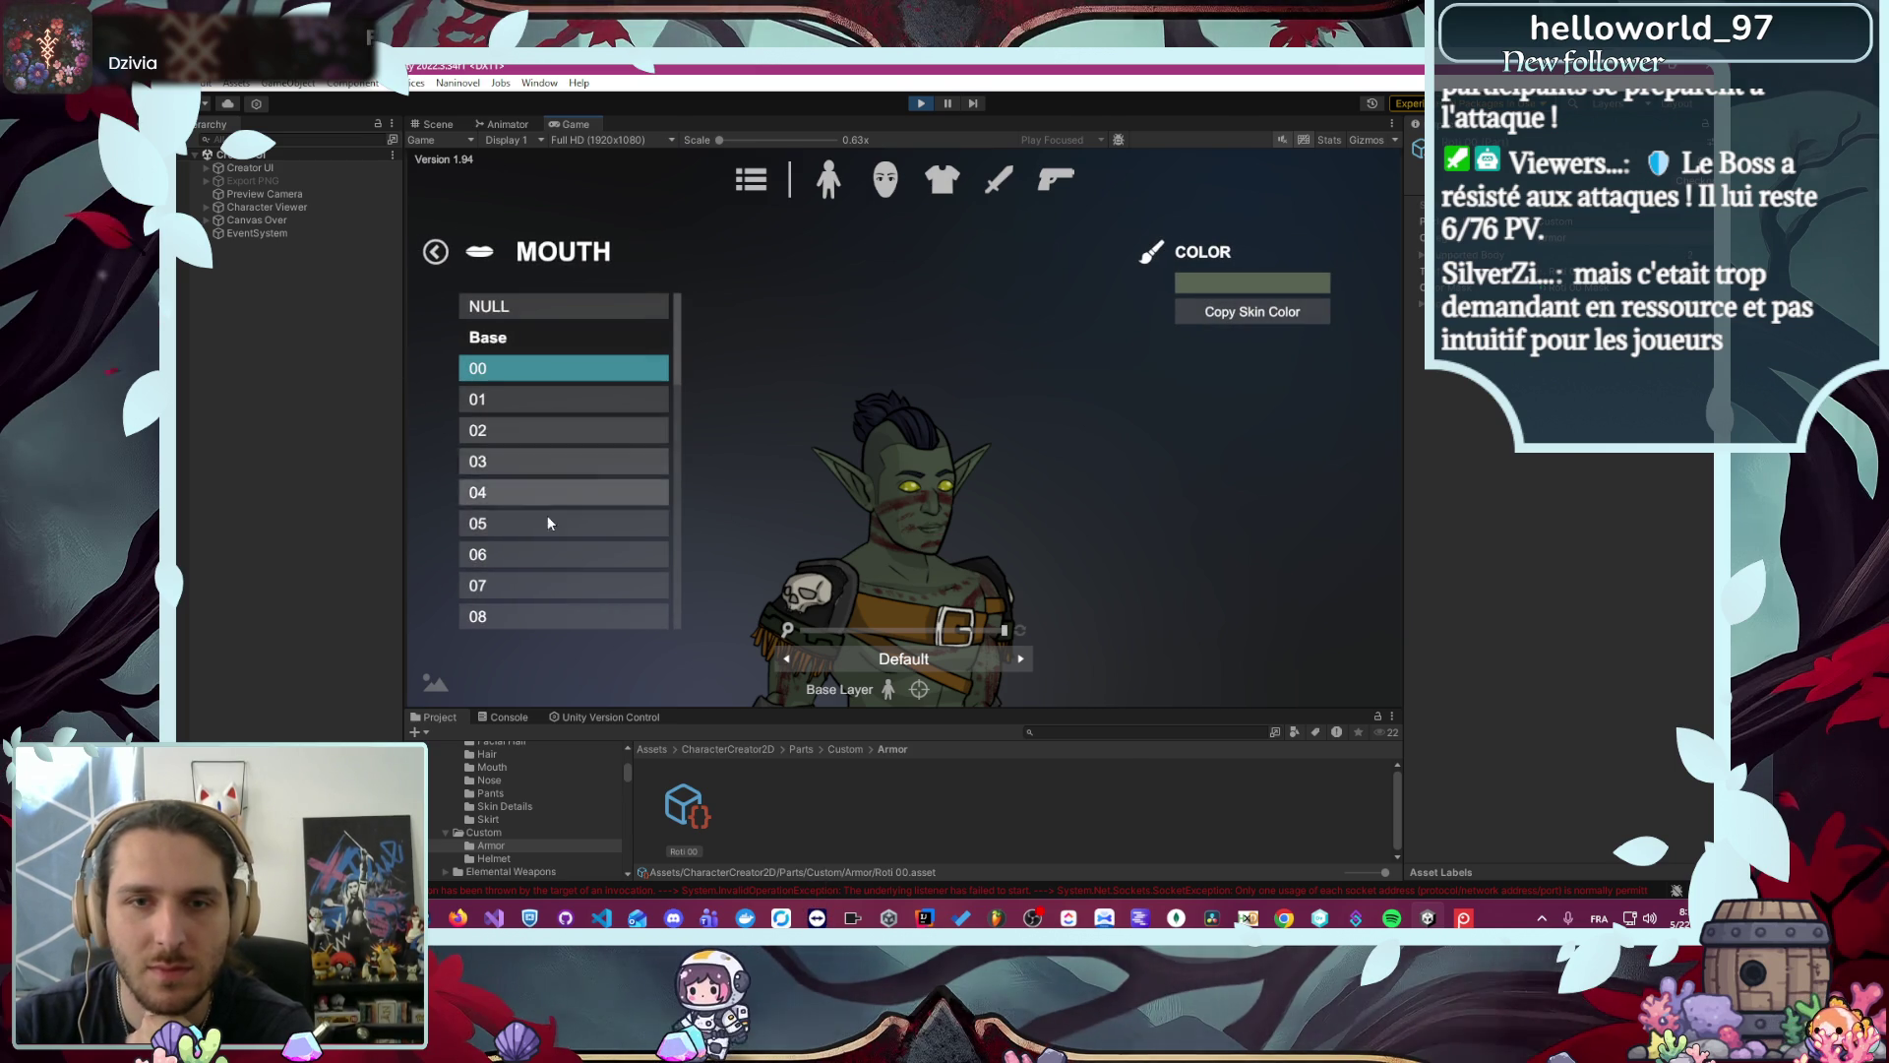
scroll(544, 516, "down", 4)
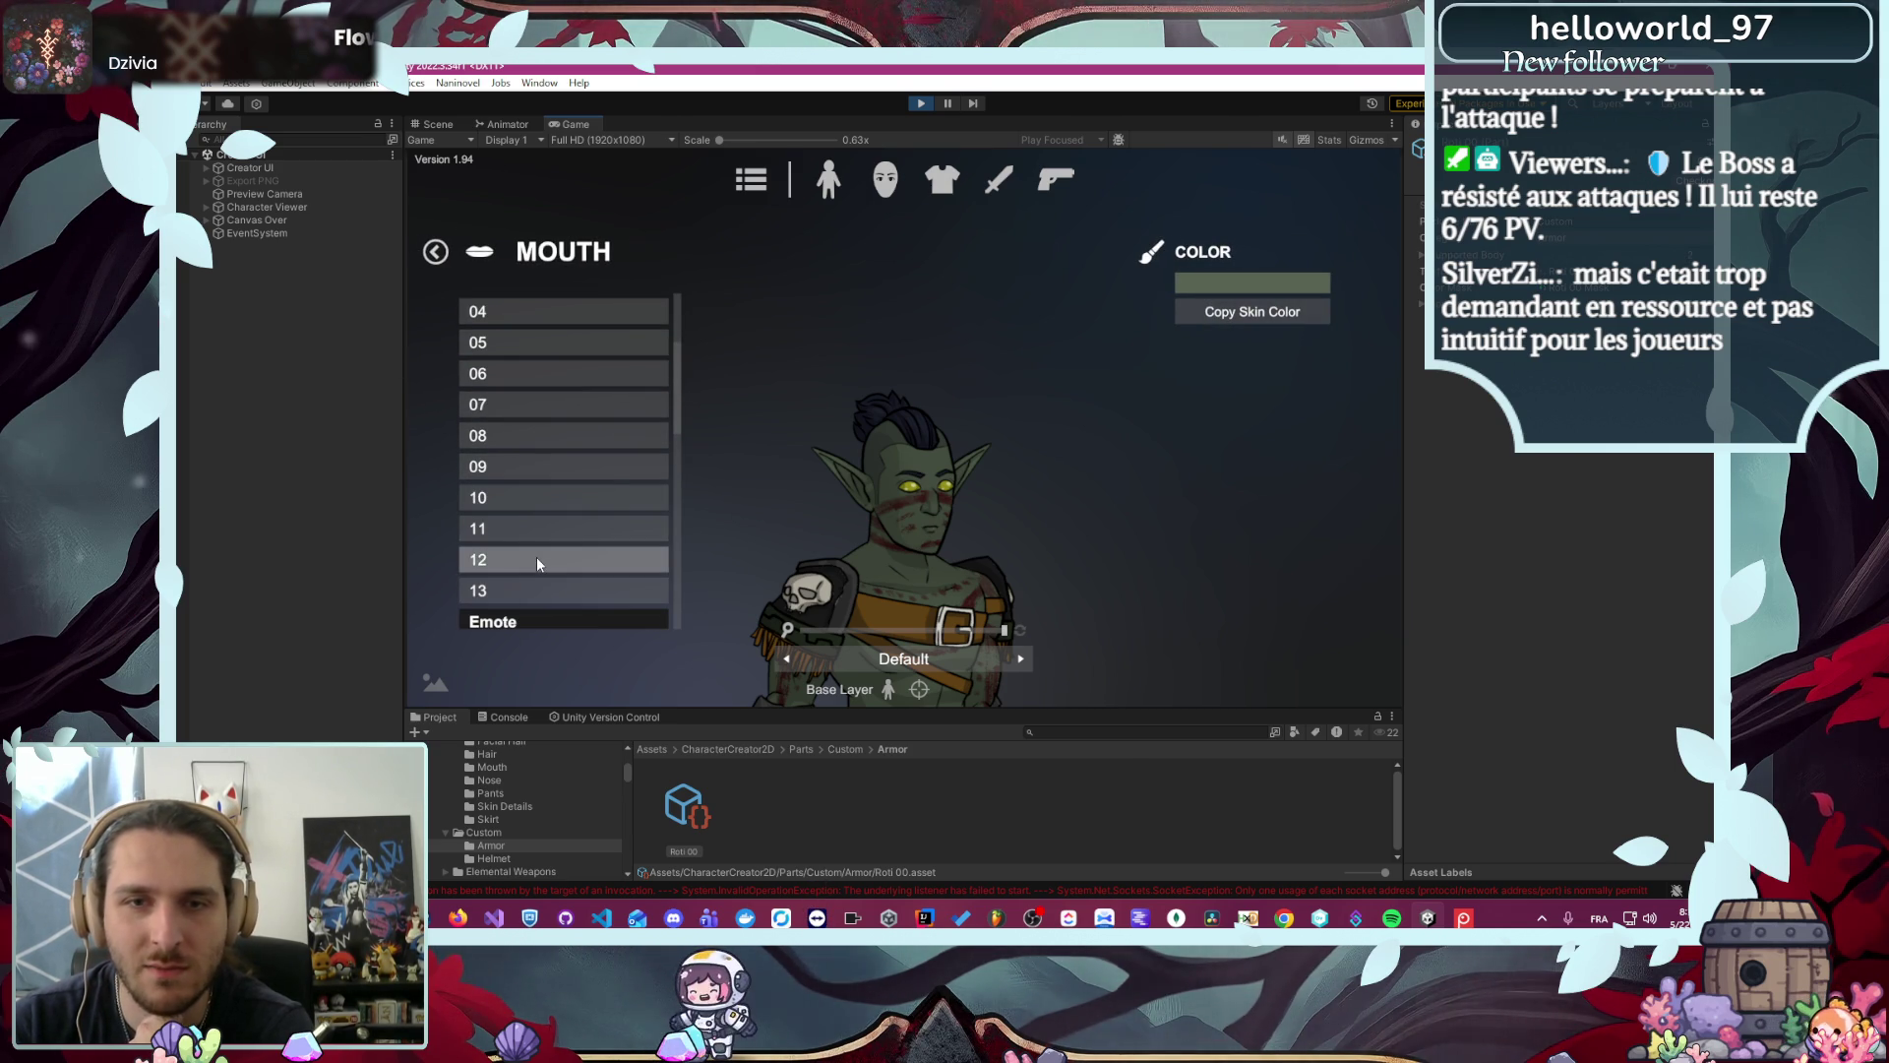
left_click(537, 561)
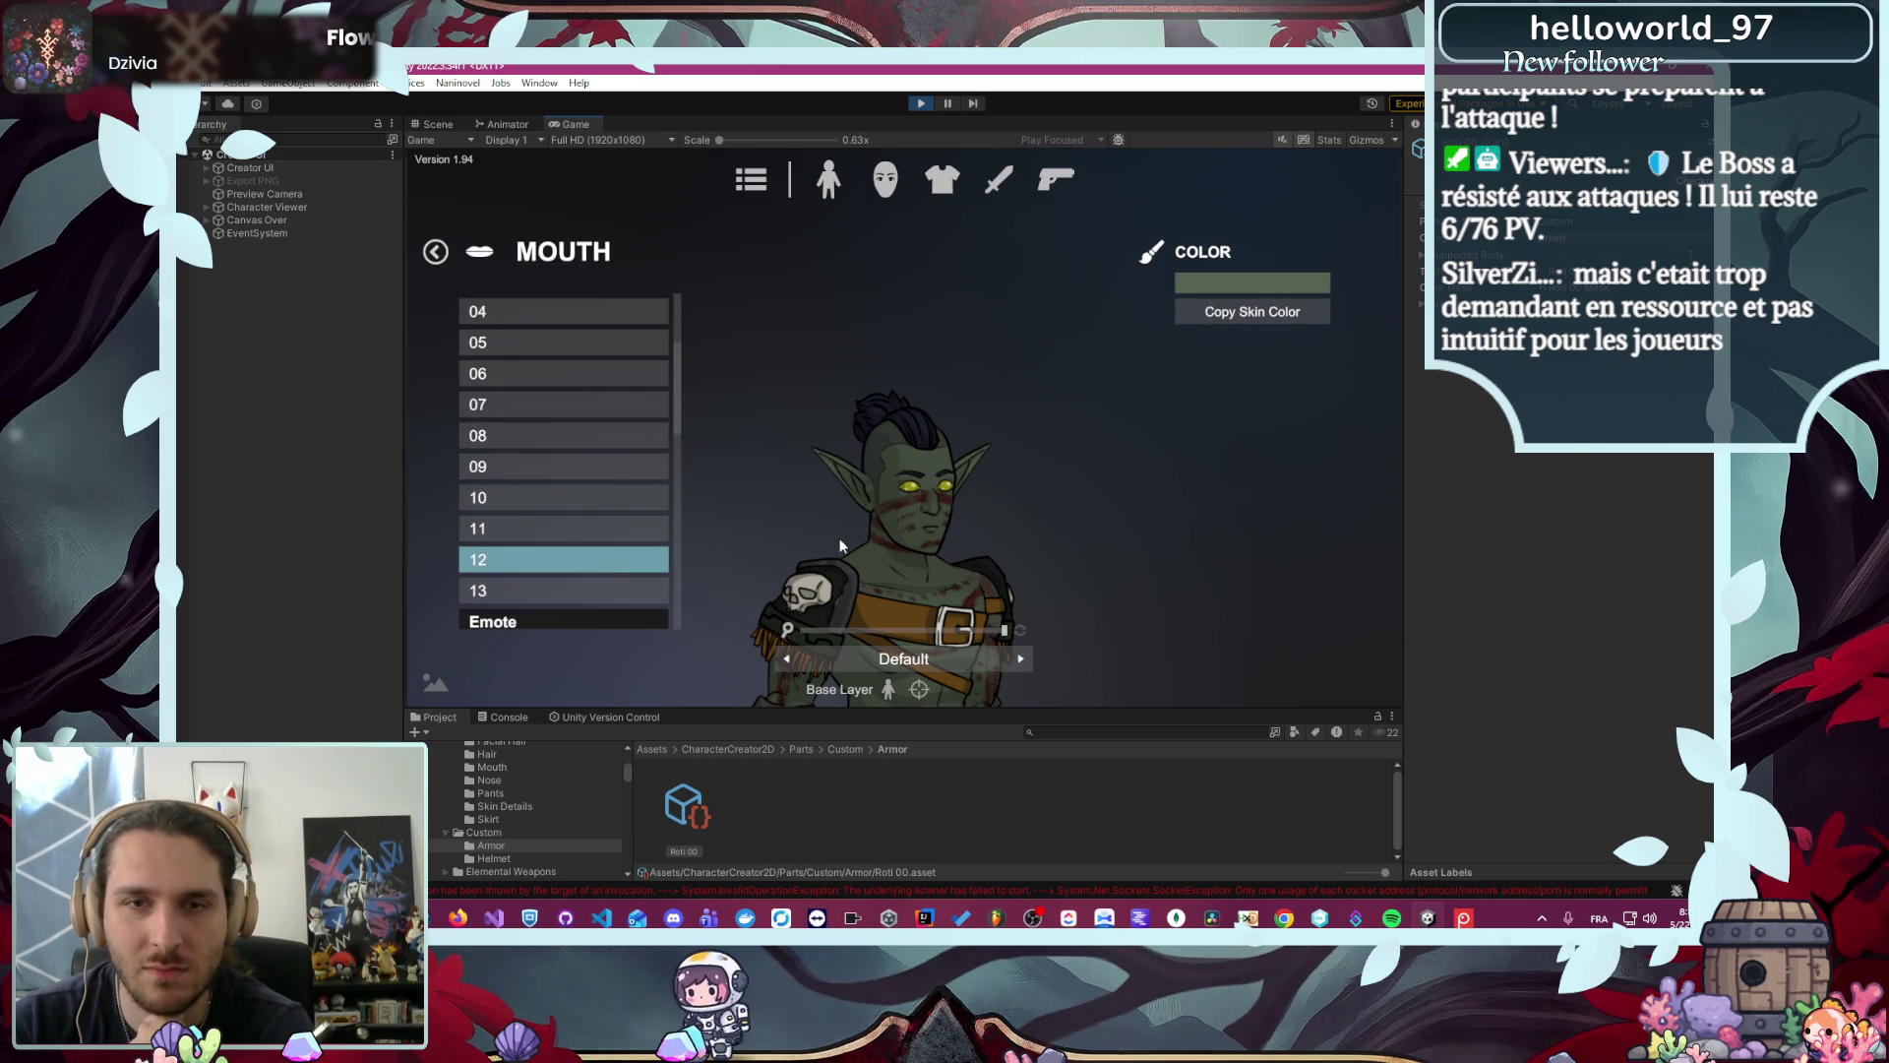
left_click(934, 629)
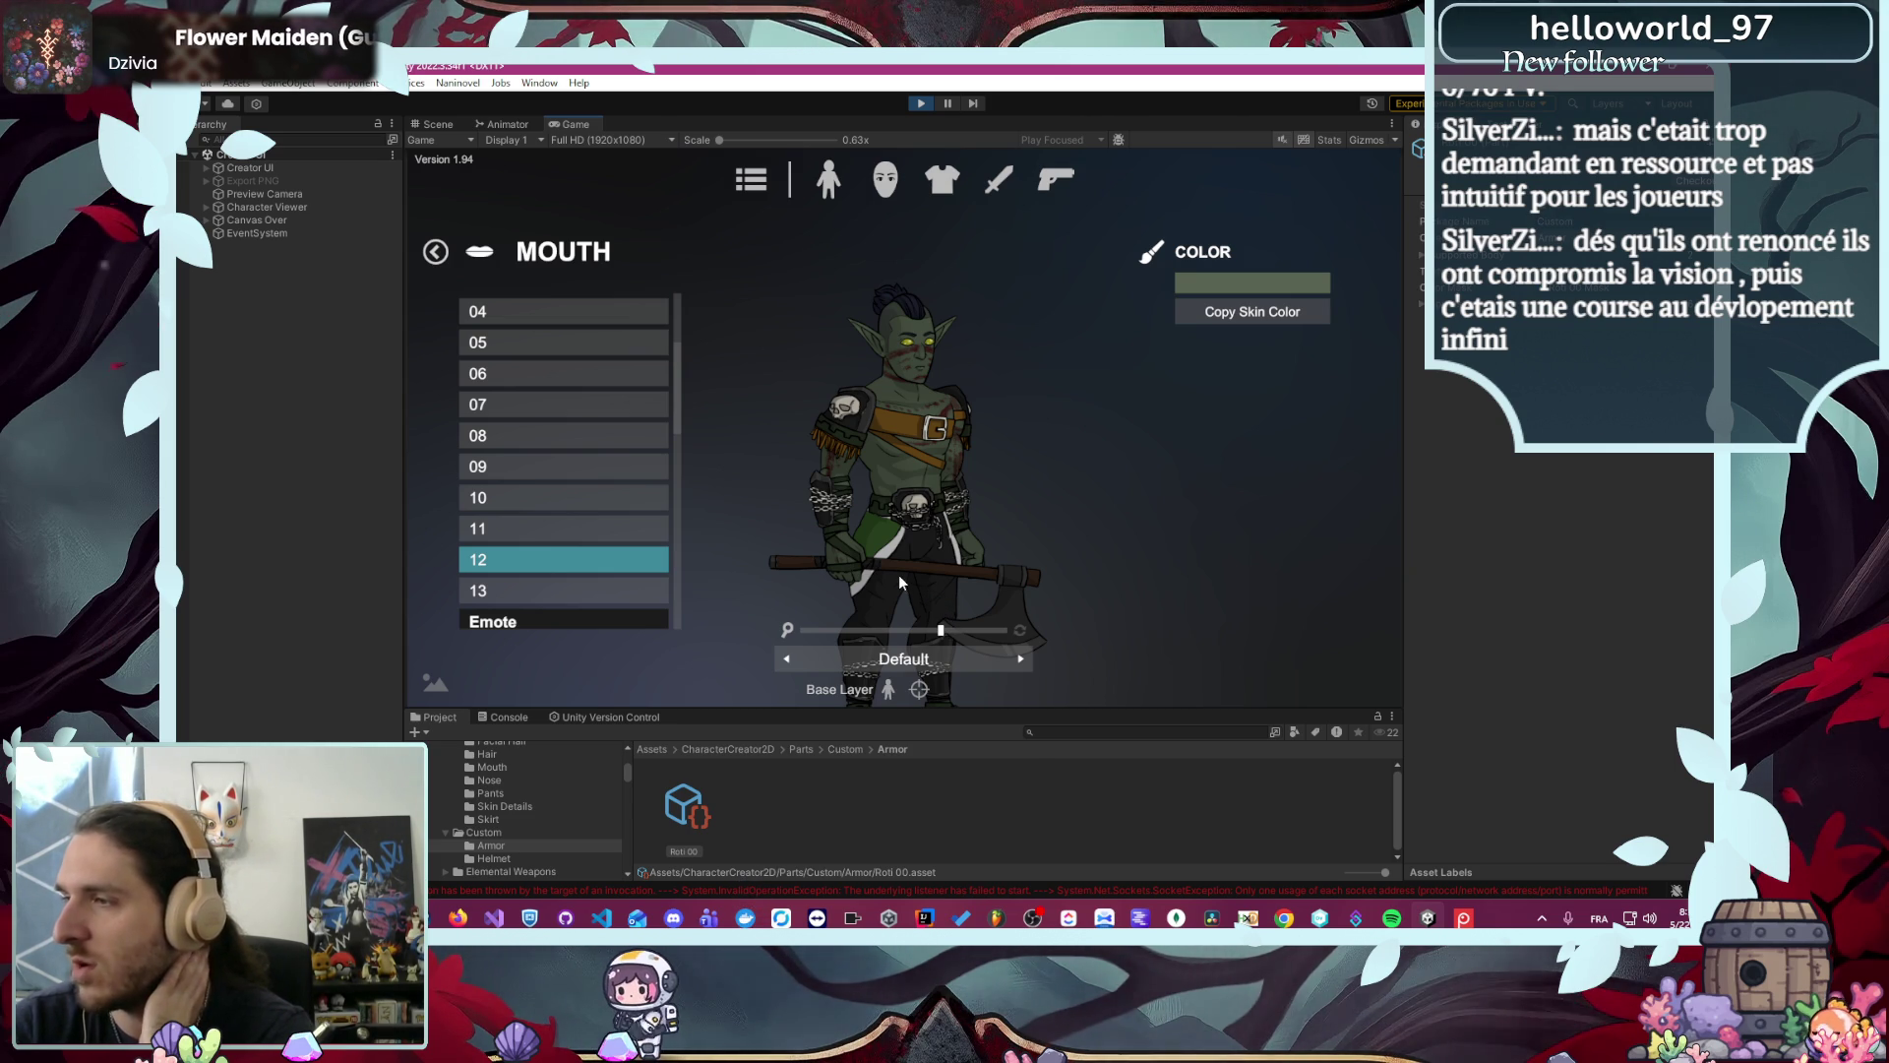
- Set the Main Hand weapon to NULL so the orc no longer holds his axe
left_click(997, 180)
left_click(581, 248)
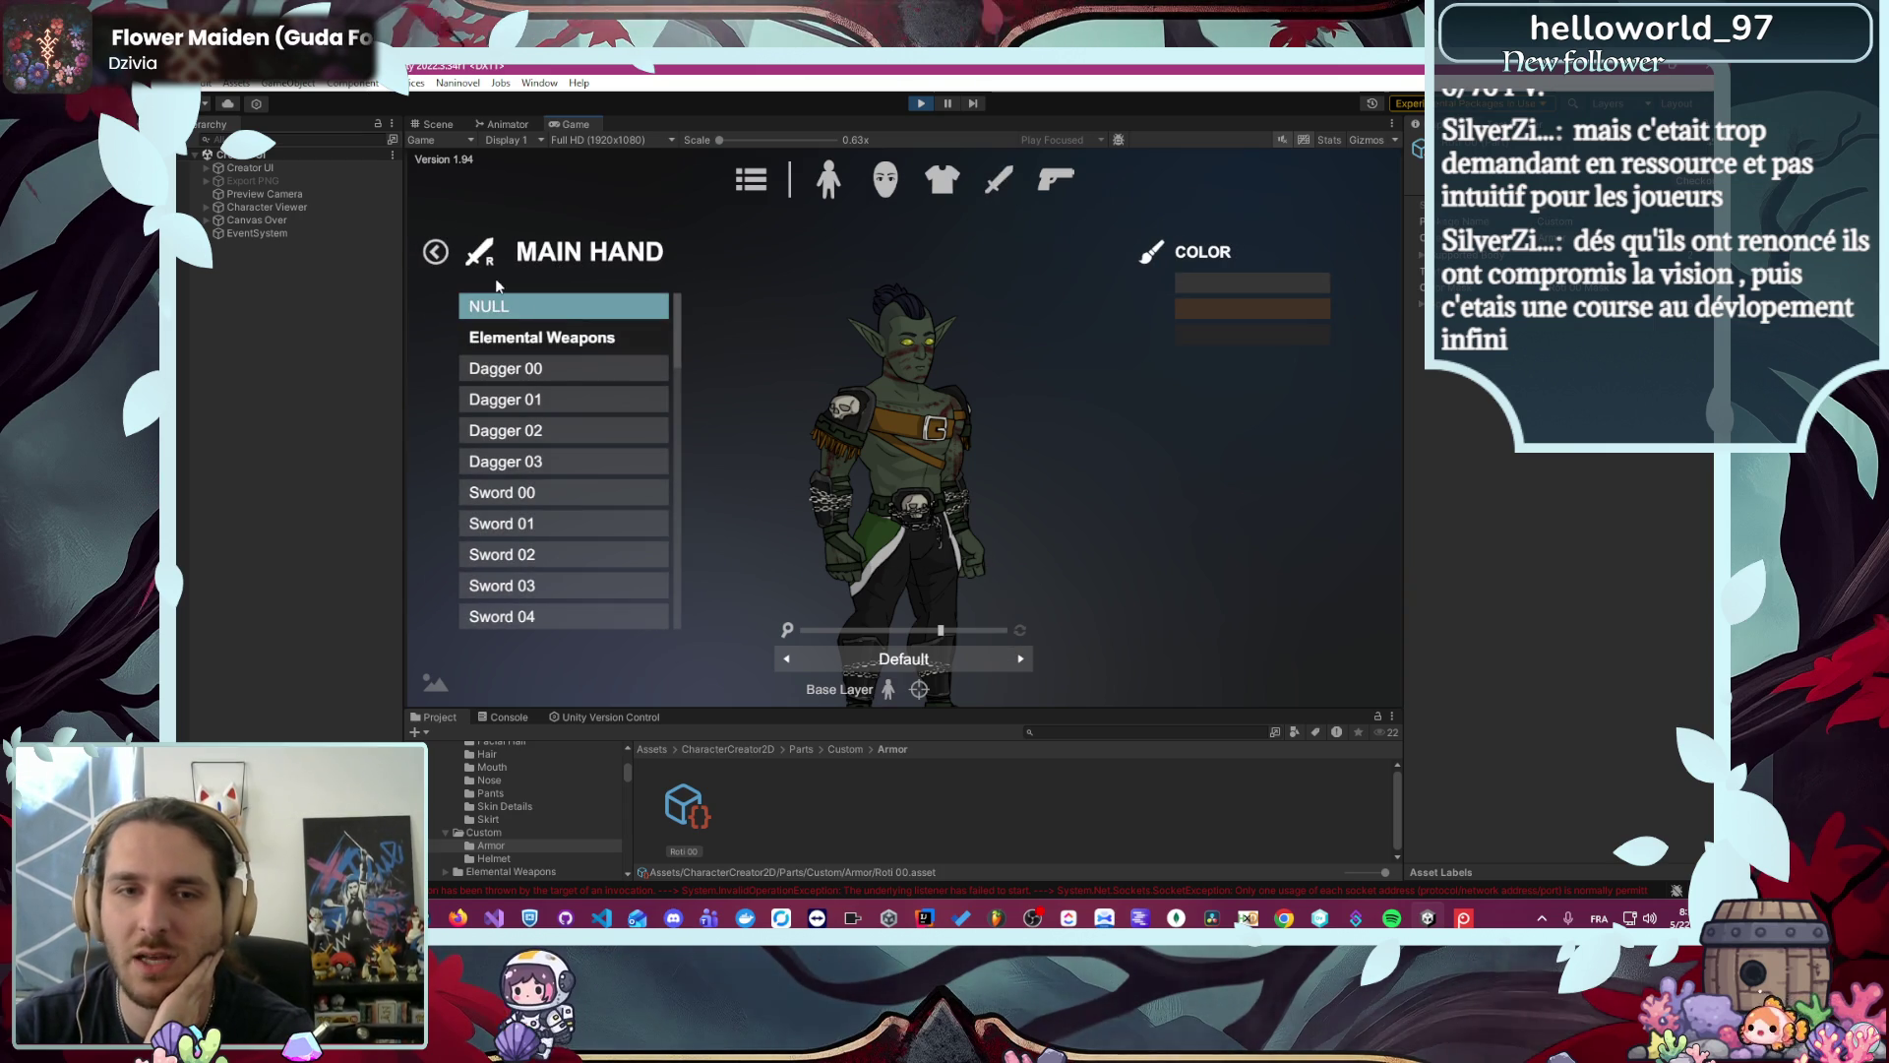
left_click(436, 250)
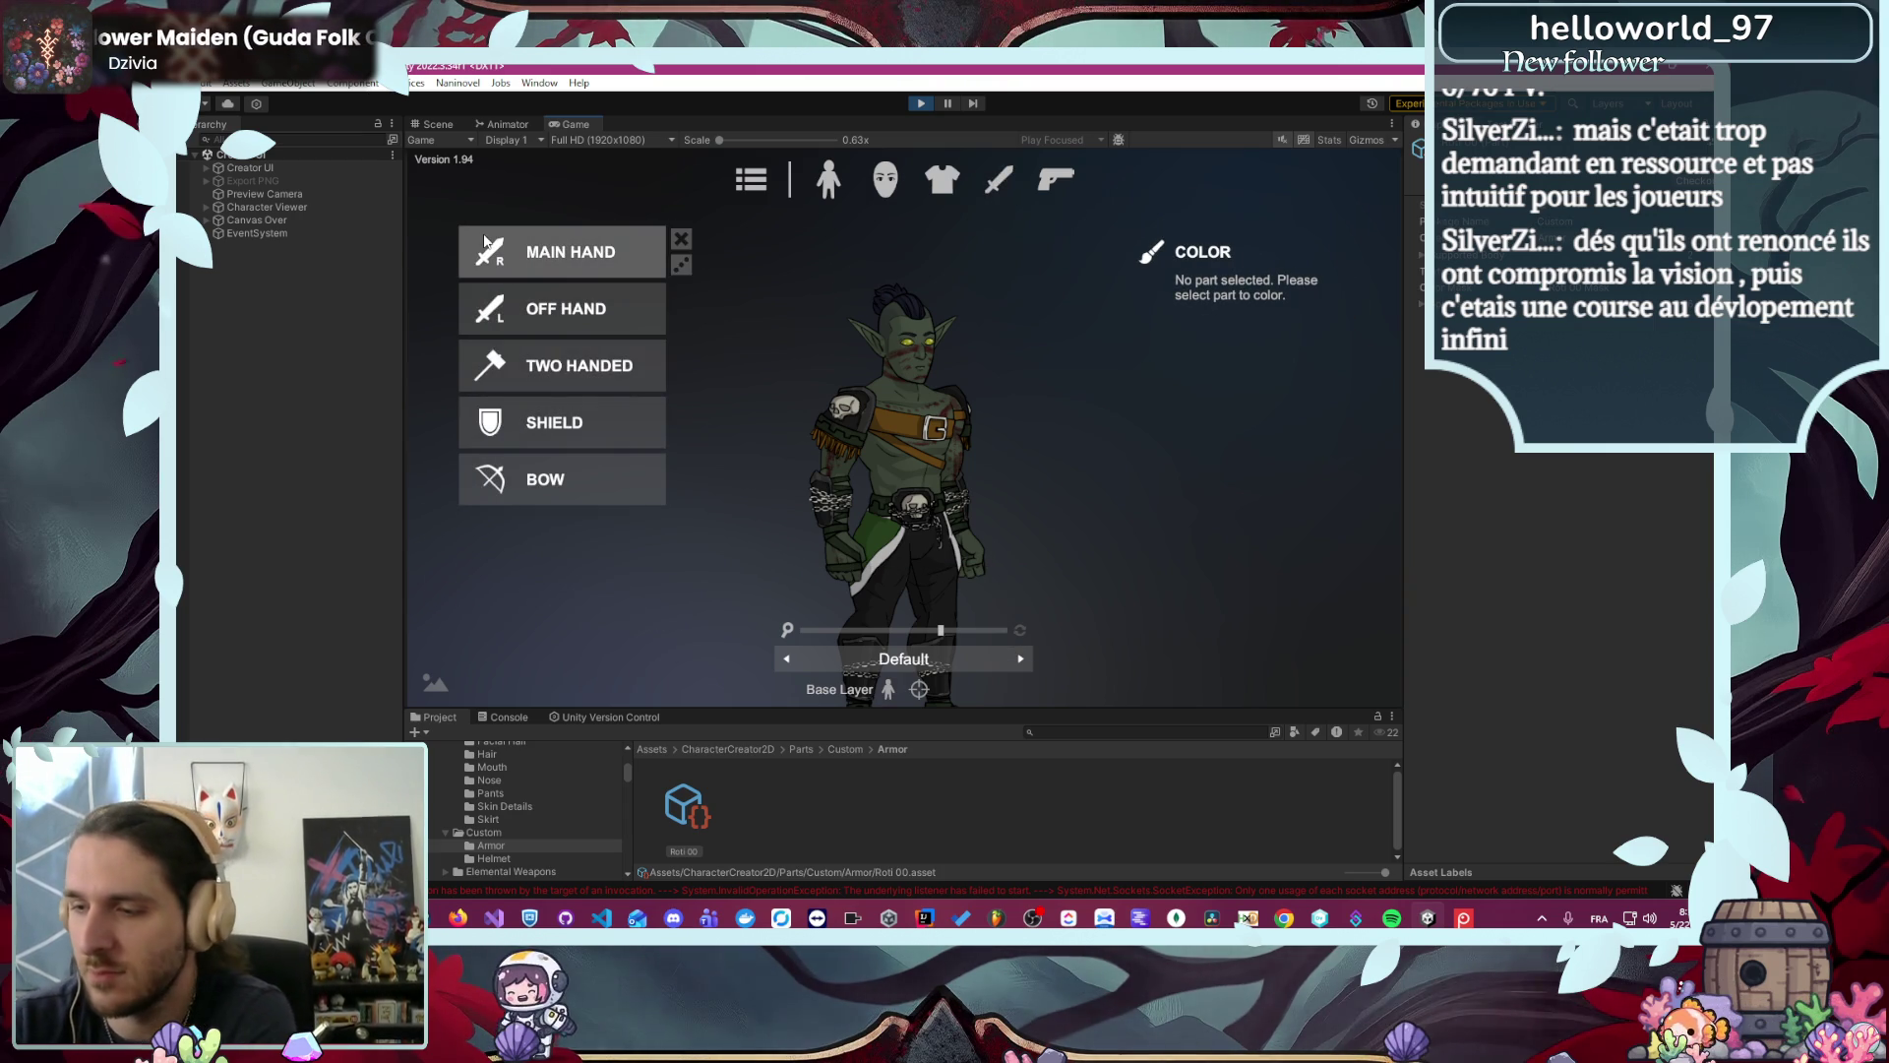
left_click(756, 177)
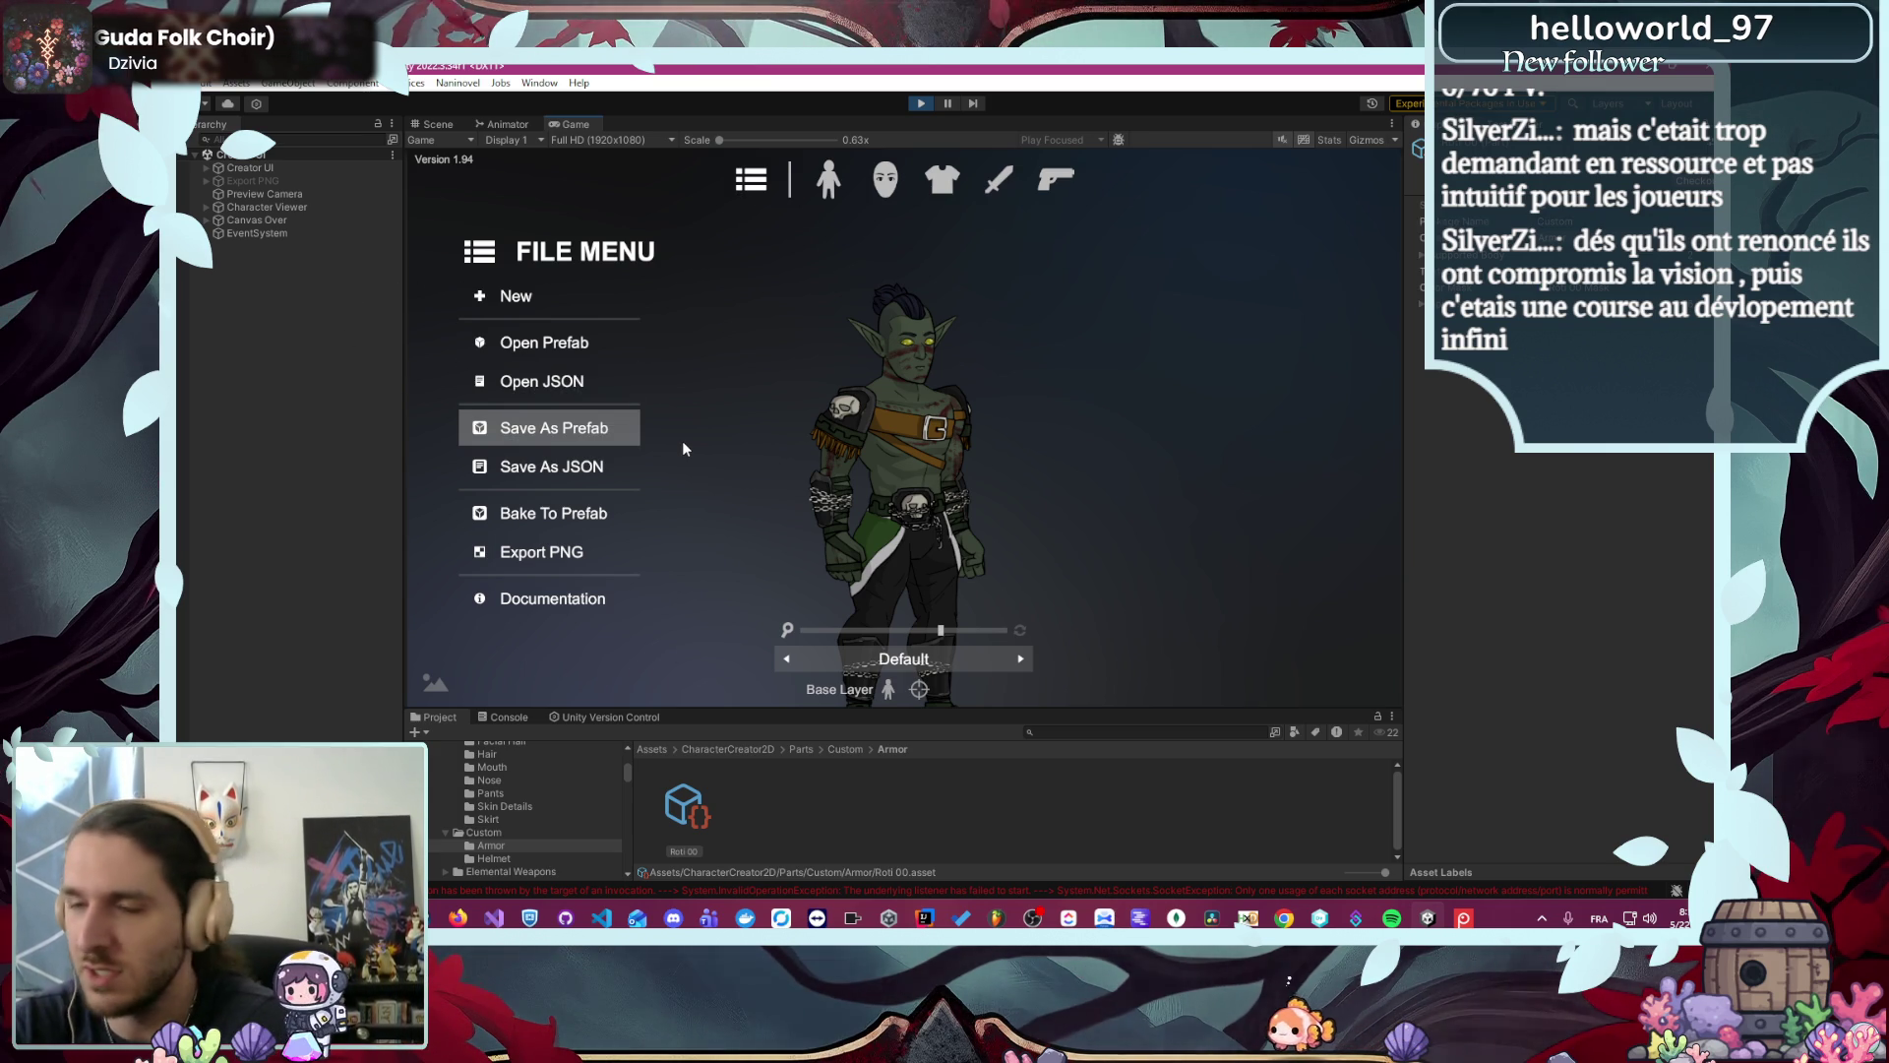
- Choose Save As Prefab and browse to Code/Module/Character2D/Resources/Character/Skreg
left_click(590, 429)
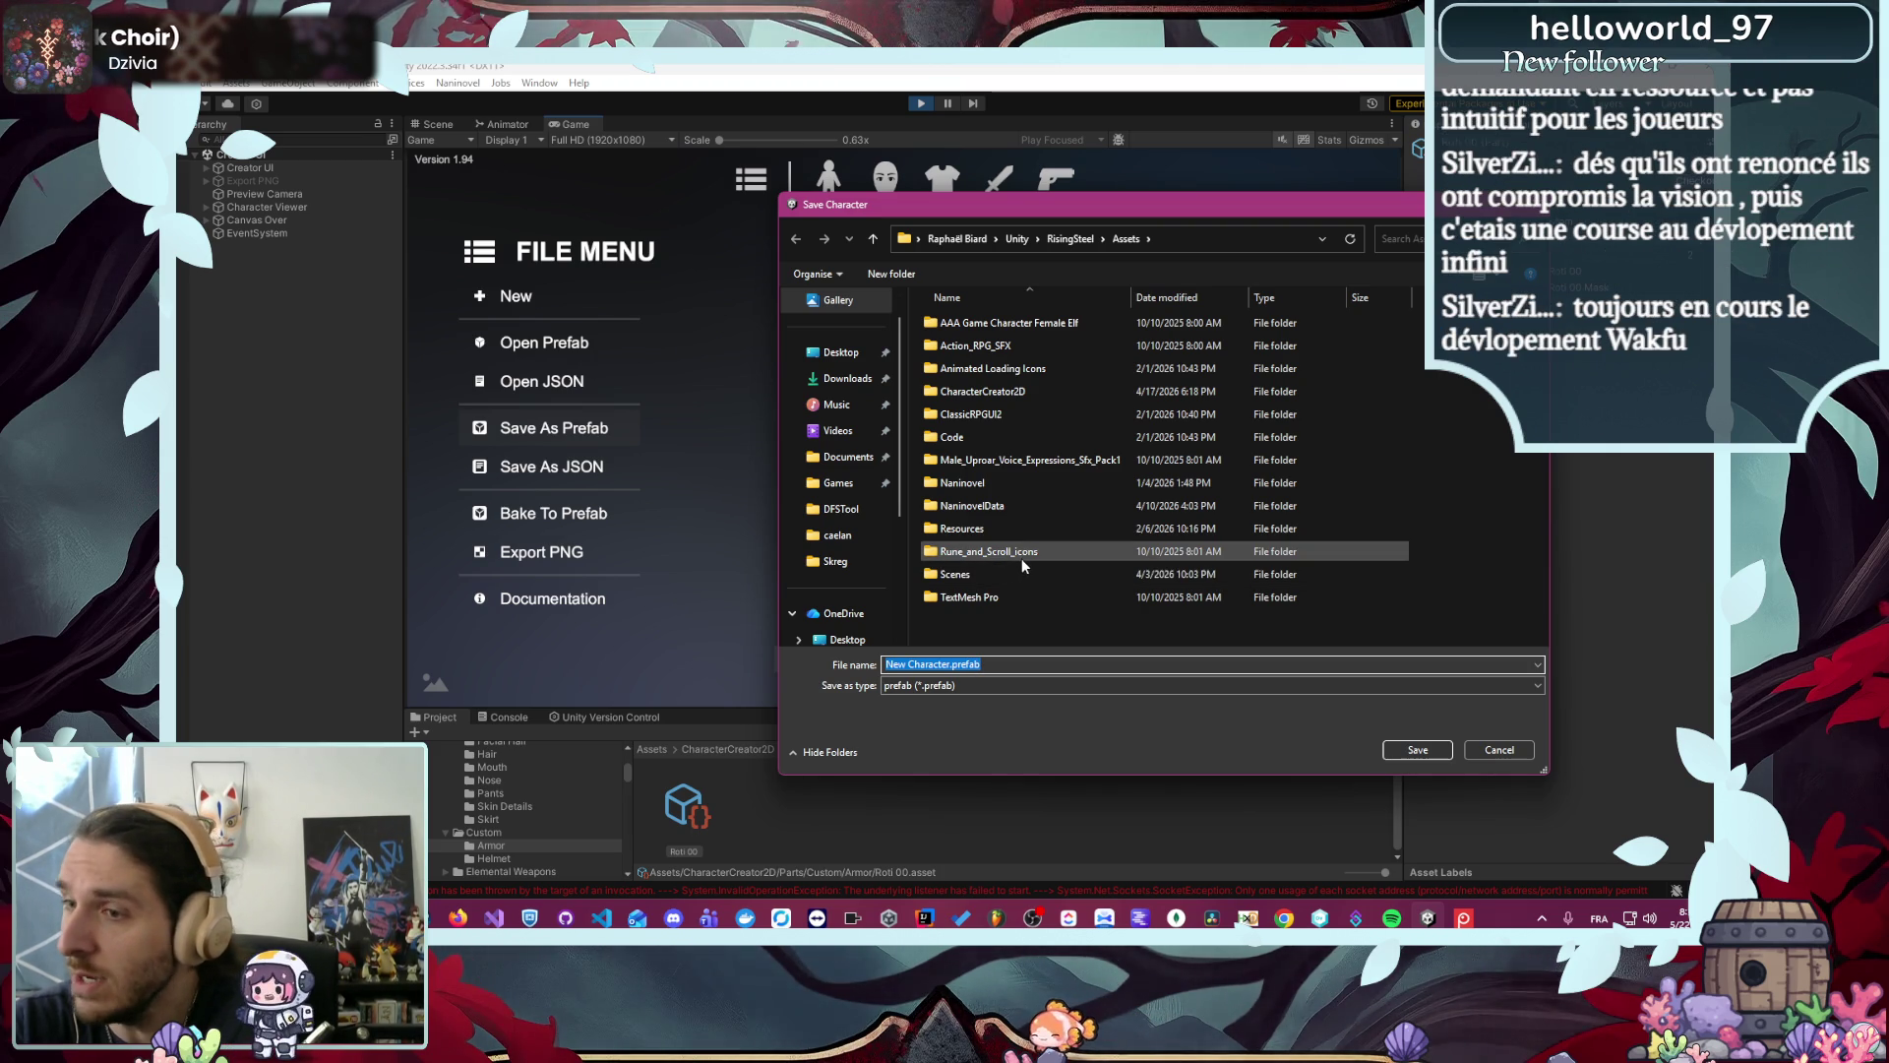
double_click(1039, 429)
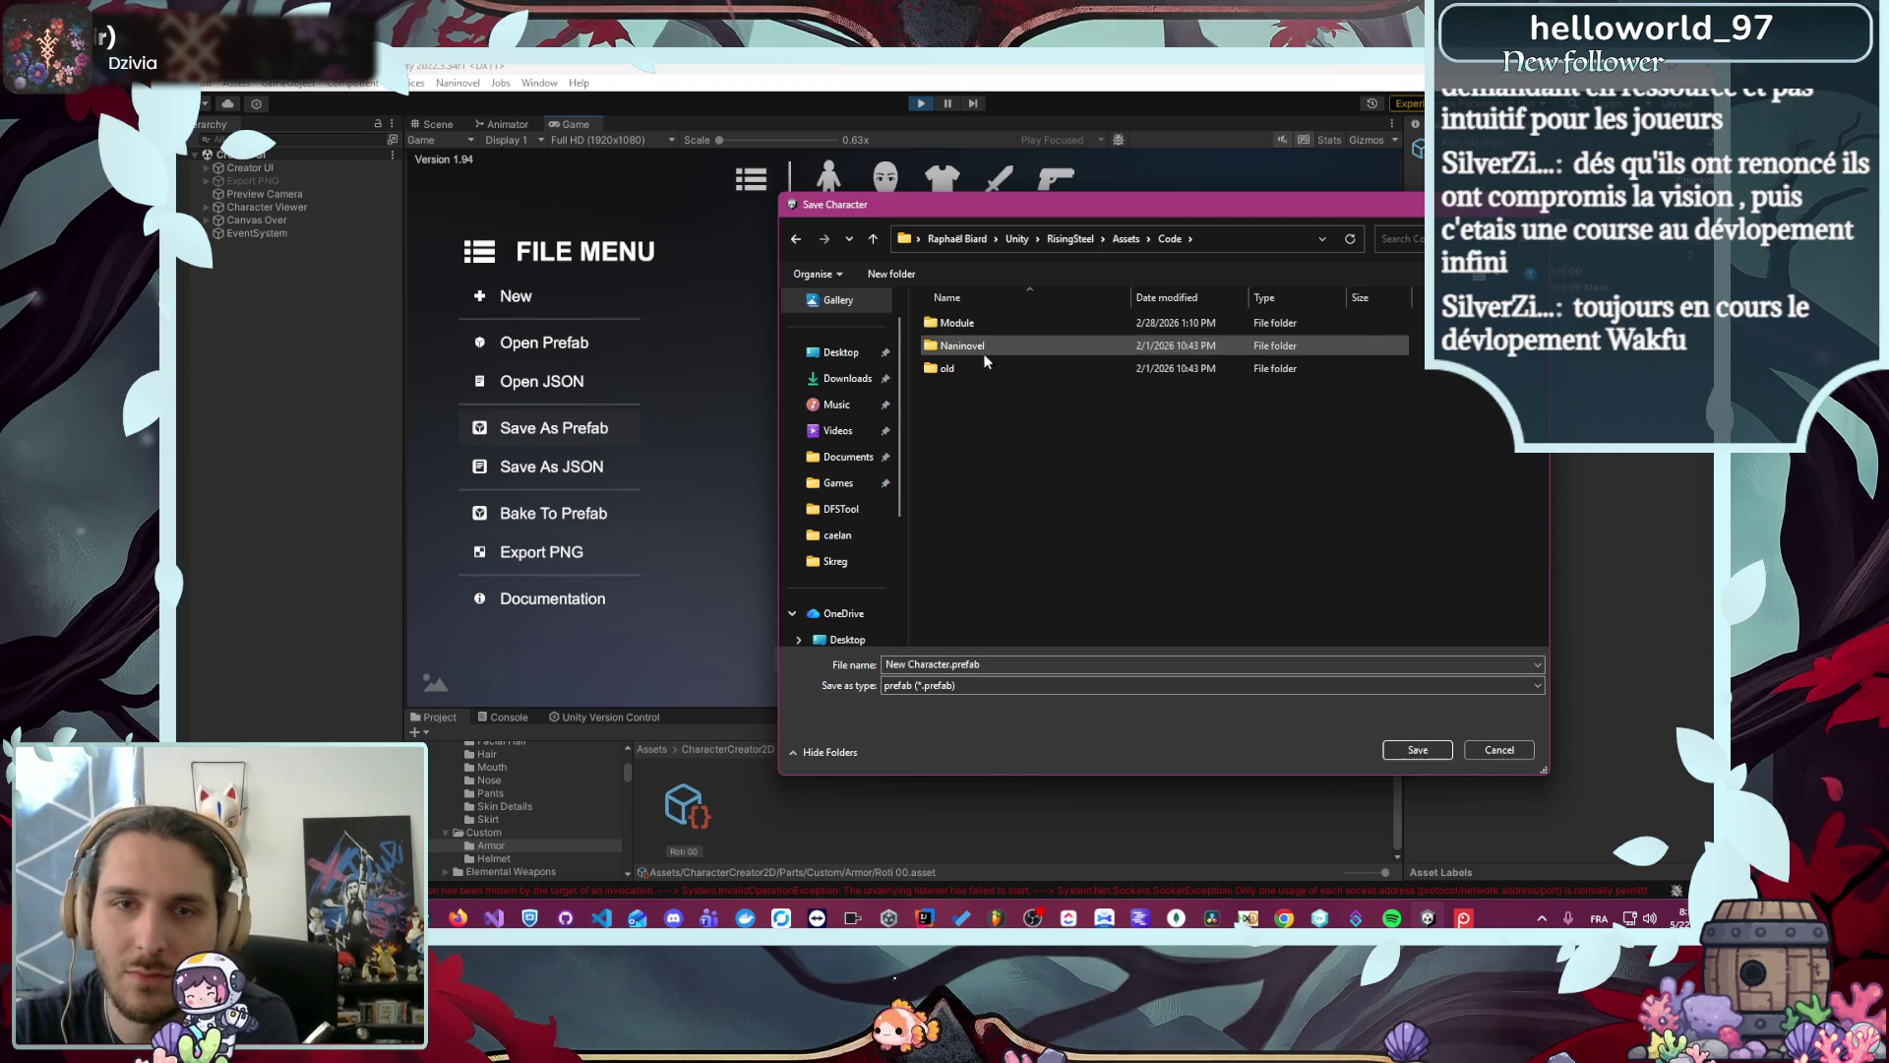
double_click(998, 322)
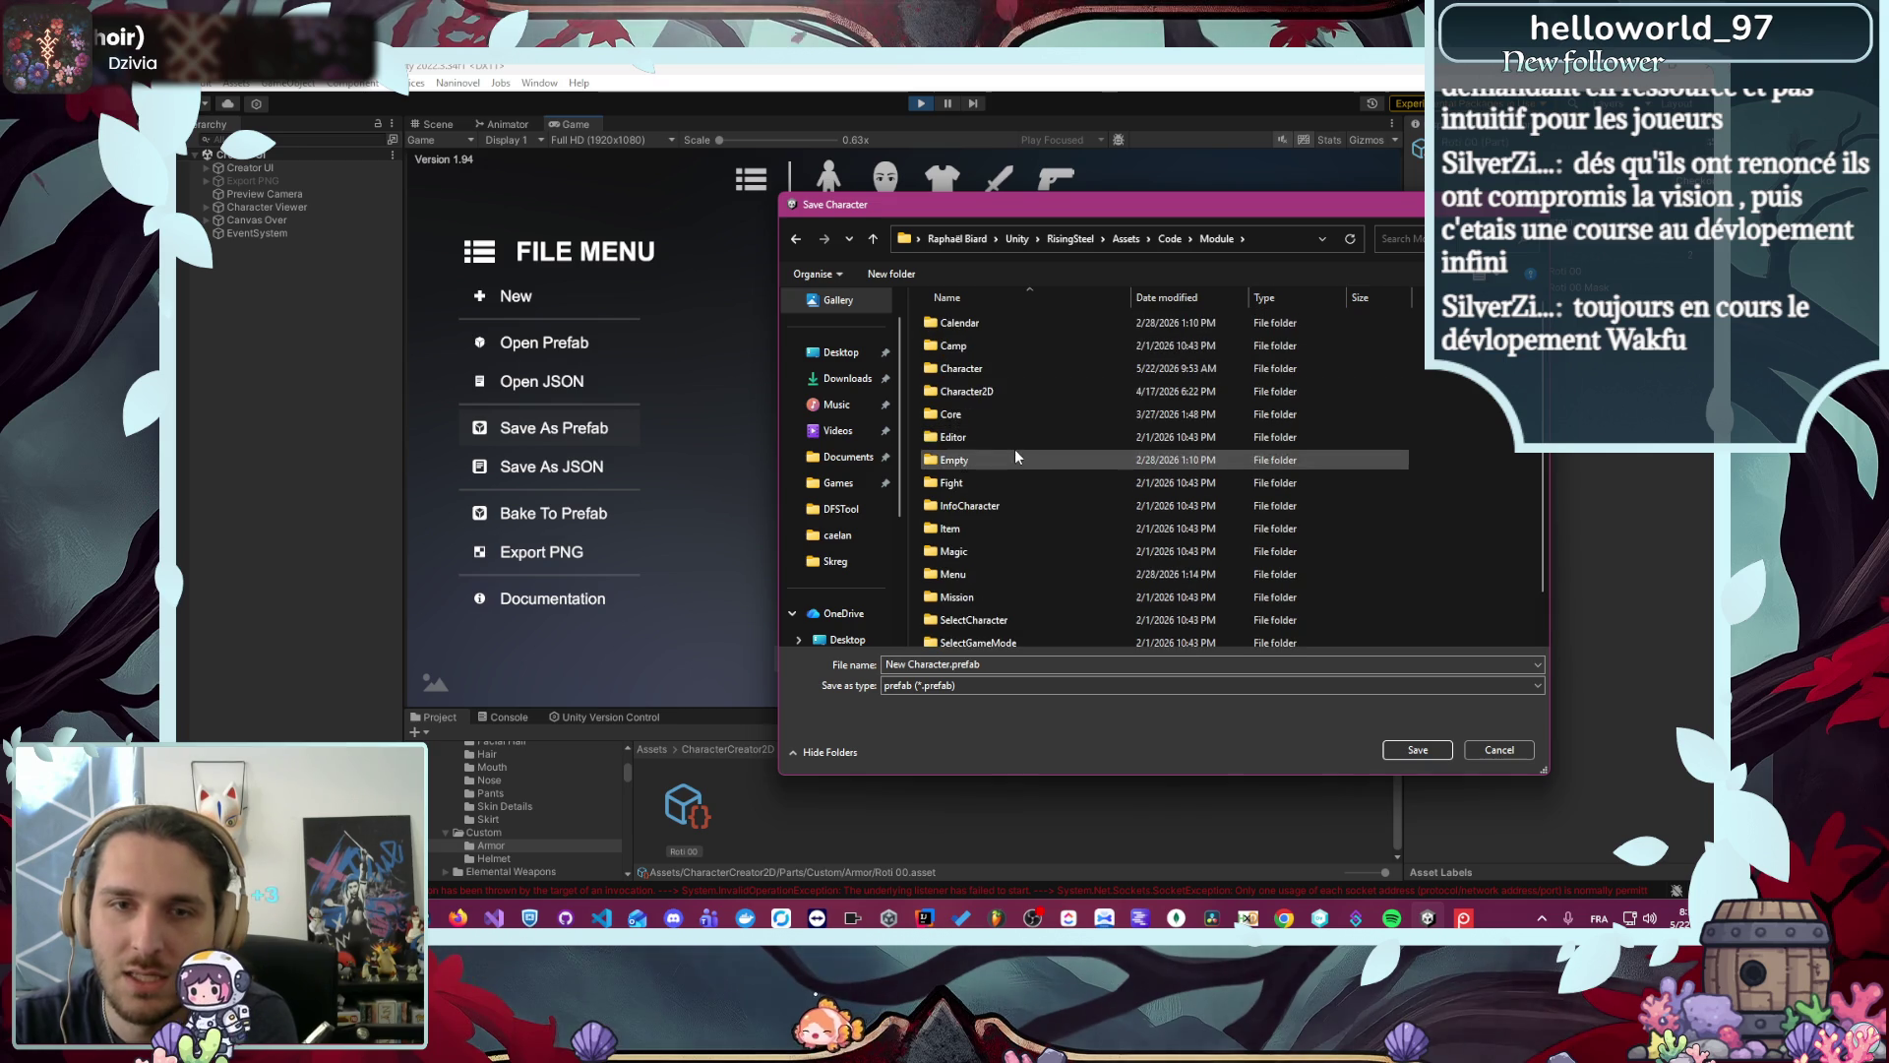
double_click(1054, 390)
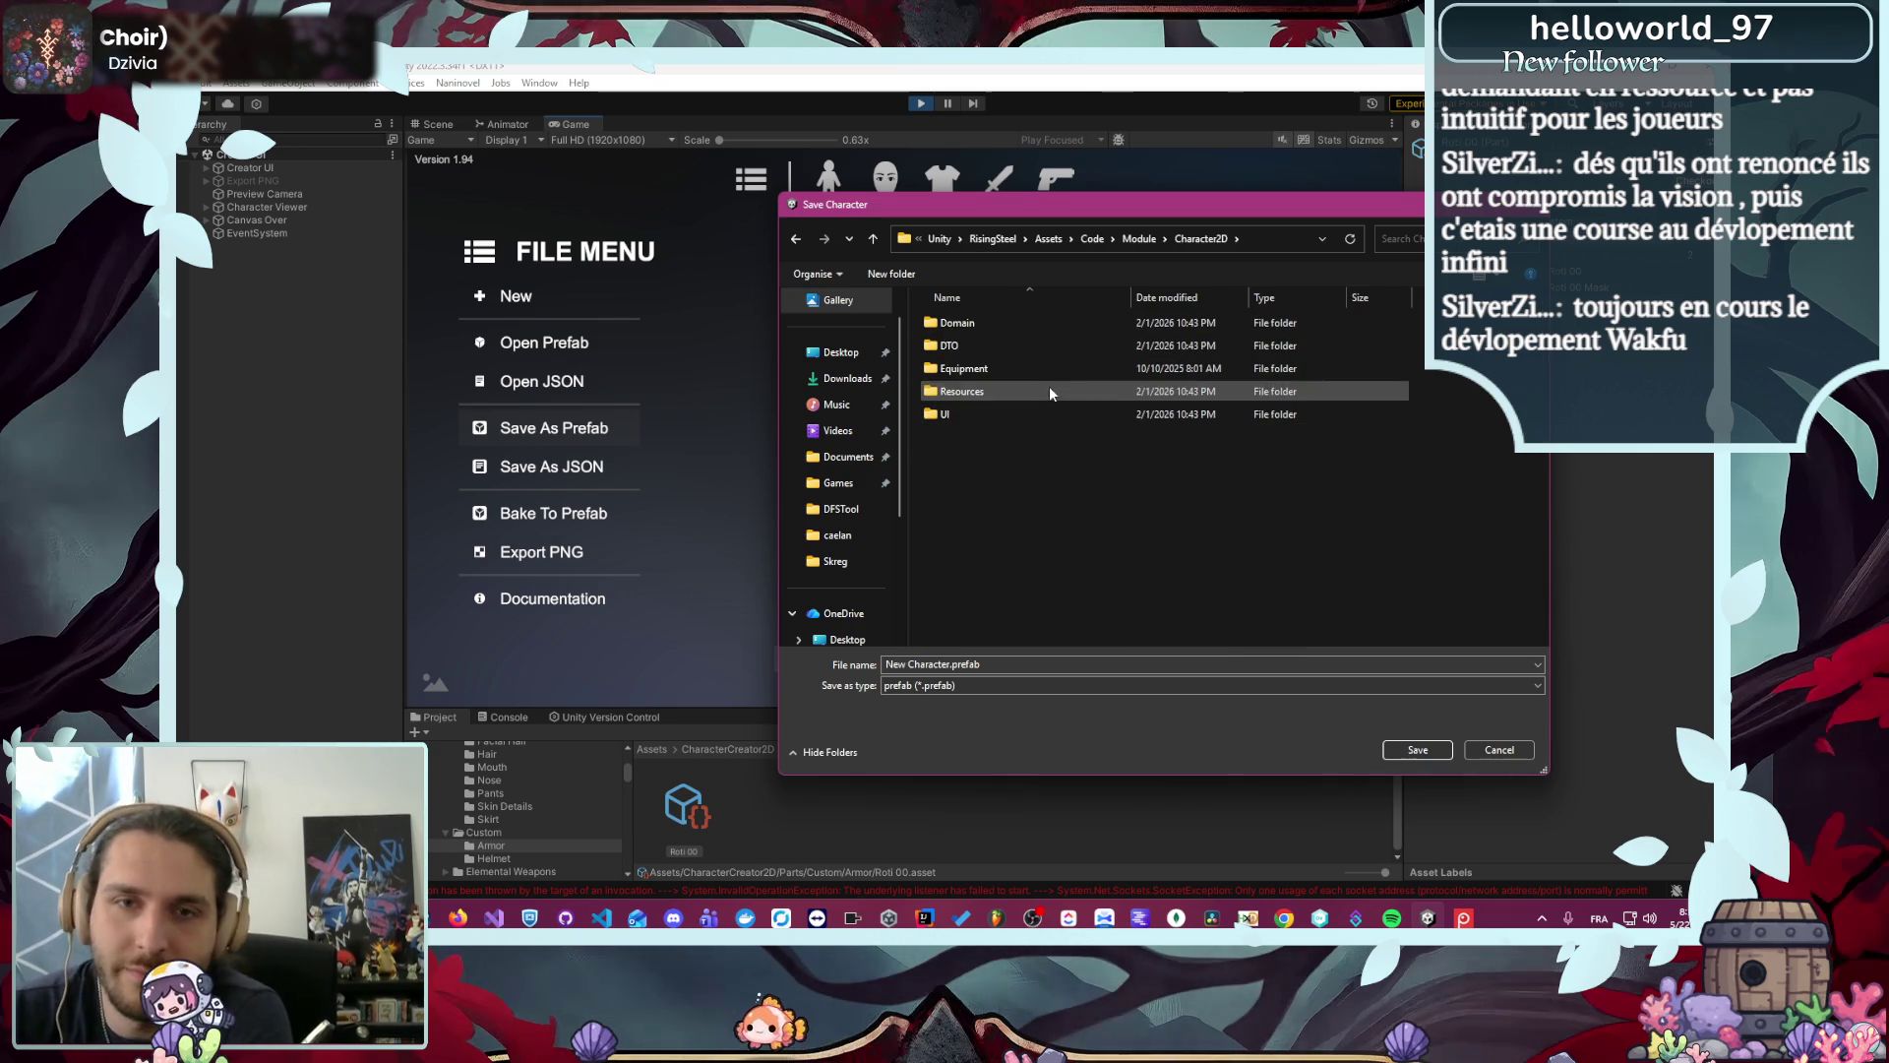
double_click(1004, 414)
key("BackSpace")
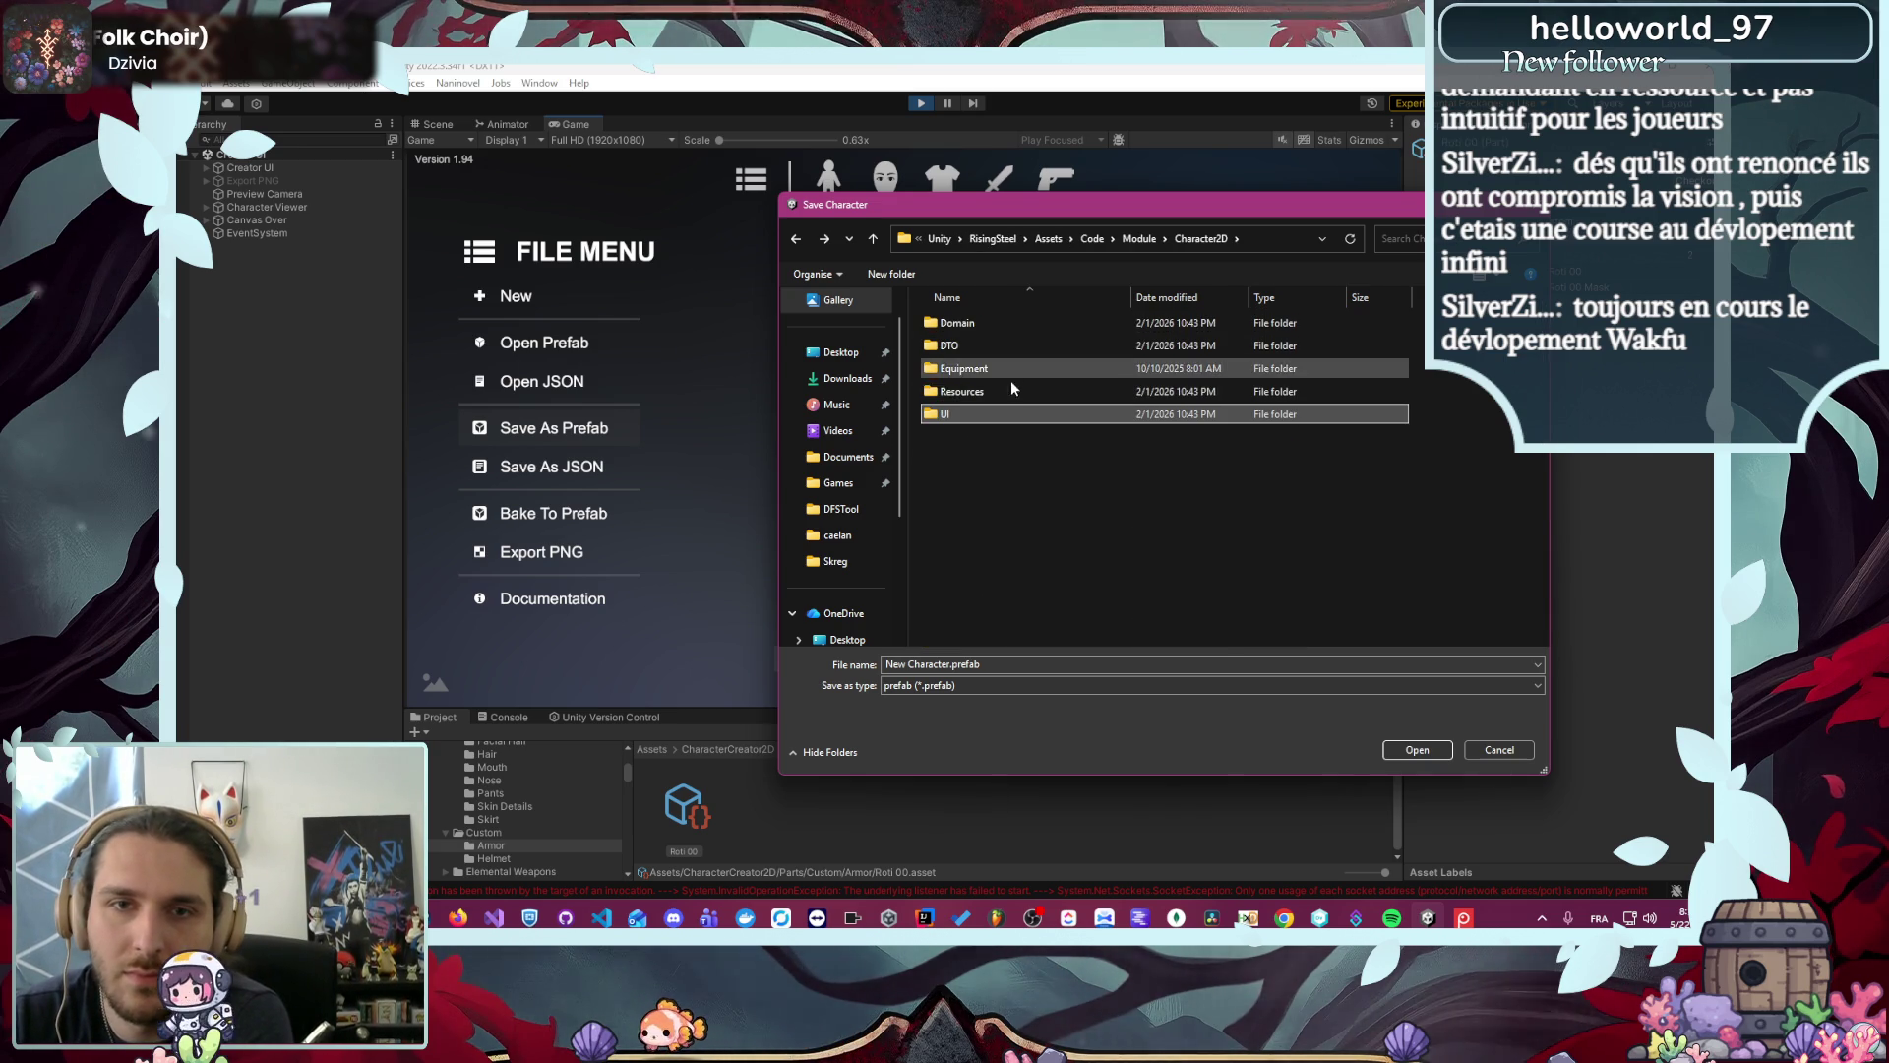
double_click(1006, 390)
double_click(1033, 362)
scroll(998, 487, "down", 5)
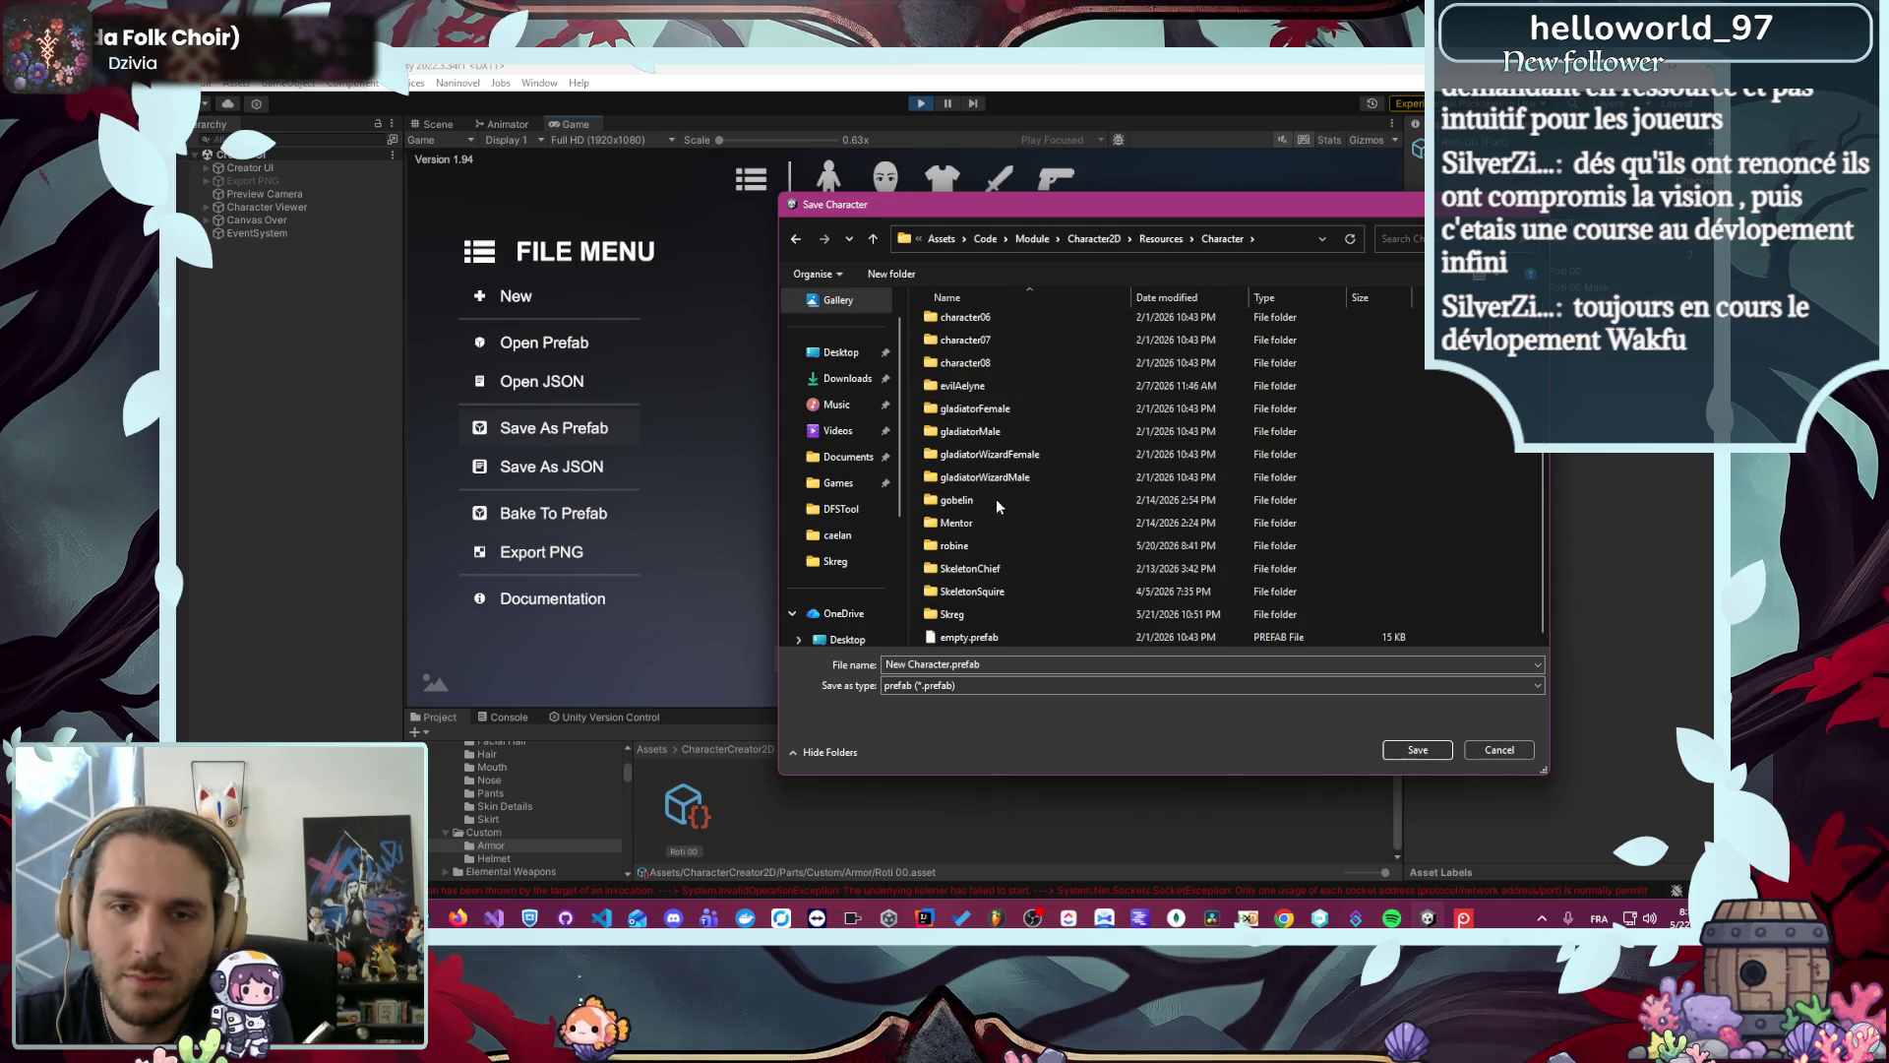
double_click(952, 614)
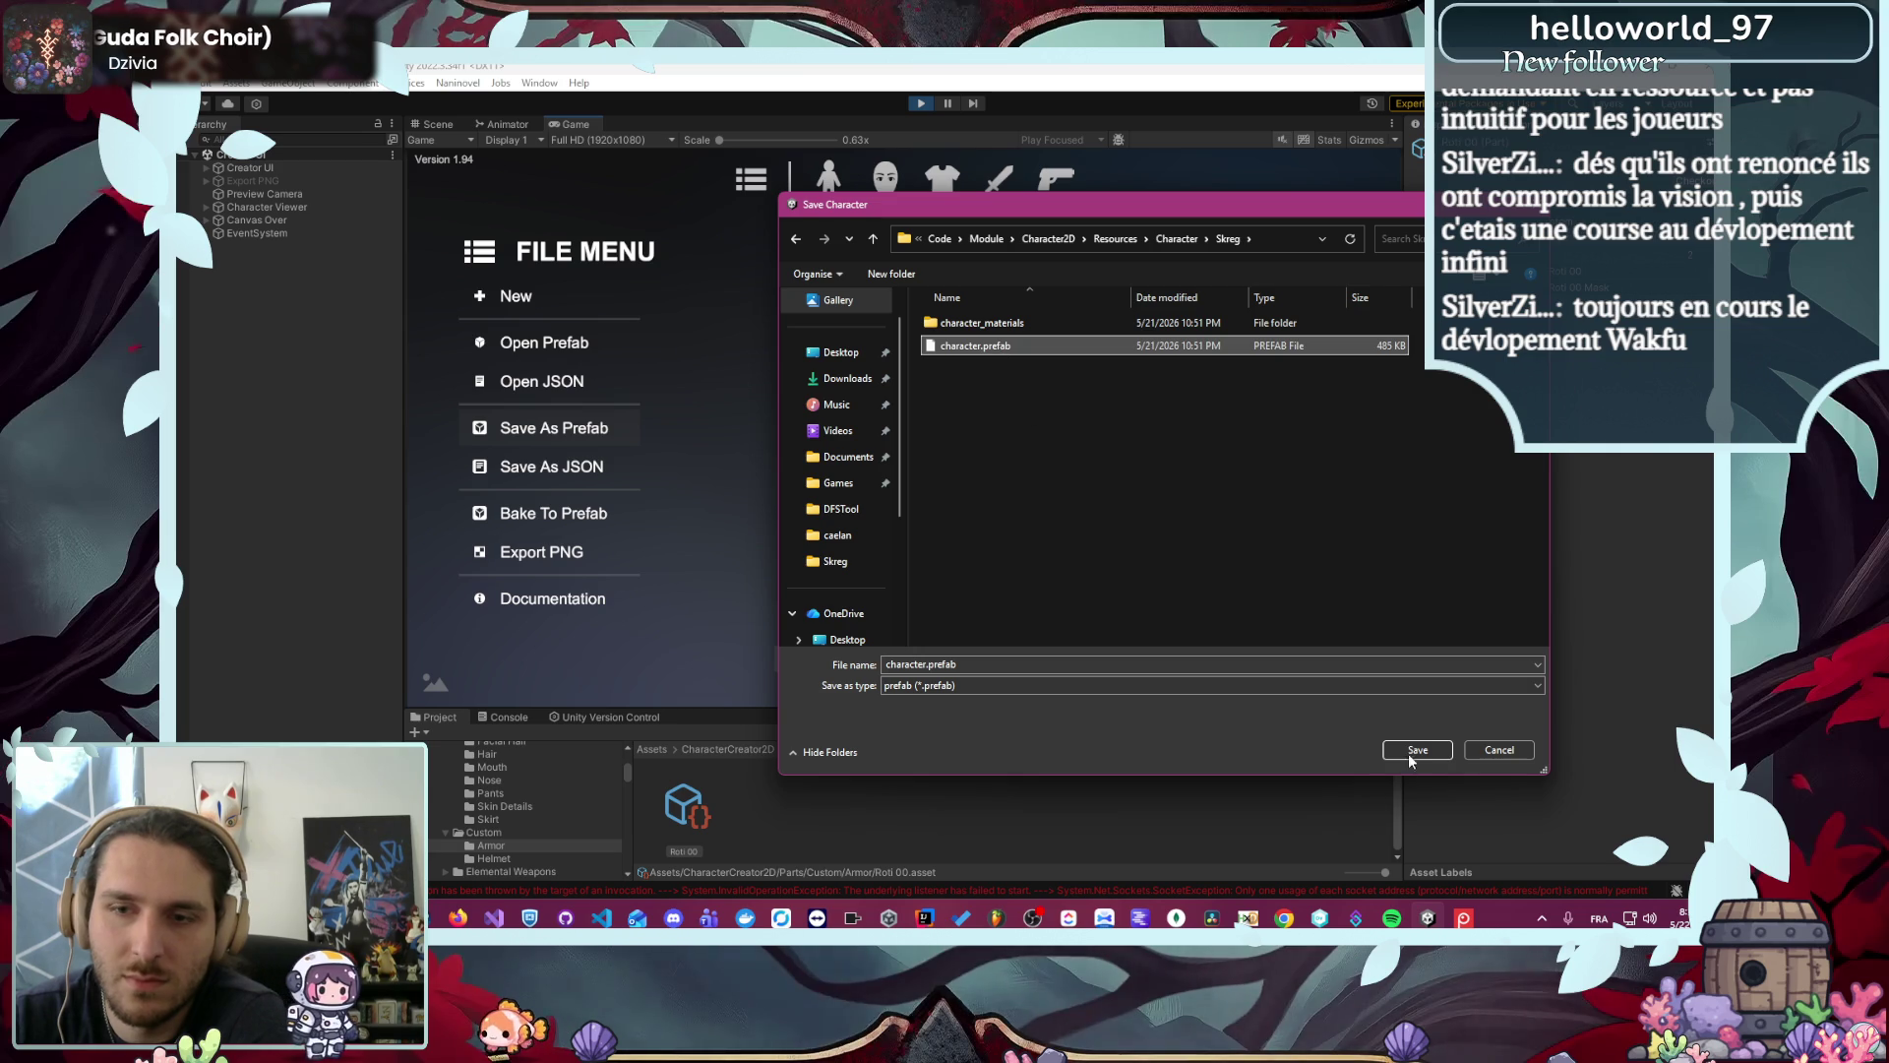
- Overwrite character.prefab, confirming the replacement and dismissing the success message
left_click(1417, 749)
left_click(984, 481)
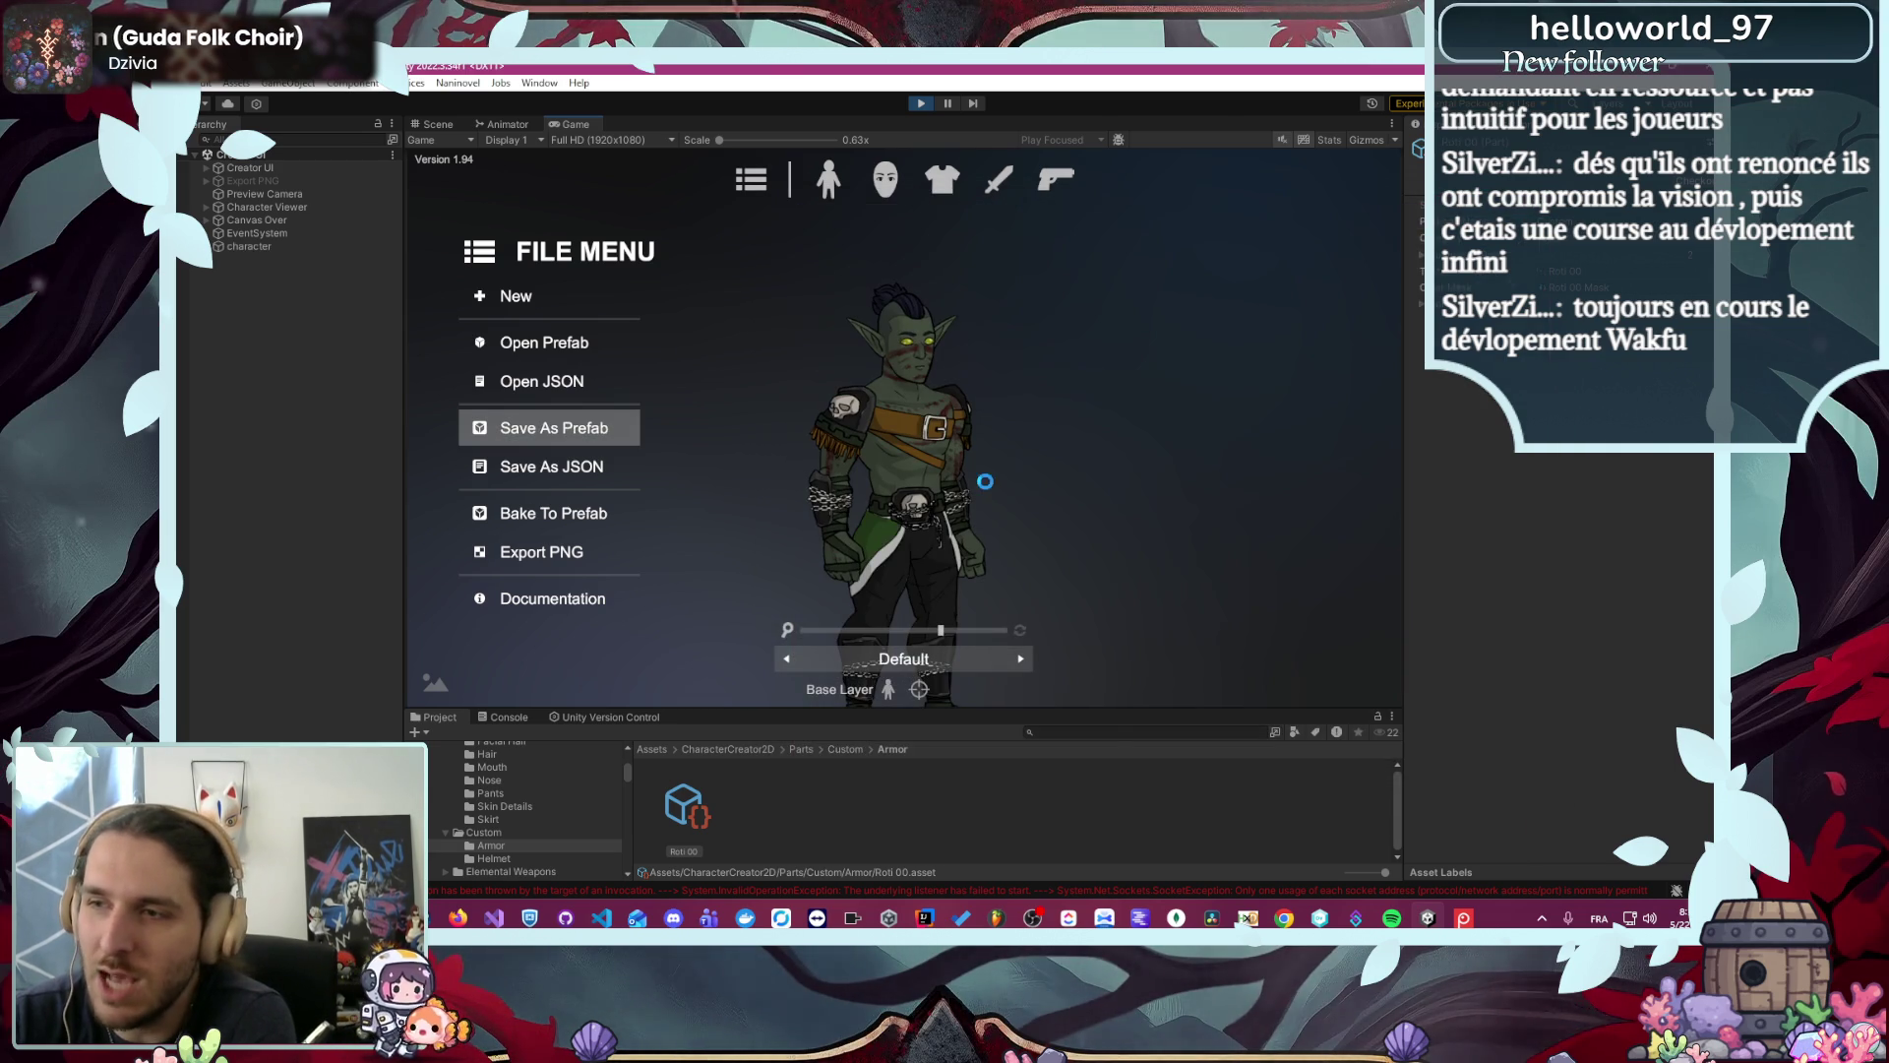
left_click(987, 483)
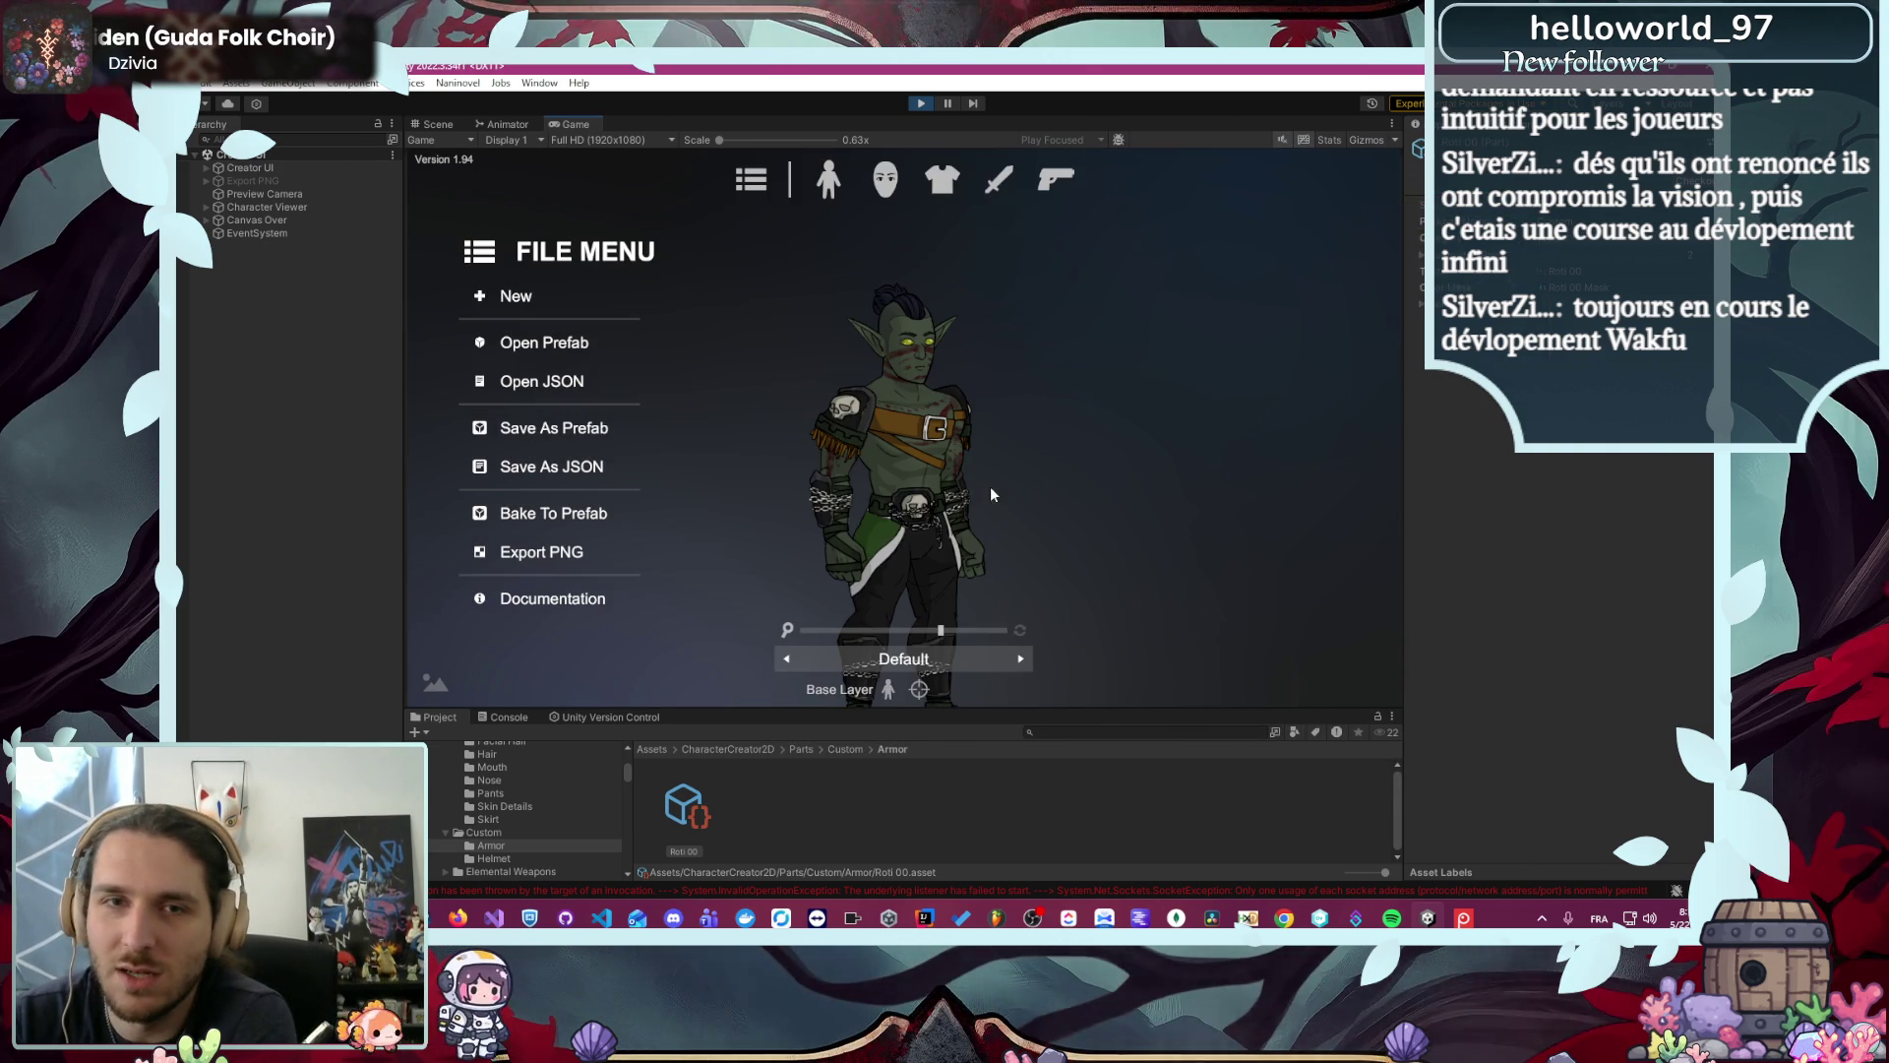
scroll(974, 622, "down", 4)
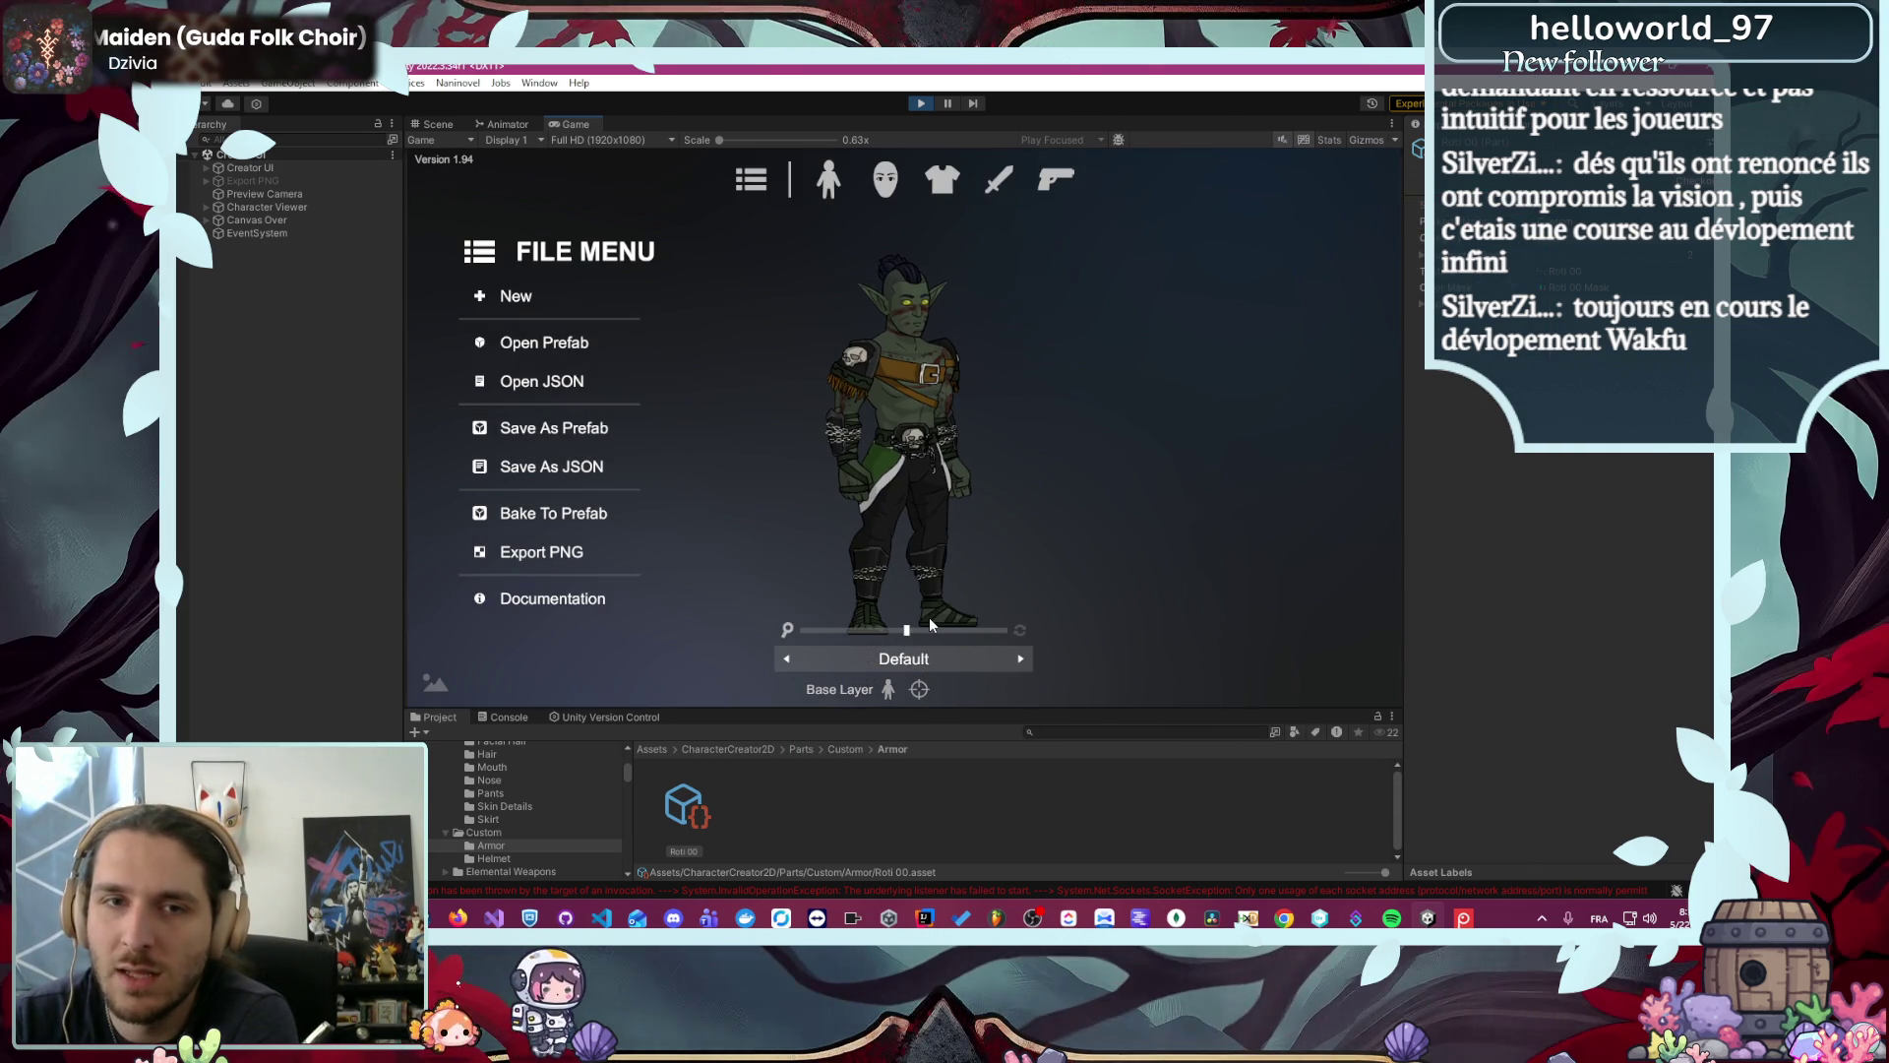
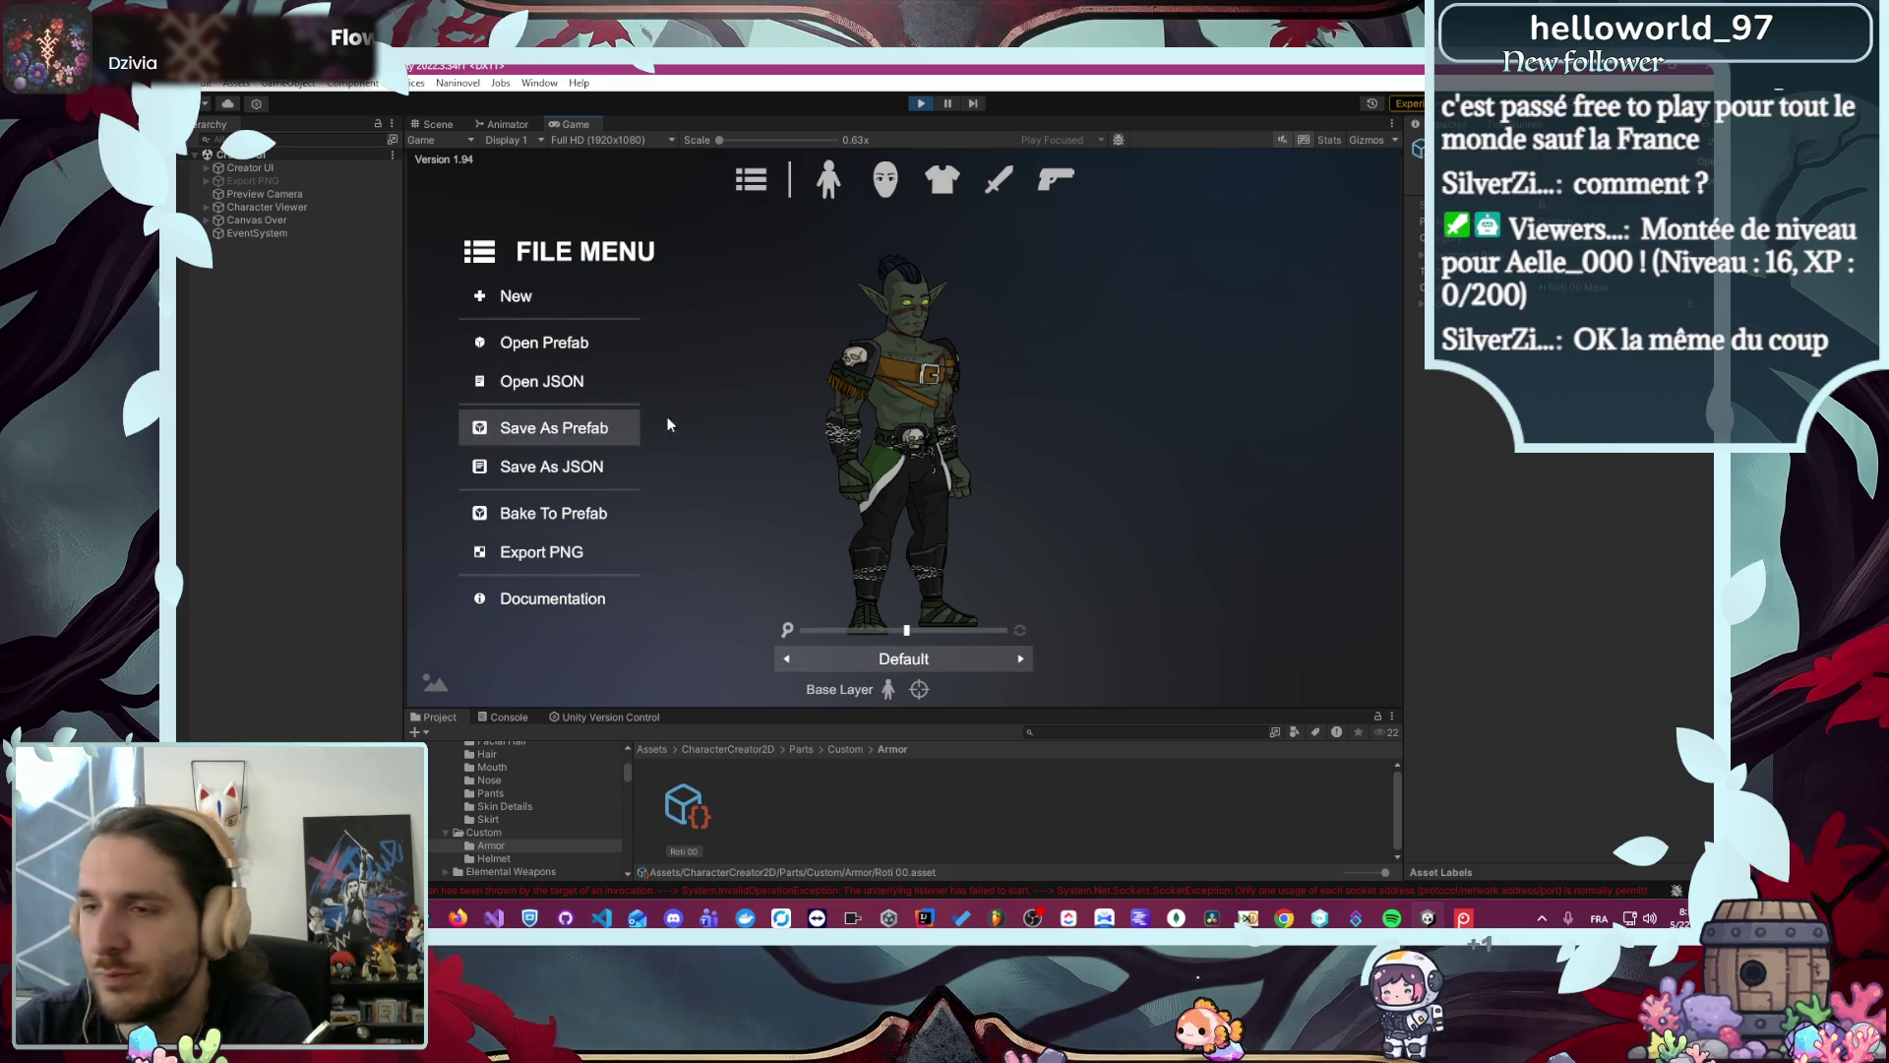
- Load robine's character.prefab from Code/Module/Character2D/Resources/Character into the Character Creator
left_click(834, 192)
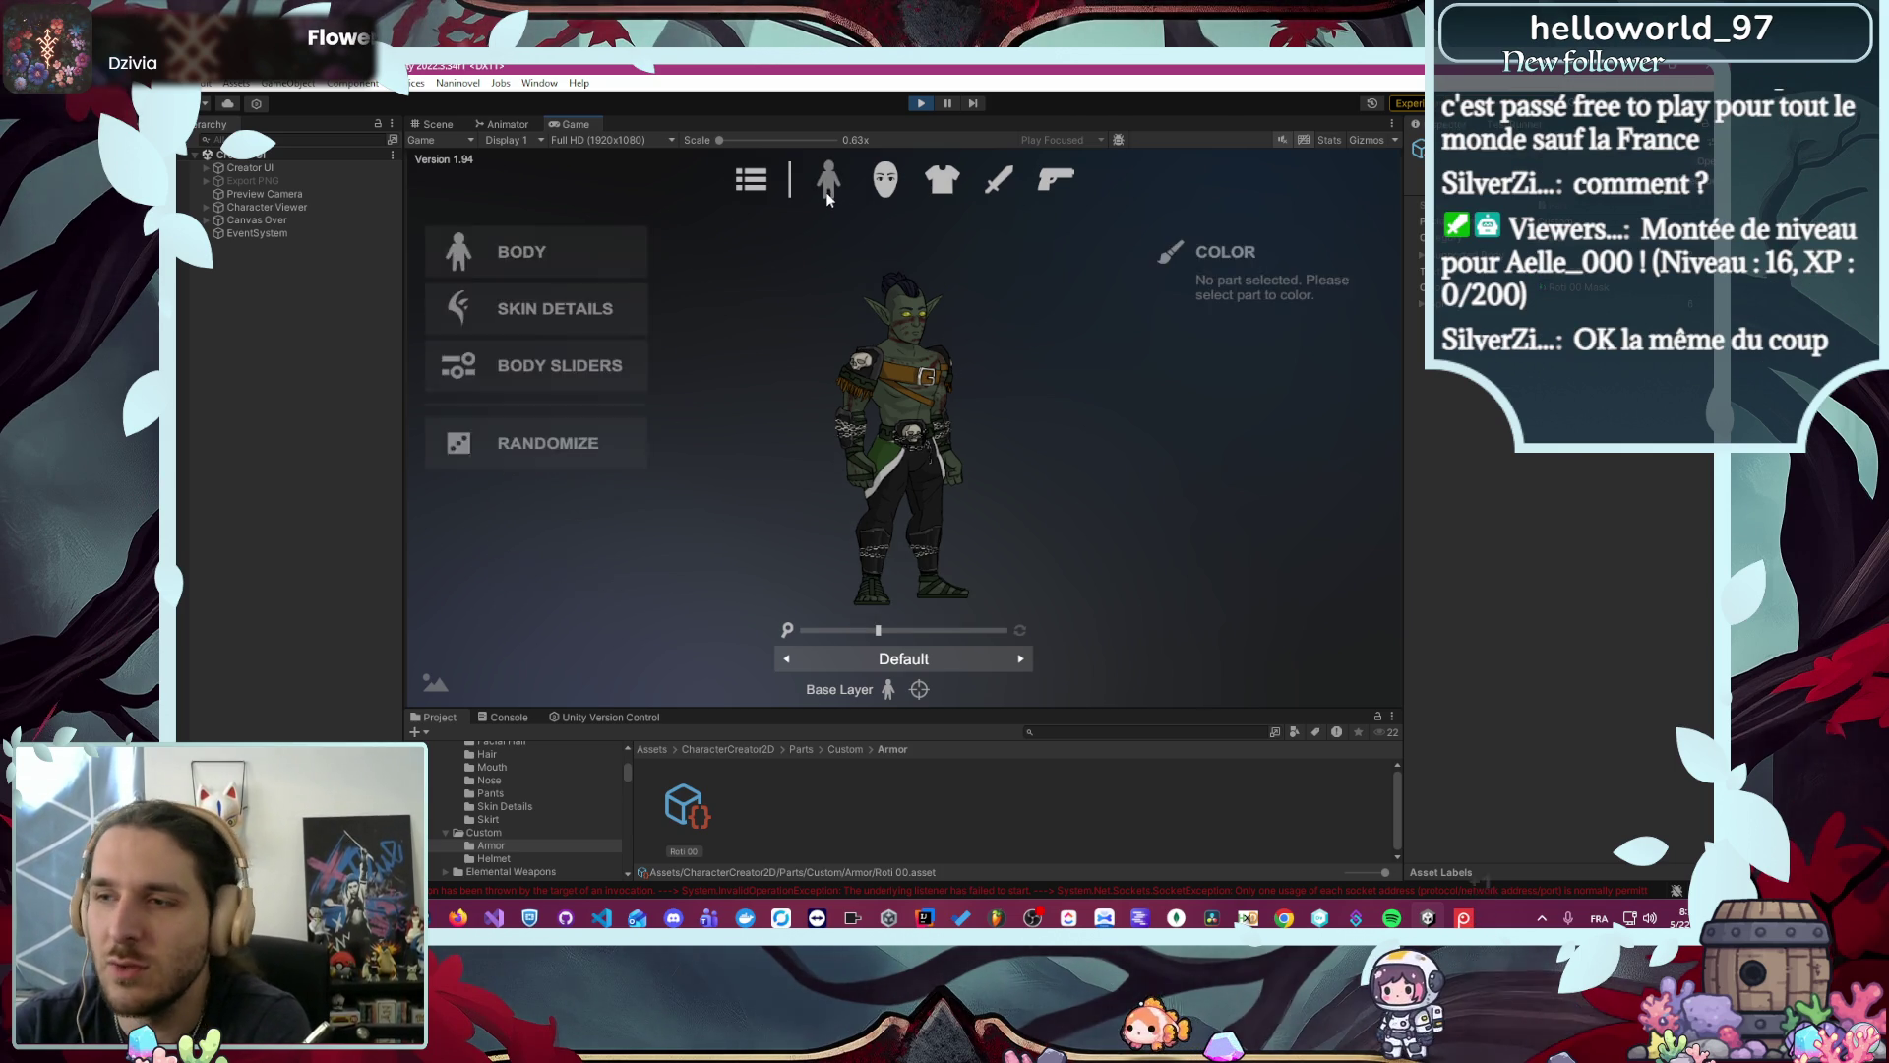
left_click(741, 181)
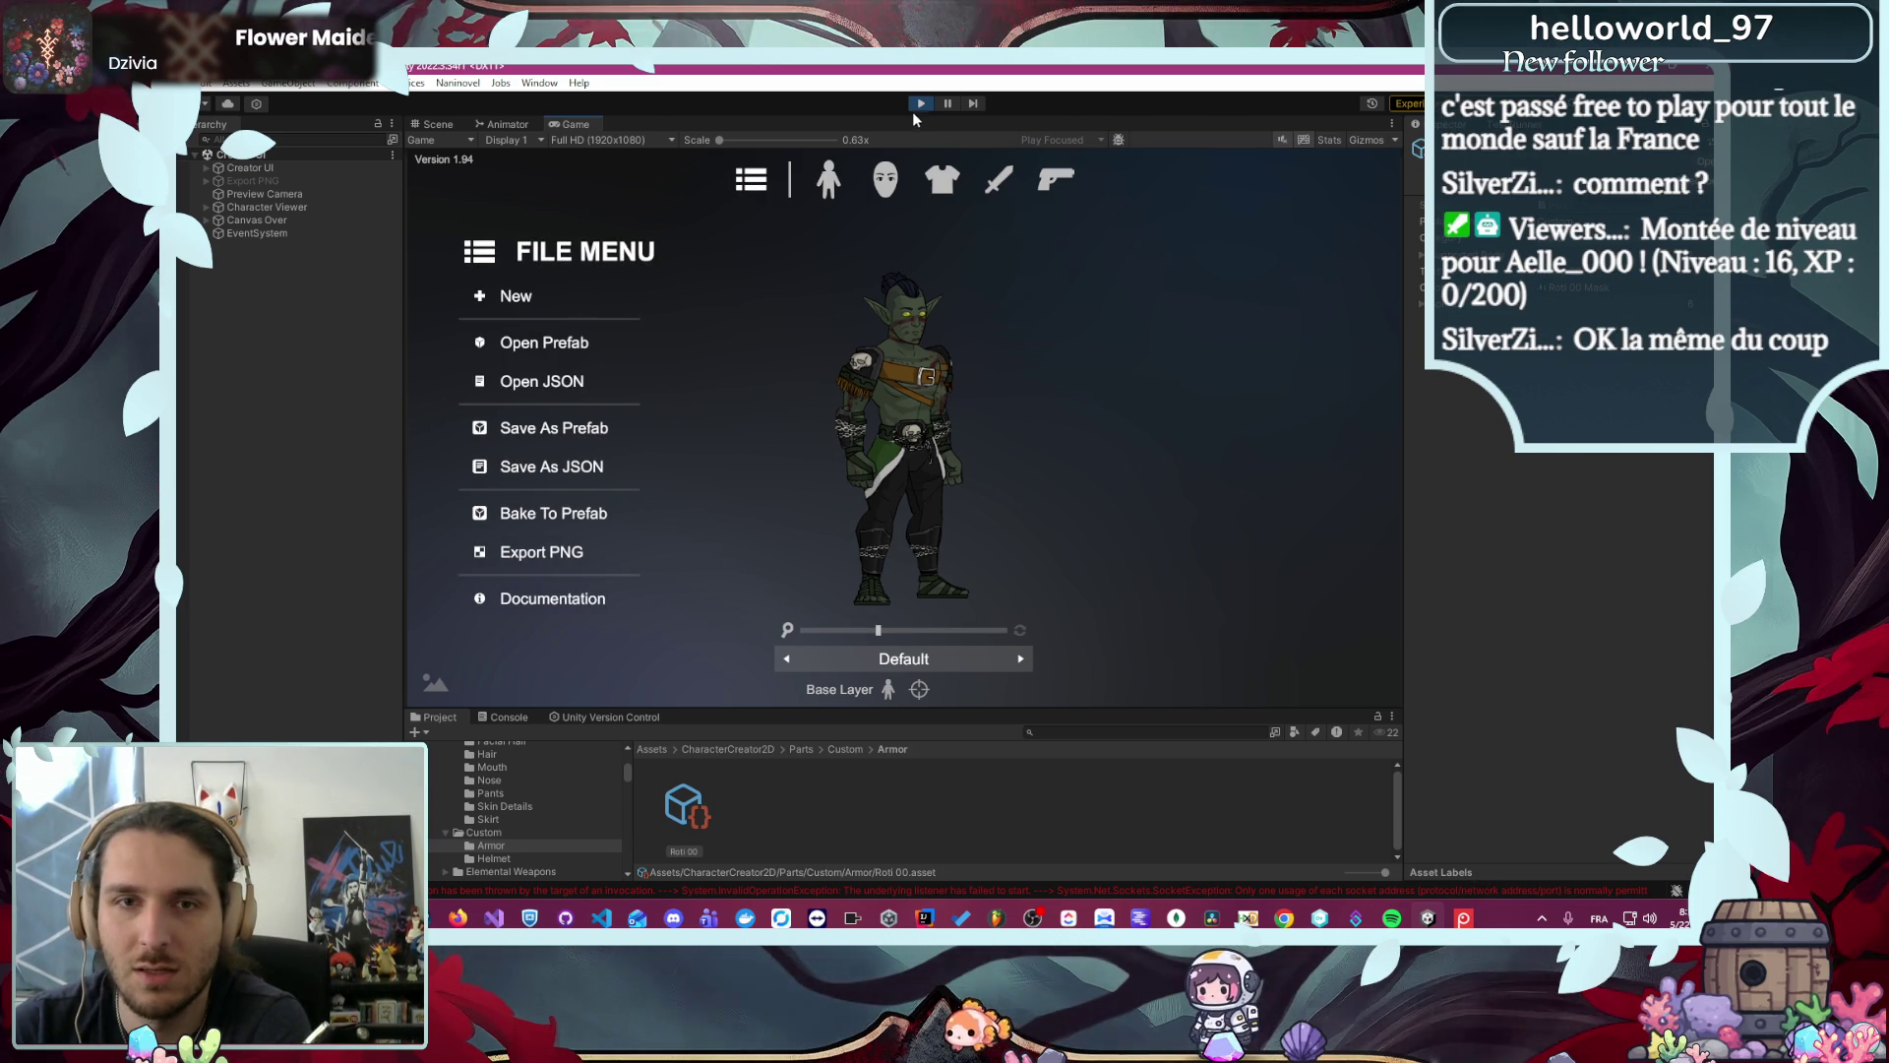
left_click(558, 345)
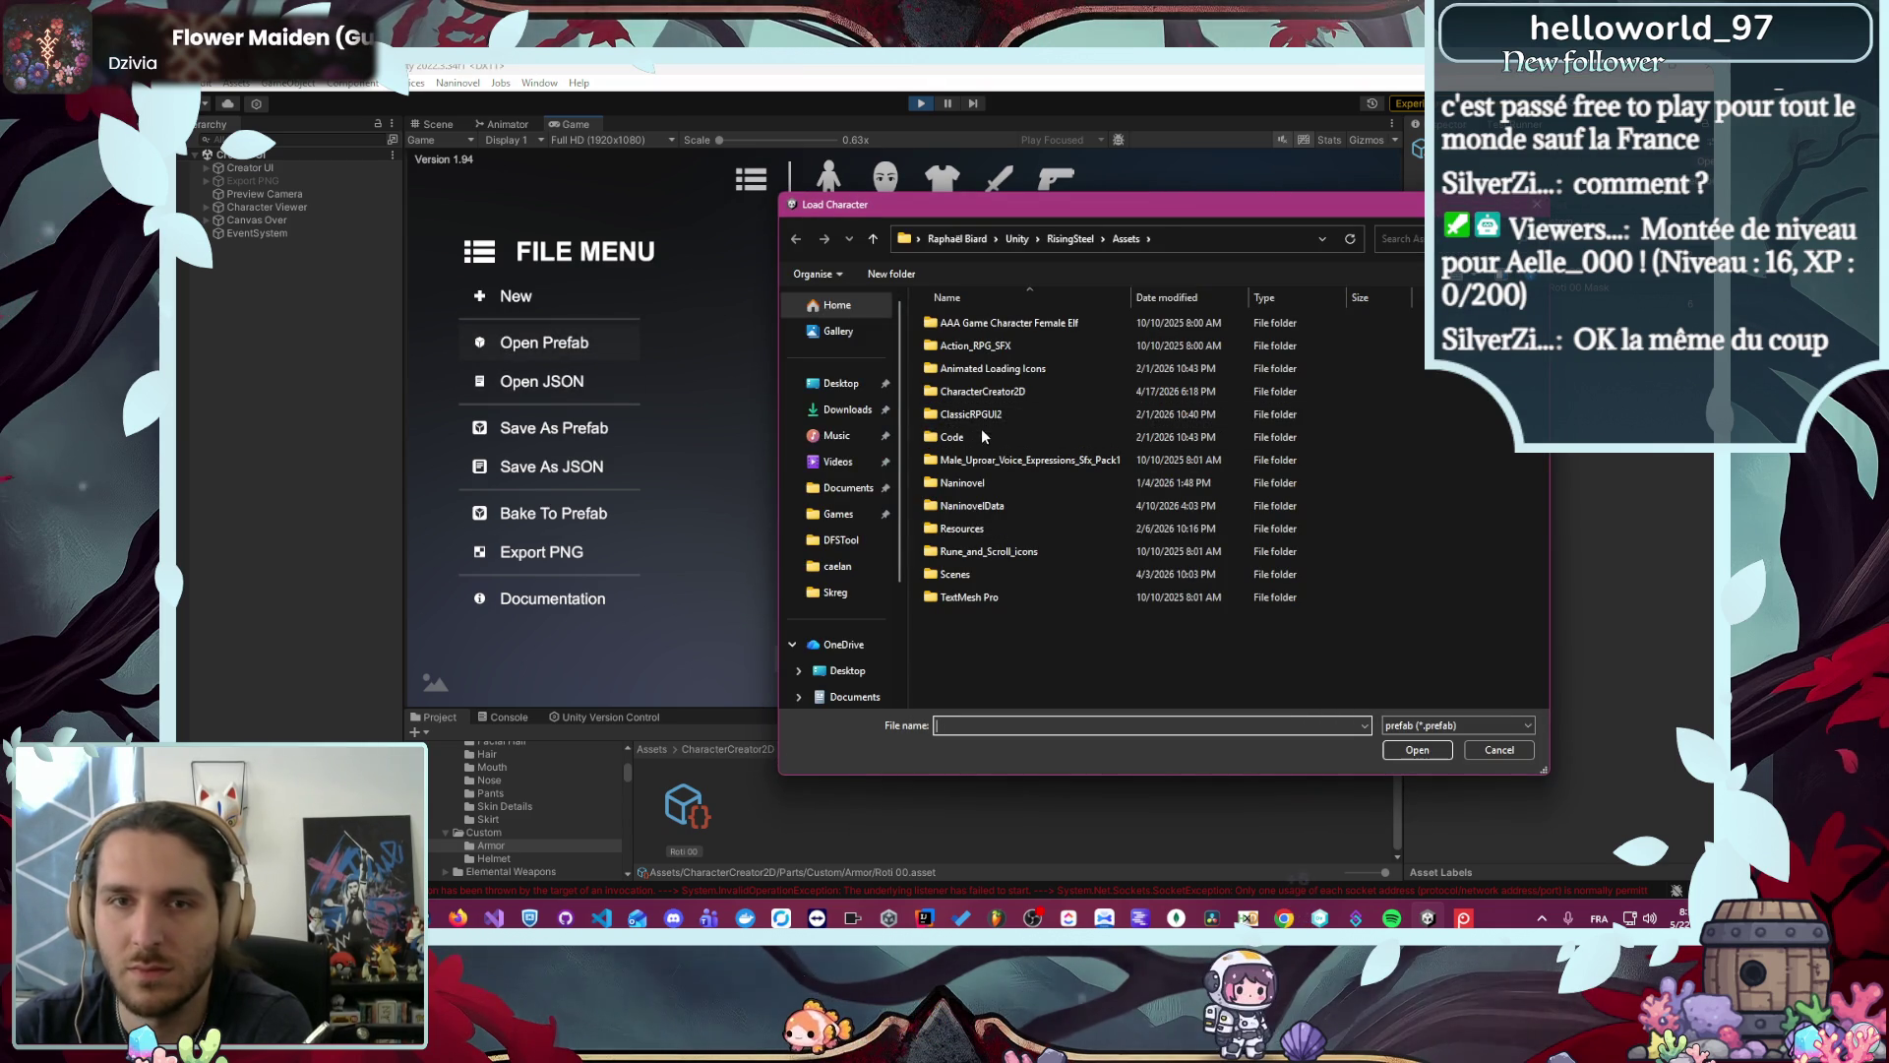
double_click(977, 435)
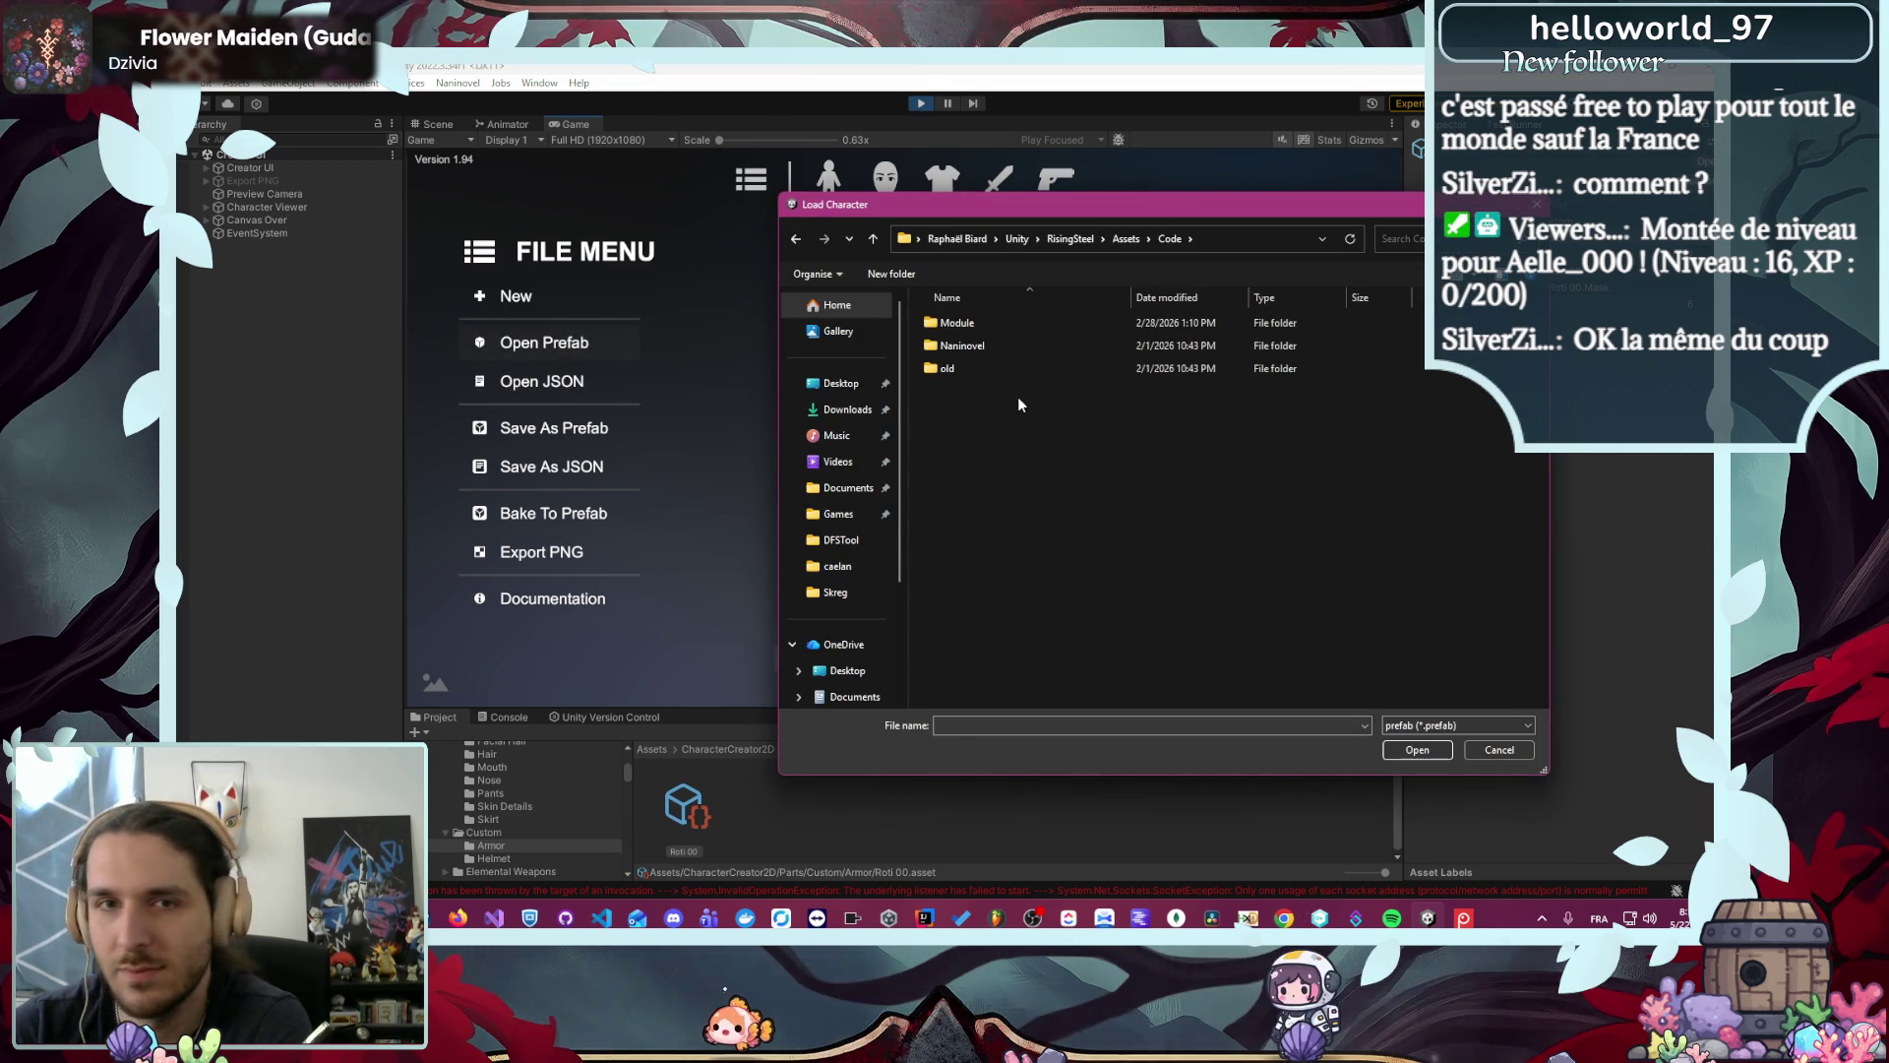
double_click(990, 324)
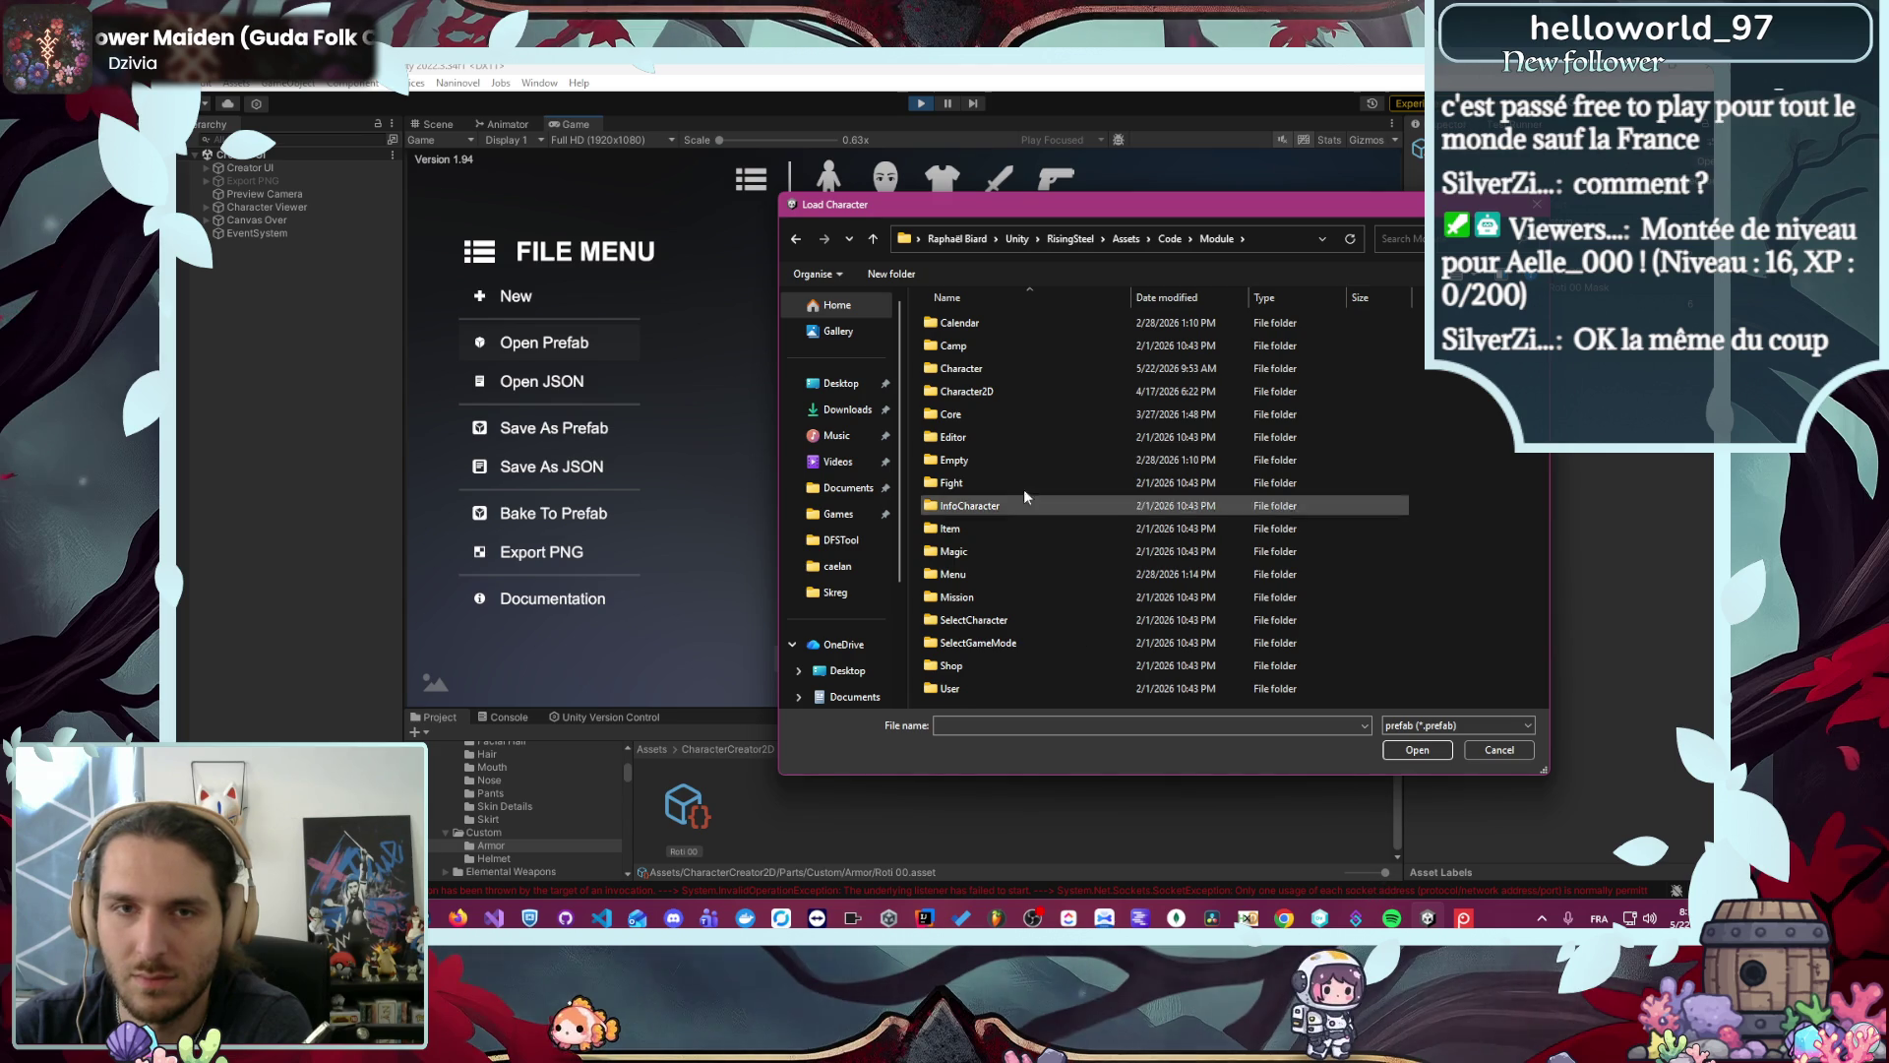
double_click(1013, 392)
double_click(1014, 391)
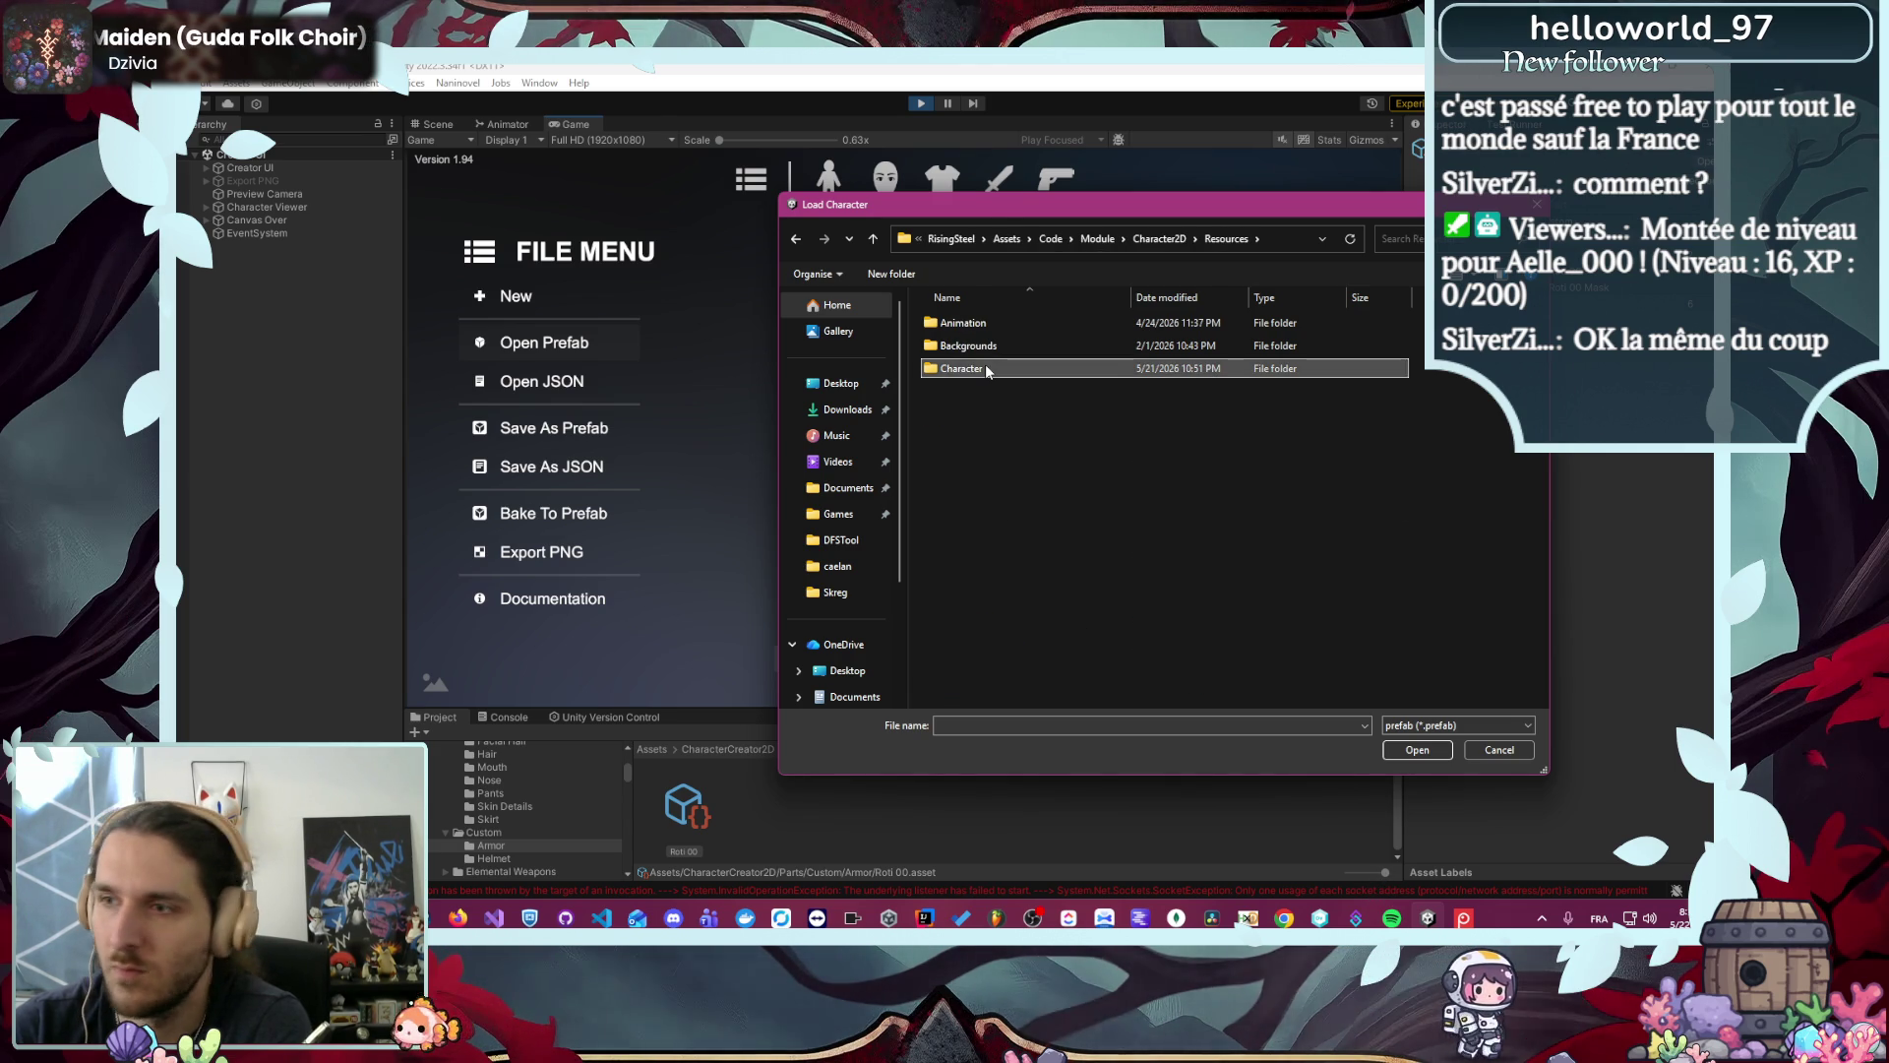
double_click(984, 368)
scroll(1003, 433, "down", 3)
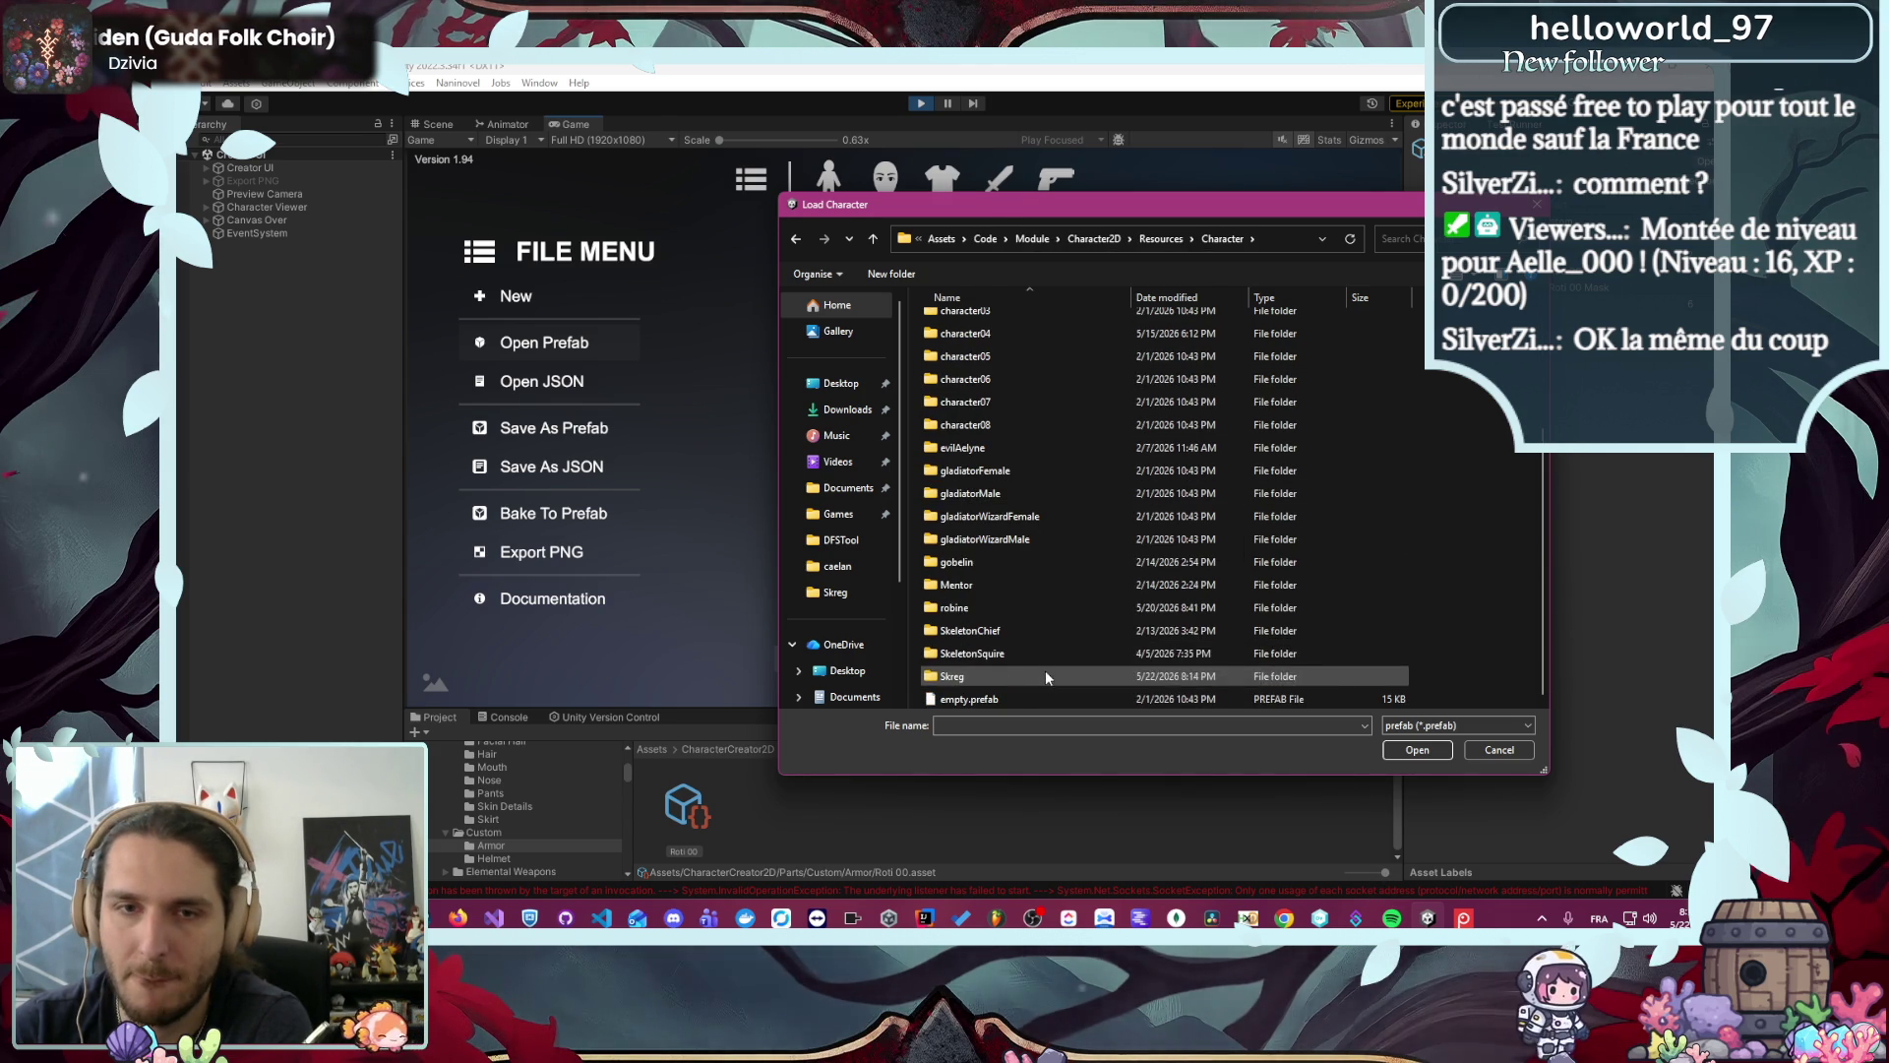
double_click(1037, 606)
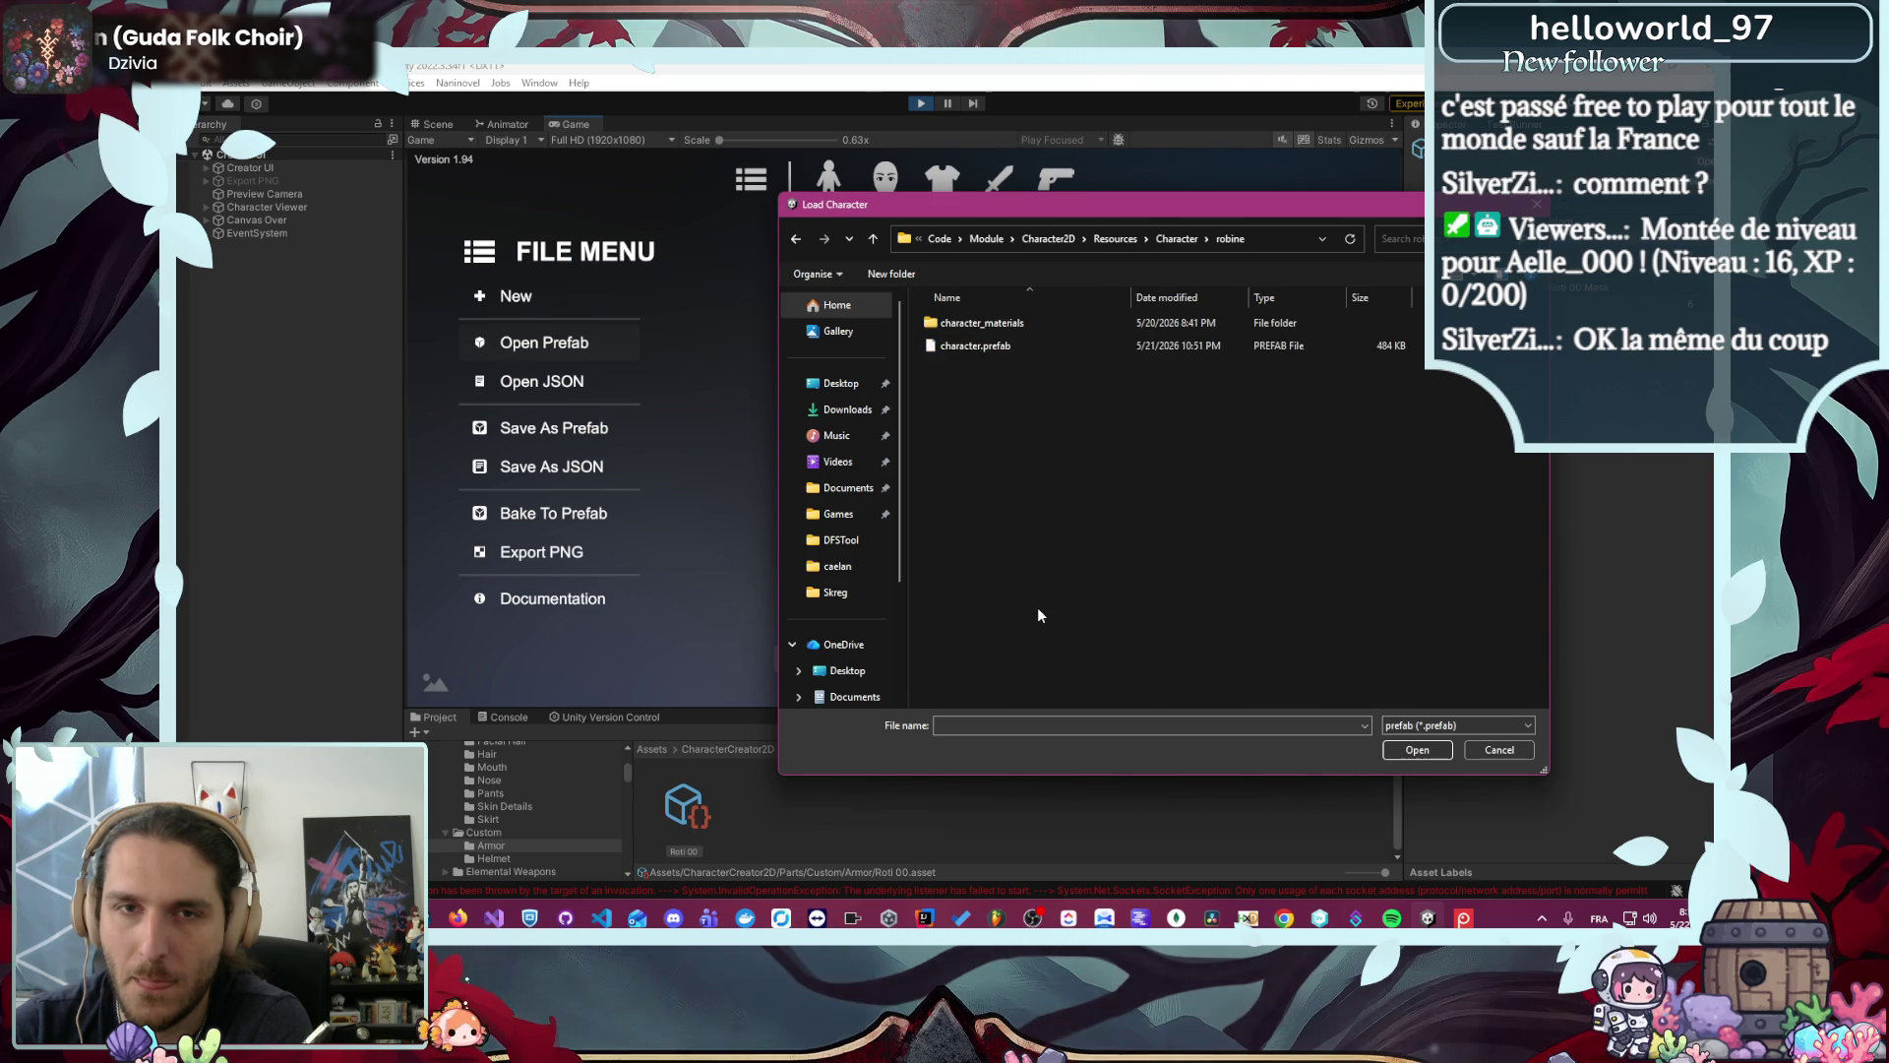
double_click(1005, 341)
left_click(964, 504)
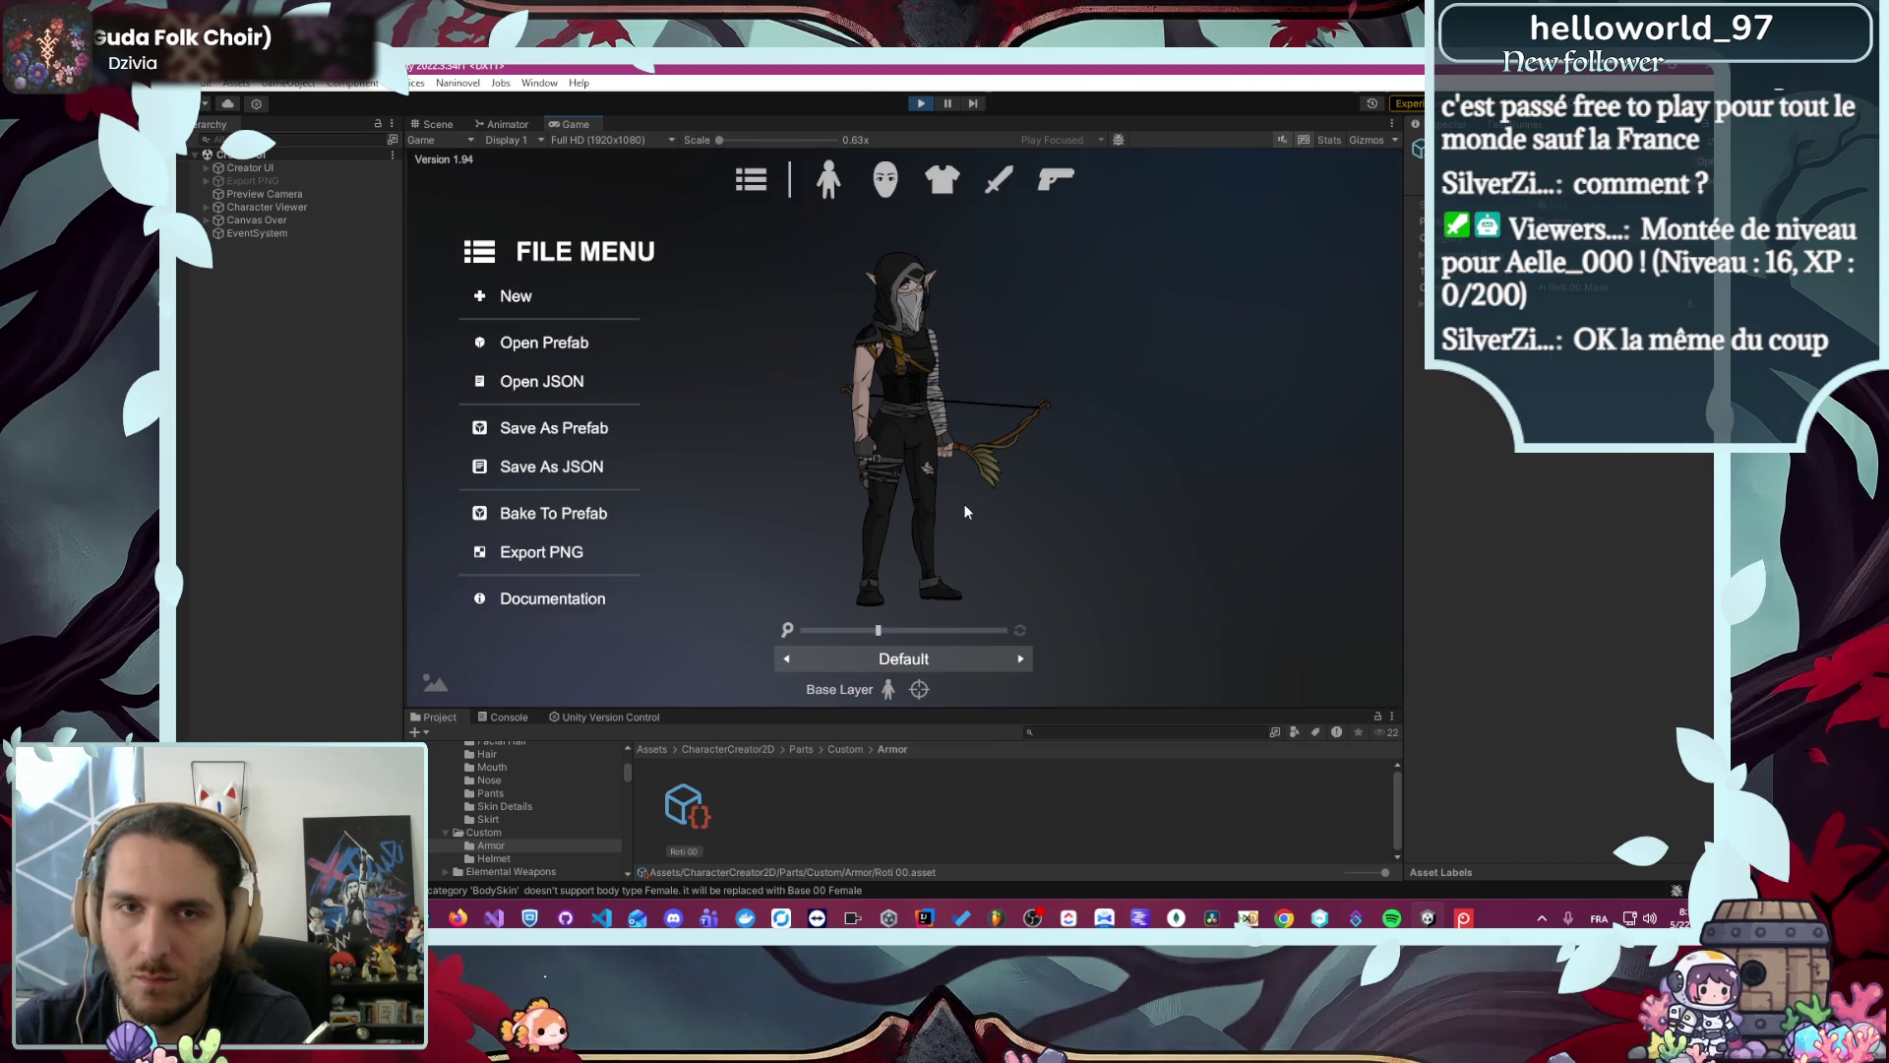
- Zoom in on the loaded hooded archer, then stop play mode
left_click_drag(895, 629, 967, 630)
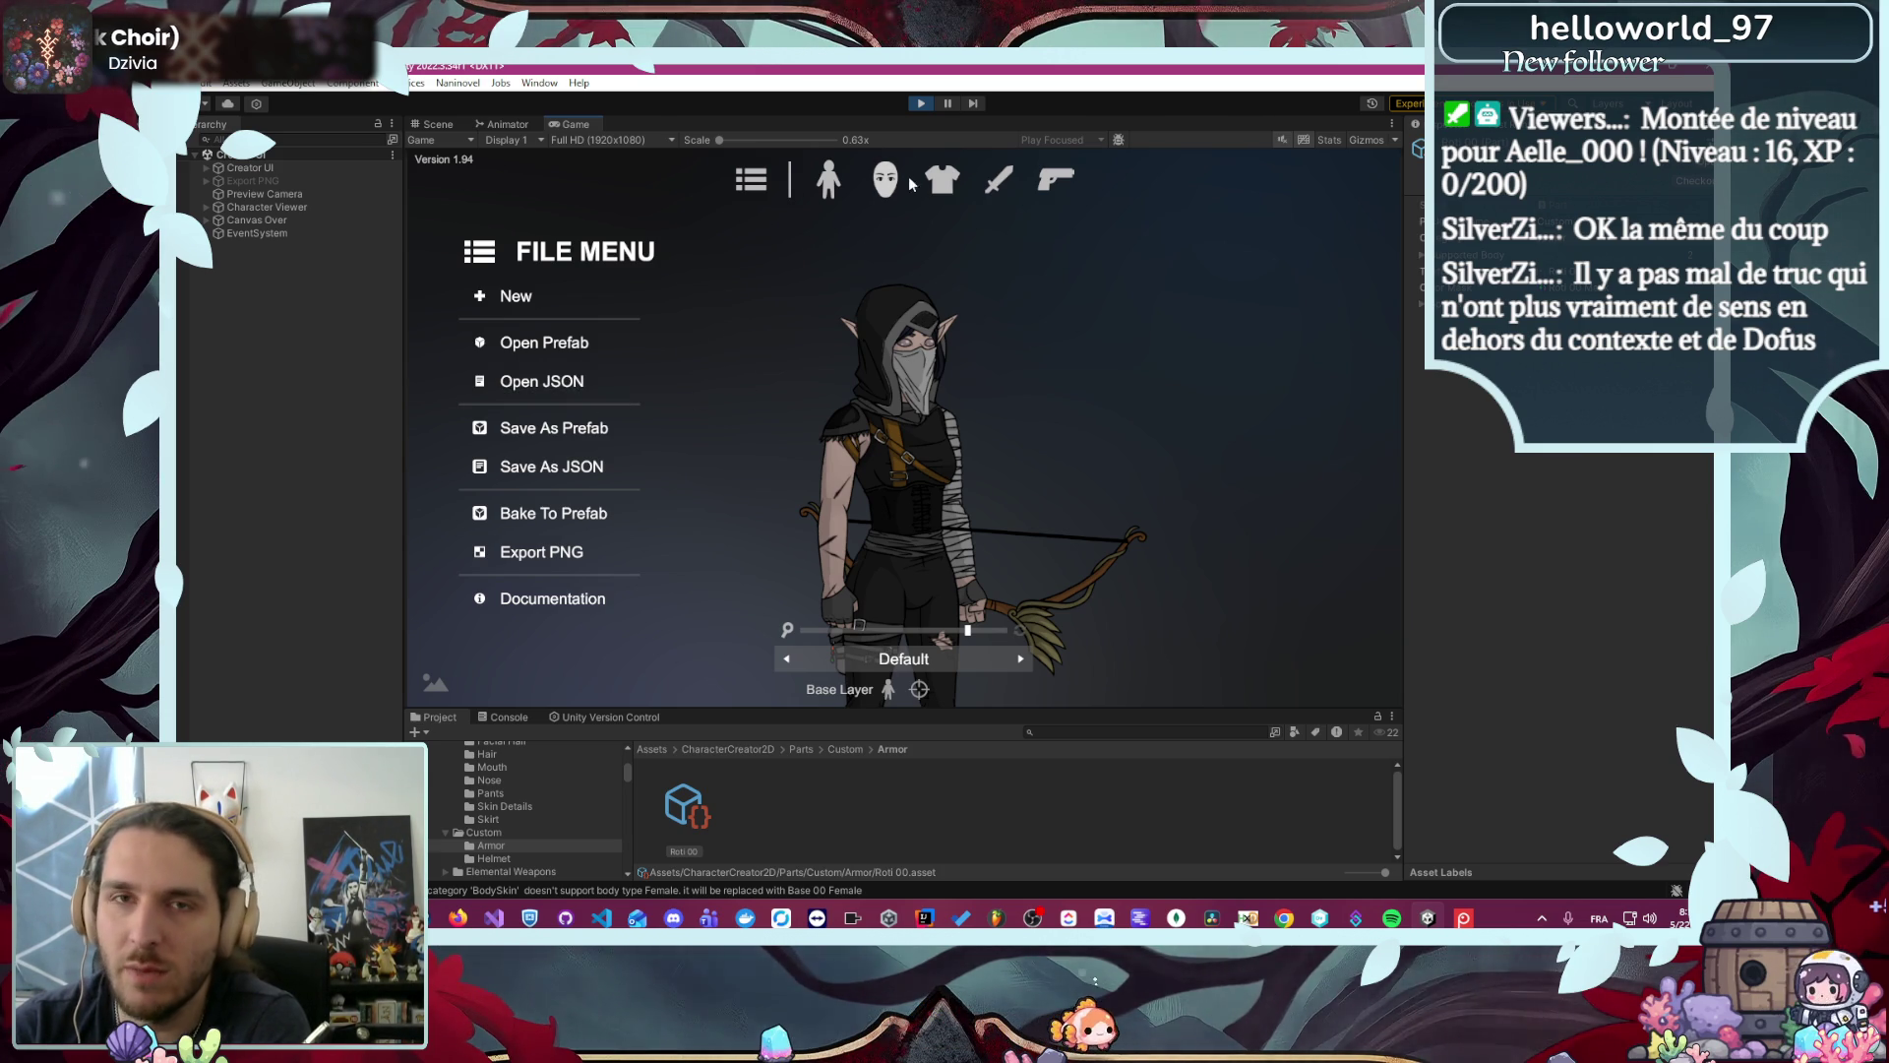
left_click(921, 105)
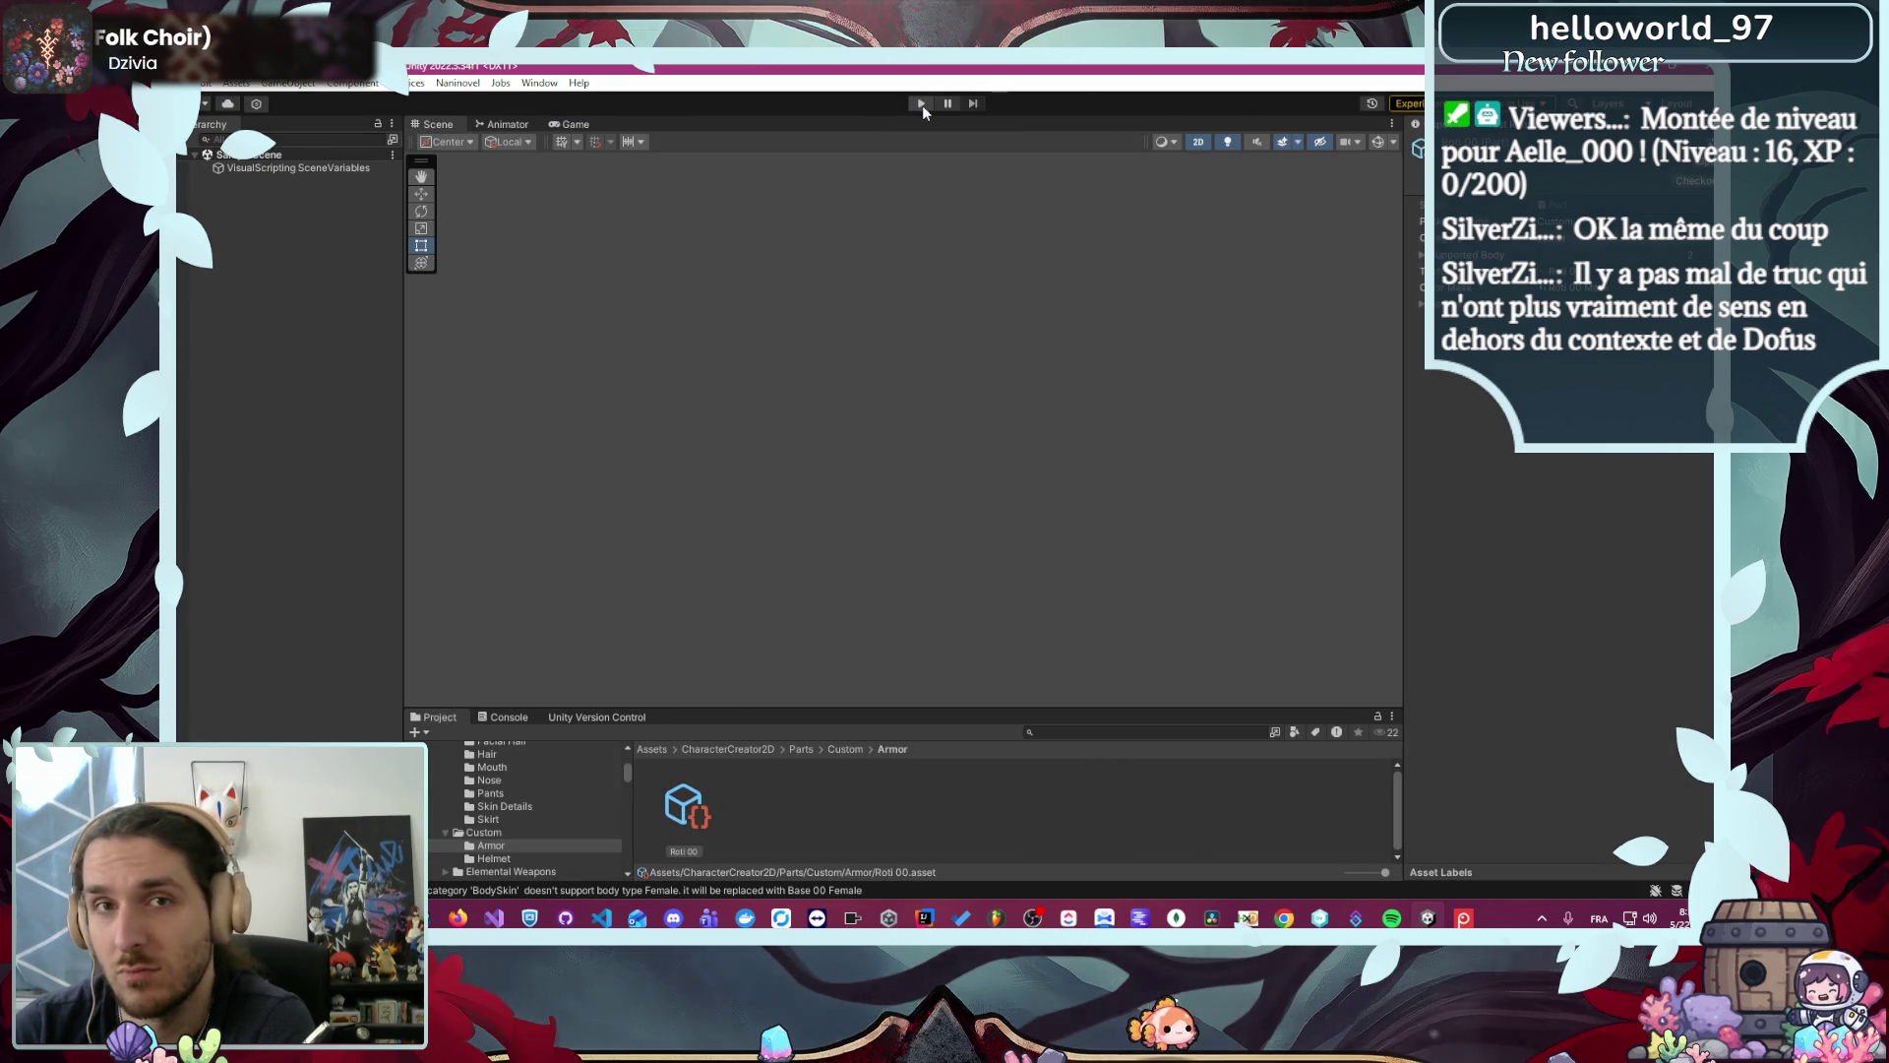
left_click(539, 84)
mouse_move(630, 282)
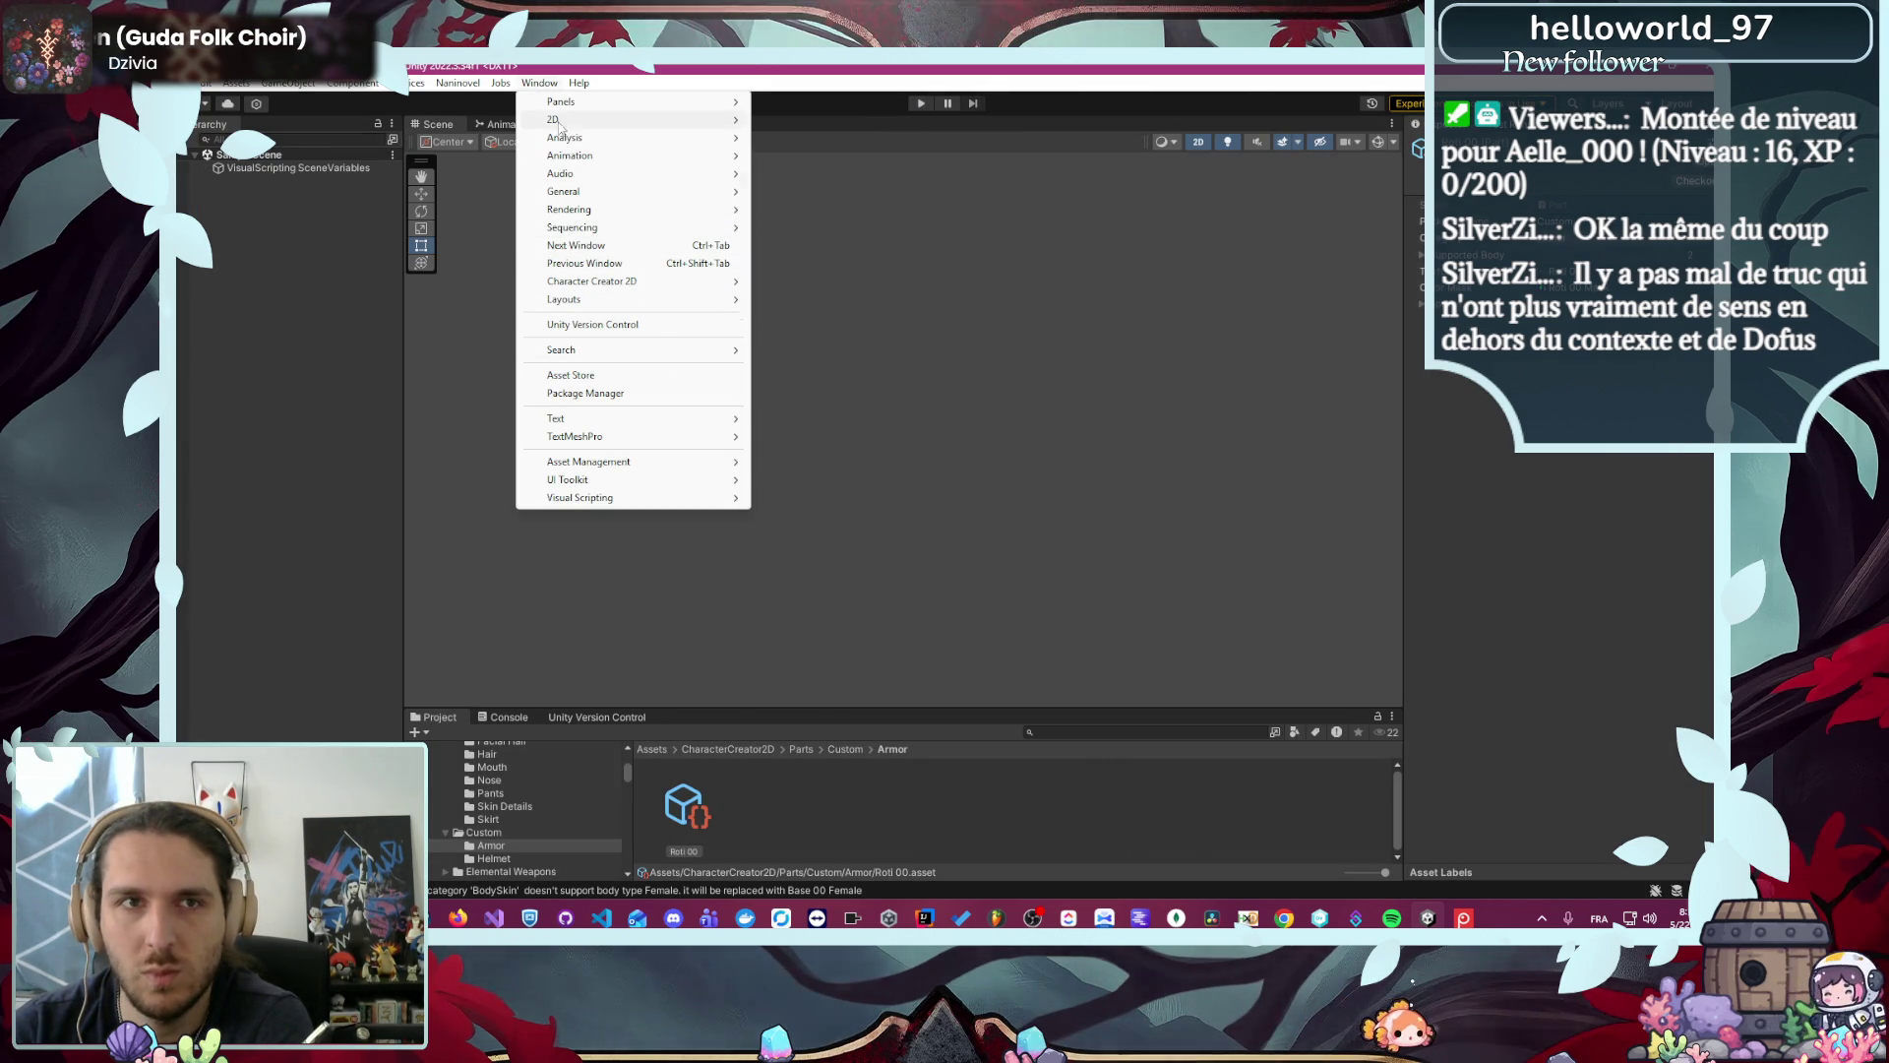
mouse_move(708, 283)
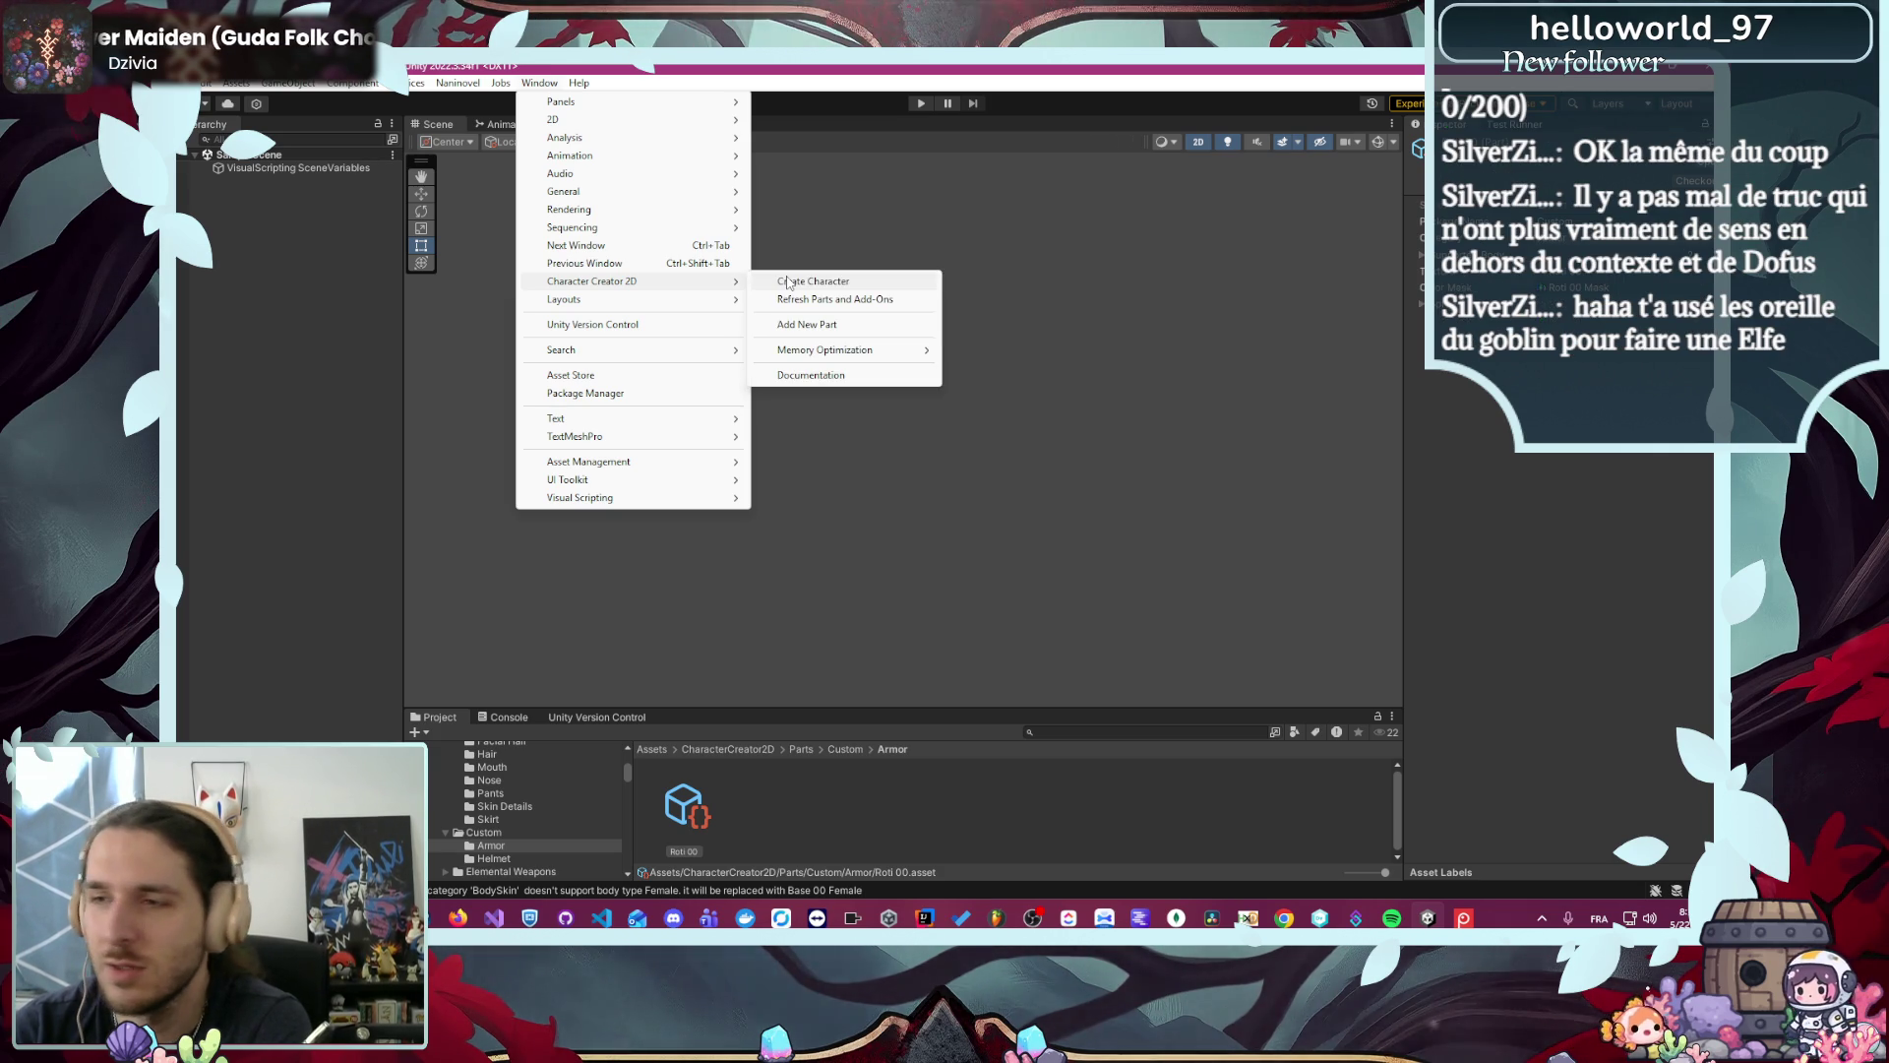
mouse_move(497, 80)
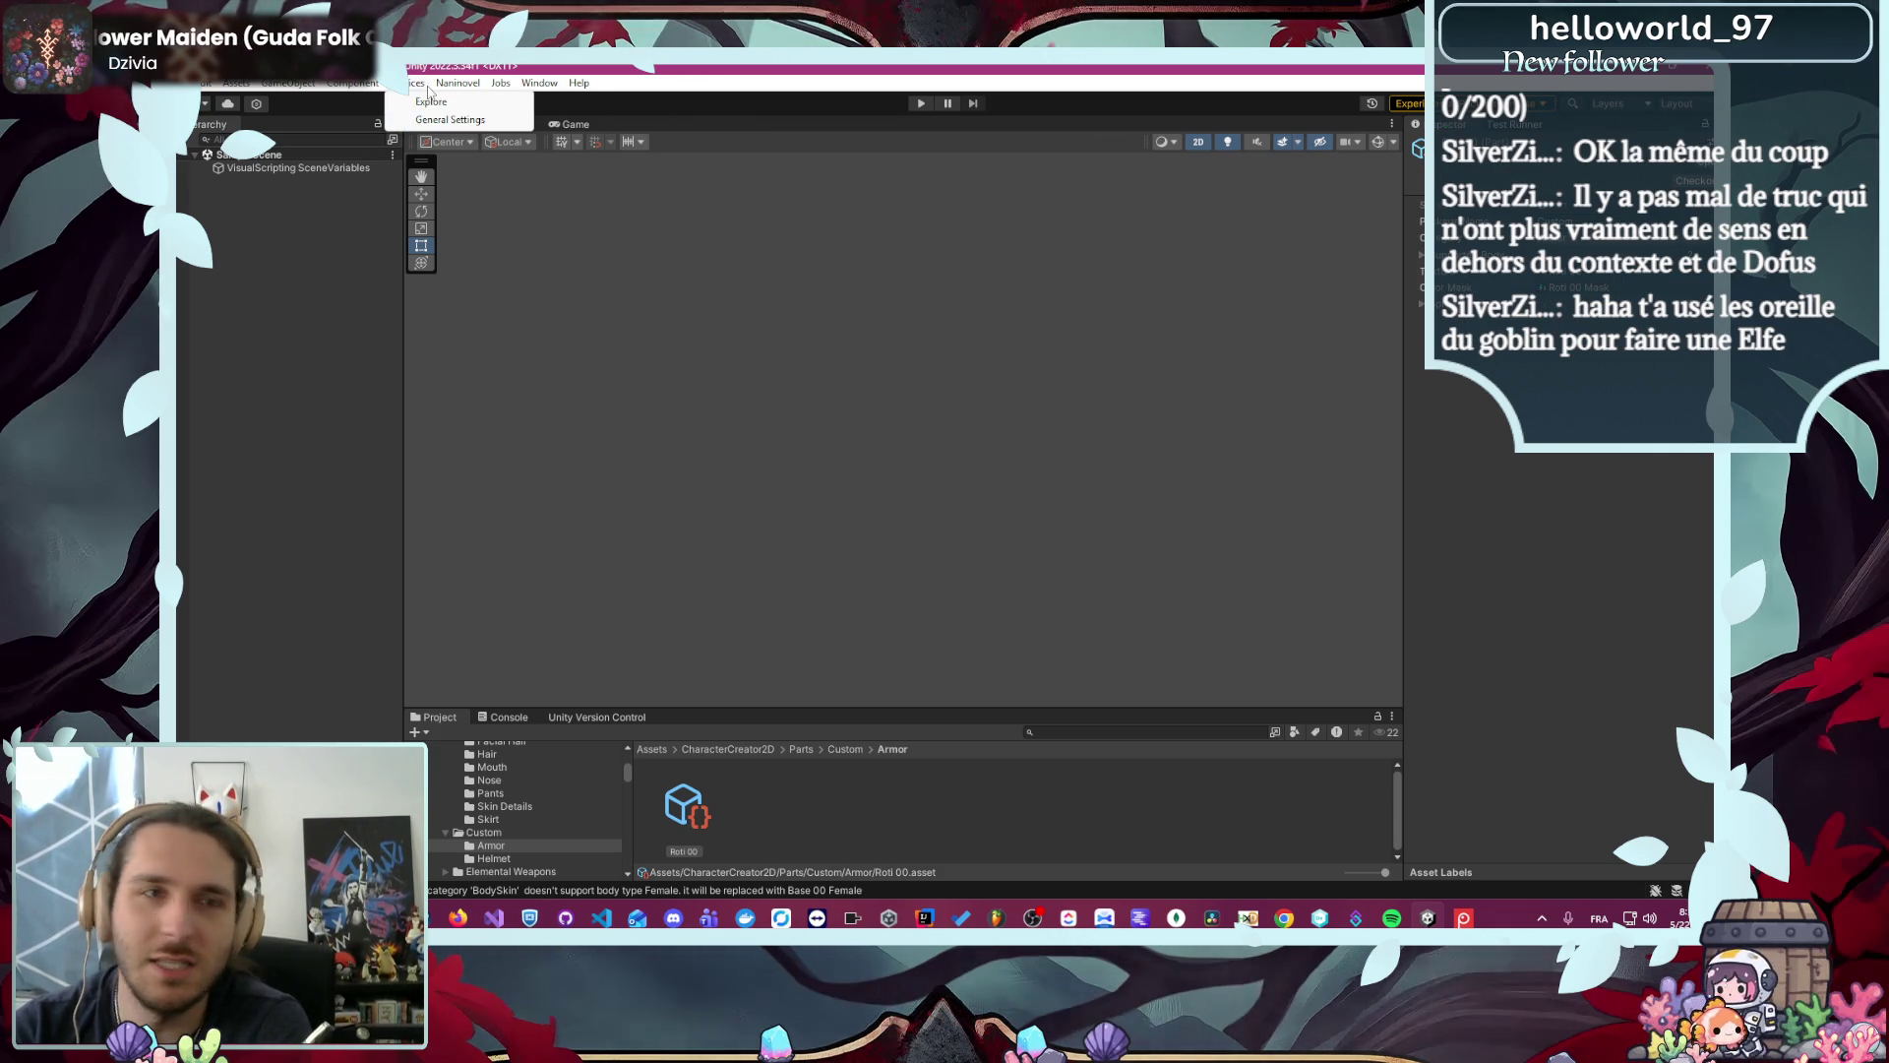
mouse_move(578, 83)
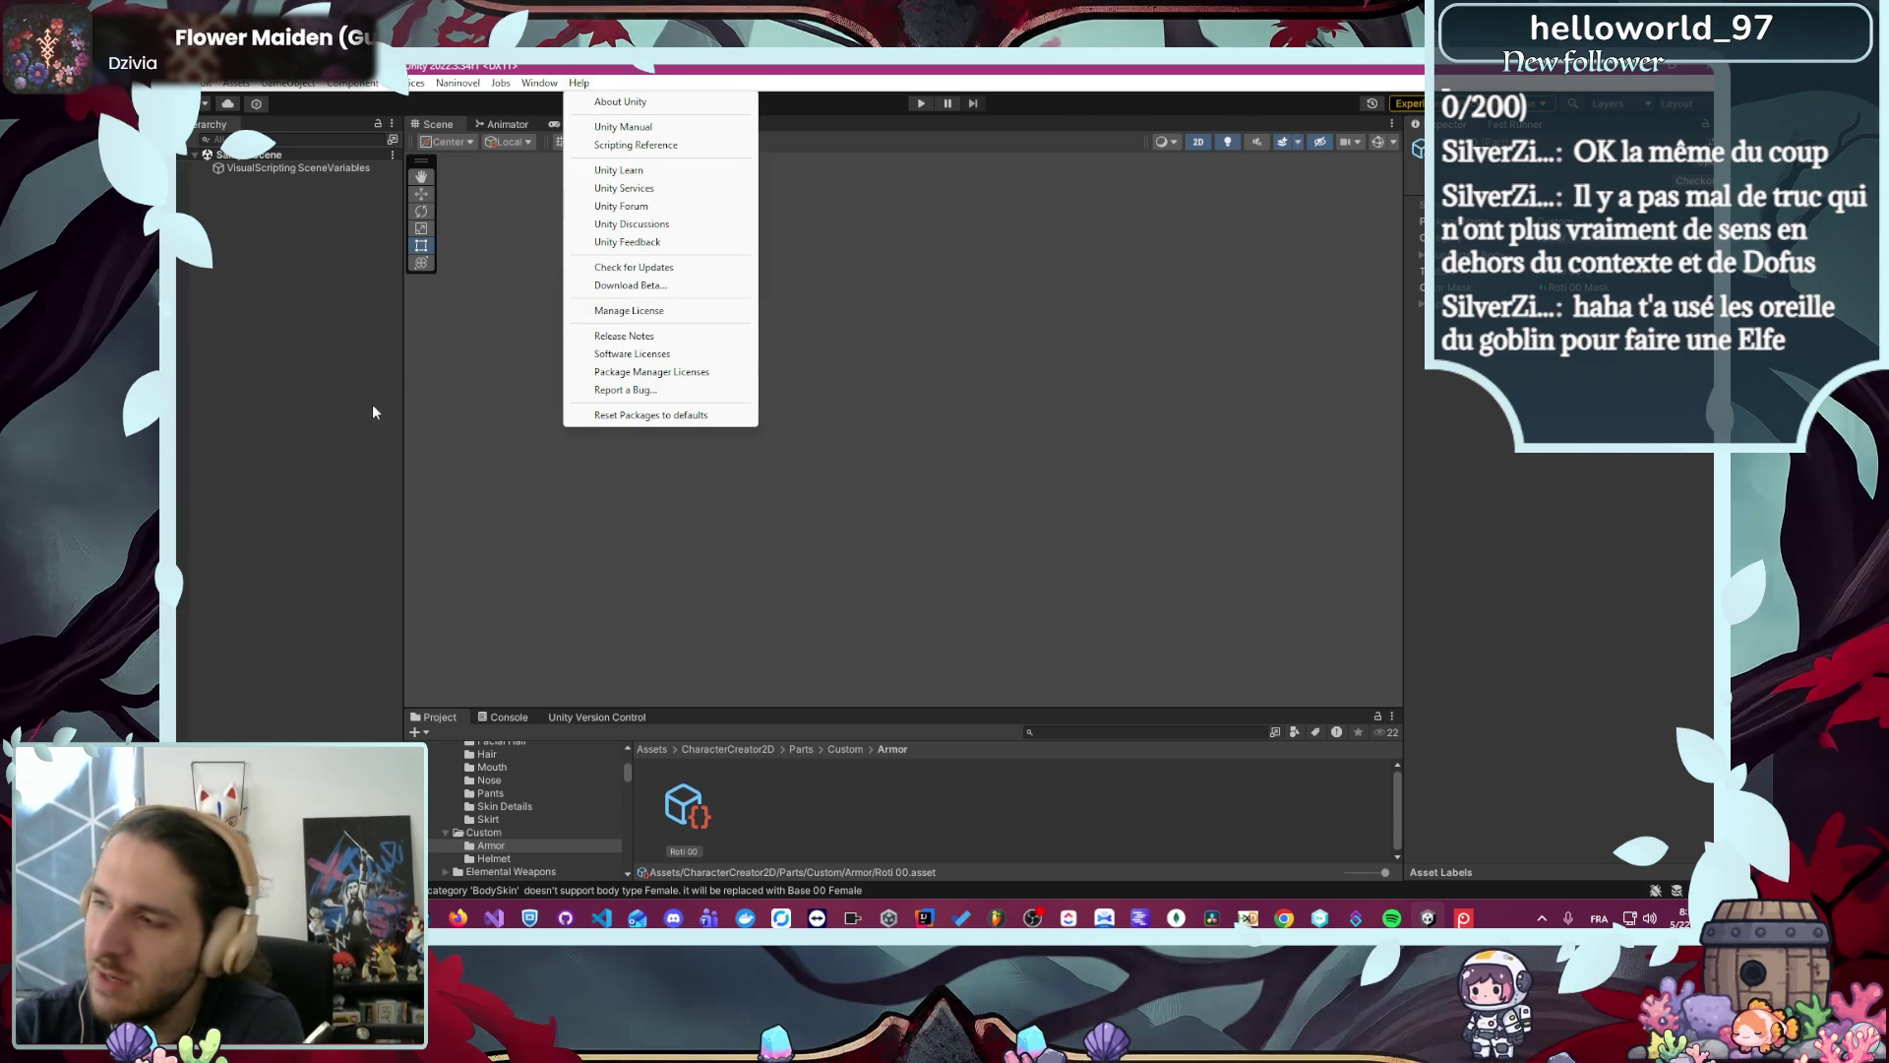
left_click(989, 372)
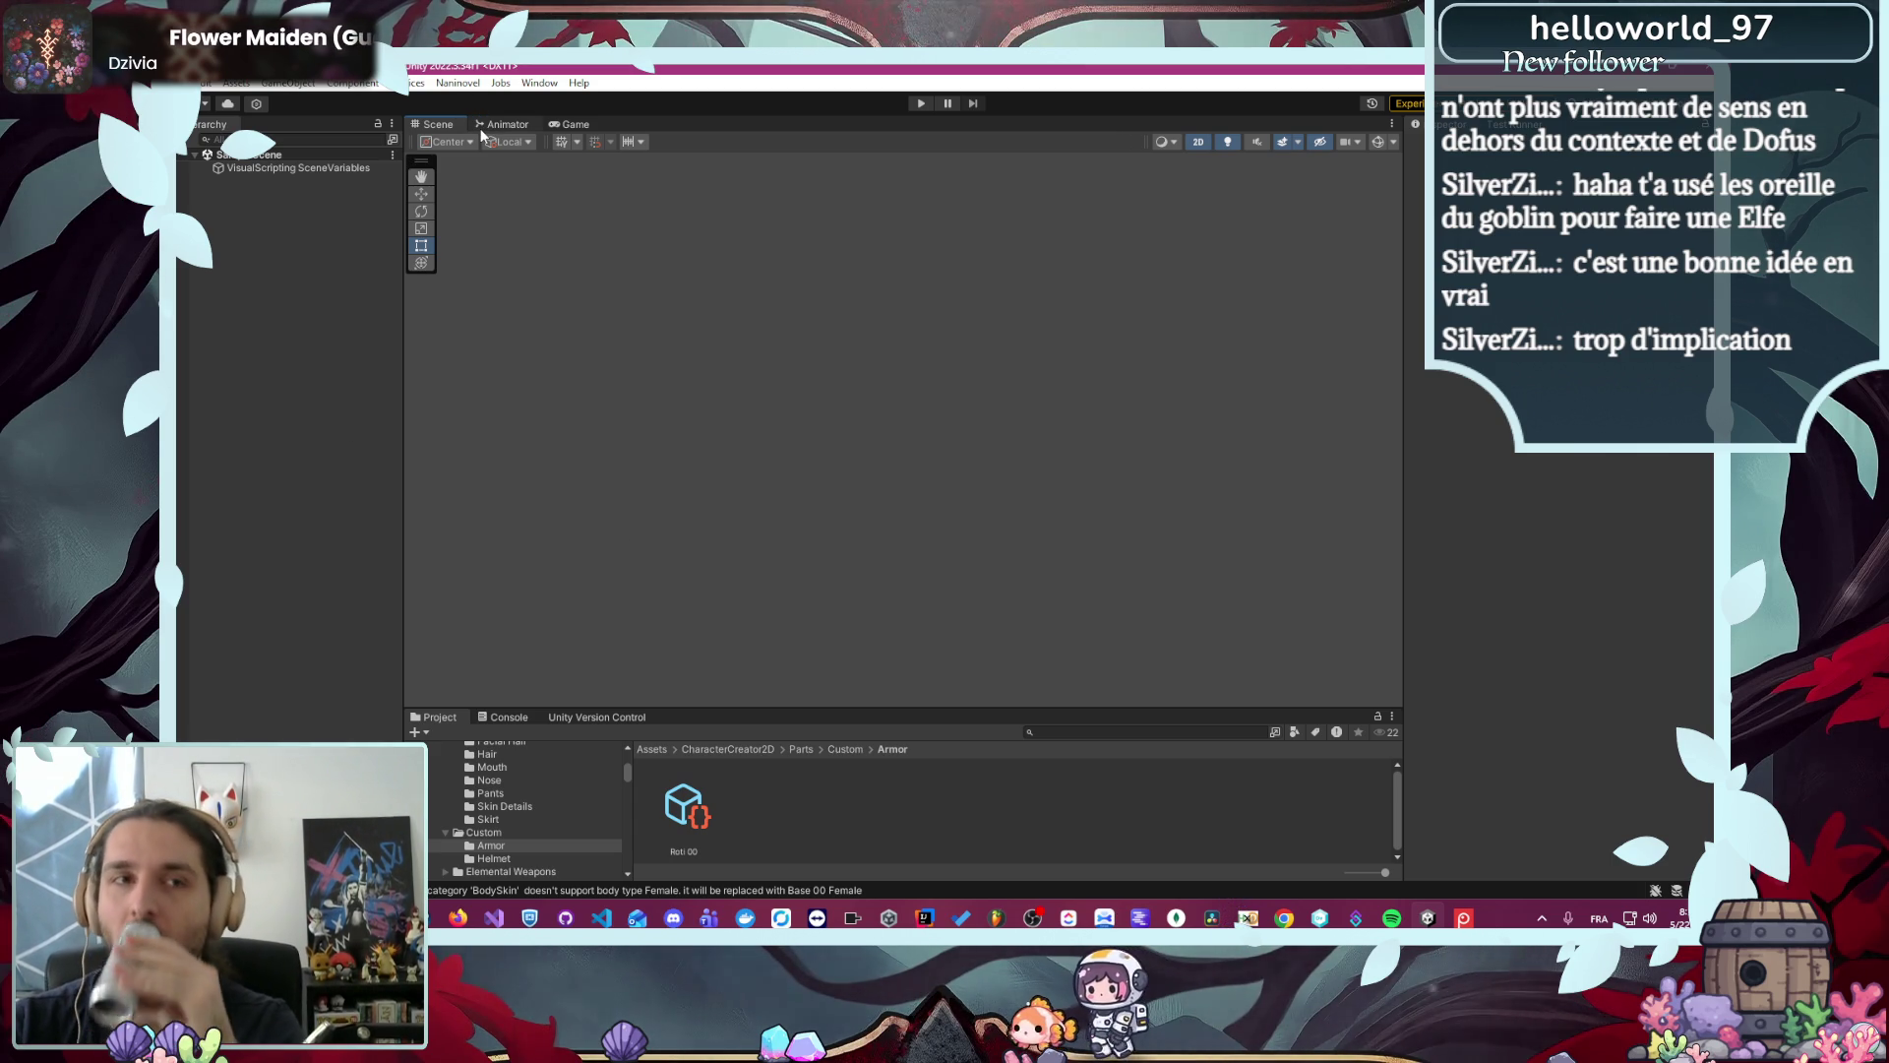
left_click(448, 85)
- Review Naninovel's Engine settings in Project Settings, then run the game to its title menu
mouse_move(536, 183)
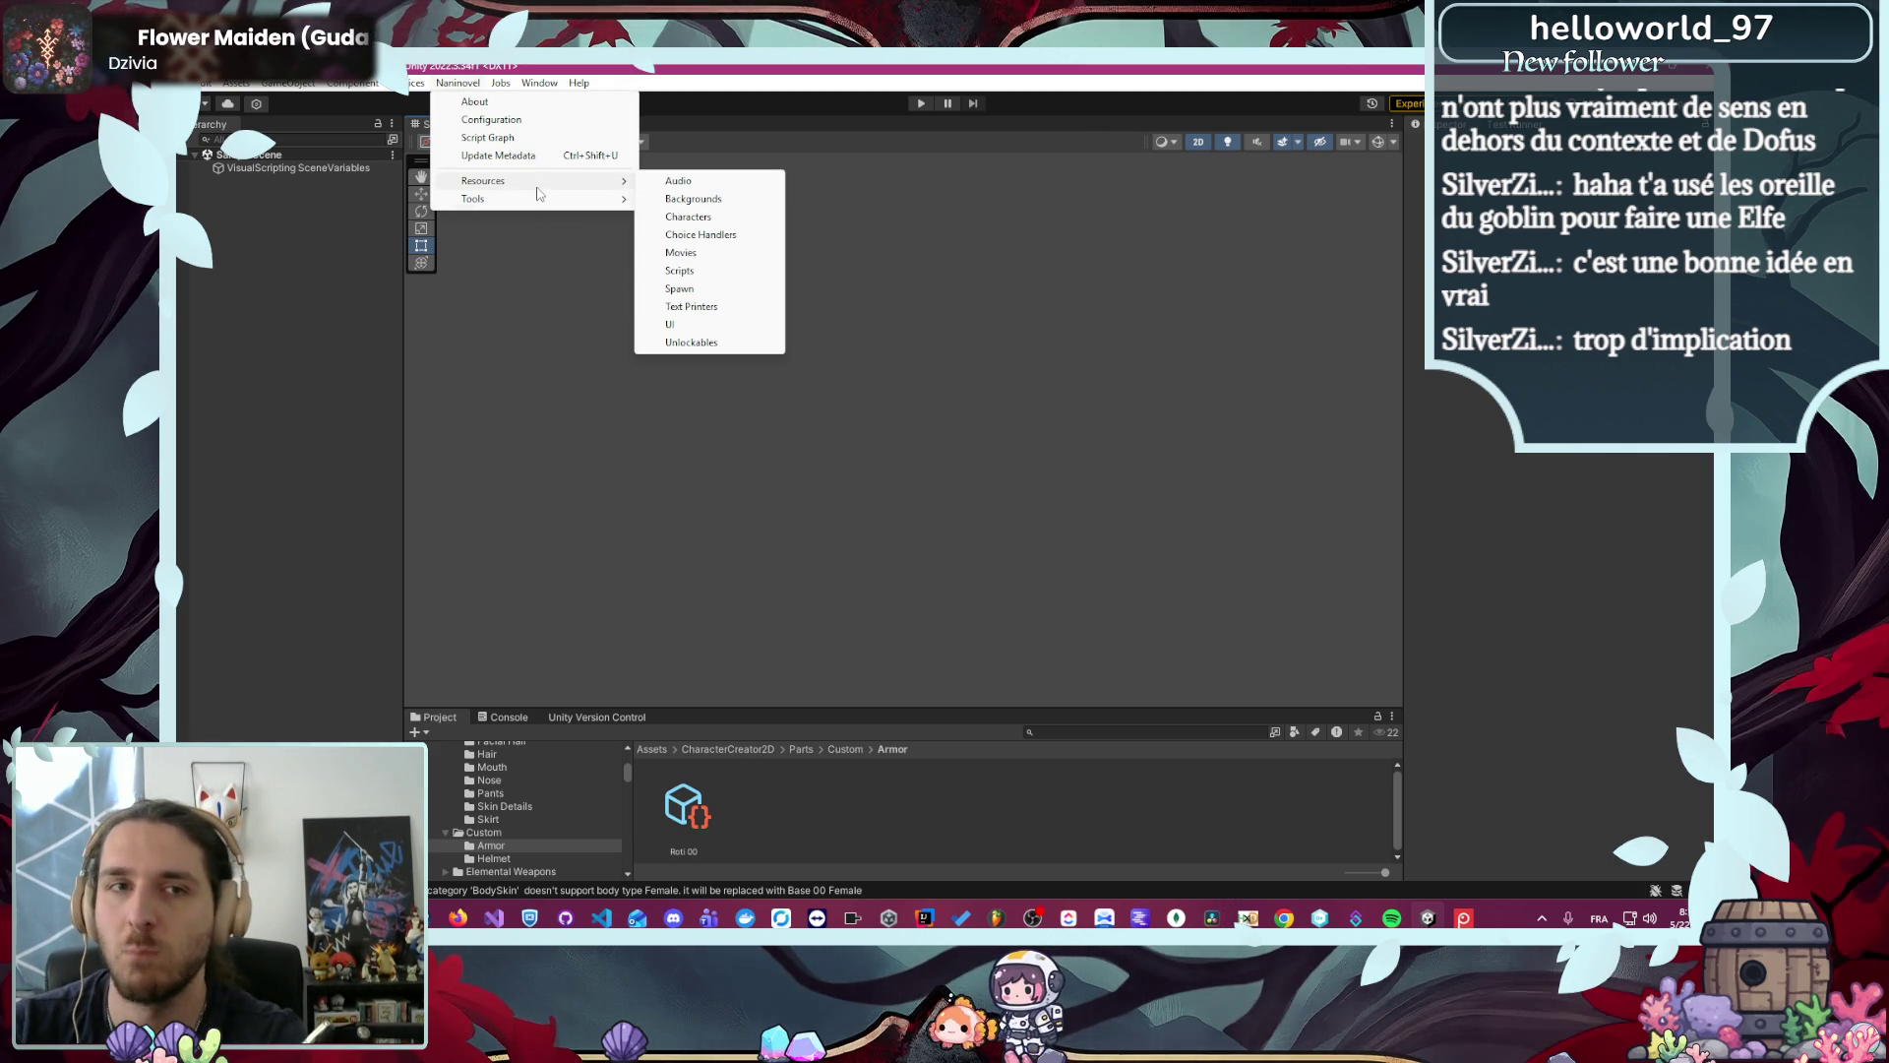
left_click(706, 272)
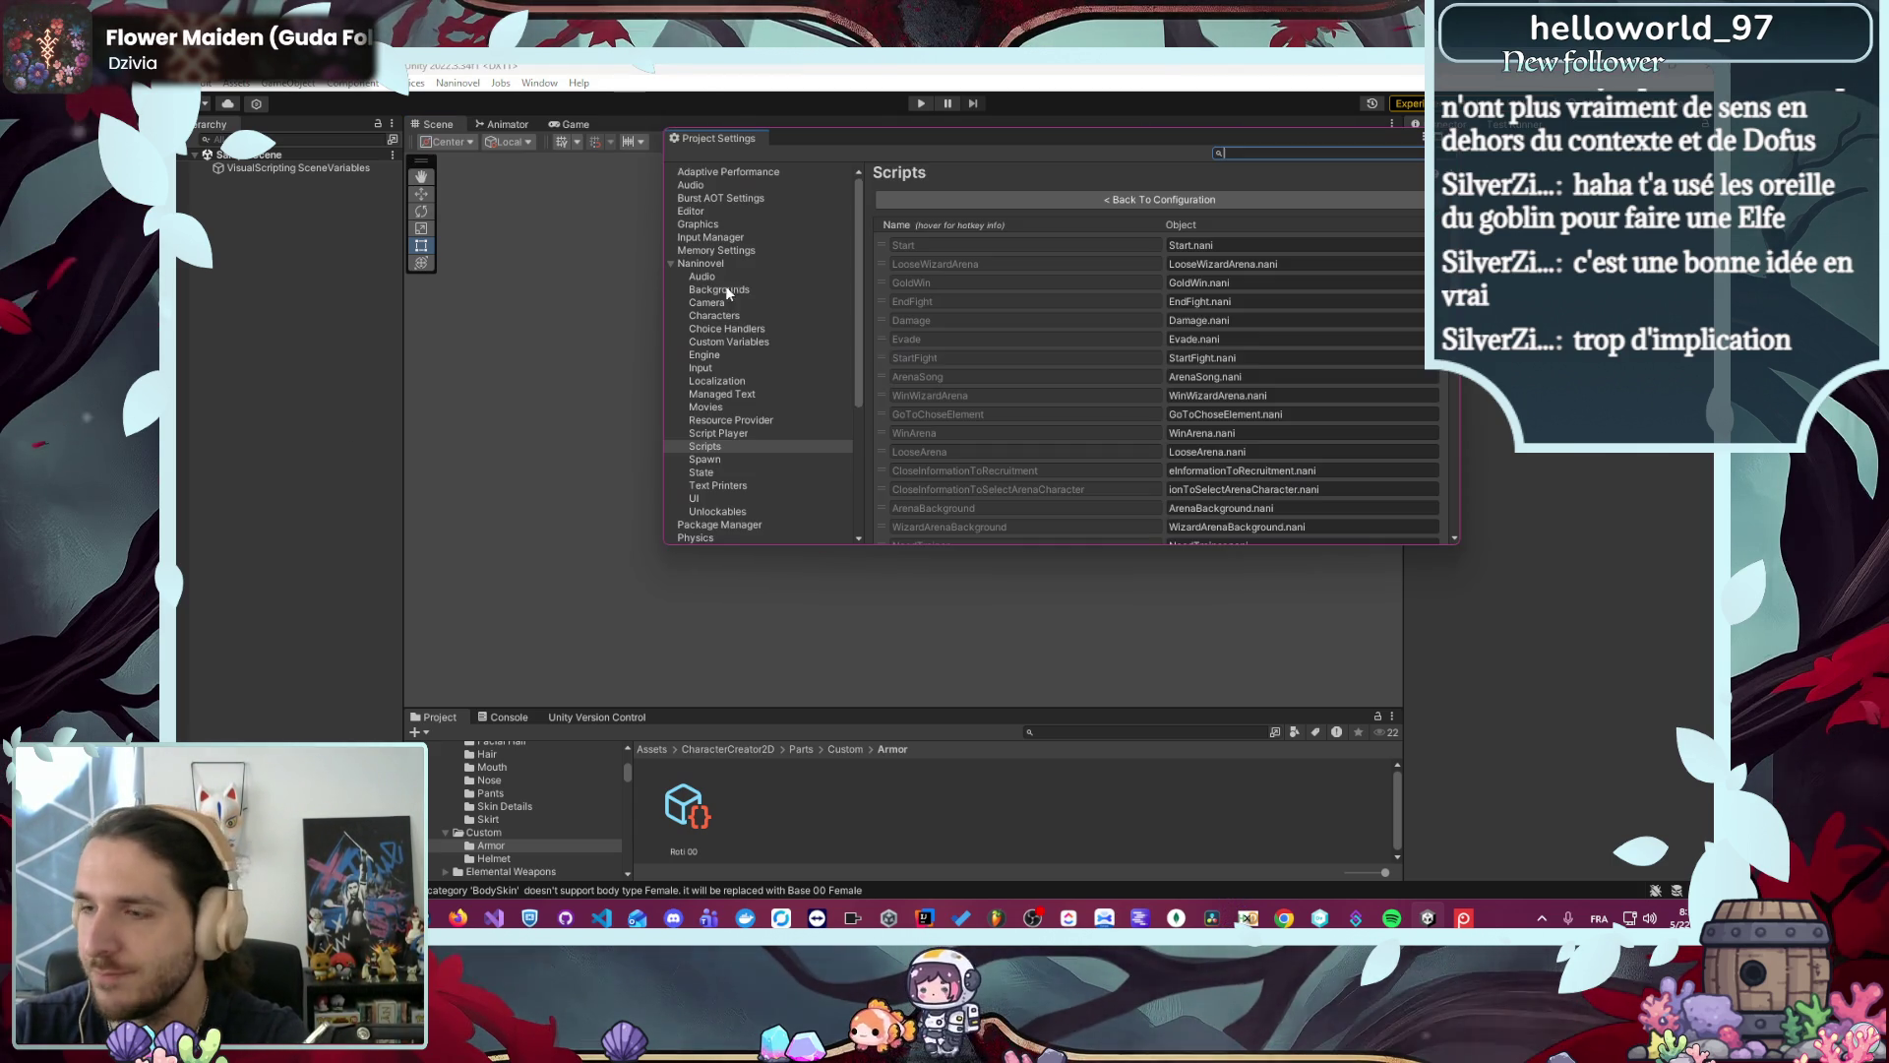
left_click(705, 354)
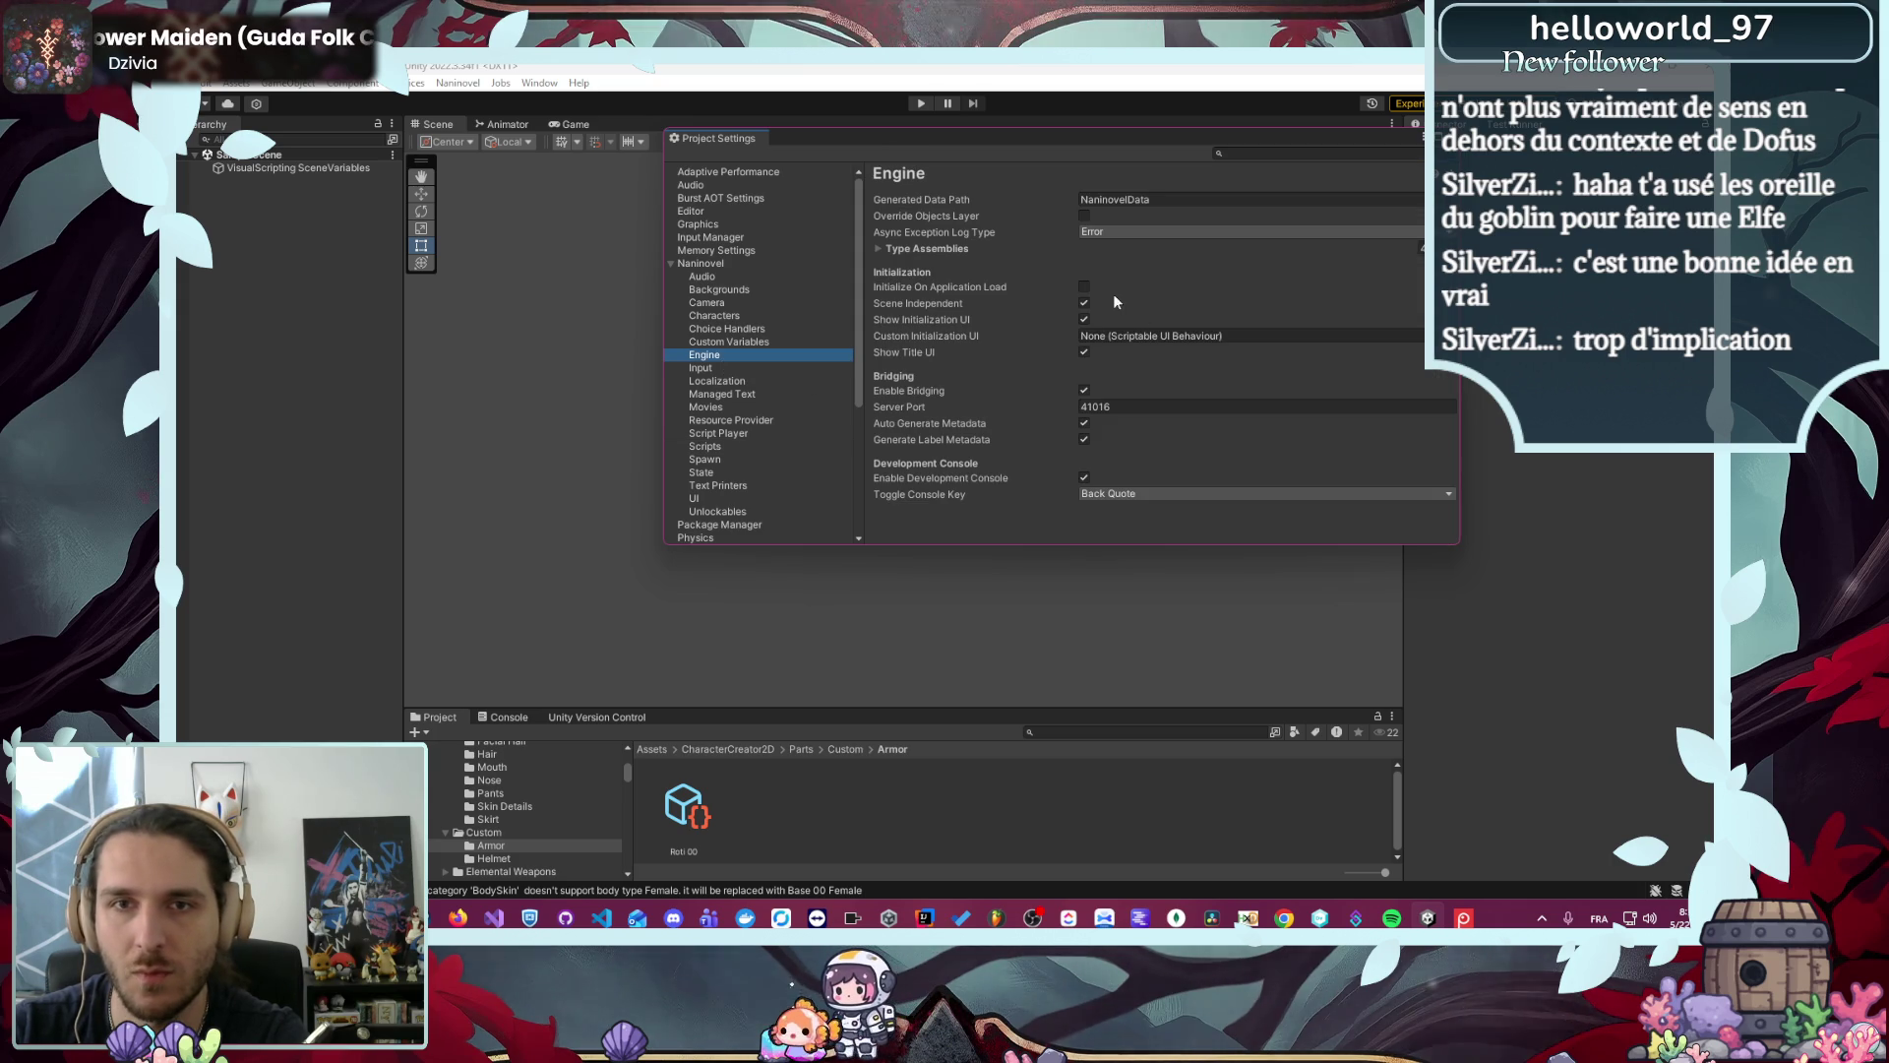
left_click(918, 103)
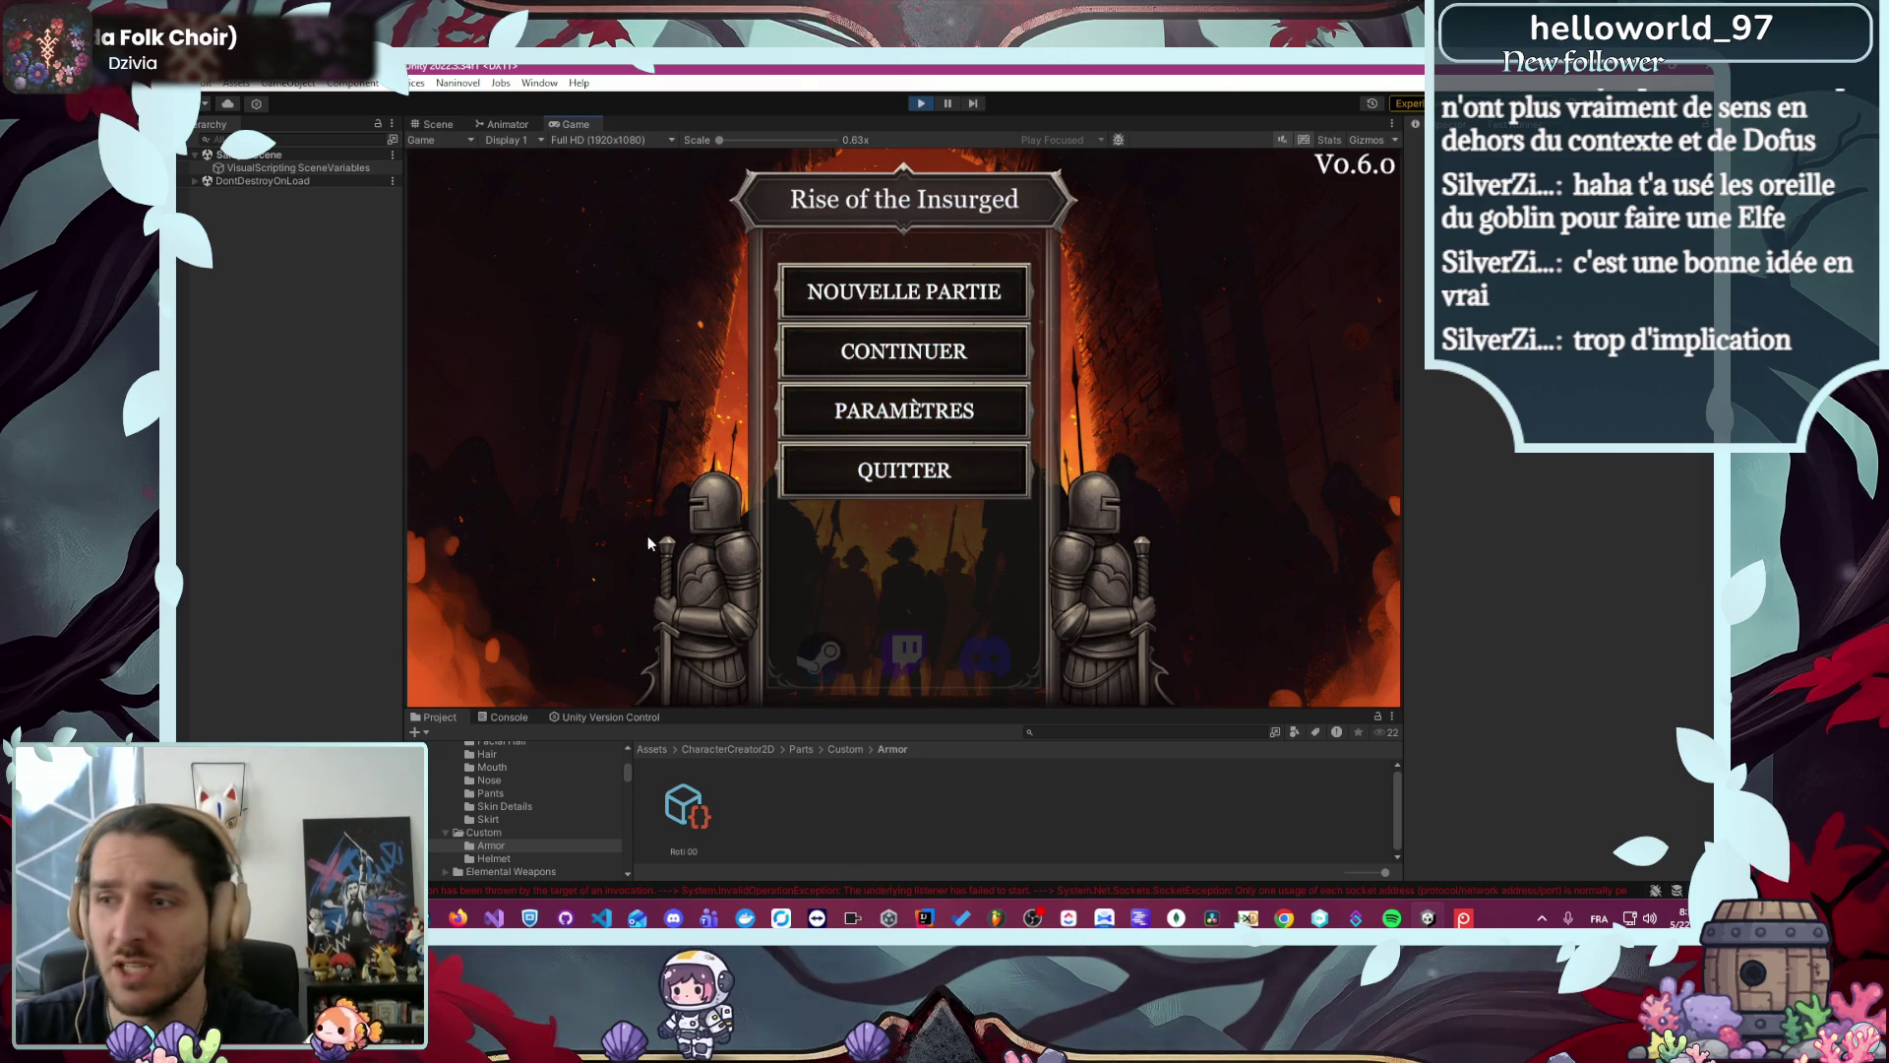
- Start a new game, pick Voleur to show Robine, screenshot it, then stop play mode
left_click(870, 309)
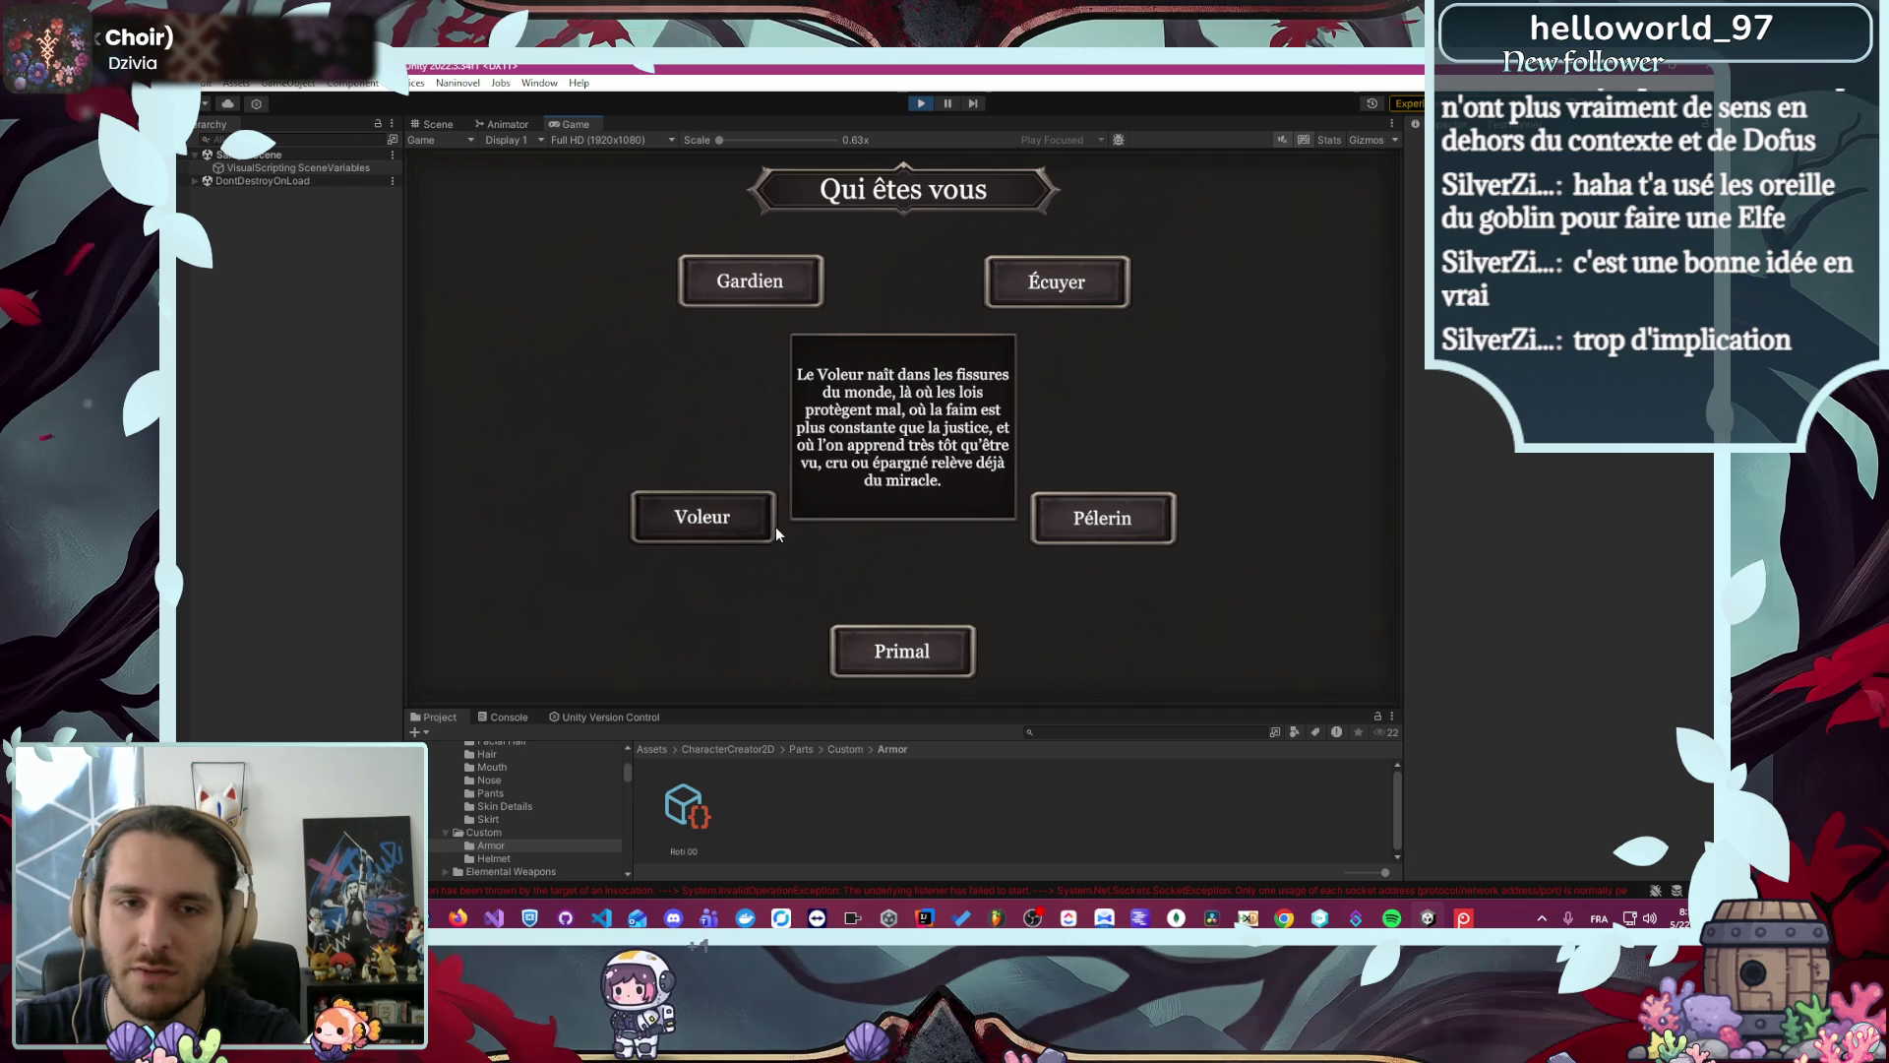
left_click(773, 528)
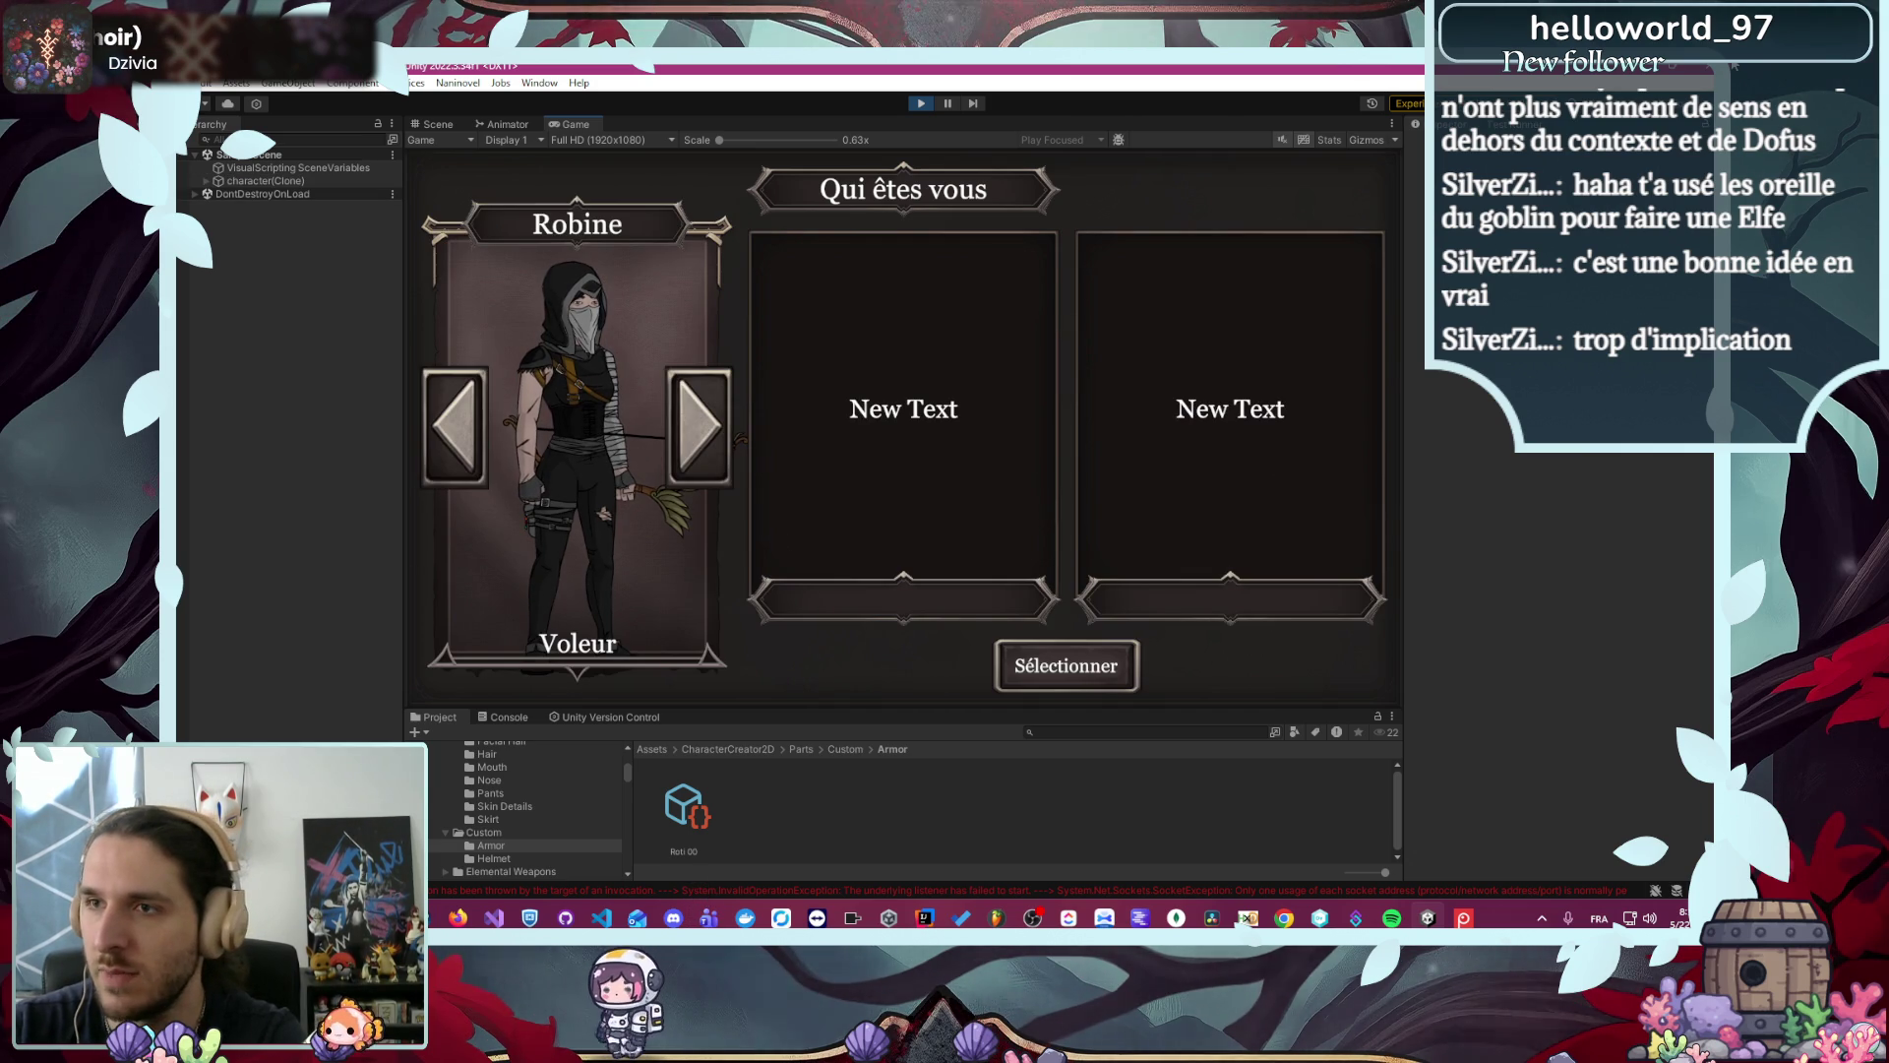
key("Print")
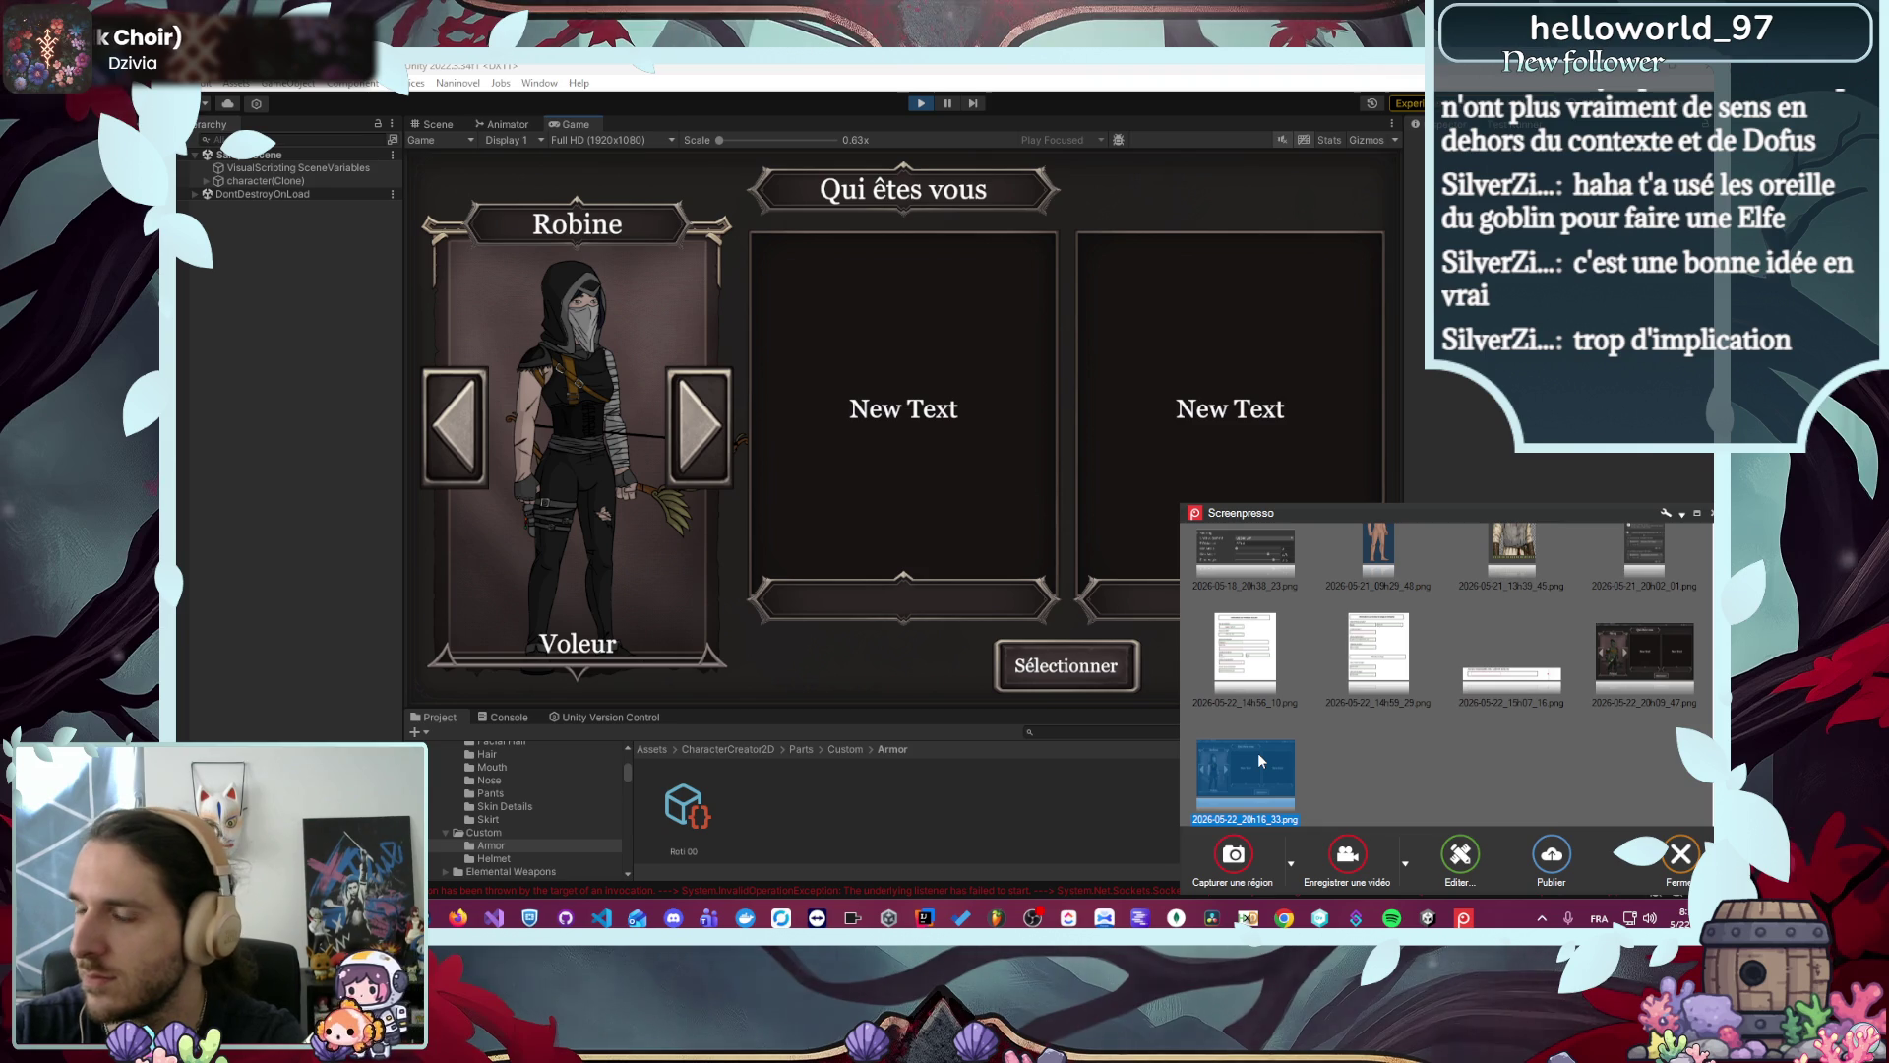
key("Escape")
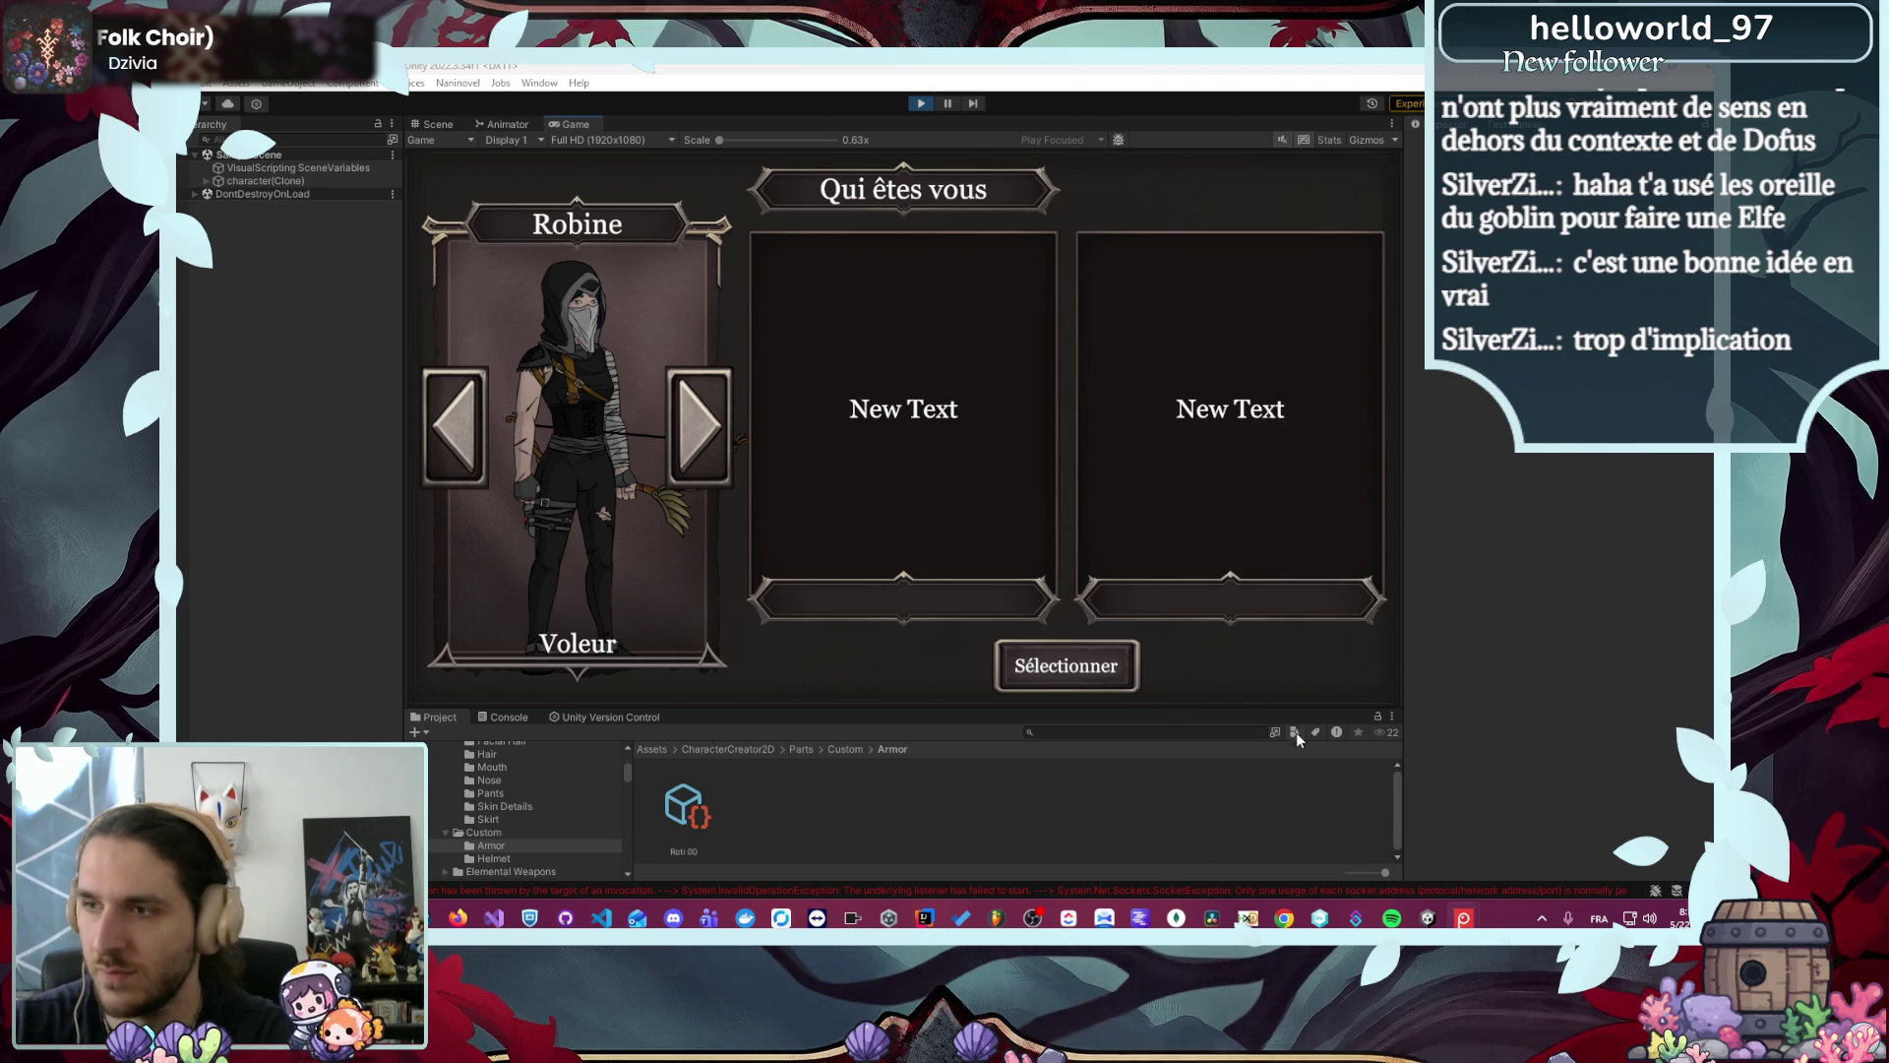
left_click(920, 103)
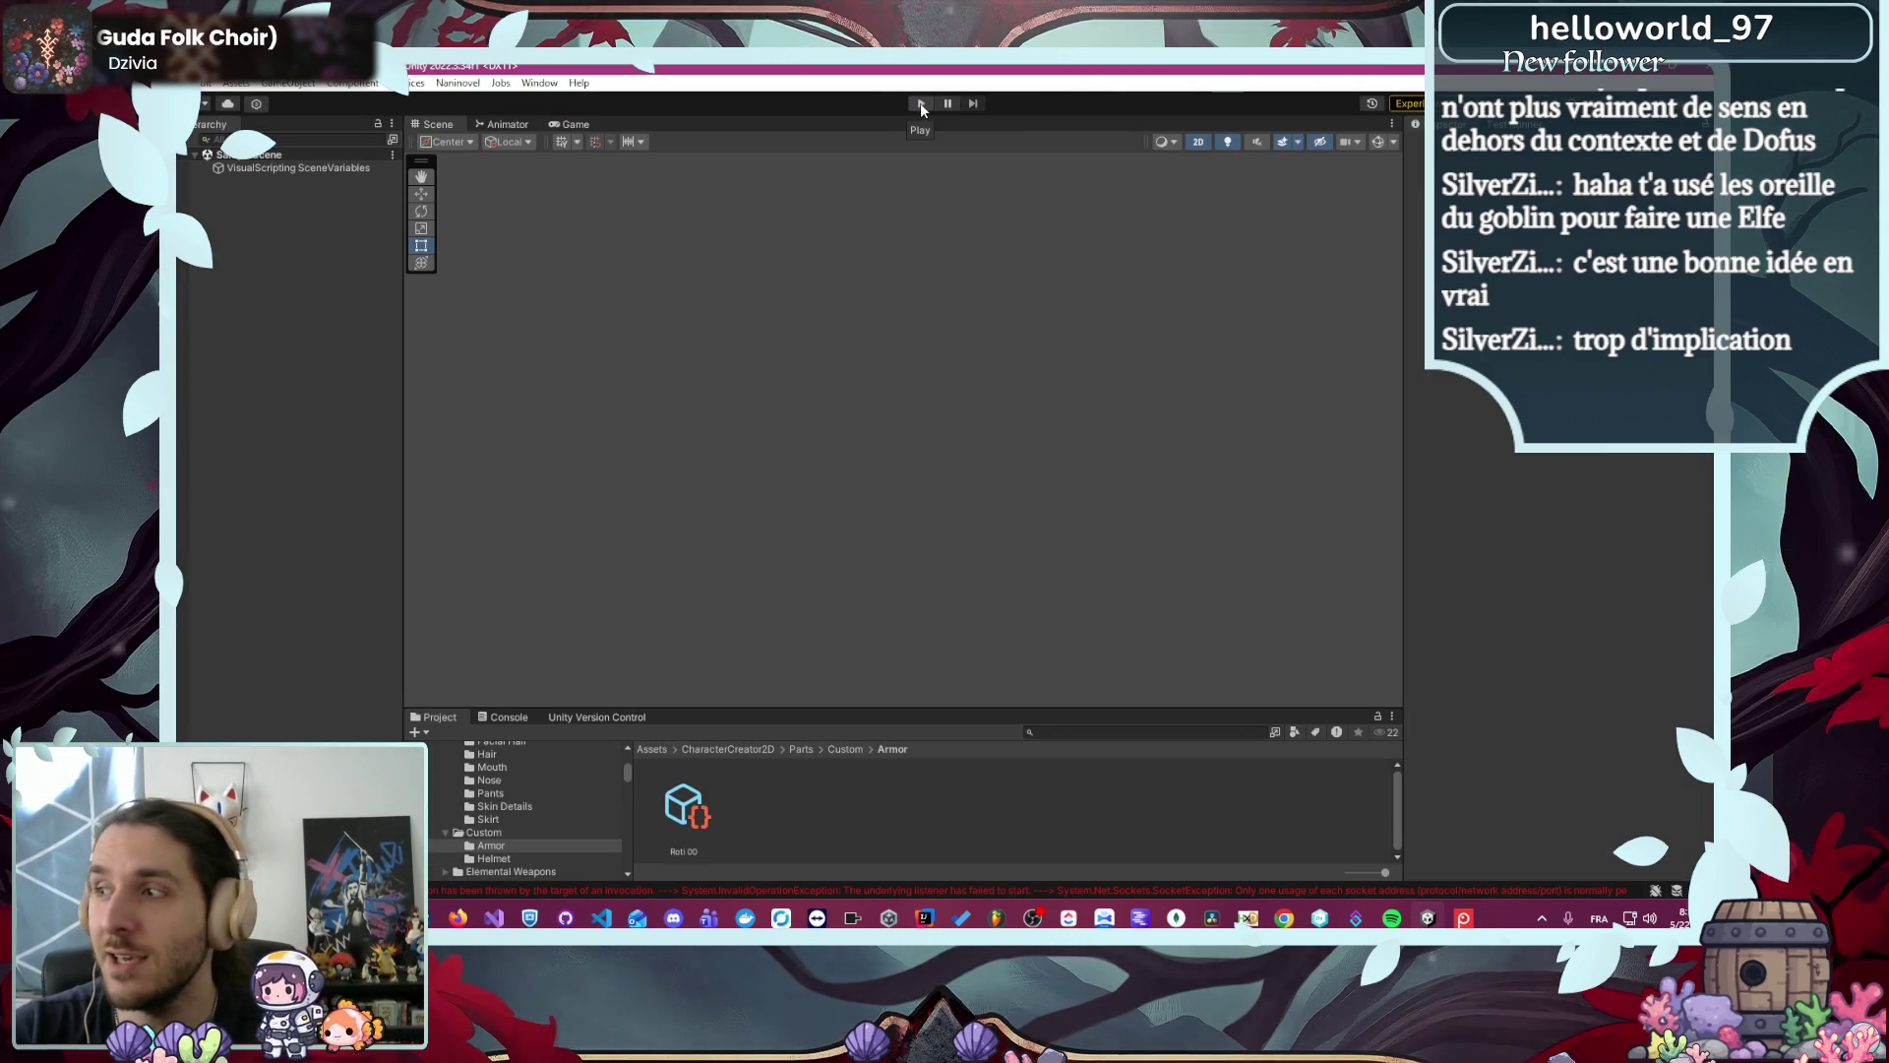
- Turn off Initialize On Application Load in Naninovel's Engine settings and close Project Settings
left_click(458, 84)
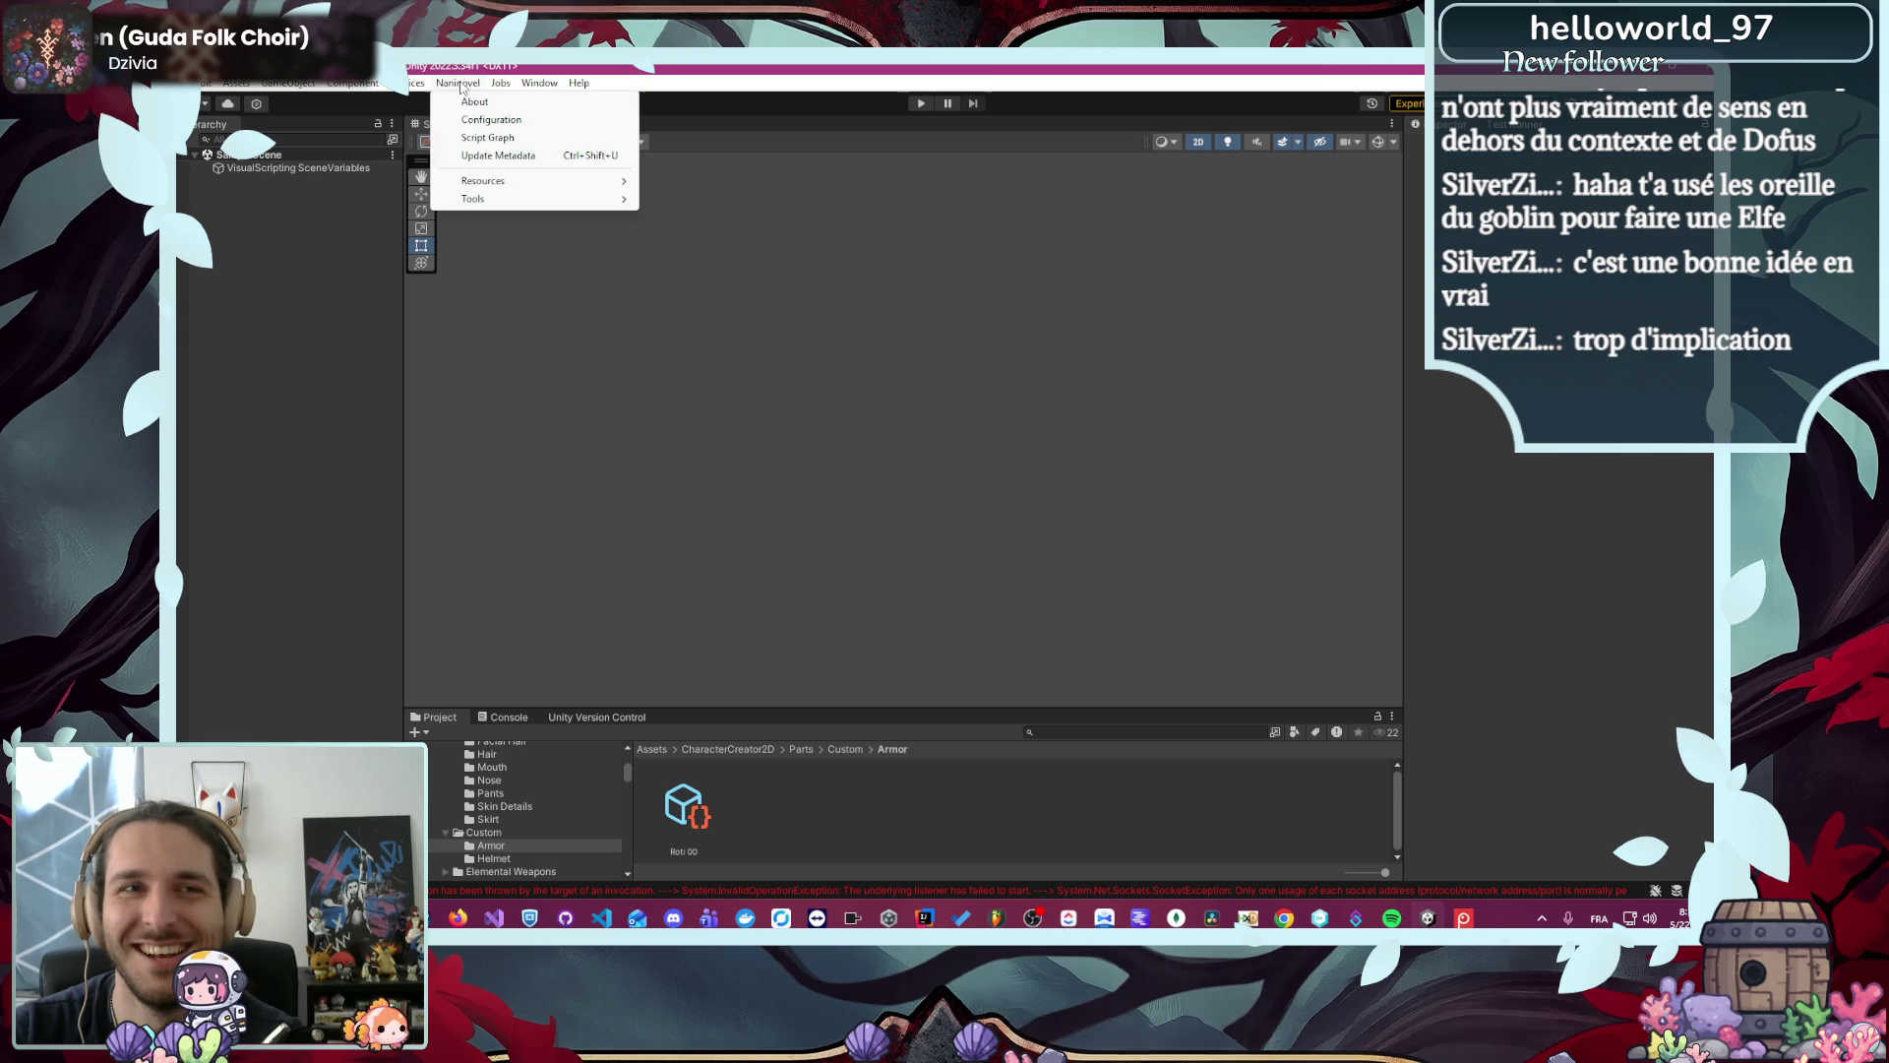
mouse_move(491, 183)
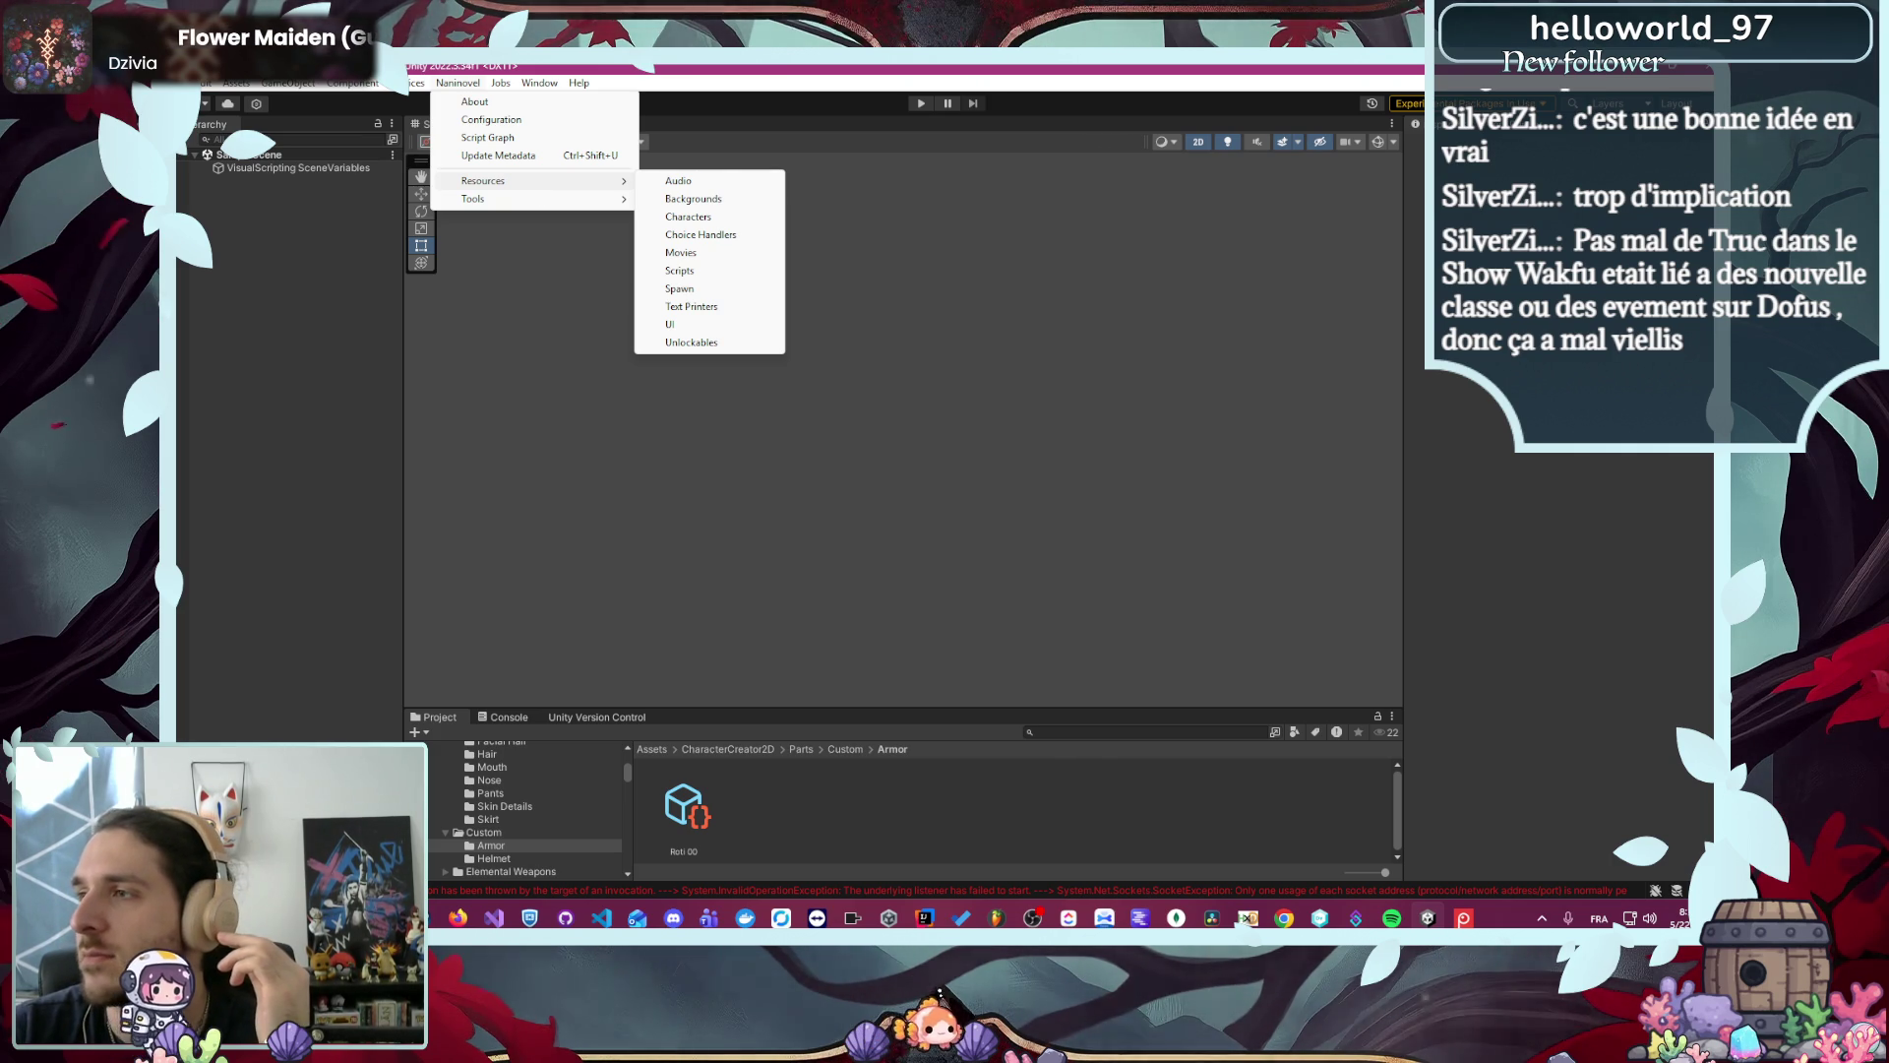
key("Escape")
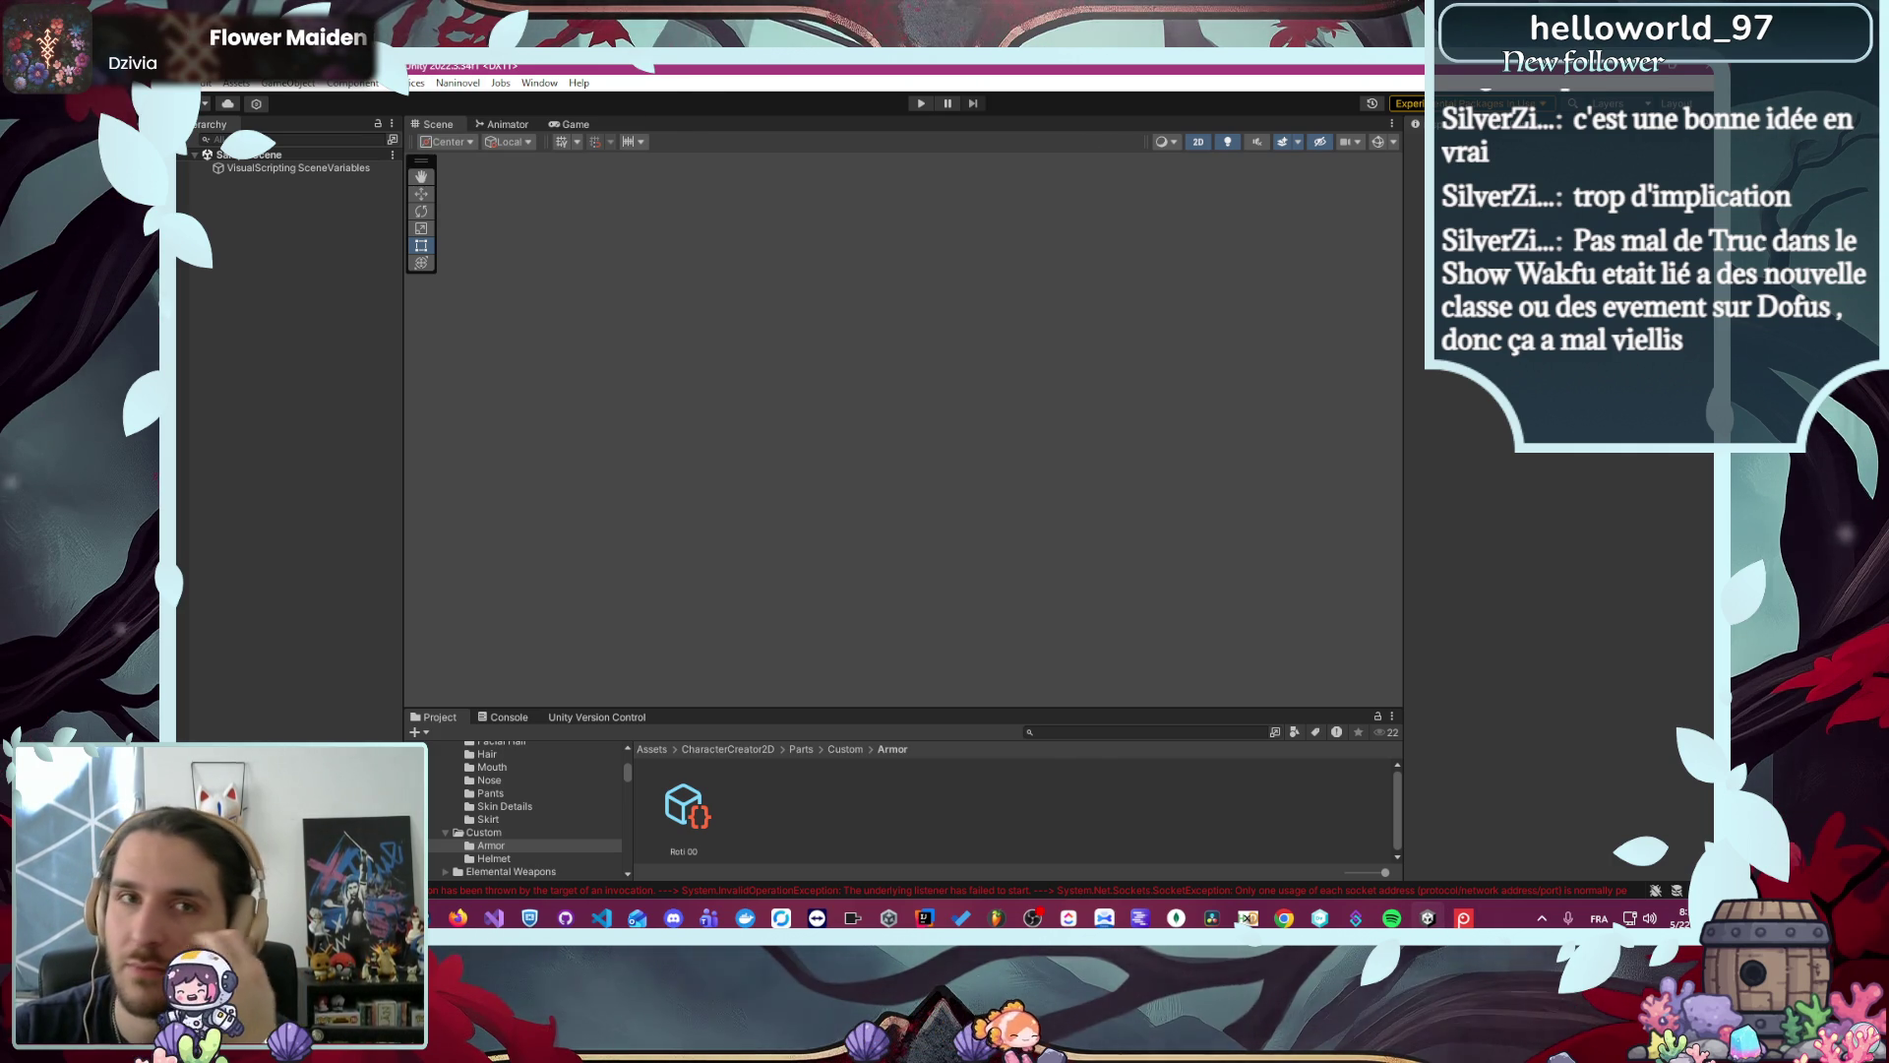
left_click(458, 83)
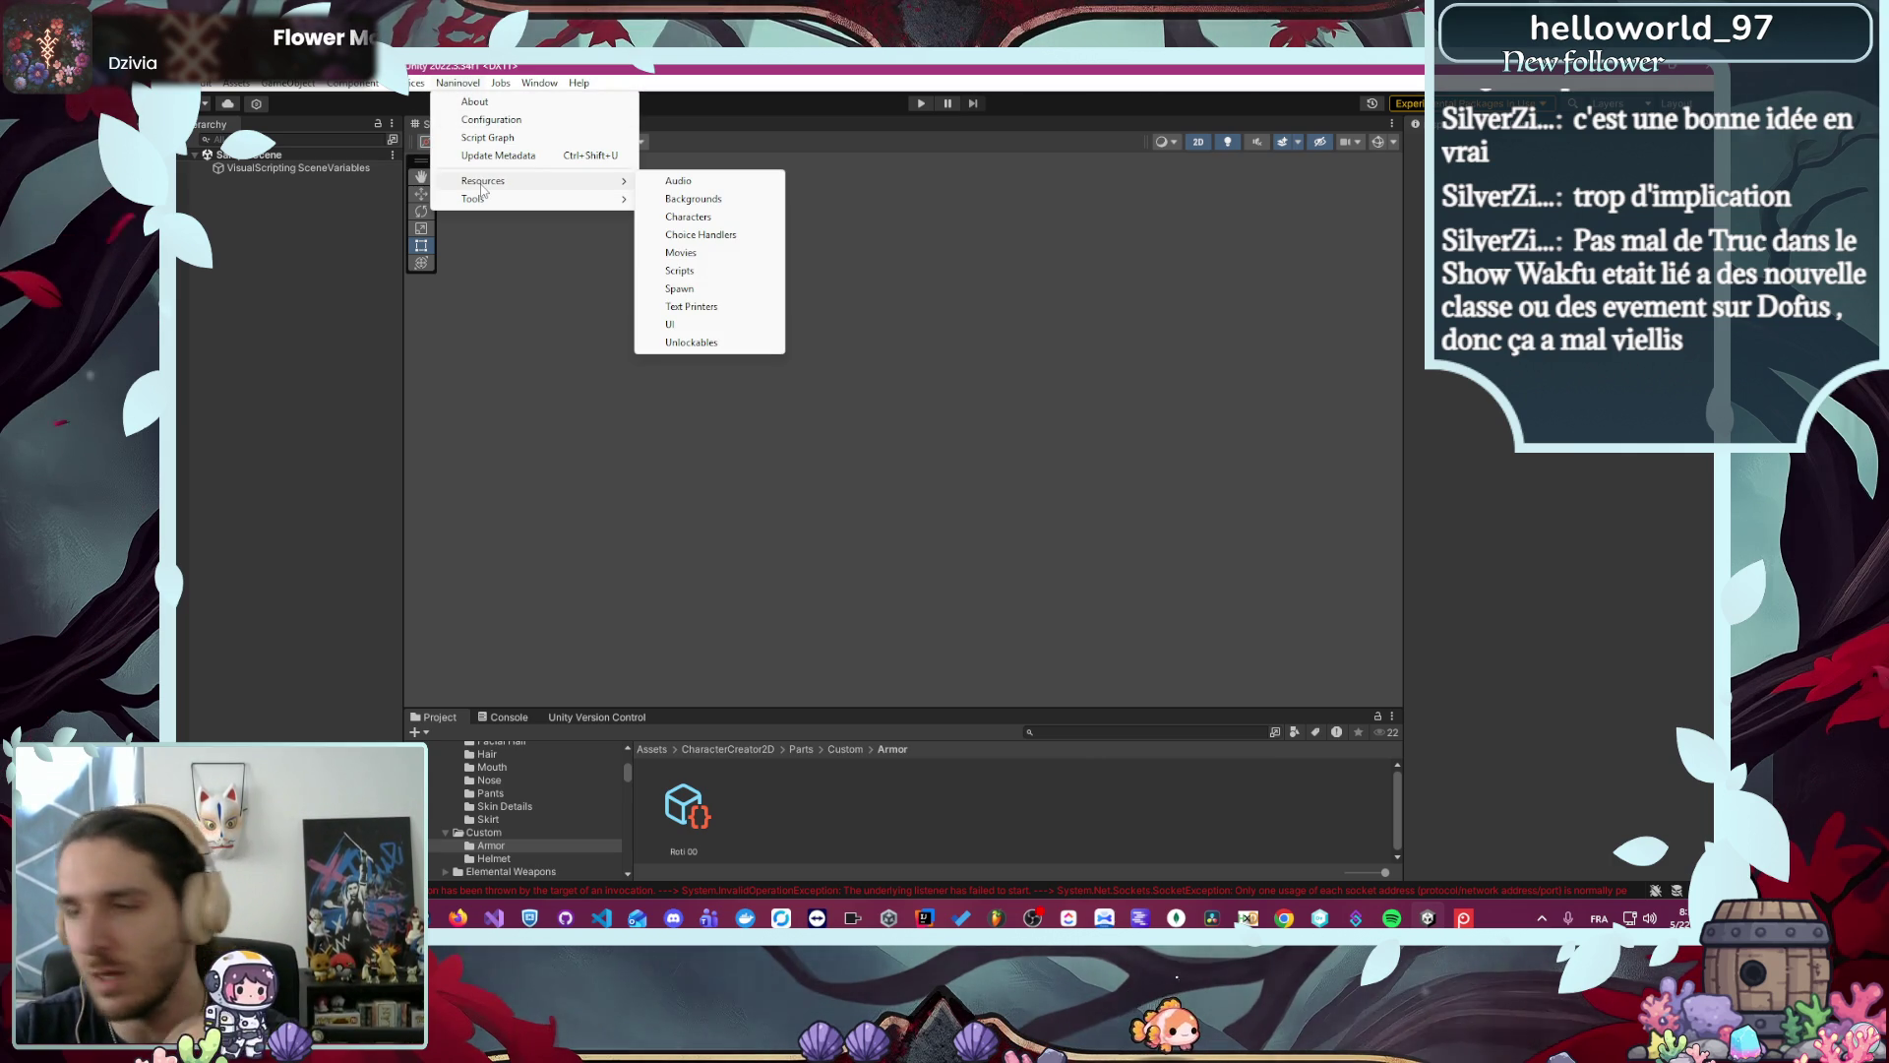
left_click(700, 291)
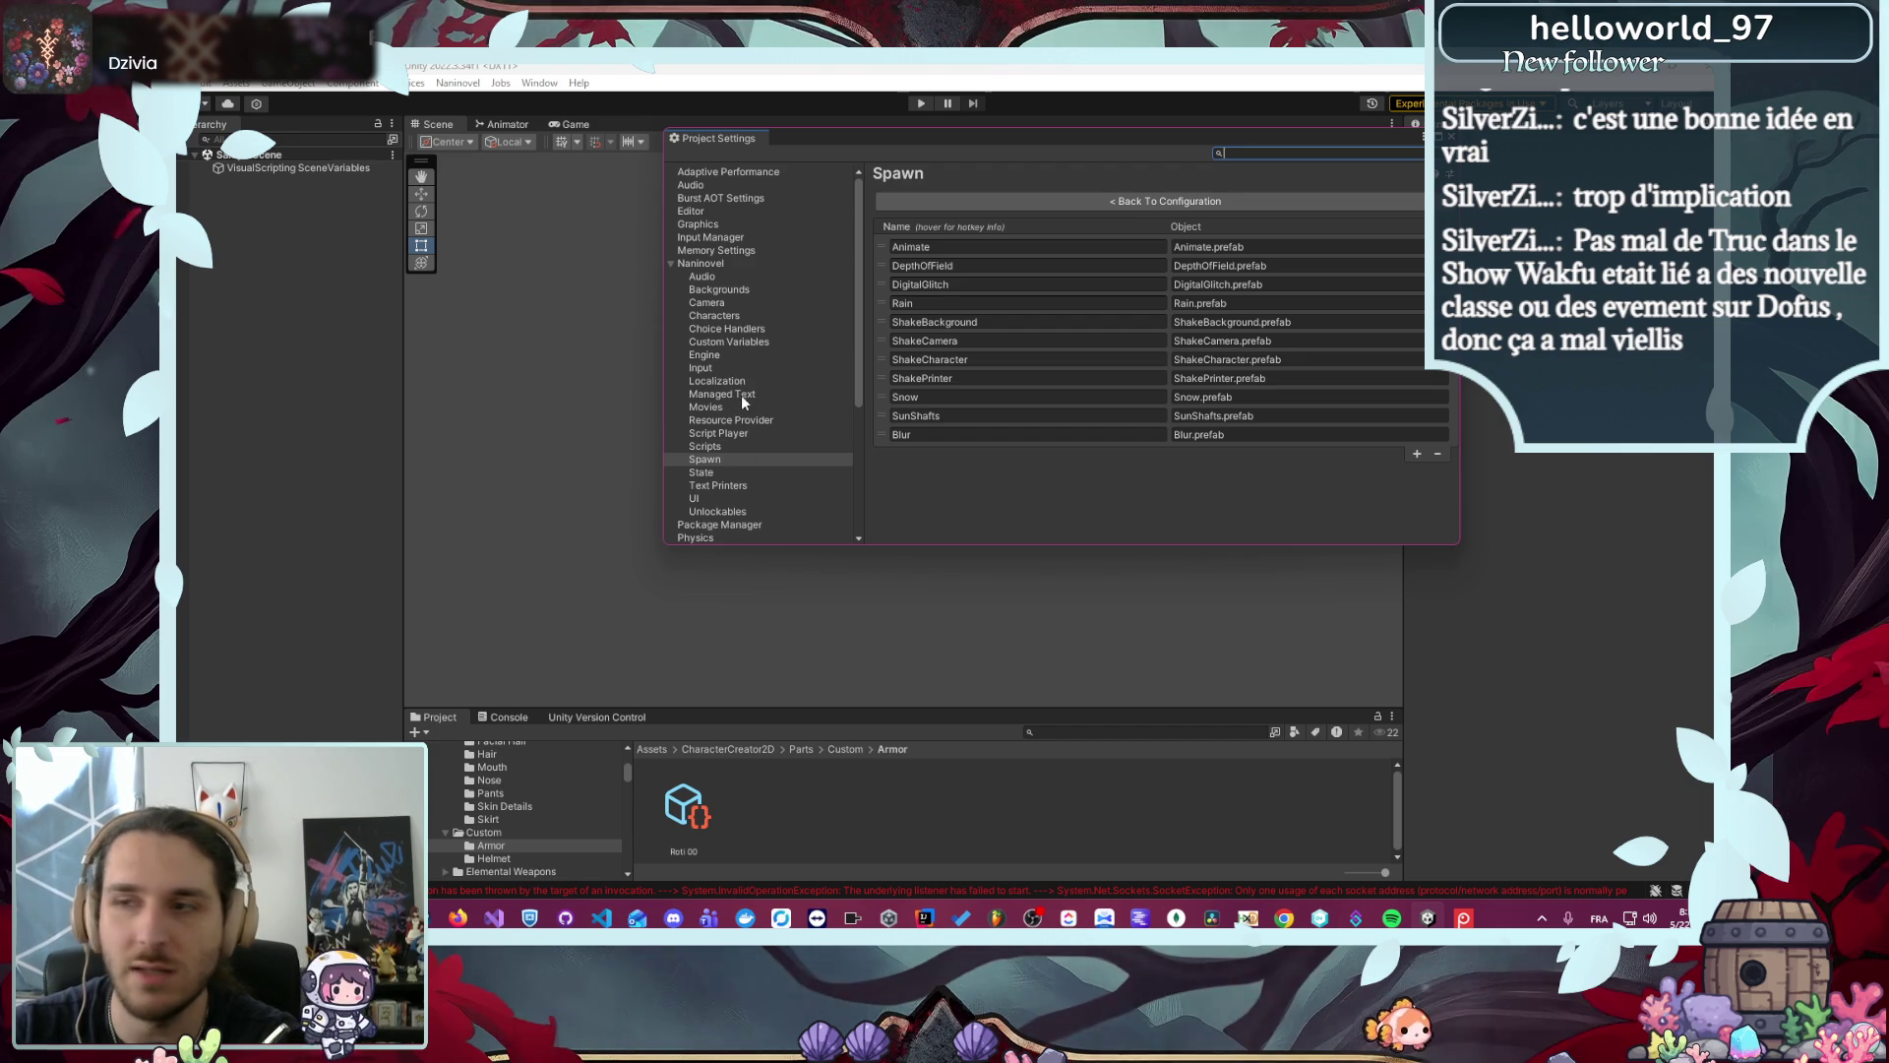
left_click(718, 354)
left_click(1085, 287)
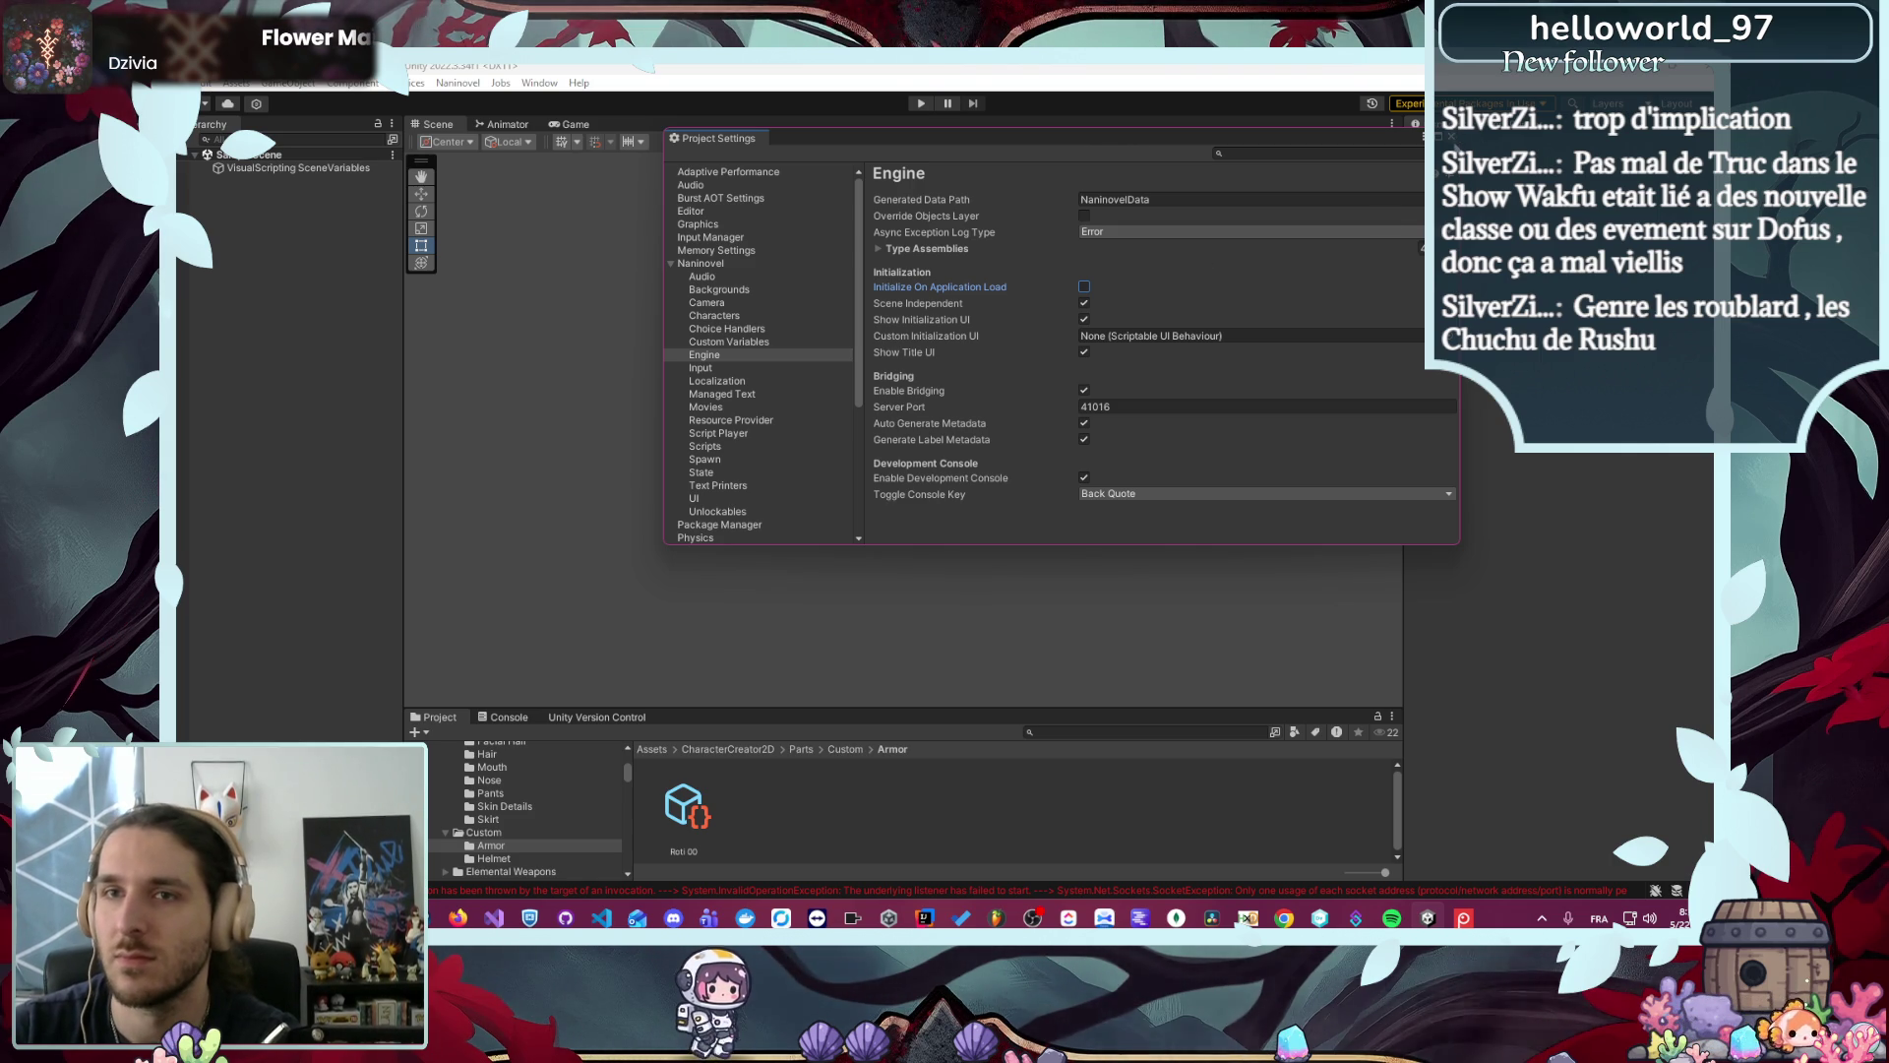
left_click(1451, 137)
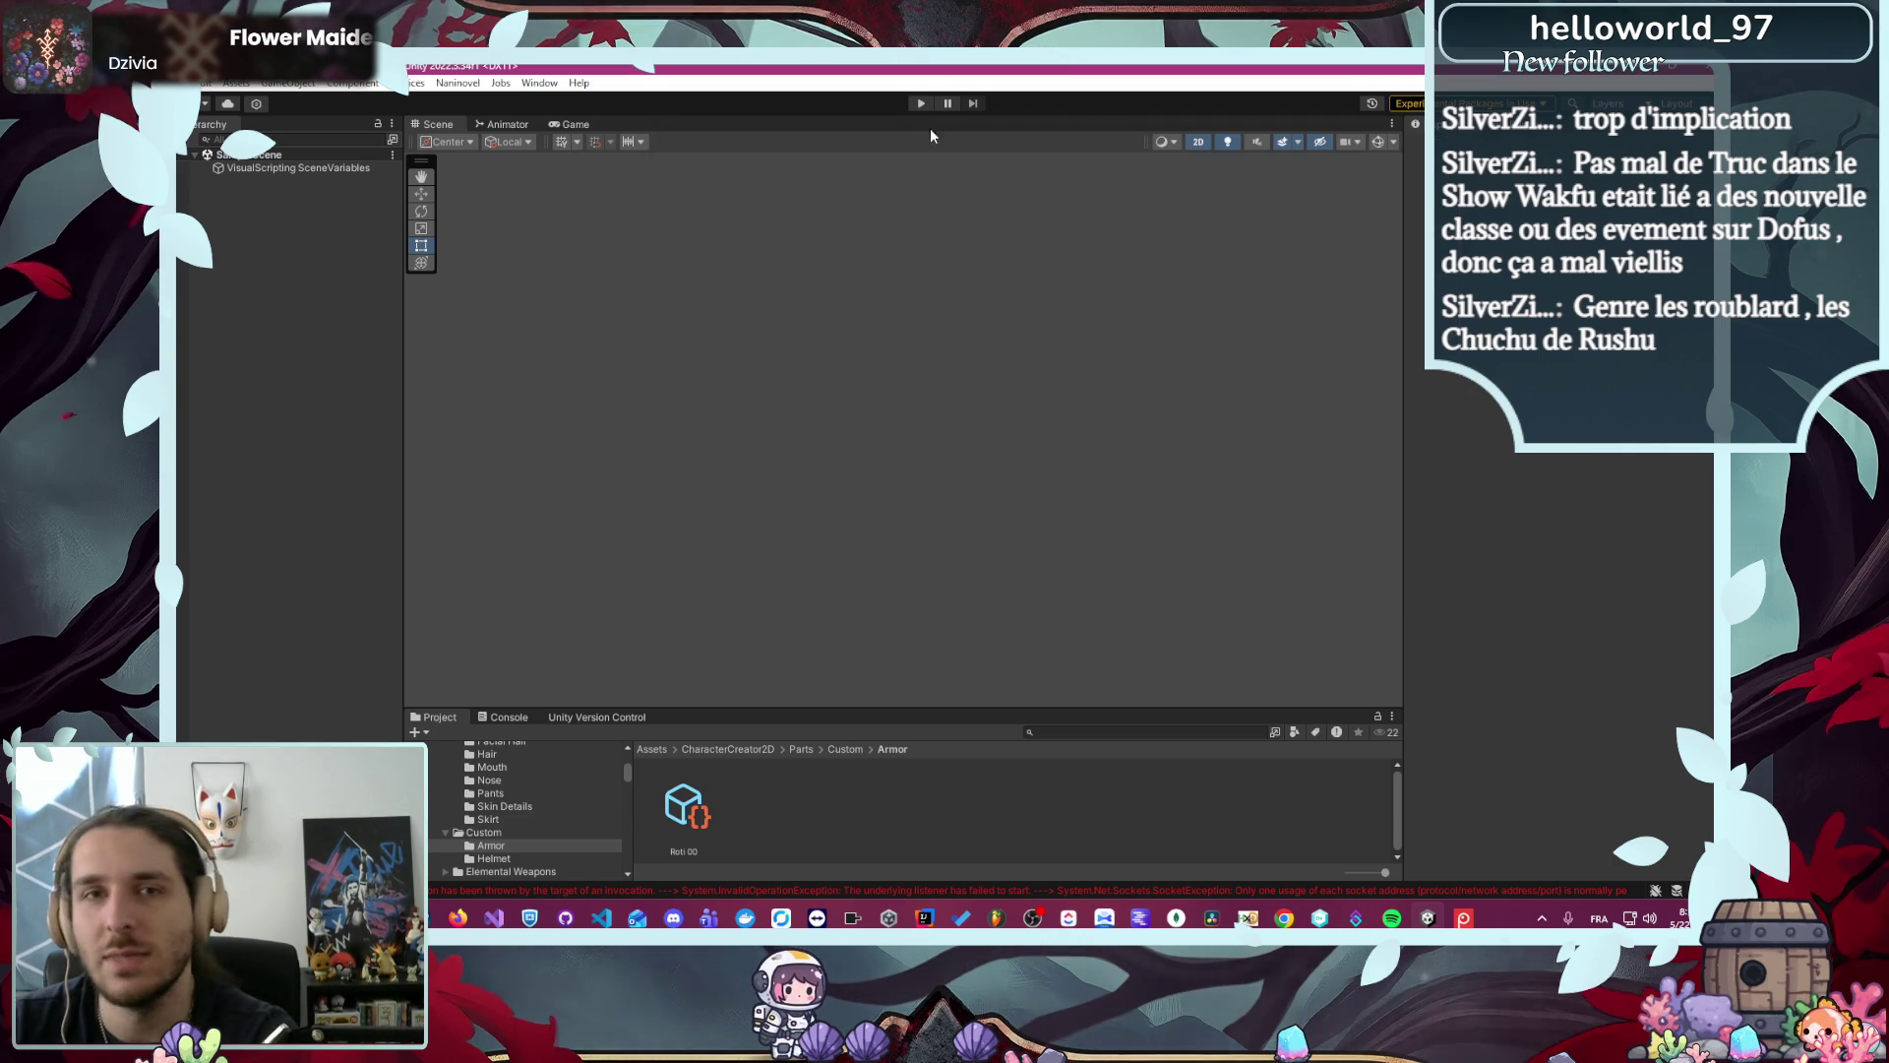
- Briefly run and stop the game, then run Character Creator 2D in play mode showing its file options
left_click(921, 102)
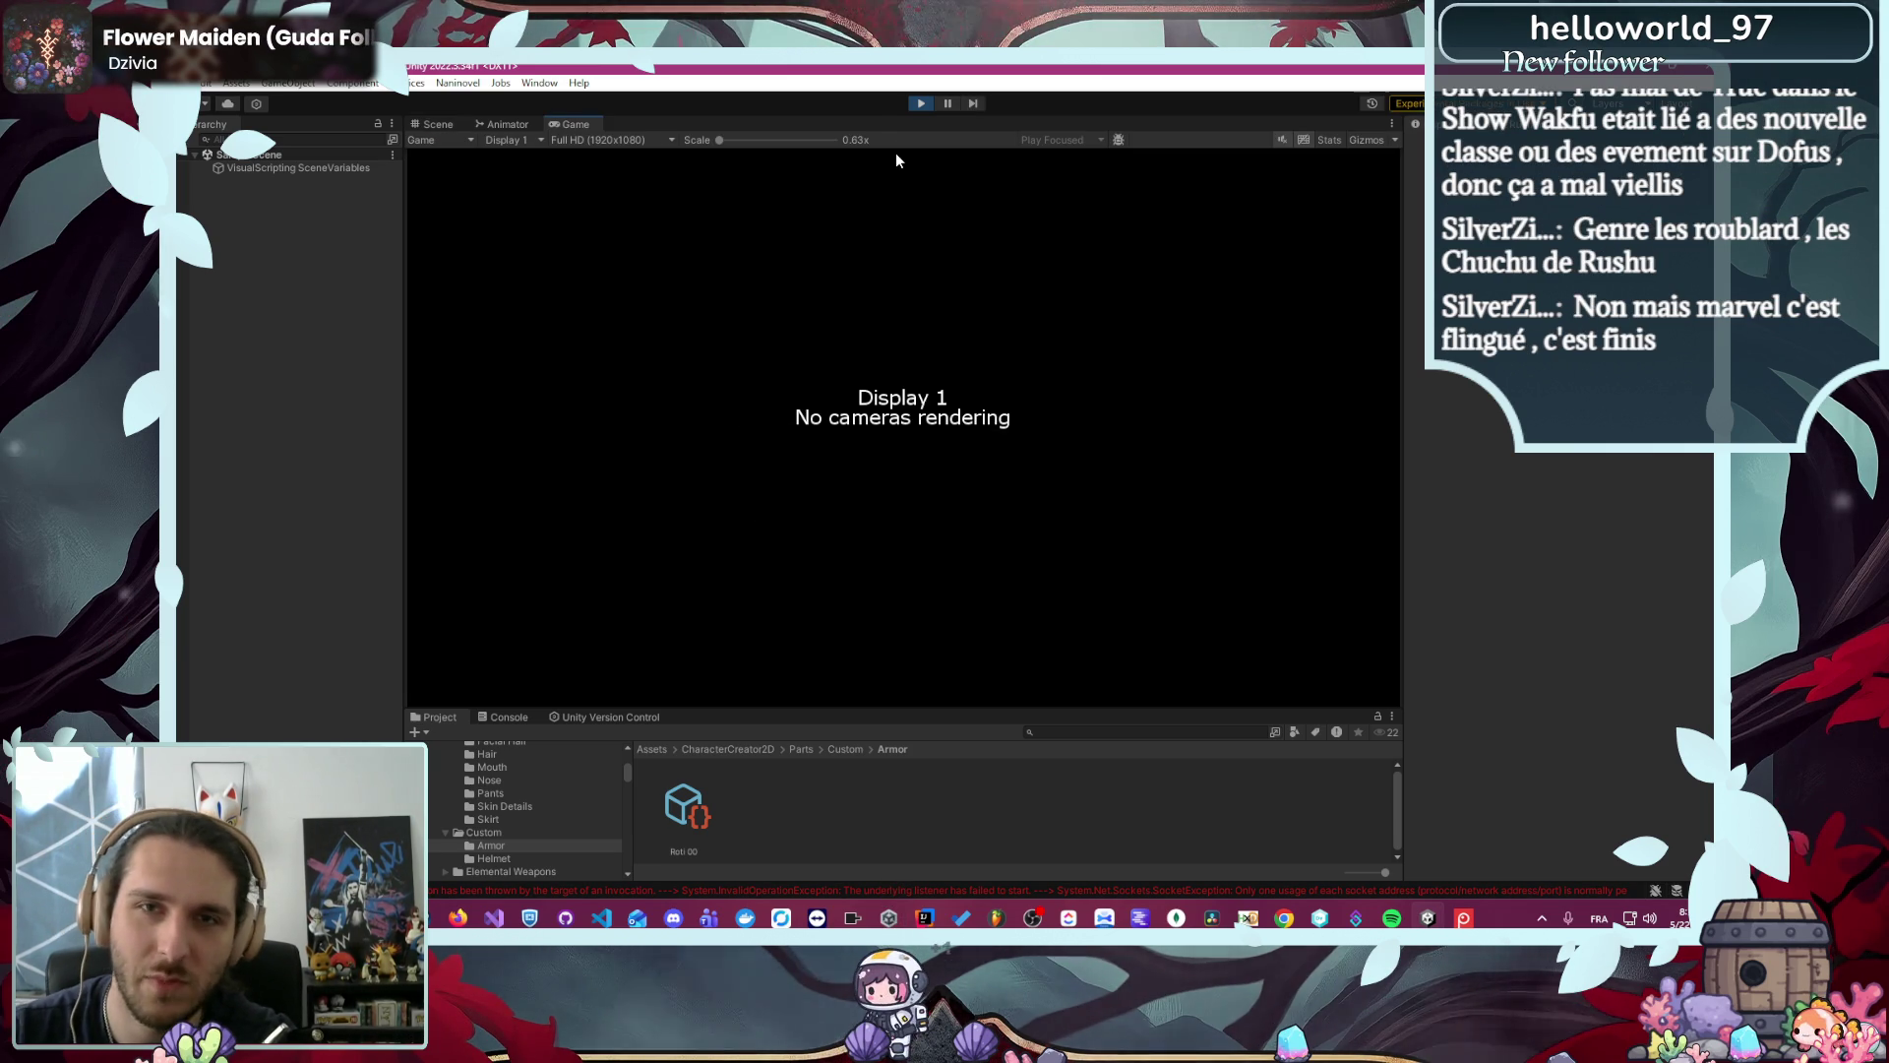
left_click(920, 104)
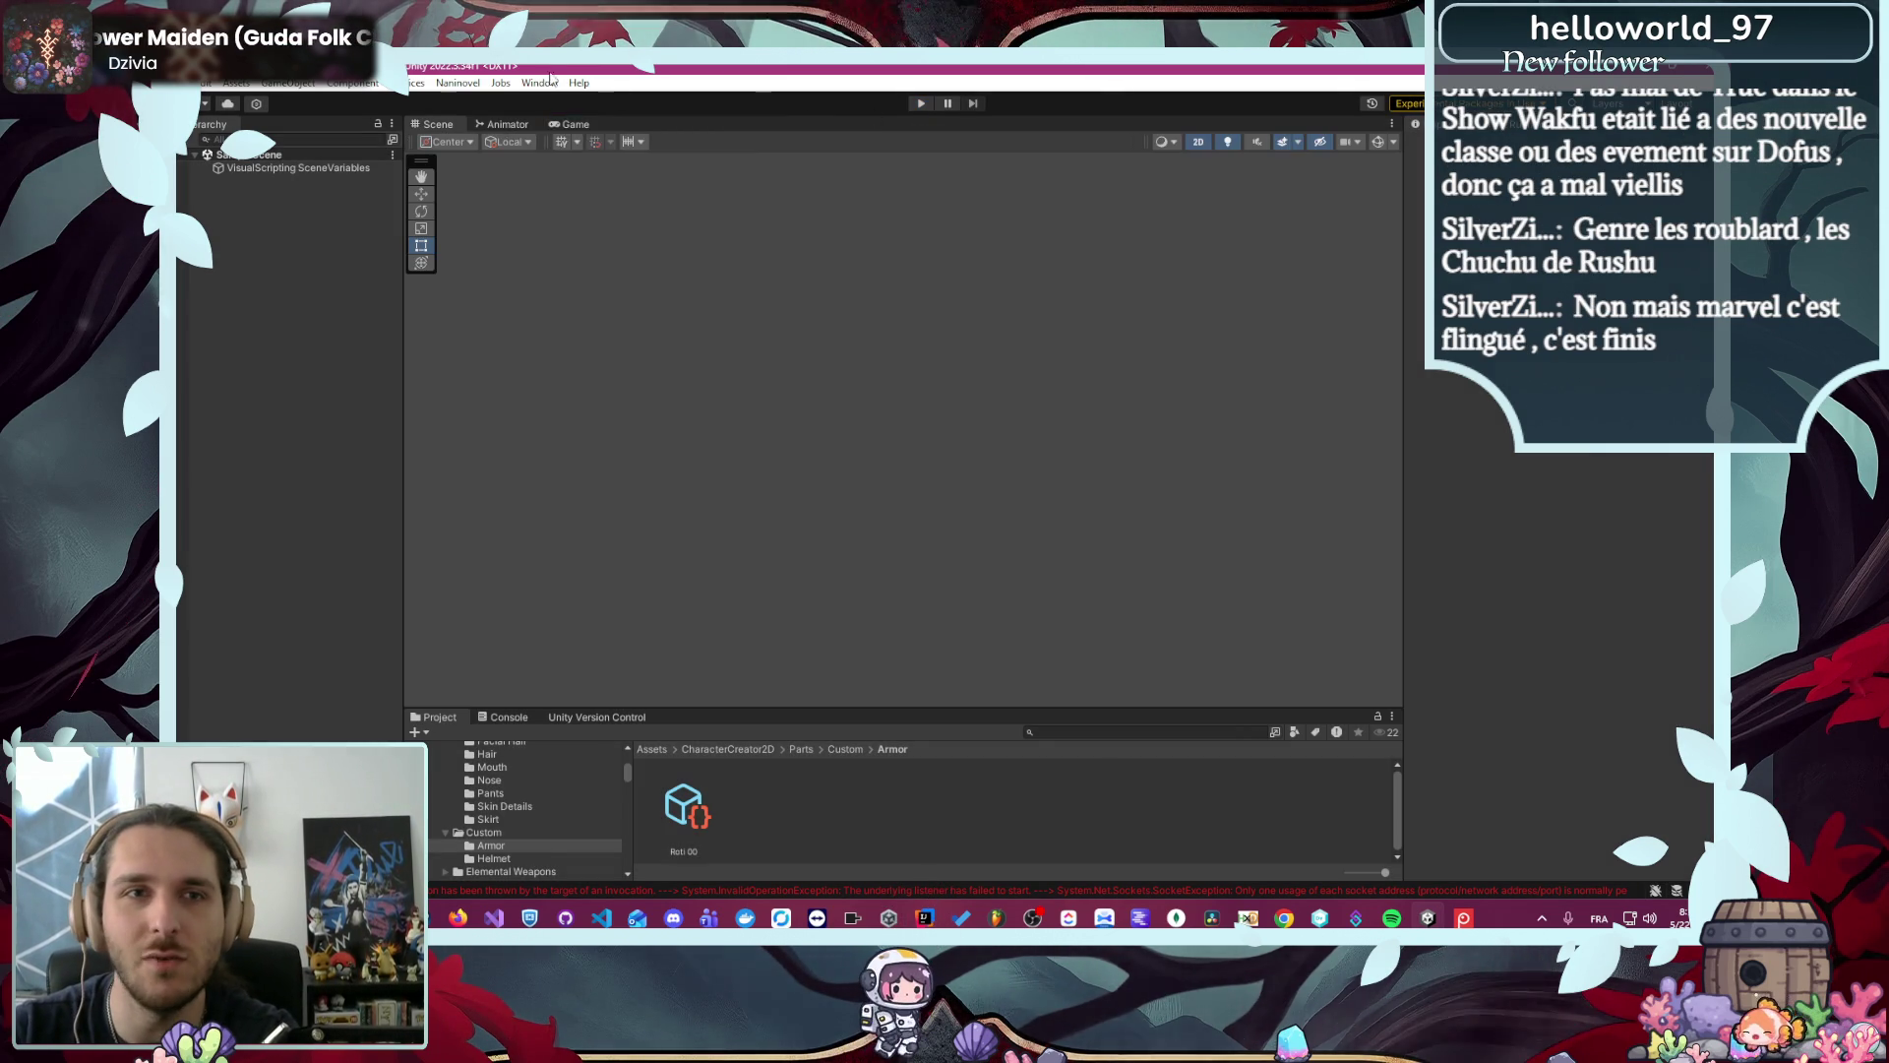
left_click(539, 83)
mouse_move(658, 284)
left_click(778, 275)
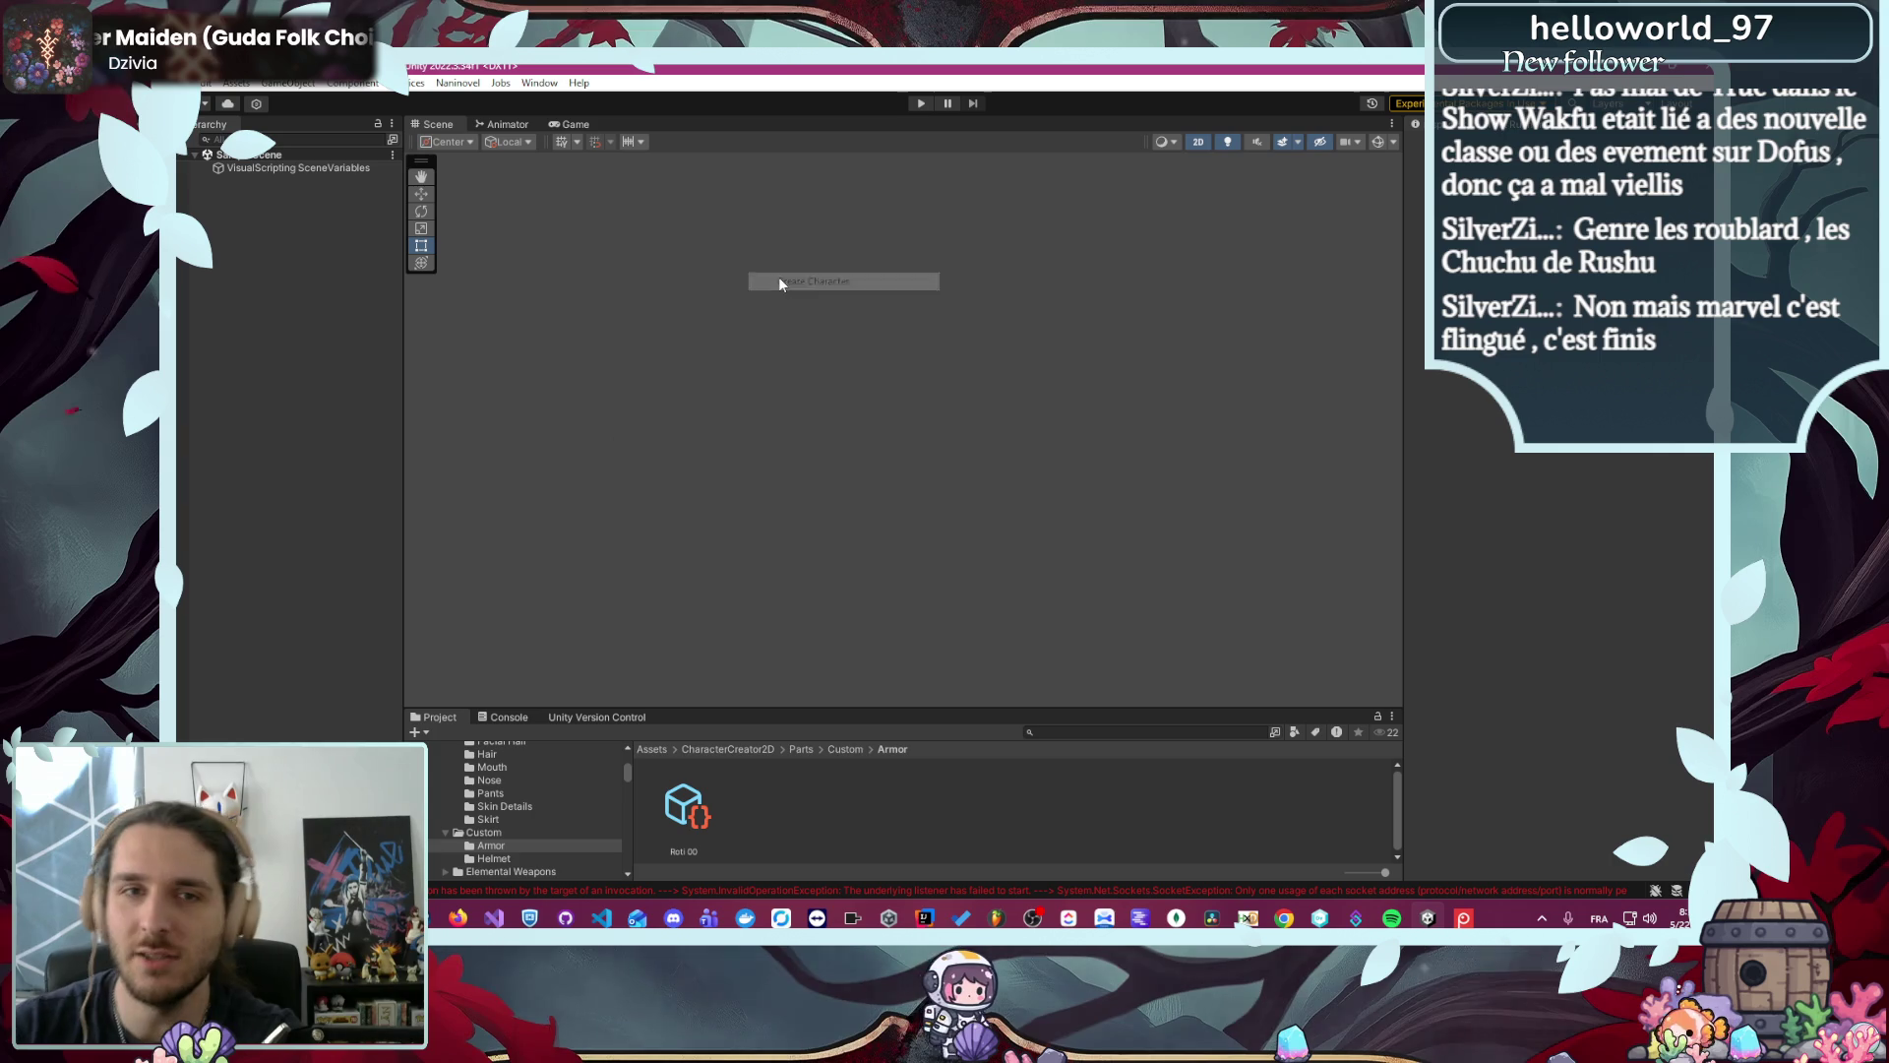
key("ctrl+p")
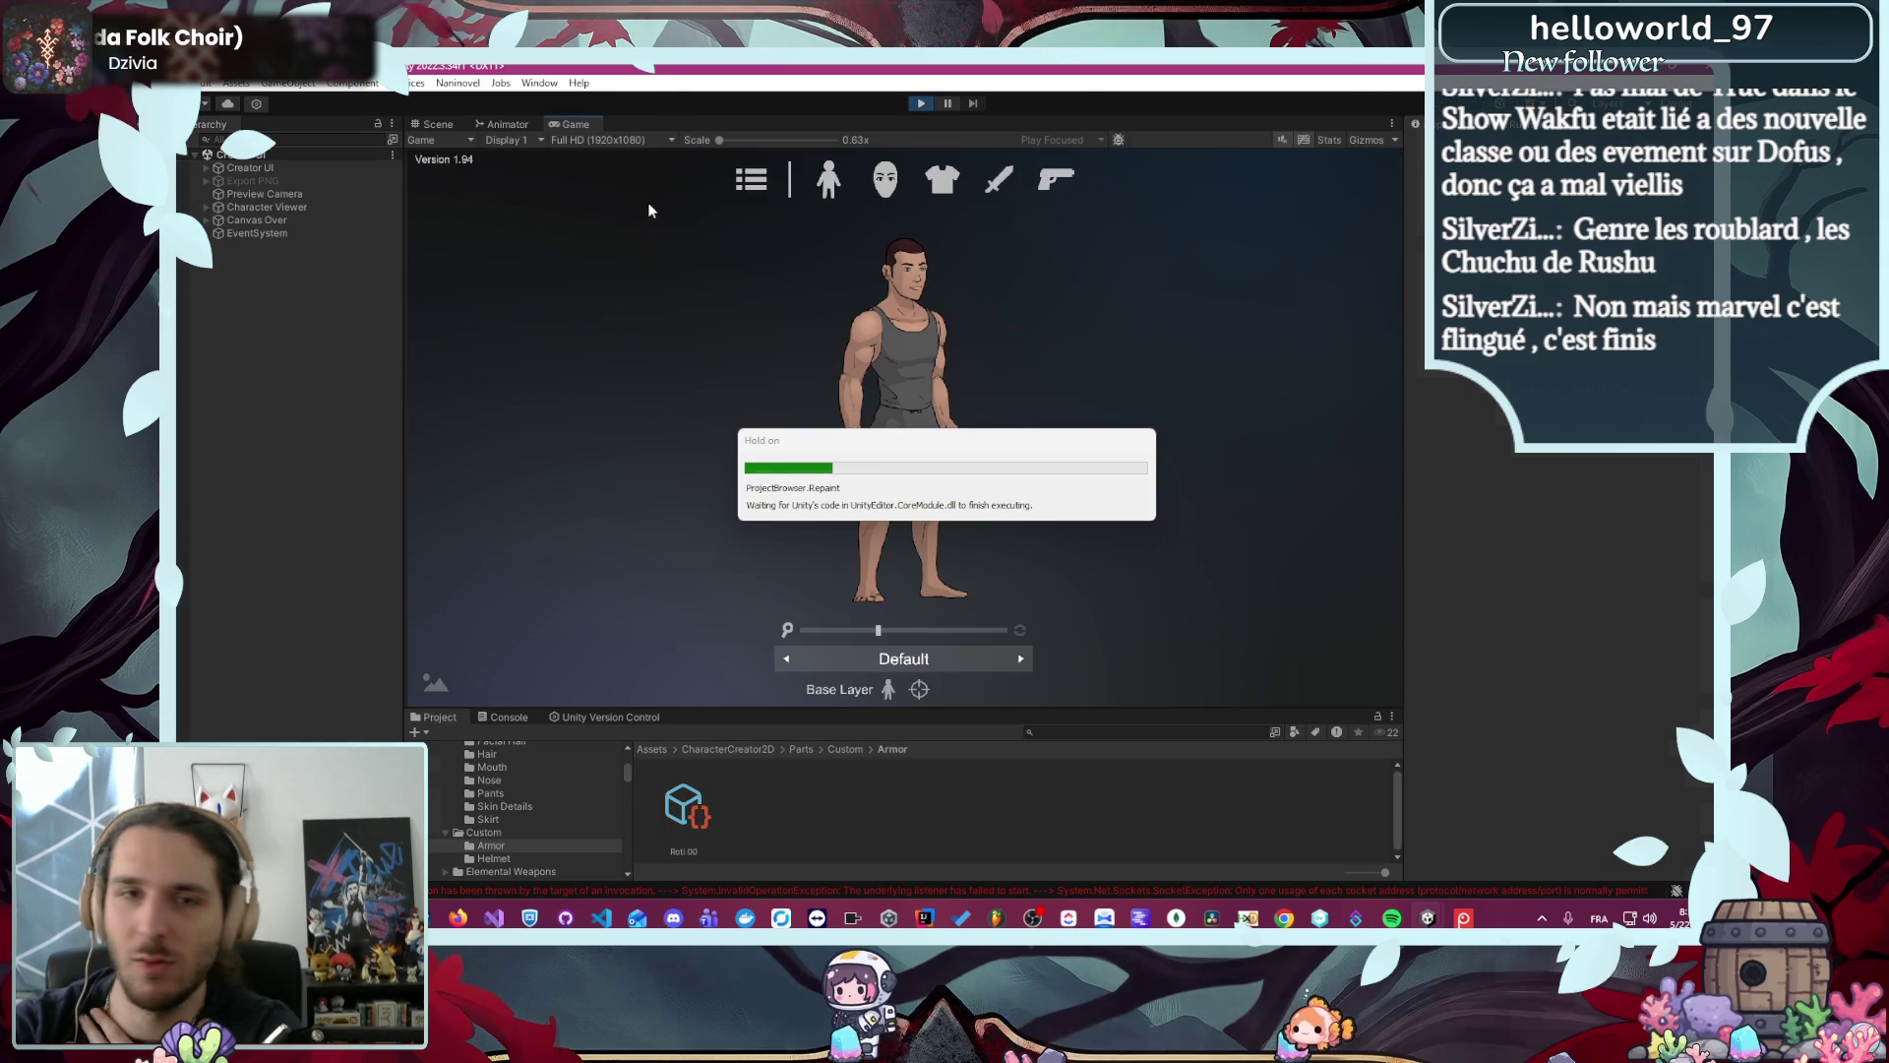
left_click(751, 178)
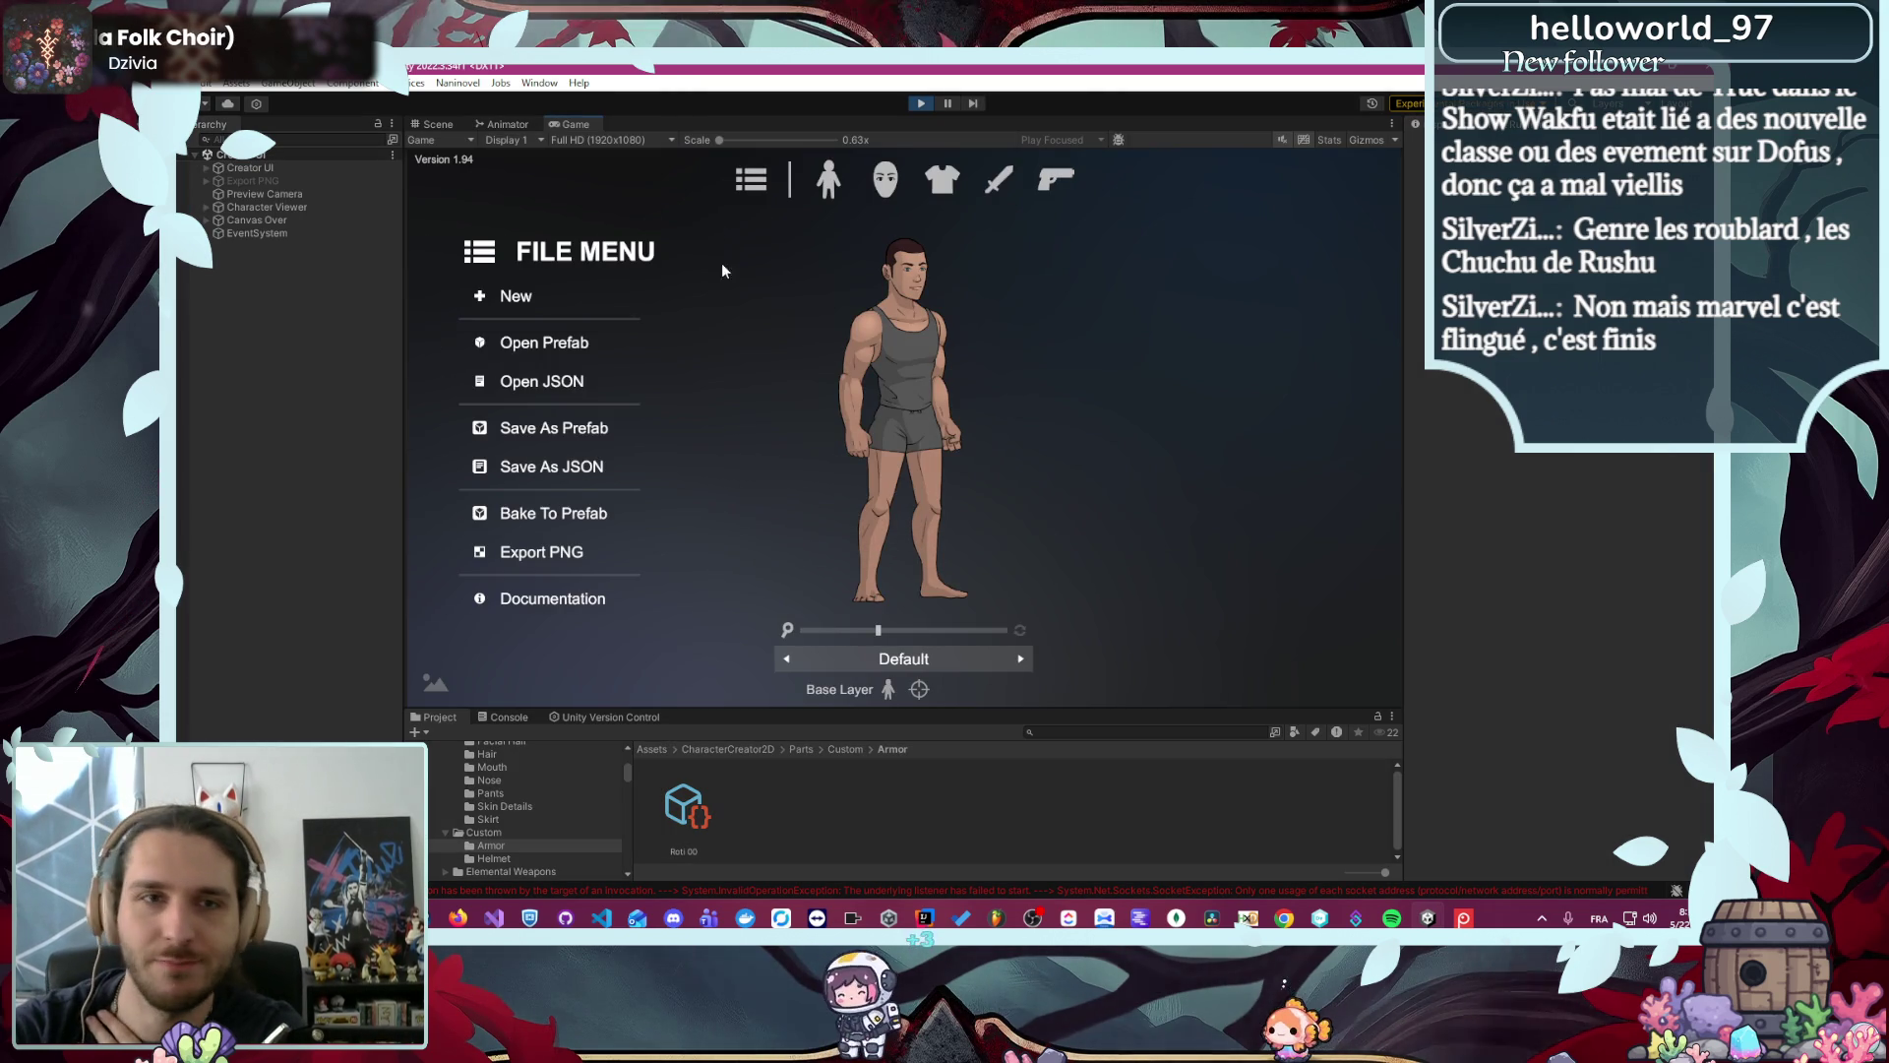
- Load robine's character.prefab from Code/Module/Character2D/Resources/Character into the creator
left_click(604, 338)
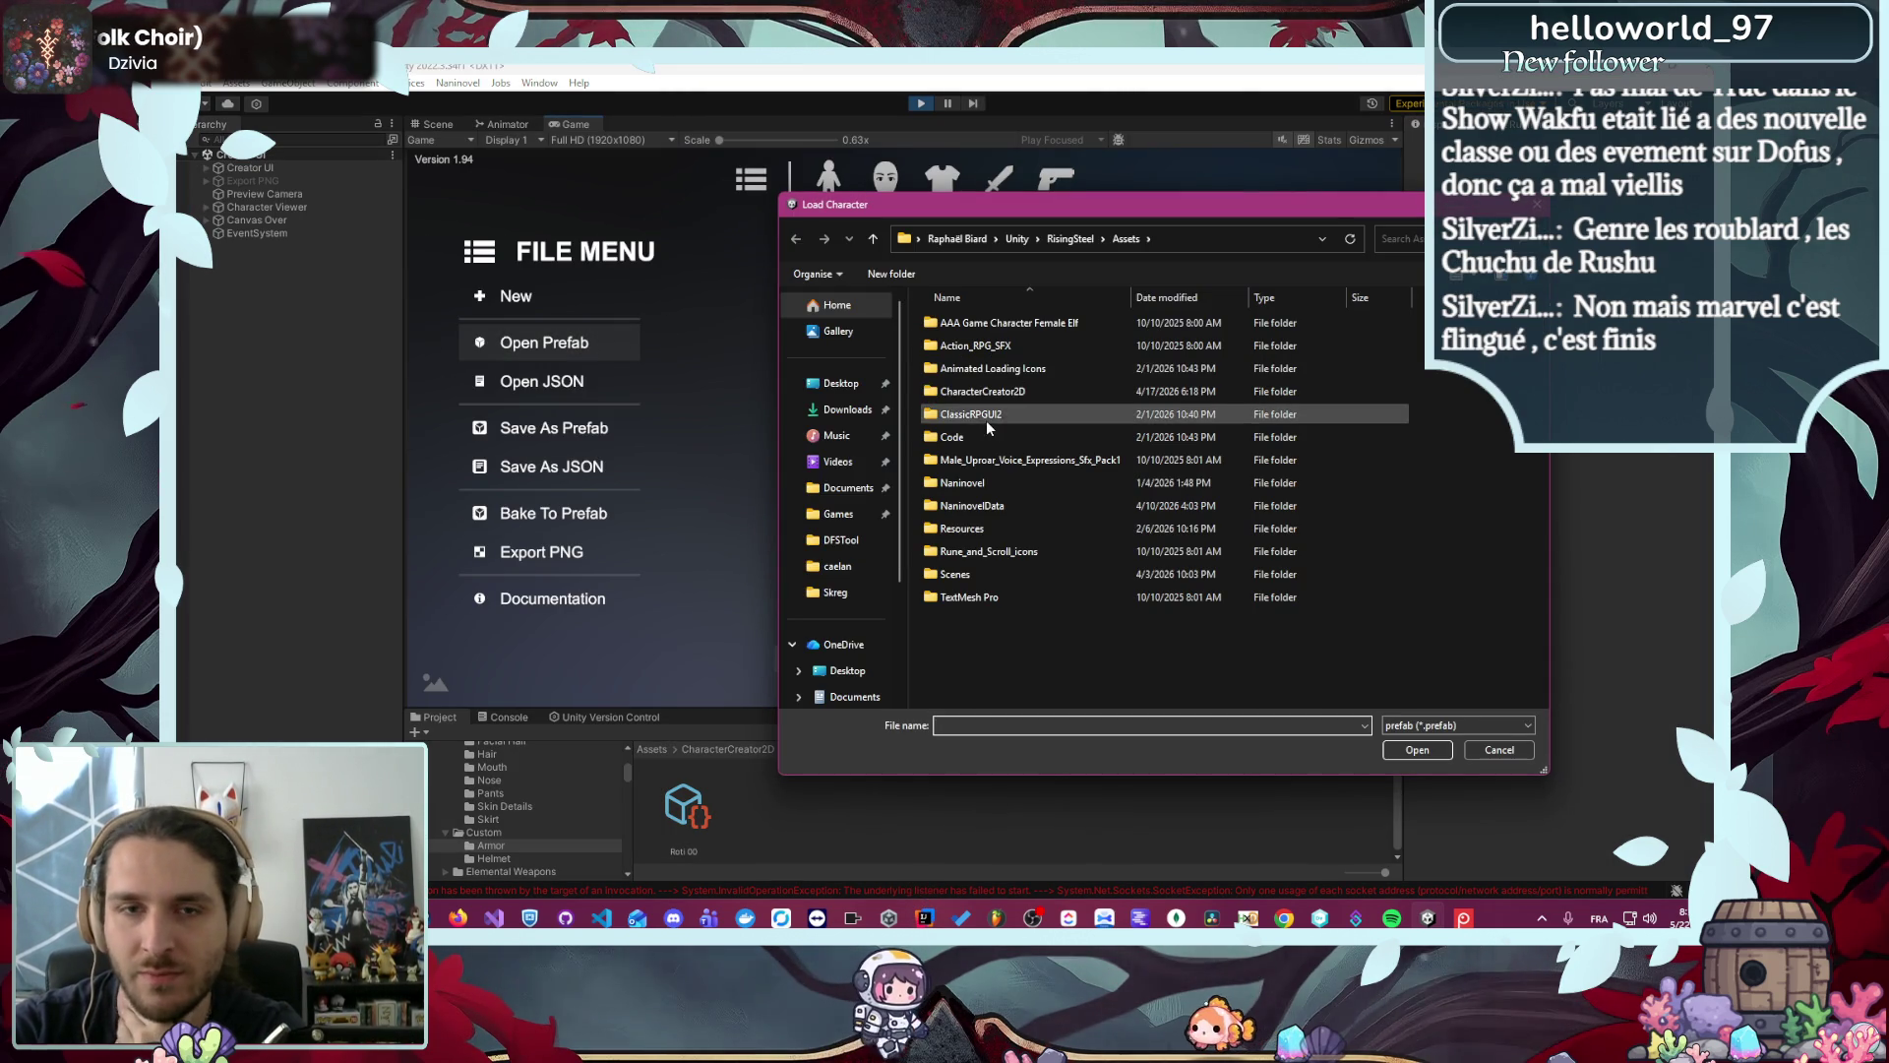
double_click(986, 436)
double_click(1017, 329)
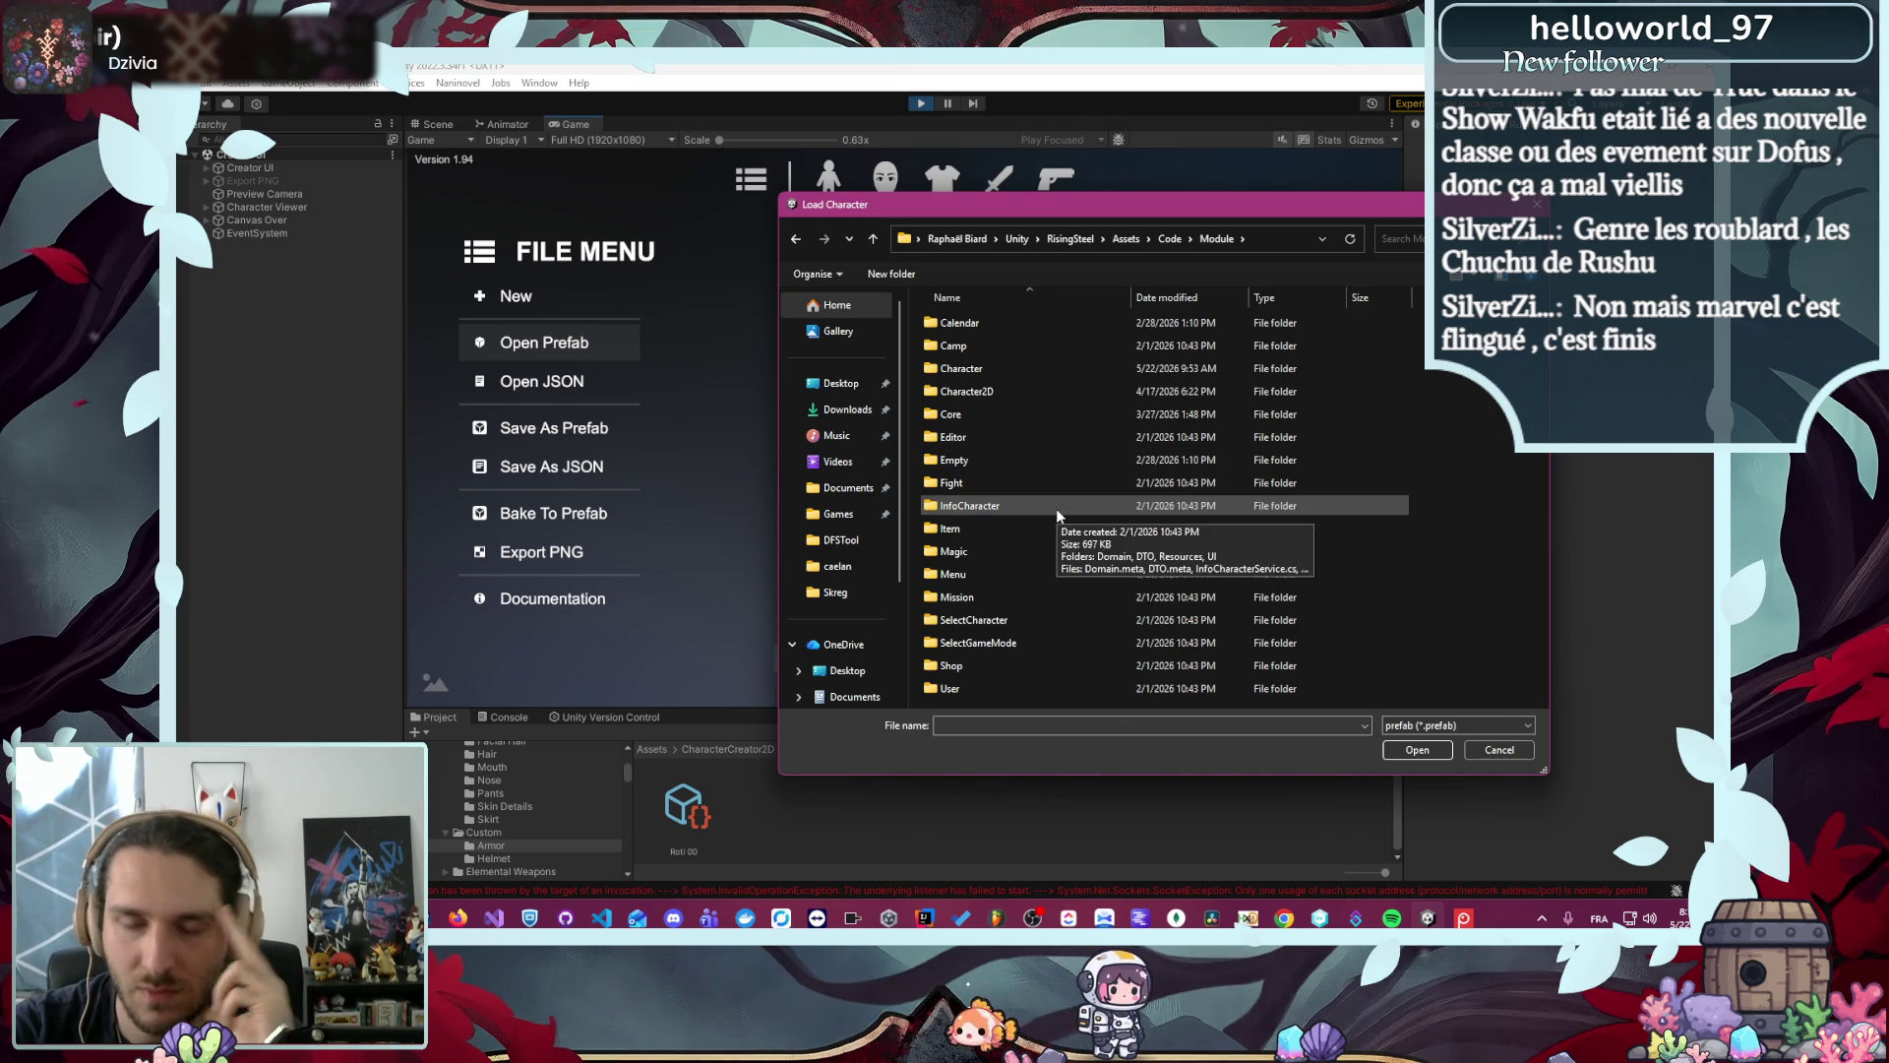
double_click(1013, 392)
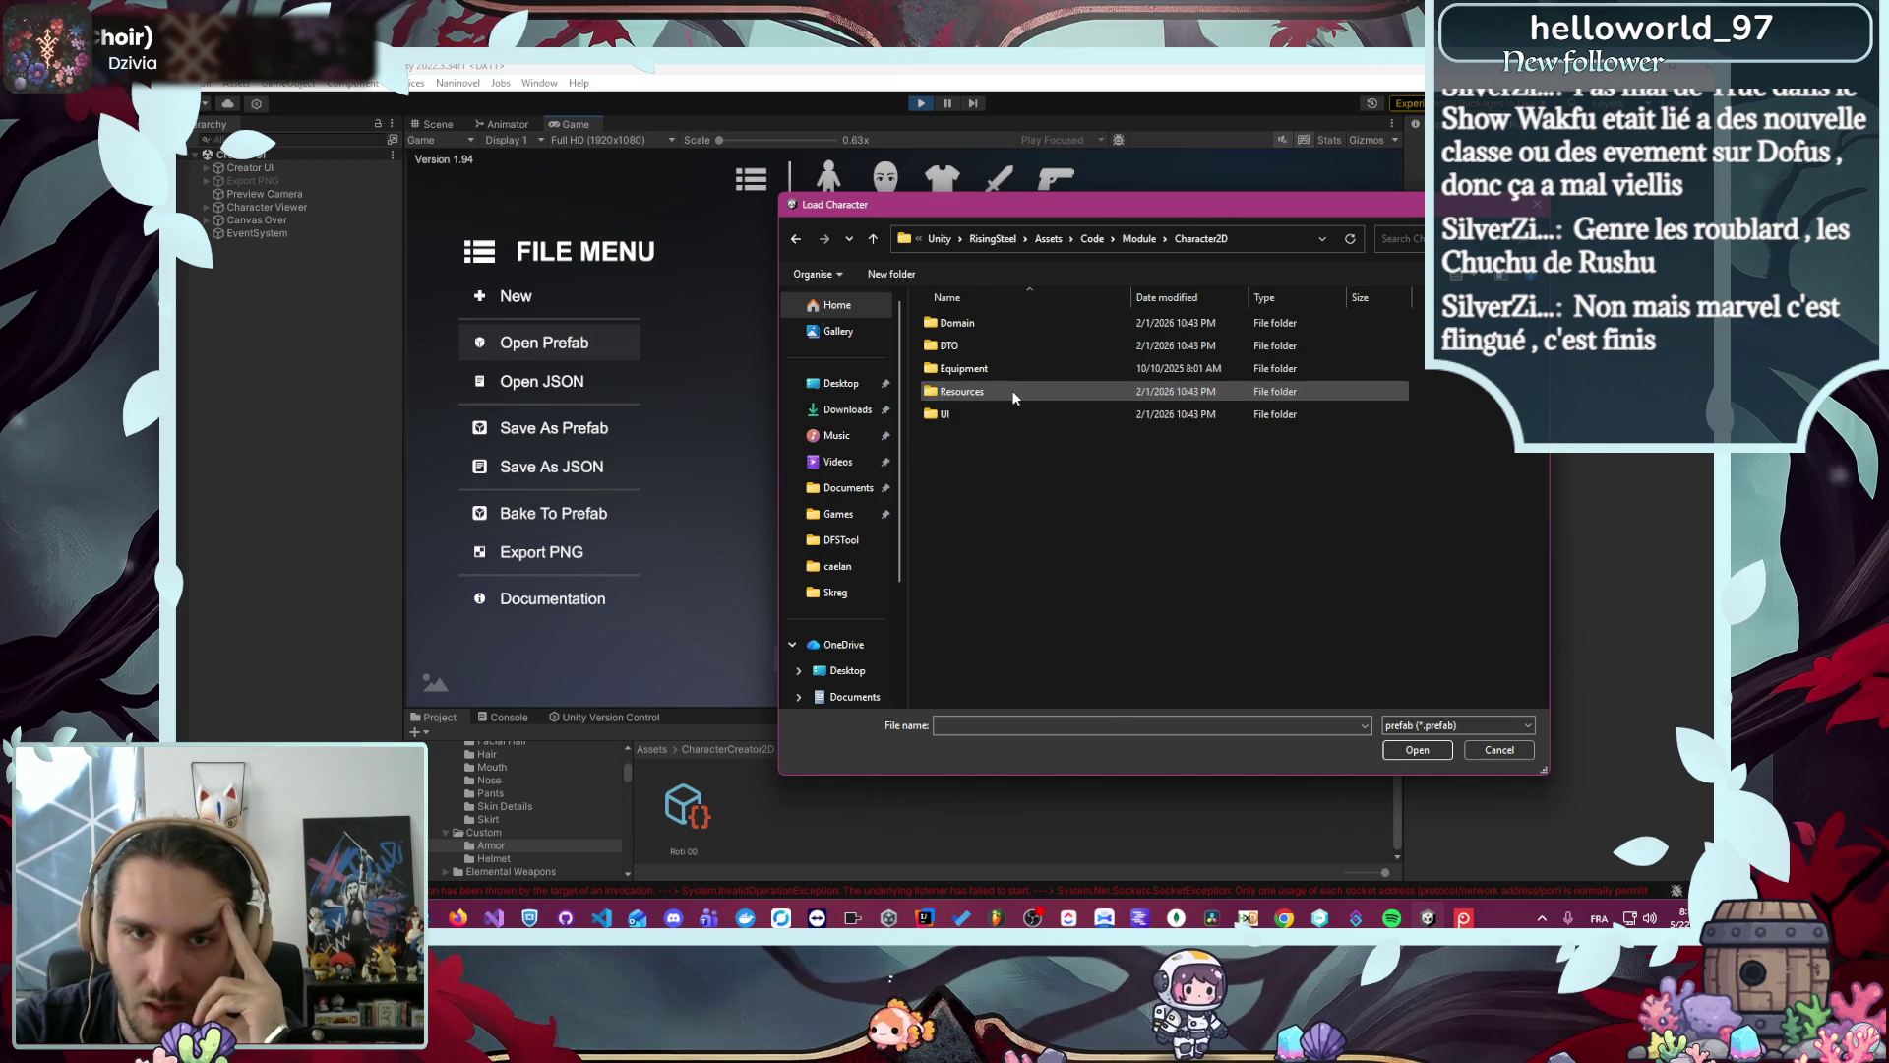
double_click(1013, 394)
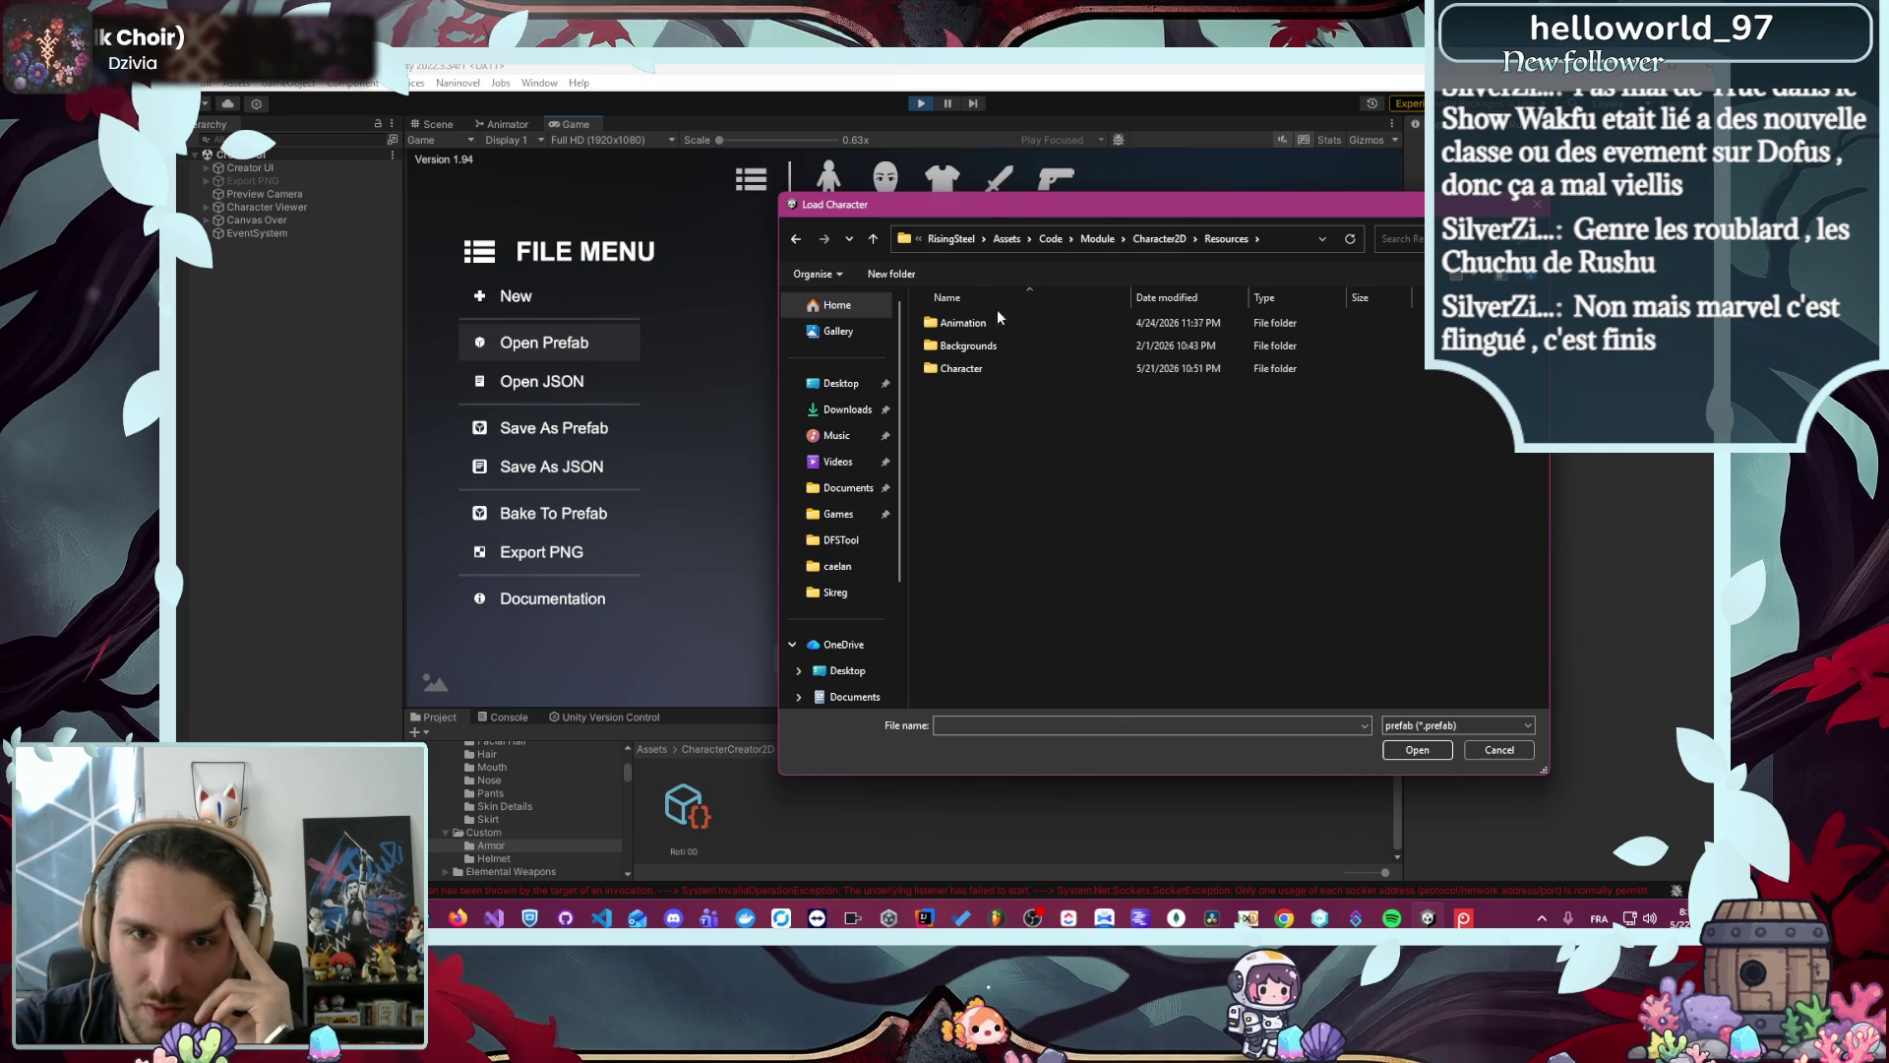
double_click(1005, 368)
scroll(1049, 573, "down", 3)
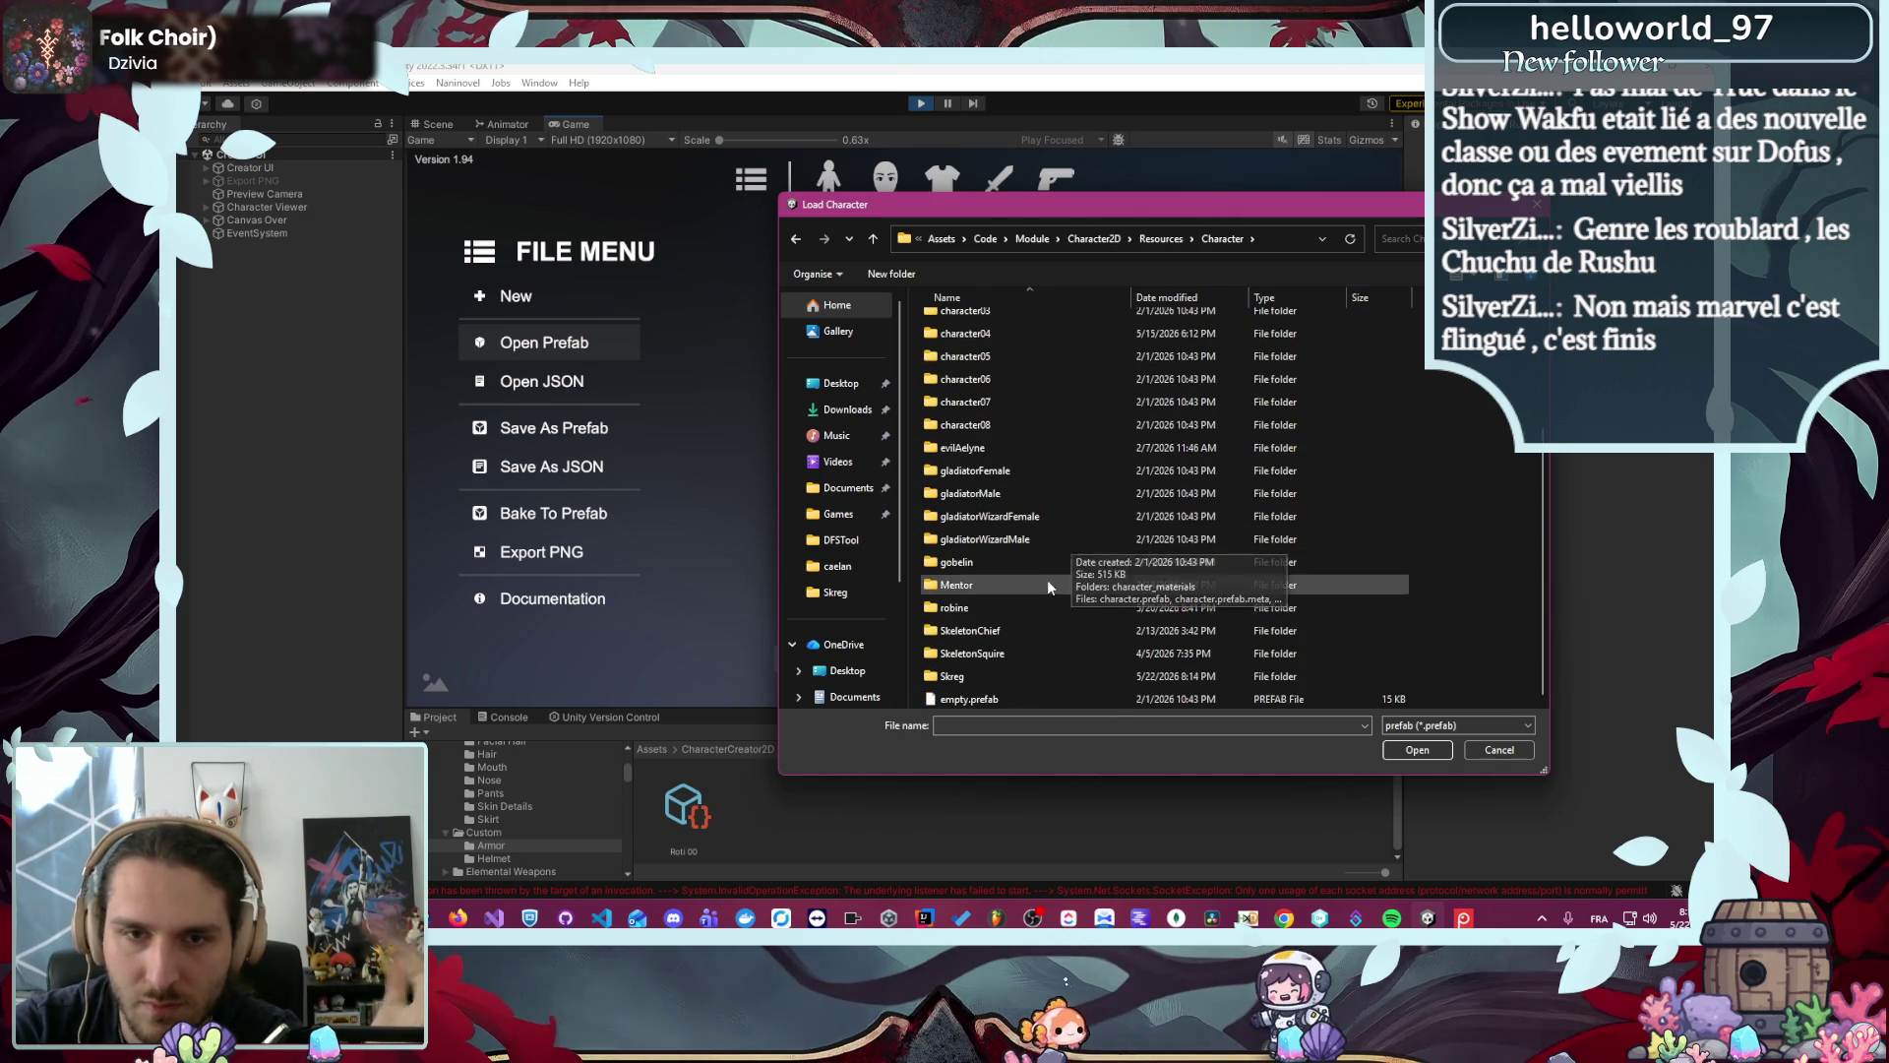
double_click(1043, 602)
double_click(991, 340)
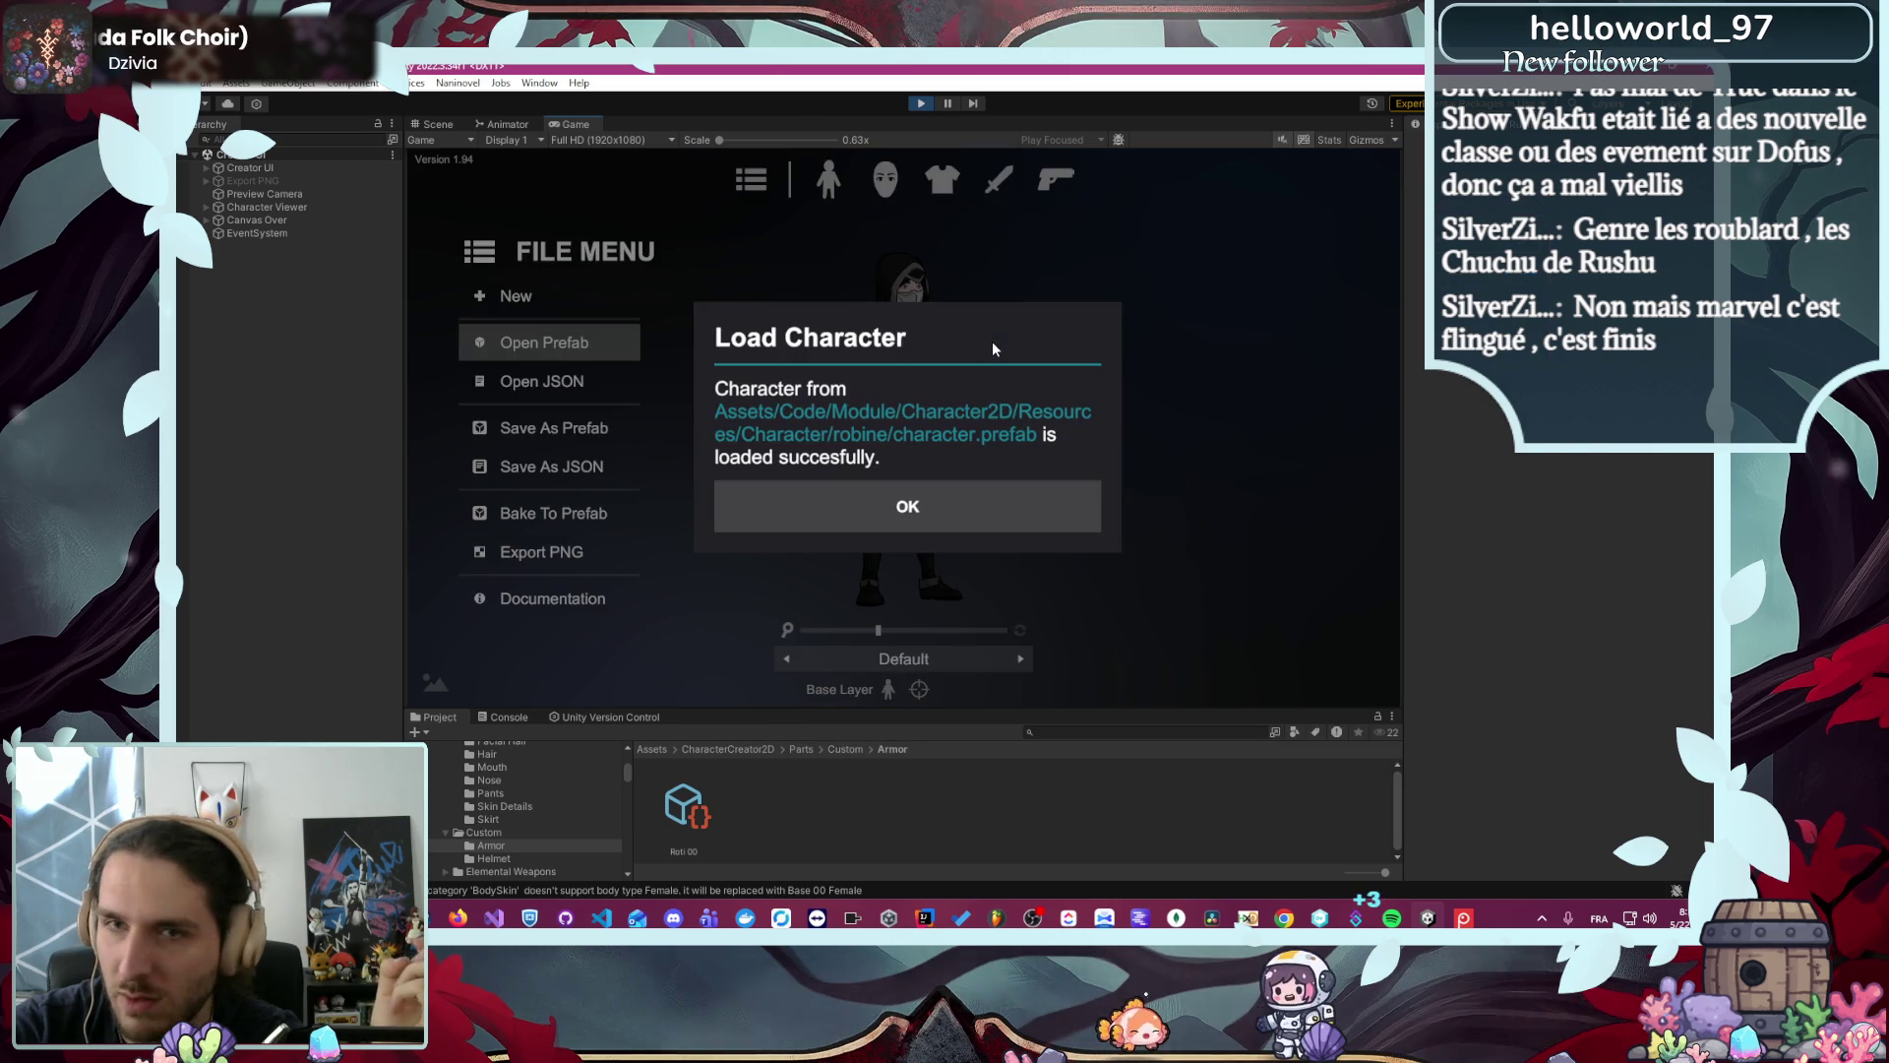
left_click(953, 529)
- Set robine's Bow weapon slot to NULL and return to the file options
mouse_move(944, 629)
left_mouse_down()
mouse_move(1000, 635)
mouse_move(941, 633)
left_mouse_up()
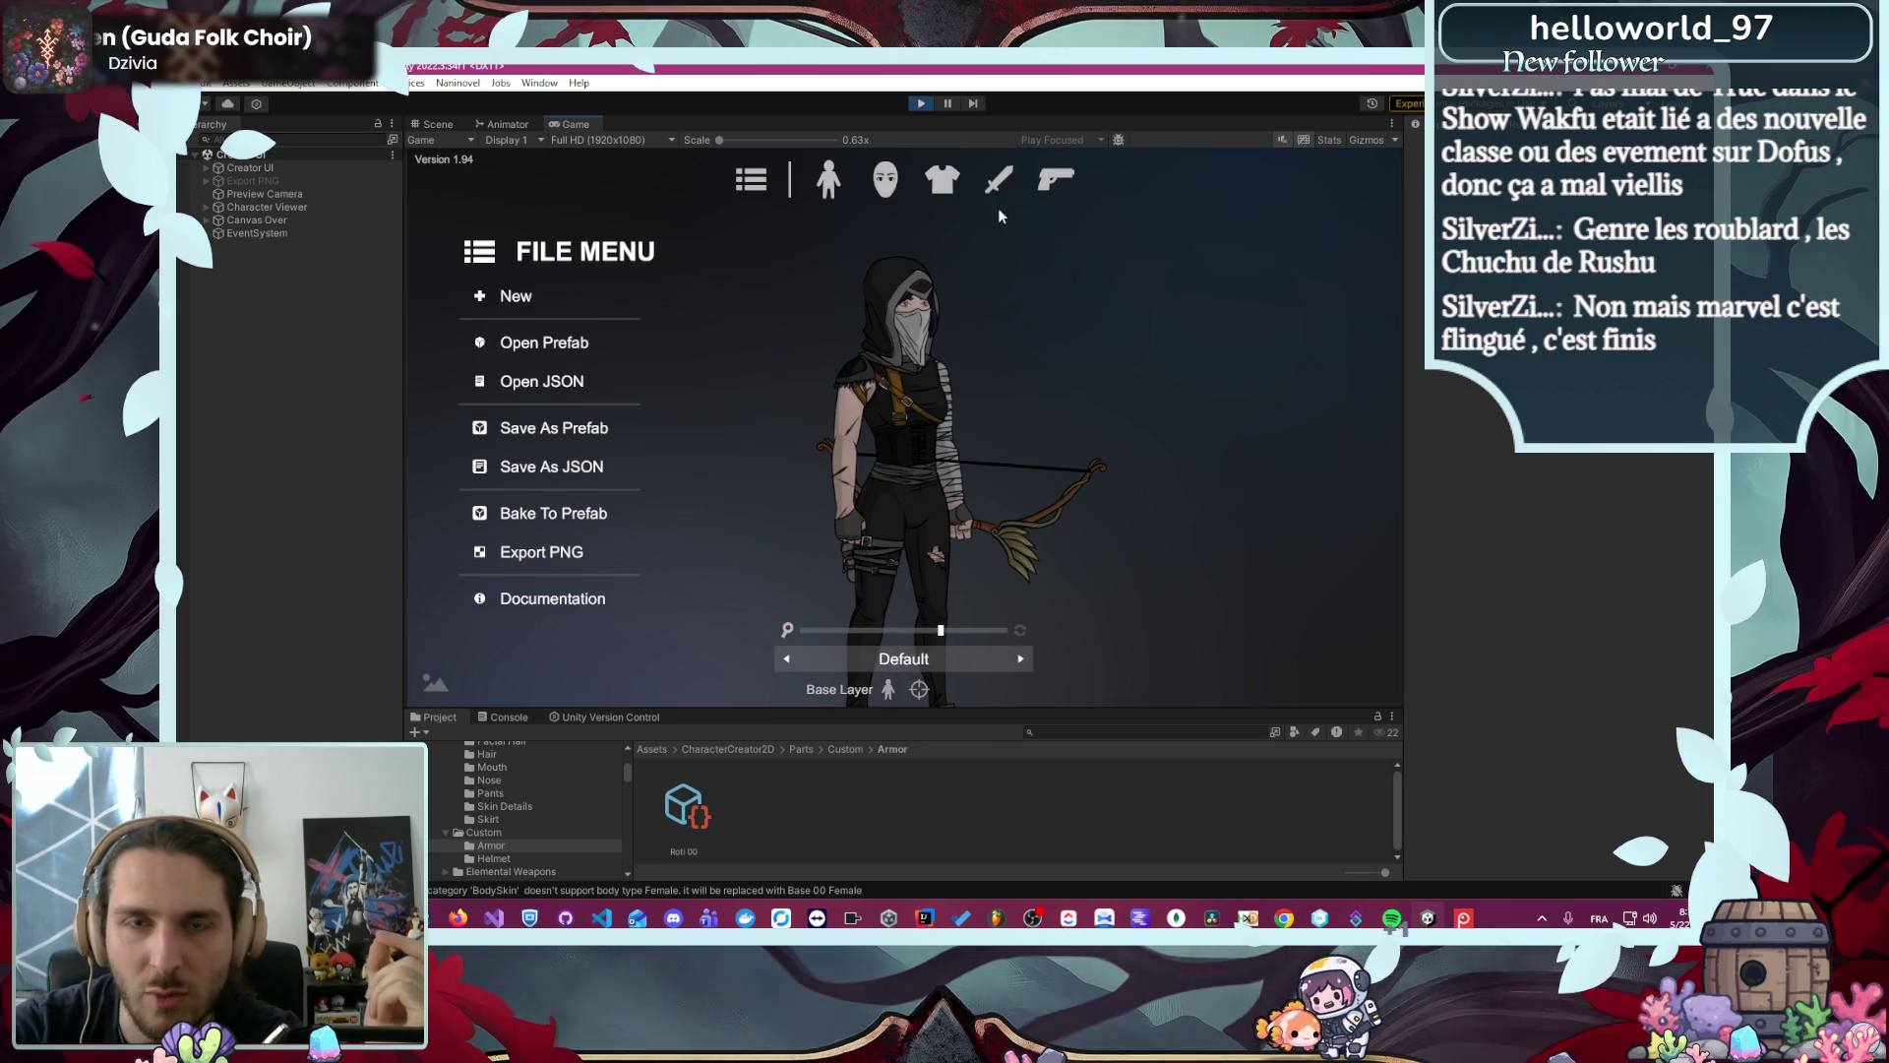
left_click(1000, 181)
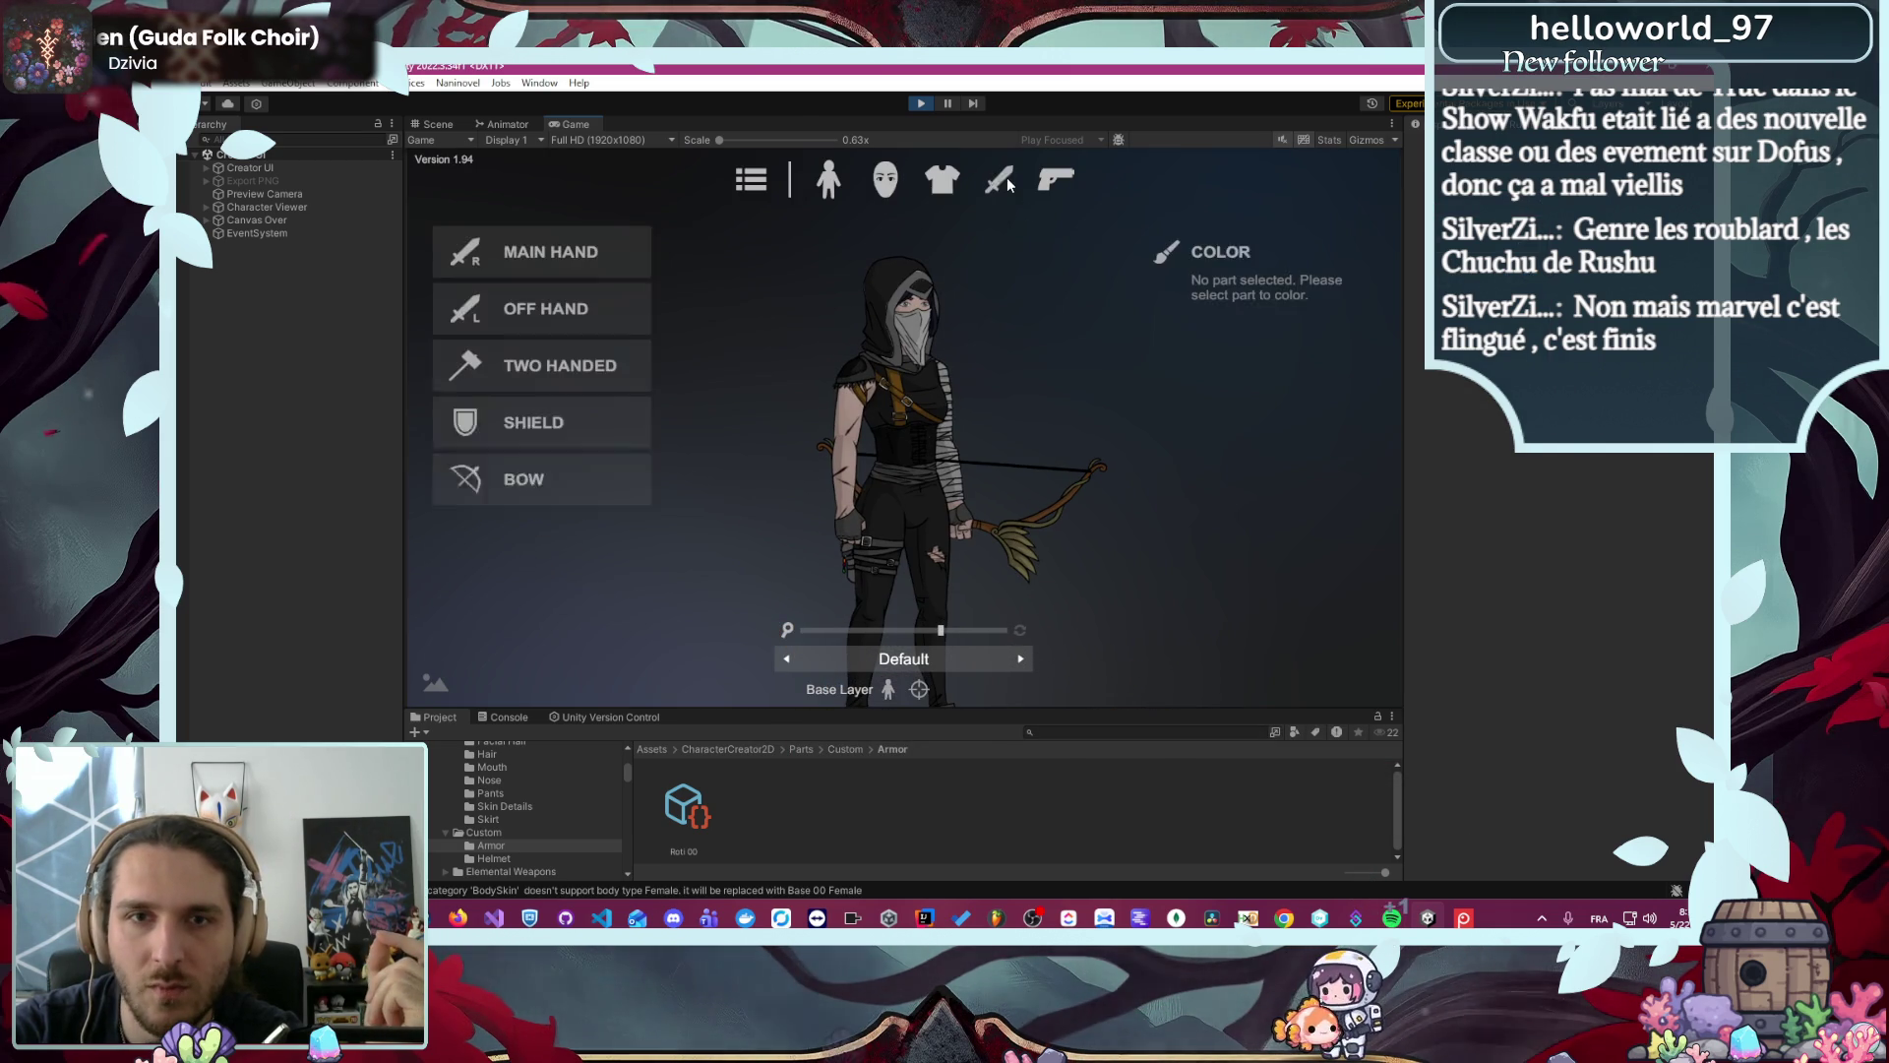
left_click(569, 493)
left_click(539, 305)
left_click(507, 307)
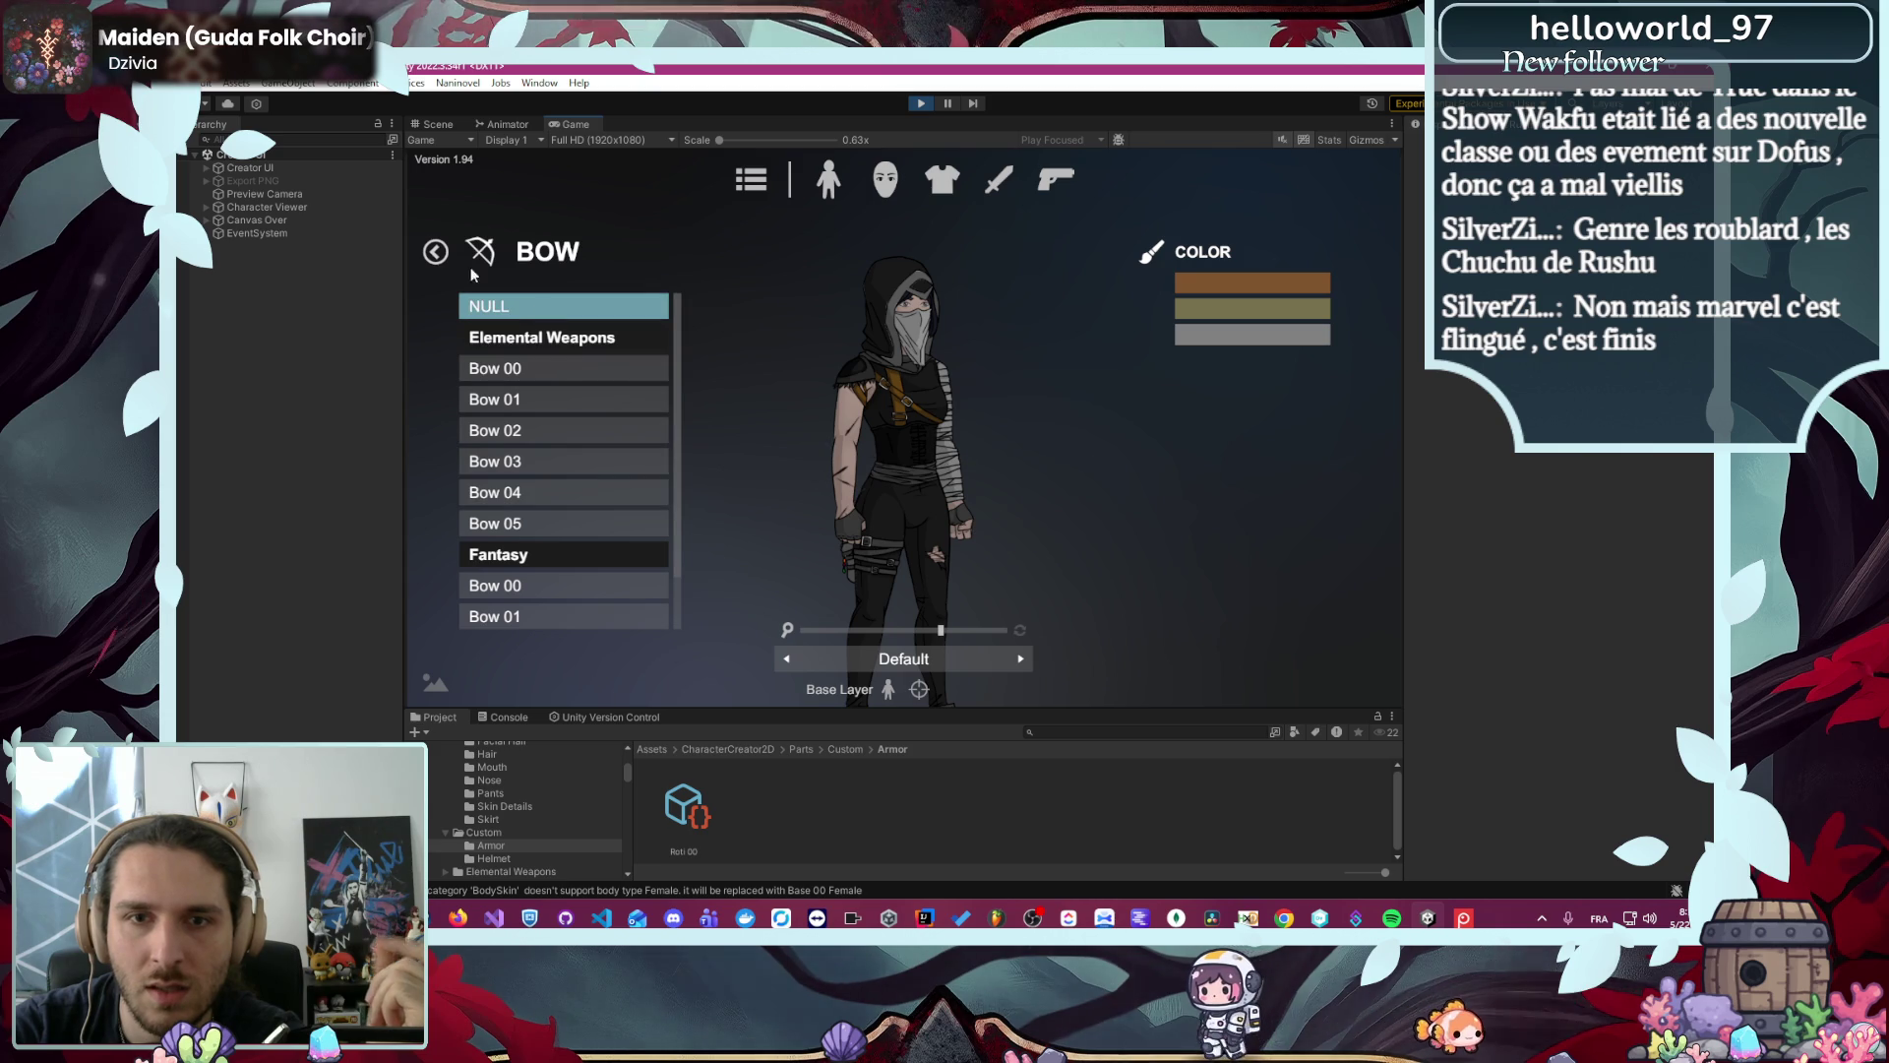
left_click(436, 247)
left_click(437, 244)
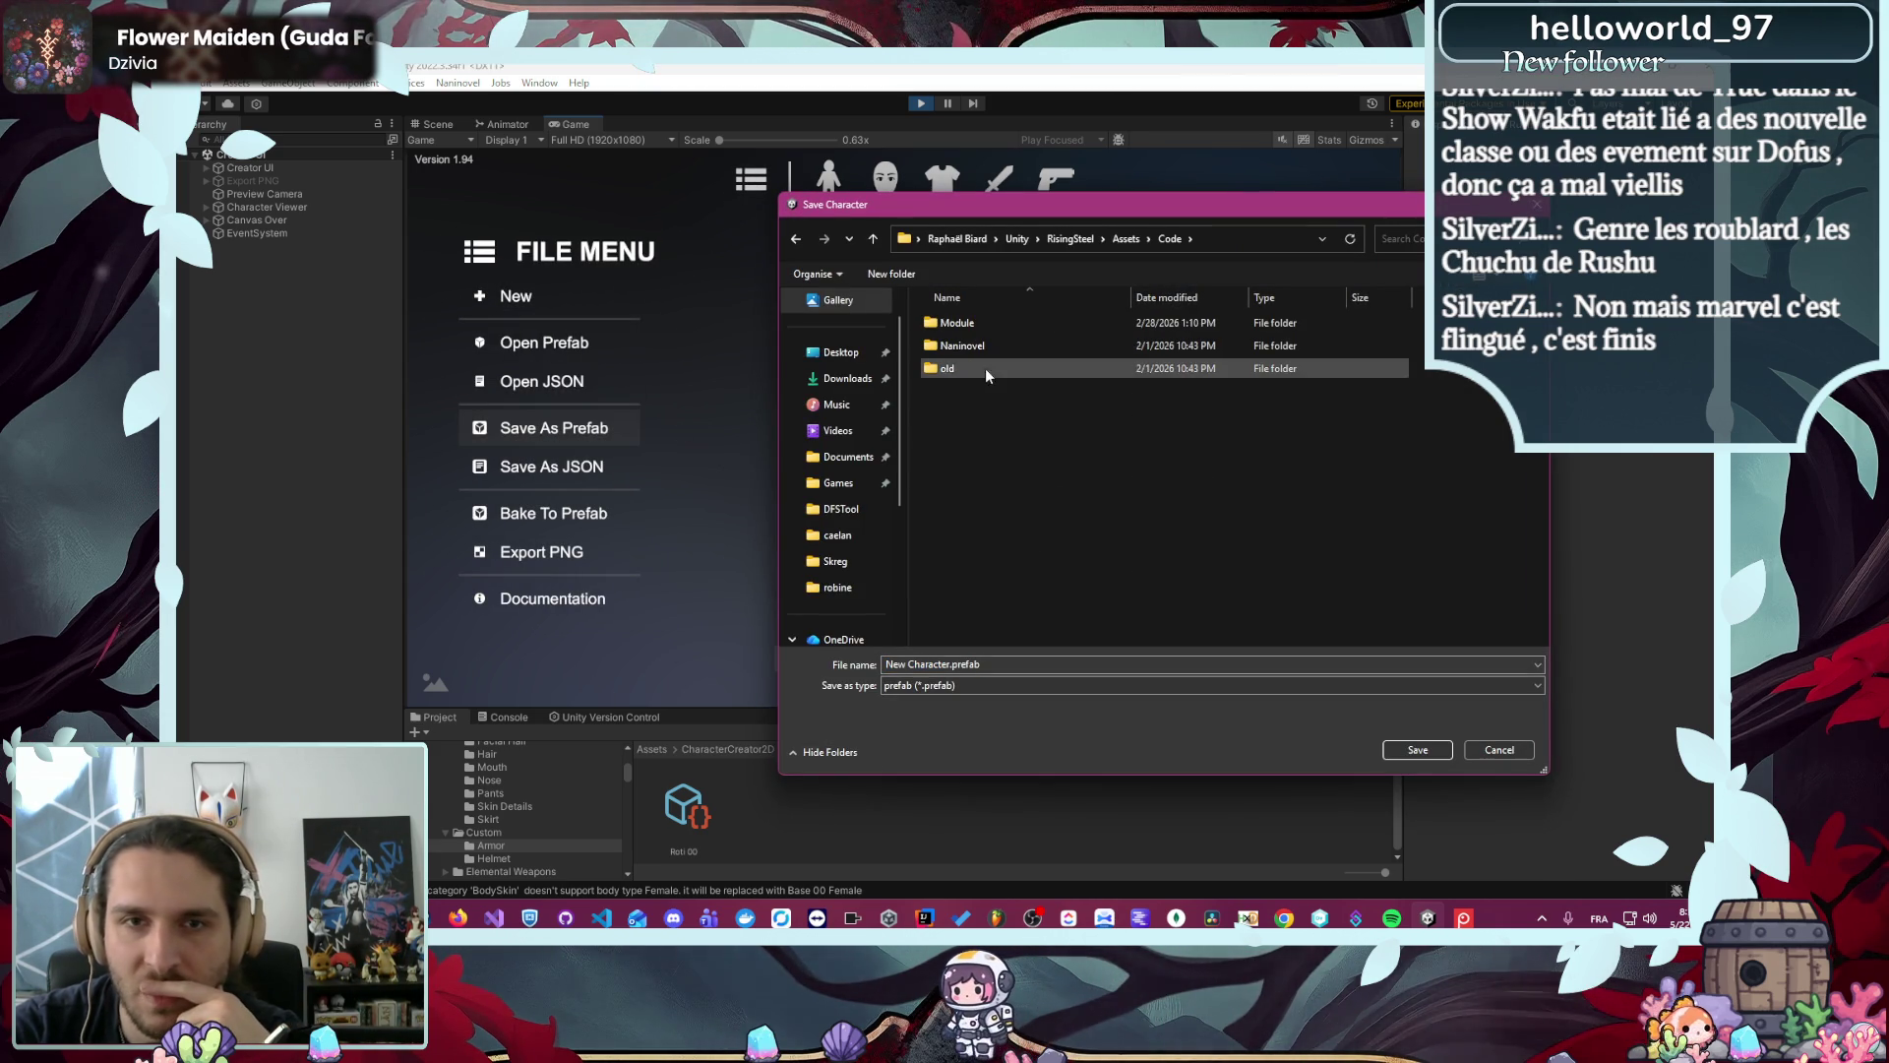
- Browse the save dialog to Module/Character2D/Resources/Character/robine
double_click(989, 318)
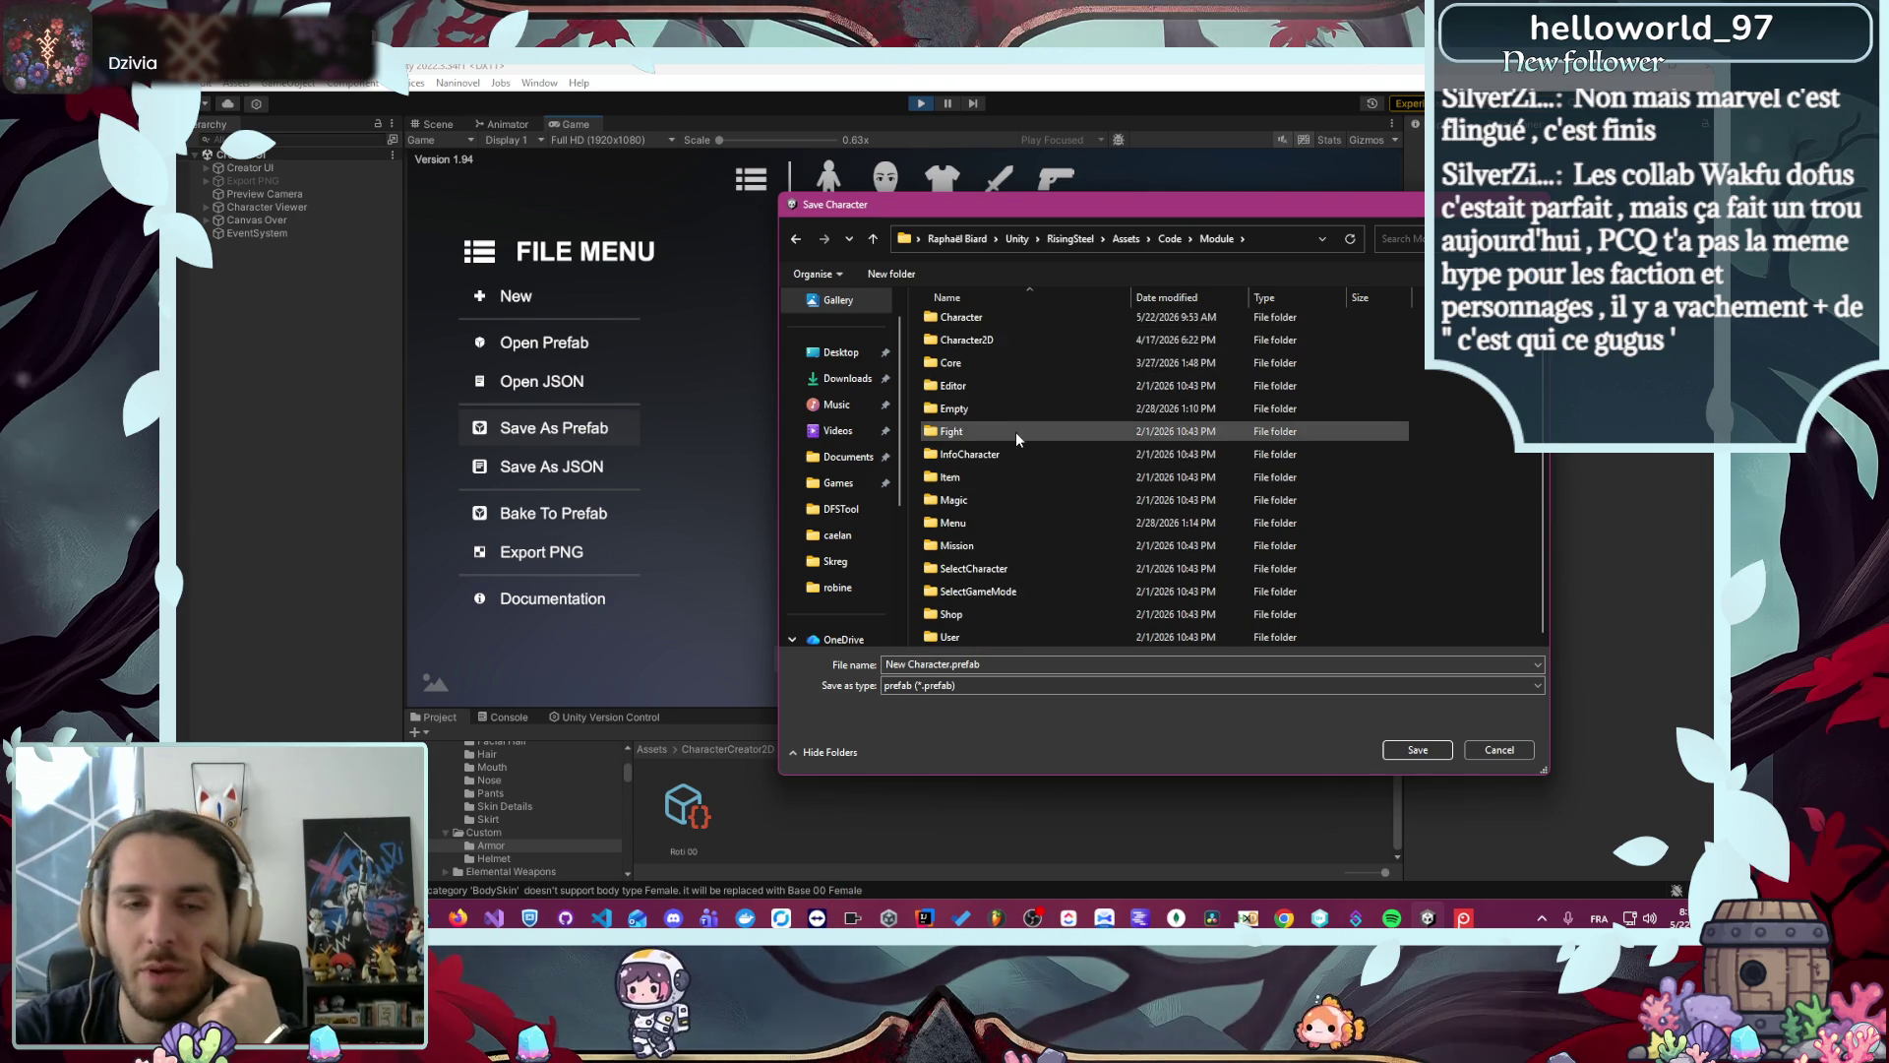
mouse_move(1068, 436)
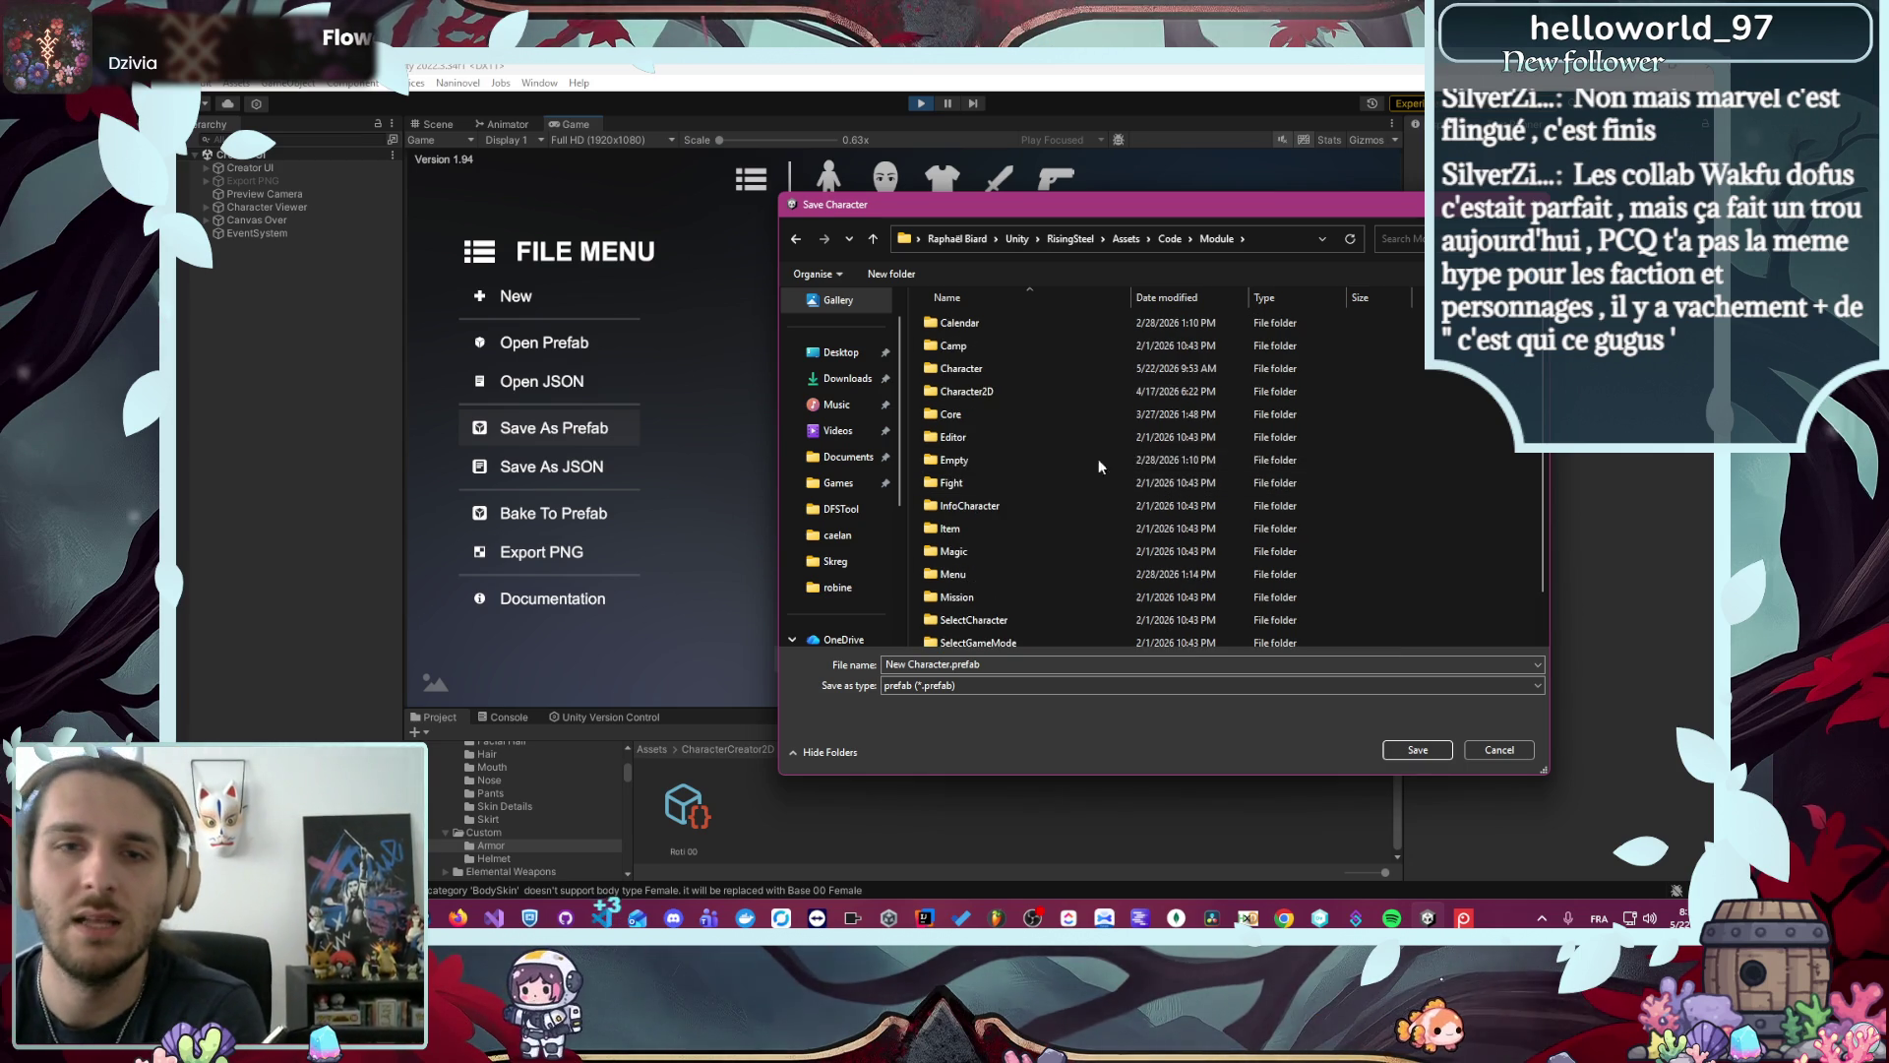
double_click(980, 396)
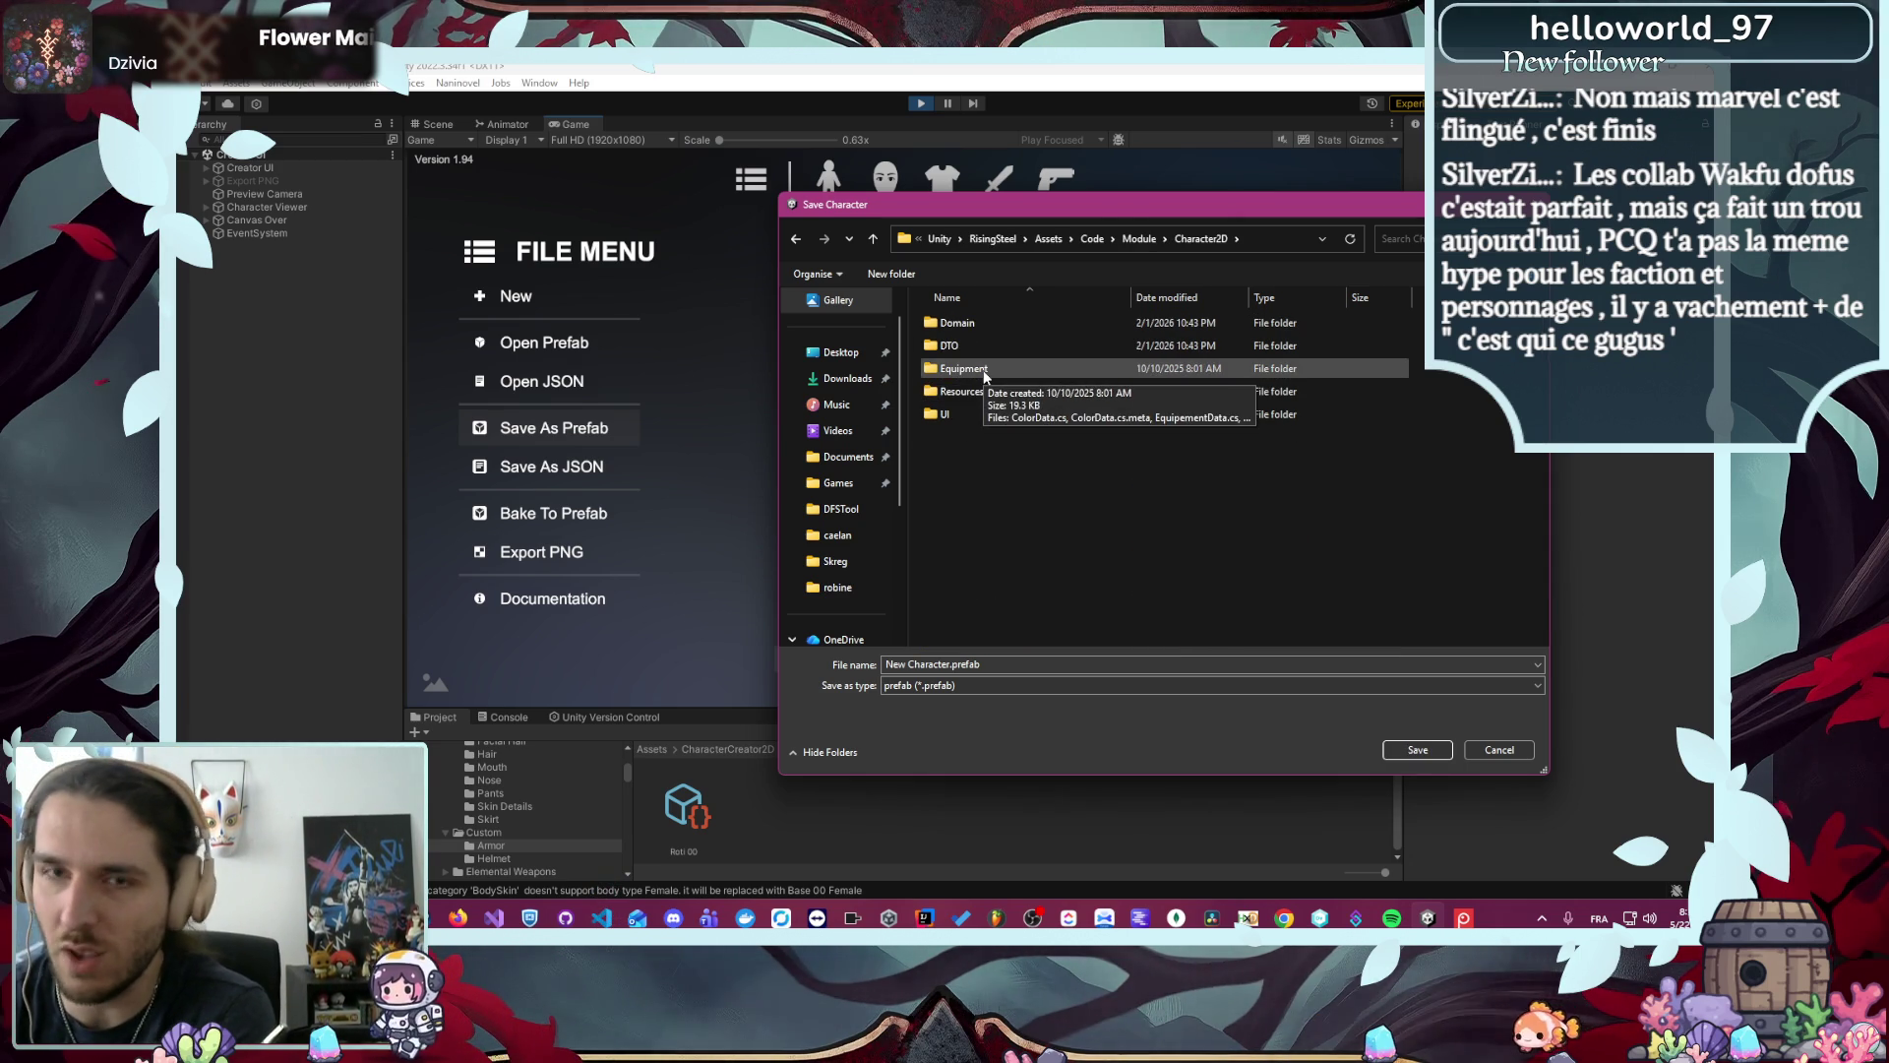
double_click(1005, 390)
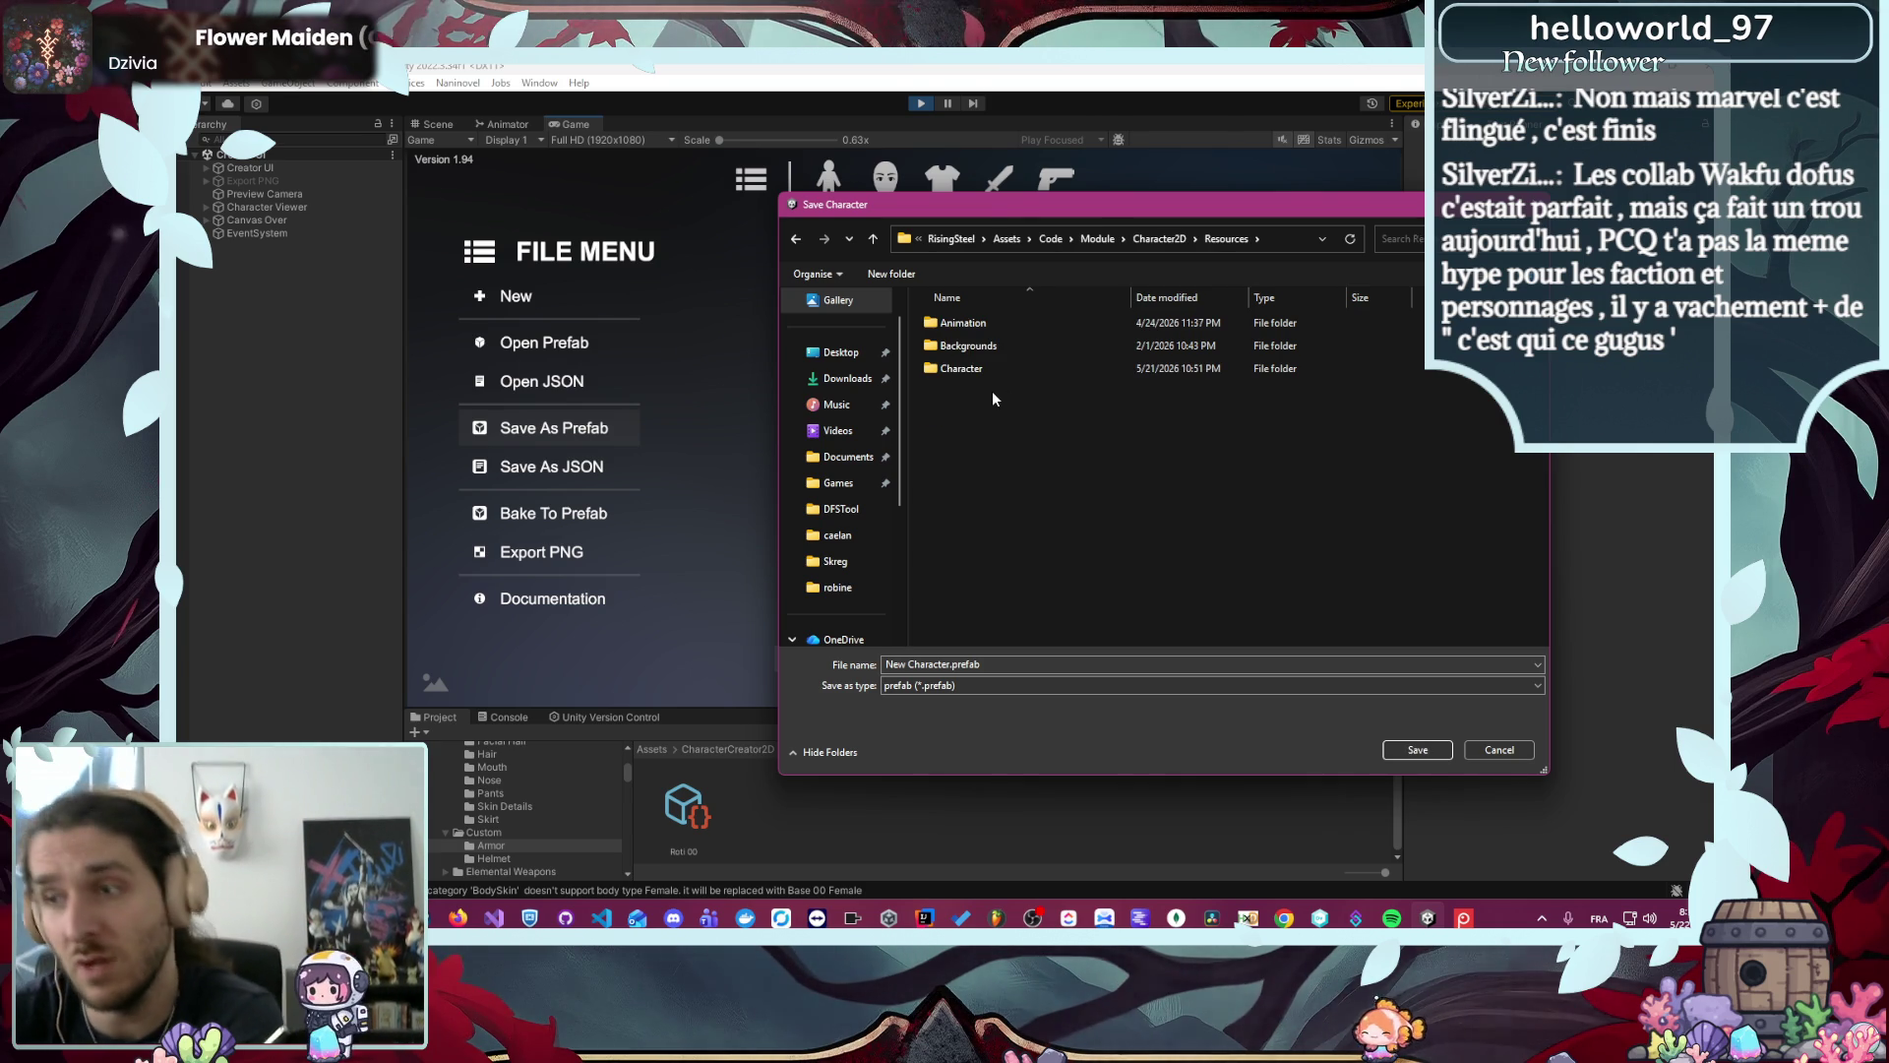
double_click(1012, 362)
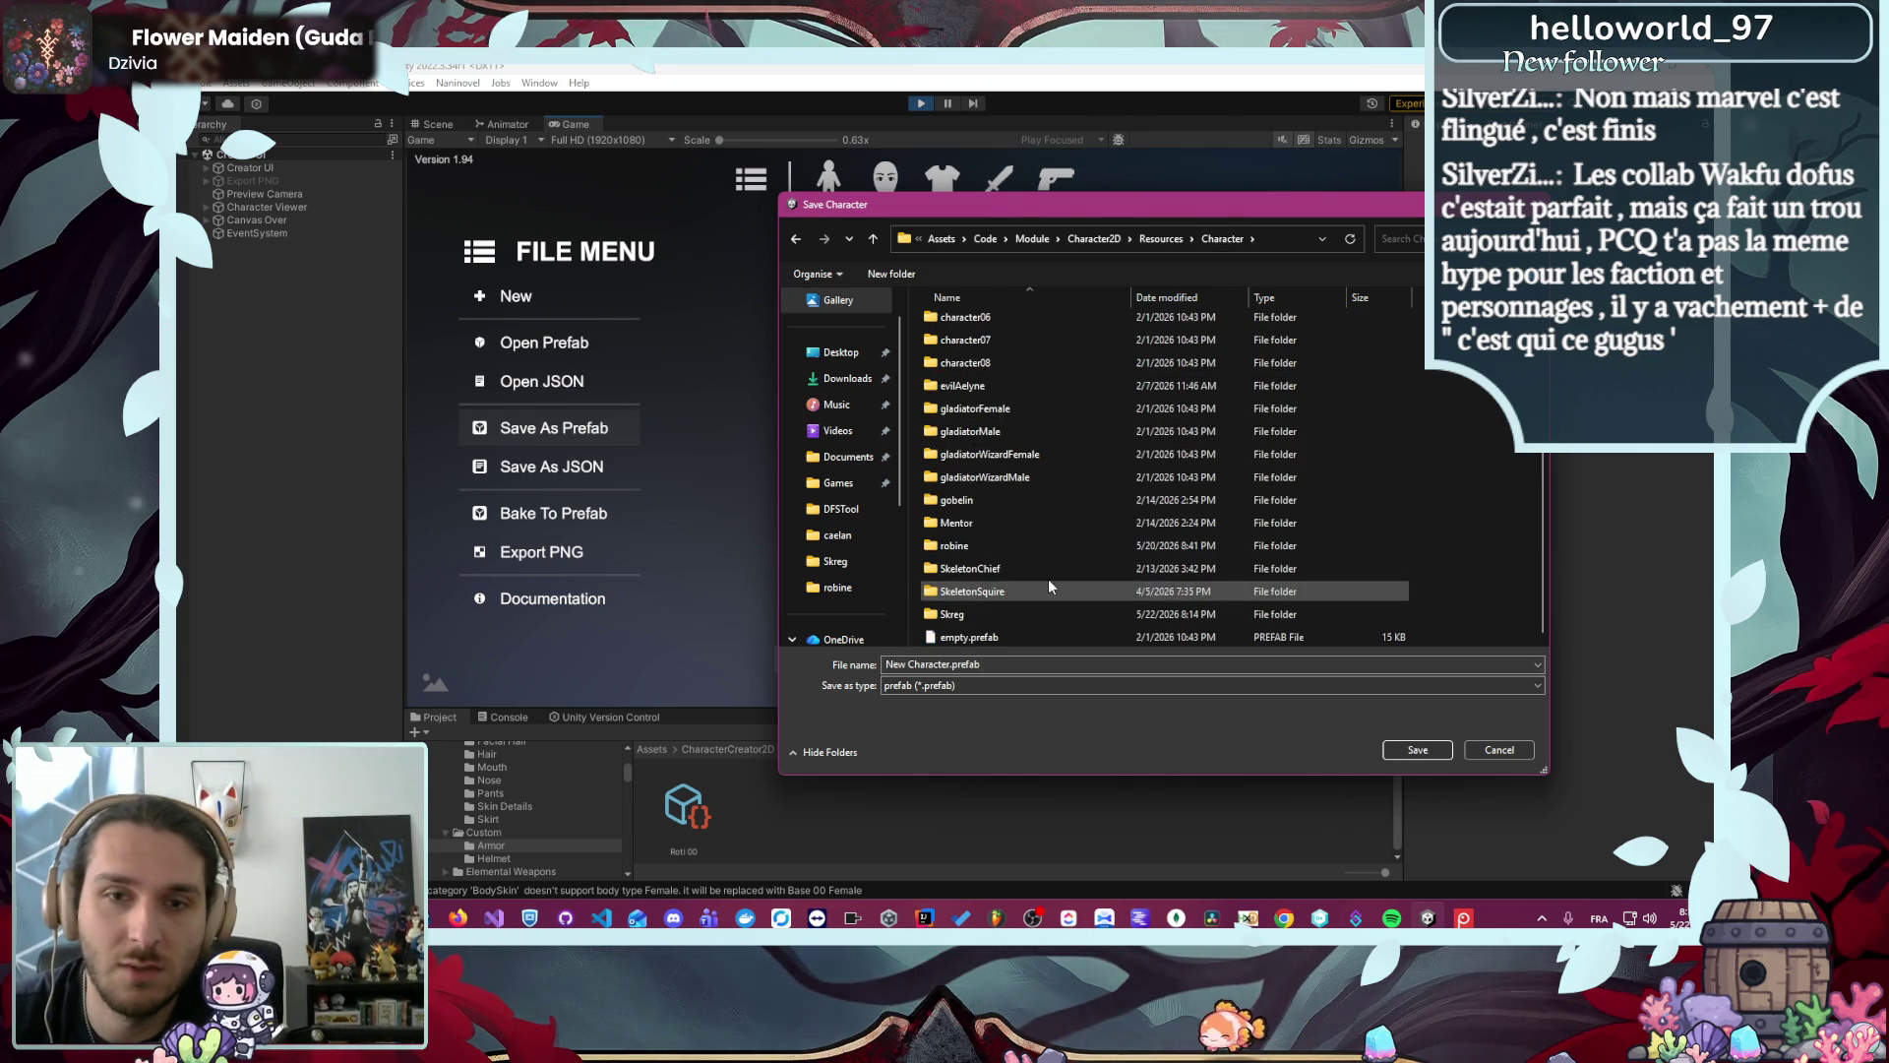
left_click(985, 549)
double_click(984, 547)
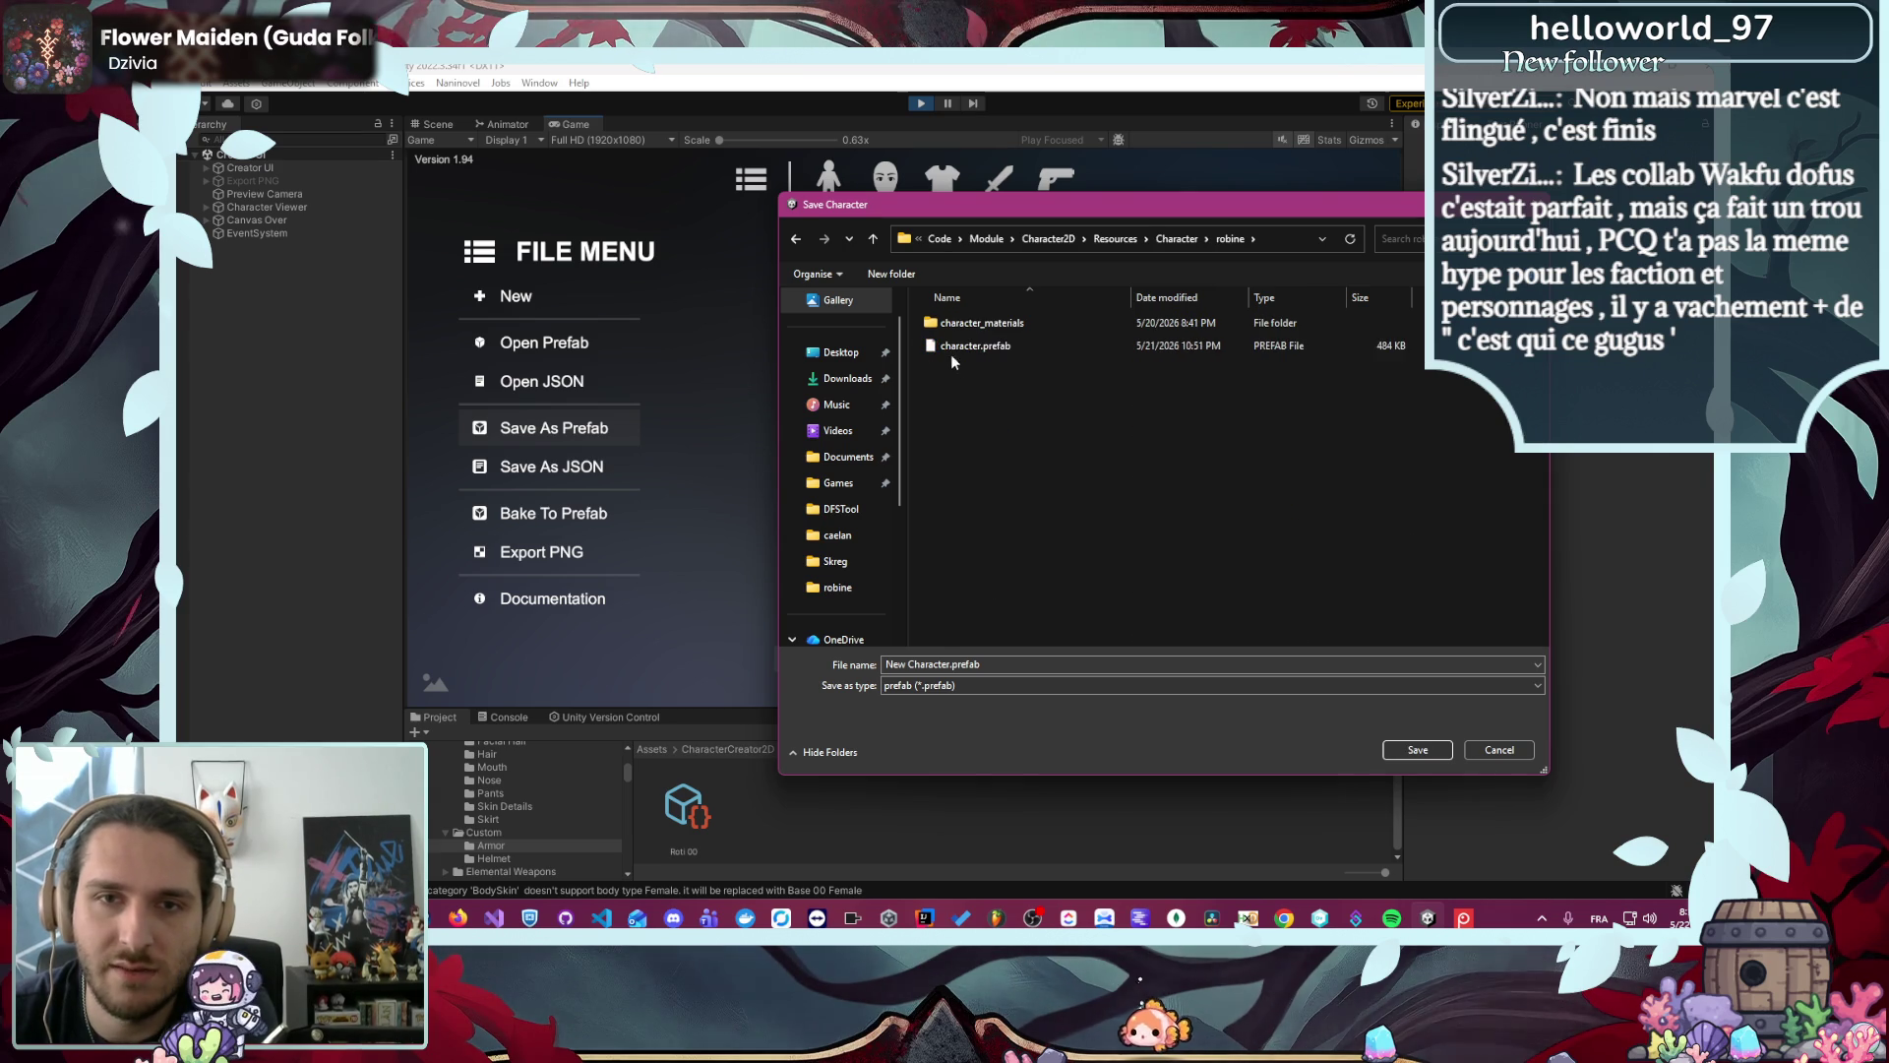
- Overwrite robine's character.prefab, confirm the successful save, and stop play mode
left_click(955, 346)
left_click(1388, 751)
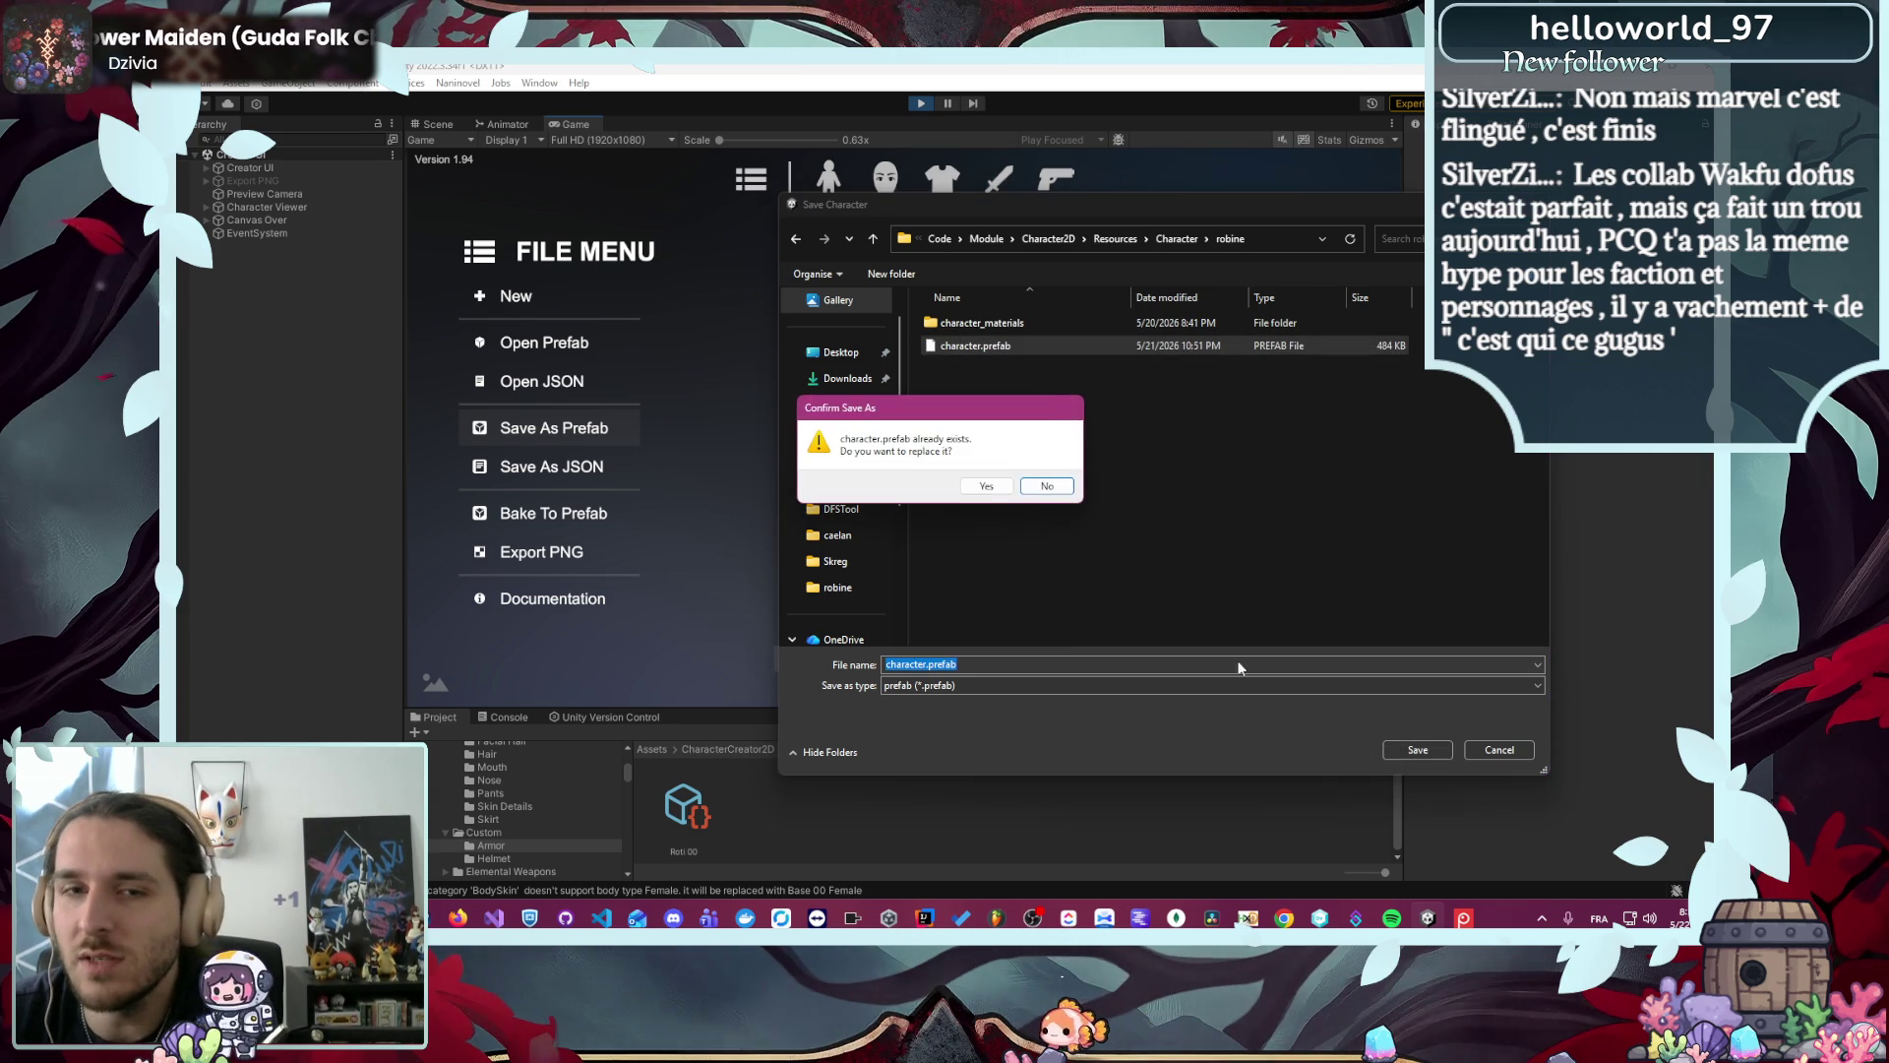
left_click(997, 486)
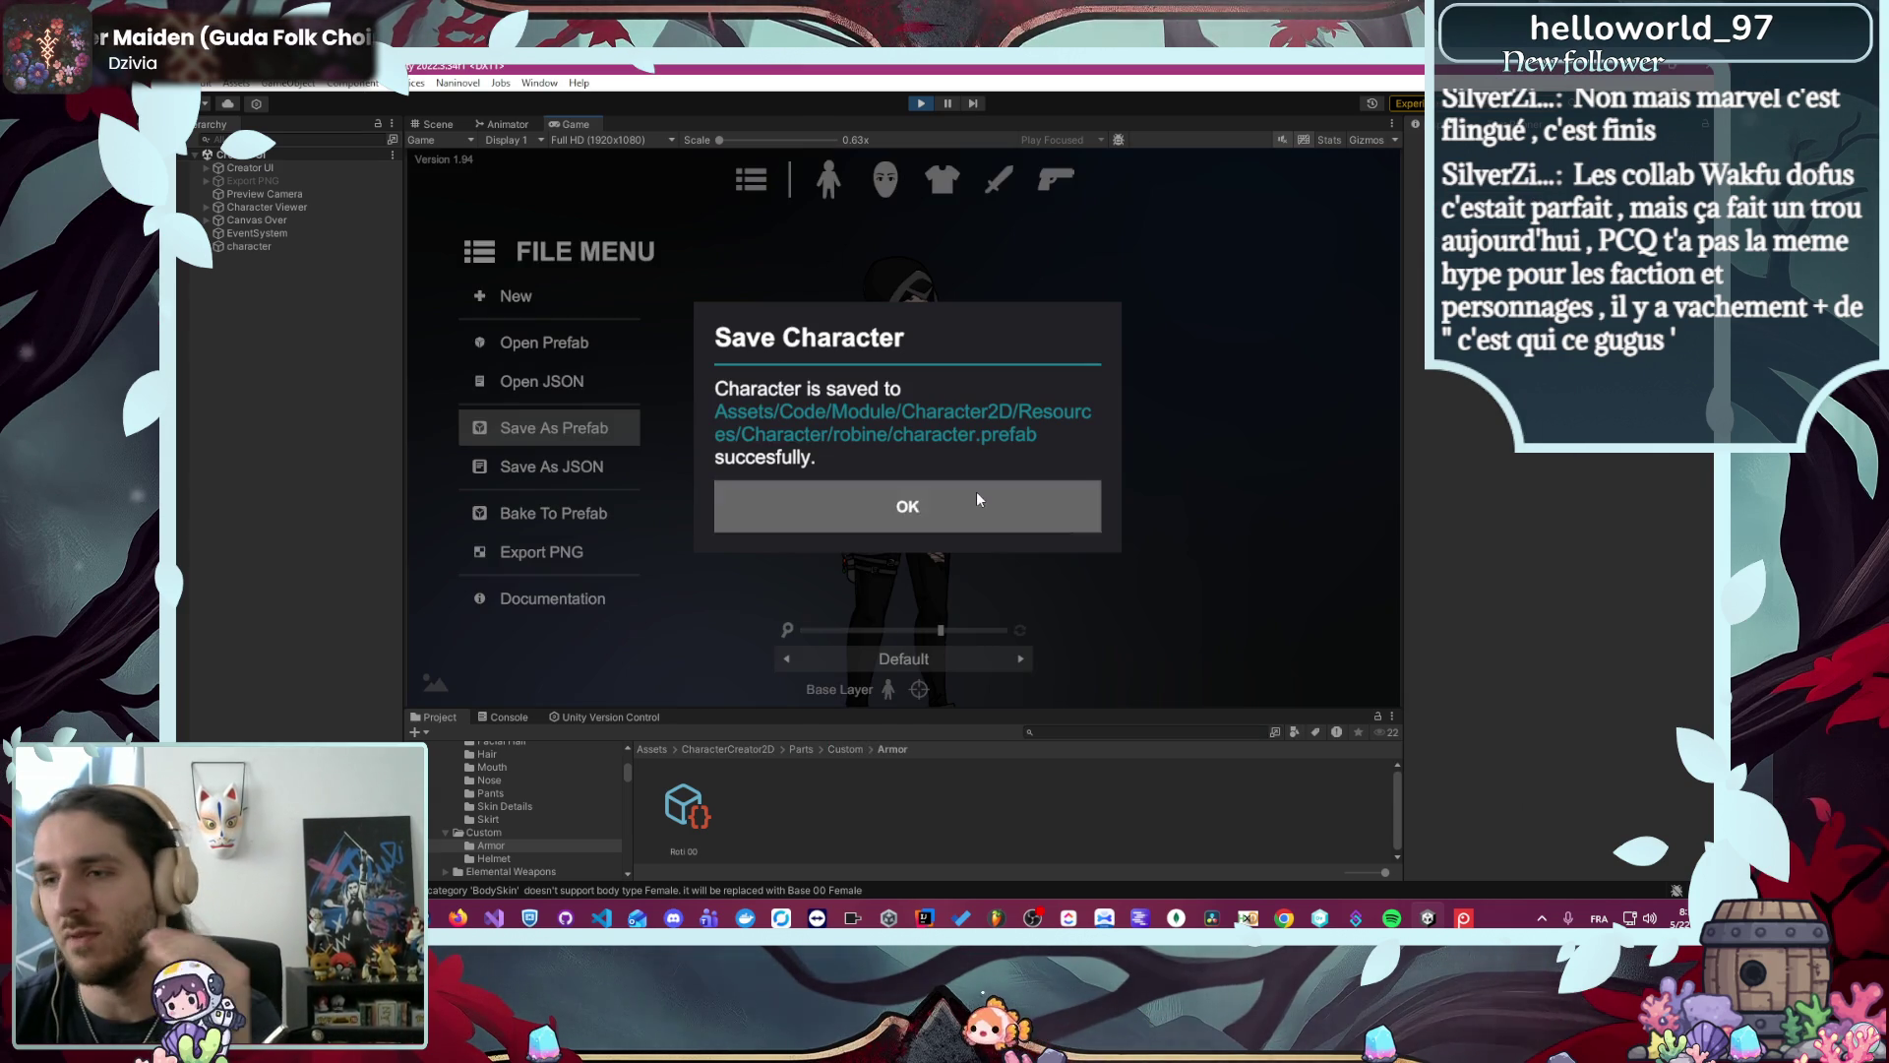
left_click(974, 504)
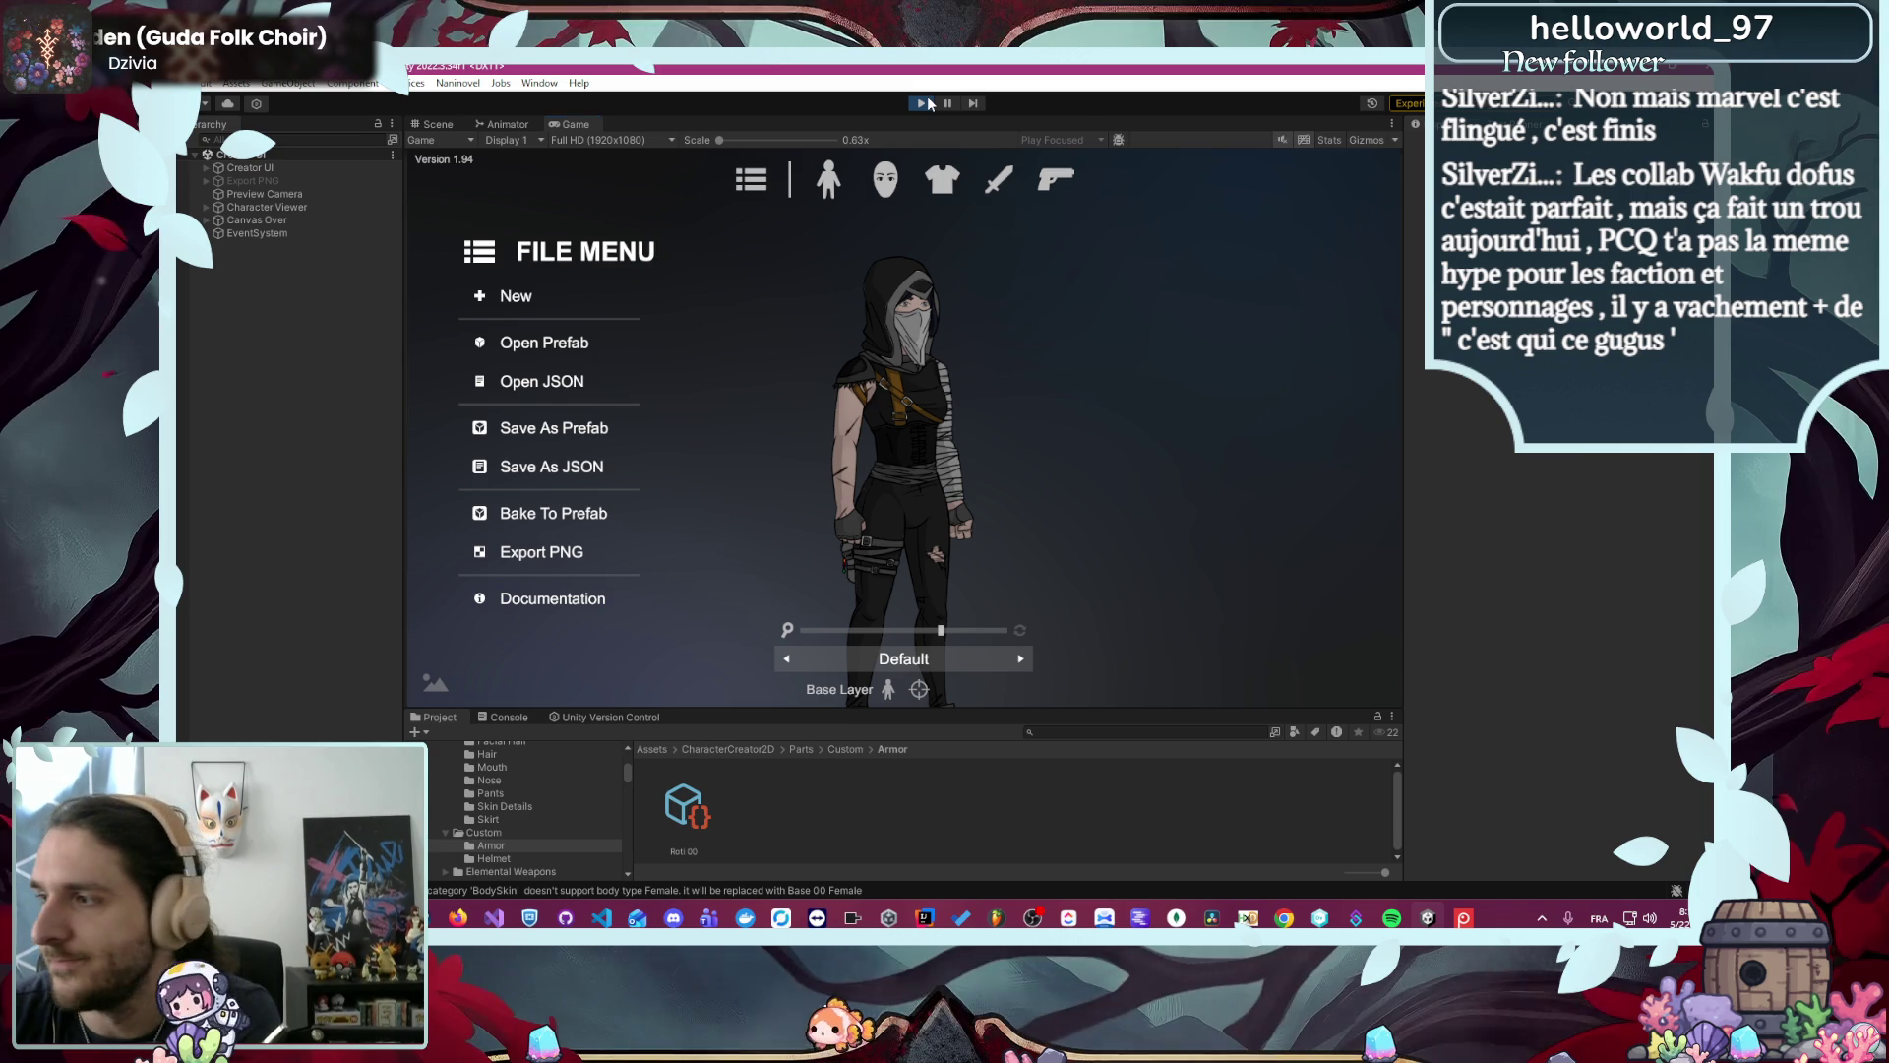
left_click(923, 103)
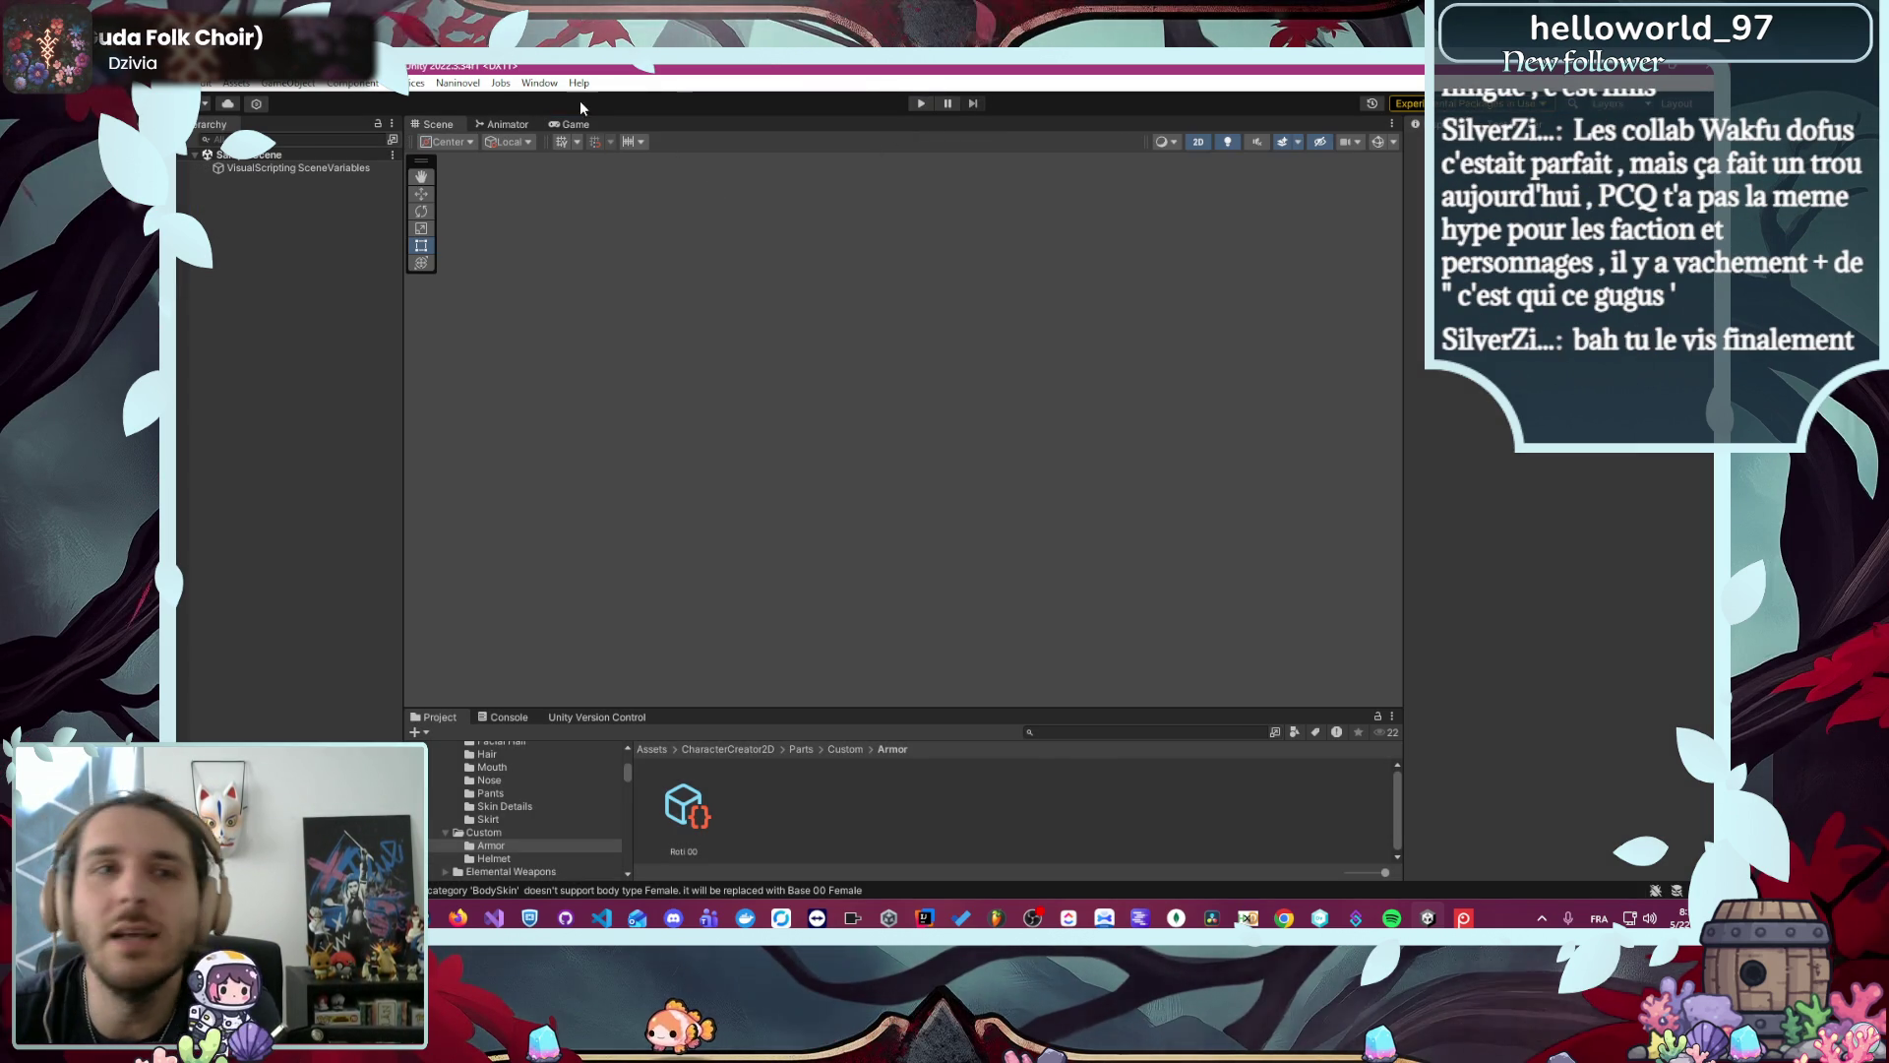
- Enable Initialize On Application Load in Naninovel's Engine settings, close the window, and run the game
left_click(472, 83)
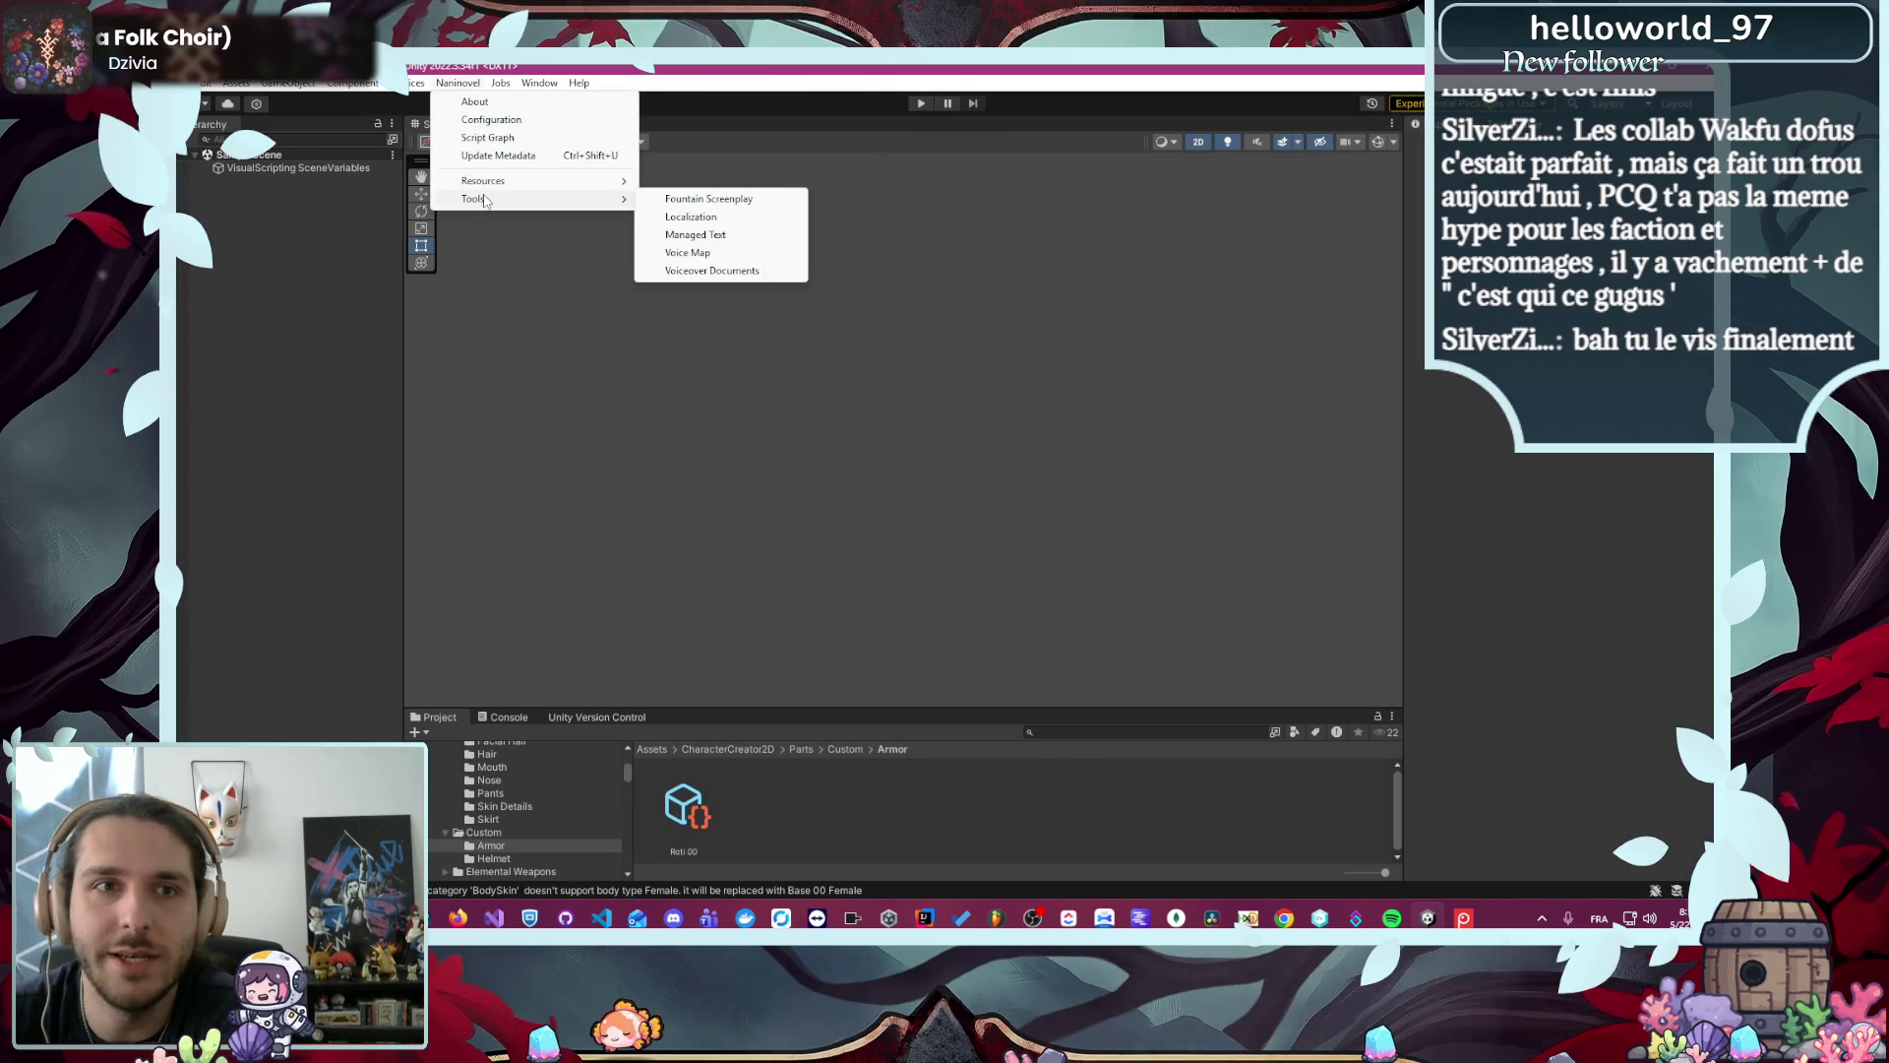
mouse_move(492, 180)
left_click(758, 271)
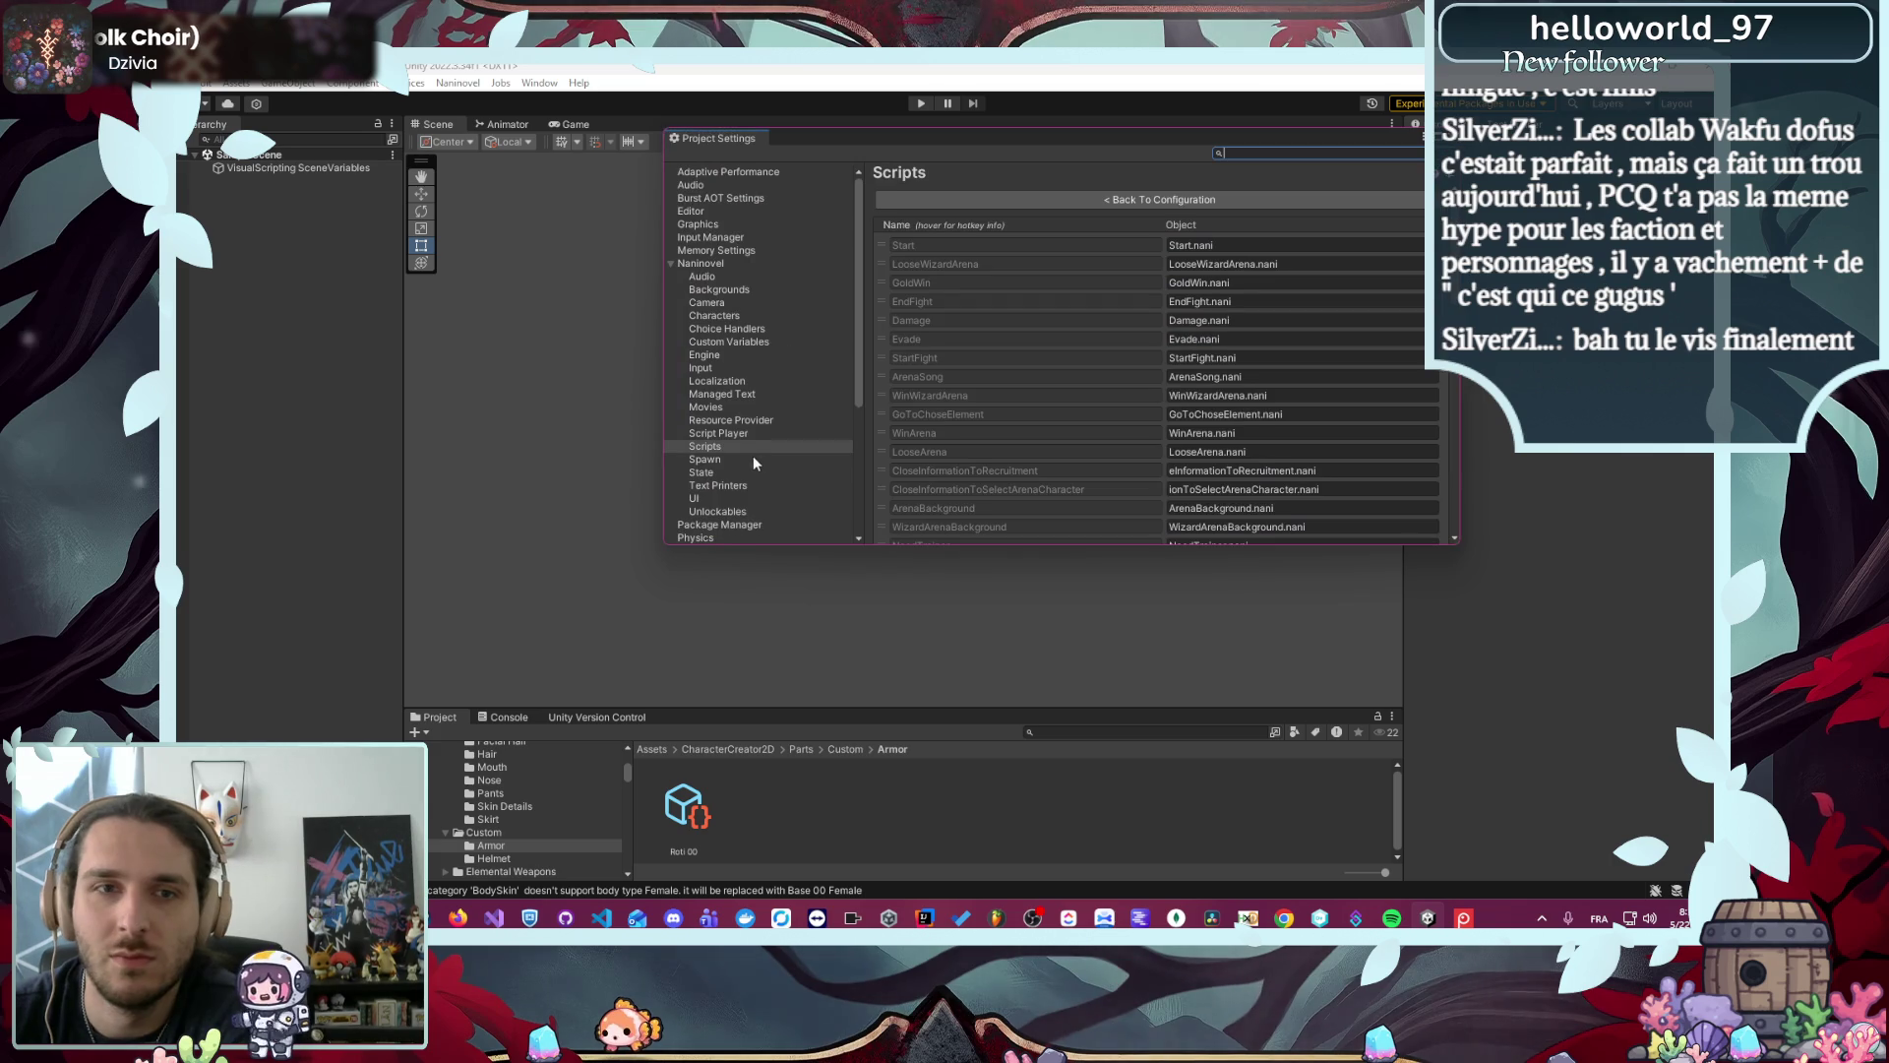
left_click(706, 355)
left_click(1084, 286)
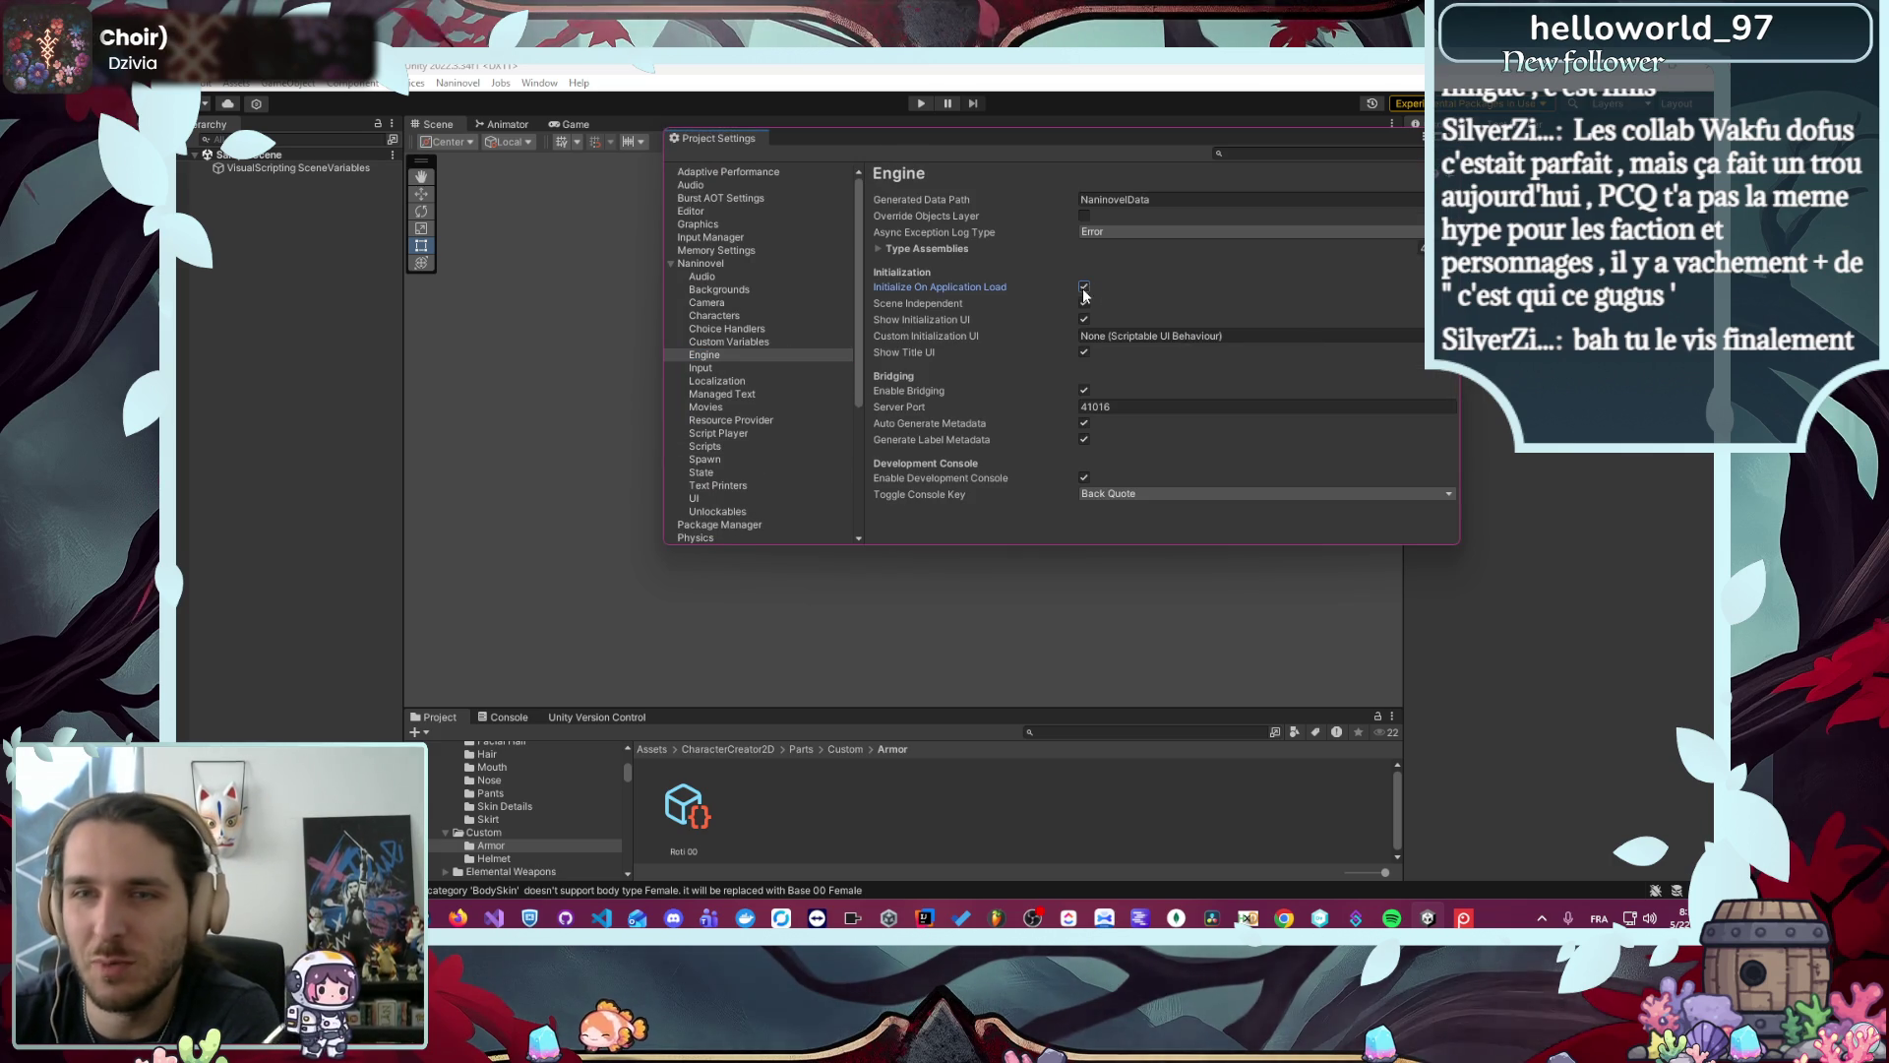
left_click(859, 114)
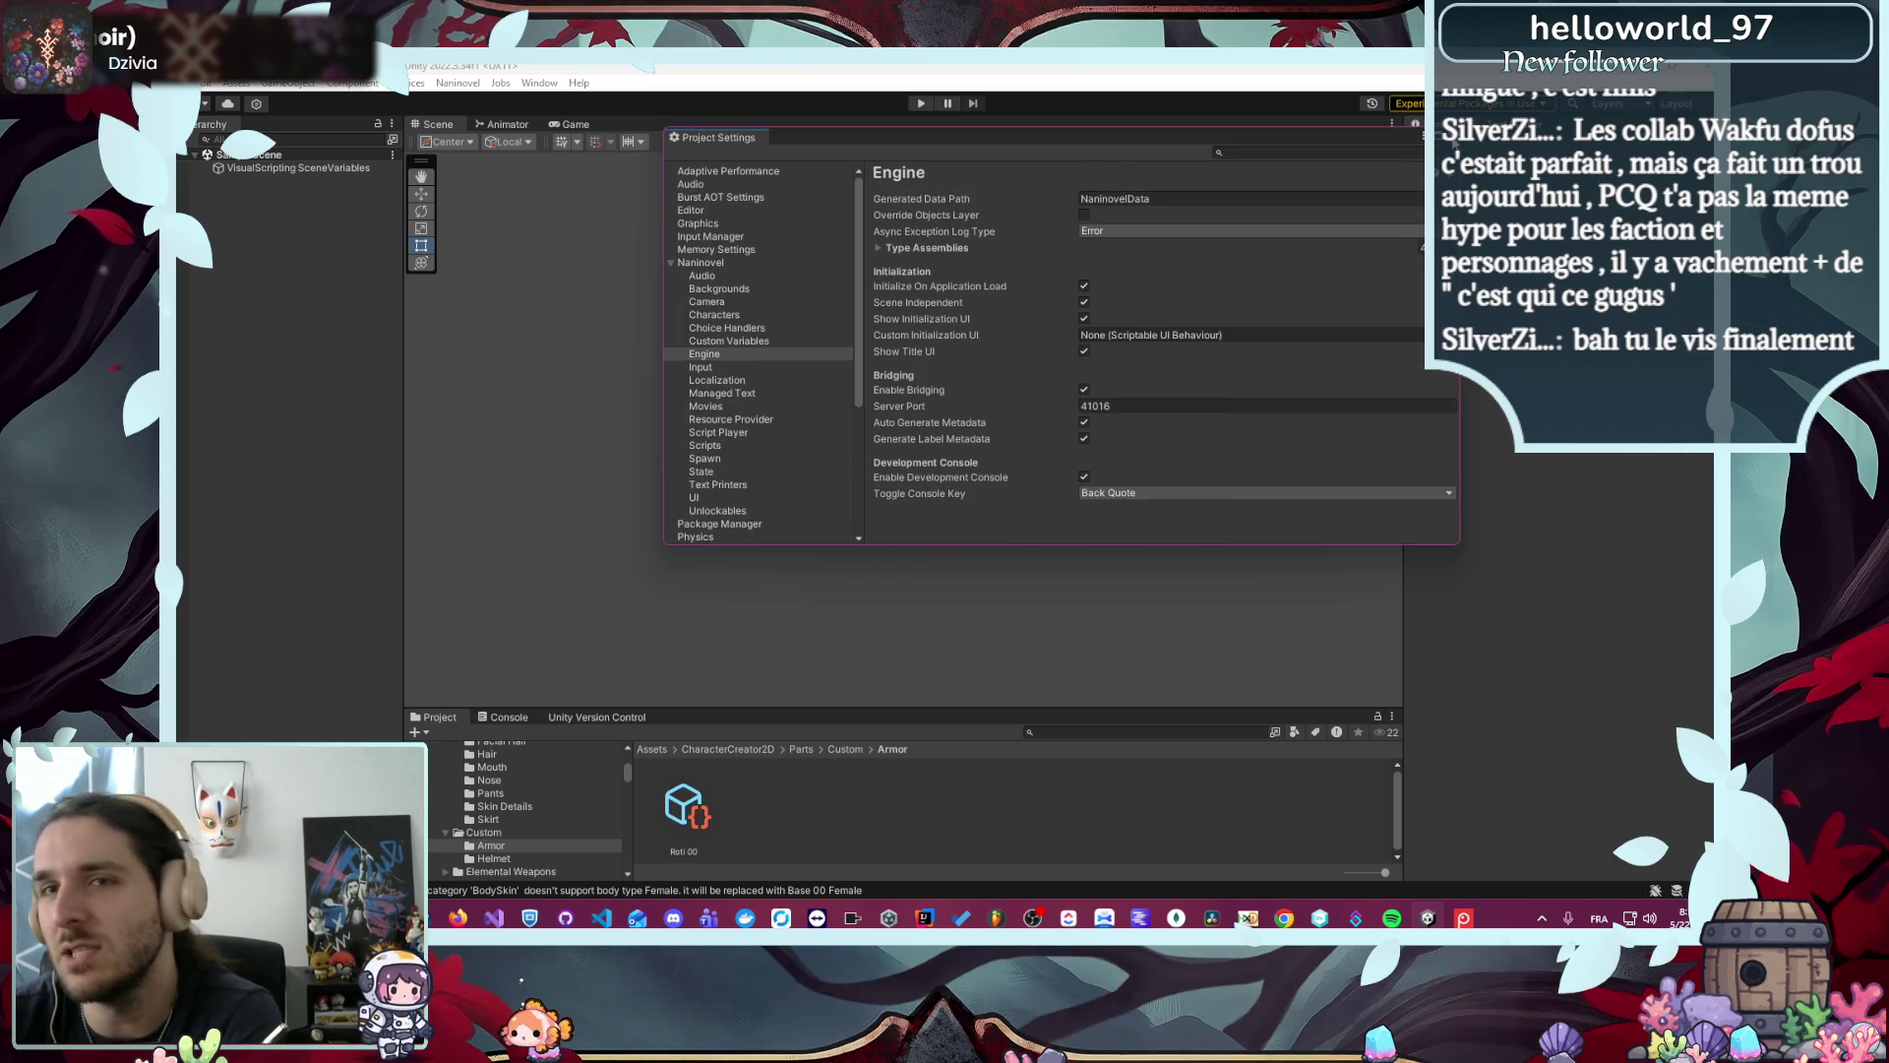
left_click(922, 105)
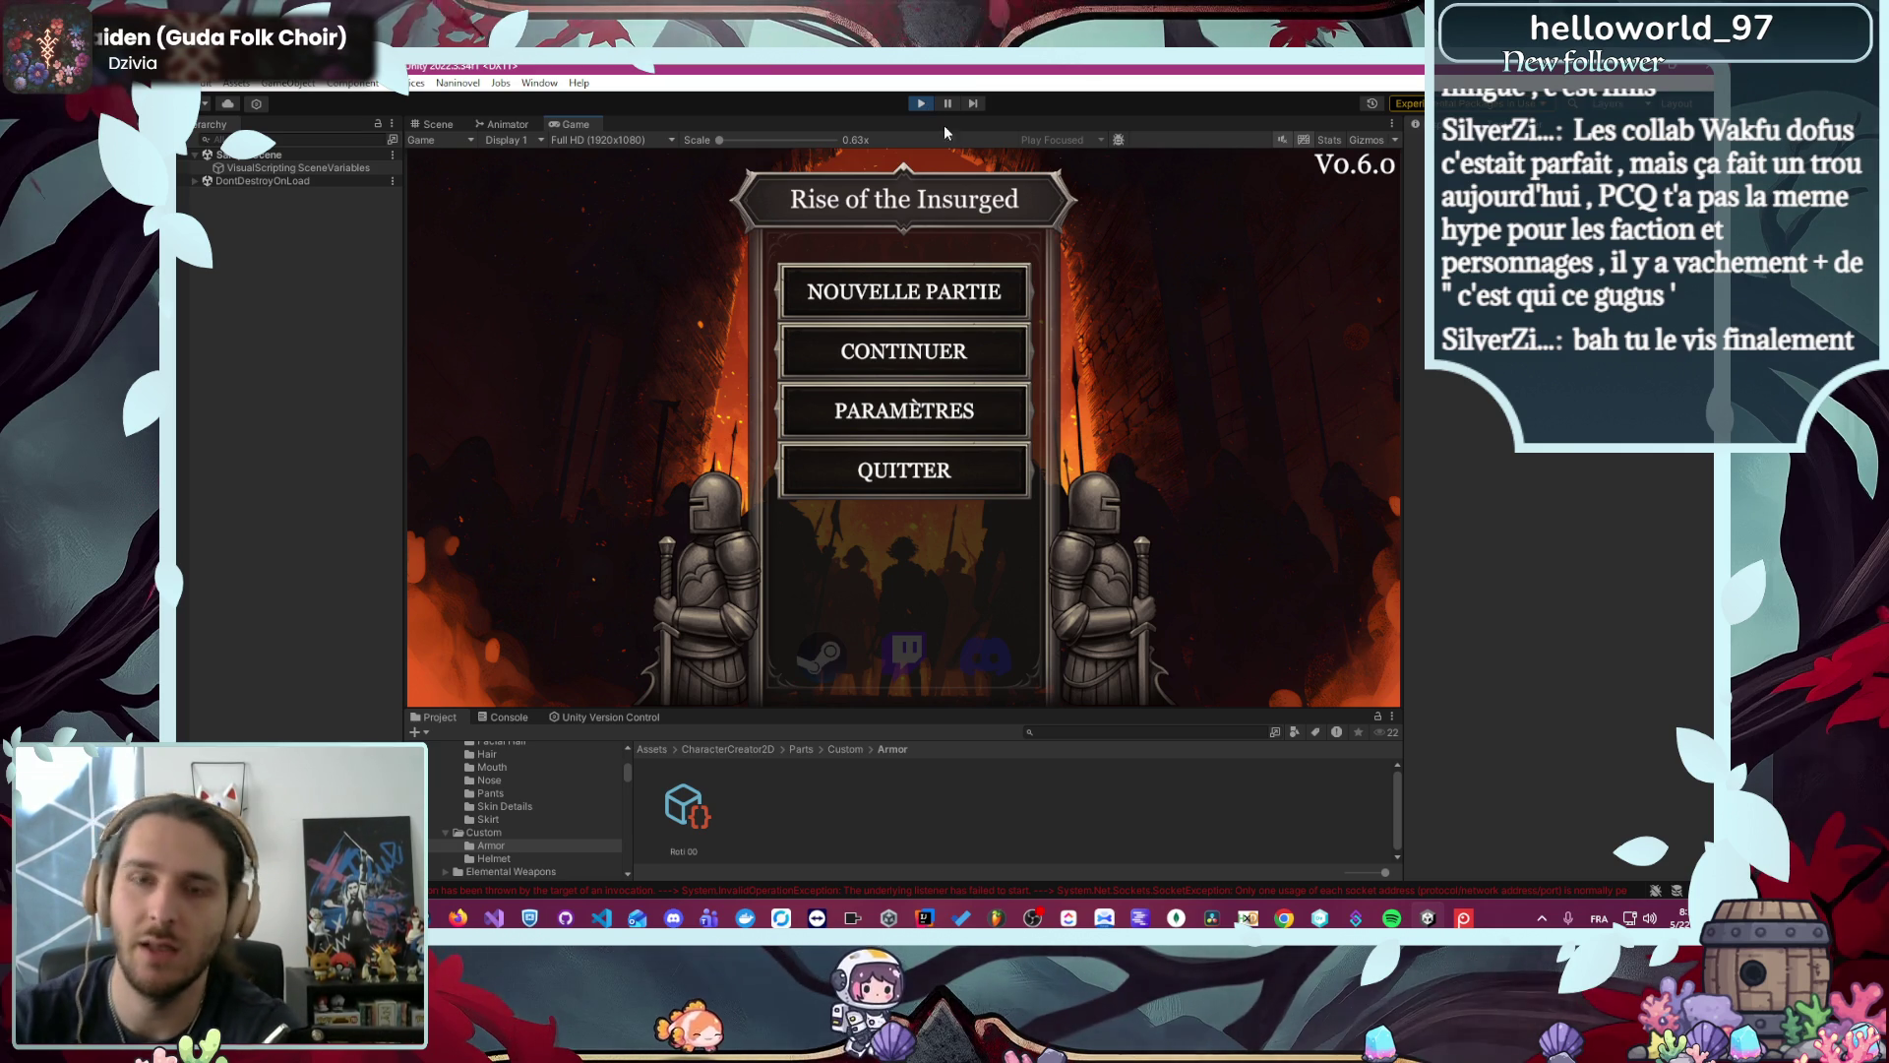
- Start a new game, cycle the class characters, and select Alyrienne the Écuyer
left_click(883, 306)
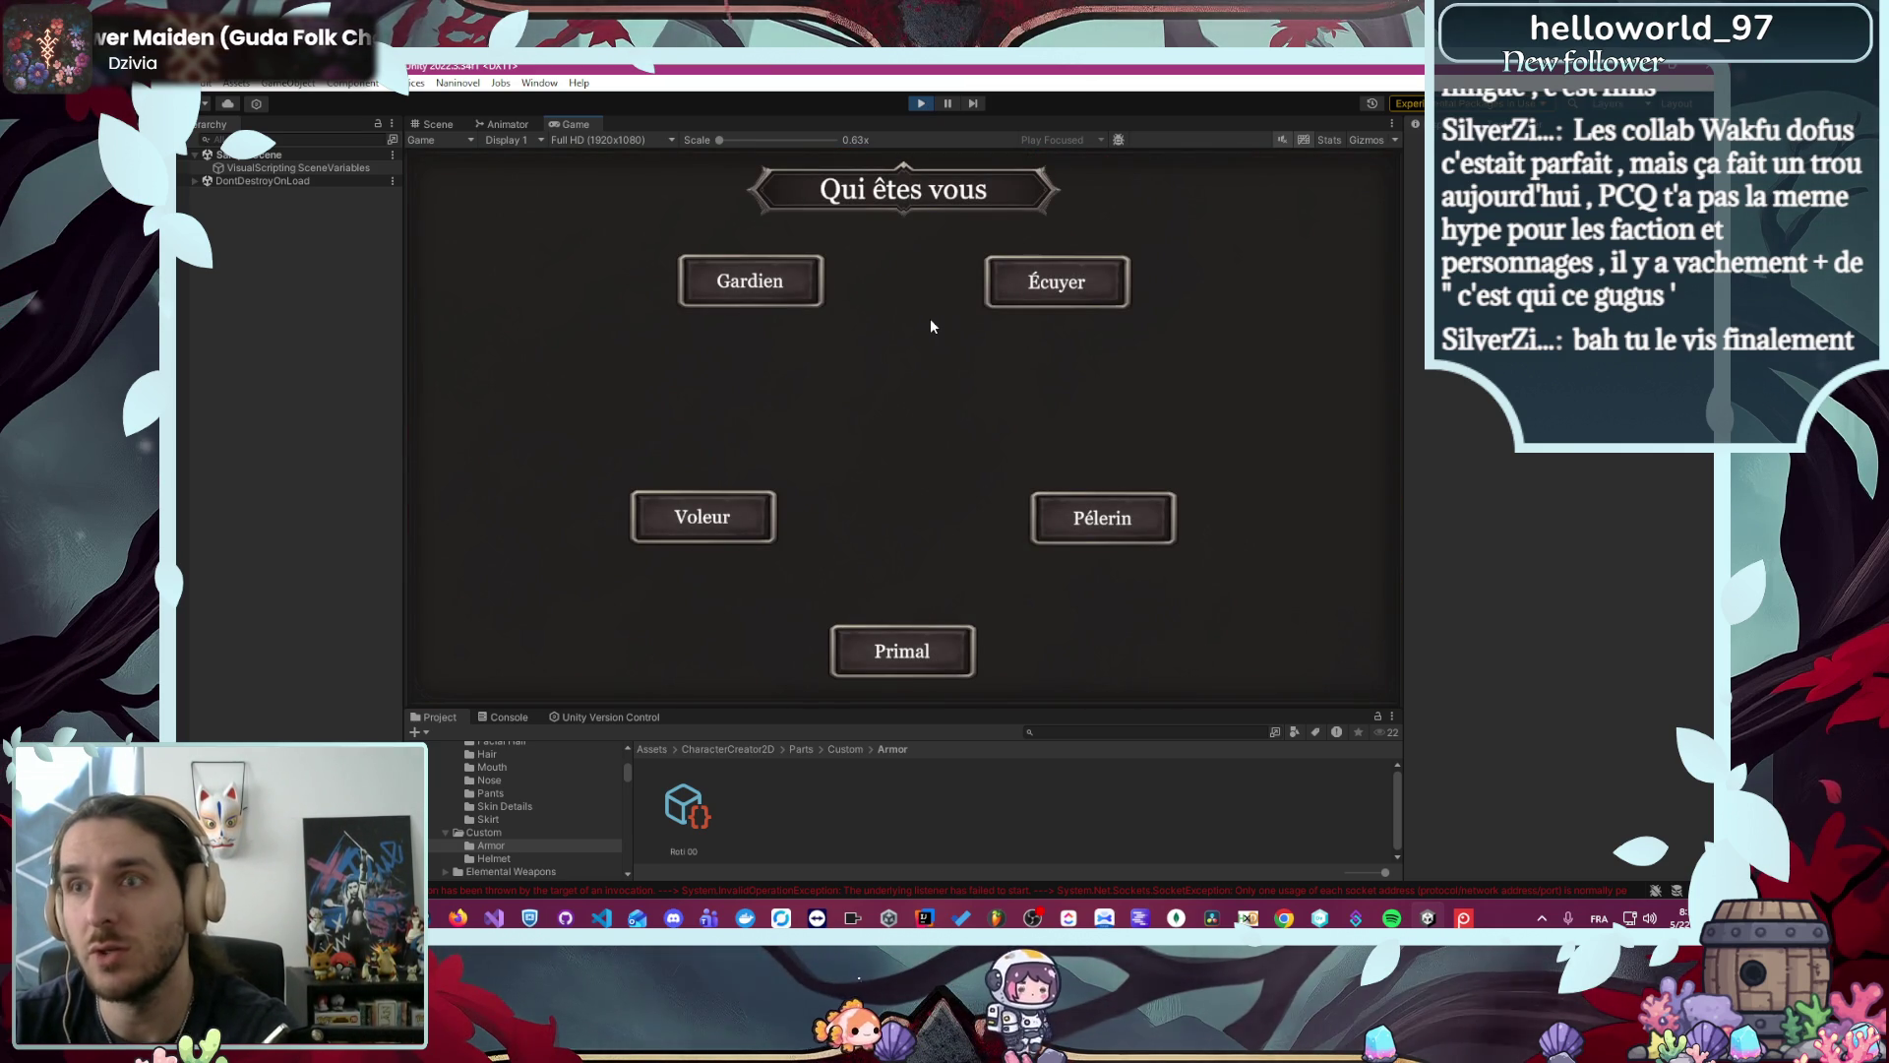
mouse_move(795, 291)
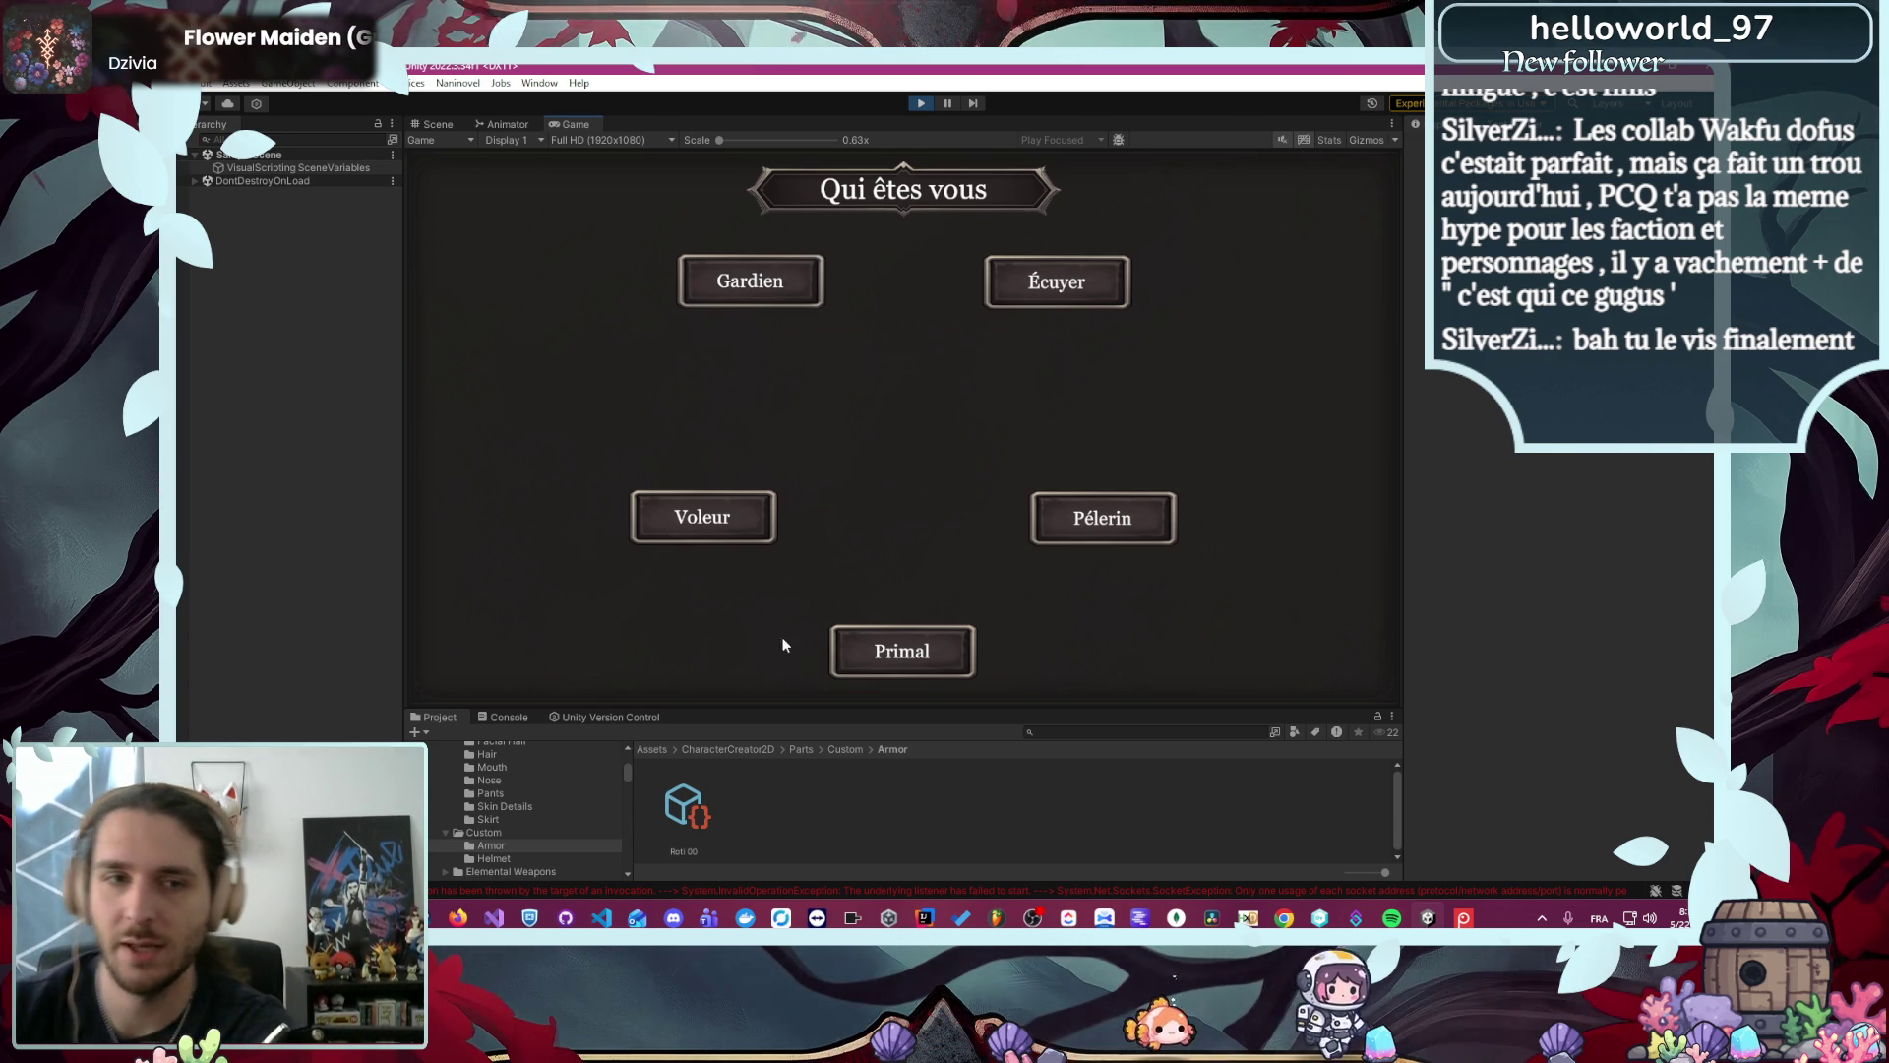
left_click(704, 516)
left_click(707, 435)
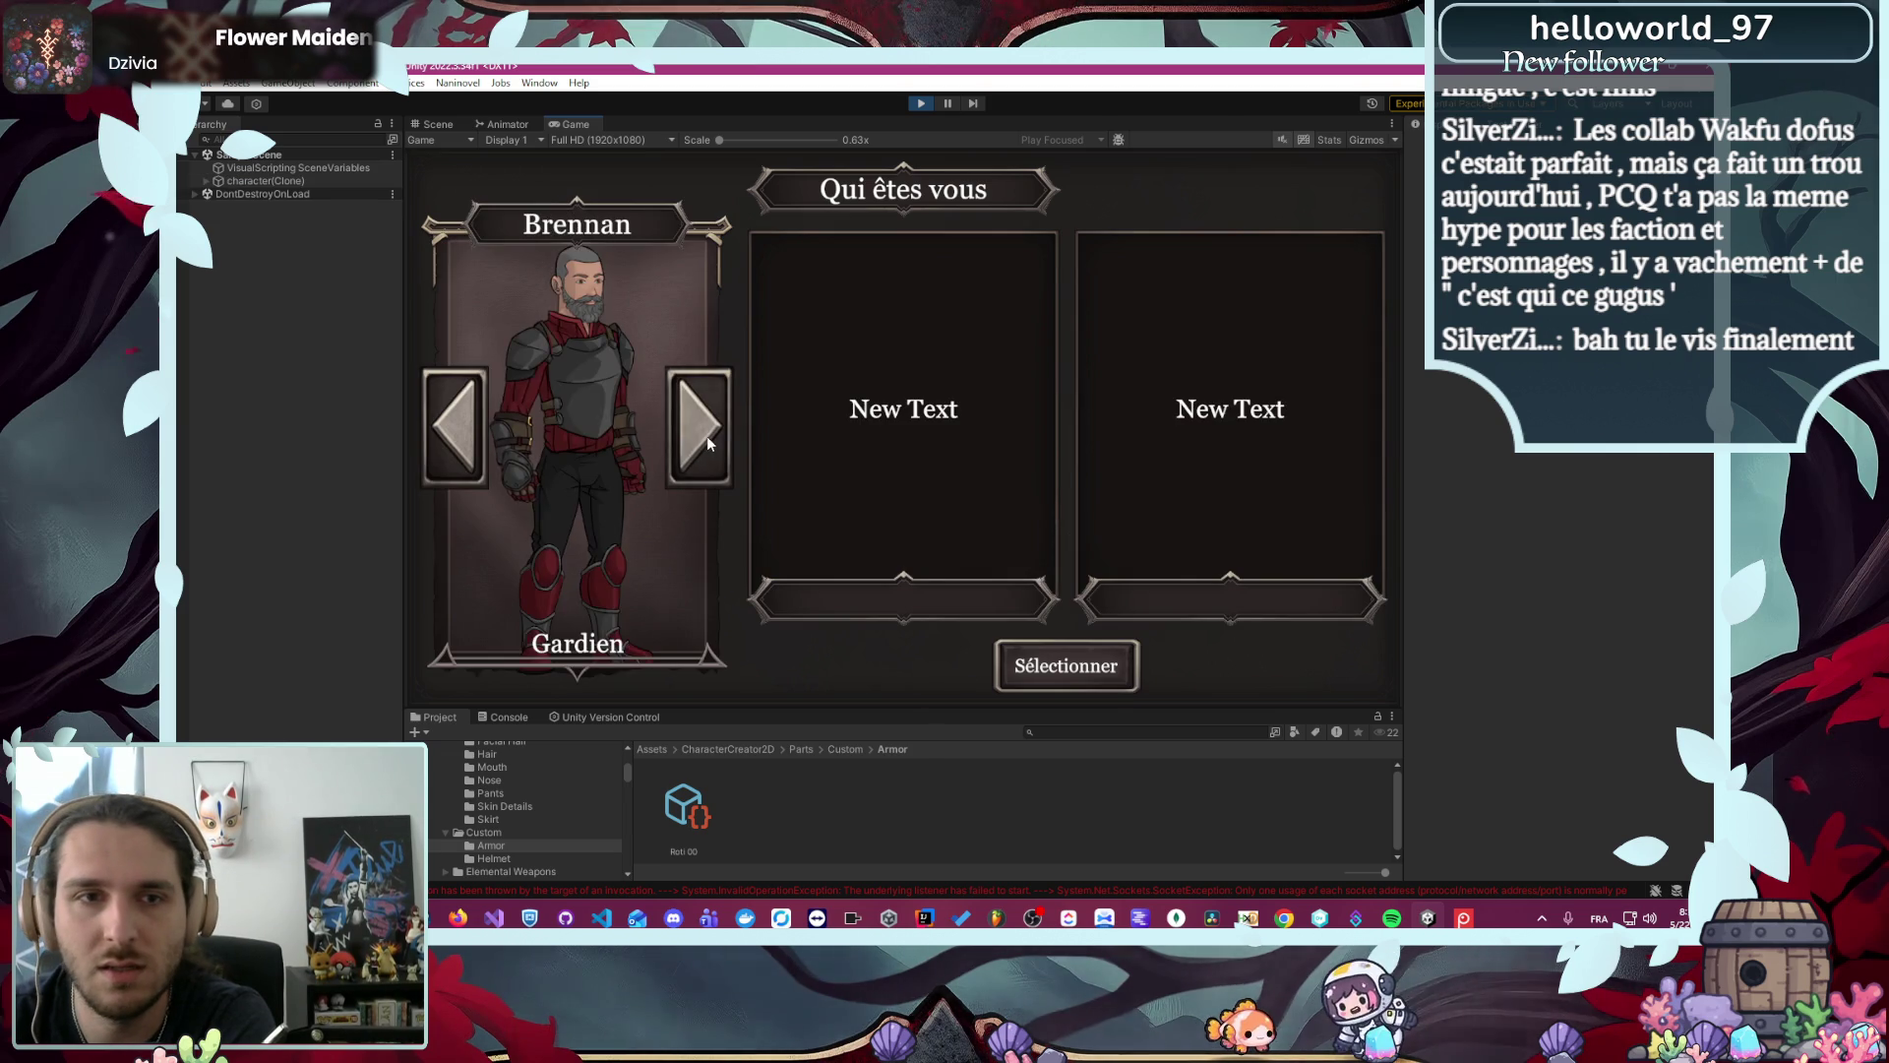
left_click(707, 434)
left_click(706, 435)
left_click(706, 434)
left_click(706, 434)
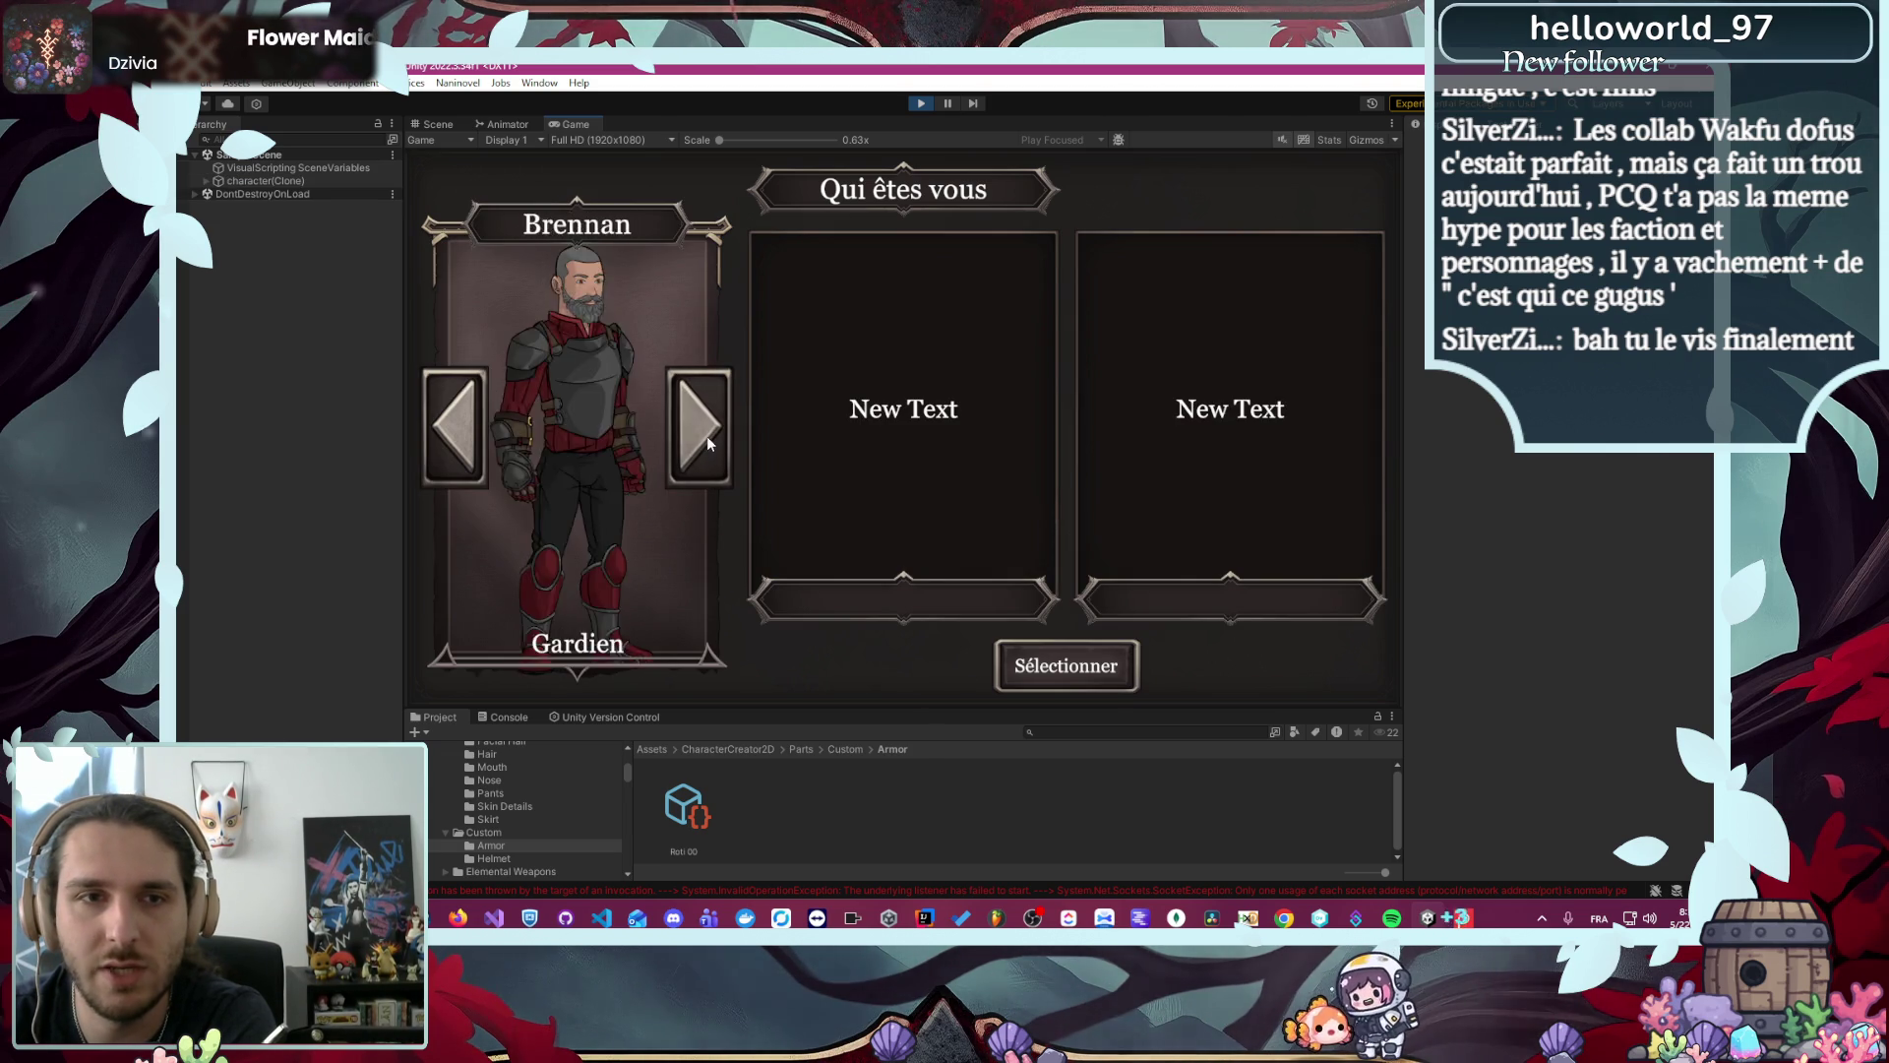
left_click(707, 435)
left_click(707, 435)
left_click(455, 427)
left_click(1035, 665)
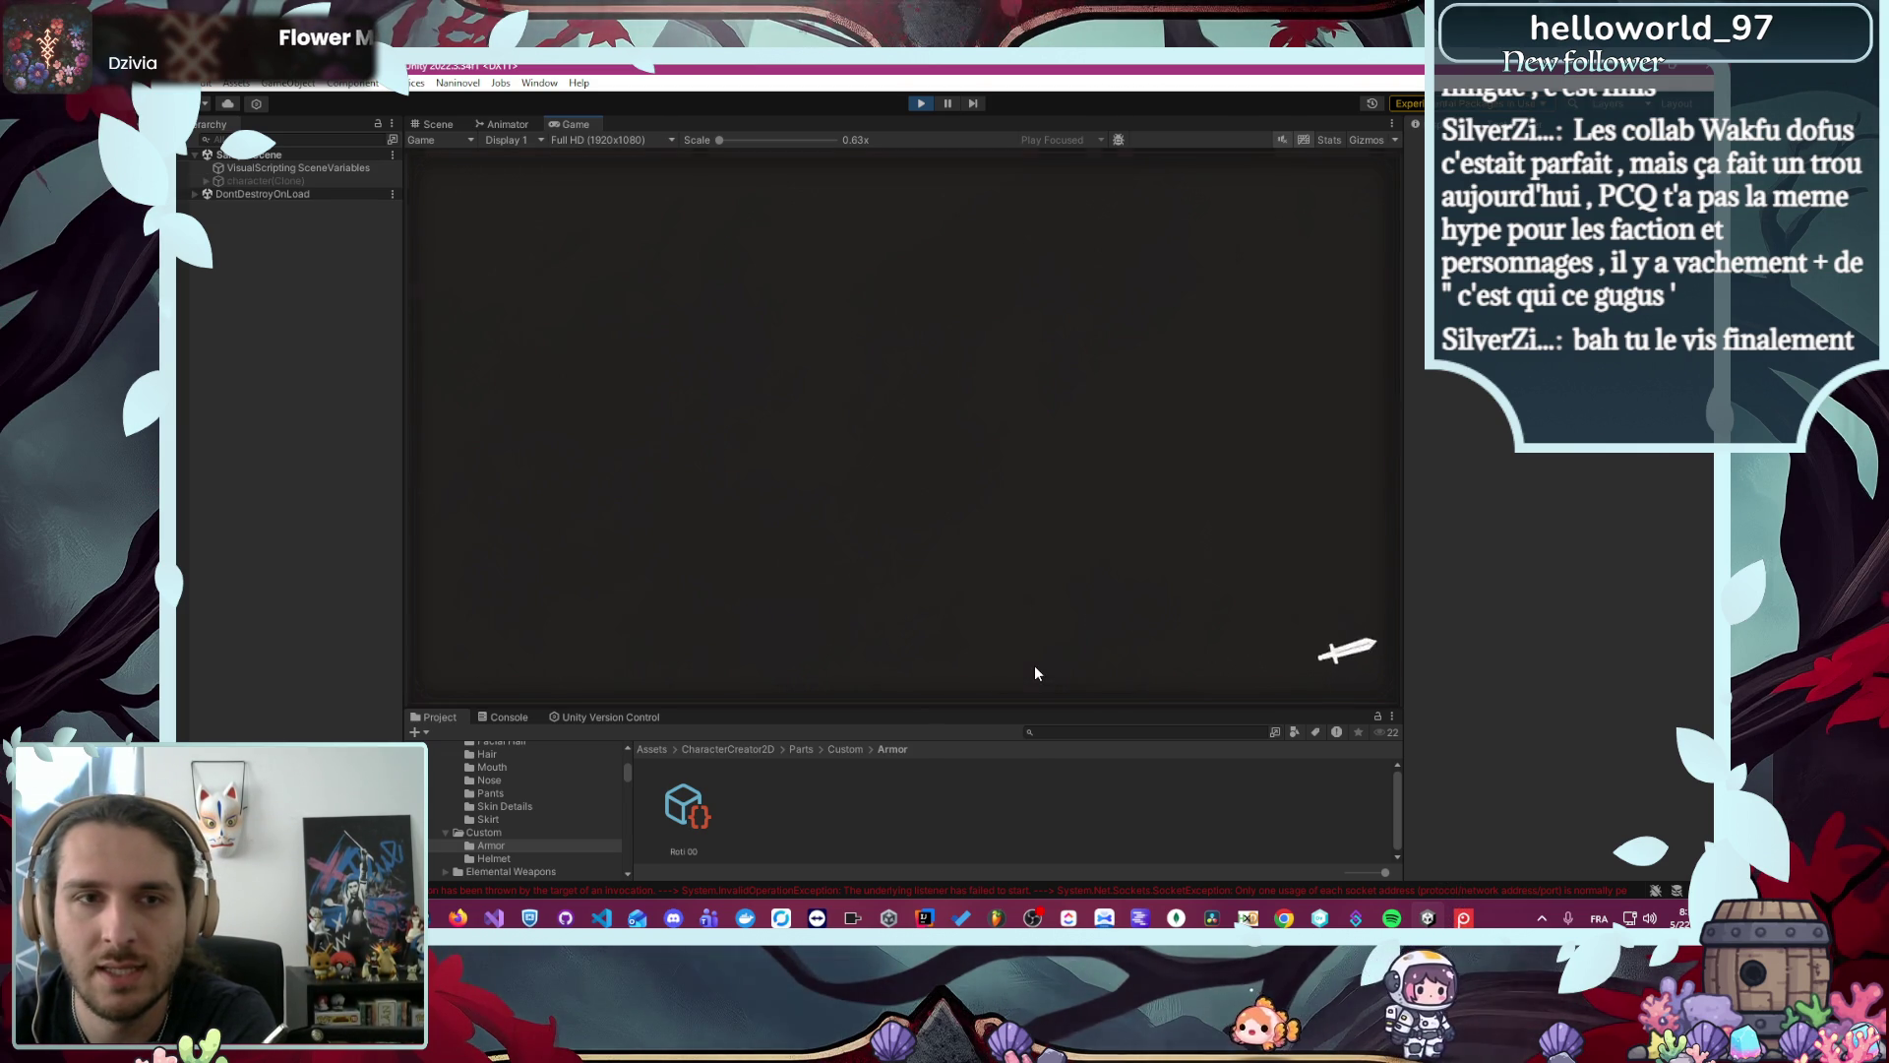
- Launch the L'Arène mission from the camp's mission list
left_click(704, 199)
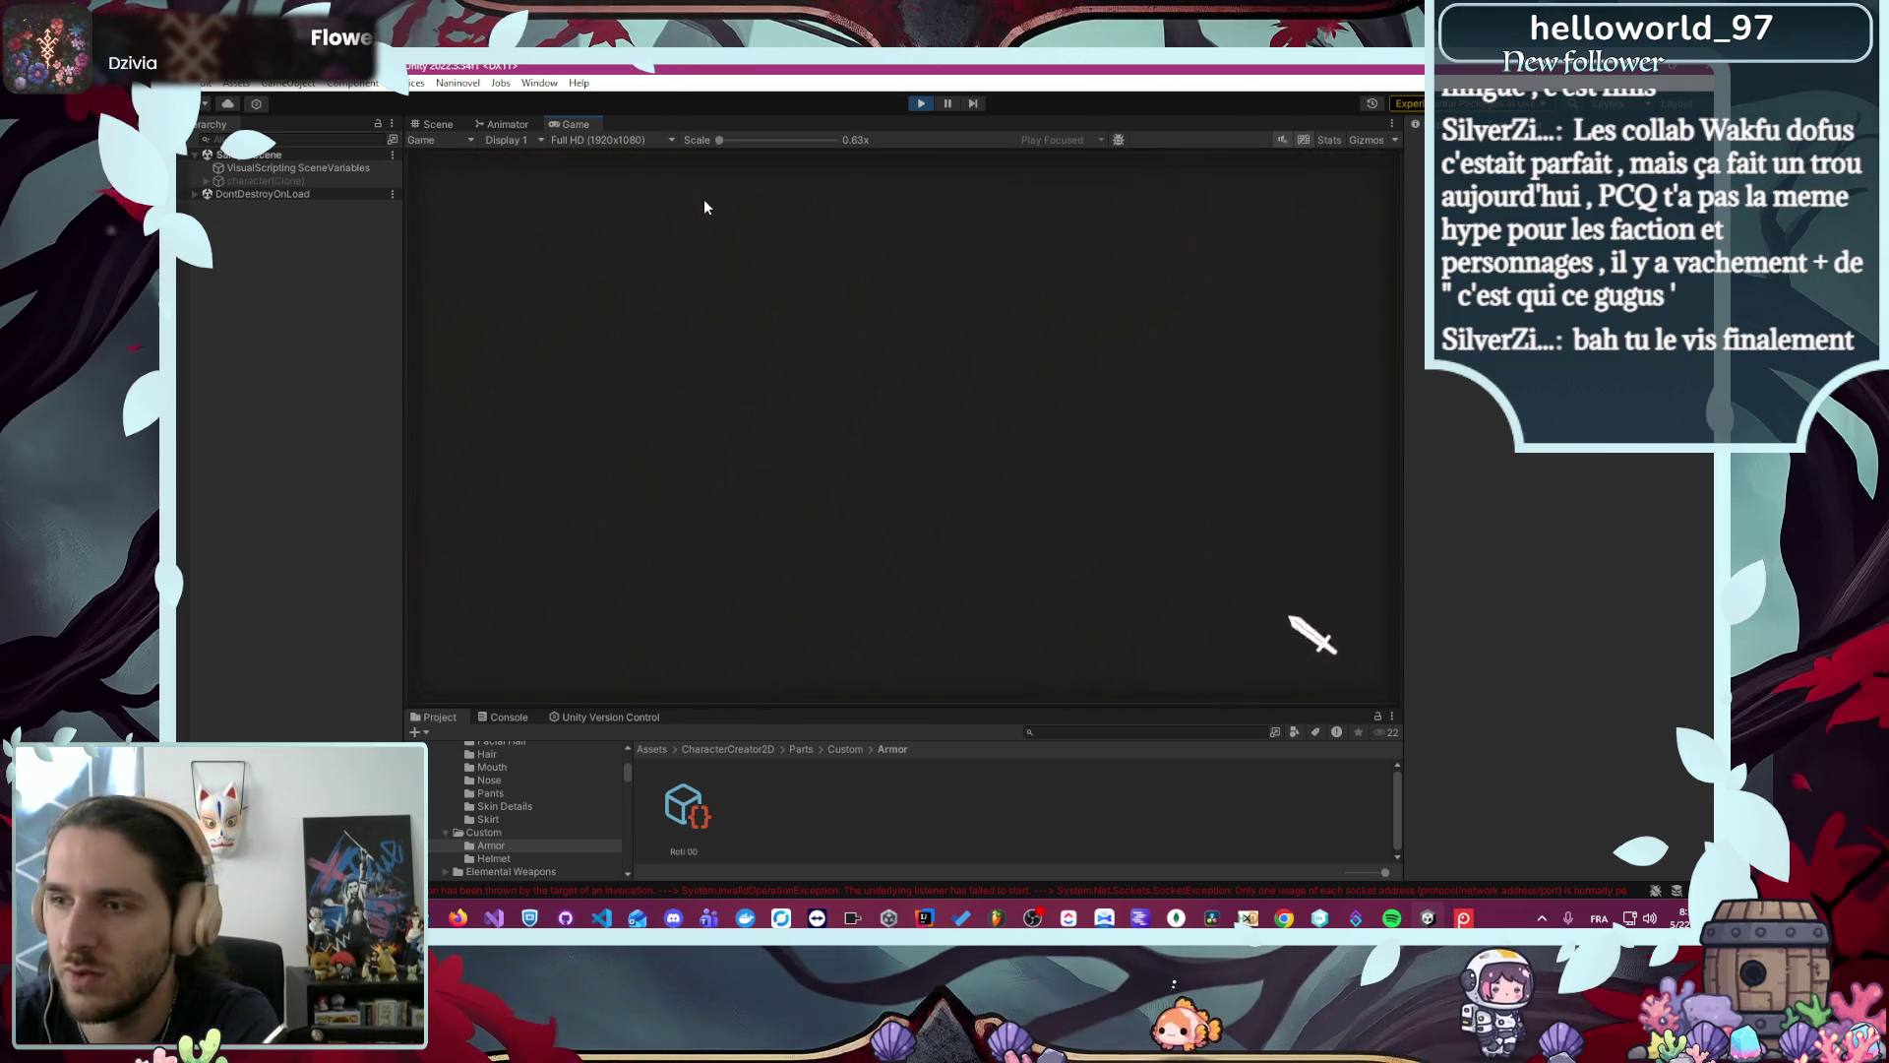
left_click(585, 286)
left_click(1041, 651)
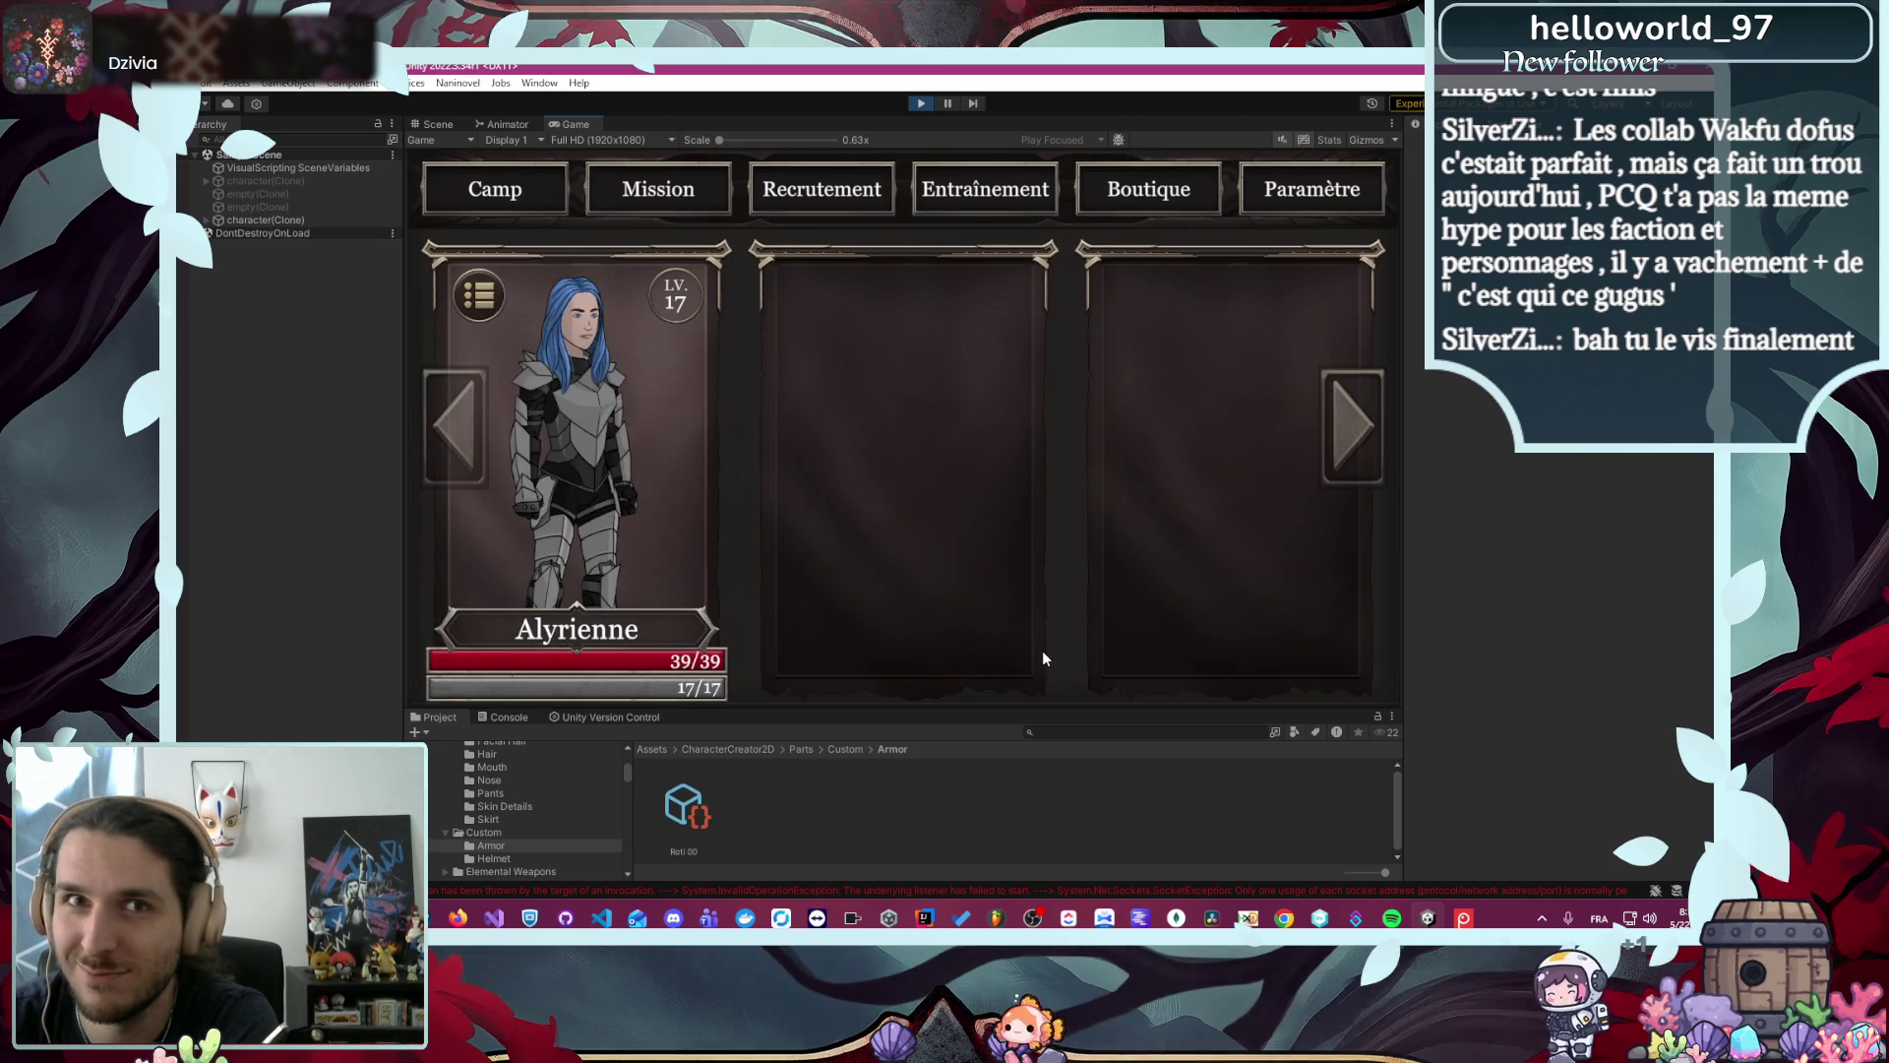
left_click(614, 513)
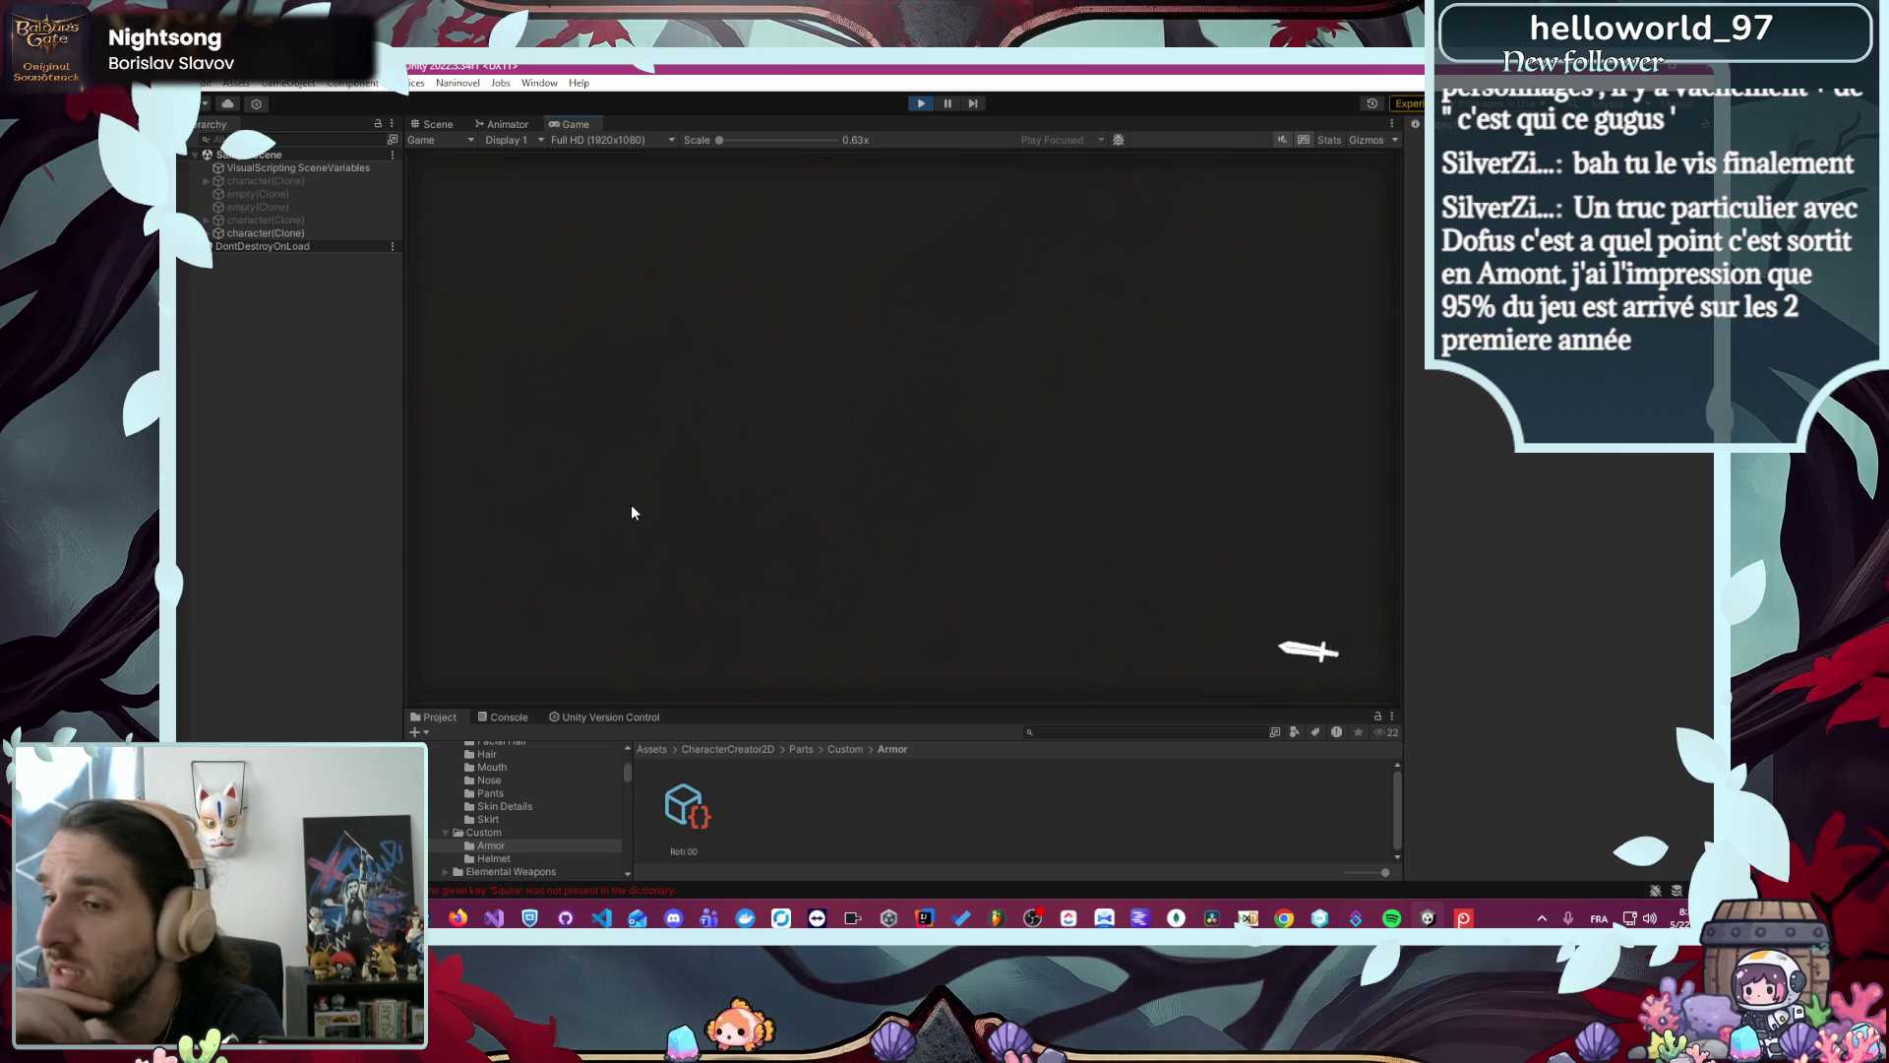
- Show the KeyNotFoundException for the missing 'Squire' key and open its source, UniTaskScheduler.cs
left_click(514, 716)
mouse_move(771, 708)
left_mouse_down()
mouse_move(694, 539)
mouse_move(696, 592)
left_mouse_up()
left_click(653, 673)
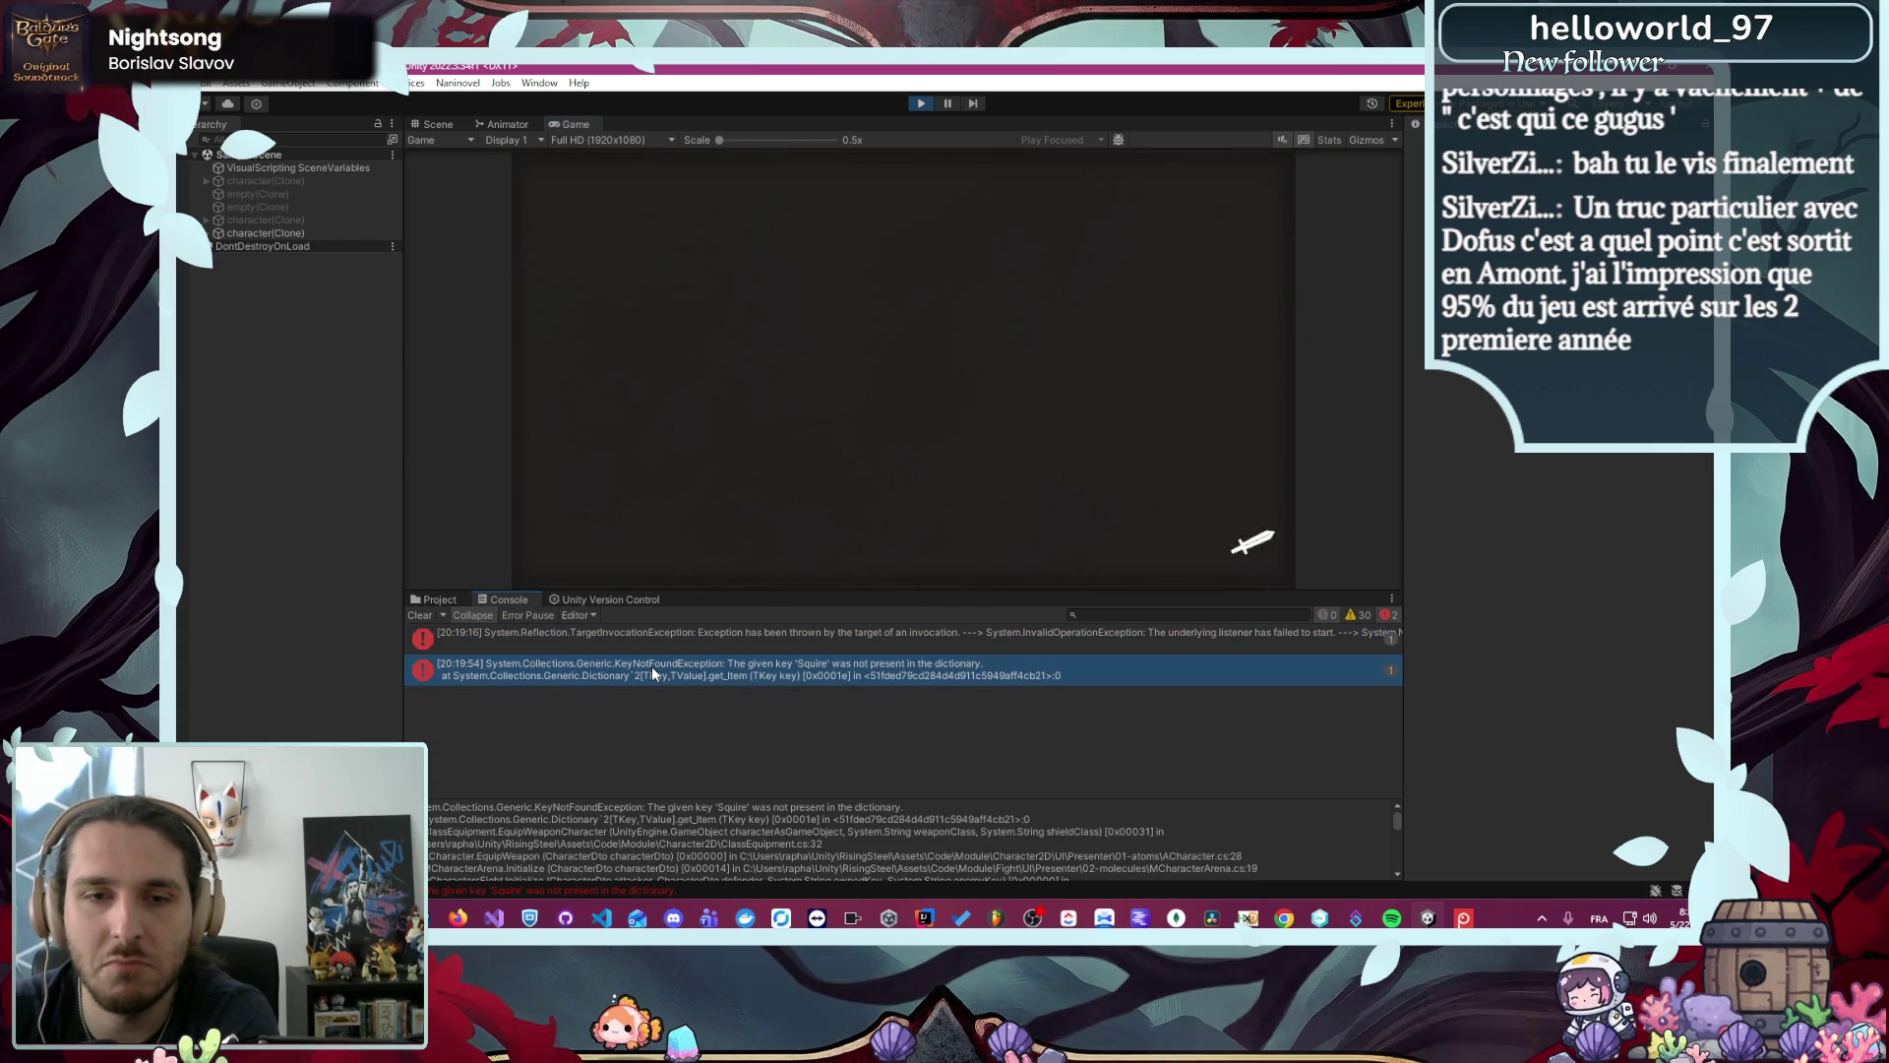
double_click(651, 665)
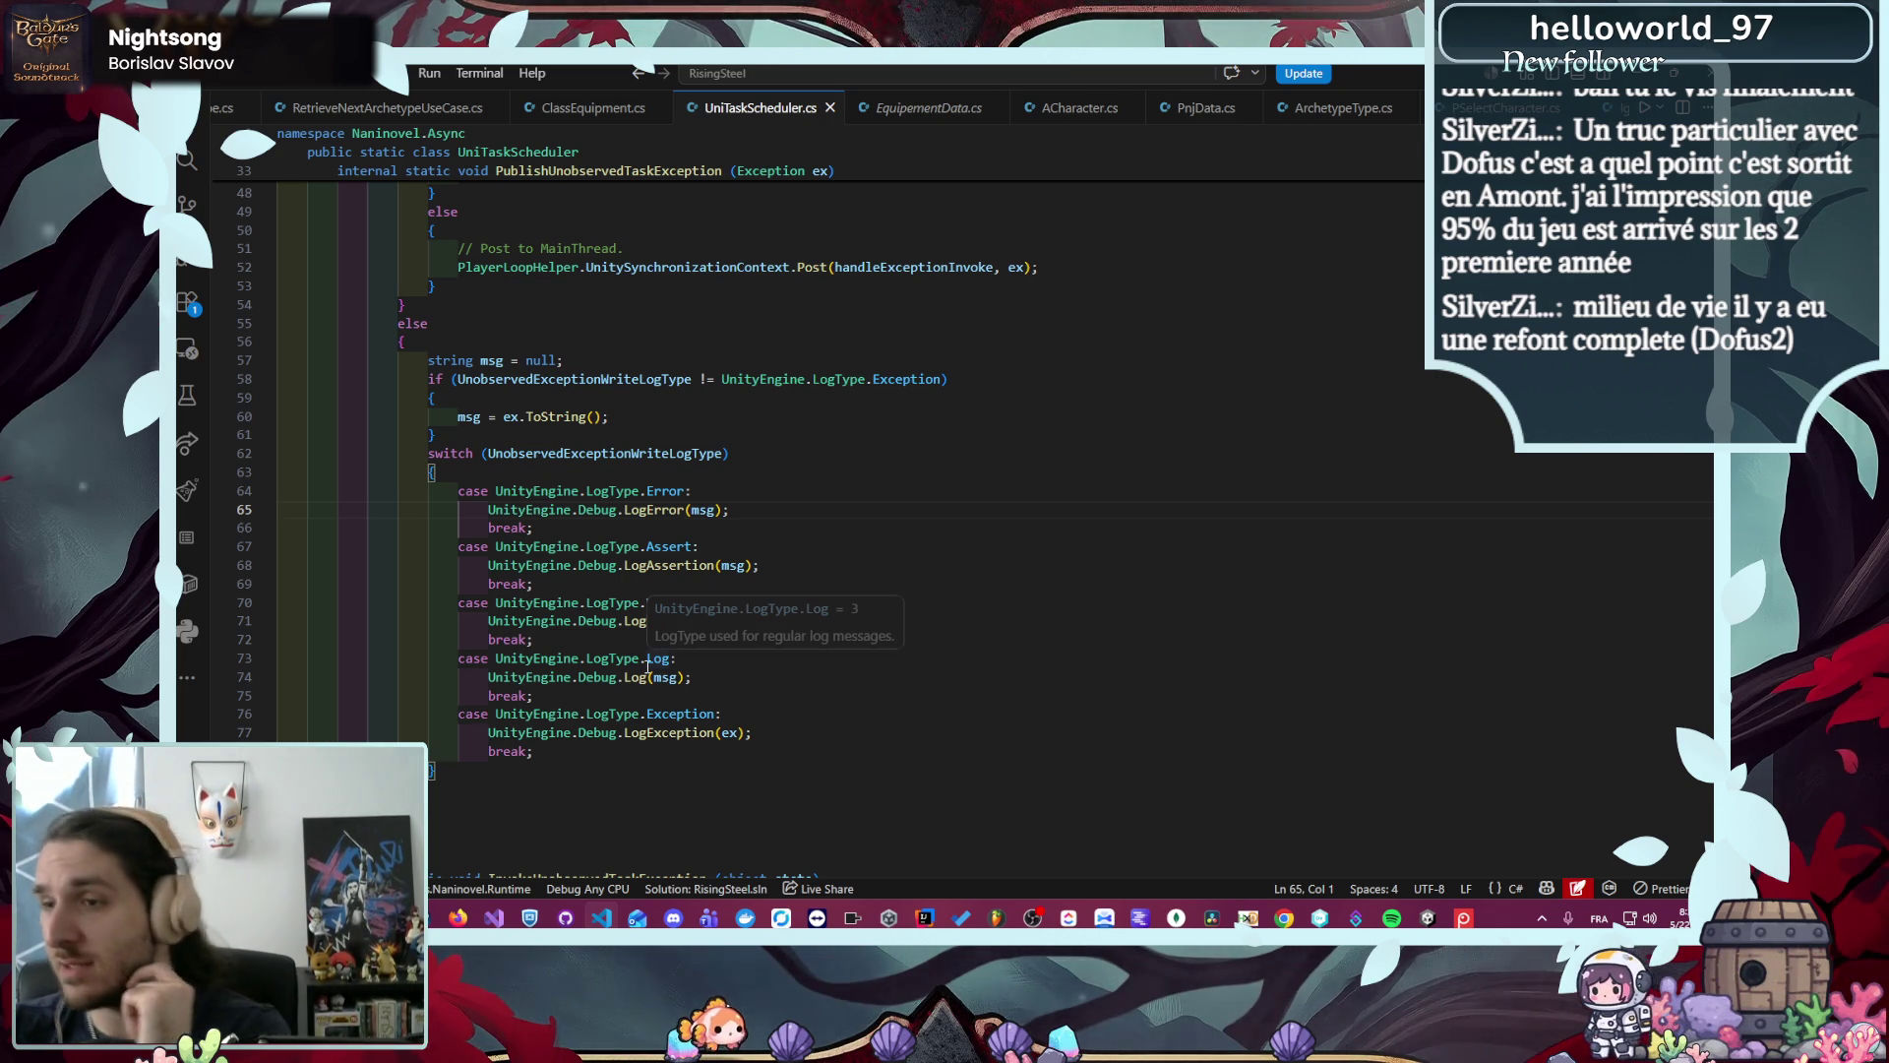
- Dismiss the code info popup and close UniTaskScheduler.cs
mouse_move(648, 664)
left_click(844, 582)
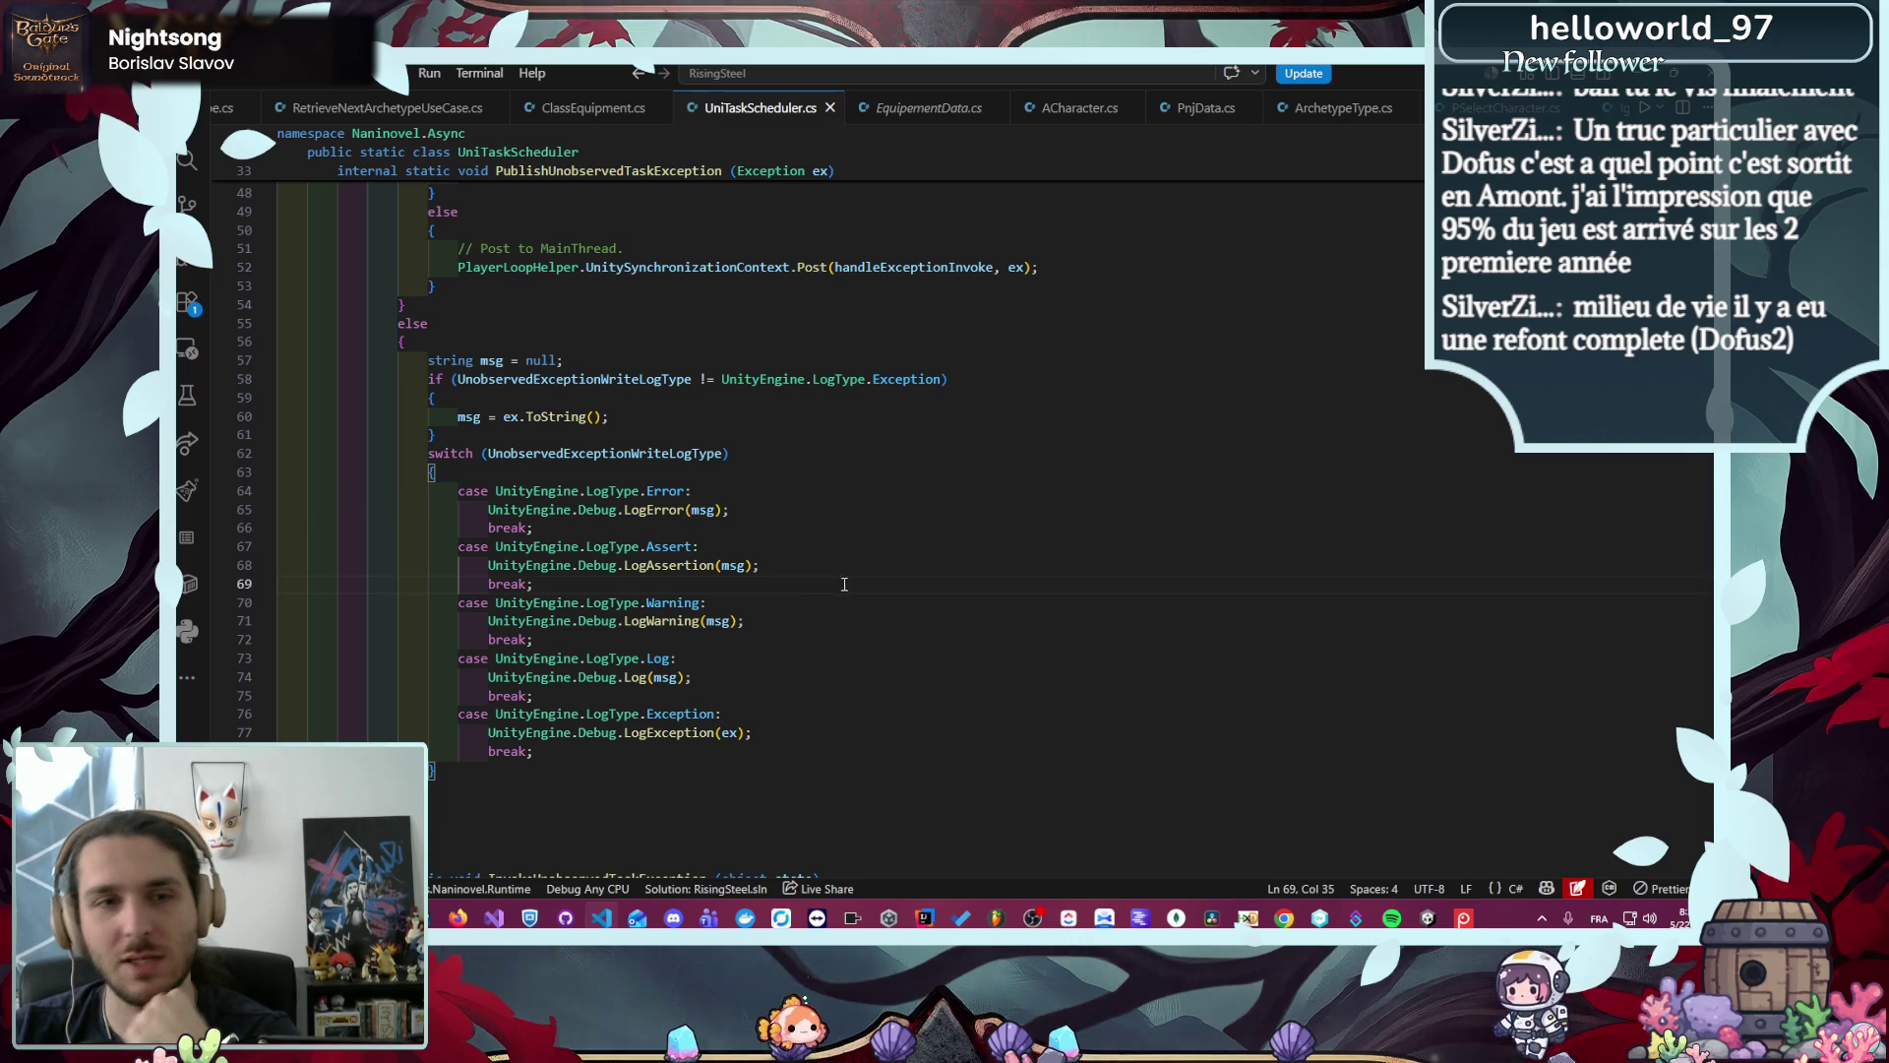
middle_click(784, 109)
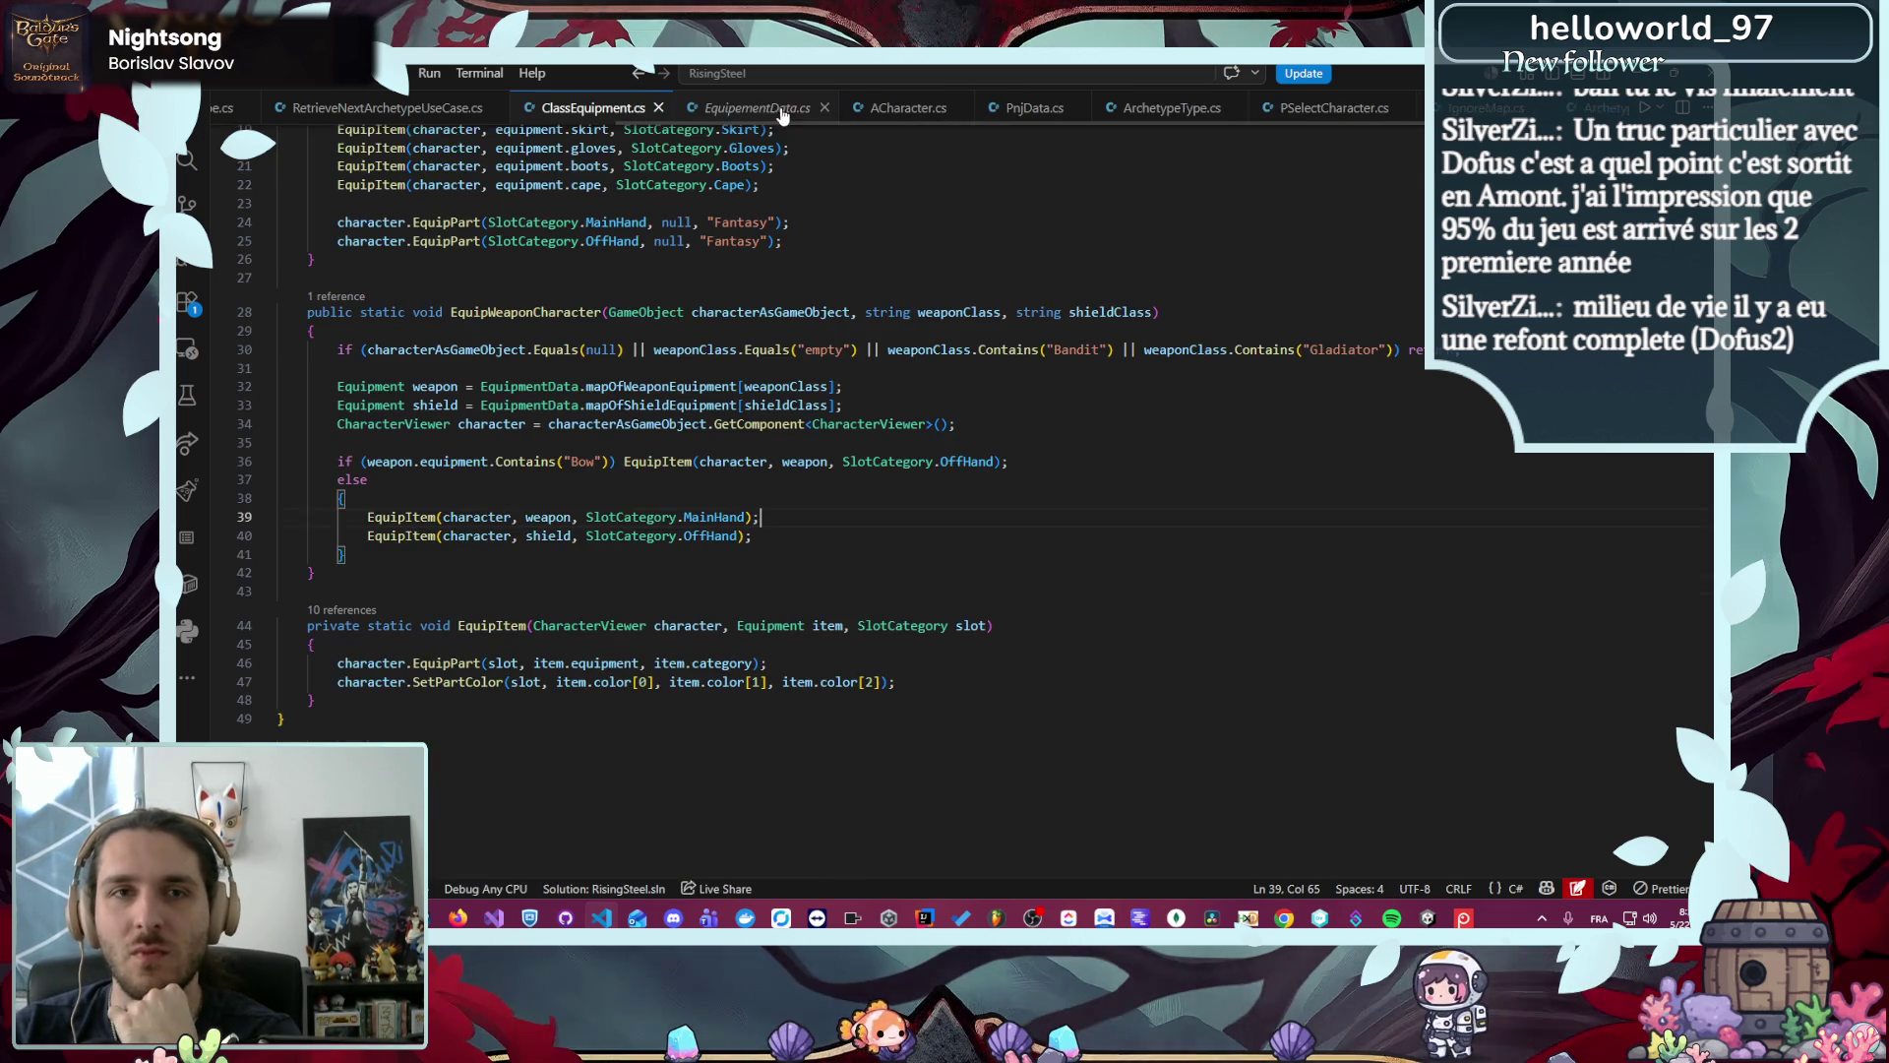
key("alt+Tab")
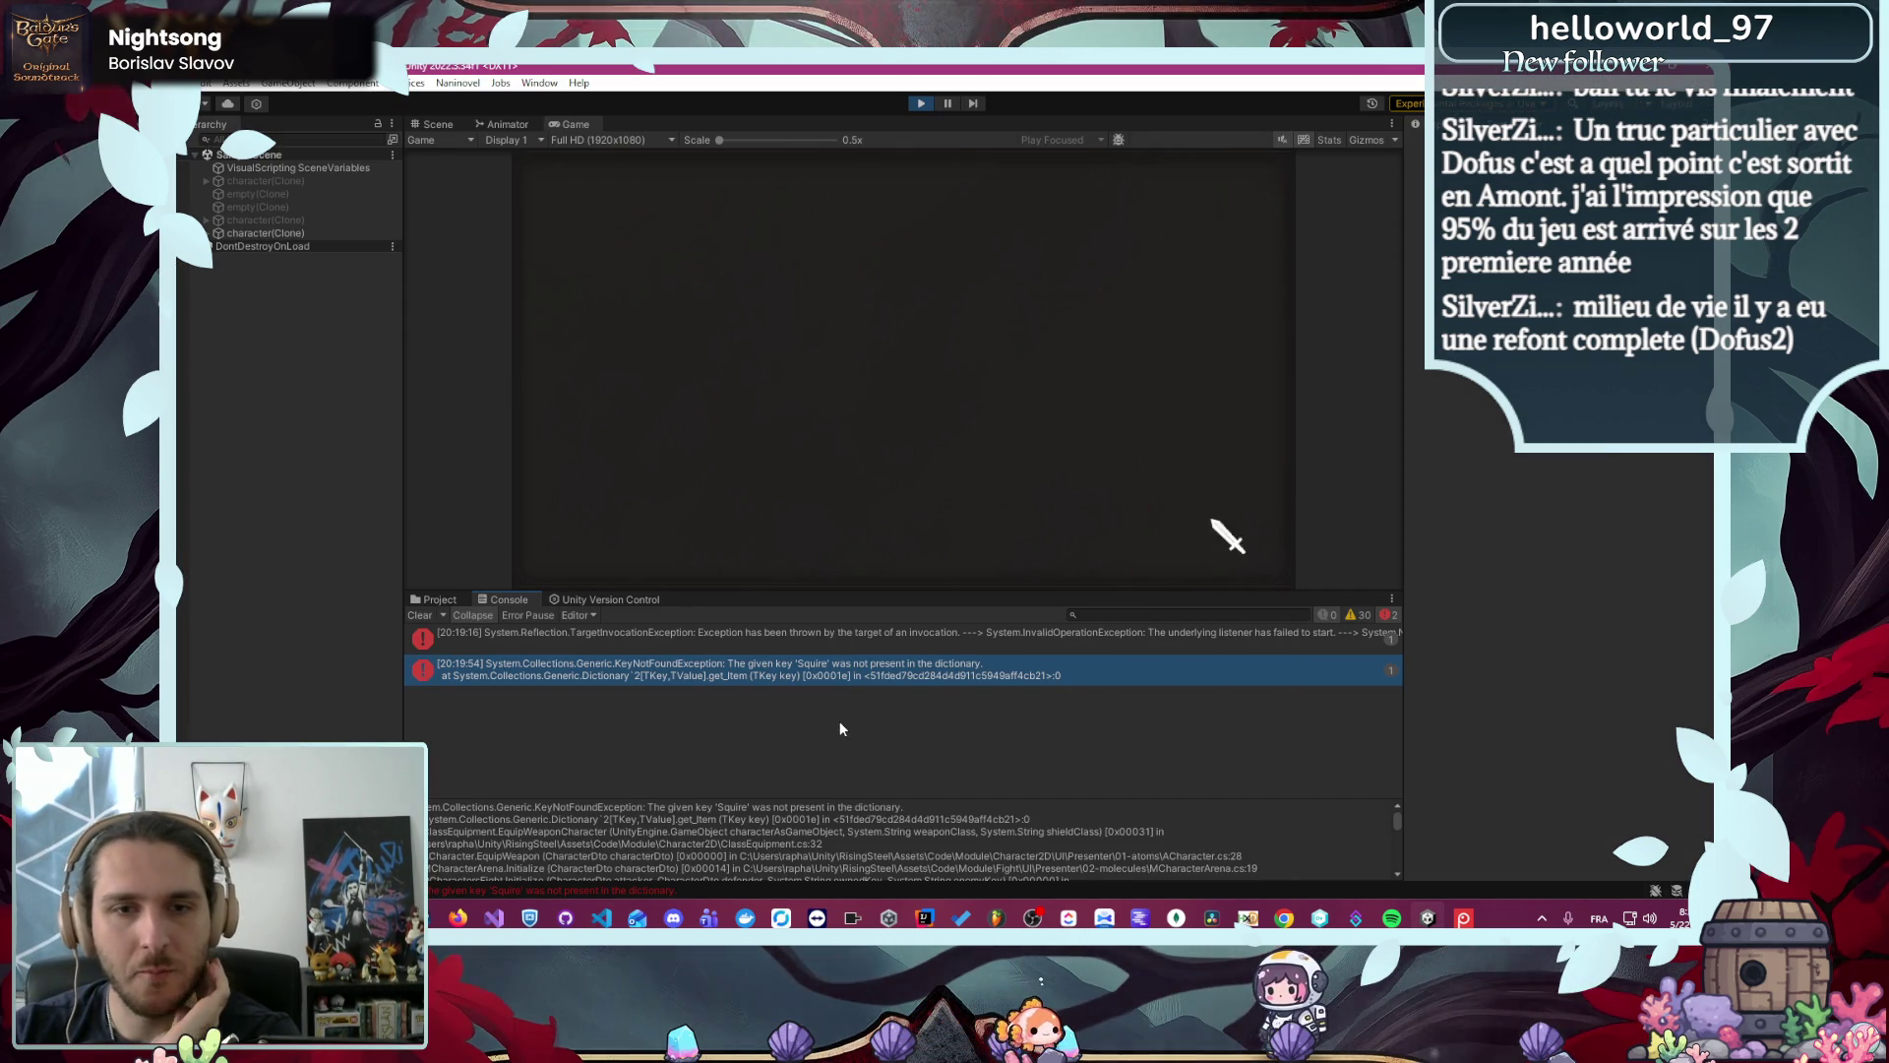
left_click(604, 917)
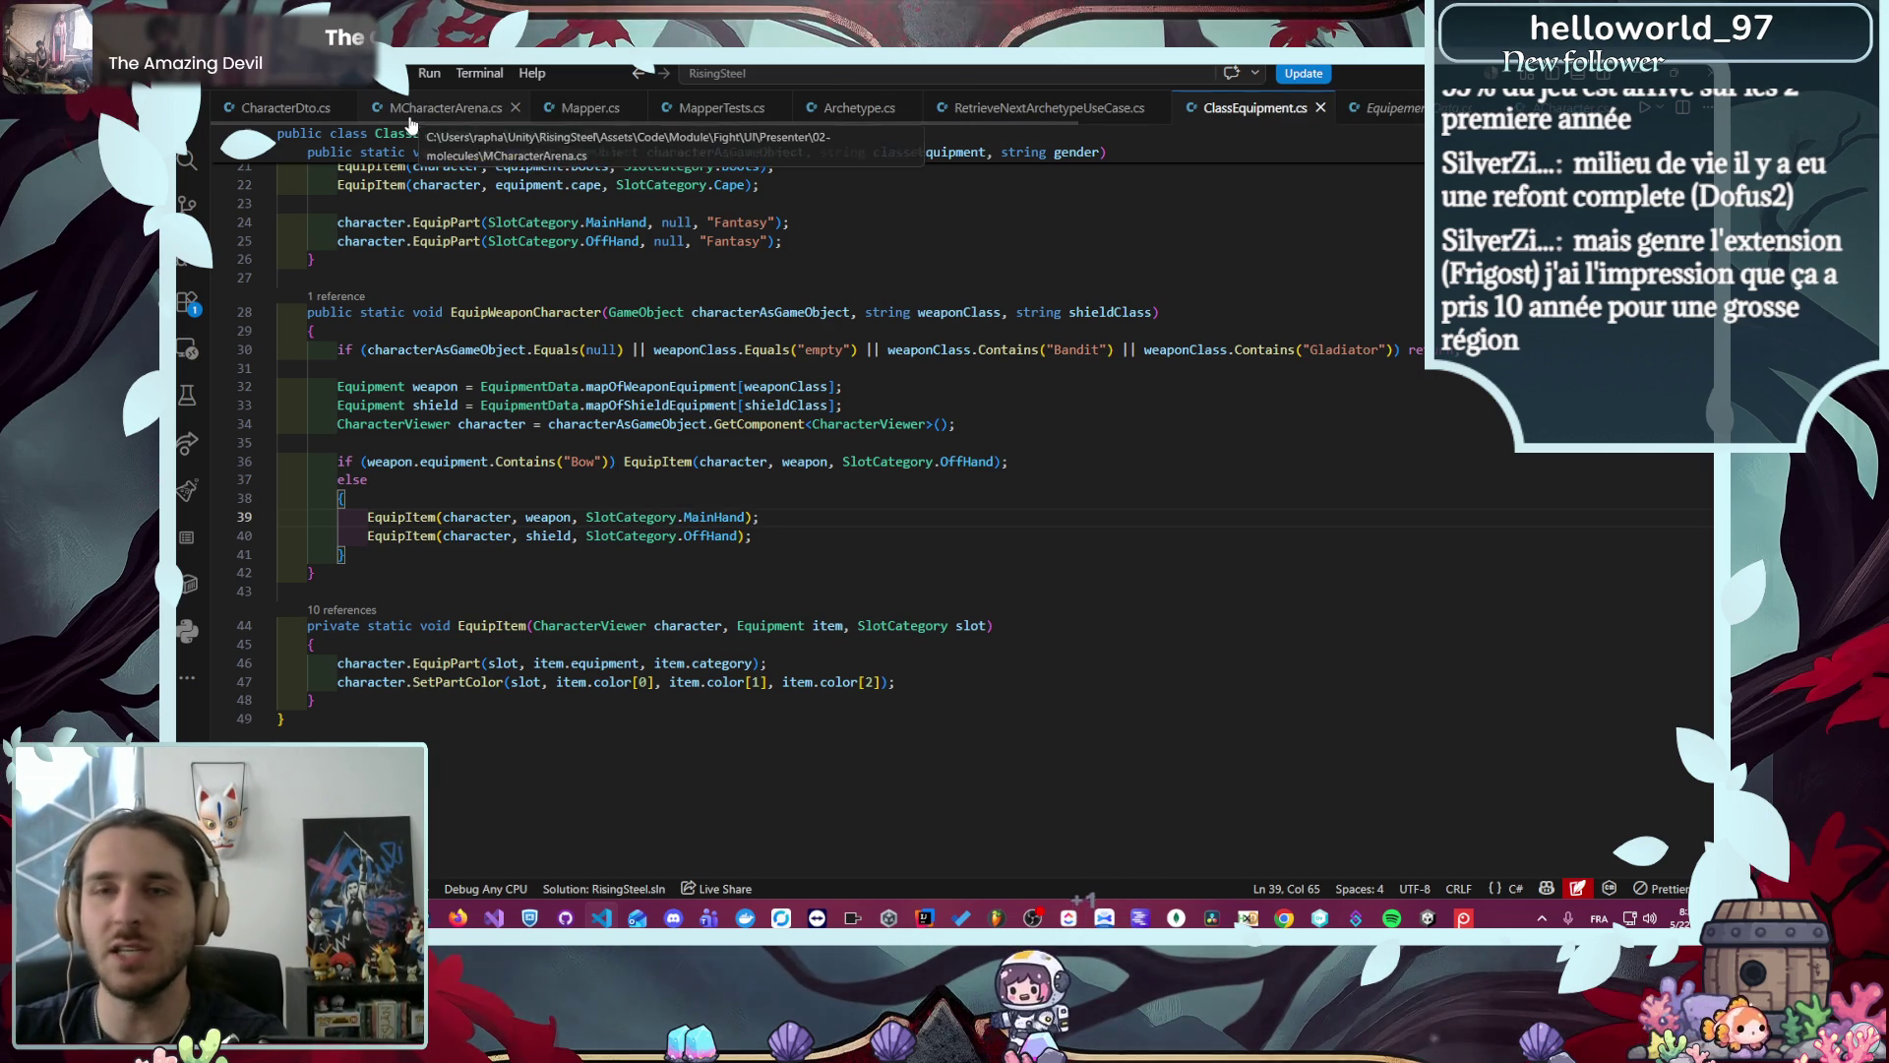
scroll(412, 113, "up", 3)
scroll(411, 113, "up", 3)
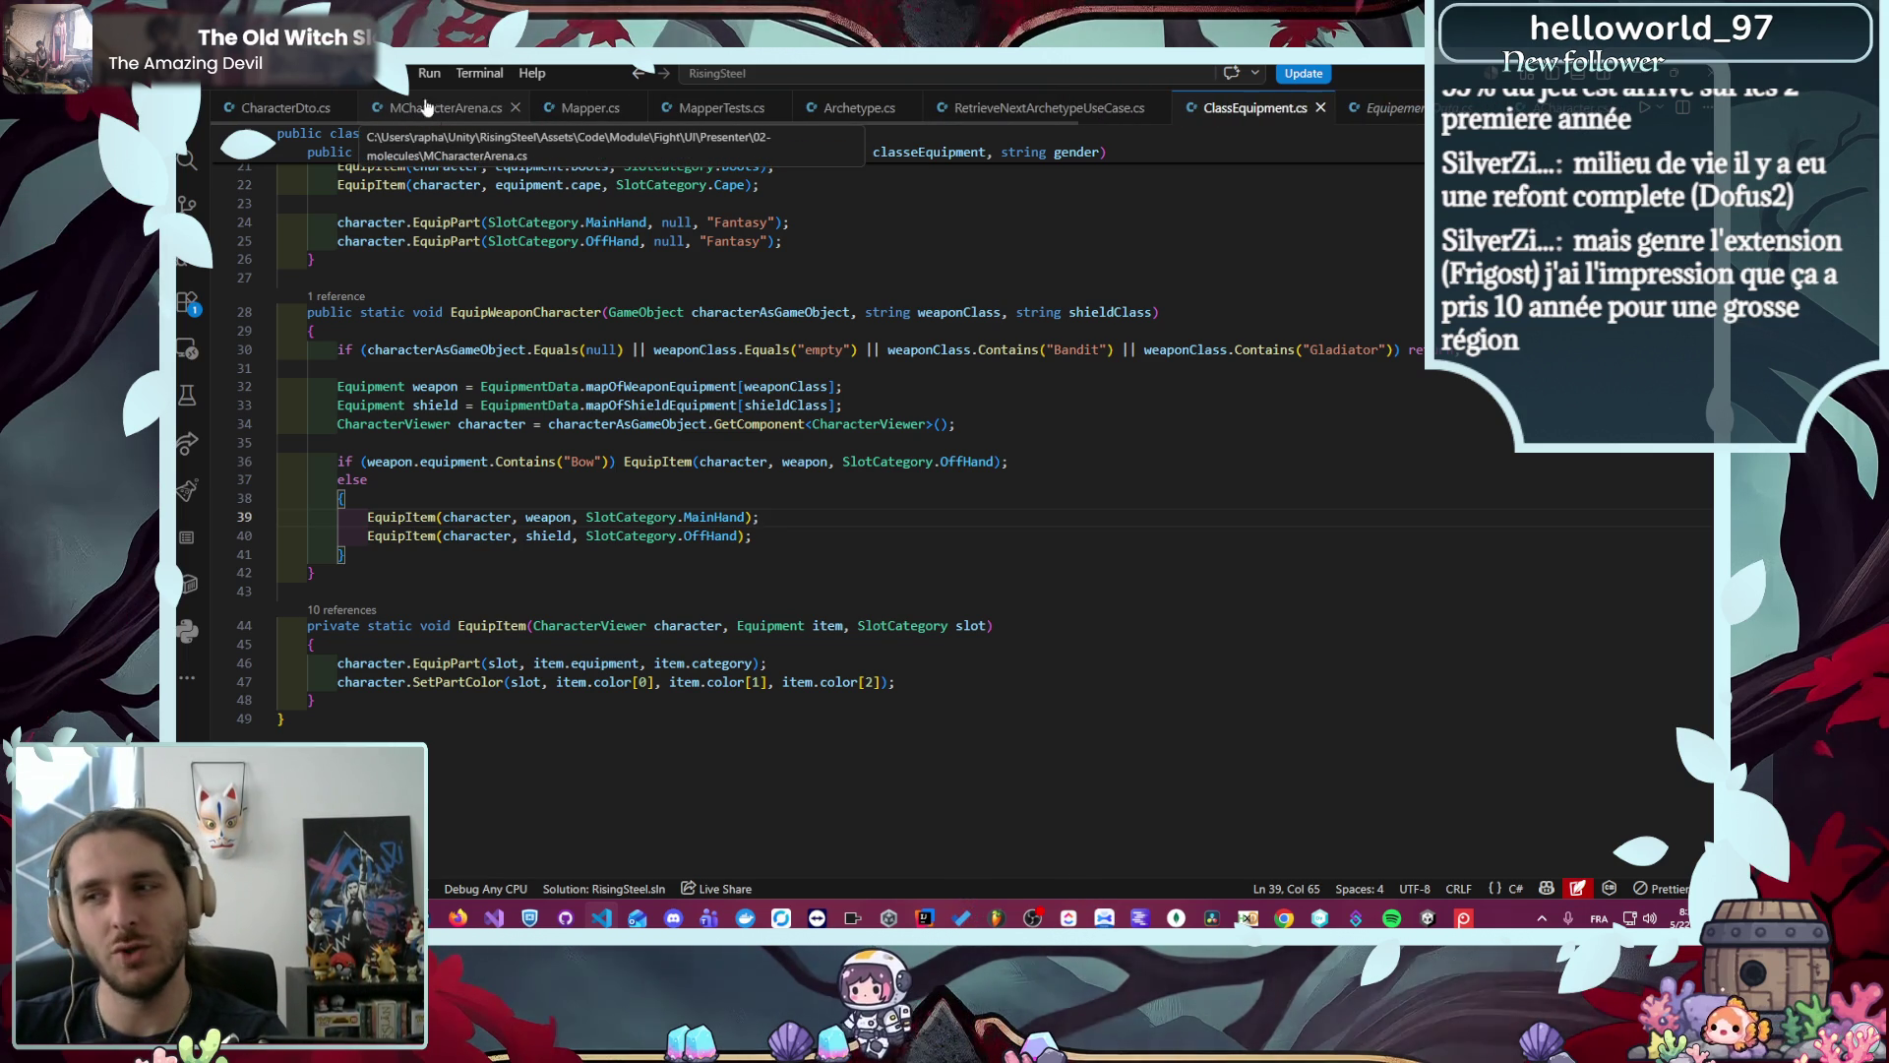
- Close MCharacterArena, Mapper, MapperTests, Archetype, RetrieveNextArchetypeUseCase, ClassEquipment, ACharacter and other open files
middle_click(433, 110)
middle_click(411, 110)
middle_click(389, 110)
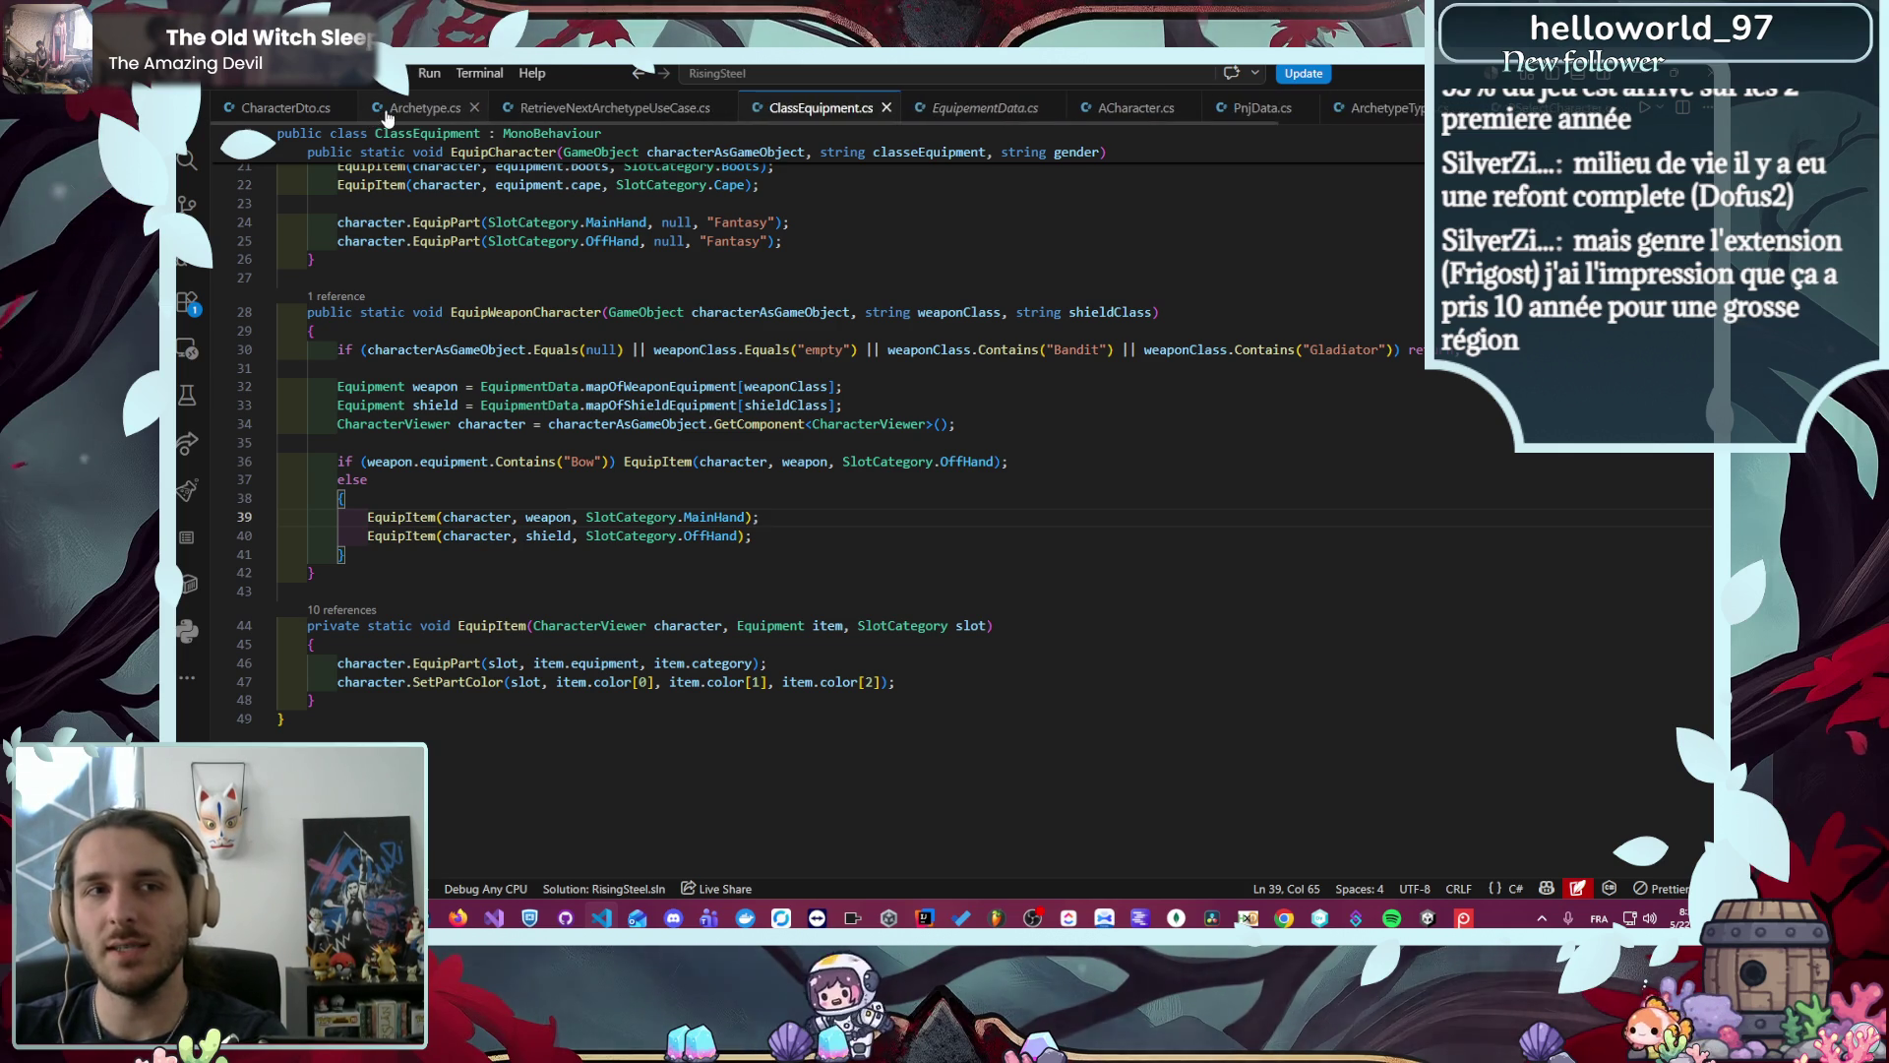
middle_click(387, 111)
middle_click(385, 110)
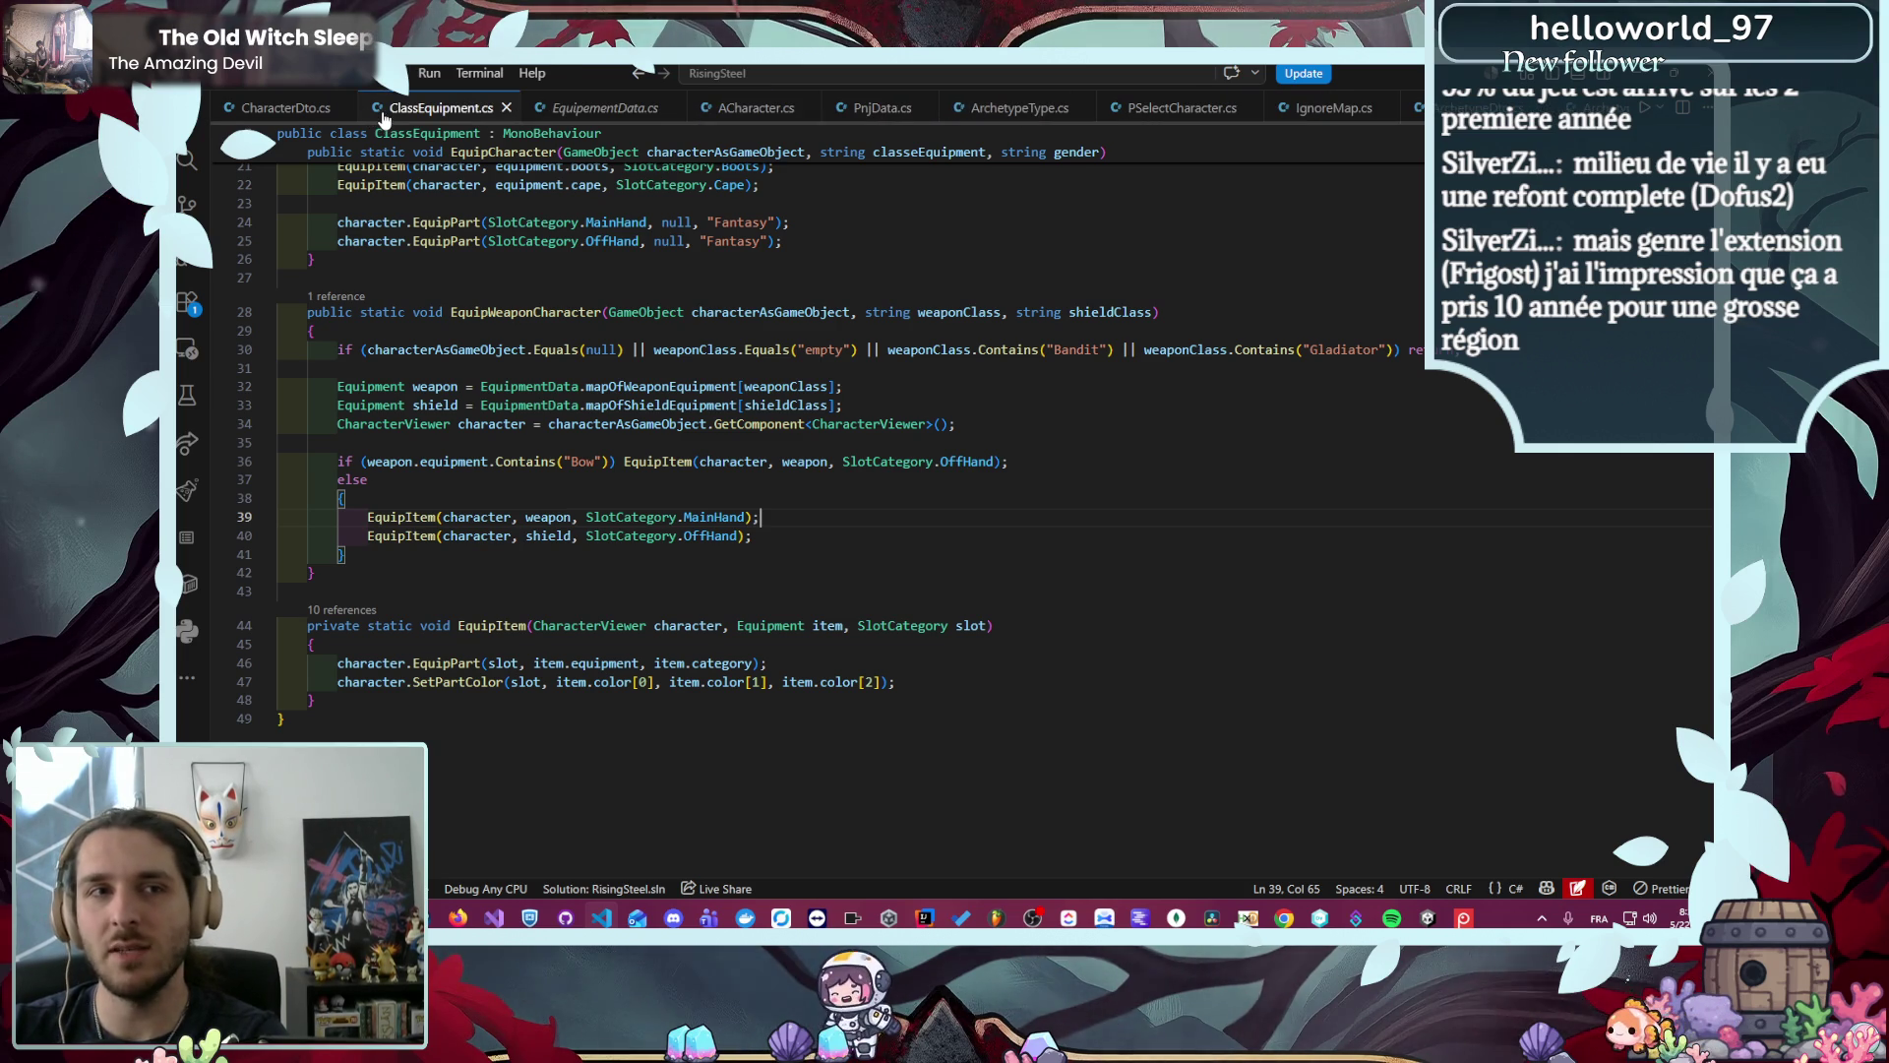
middle_click(492, 106)
middle_click(493, 106)
middle_click(498, 106)
middle_click(500, 107)
middle_click(501, 106)
middle_click(501, 107)
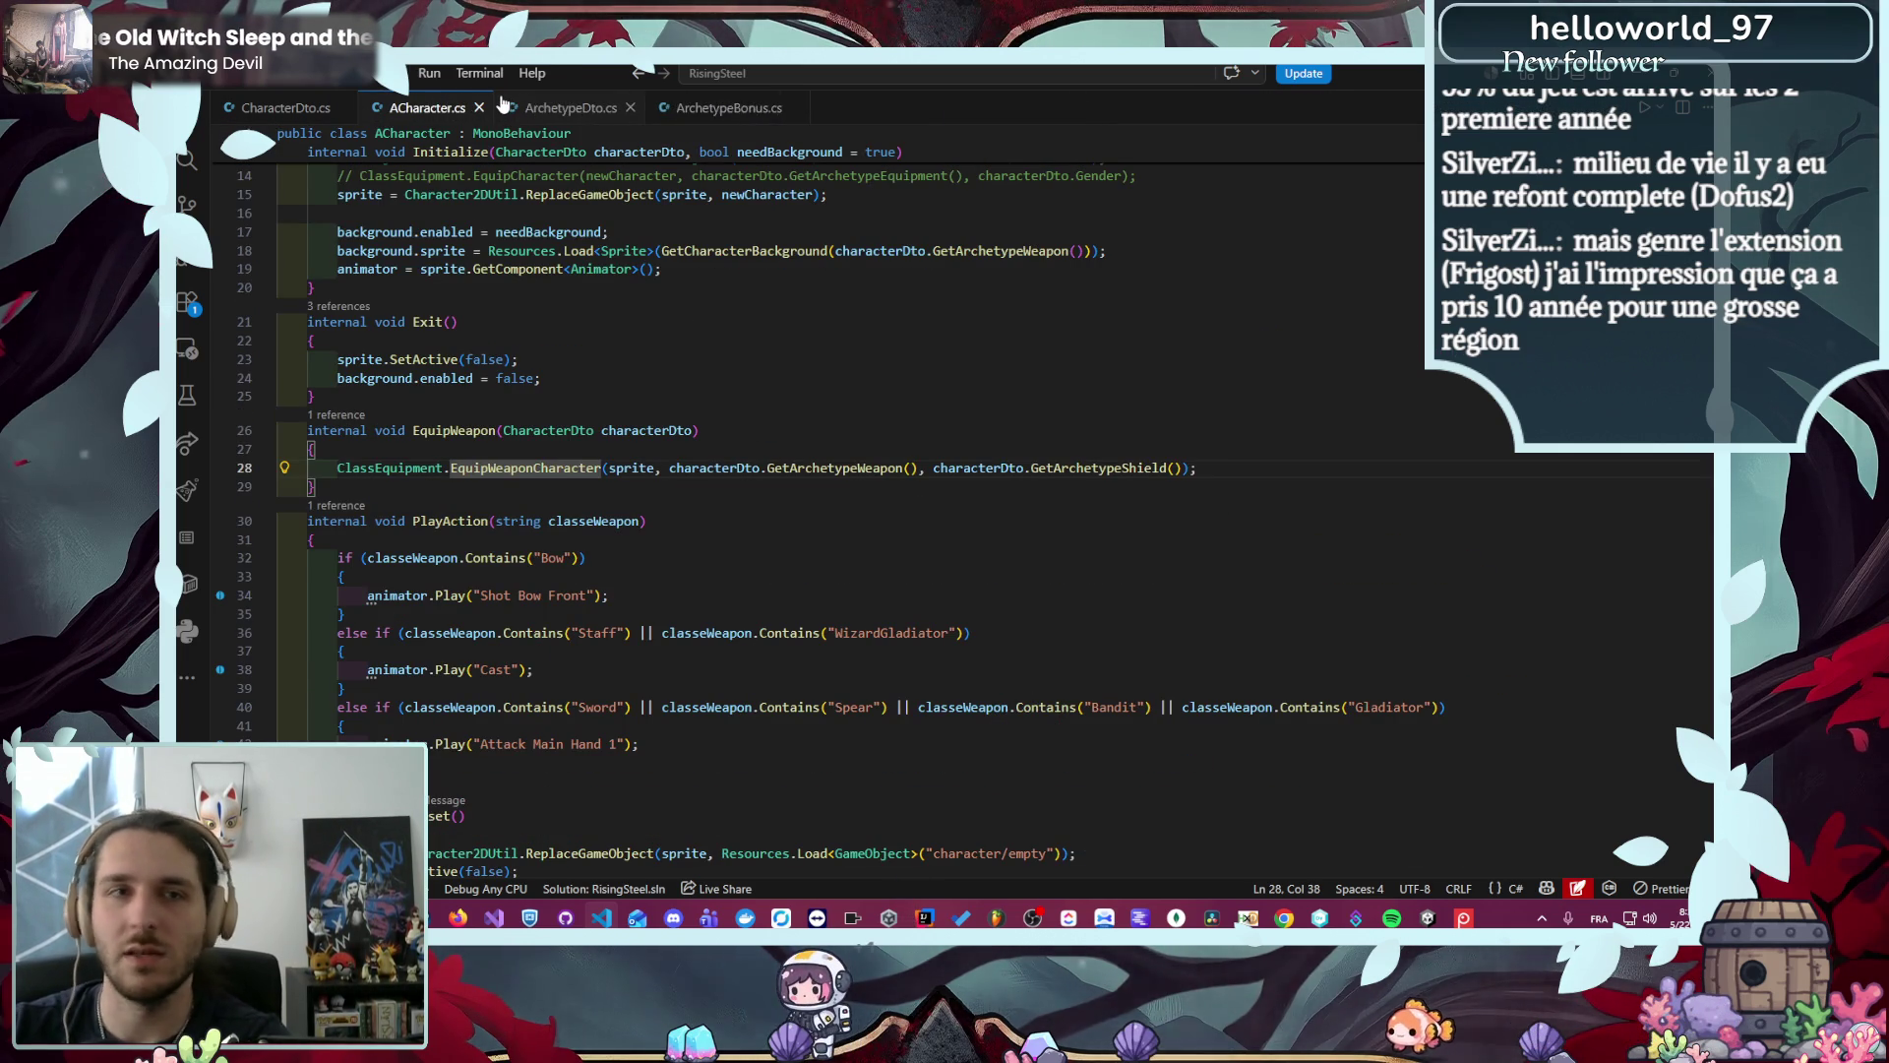
middle_click(460, 104)
- Show the project file tree, collapse the Core folder, and open FightService.cs
key("ctrl+b")
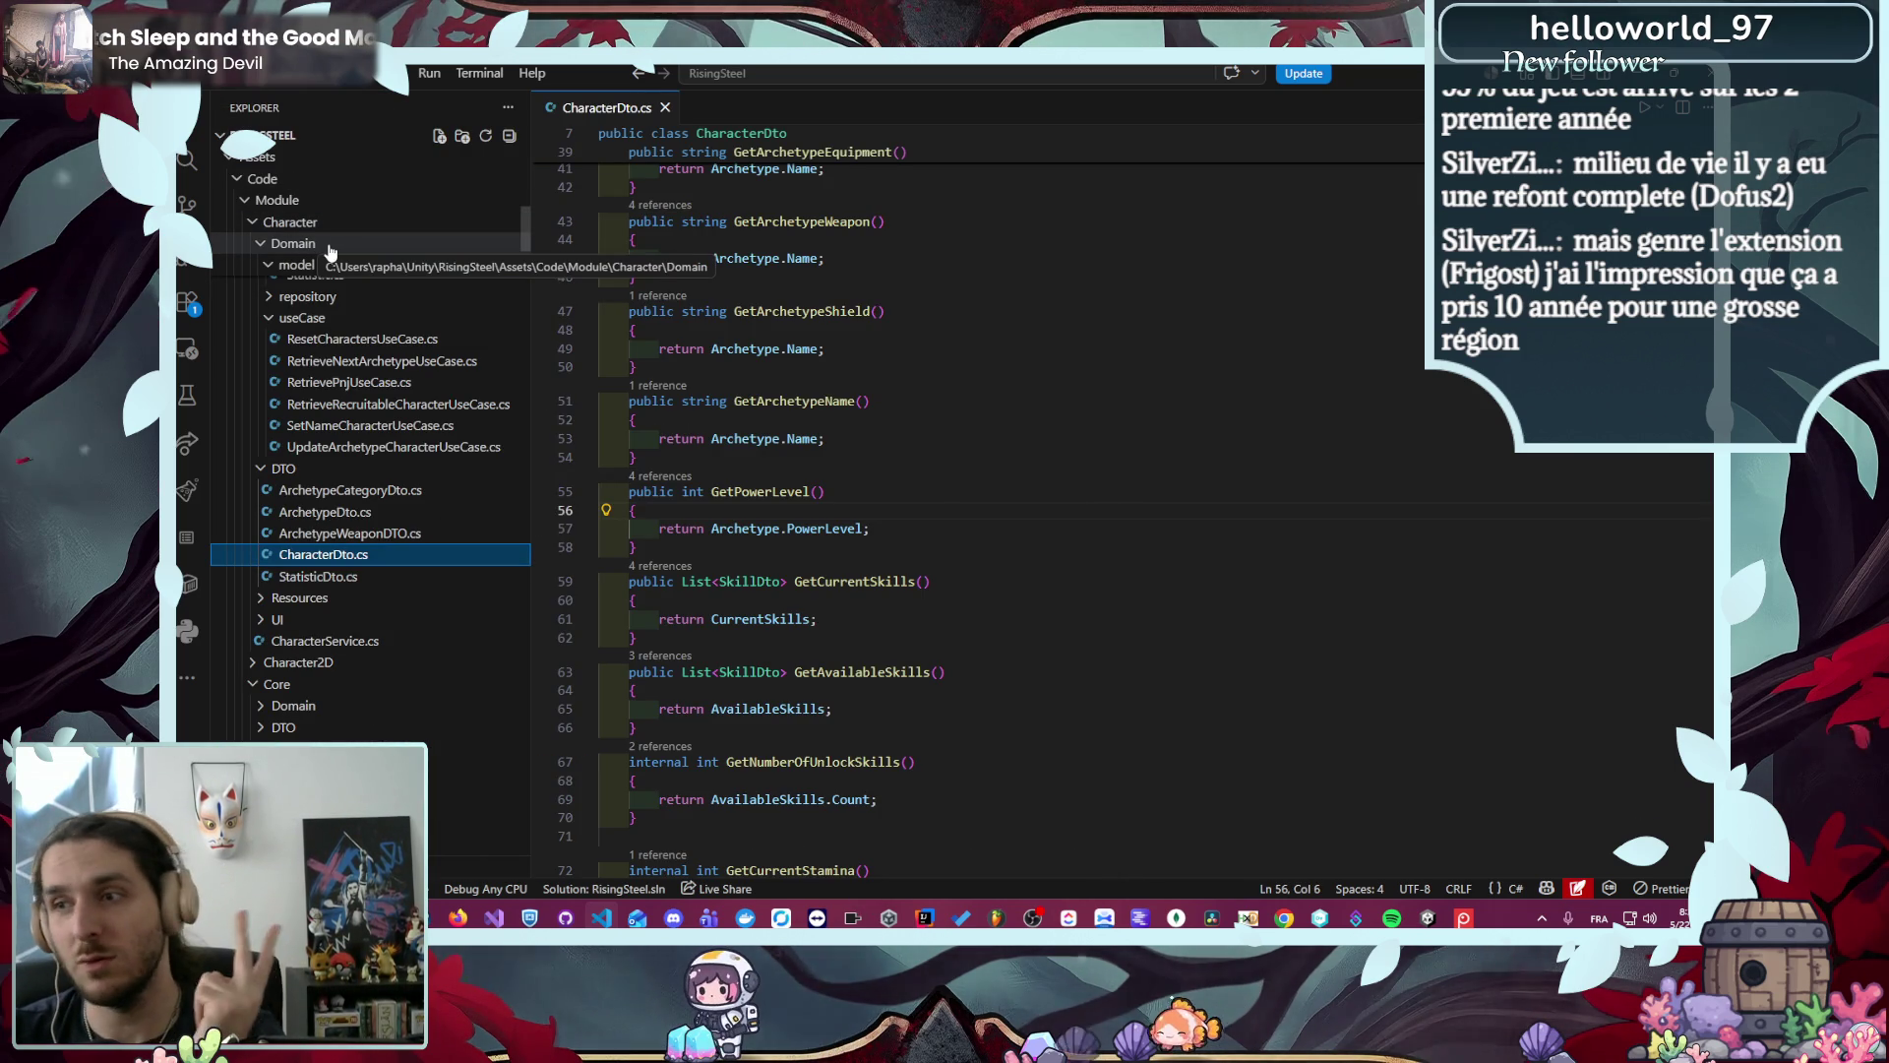
scroll(423, 258, "up", 1)
scroll(439, 253, "down", 3)
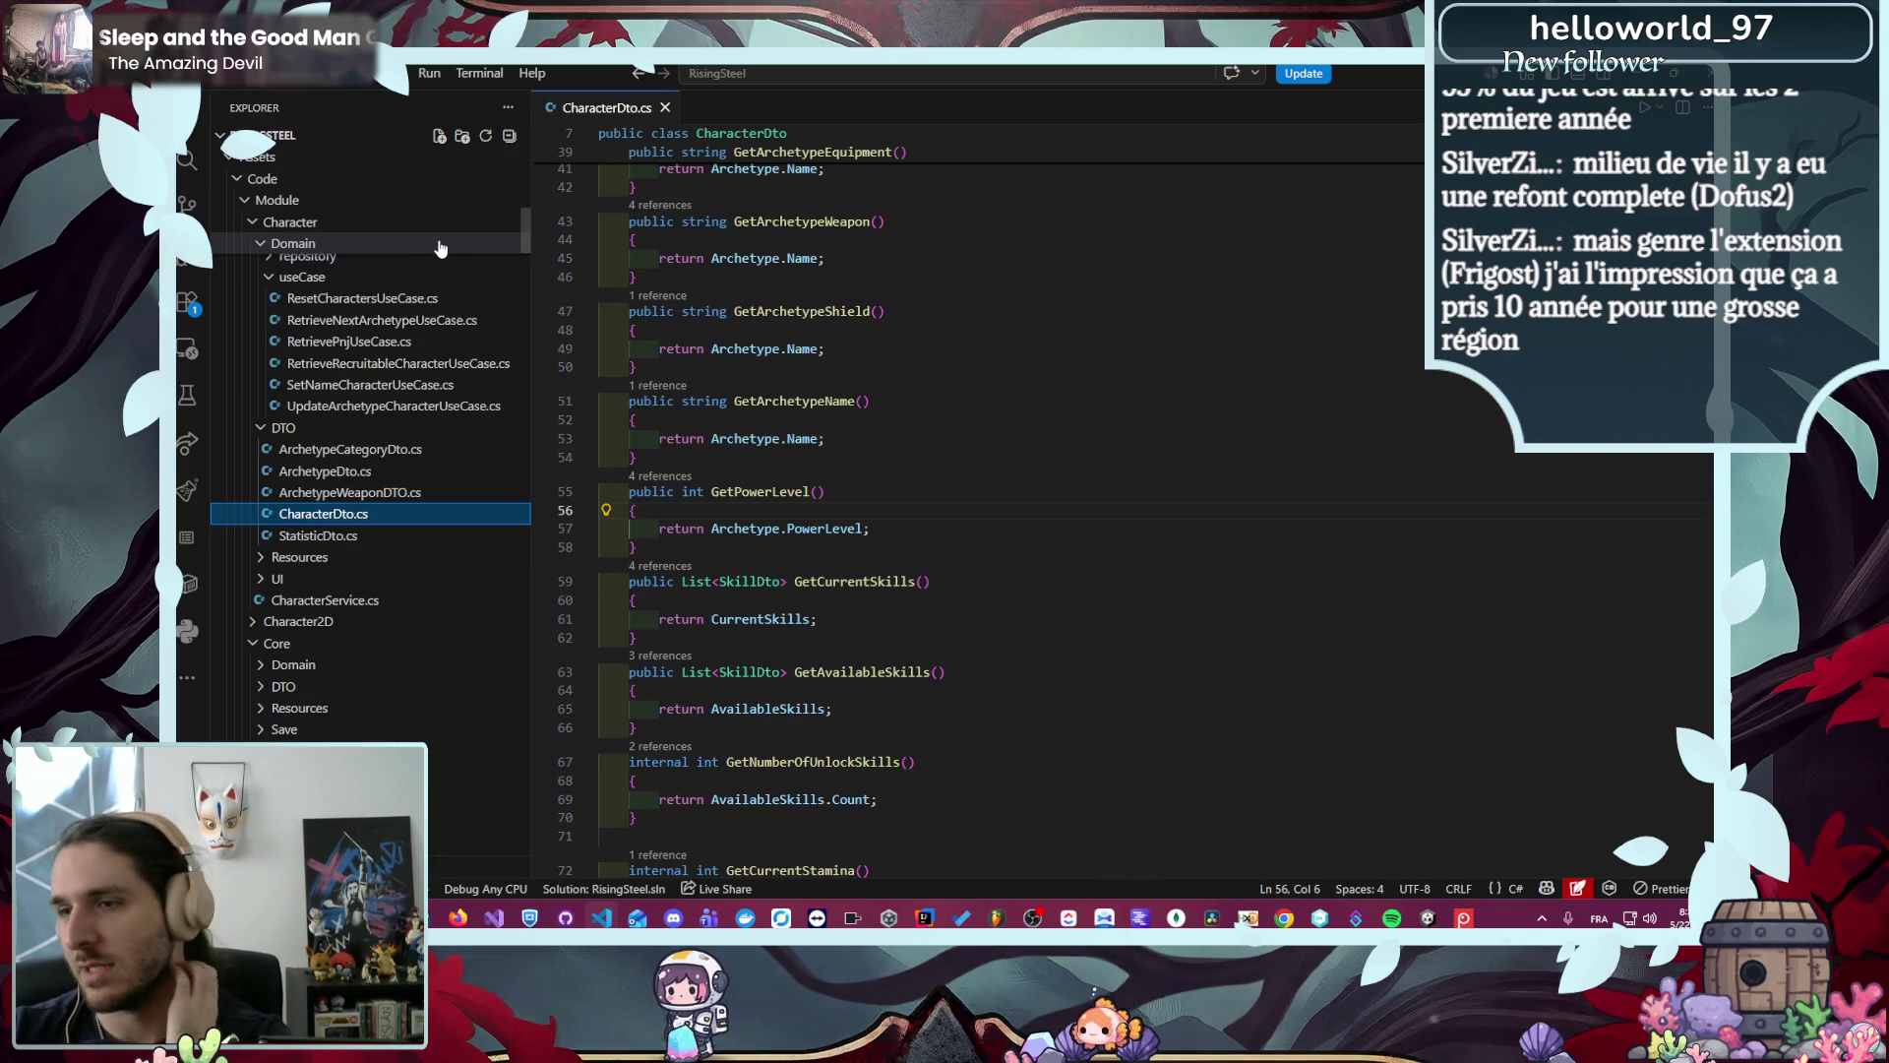
scroll(438, 255, "down", 3)
scroll(423, 274, "up", 2)
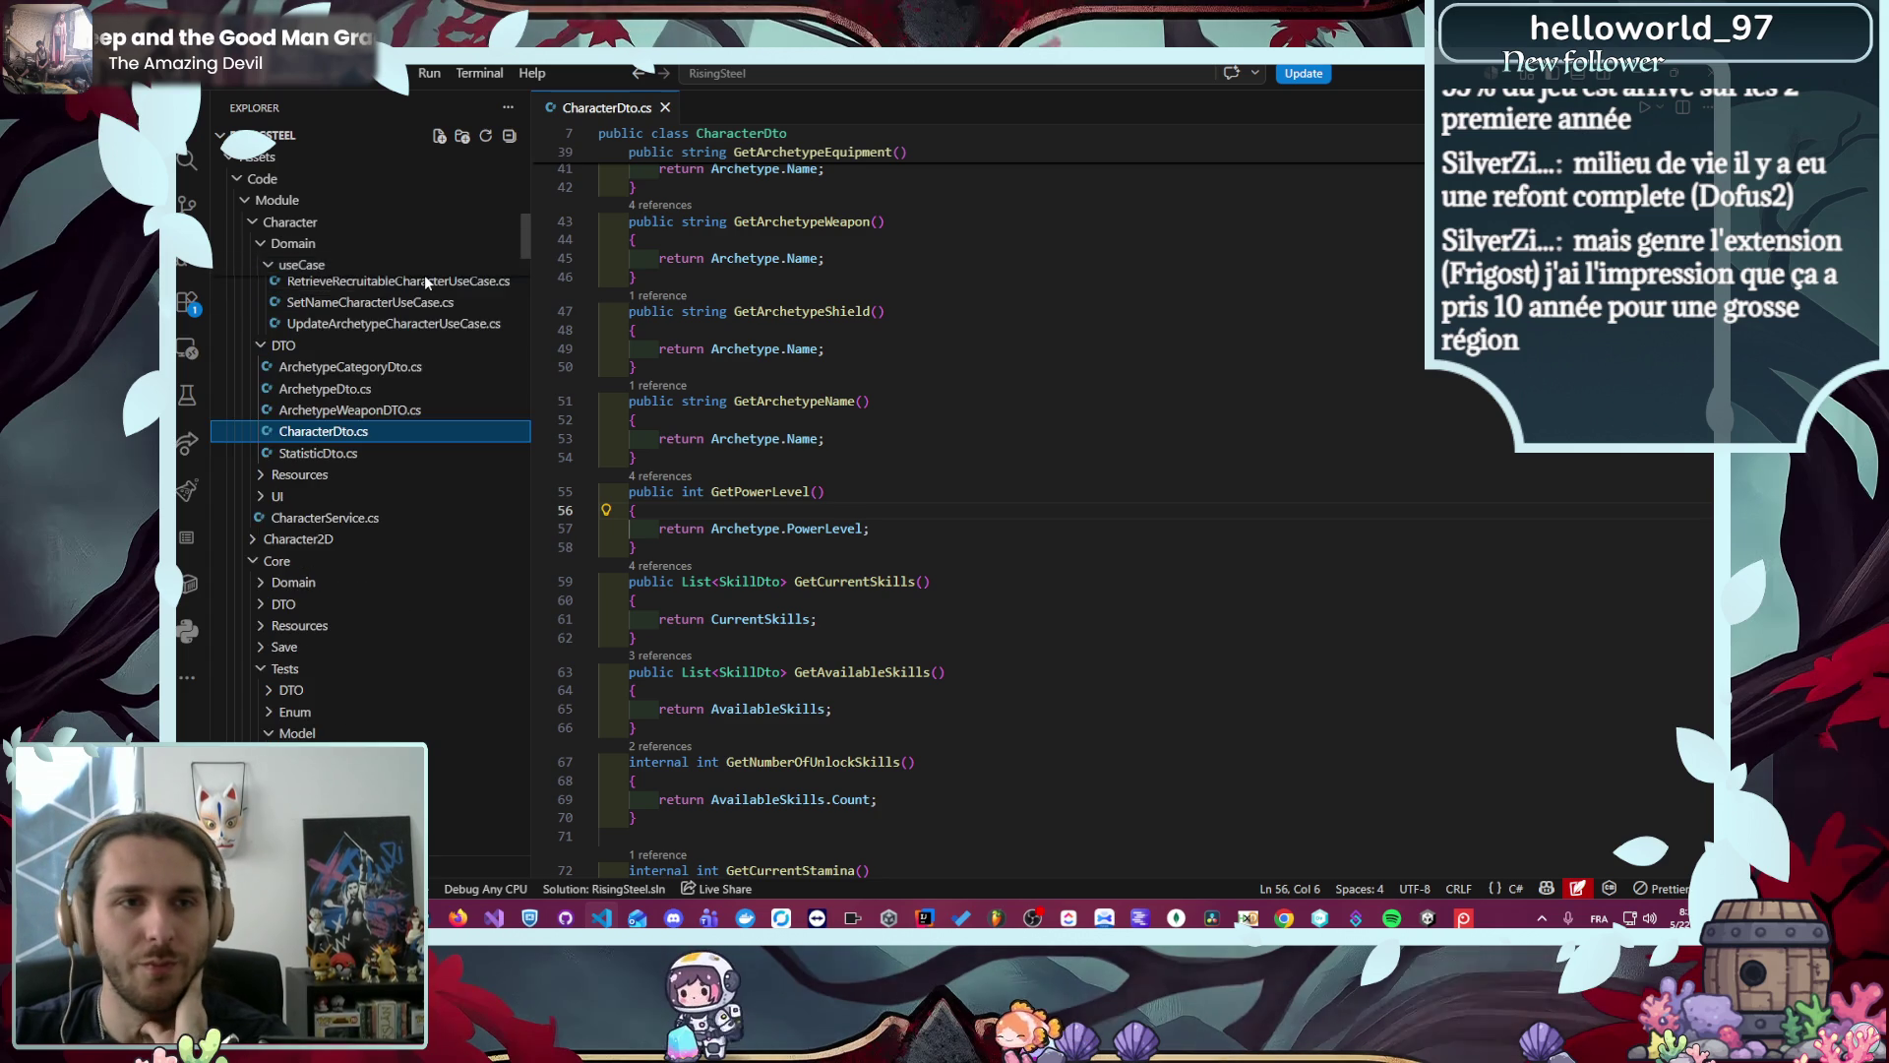
scroll(428, 280, "down", 4)
scroll(437, 286, "down", 2)
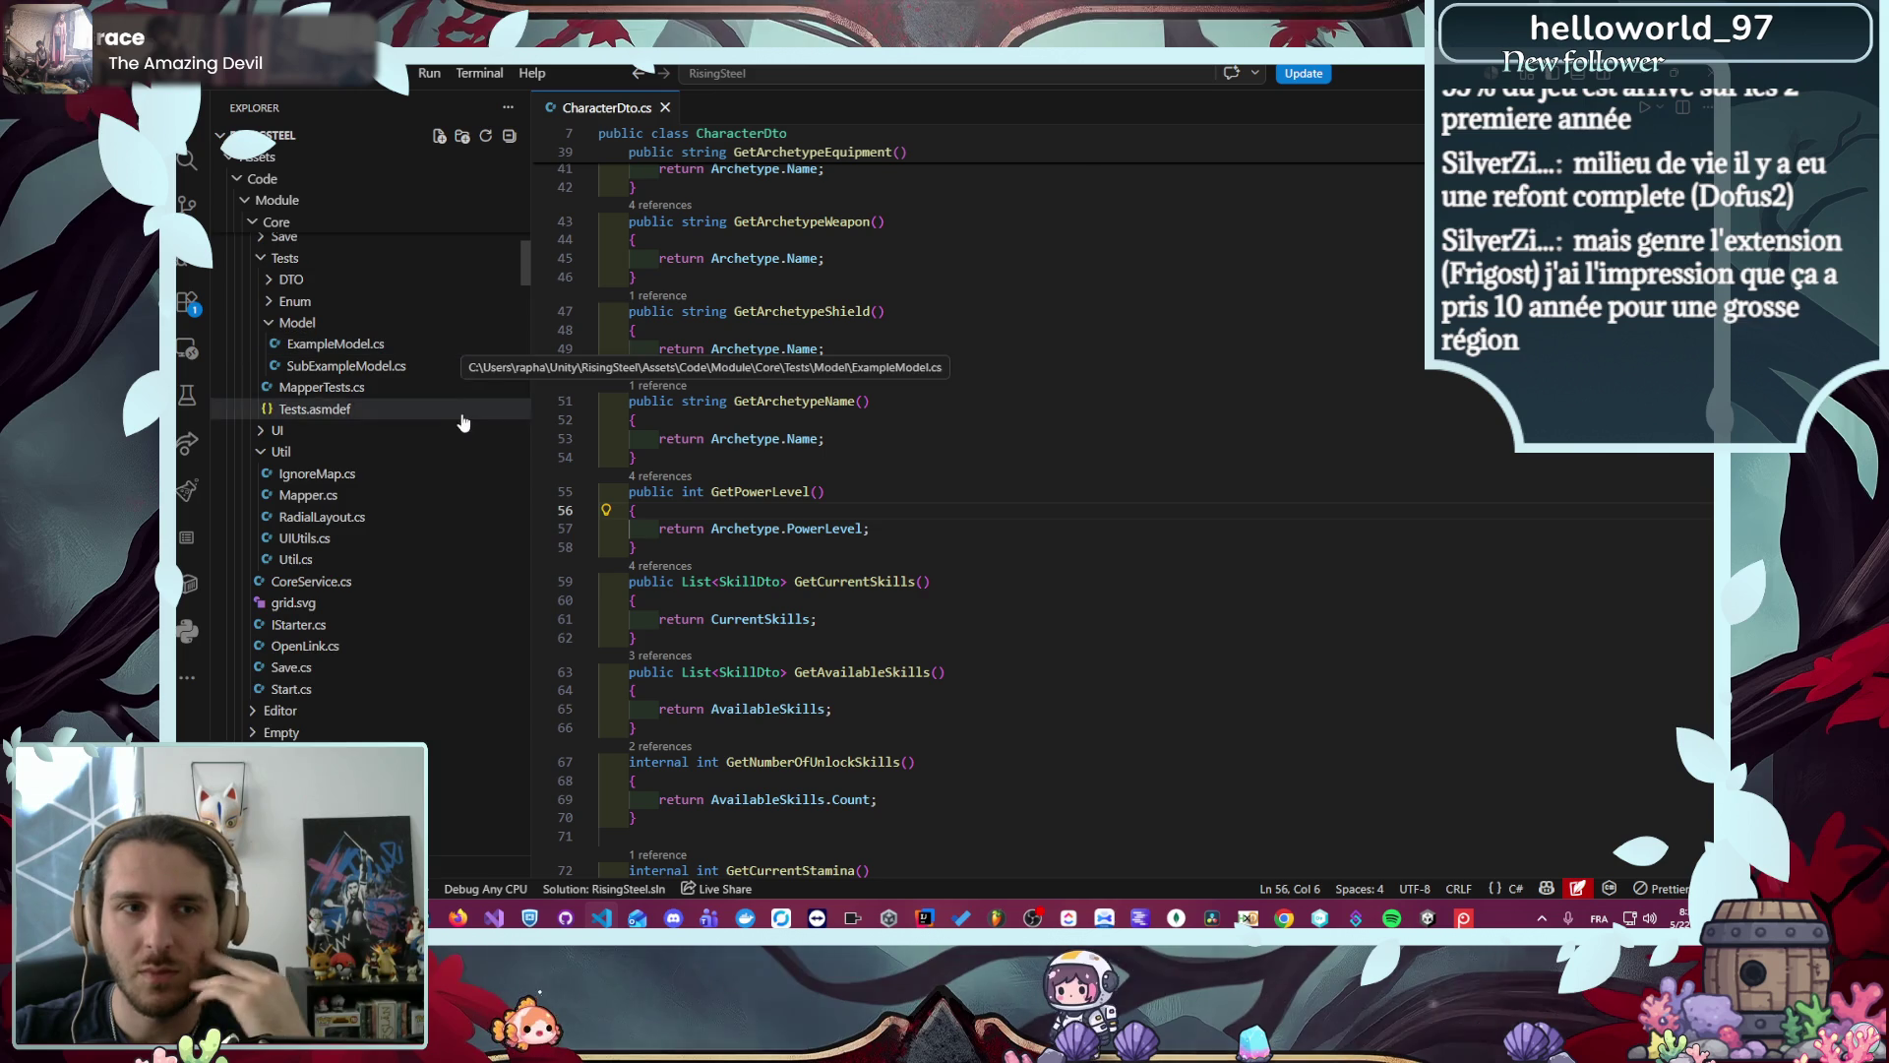
scroll(433, 437, "down", 1)
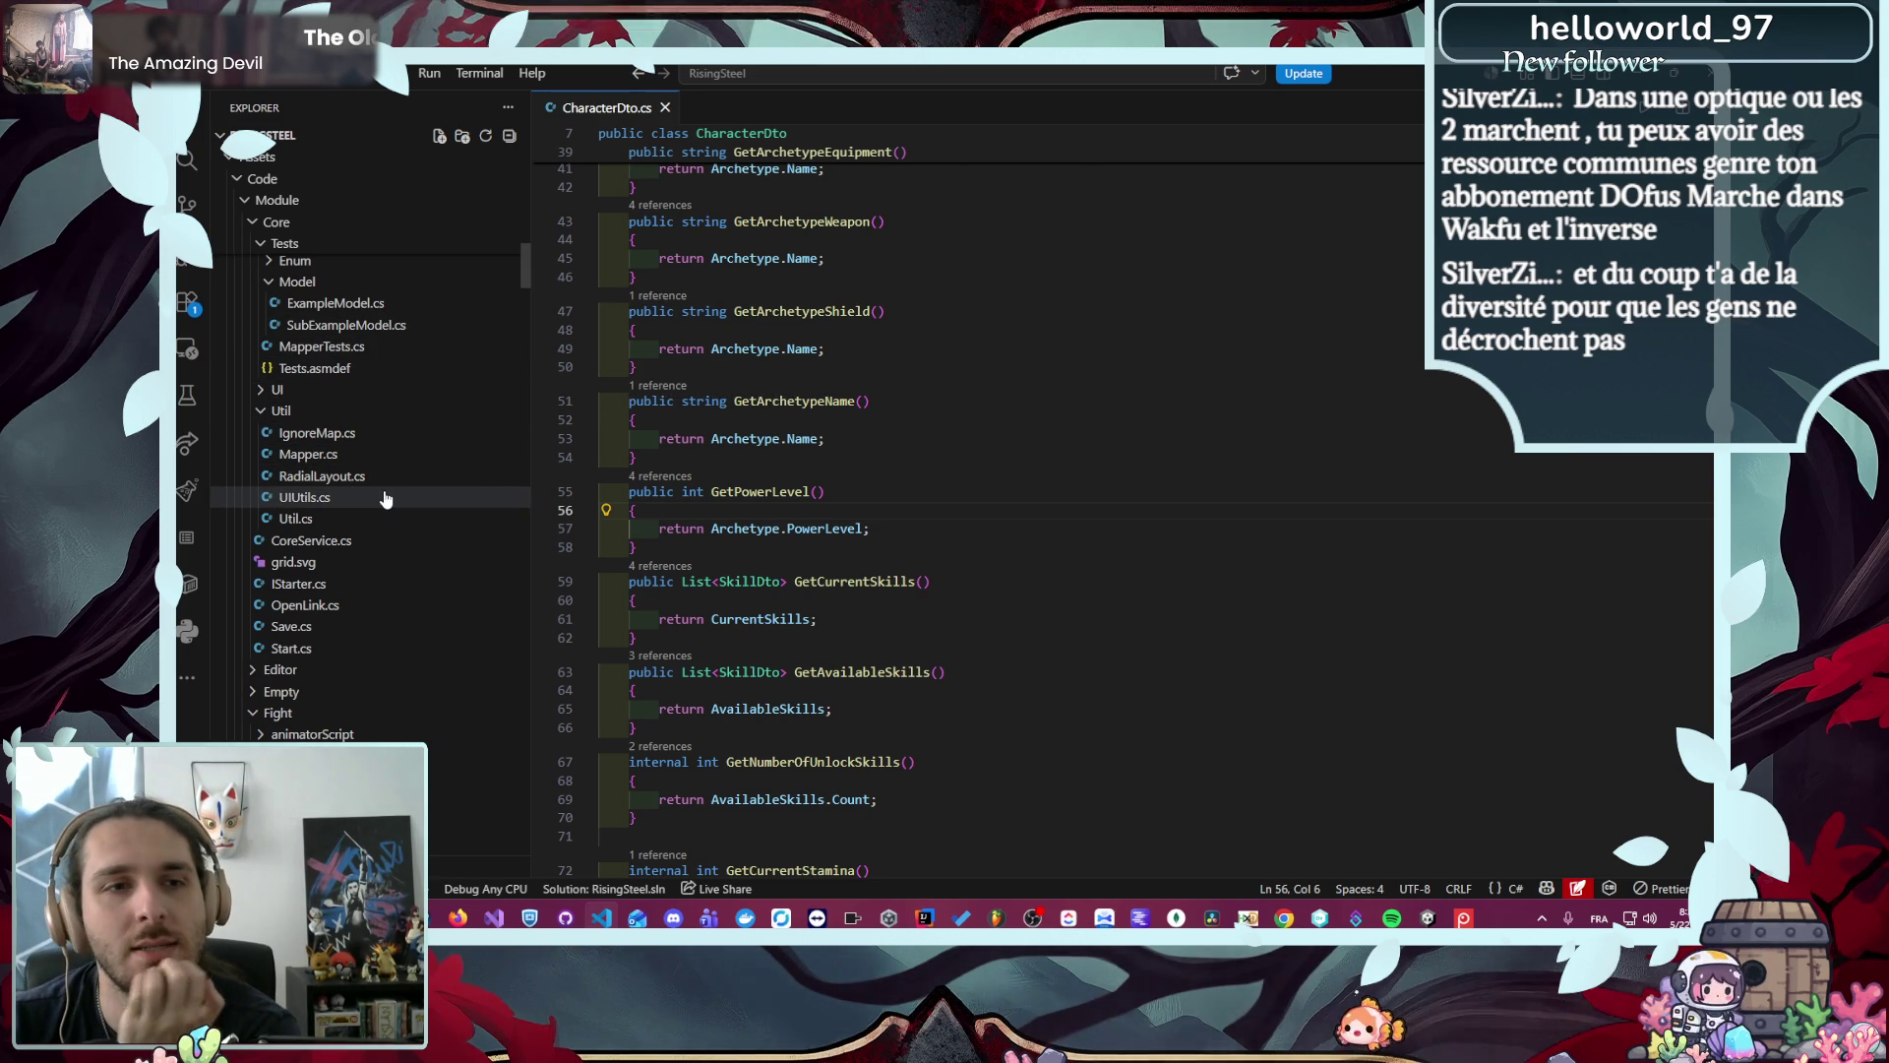
scroll(374, 502, "up", 5)
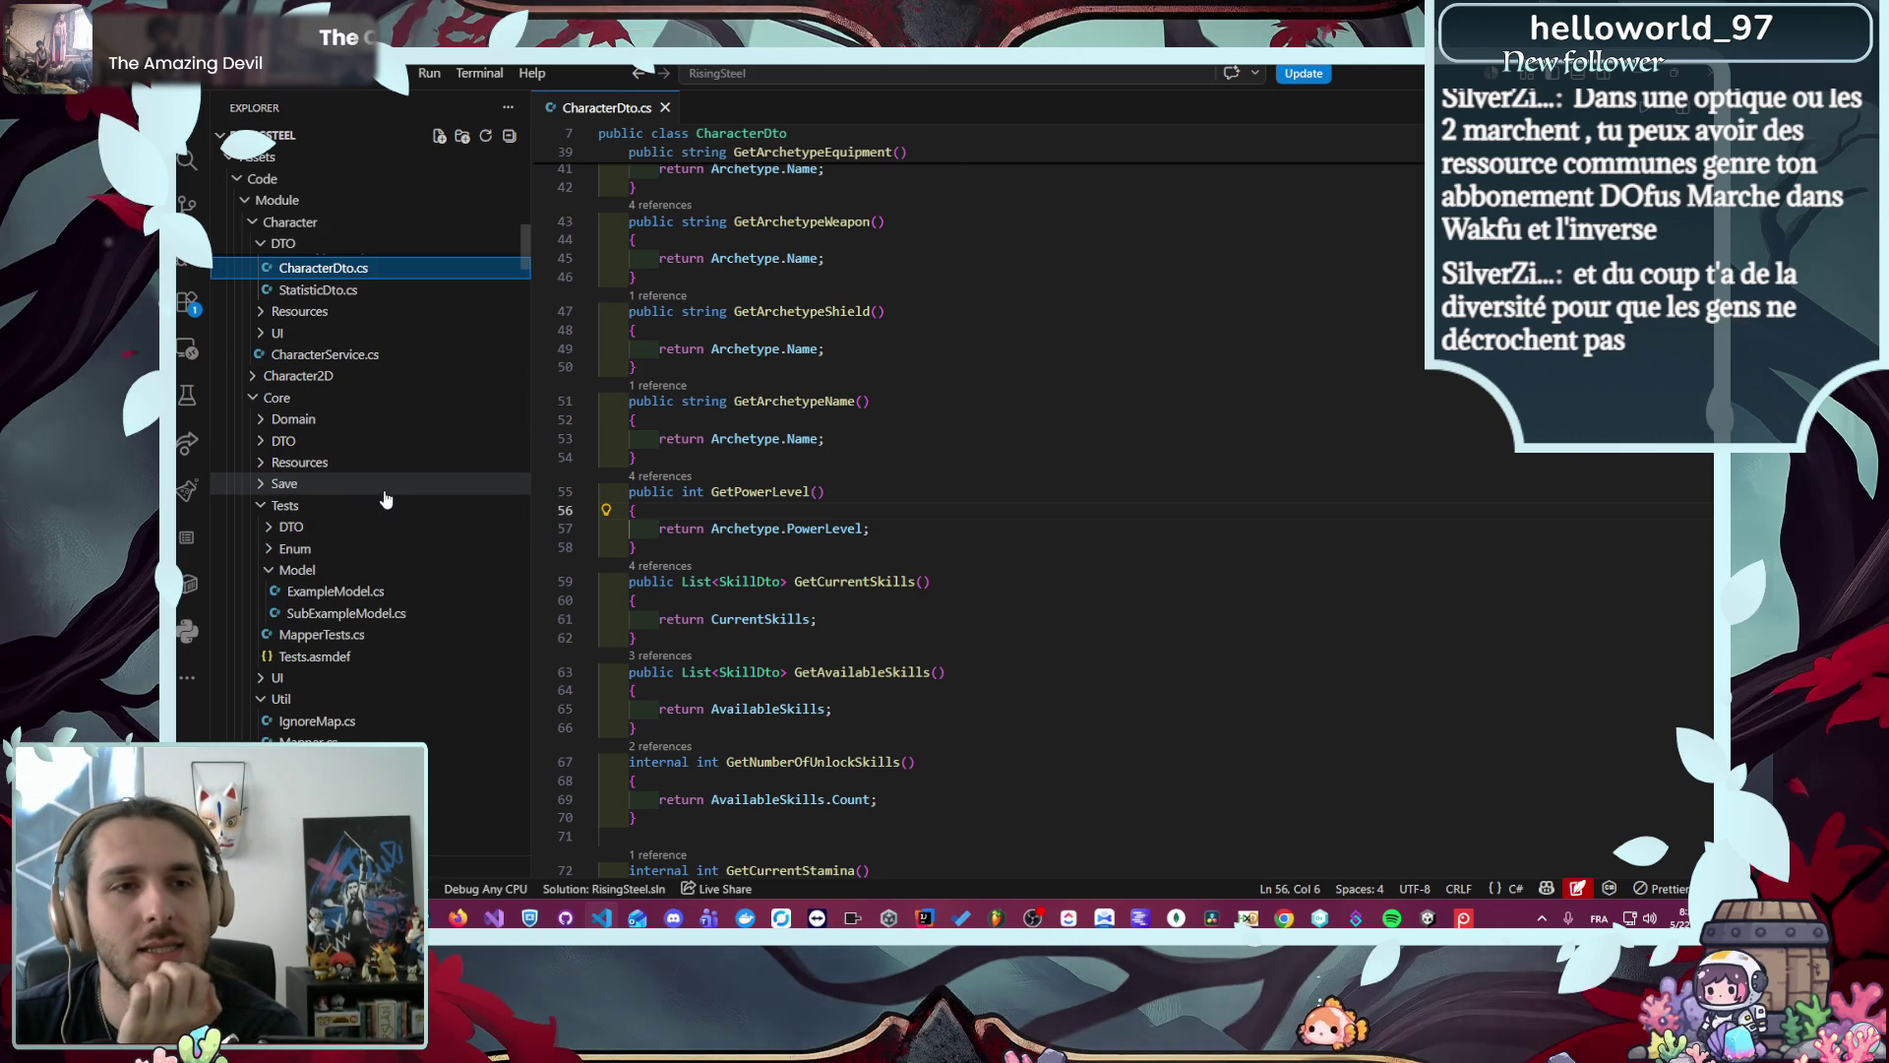
left_click(295, 399)
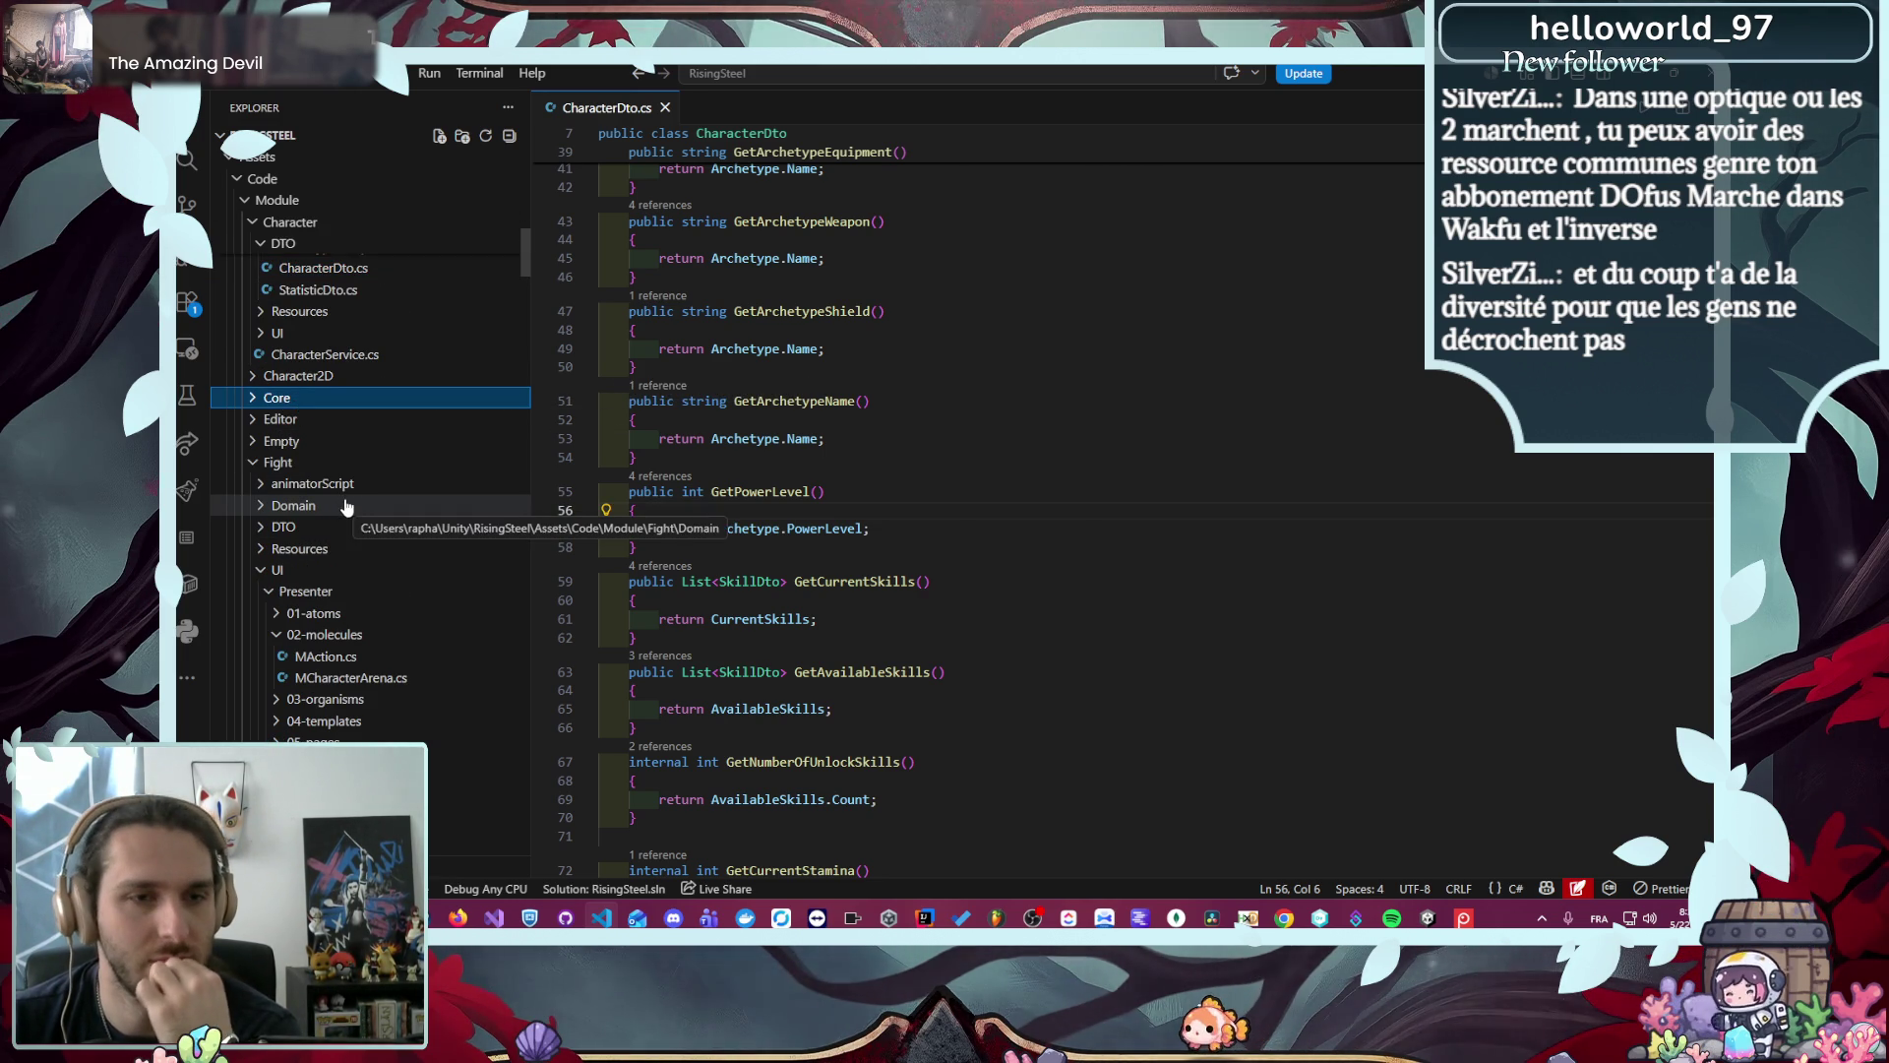
scroll(371, 679, "down", 3)
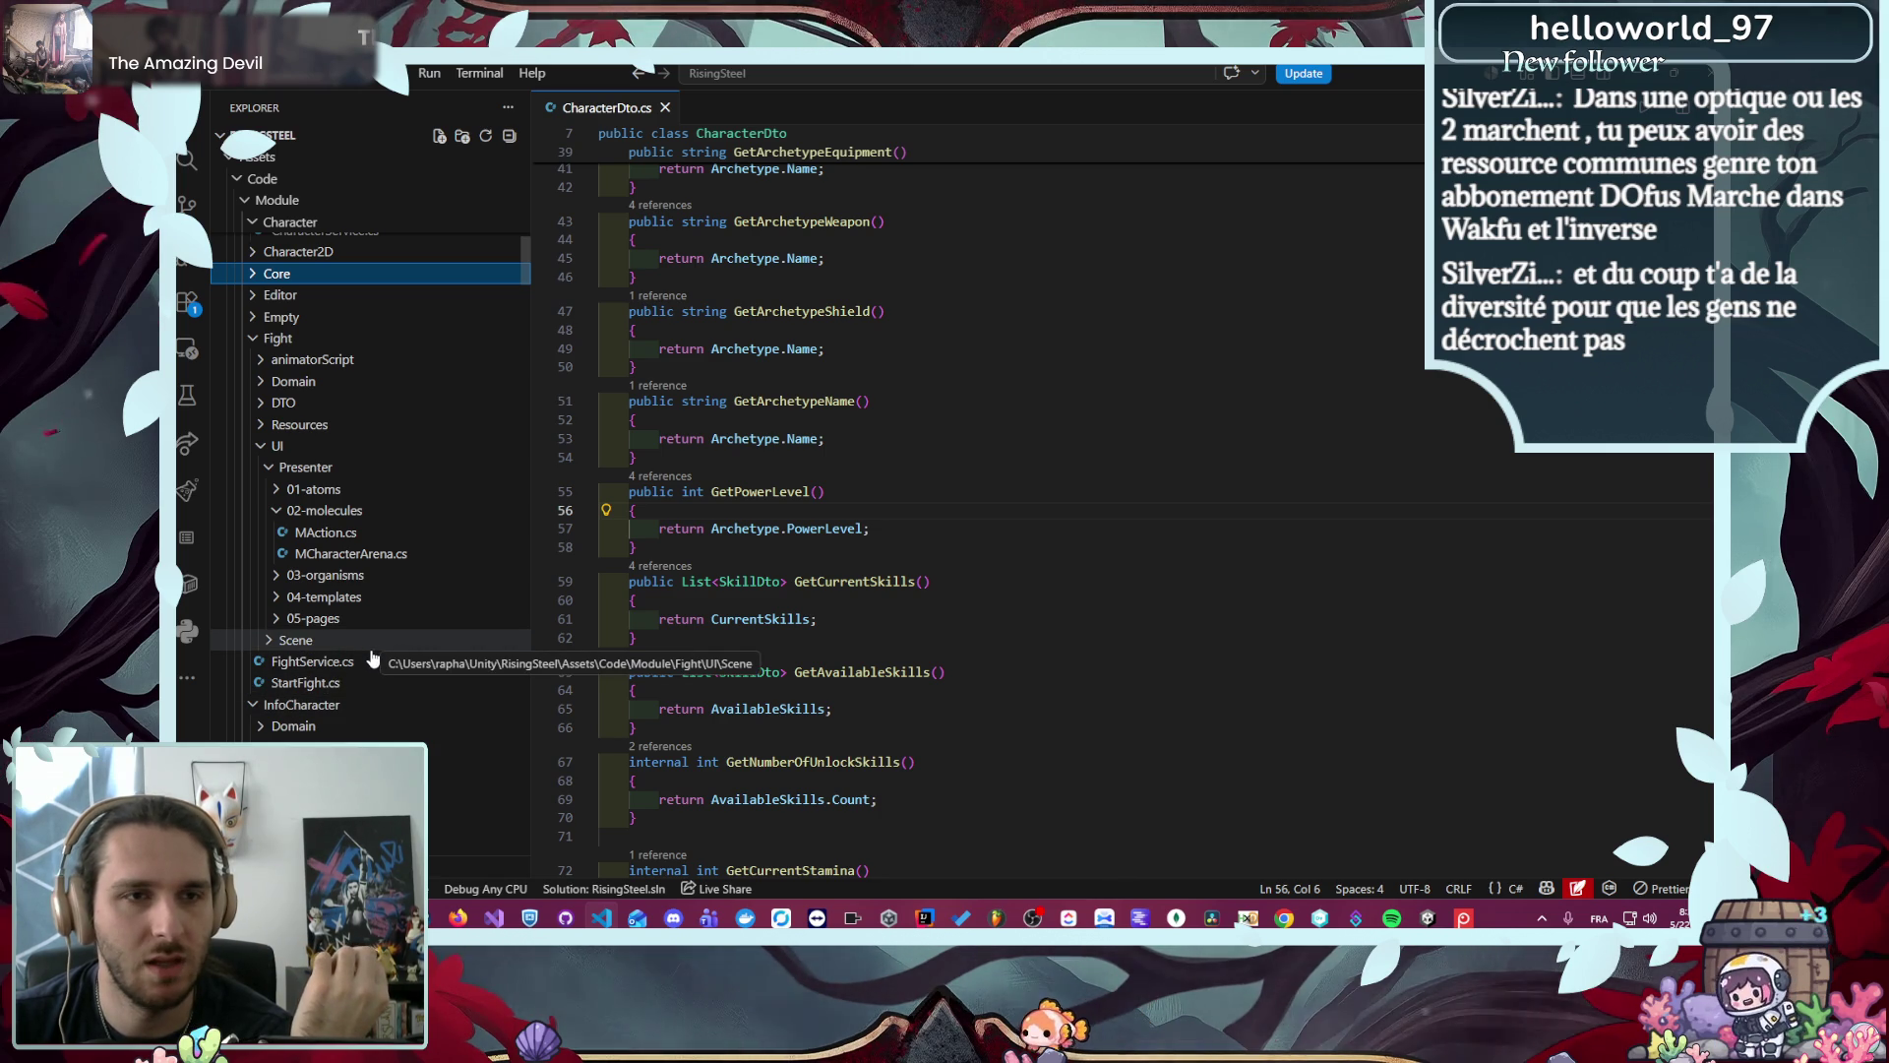
scroll(363, 521, "down", 1)
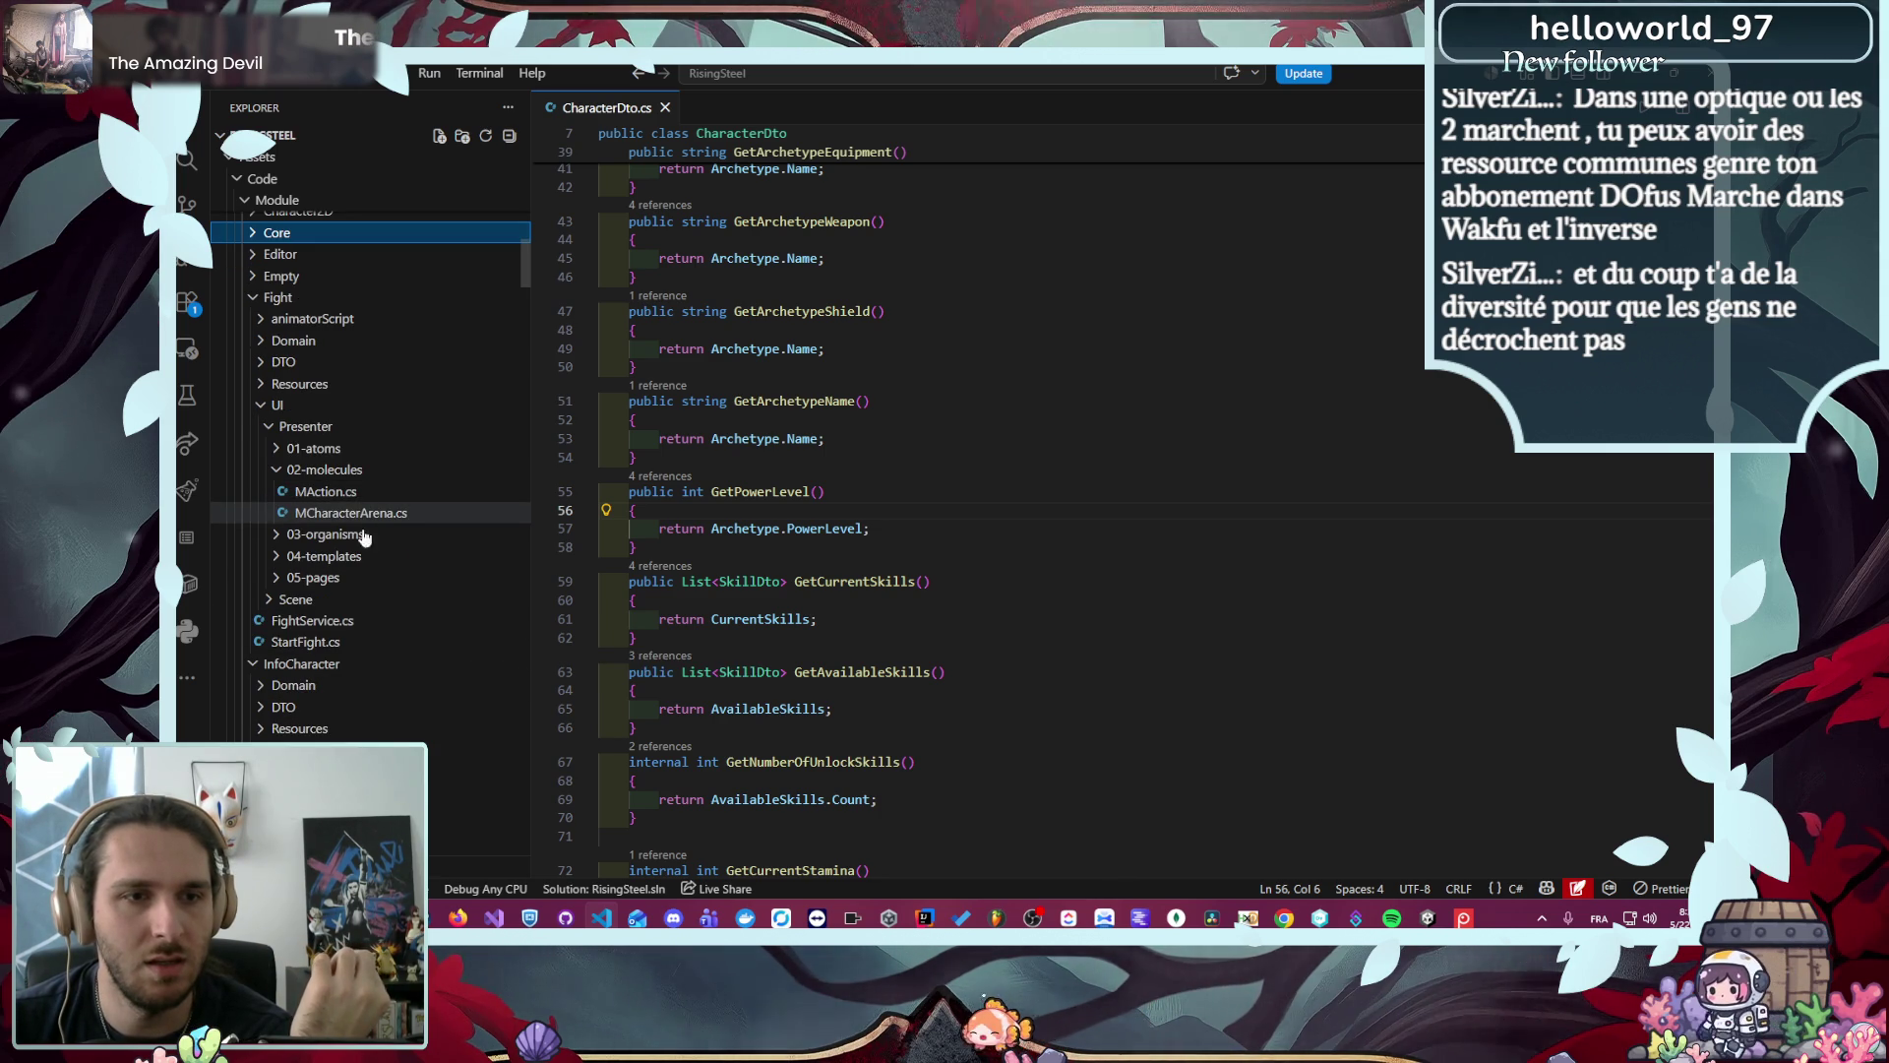
left_click(374, 624)
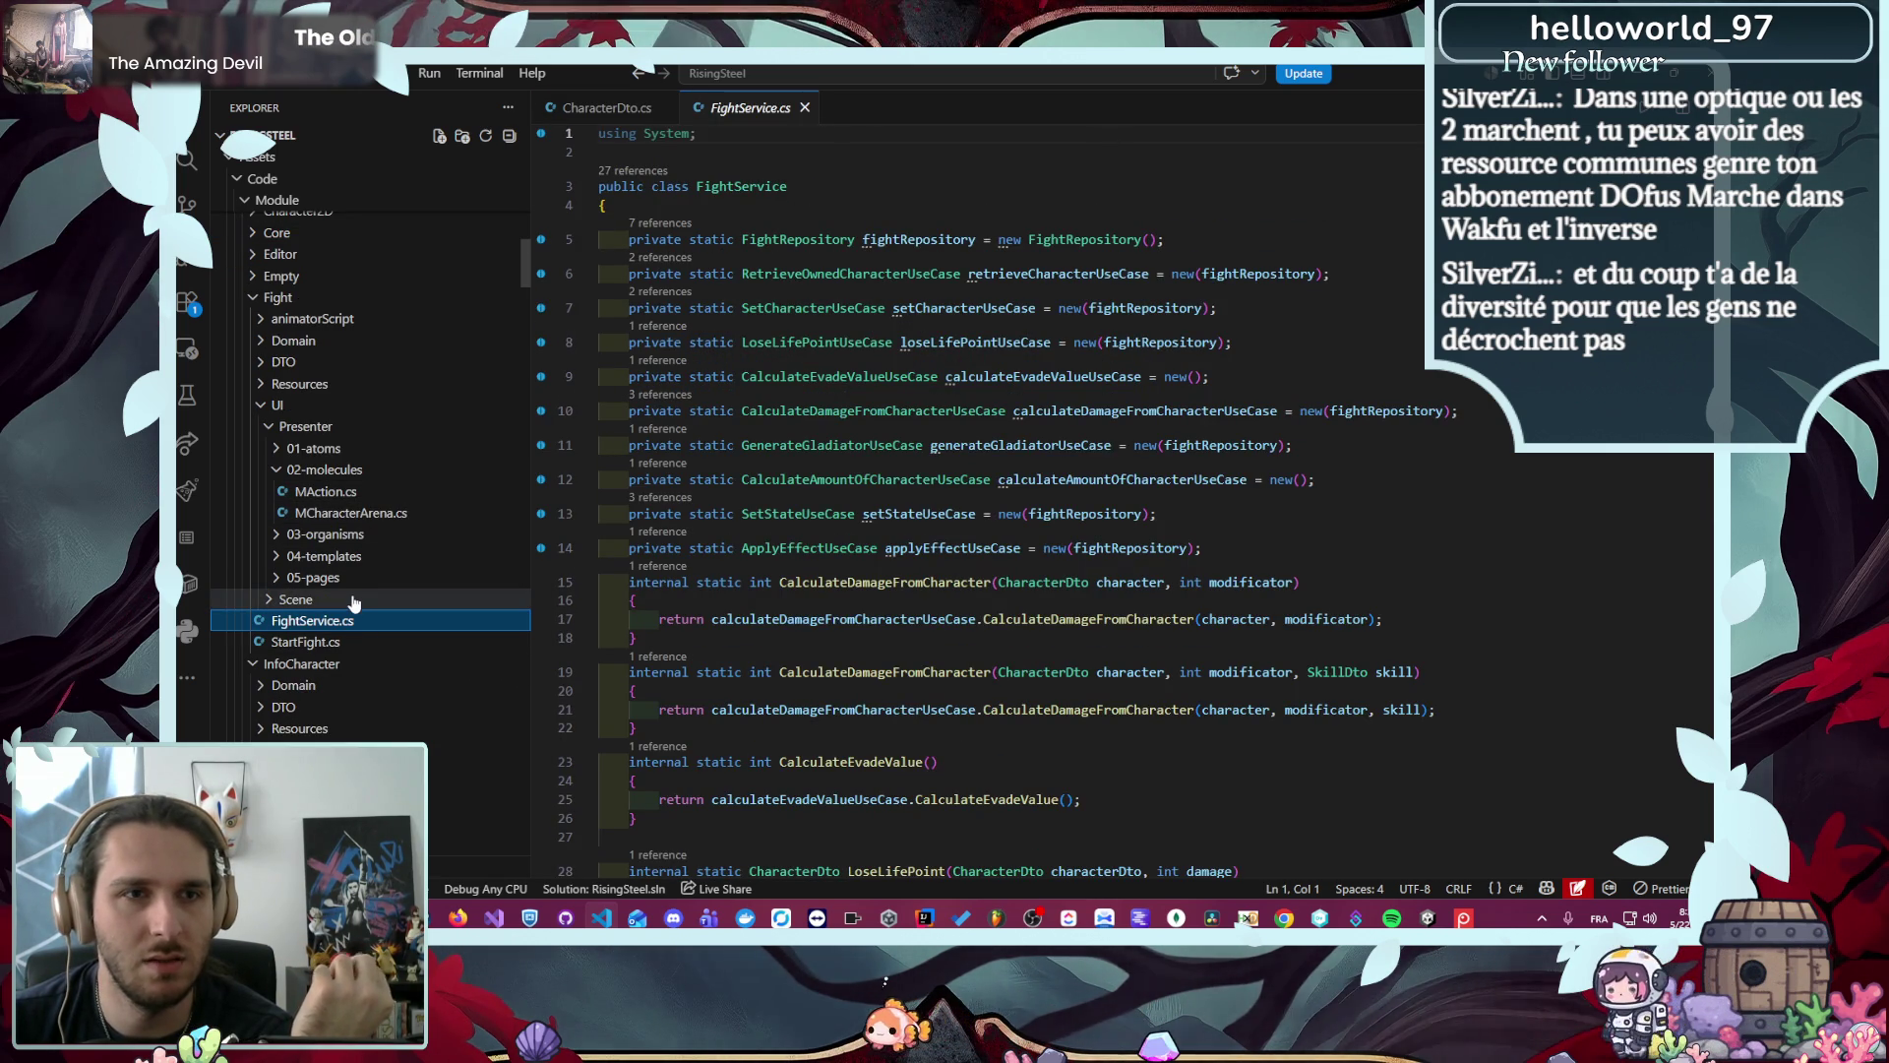
- Collapse the Fight UI, InfoCharacter and SelectCharacter folders, then bring Unity Editor to the front
left_click(359, 344)
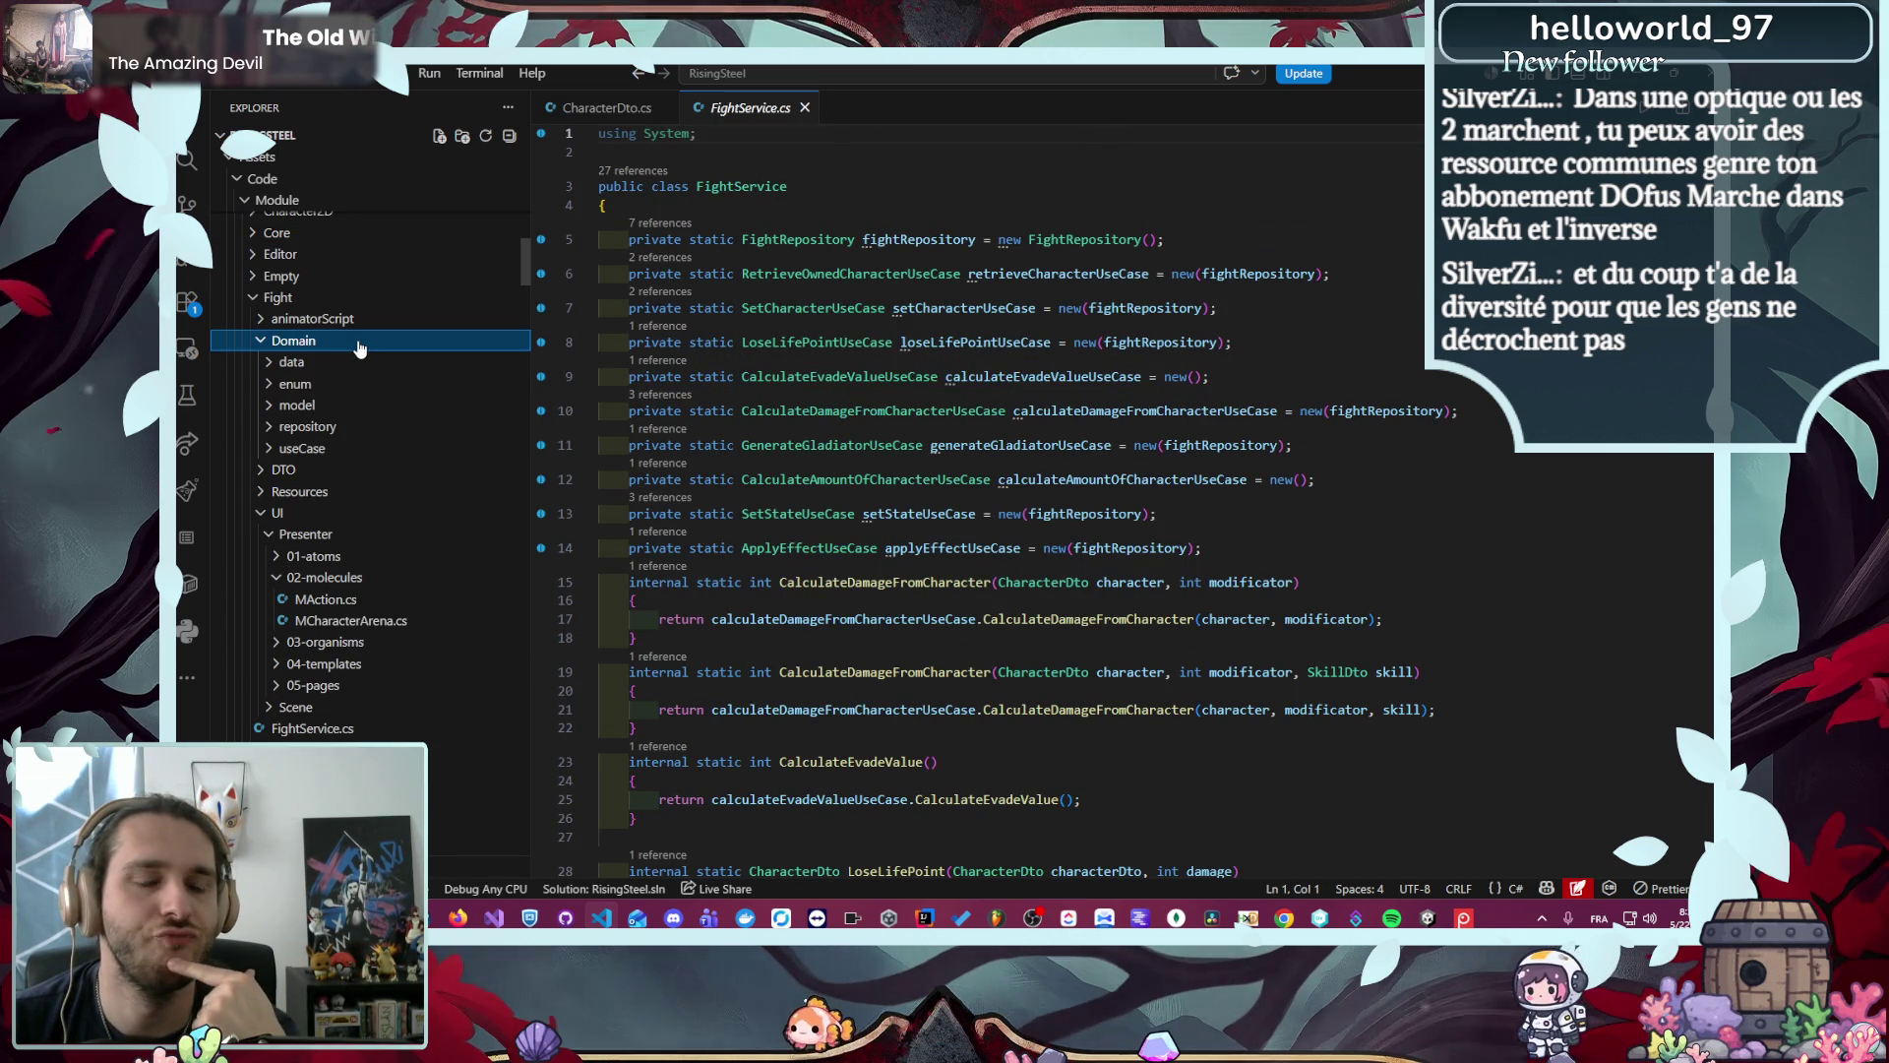
left_click(359, 347)
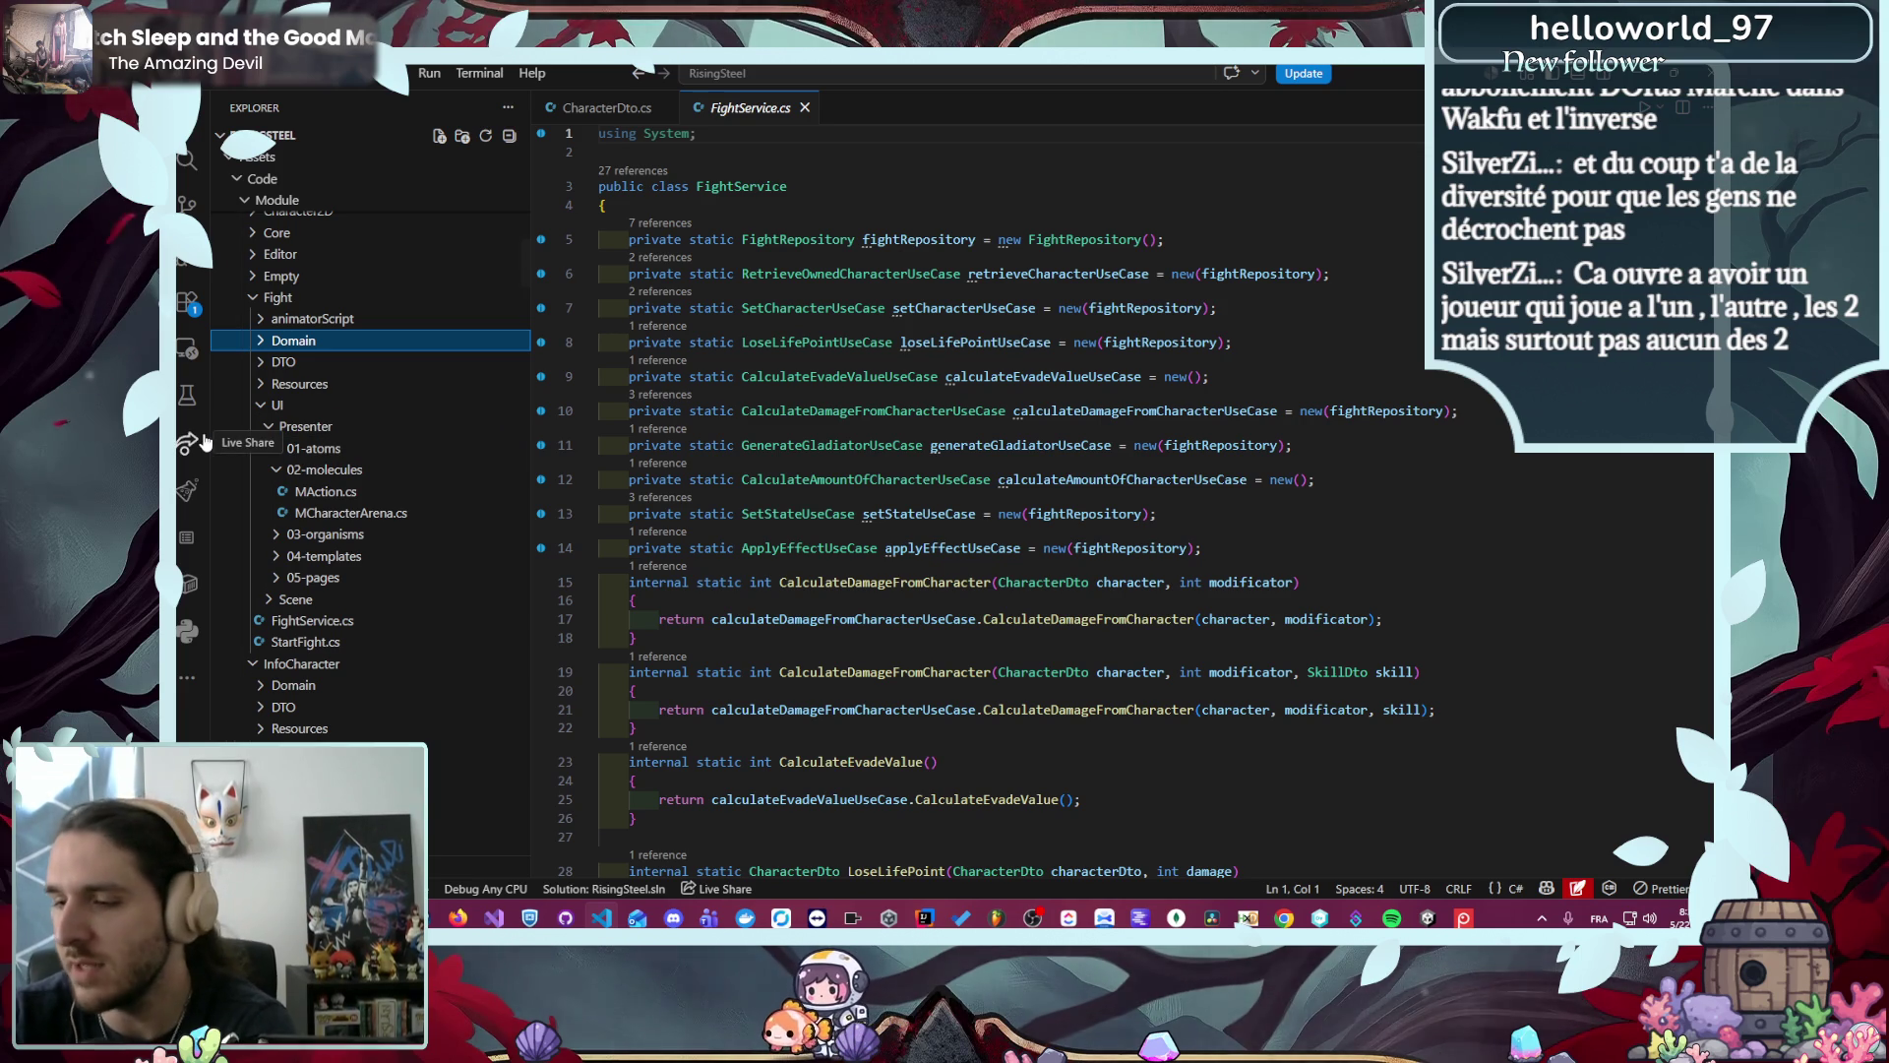
left_click(340, 404)
left_click(354, 469)
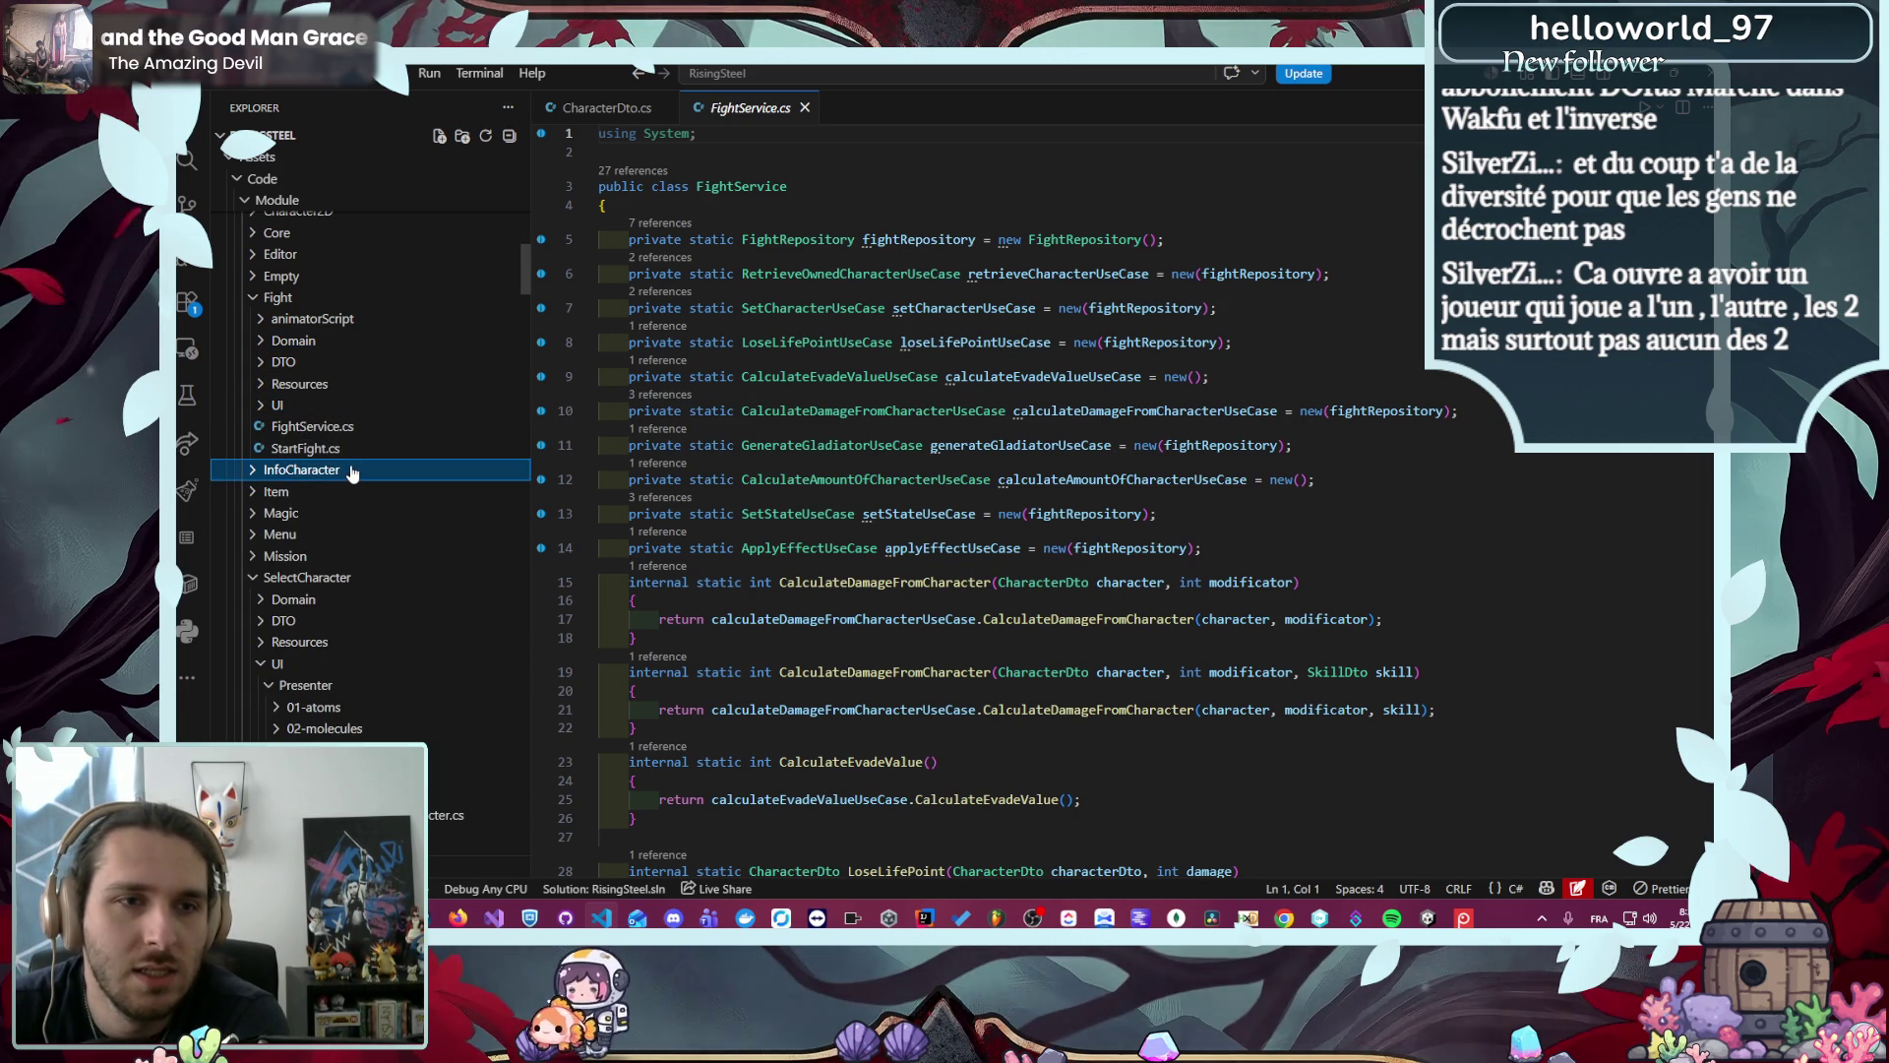
left_click(362, 580)
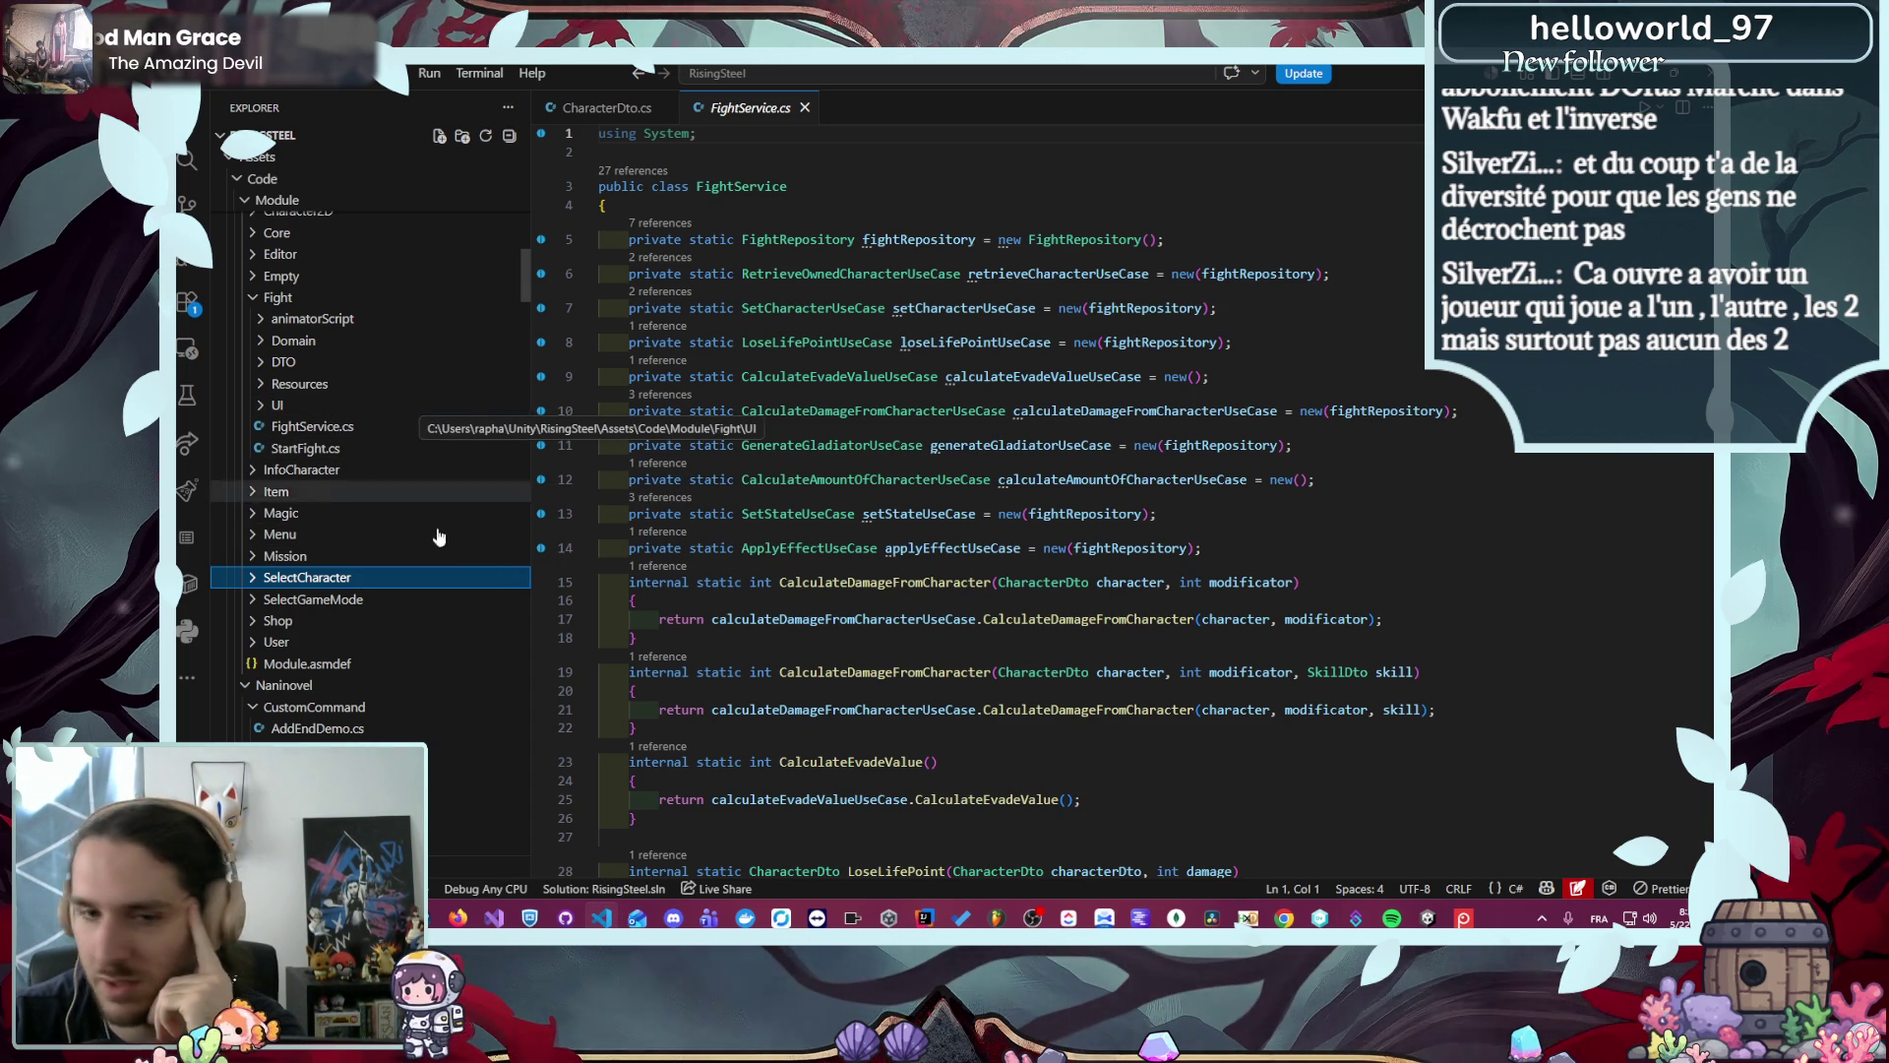
left_click(1427, 915)
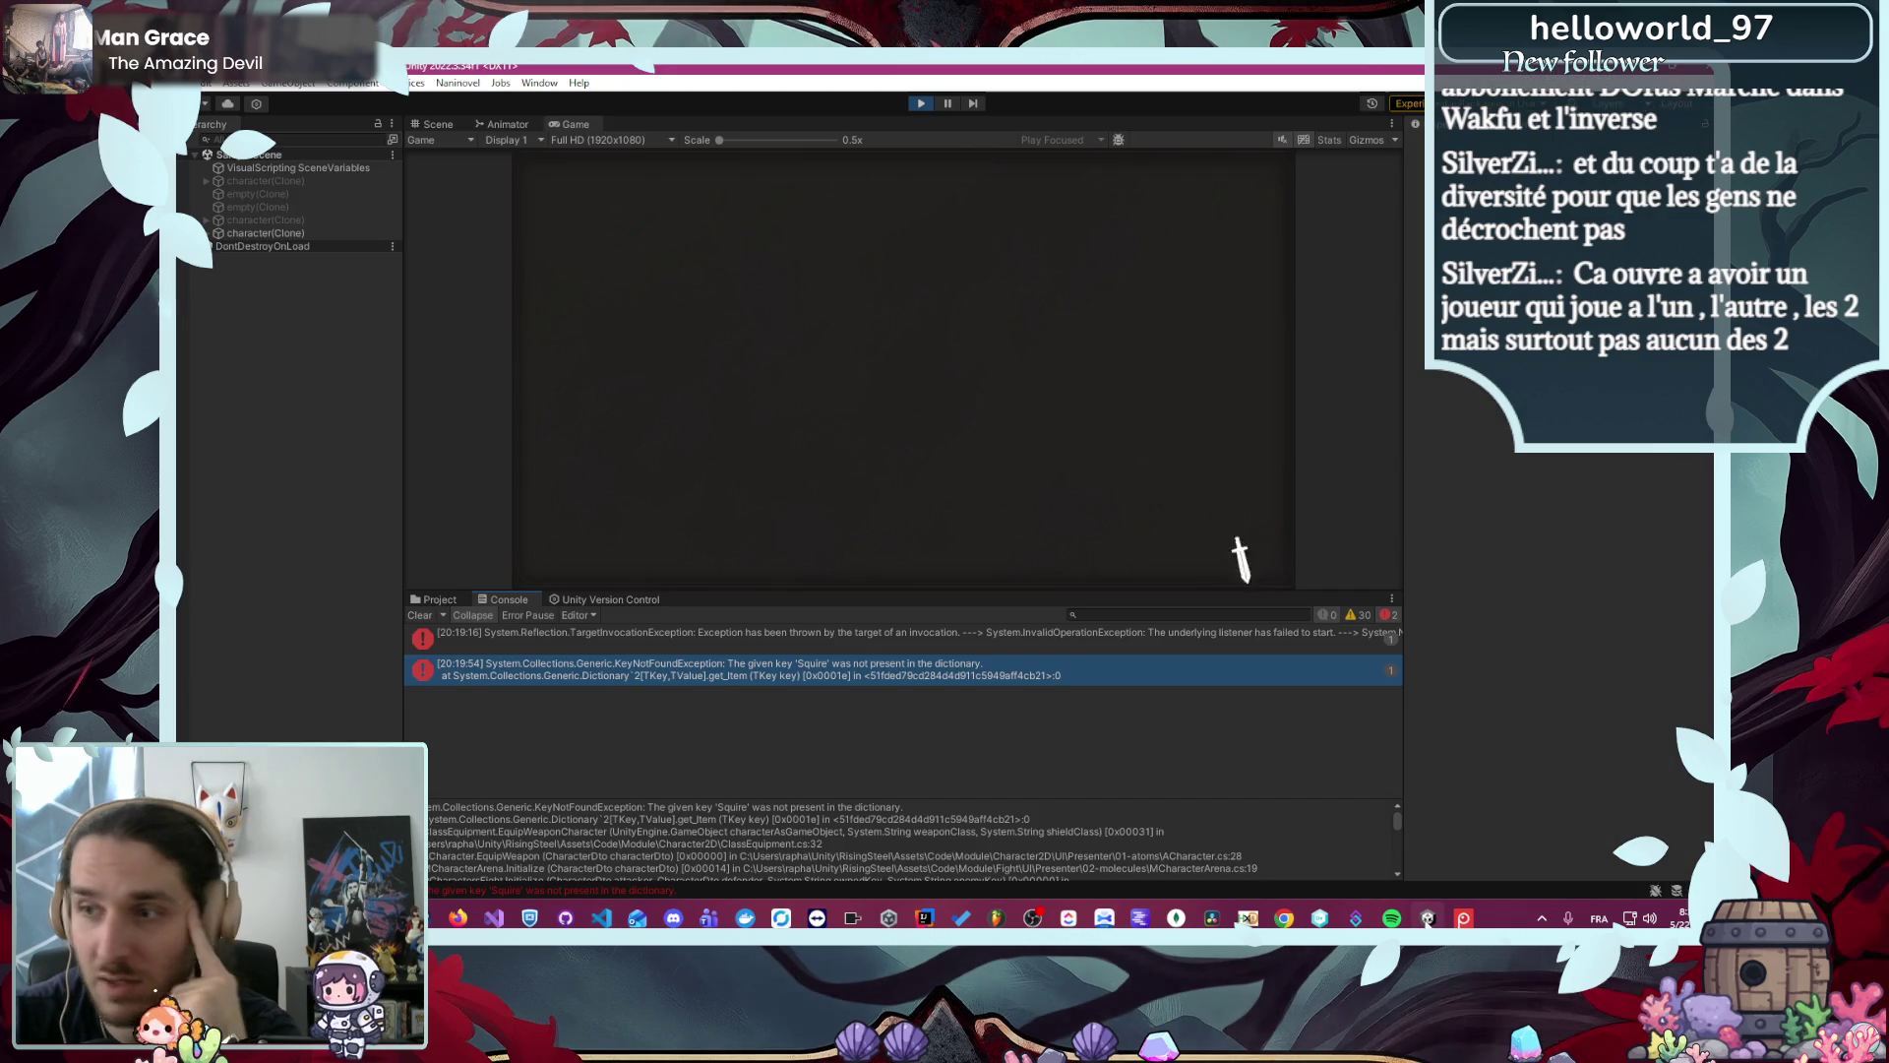
- Jump from the console error into the code, then return to FightService.cs
double_click(864, 676)
scroll(886, 295, "up", 5)
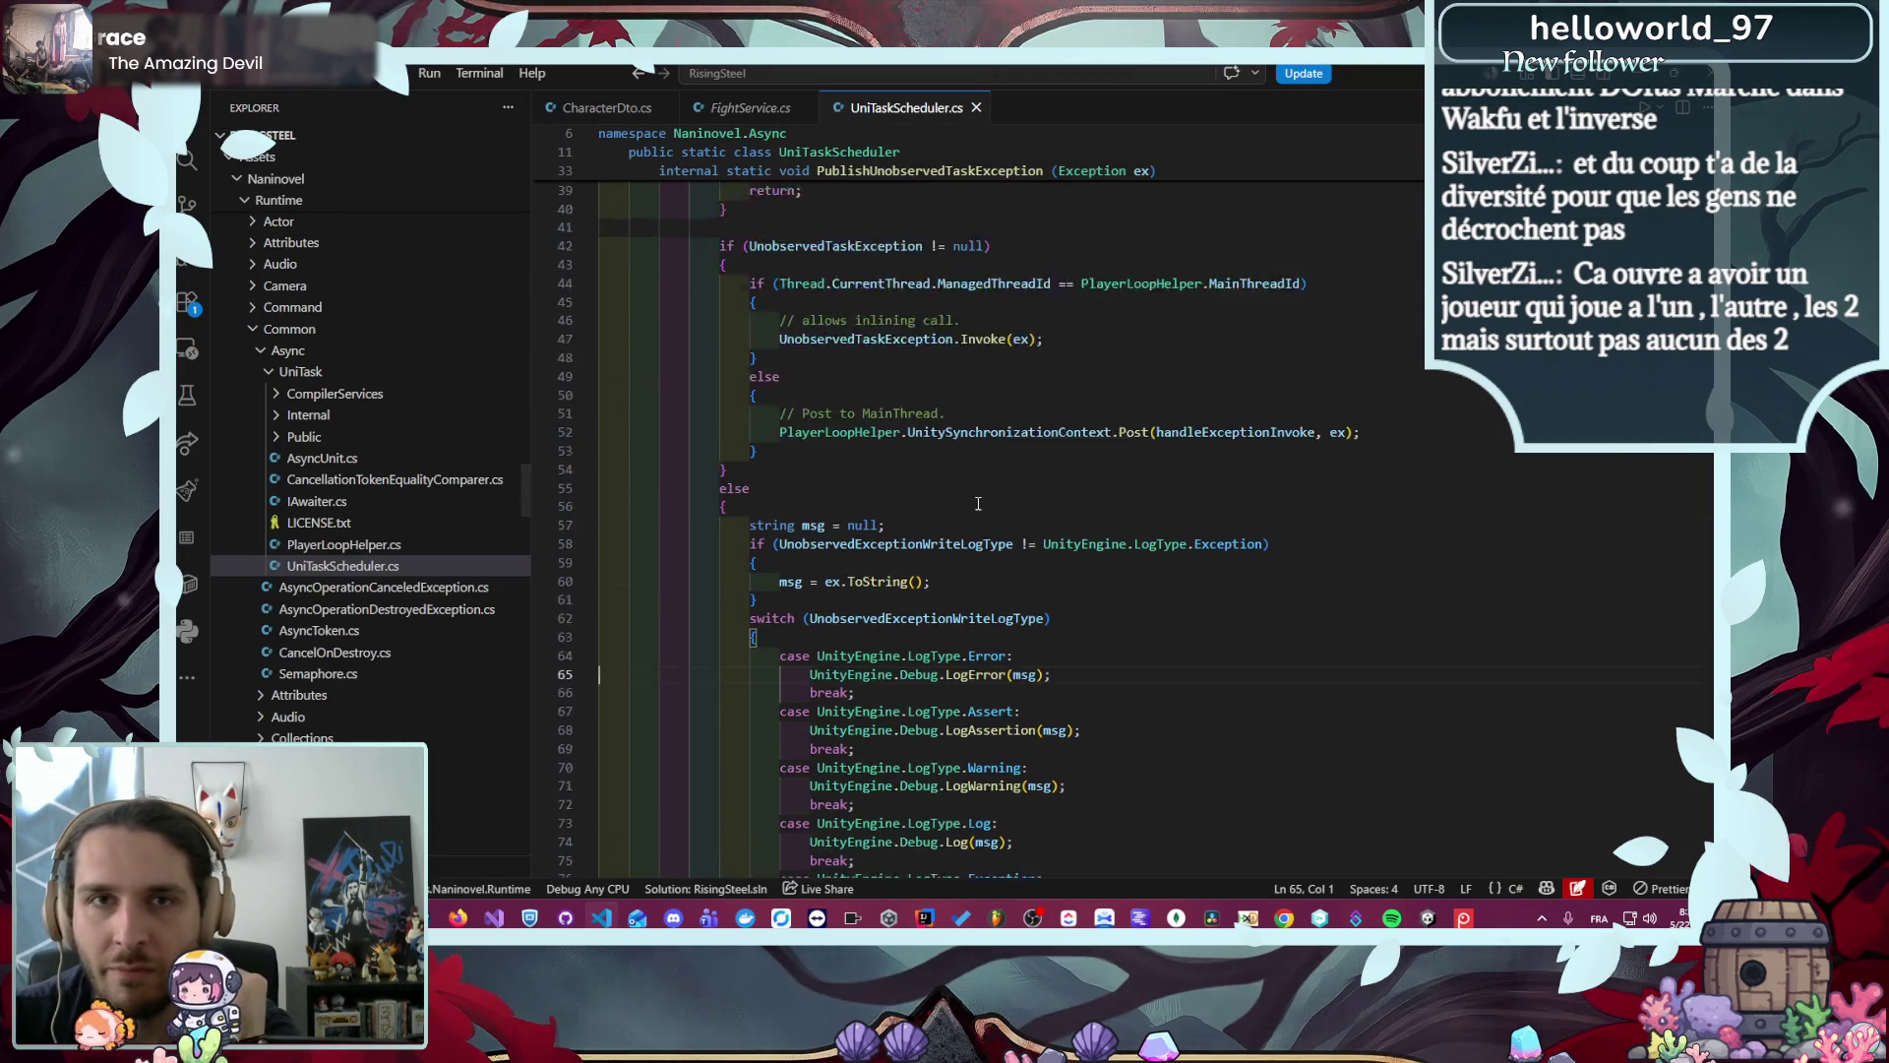
left_click(765, 118)
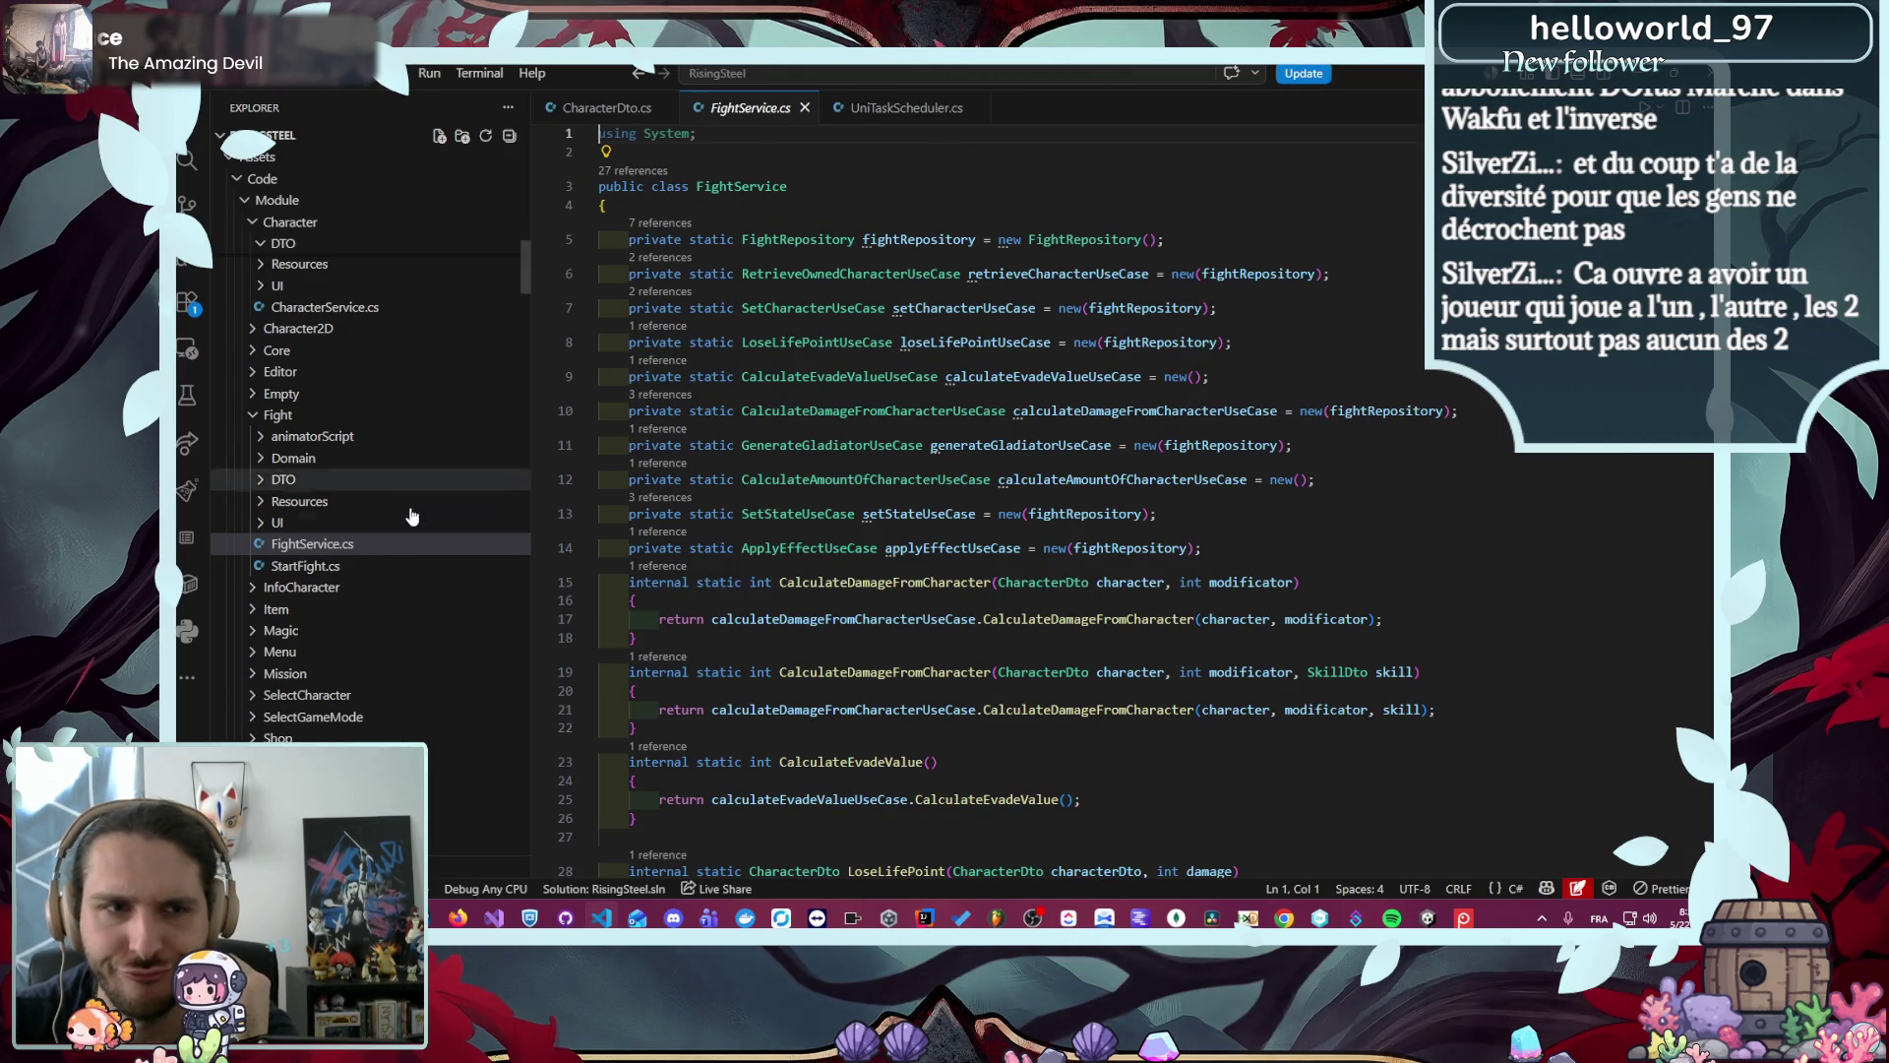
- Open PArenaFight.cs from the Fight UI Presenter's 05-pages folder
left_click(374, 523)
left_click(380, 565)
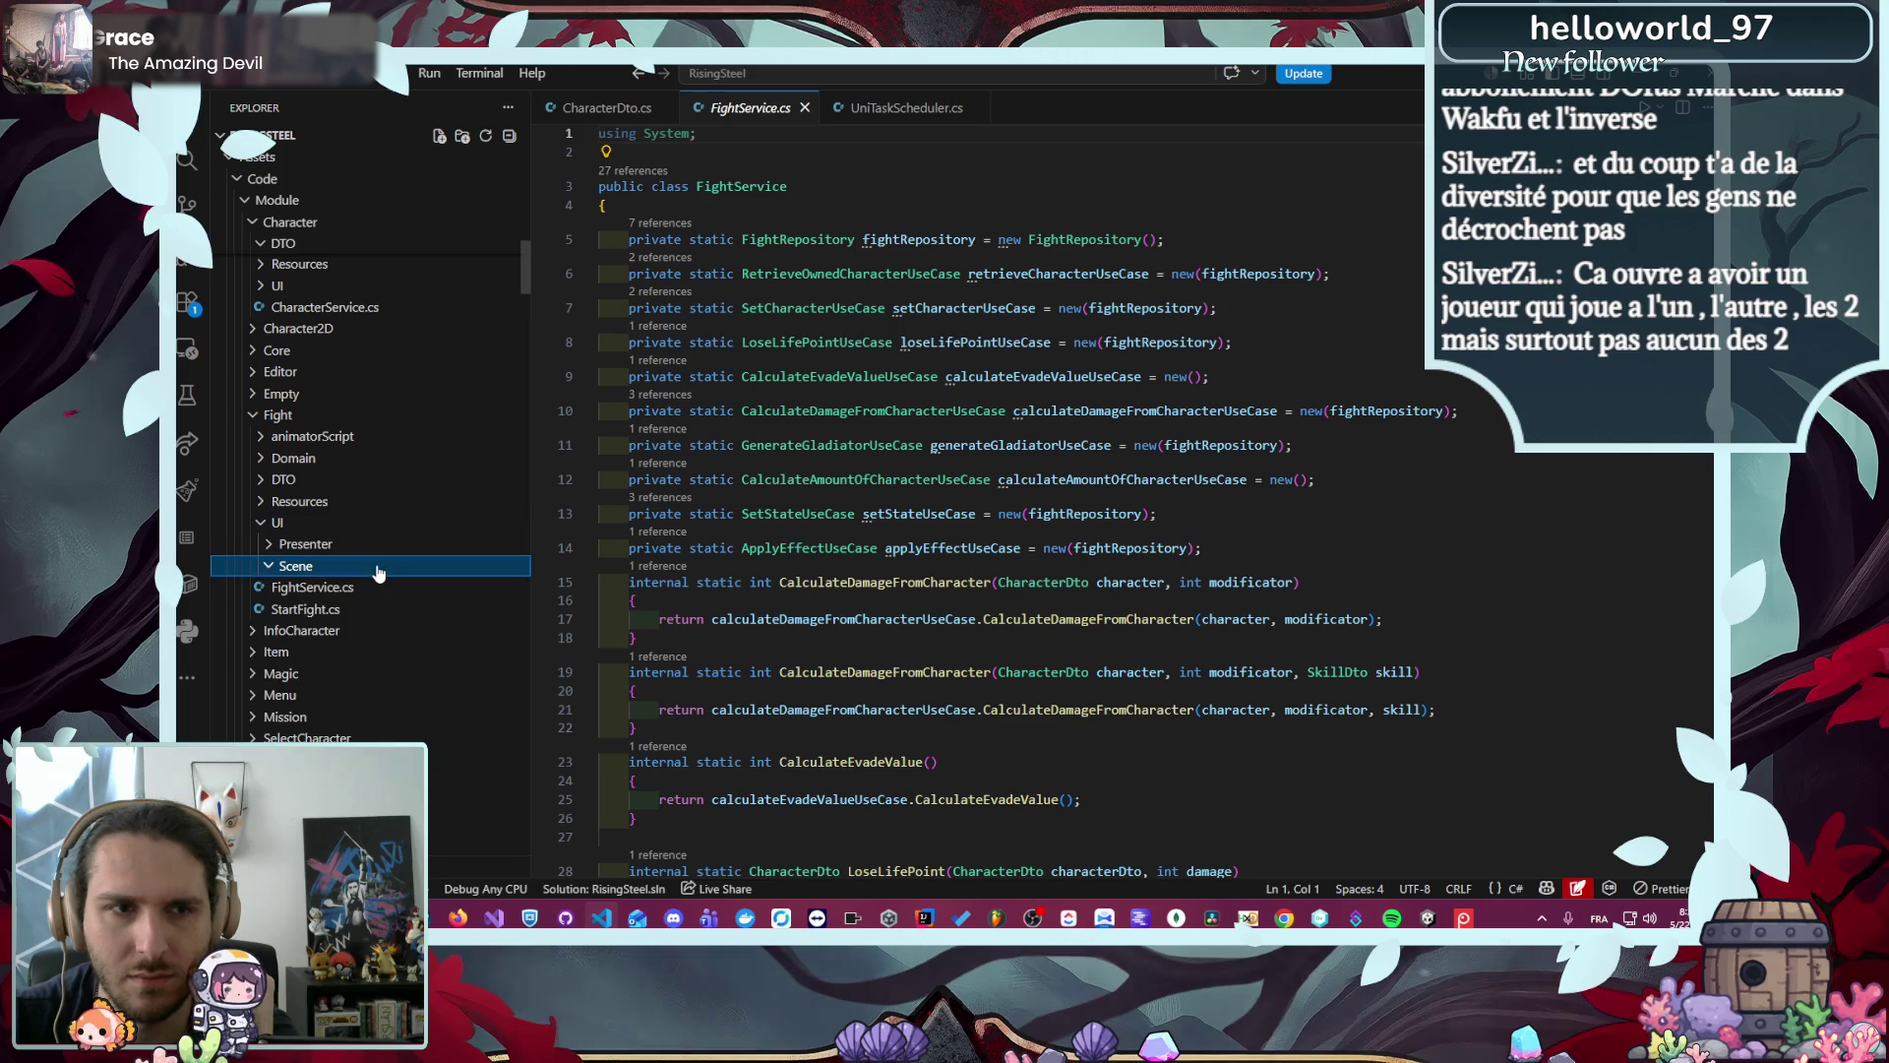
left_click(385, 676)
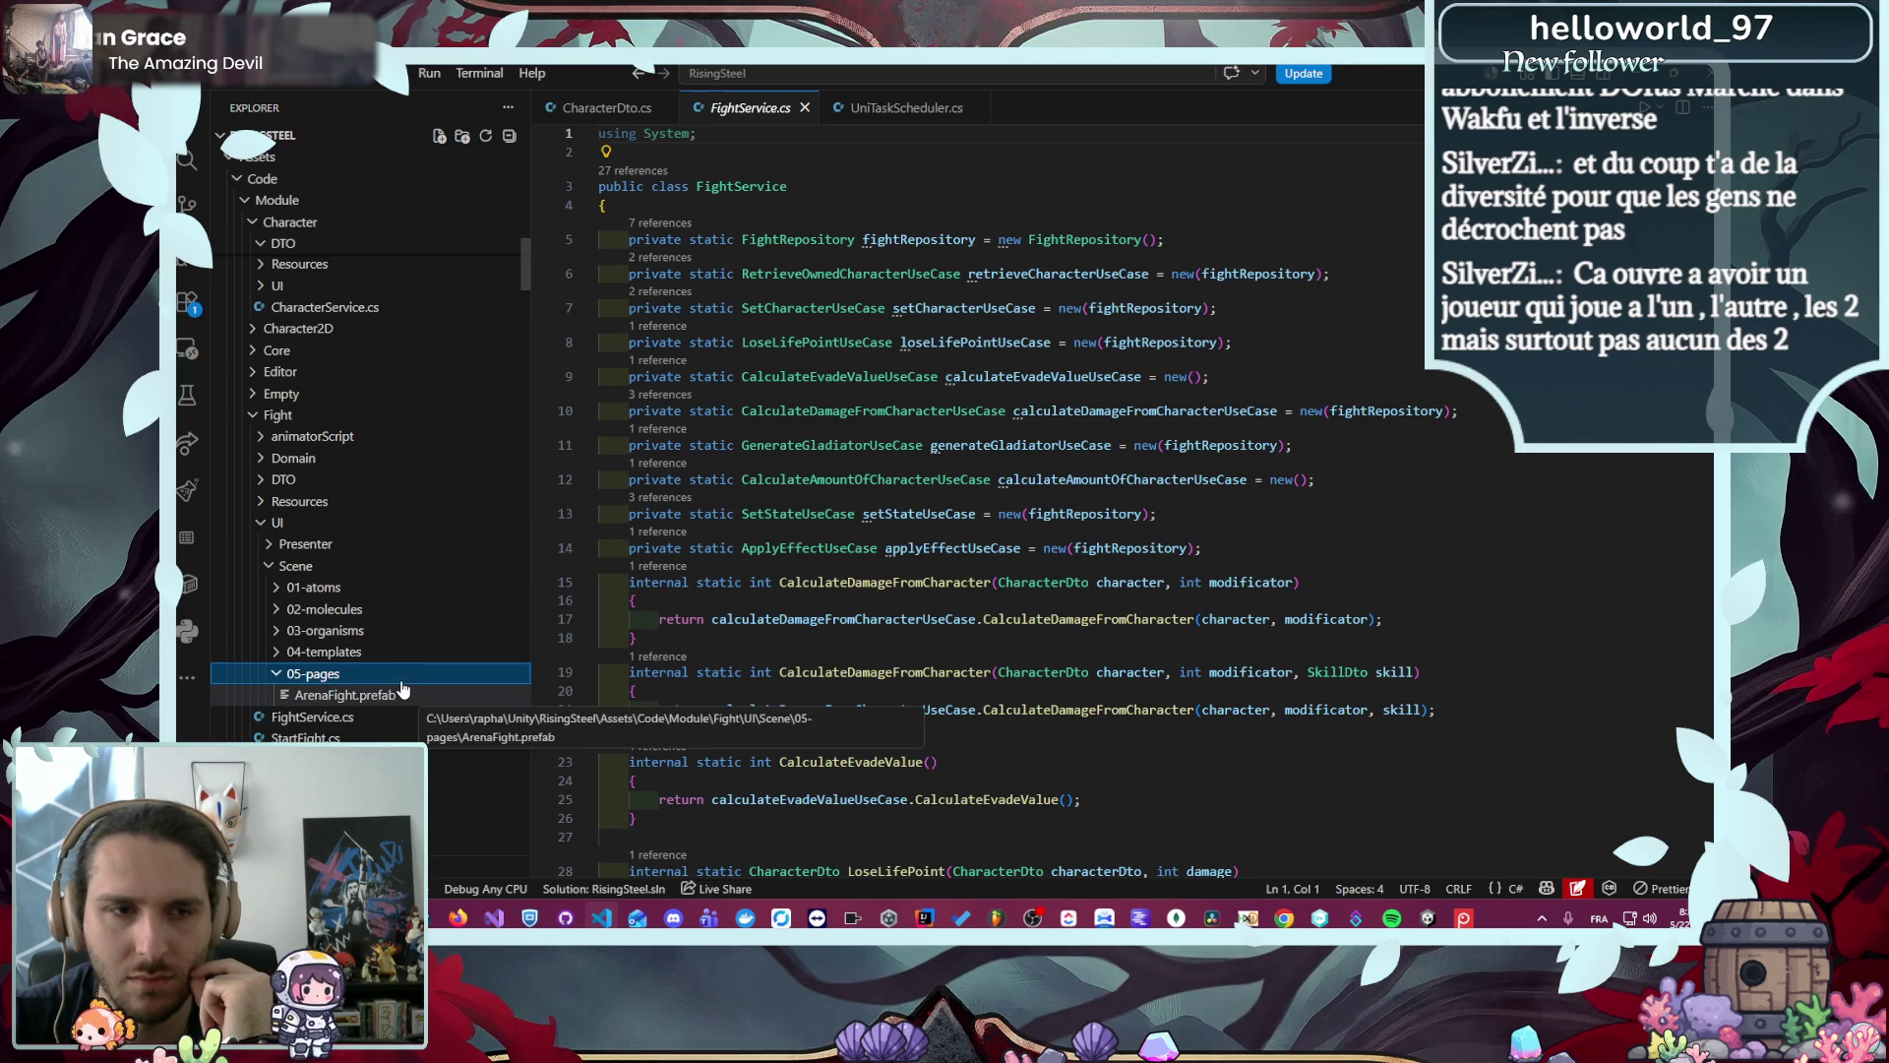
left_click(313, 675)
left_click(350, 544)
left_click(398, 649)
left_click(407, 674)
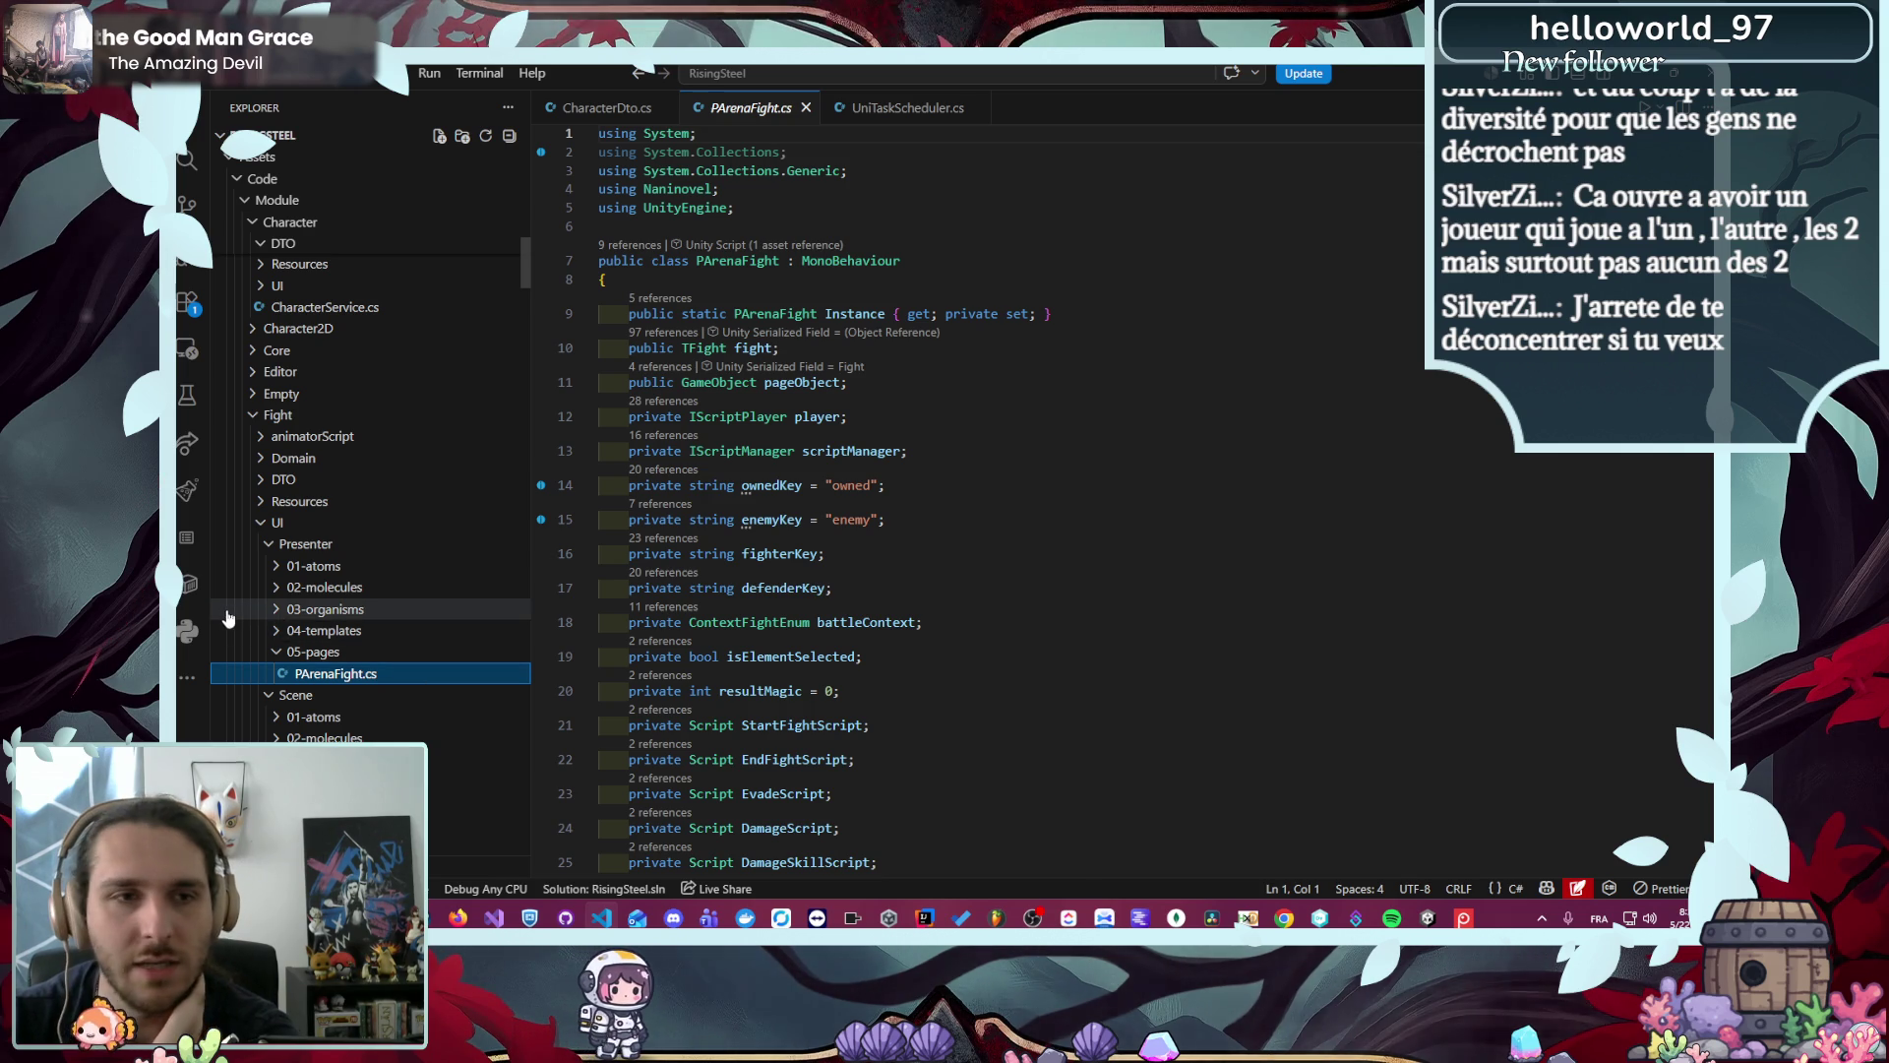
- Collapse the Fight UI folder and close UniTaskScheduler.cs
scroll(236, 620, "up", 2)
left_click(285, 645)
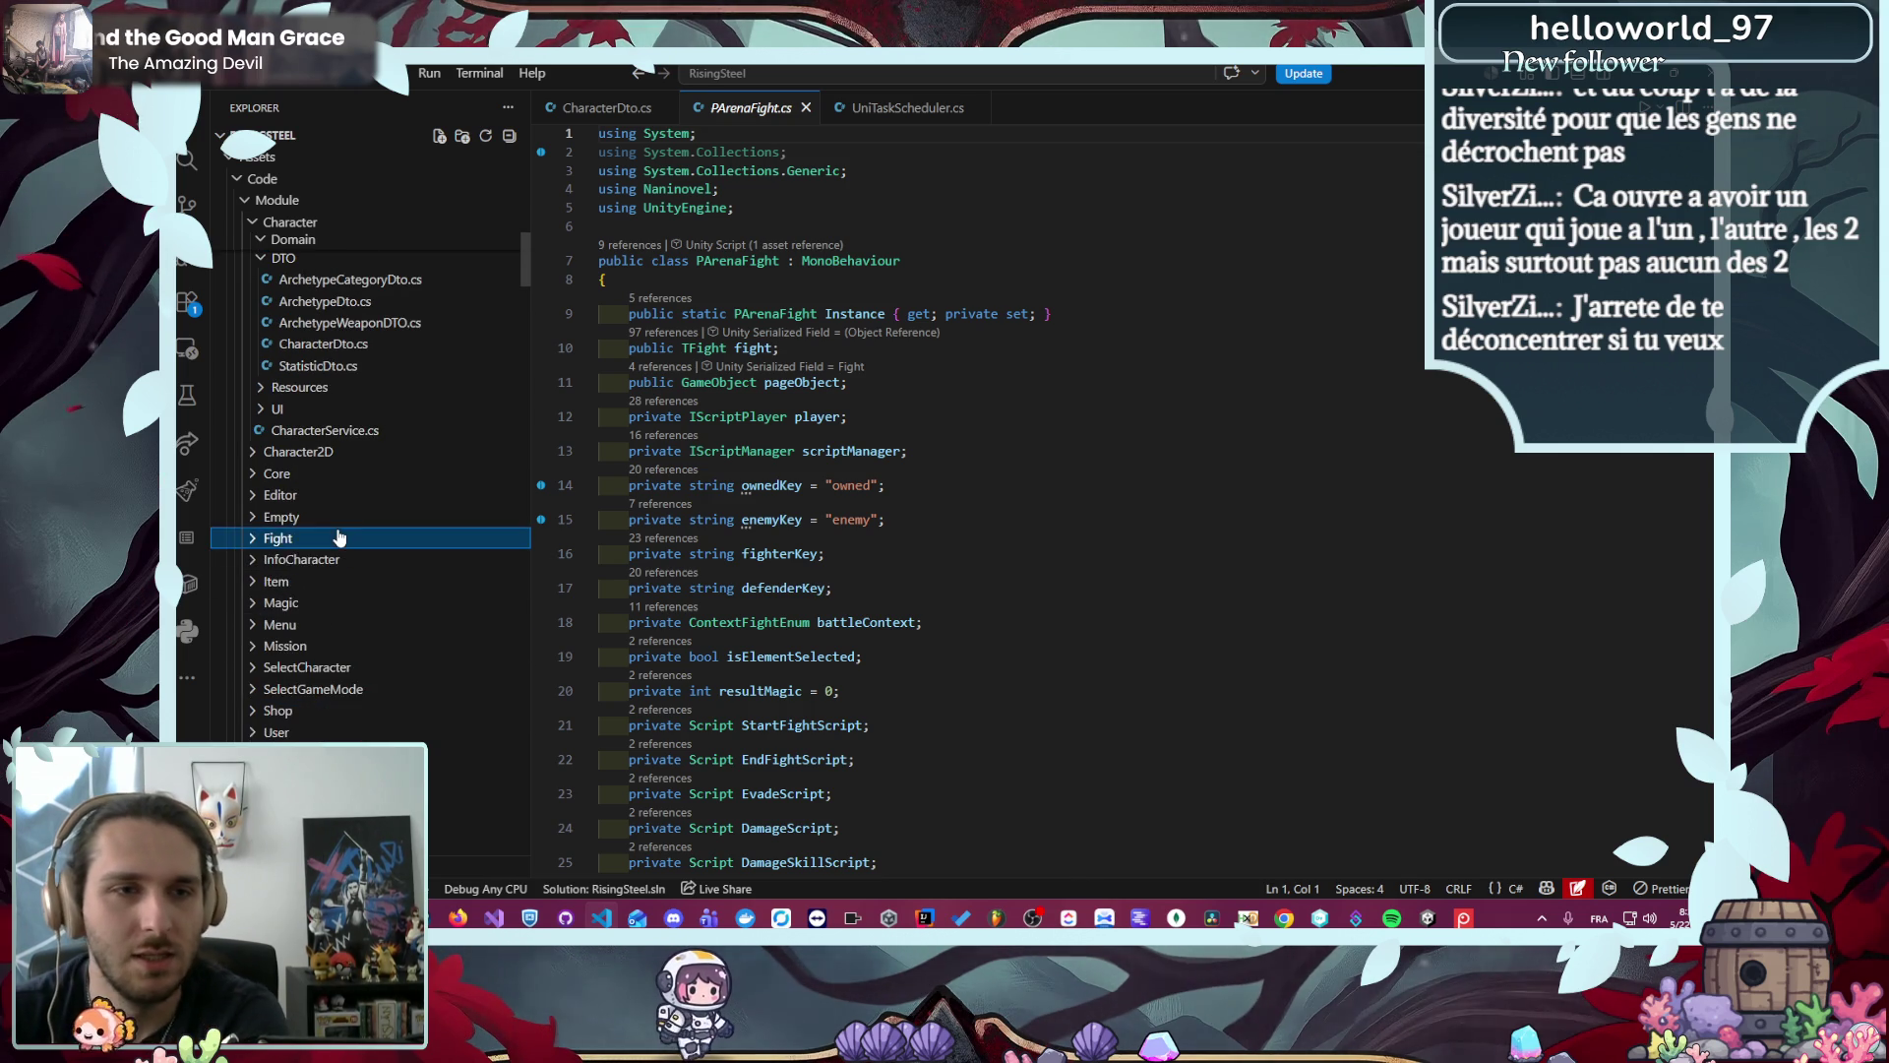
scroll(325, 538, "up", 9)
scroll(295, 541, "down", 10)
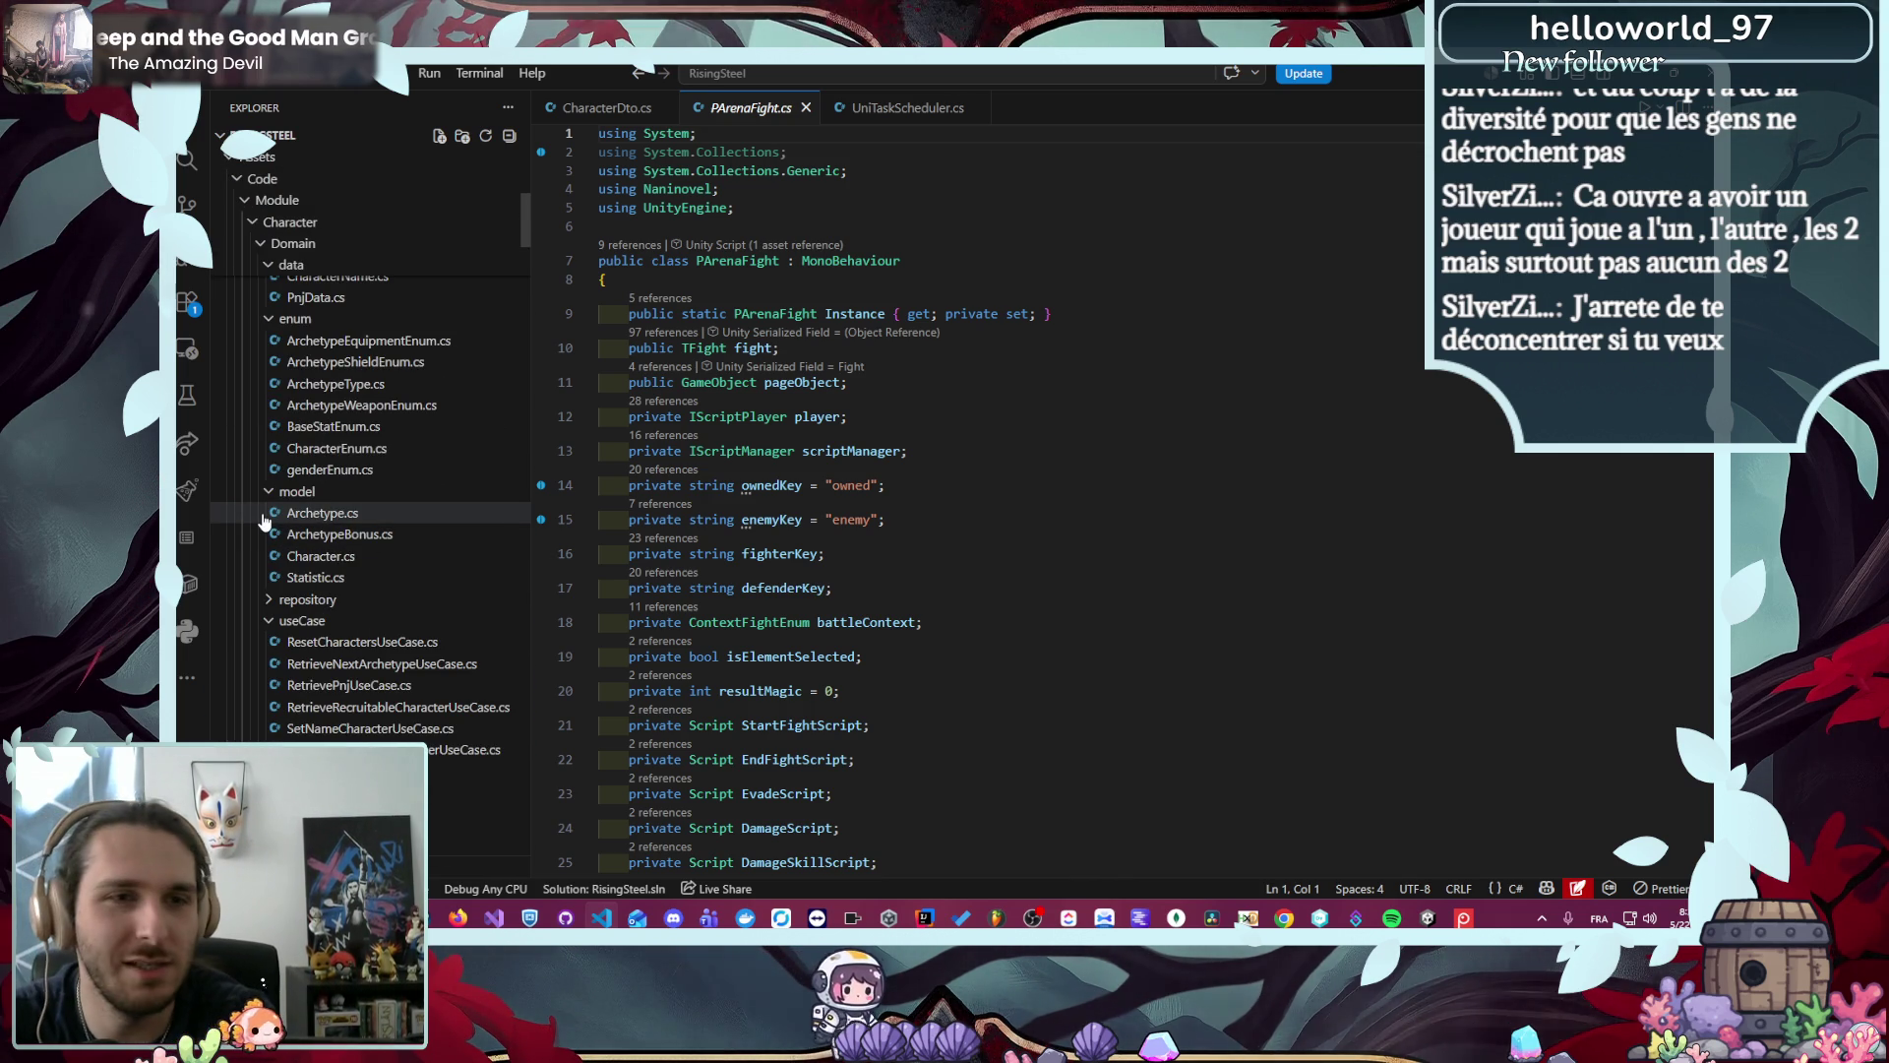
left_click(851, 115)
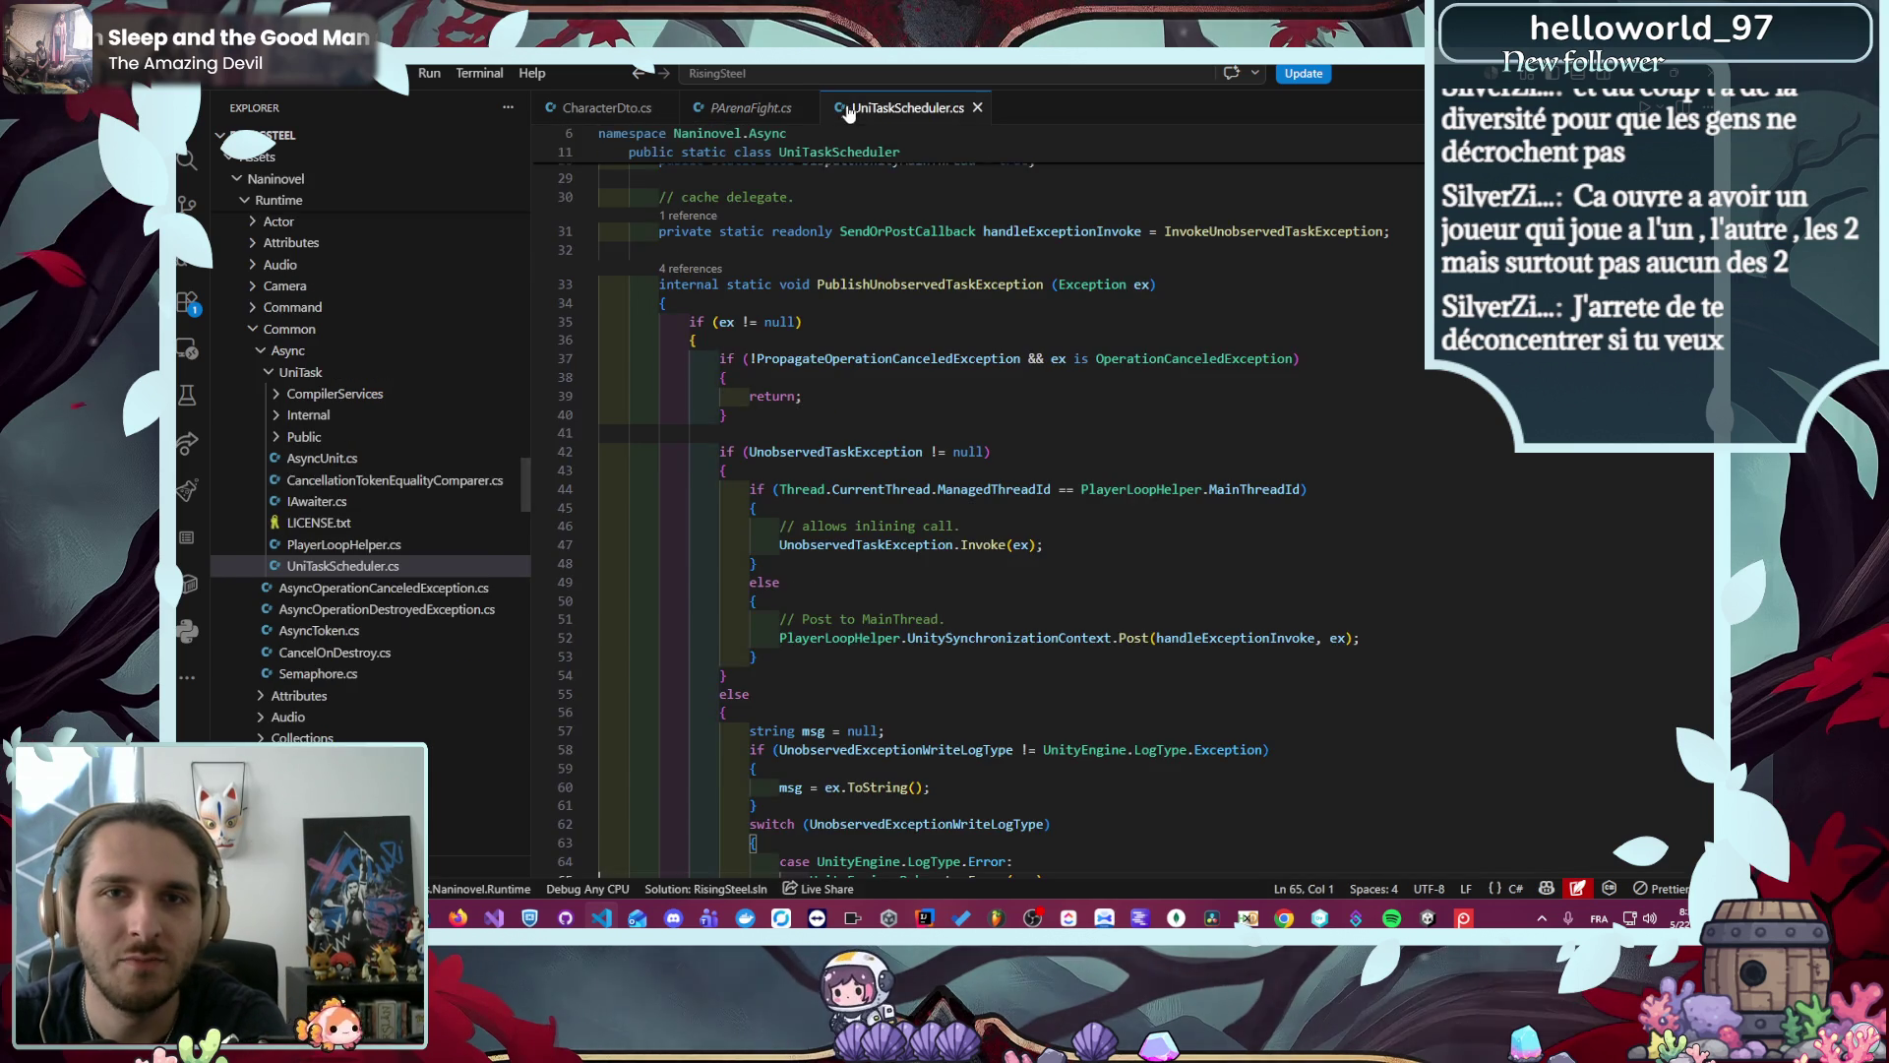
middle_click(864, 110)
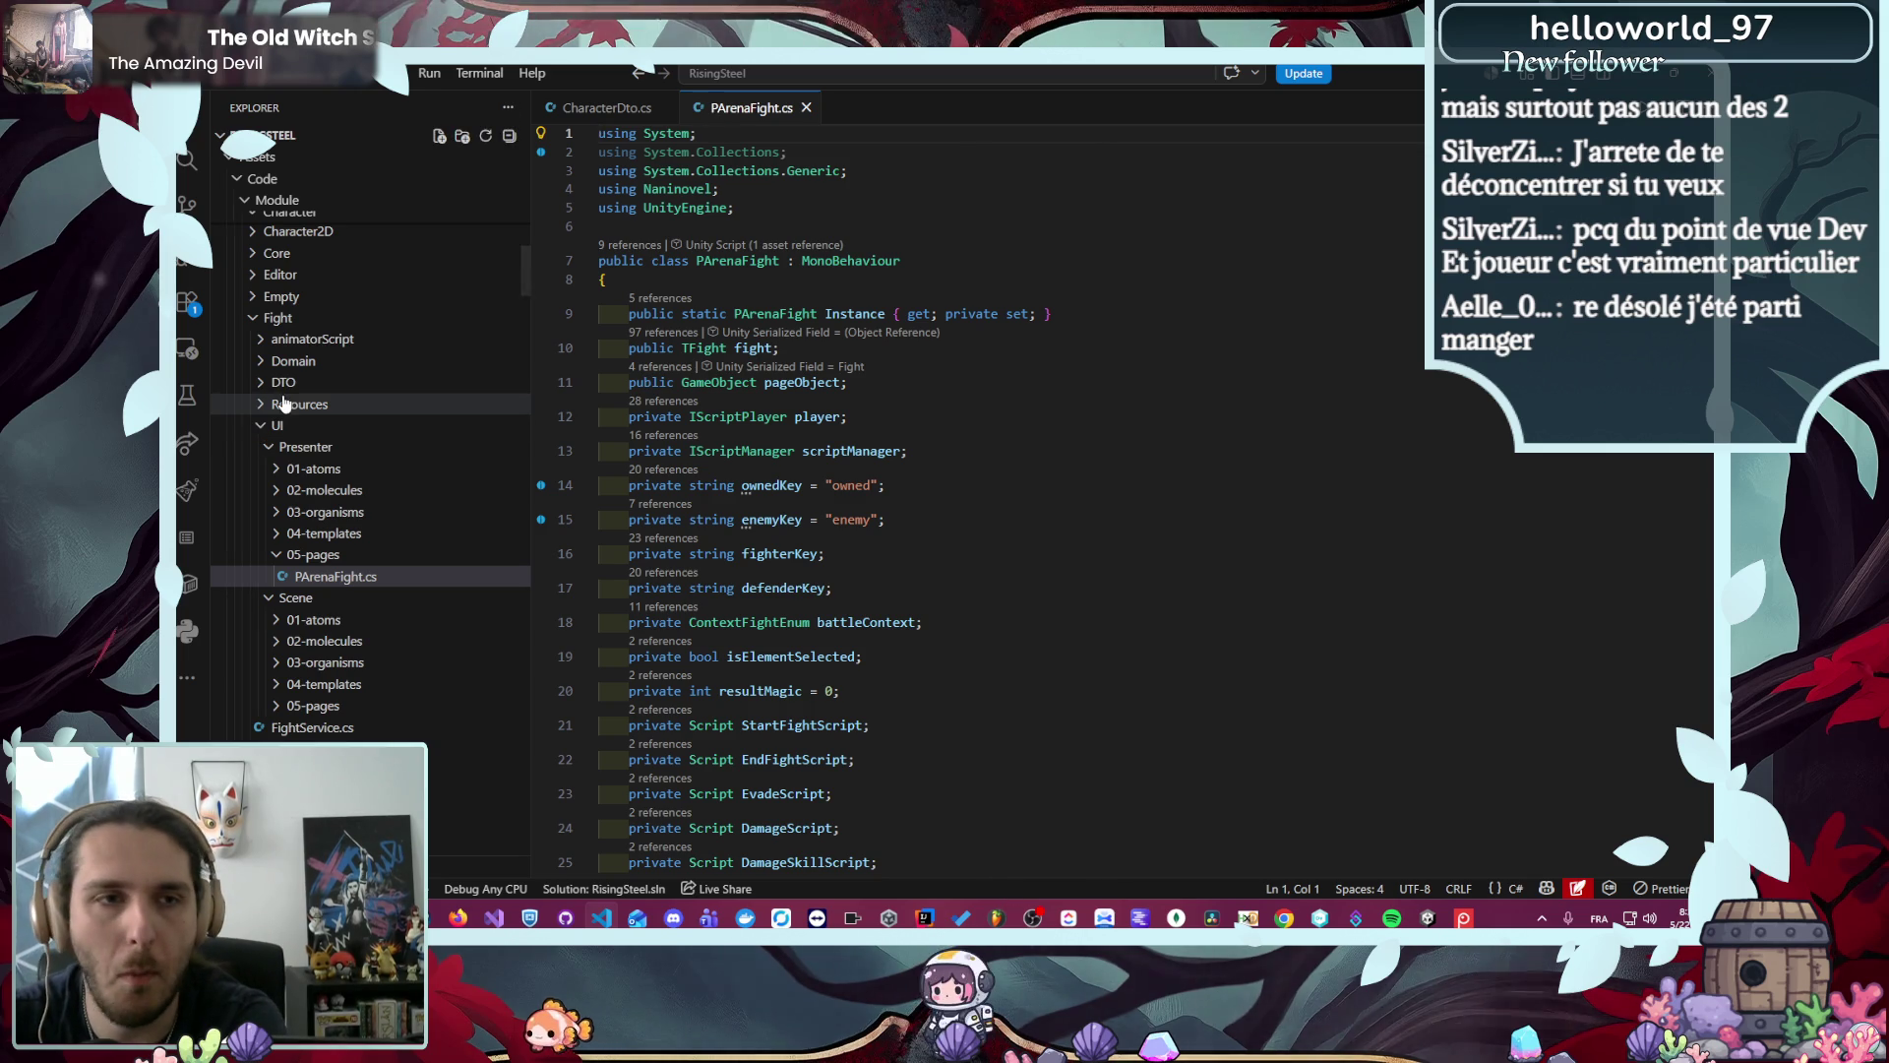
- Collapse Presenter and Scene, then expand the Fight animatorScript folder showing Damage.cs
left_click(370, 448)
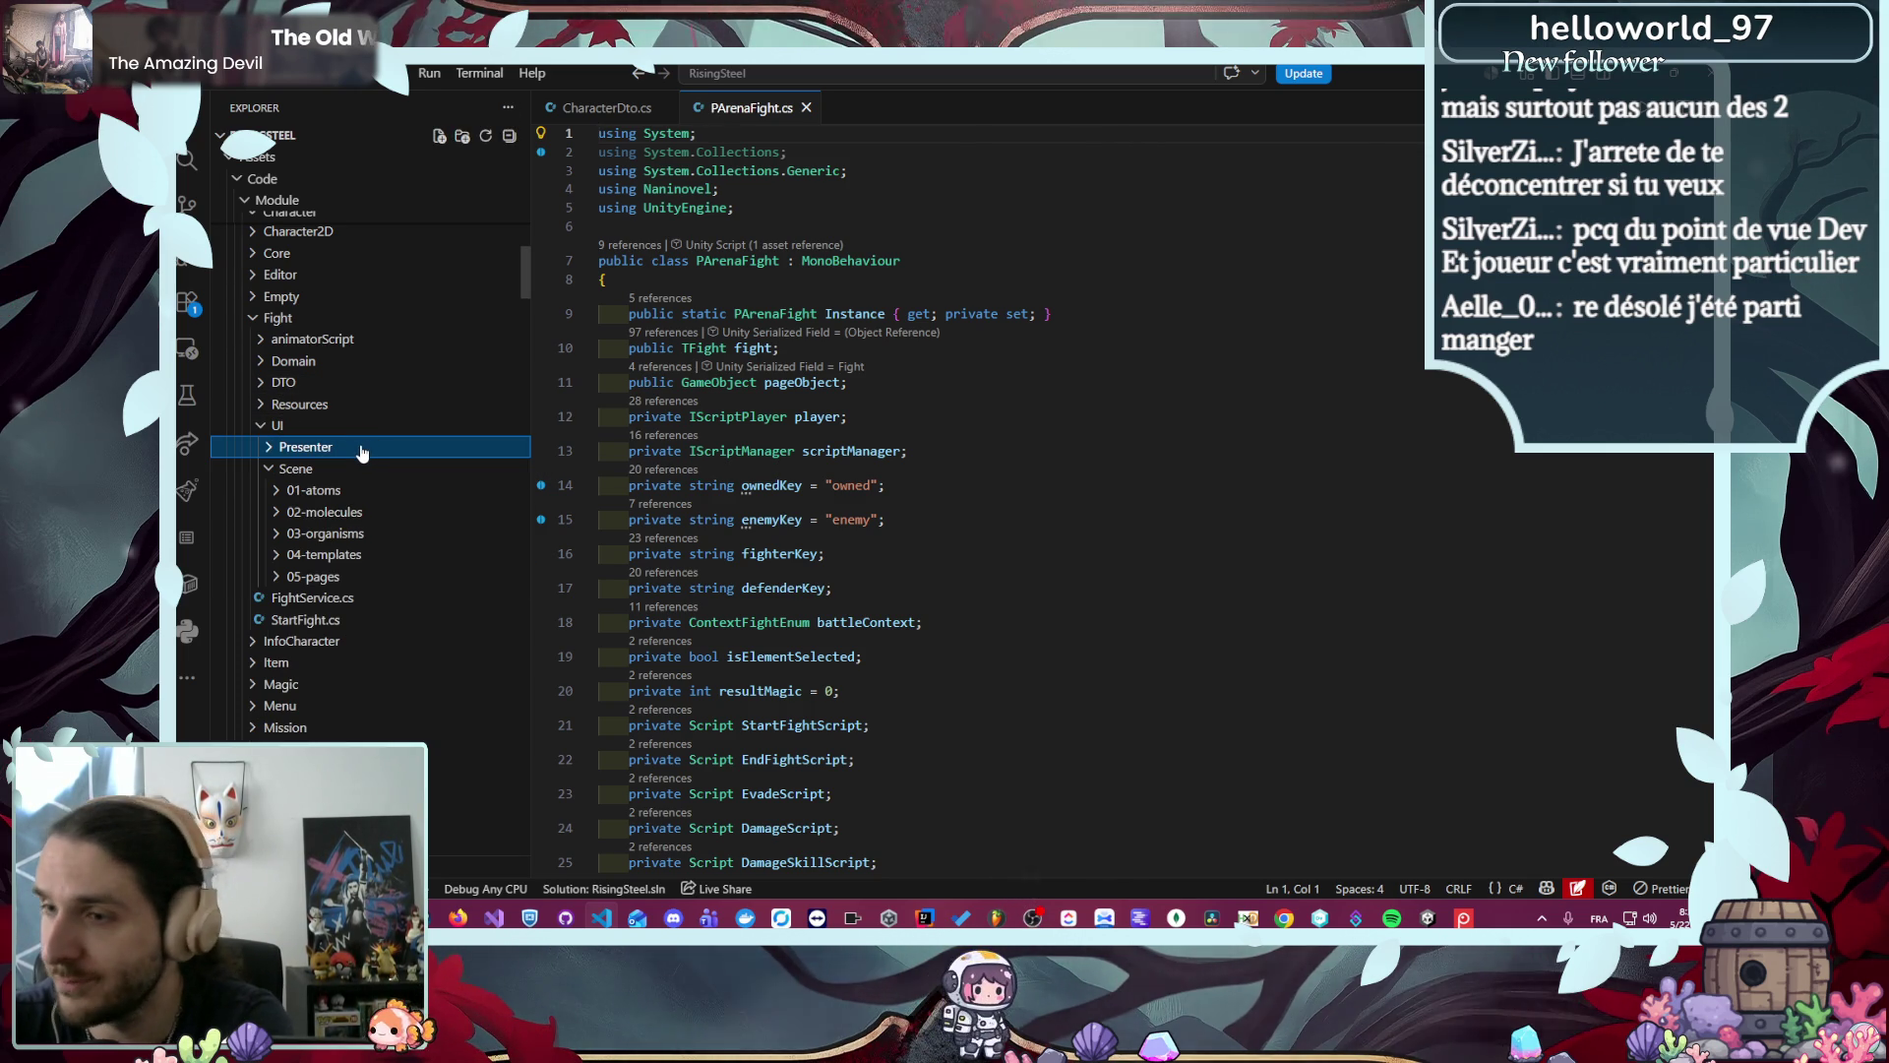
left_click(340, 470)
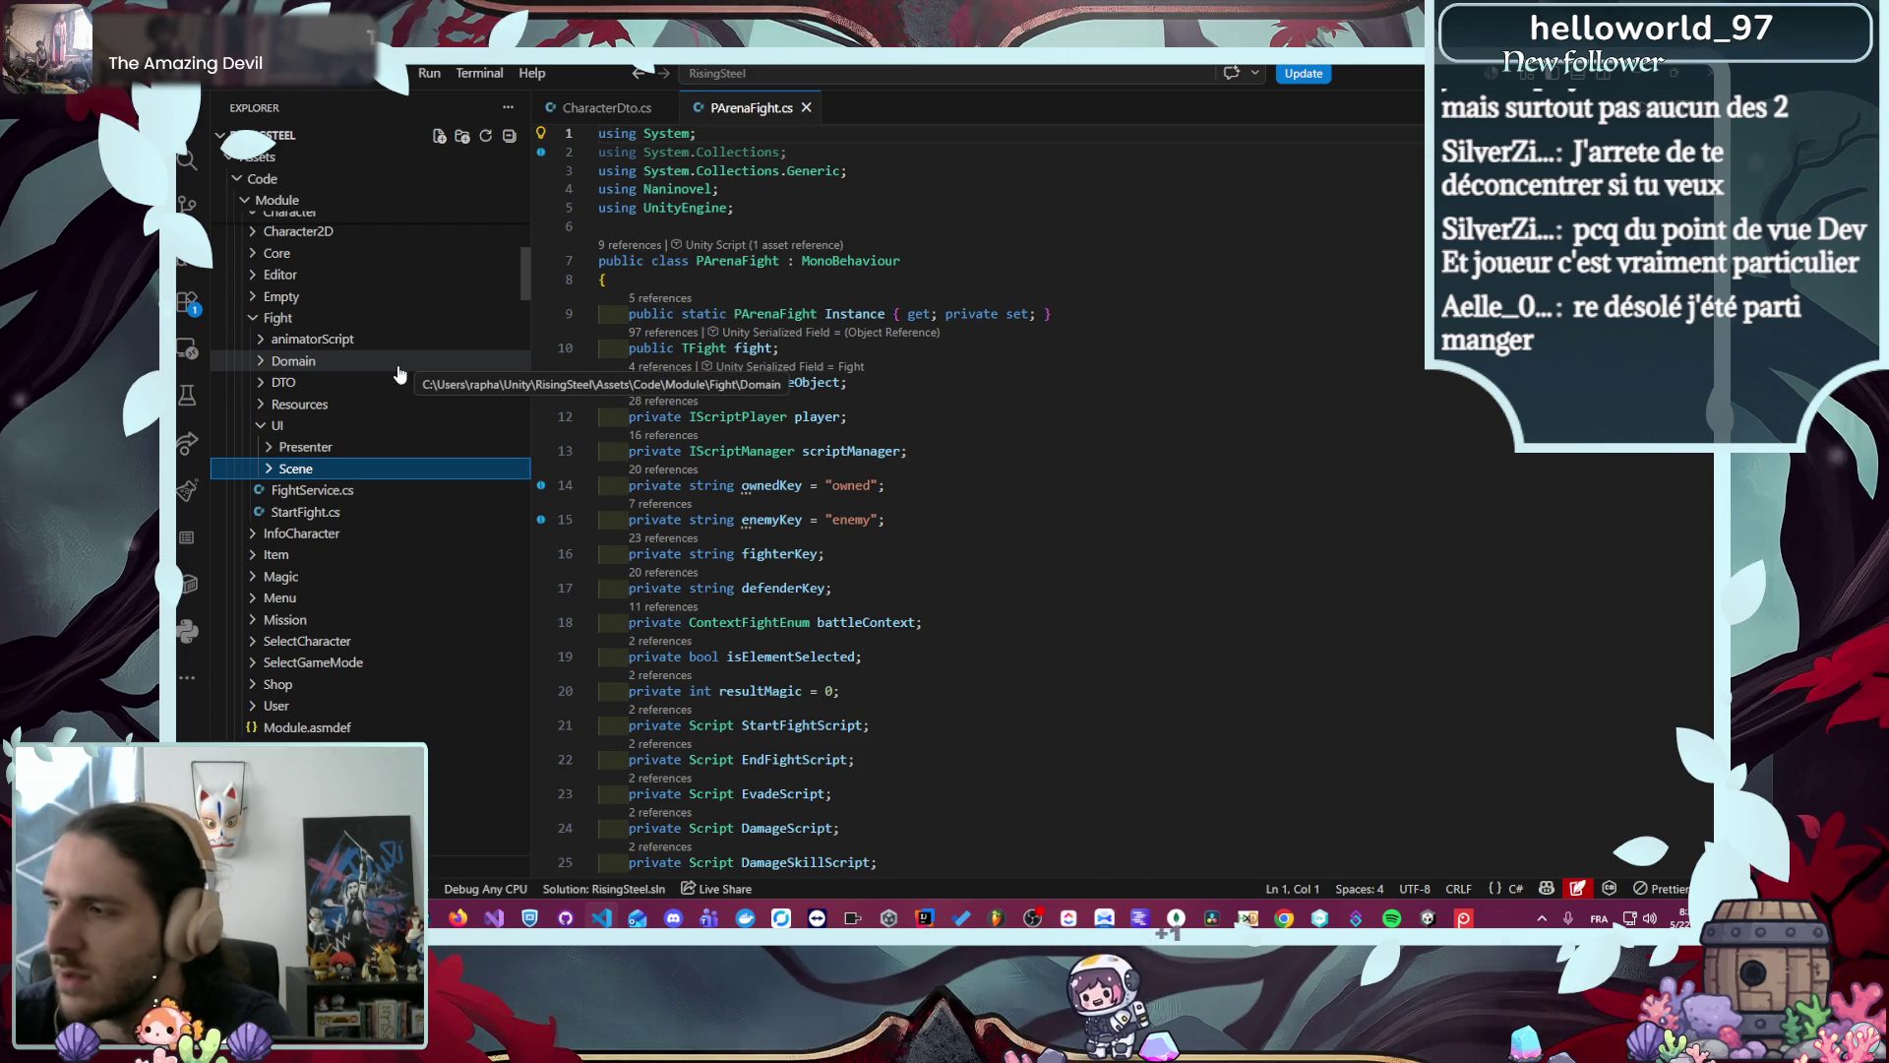
scroll(389, 413, "up", 3)
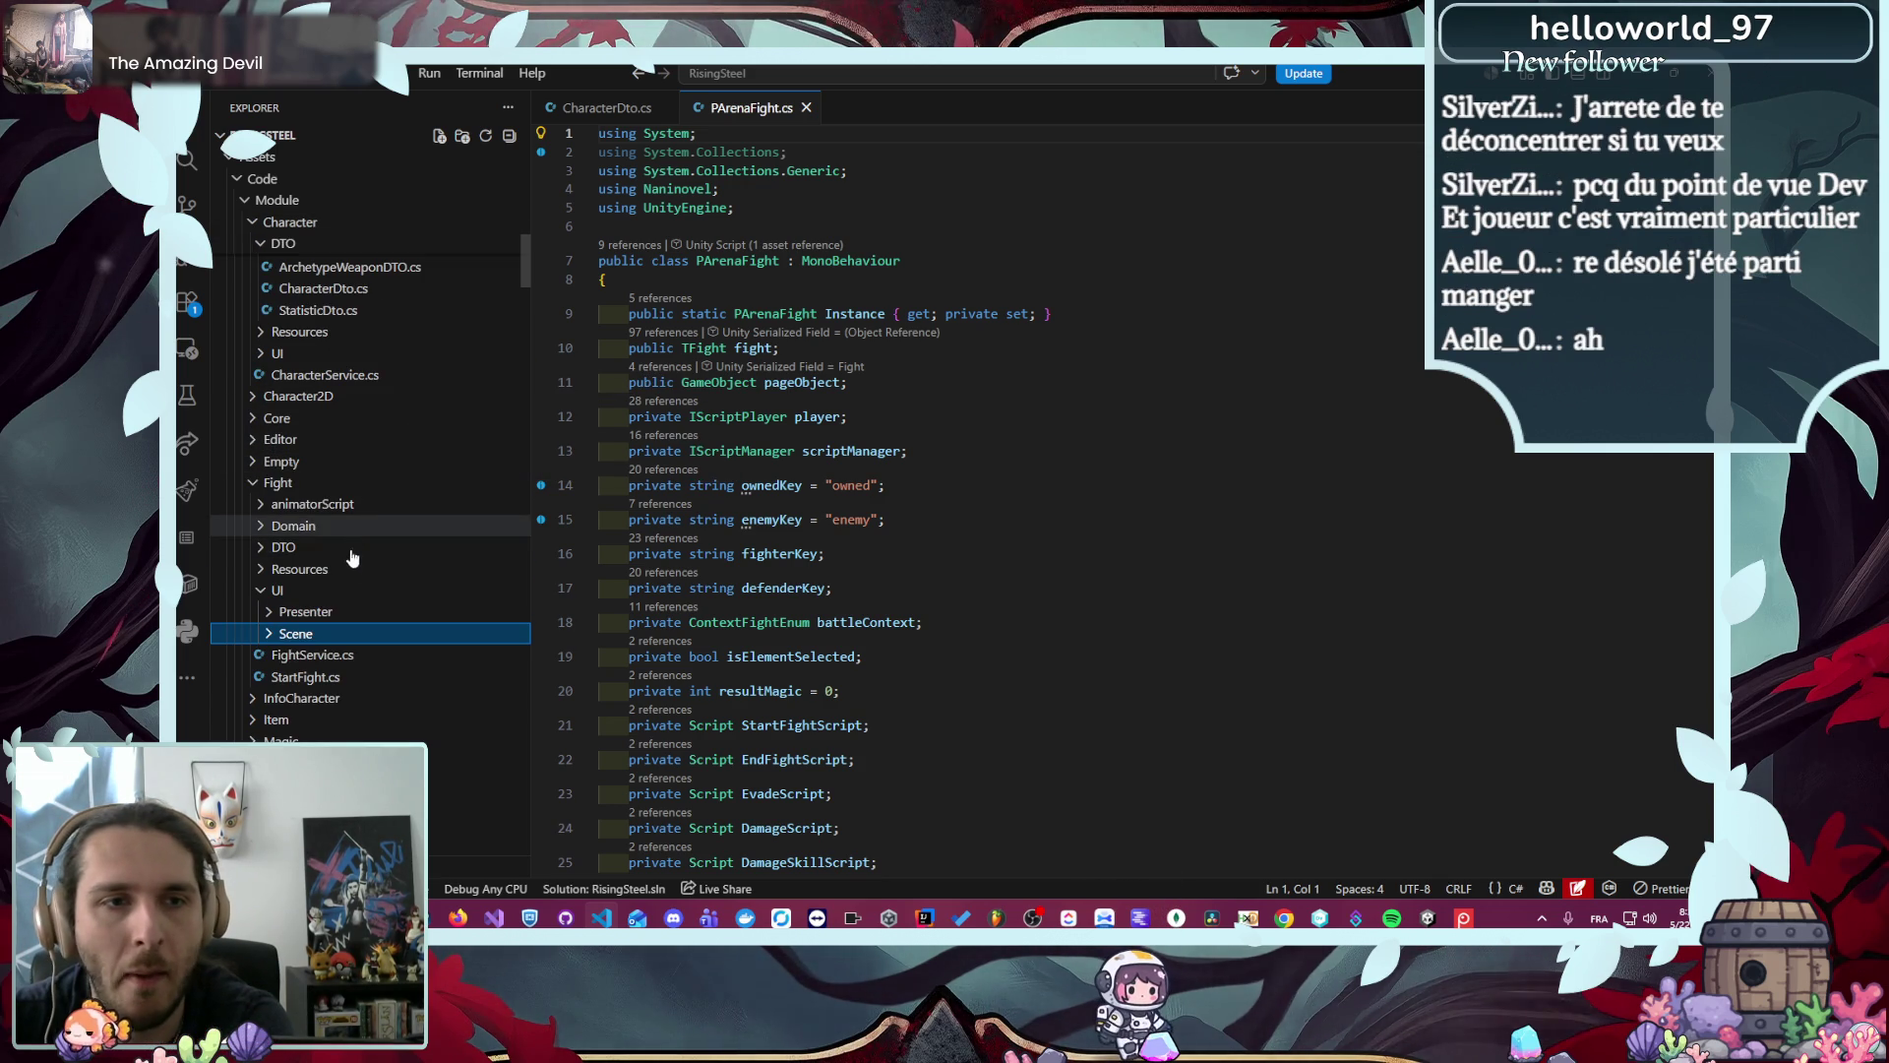
left_click(349, 611)
left_click(380, 504)
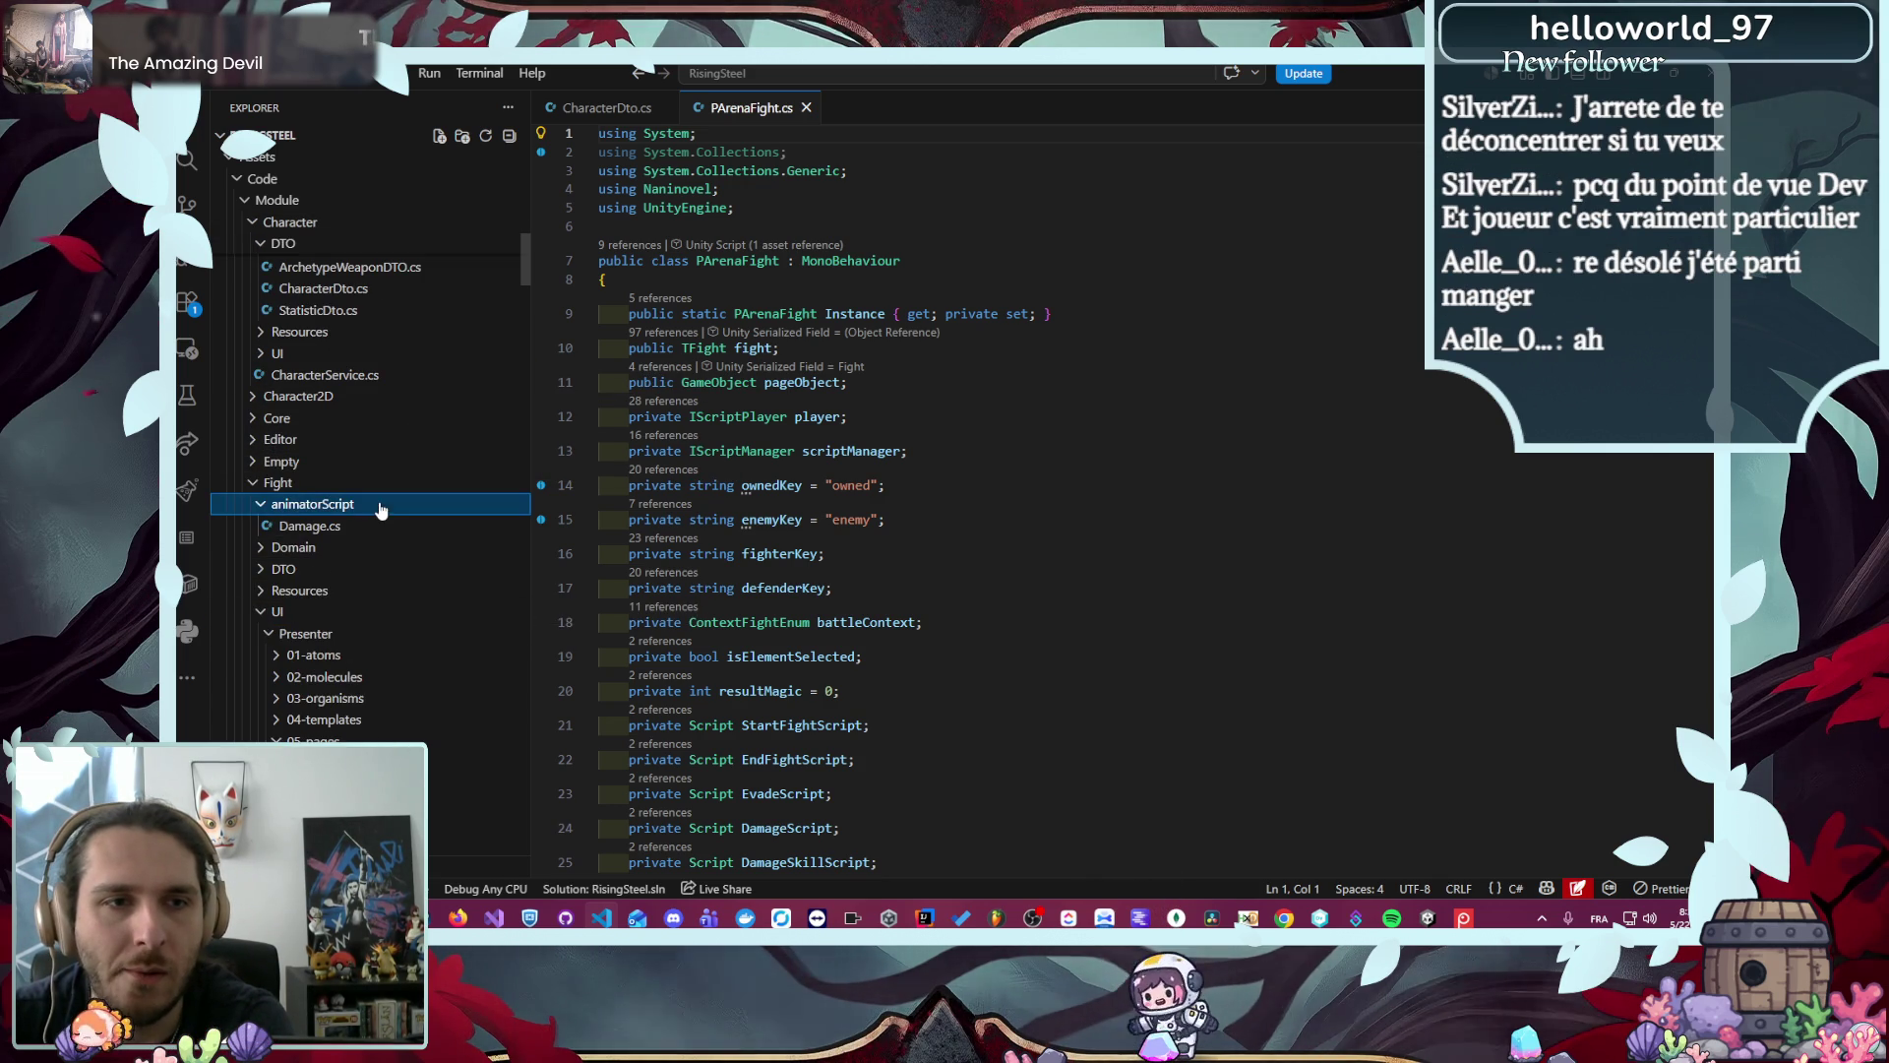
- Open Damage.cs, collapse Character, and browse the Core/Util folder
left_click(383, 527)
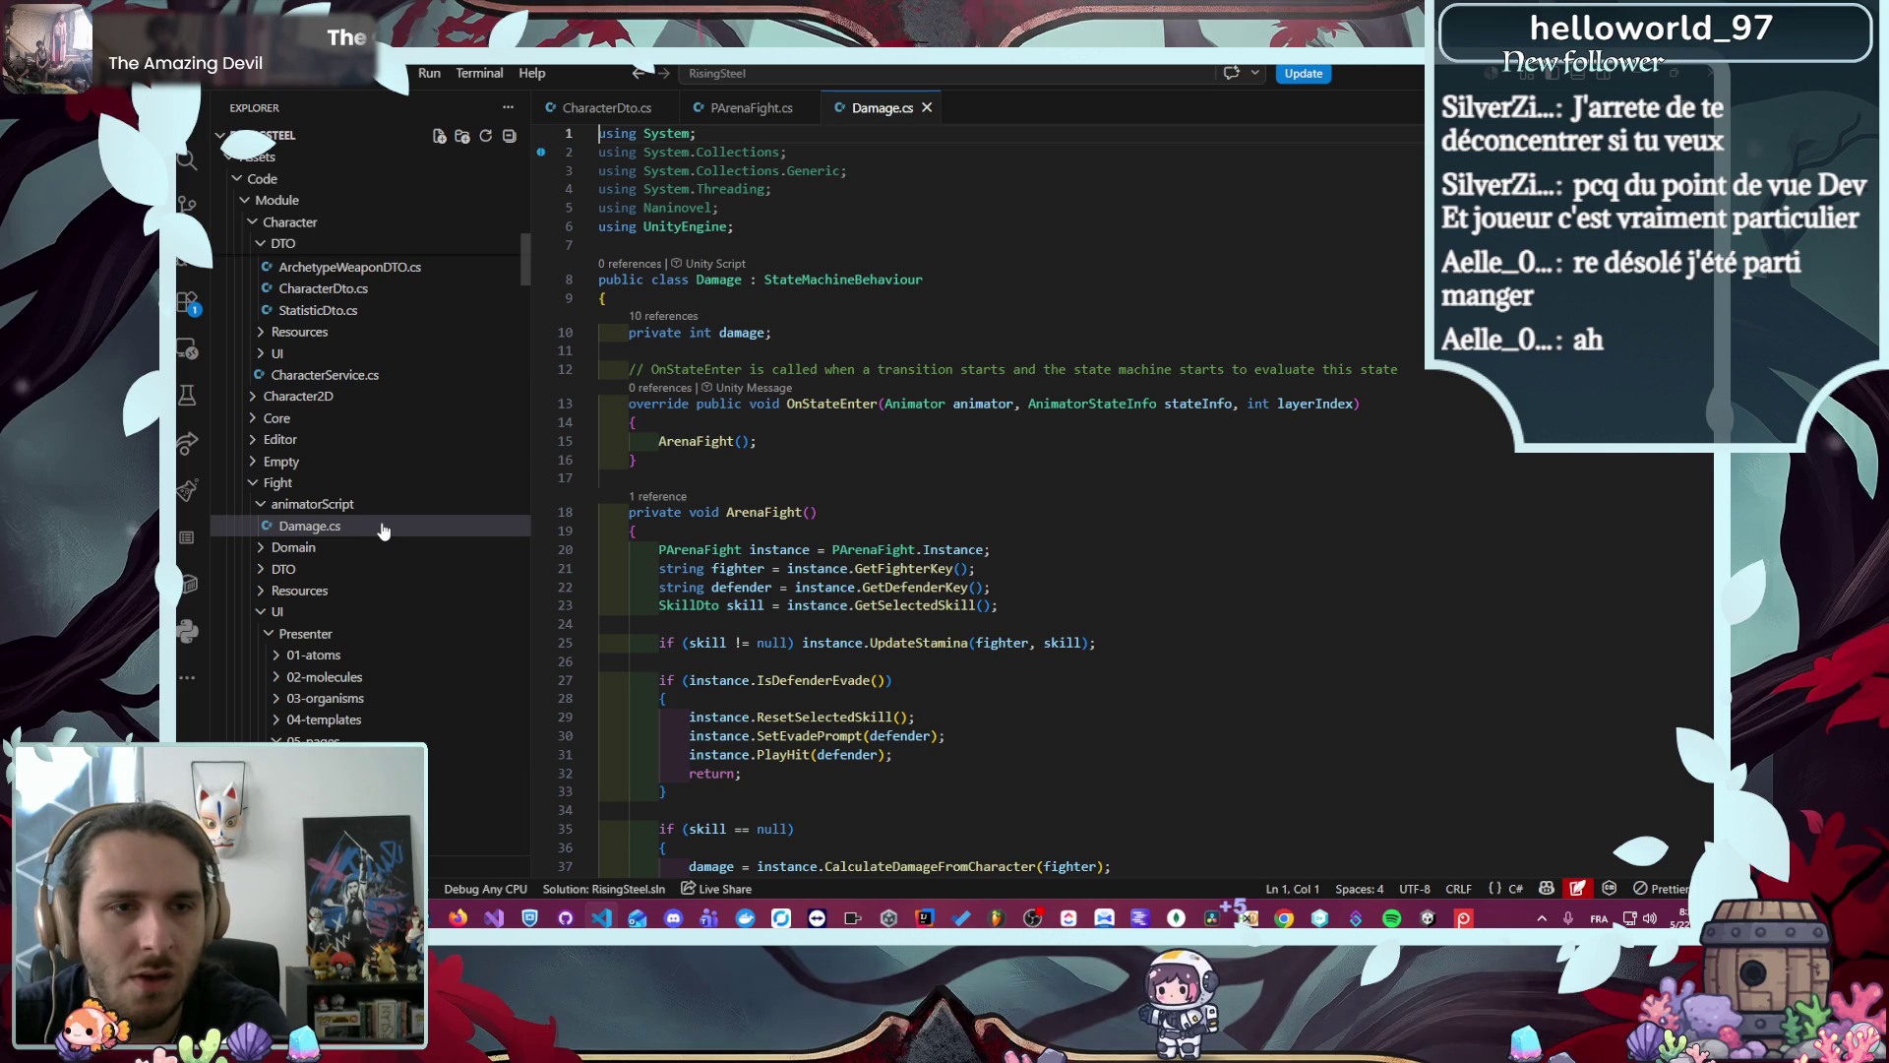
scroll(365, 598, "up", 10)
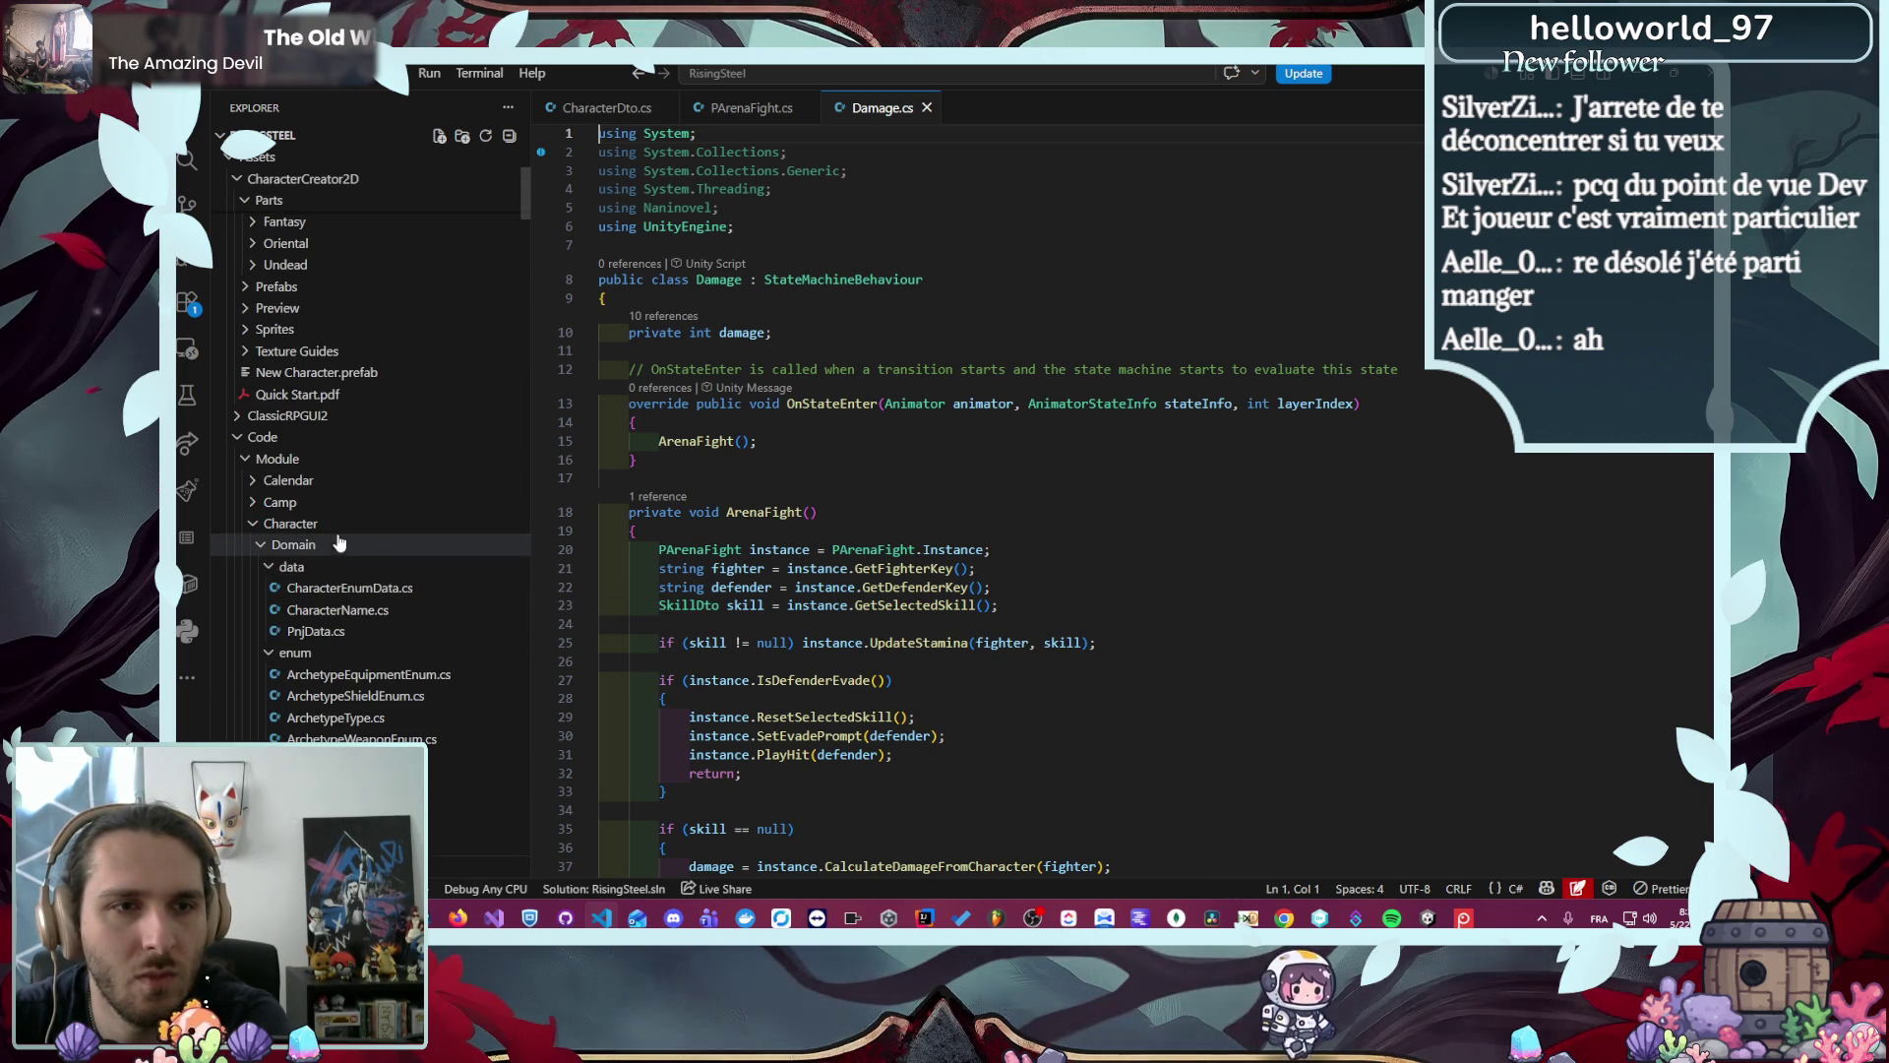
left_click(341, 525)
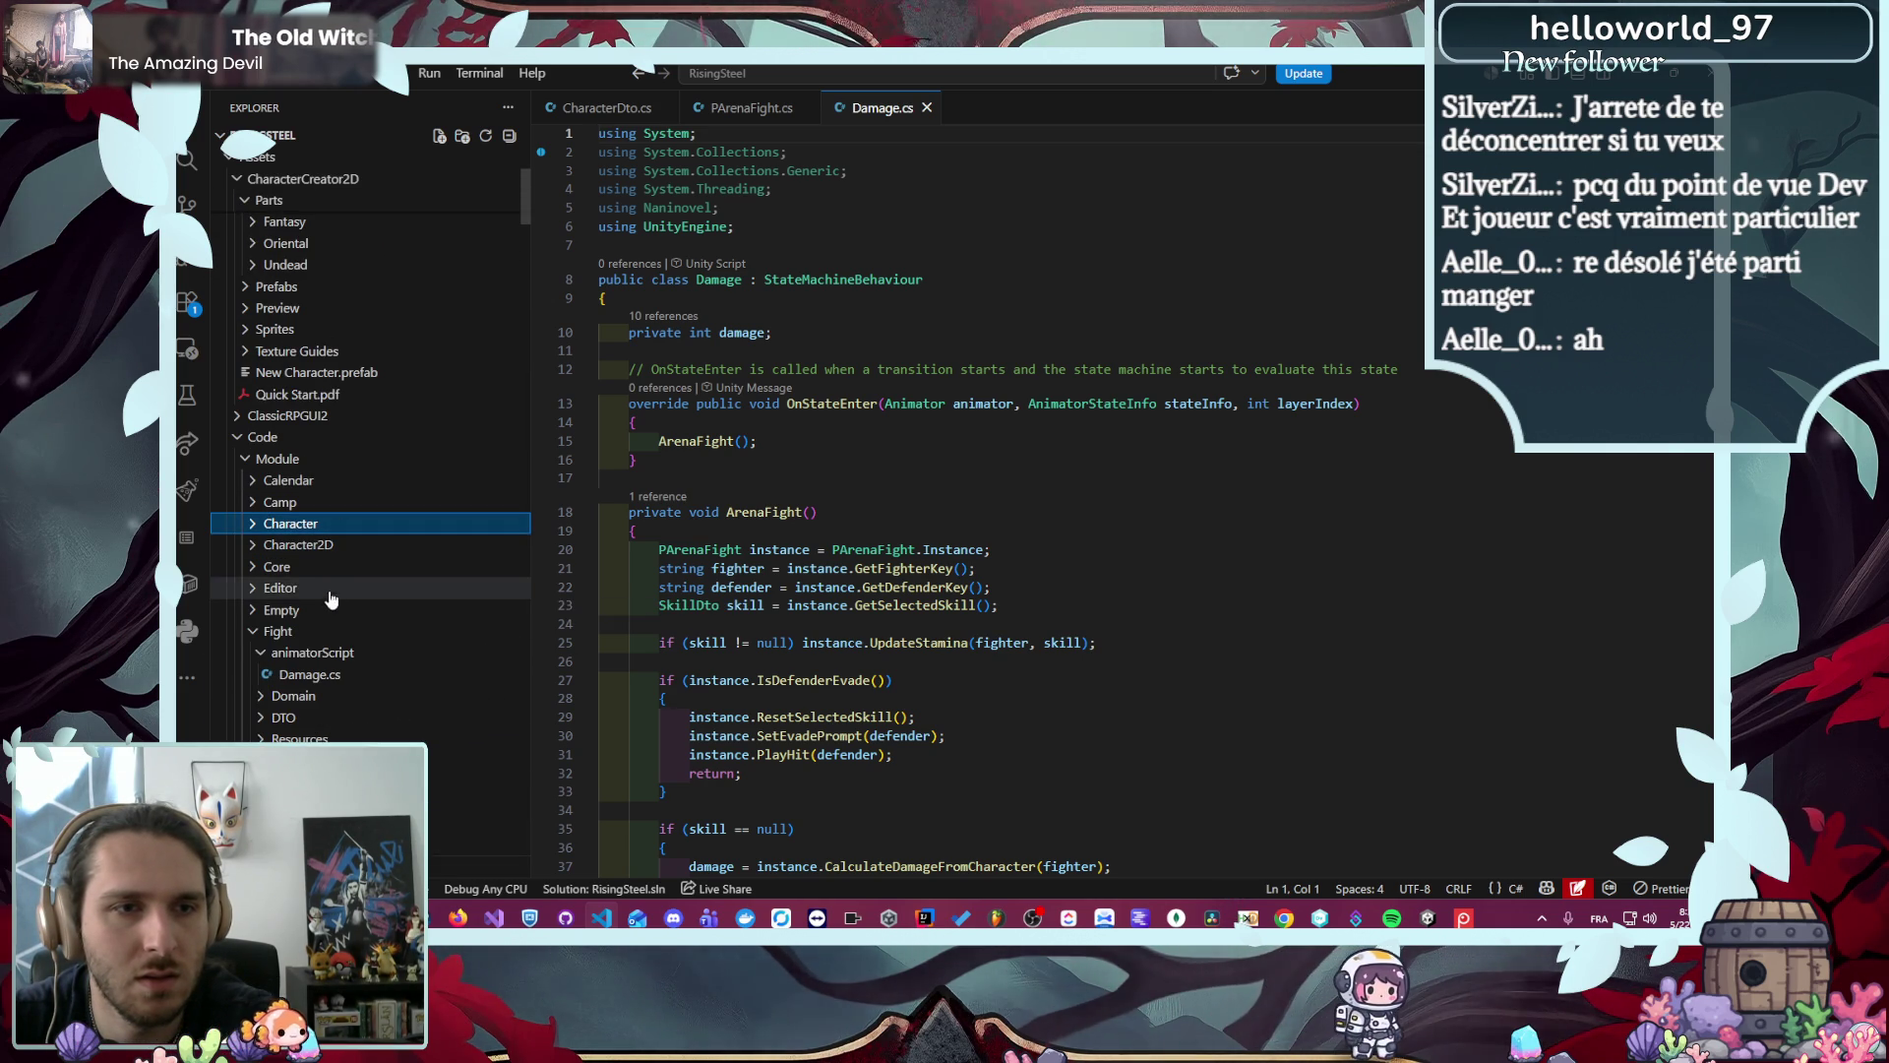
left_click(325, 568)
scroll(345, 620, "down", 2)
left_click(345, 635)
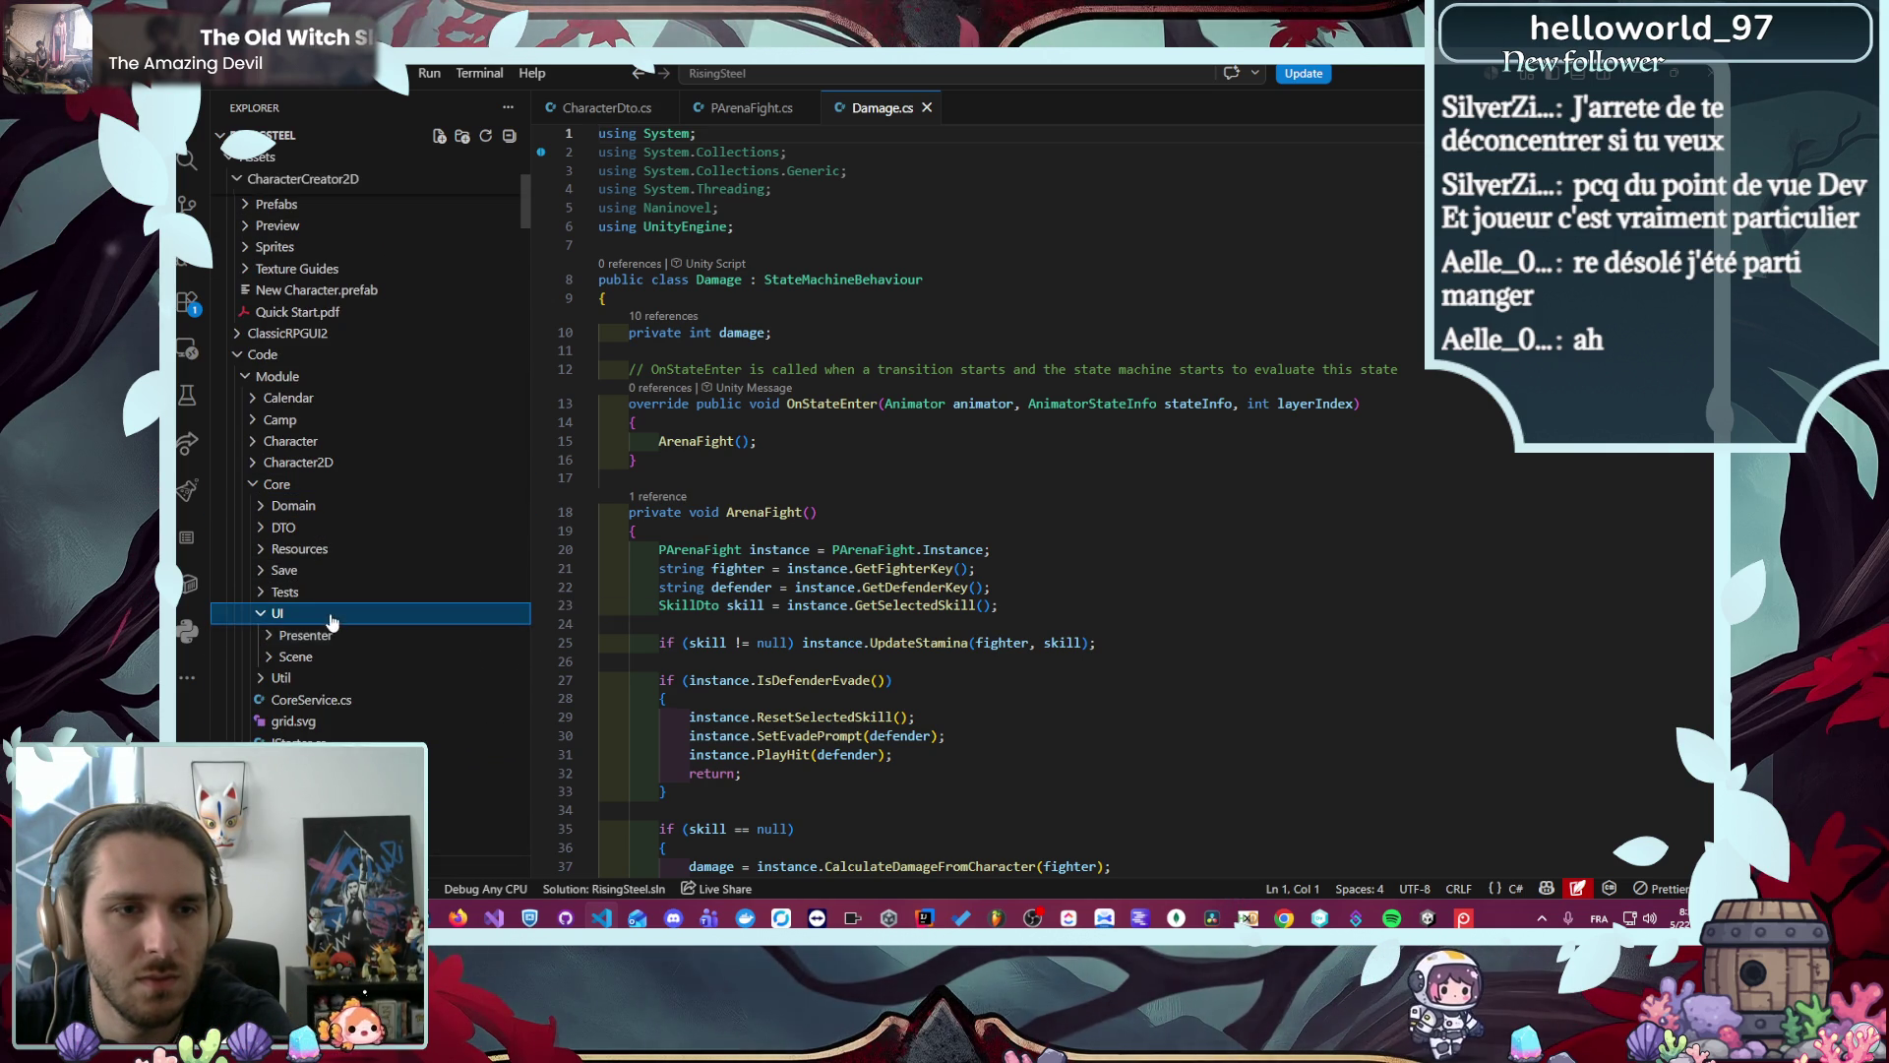
scroll(379, 649, "down", 1)
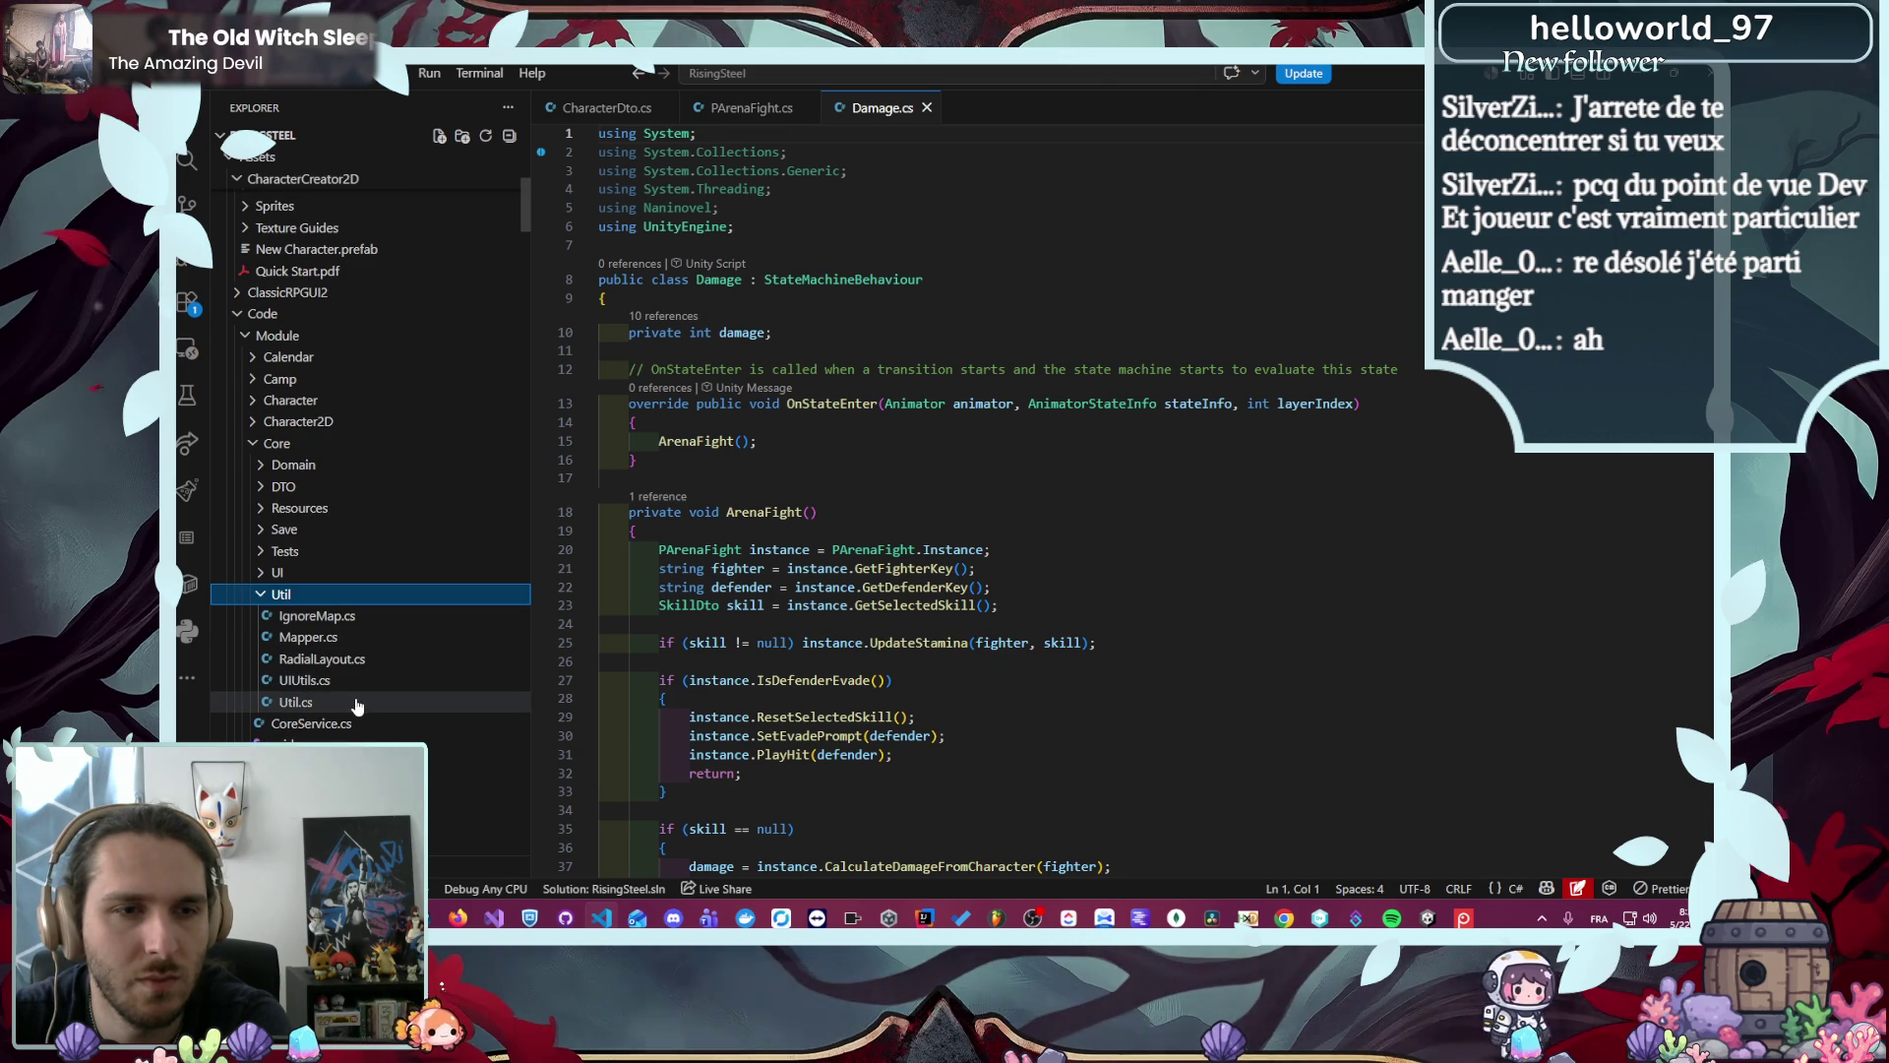
scroll(391, 633, "down", 3)
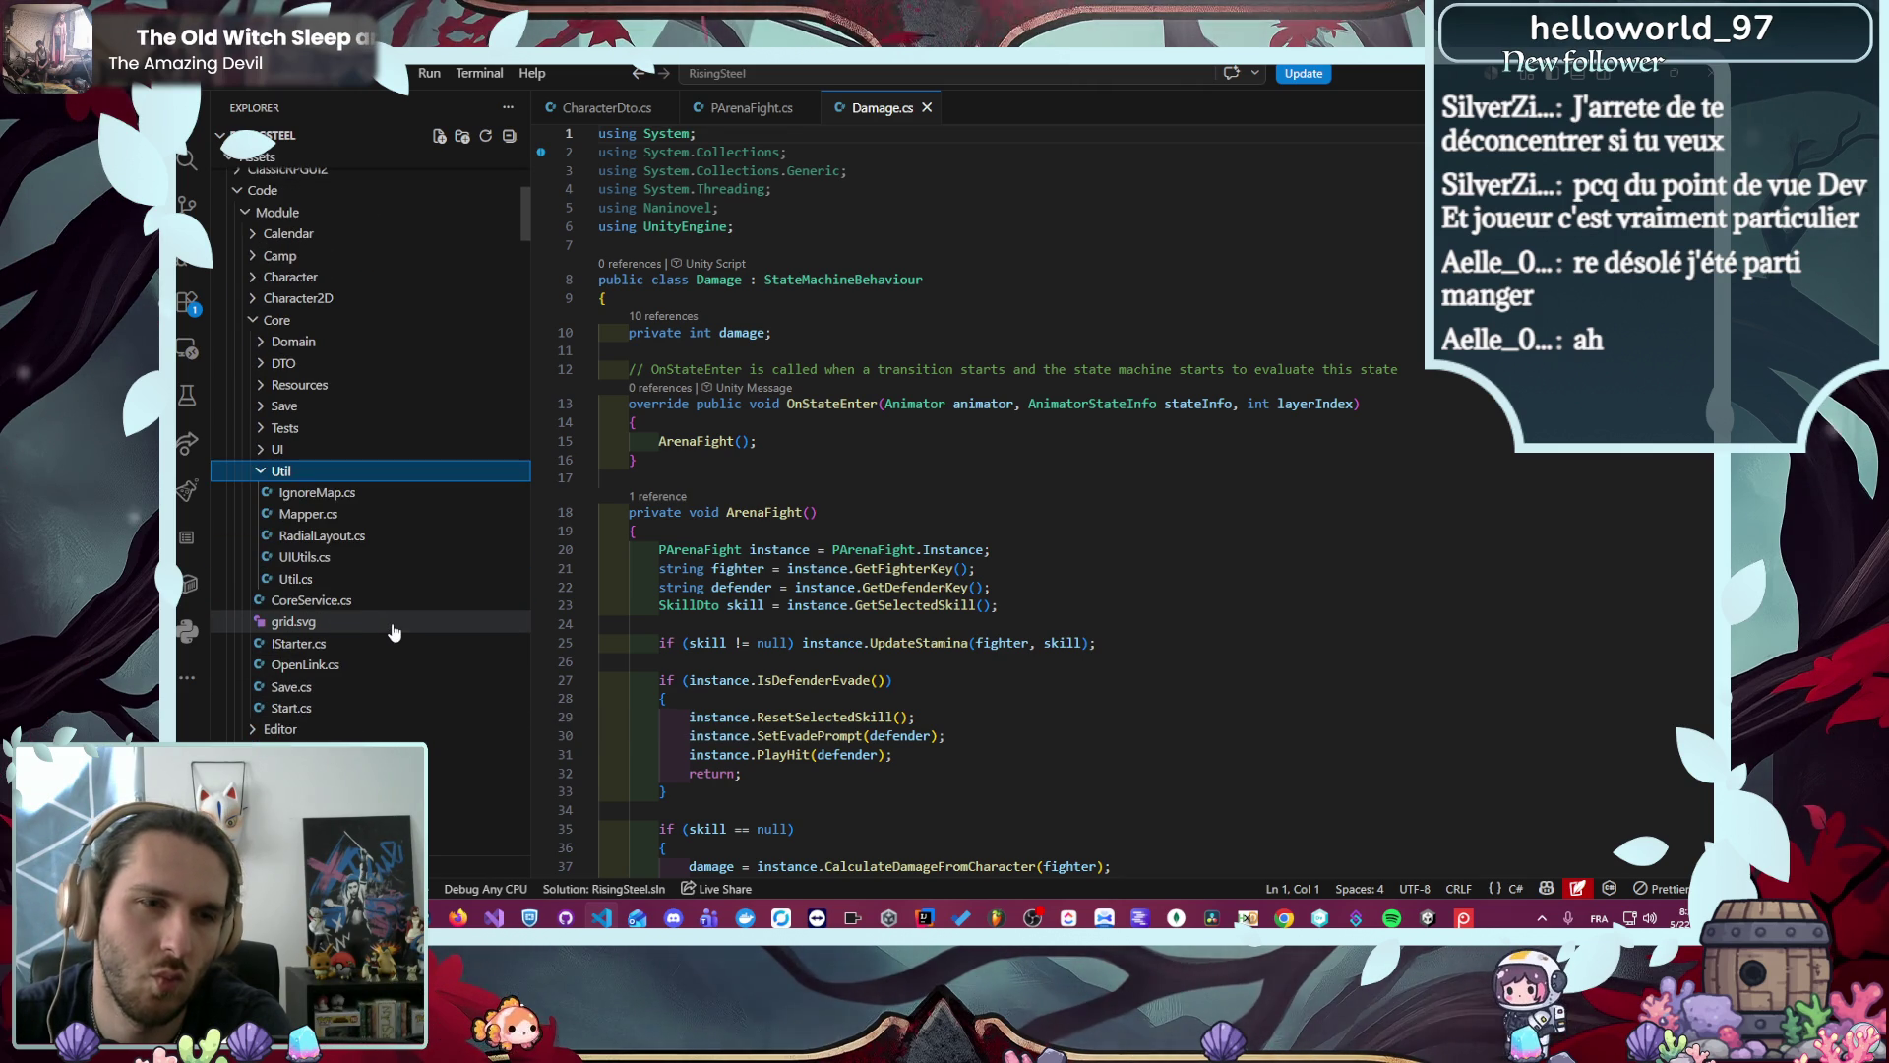
scroll(398, 629, "down", 3)
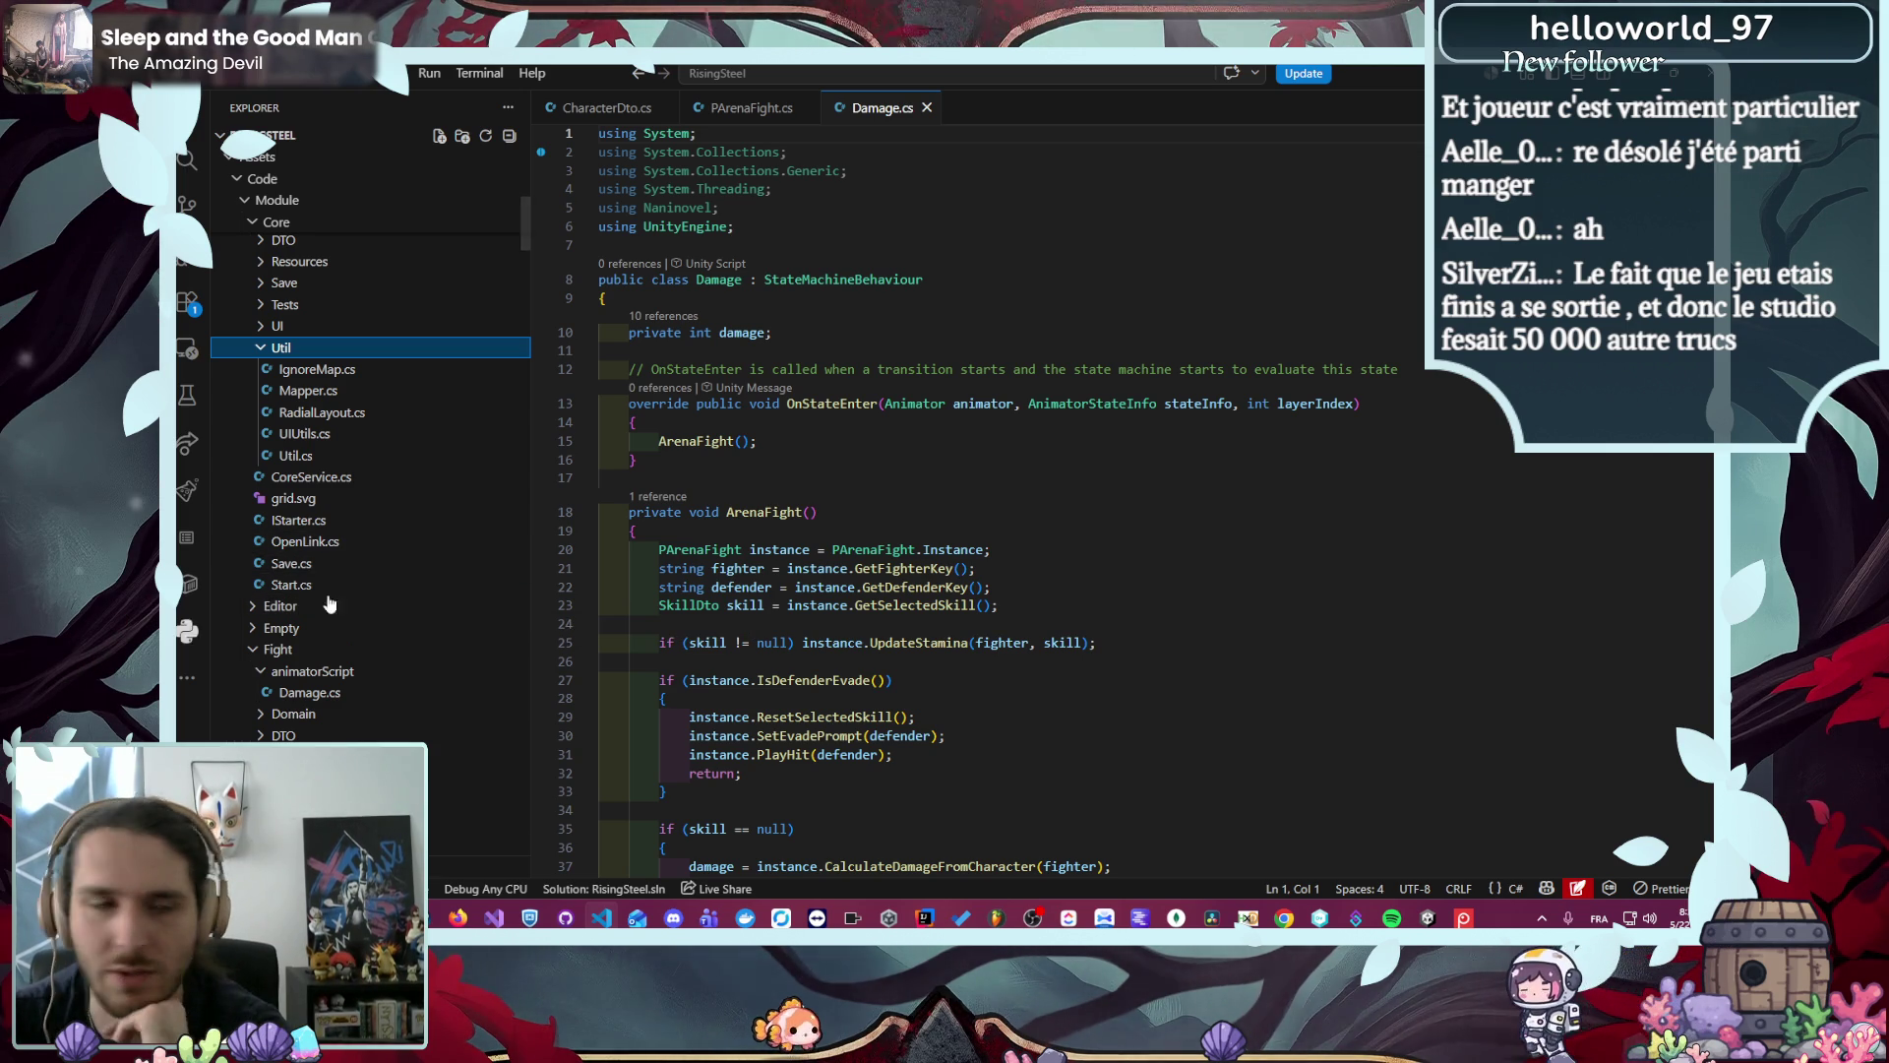
scroll(390, 585, "down", 10)
scroll(390, 585, "up", 3)
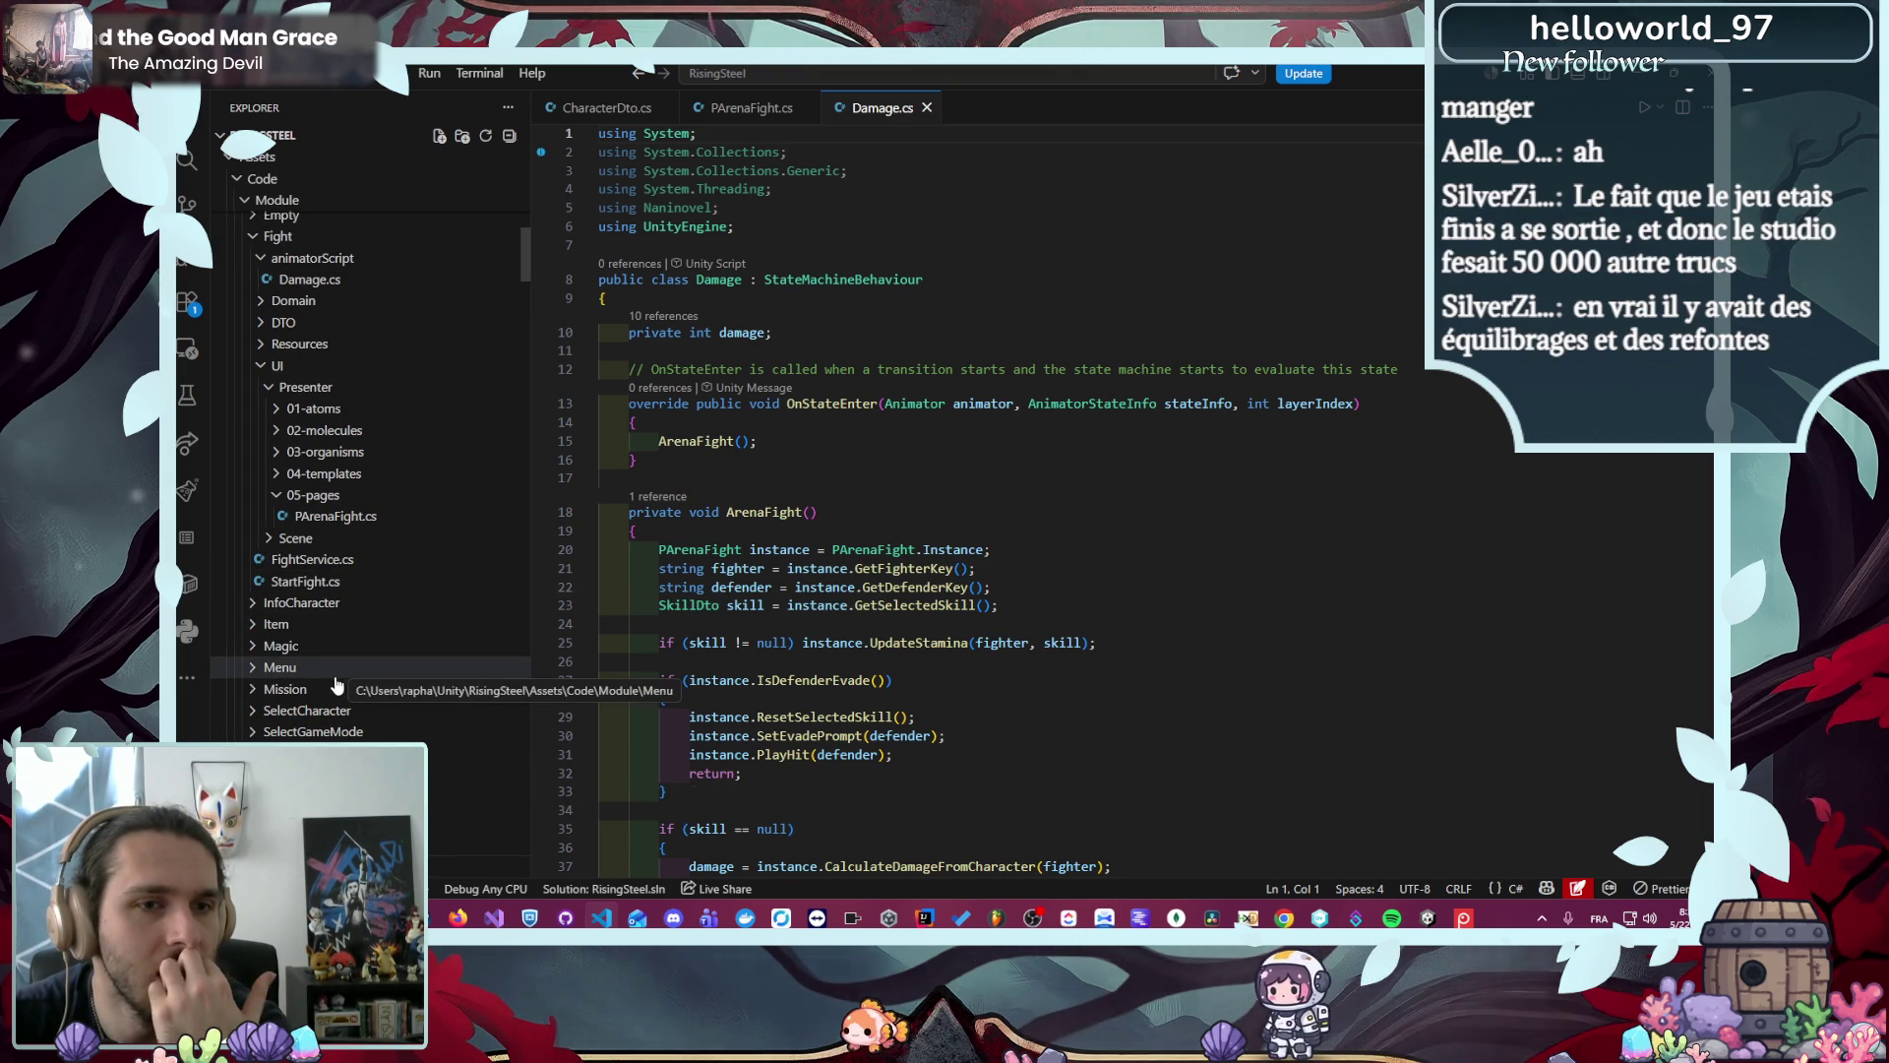
- Open PSelectCharacter.cs from SelectCharacter/UI/Presenter/05-pages
left_click(366, 709)
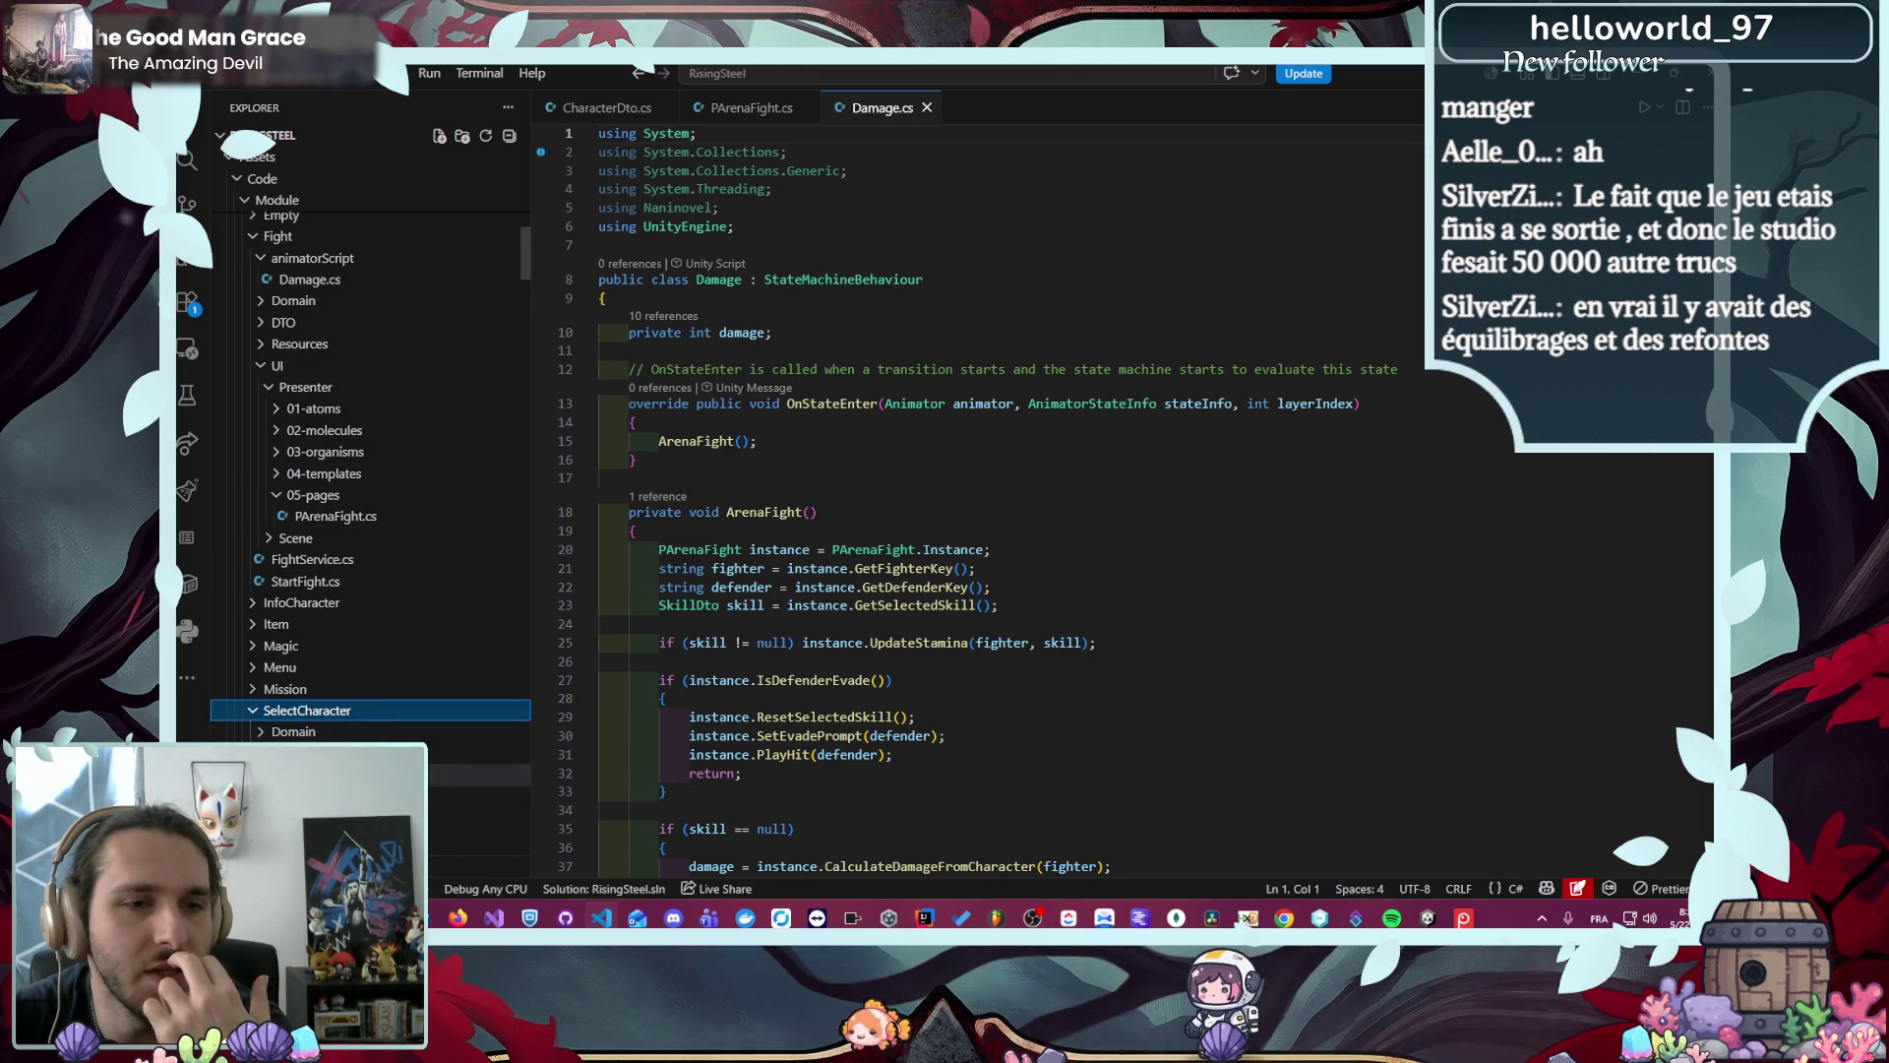
scroll(394, 703, "down", 3)
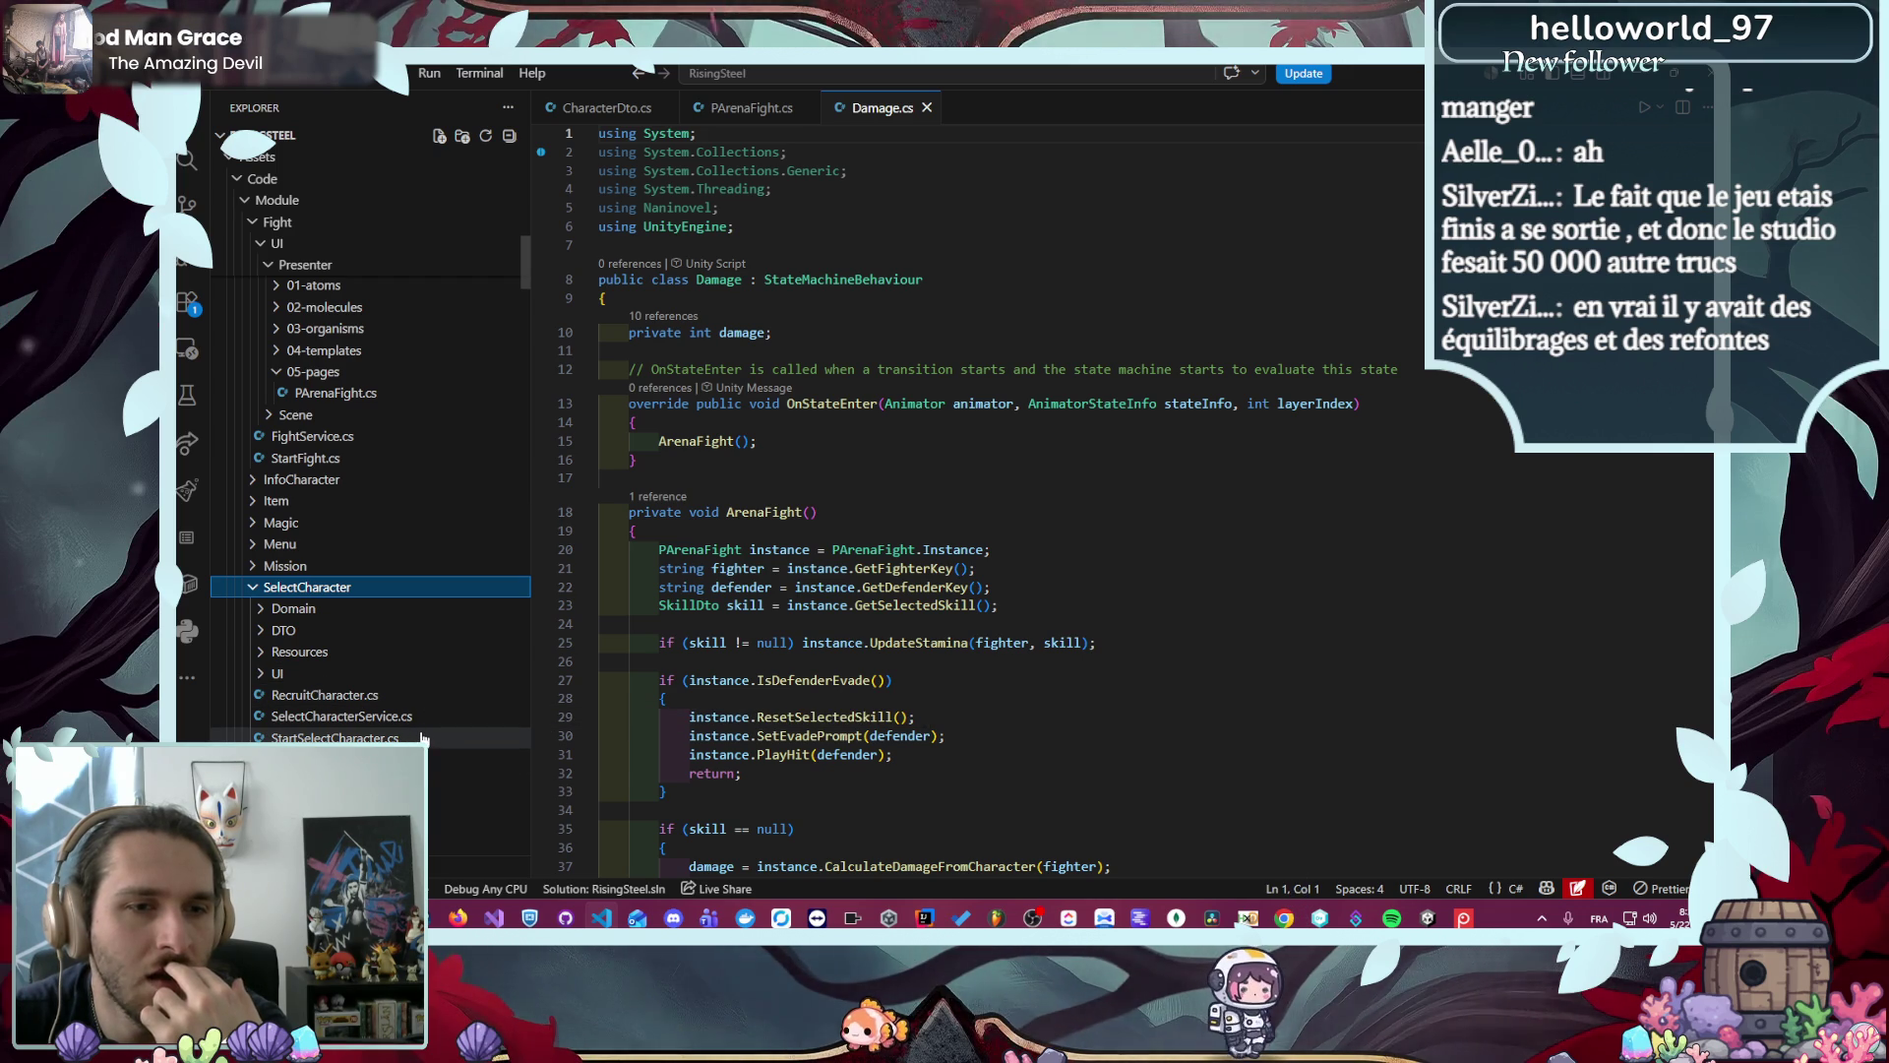
left_click(394, 673)
left_click(401, 695)
scroll(400, 700, "down", 2)
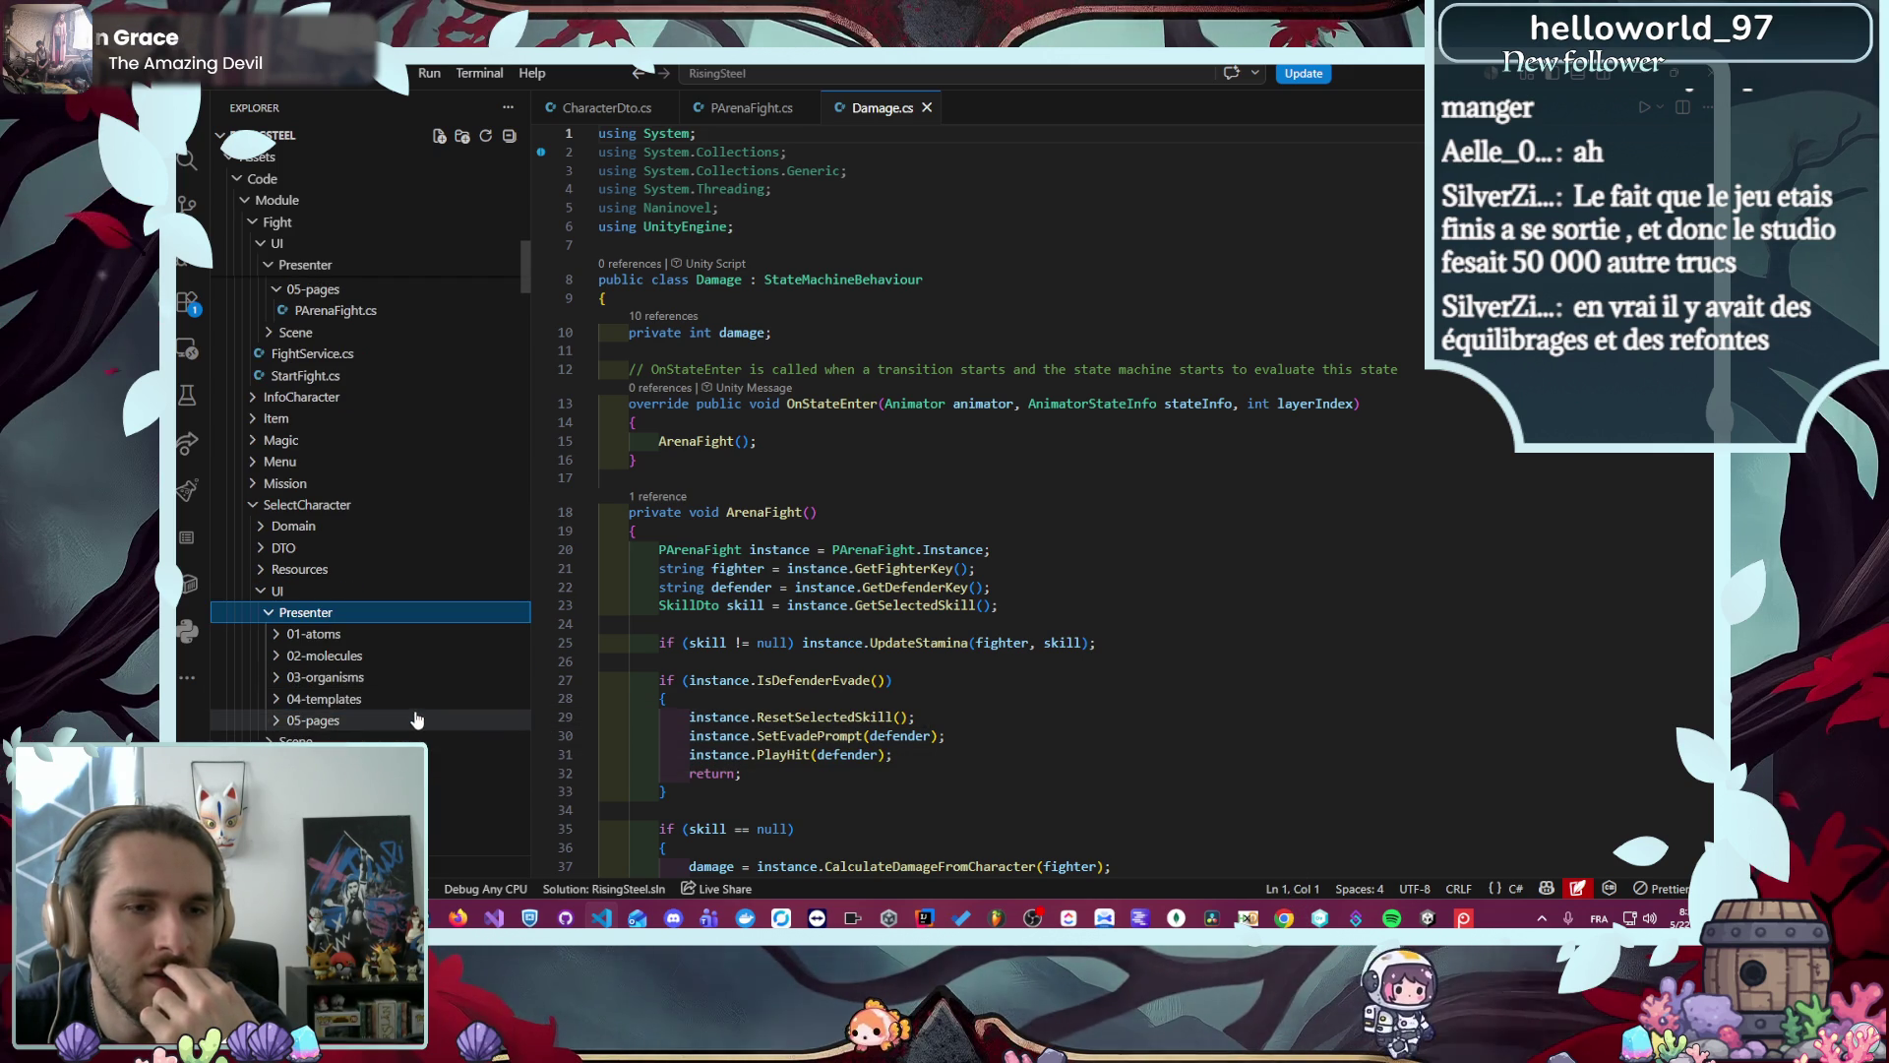
left_click(433, 720)
left_click(436, 743)
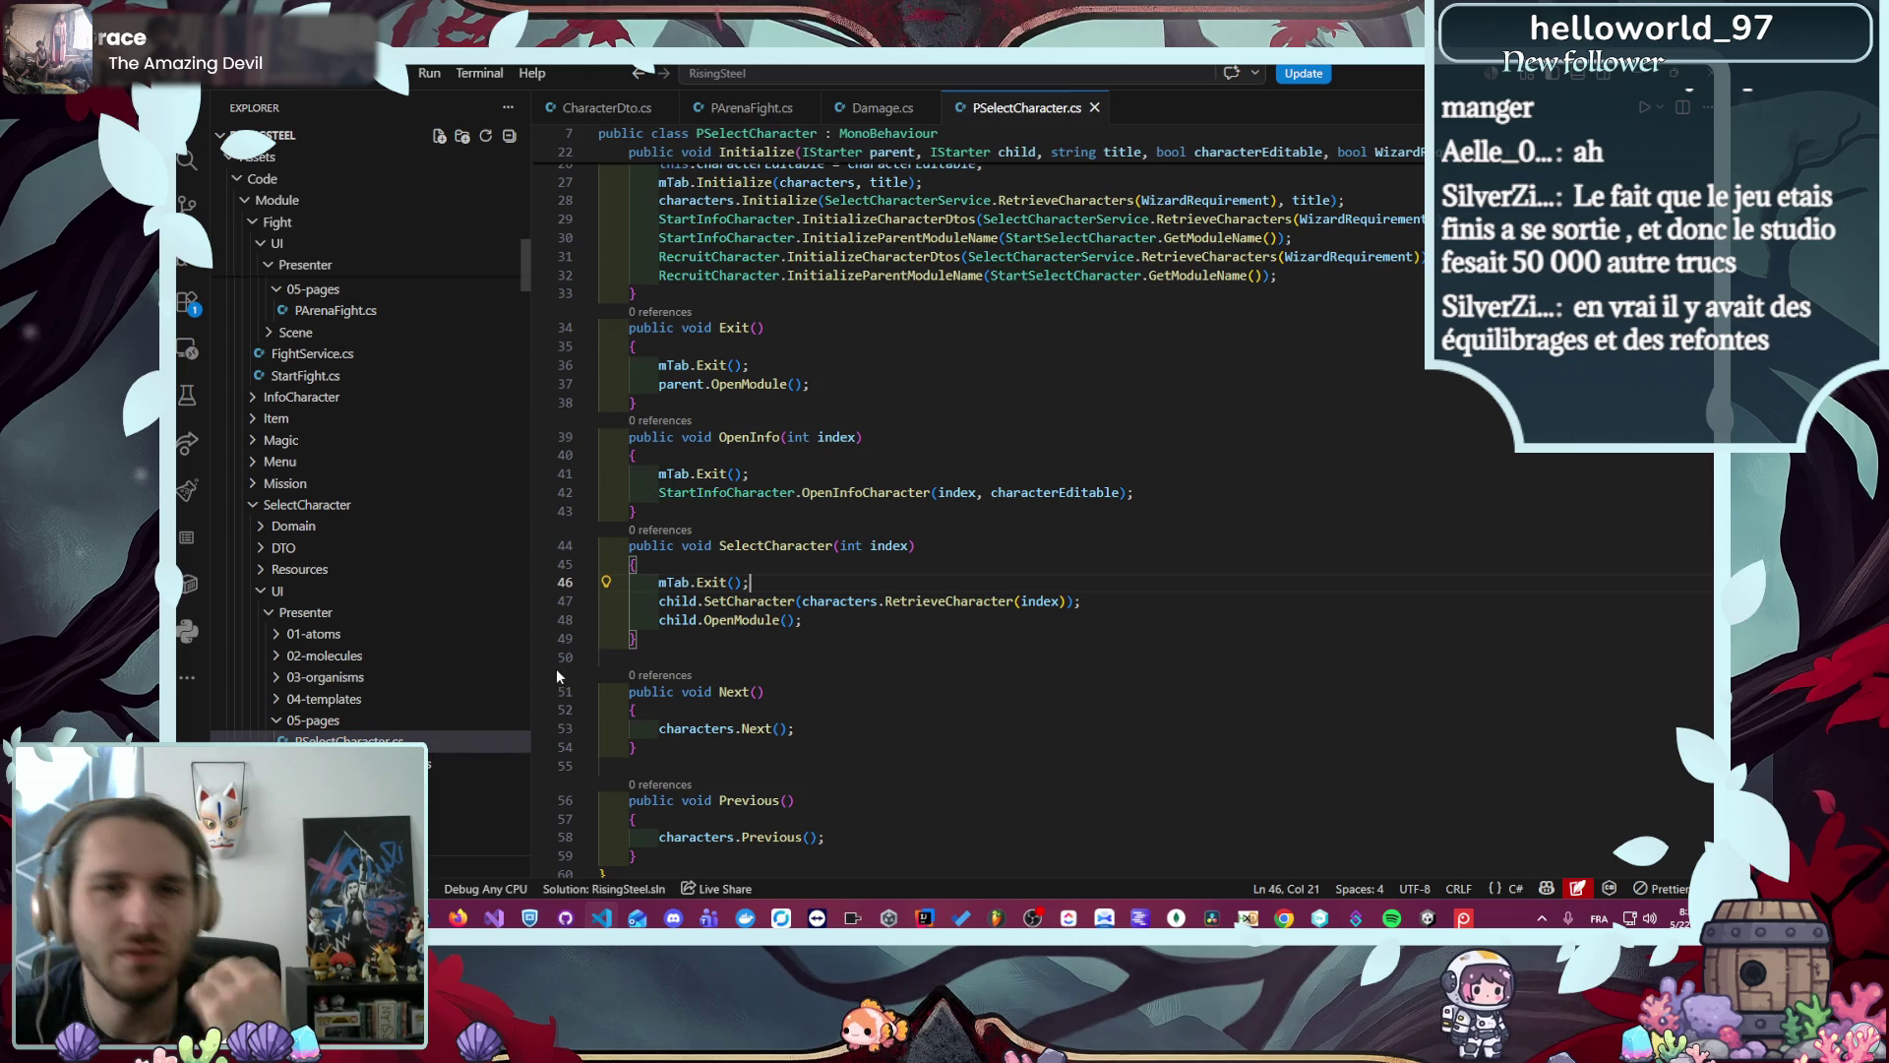
- Go from PSelectCharacter's characters field to the TCharacters class in 04-templates
scroll(844, 589, "up", 8)
scroll(844, 588, "down", 4)
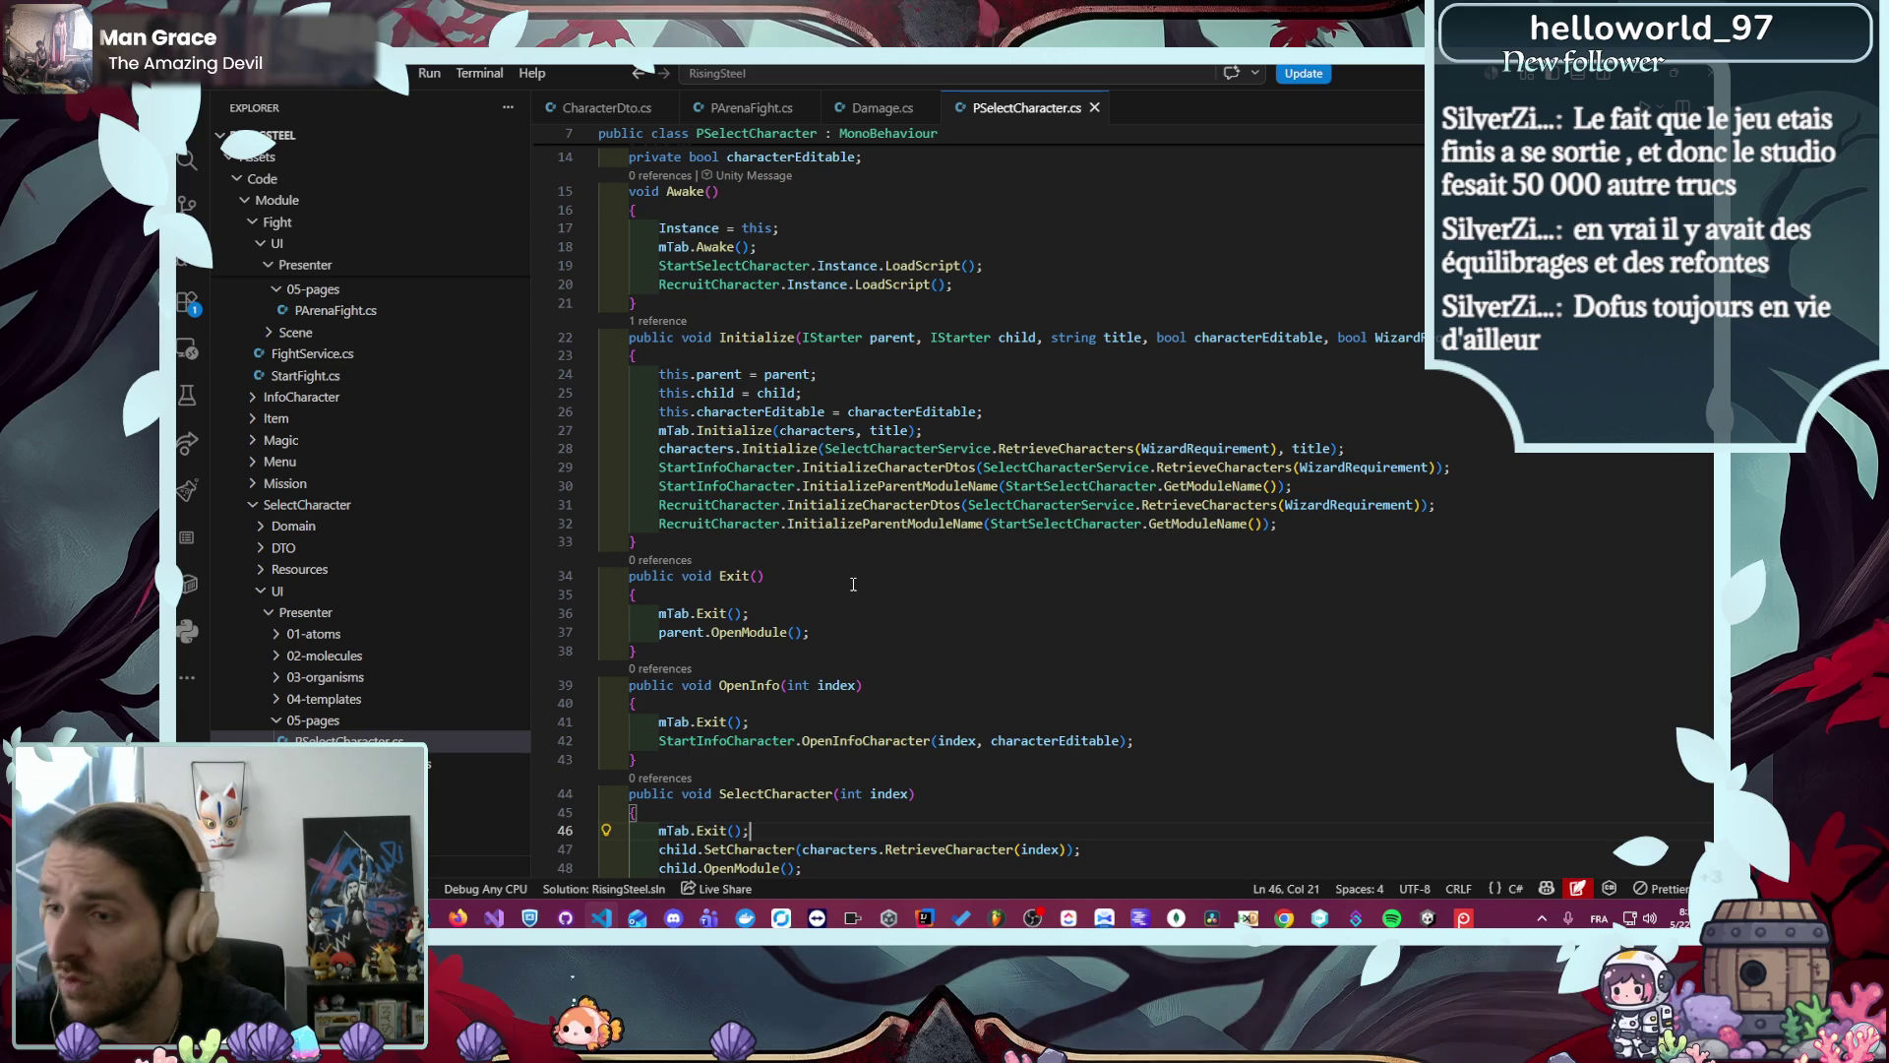
scroll(853, 585, "up", 5)
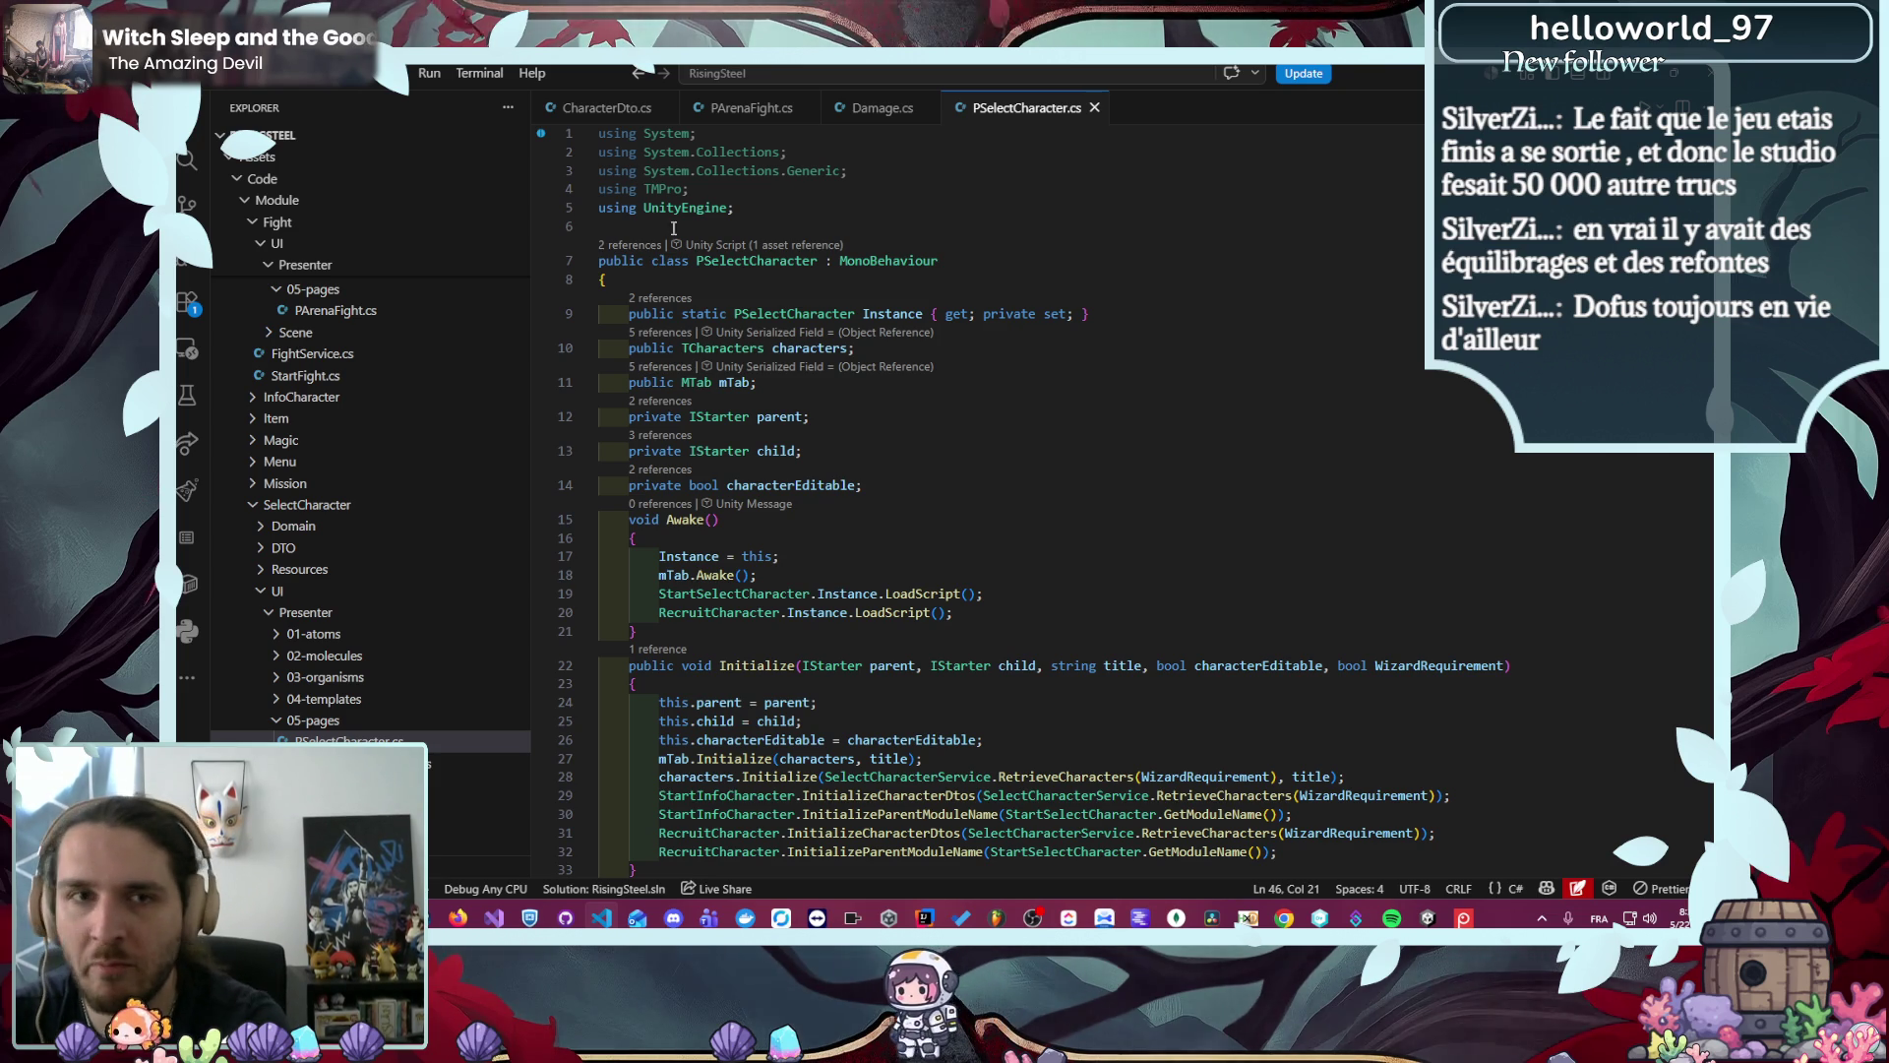
left_click(967, 374)
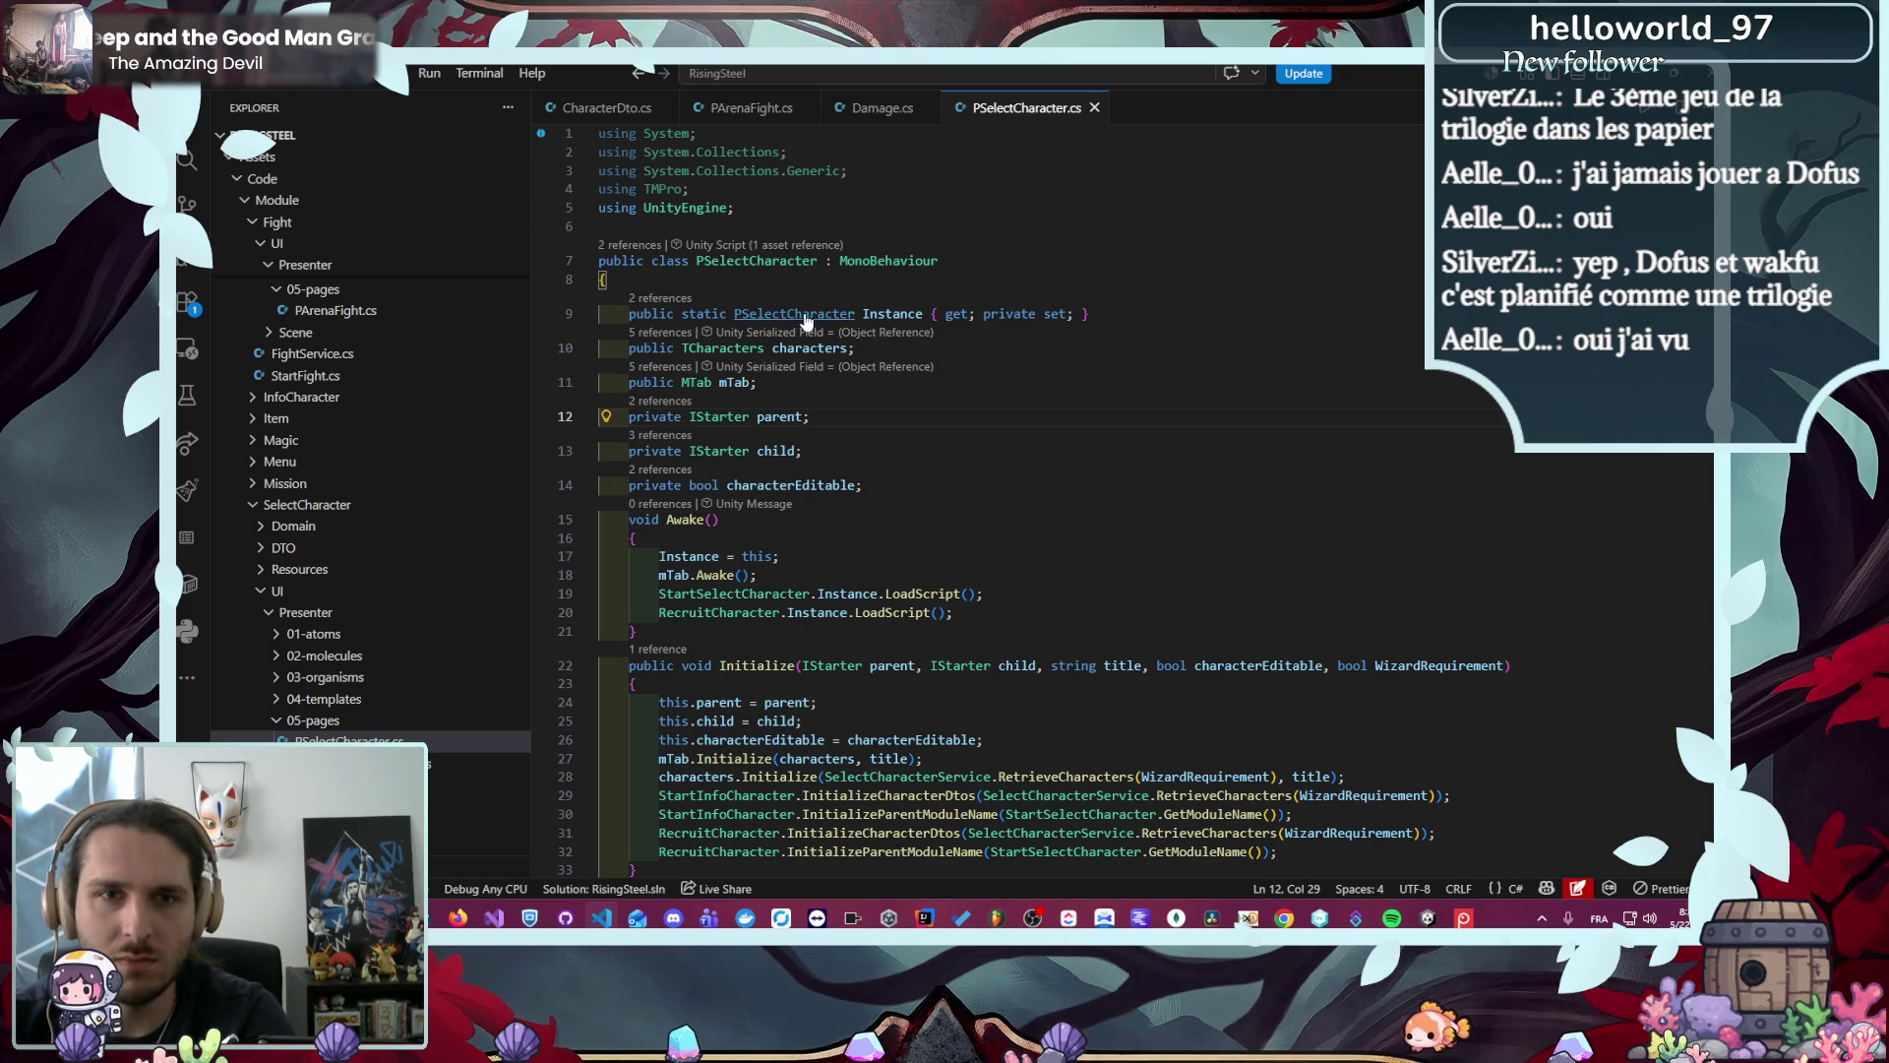
left_click(728, 351, "ctrl")
scroll(973, 448, "down", 10)
scroll(966, 469, "up", 10)
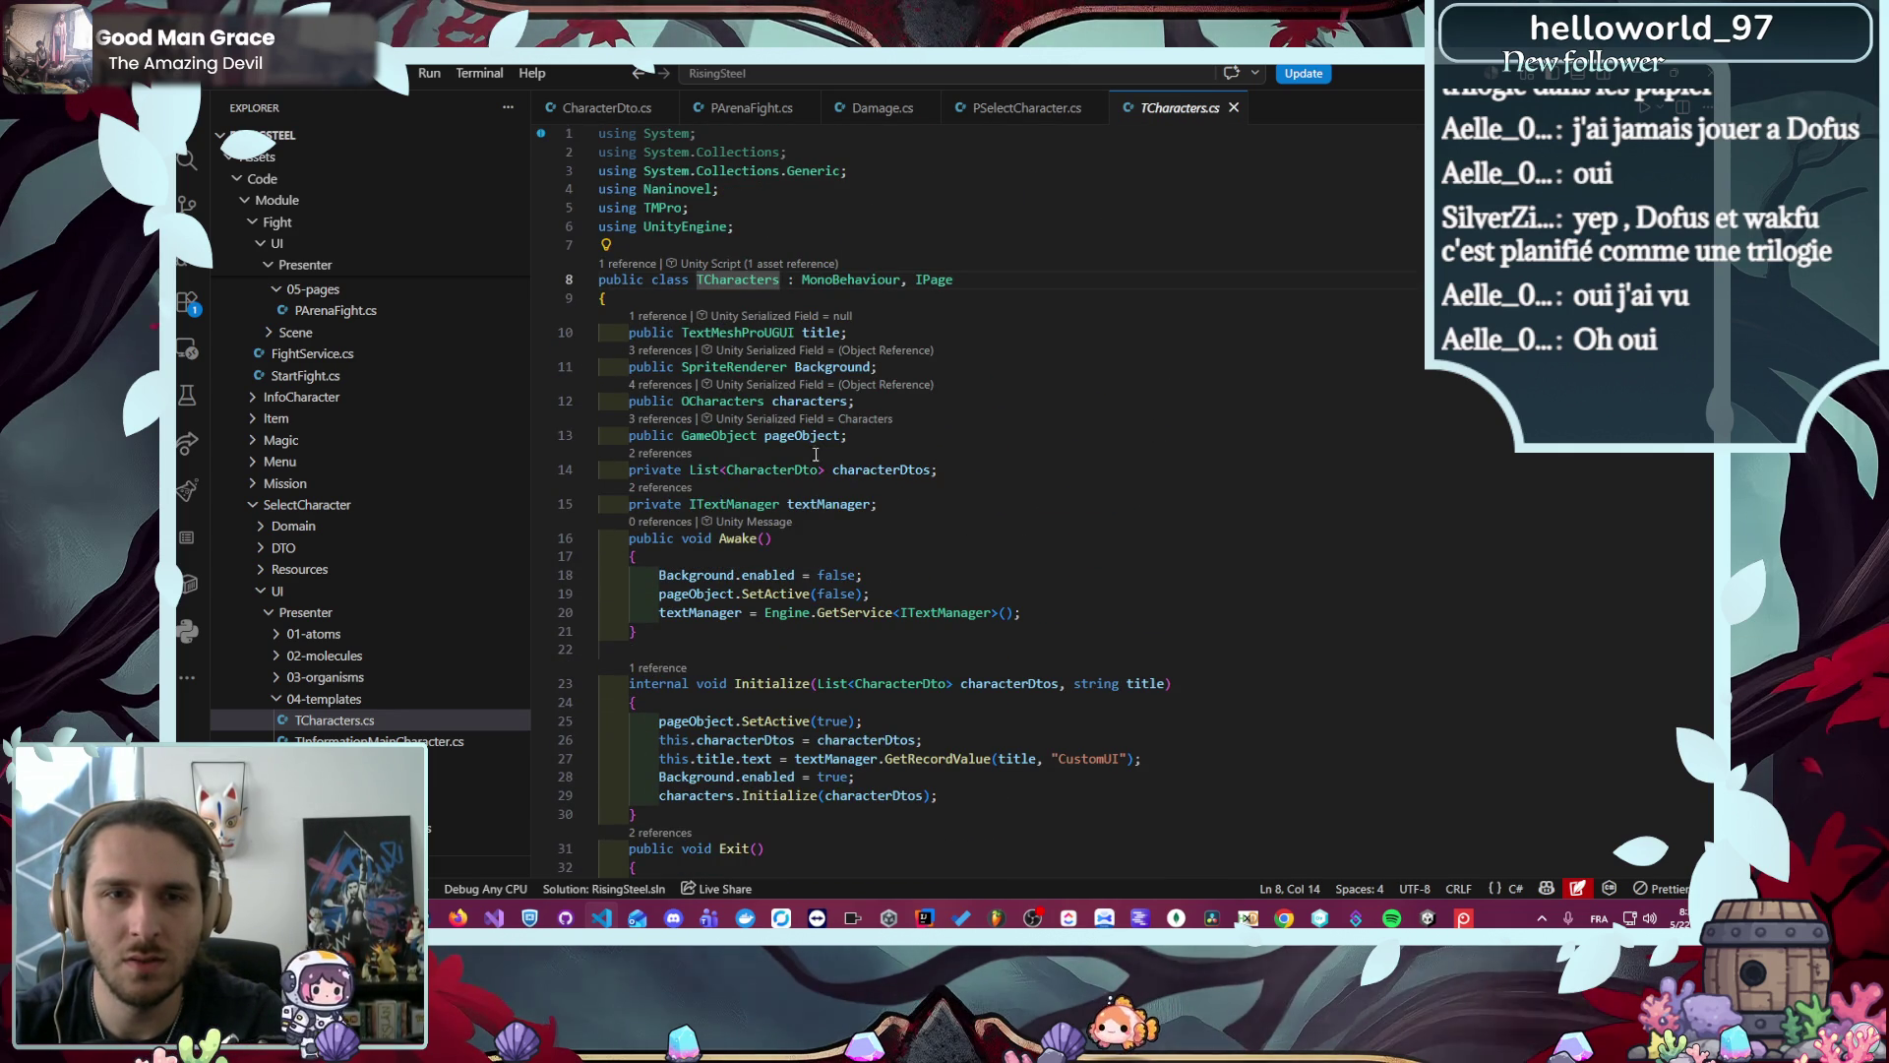
- Follow OCharacters, MCharacter and ACharacter definitions to EquipWeaponCharacter in ClassEquipment.cs
left_click(718, 400, "ctrl")
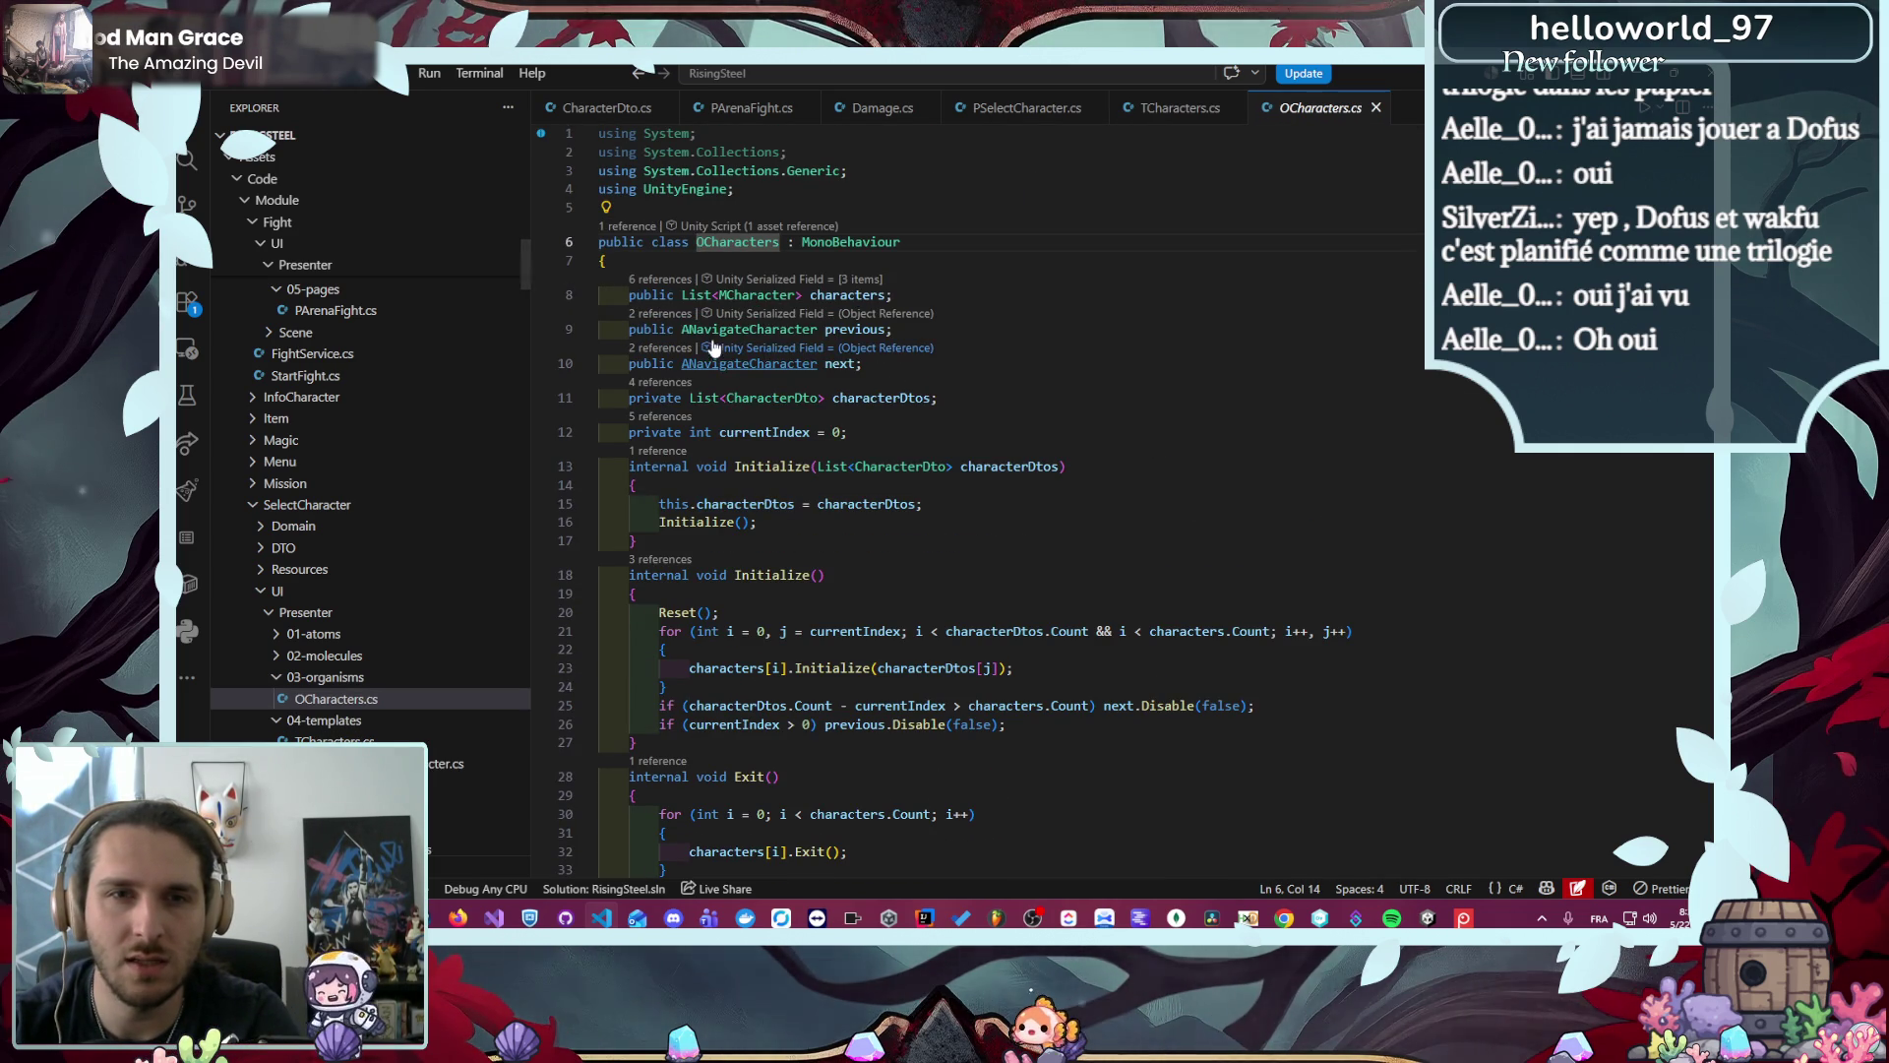
left_click(748, 294, "ctrl")
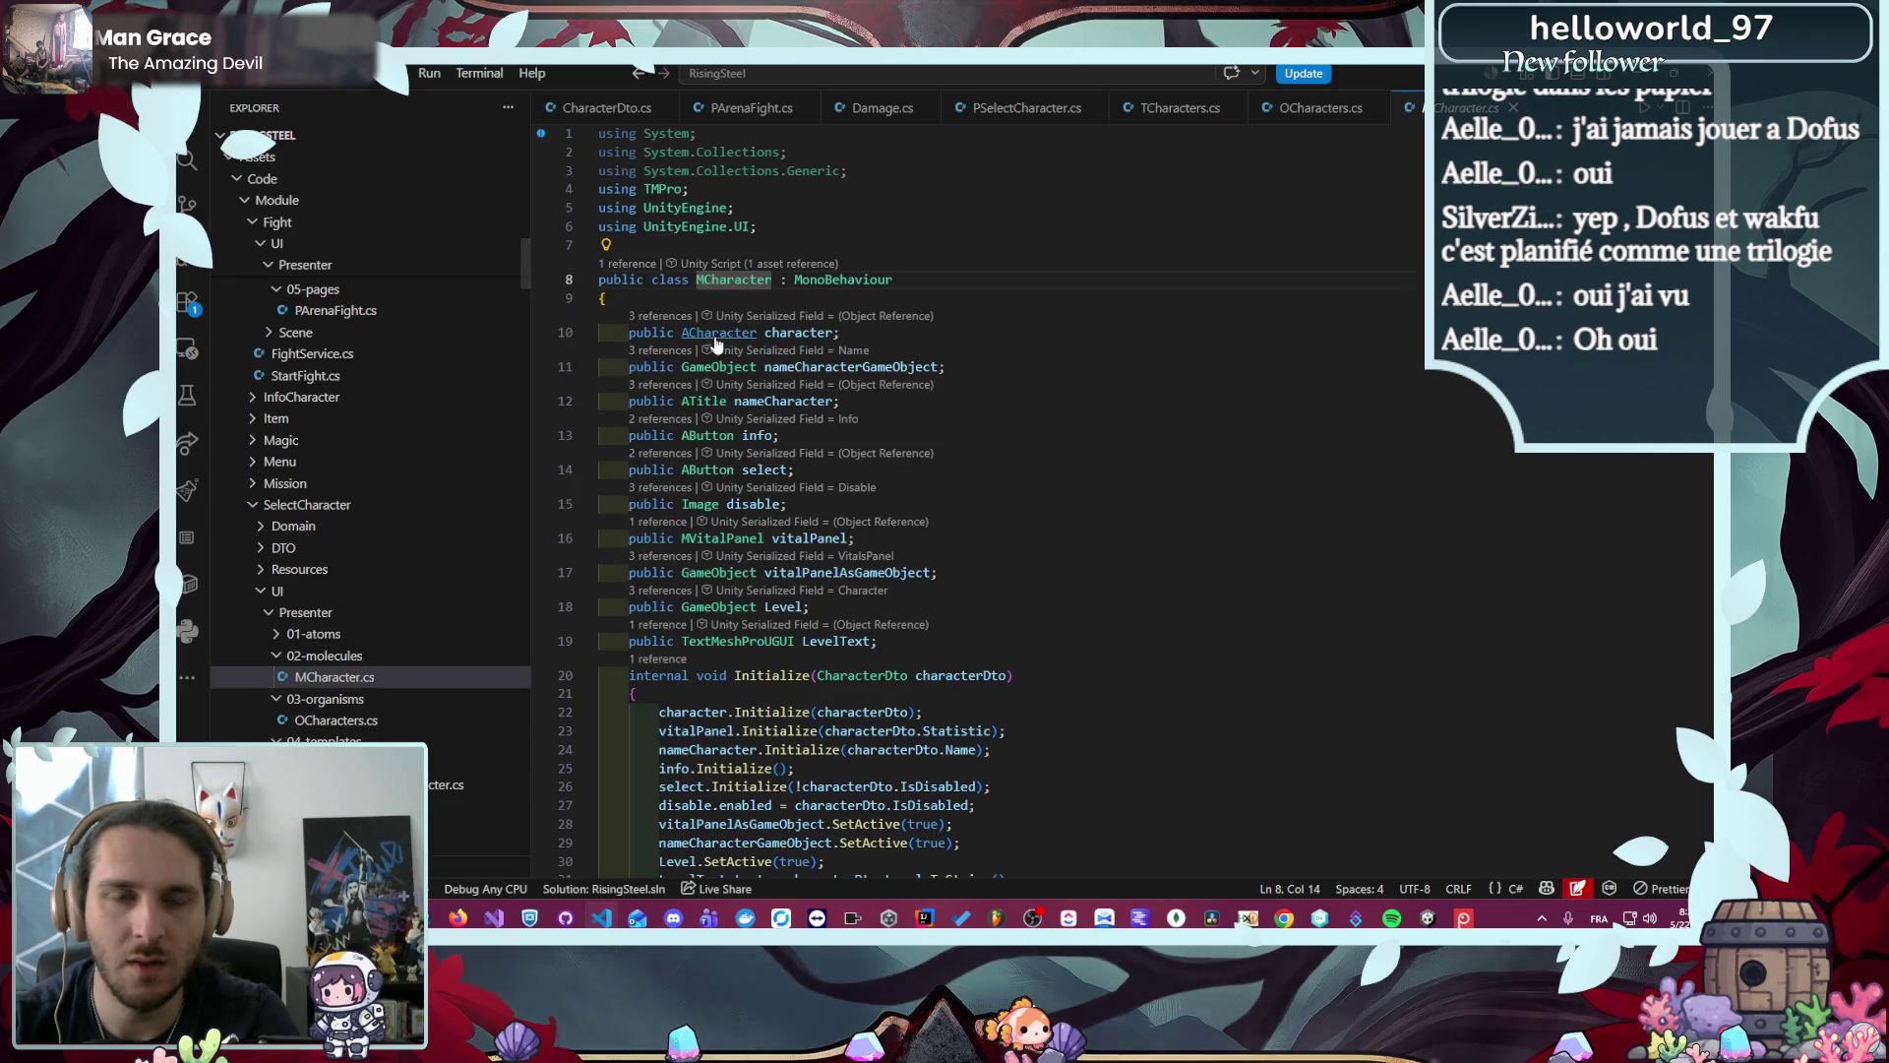
left_click(901, 406, "ctrl")
scroll(906, 406, "down", 15)
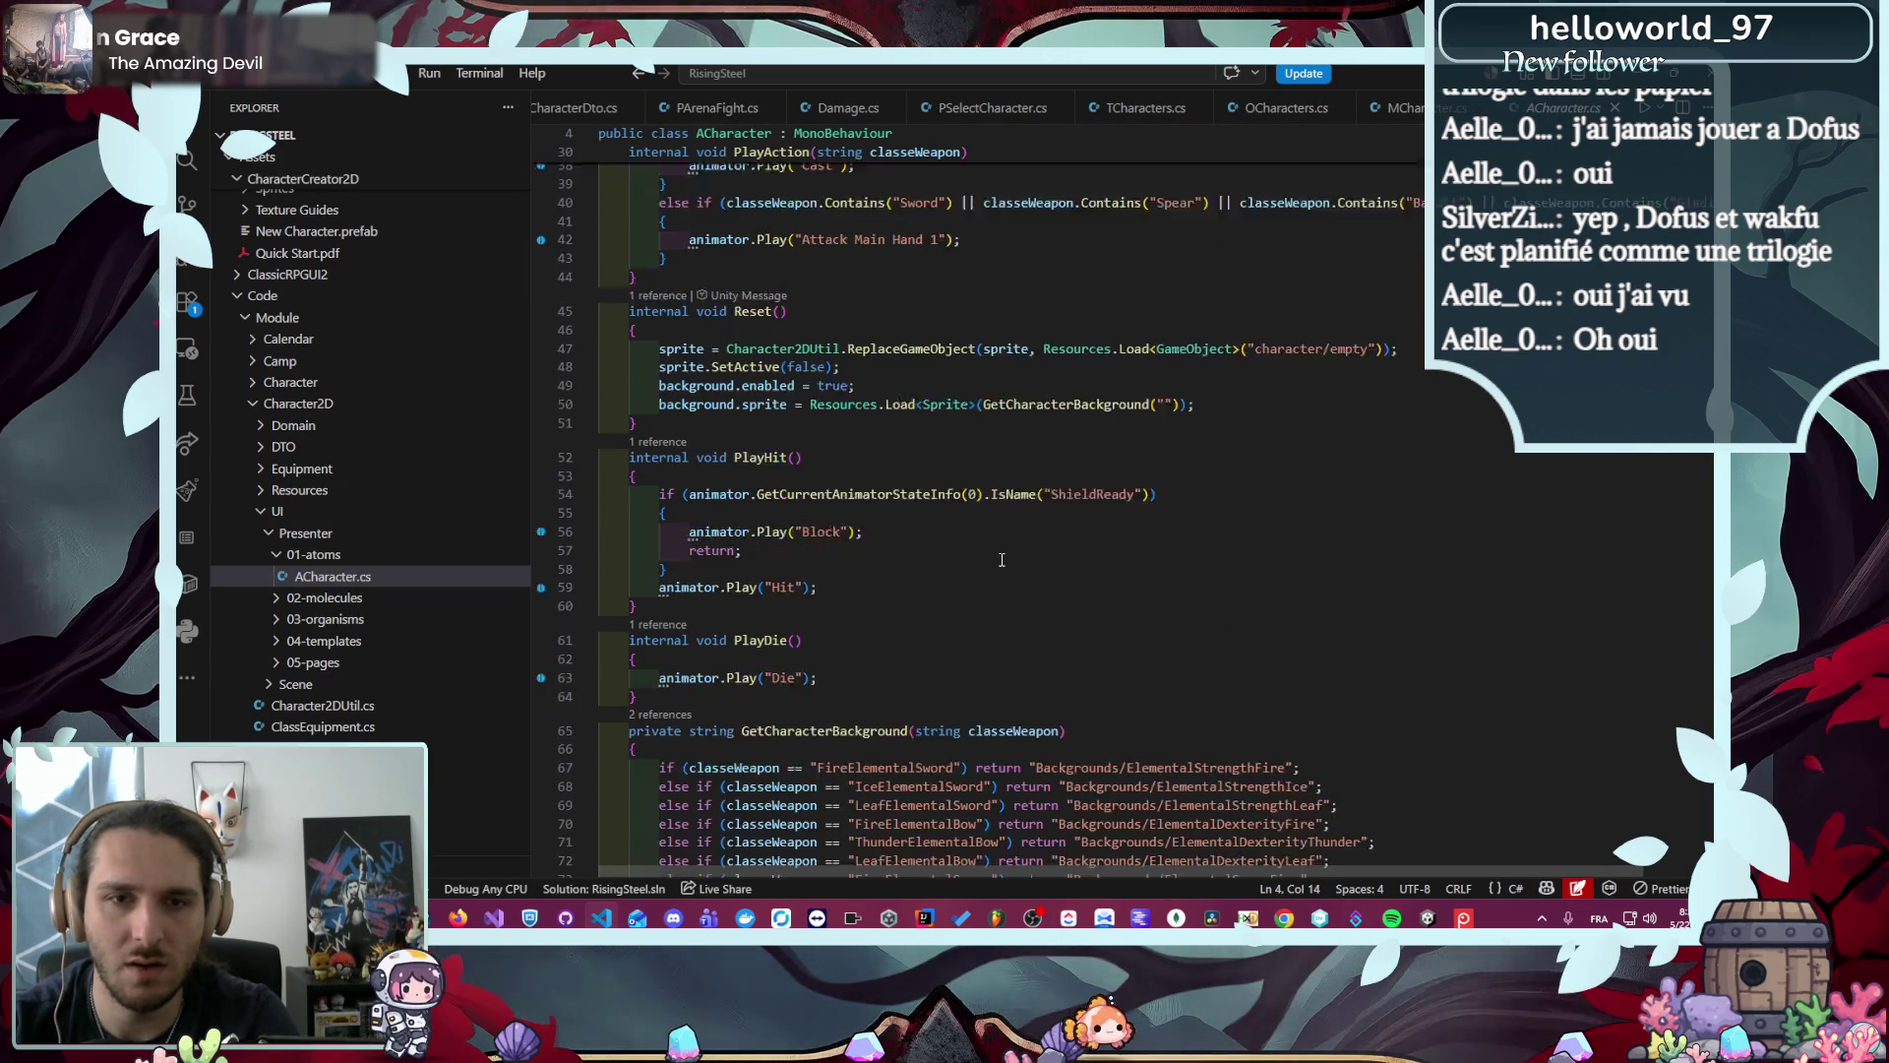
scroll(1002, 562, "down", 9)
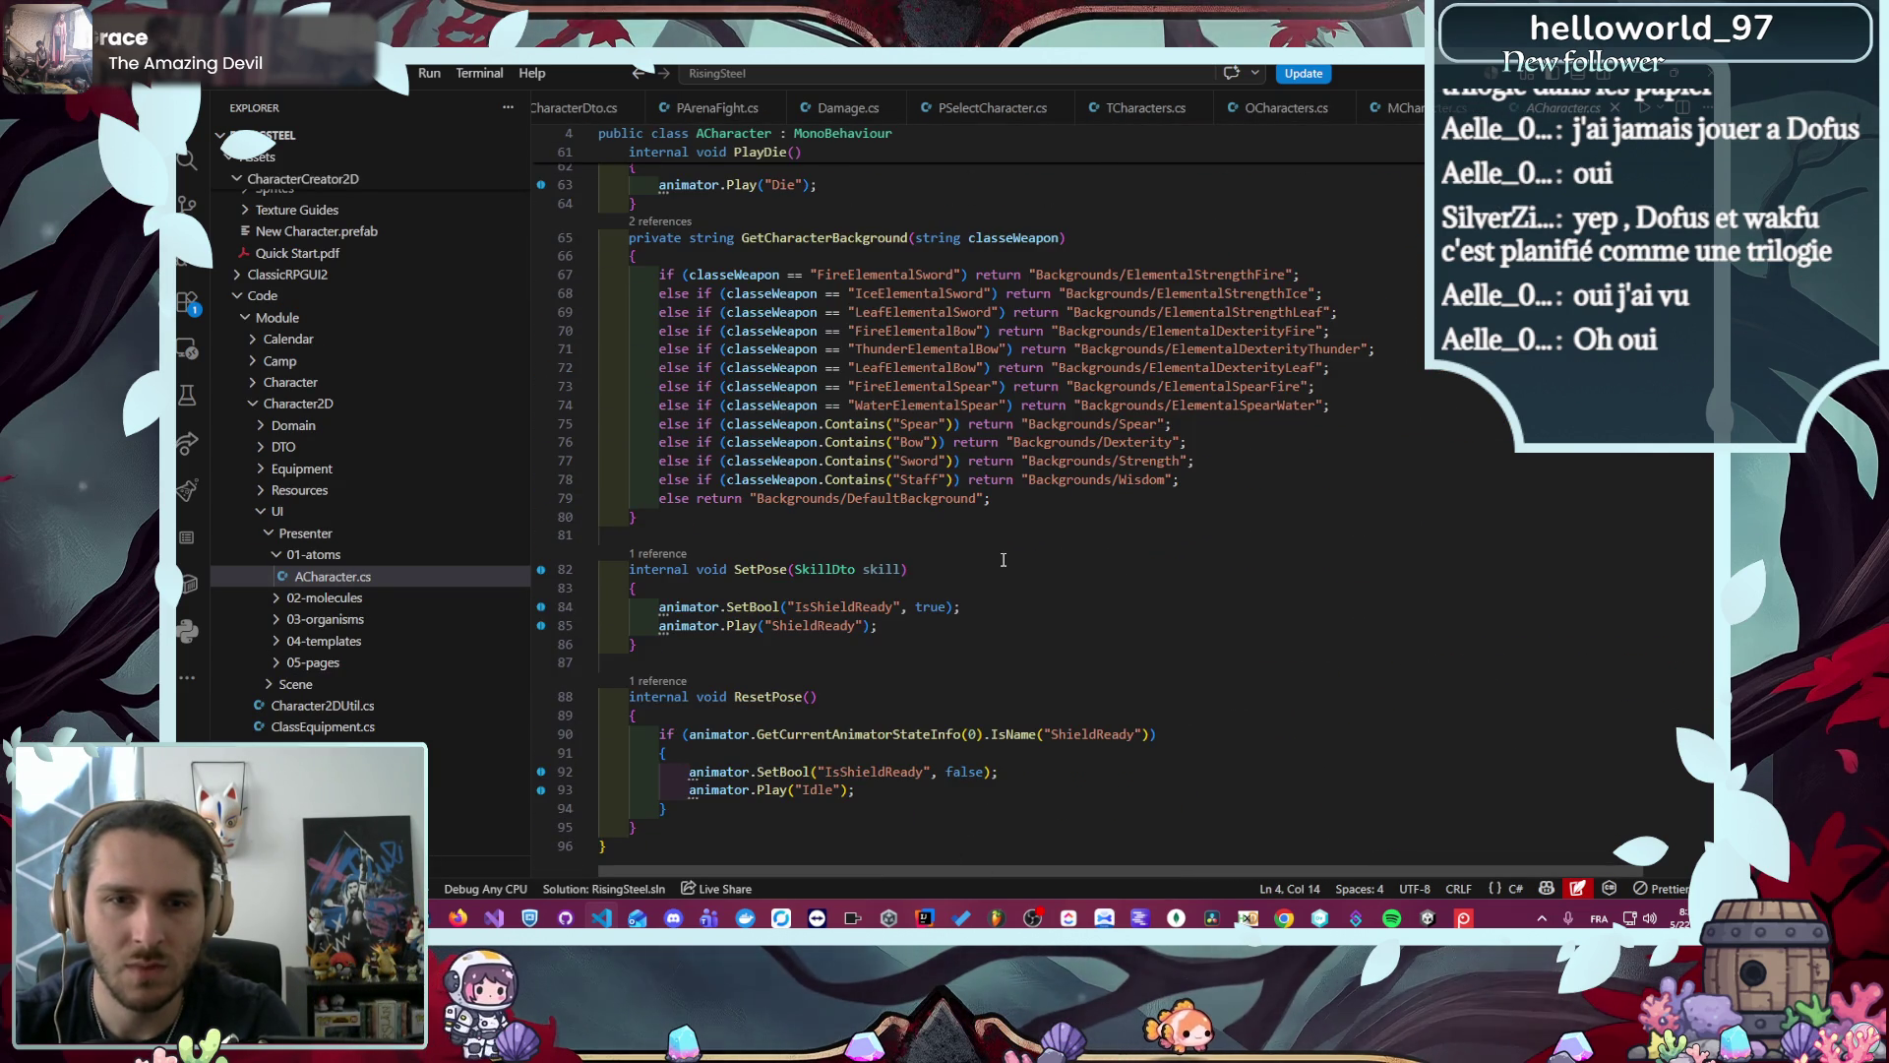
scroll(1002, 559, "up", 20)
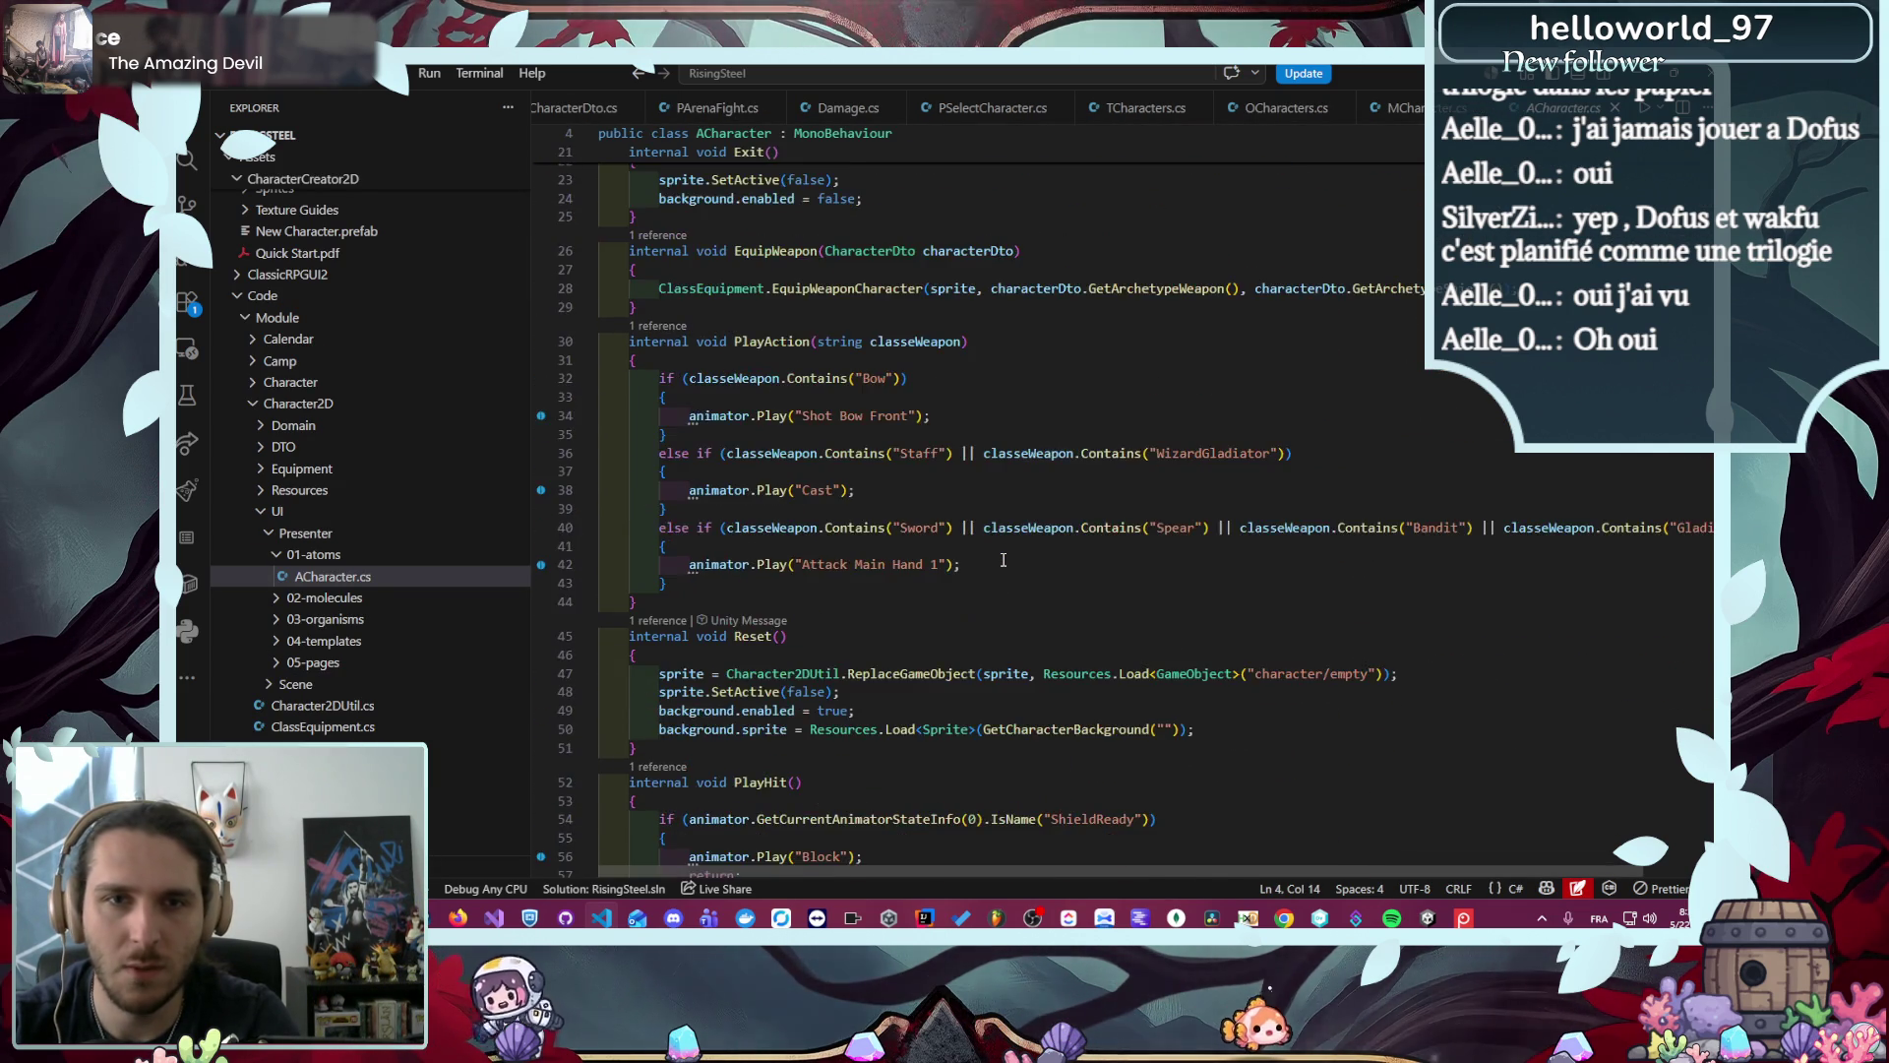
scroll(1003, 559, "up", 4)
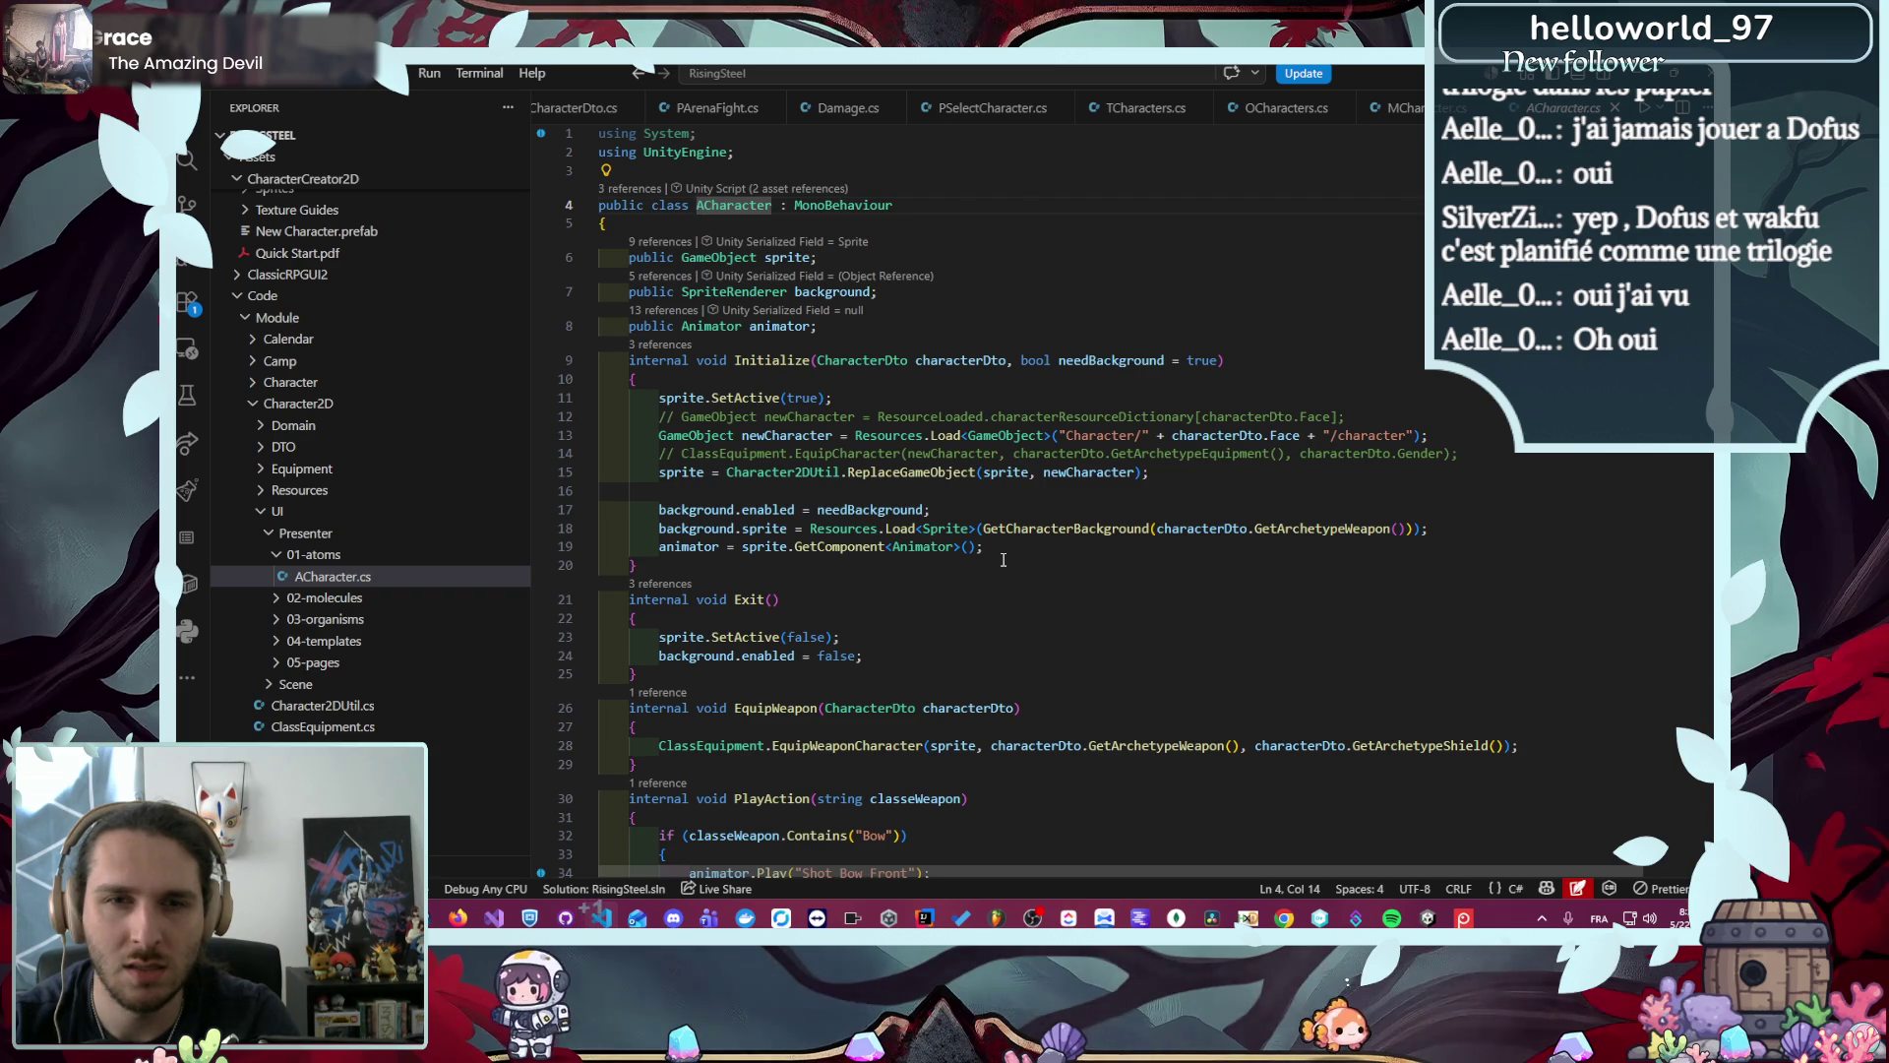
scroll(1002, 559, "down", 6)
left_click(846, 423, "ctrl")
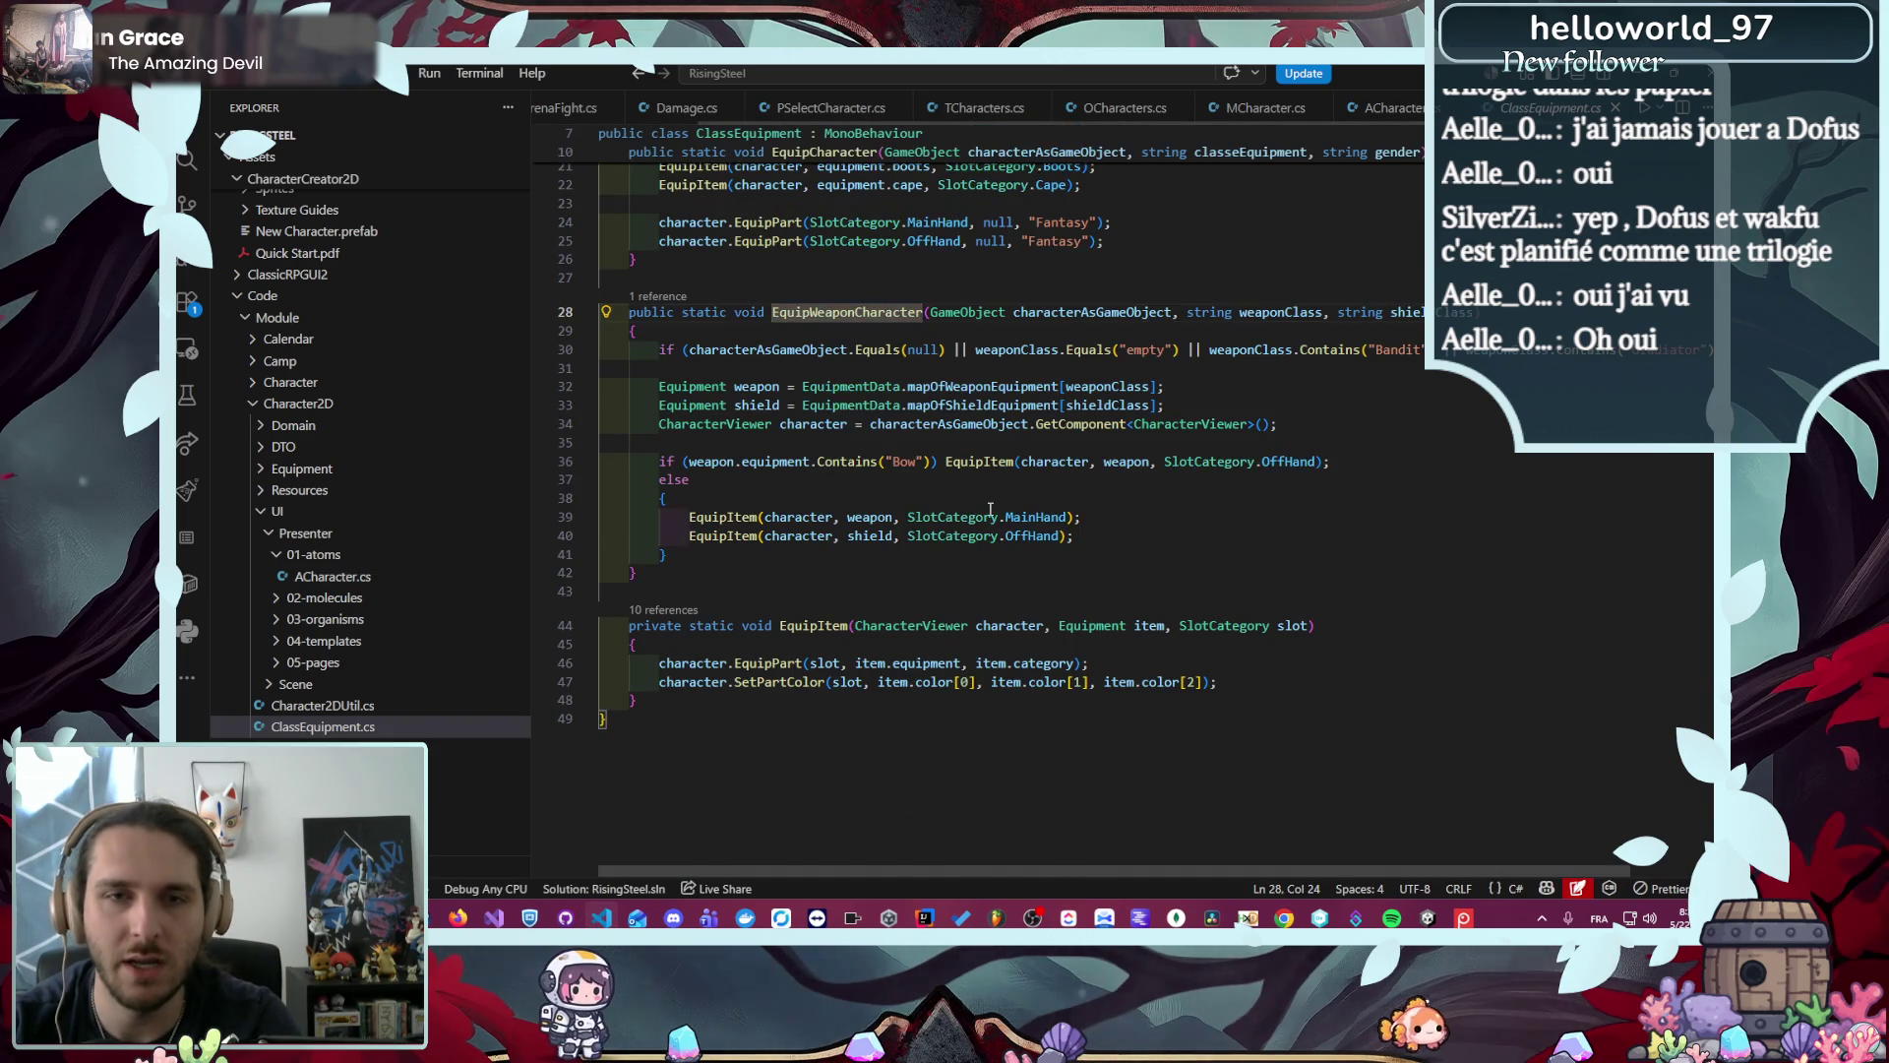
- Collapse the Character2D UI folder and review EquipWeaponCharacter's MainHand/OffHand slot logic
scroll(990, 509, "up", 6)
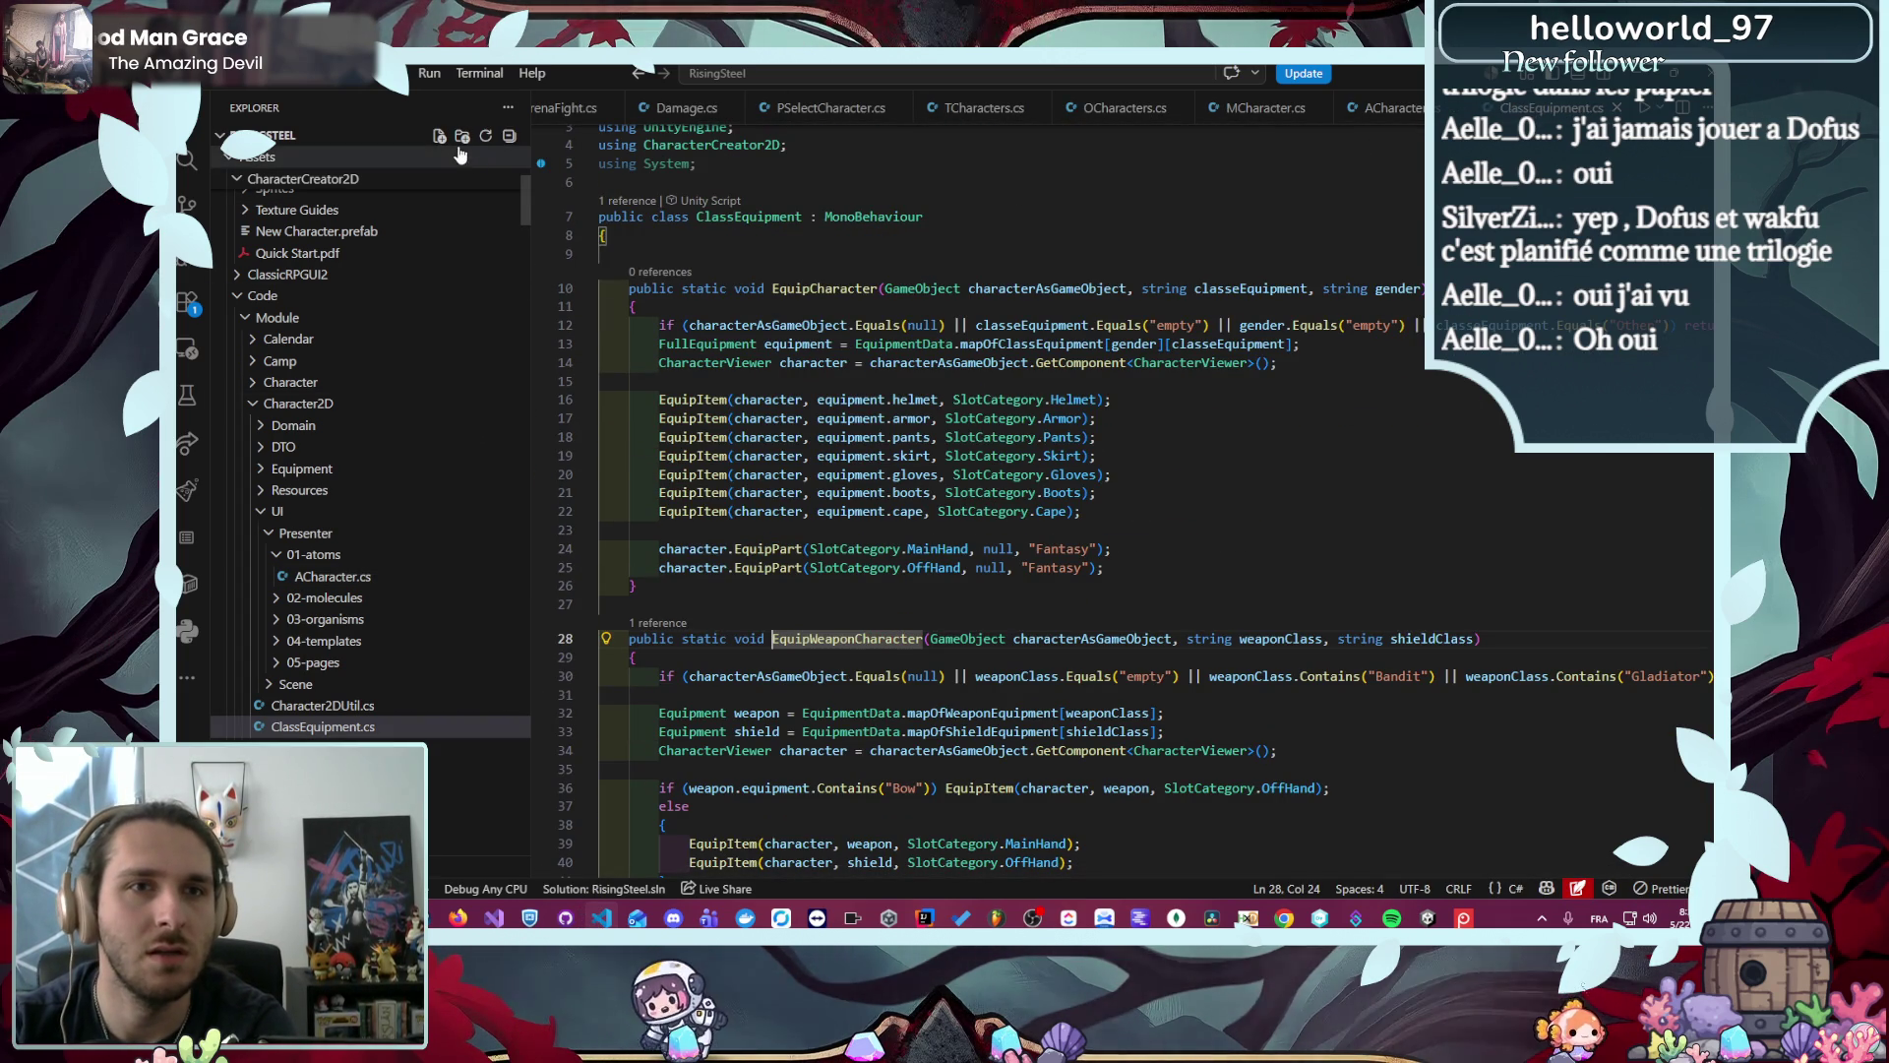
double_click(330, 403)
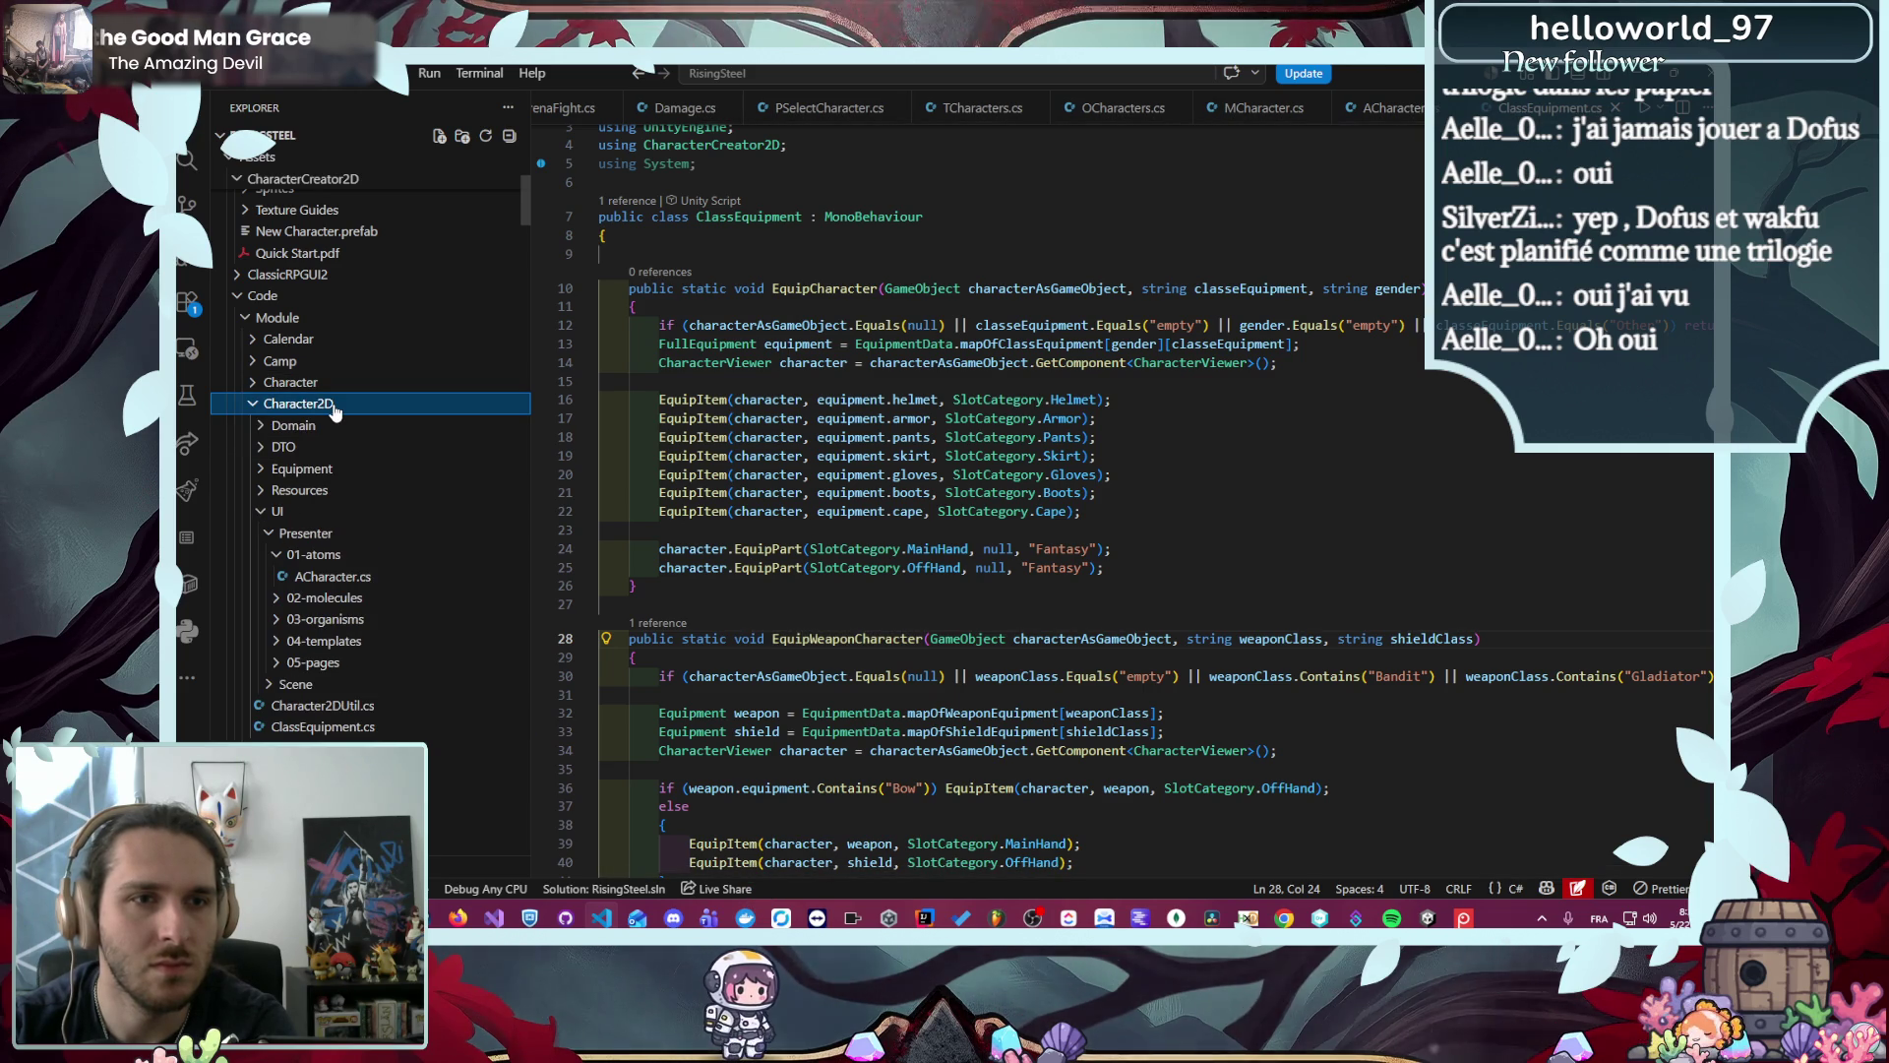
left_click(286, 511)
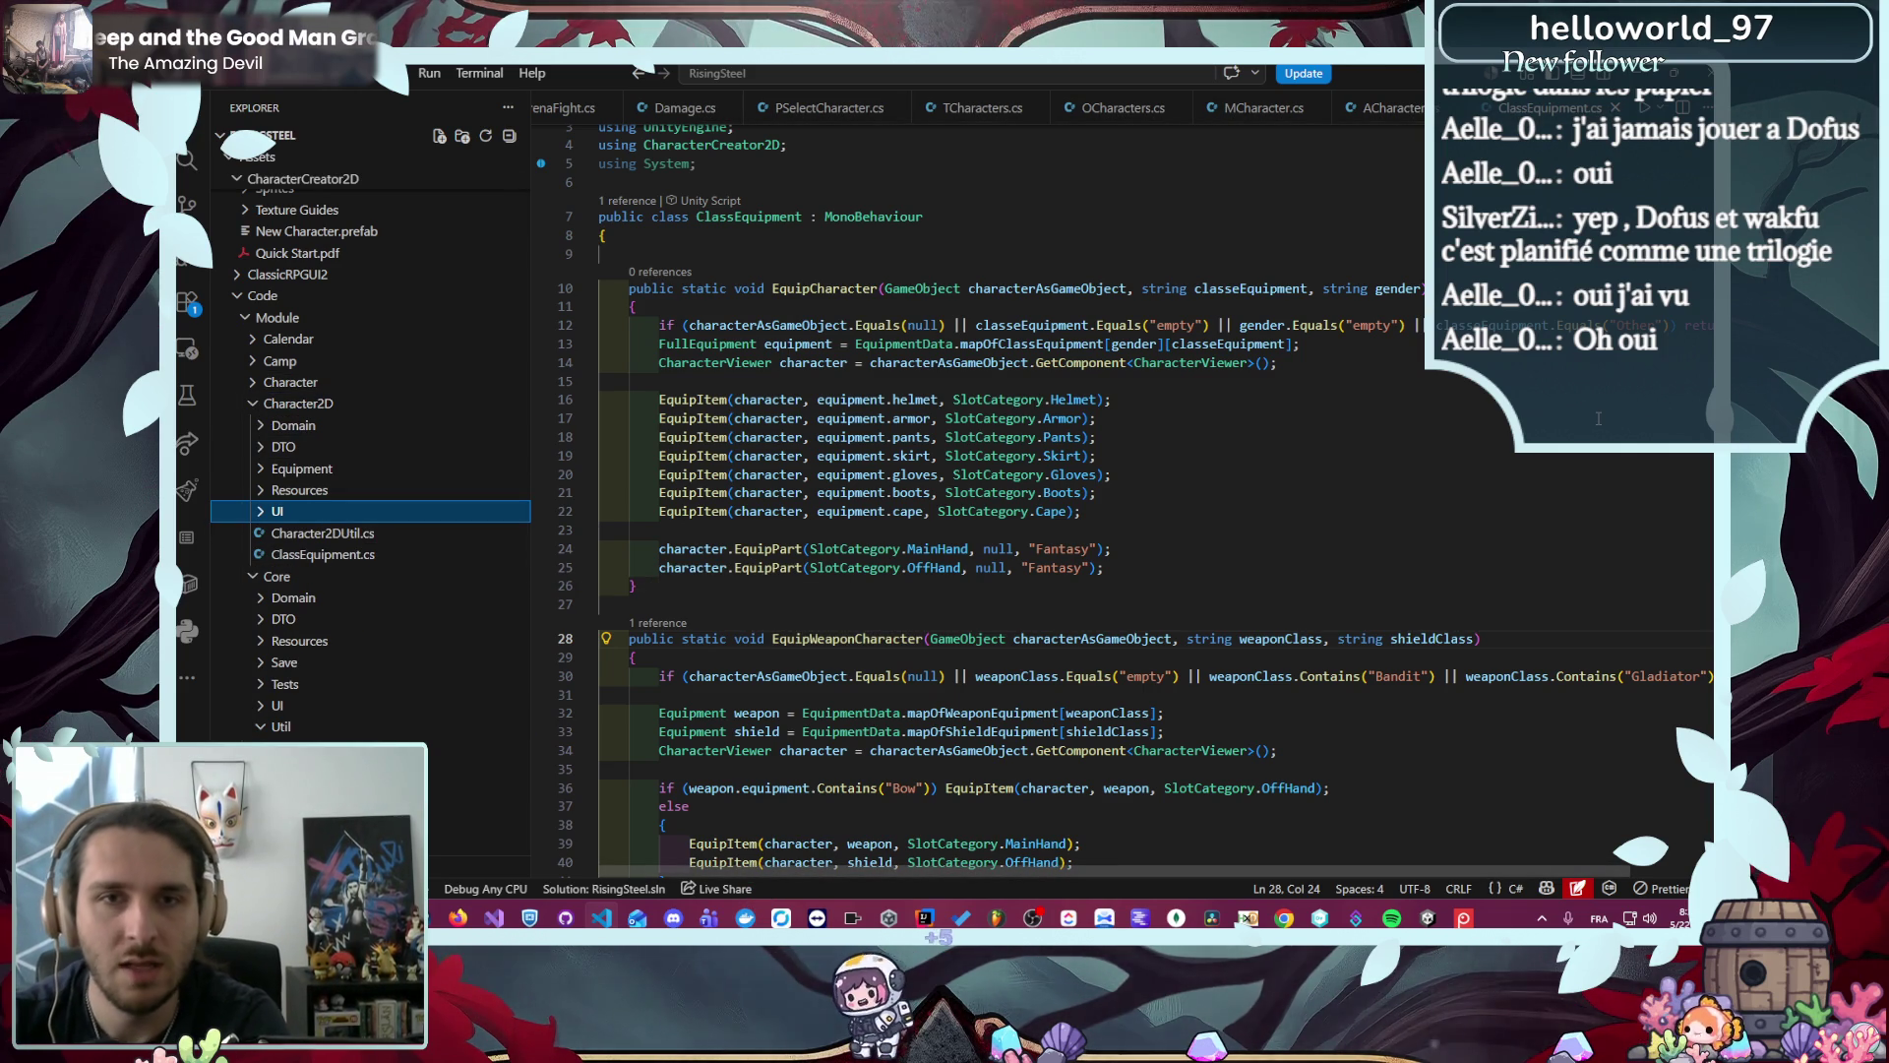
scroll(1095, 442, "down", 6)
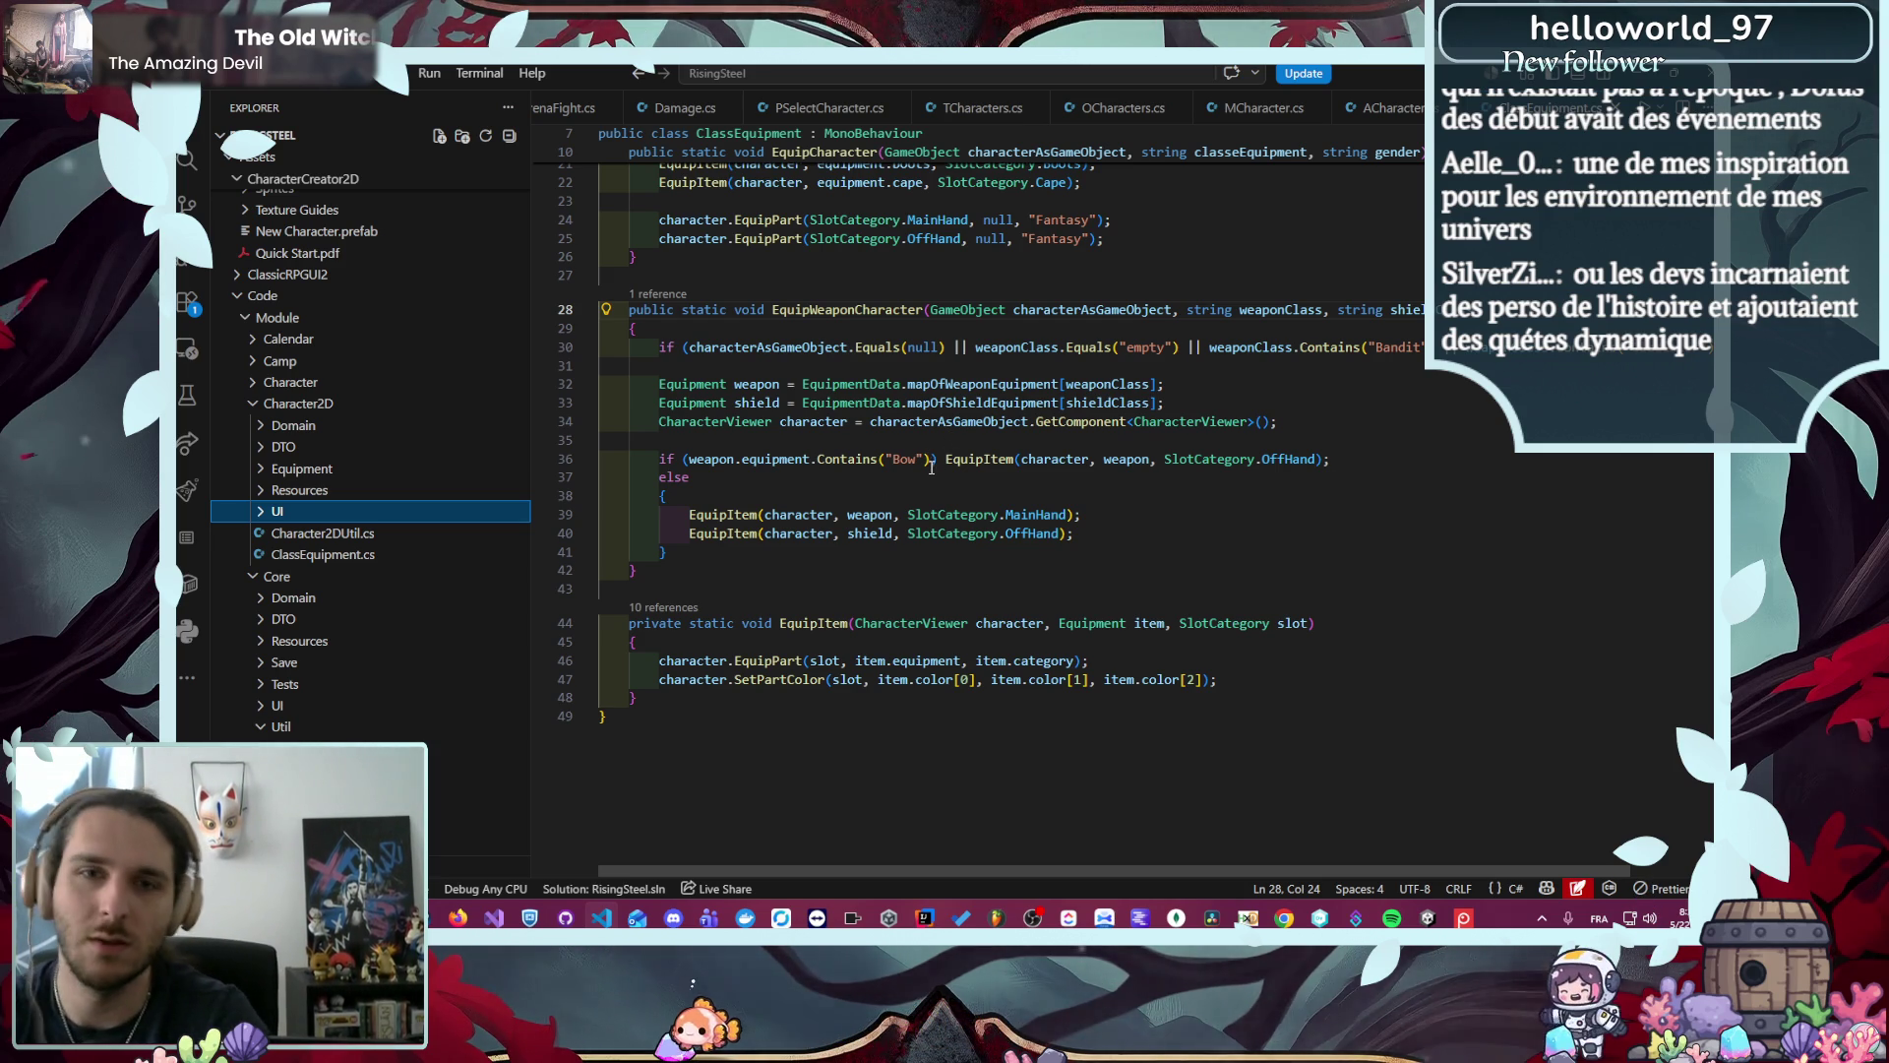
left_click(1000, 385)
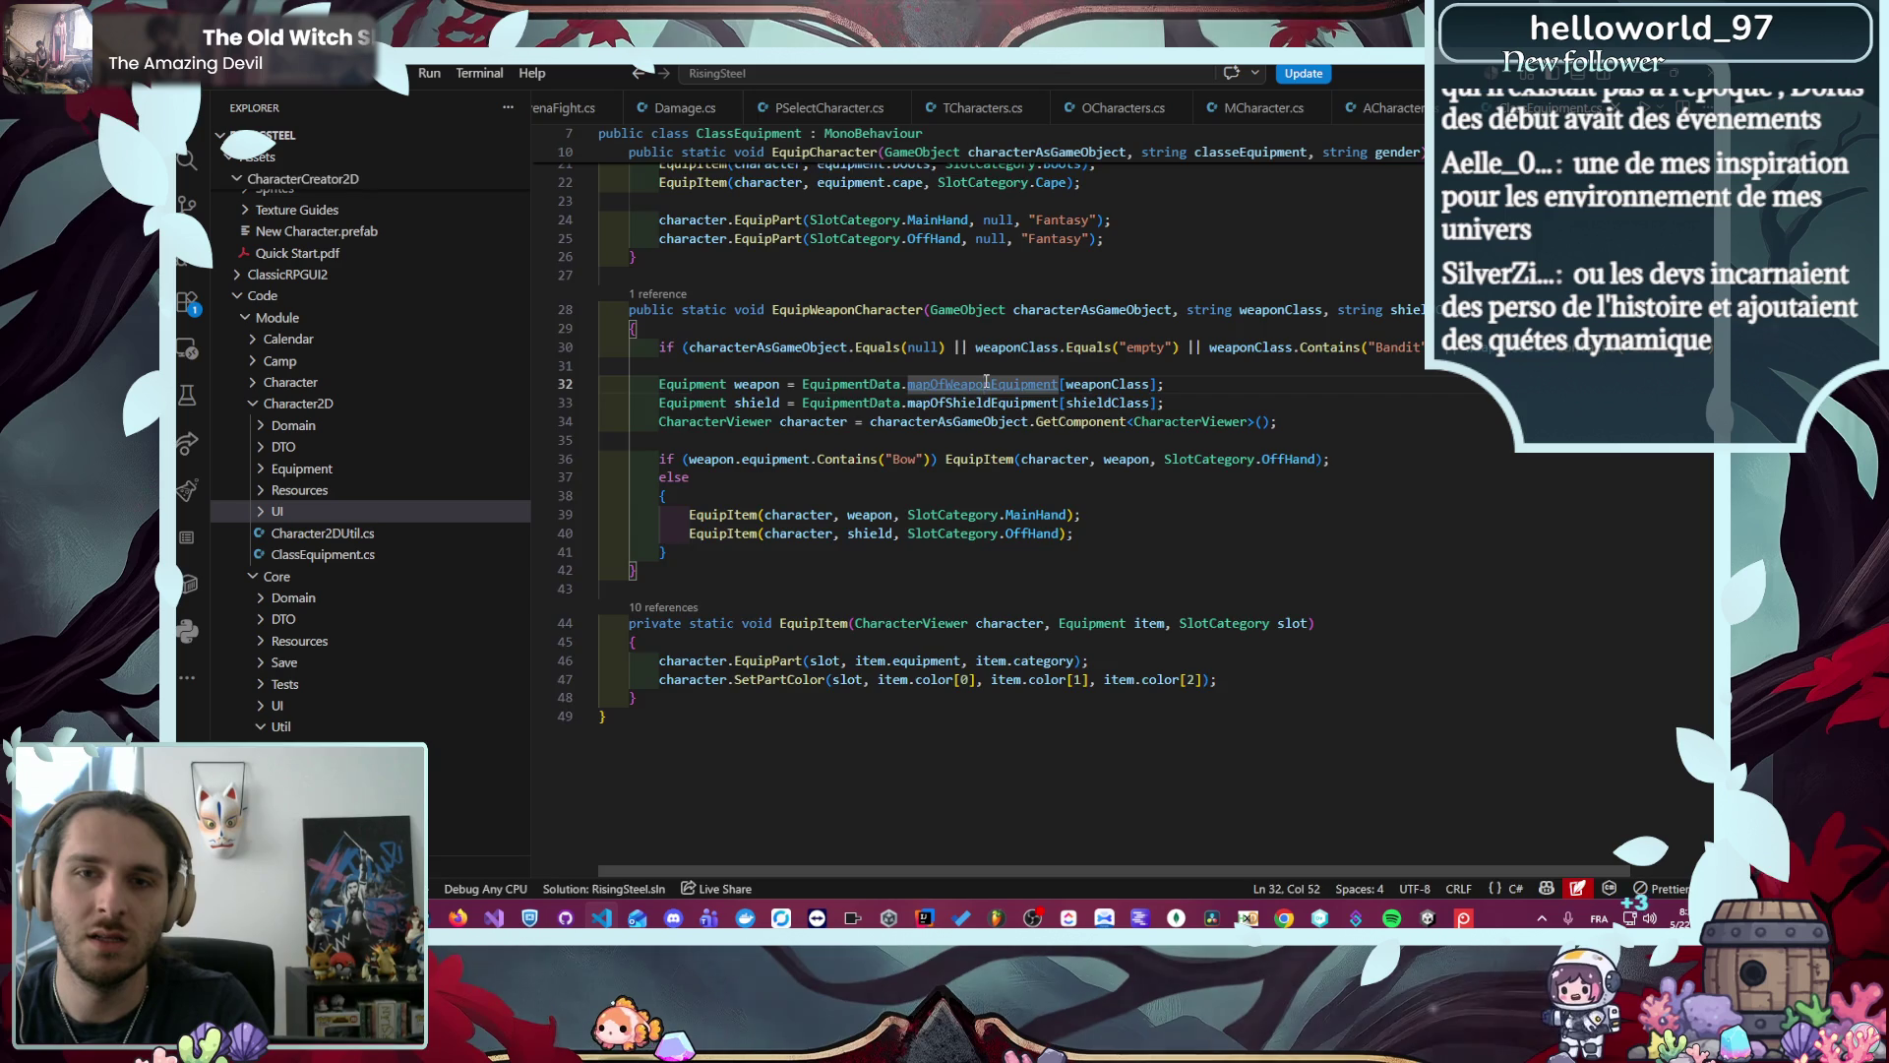
- Open mapOfWeaponEquipment's definition in EquipementData.cs and review its bow, sword, staff, spear entries
left_click(984, 384, "ctrl")
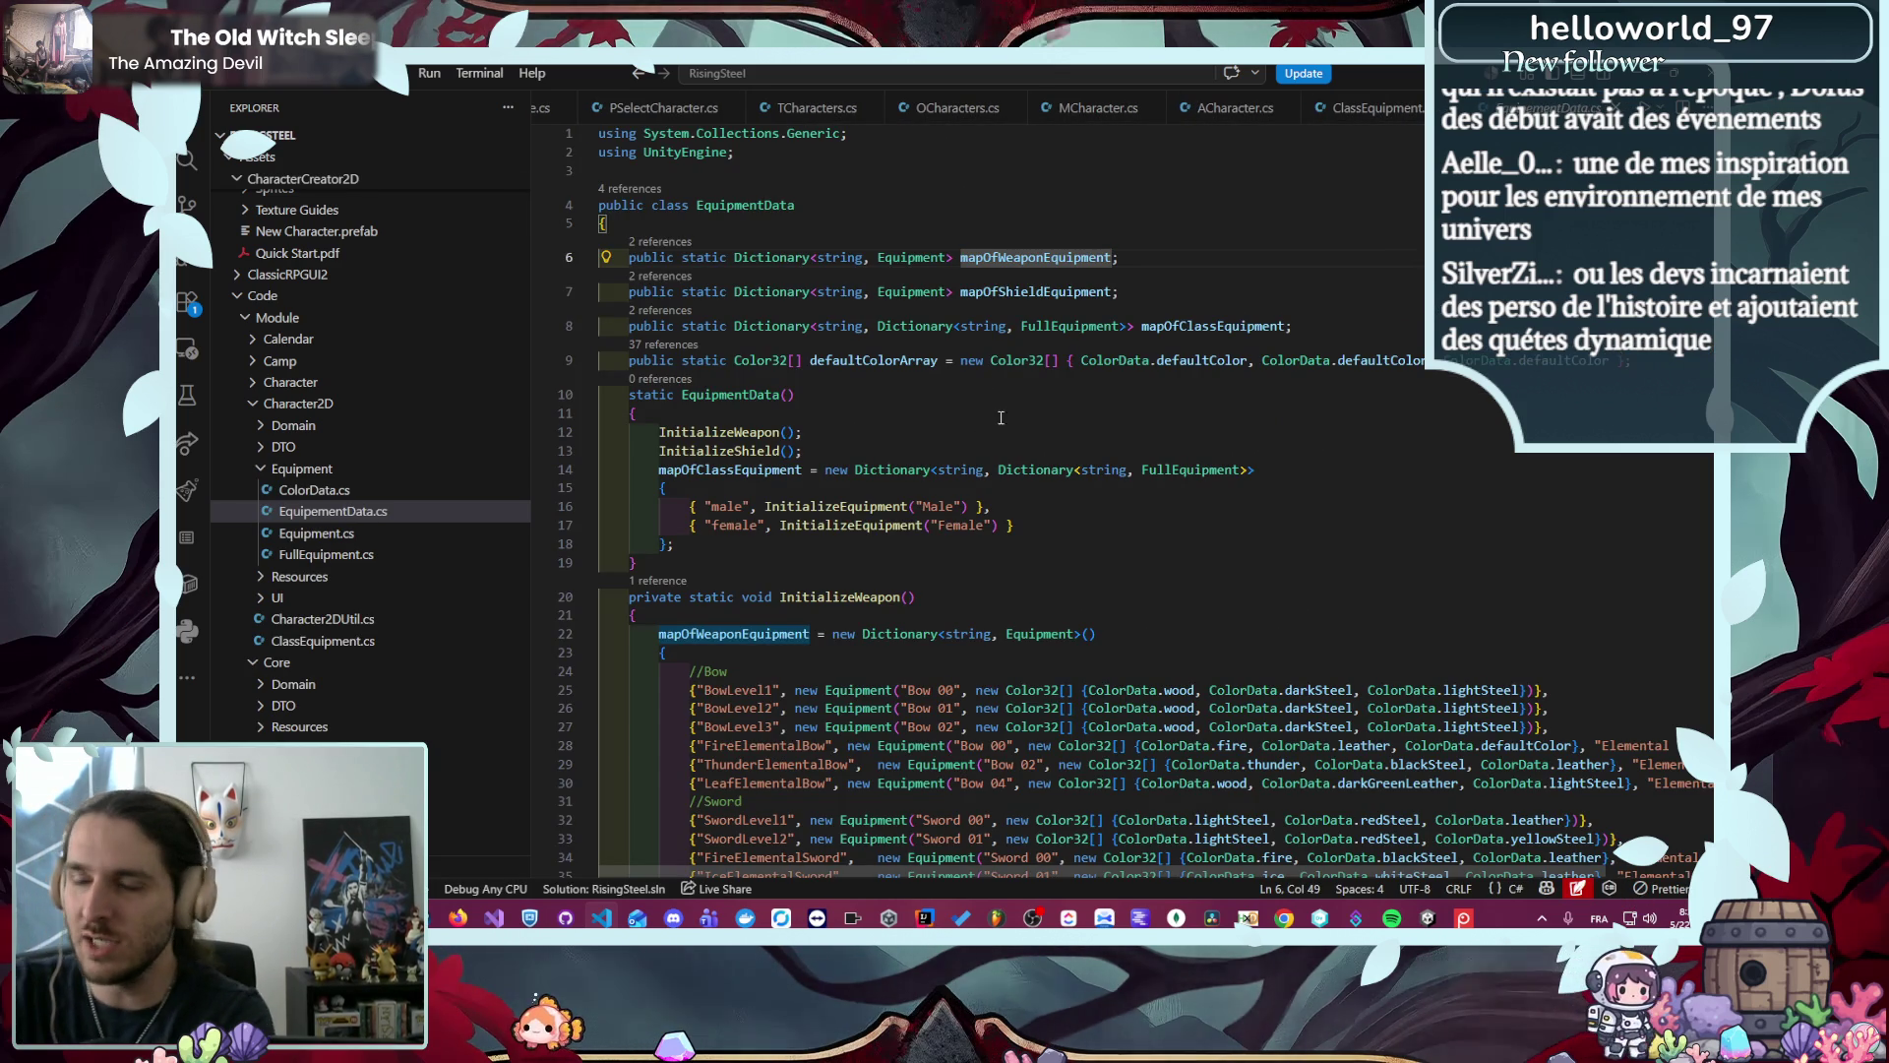
scroll(945, 414, "down", 4)
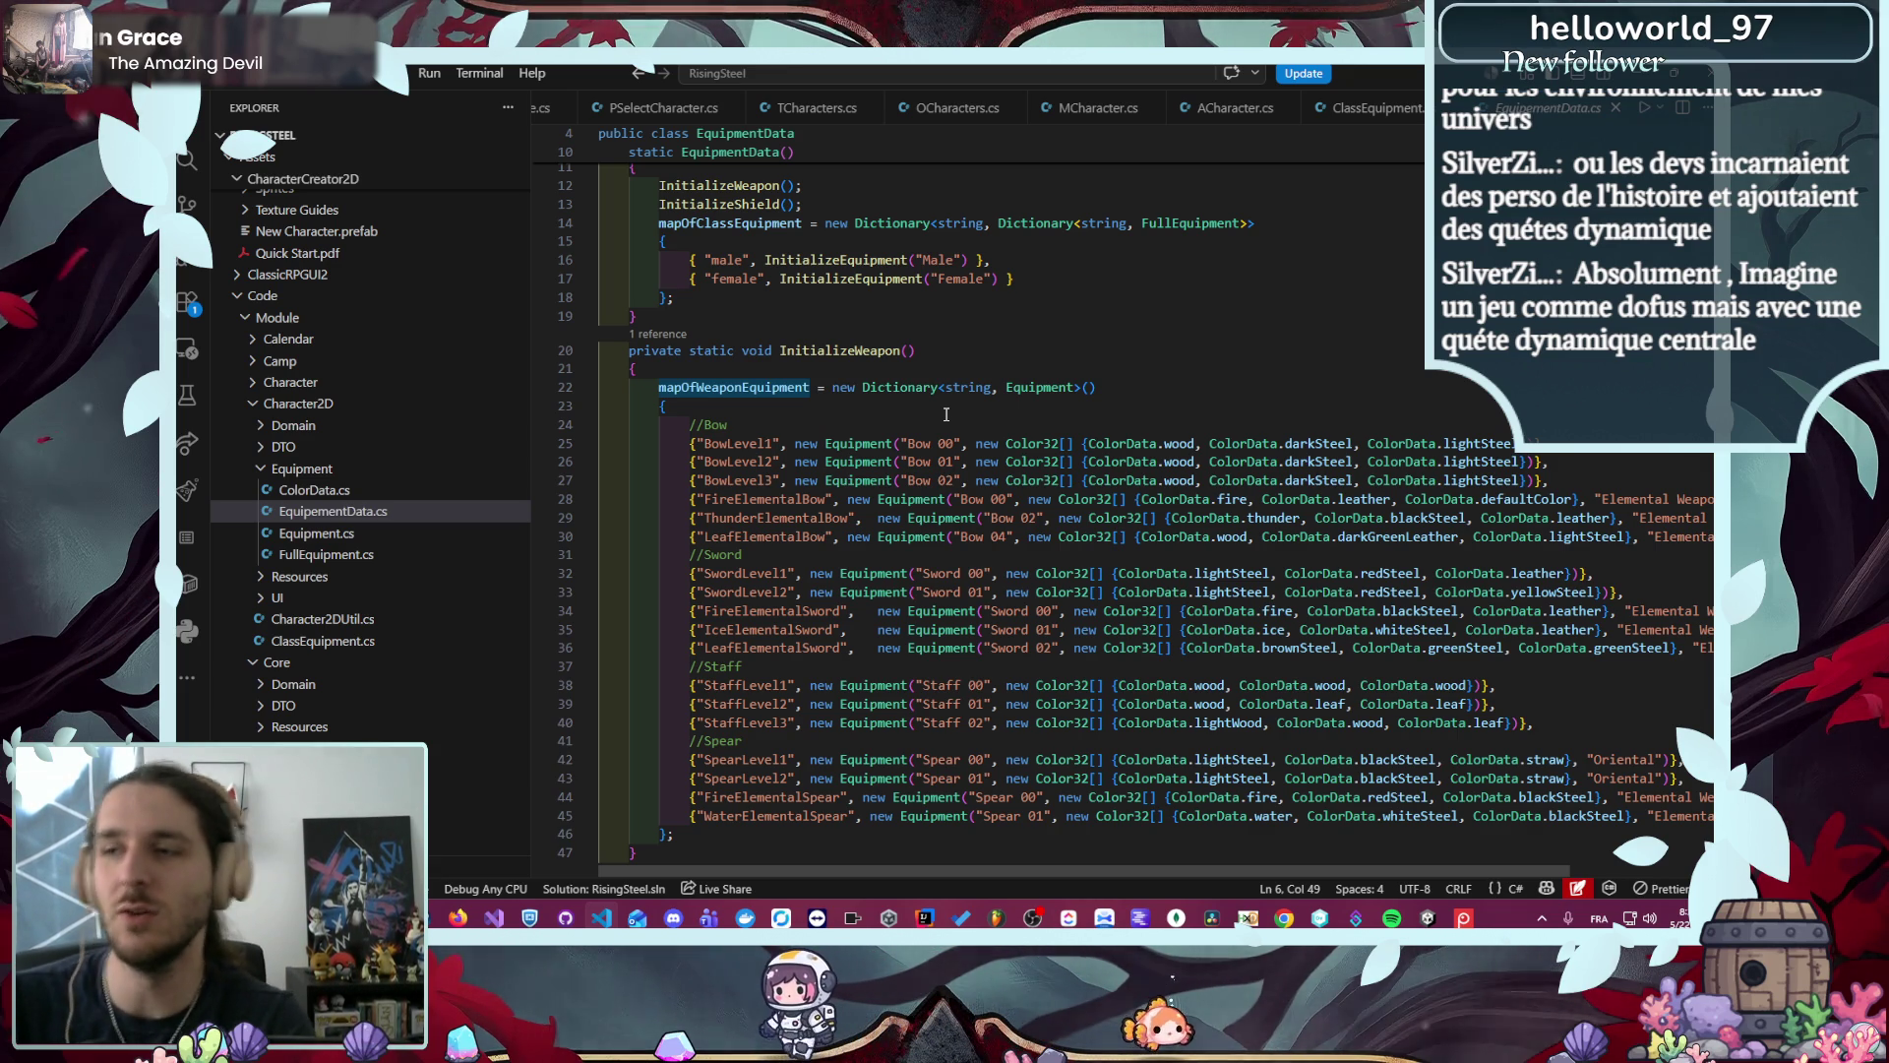
scroll(939, 414, "down", 4)
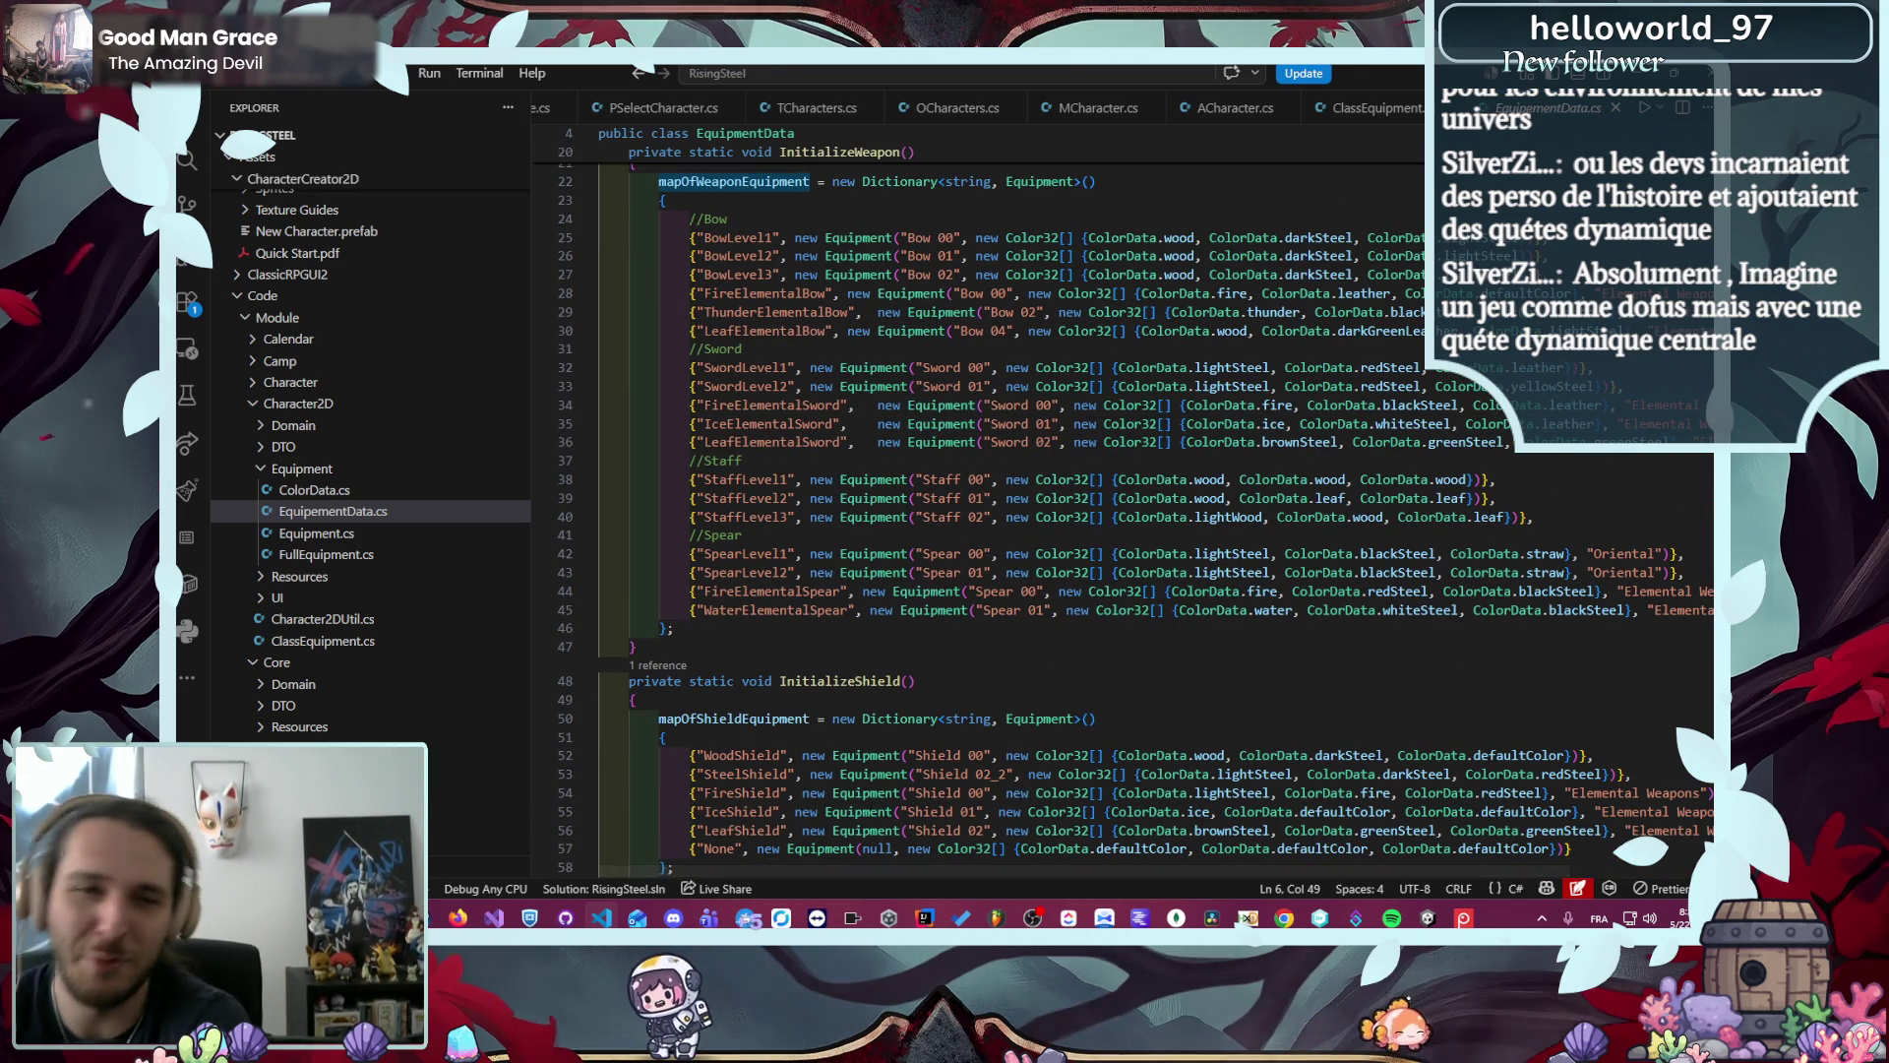
scroll(1364, 551, "up", 2)
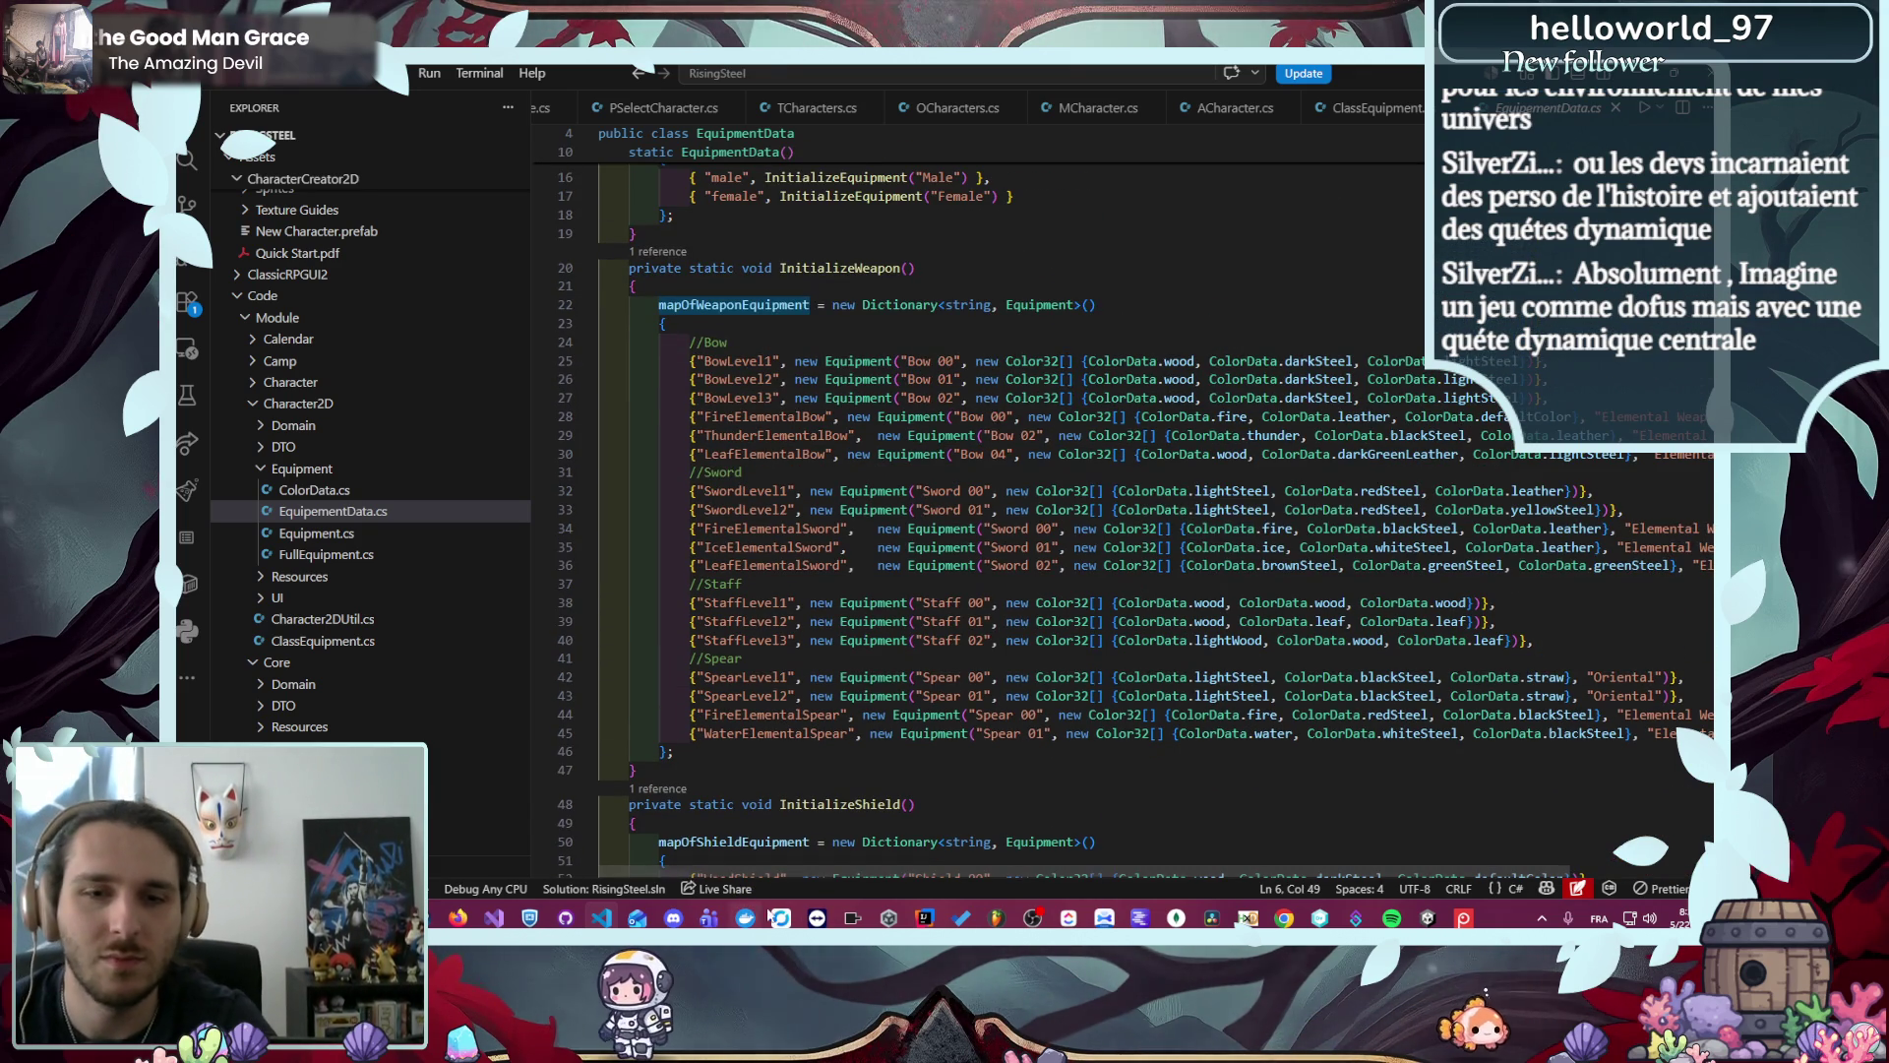
scroll(801, 868, "right", 3)
scroll(1083, 639, "left", 3)
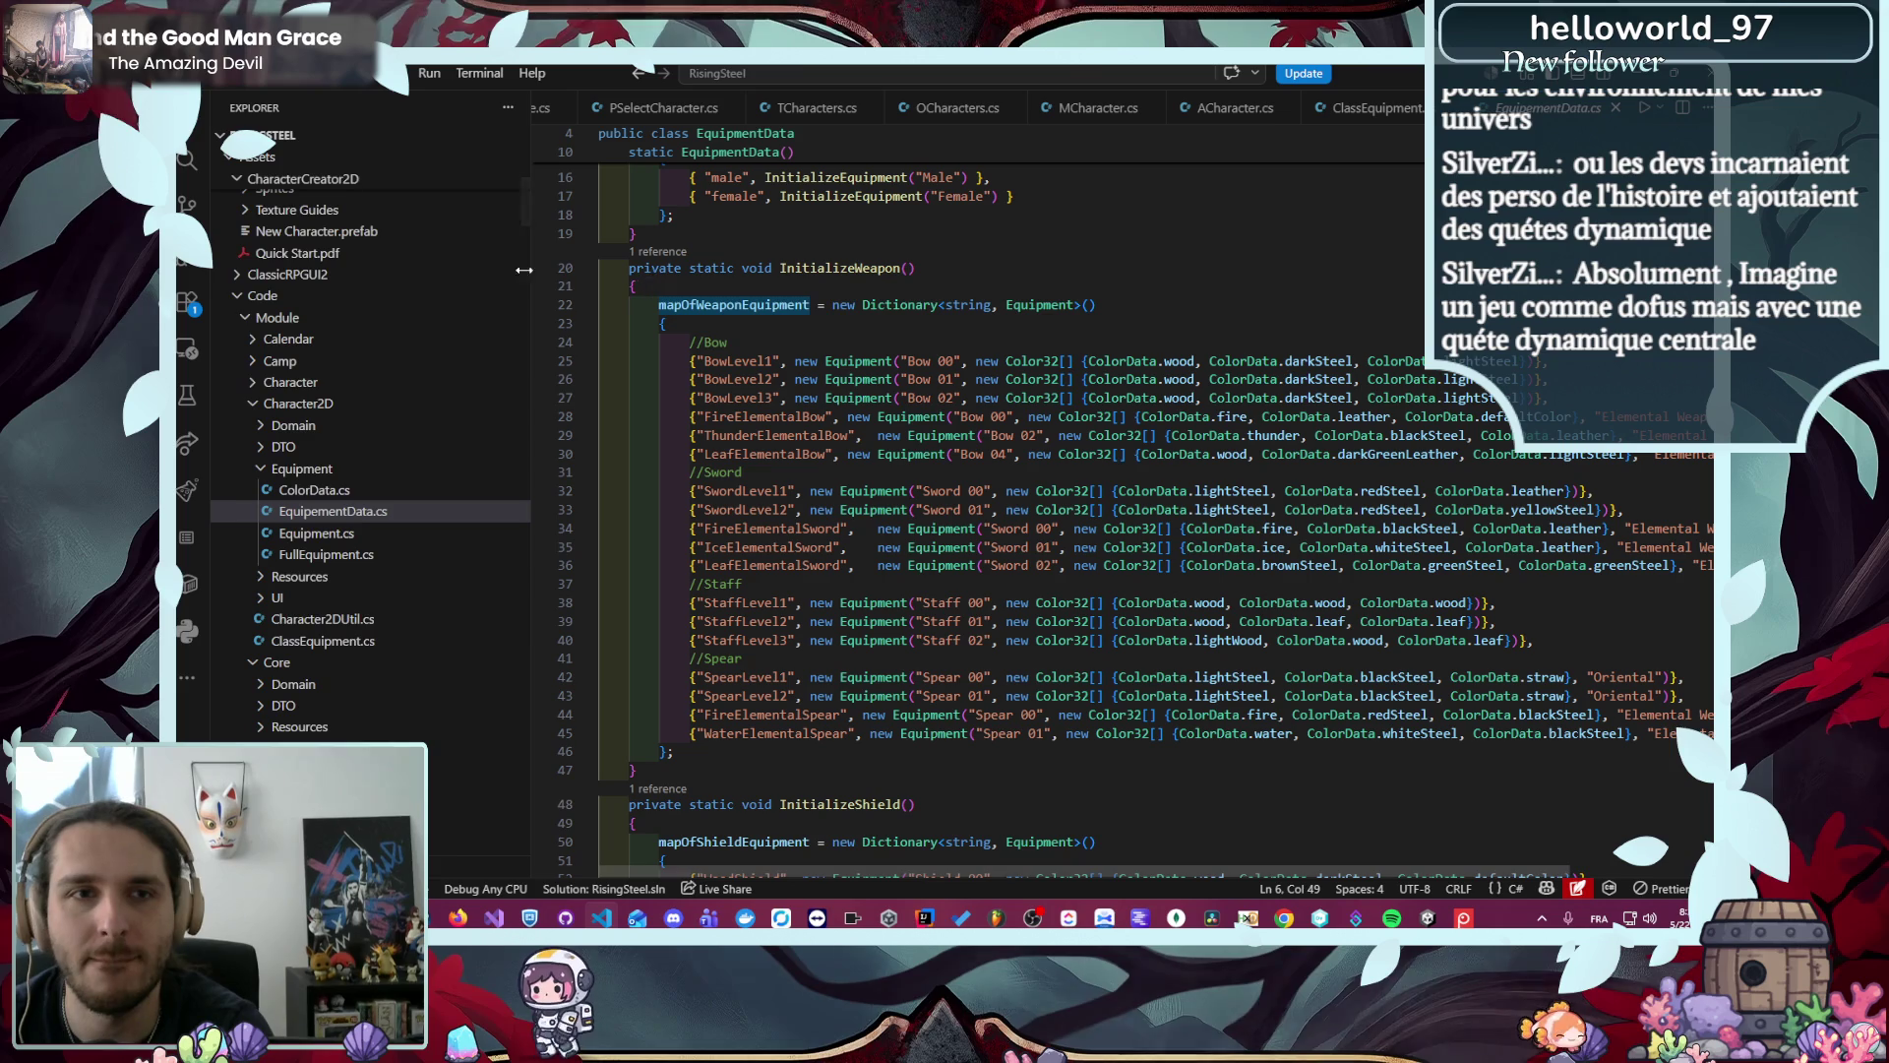
left_click(529, 250)
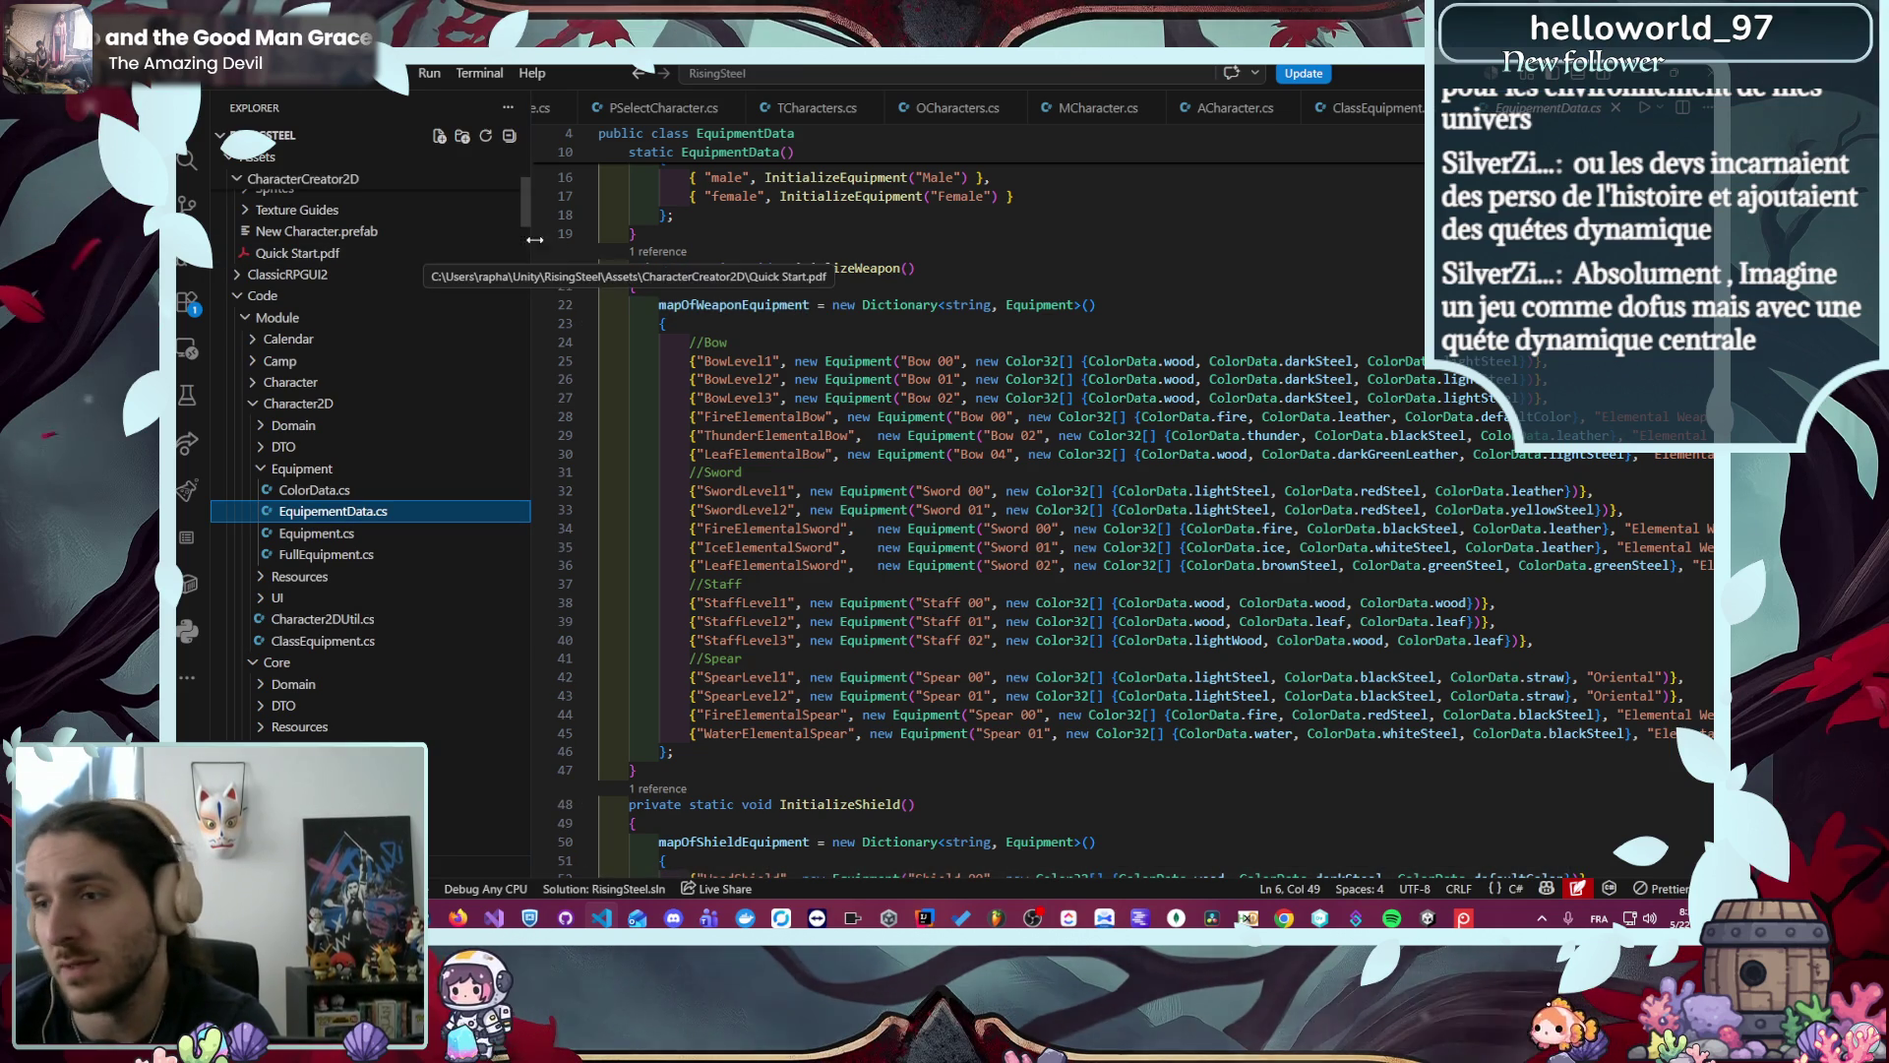
double_click(698, 304)
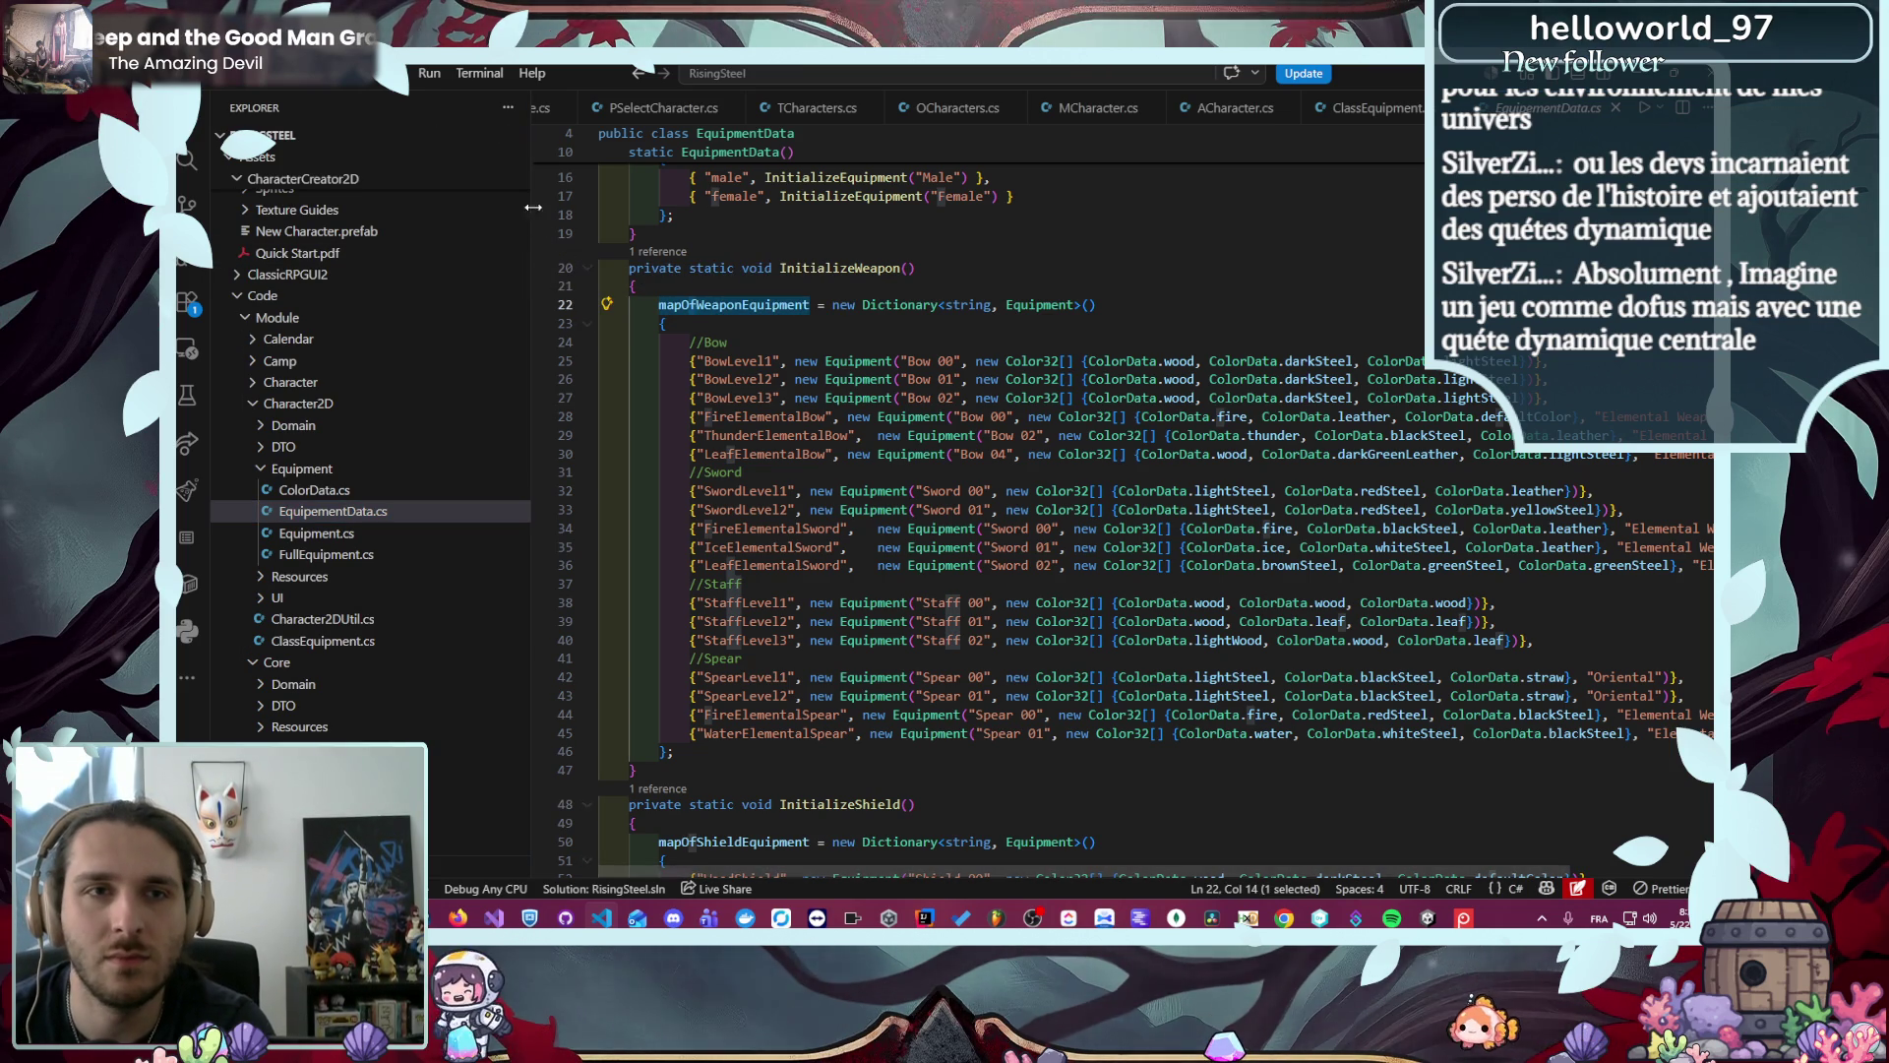
left_click_drag(531, 192, 377, 192)
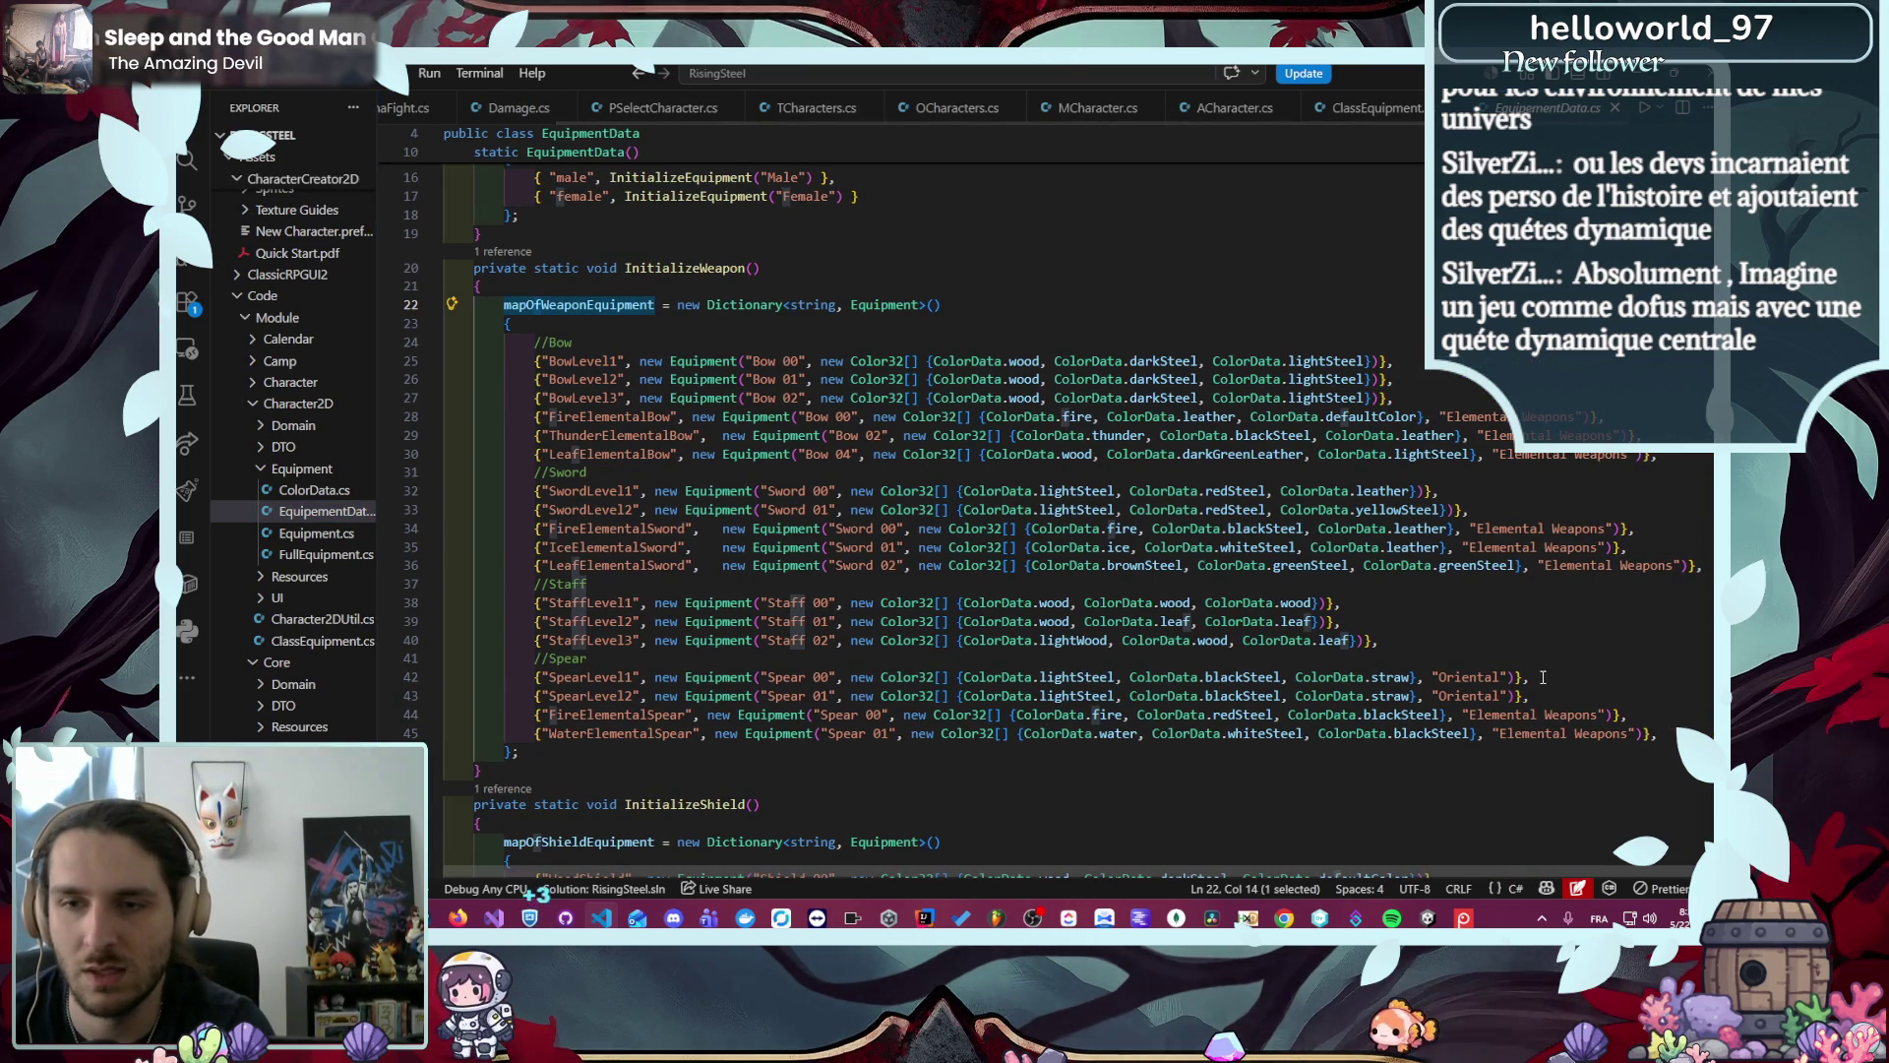
- Review the WaterElementalSpear entry, then the //Staff comment and StaffLevel1 arguments in InitializeWeapon
left_click(1660, 736)
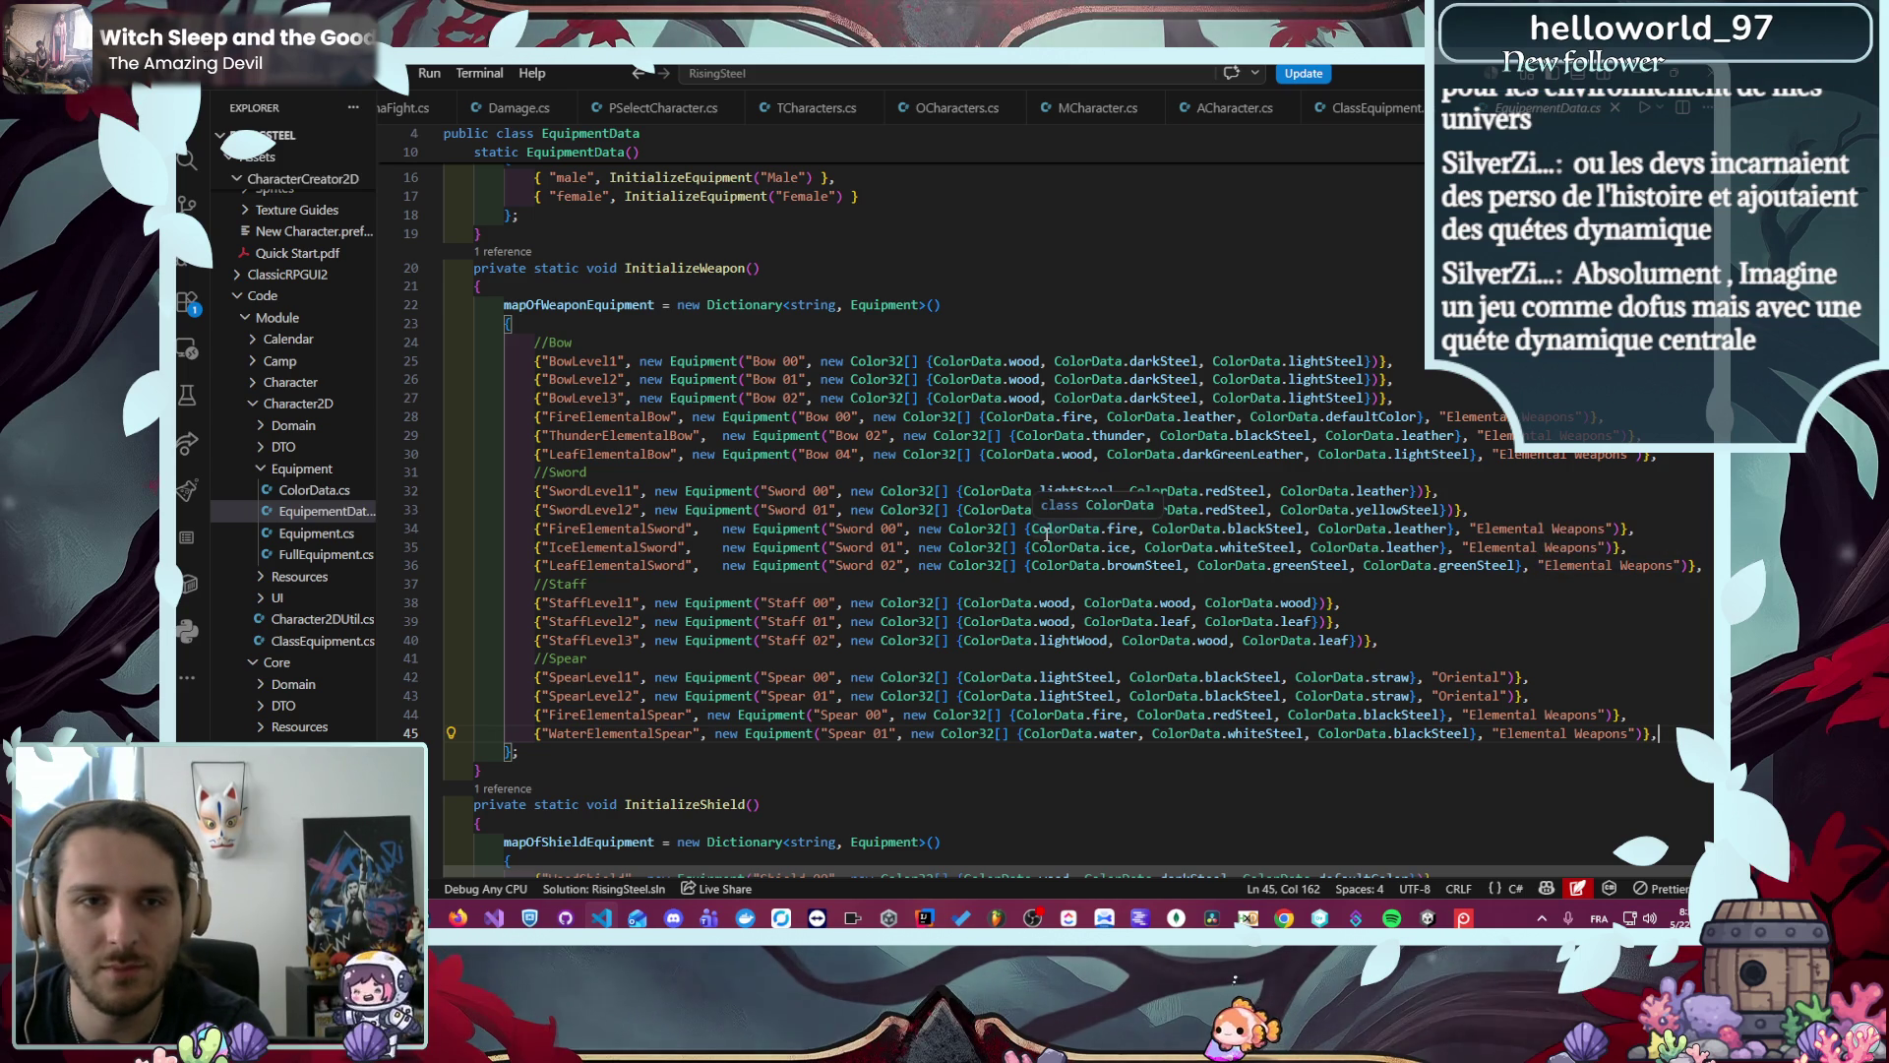
scroll(1027, 537, "down", 1)
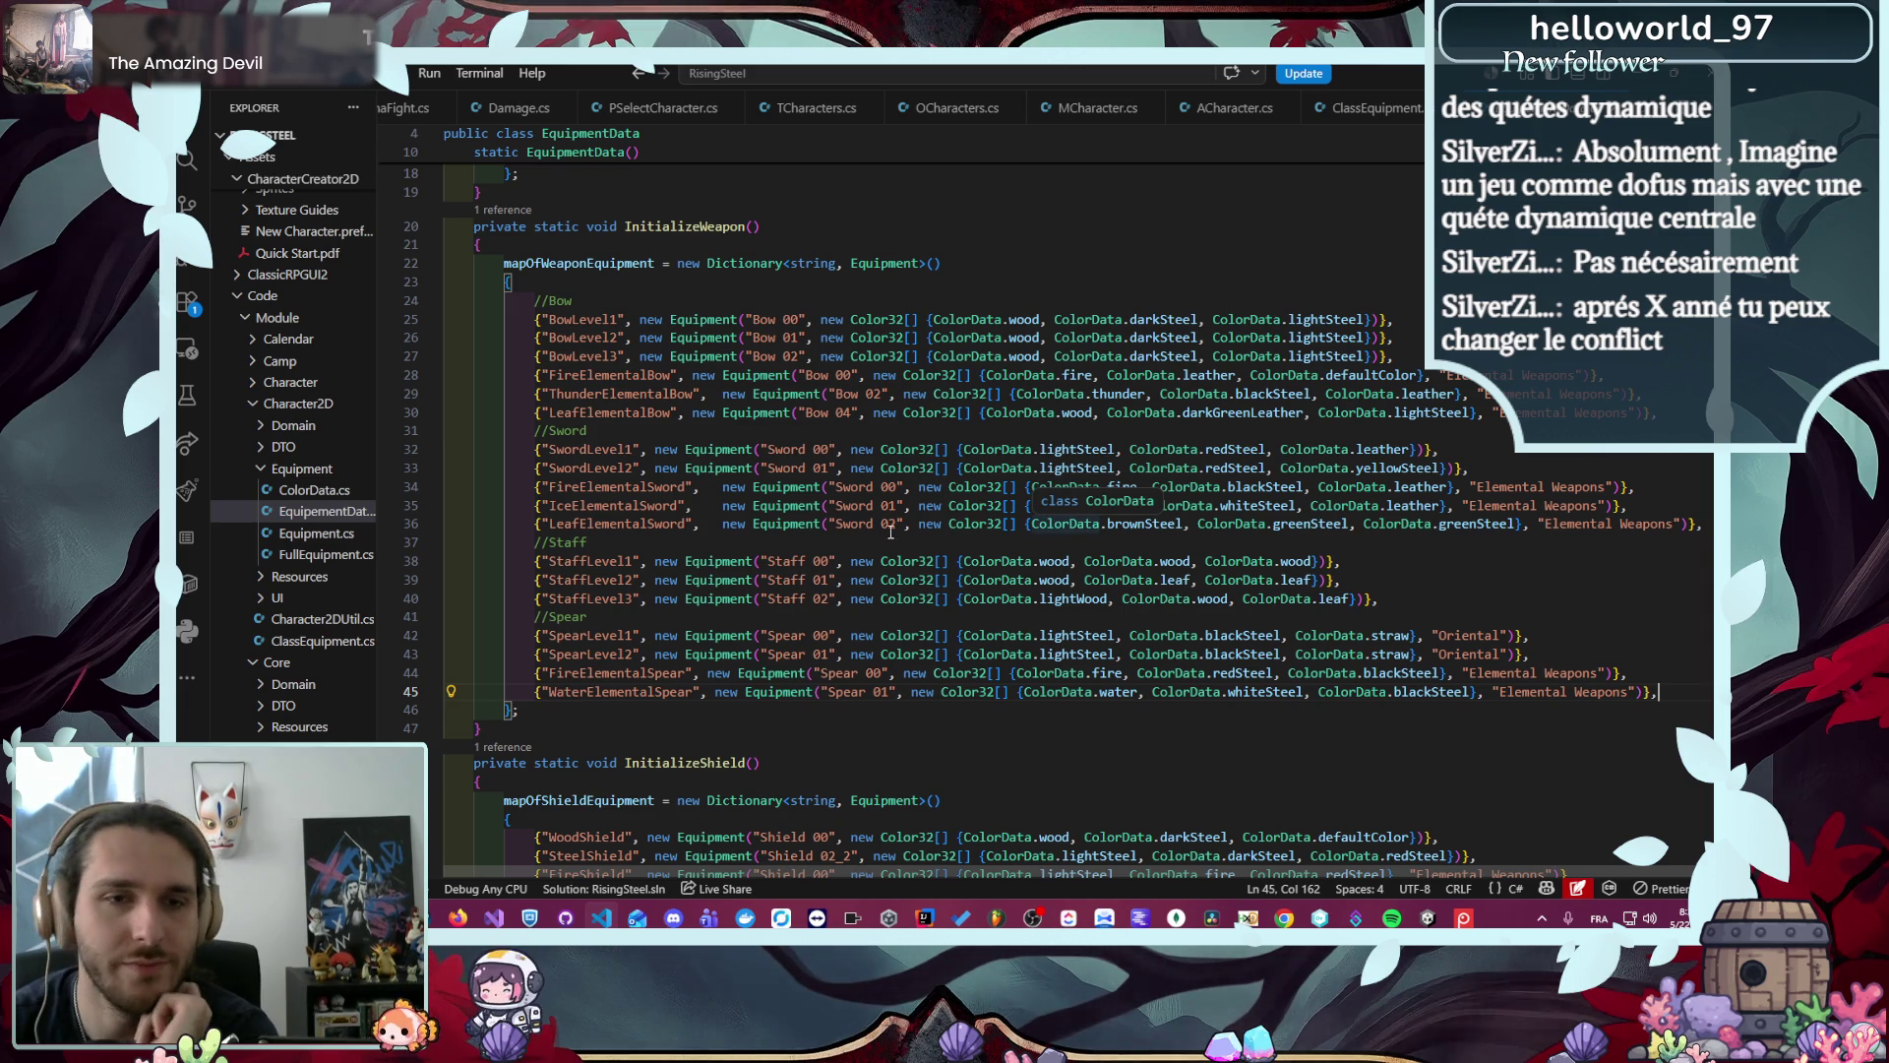
left_click(799, 547)
left_click(765, 557)
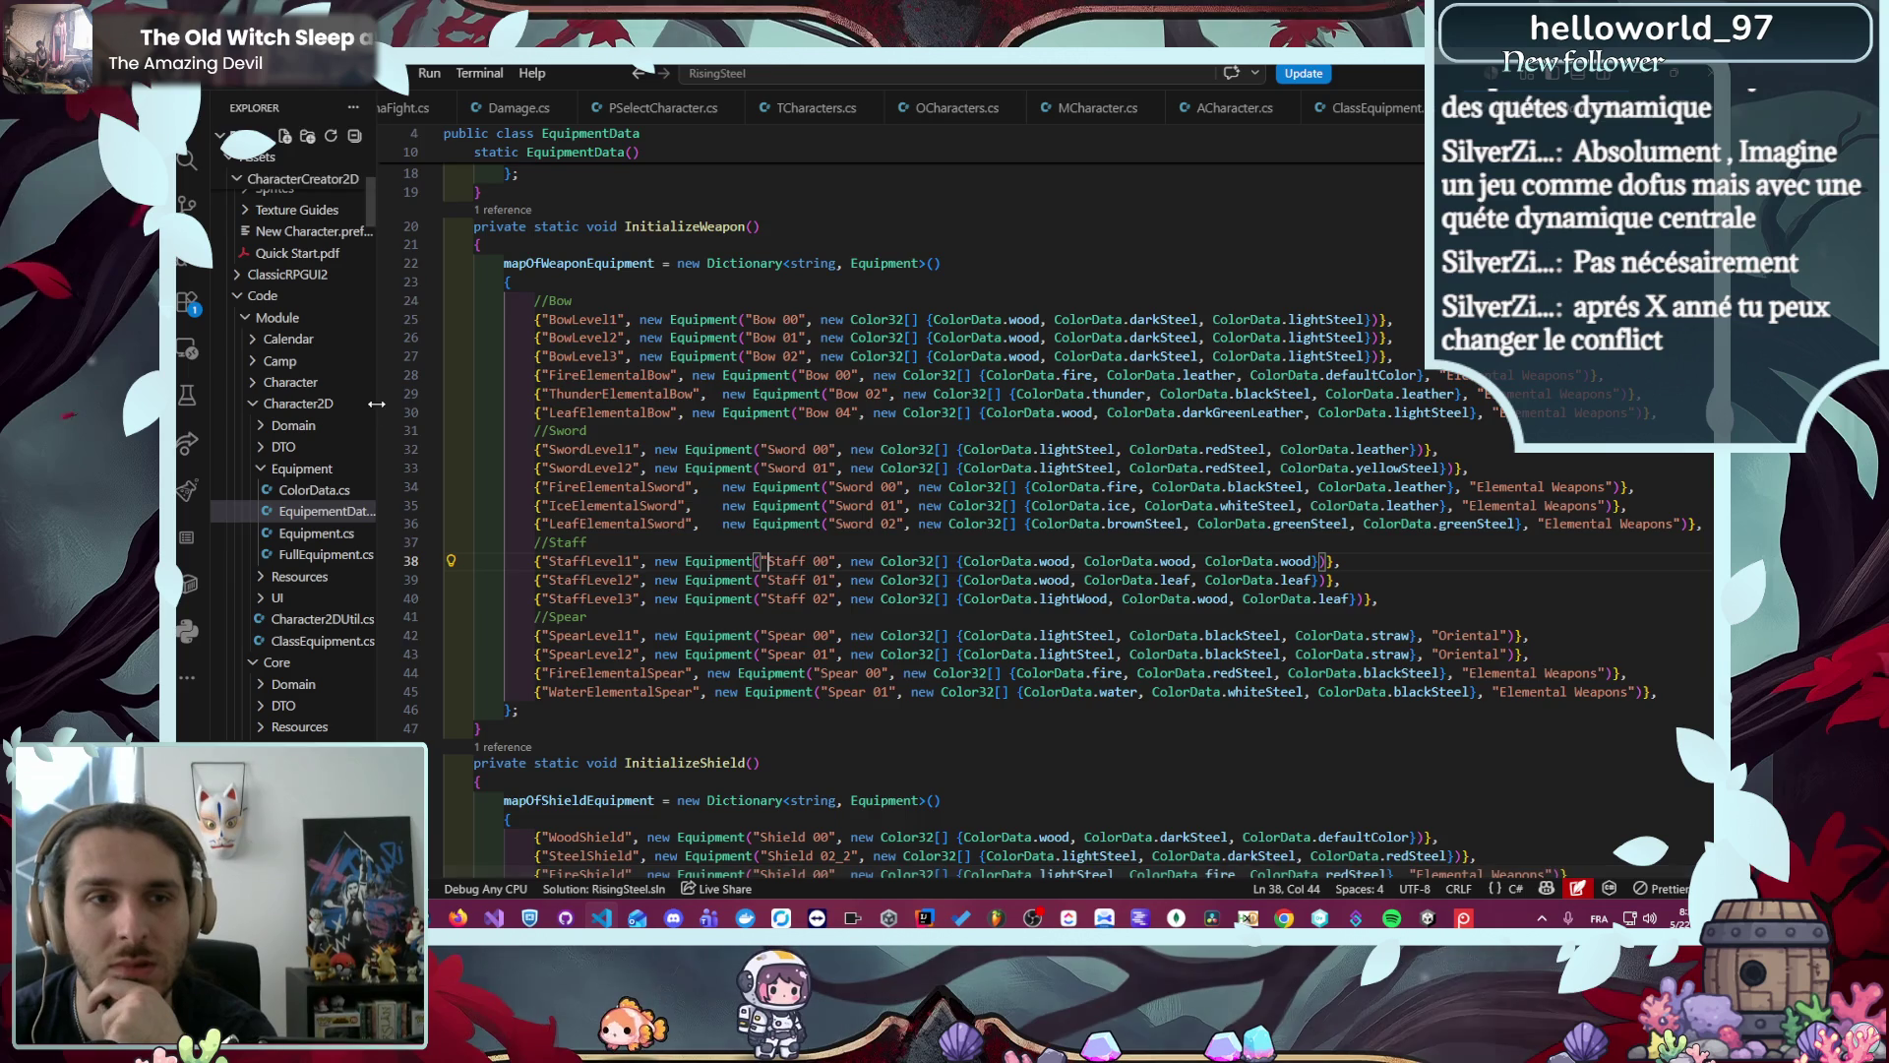
- Widen the Explorer and collapse the Core, SelectCharacter and Character2D folders
left_click_drag(378, 384, 503, 372)
scroll(426, 421, "down", 3)
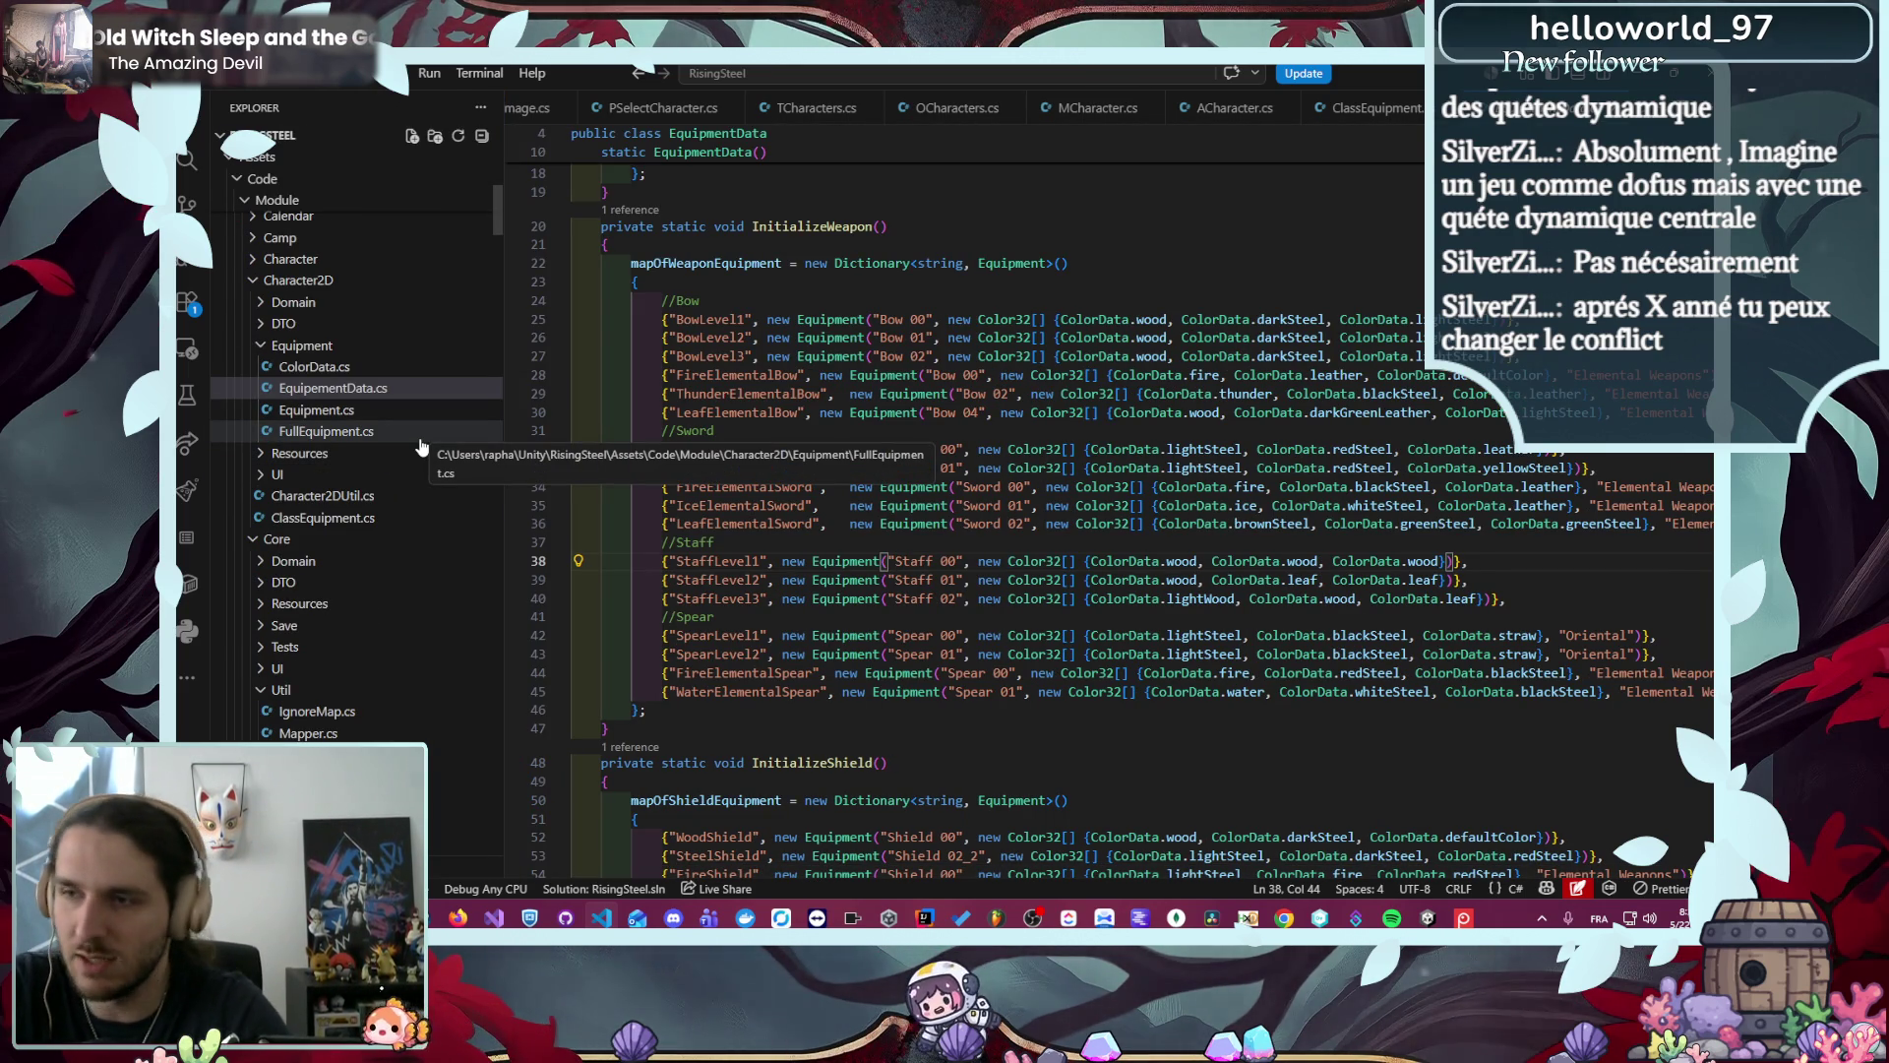
scroll(334, 452, "down", 4)
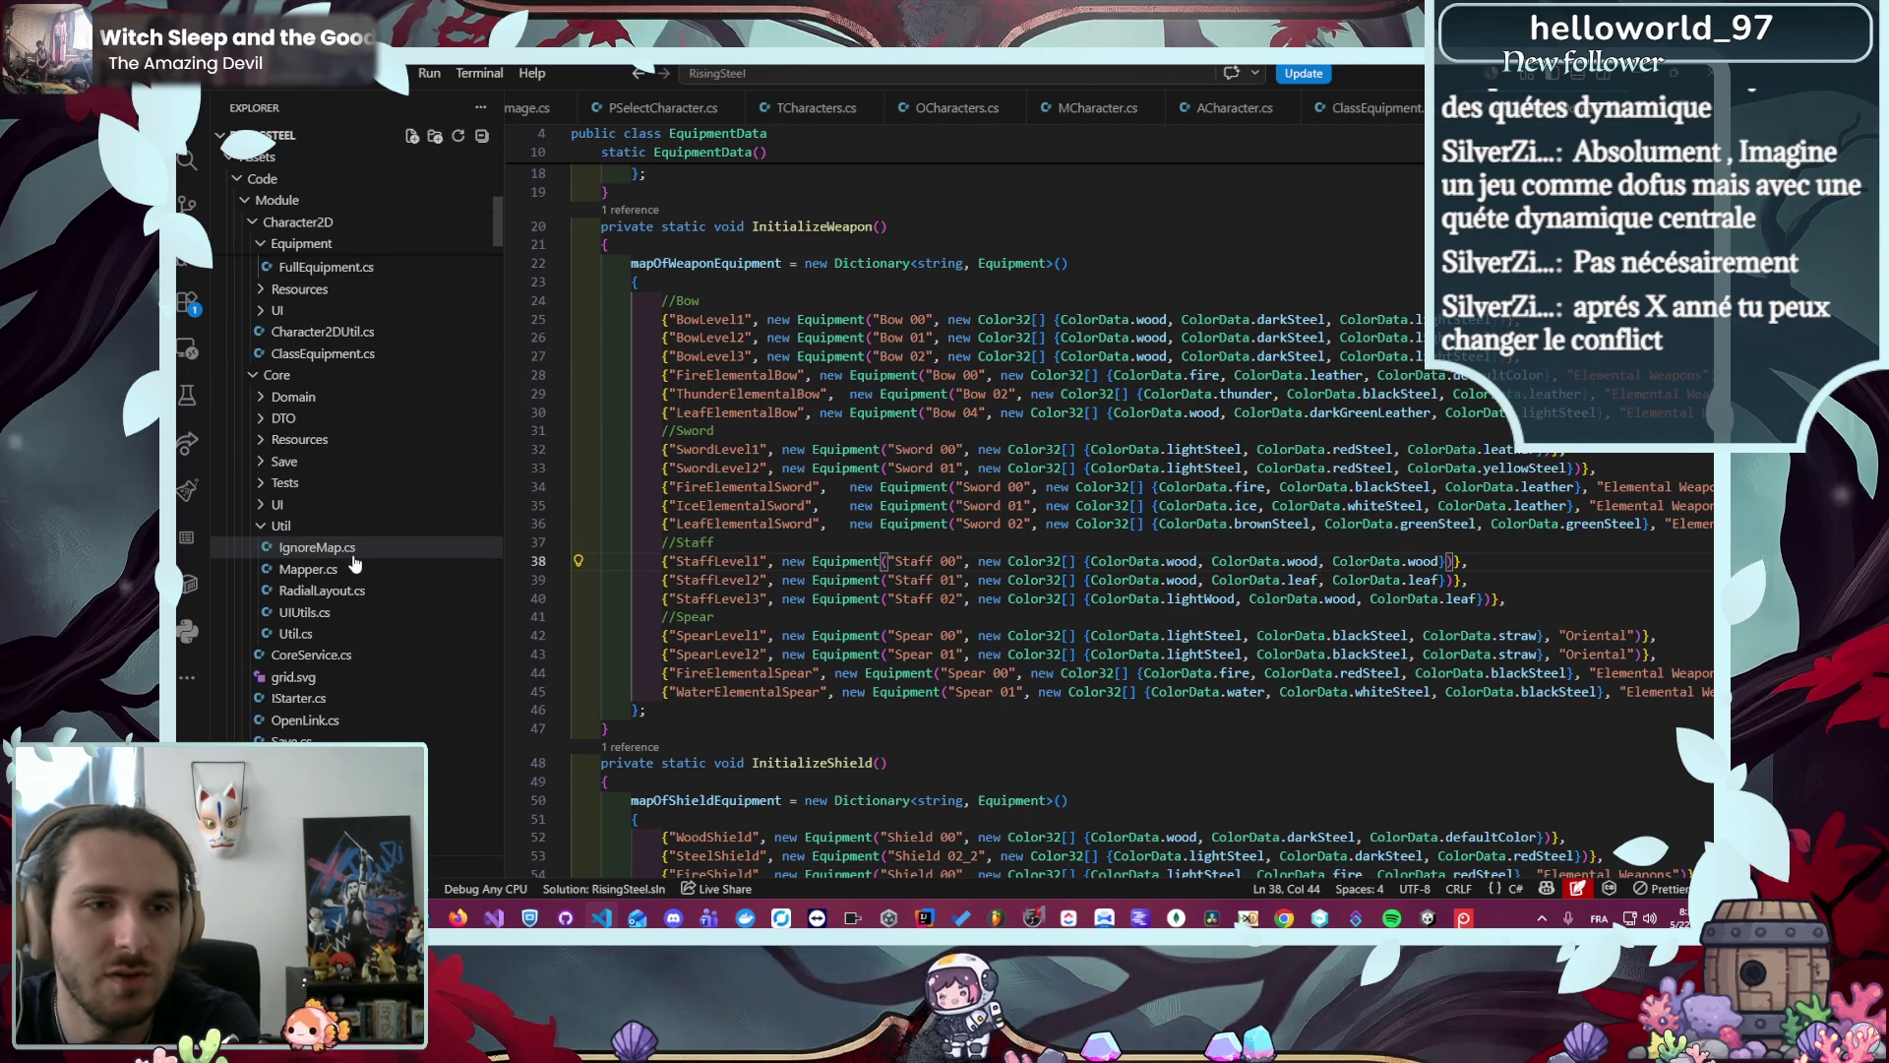
left_click(331, 383)
left_click(347, 445)
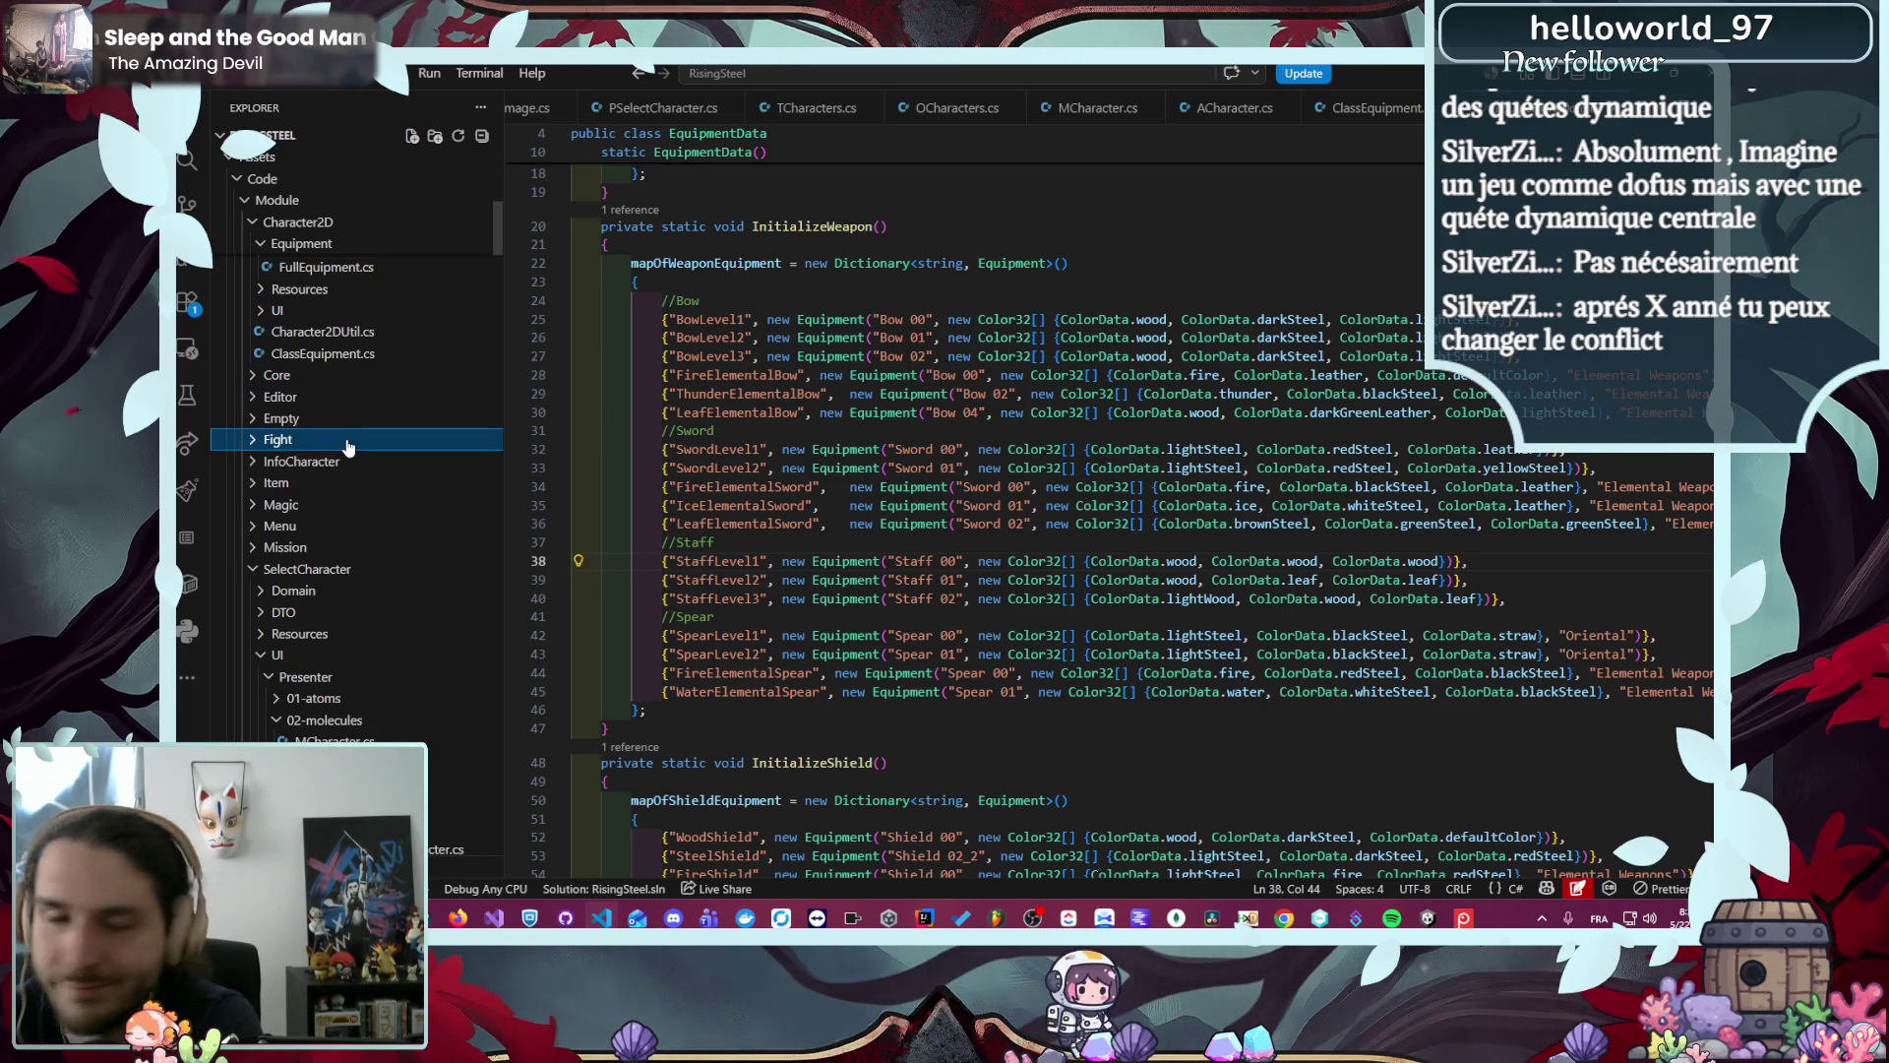
left_click(350, 570)
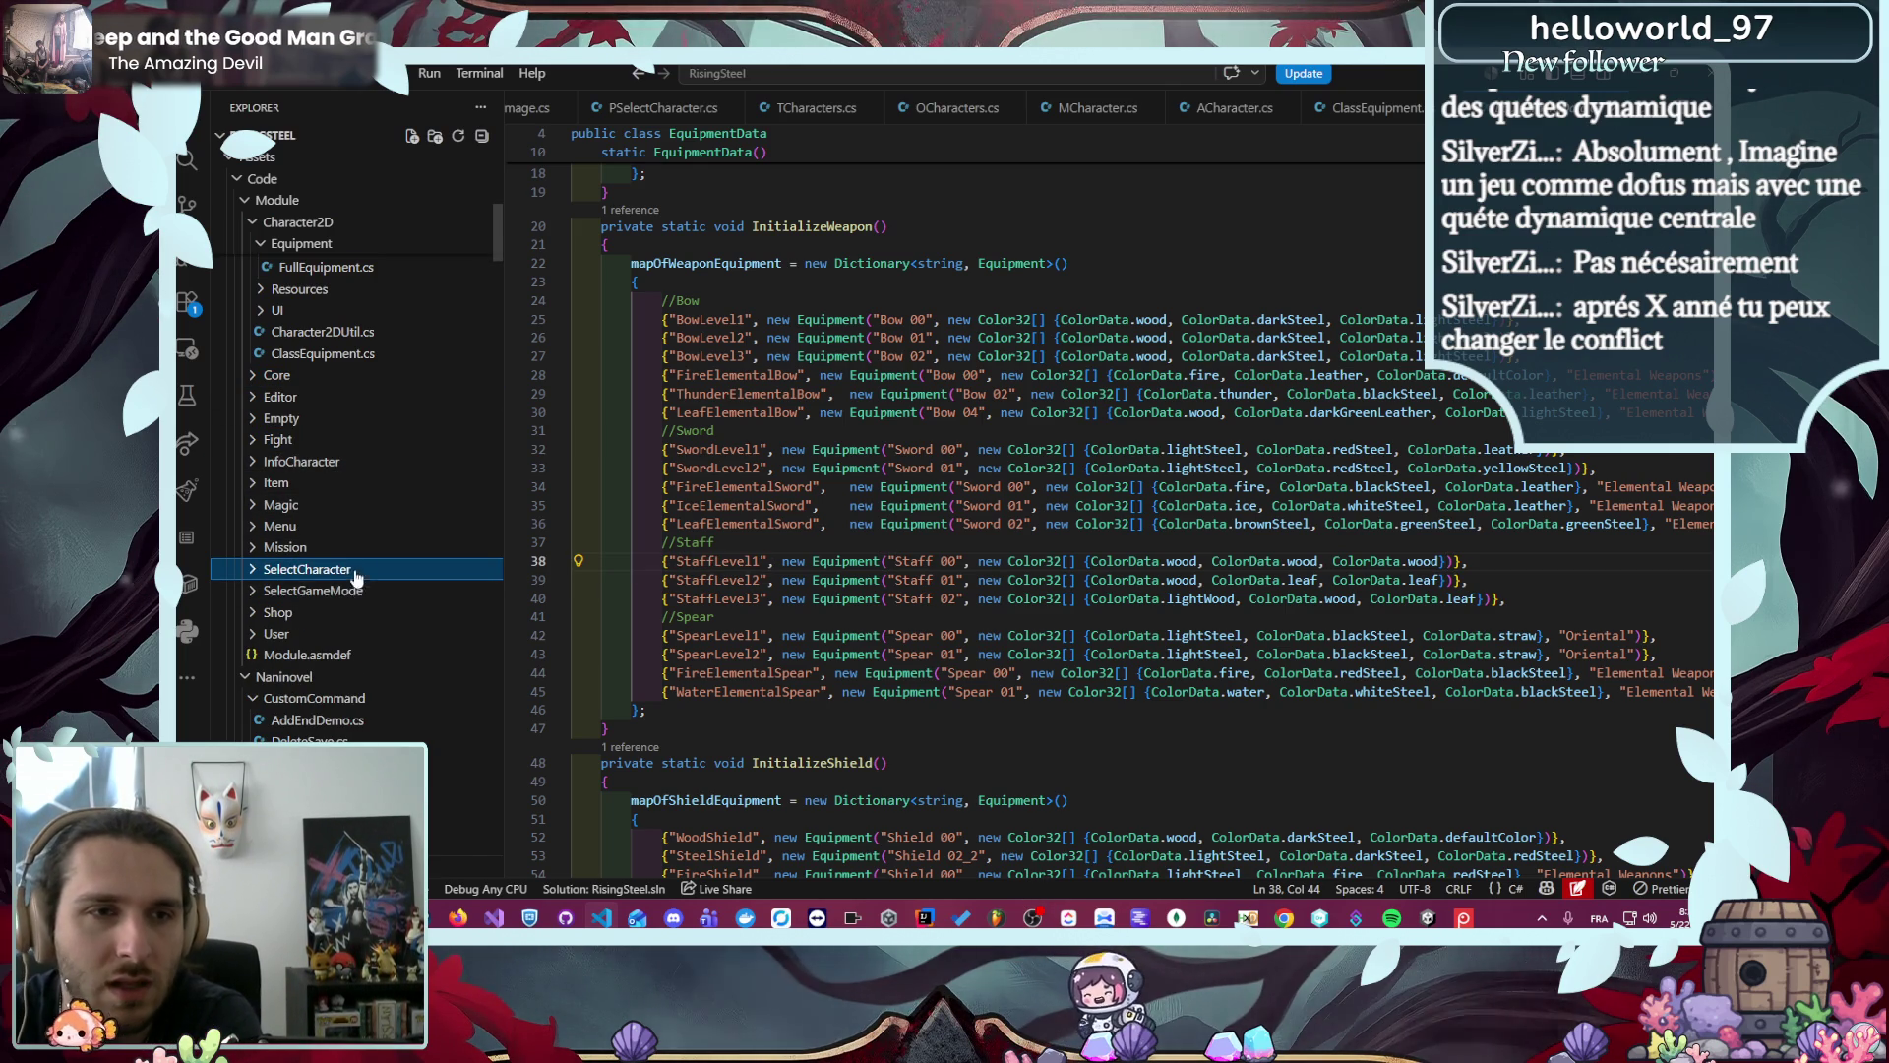
scroll(359, 541, "up", 6)
left_click(379, 365)
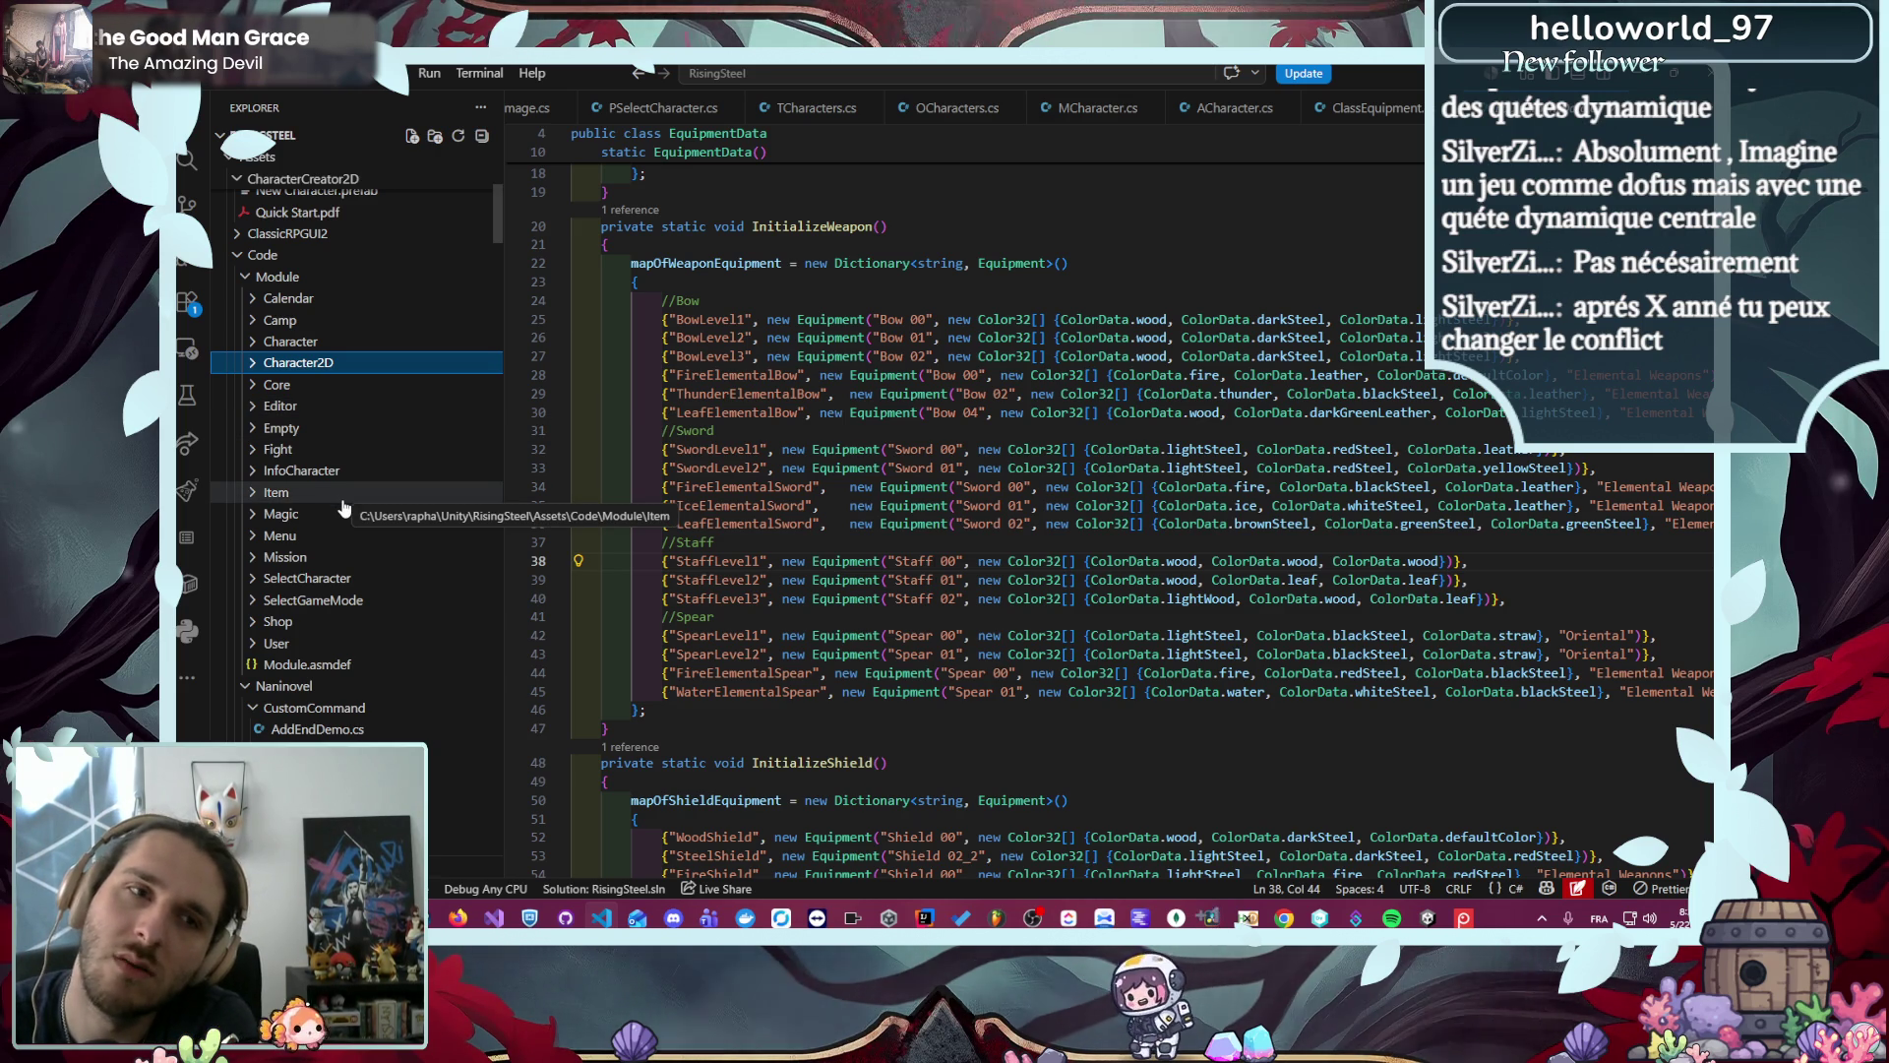
left_click(895, 560)
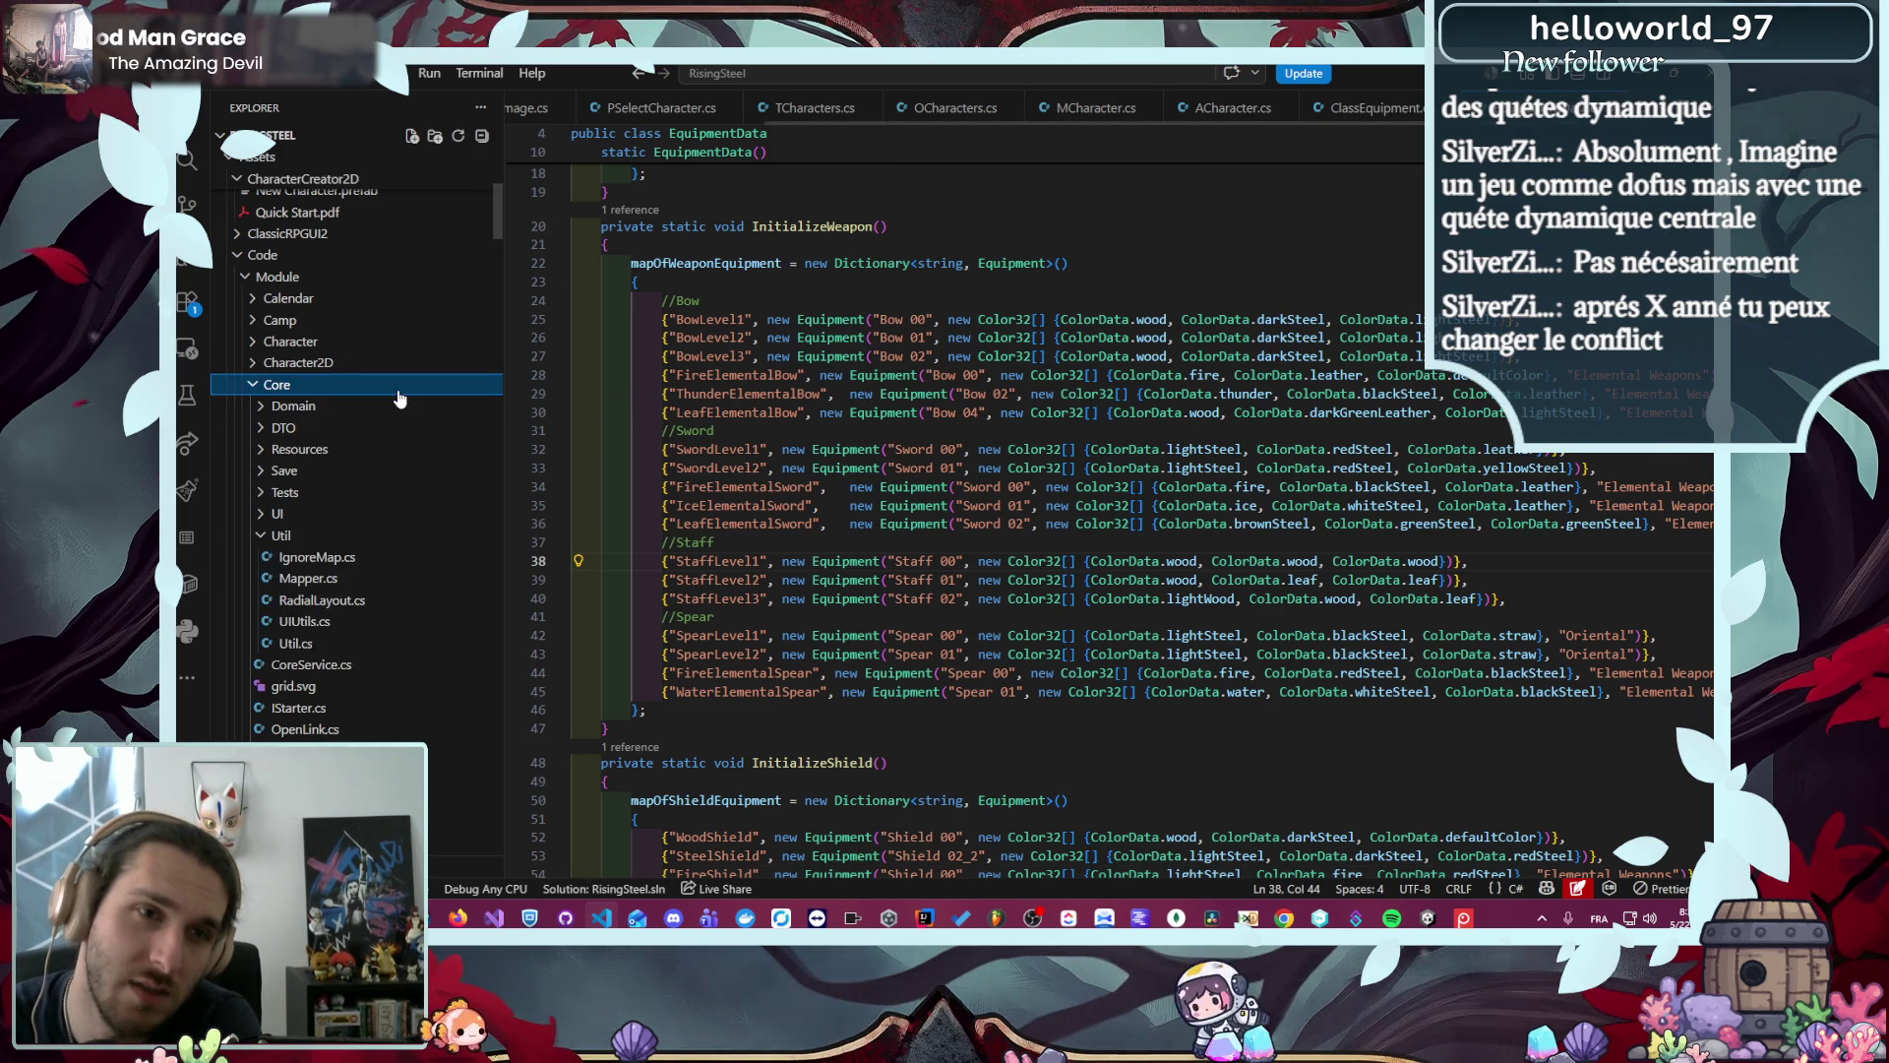
- Open ArchetypeType.cs from the Character > Domain > enum folder
left_click(344, 341)
left_click(341, 364)
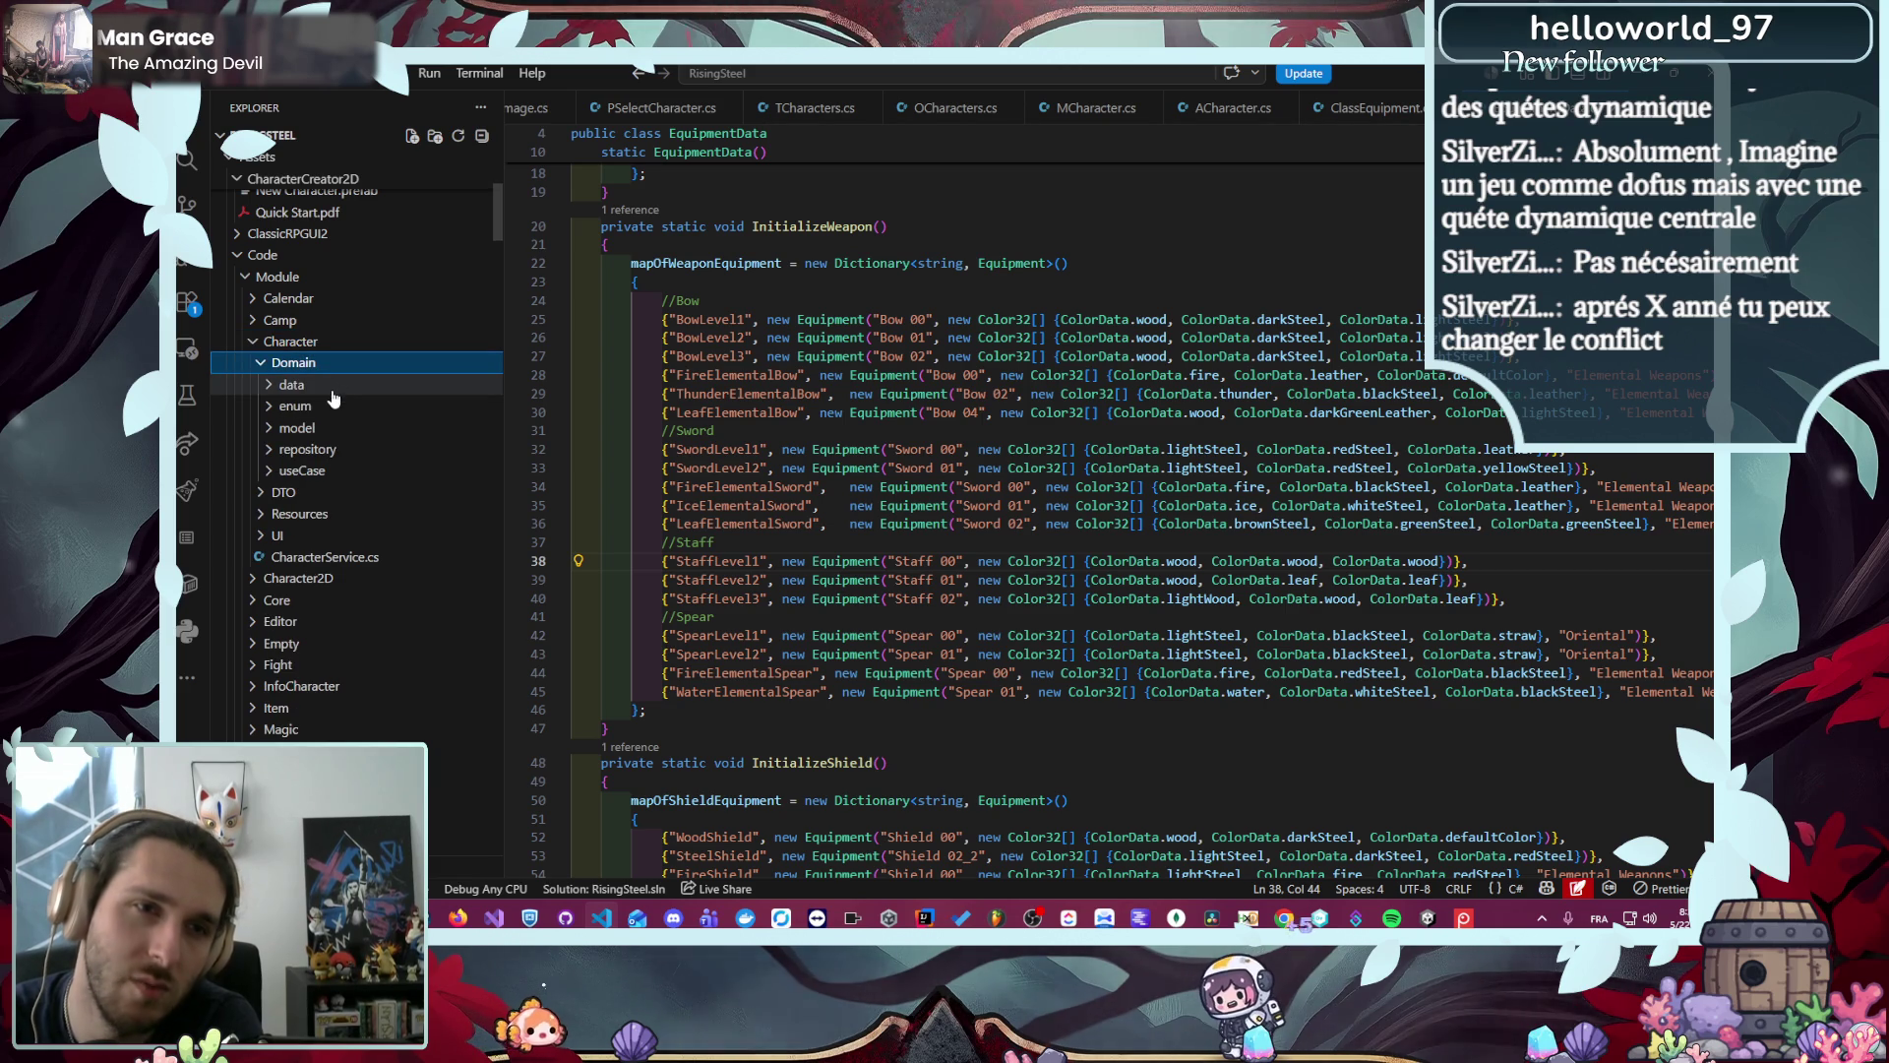
left_click(318, 386)
left_click(319, 390)
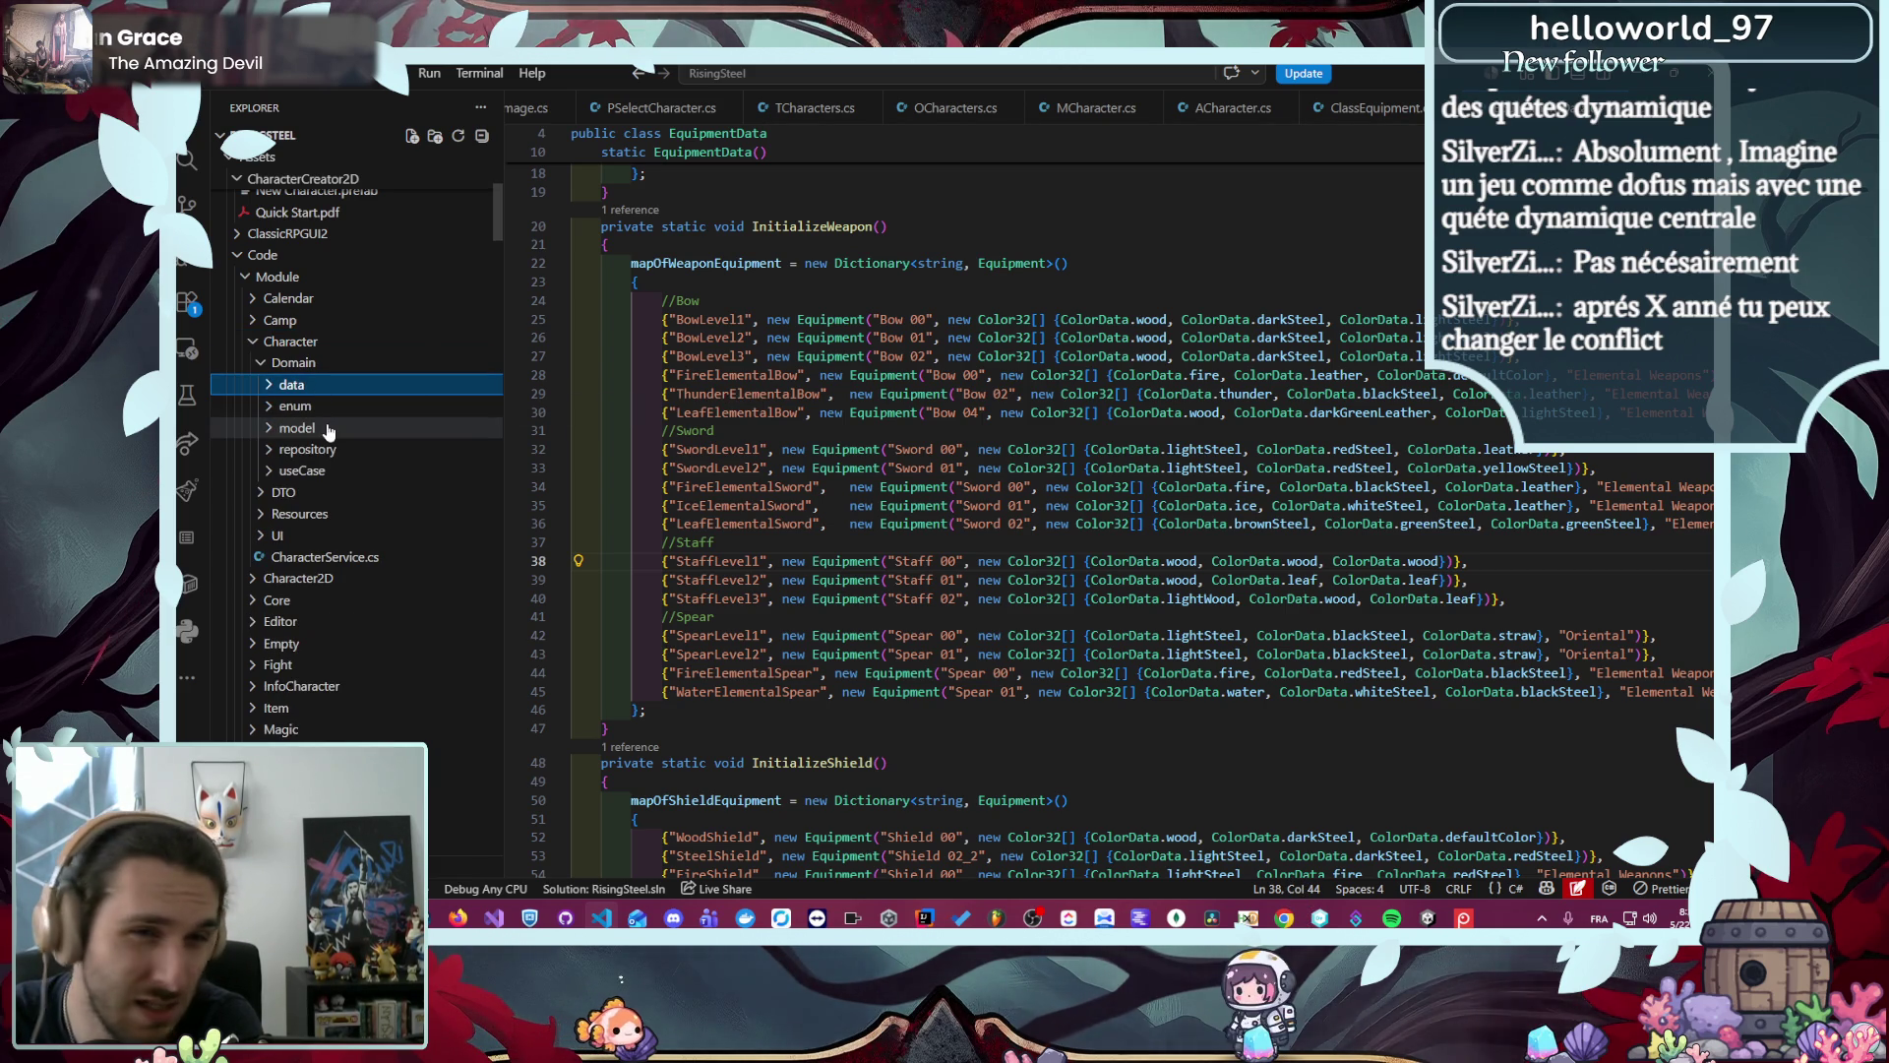
left_click(323, 407)
left_click(374, 471)
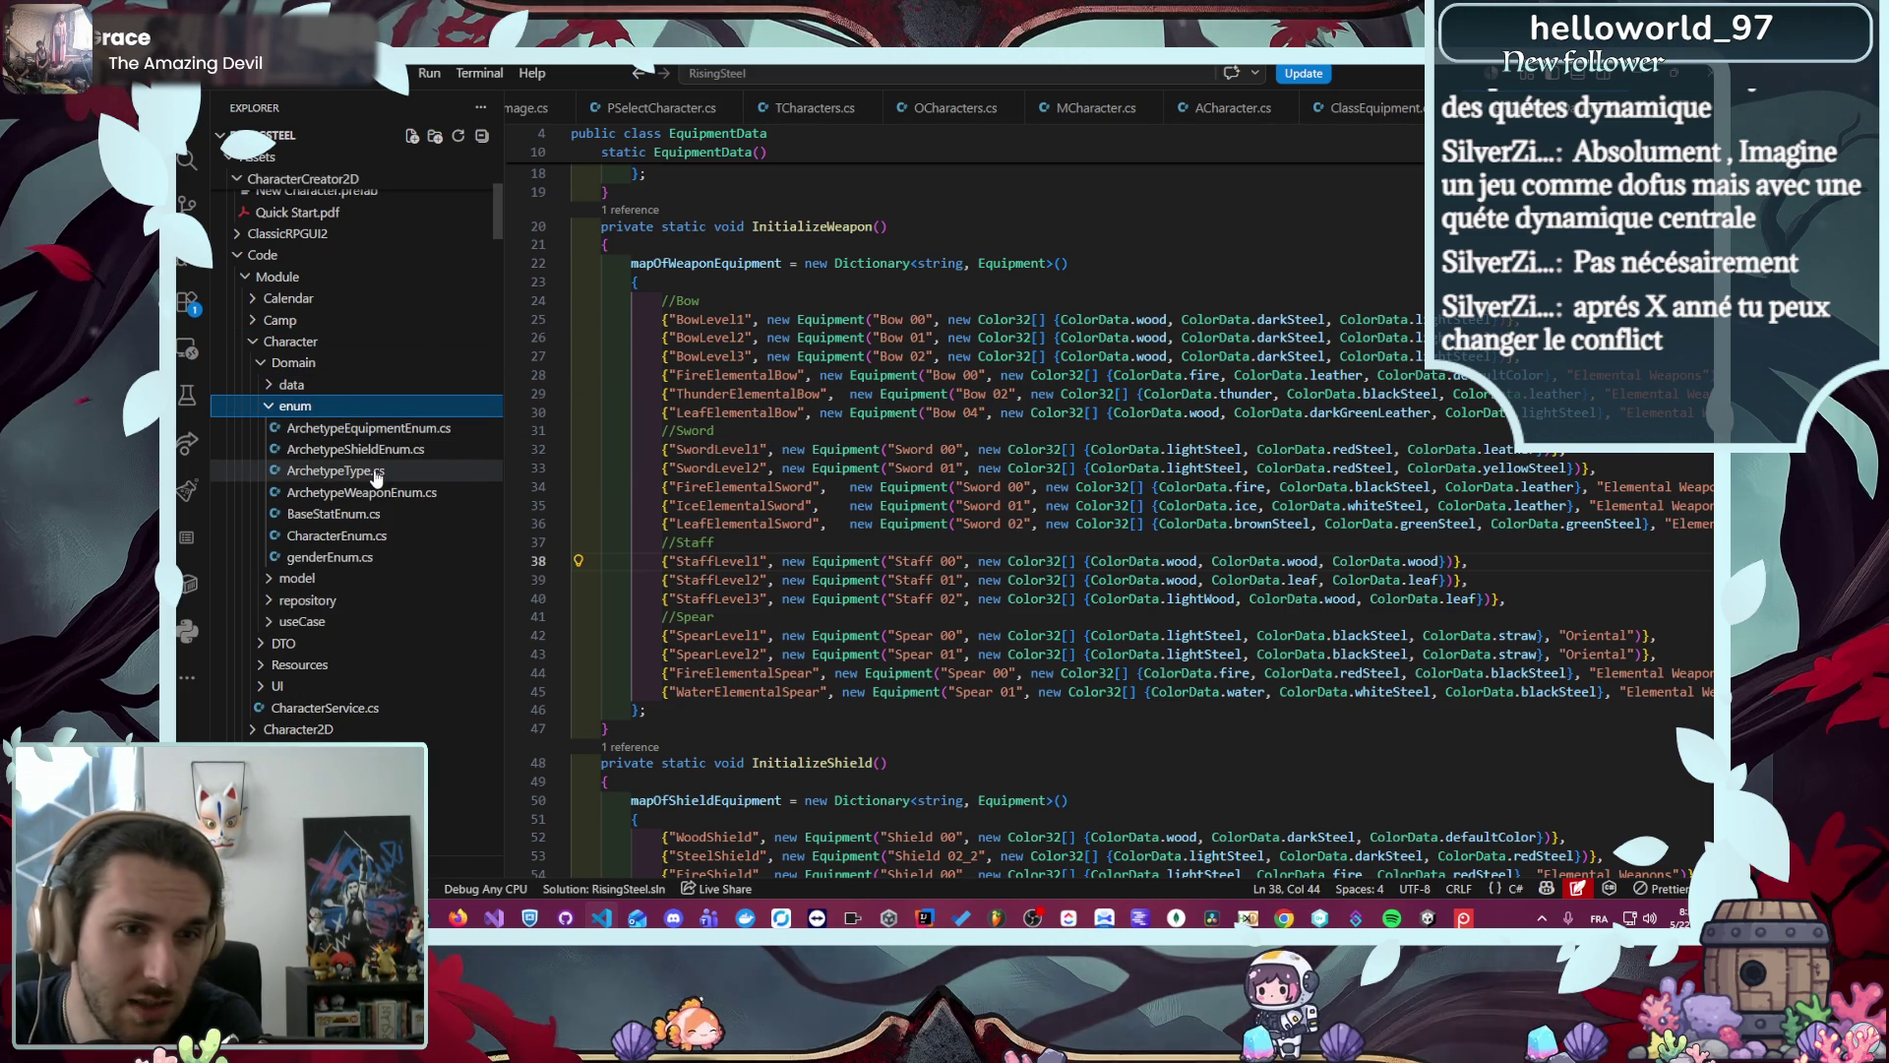
left_click_drag(997, 868, 640, 868)
- Copy the Squire archetype name from ArchetypeType.cs and go back to EquipmentData.cs
scroll(785, 809, "up", 15)
scroll(784, 808, "up", 5)
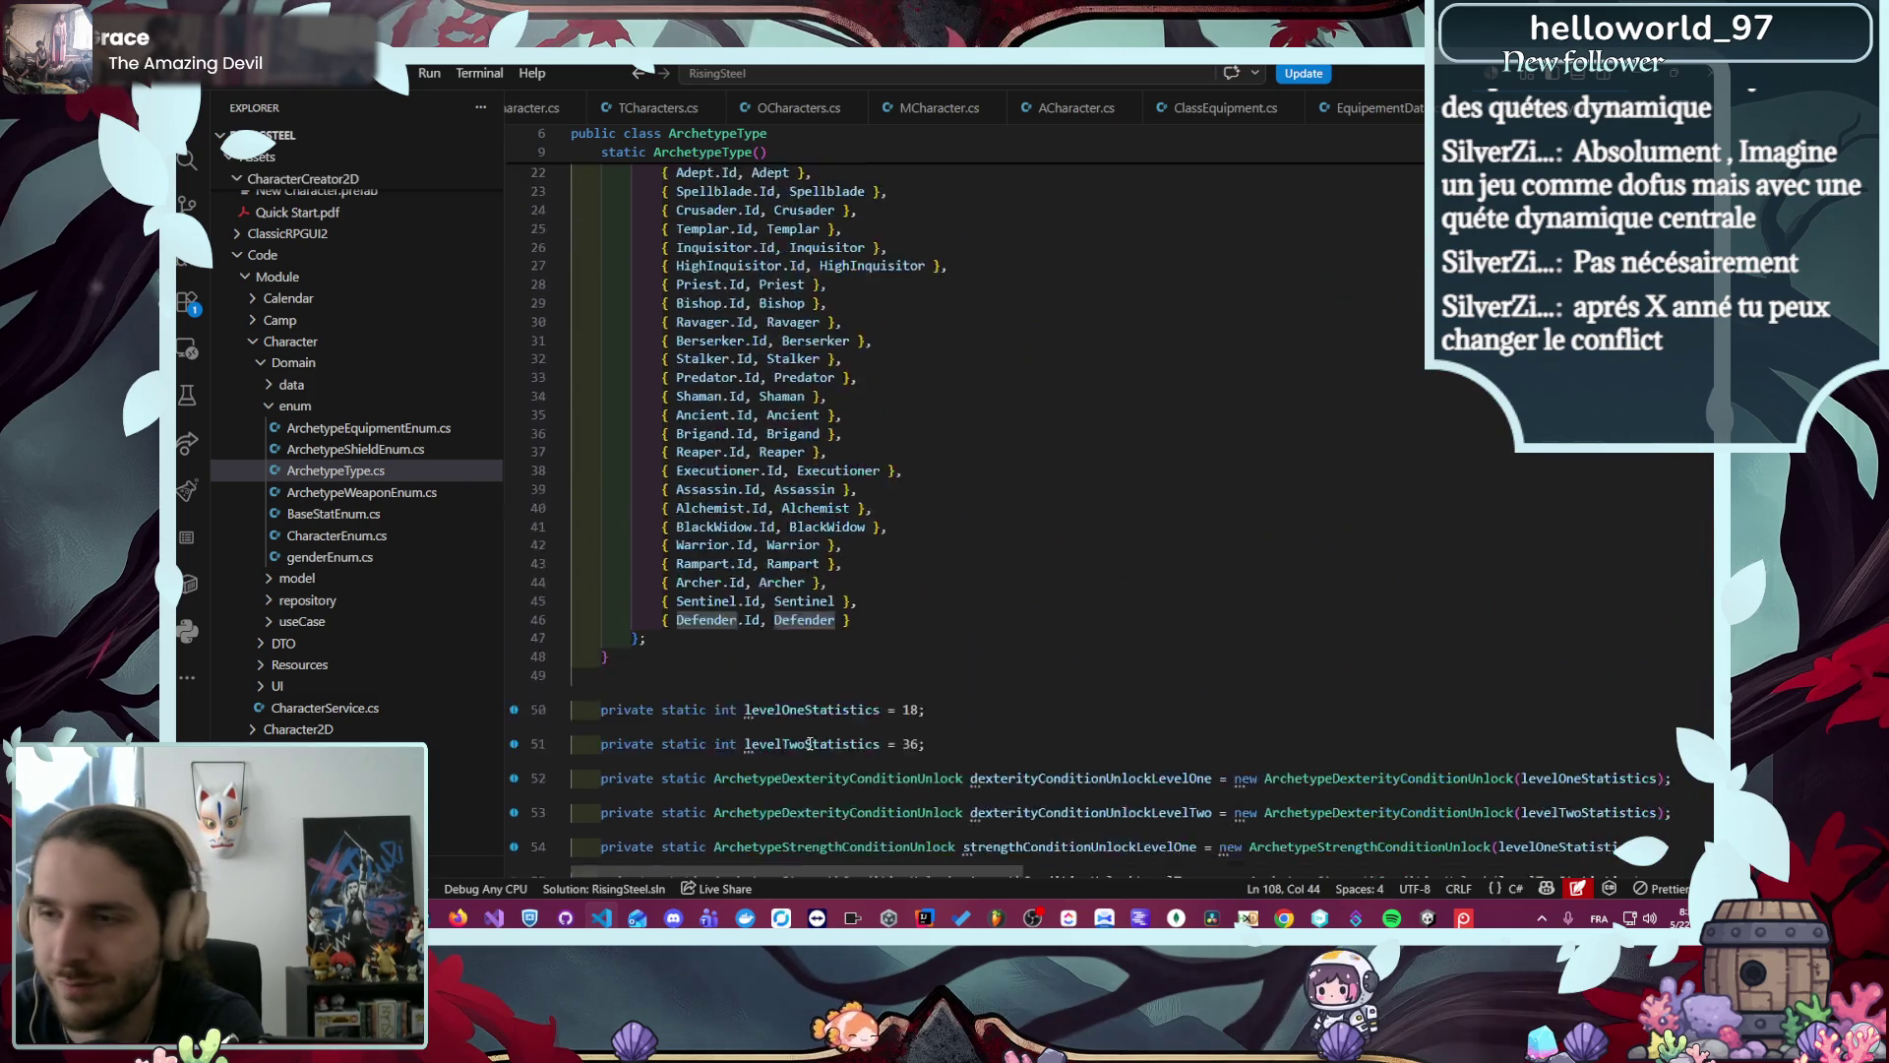
scroll(745, 679, "down", 10)
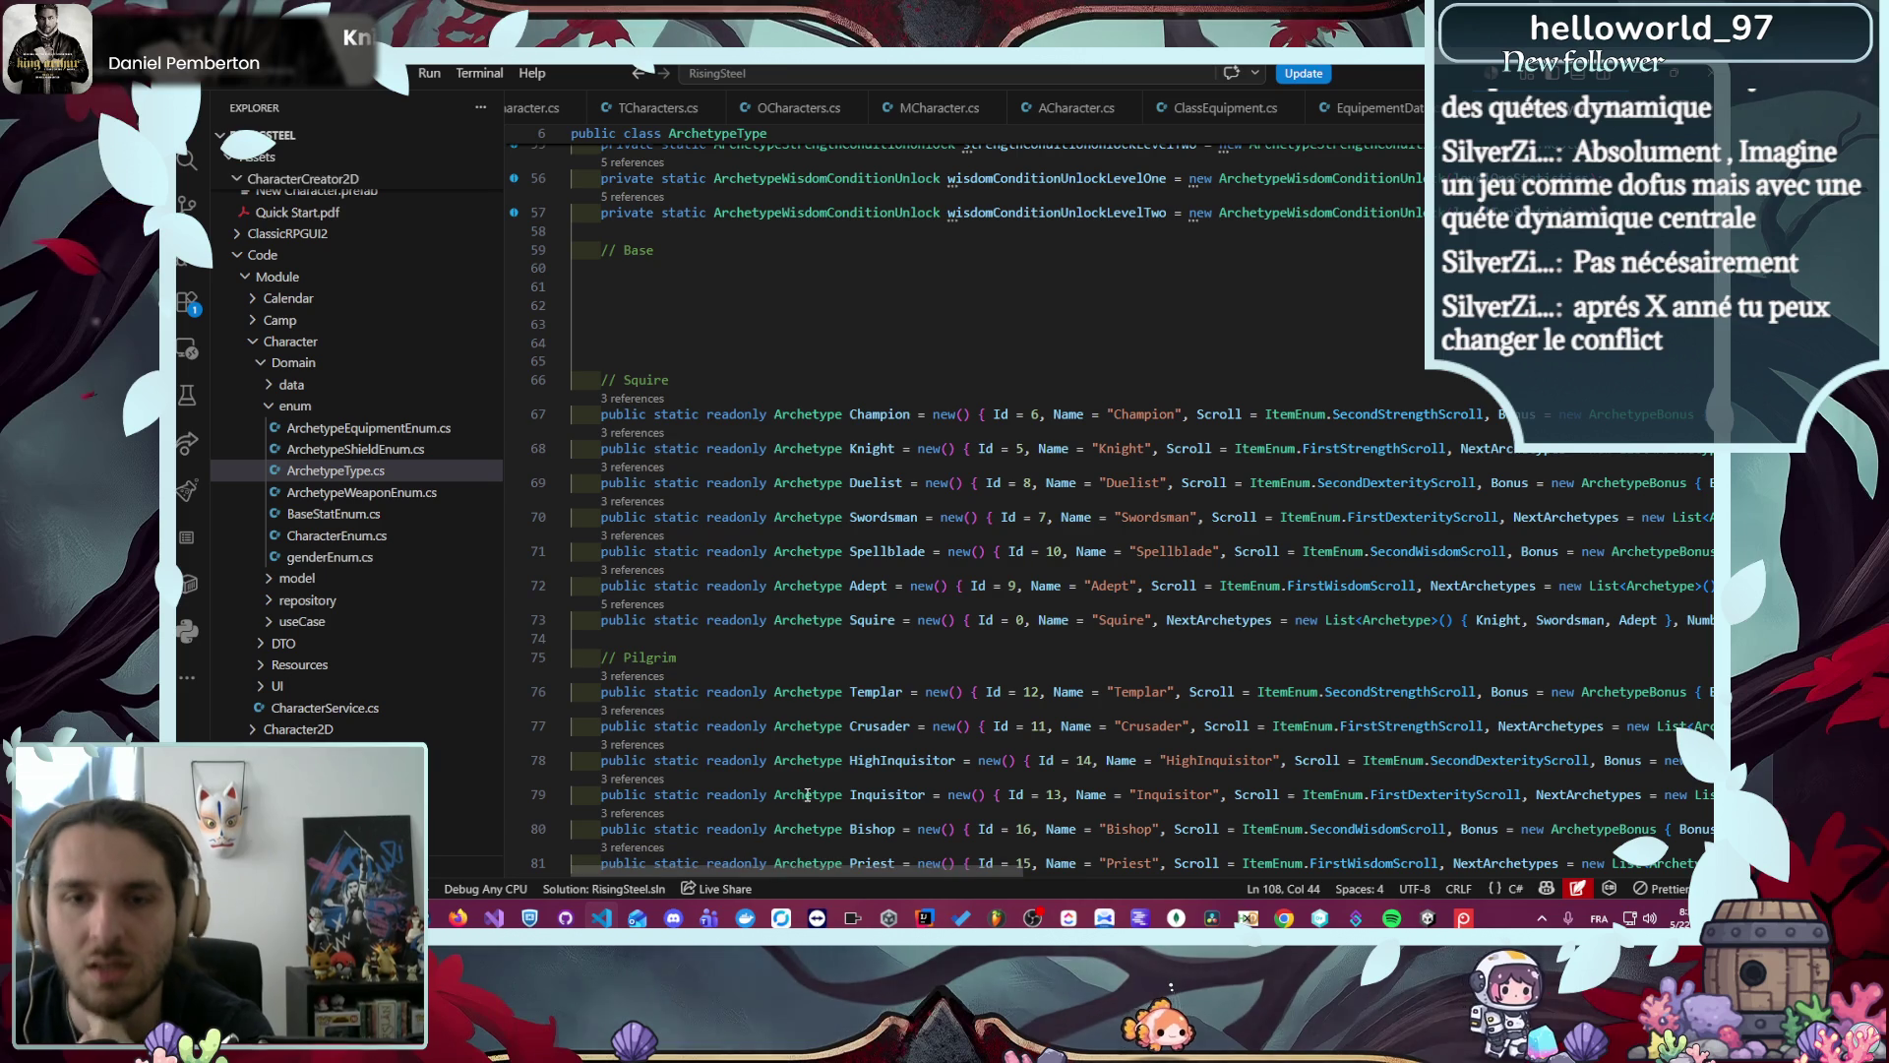
double_click(872, 620)
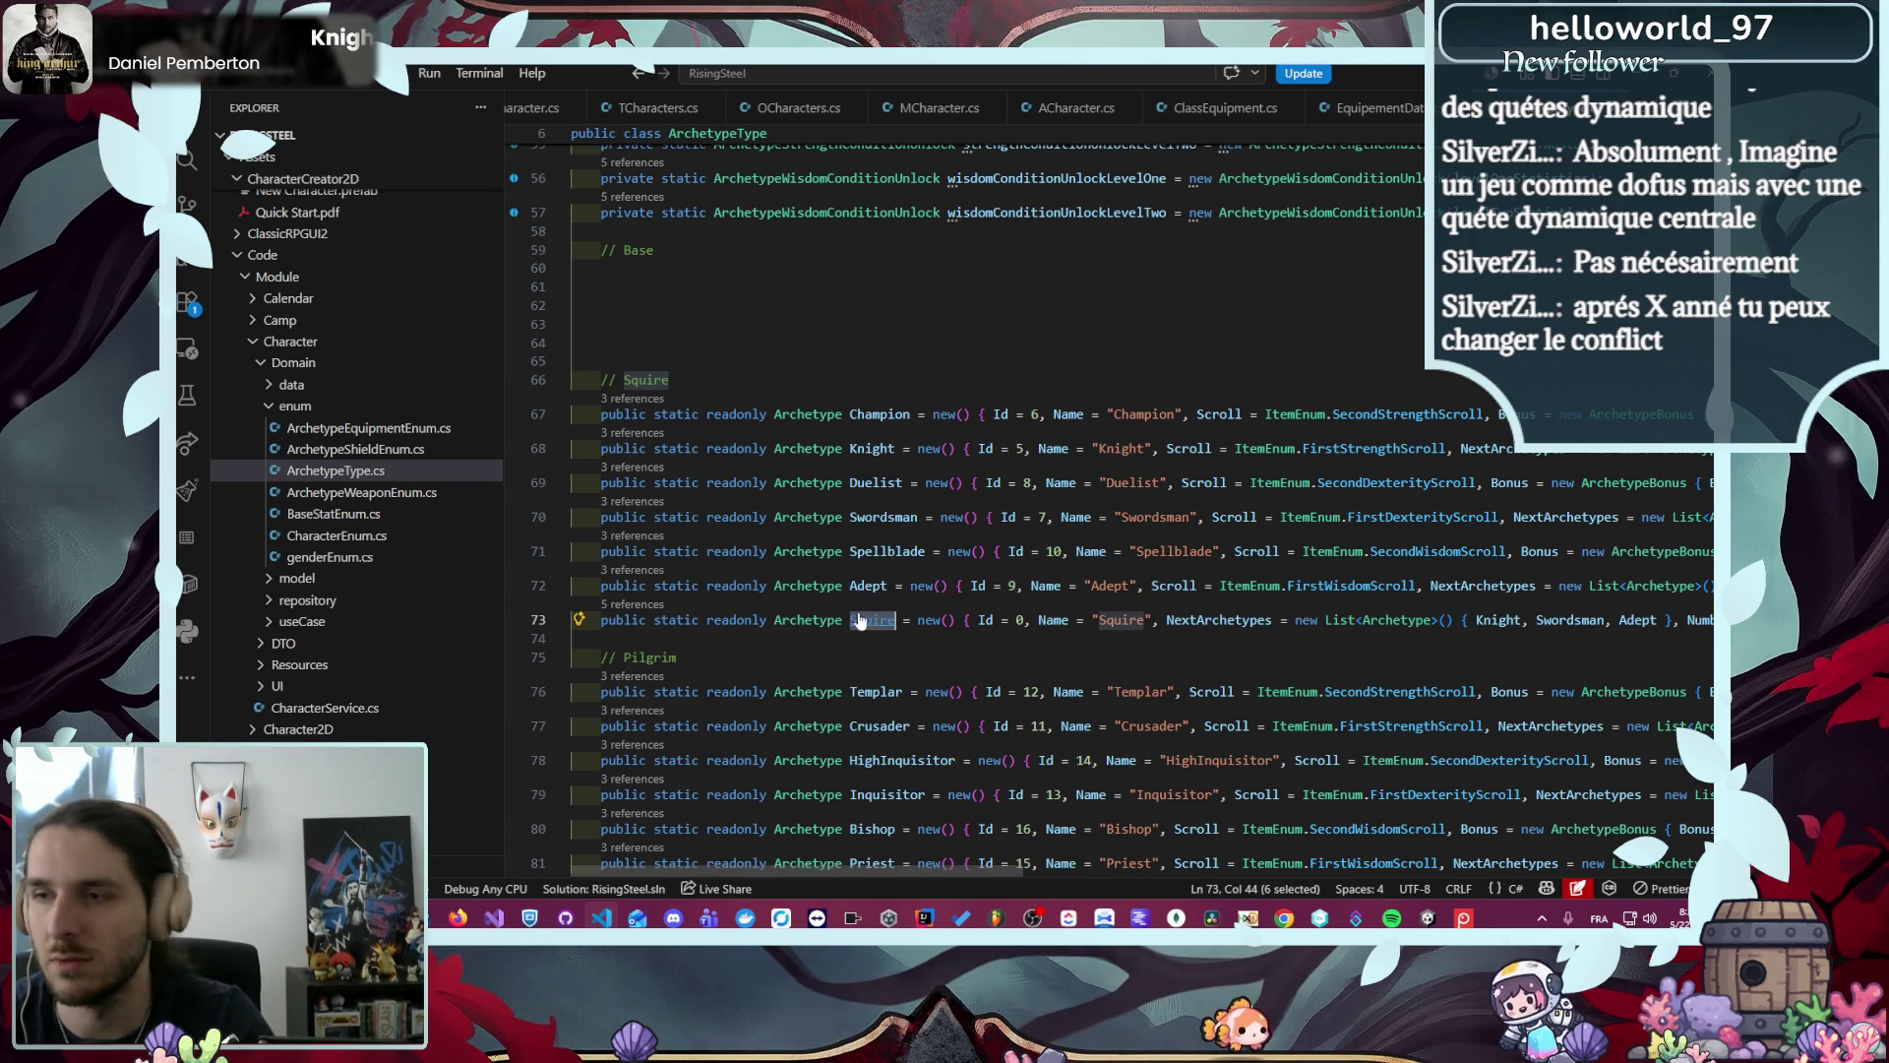
left_click(1370, 109)
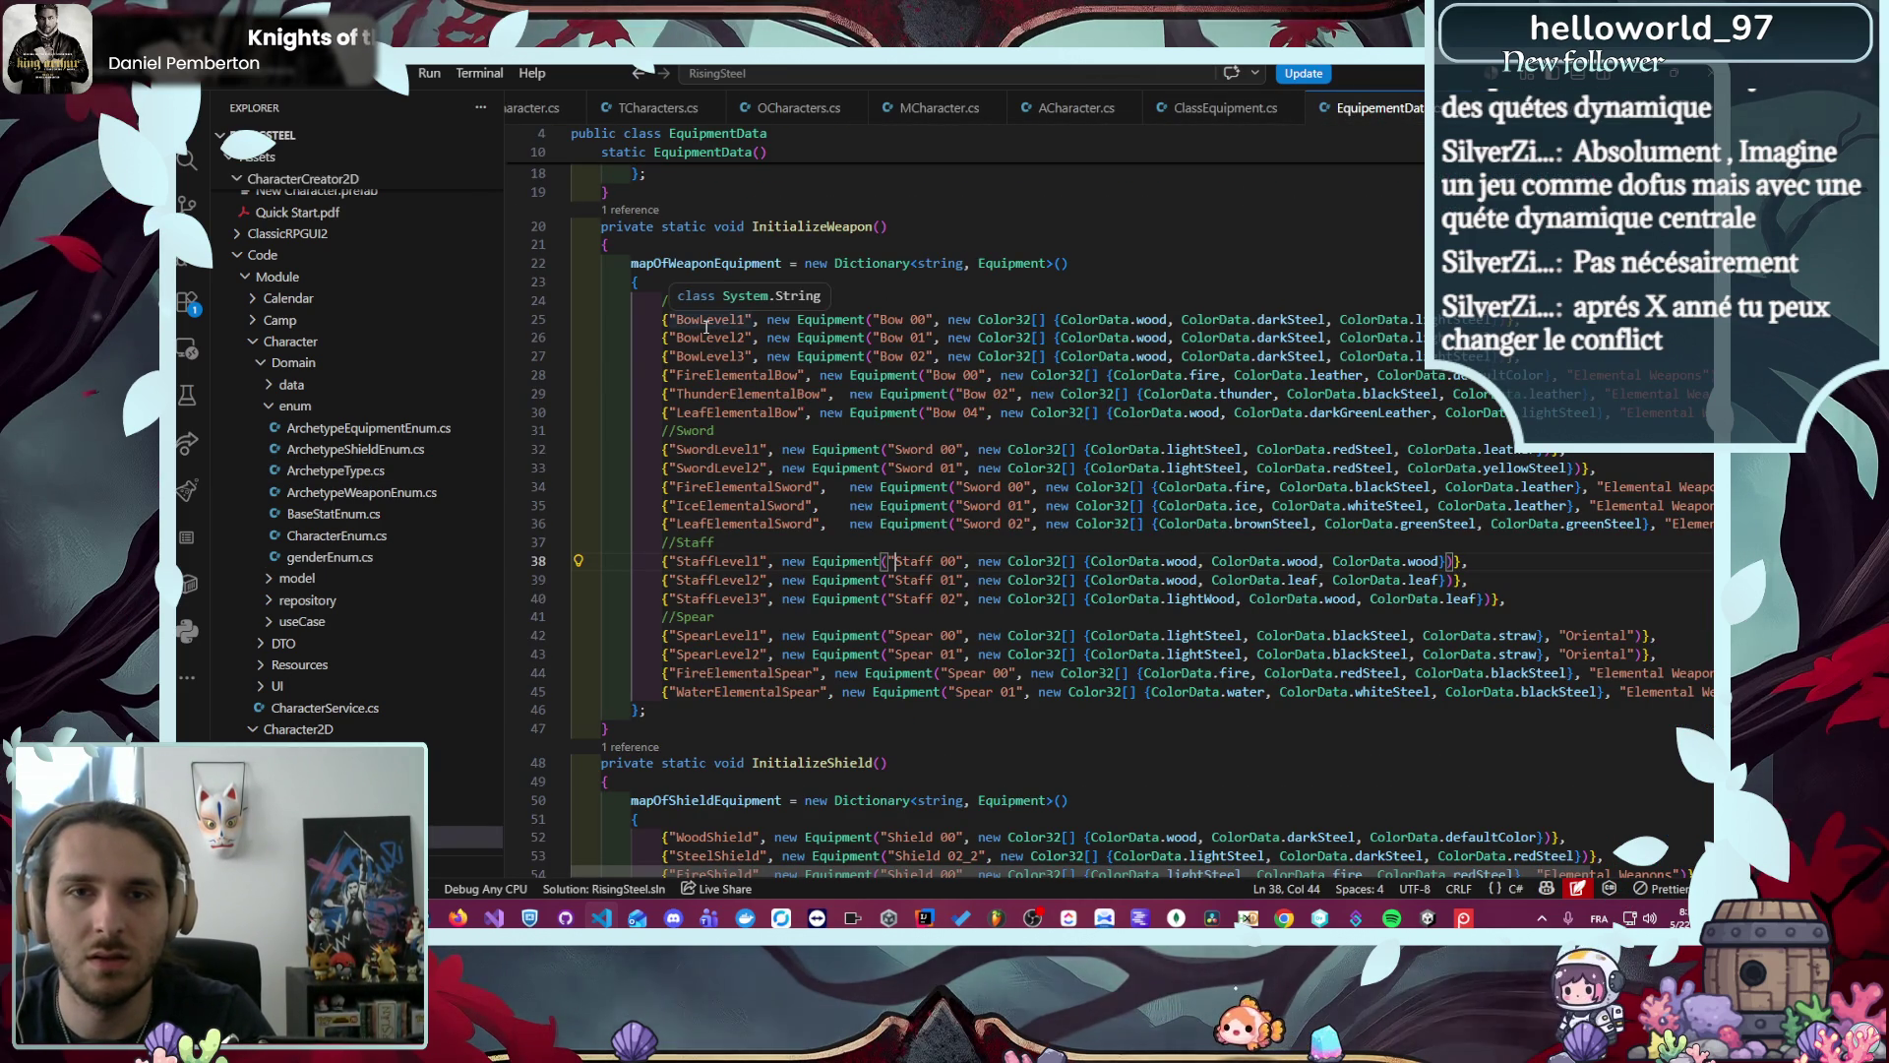
- Replace the SwordLevel1 key with Squire and the StaffLevel1 key with Pilgrim
double_click(708, 448)
type("Squire")
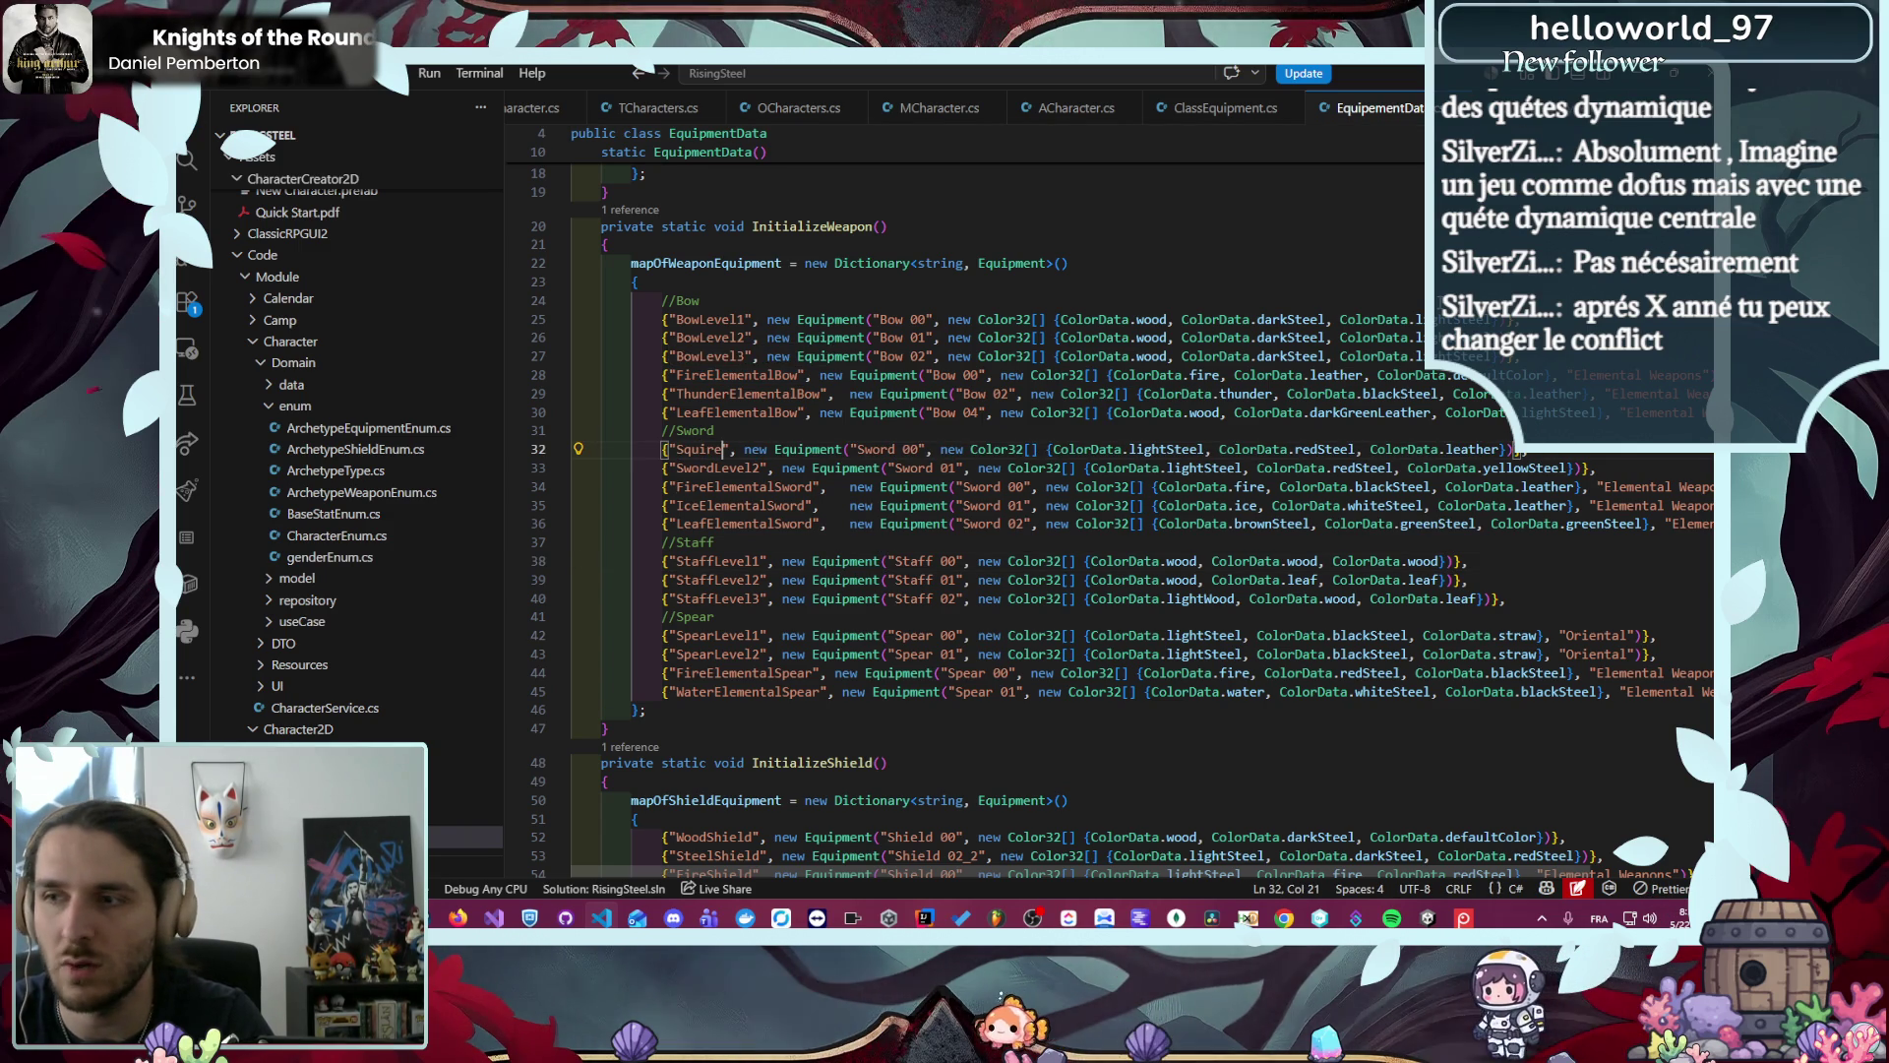
key("alt+Left")
key("alt+Left")
key("alt+Left")
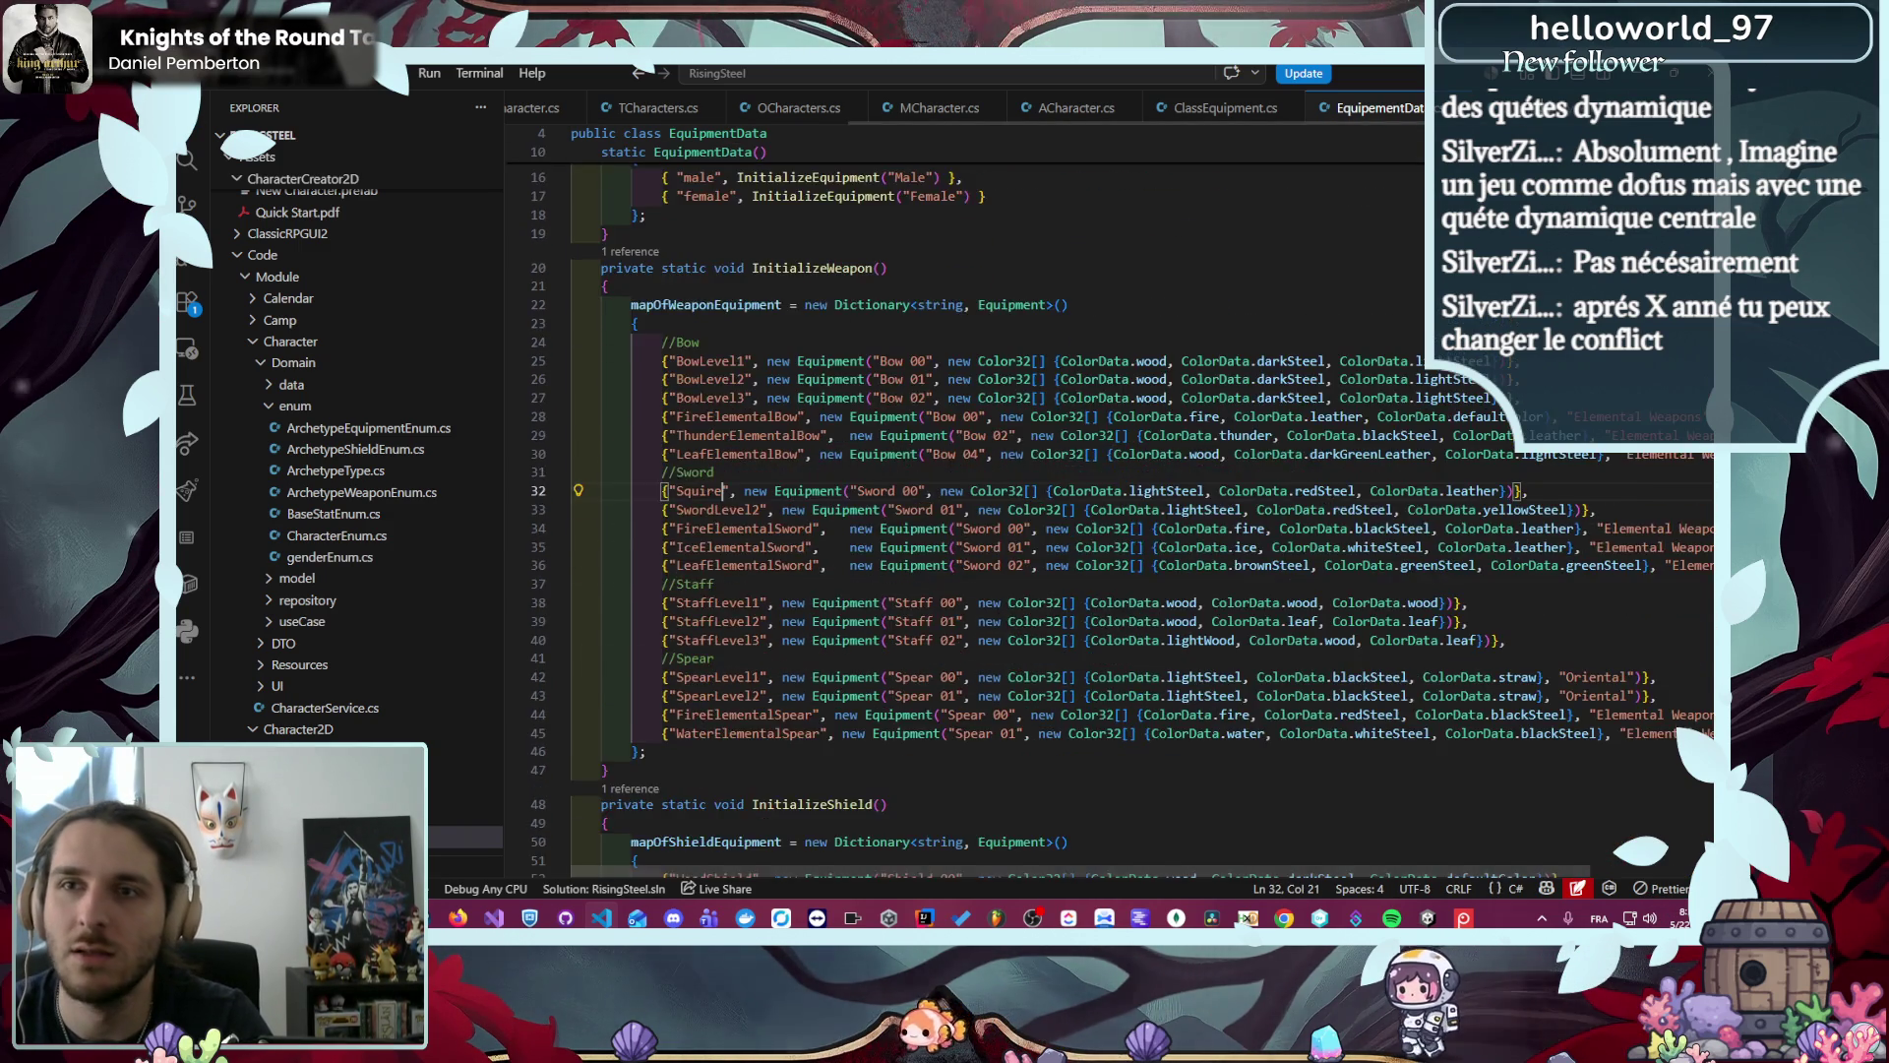
scroll(1206, 326, "down", 3)
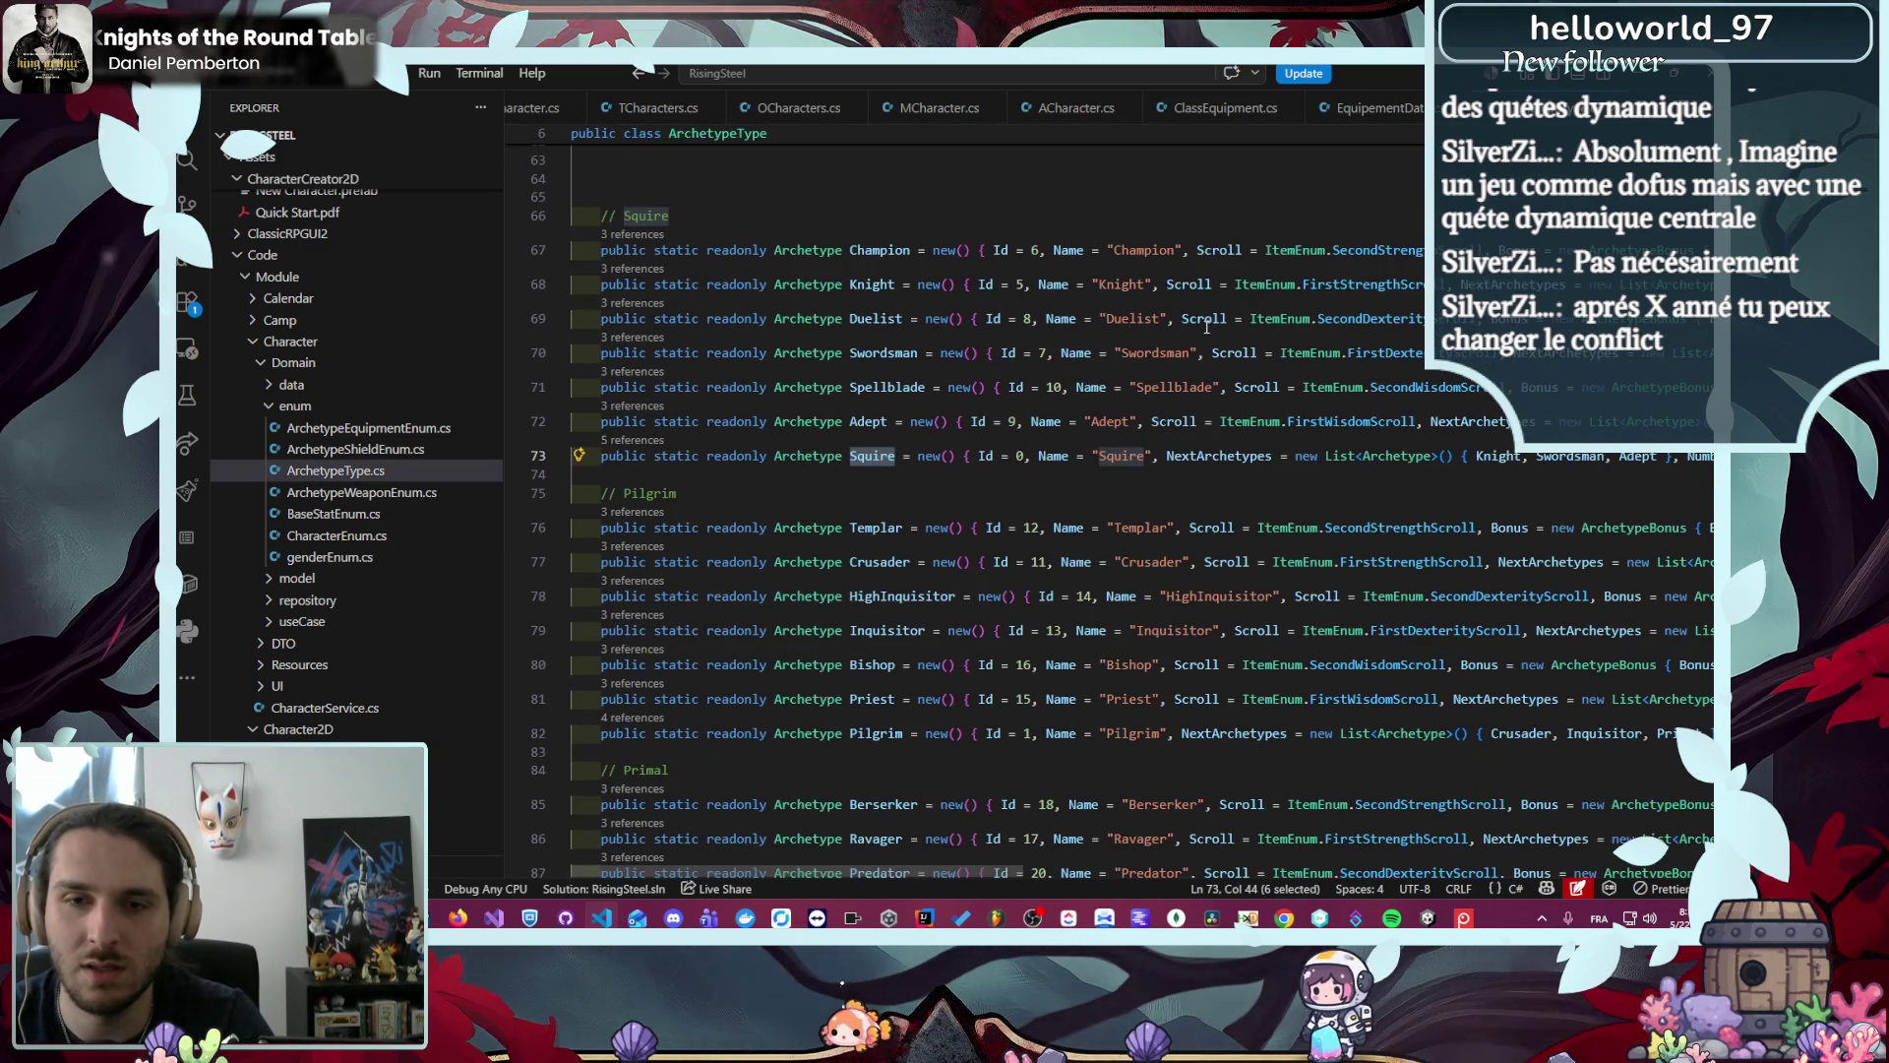
double_click(875, 733)
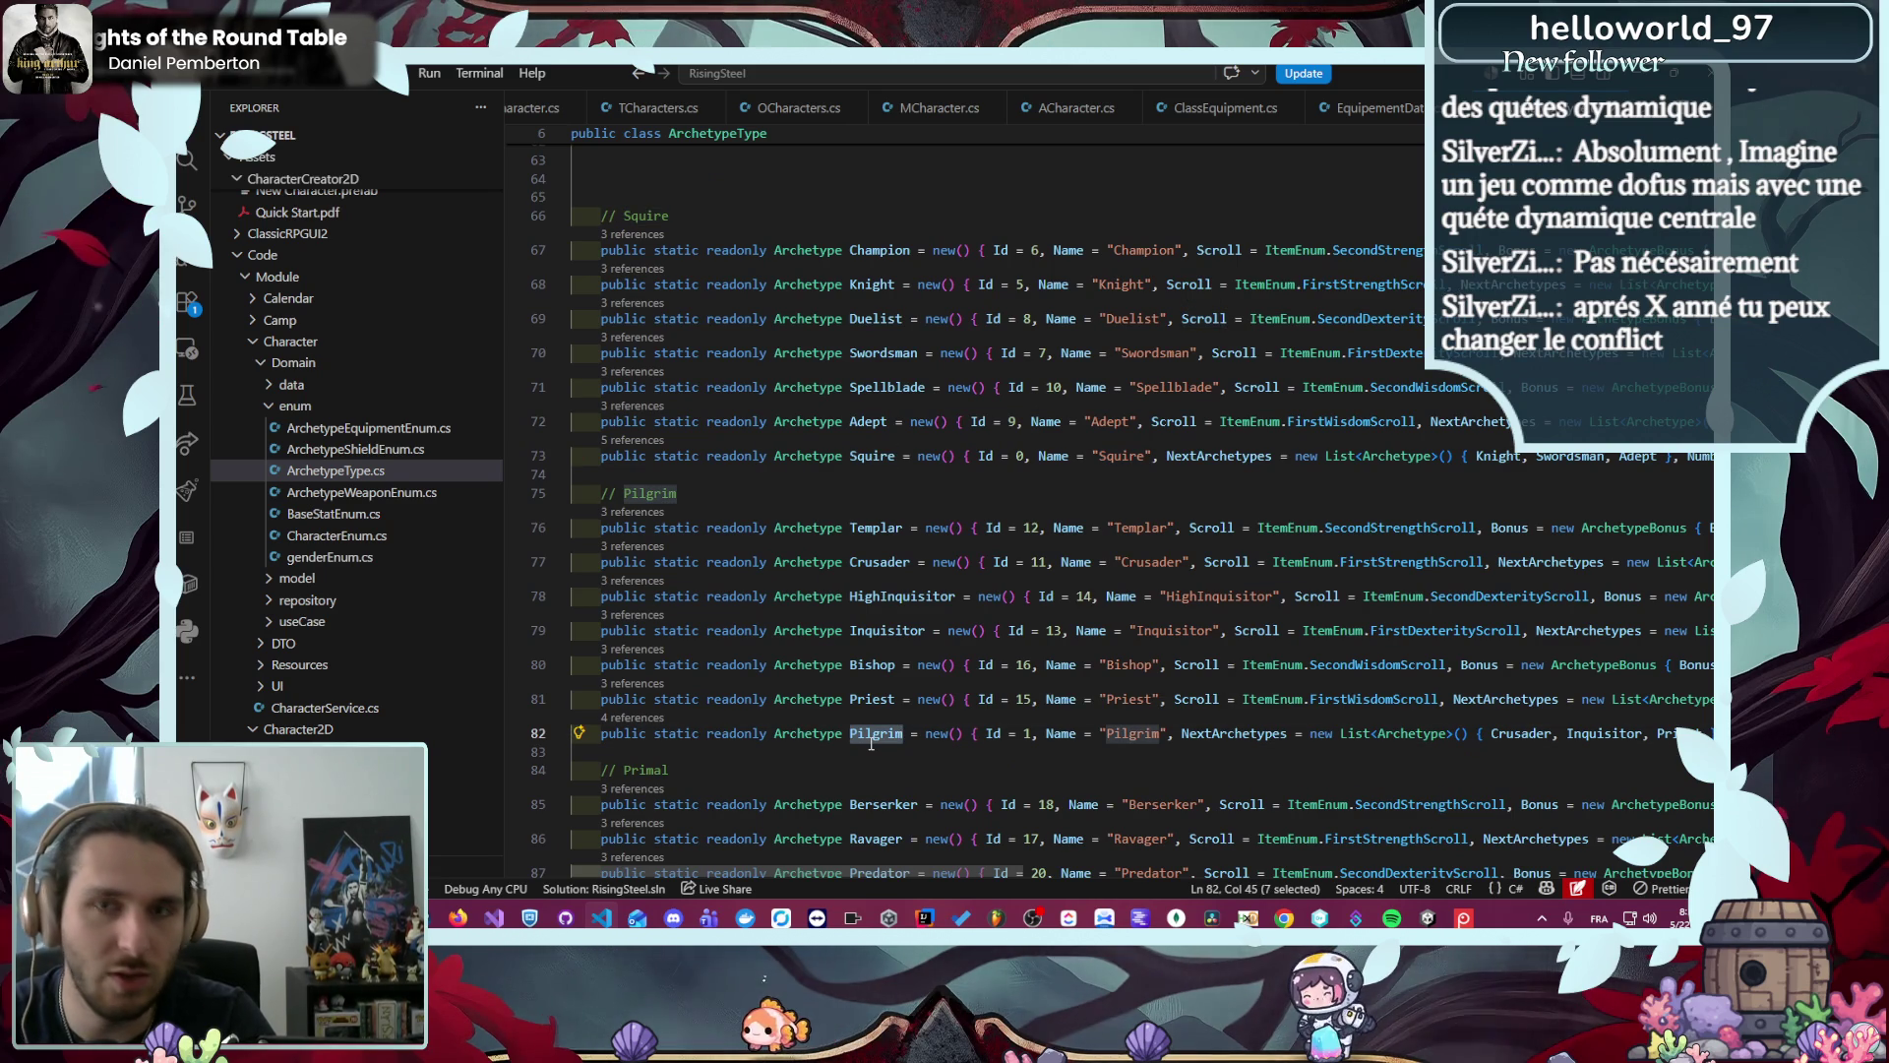
left_click(1329, 110)
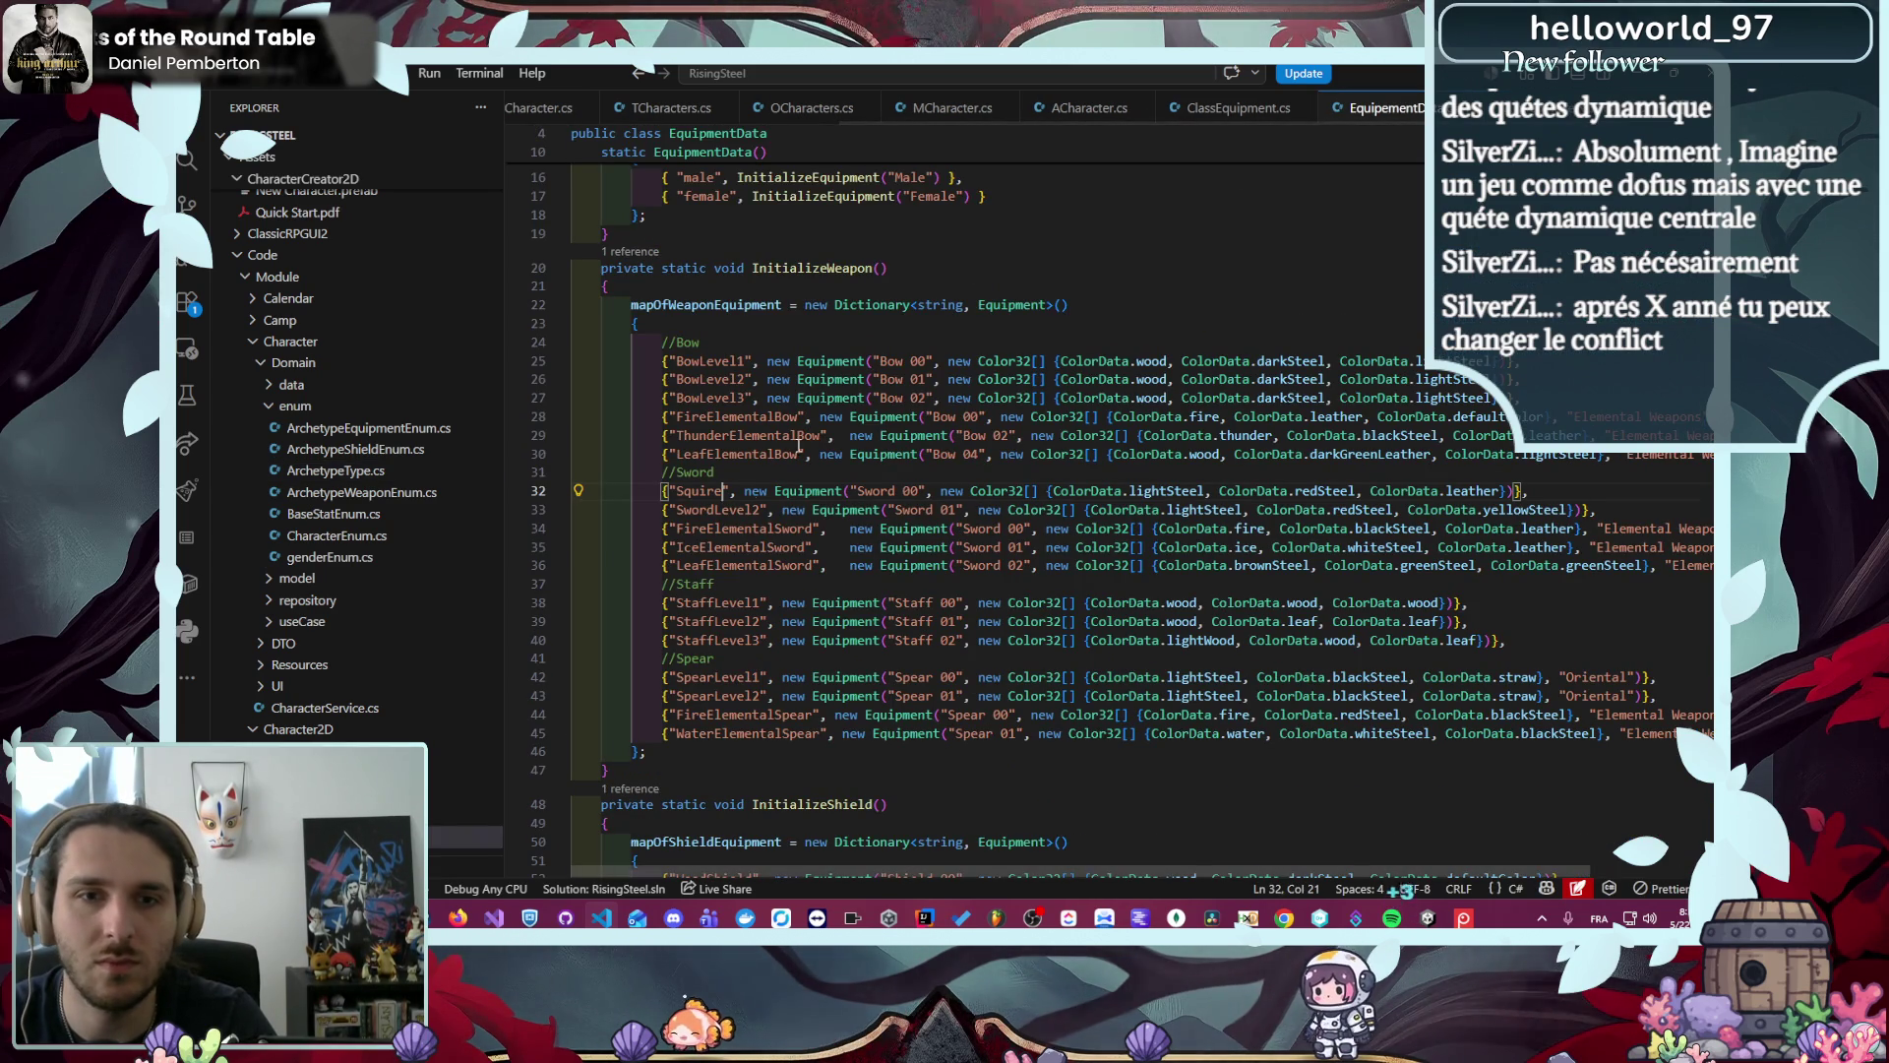
left_click(724, 603)
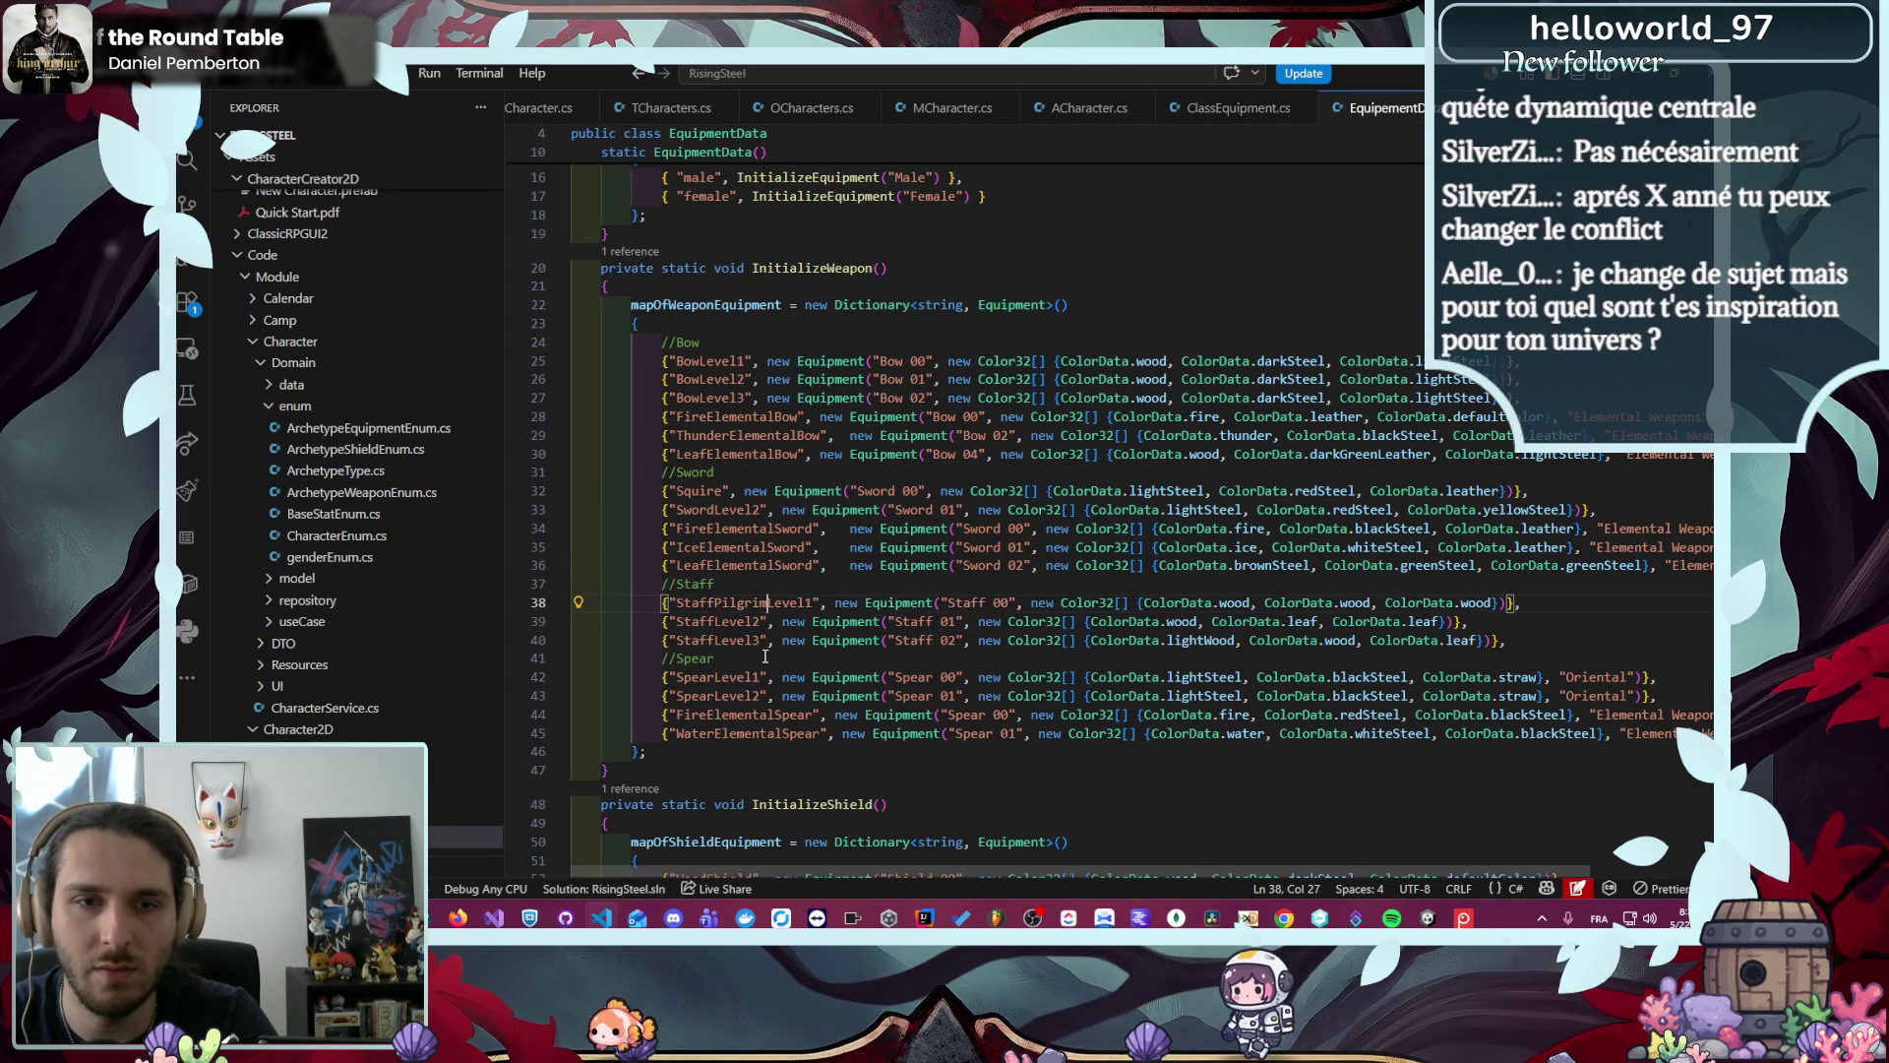
type("Apprentic")
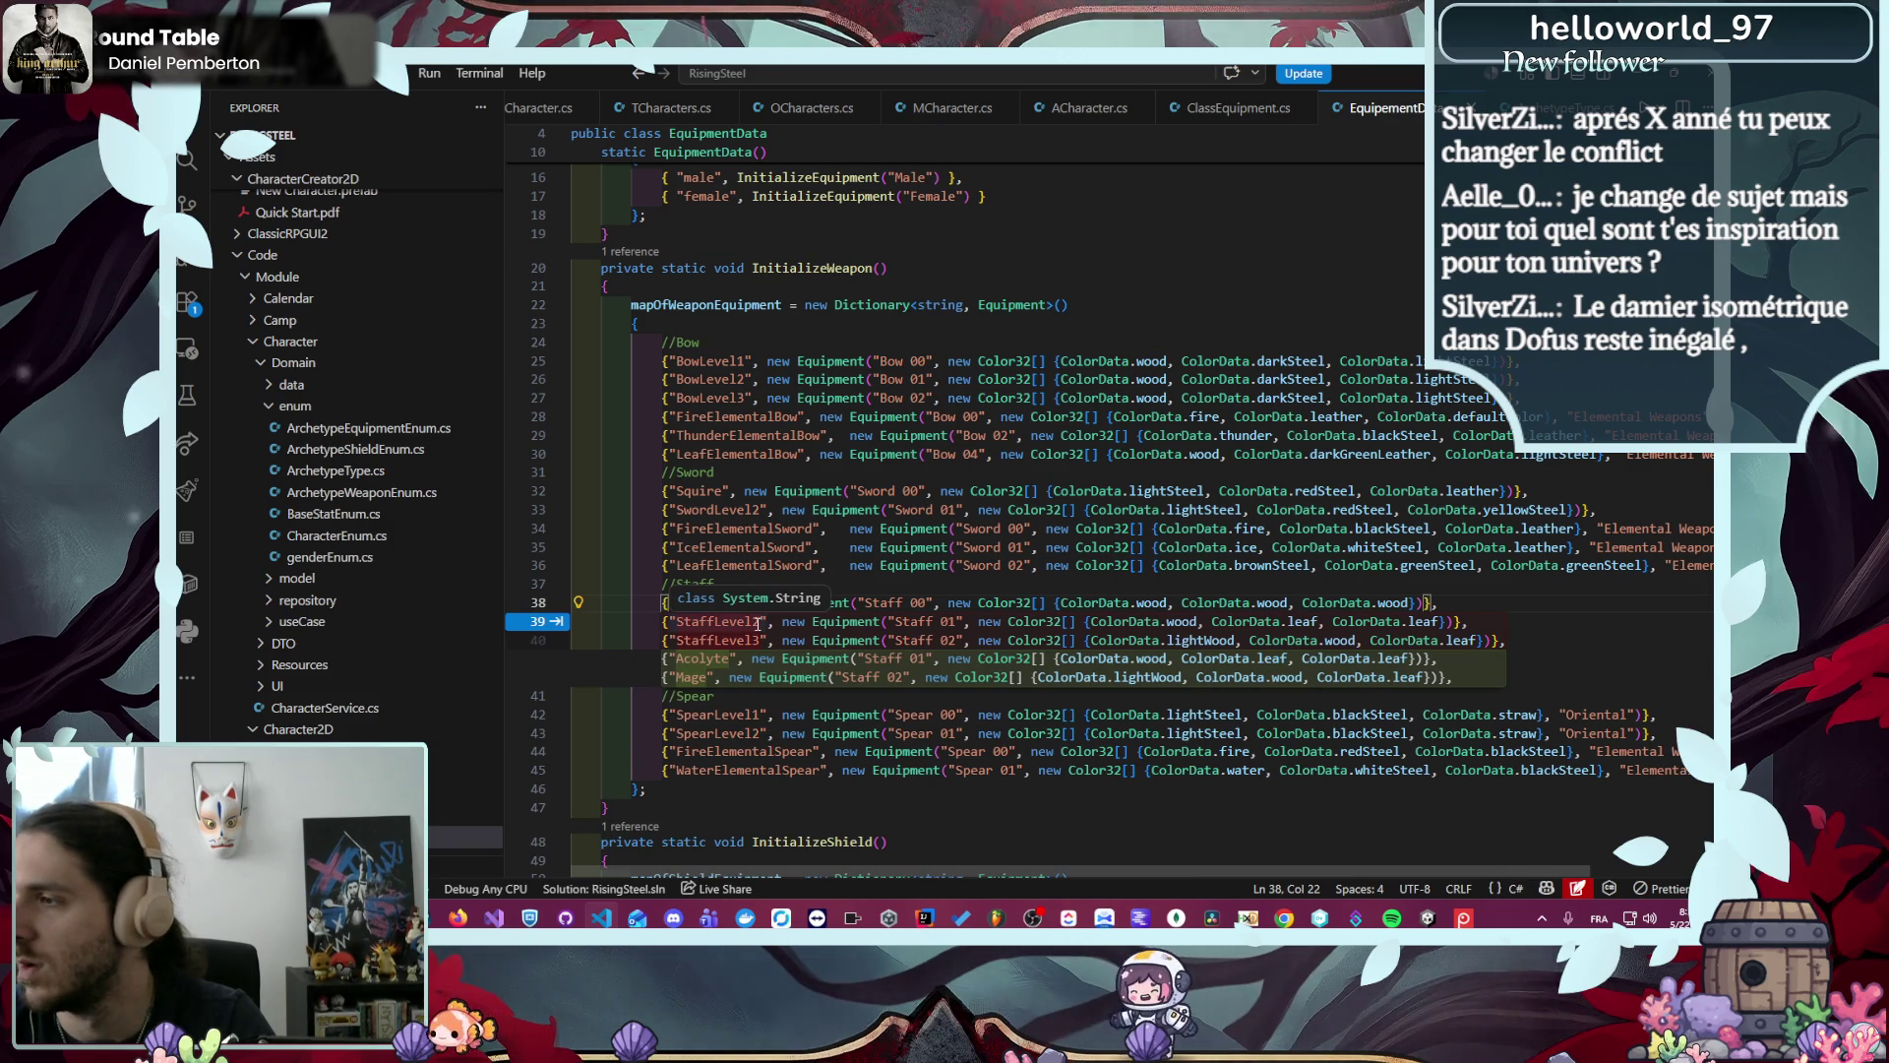
key("Escape")
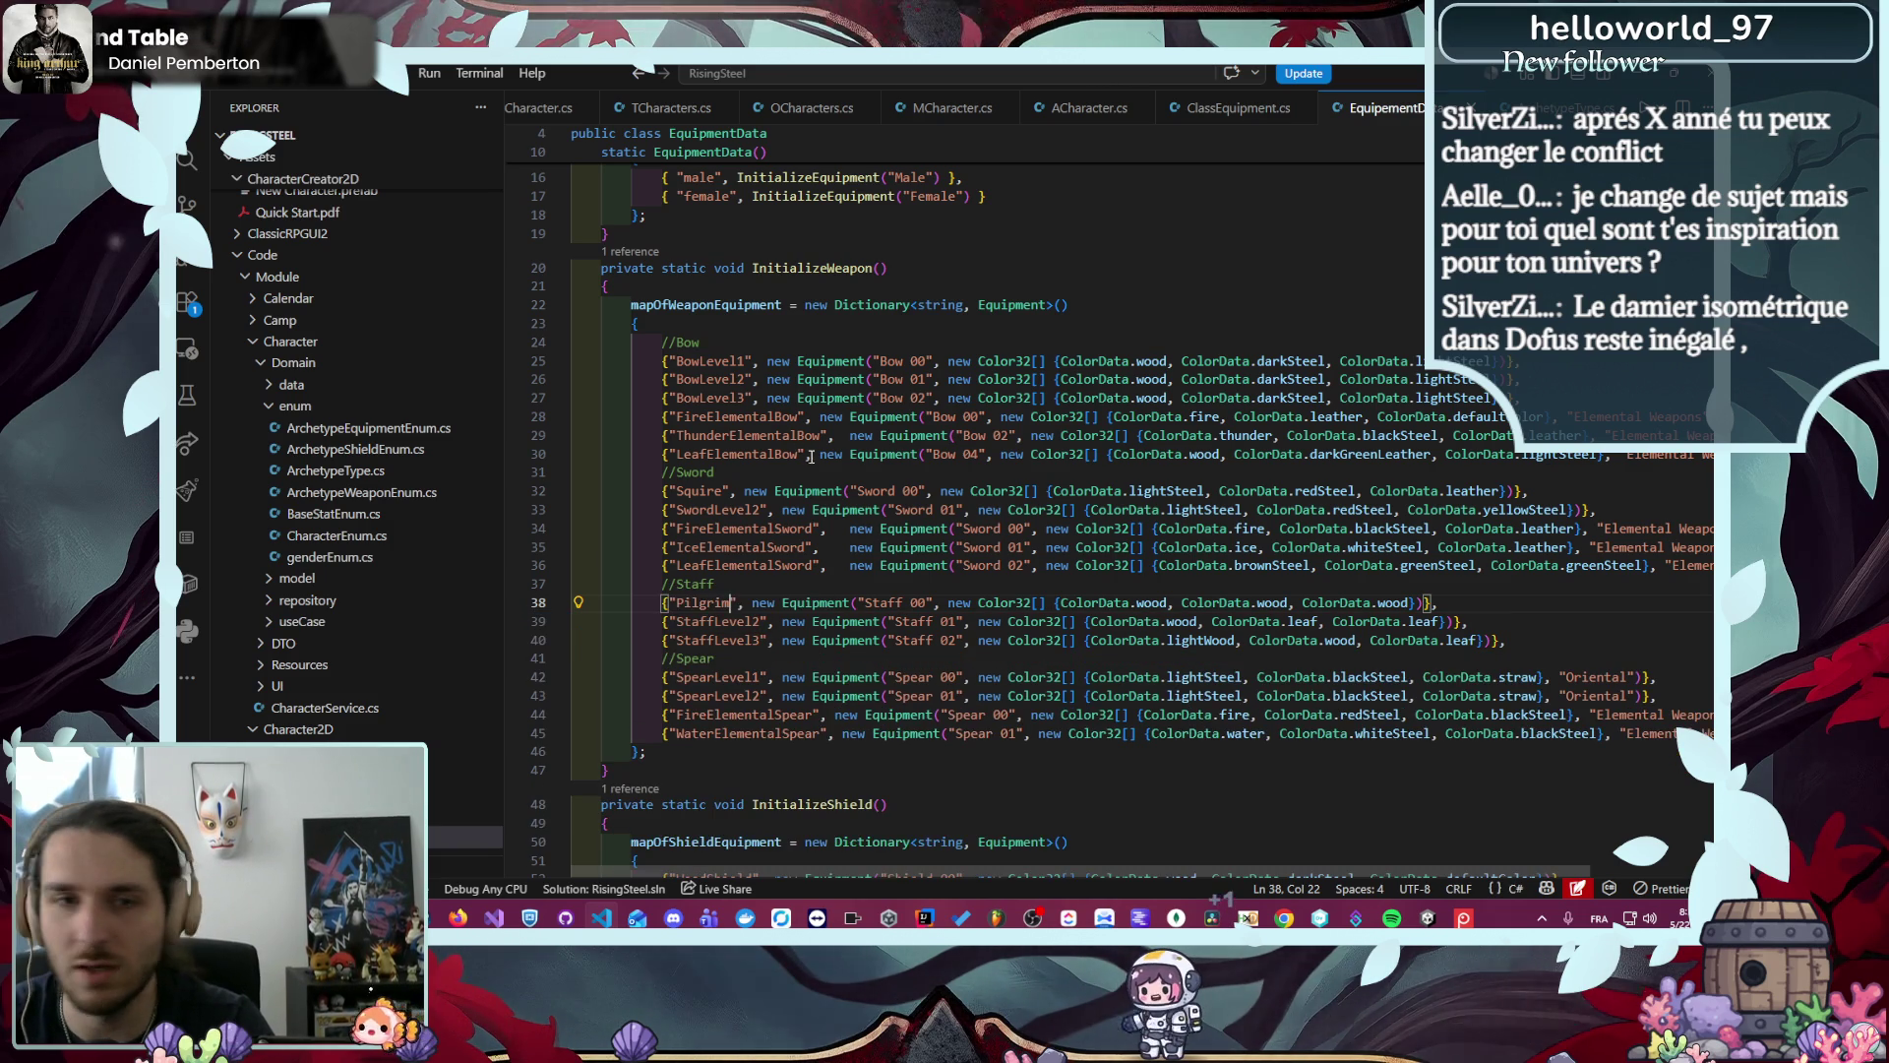
- Duplicate the Squire sword entry and key the copy as Primal
key("ctrl+Tab")
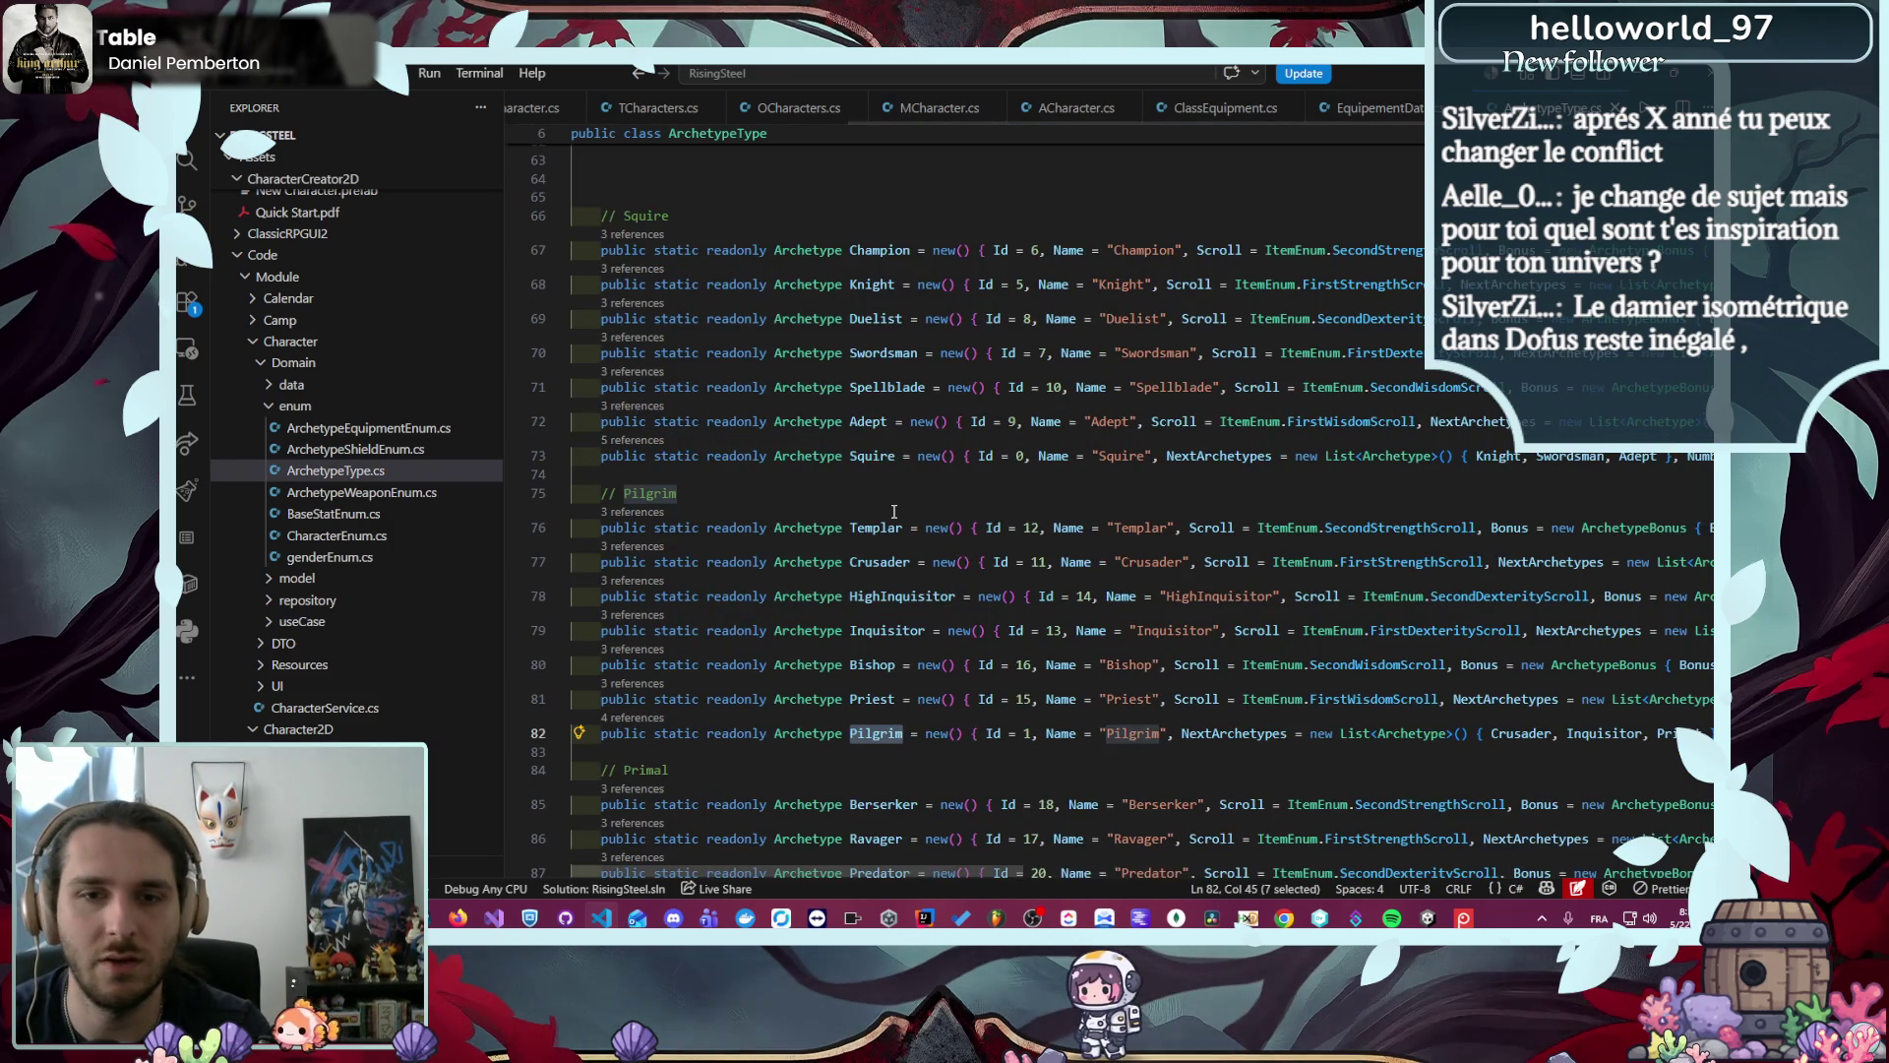
scroll(915, 650, "down", 1)
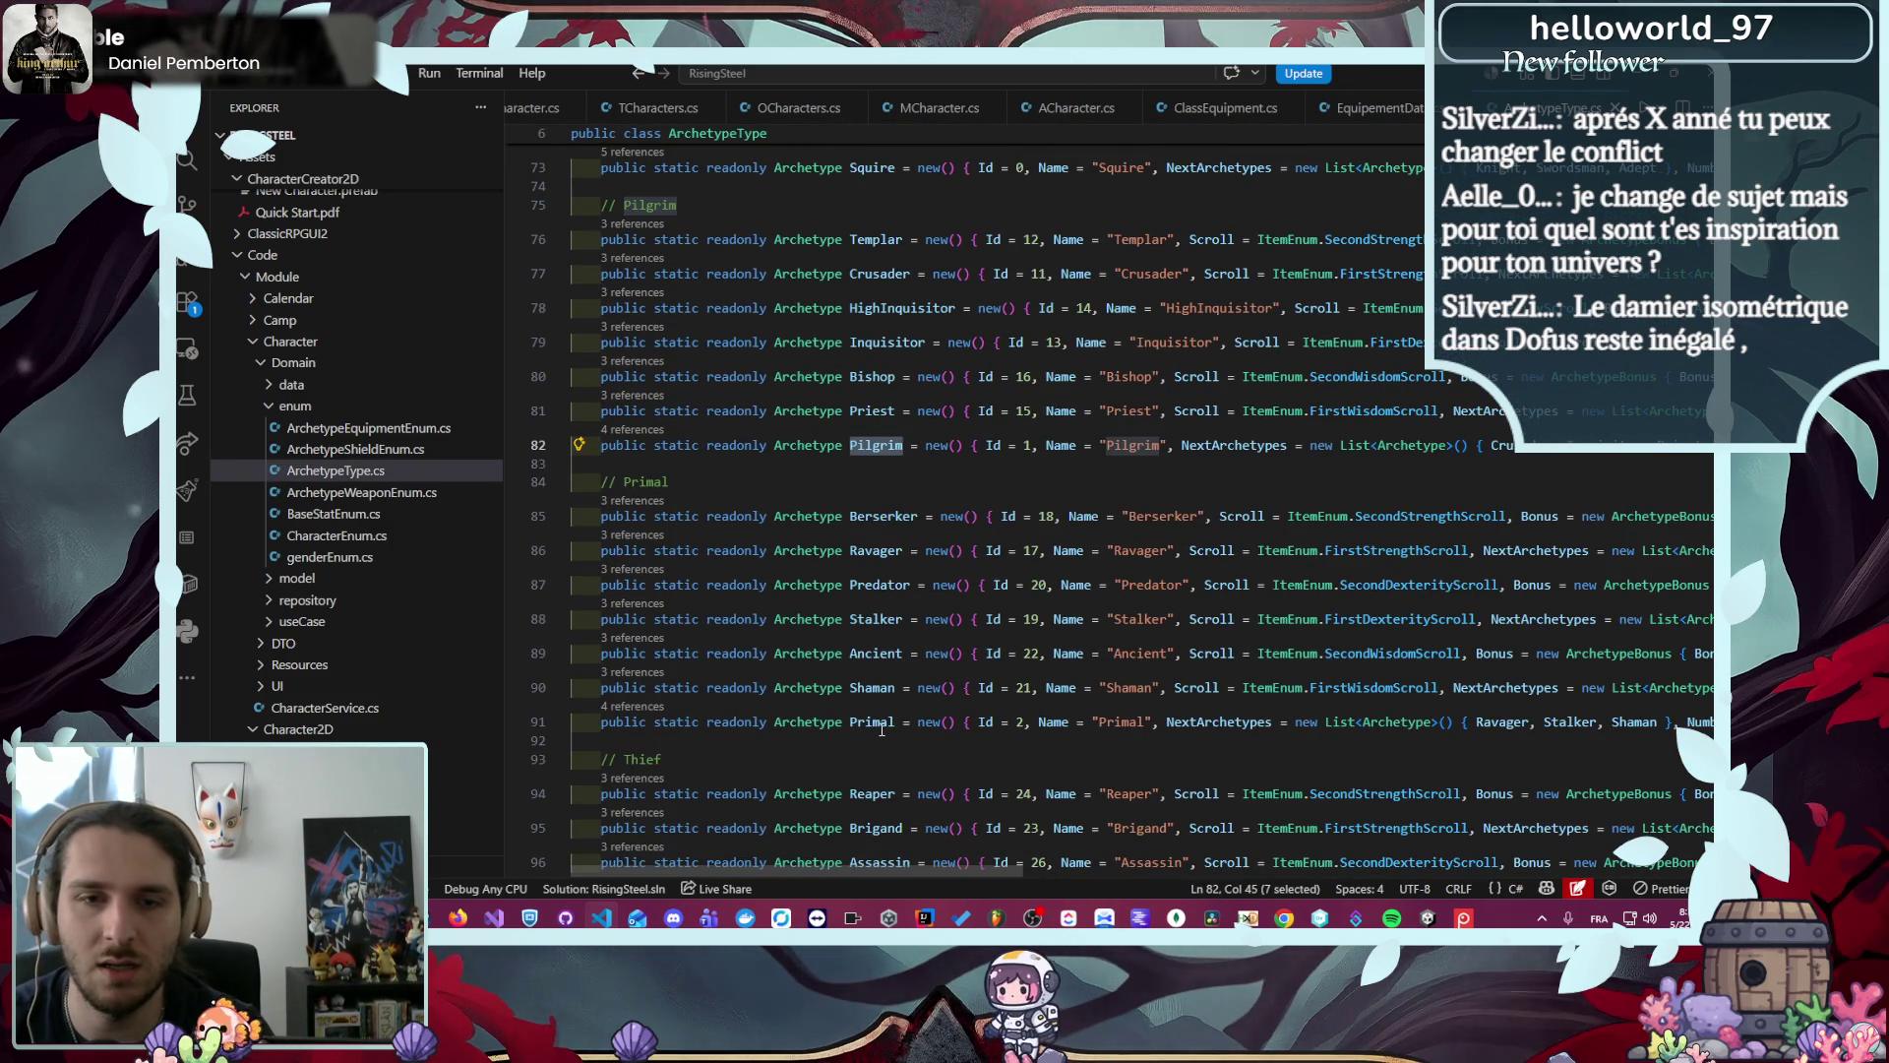
double_click(873, 722)
left_click(1230, 108)
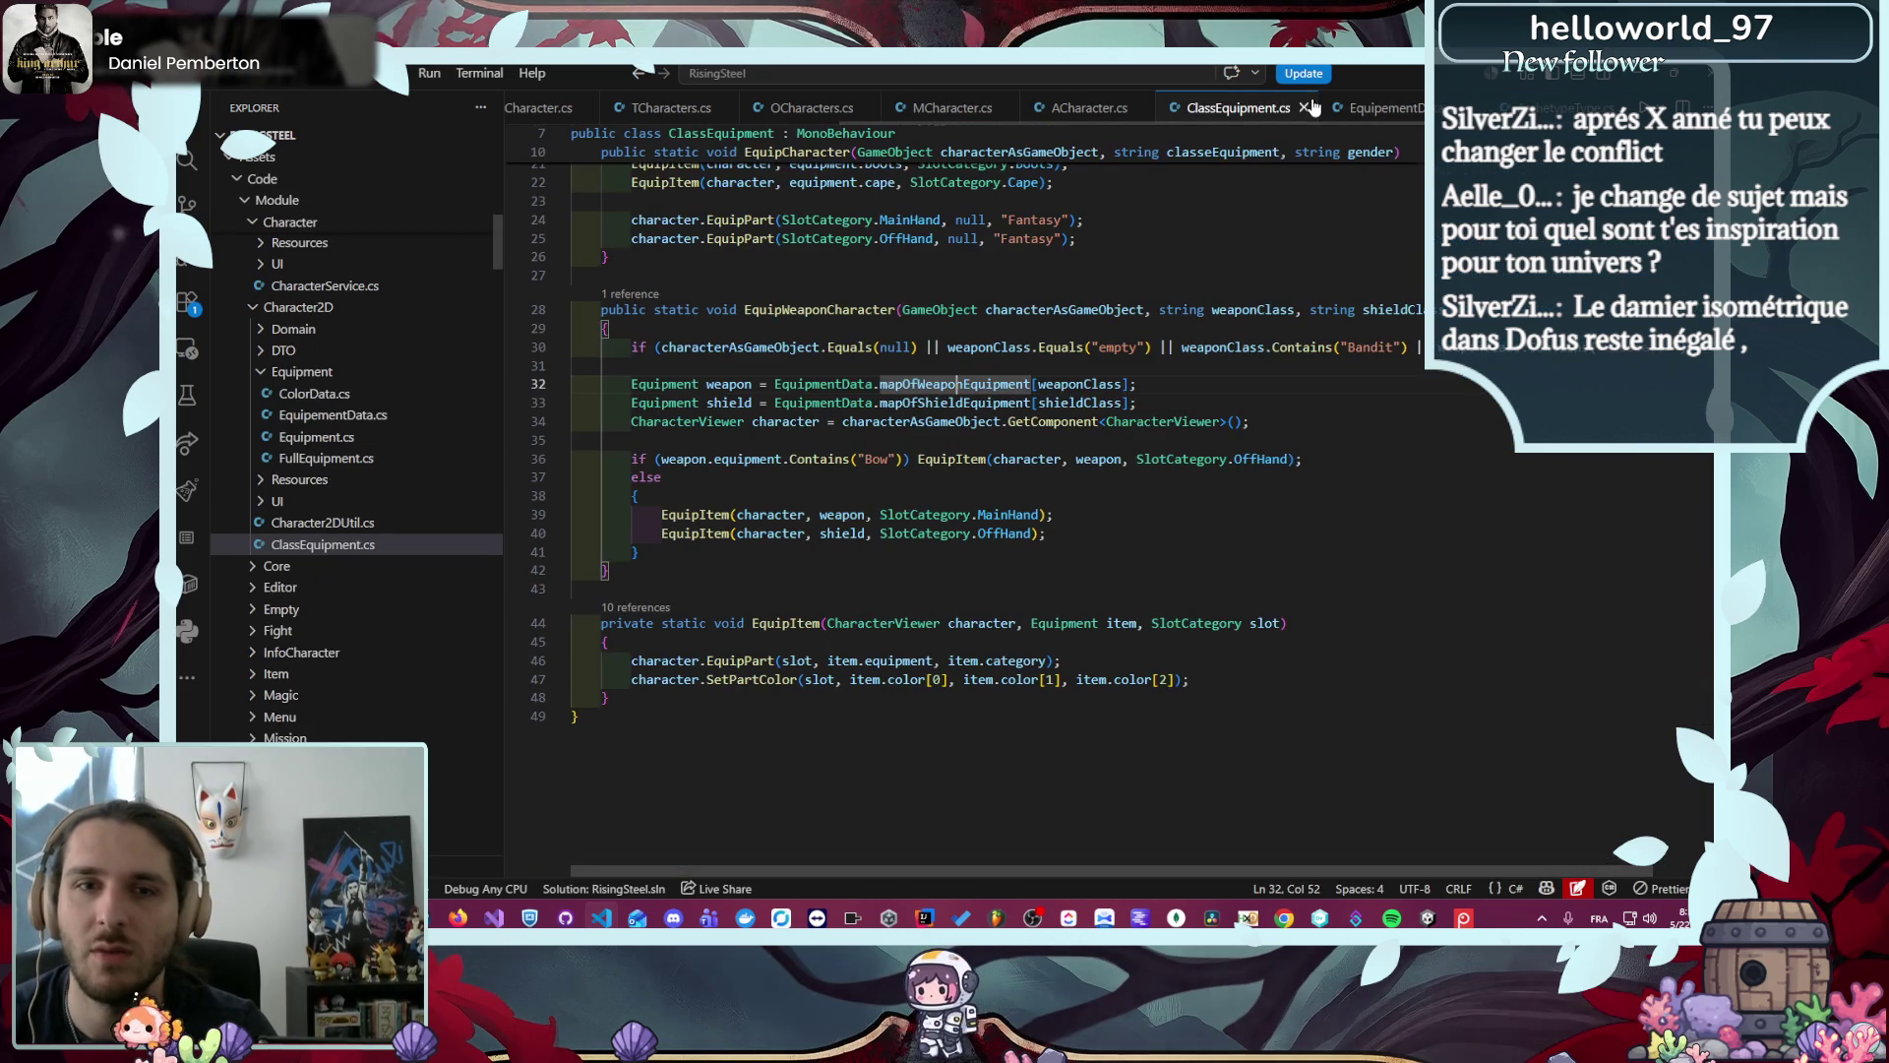
left_click(1372, 108)
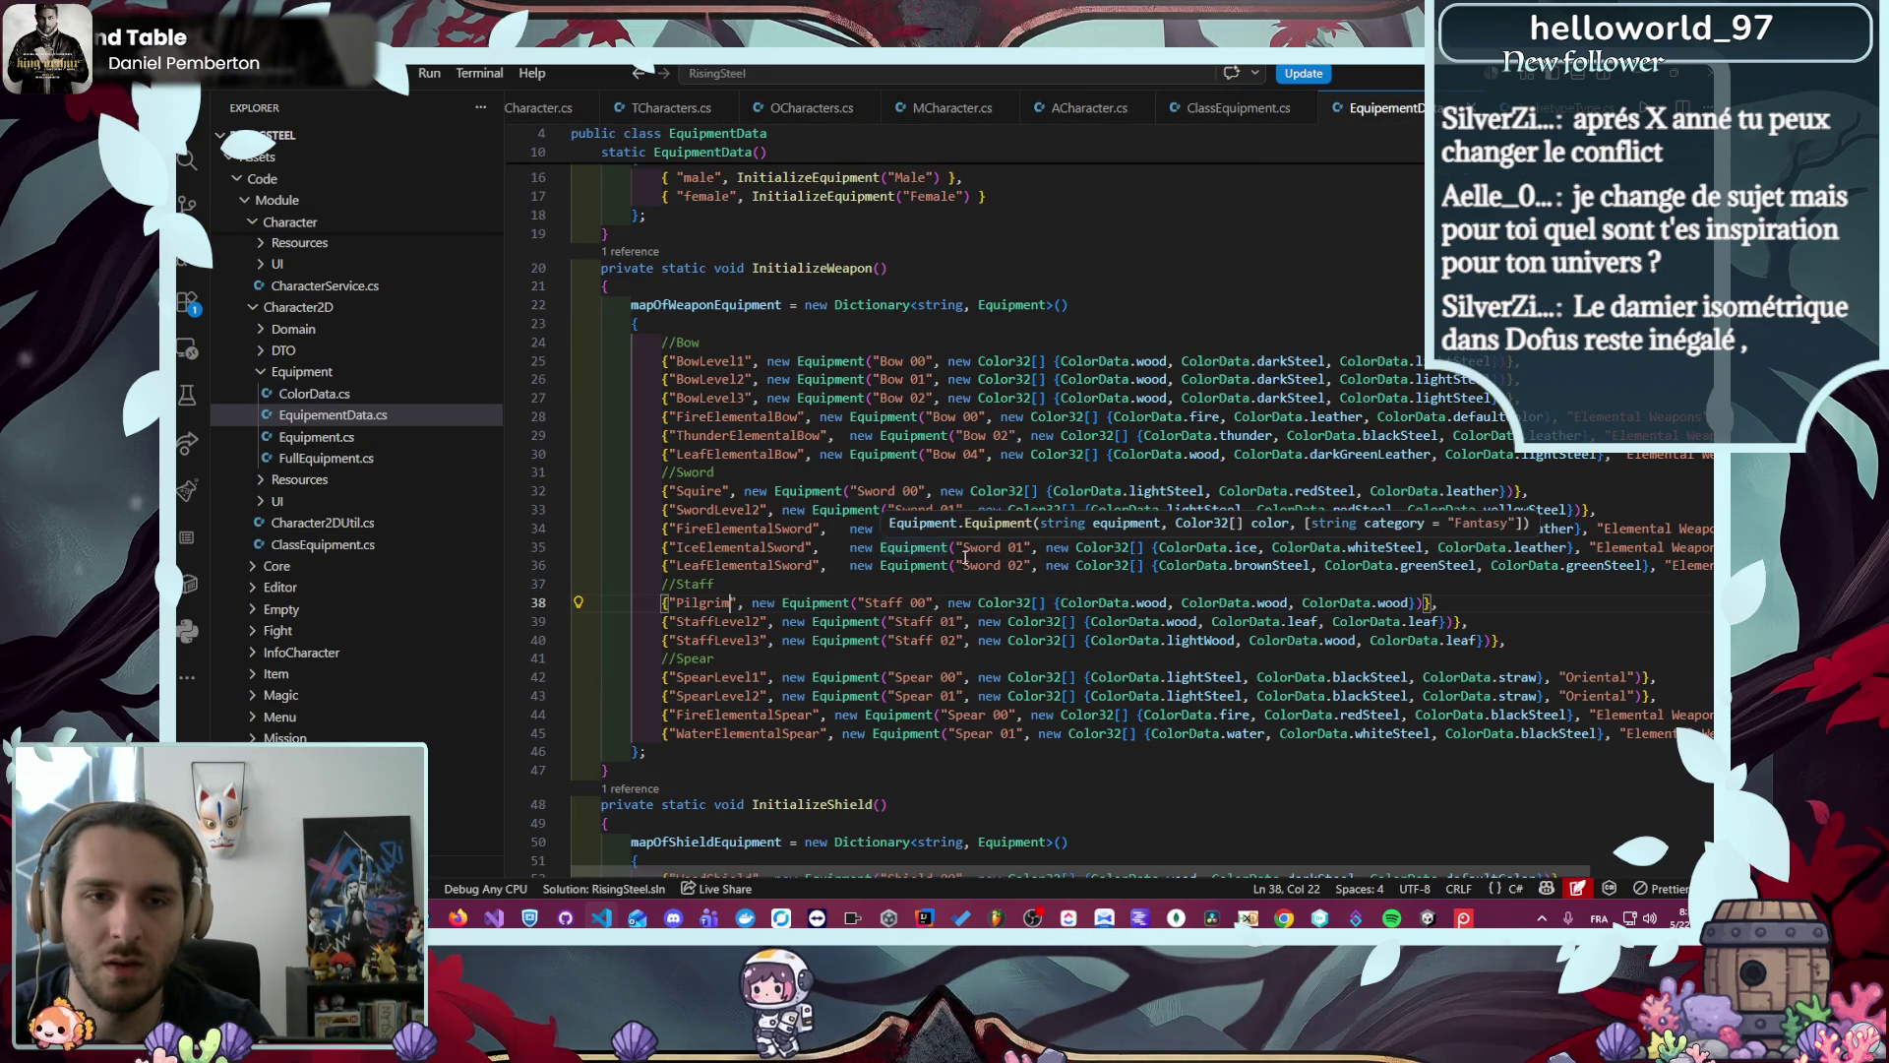
left_click(799, 489)
key("shift+alt+Down")
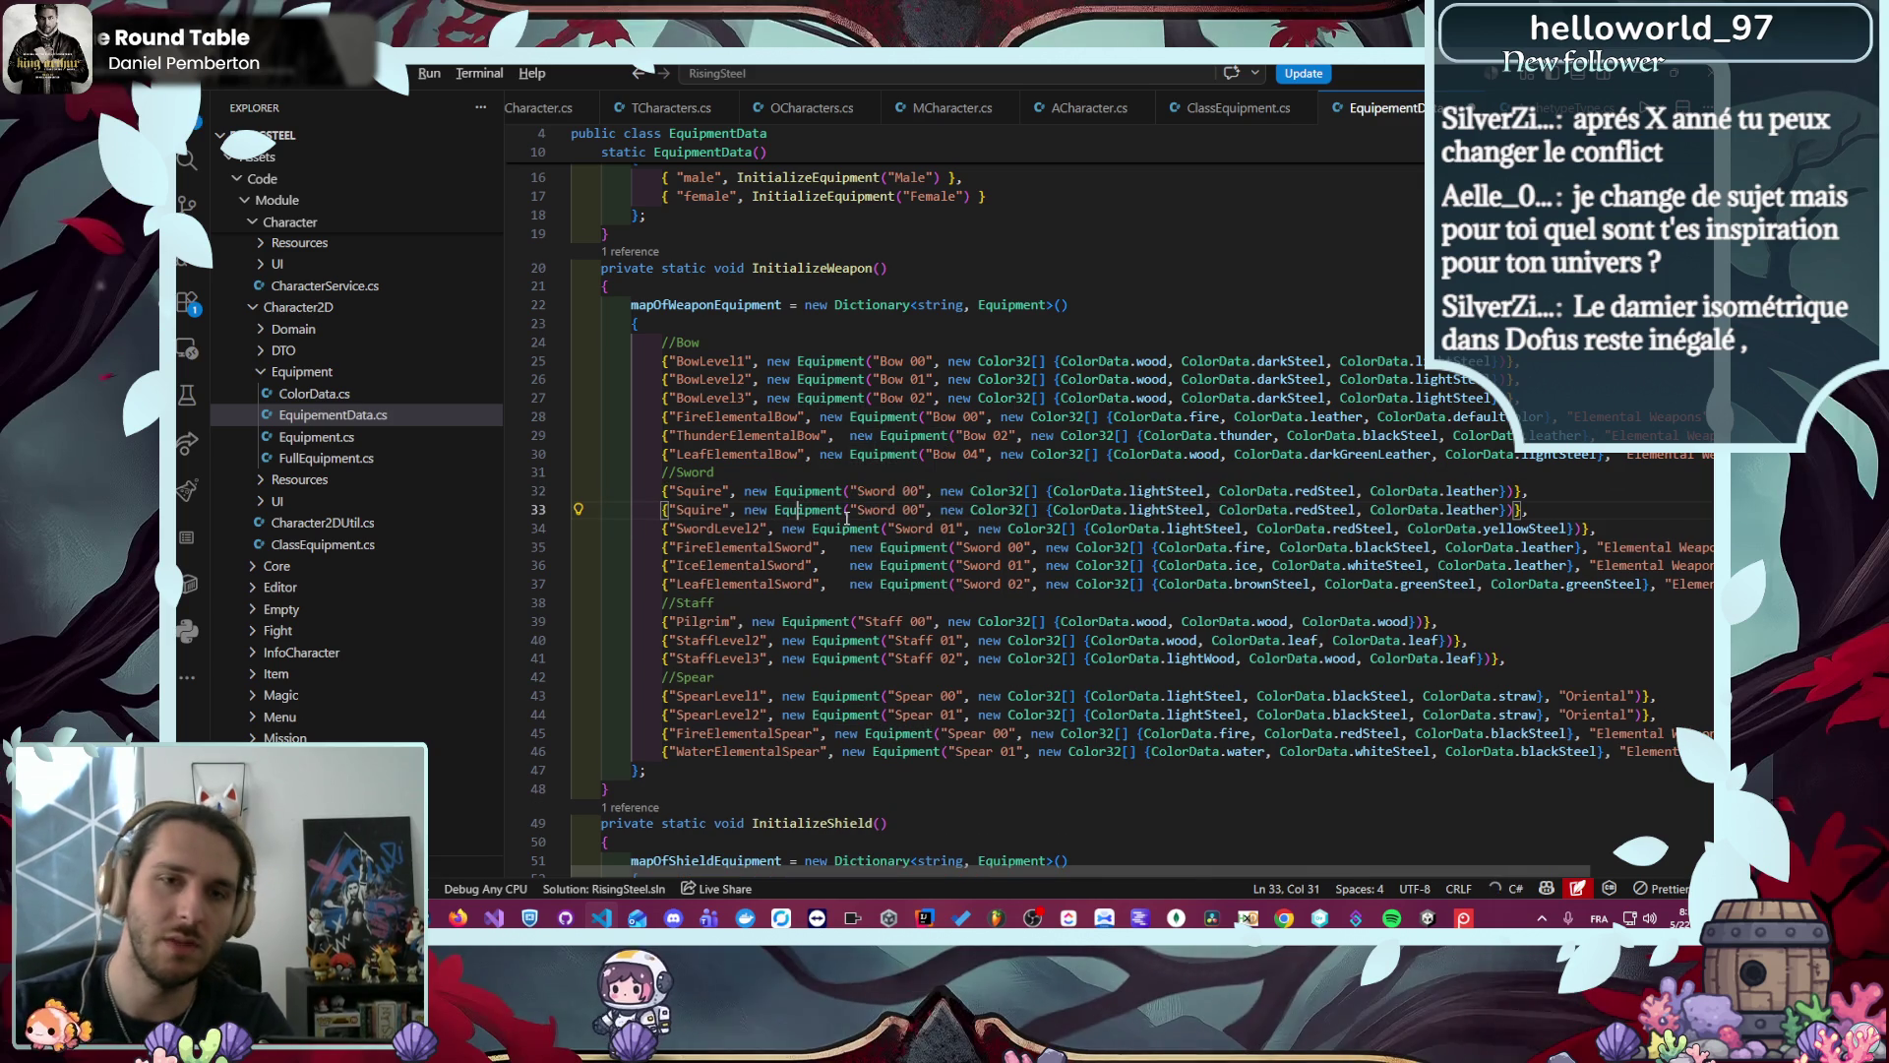
double_click(699, 509)
type("Primal")
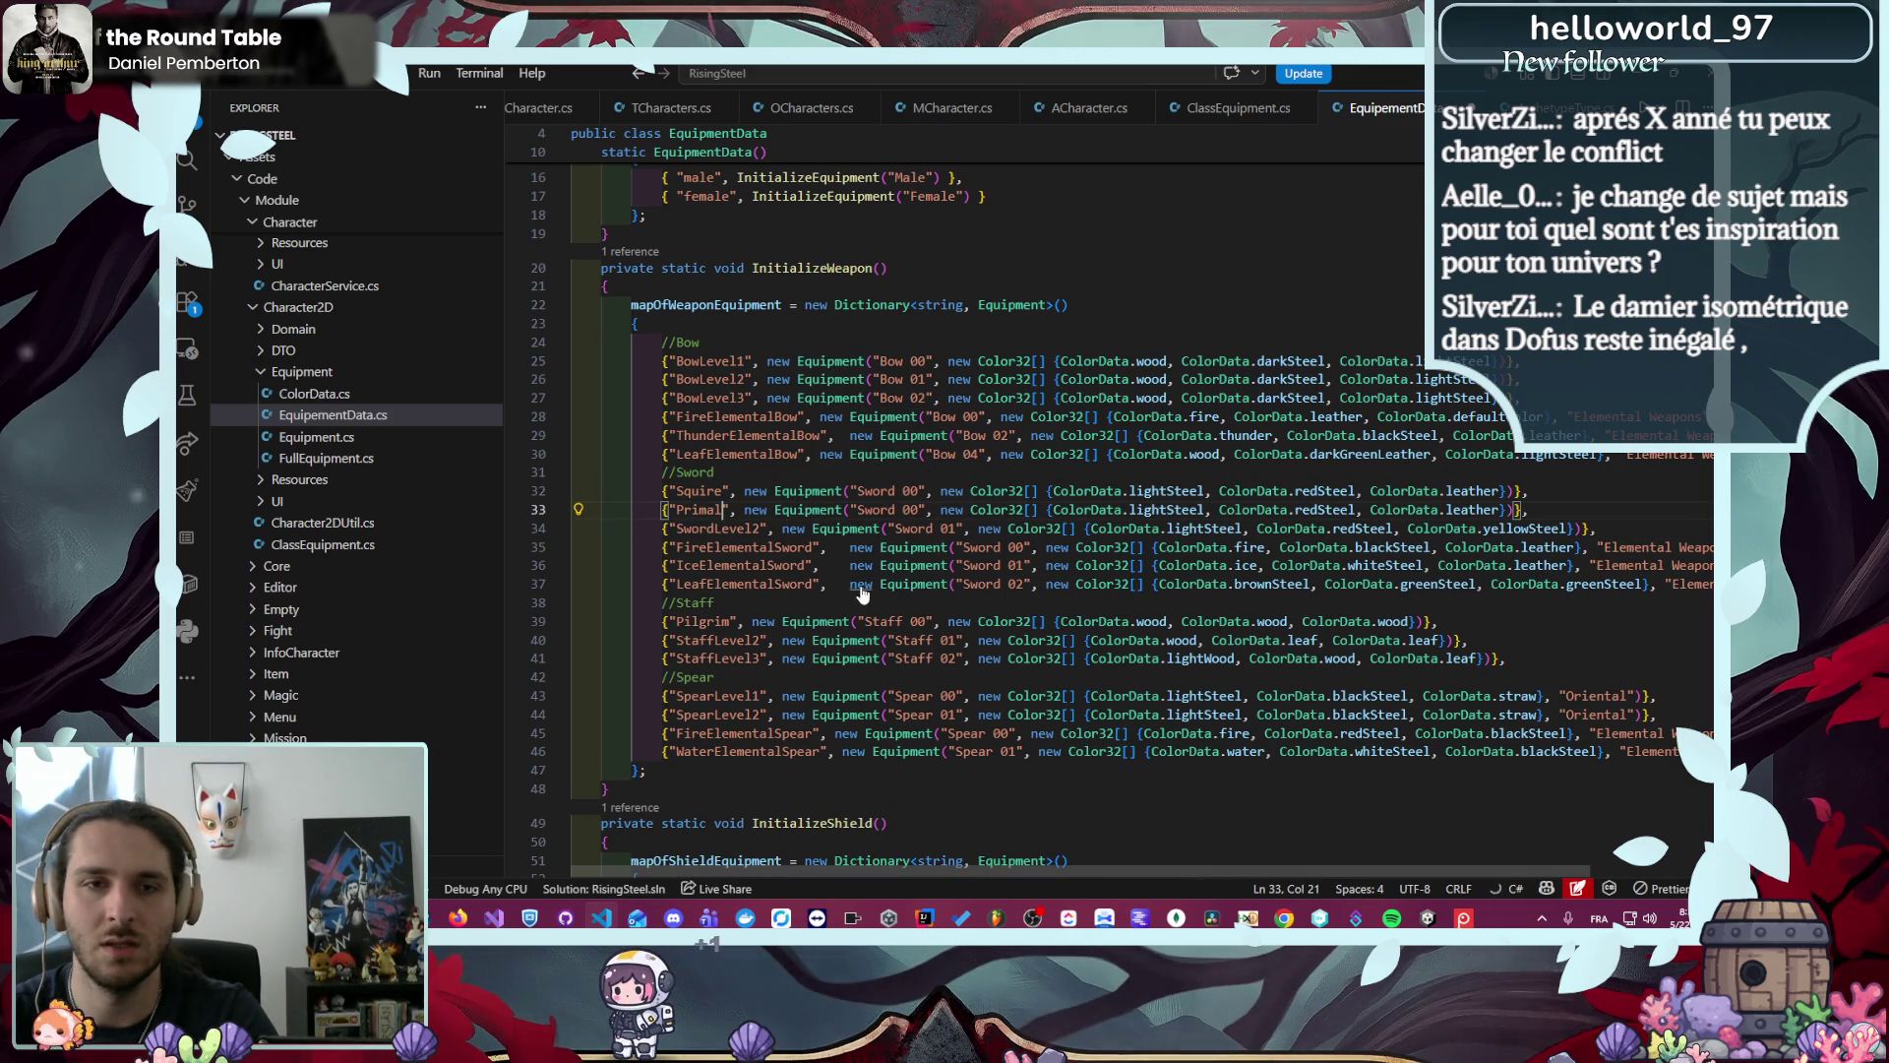
key("ctrl+t")
type("Primal")
key("Return")
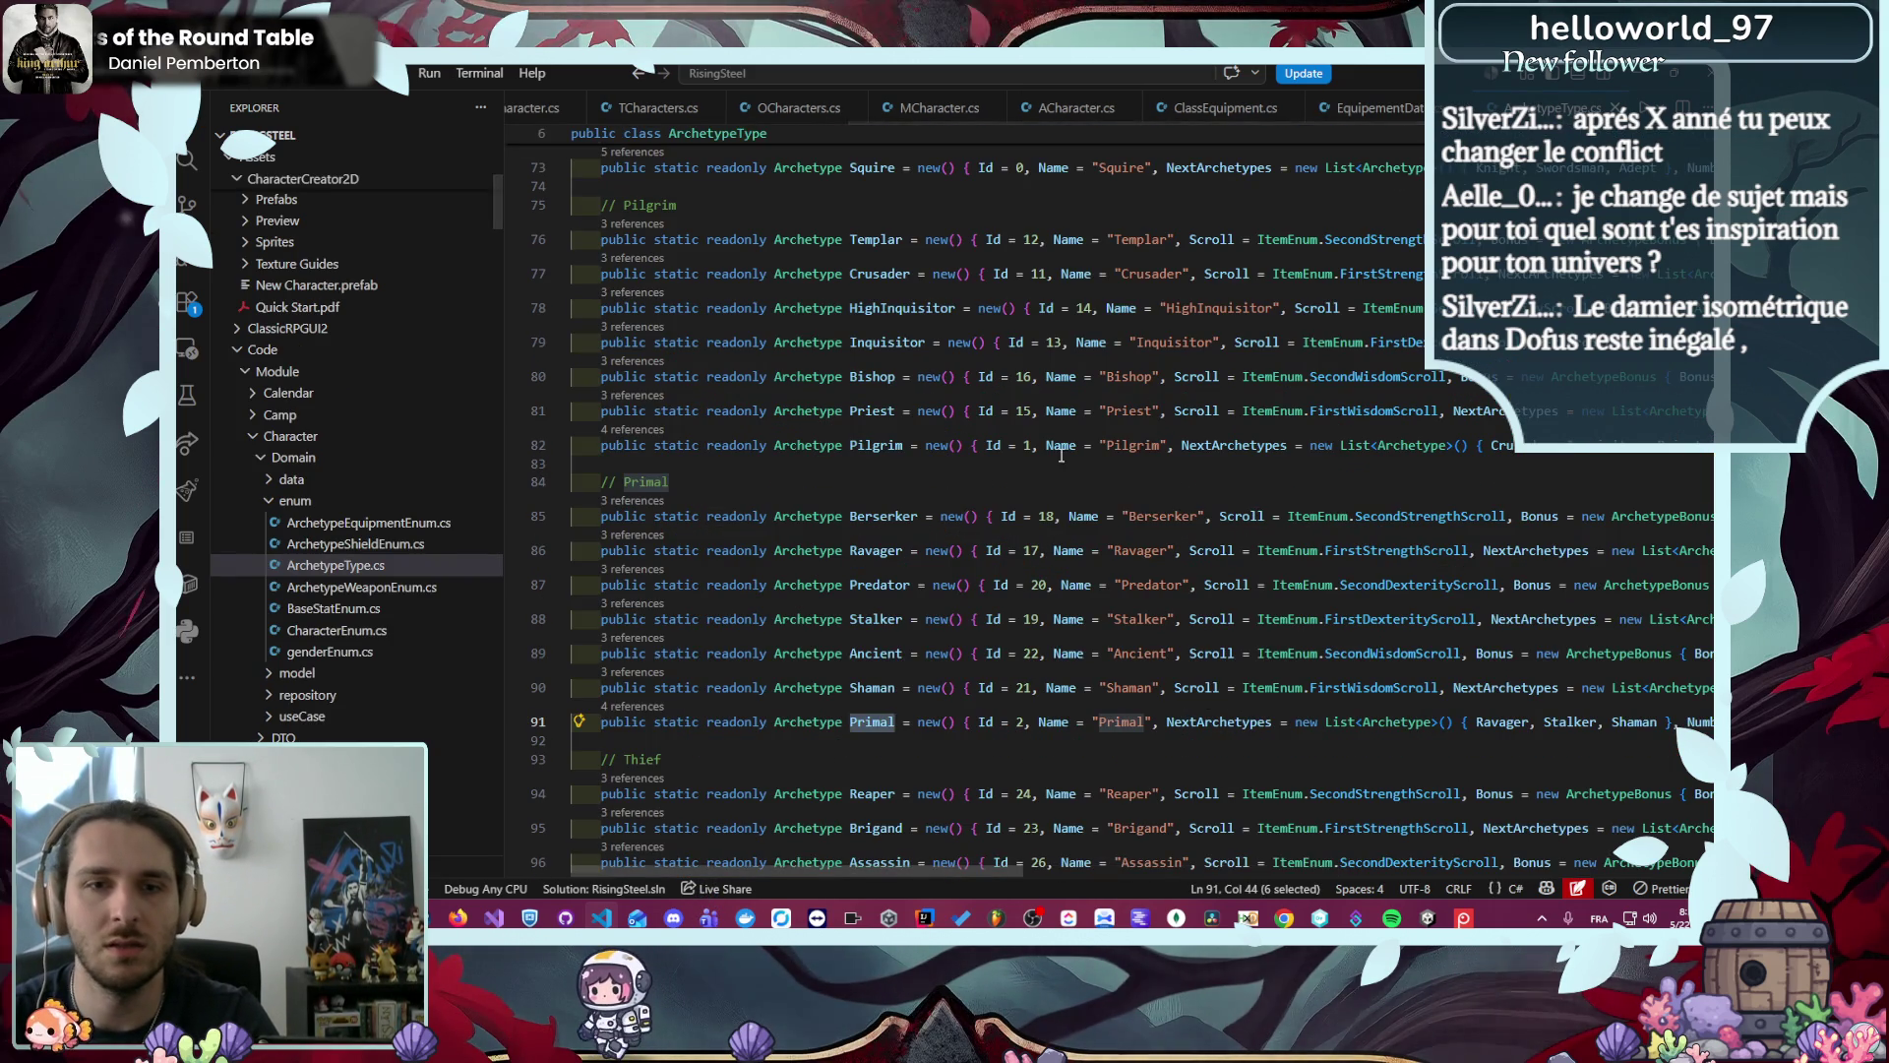
- Replace the BowLevel1 key on line 25 with Thief
scroll(993, 502, "down", 3)
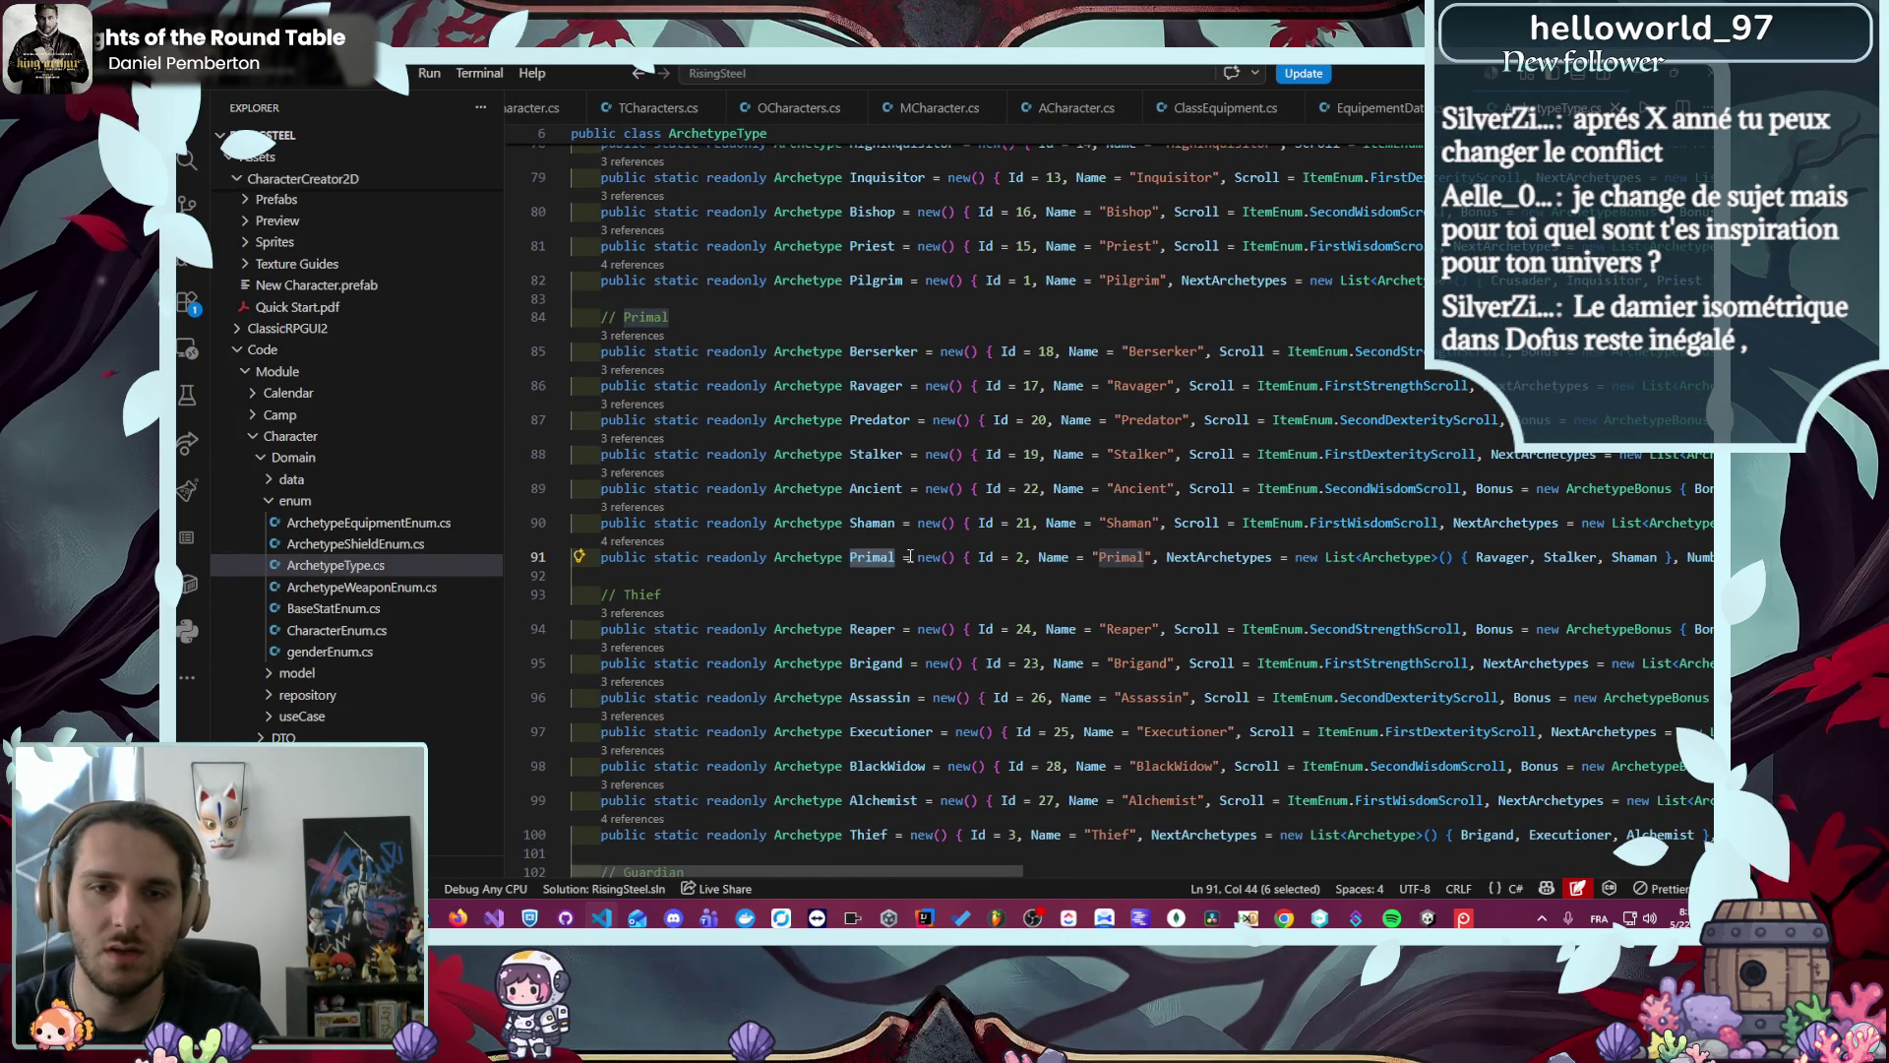
scroll(906, 556, "down", 2)
double_click(870, 753)
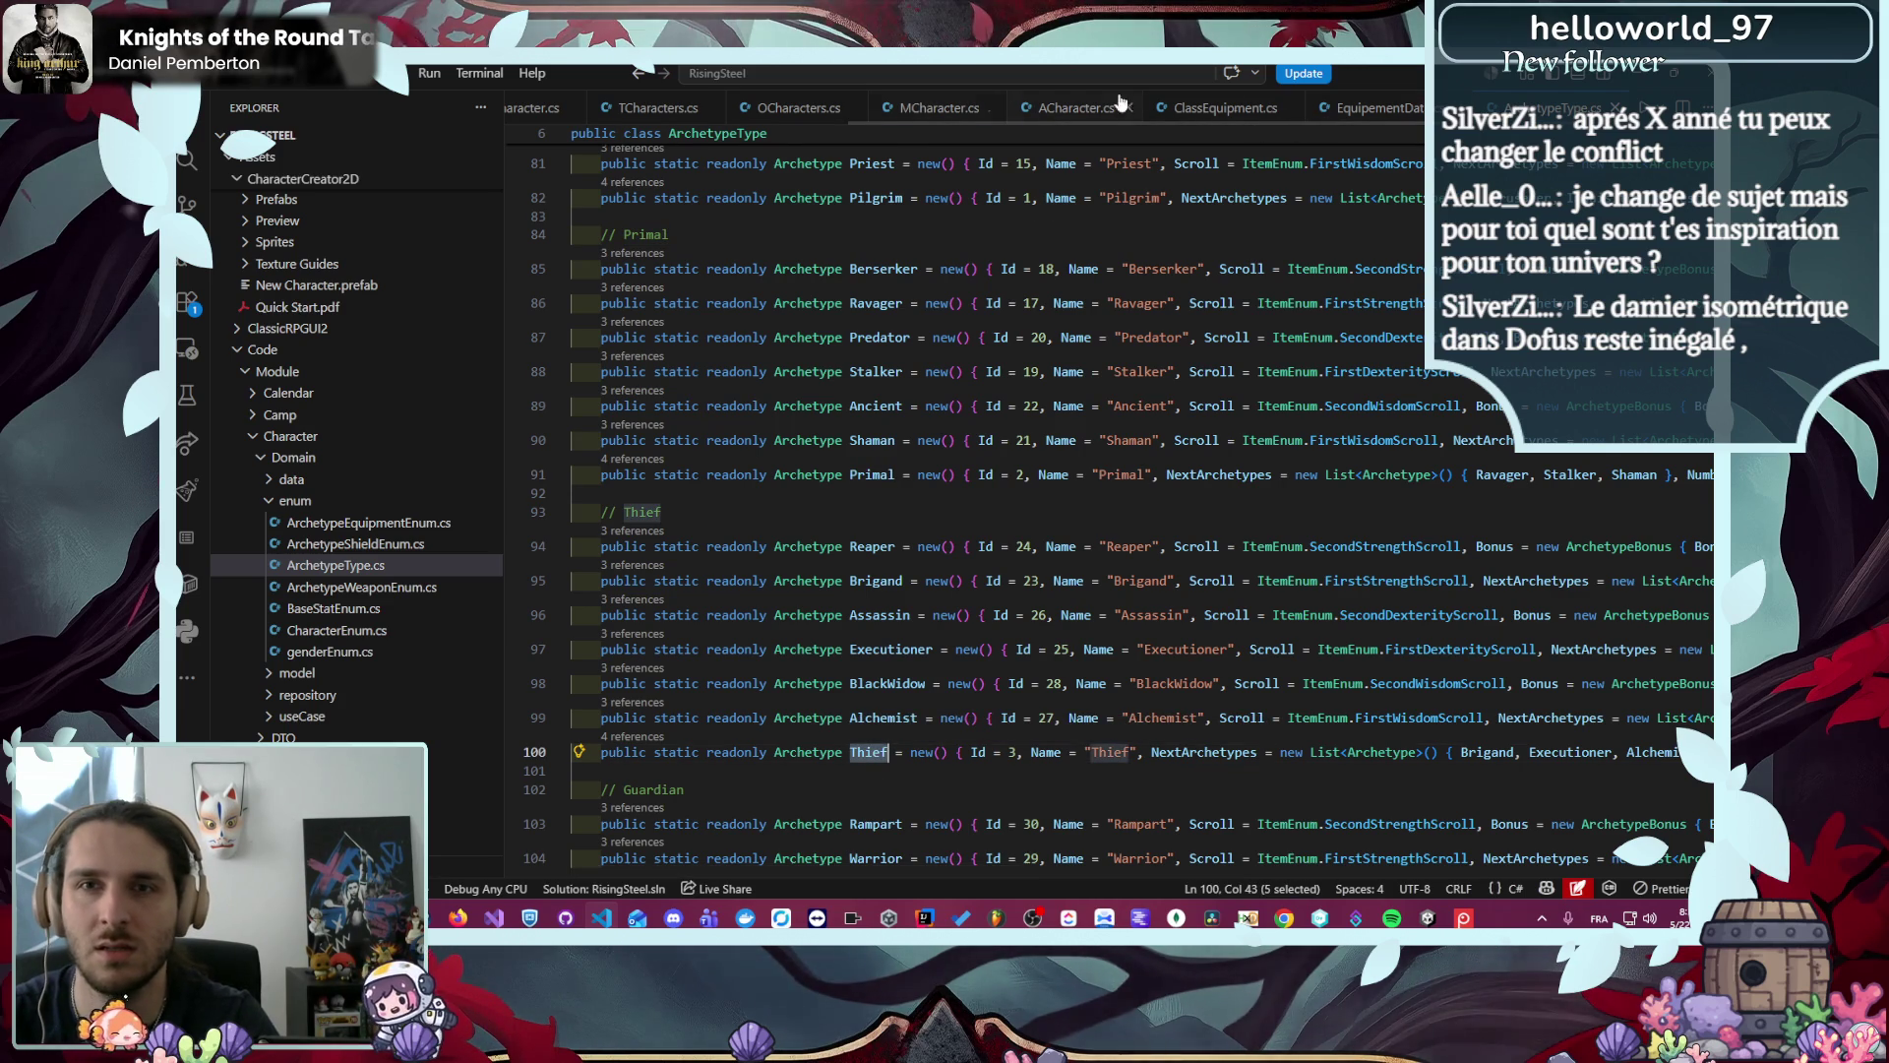
key("ctrl+Tab")
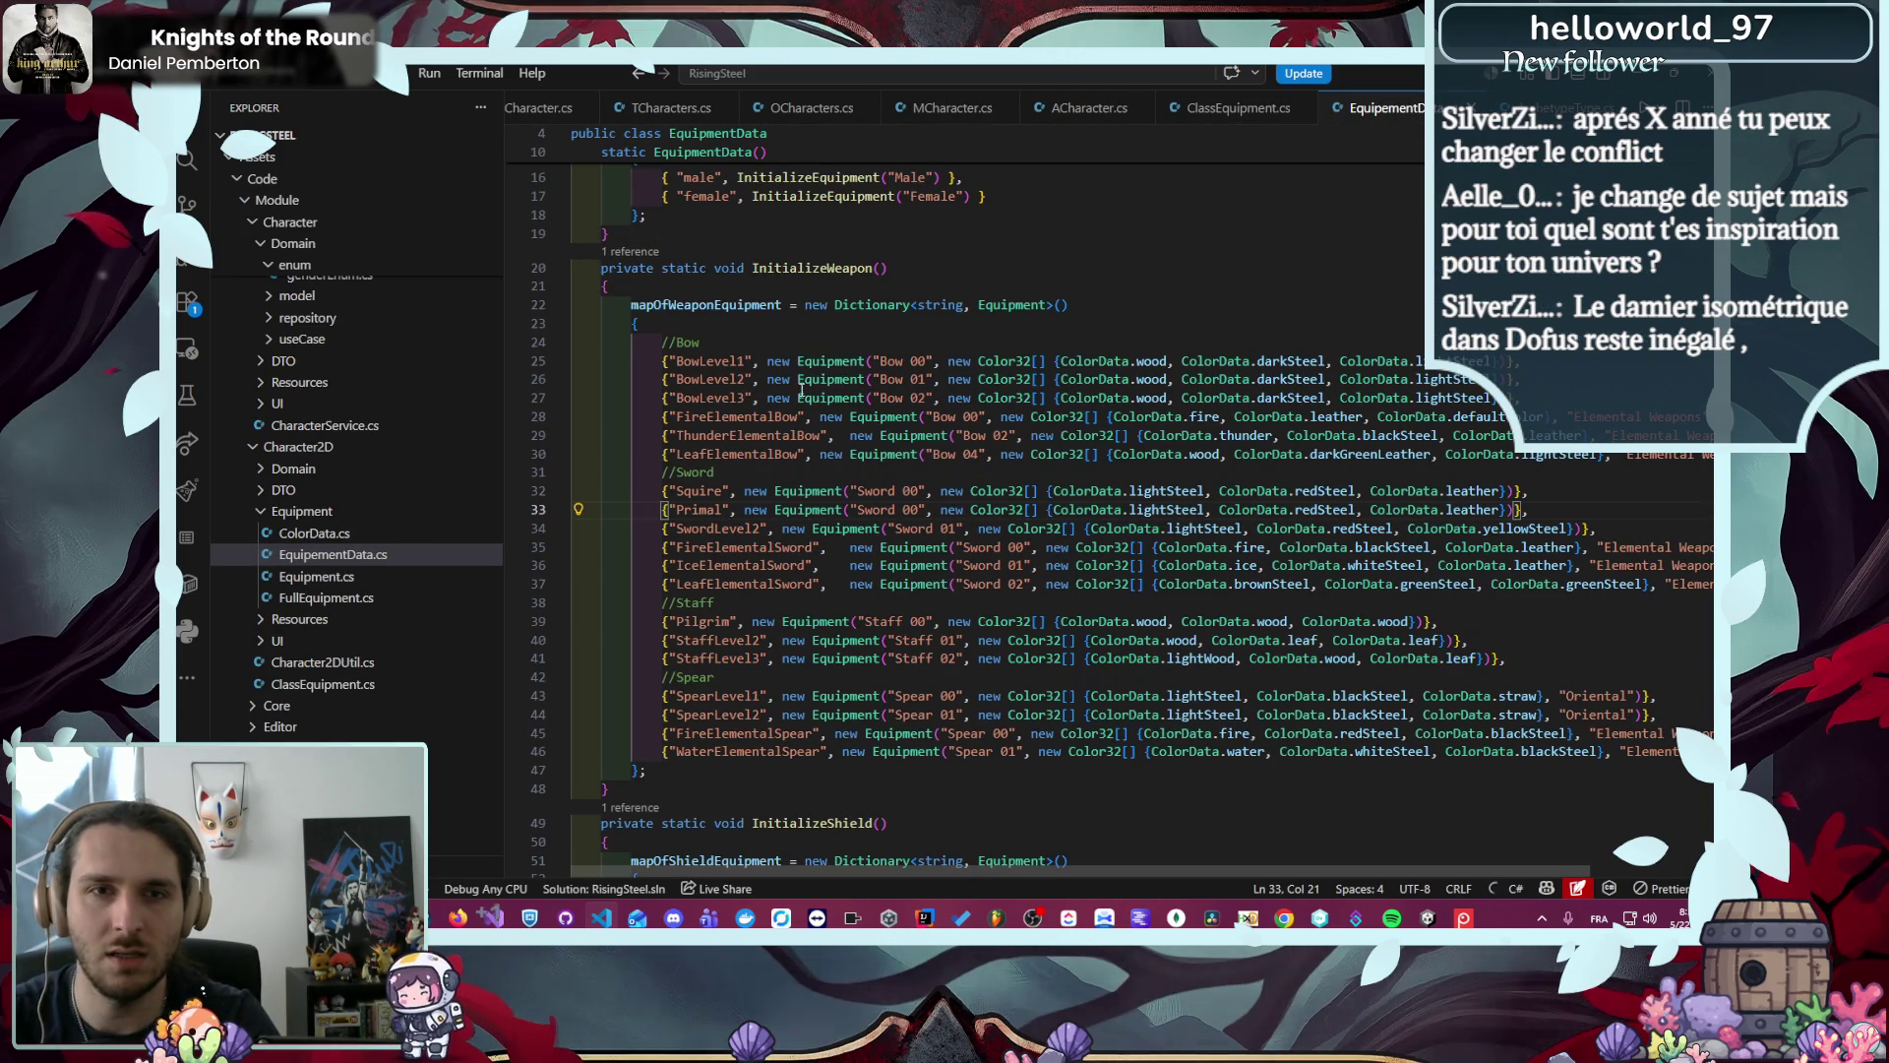
double_click(704, 361)
type("Thief")
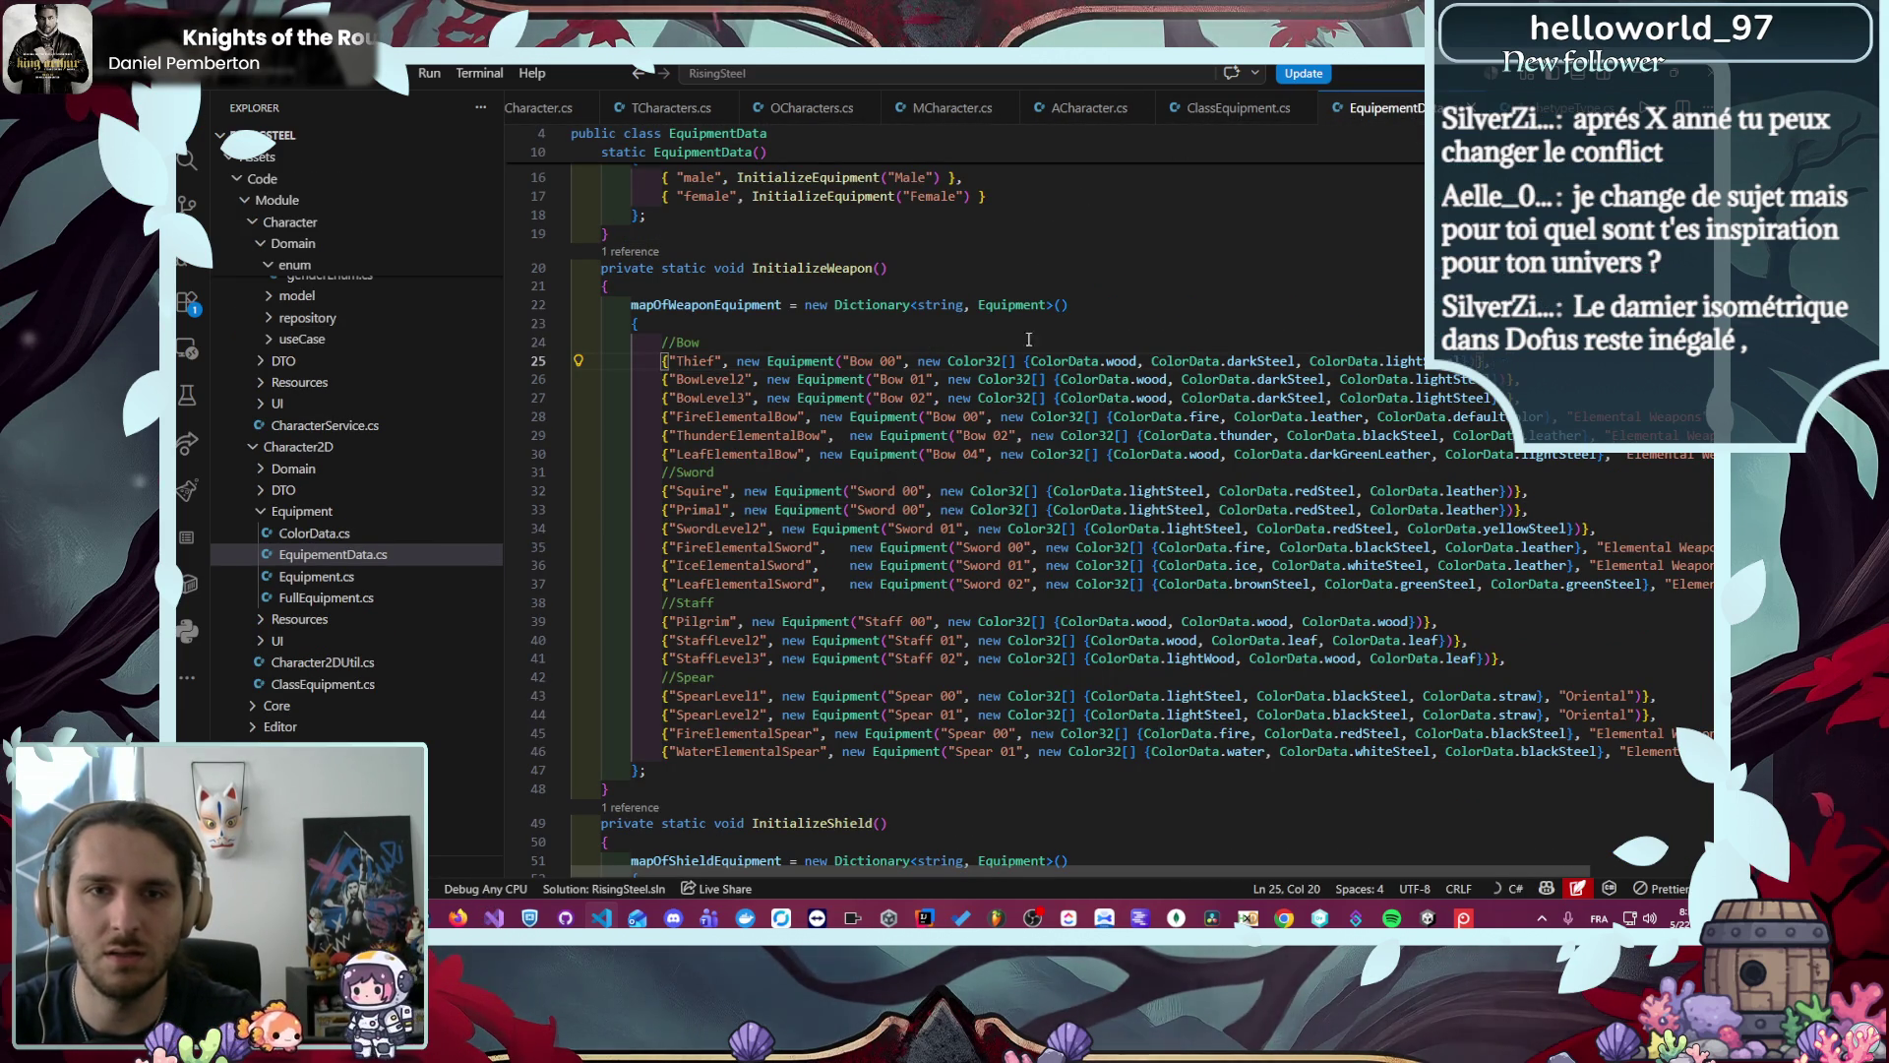
- Copy the Guardian archetype name and paste it as a new sword entry's key
key("ctrl+Tab")
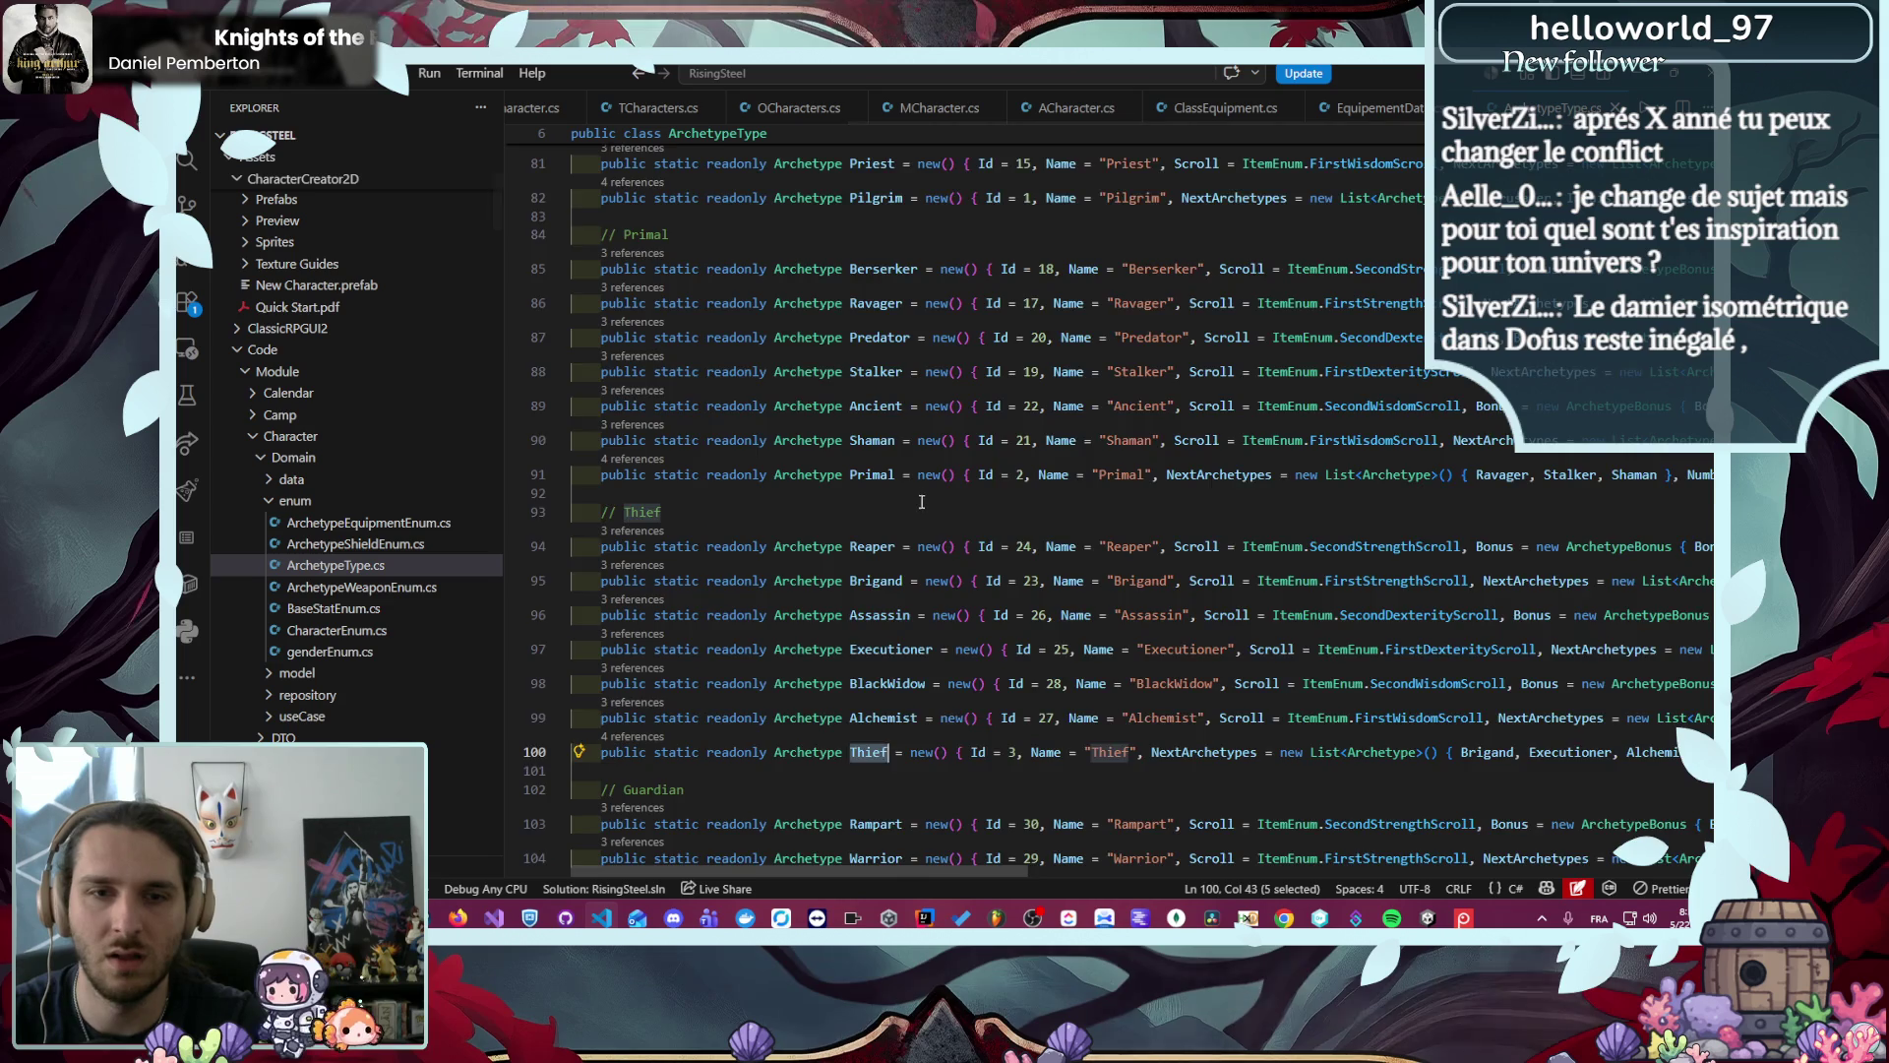
scroll(922, 502, "down", 3)
double_click(904, 741)
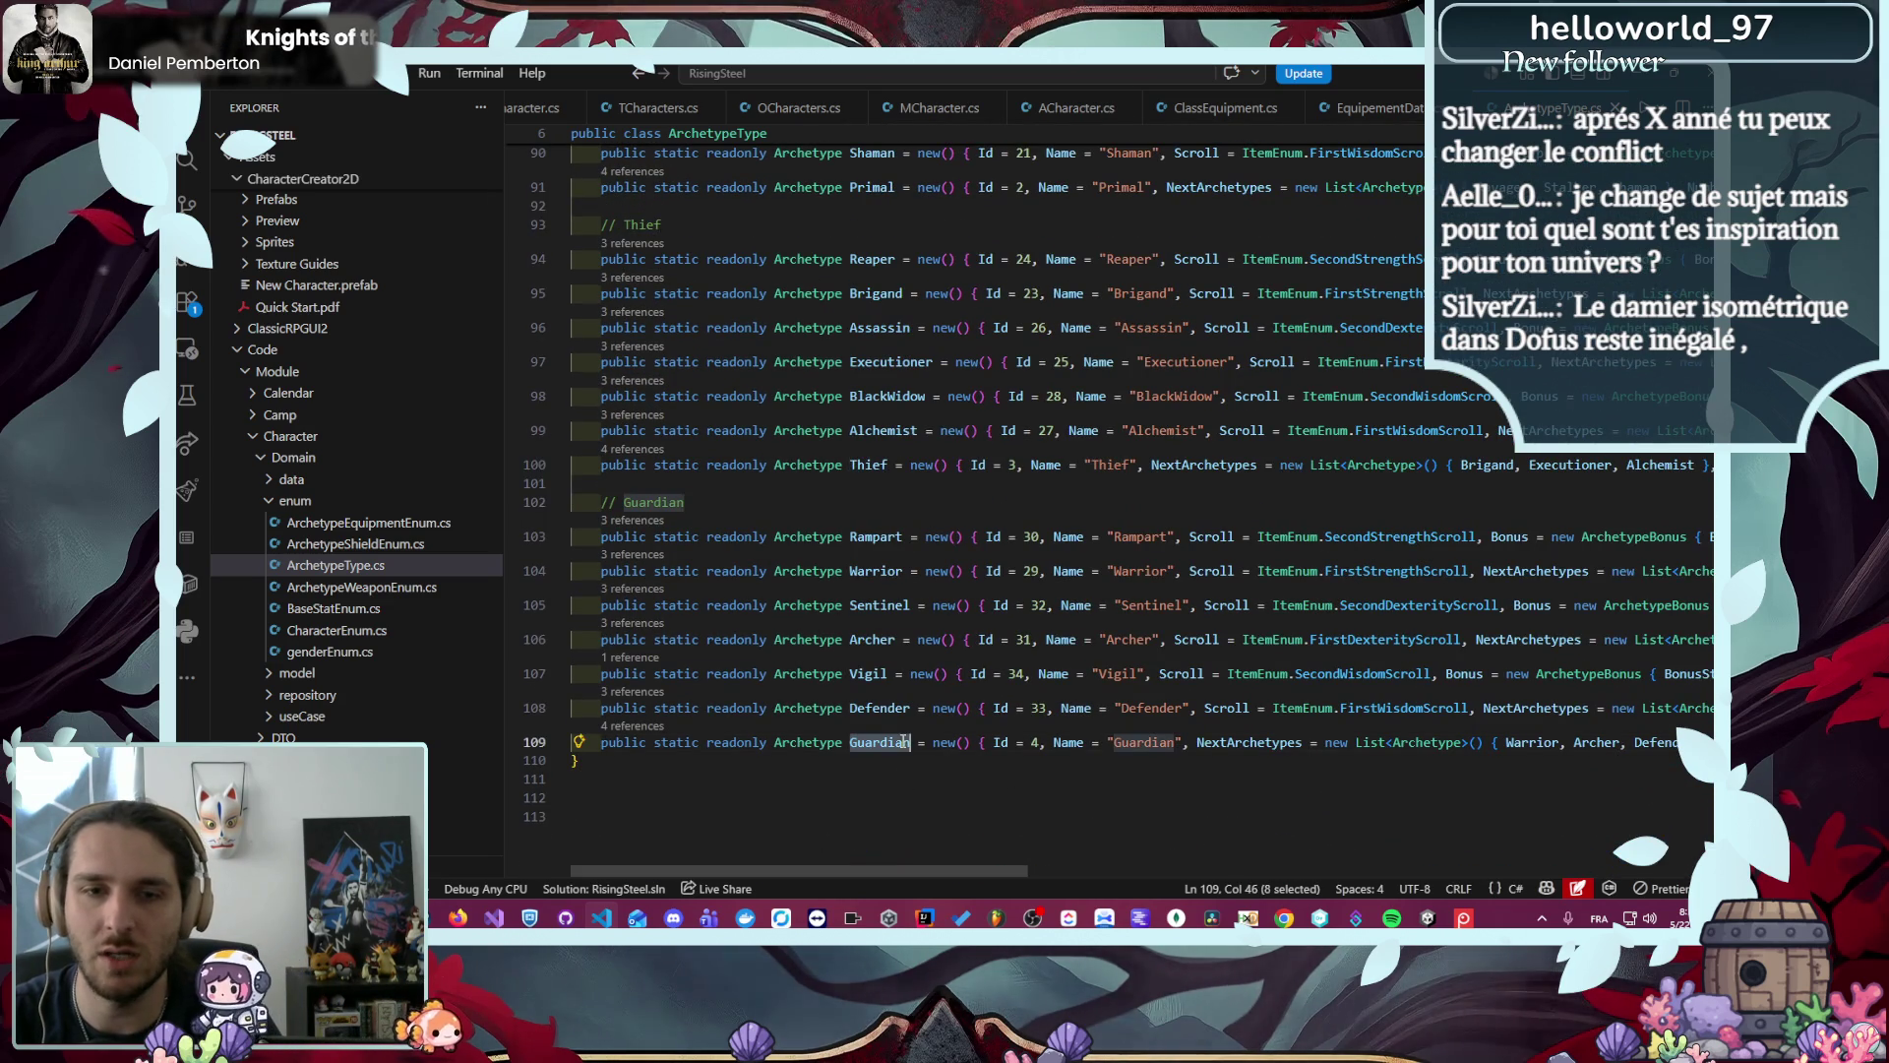
key("ctrl+c")
key("ctrl+Tab")
key("ctrl+v")
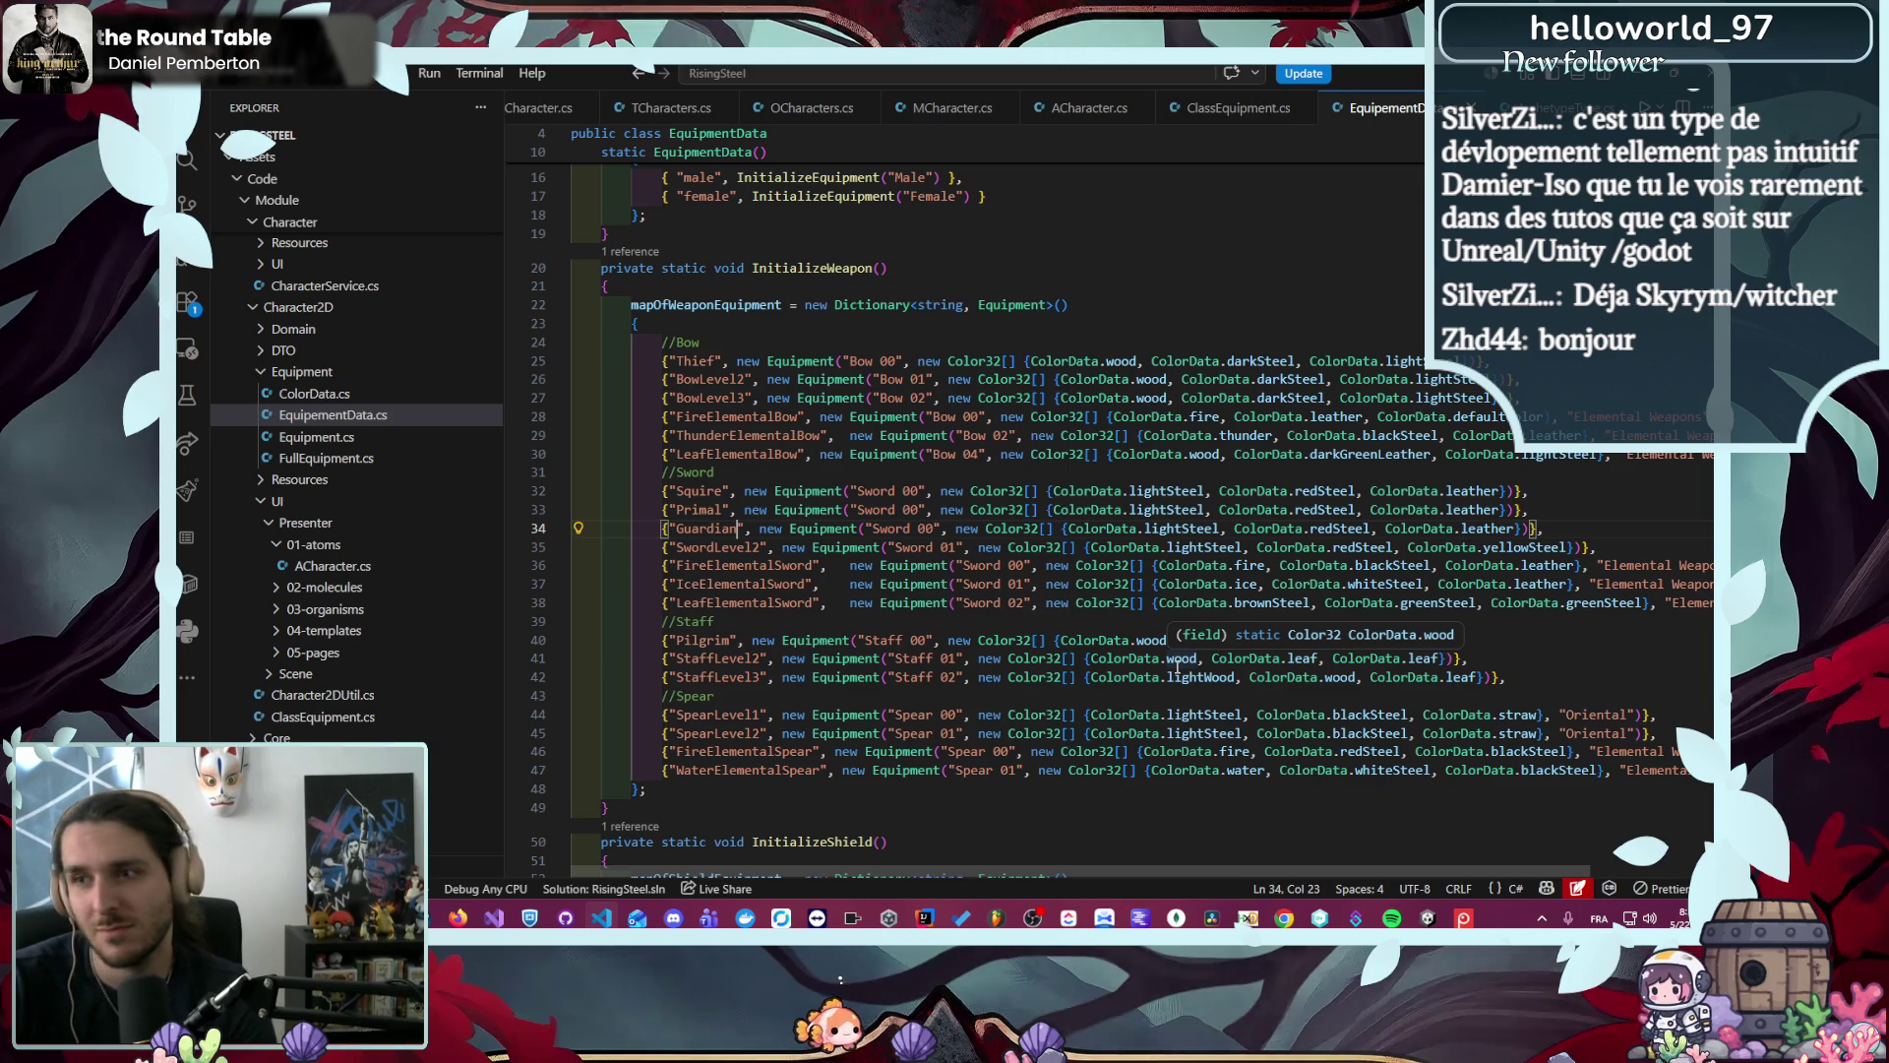
- Review the finished weapon list, then switch to Unity to test the game
scroll(1167, 630, "down", 3)
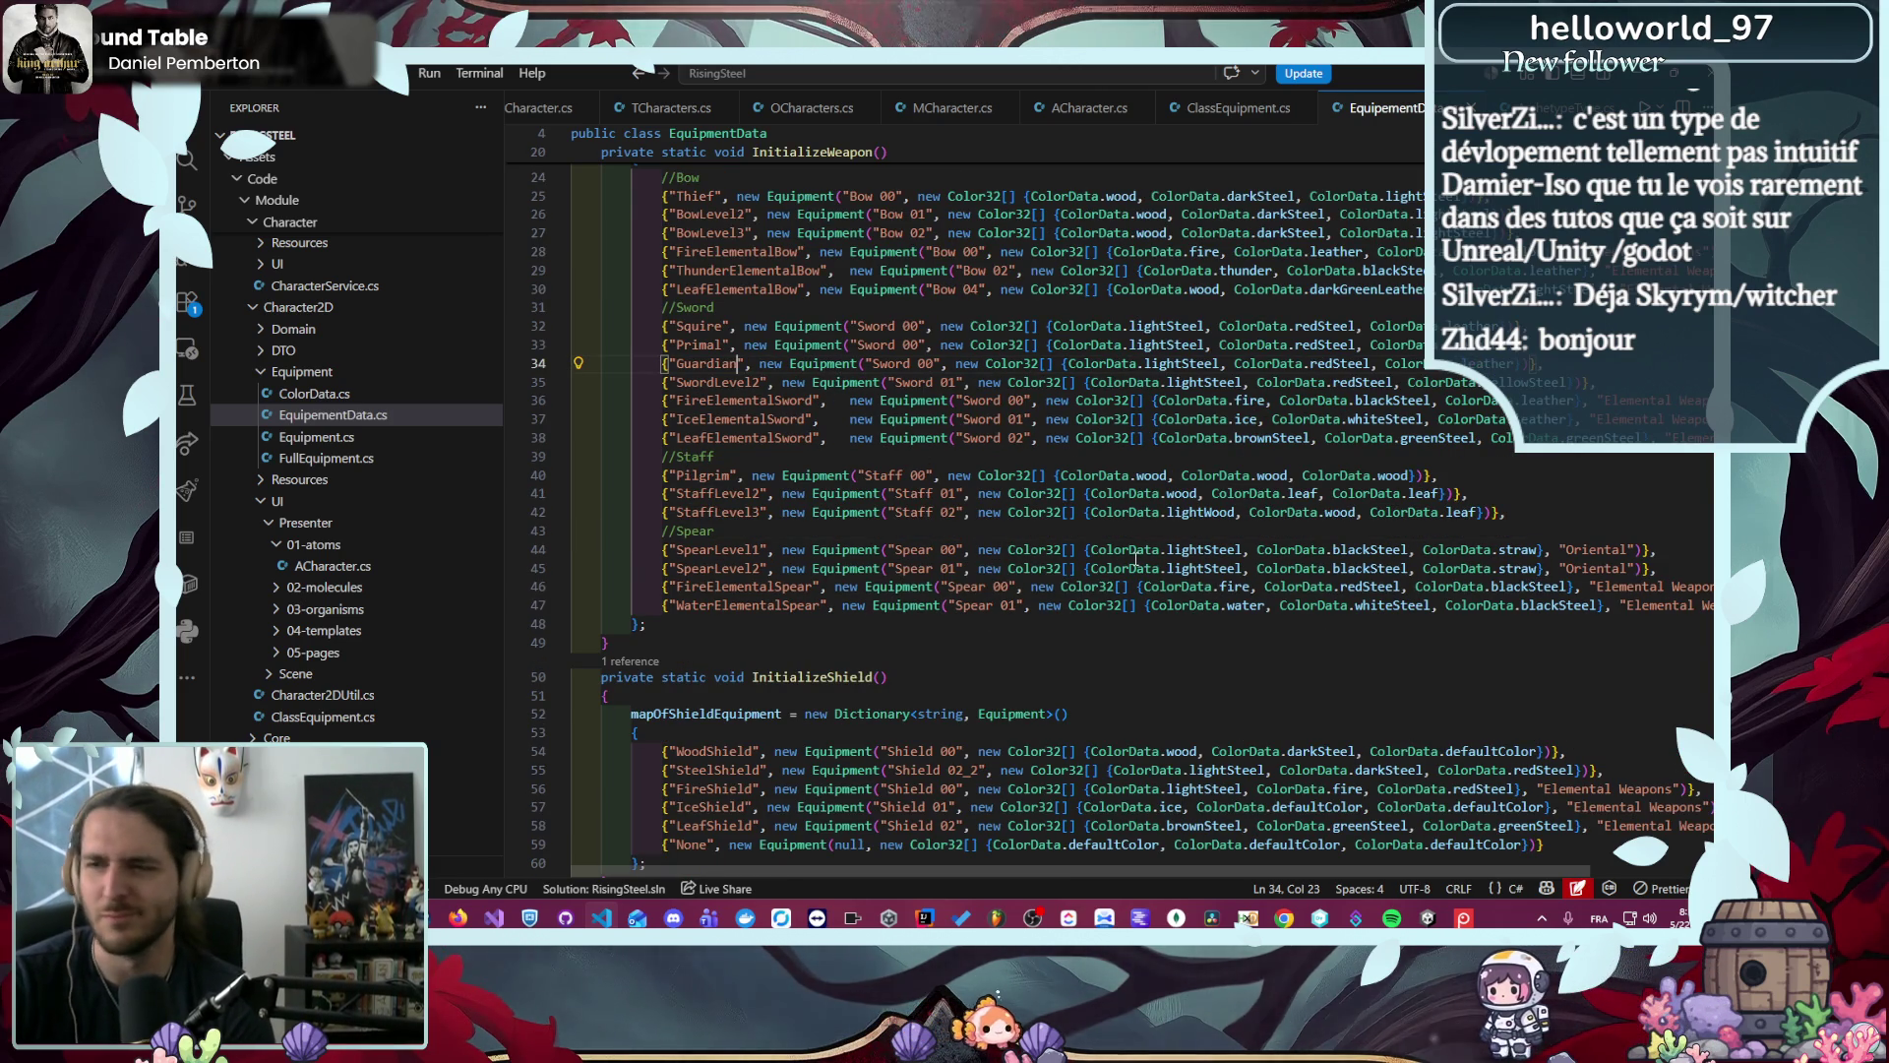
scroll(1135, 558, "up", 2)
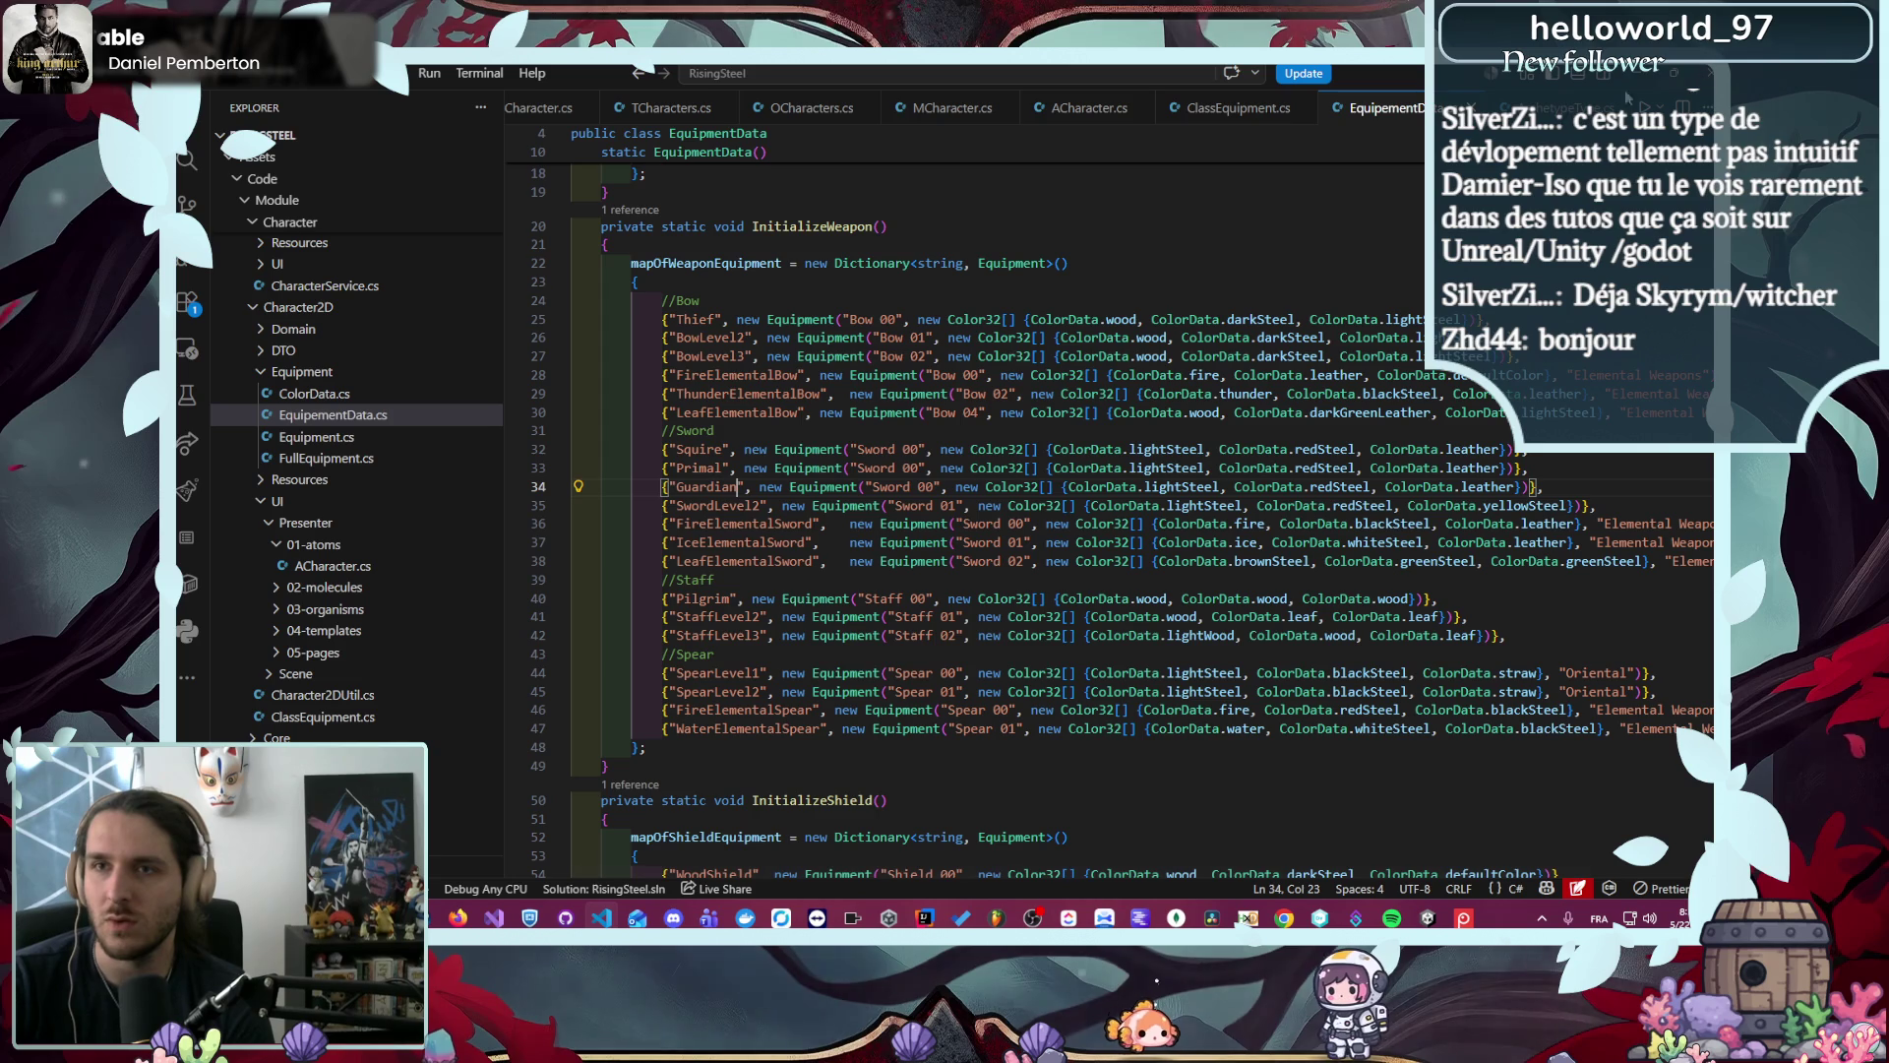
key("alt+Tab")
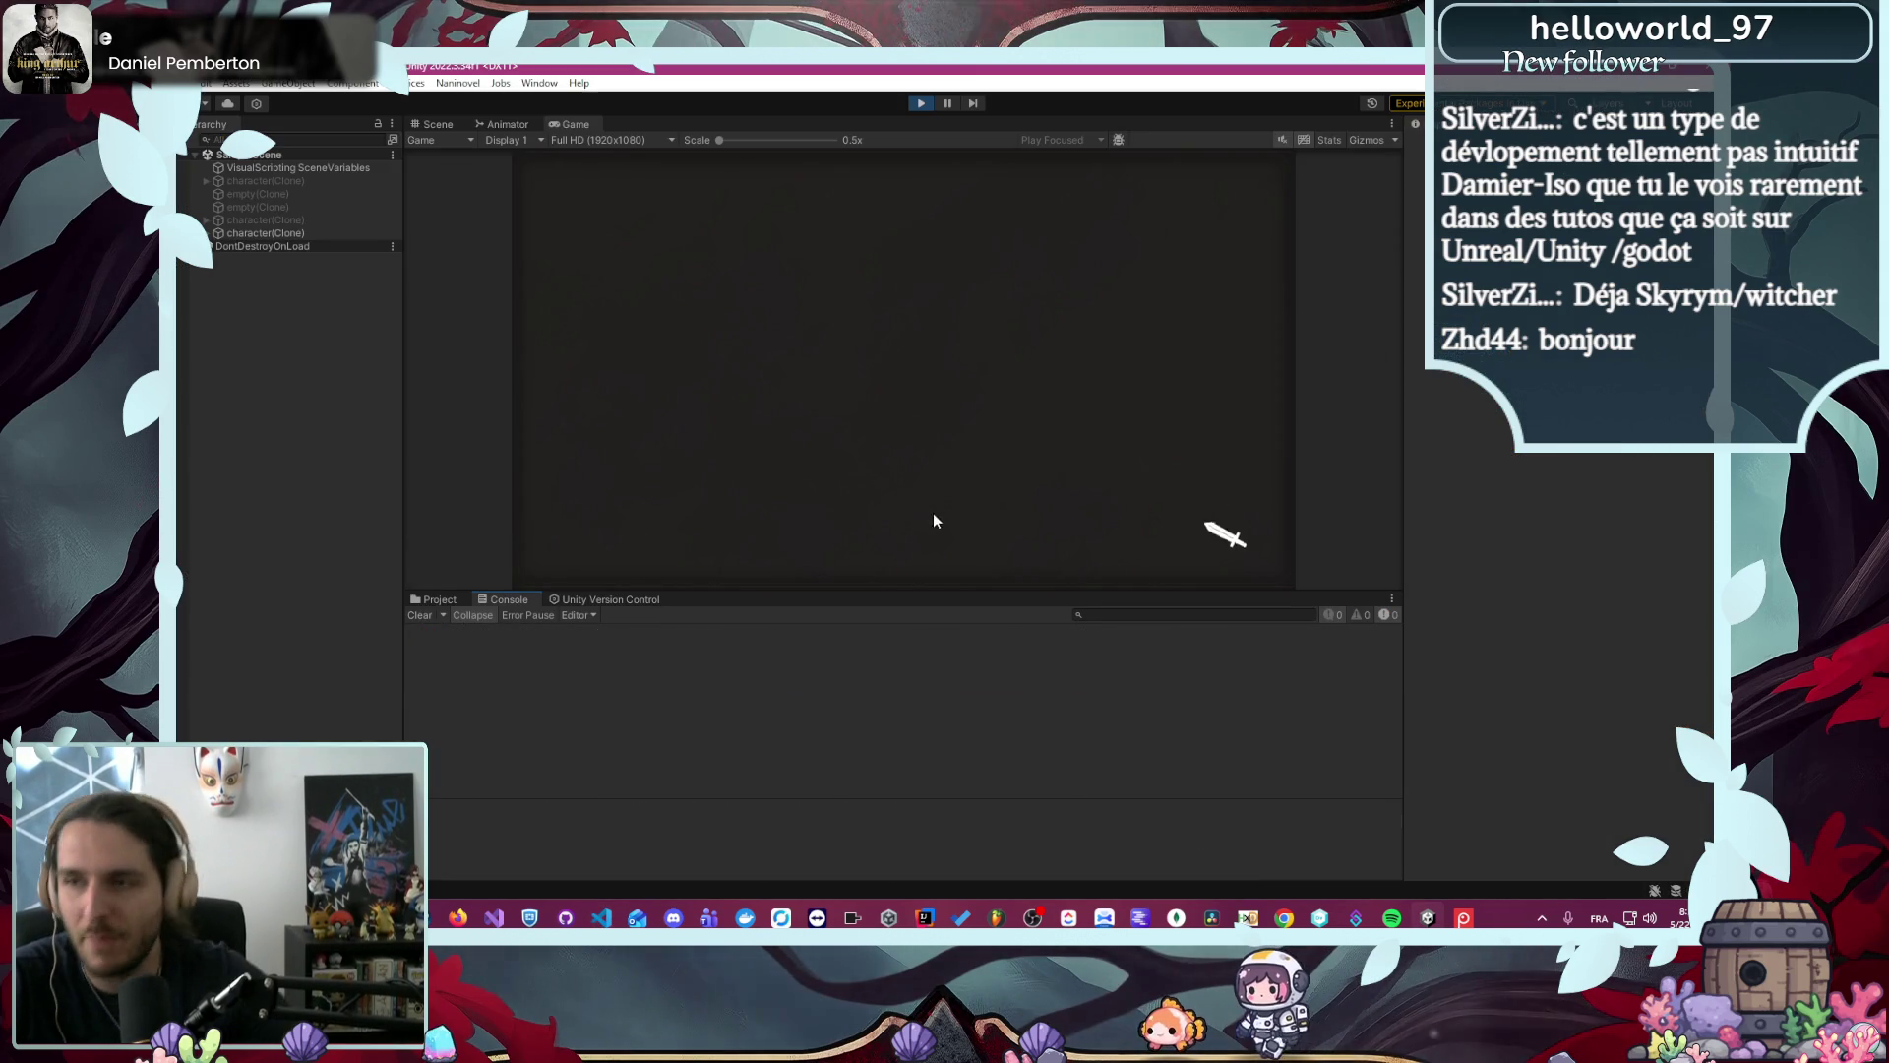
- Launch the game and reach the Rise of the Insurged title menu
left_click(600, 911)
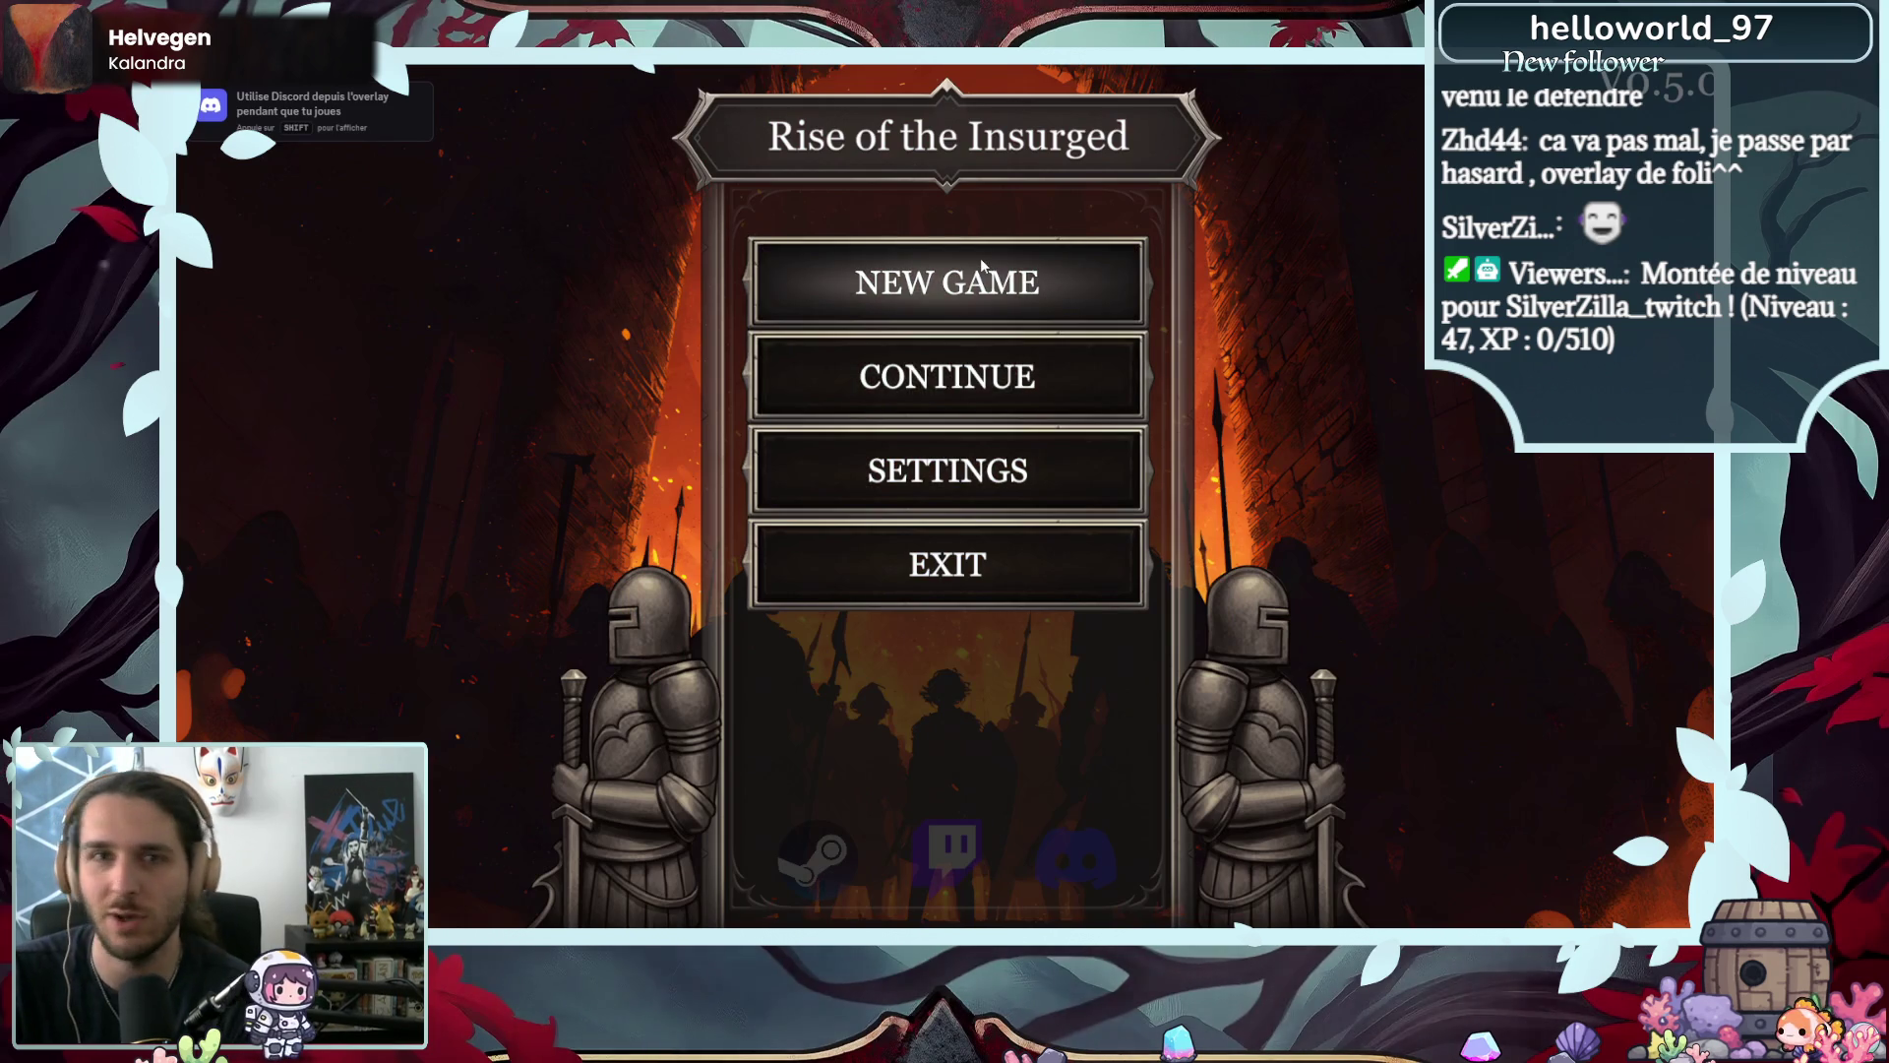
- Start a new game named Albert and pick the male hero
left_click(980, 257)
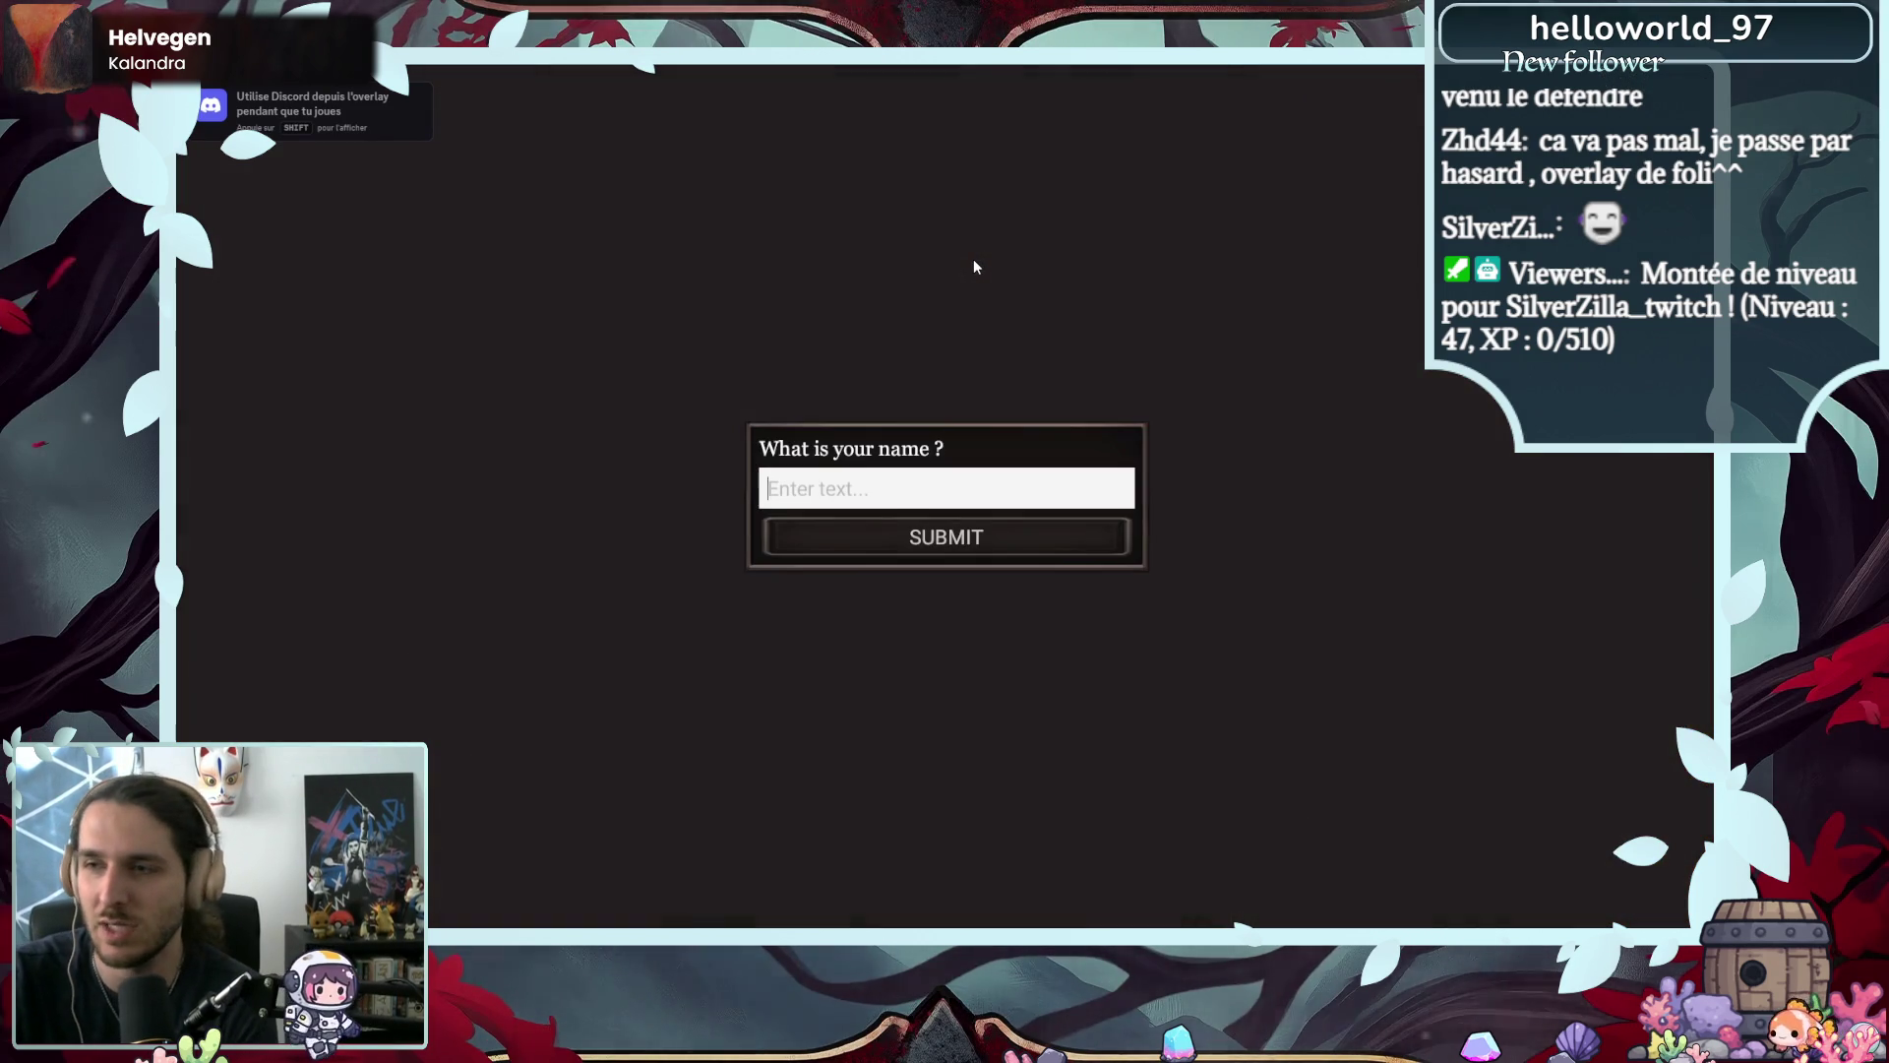
type("Albert")
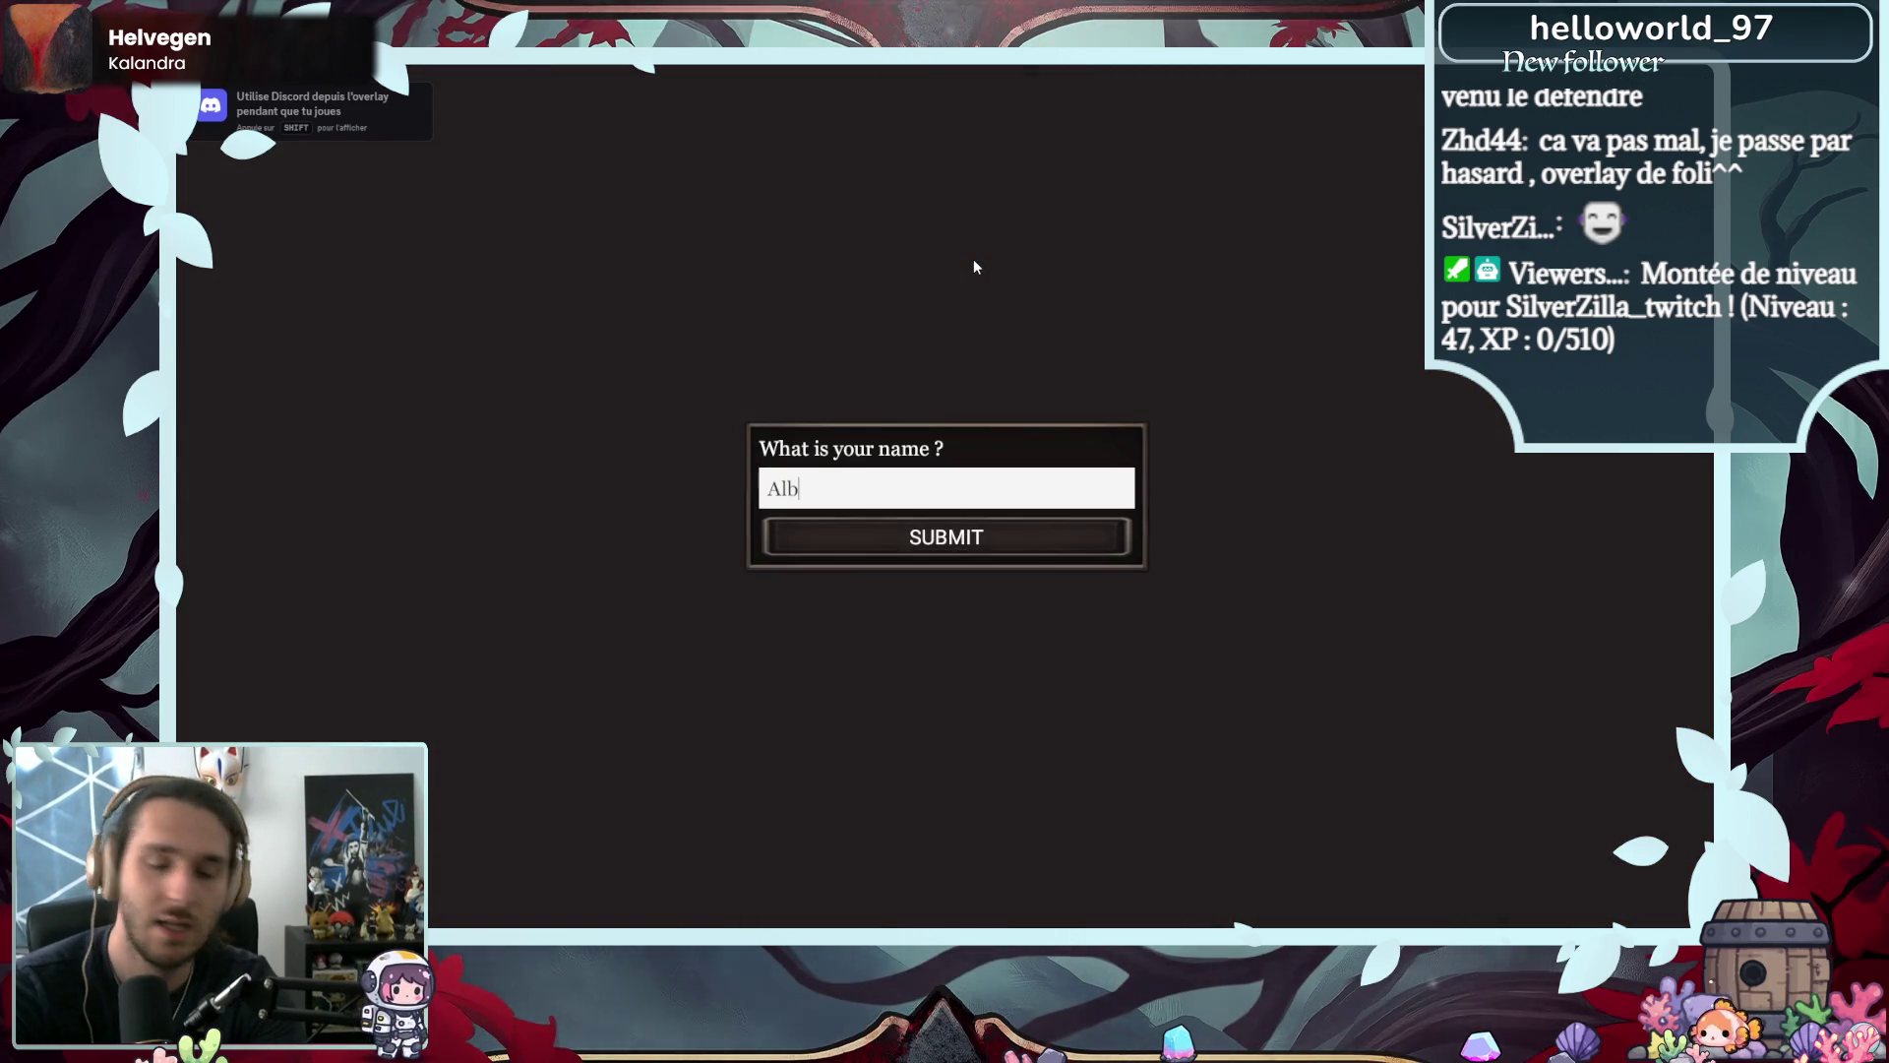
key("Return")
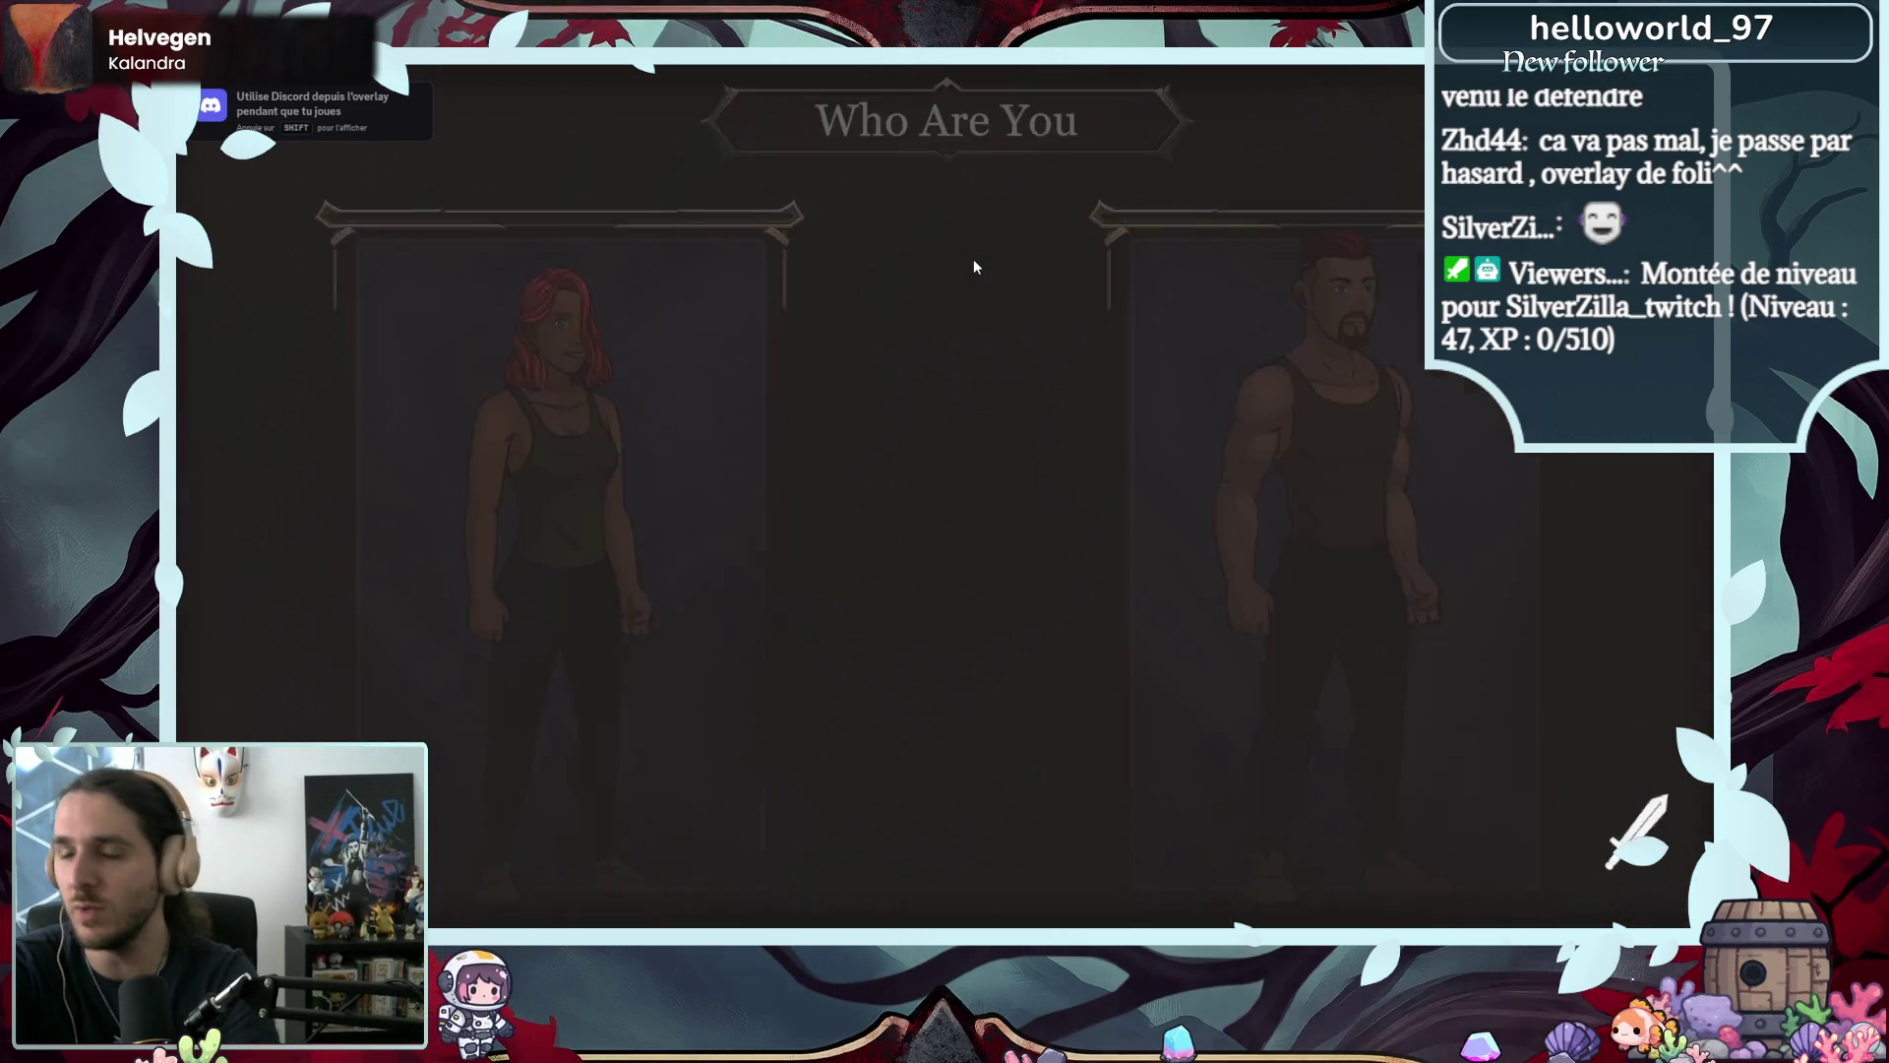
left_click(1149, 506)
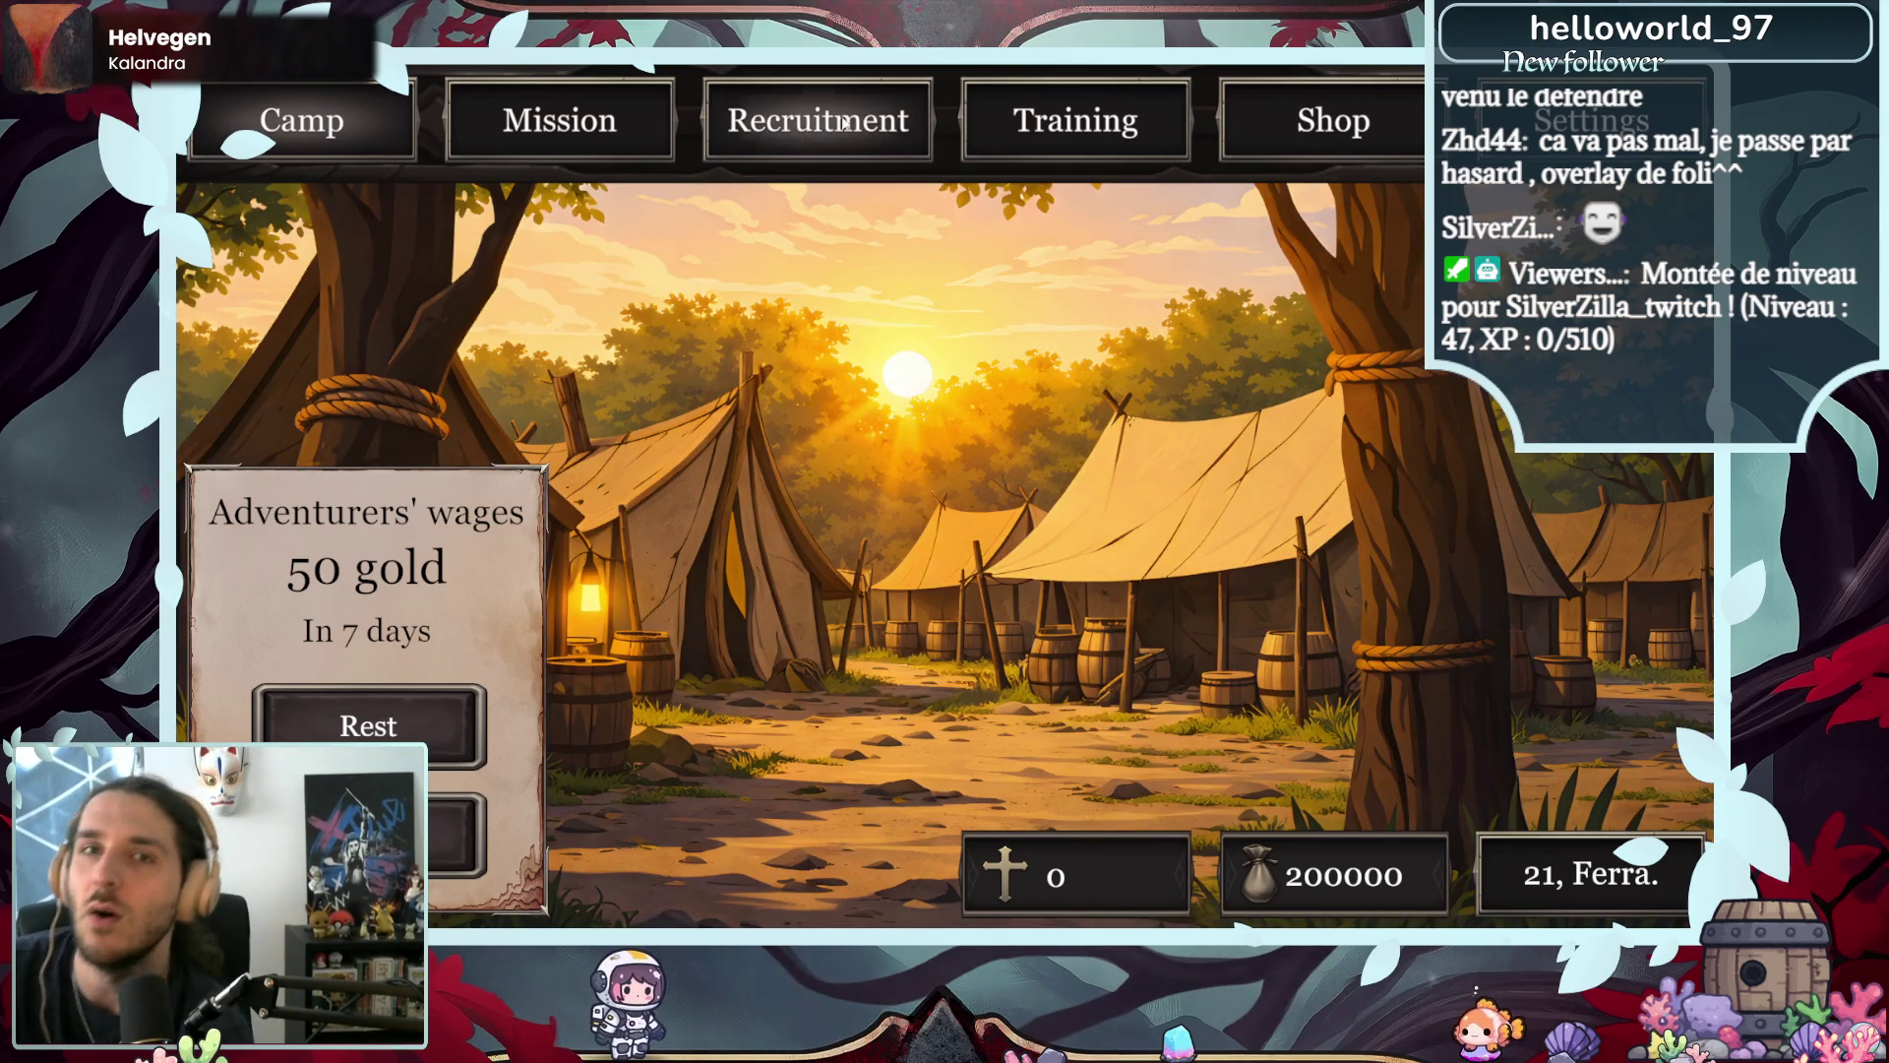
- In Training, raise Albert's Strength to 18, confirm, and go back to camp
left_click(1075, 120)
left_click(557, 586)
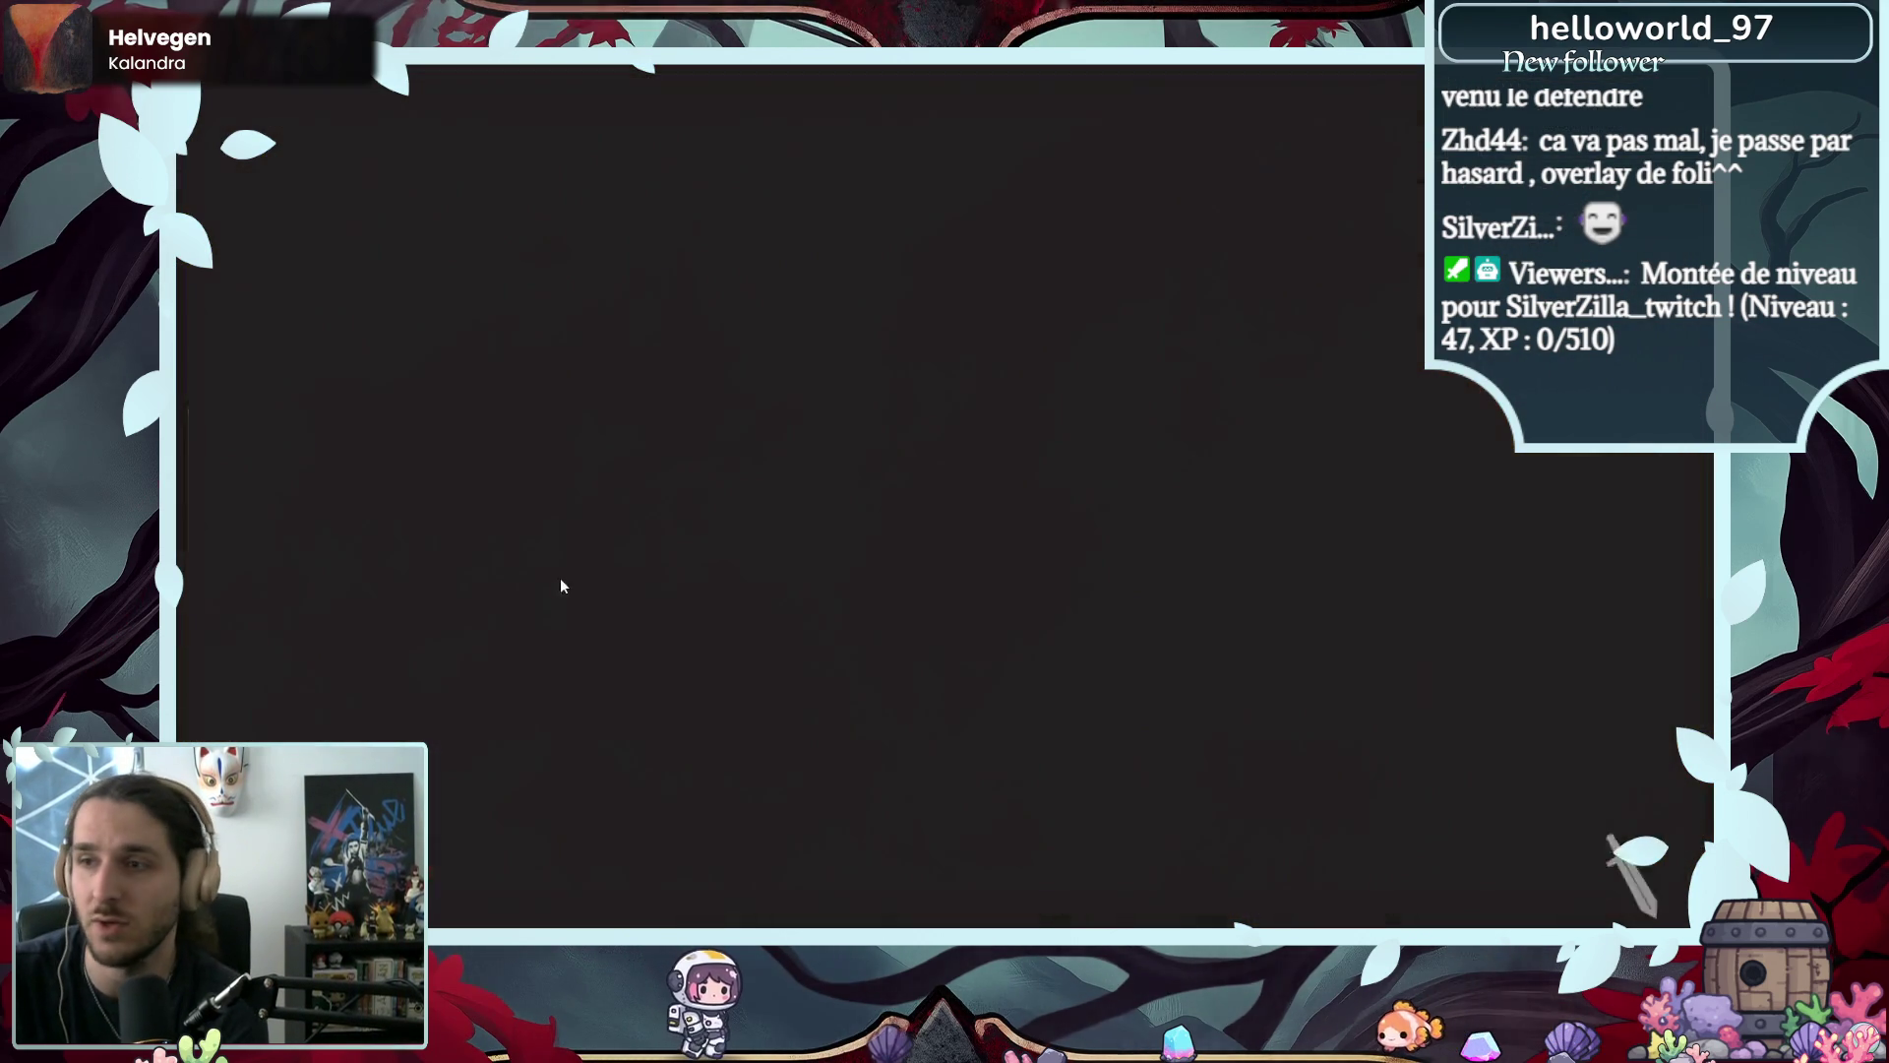
left_click(1022, 843)
left_click(1084, 461)
left_click(1084, 460)
left_click(1084, 460)
left_click(1084, 460)
left_click(1084, 460)
left_click(1084, 461)
left_click(1085, 461)
left_click(1084, 458)
left_click(1085, 458)
left_click(1084, 459)
left_click(1085, 459)
left_click(1084, 459)
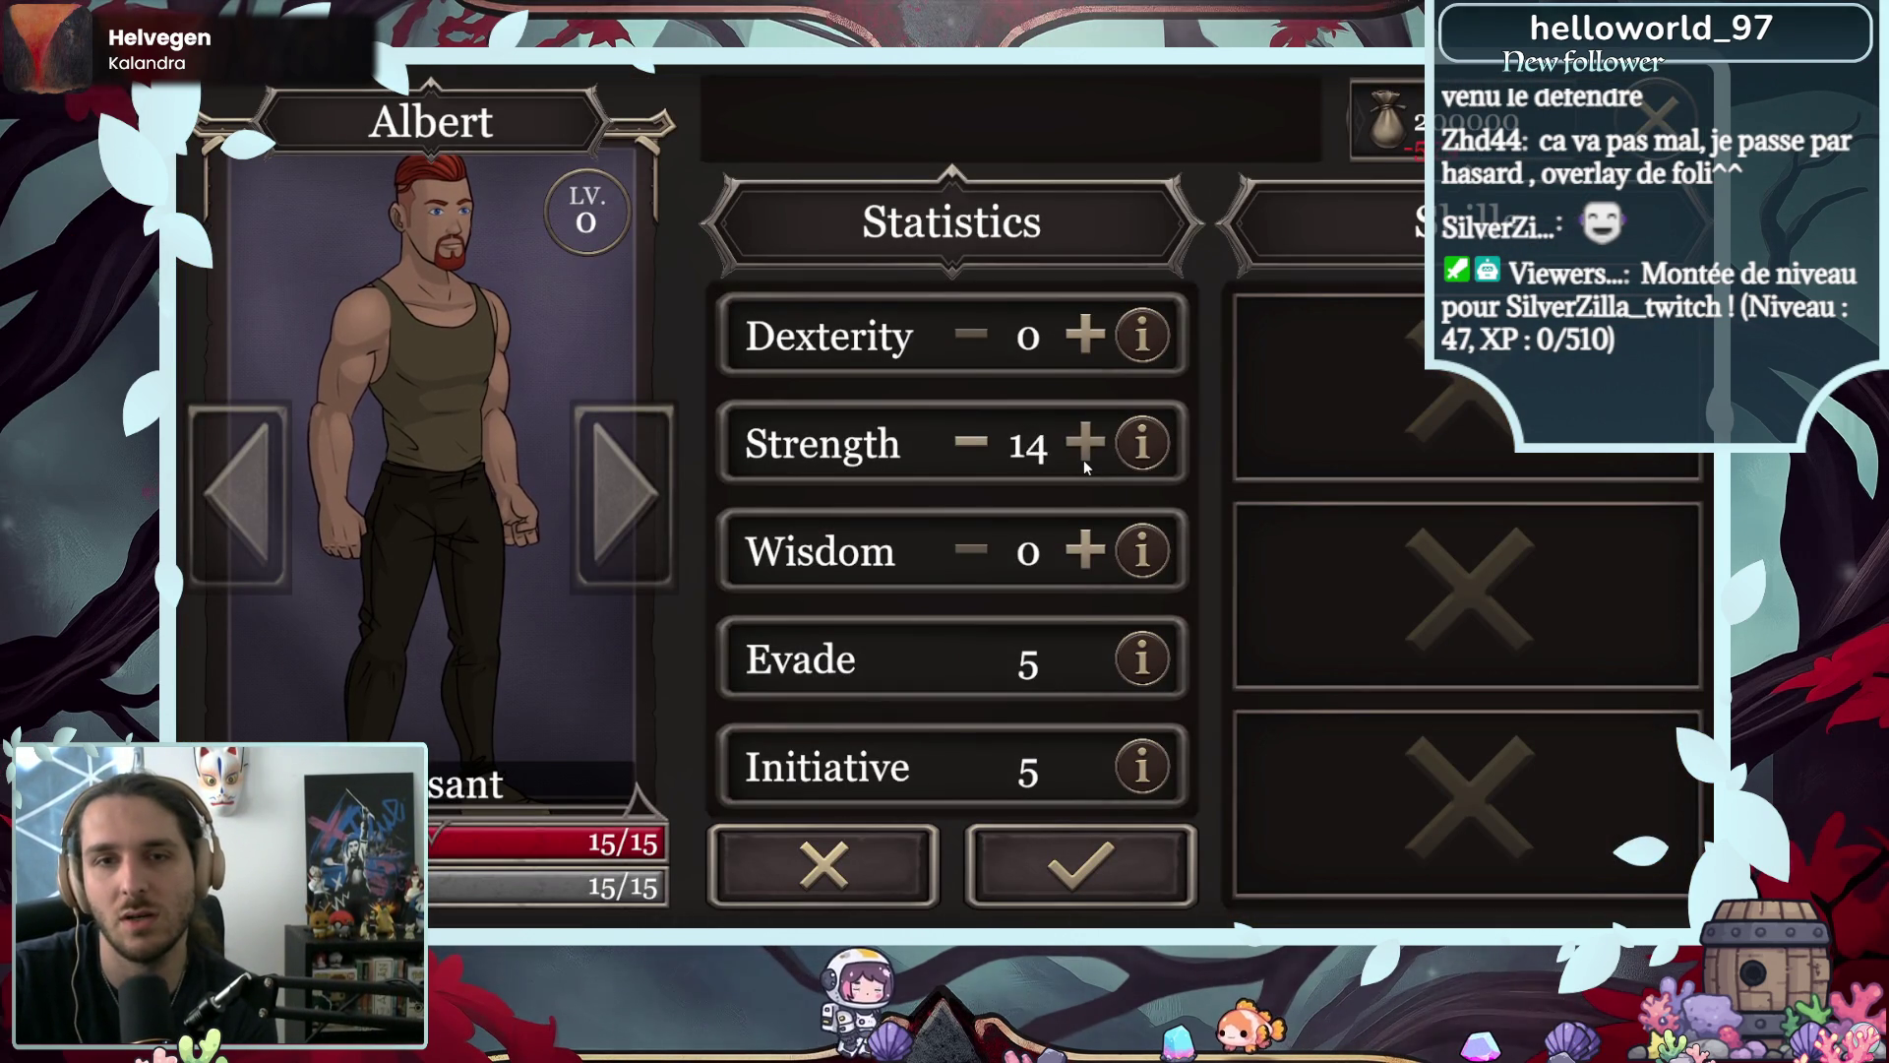
left_click(1084, 459)
left_click(1085, 459)
left_click(1084, 459)
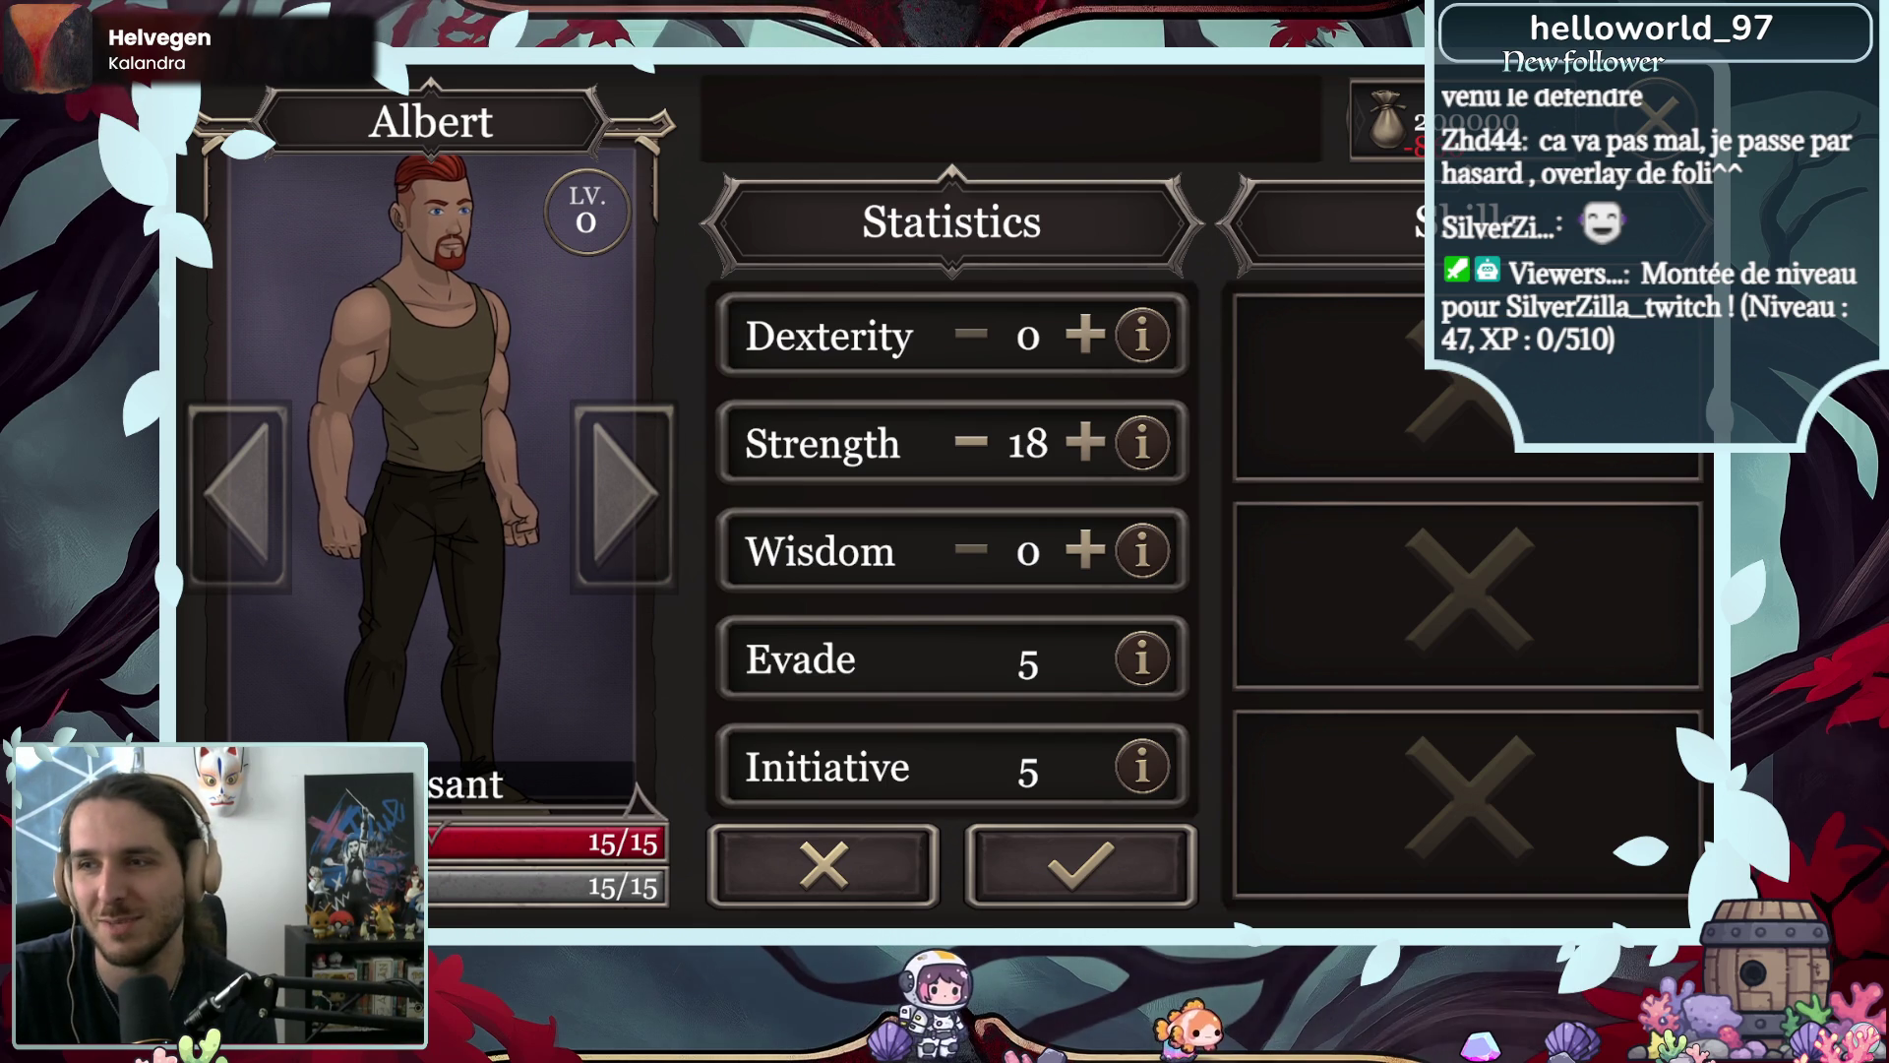
left_click(1180, 841)
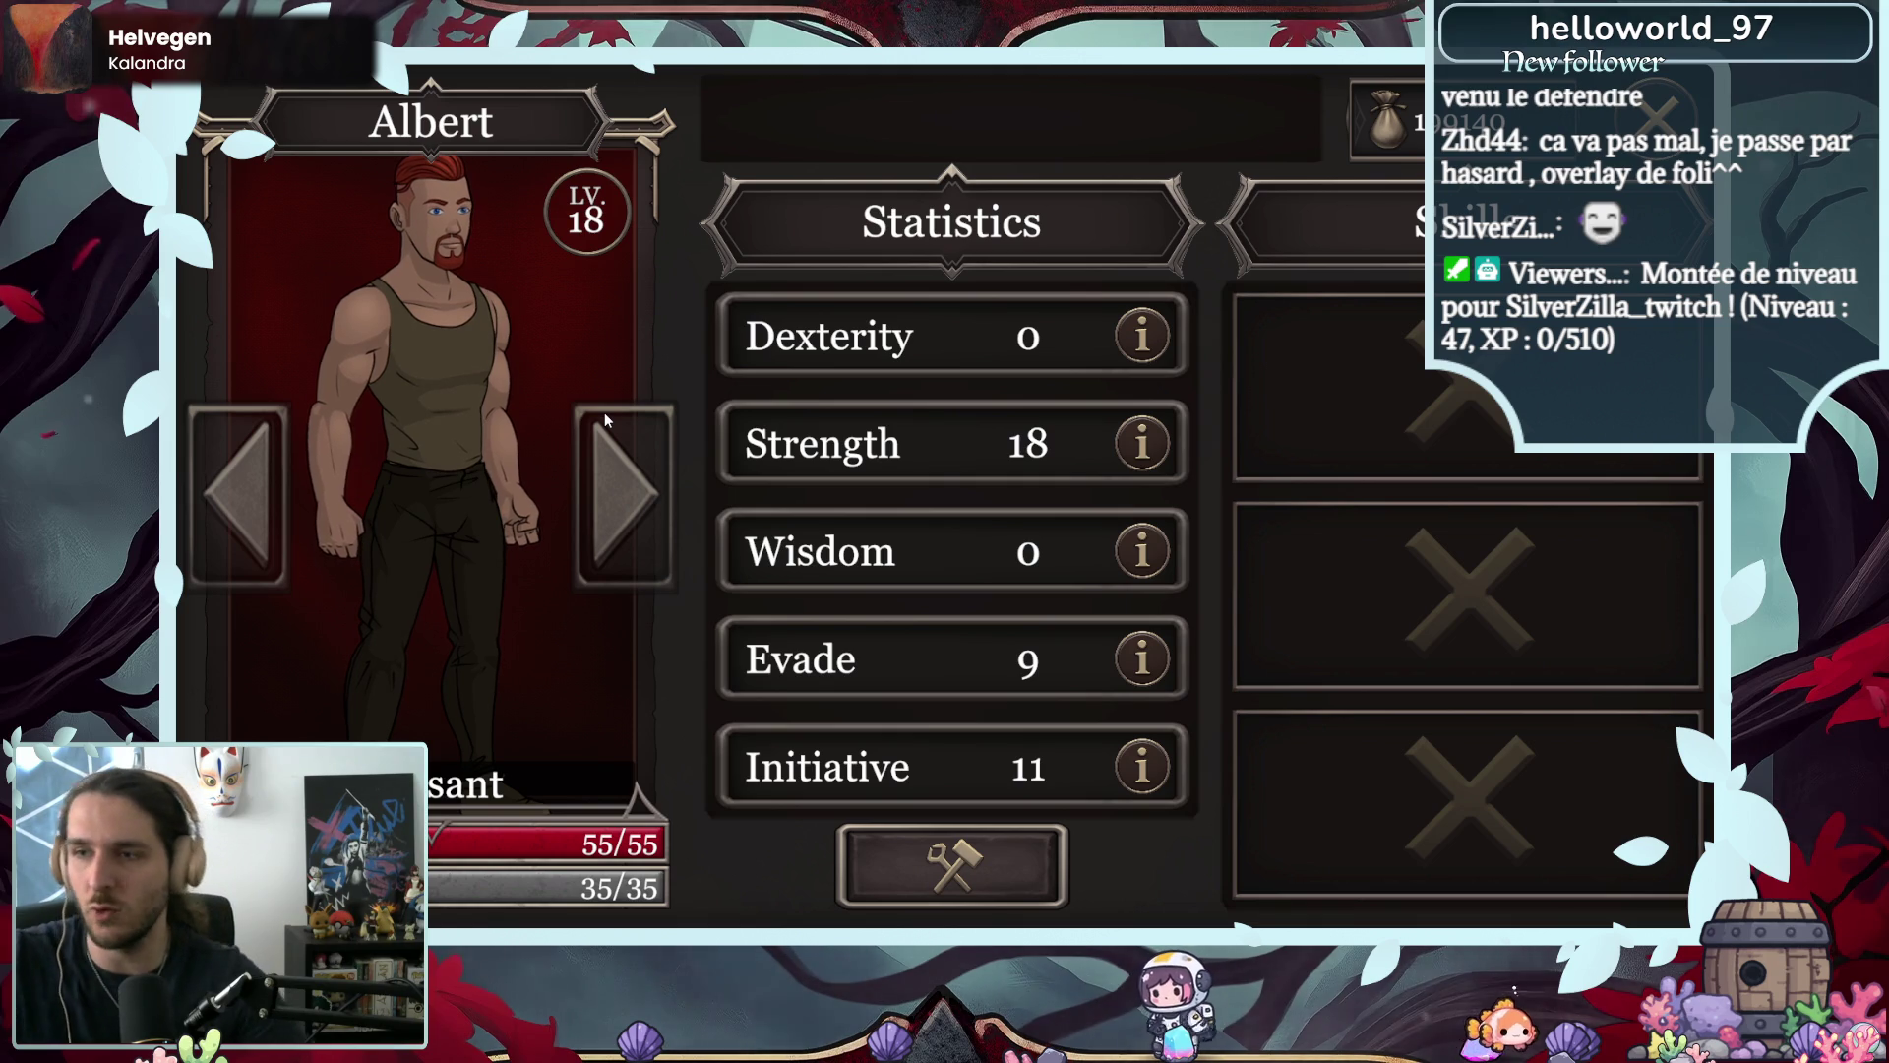
left_click(1658, 110)
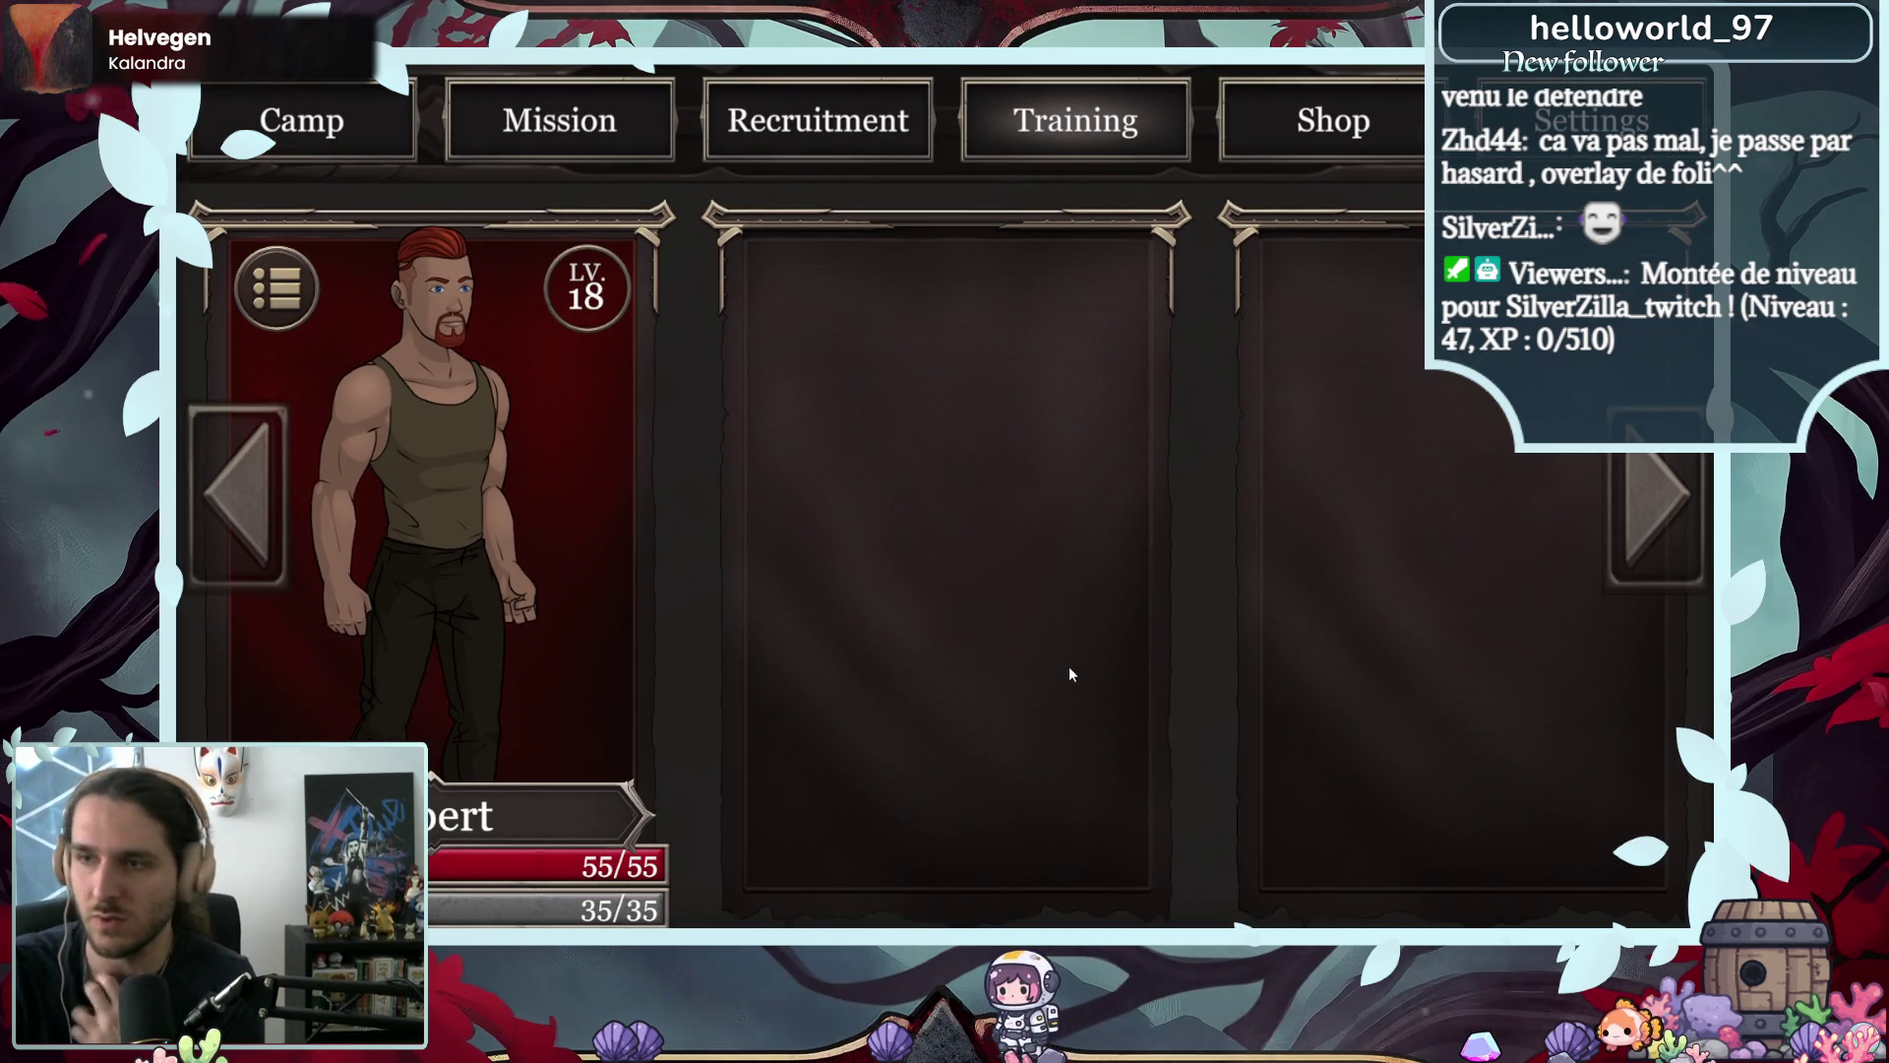
left_click(293, 147)
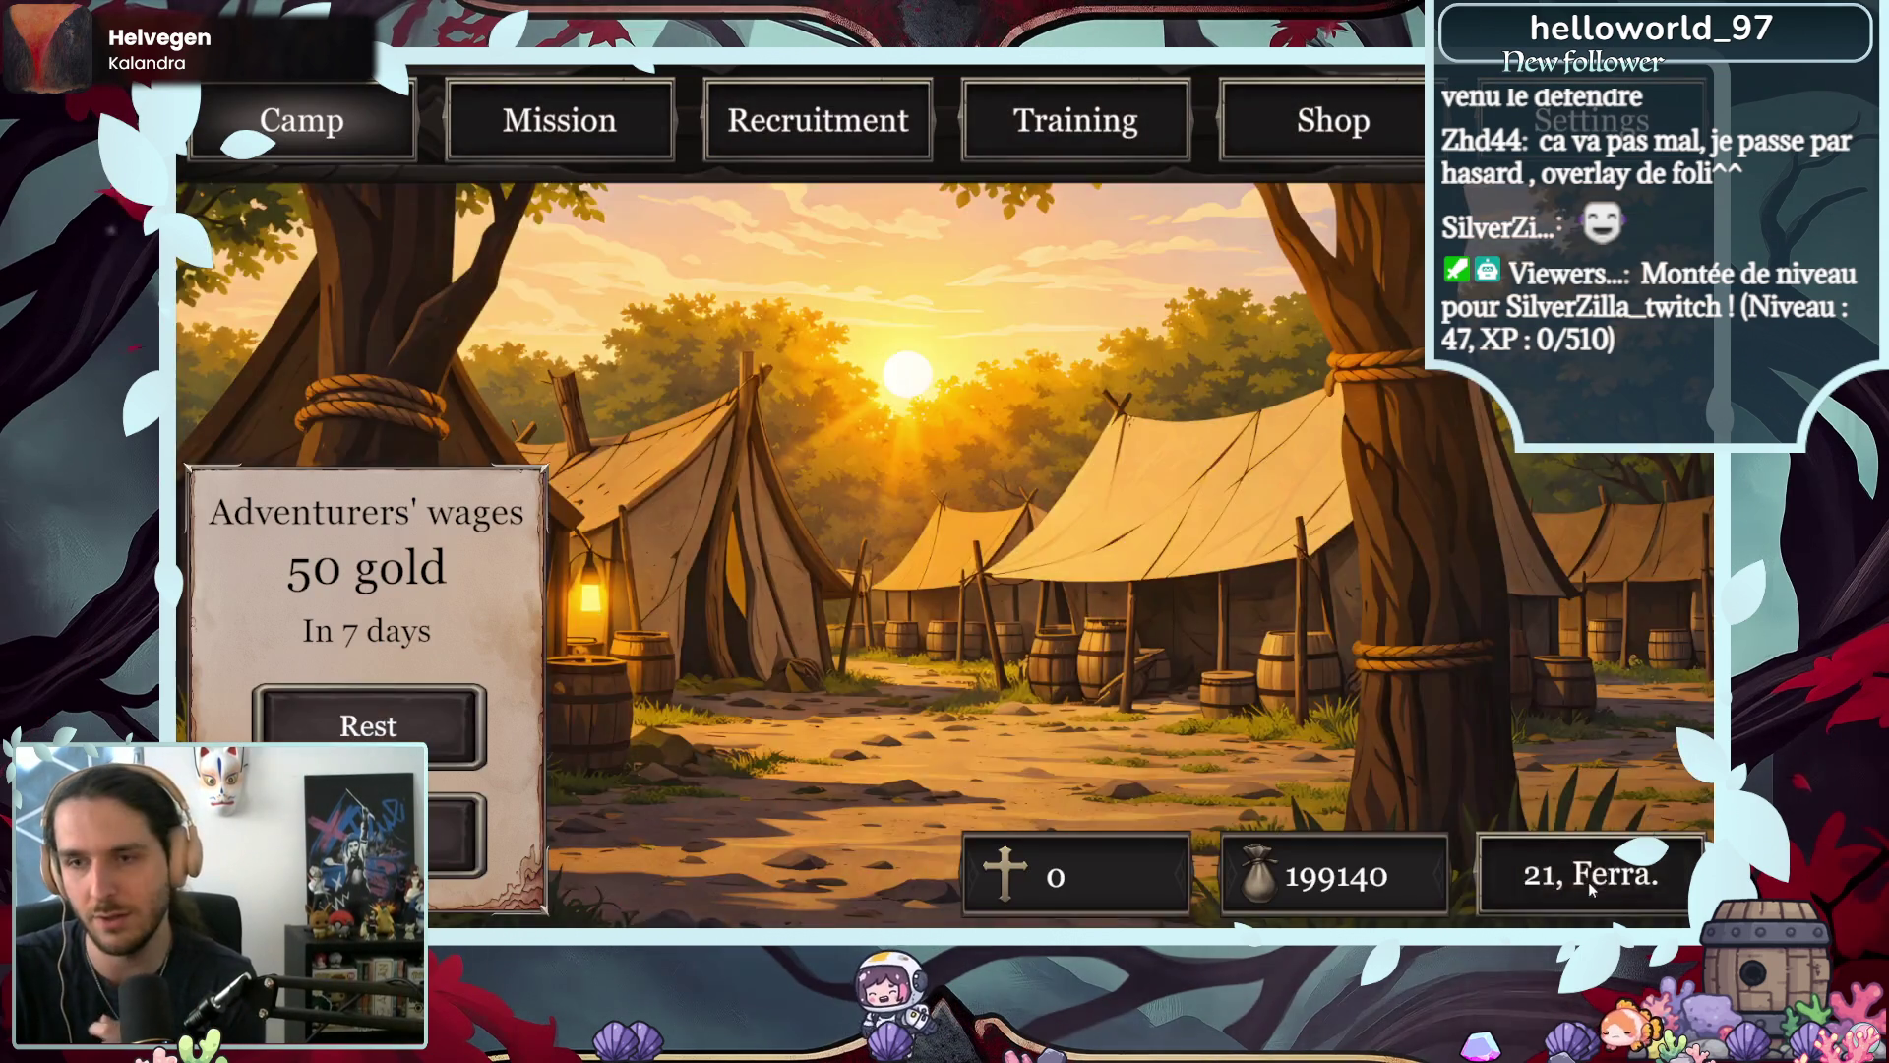
- Check the Ferrarbor calendar and the Black Bark Village mission details, then return to camp
left_click(1588, 878)
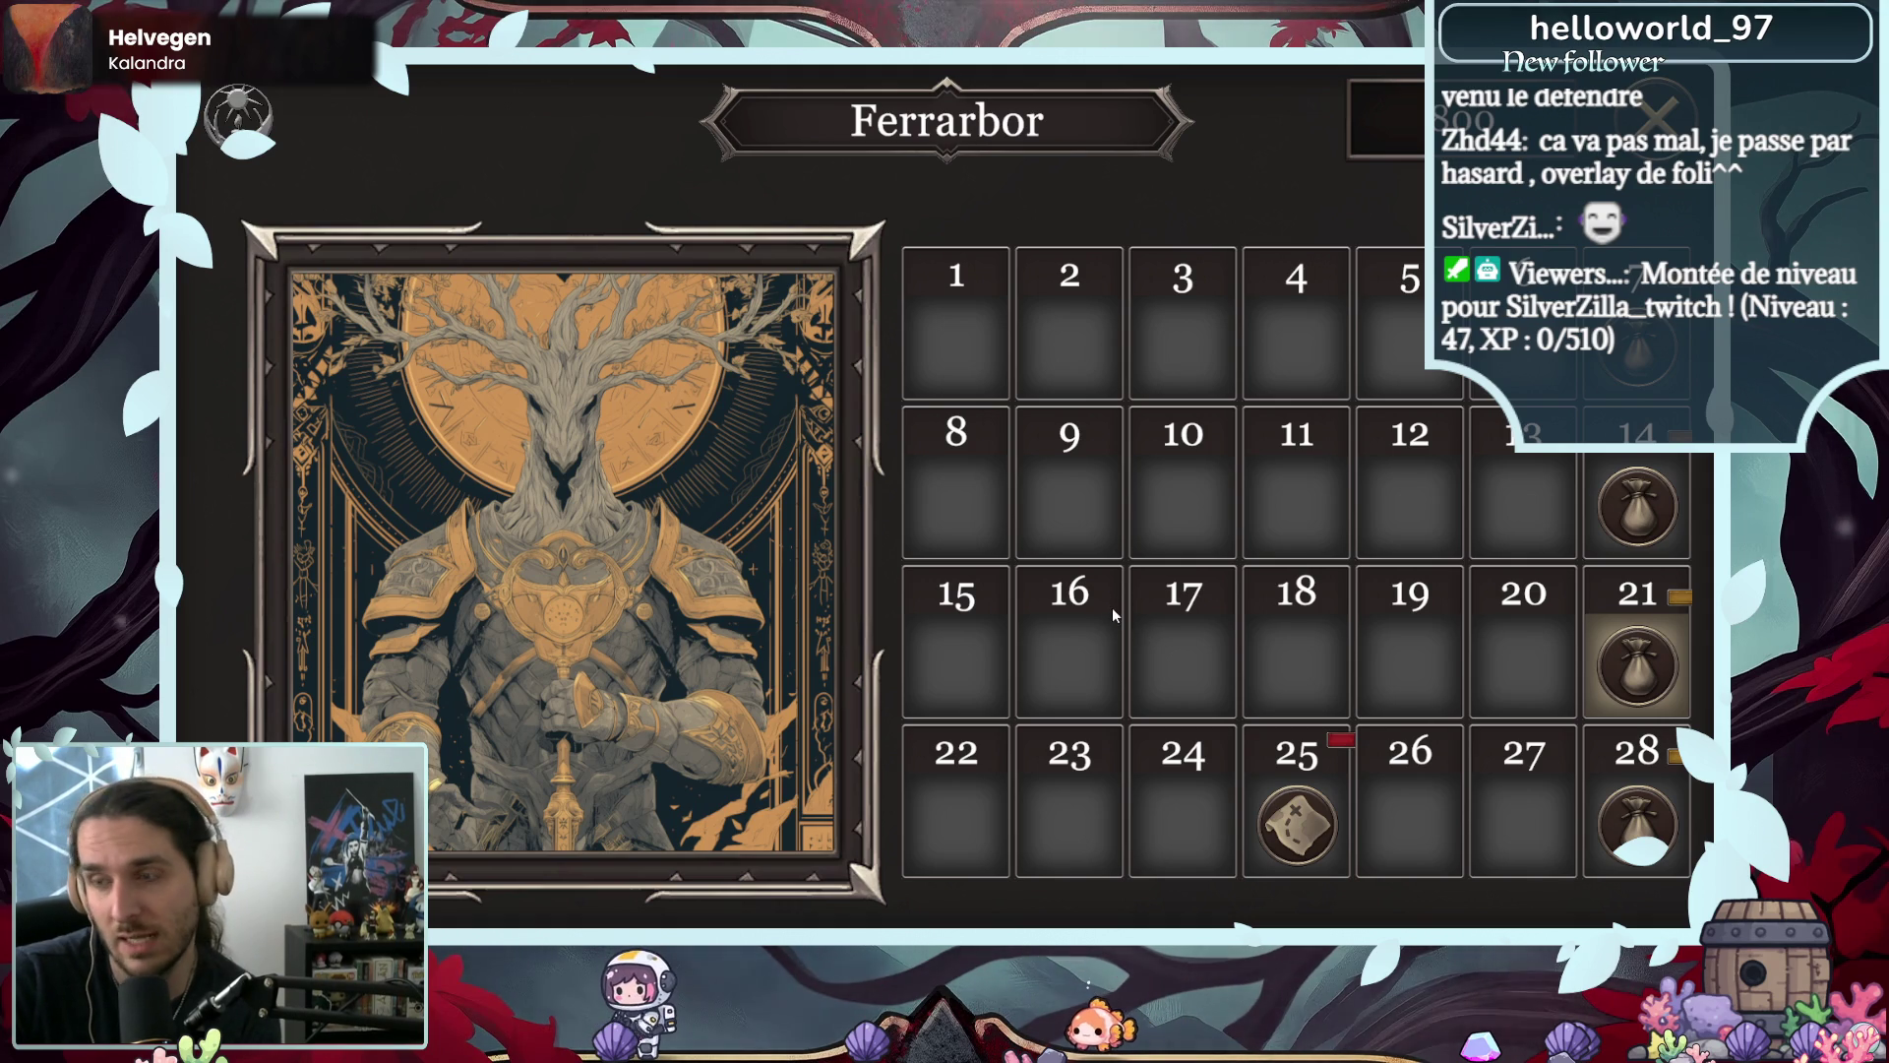
mouse_move(1278, 848)
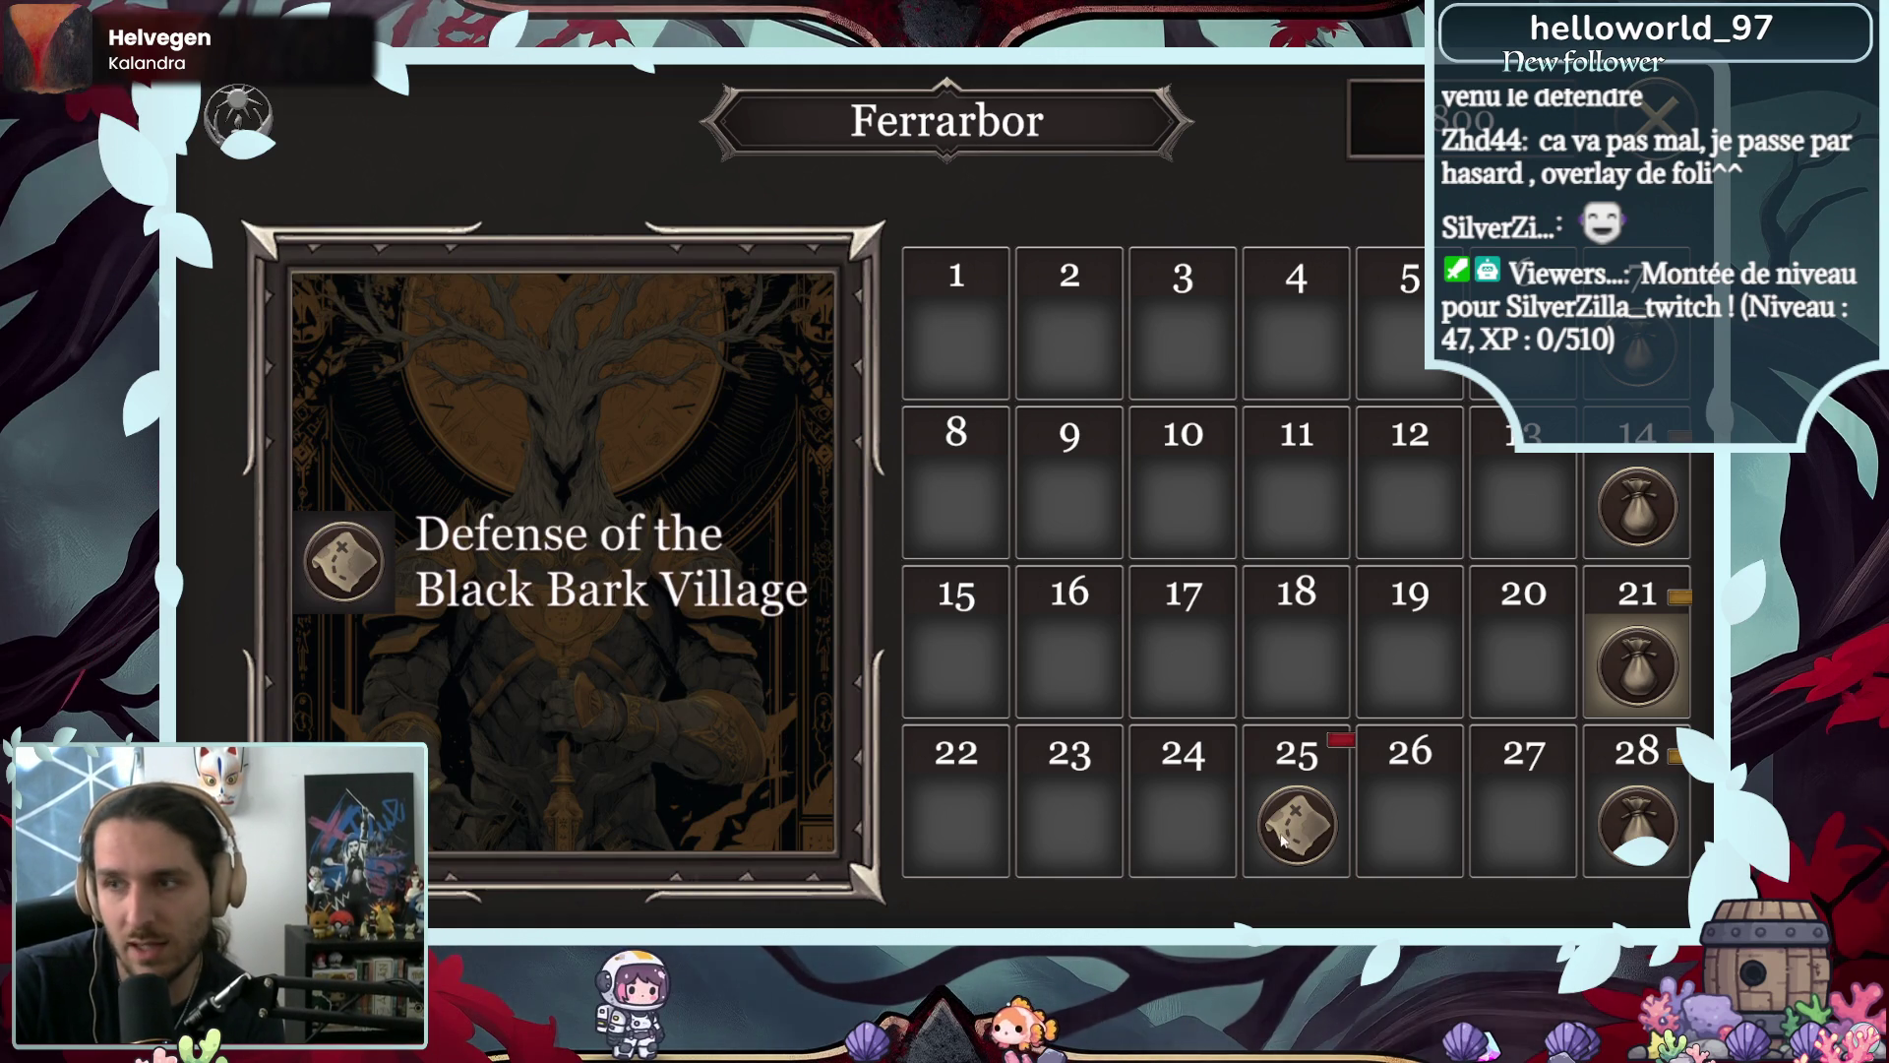
key("Escape")
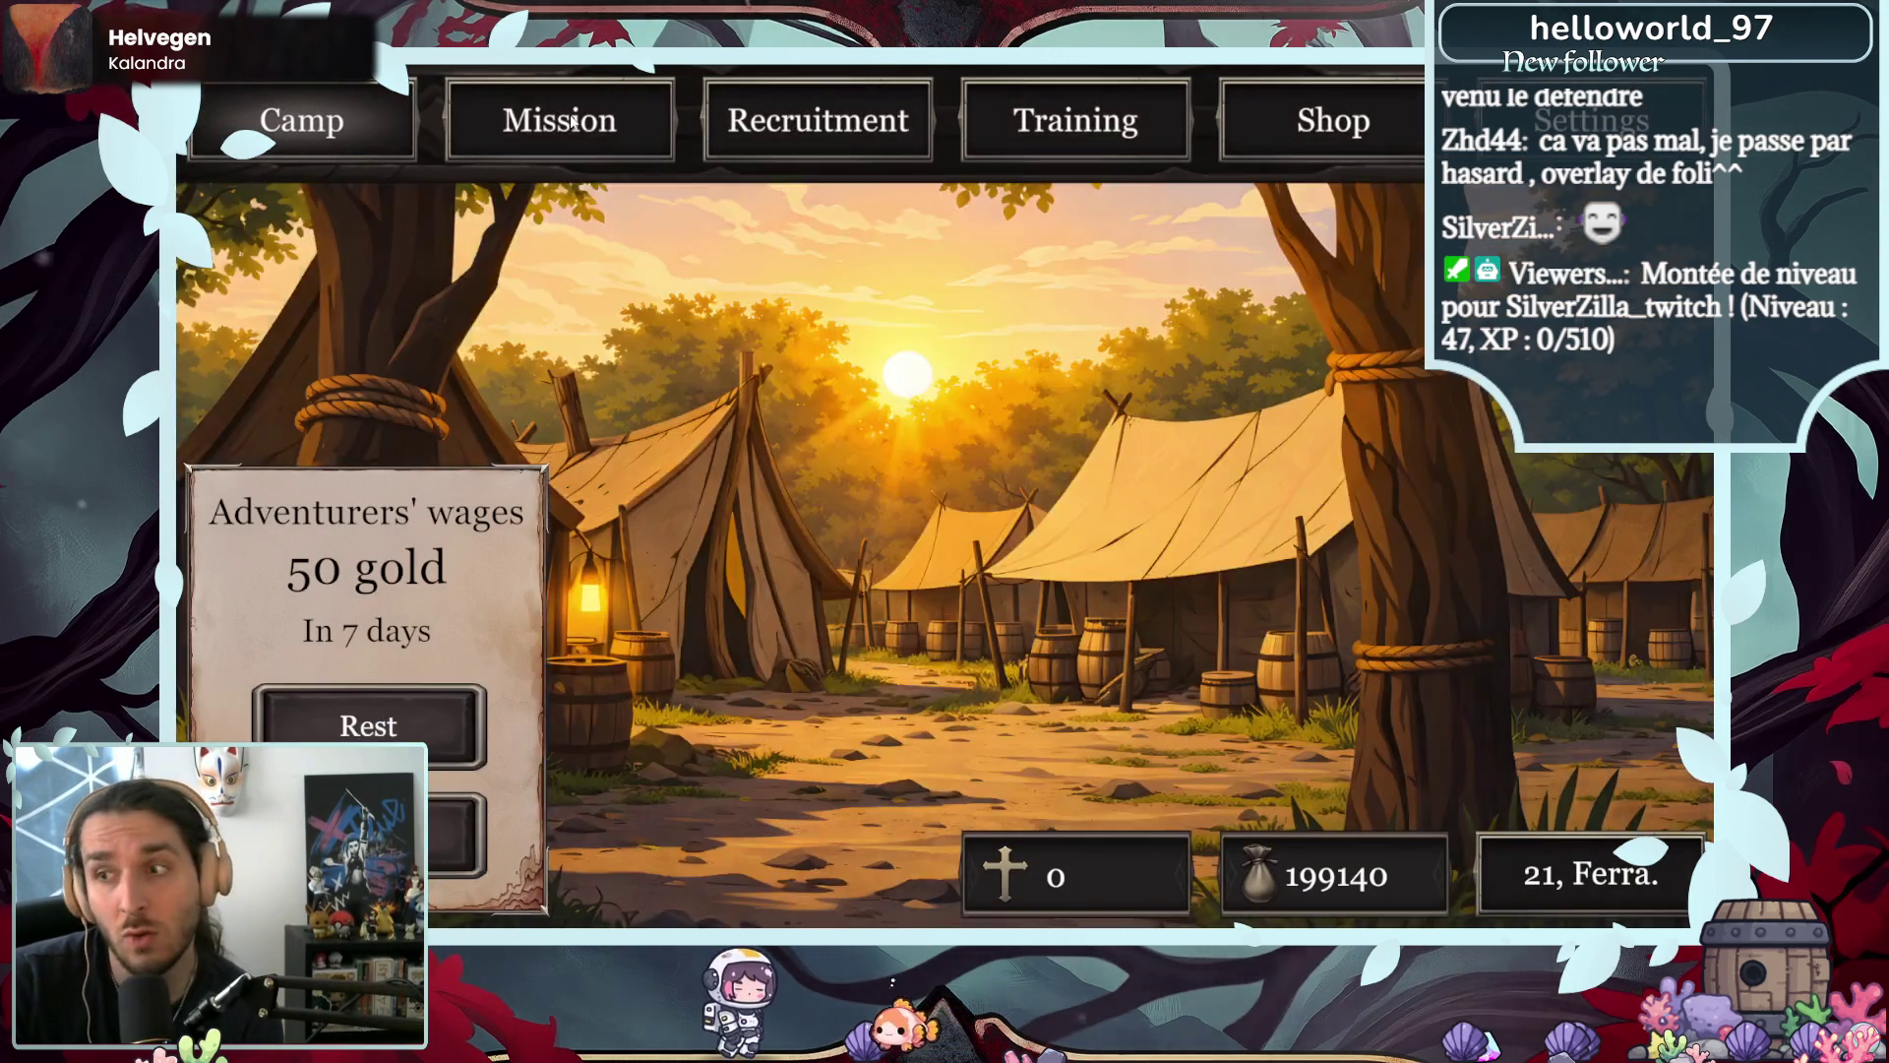
left_click(574, 122)
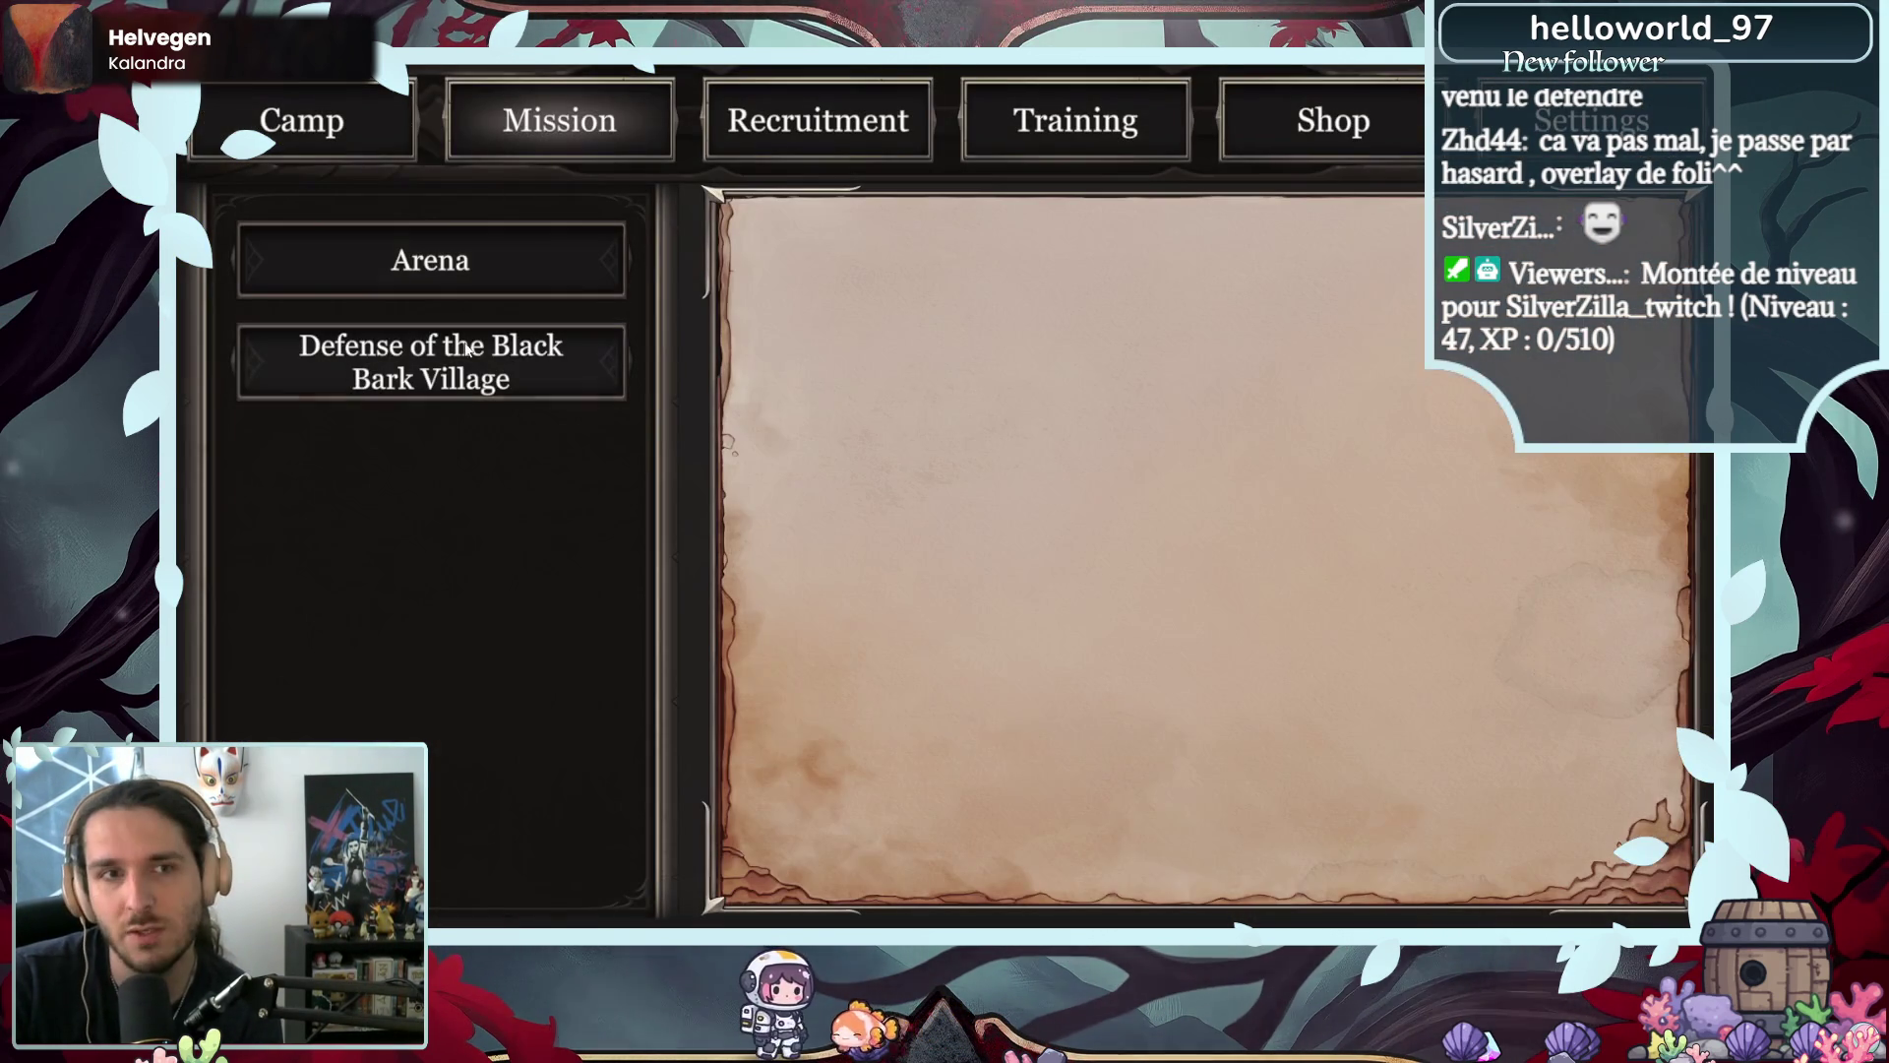
left_click(511, 368)
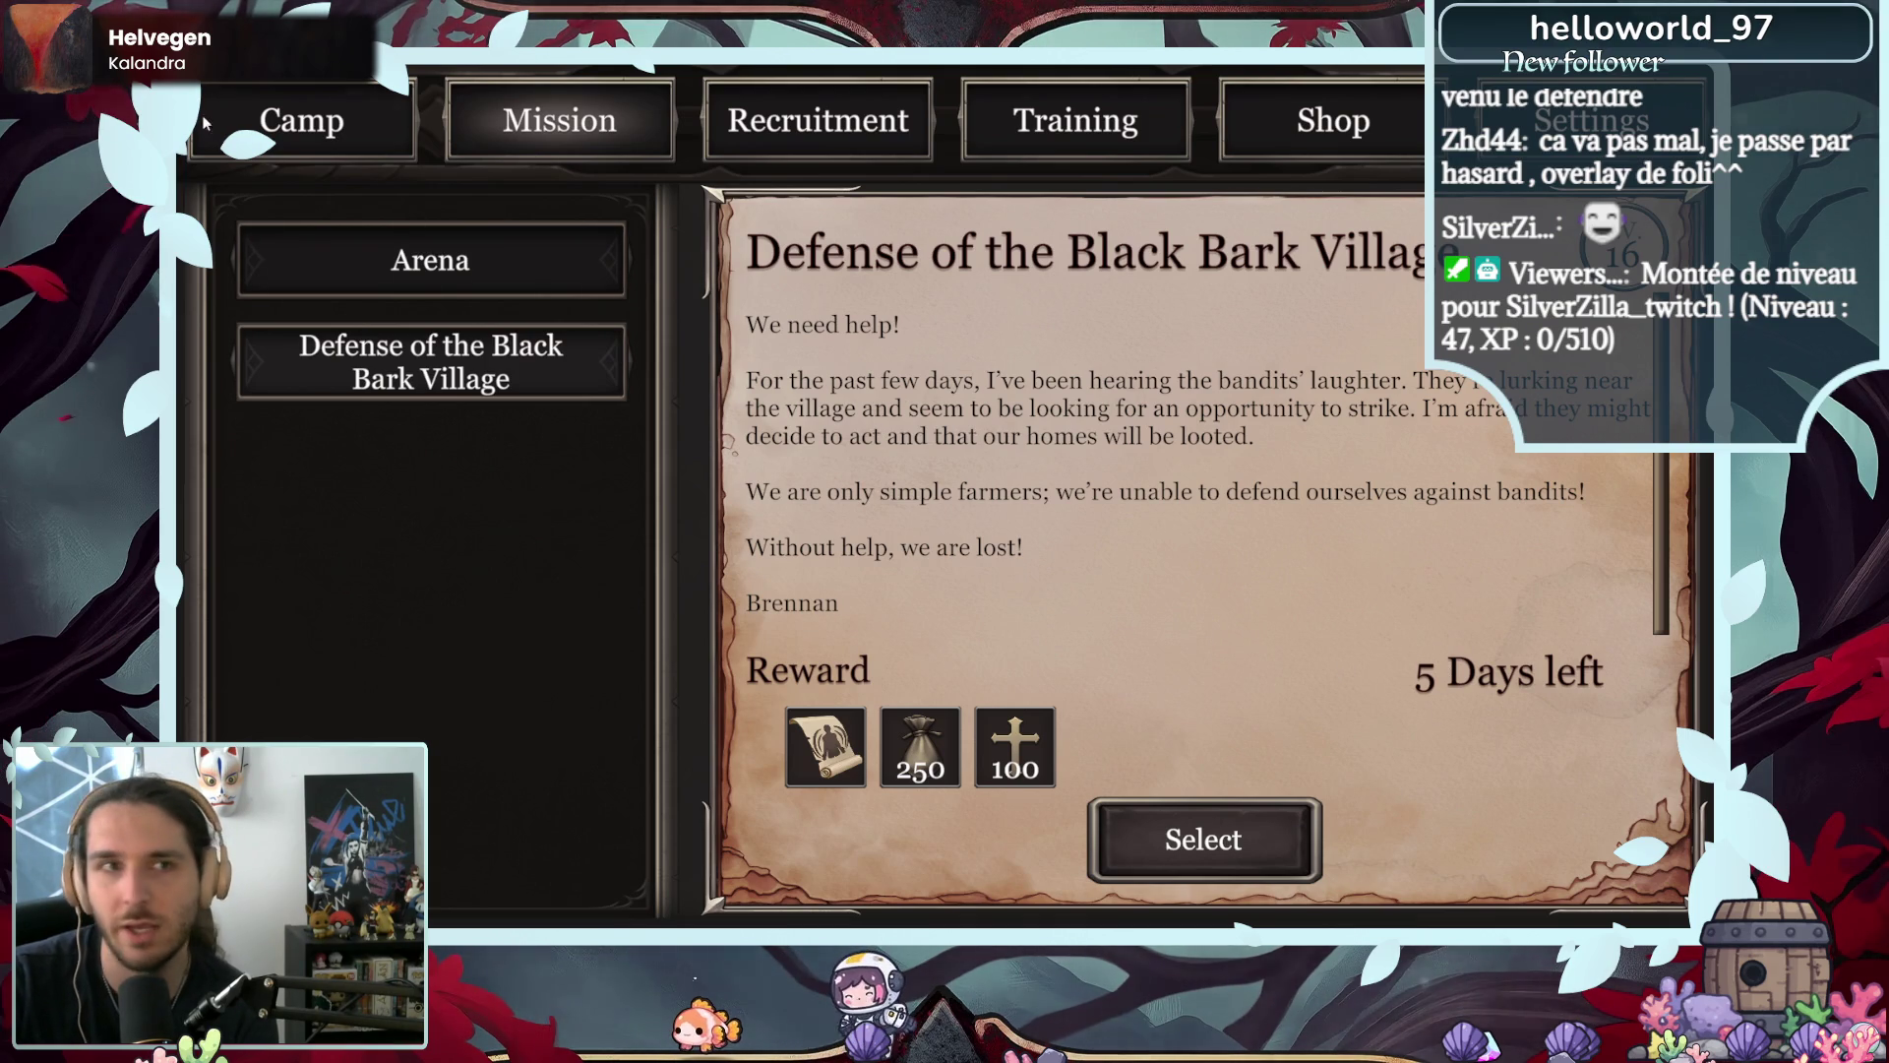
left_click(301, 120)
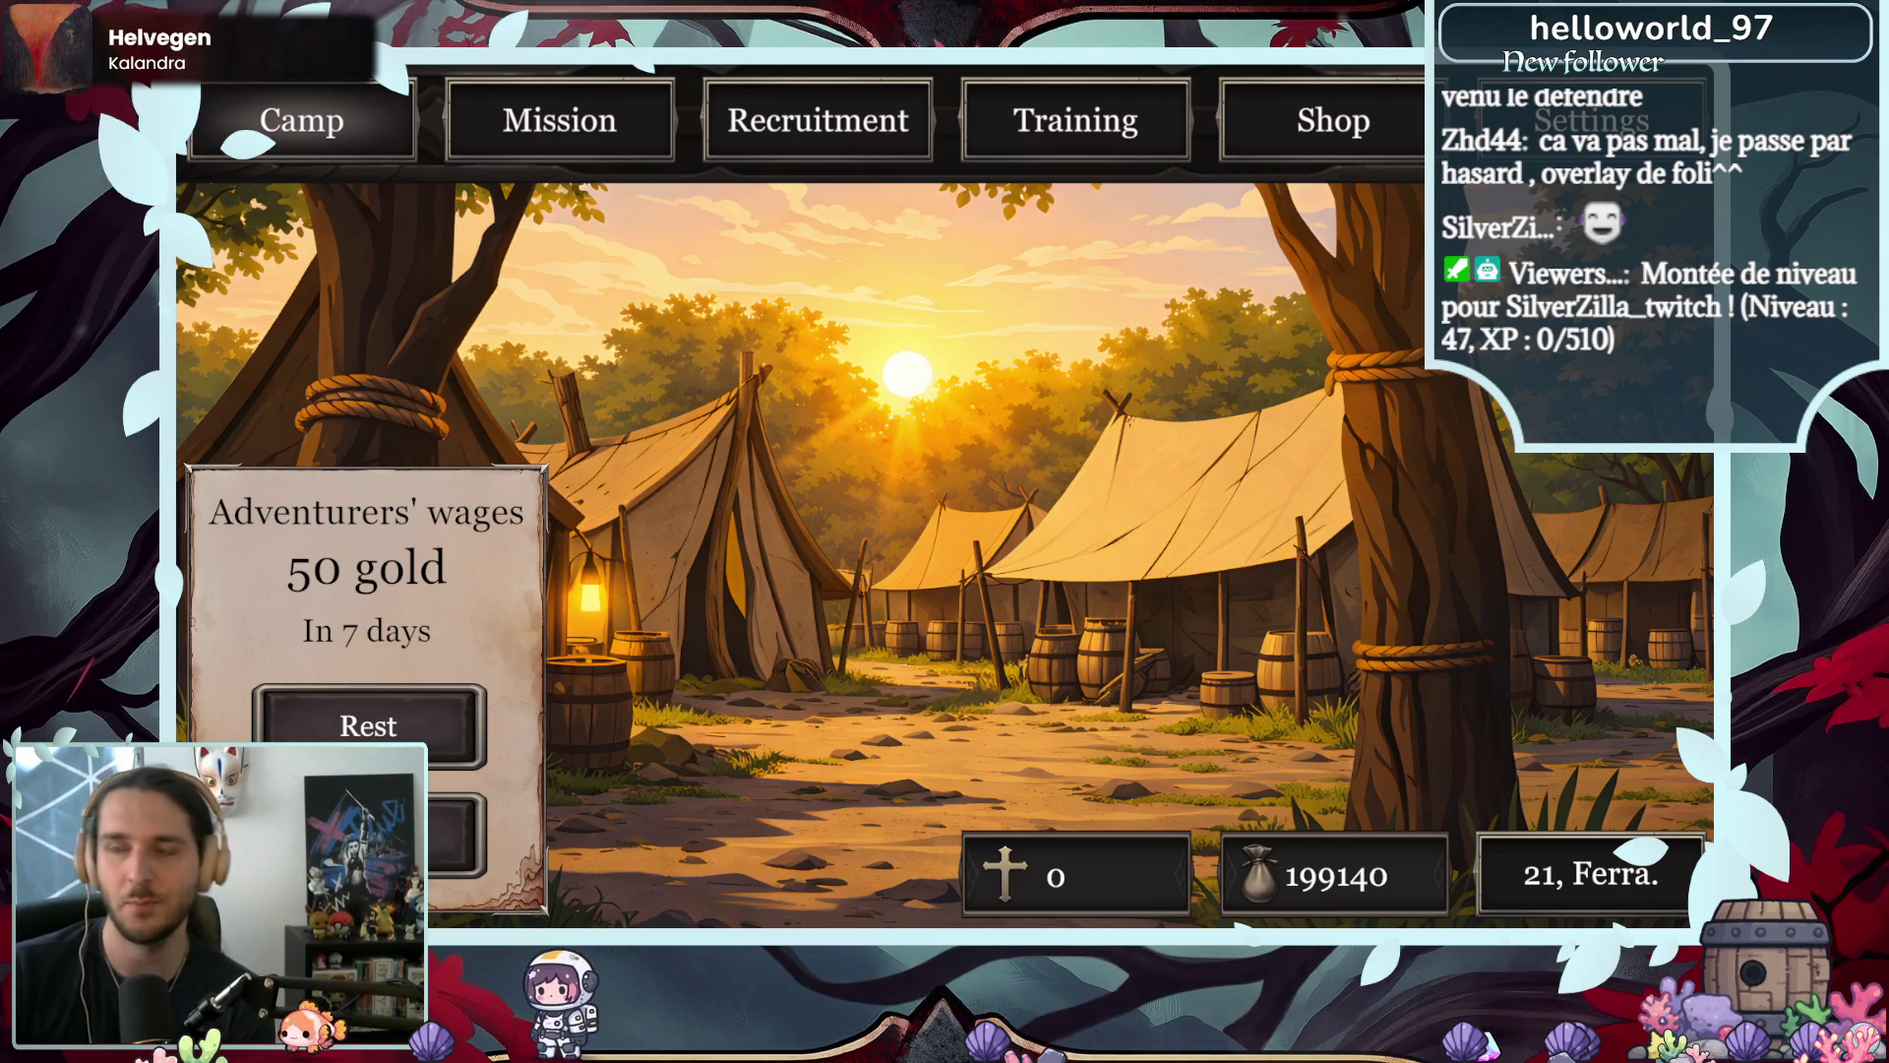
- Select the Arena mission and send Albert into it
left_click(511, 116)
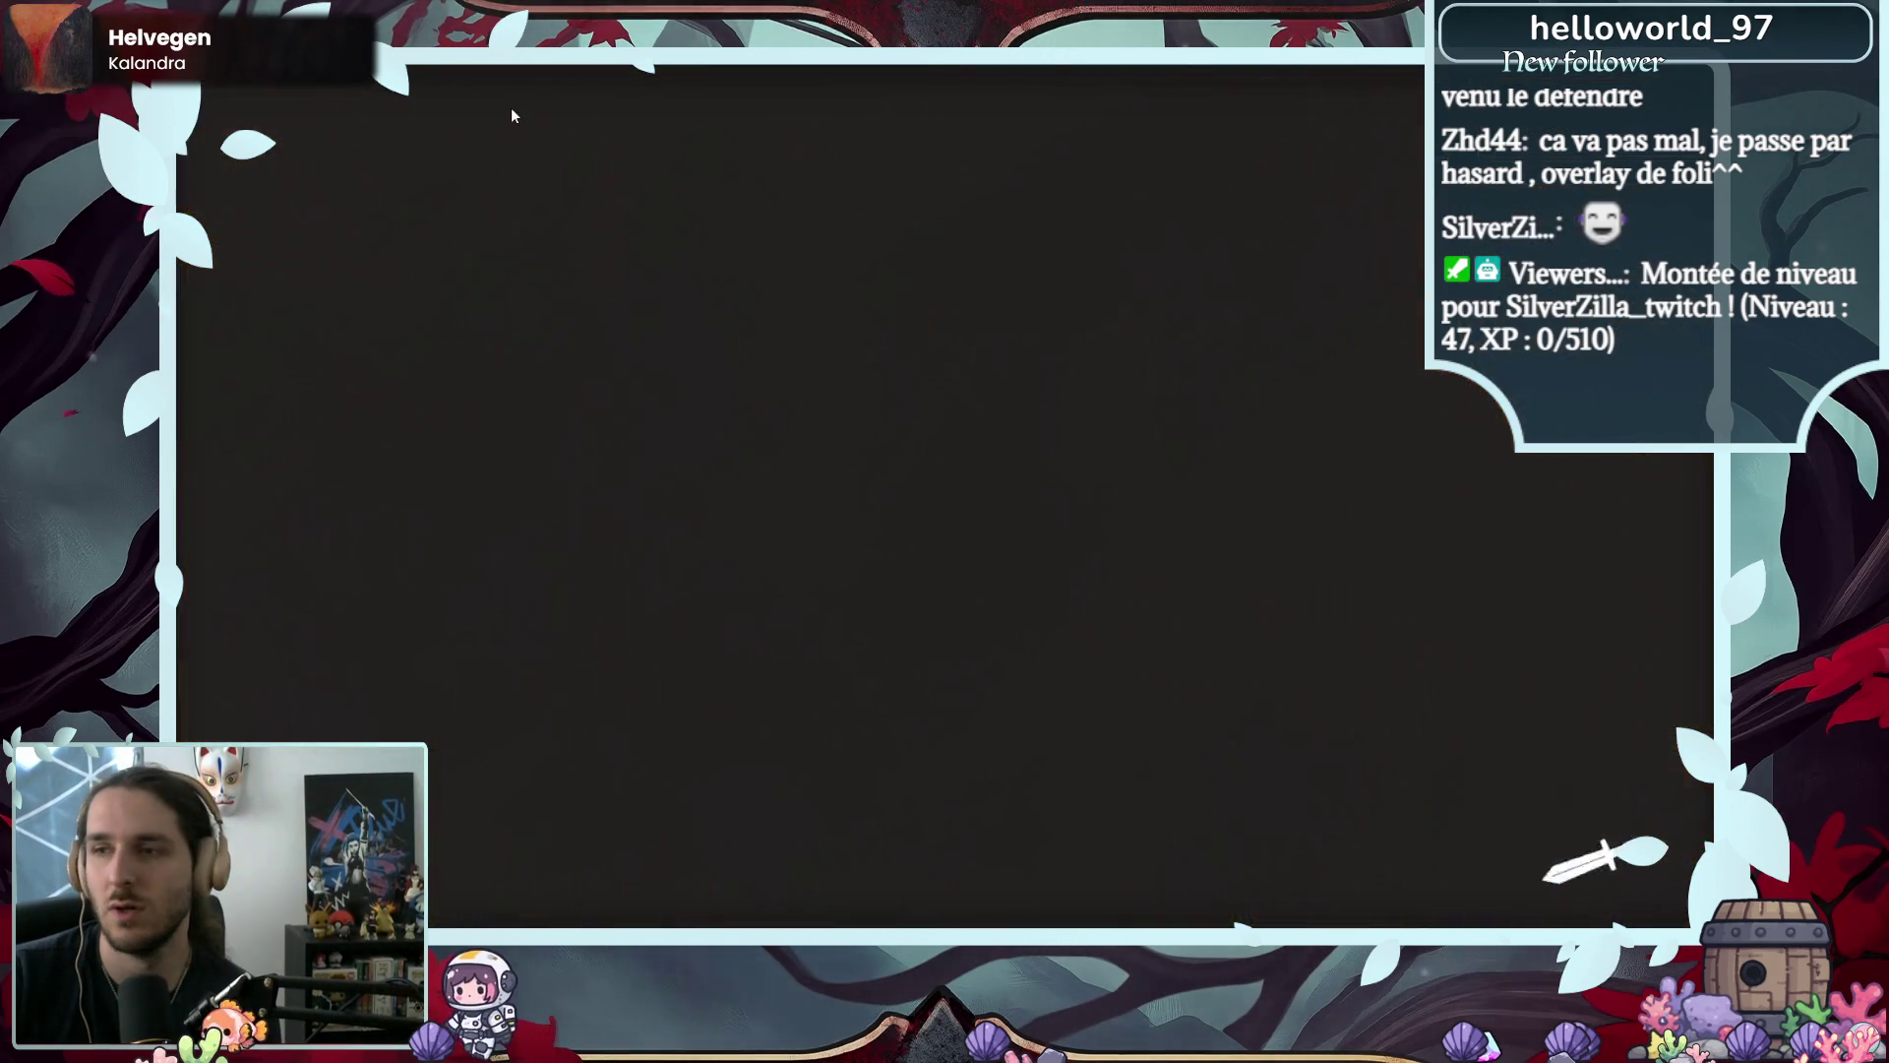
left_click(465, 236)
left_click(1132, 812)
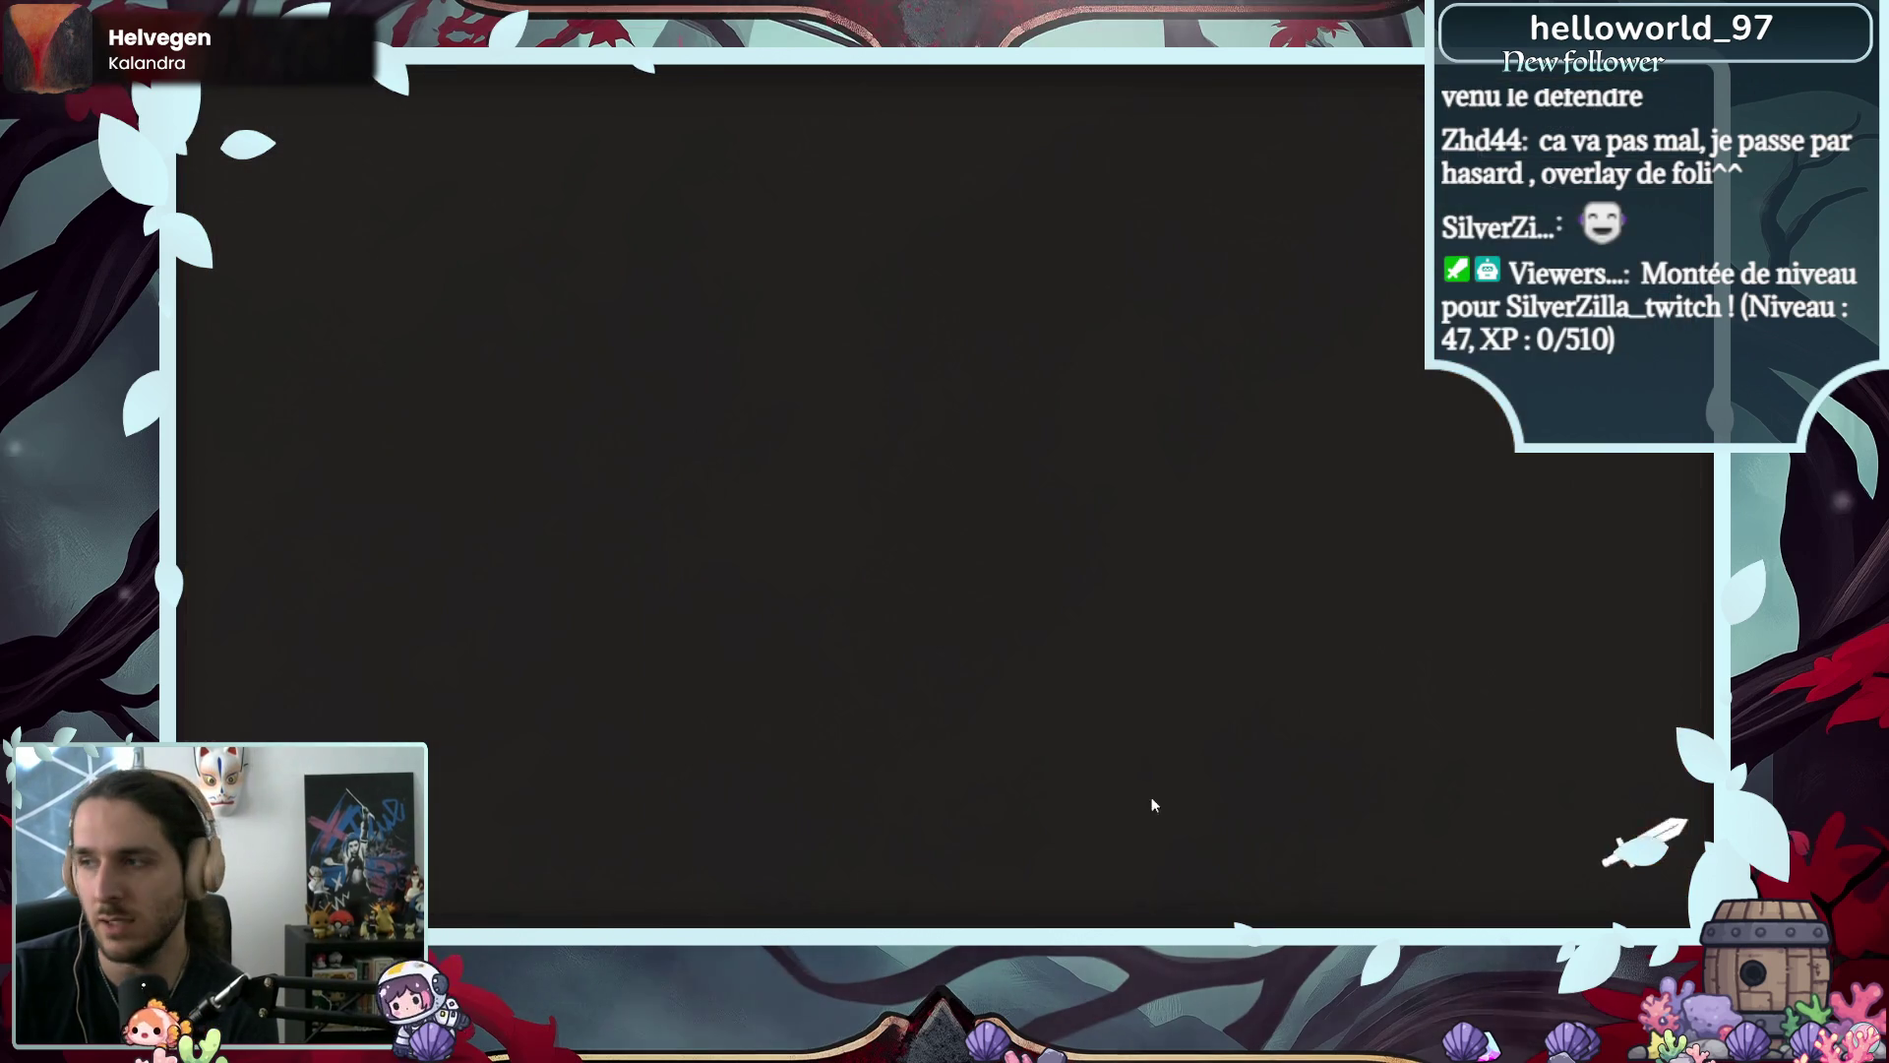
left_click(411, 683)
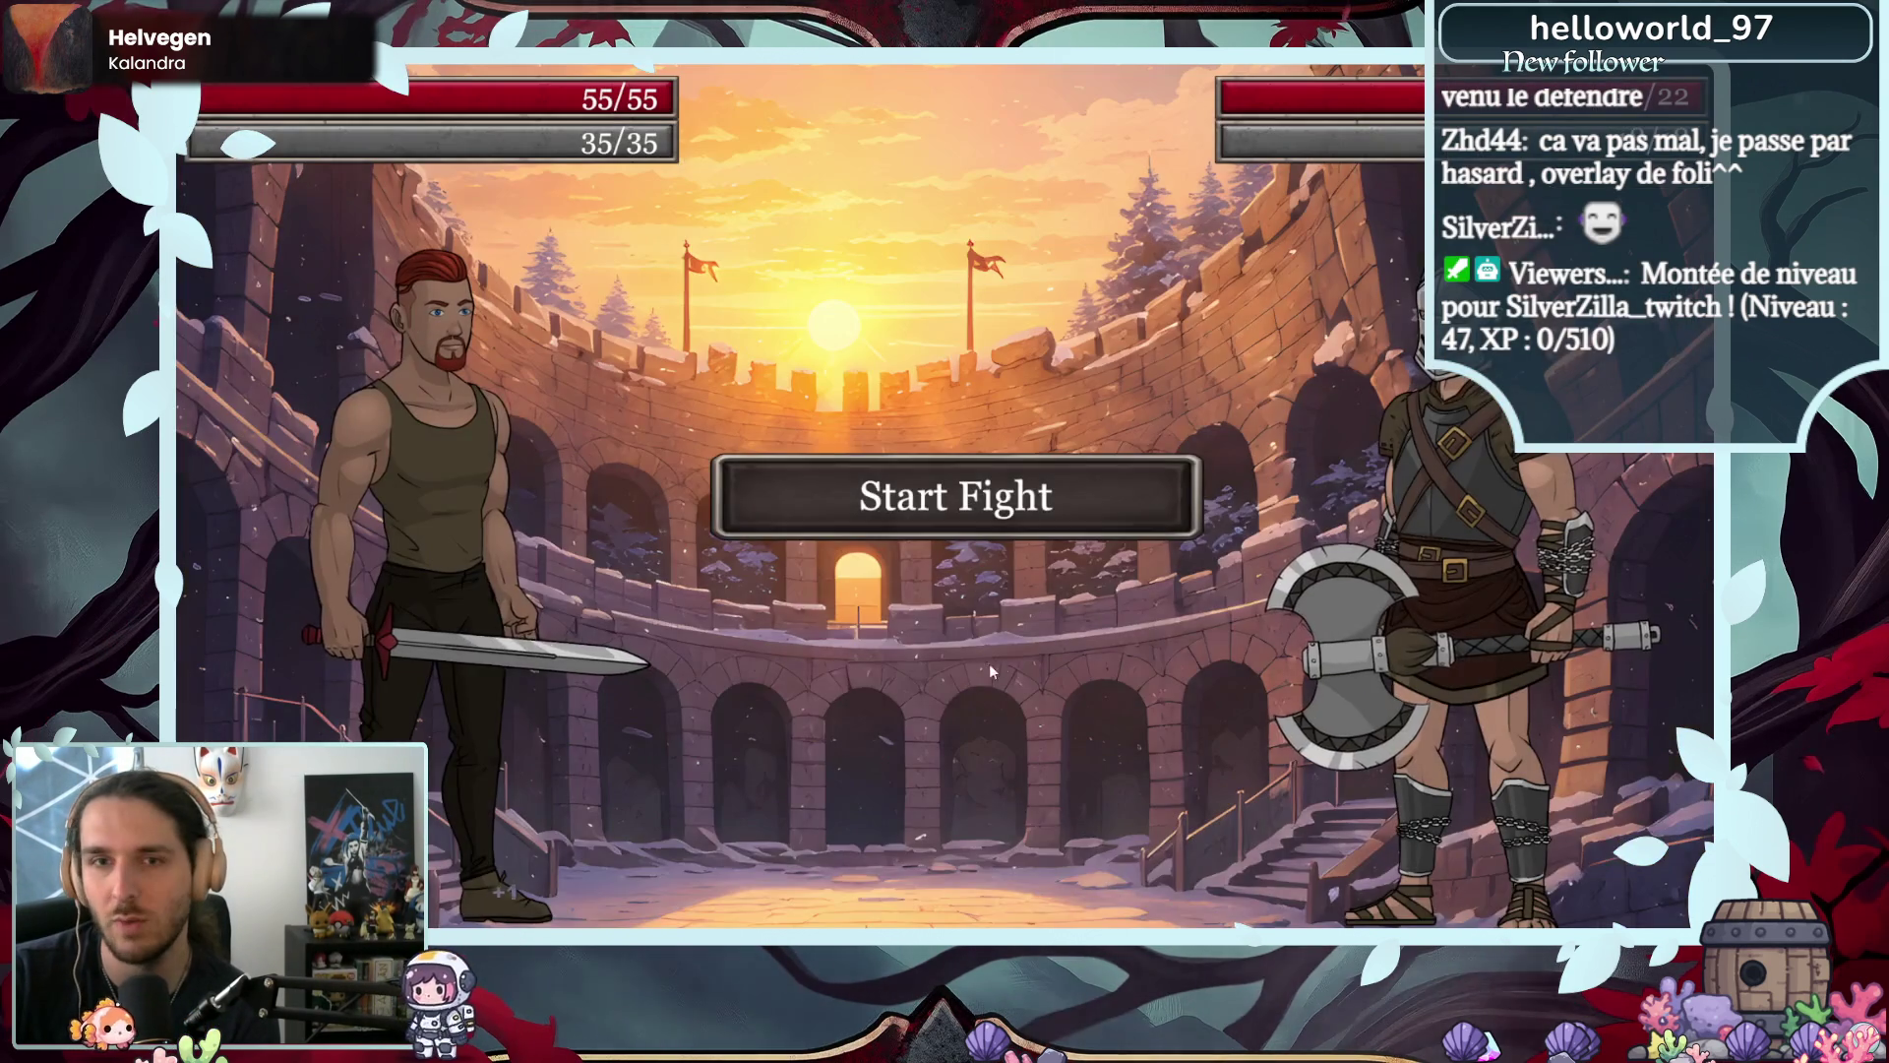
- Beat Fendrel in the Arena with two attacks, collect the reward, and show the missions
left_click(1079, 493)
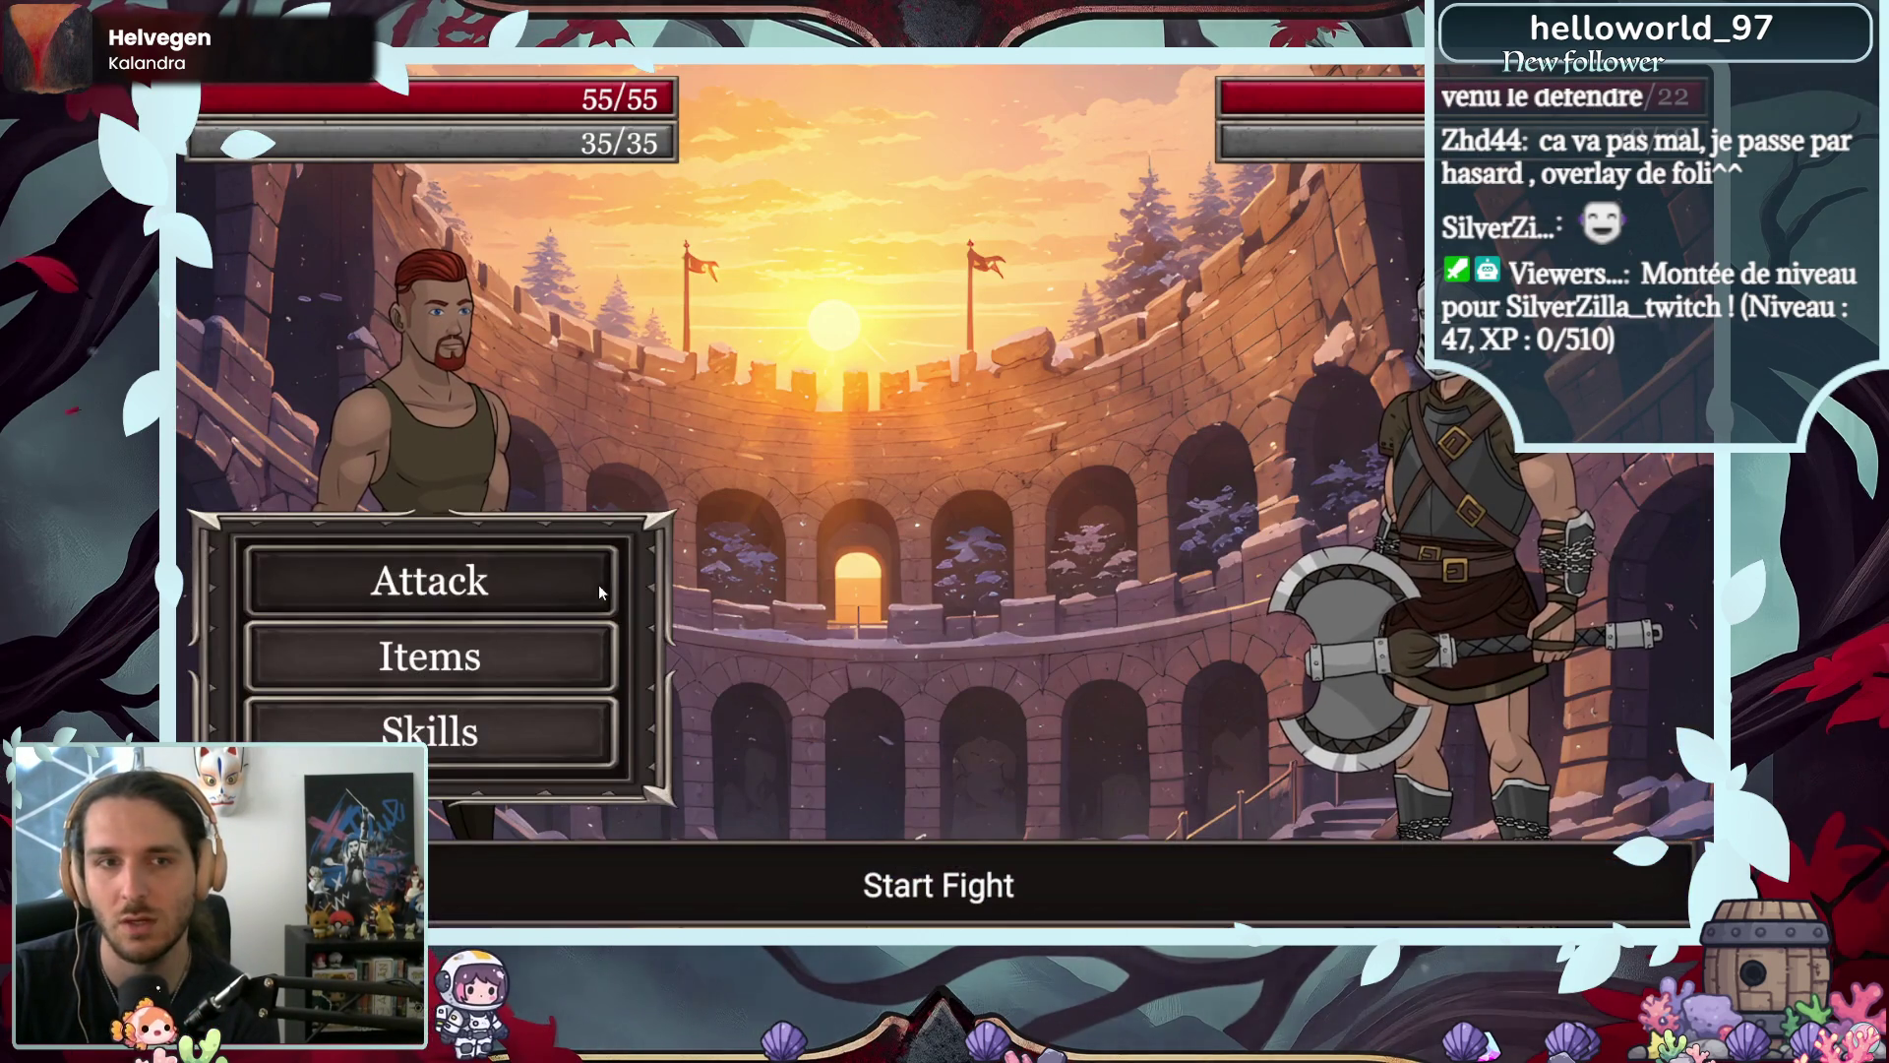
left_click(571, 574)
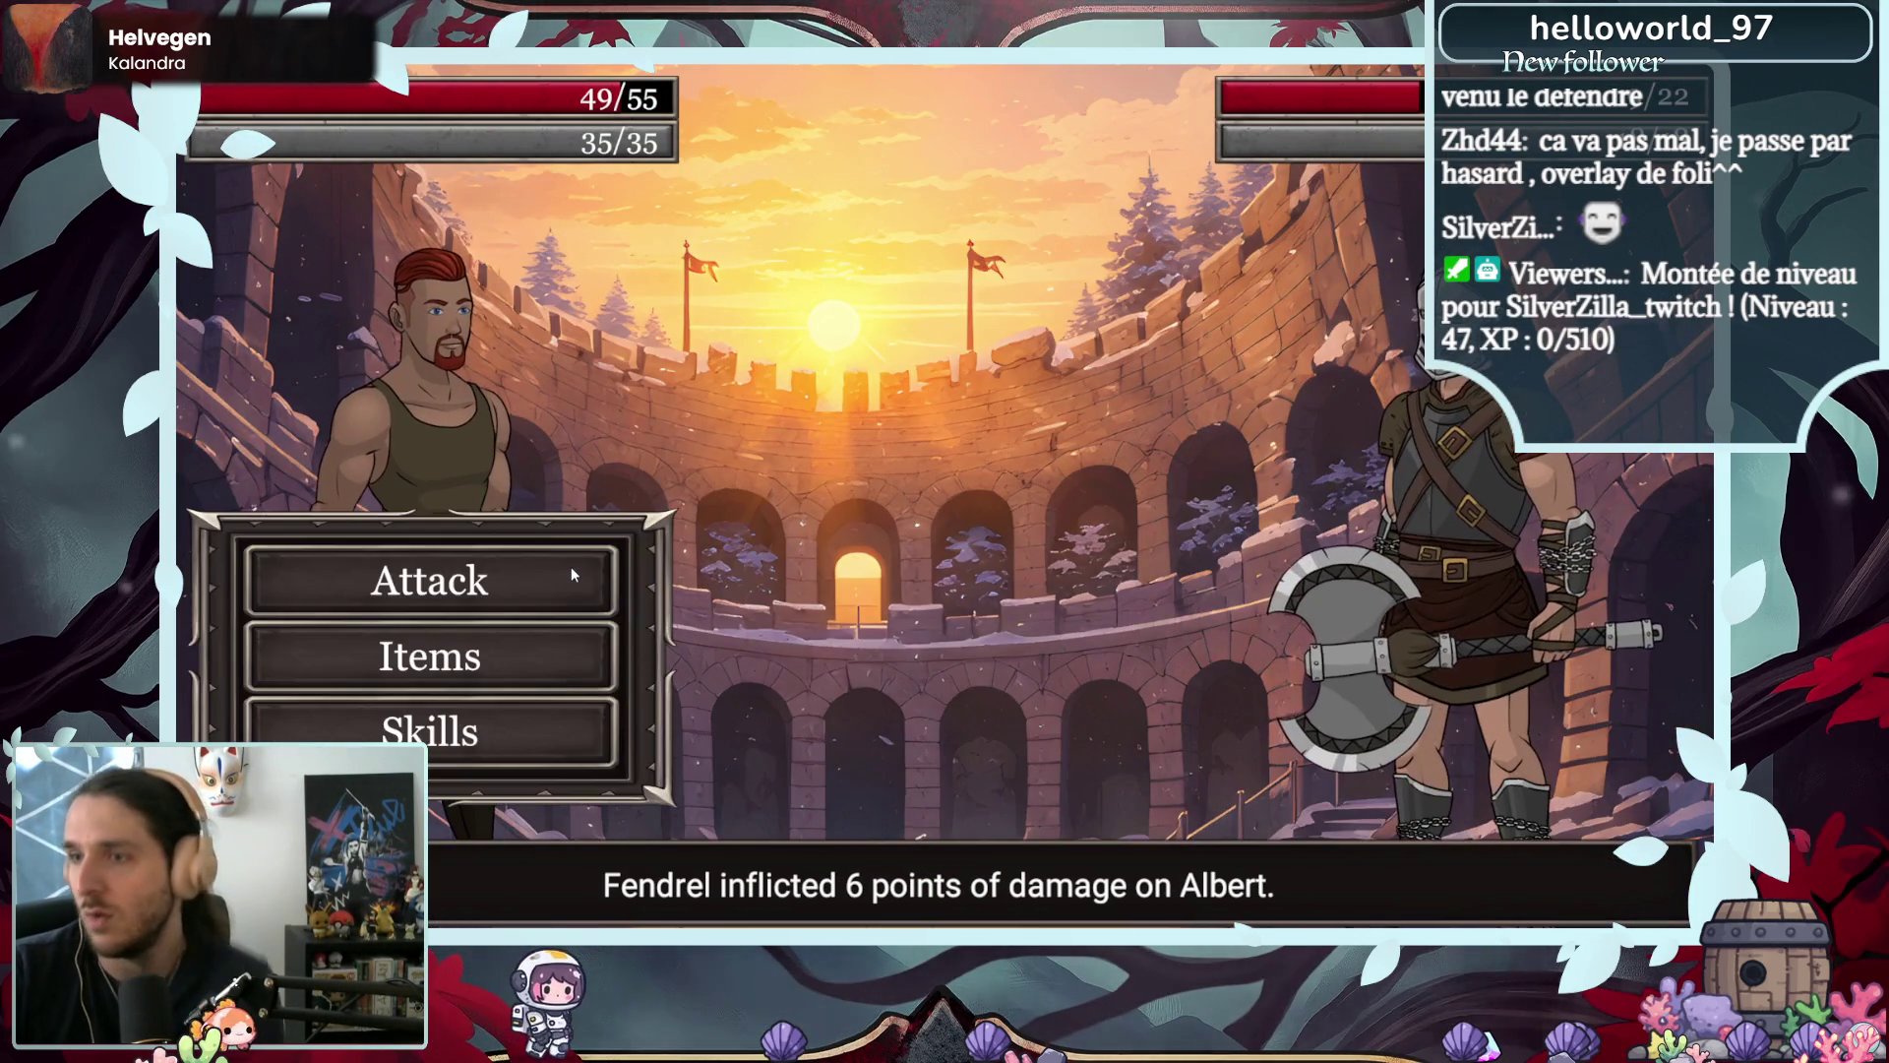
left_click(574, 574)
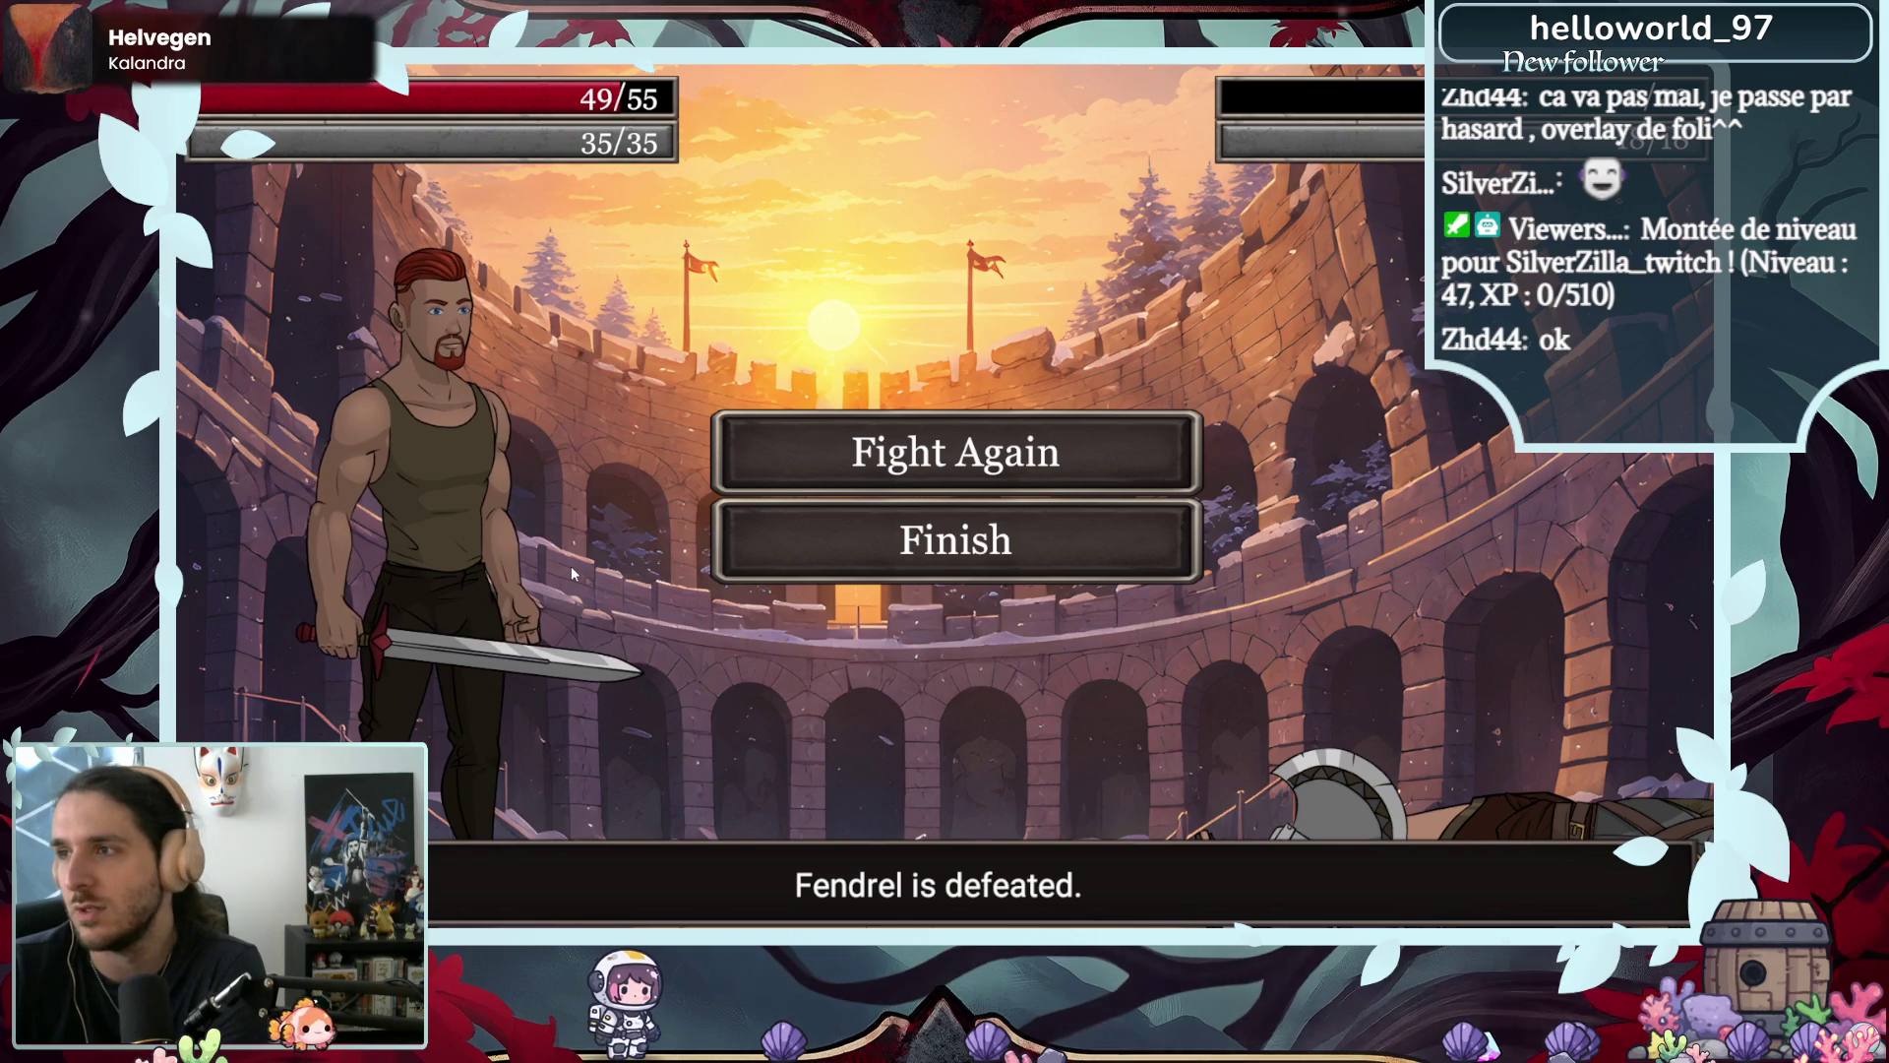
left_click(969, 559)
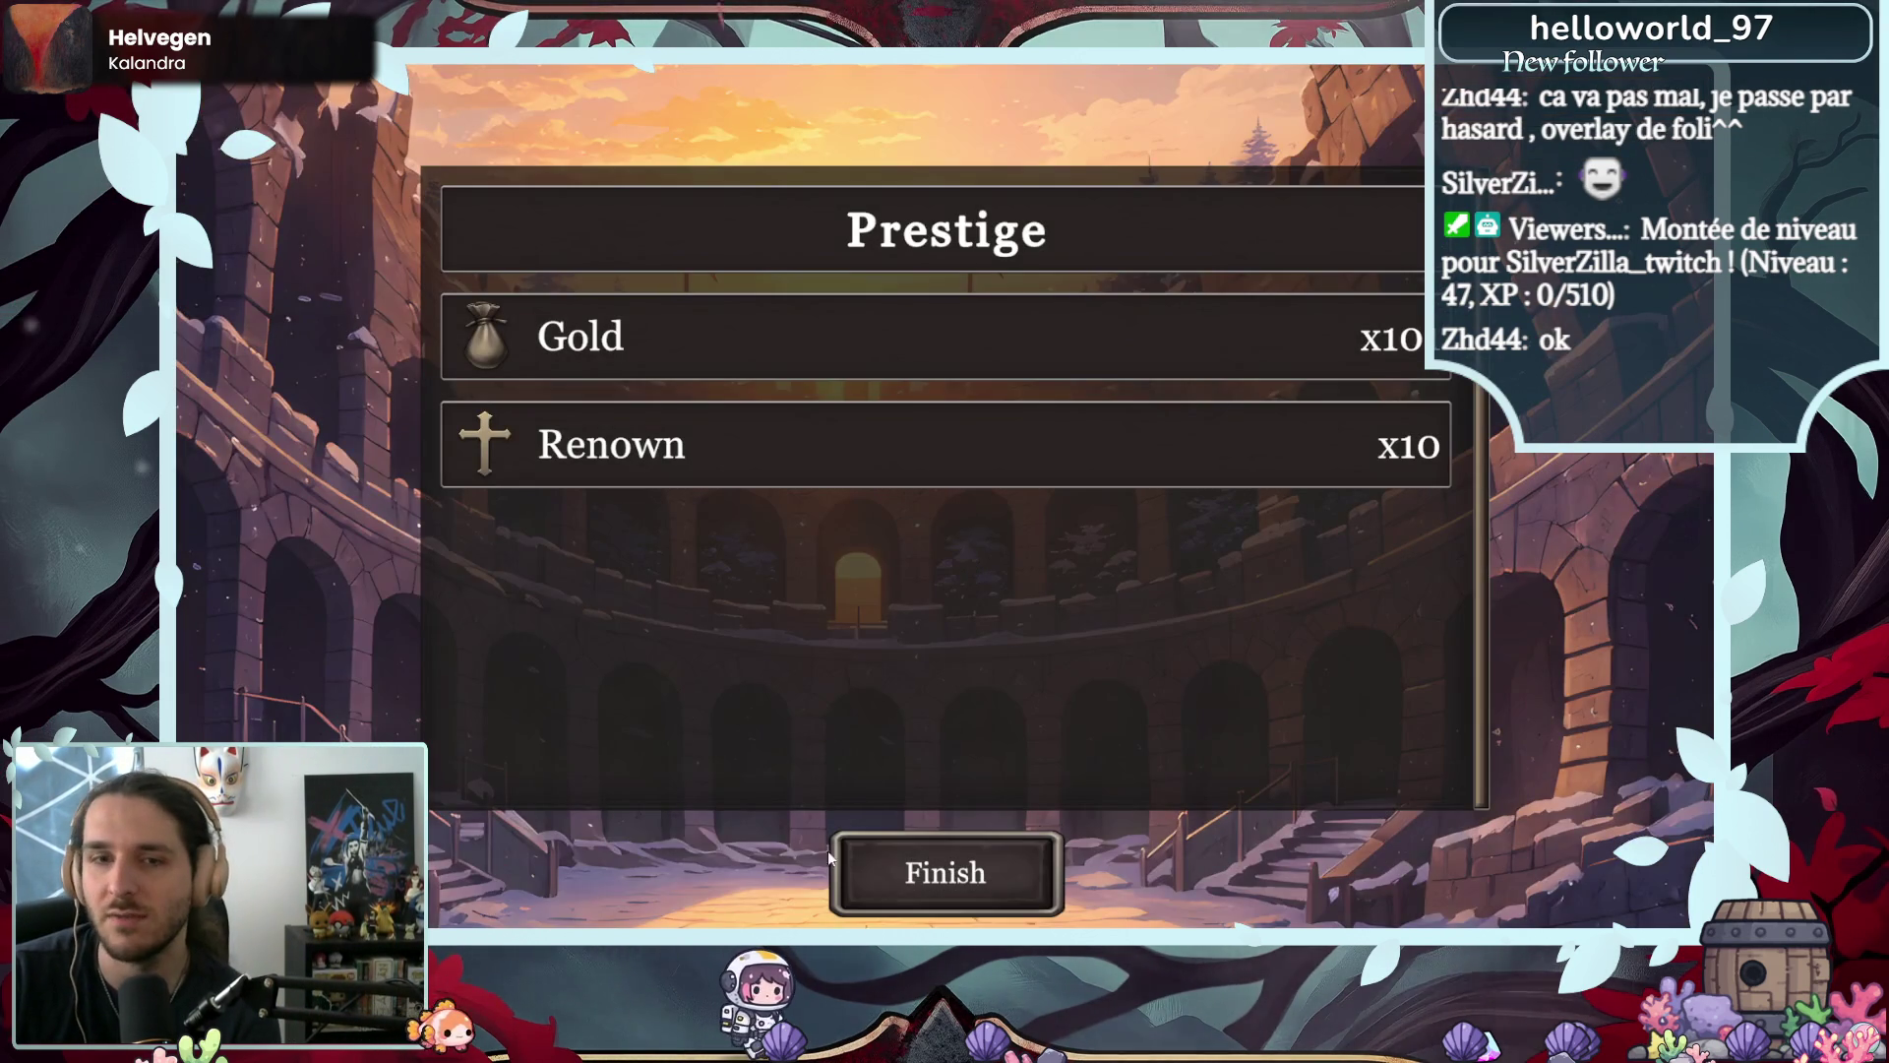
left_click(849, 852)
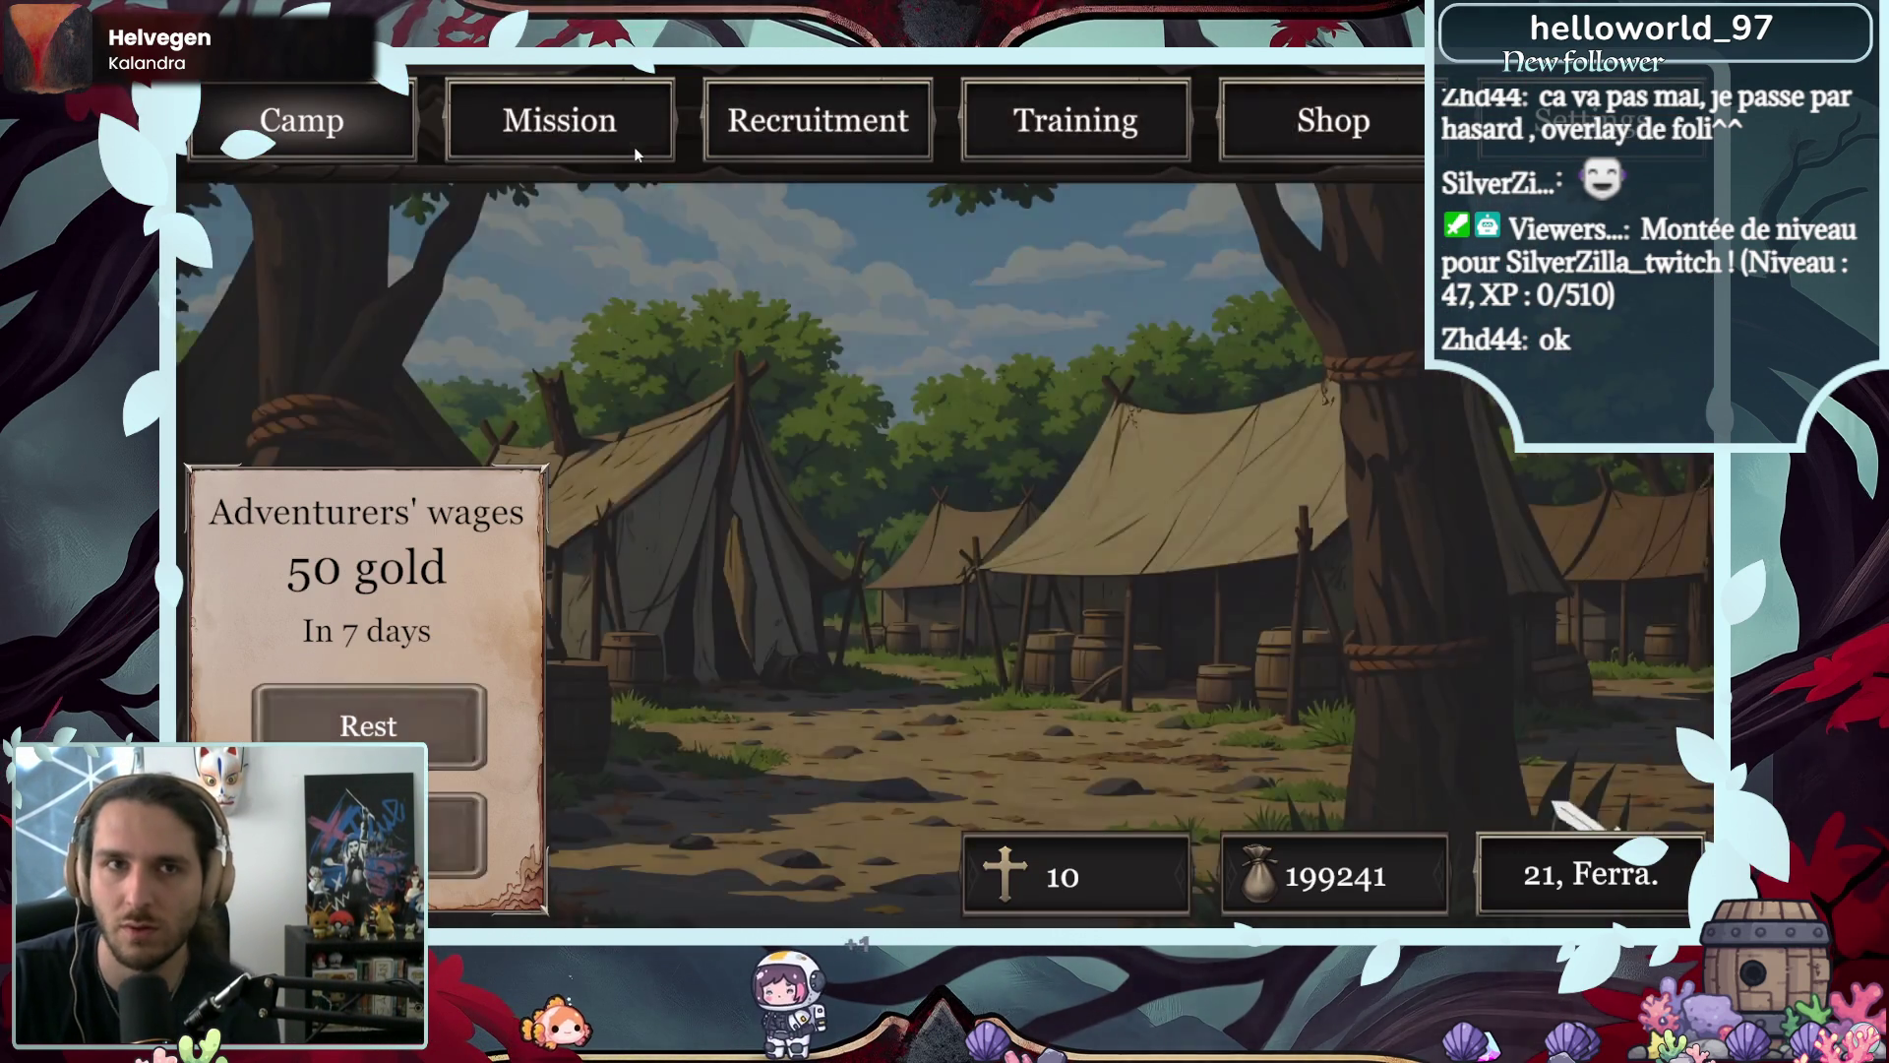
left_click(634, 146)
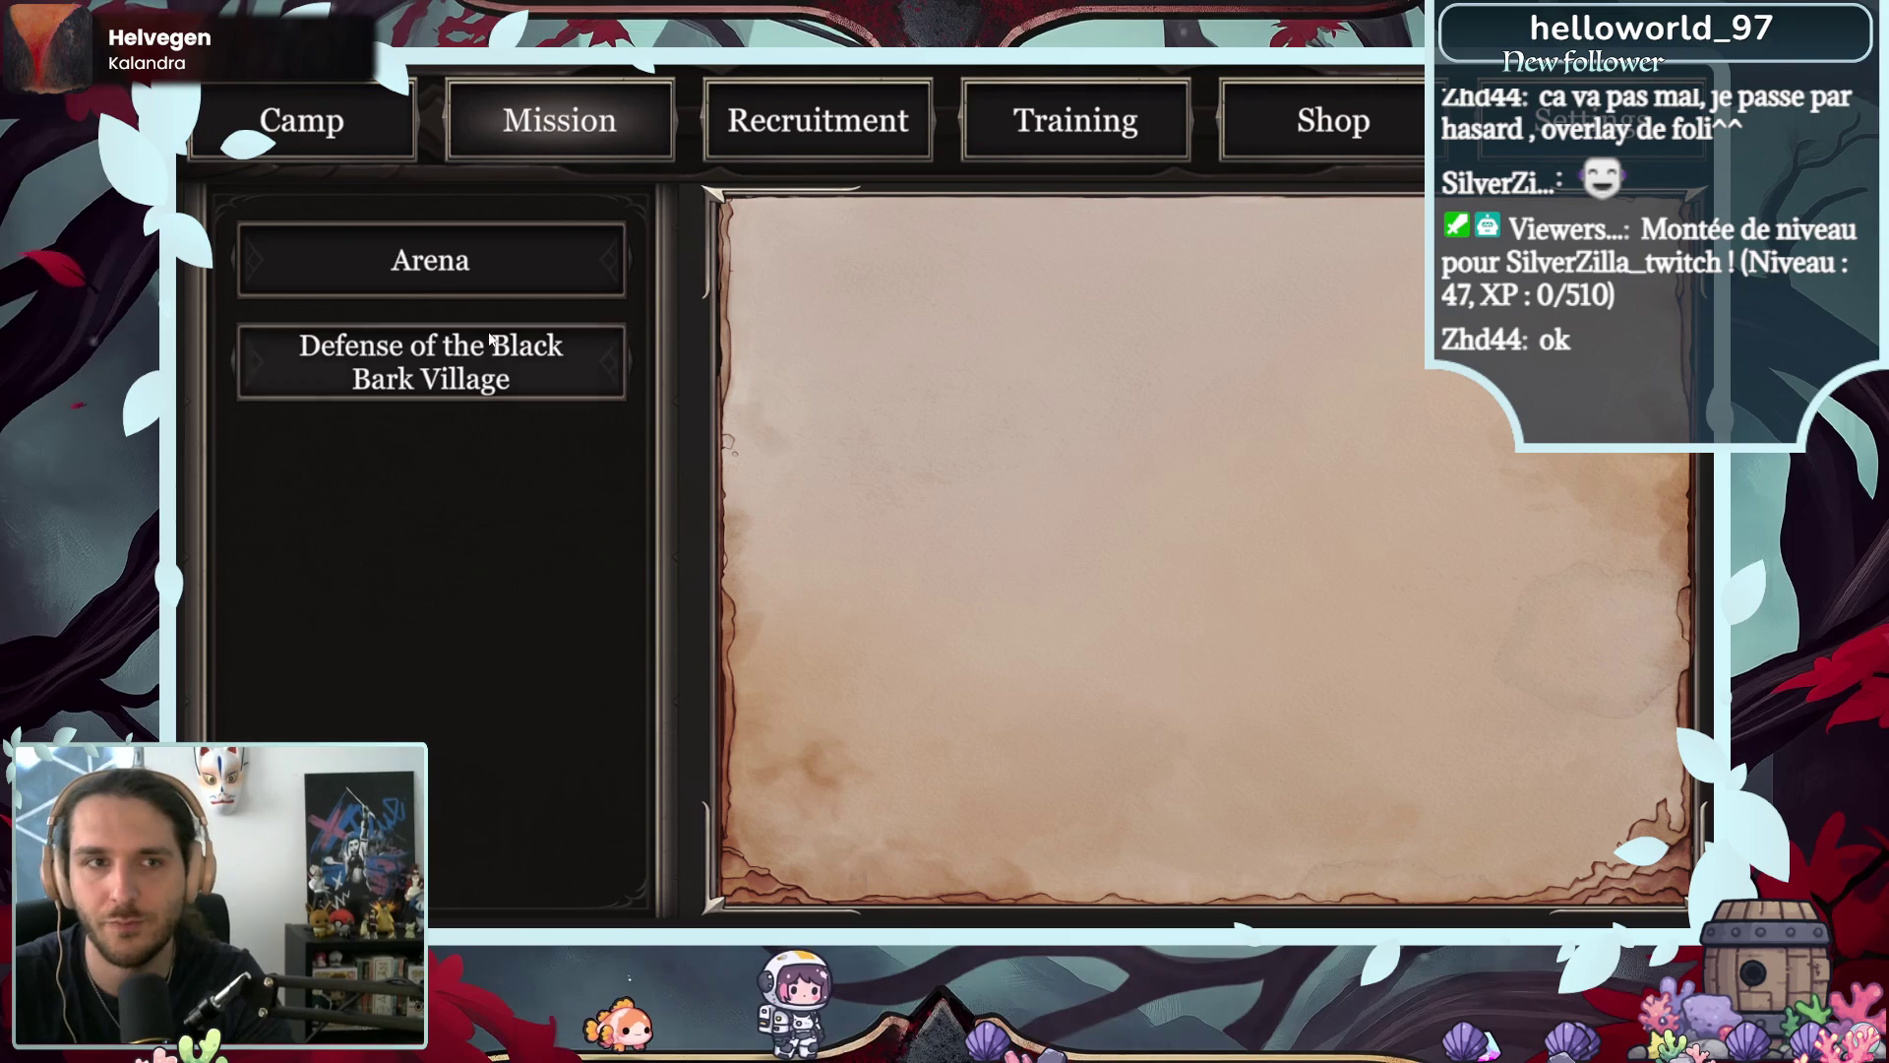
- Launch the Black Bark Village mission and advance through its opening narration
left_click(498, 339)
left_click(1212, 838)
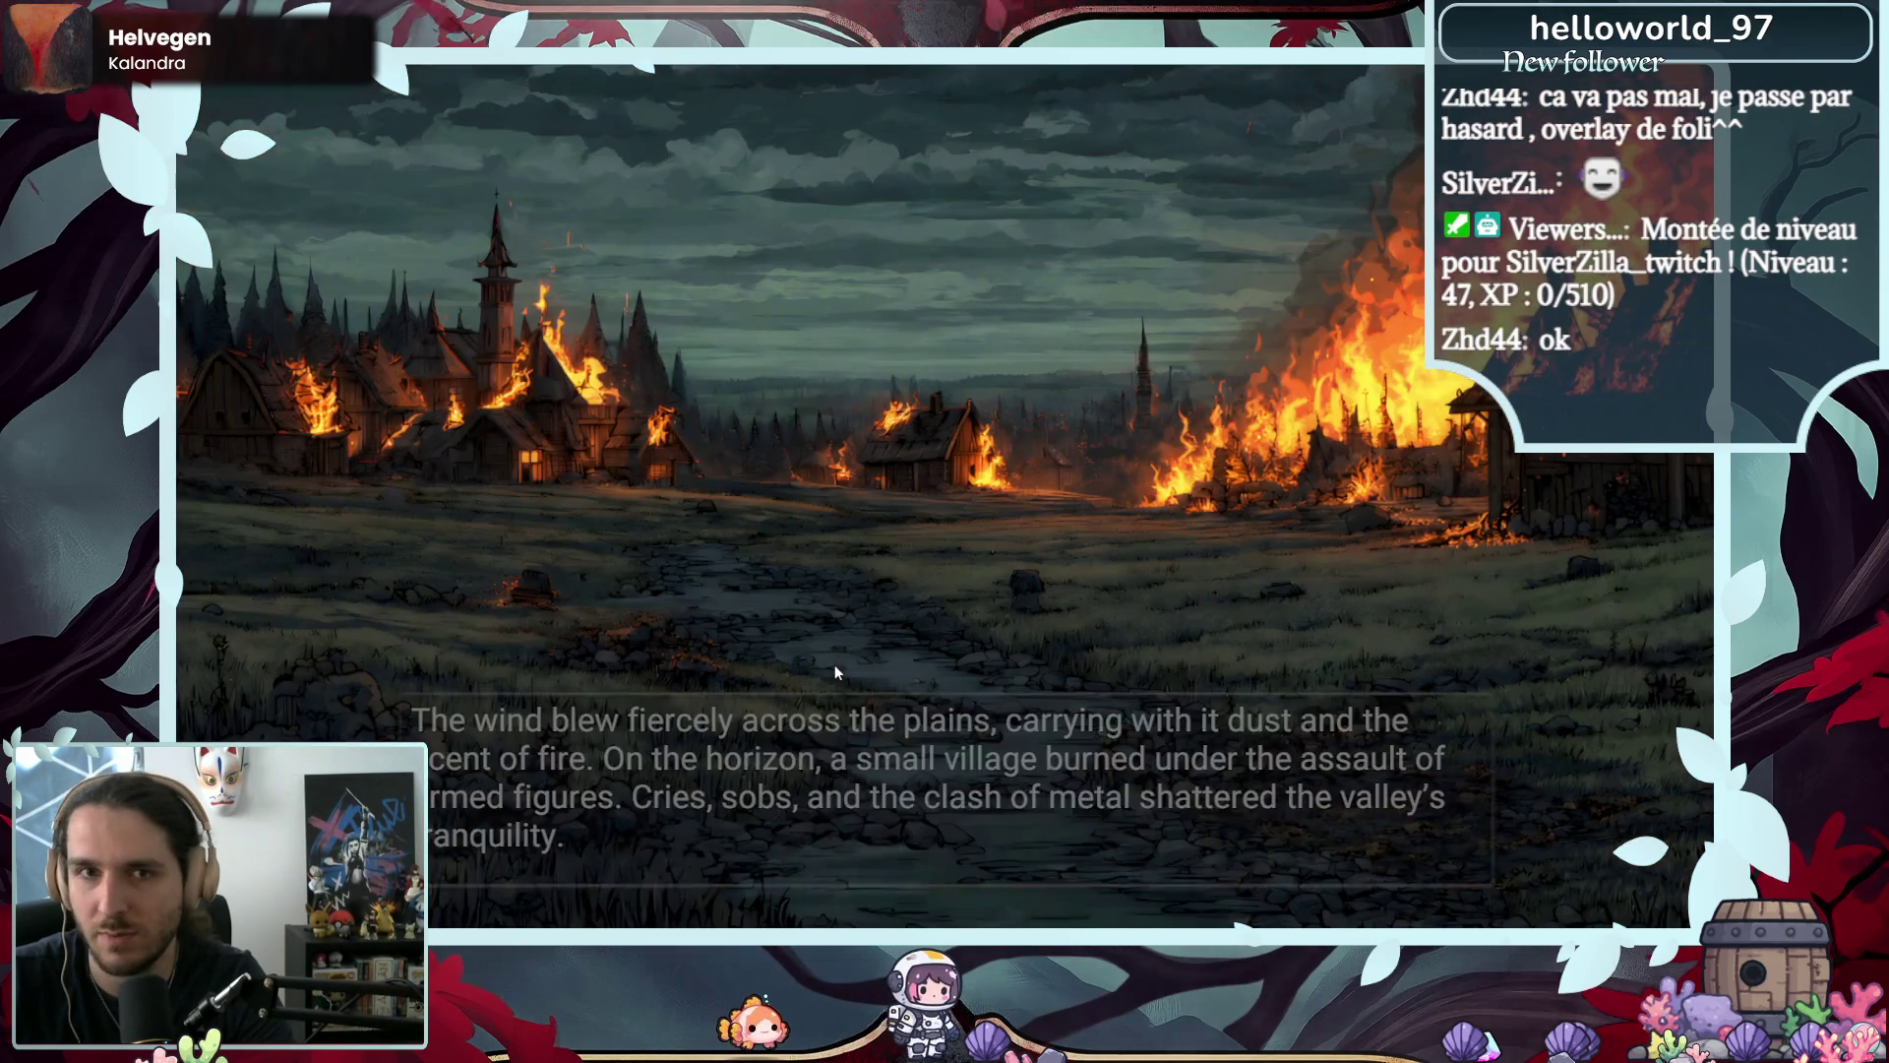
left_click(835, 672)
left_click(860, 651)
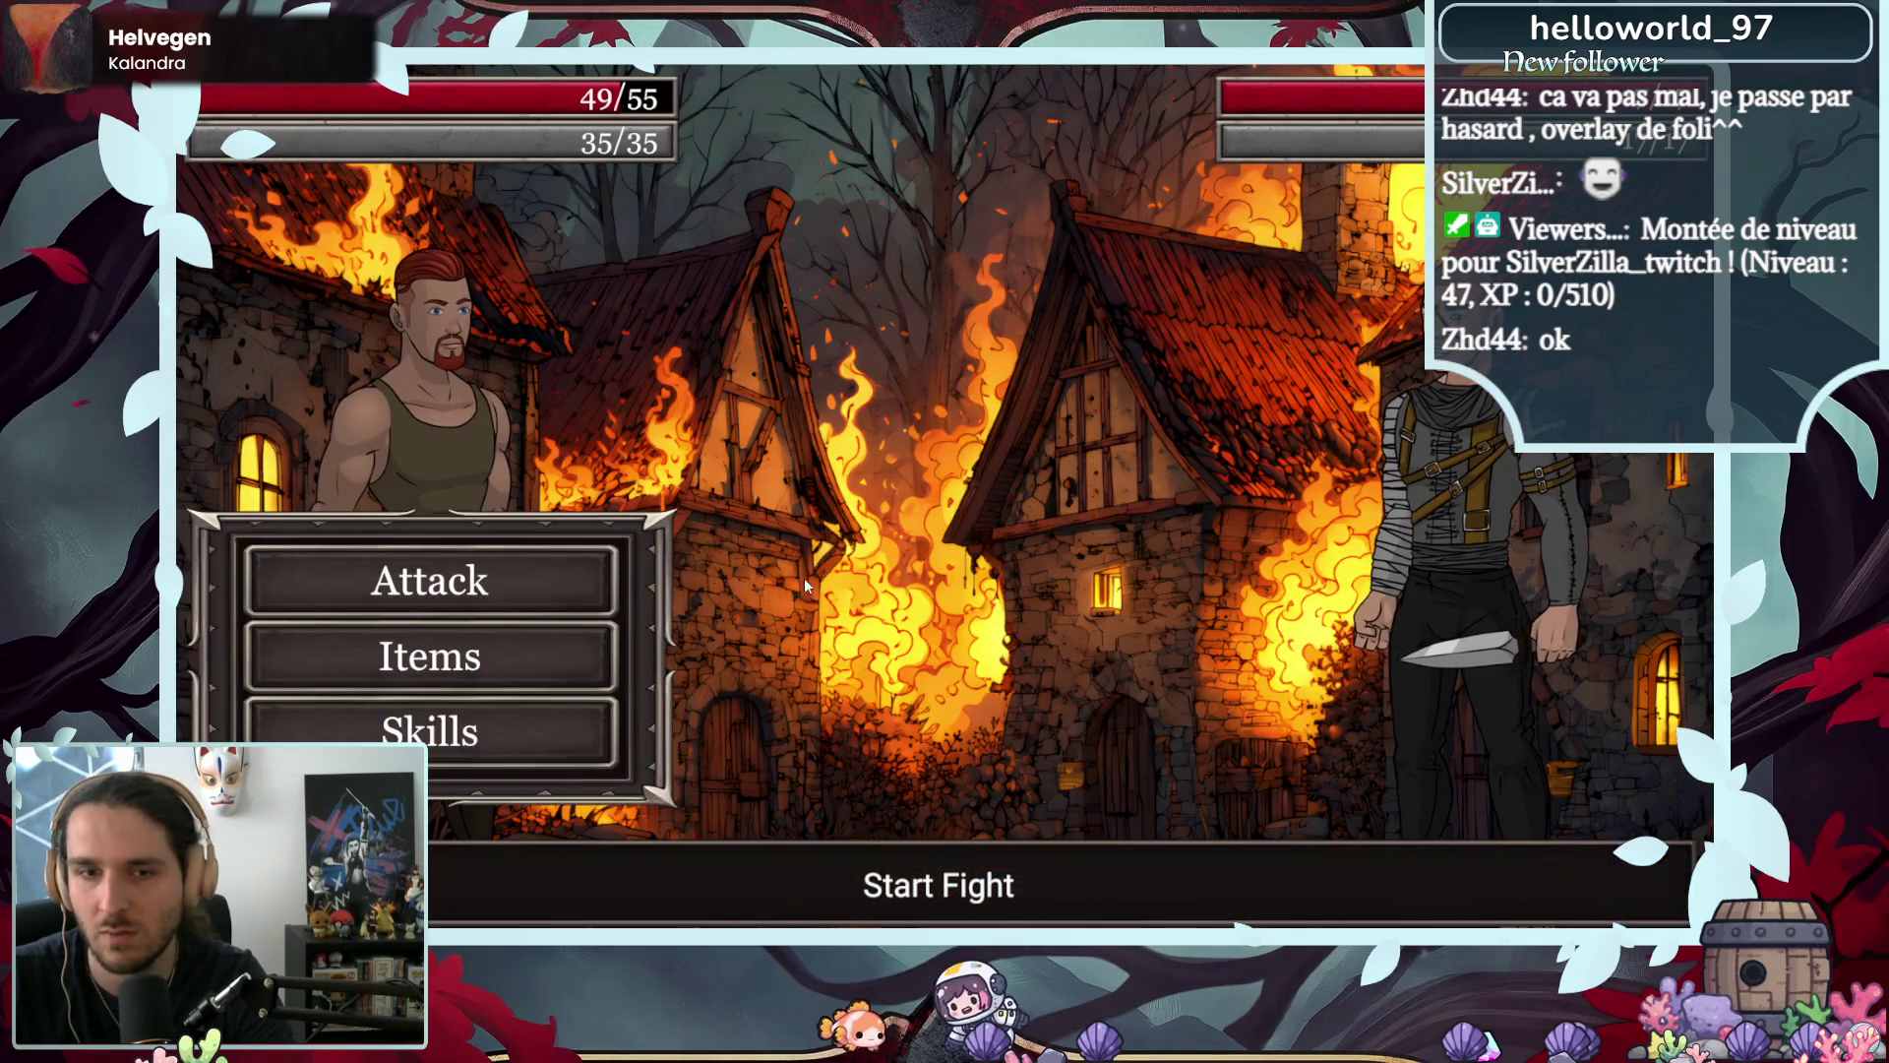
- Attack Bob twice, get past his defeat dialogue, and flee the village fight
left_click(564, 592)
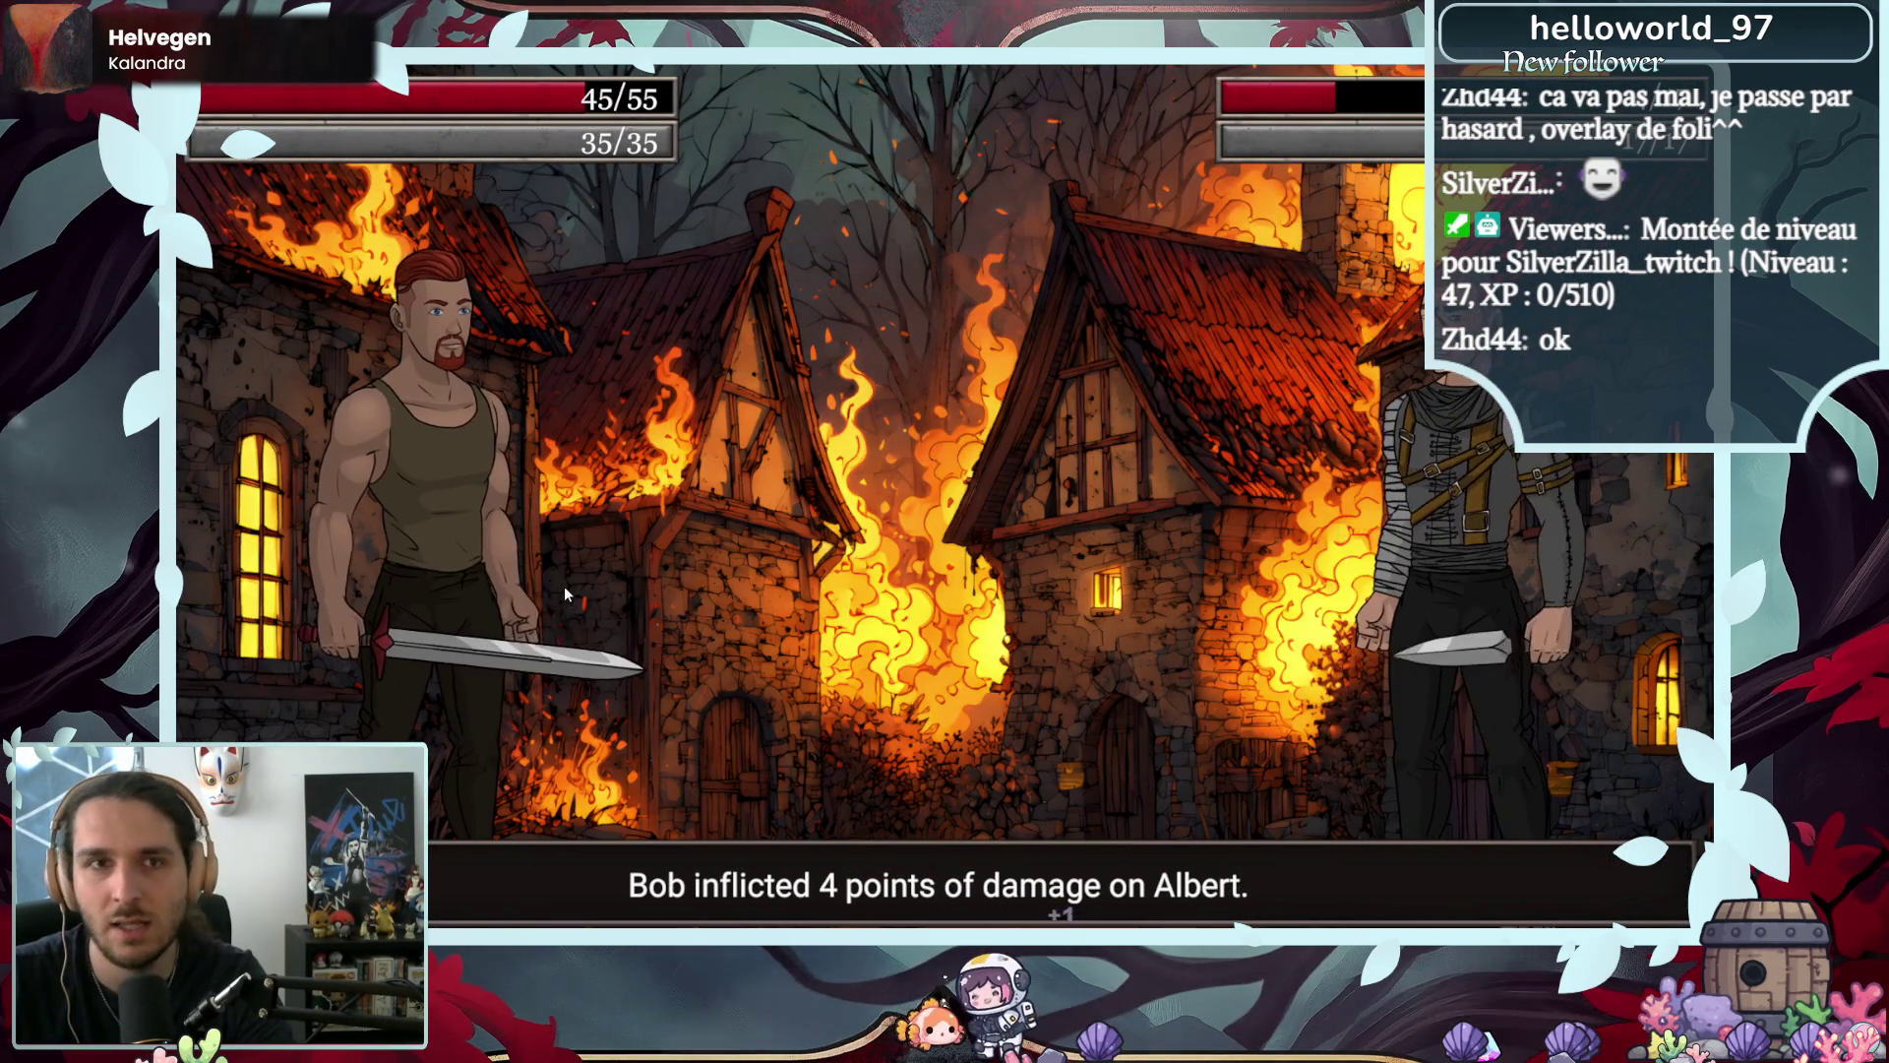
left_click(551, 584)
left_click(761, 431)
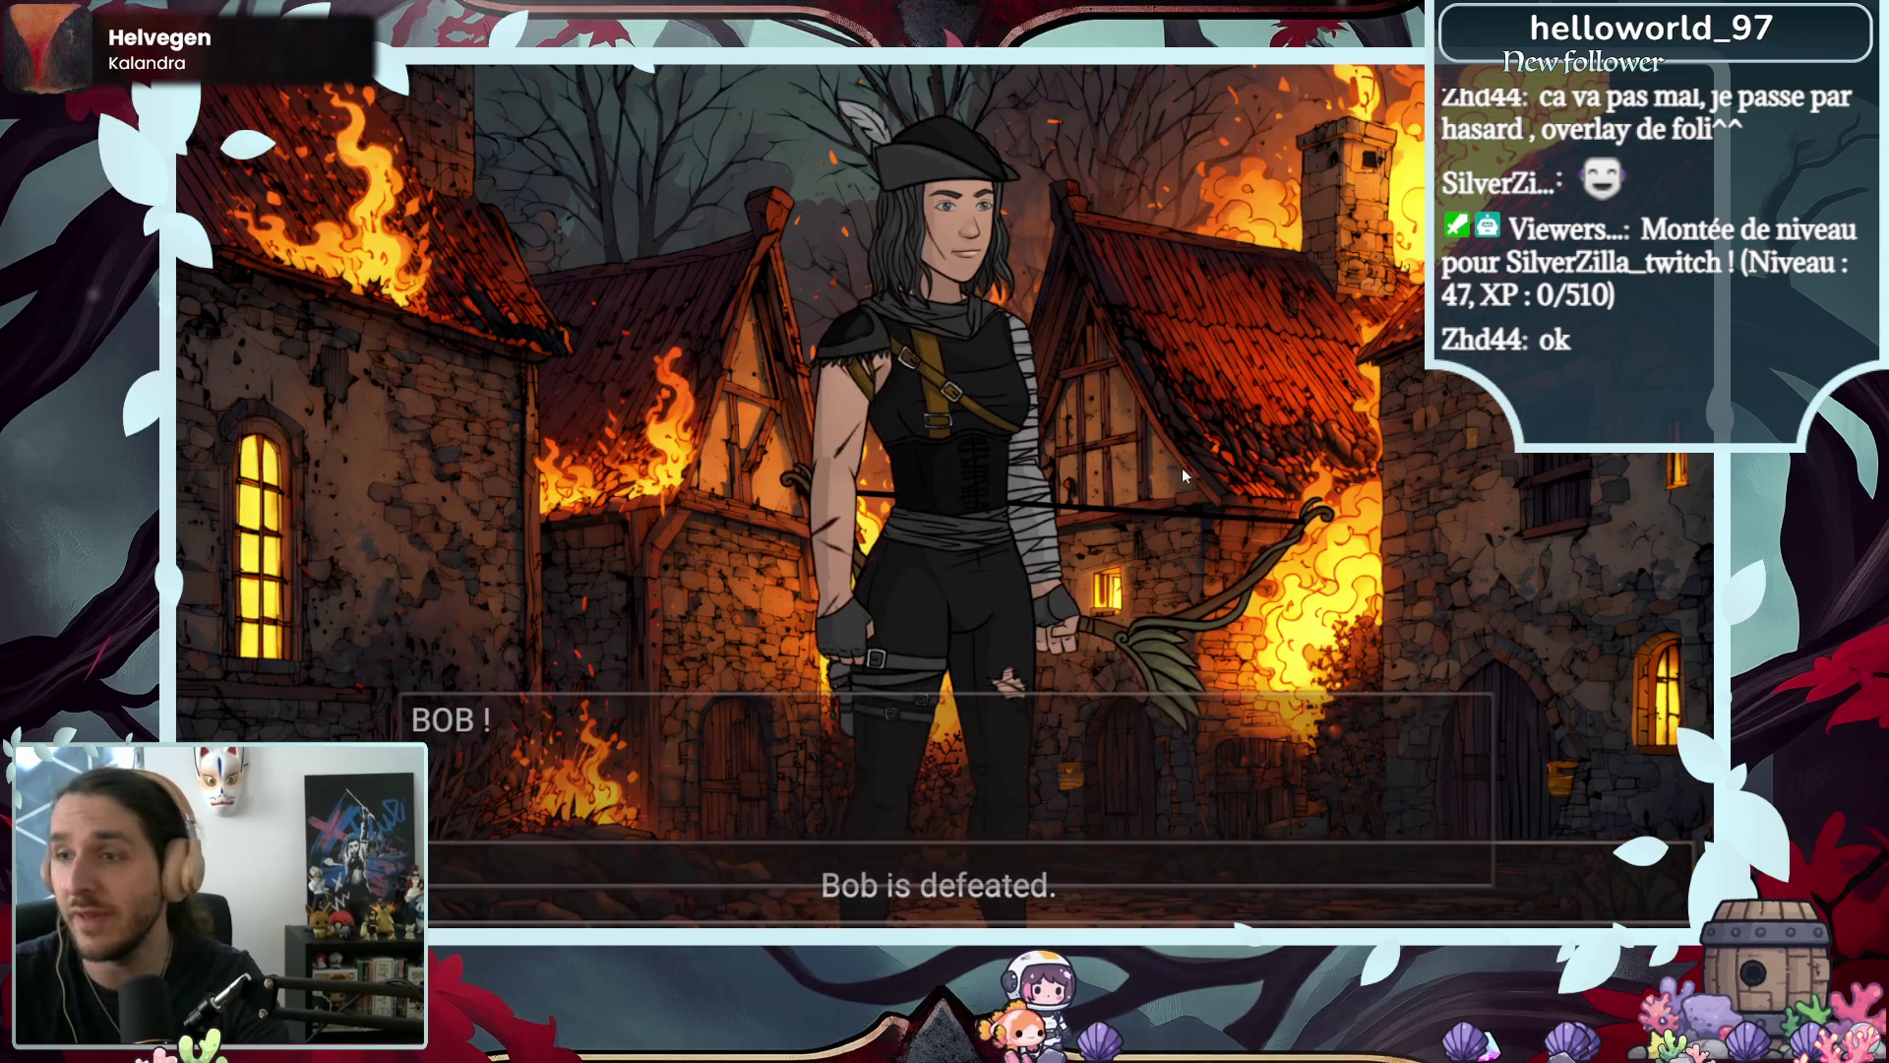
left_click(1097, 470)
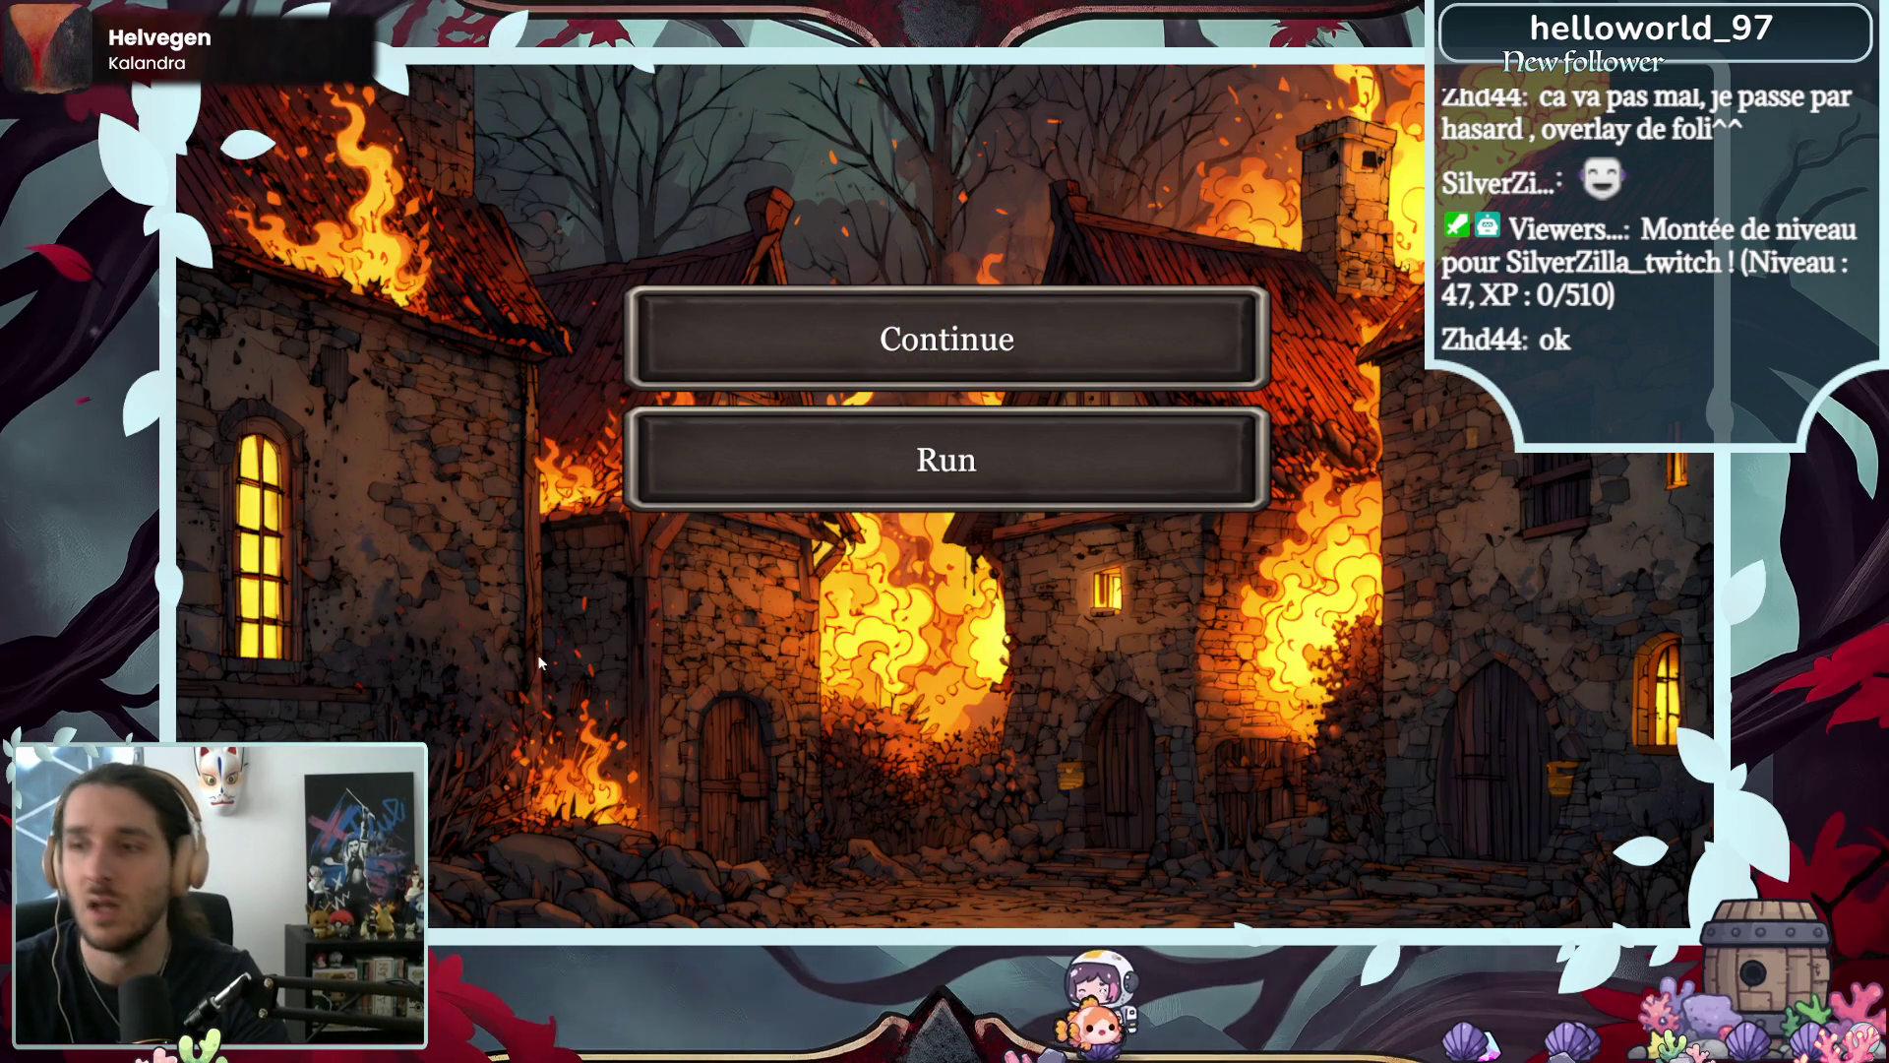
left_click(1208, 499)
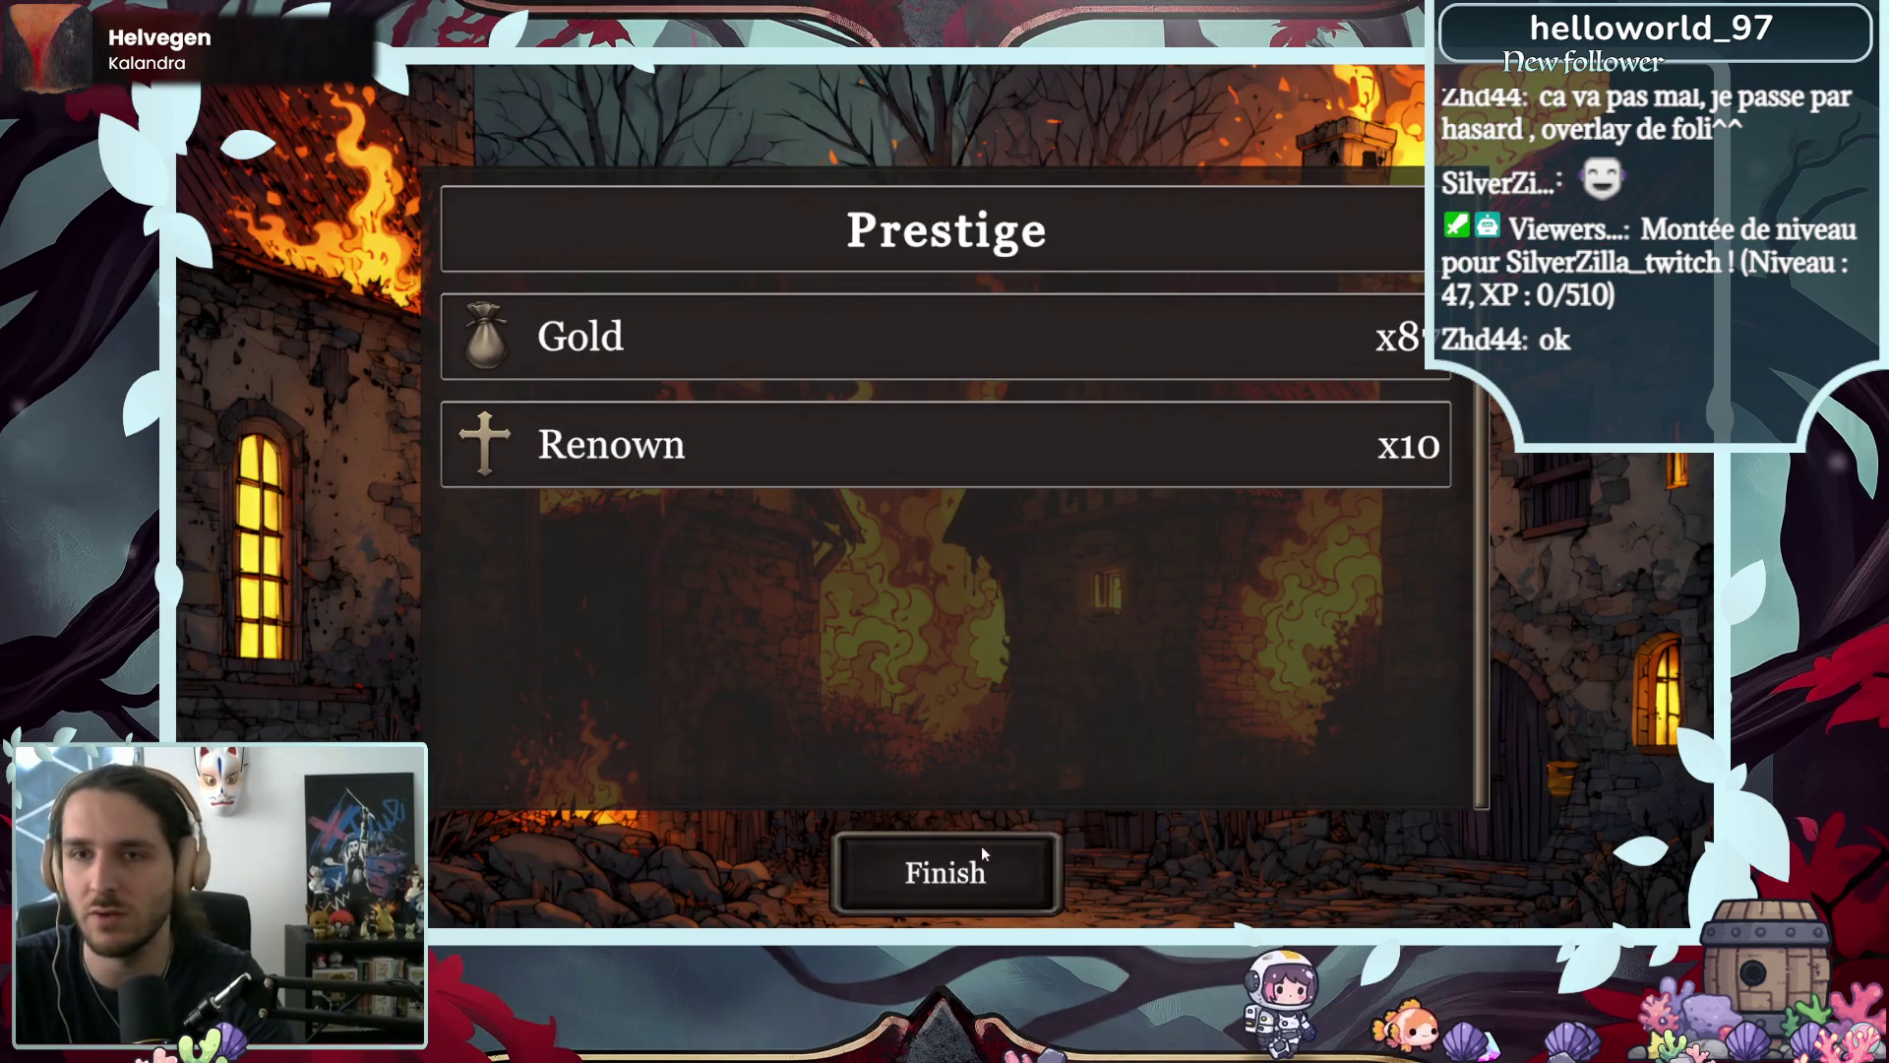
- Finish the prestige rewards, then select and start Defense of the Black Bark Village
left_click(978, 848)
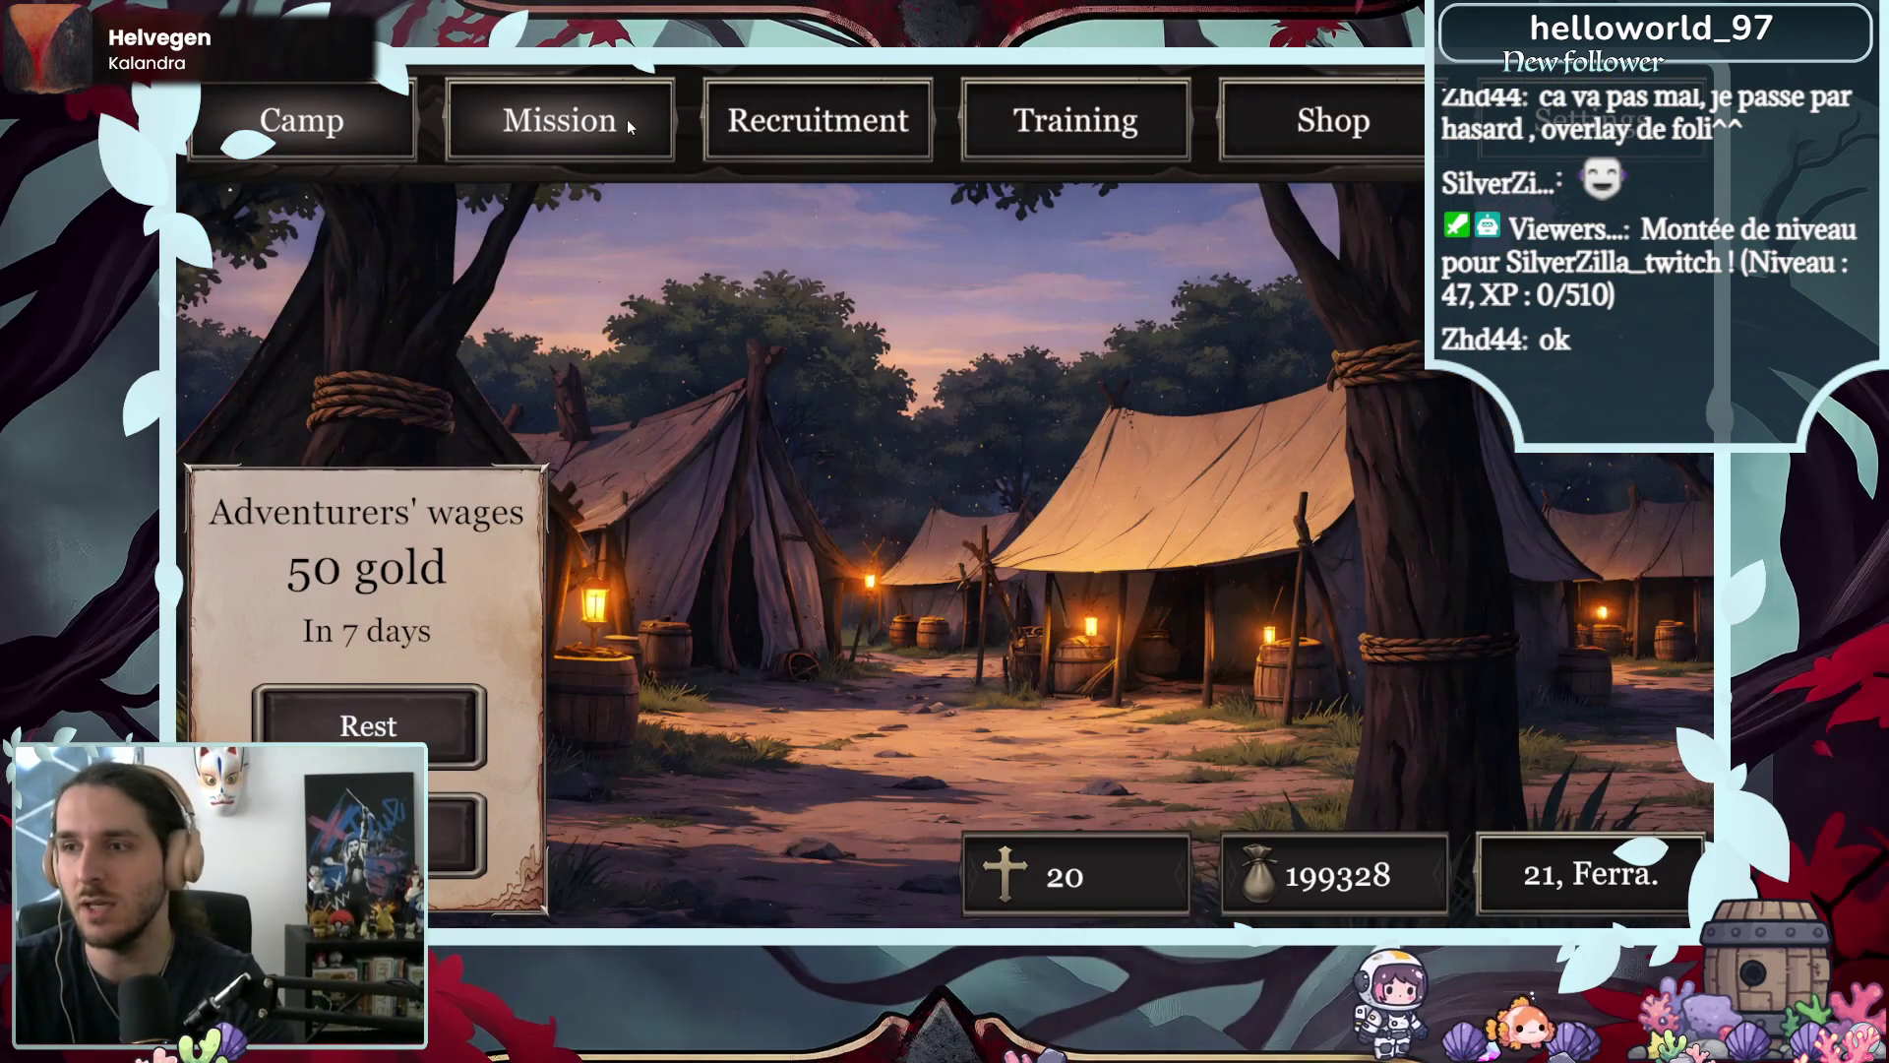
left_click(630, 119)
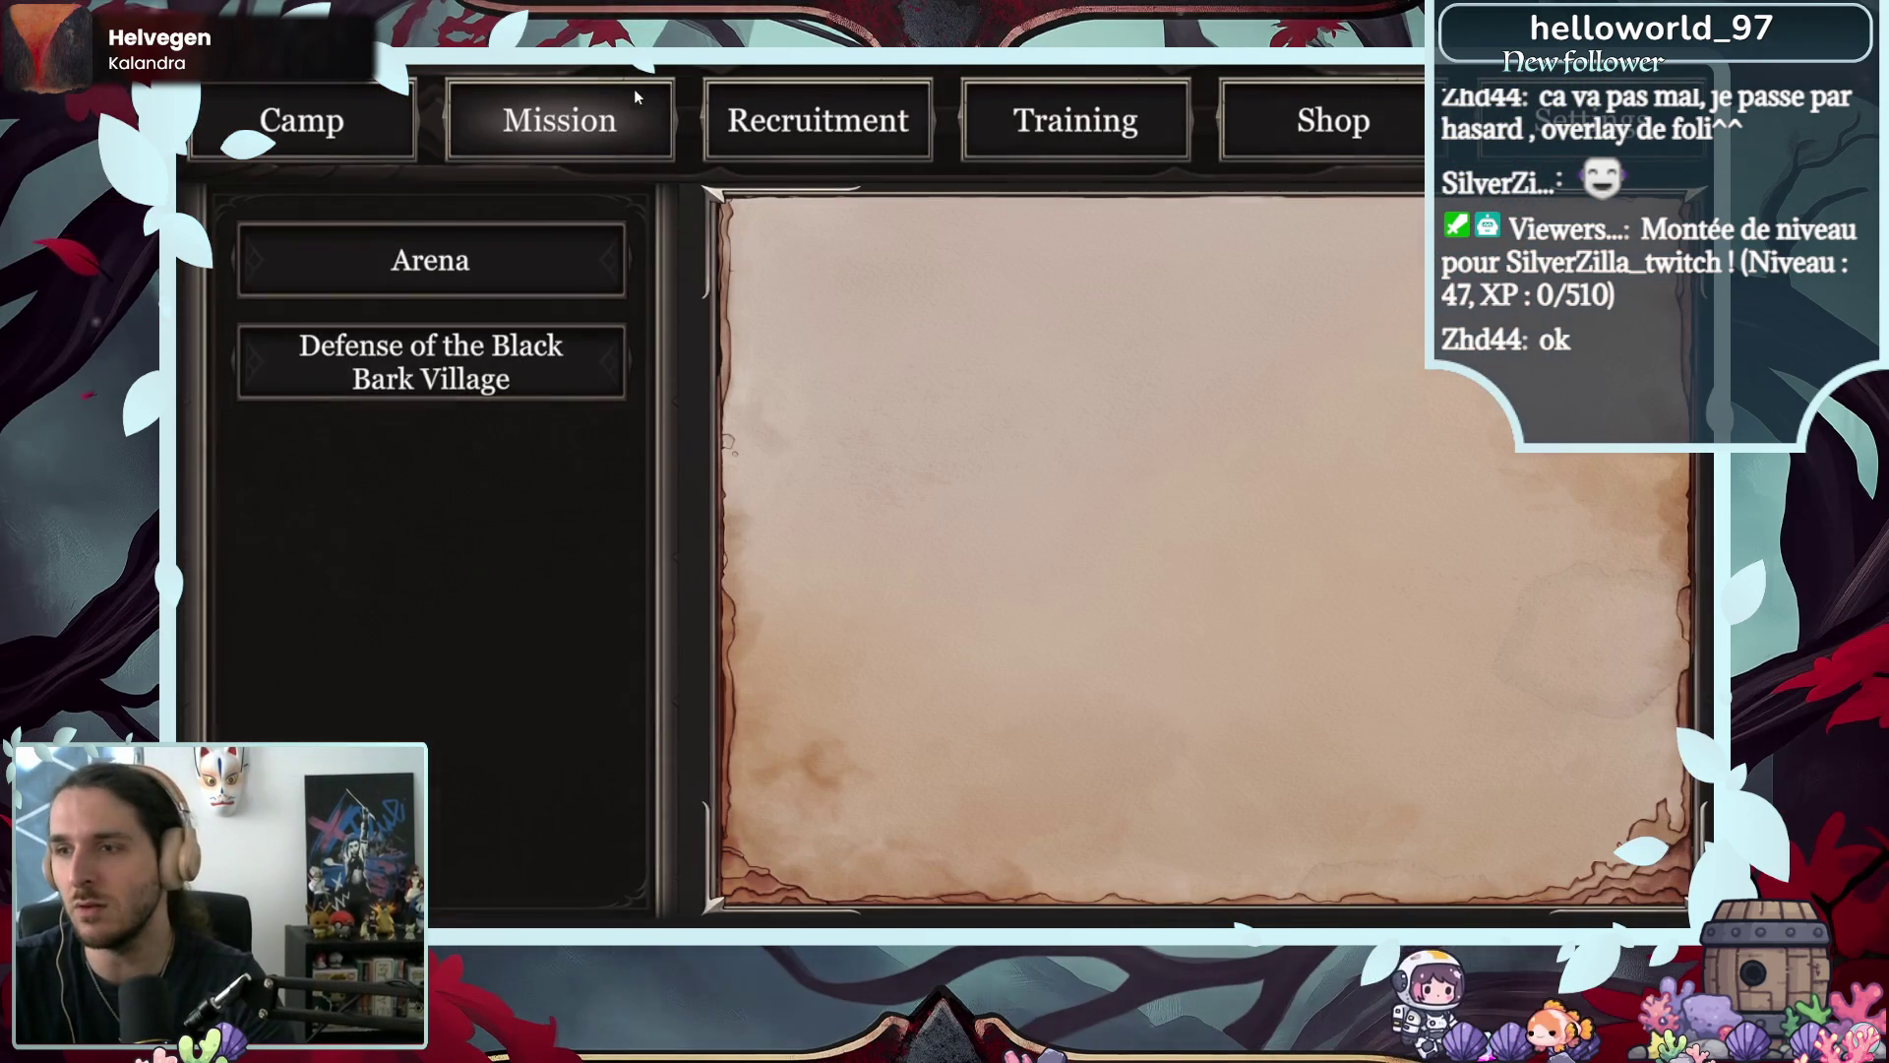
left_click(439, 387)
left_click(1155, 873)
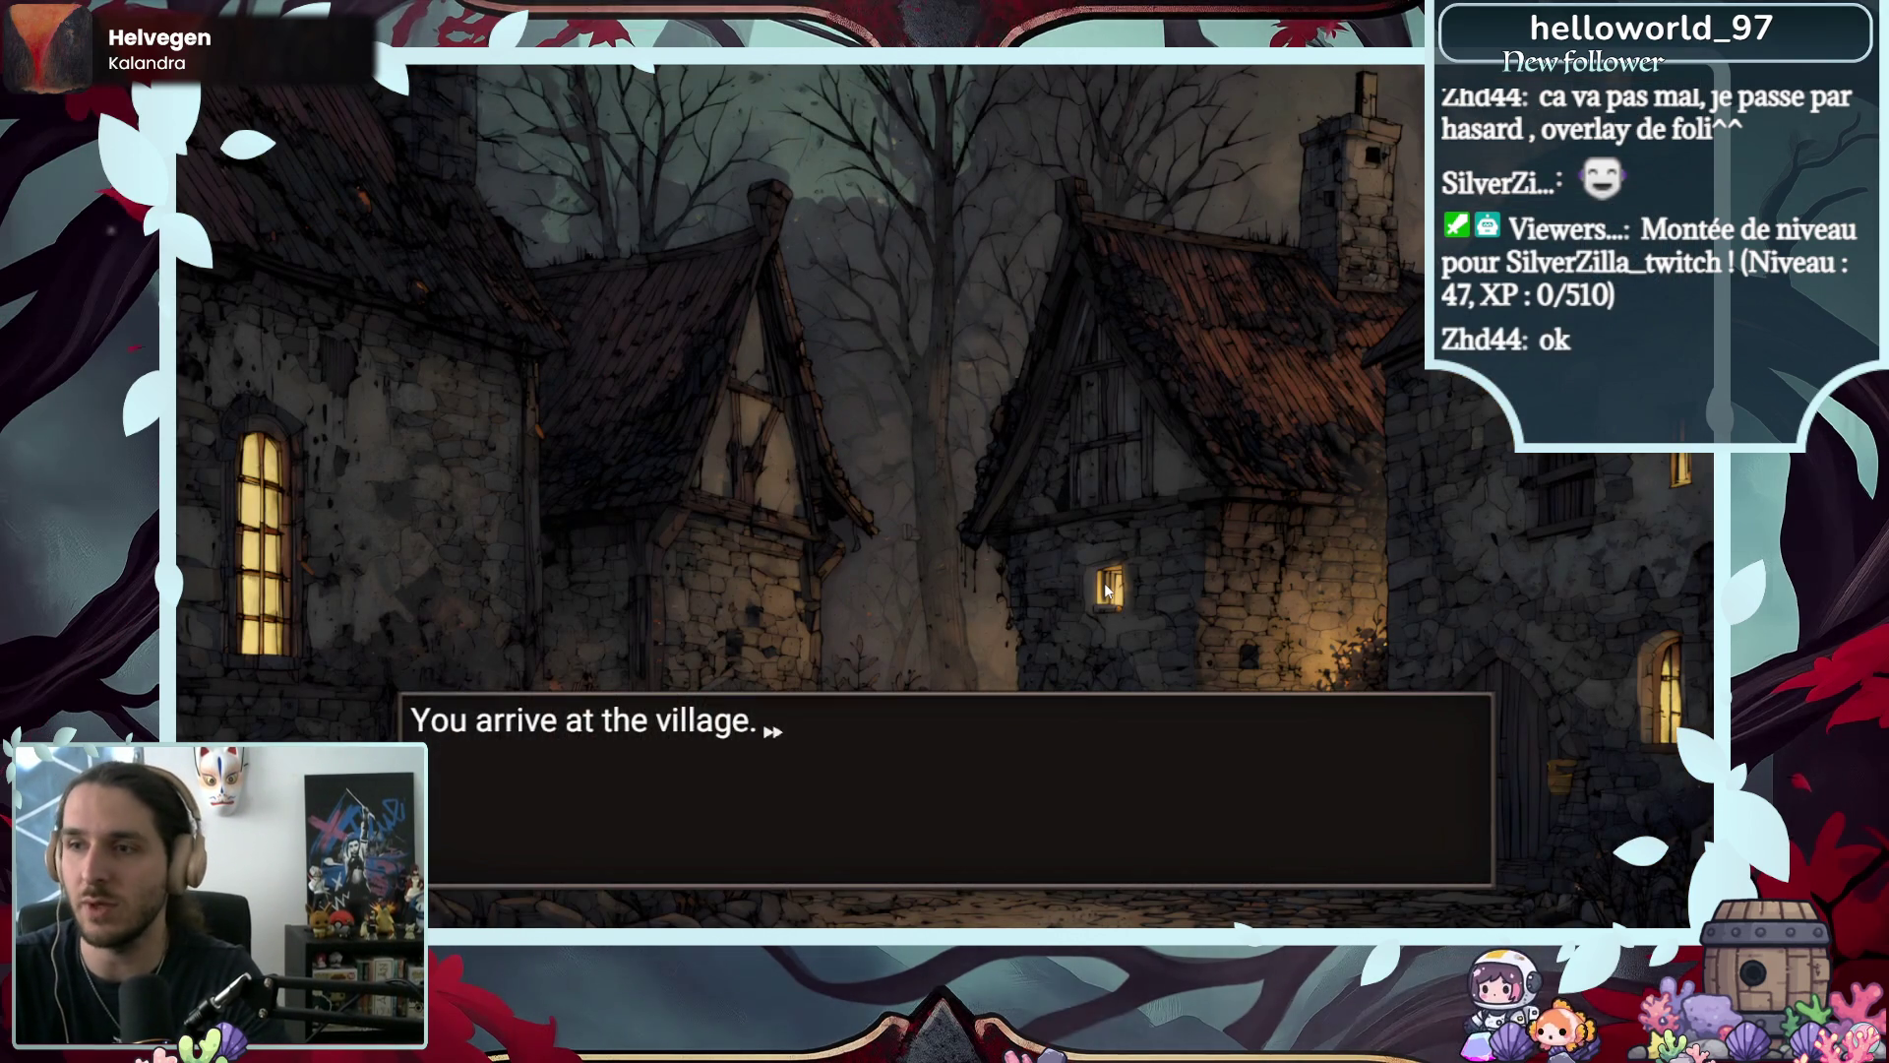
- Advance through the five burned-village dialog lines and finish the mission to return to camp
left_click(1106, 591)
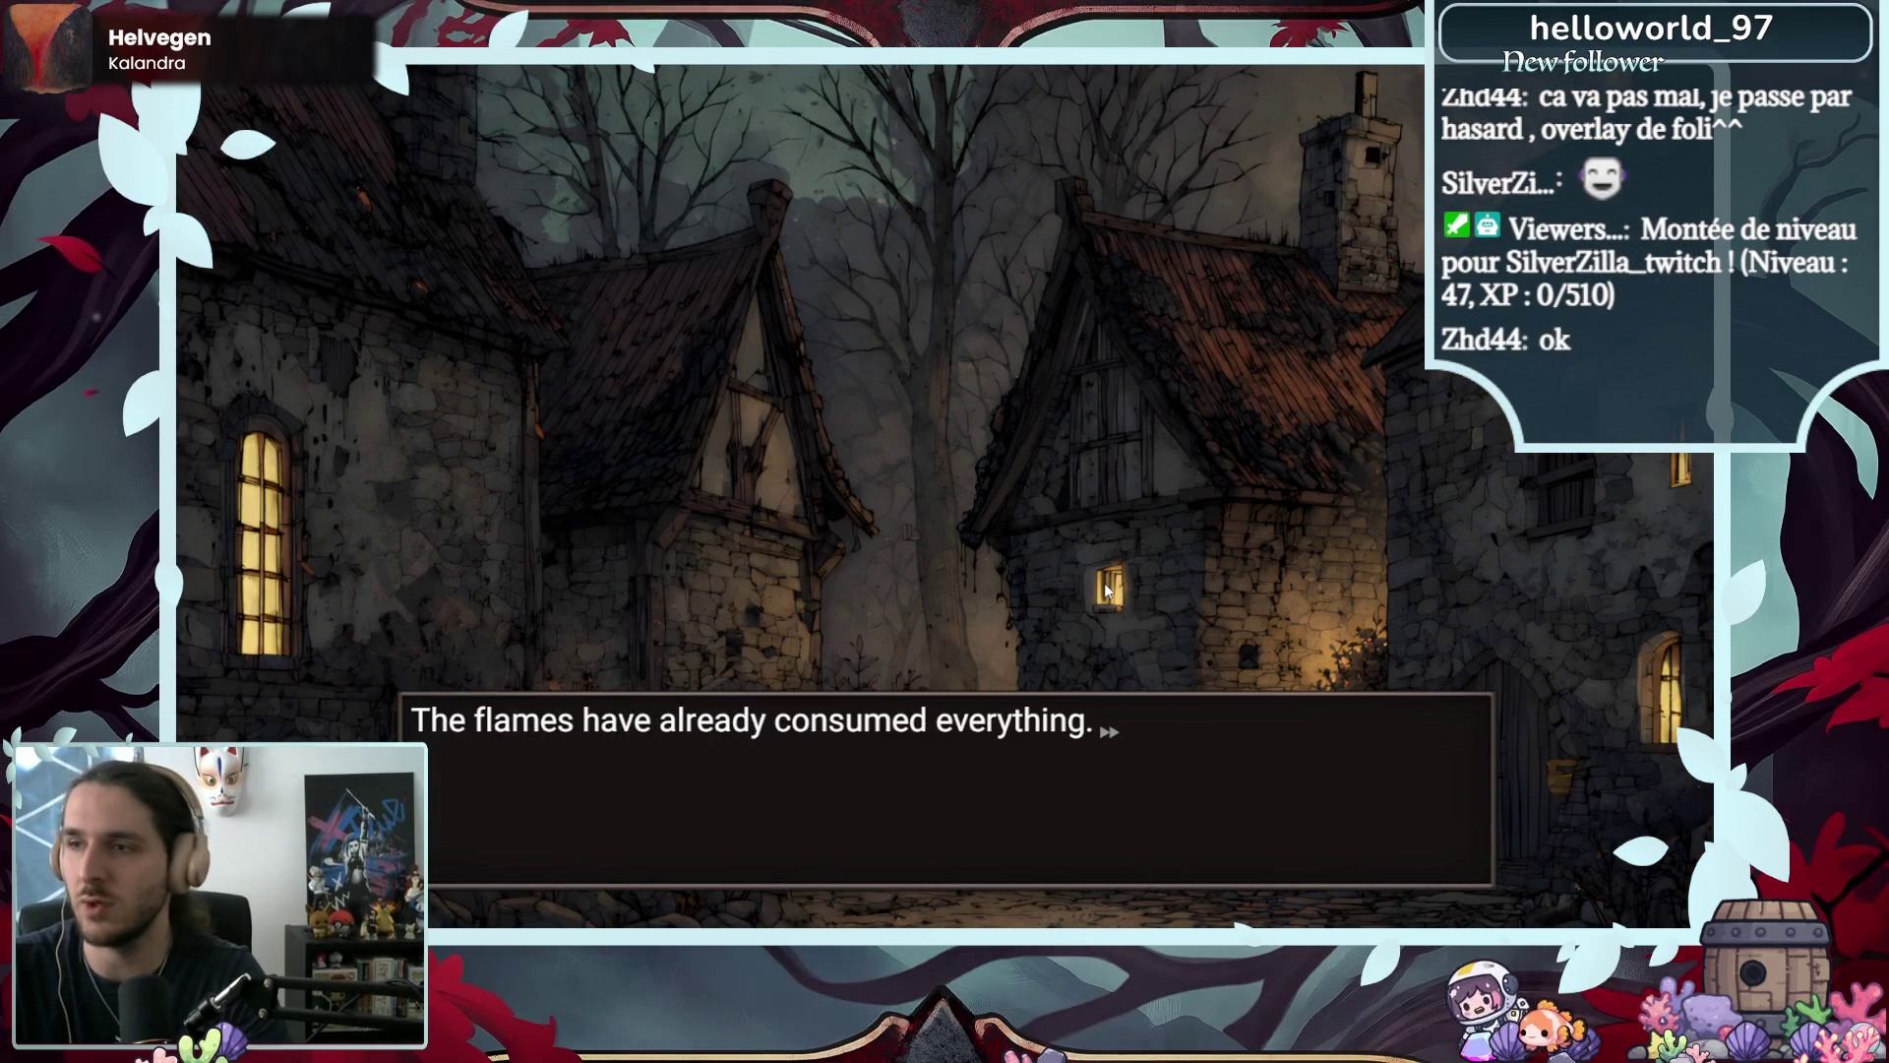
left_click(1143, 551)
left_click(1148, 551)
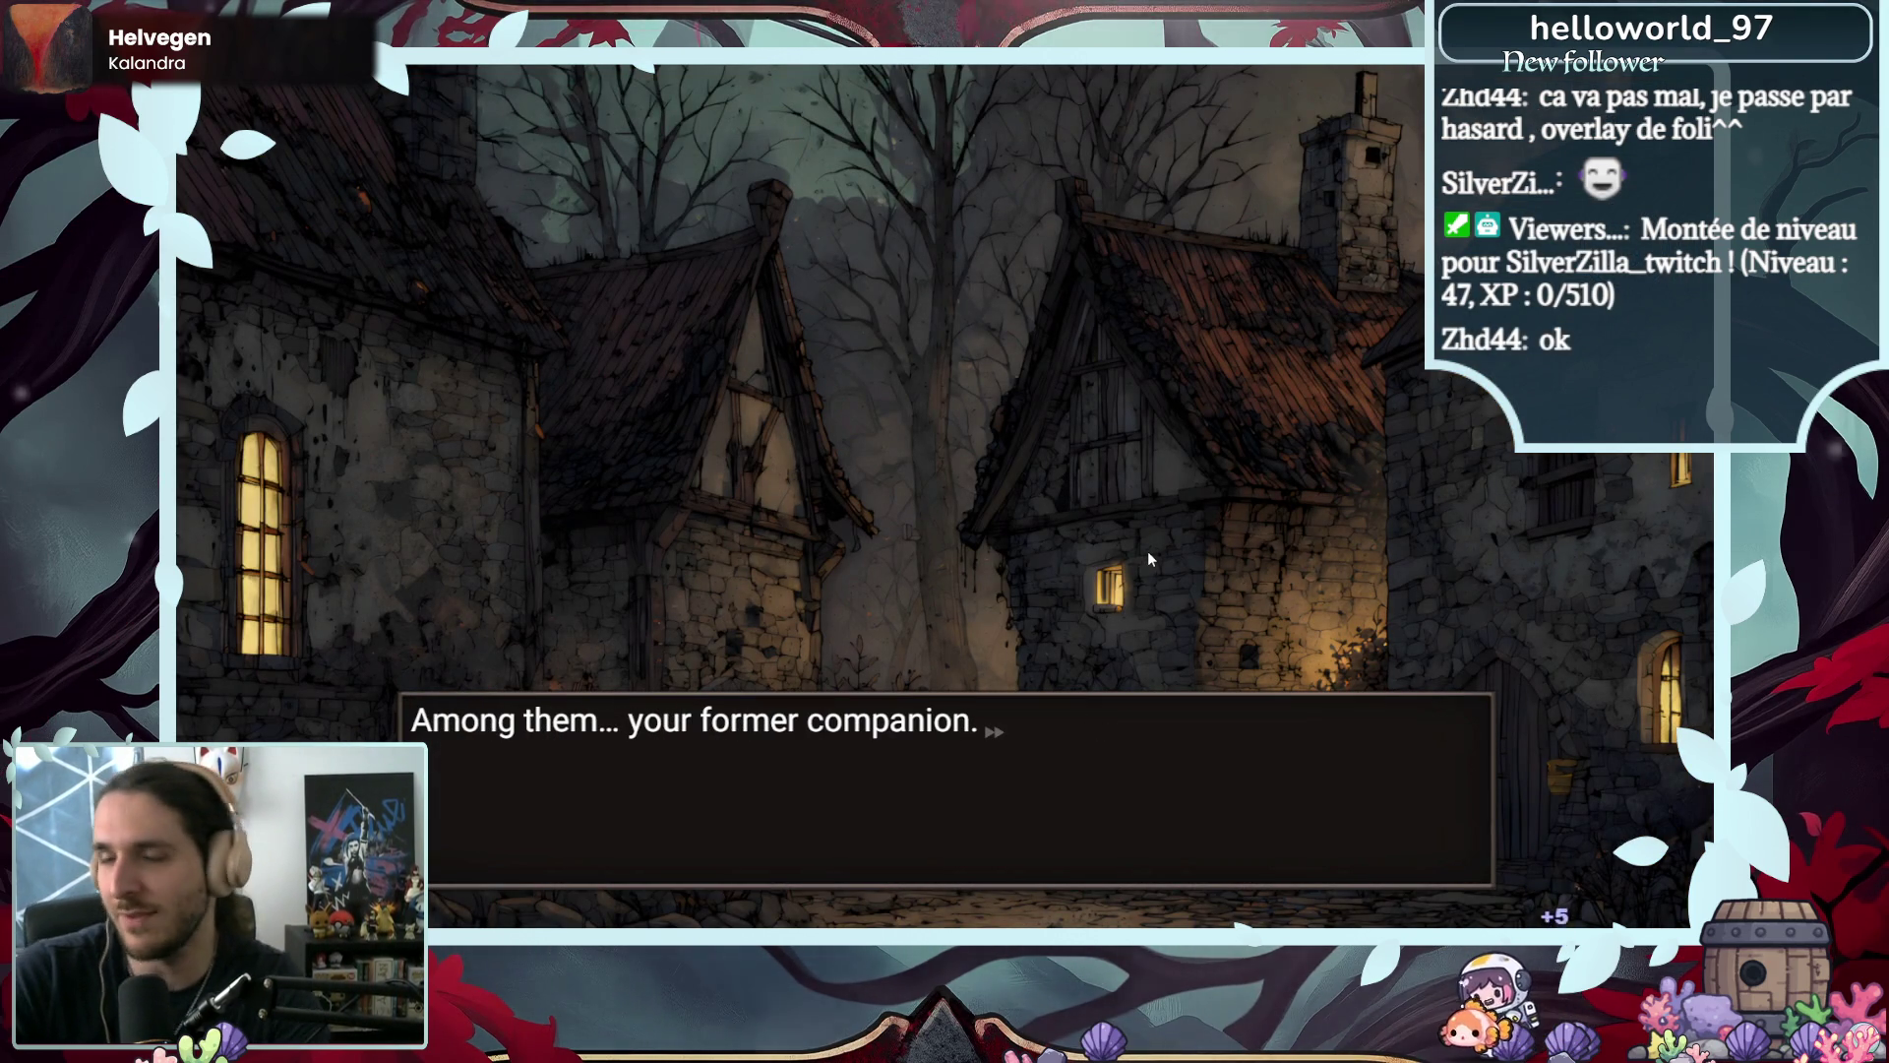
left_click(1148, 551)
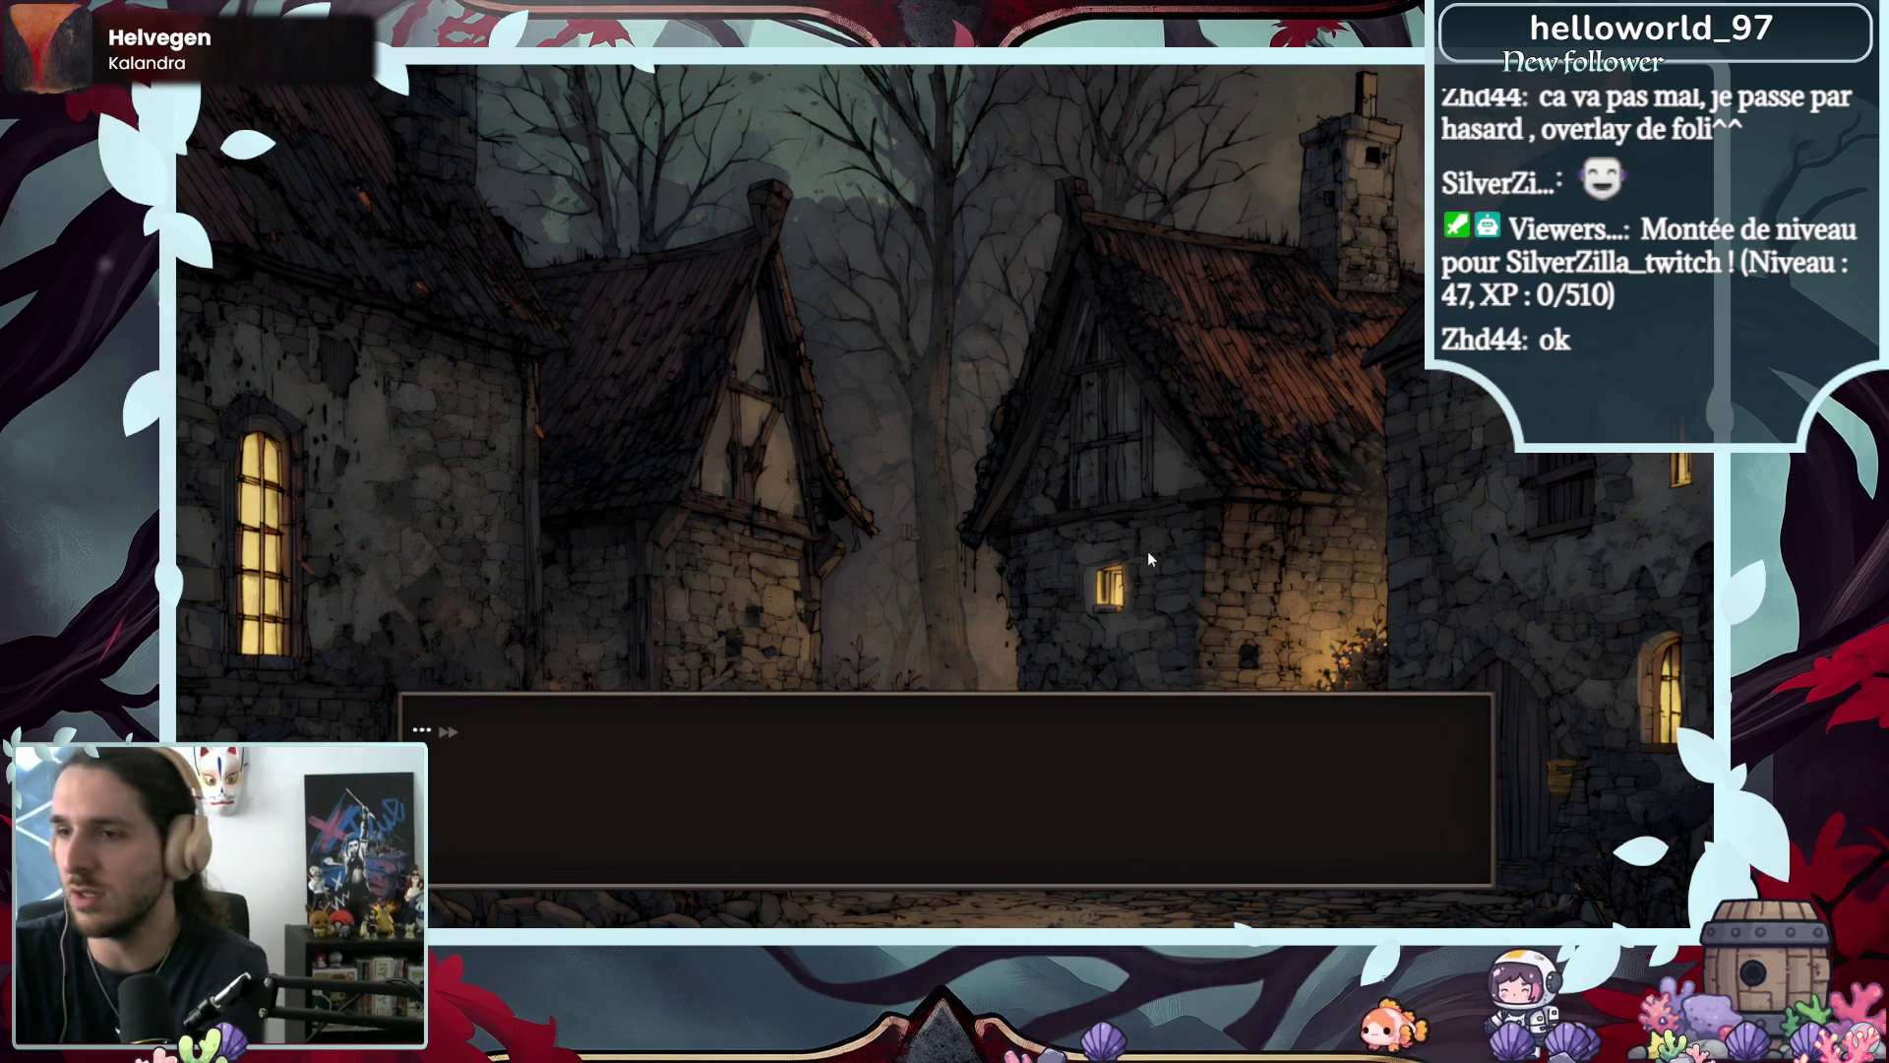
left_click(1142, 551)
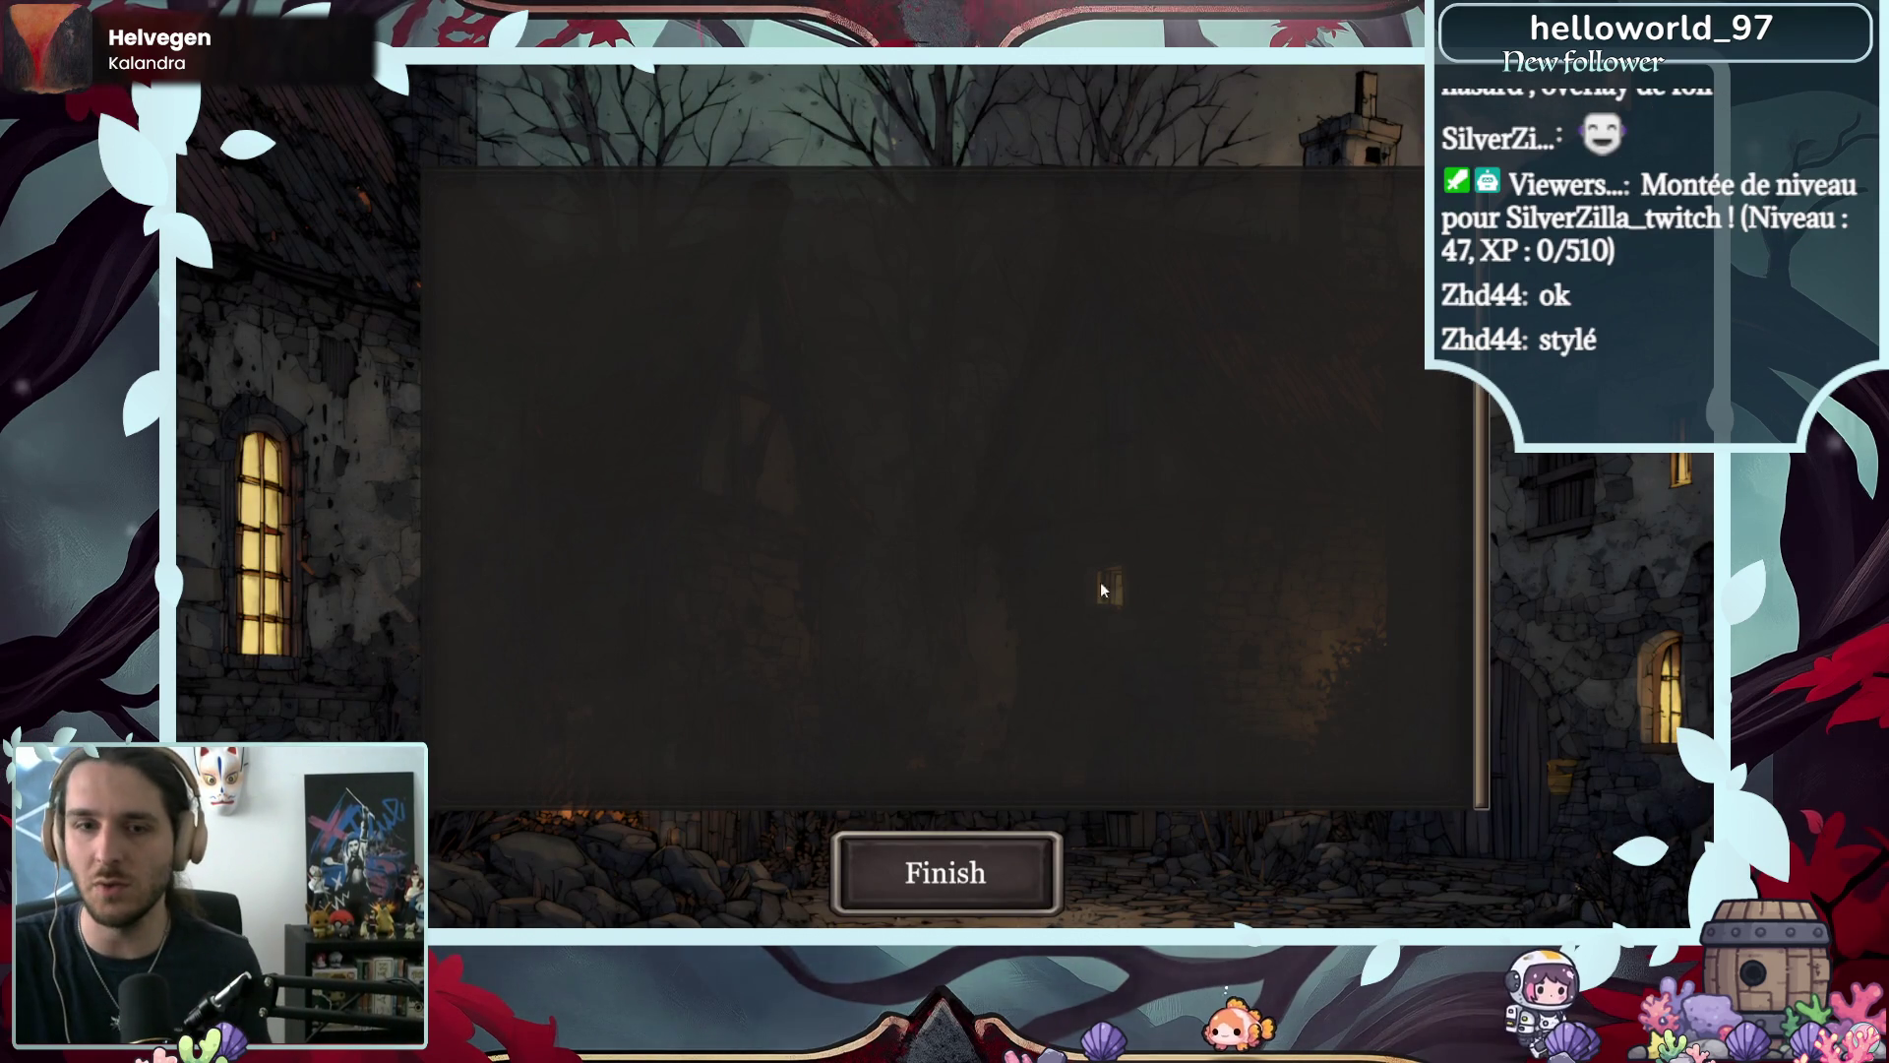
left_click(943, 895)
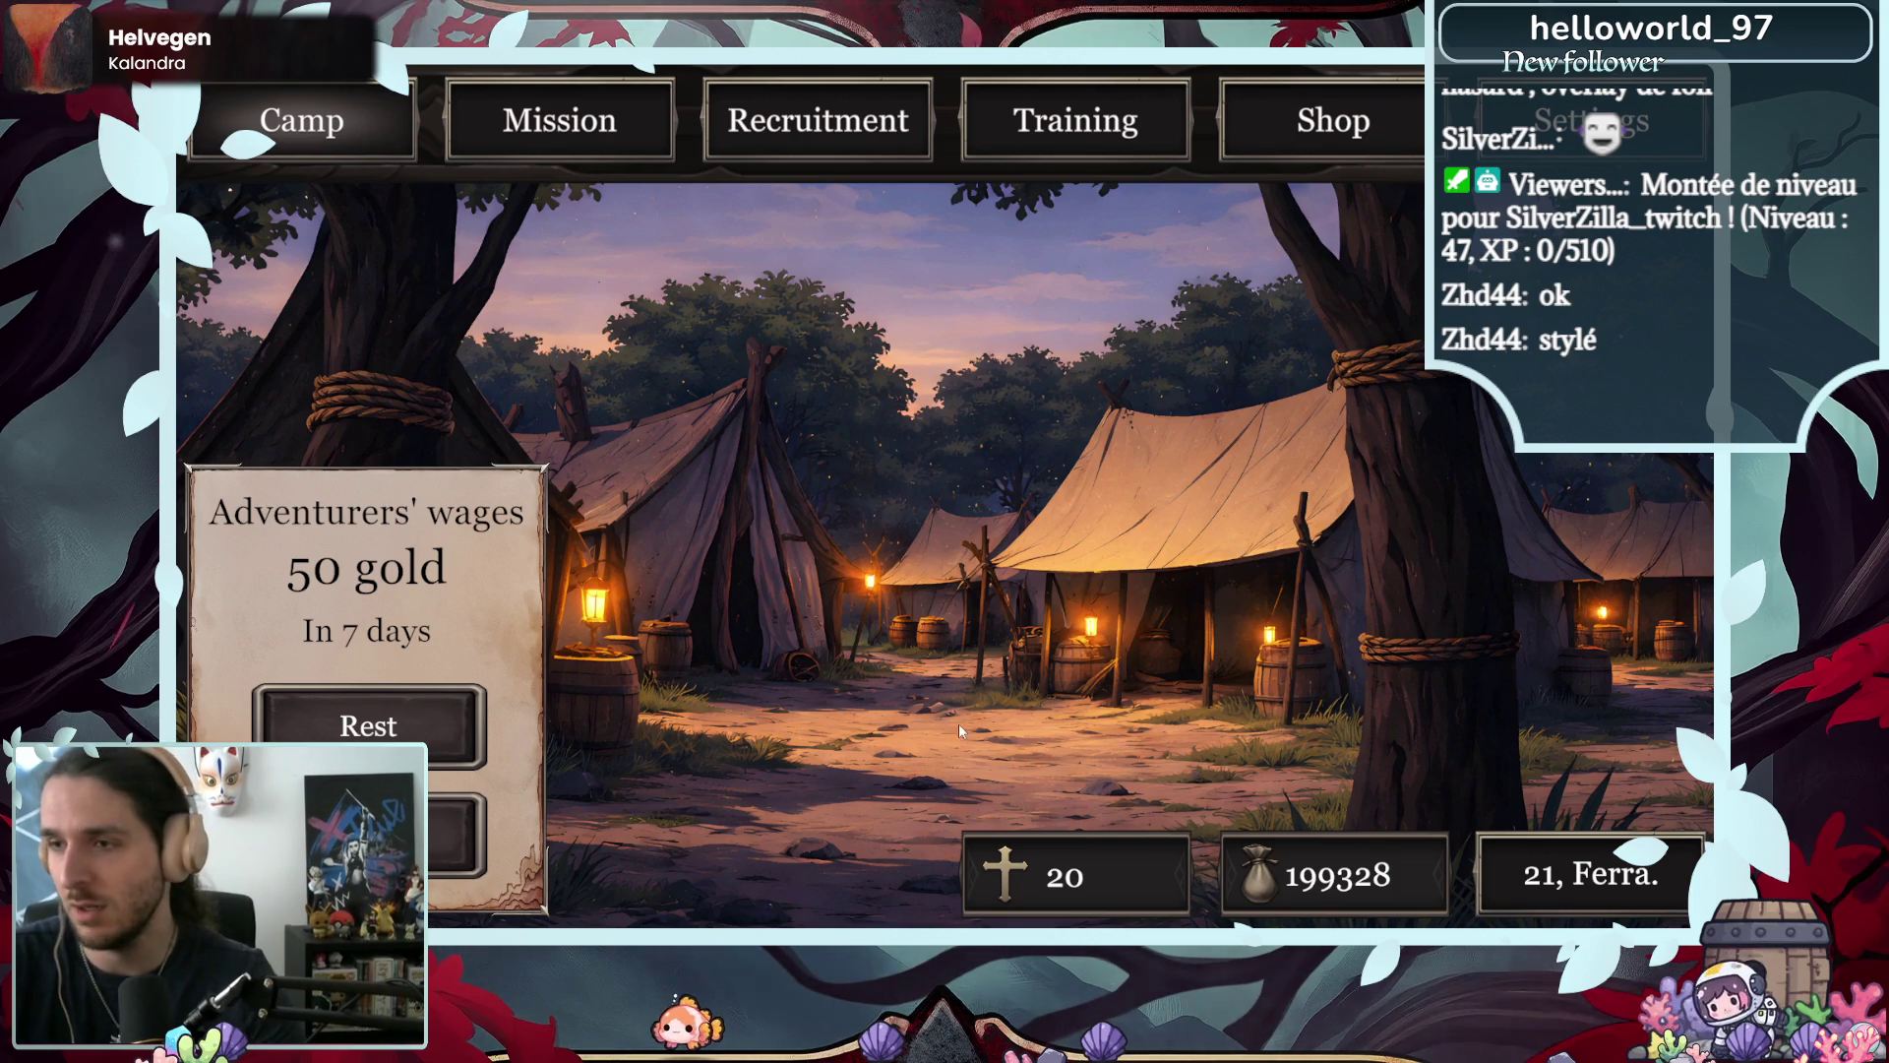
- View EquipementData.cs in VS Code, then return to Unity and stop the running game
key("alt+Tab")
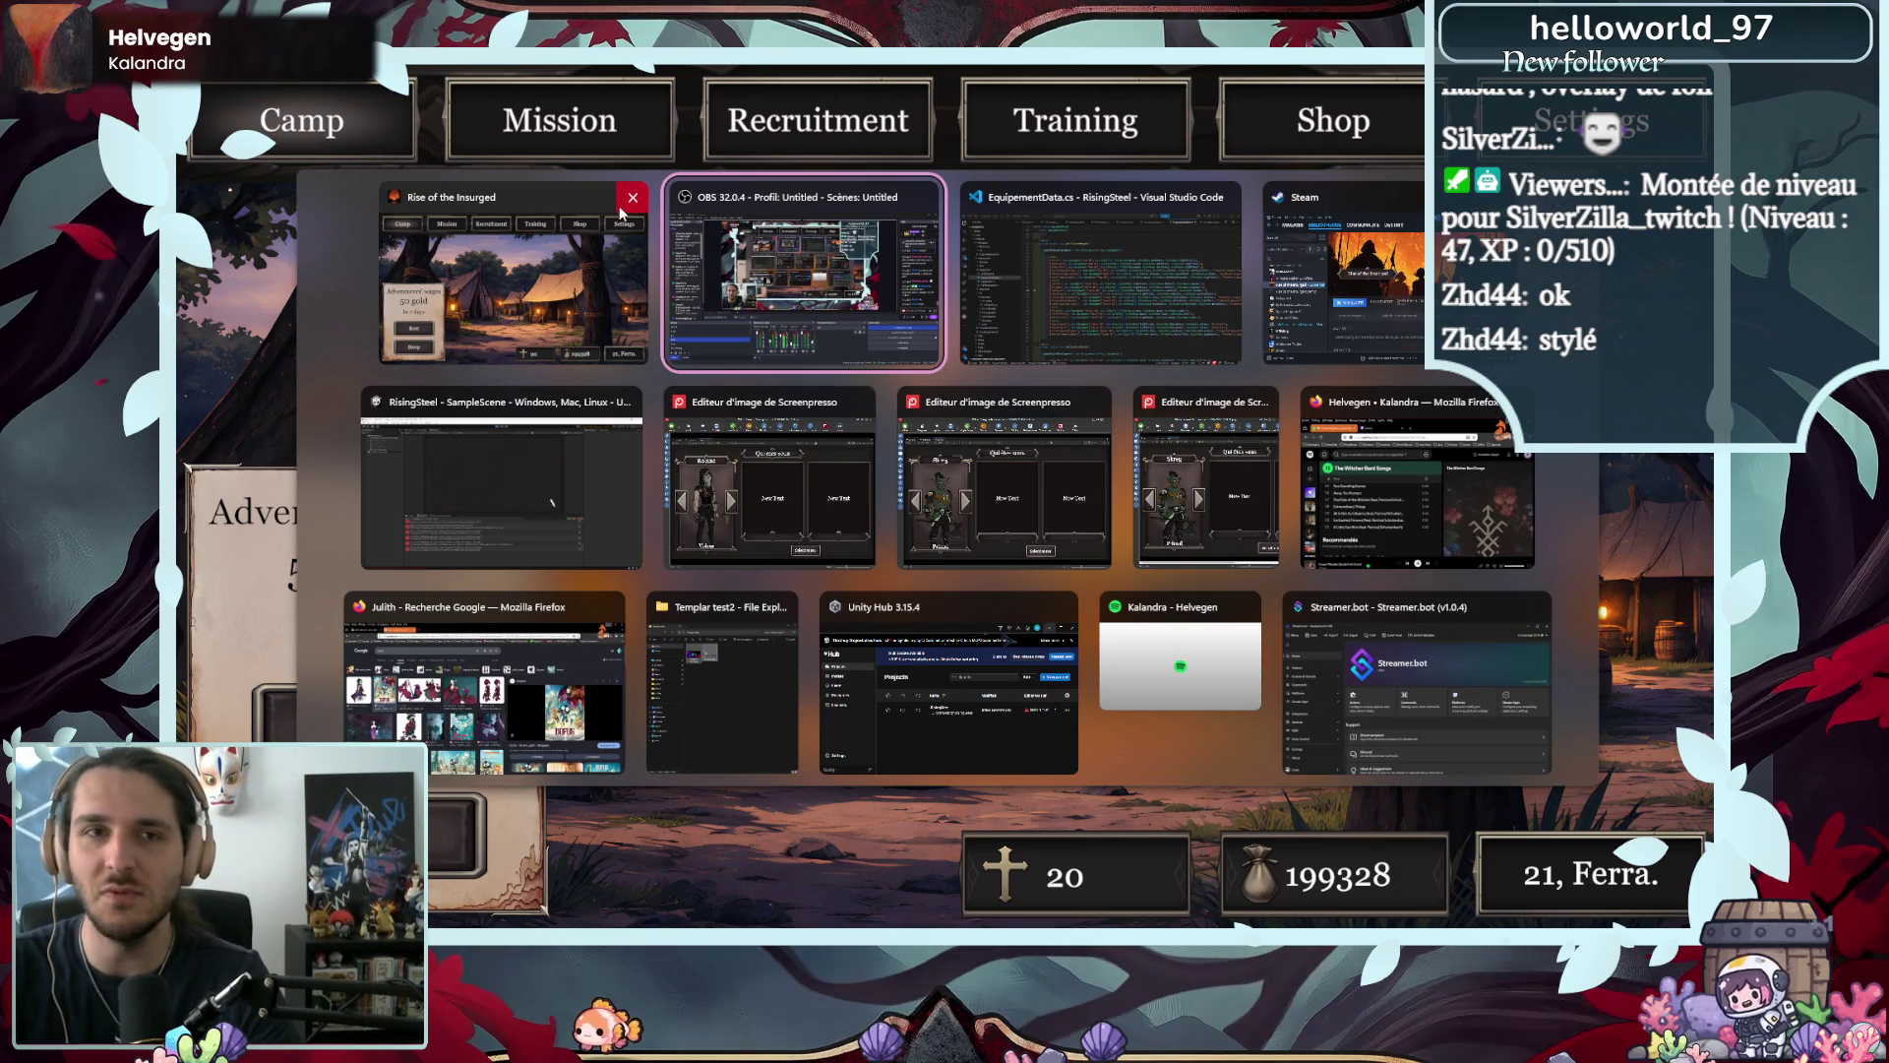
key("alt+Tab")
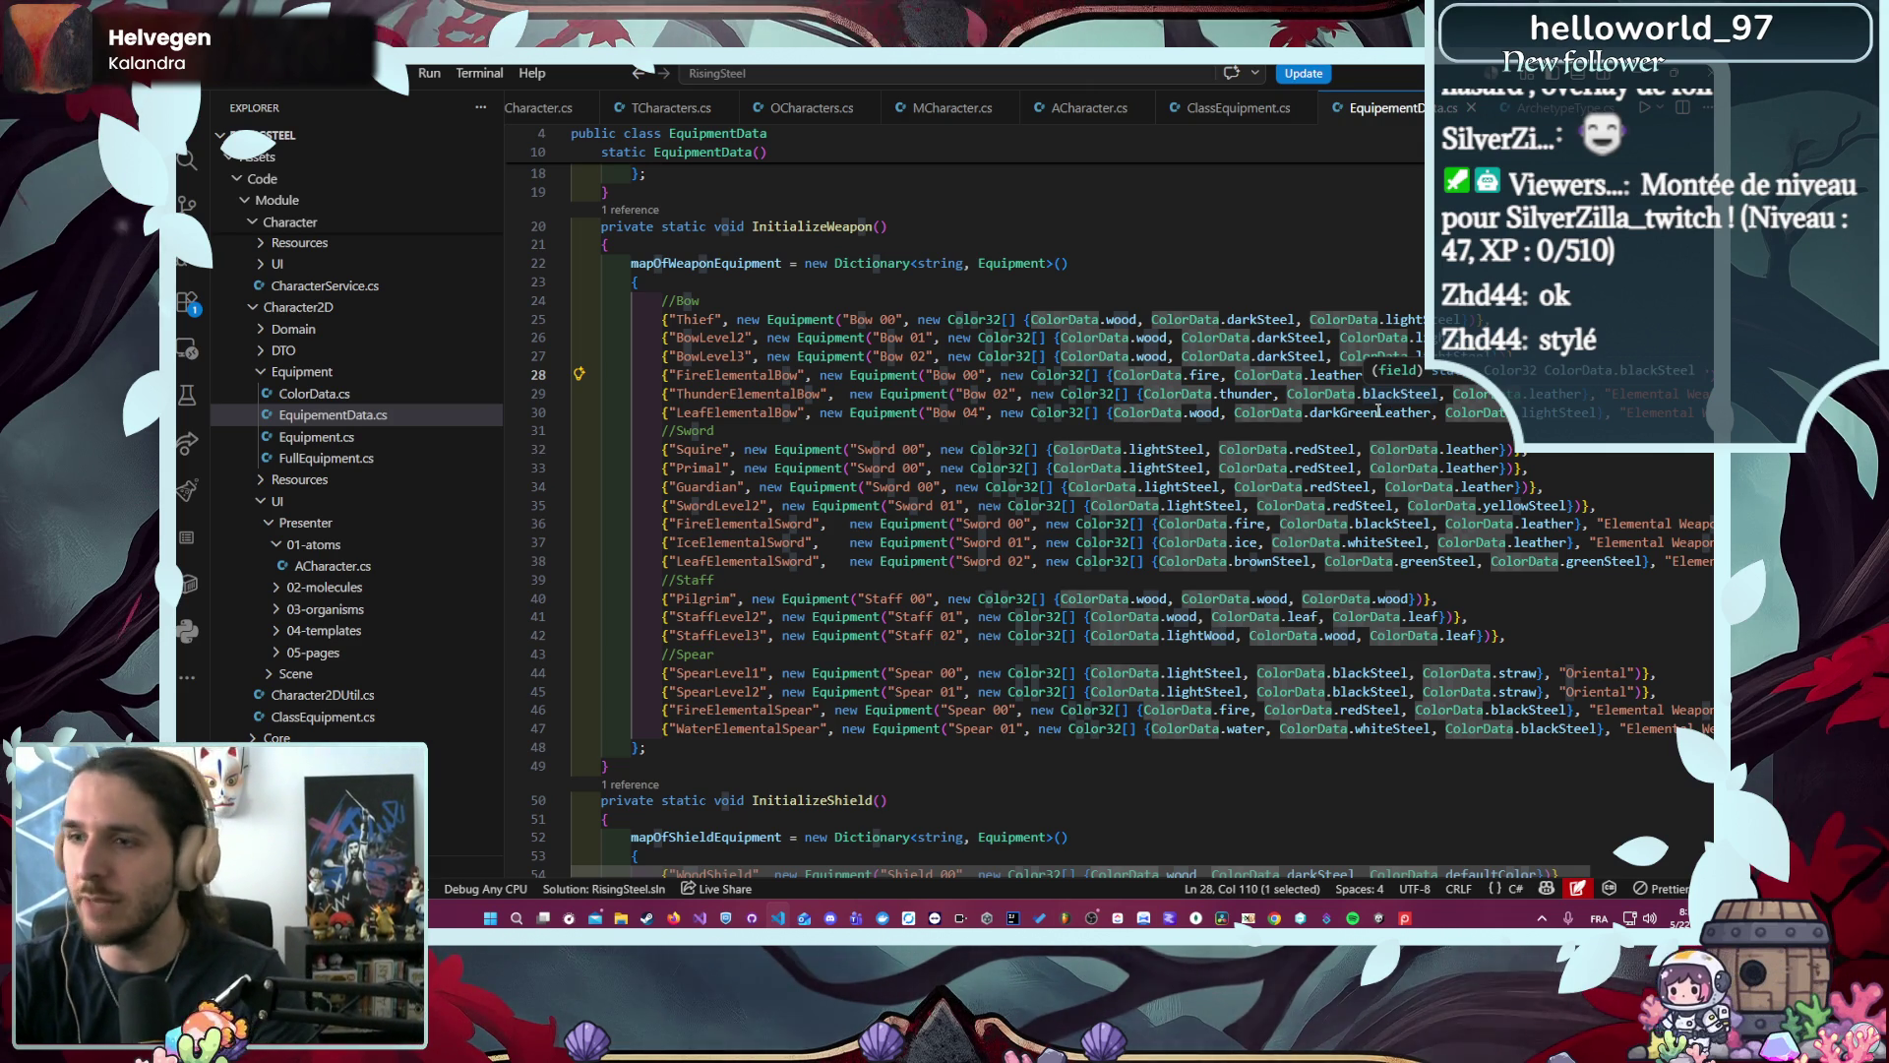
mouse_move(1380, 920)
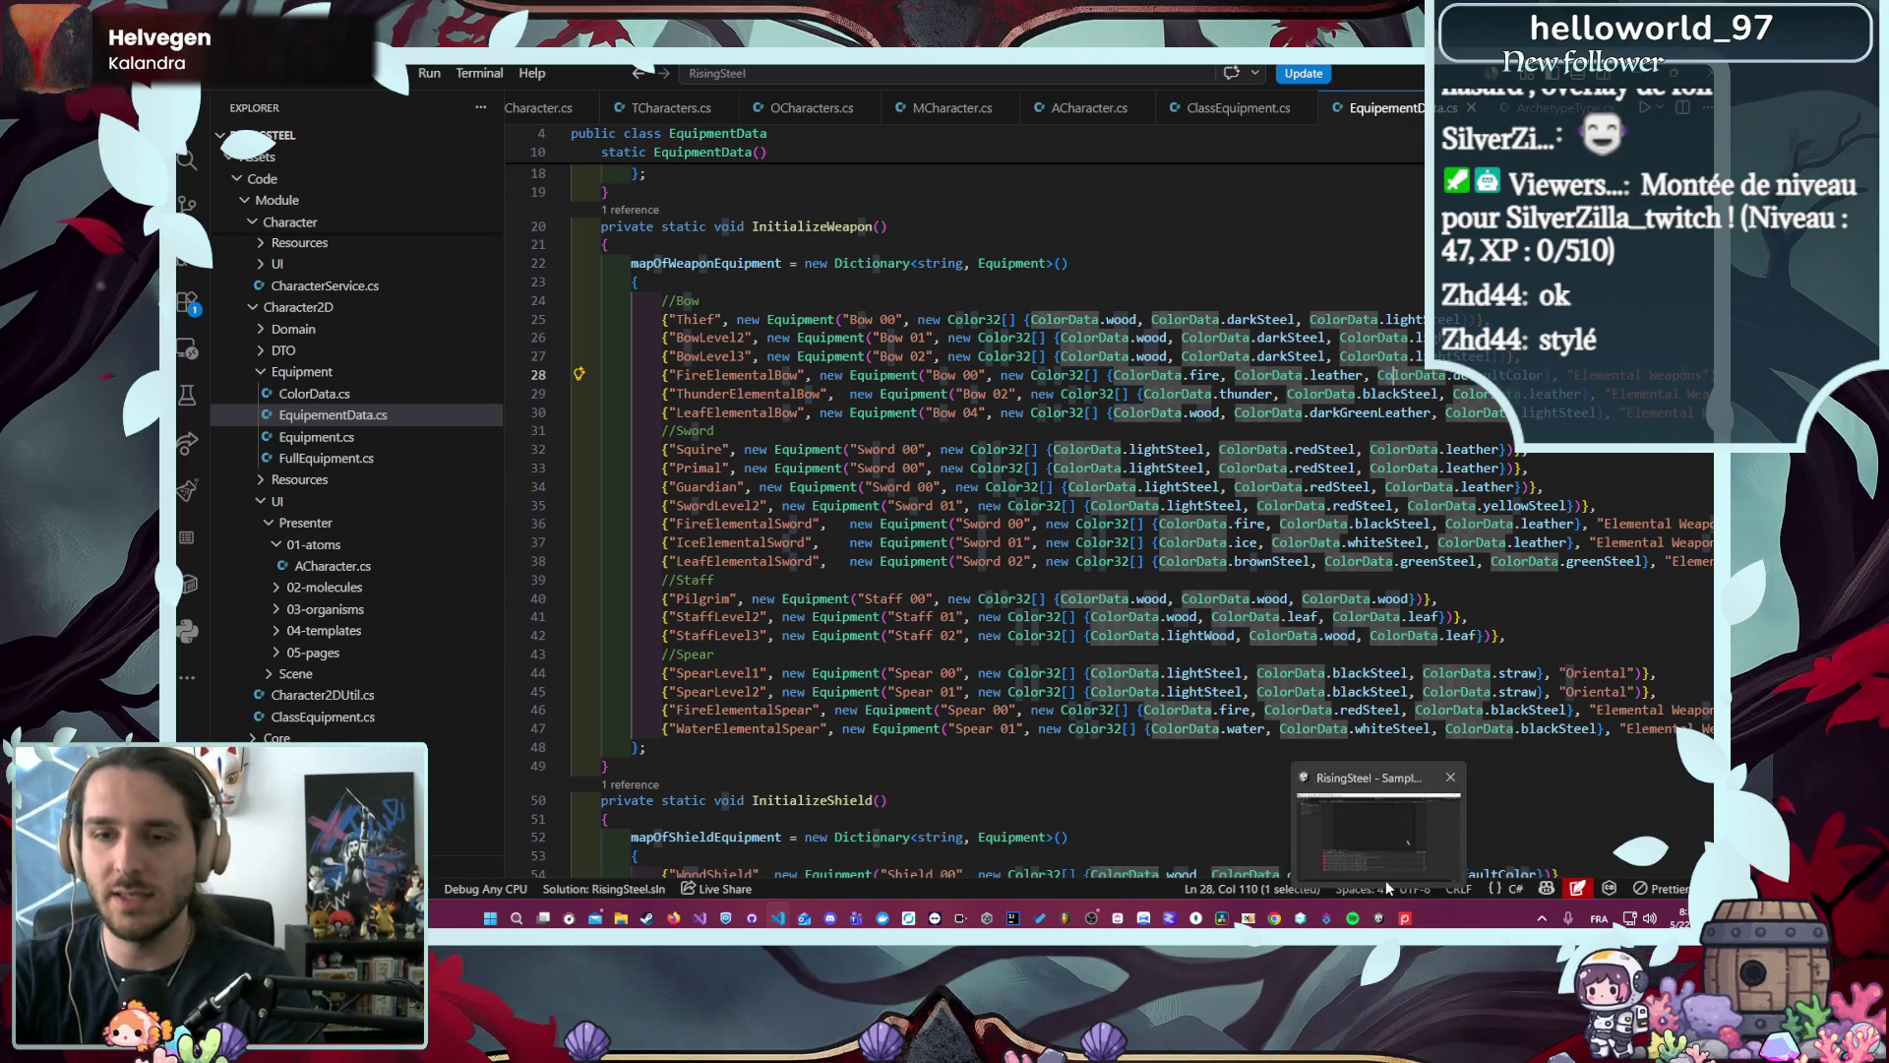
left_click(1385, 880)
left_click(915, 104)
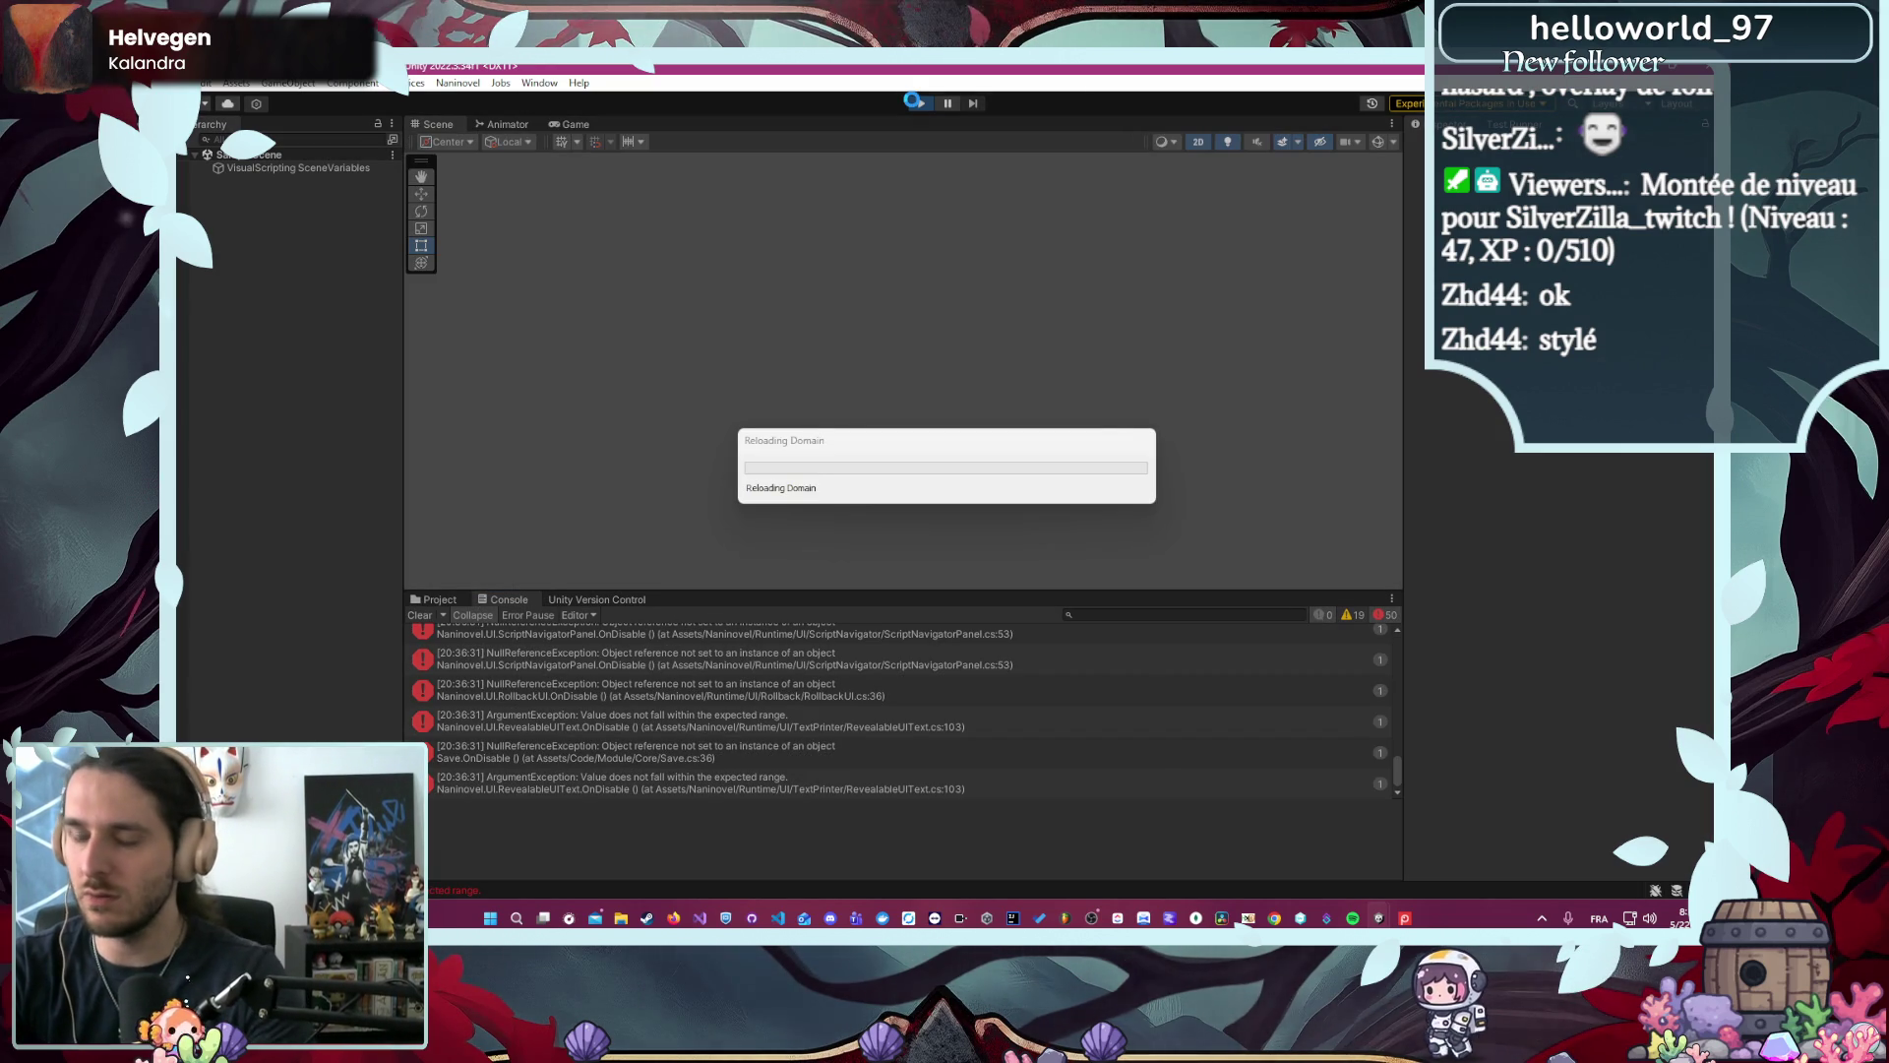
- Replay the game, enlarge the Game view over the Console, and start a Nouvelle Partie
left_click(915, 103)
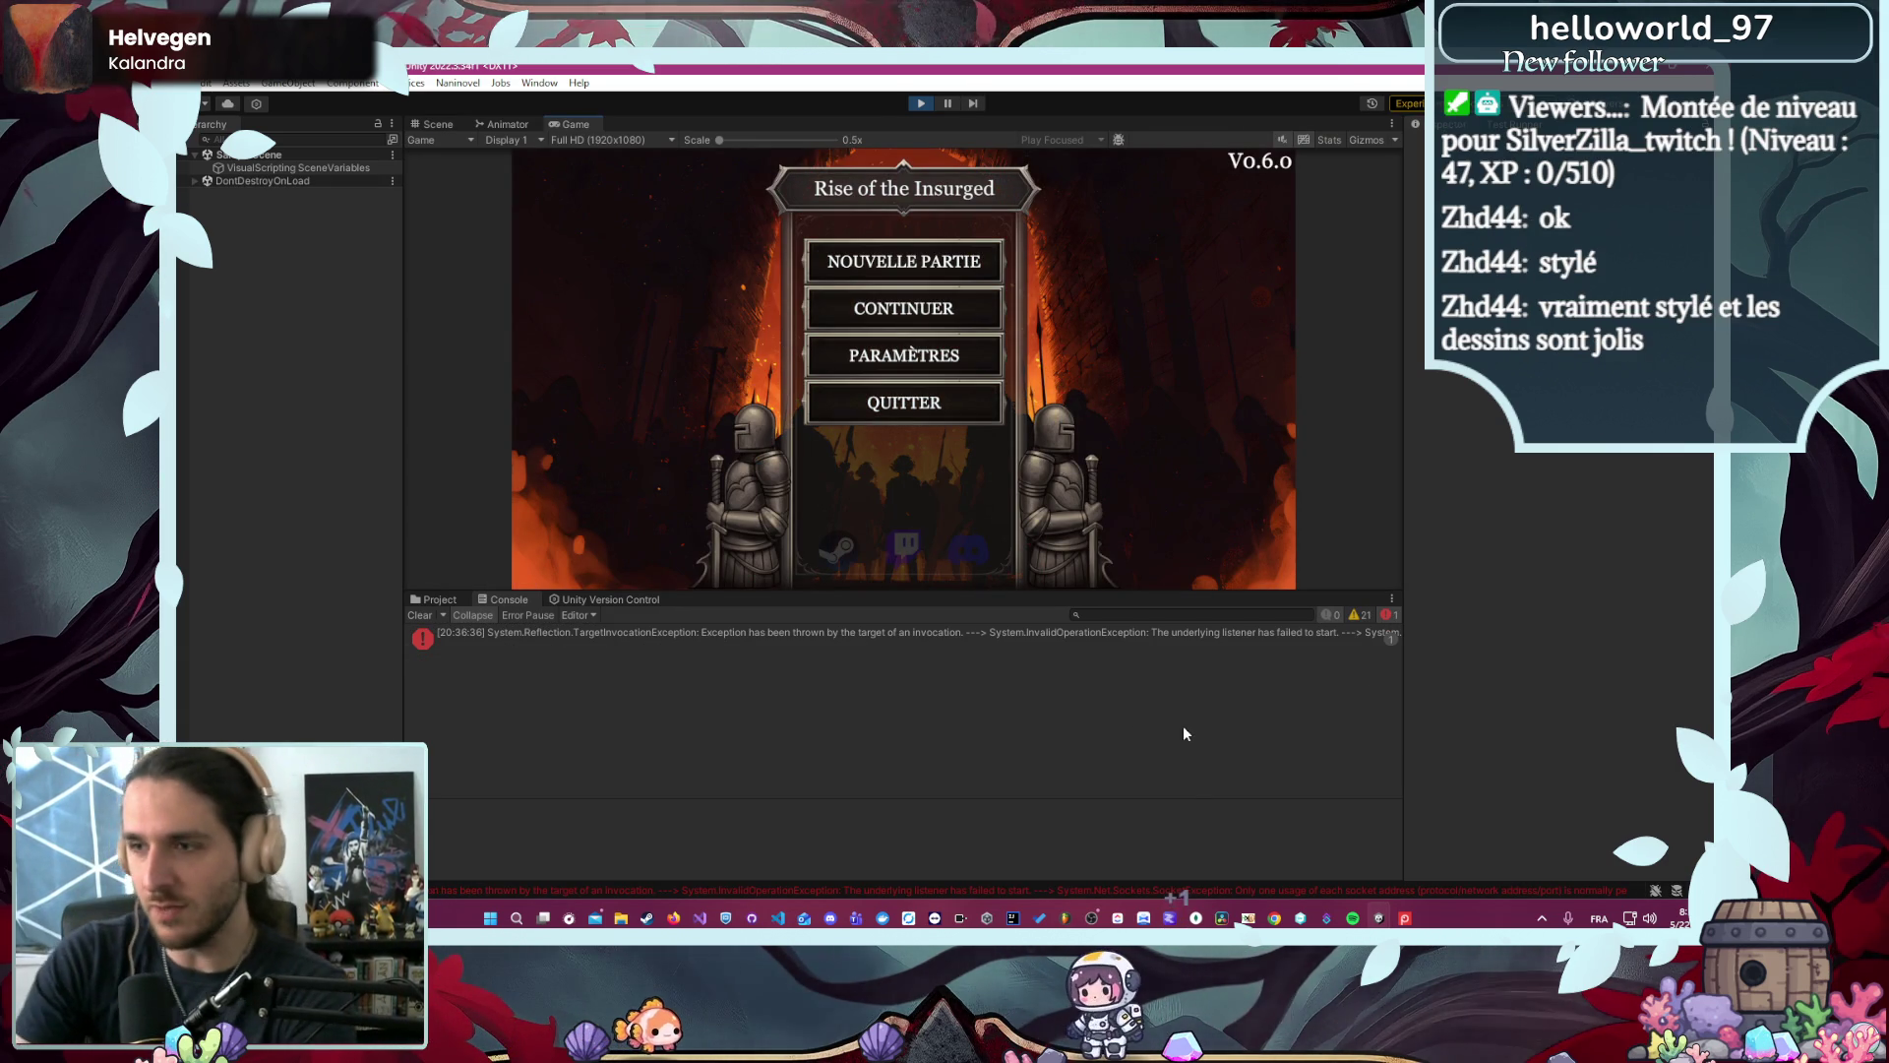
left_click_drag(838, 593, 800, 760)
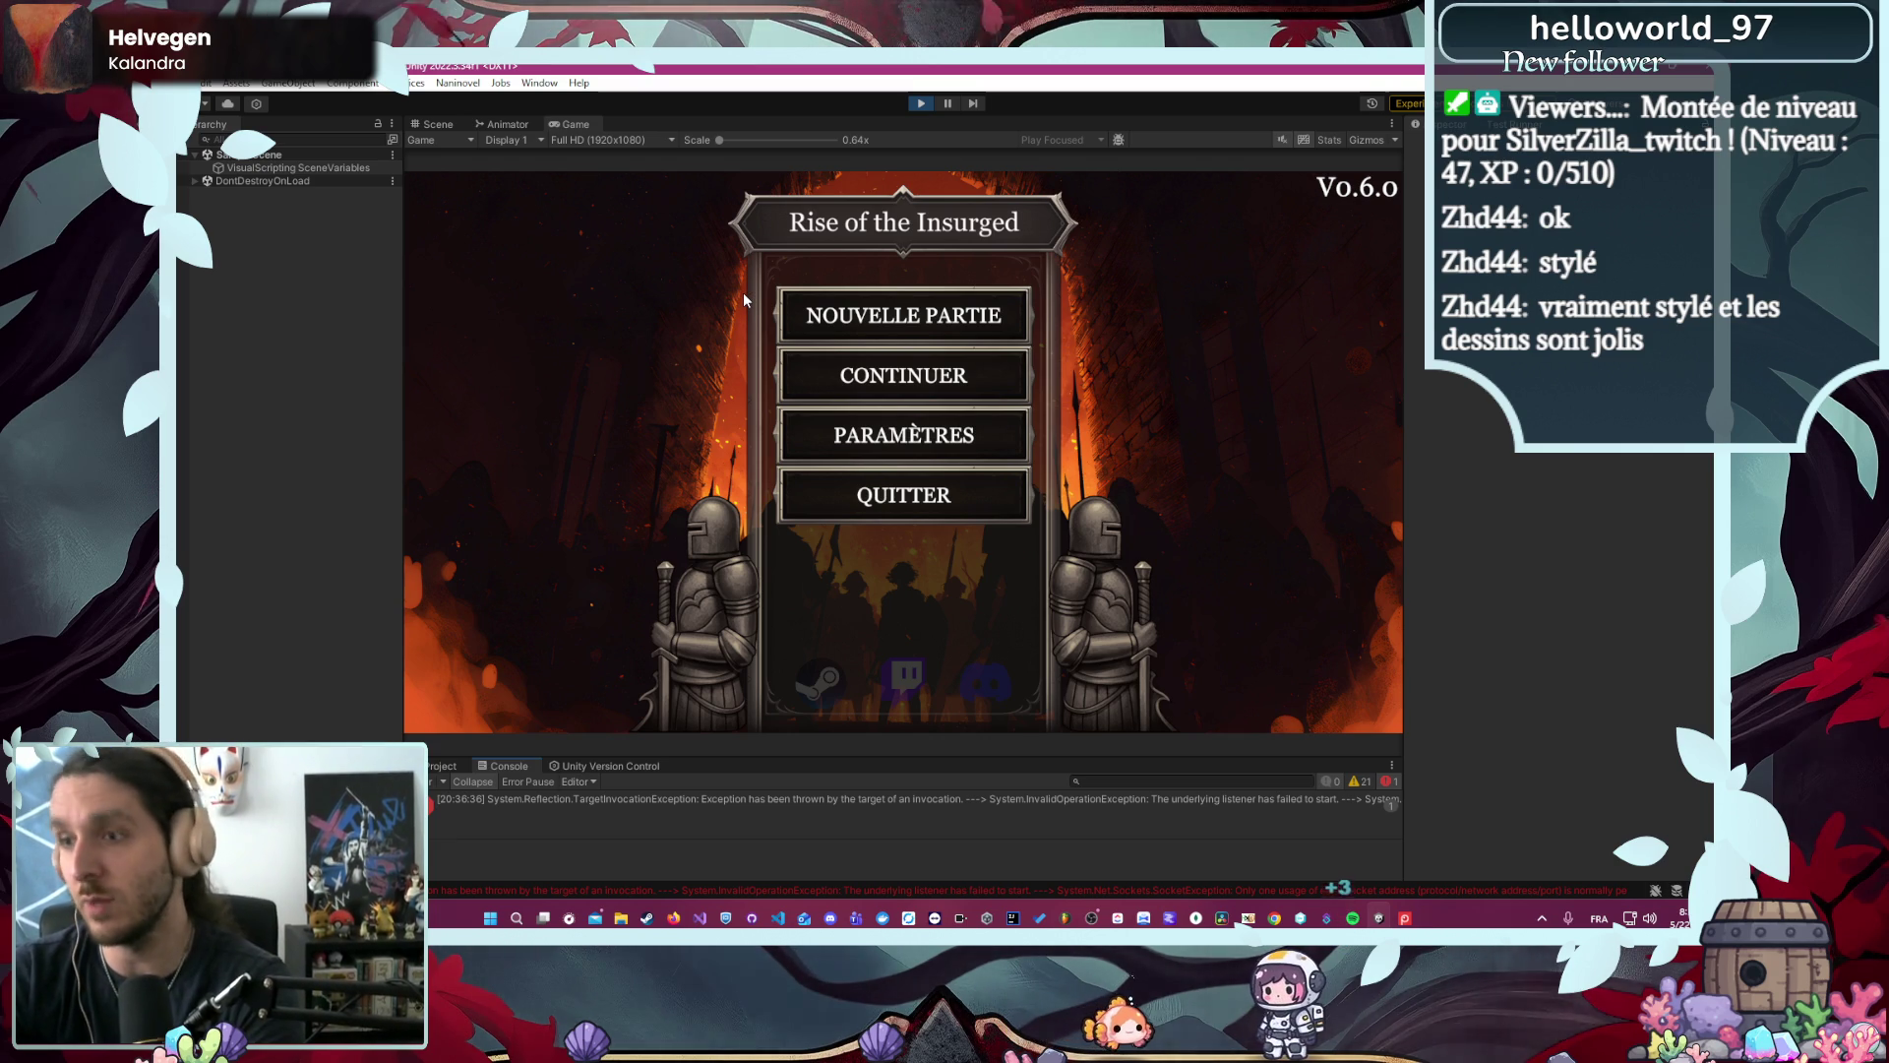
left_click(914, 318)
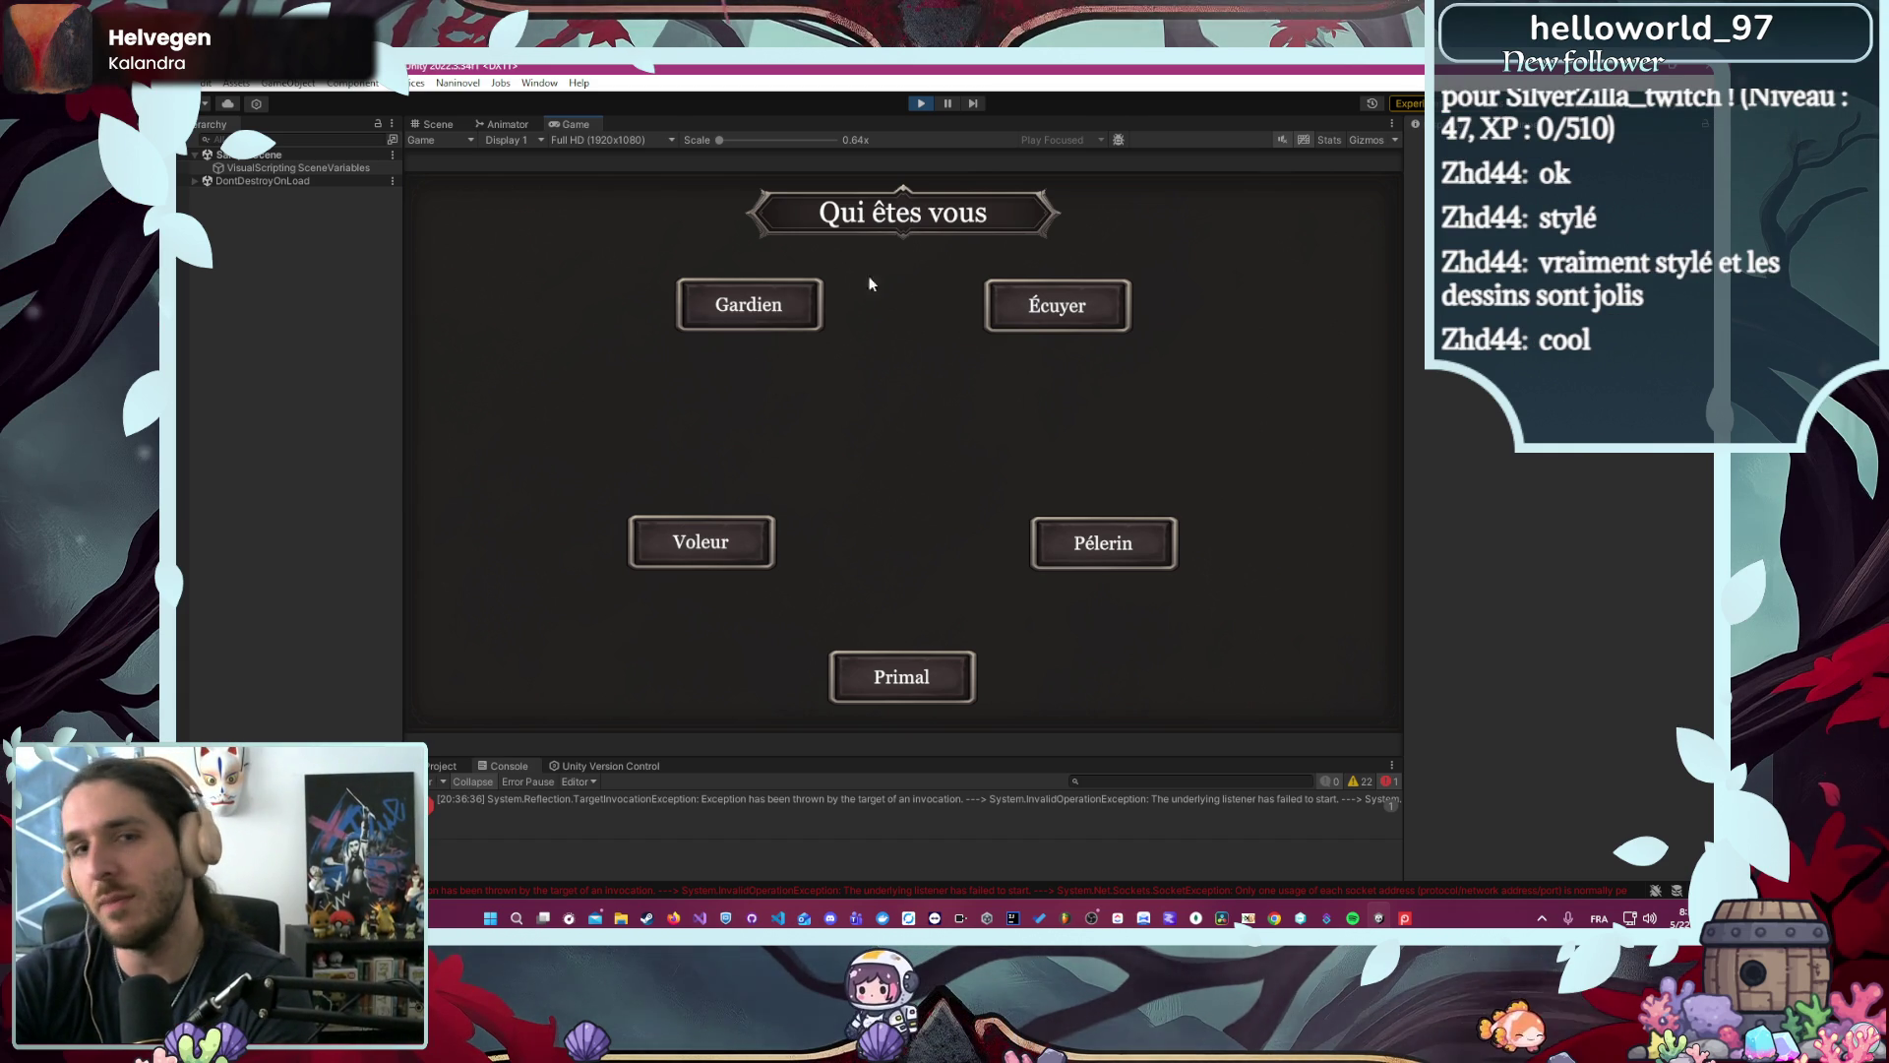
- Choose Écuyer and cycle characters to Robine the Voleur, then back to Skreg, before switching to Lore Weave
left_click(1067, 325)
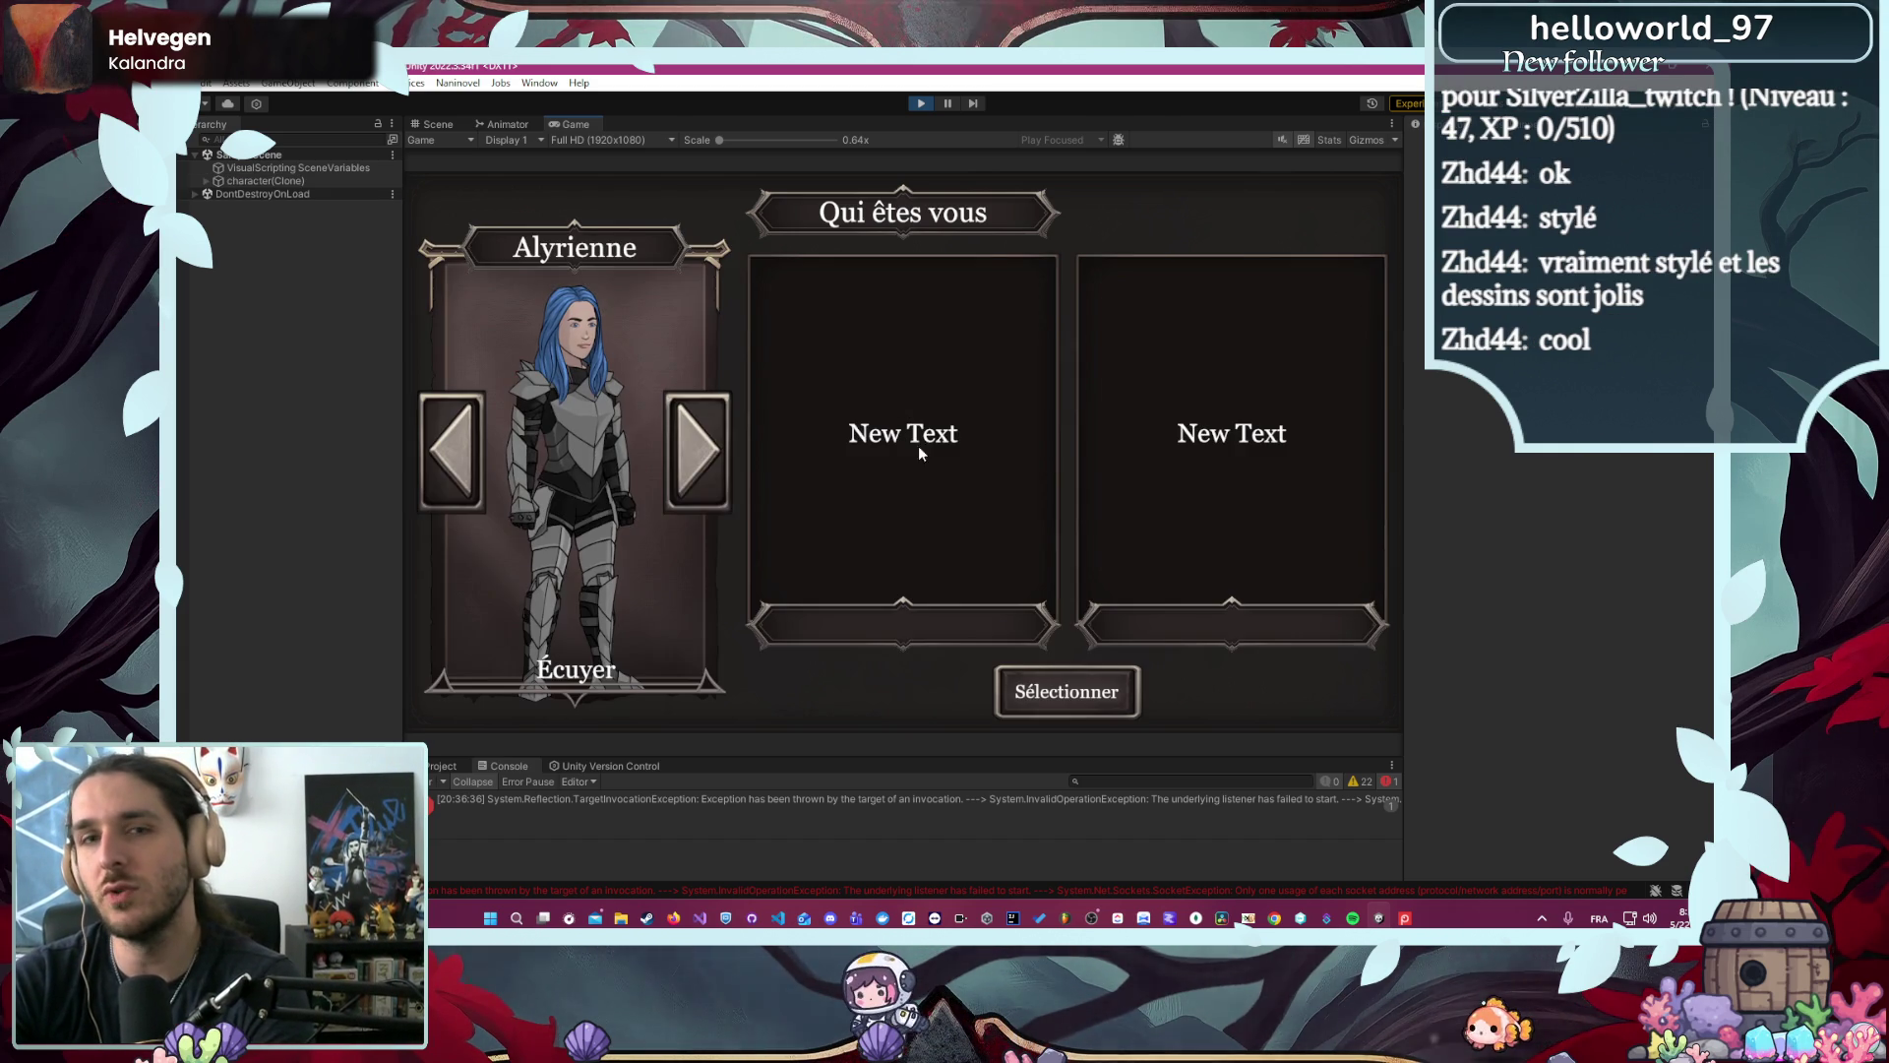
left_click(694, 449)
left_click(695, 449)
left_click(697, 449)
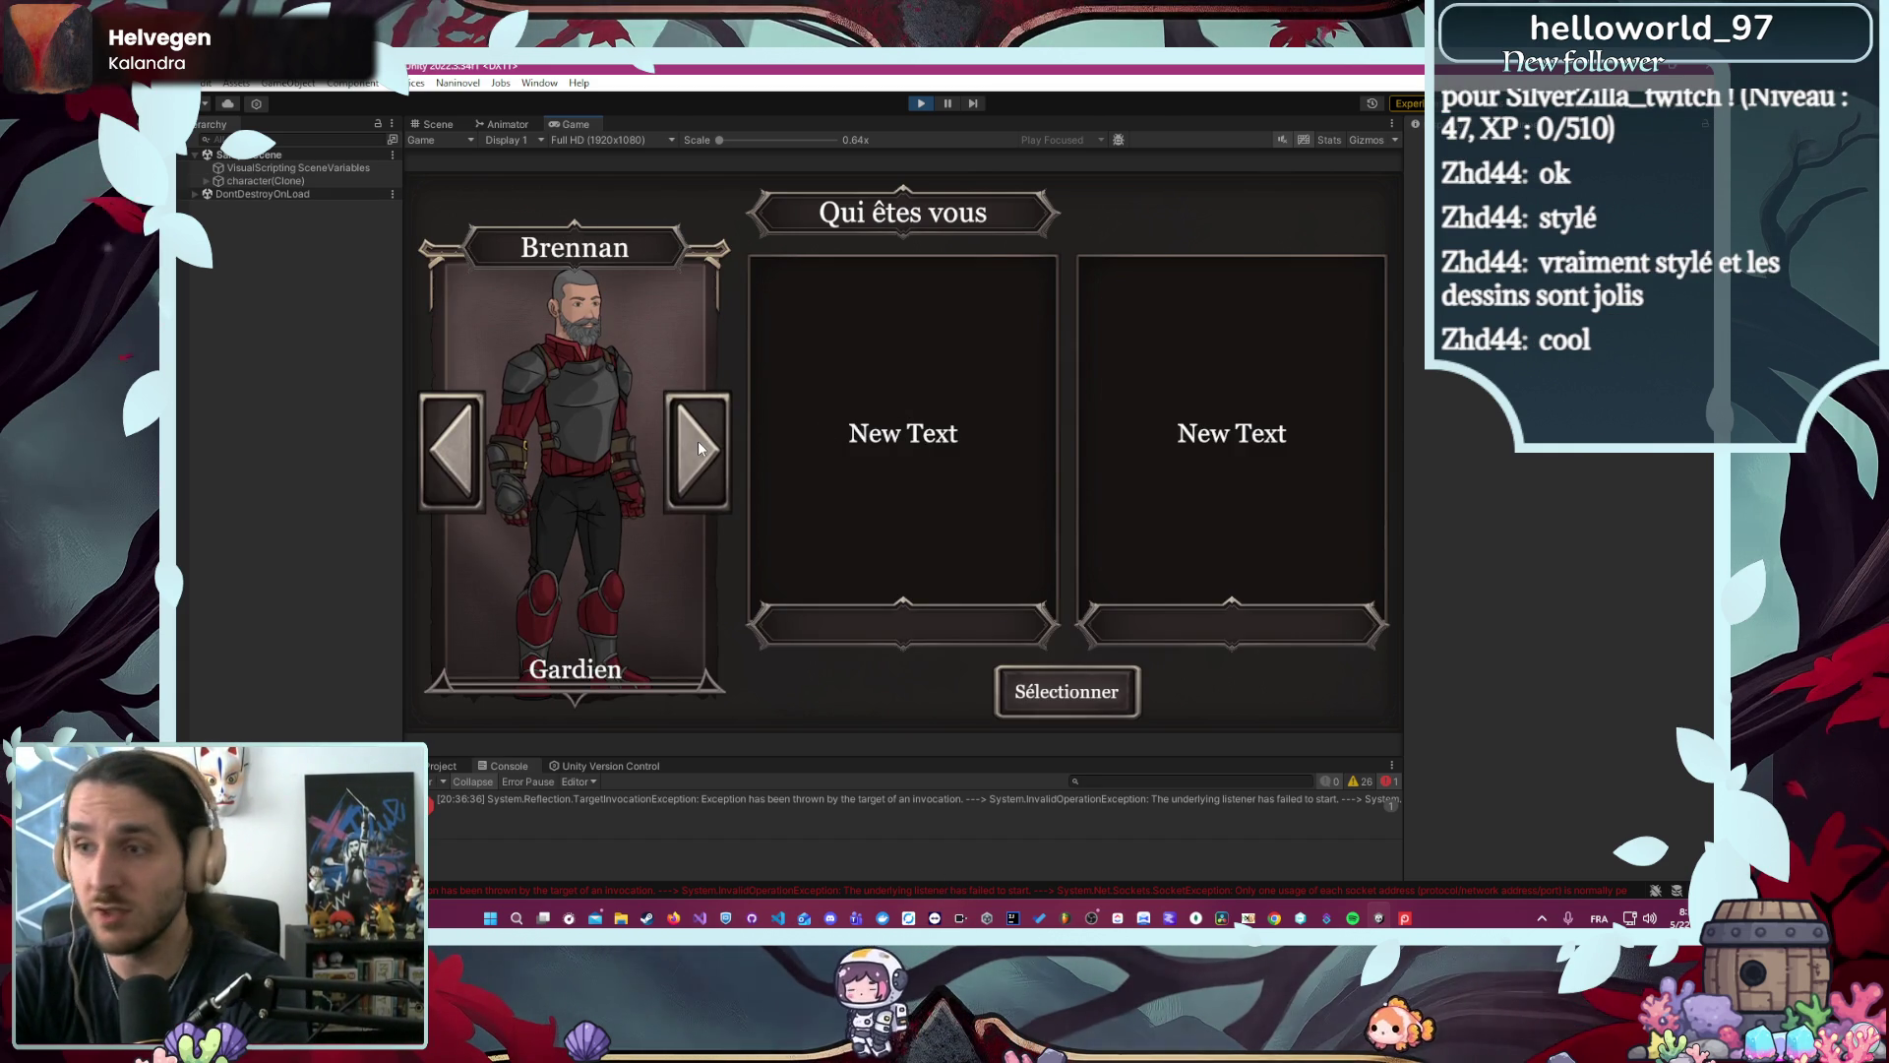
left_click(698, 449)
left_click(706, 451)
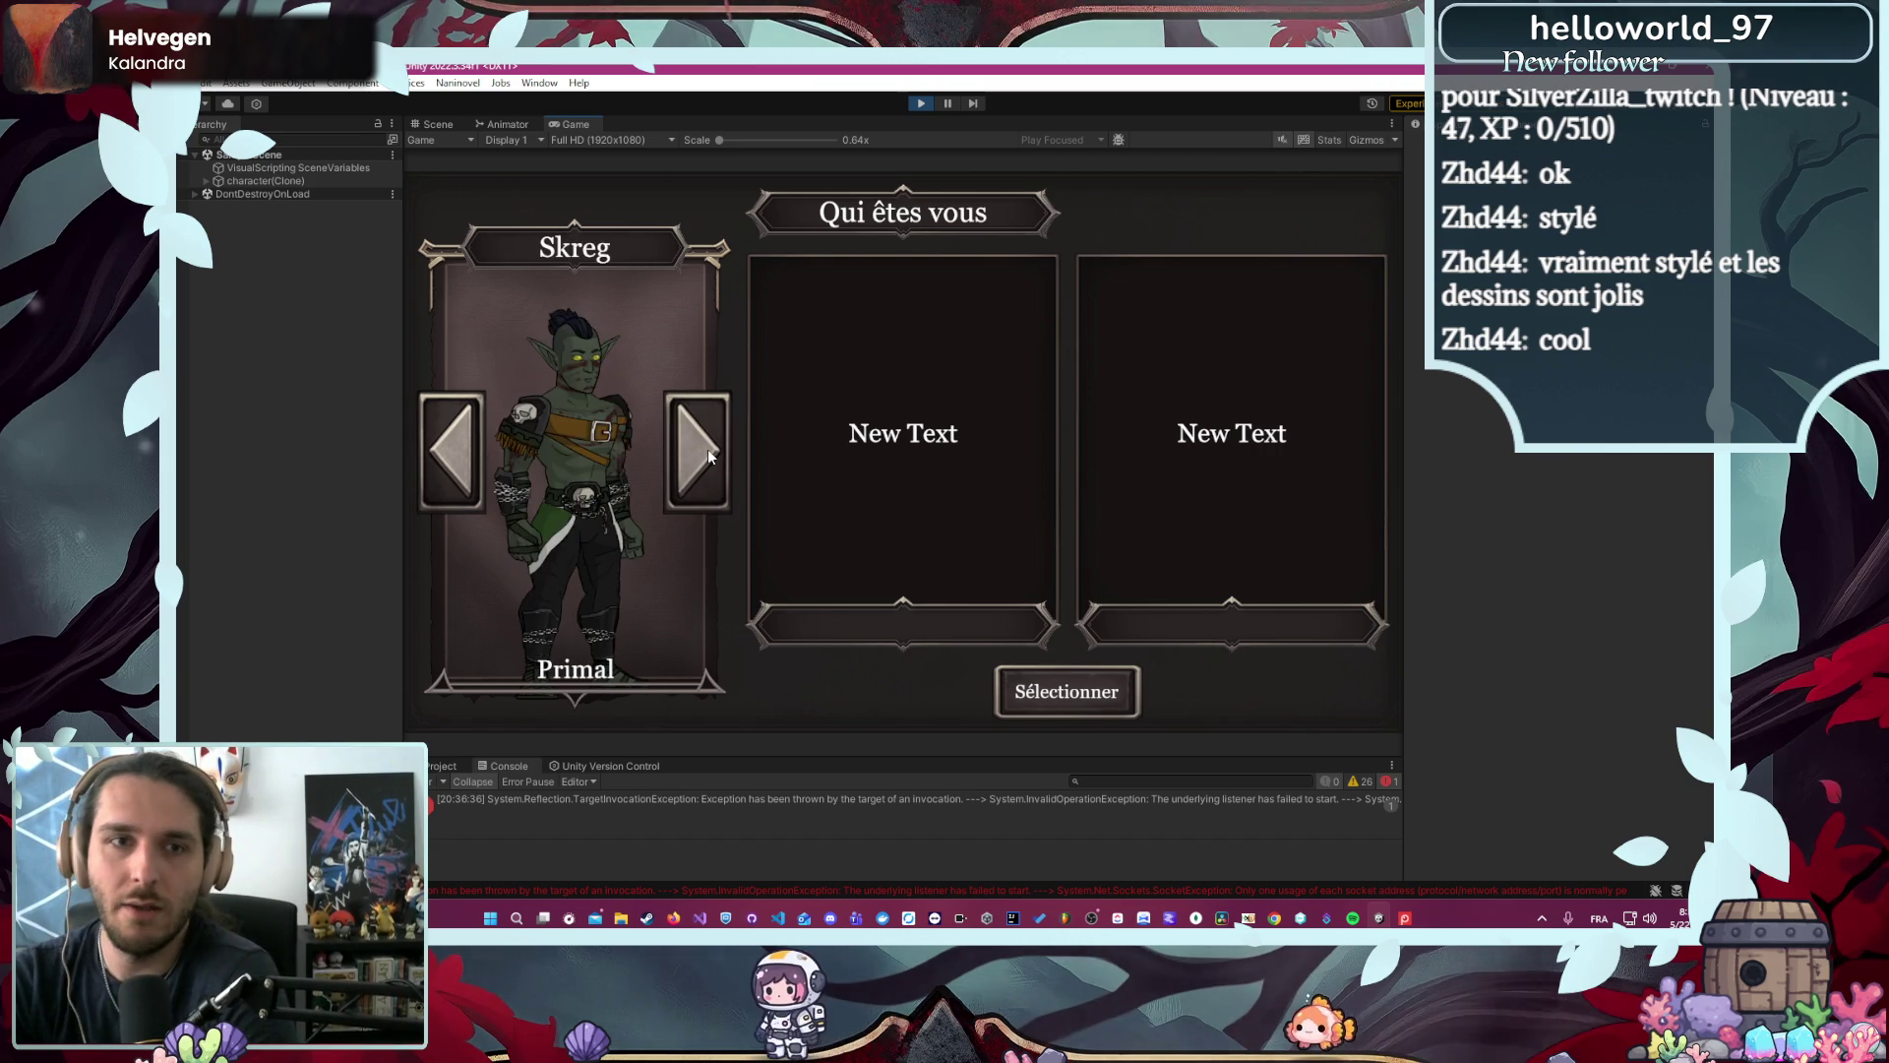
left_click(707, 448)
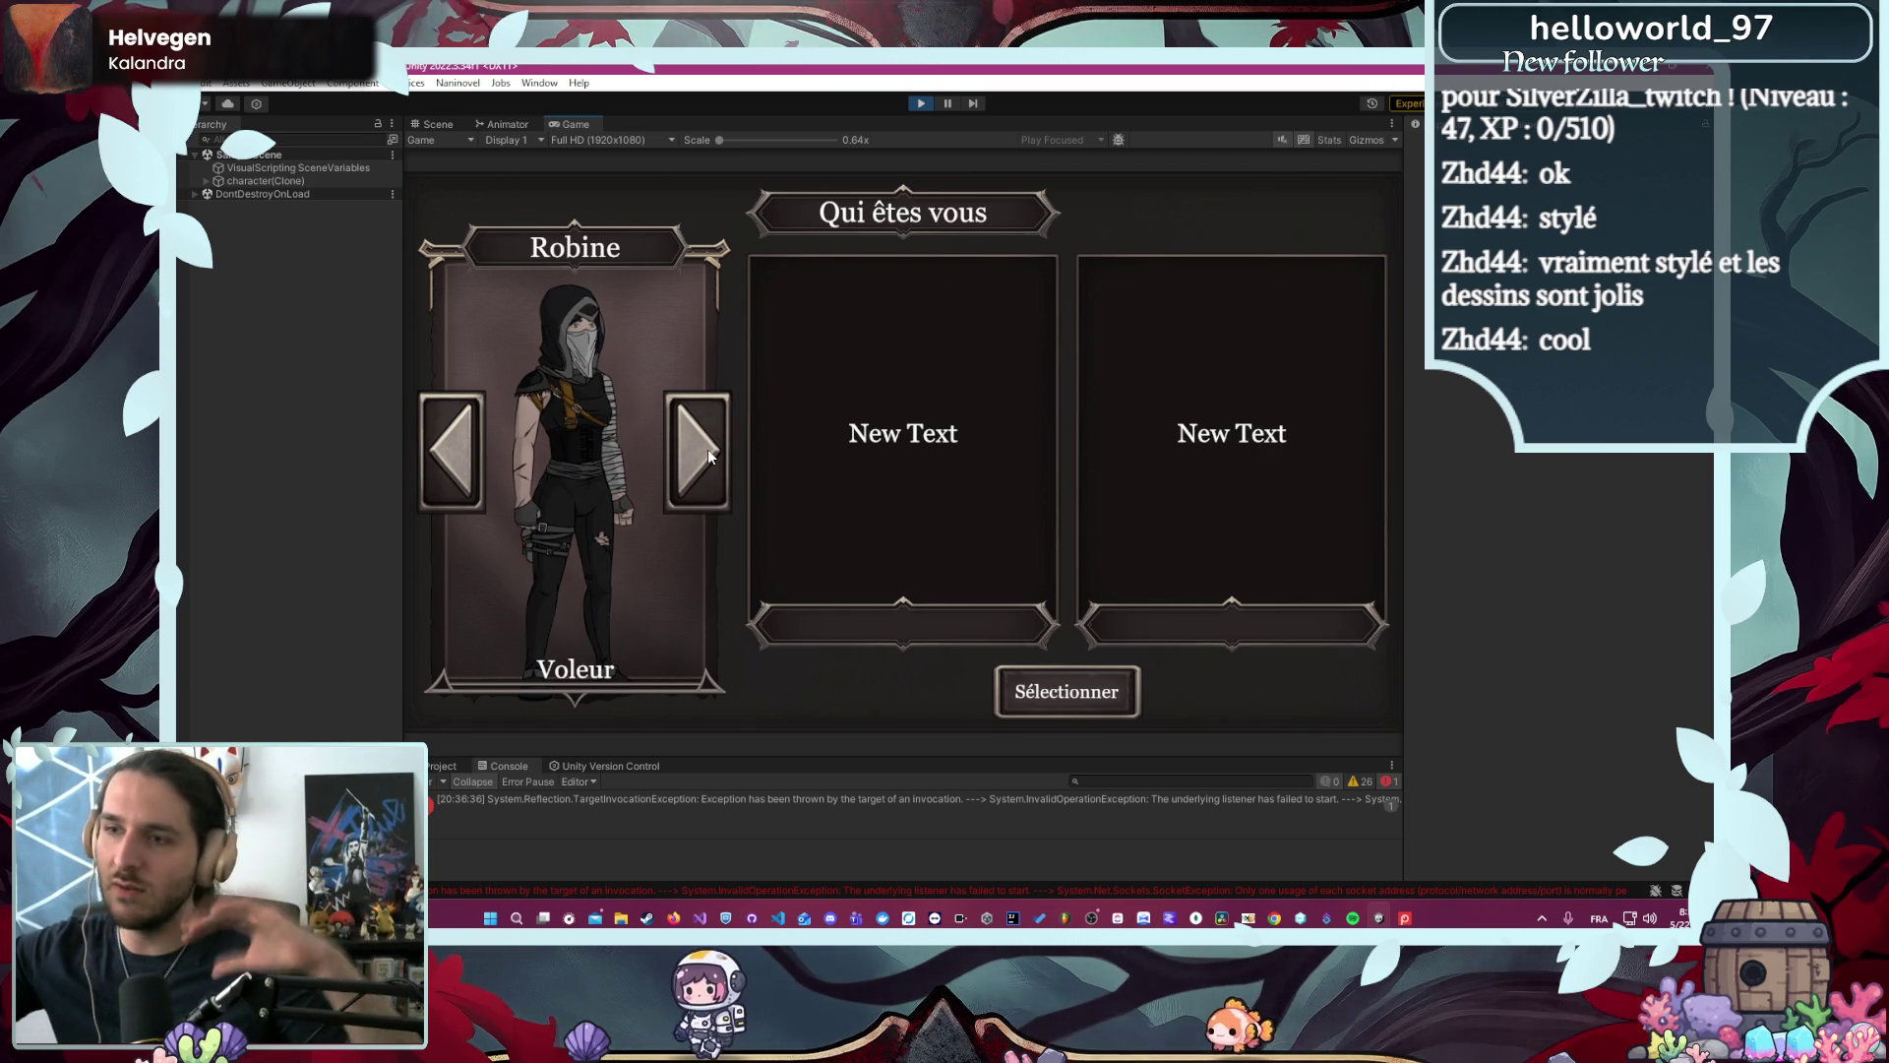
left_click(480, 423)
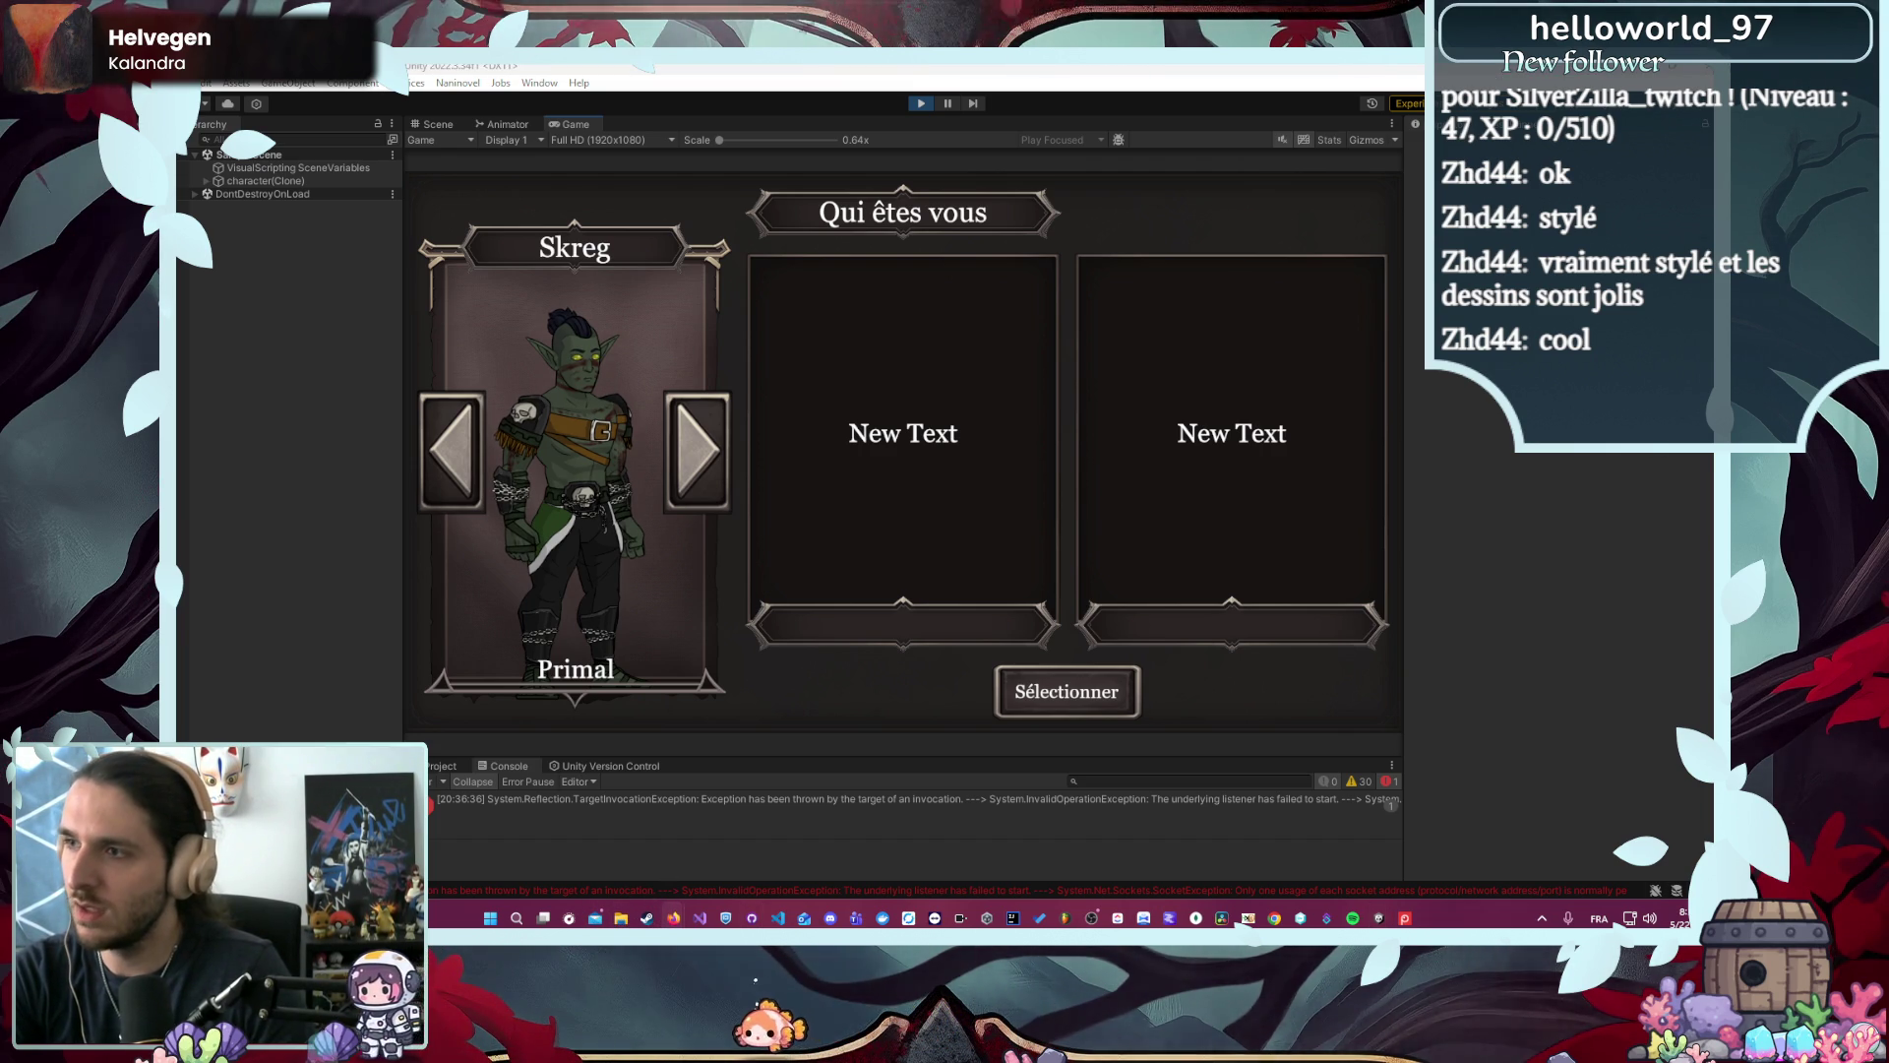
key("alt+Tab")
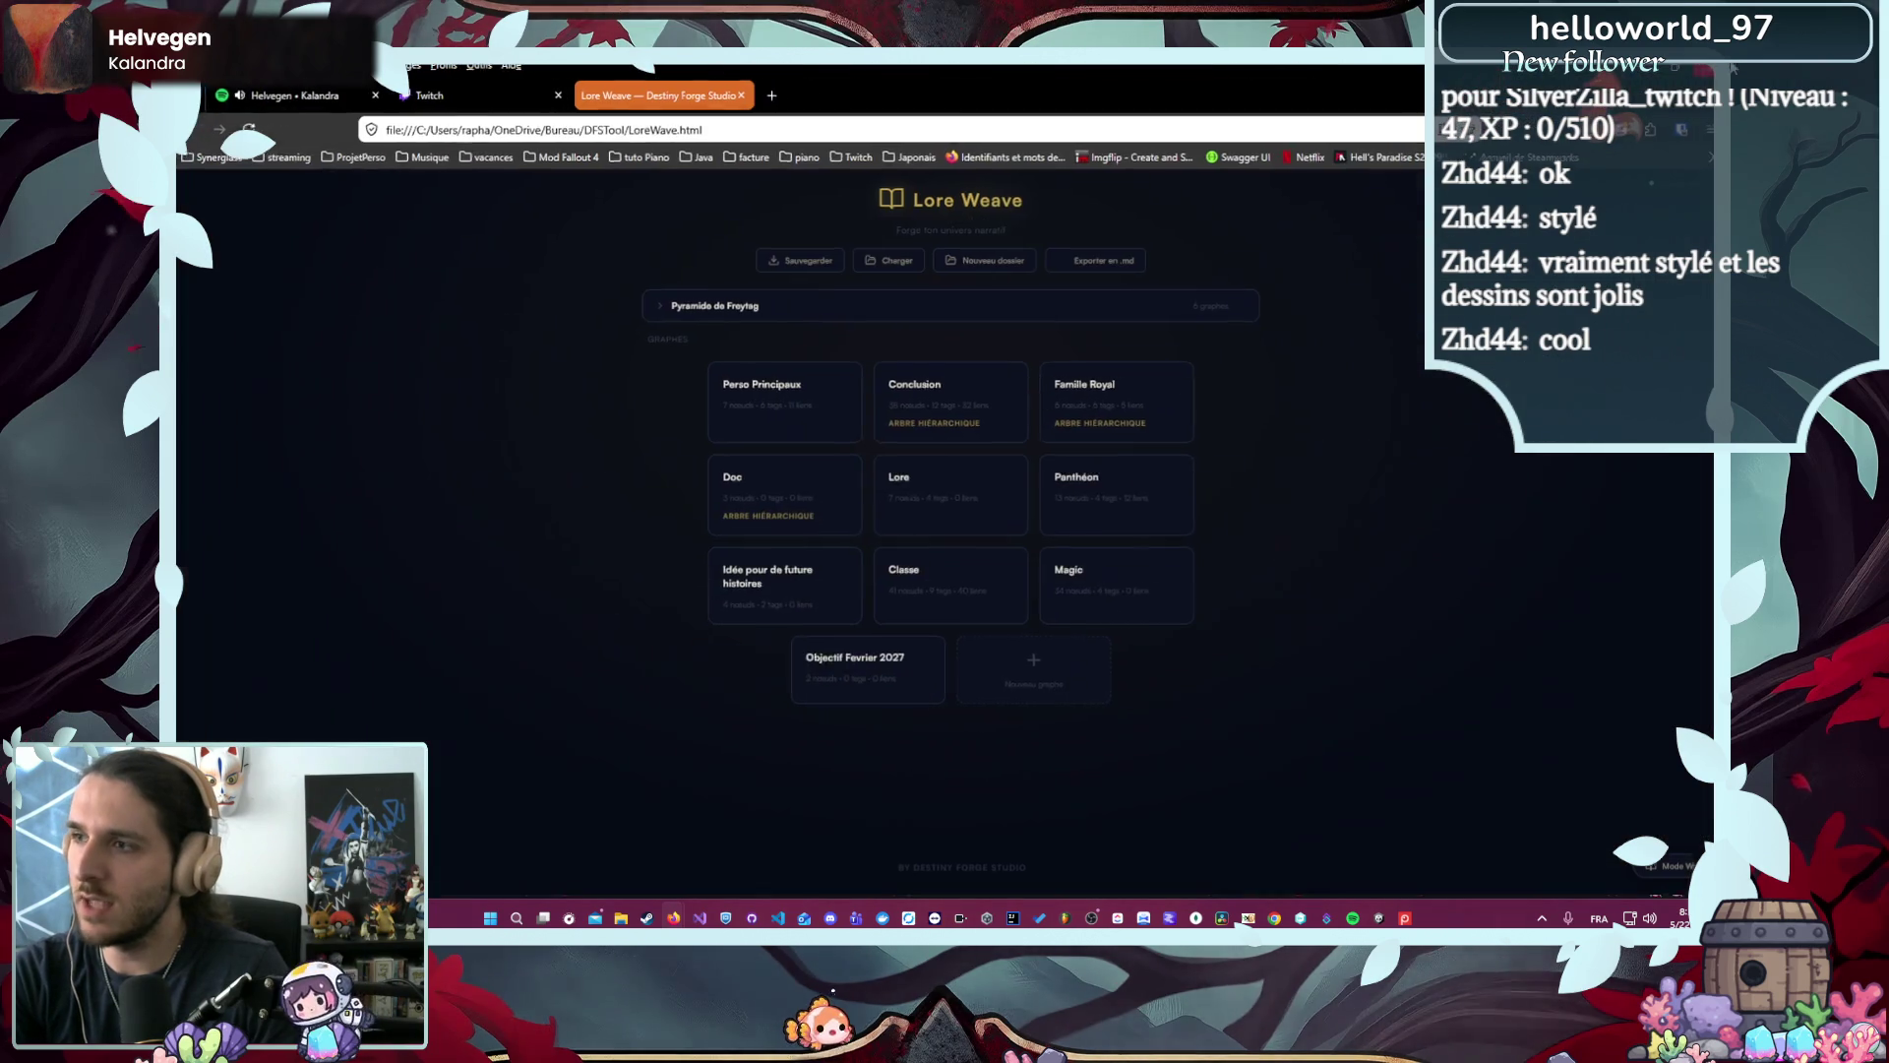
- Open the Classe graph, pan to the Écuyer and Pèlerin trees, then show Robine the Voleur in Unity
left_click(969, 587)
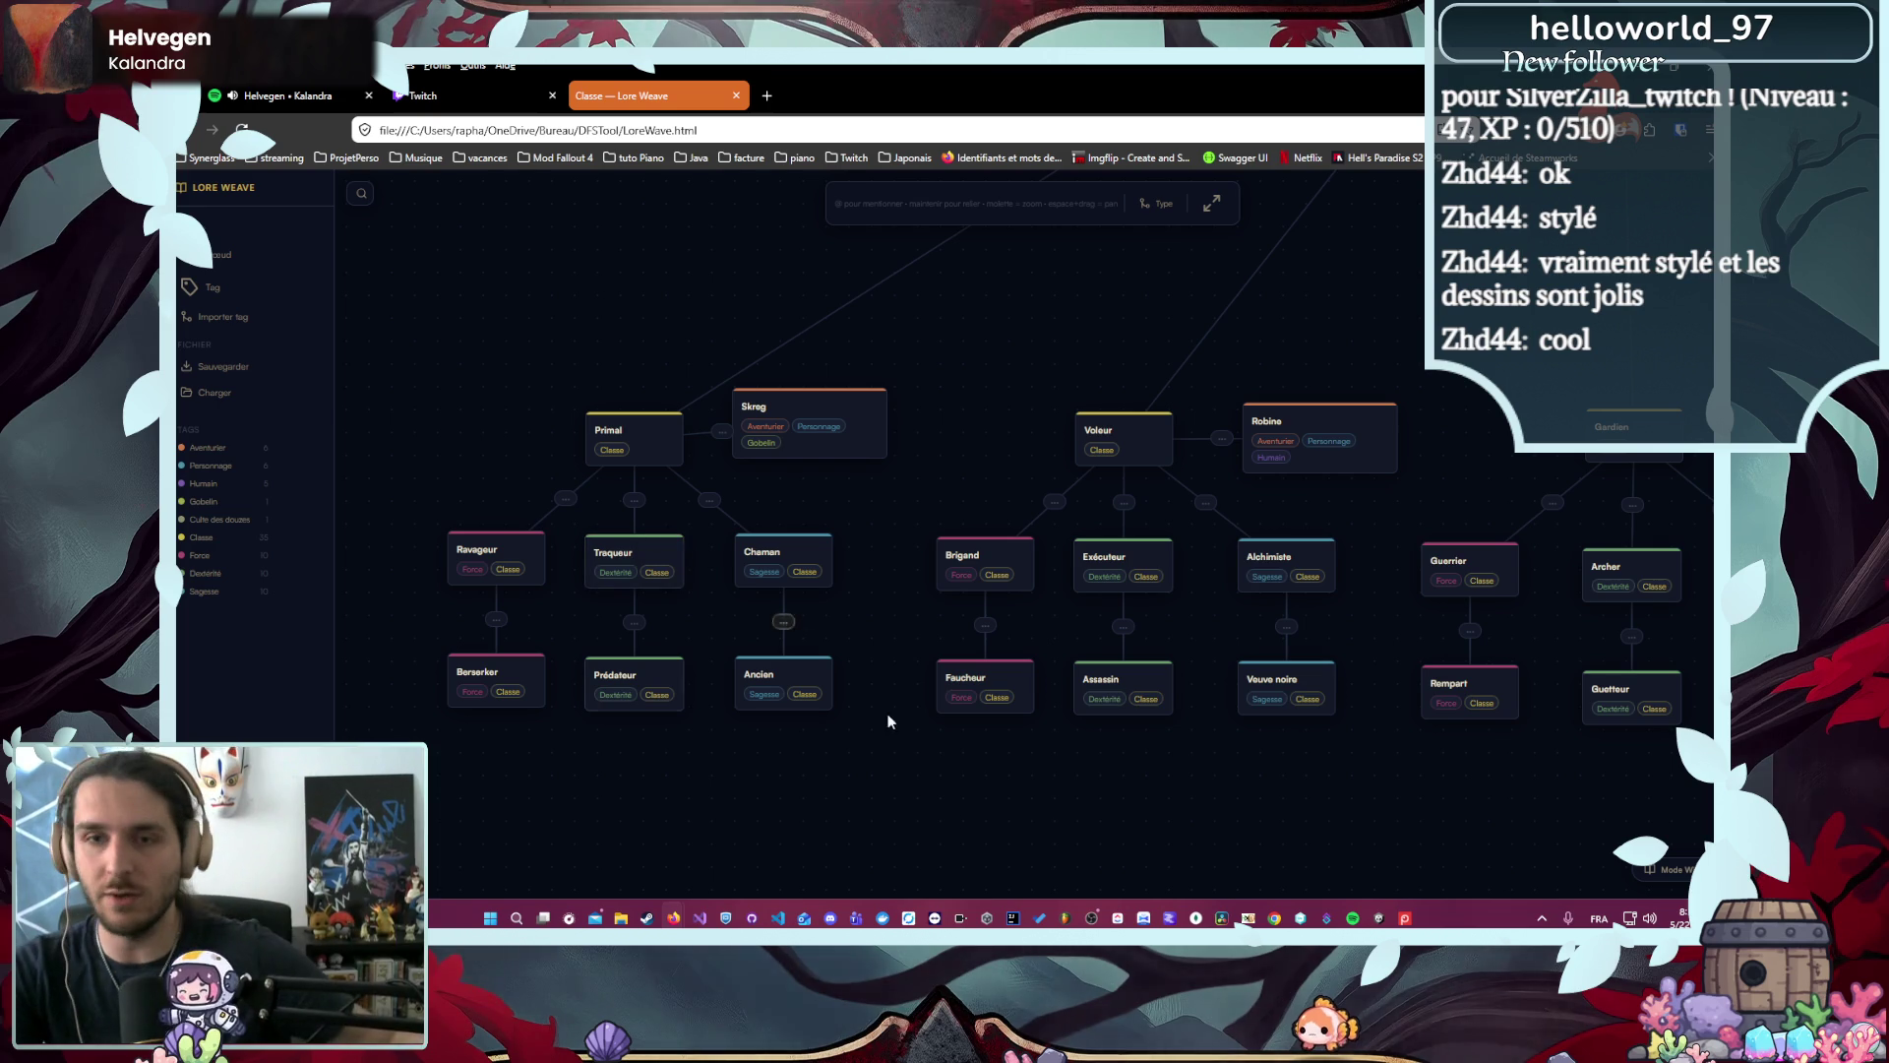
mouse_move(1346, 787)
left_mouse_down()
mouse_move(1117, 770)
mouse_move(730, 814)
mouse_move(474, 811)
left_mouse_up()
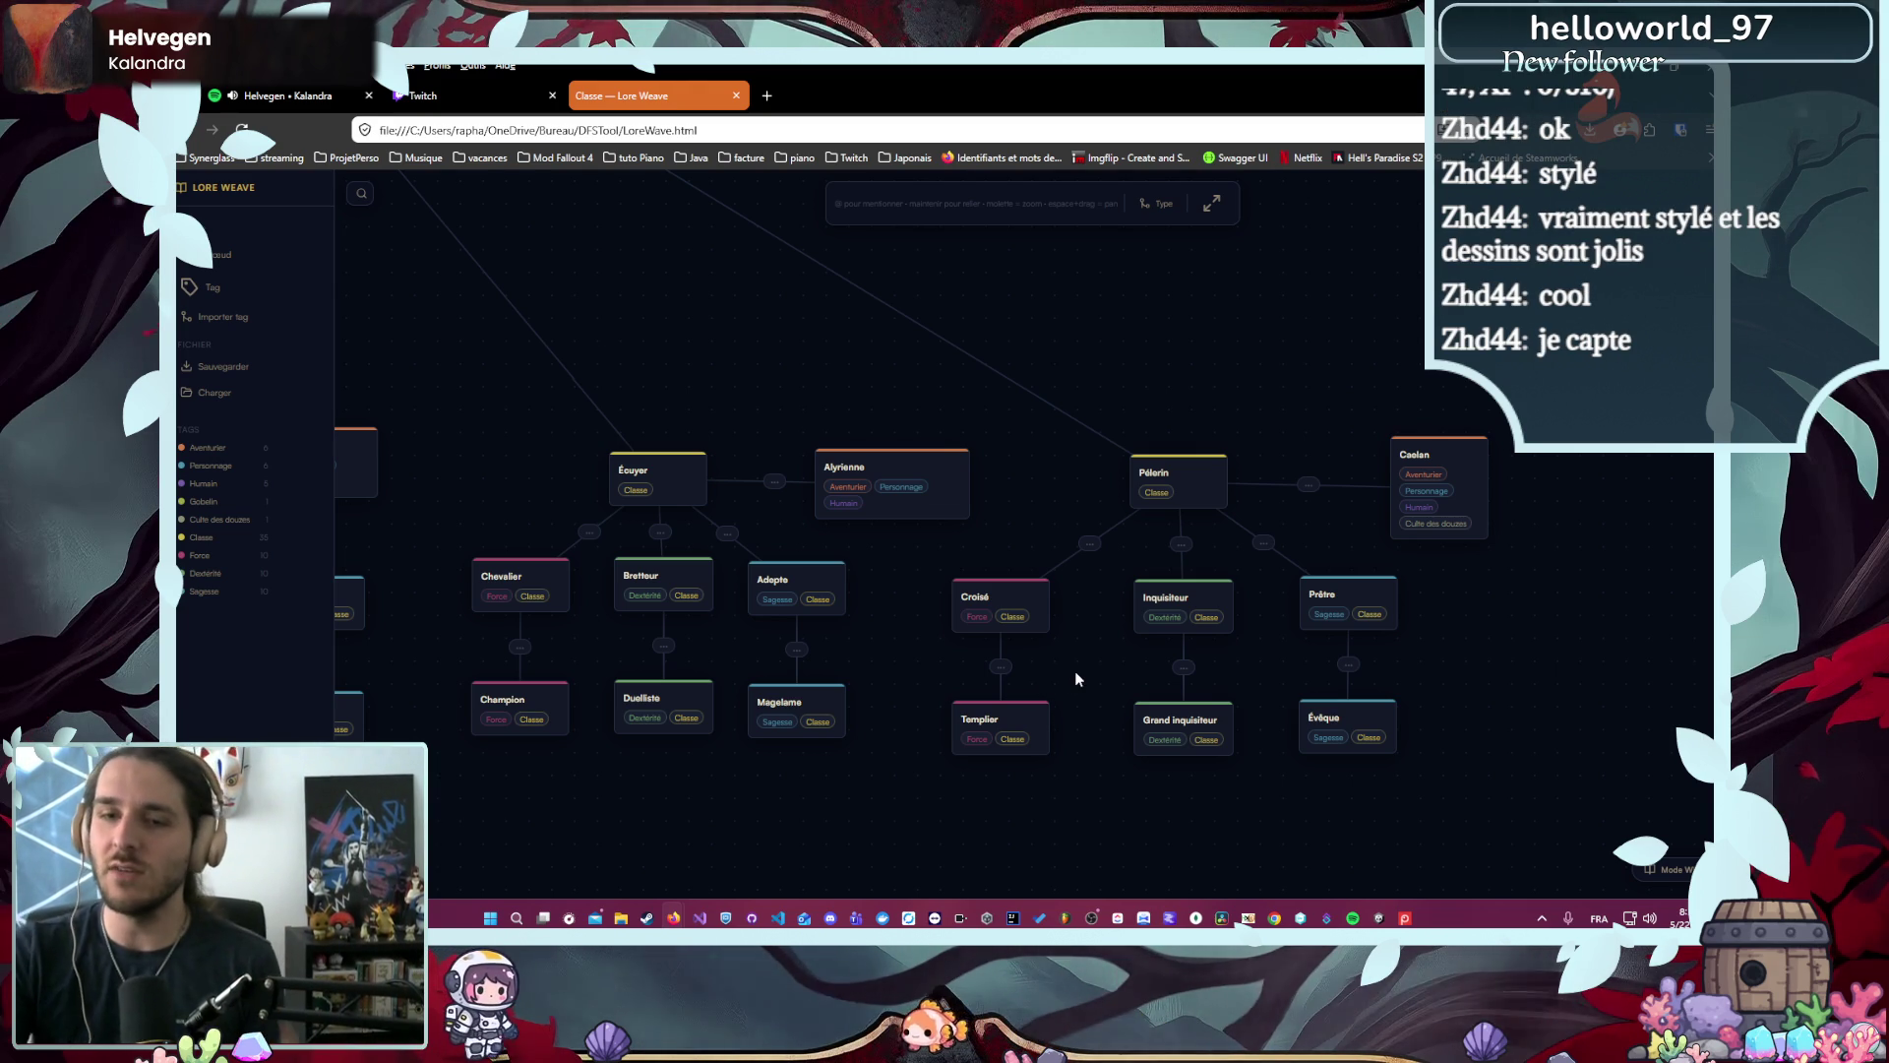
left_click(1380, 917)
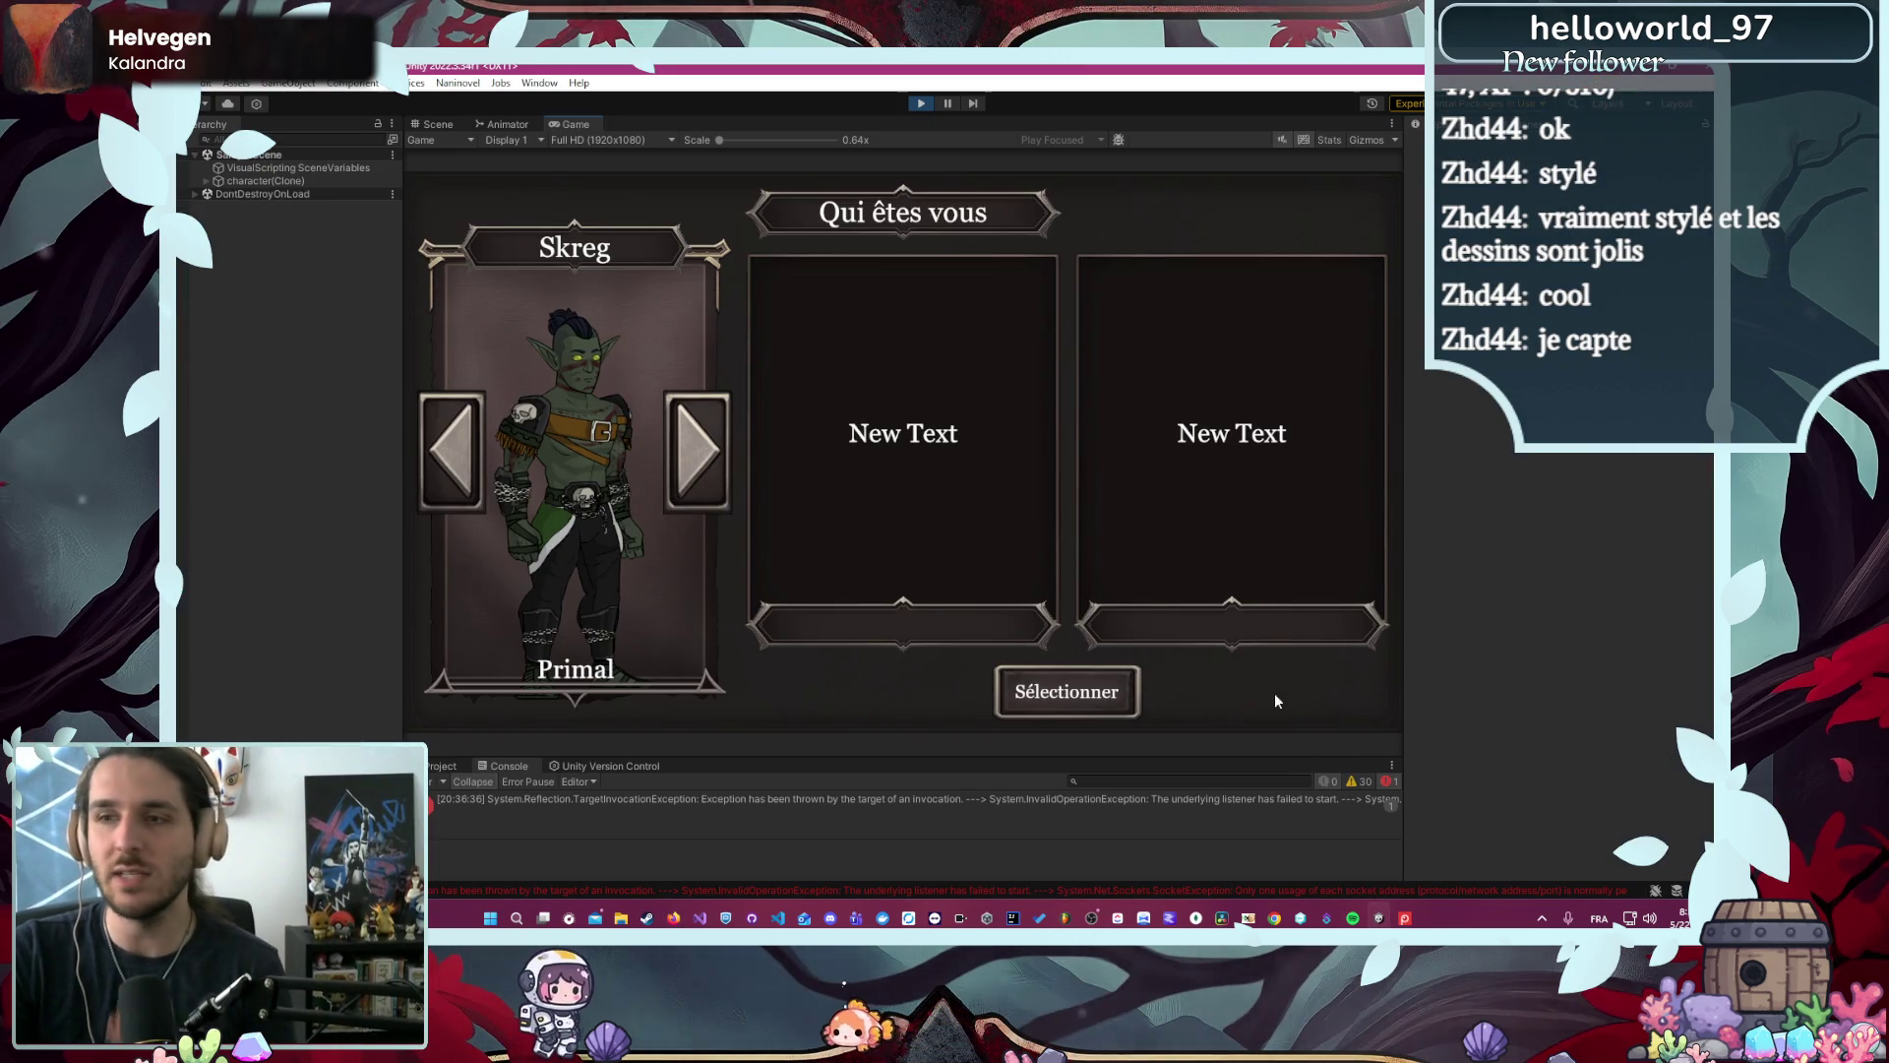
left_click(724, 459)
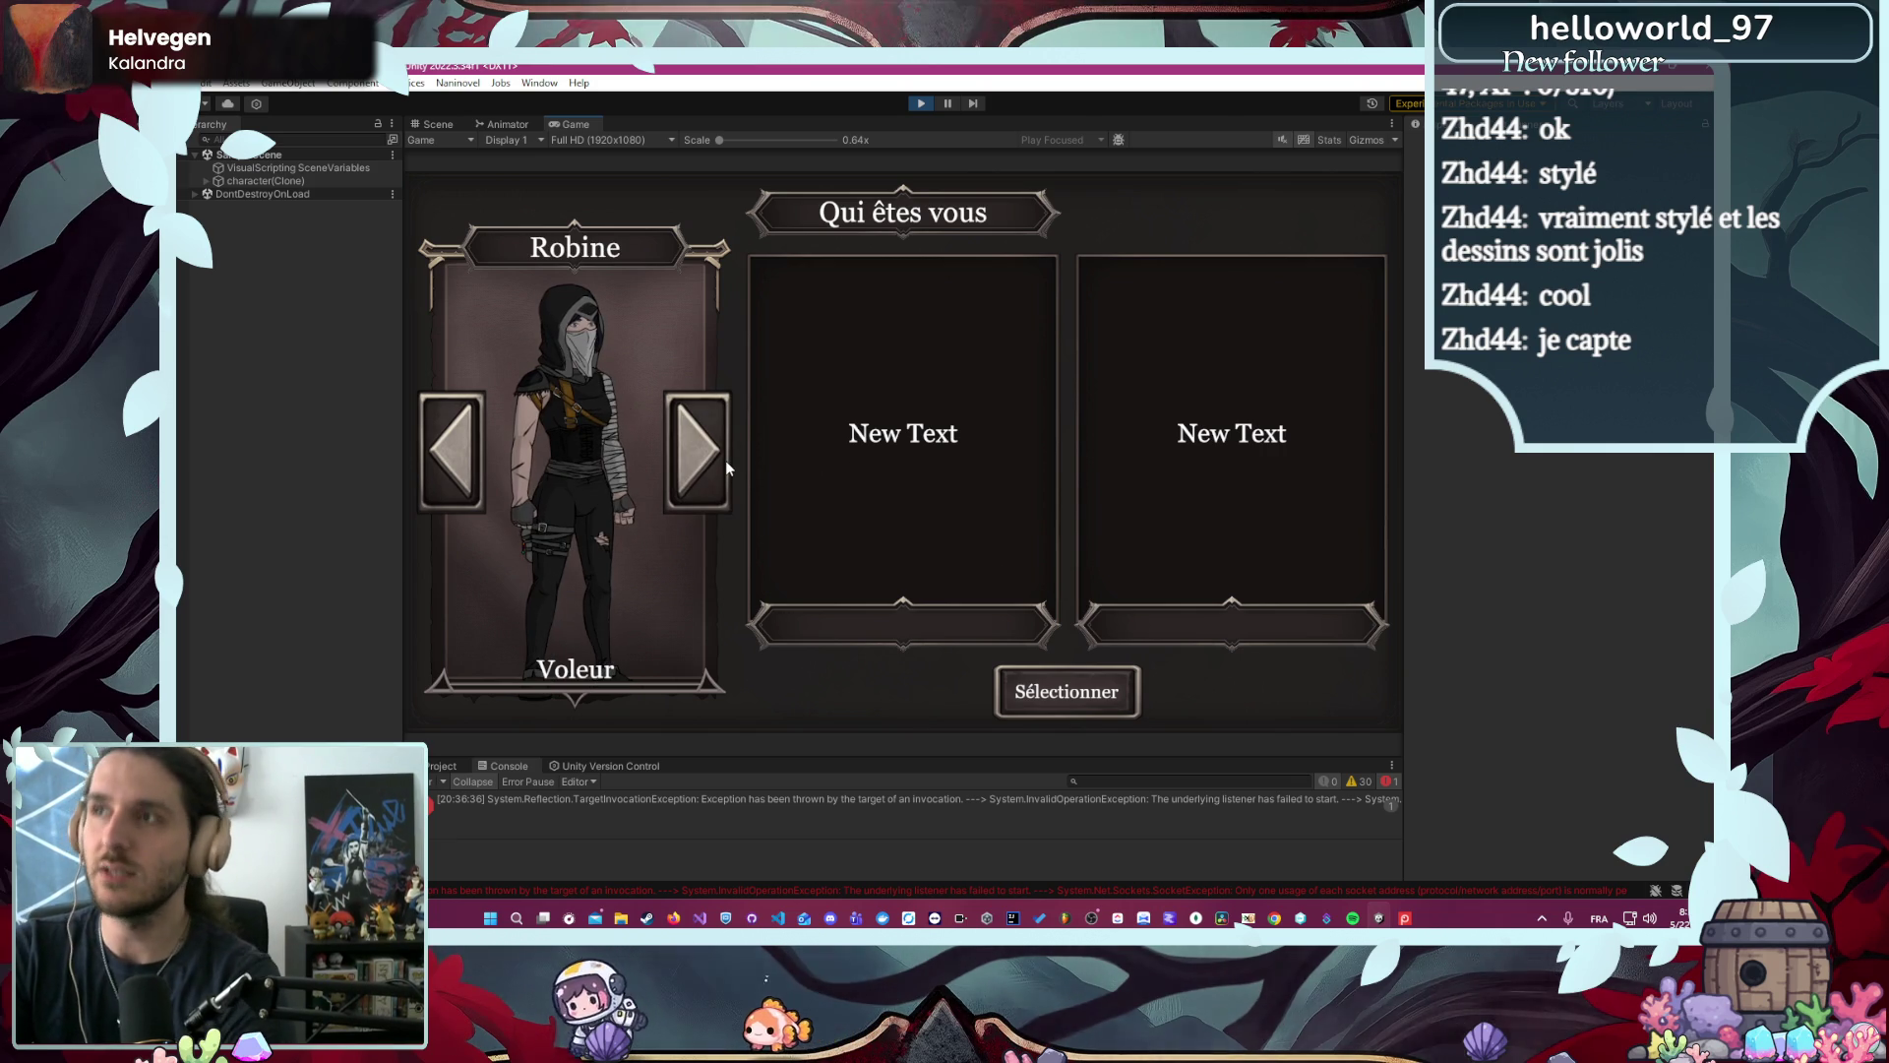
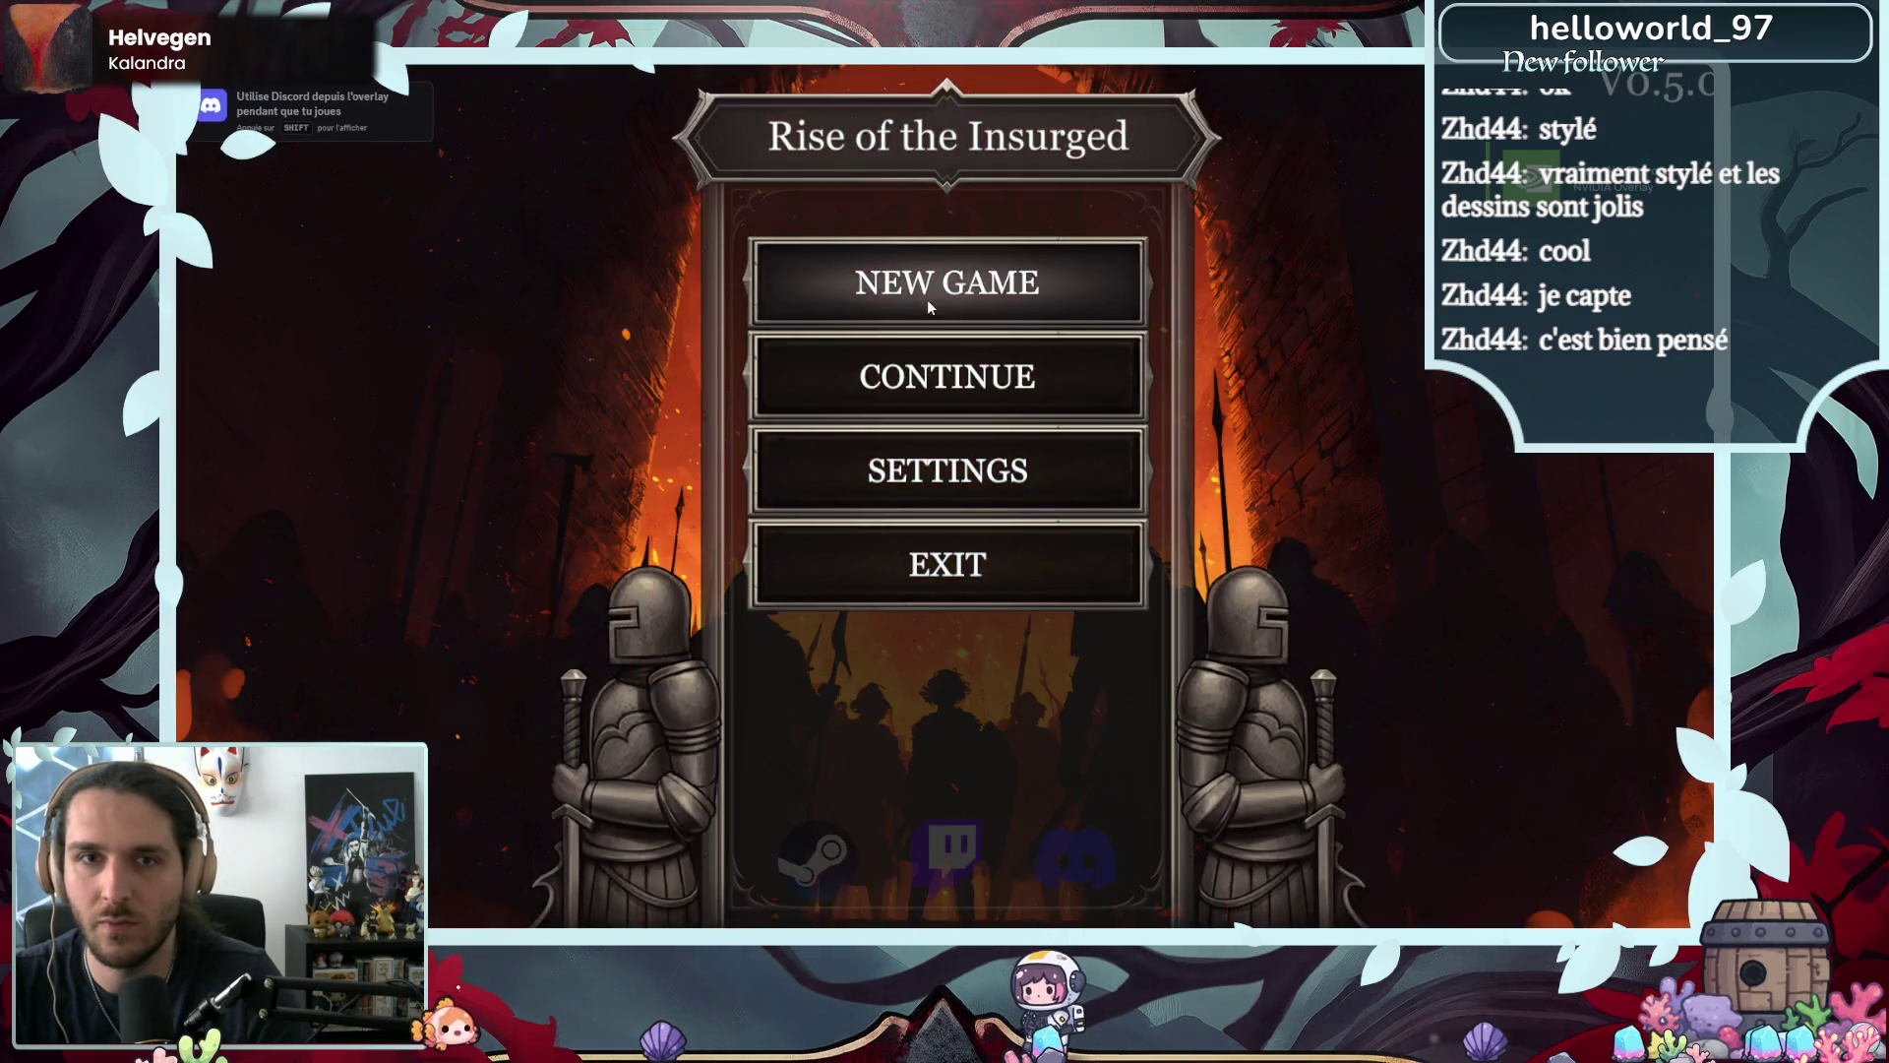
- Start a new game with a hero named Albert
left_click(927, 299)
type("Alber")
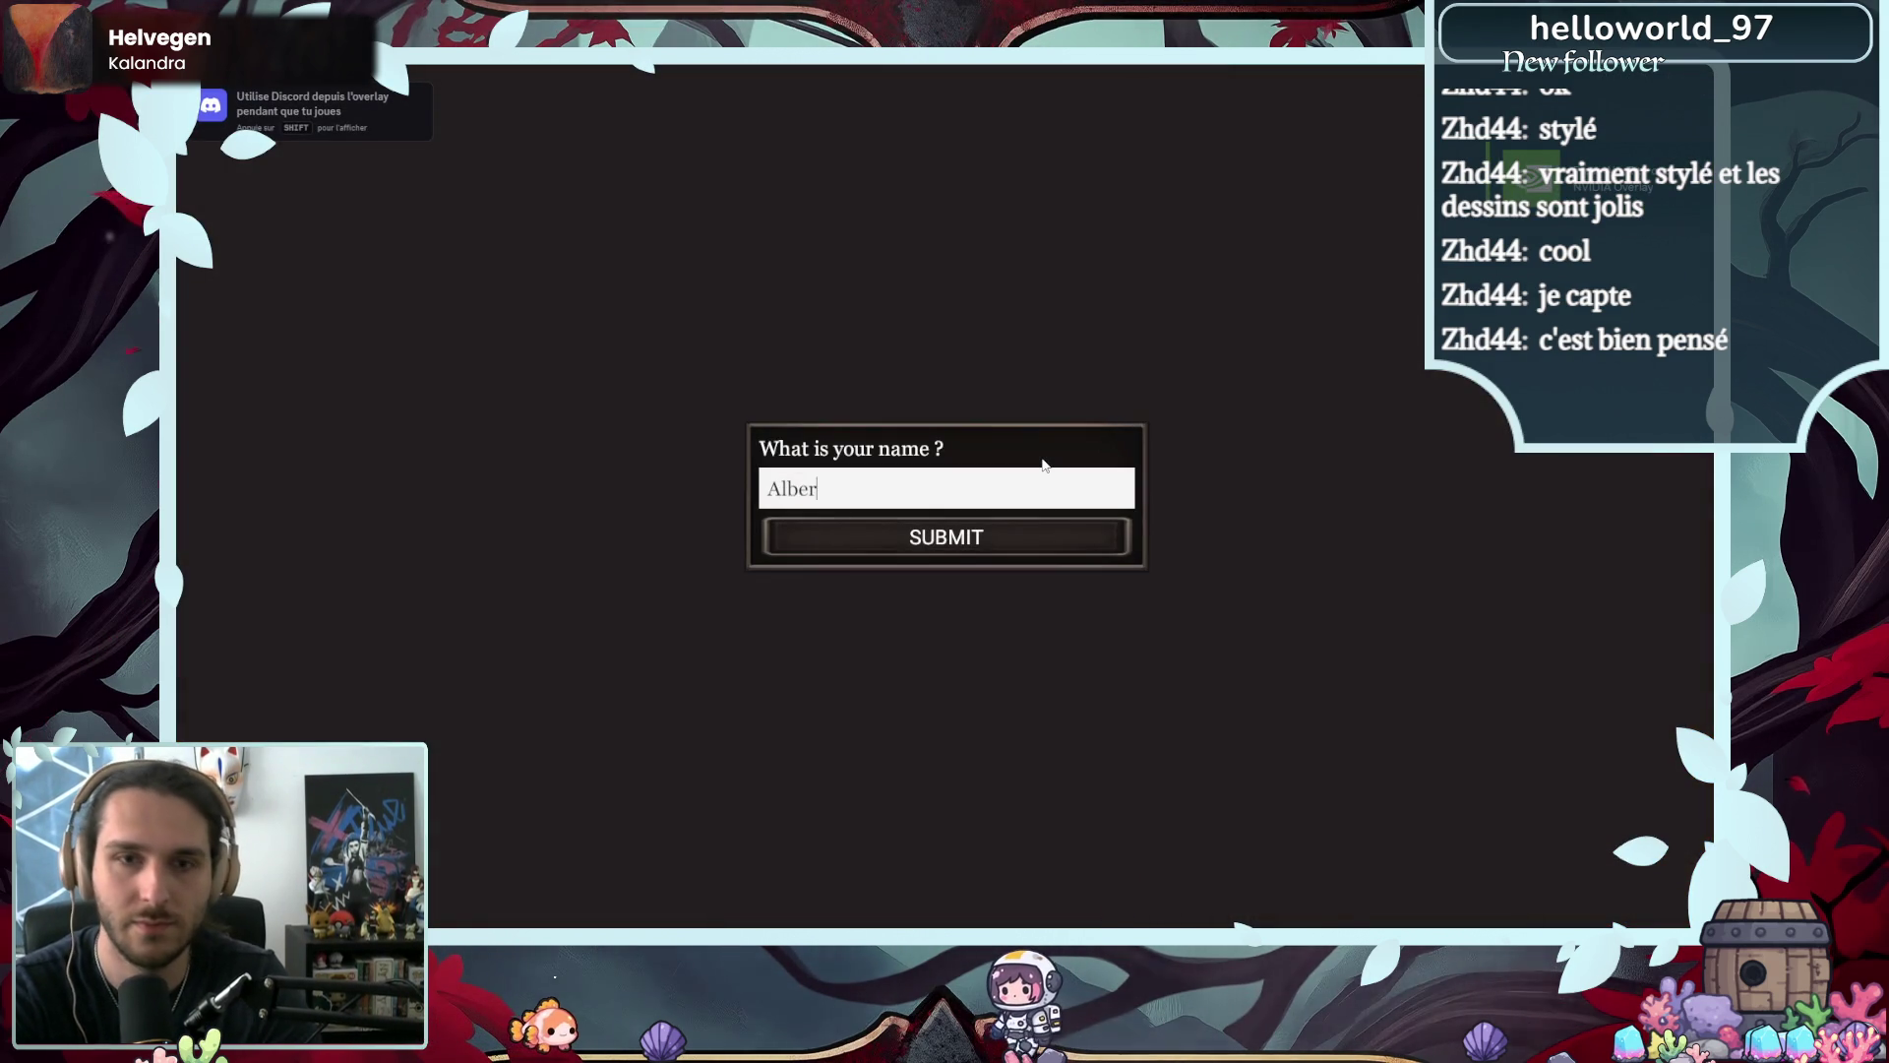
key("Return")
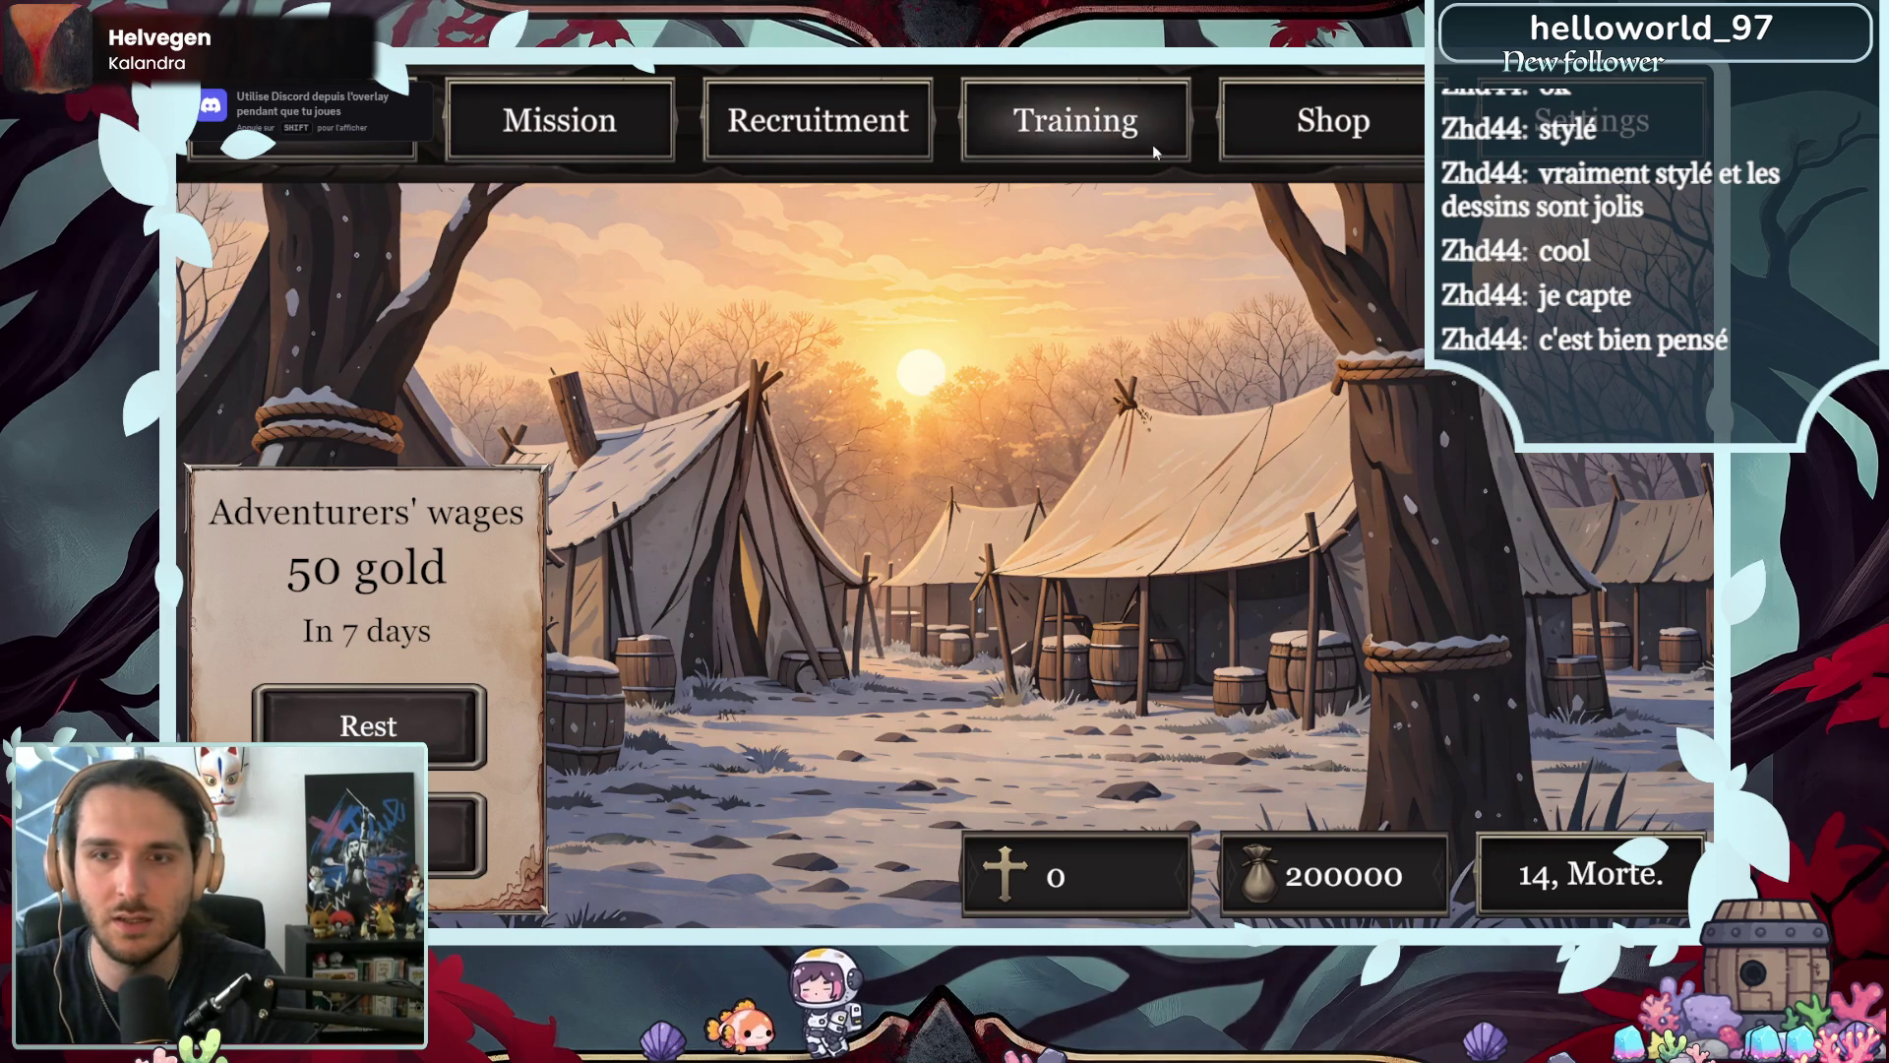
- In Training, raise Albert's Wisdom to 25 and confirm the stat allocation
left_click(1153, 143)
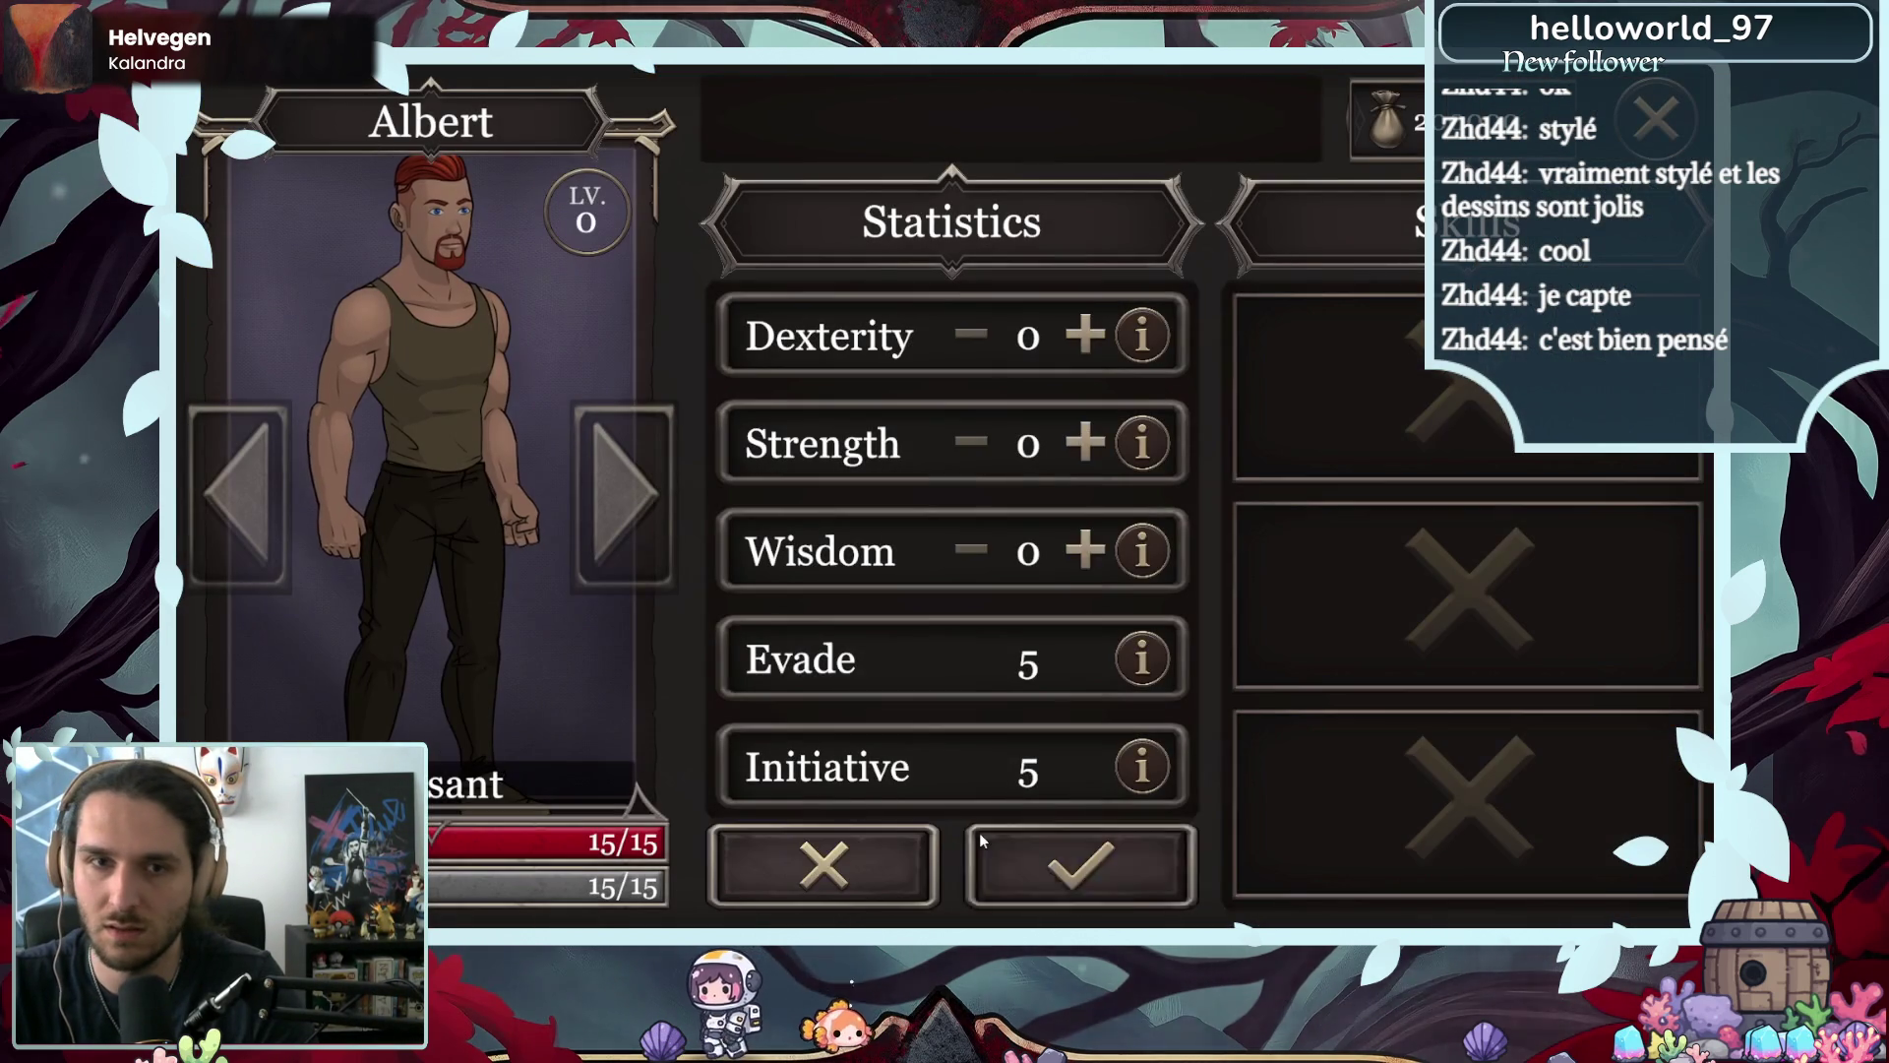
left_click(1090, 559)
left_click(1090, 559)
left_click(1090, 559)
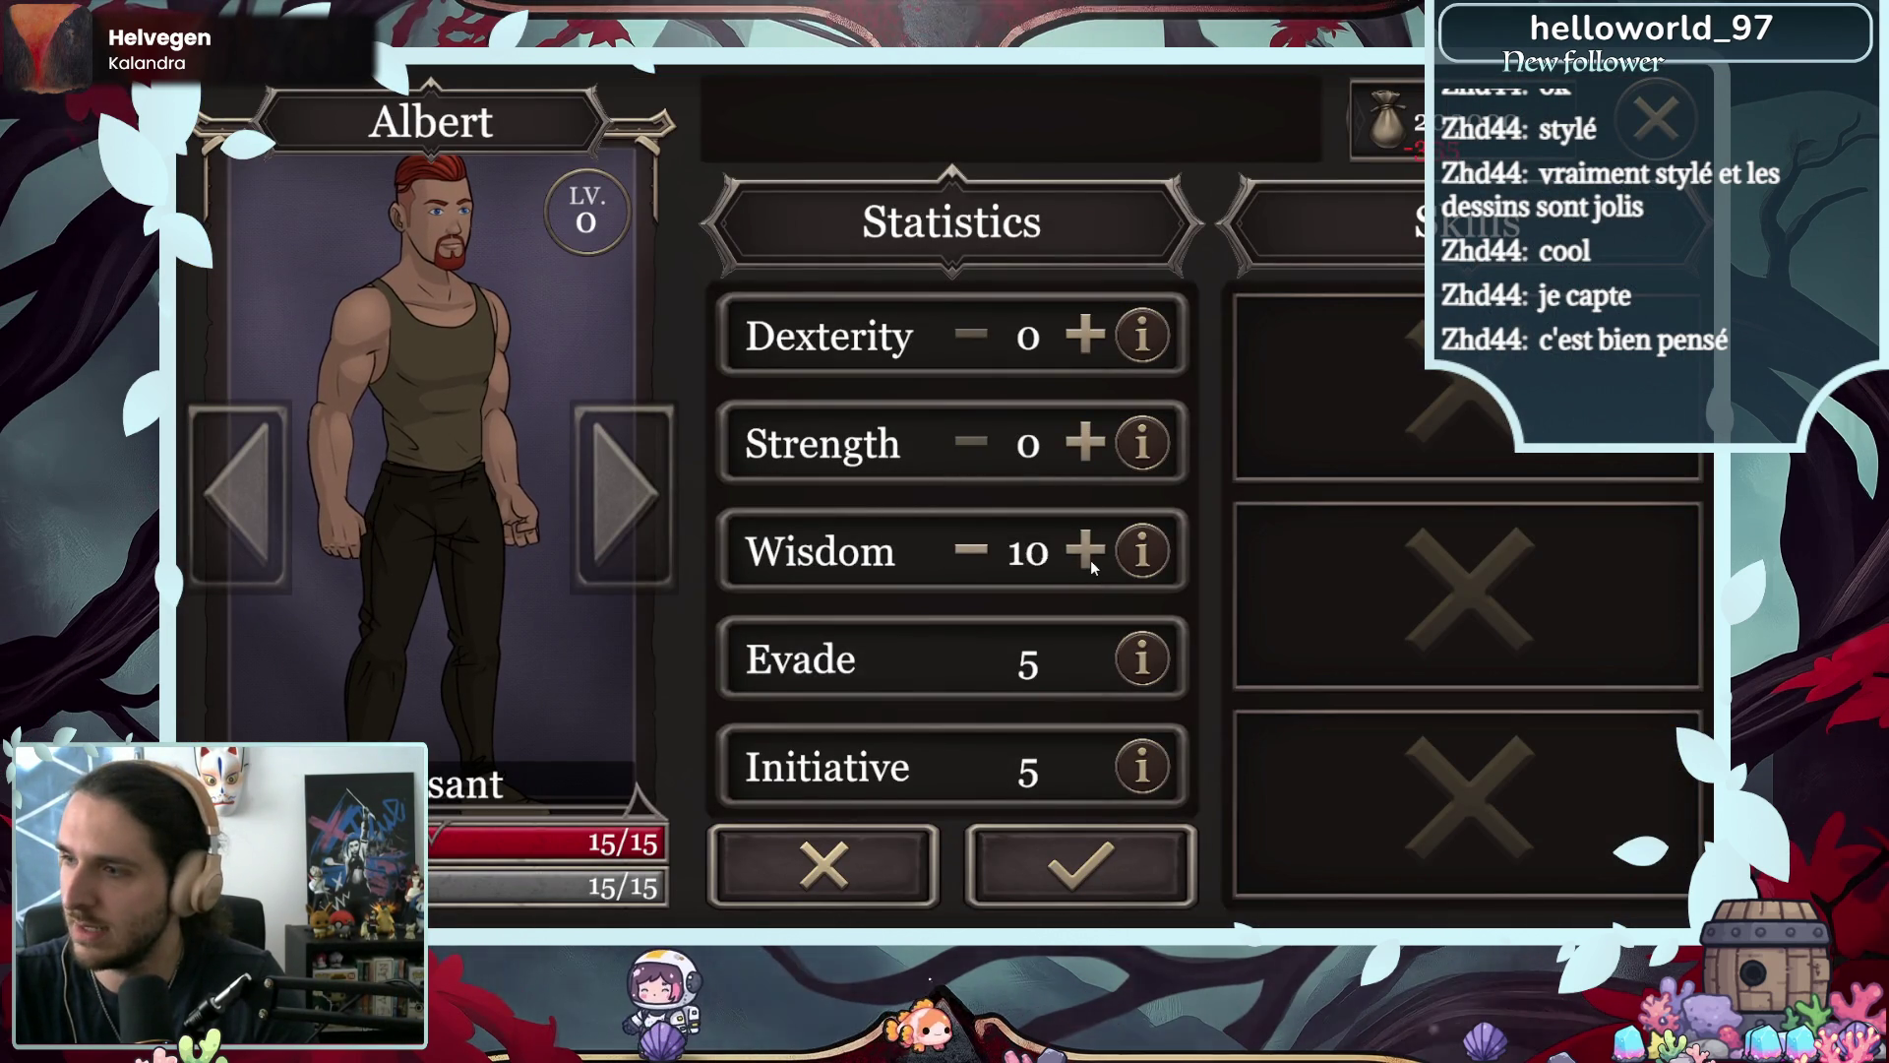
left_click(1090, 559)
left_click(1091, 559)
left_click(1090, 558)
left_click(1085, 546)
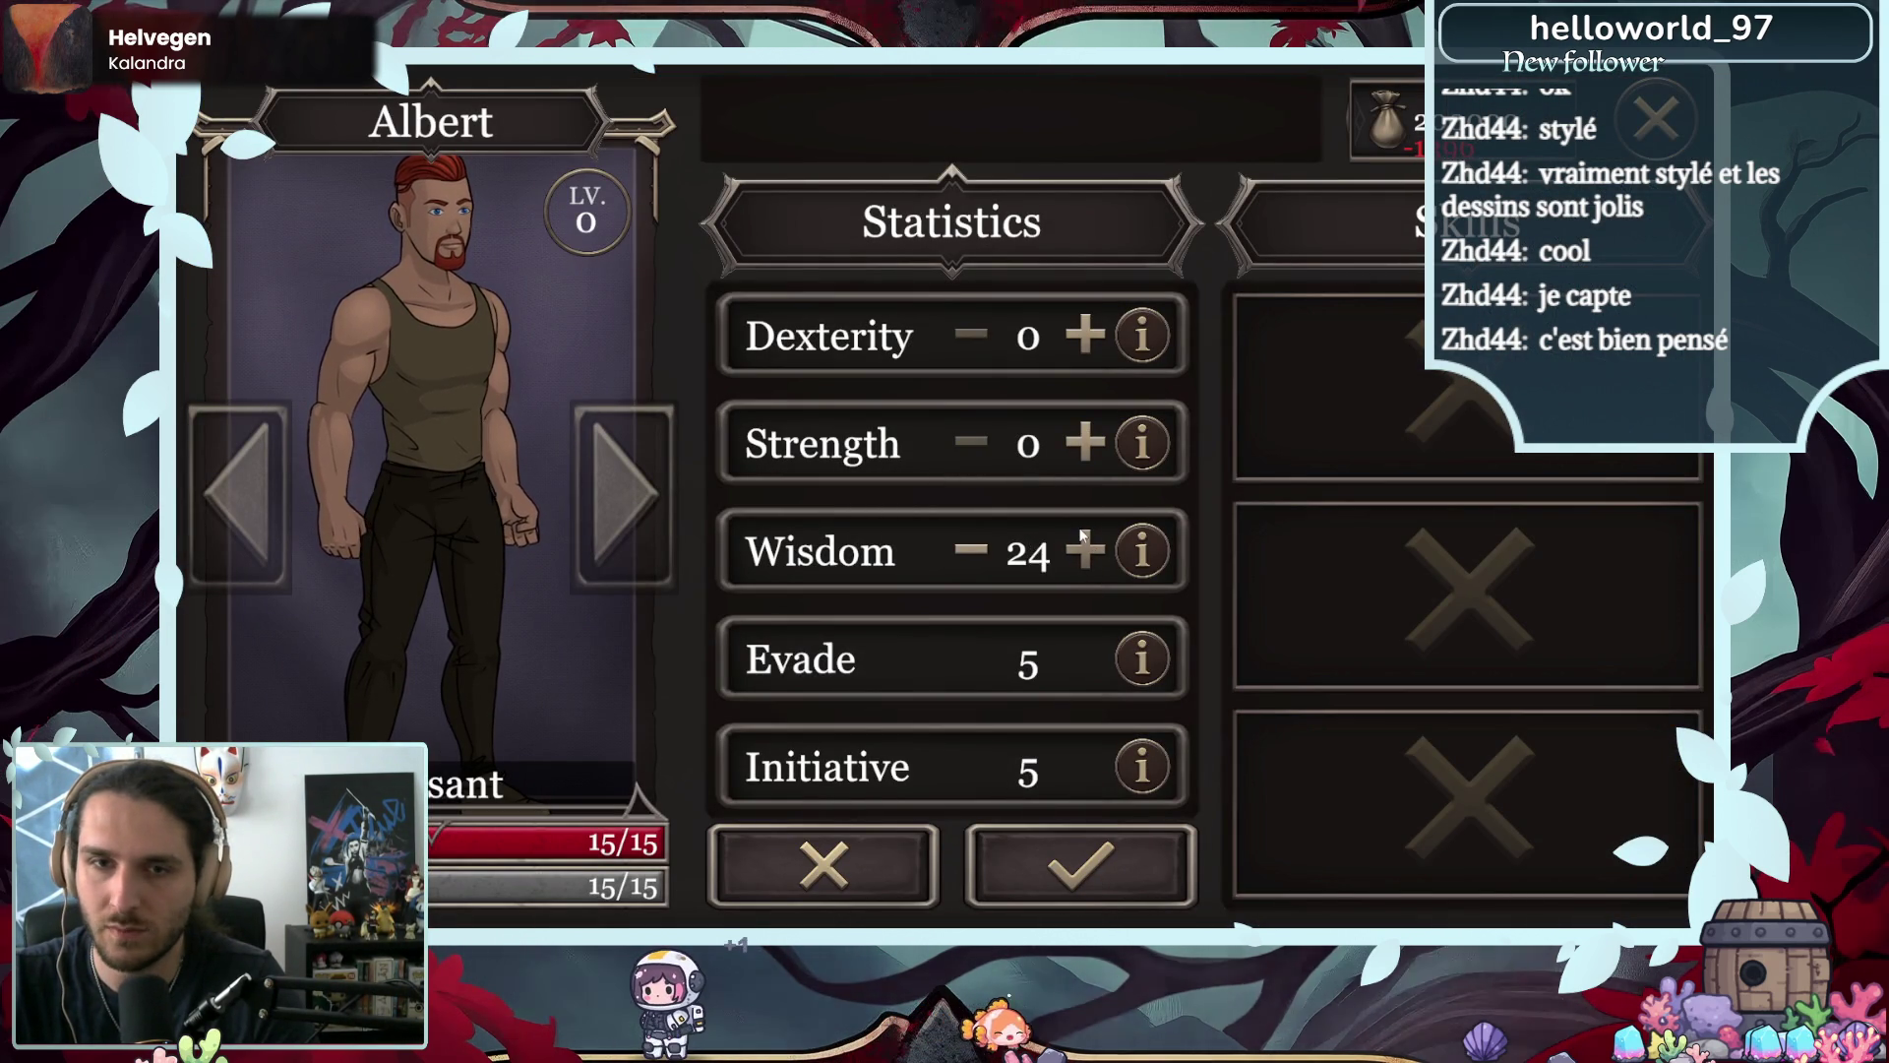
left_click(1151, 866)
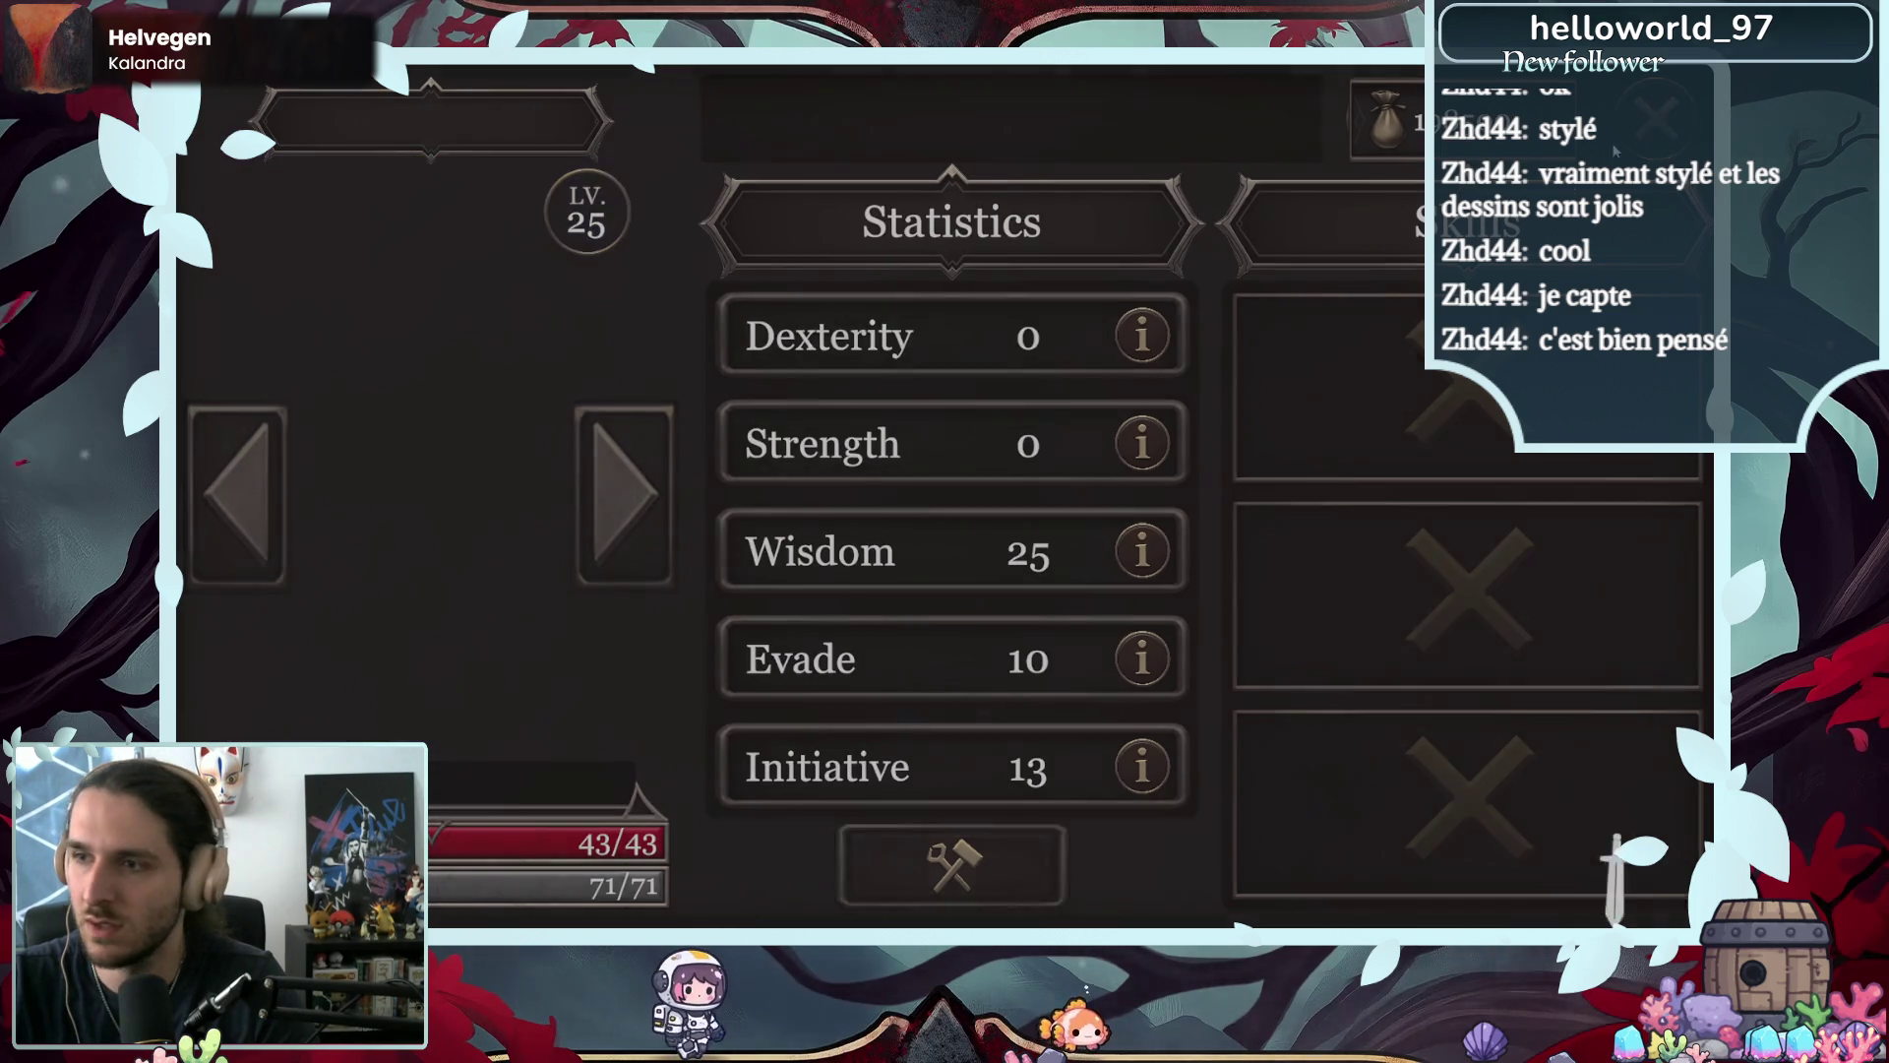
left_click(628, 144)
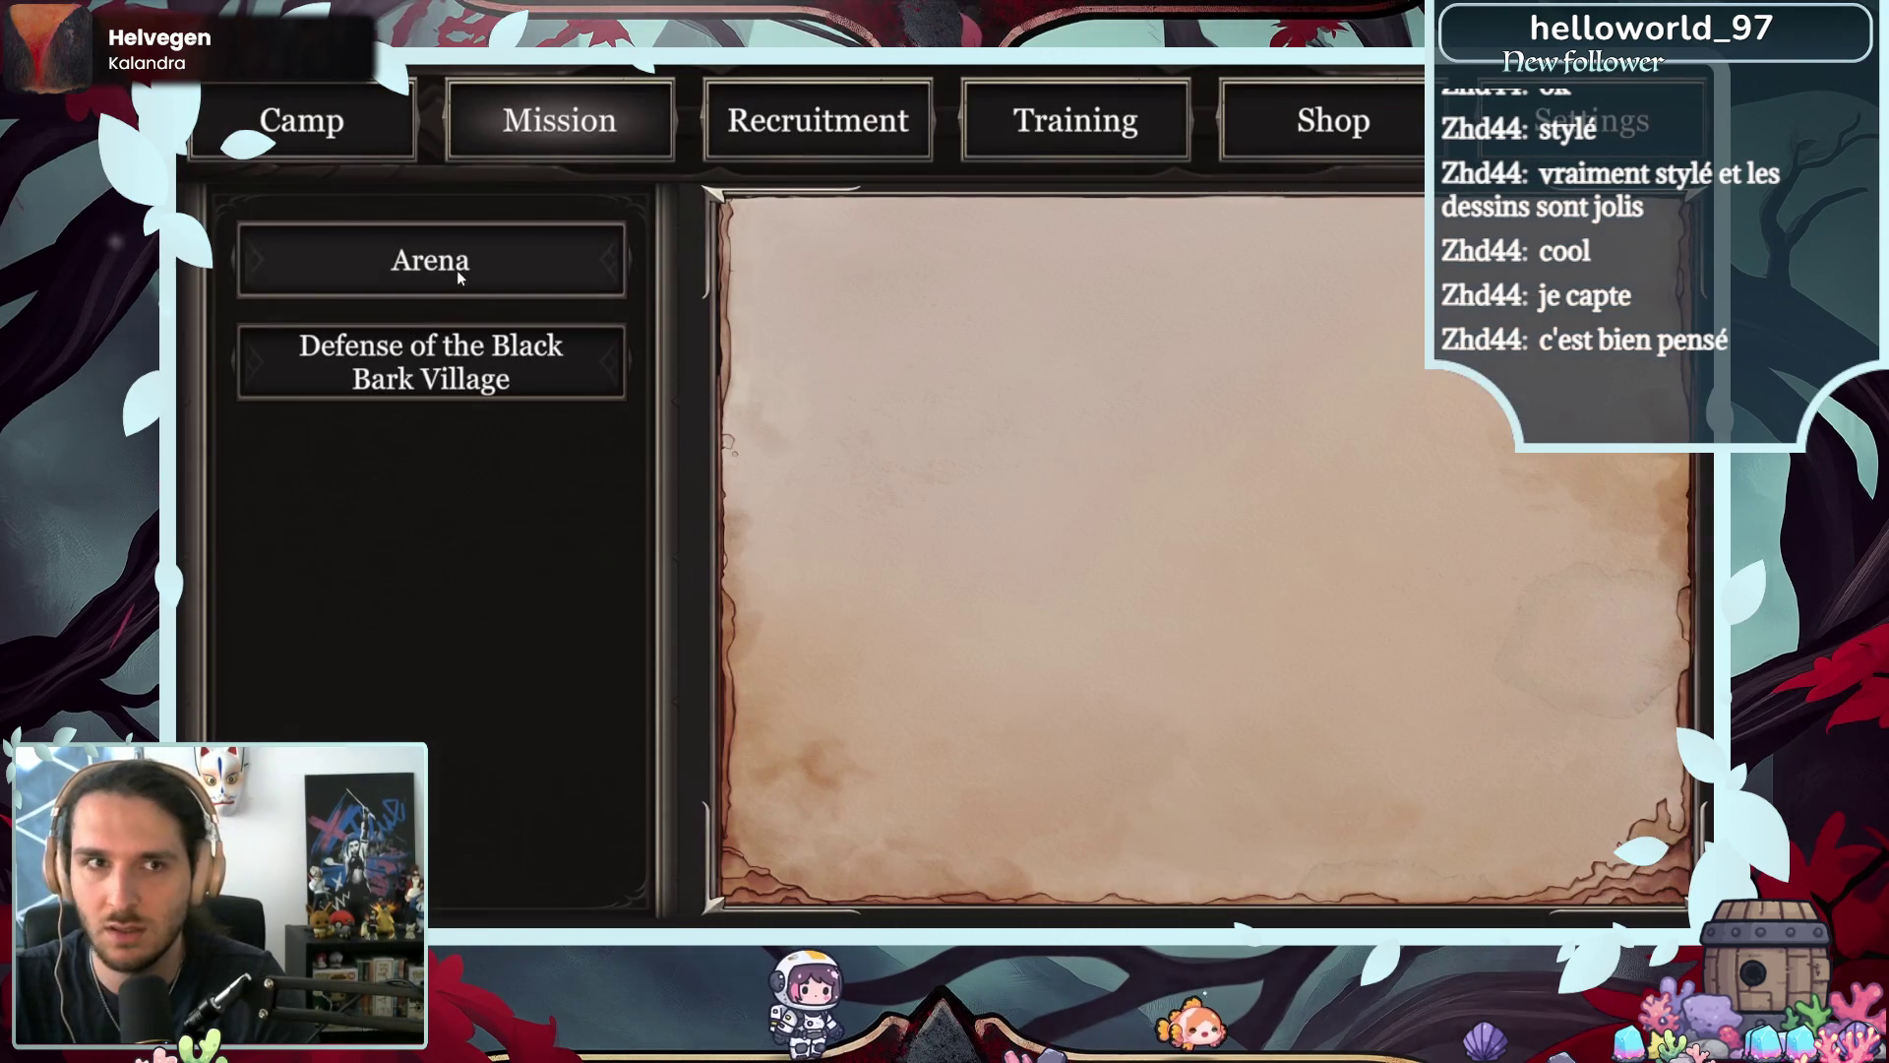
- Select the Defense of the Black Bark Village mission and begin it
left_click(457, 270)
left_click(431, 361)
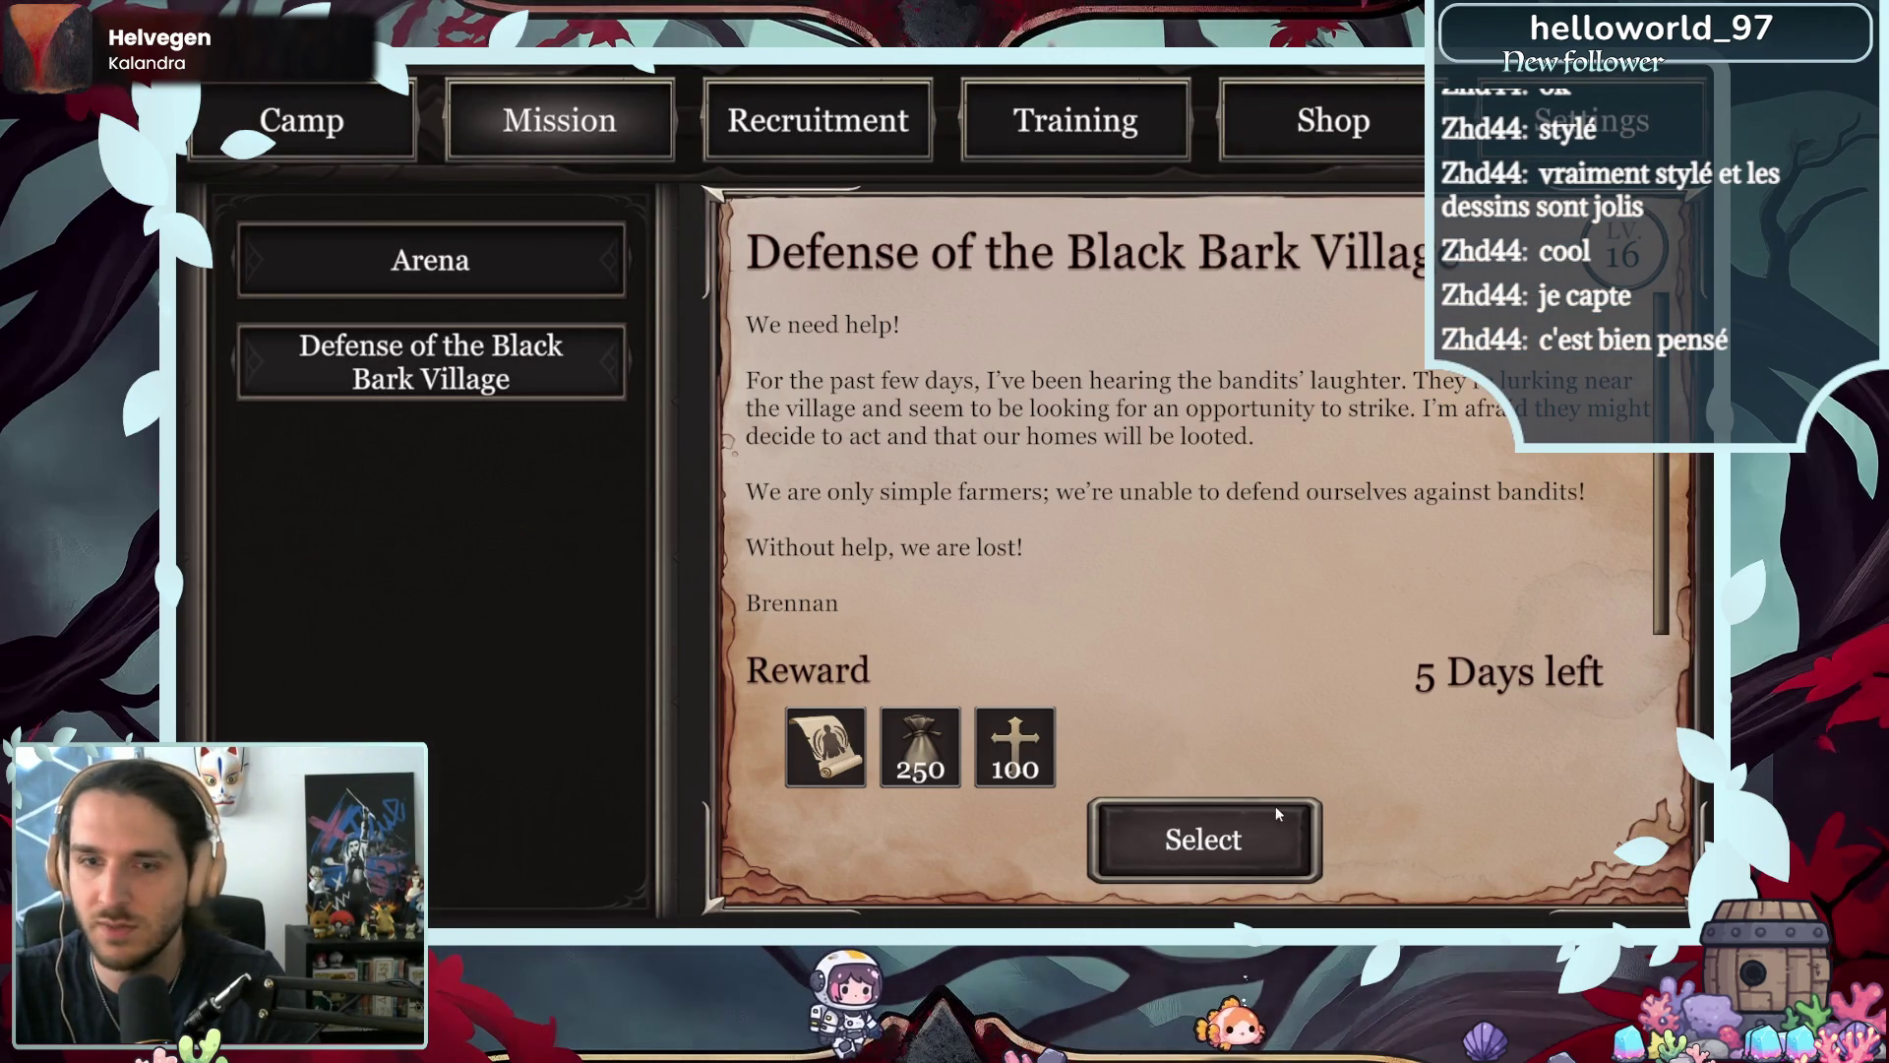
left_click(1269, 834)
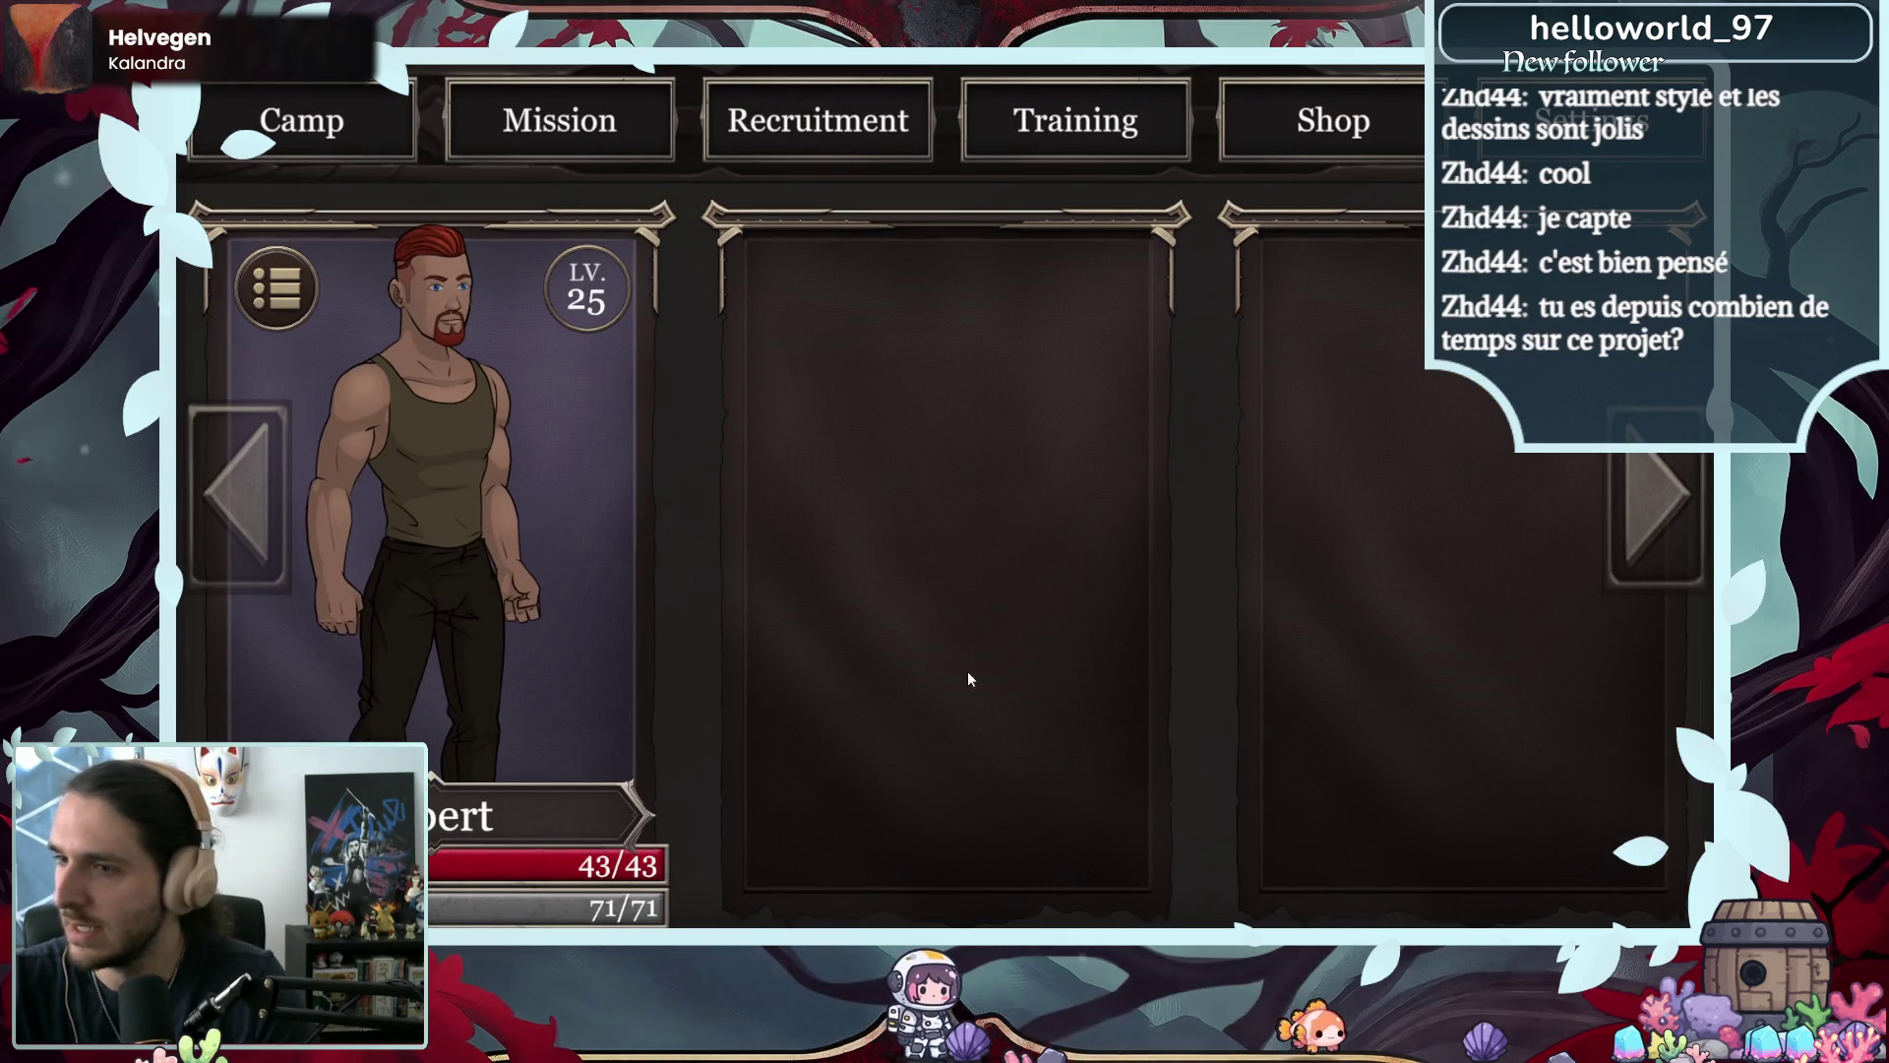
left_click(563, 567)
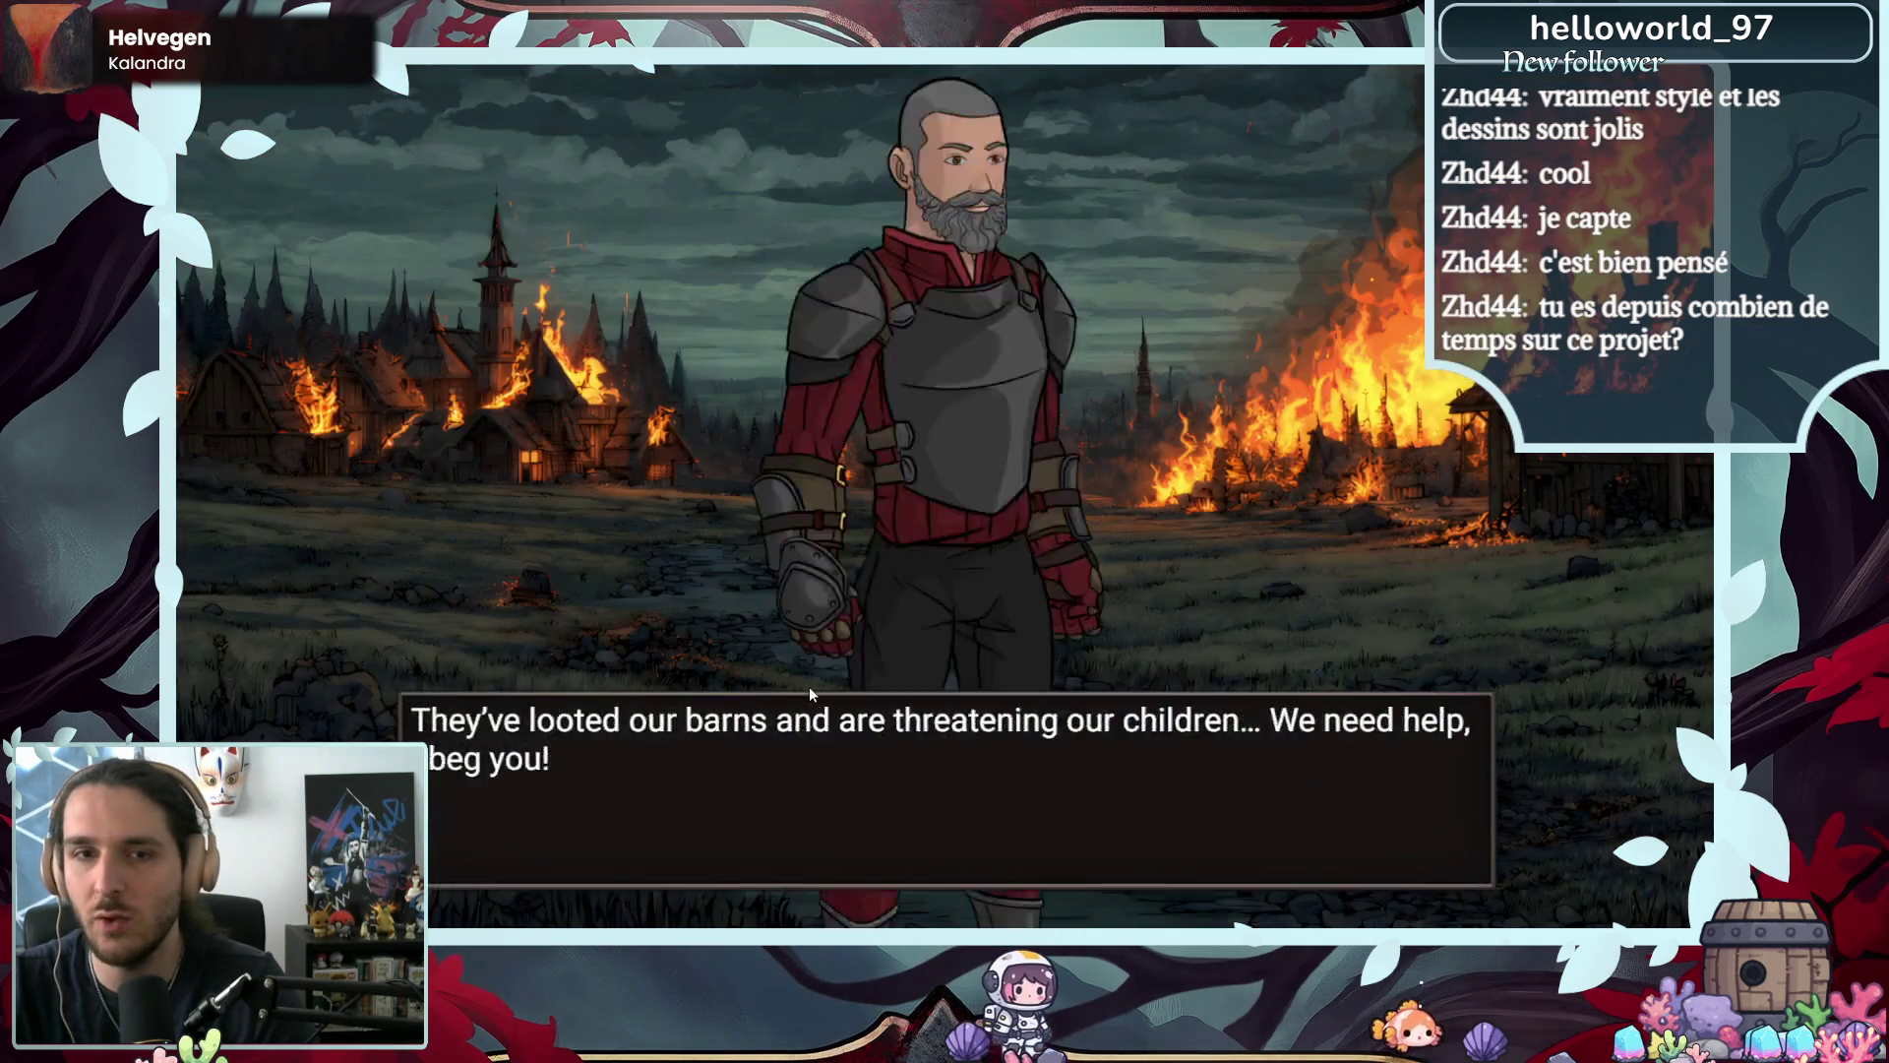
left_click(809, 694)
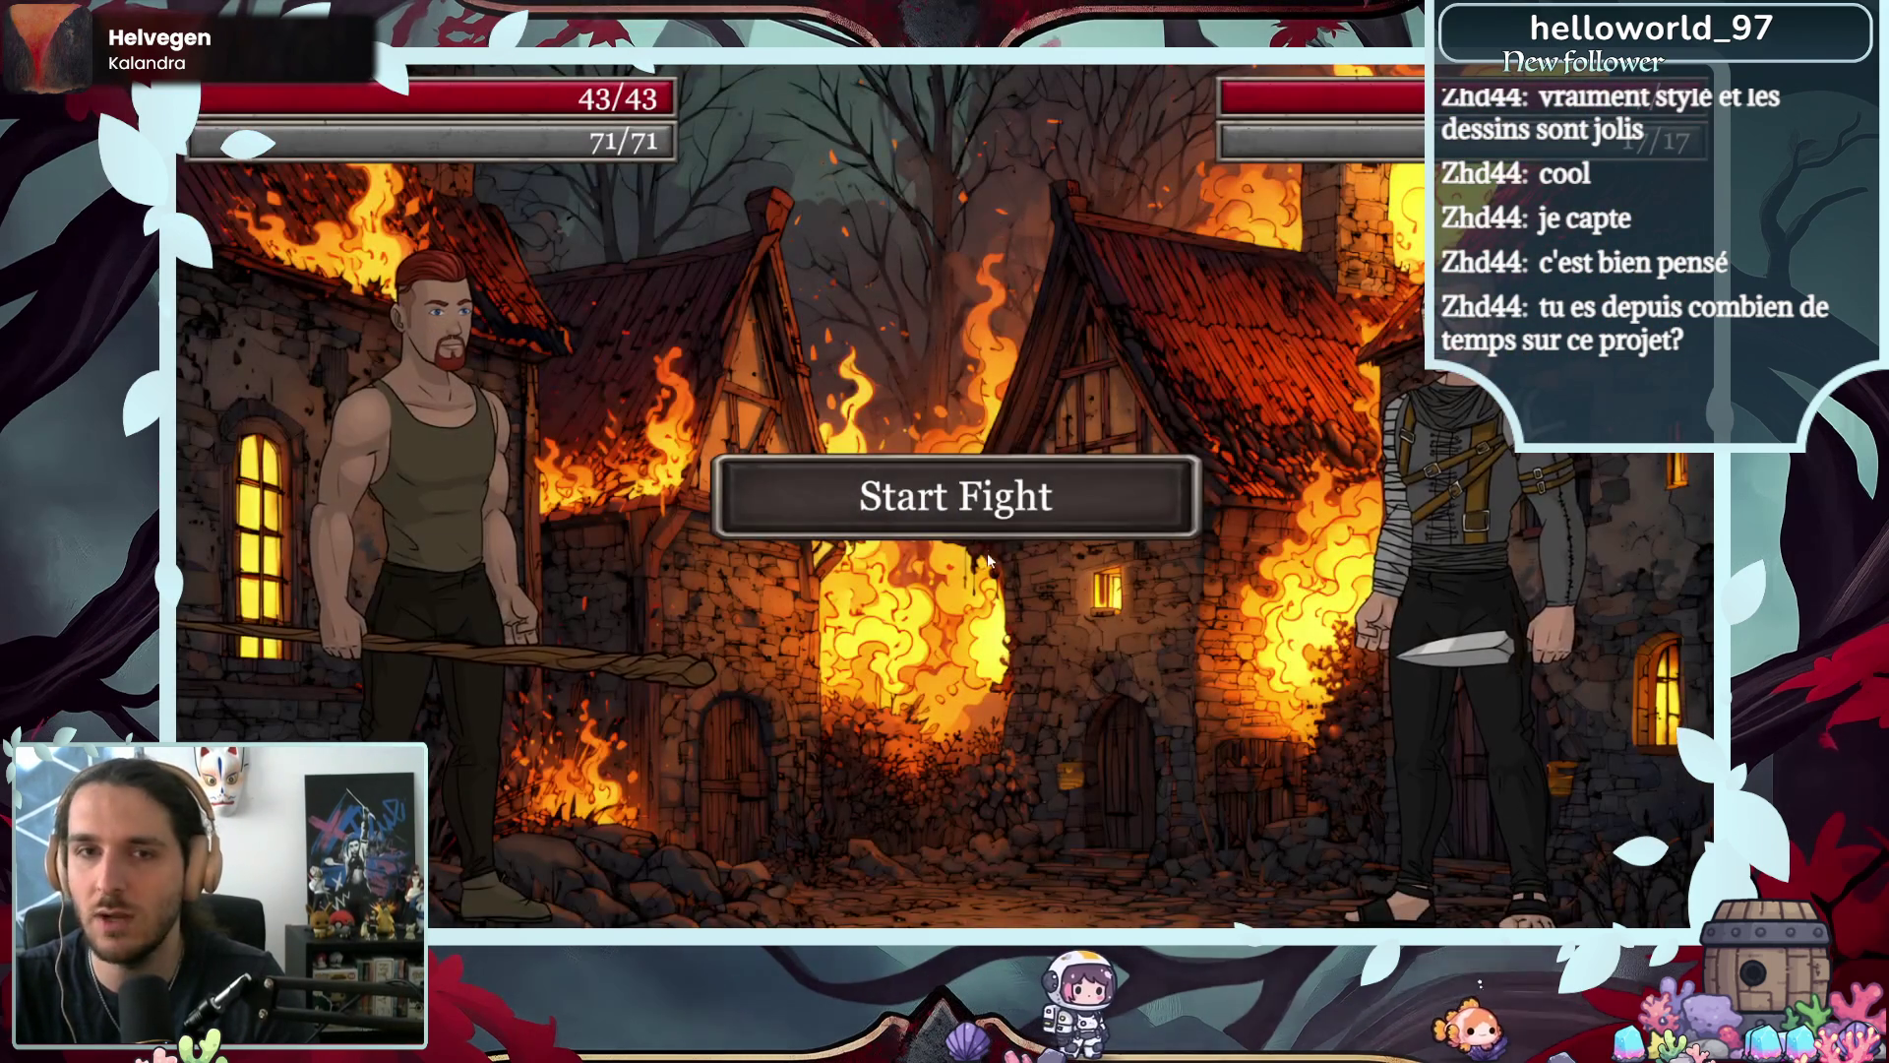
- Defeat Bob, then attack Robin twice to defeat her
left_click(578, 554)
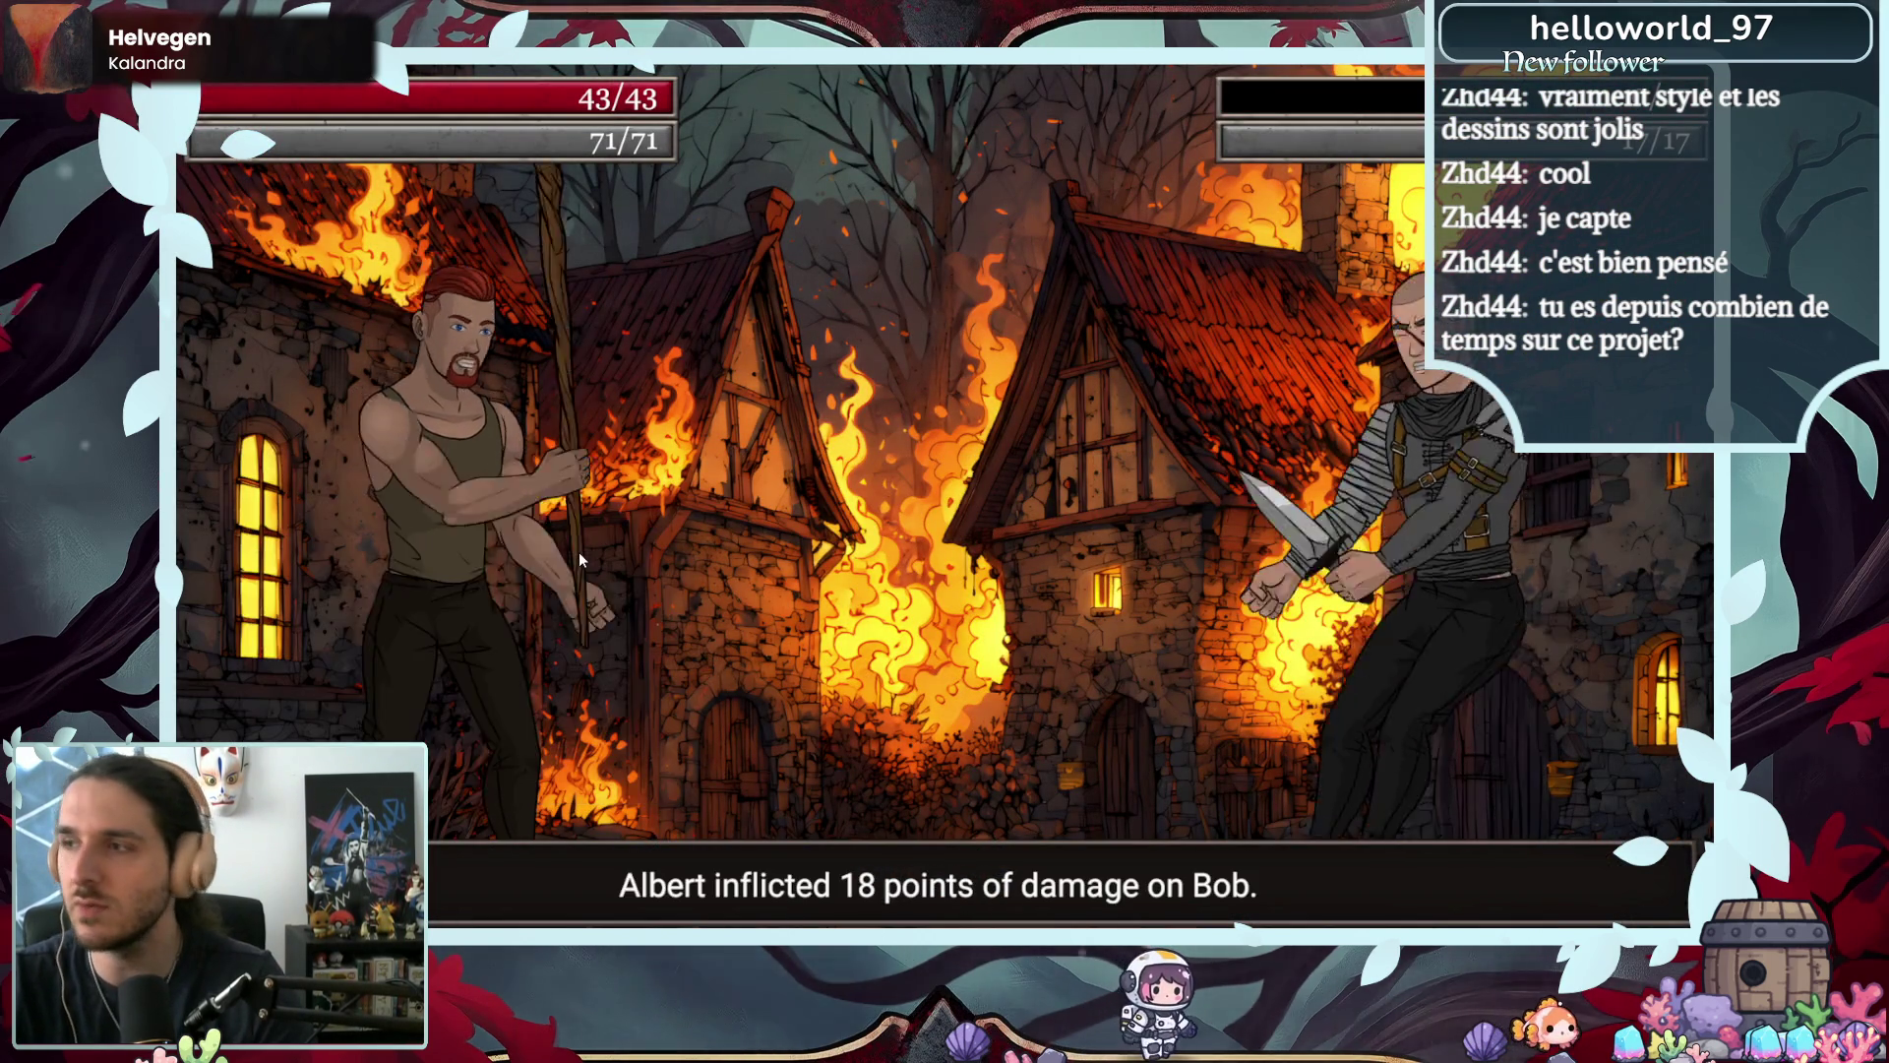
left_click(742, 531)
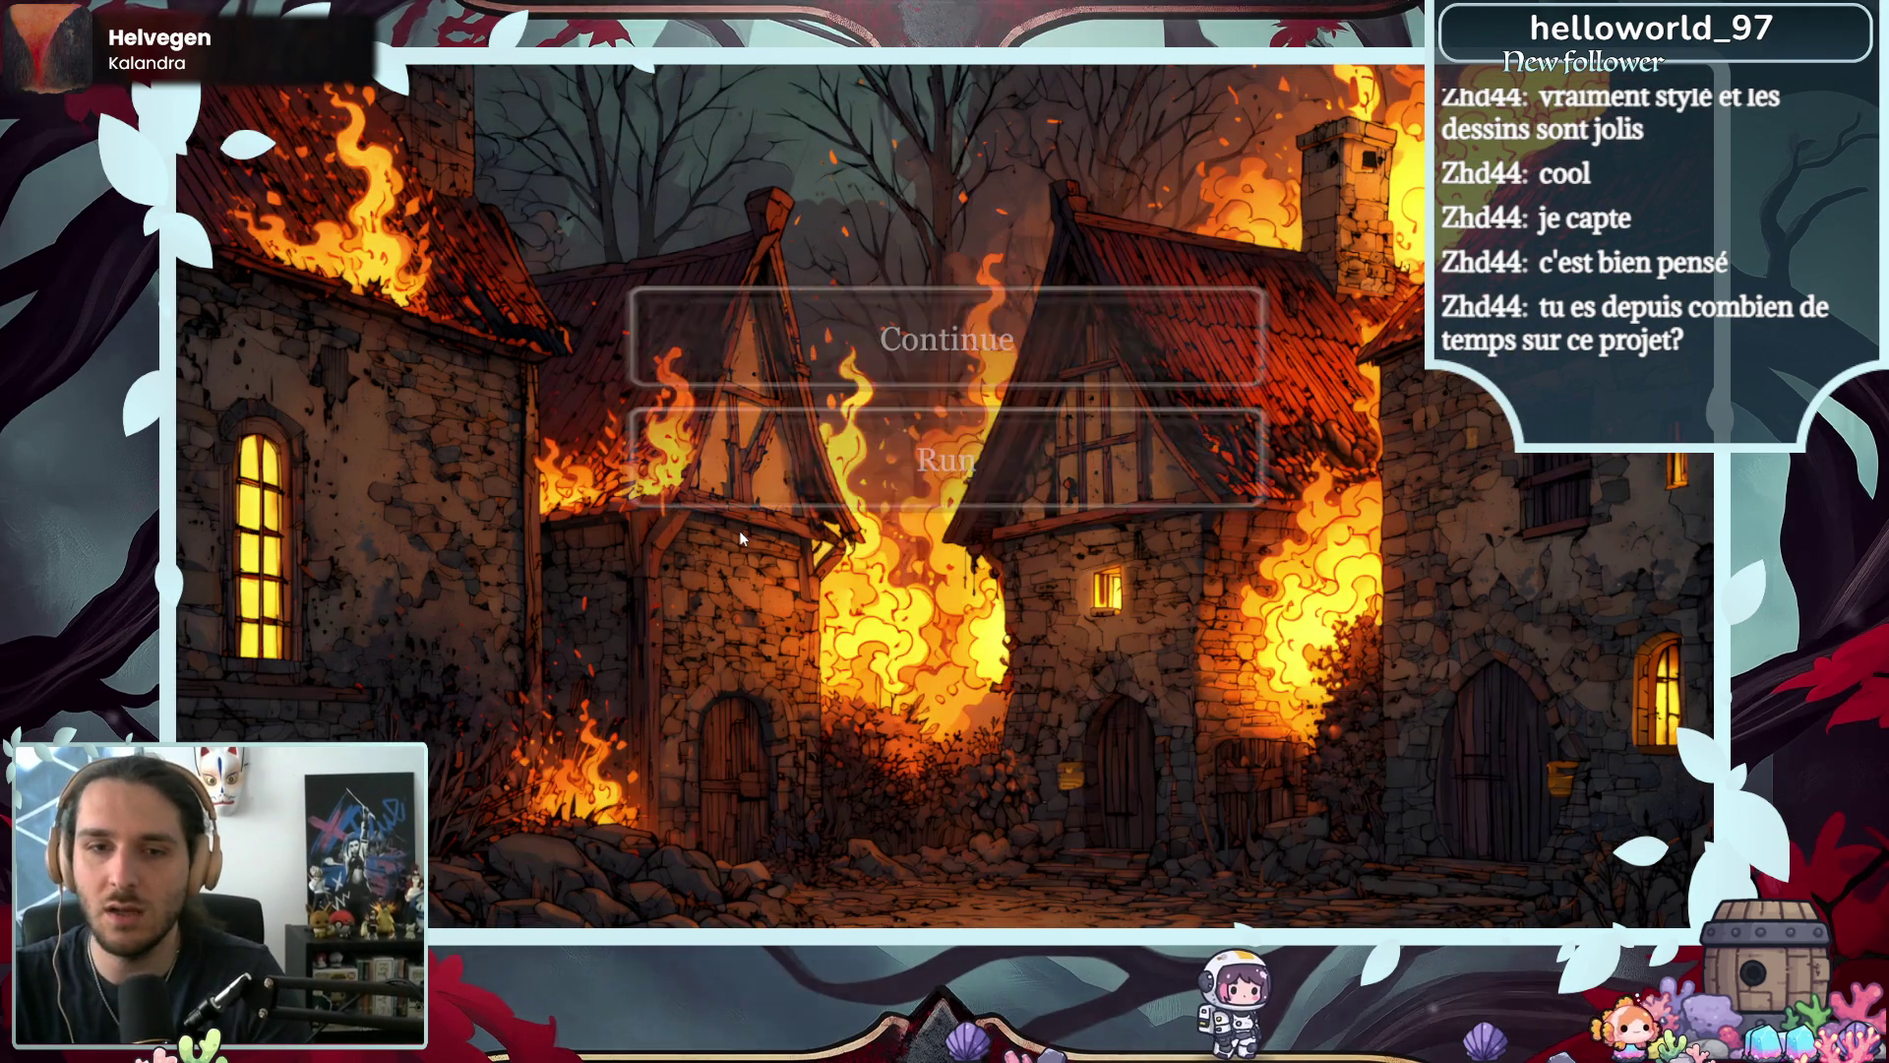
left_click(855, 357)
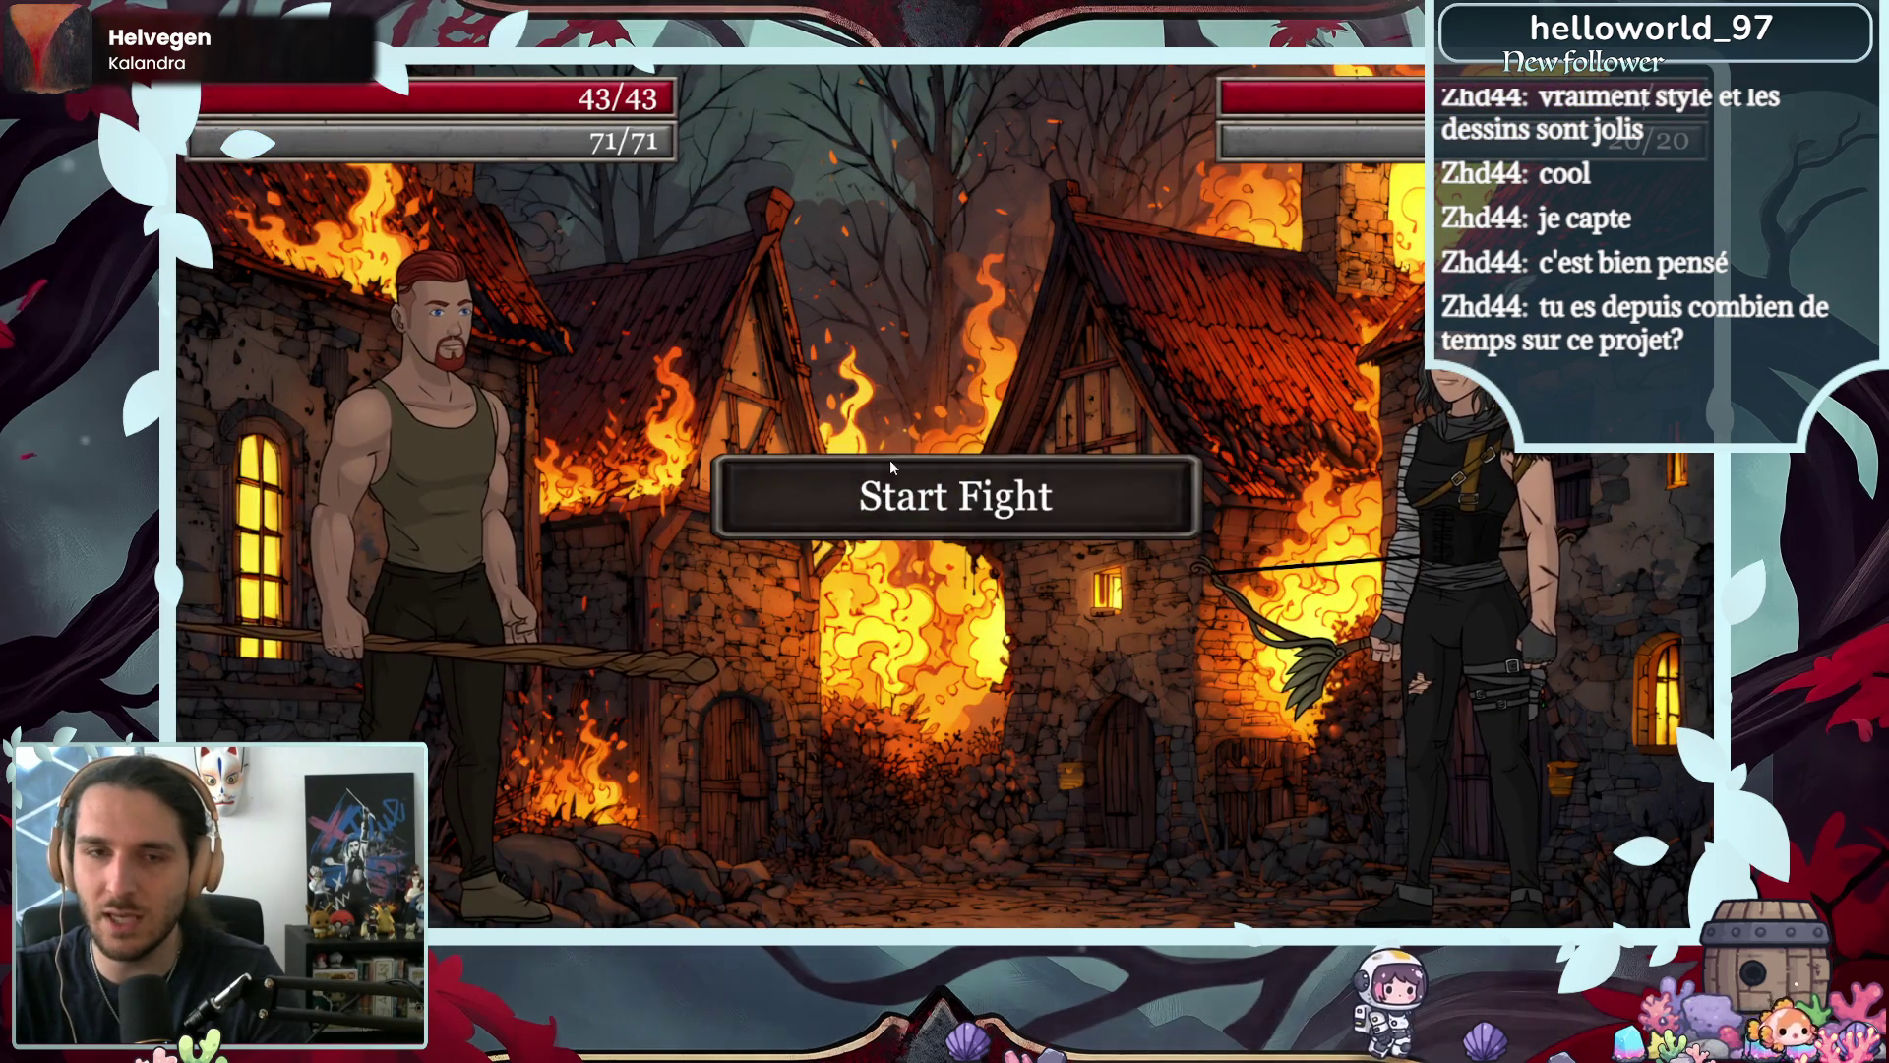
left_click(867, 515)
left_click(596, 553)
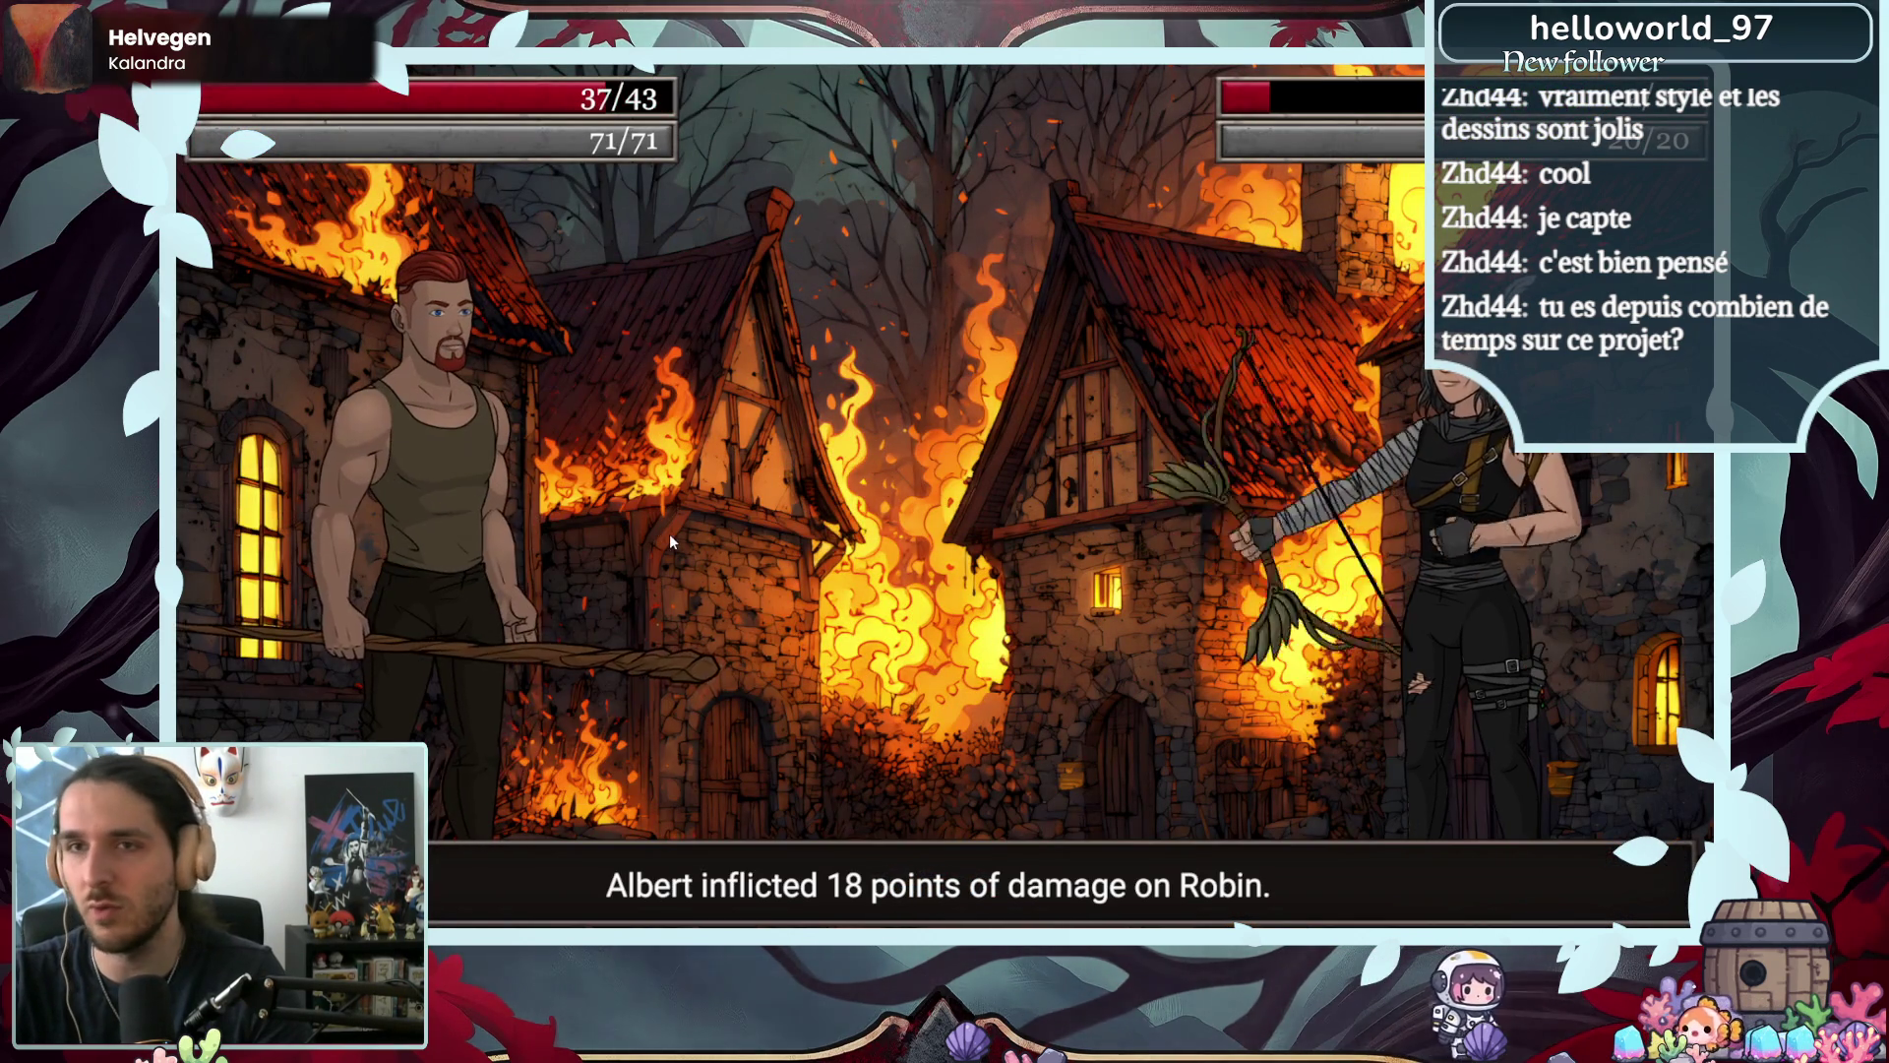
left_click(598, 563)
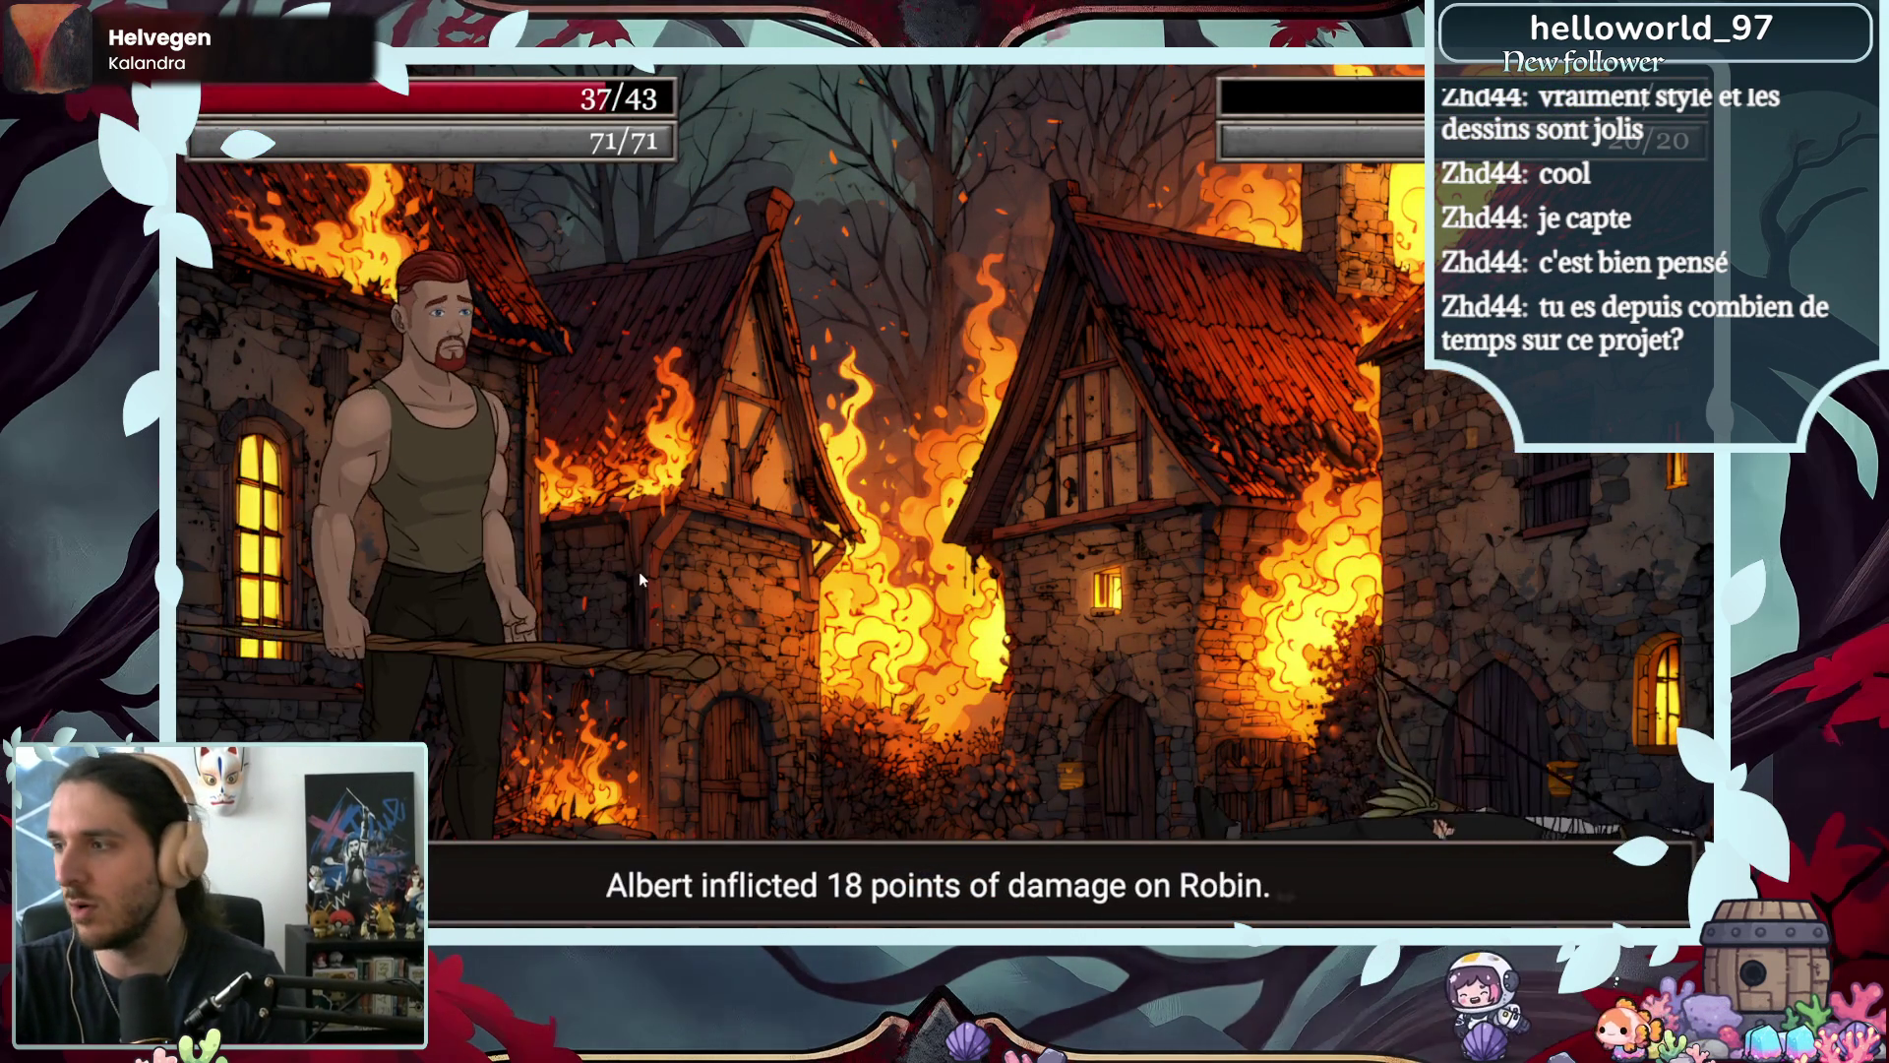
- Advance Robin's dialogue and choose to spare her
left_click(666, 622)
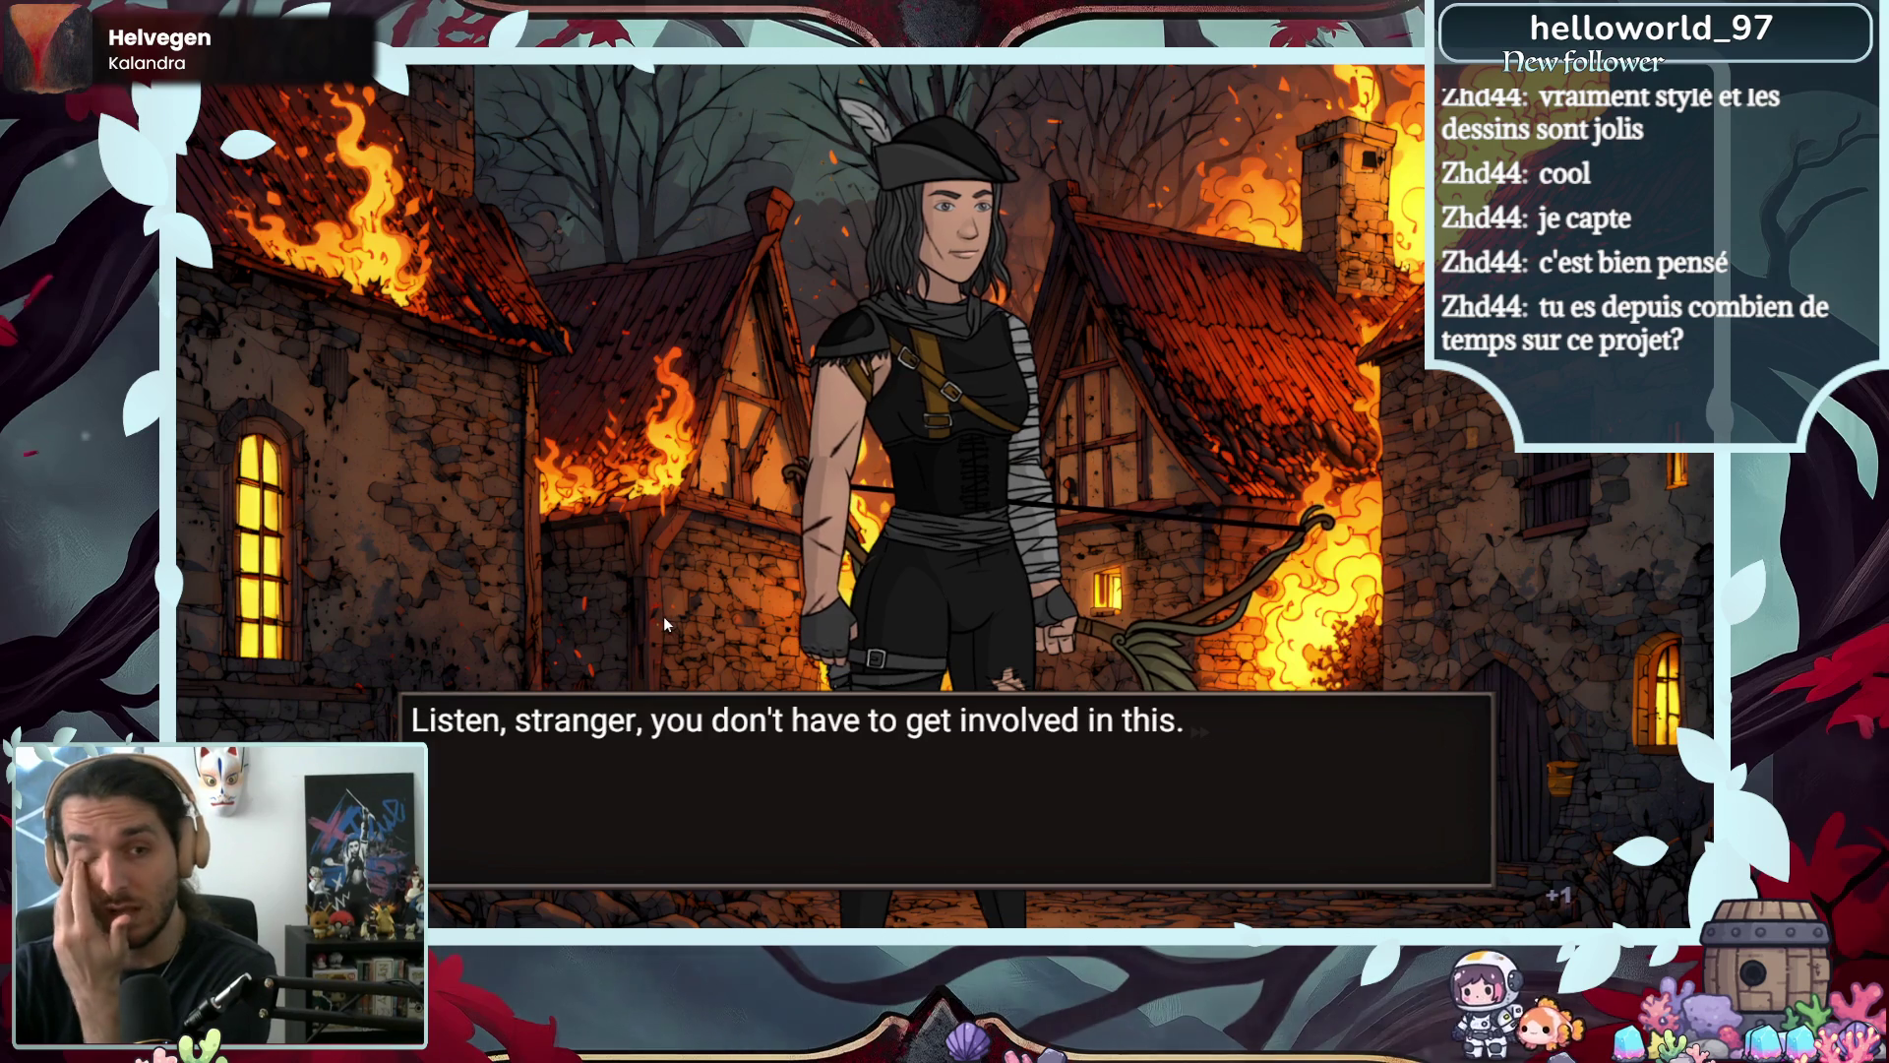
left_click(663, 615)
left_click(663, 616)
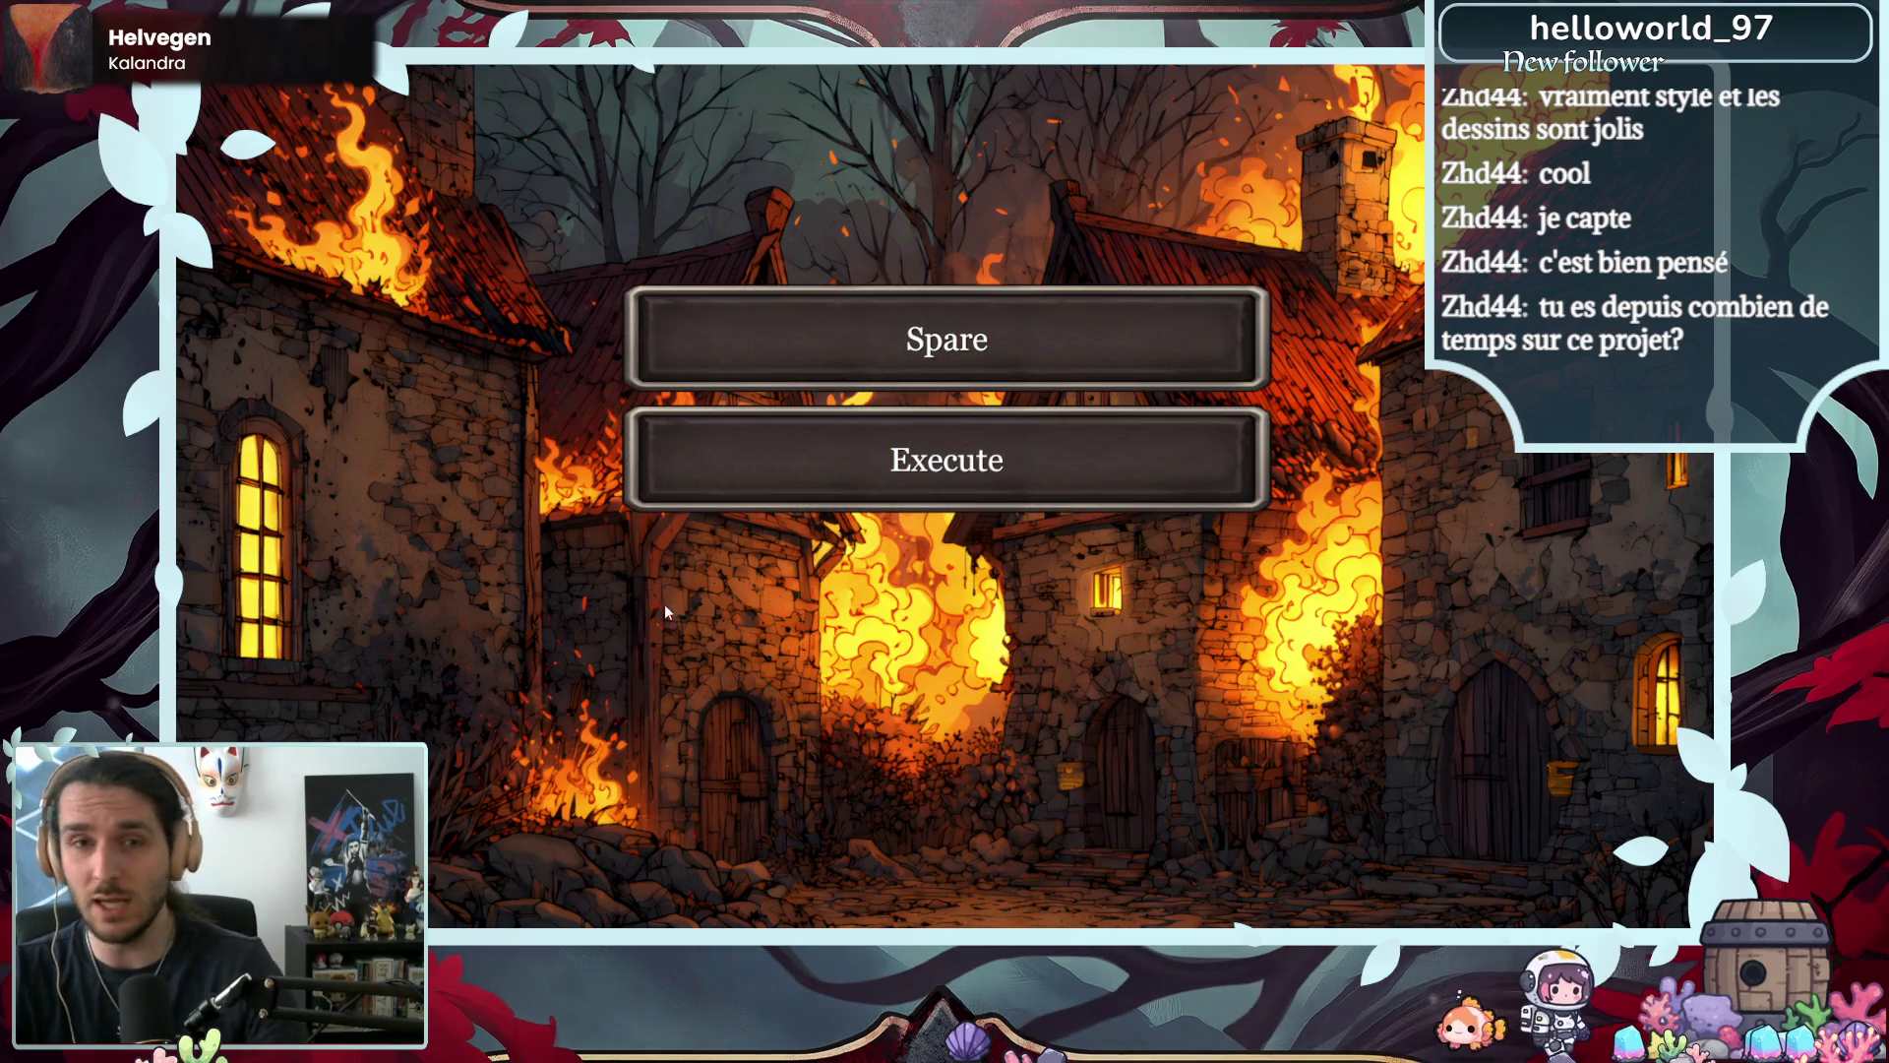
left_click(769, 352)
- Go through the villagers' and Brennan's aftermath dialogue to reach the rewards screen
left_click(941, 564)
left_click(935, 563)
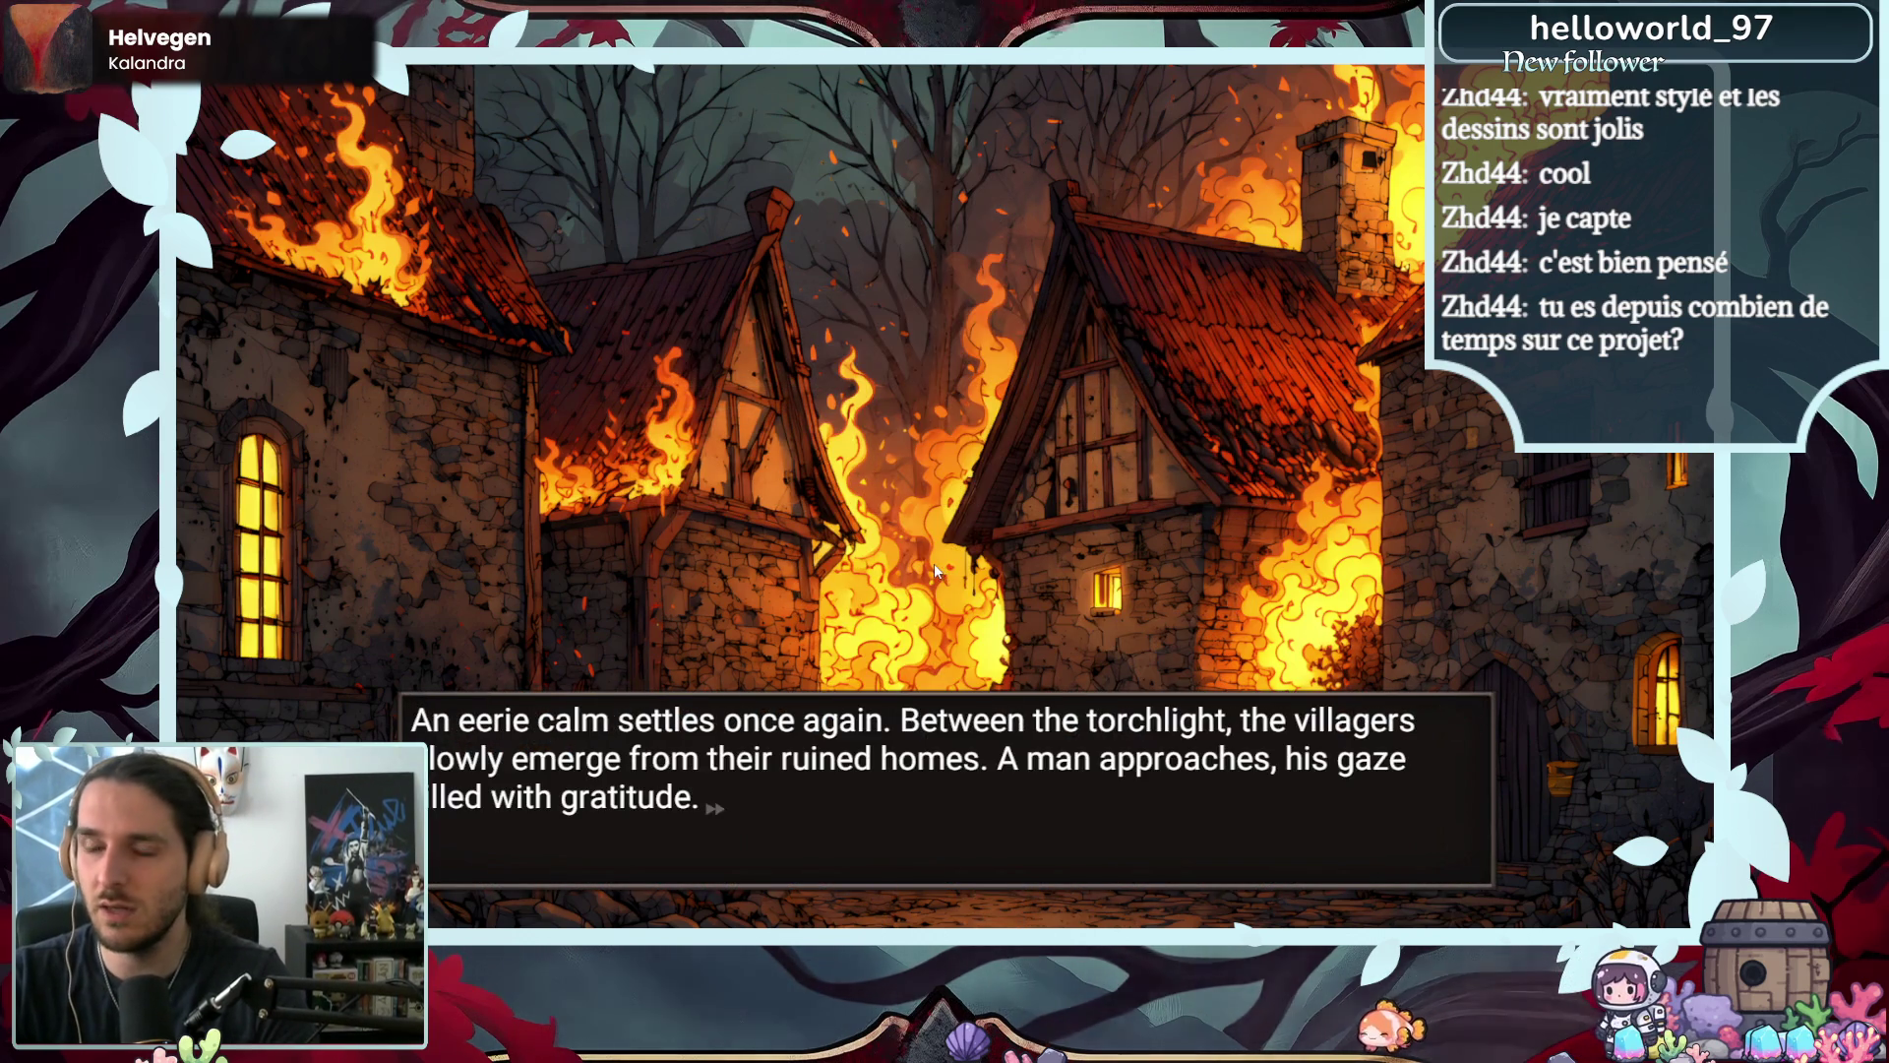
left_click(930, 562)
left_click(929, 562)
left_click(919, 563)
left_click(917, 564)
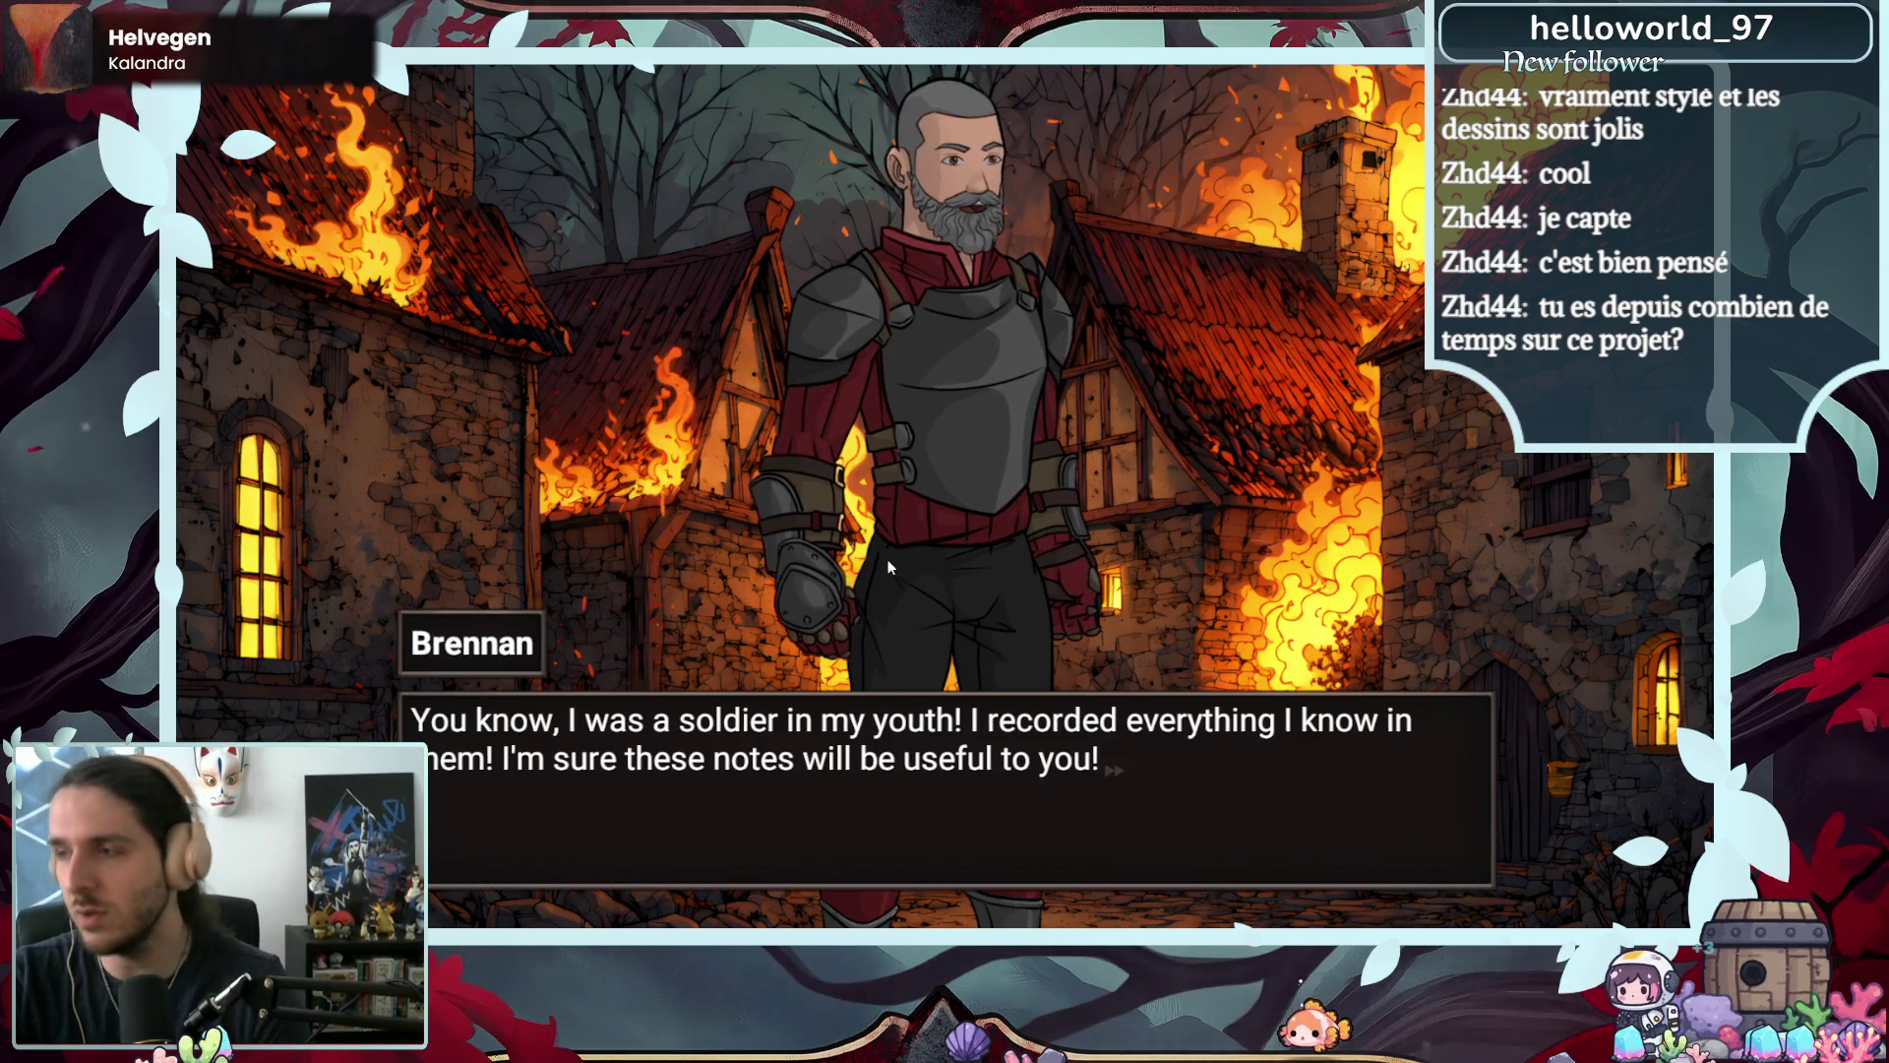
left_click(888, 561)
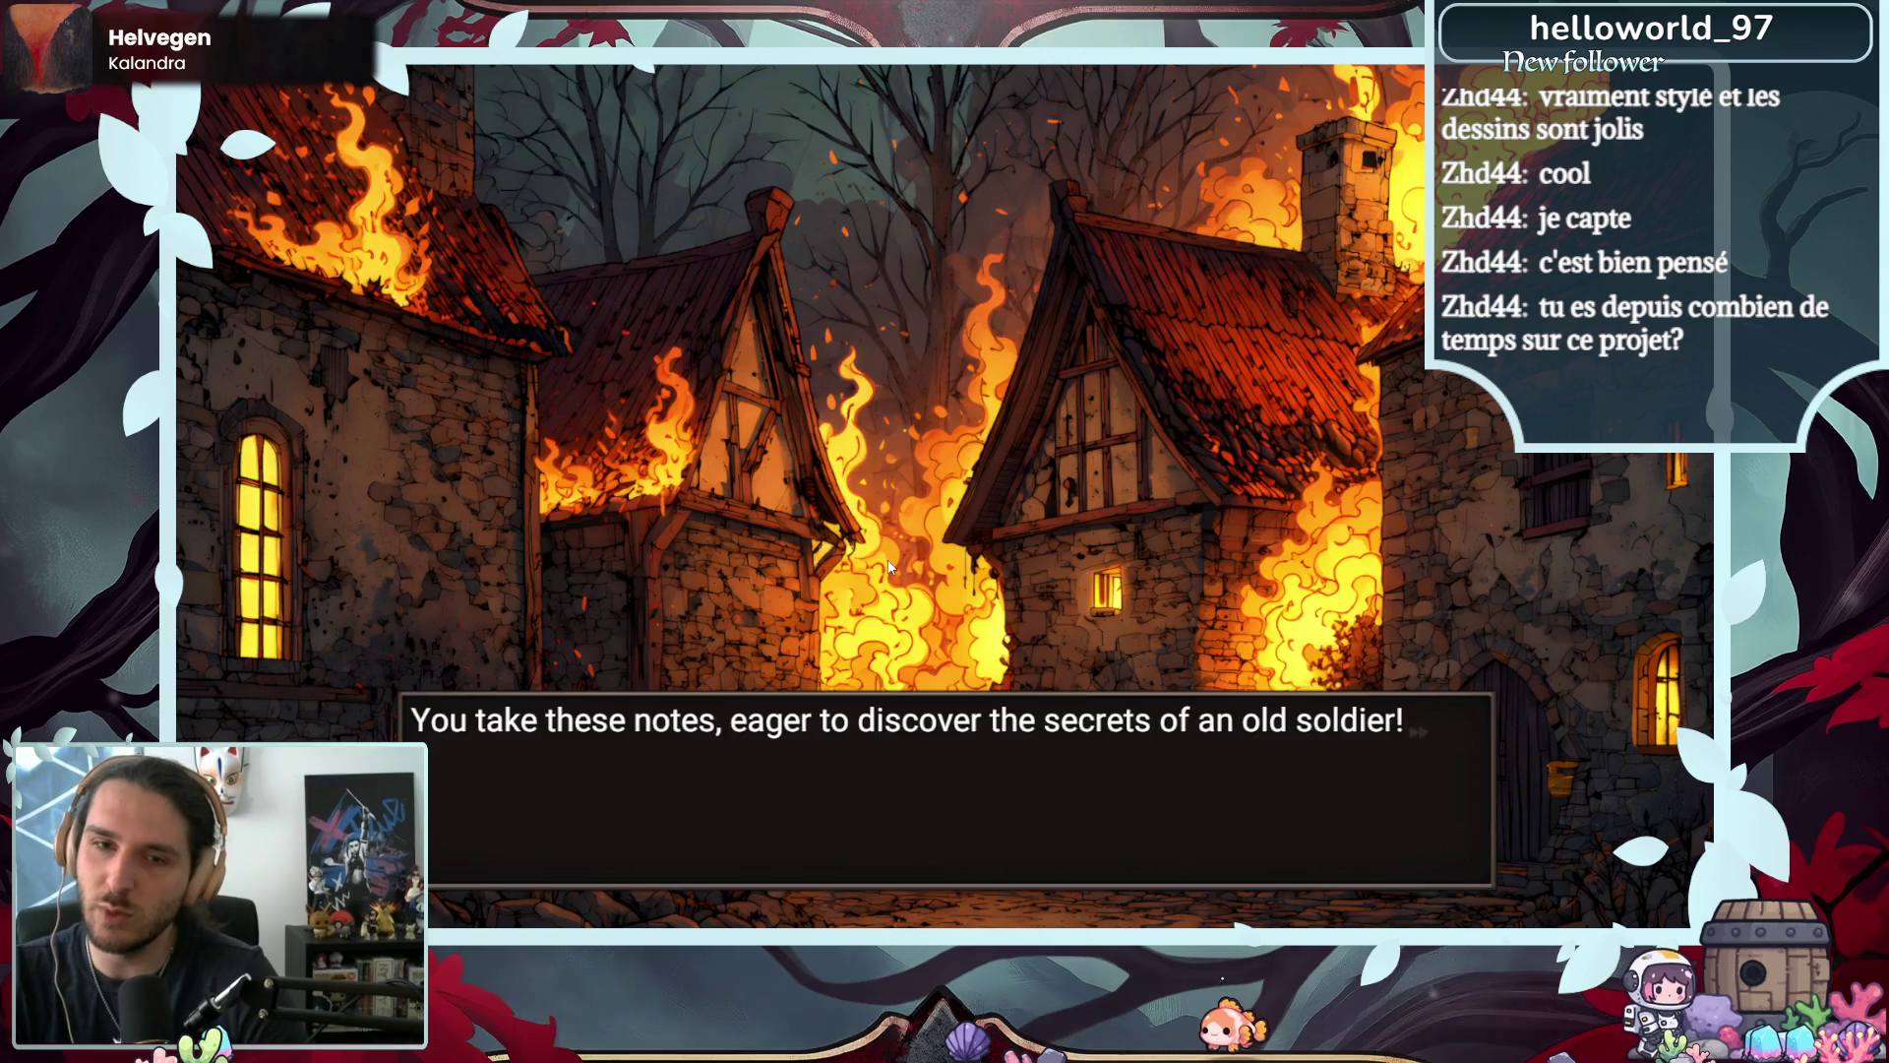
left_click(888, 561)
left_click(888, 567)
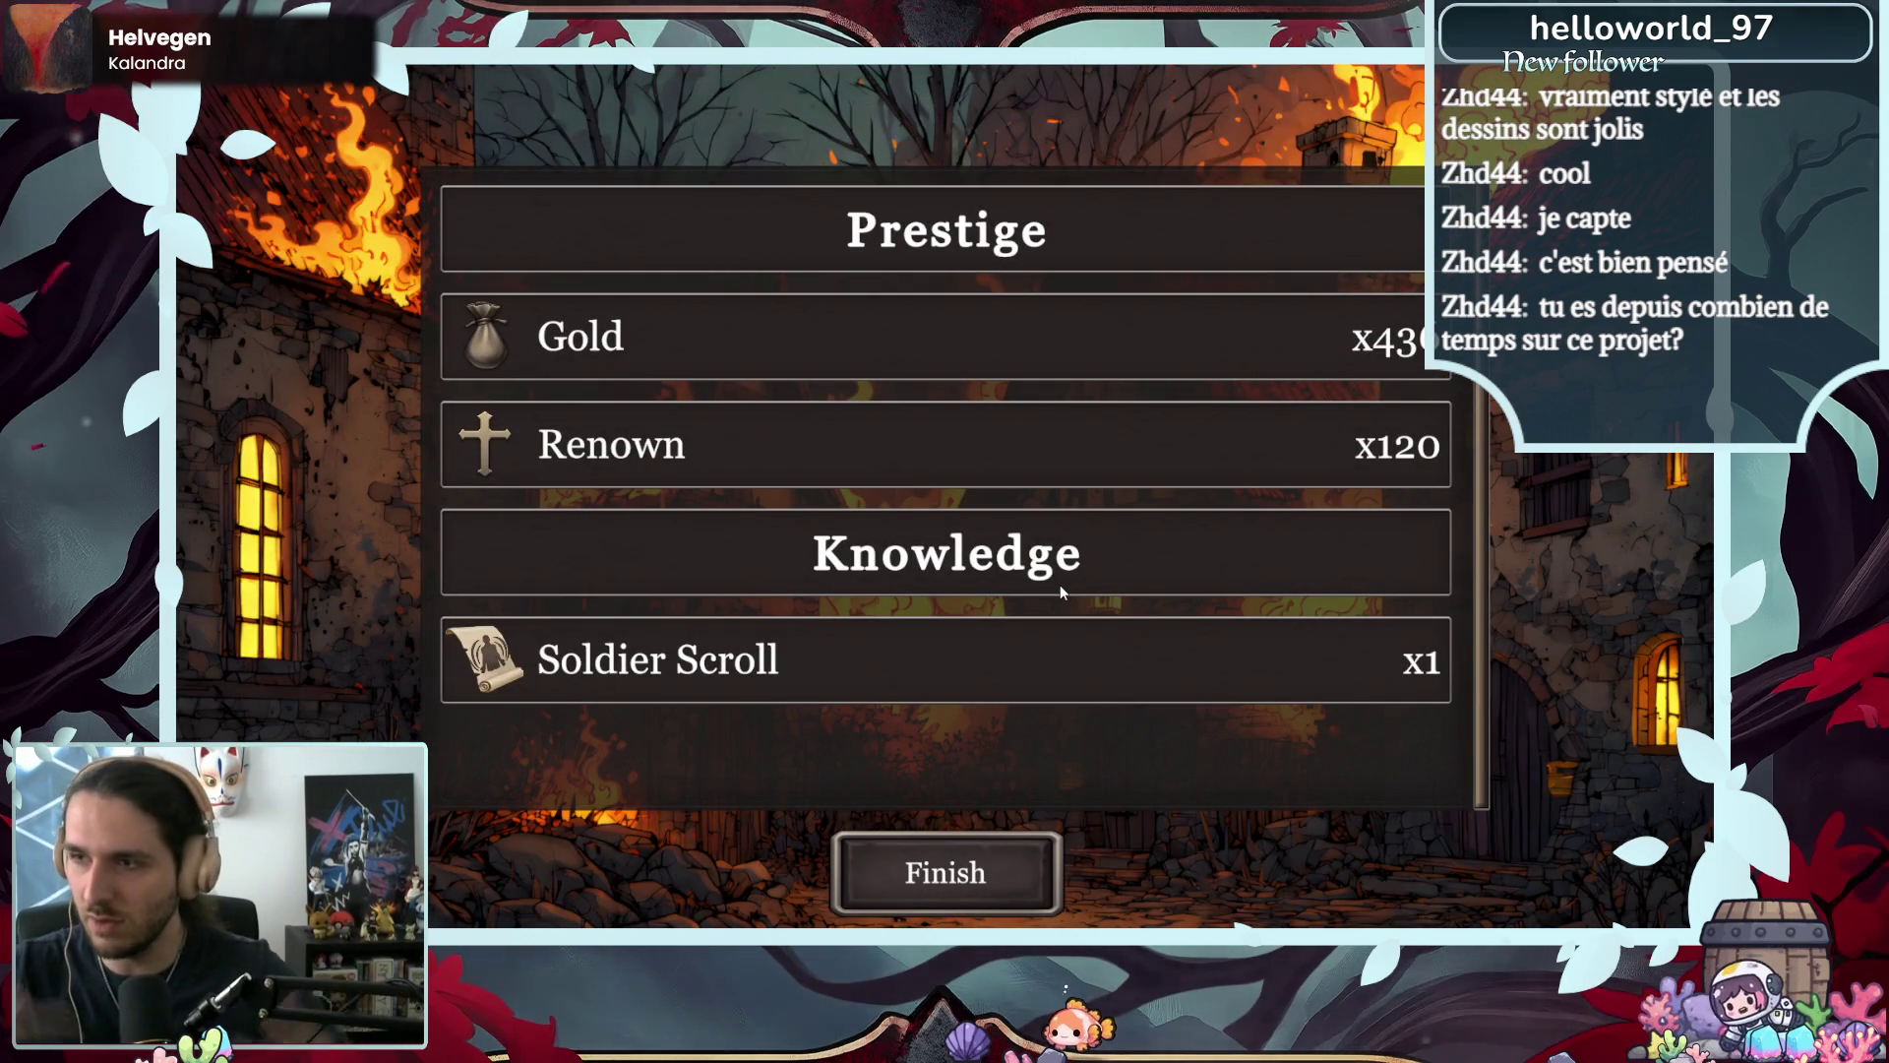
- Close the rewards and buy the Aspirant and Hunter scrolls in the shop
left_click(948, 842)
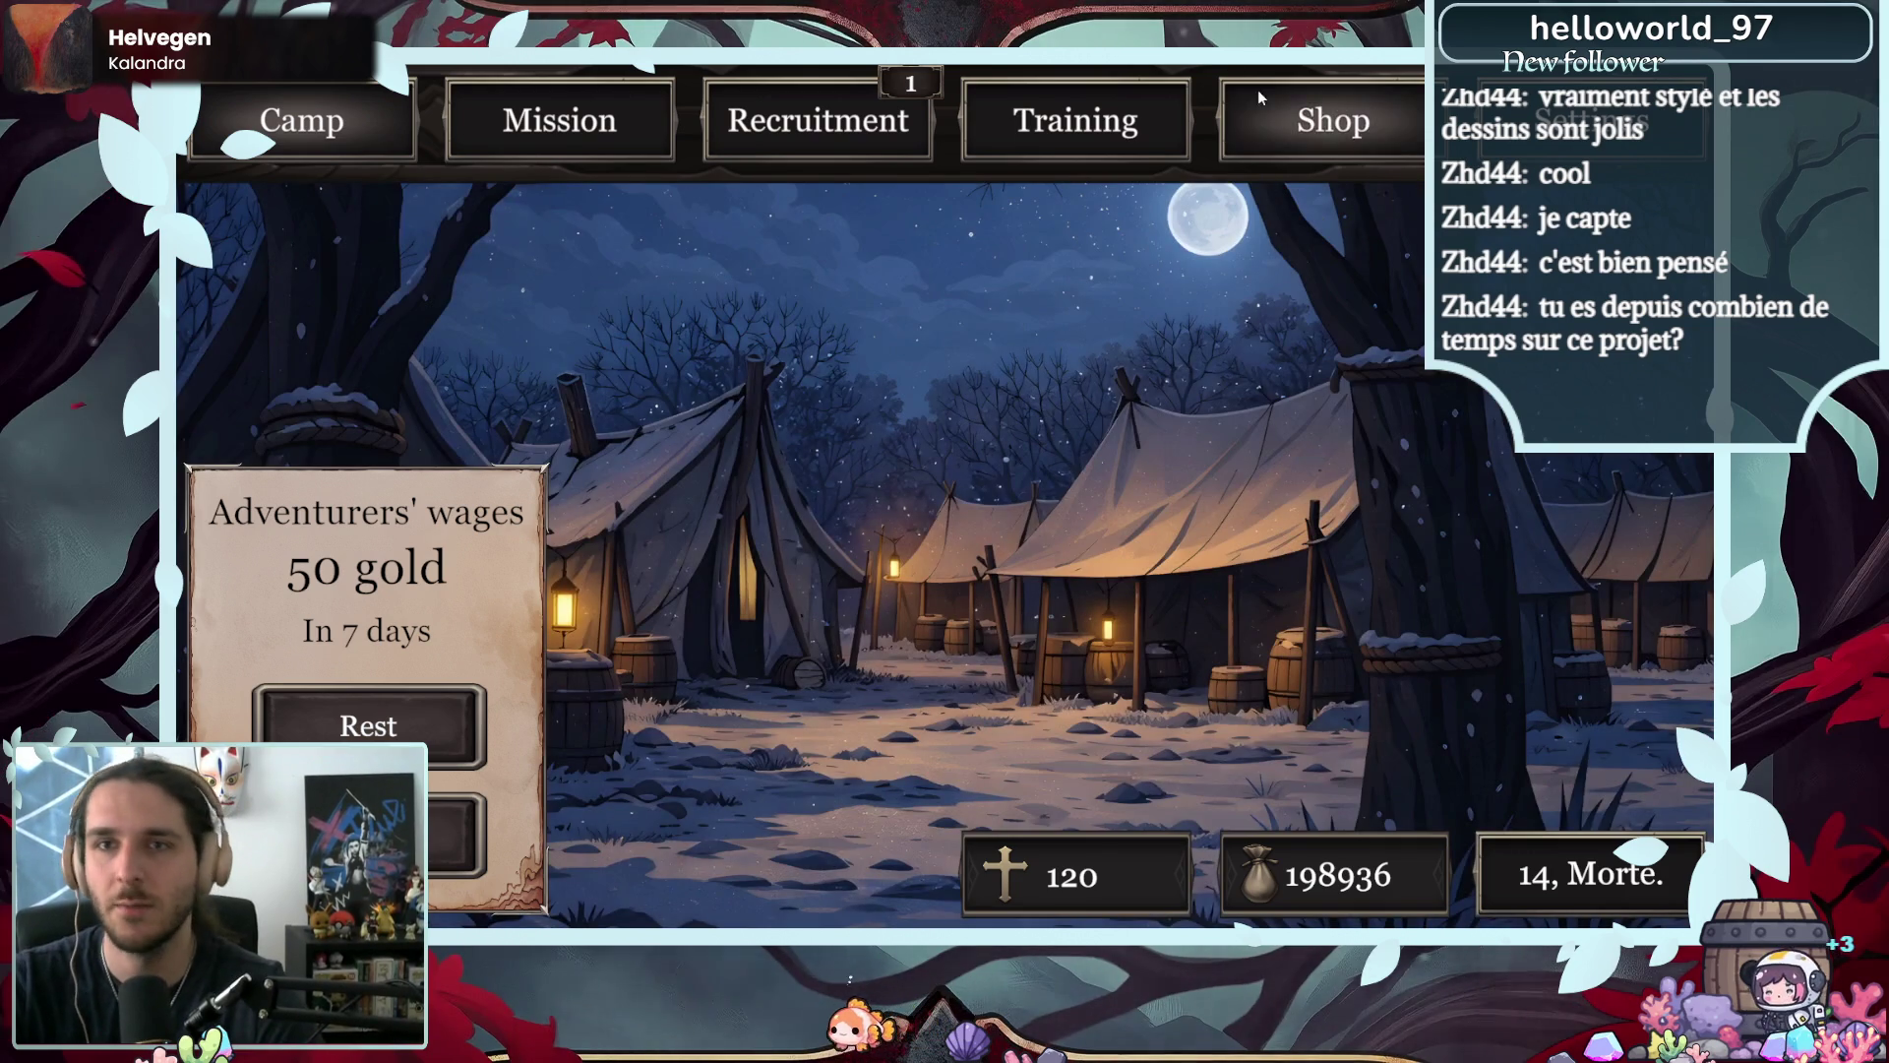
left_click(1259, 96)
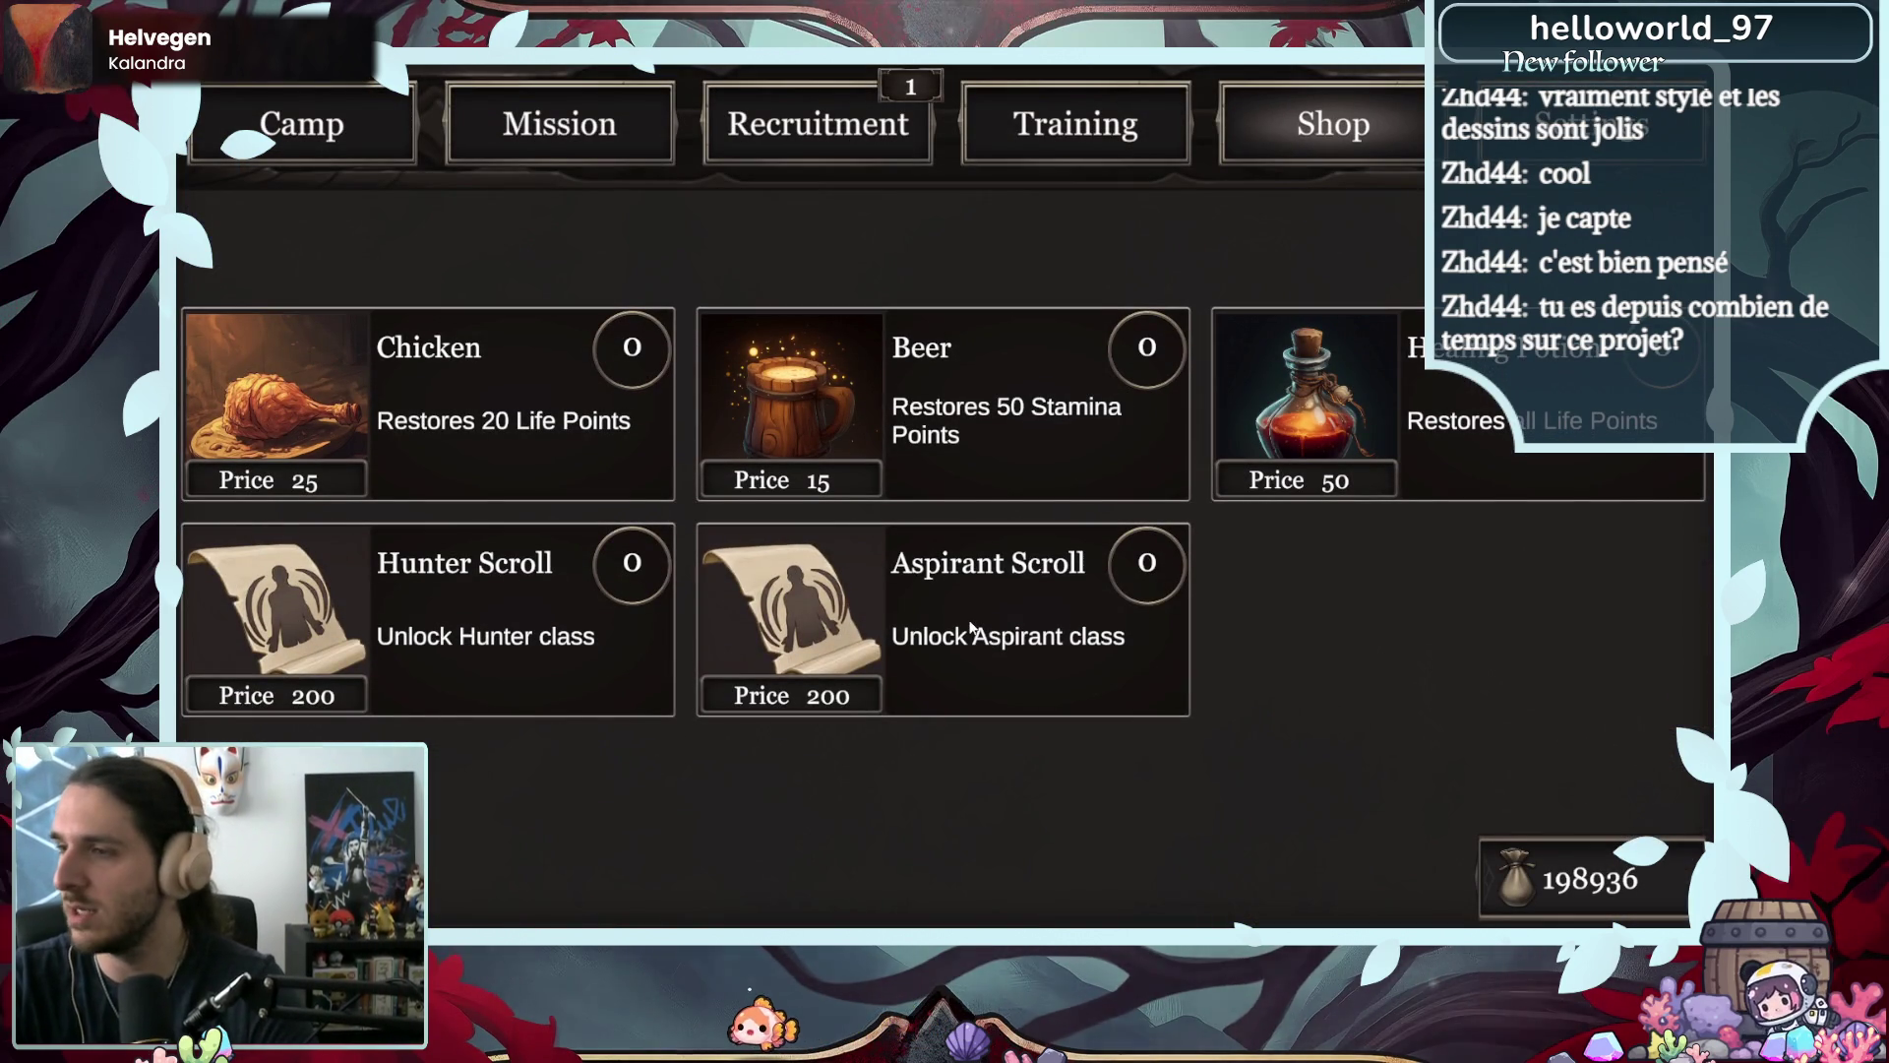
left_click(974, 633)
left_click(657, 626)
- Switch Albert to the Aspirant class in Training and open Element Craft
left_click(1023, 142)
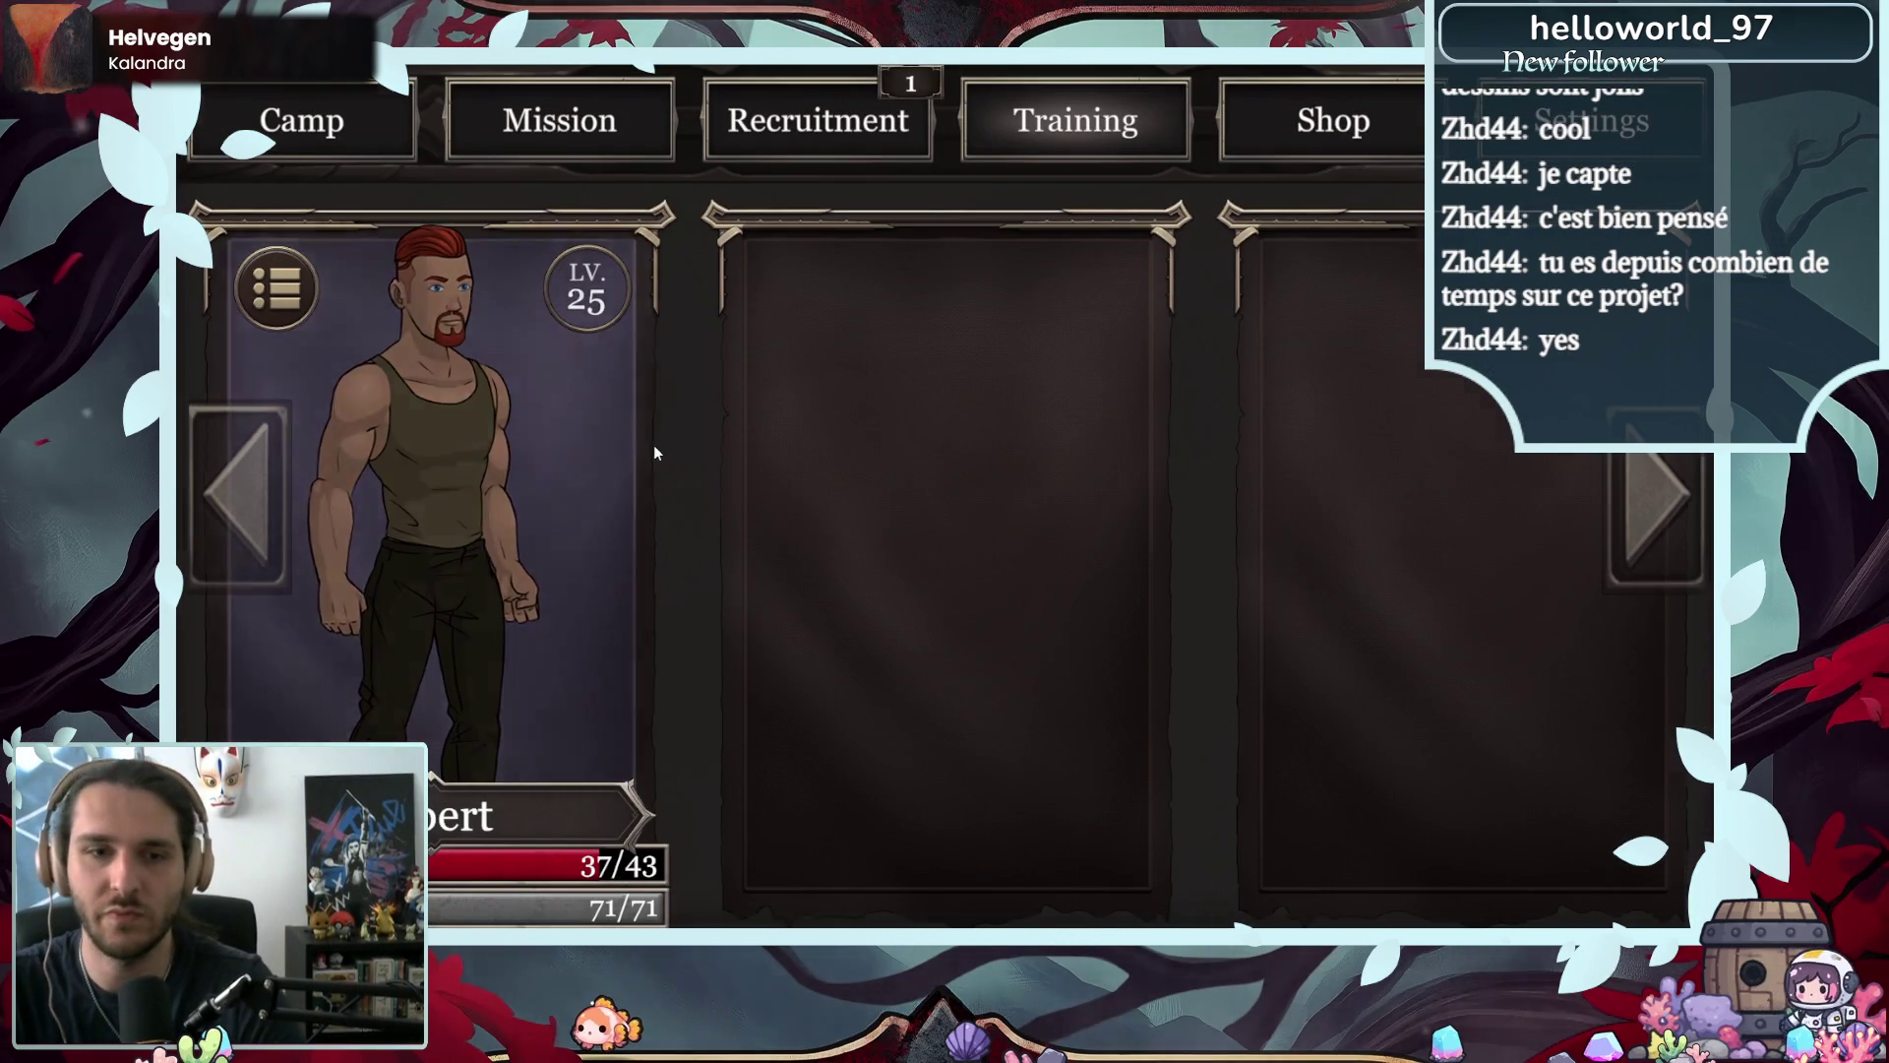
left_click(649, 445)
left_click(596, 479)
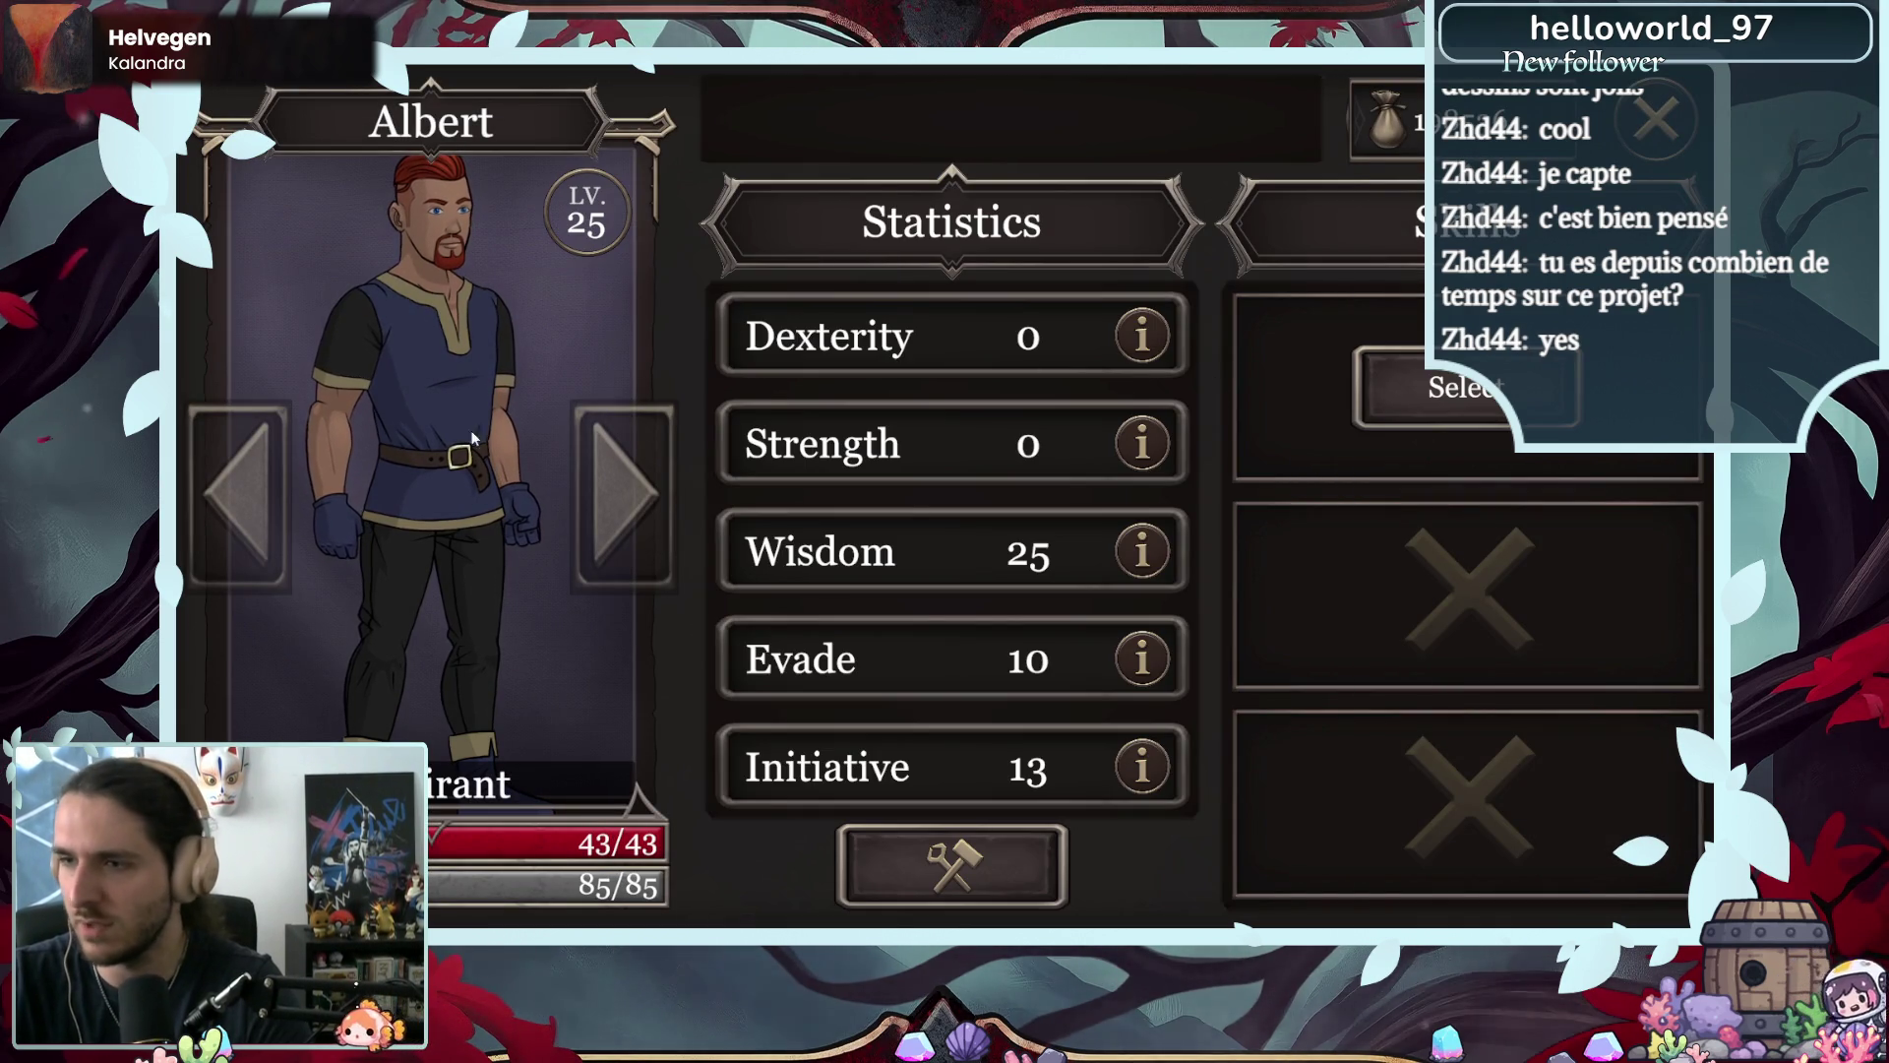
left_click(1413, 368)
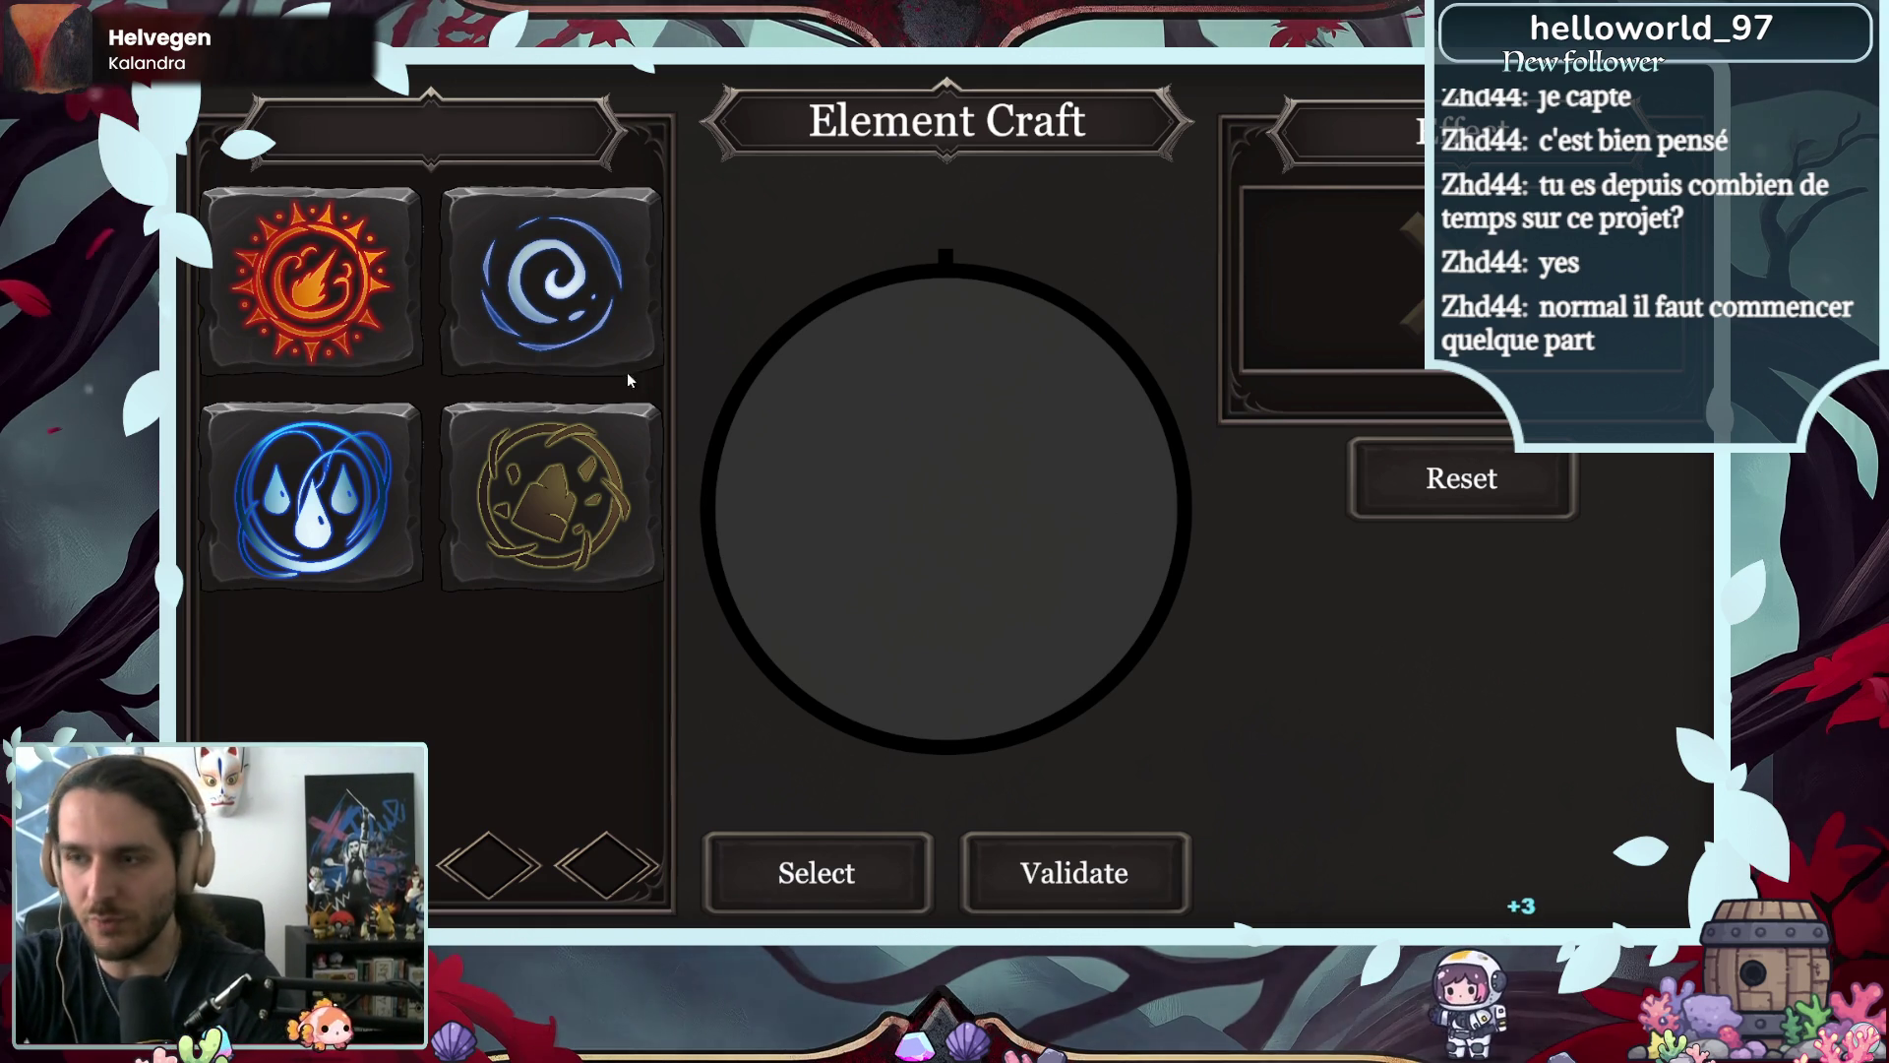
- Preview the Fire, Air, Earth and Water elements, then lock in Fire first
key("Return")
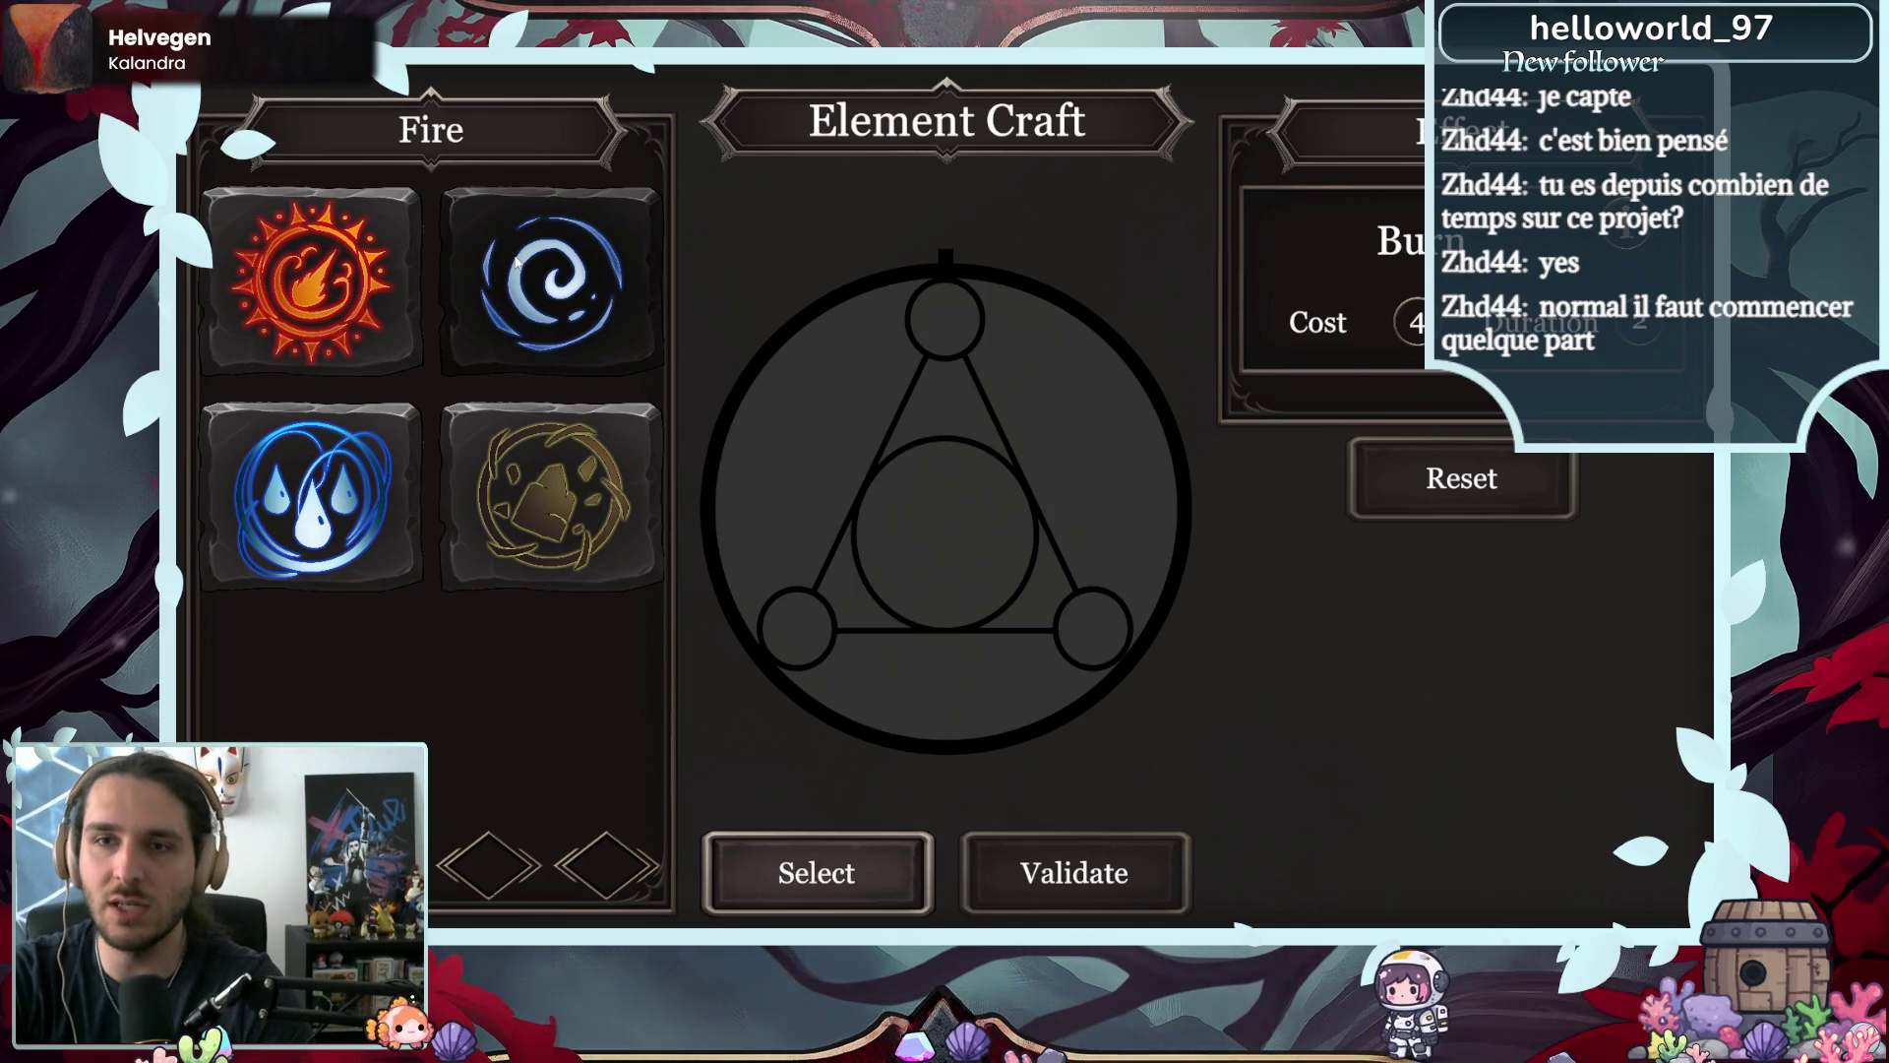
left_click(562, 284)
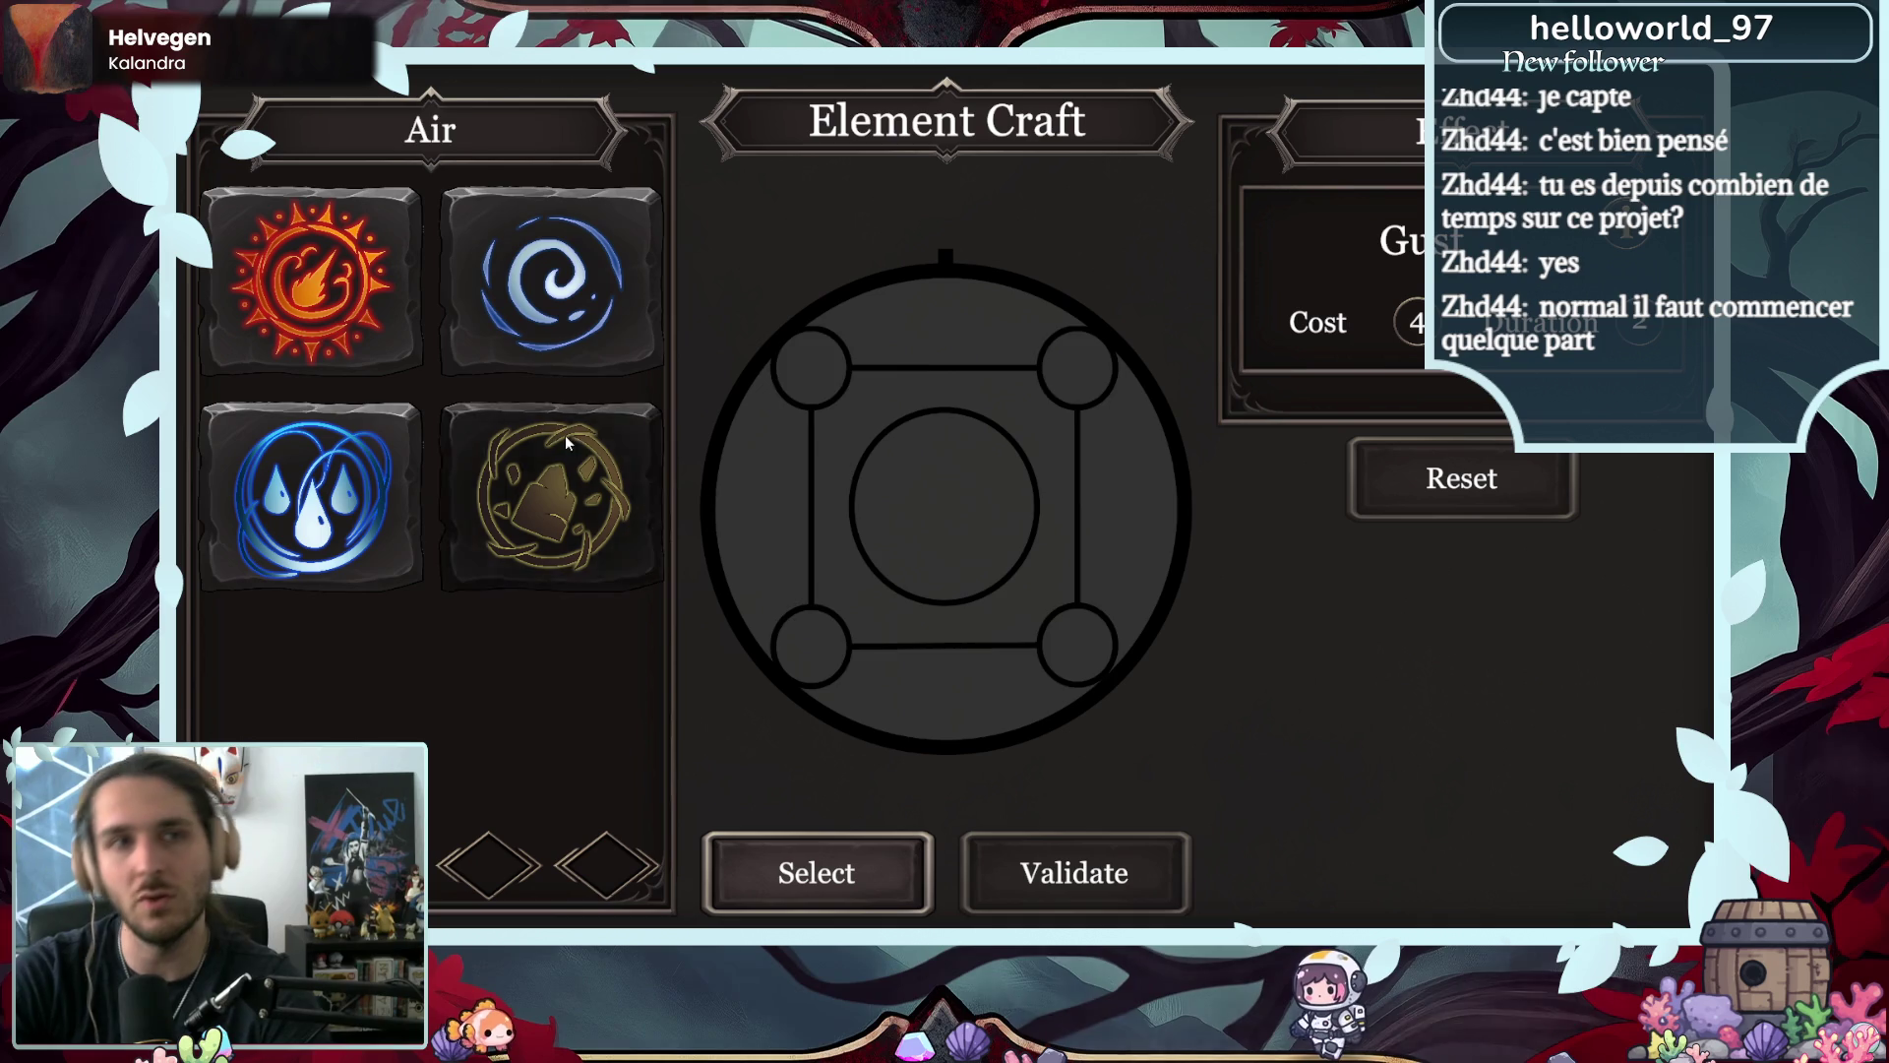
left_click(551, 492)
left_click(323, 433)
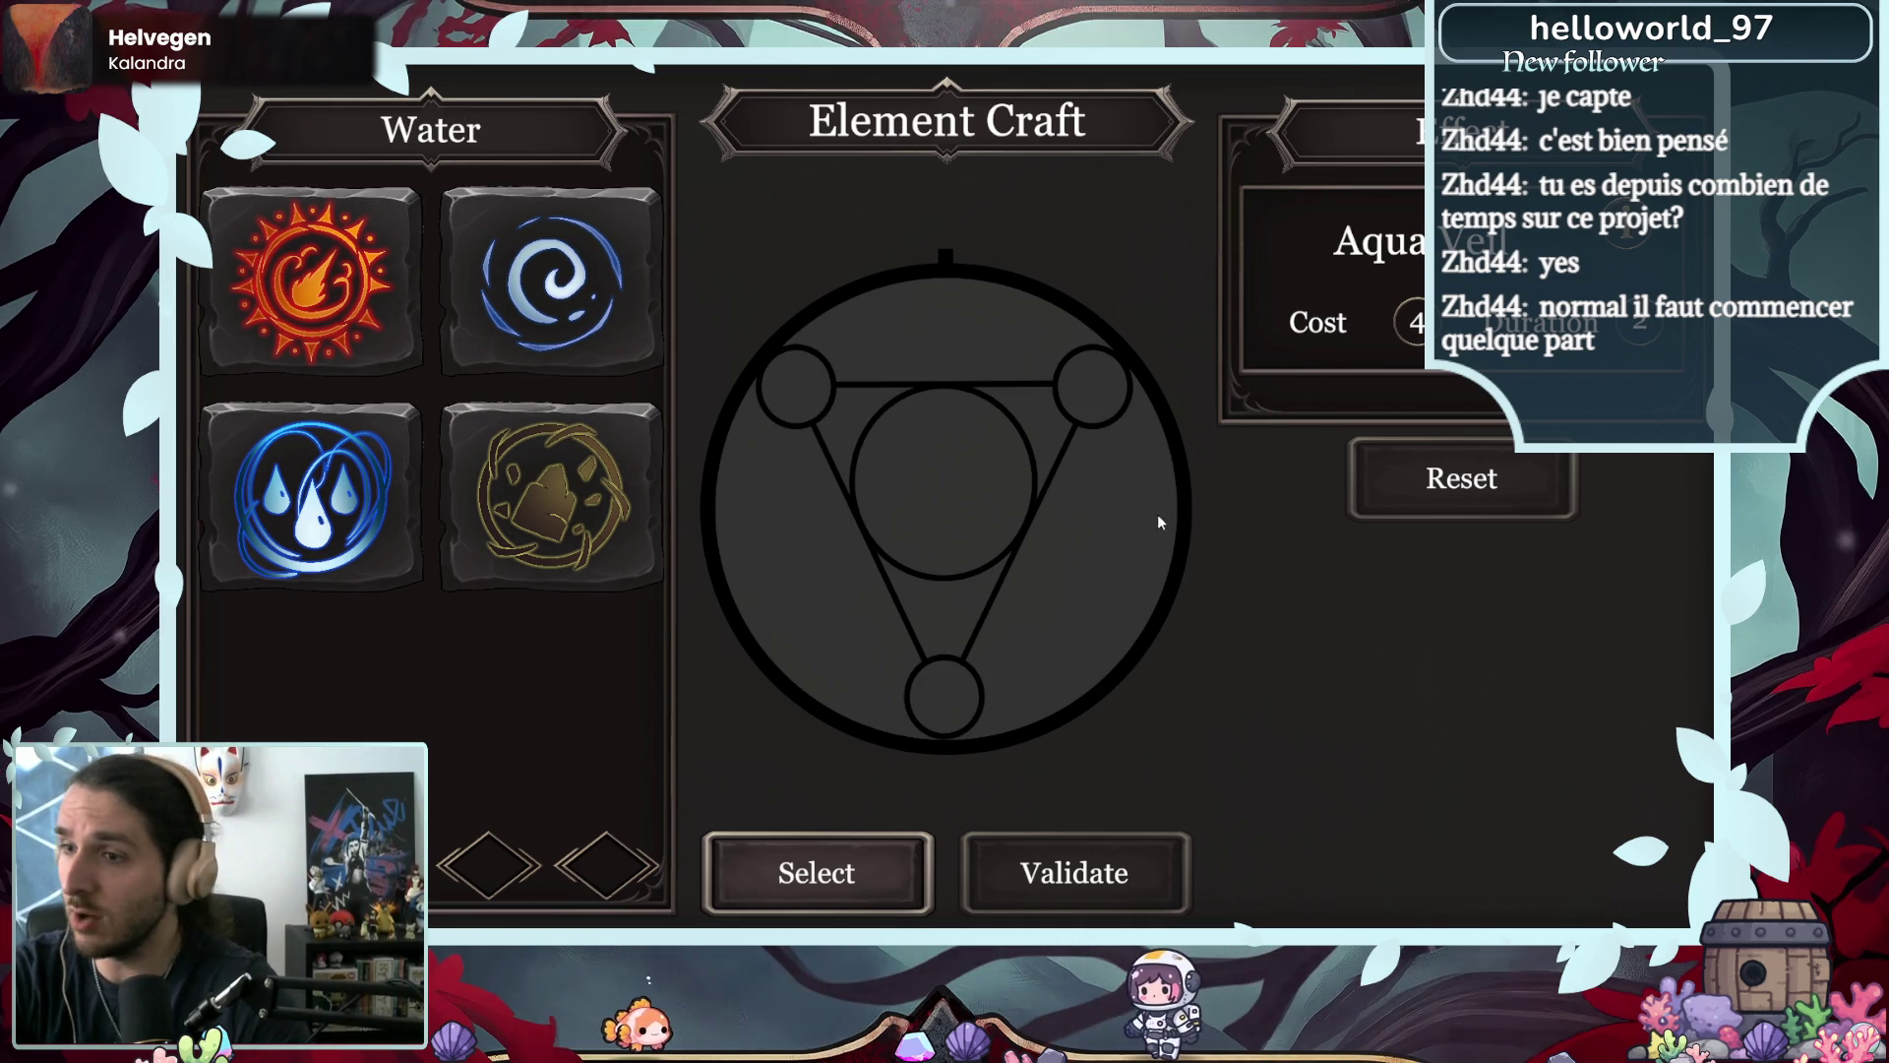
left_click(310, 280)
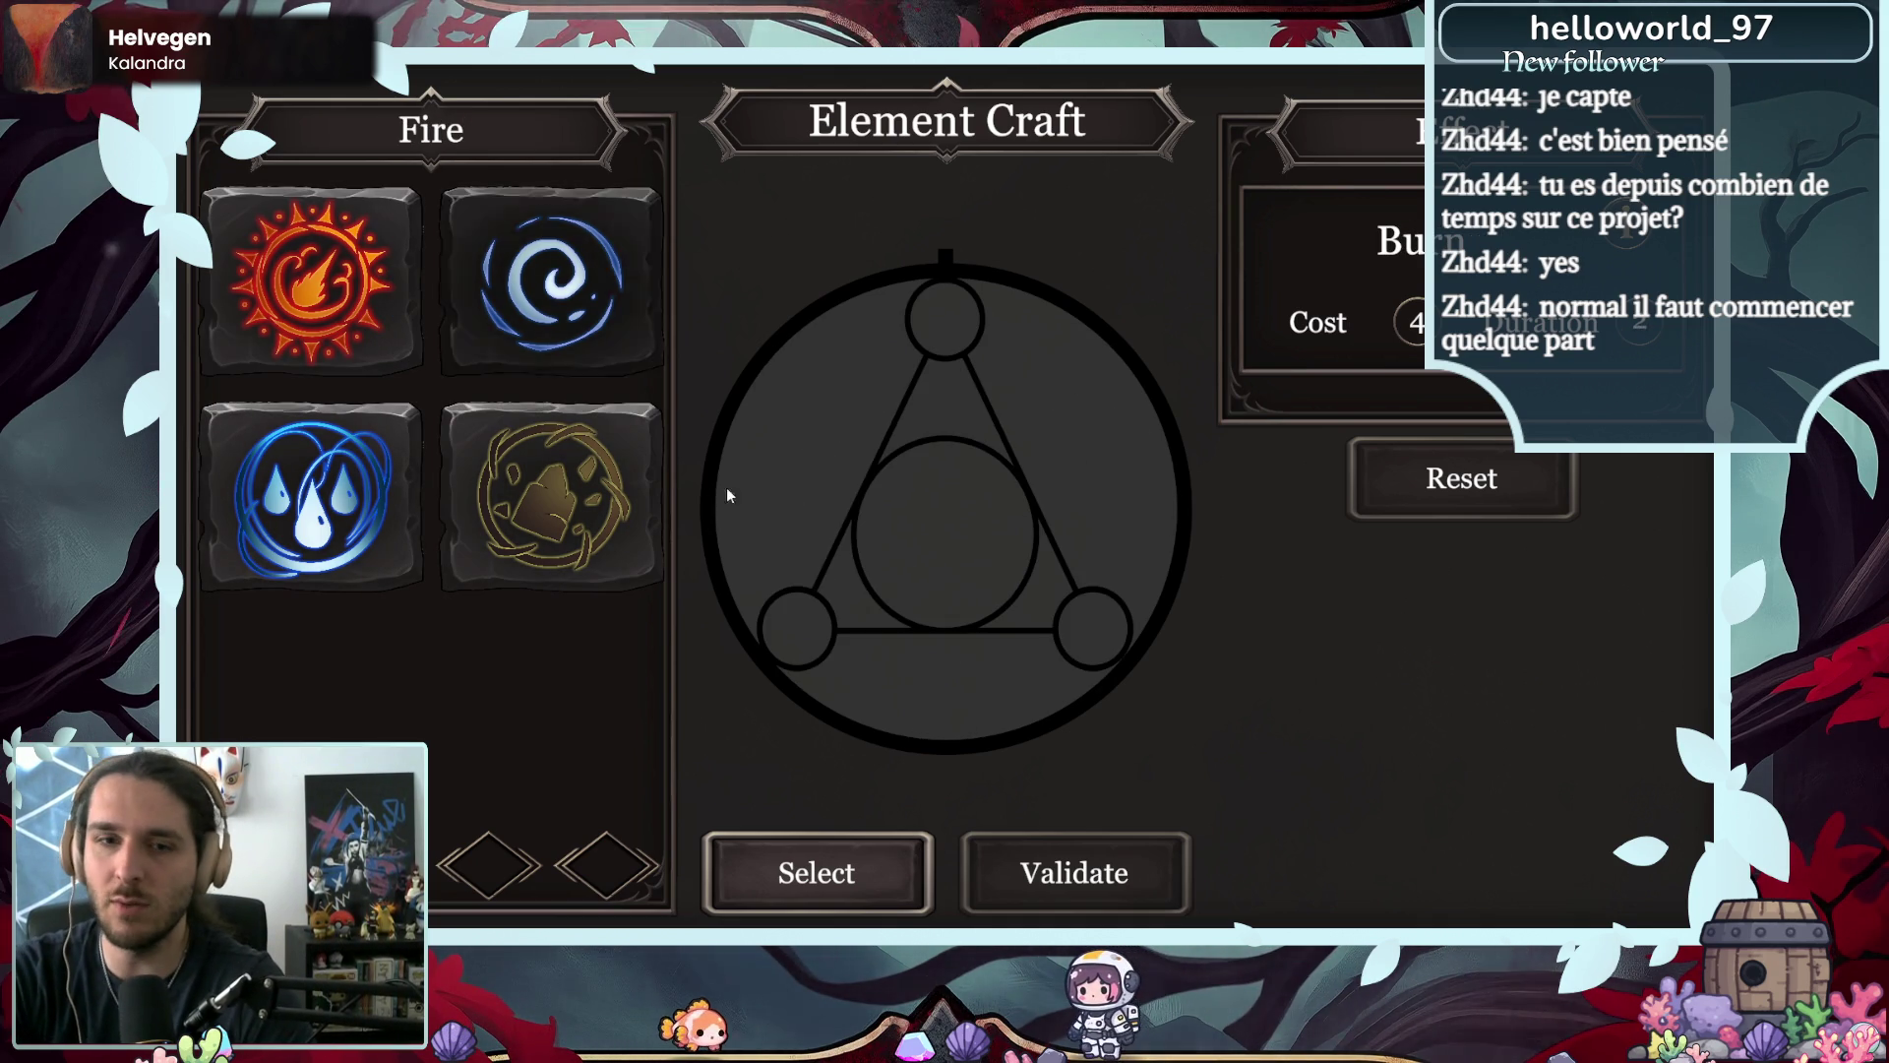
left_click(848, 865)
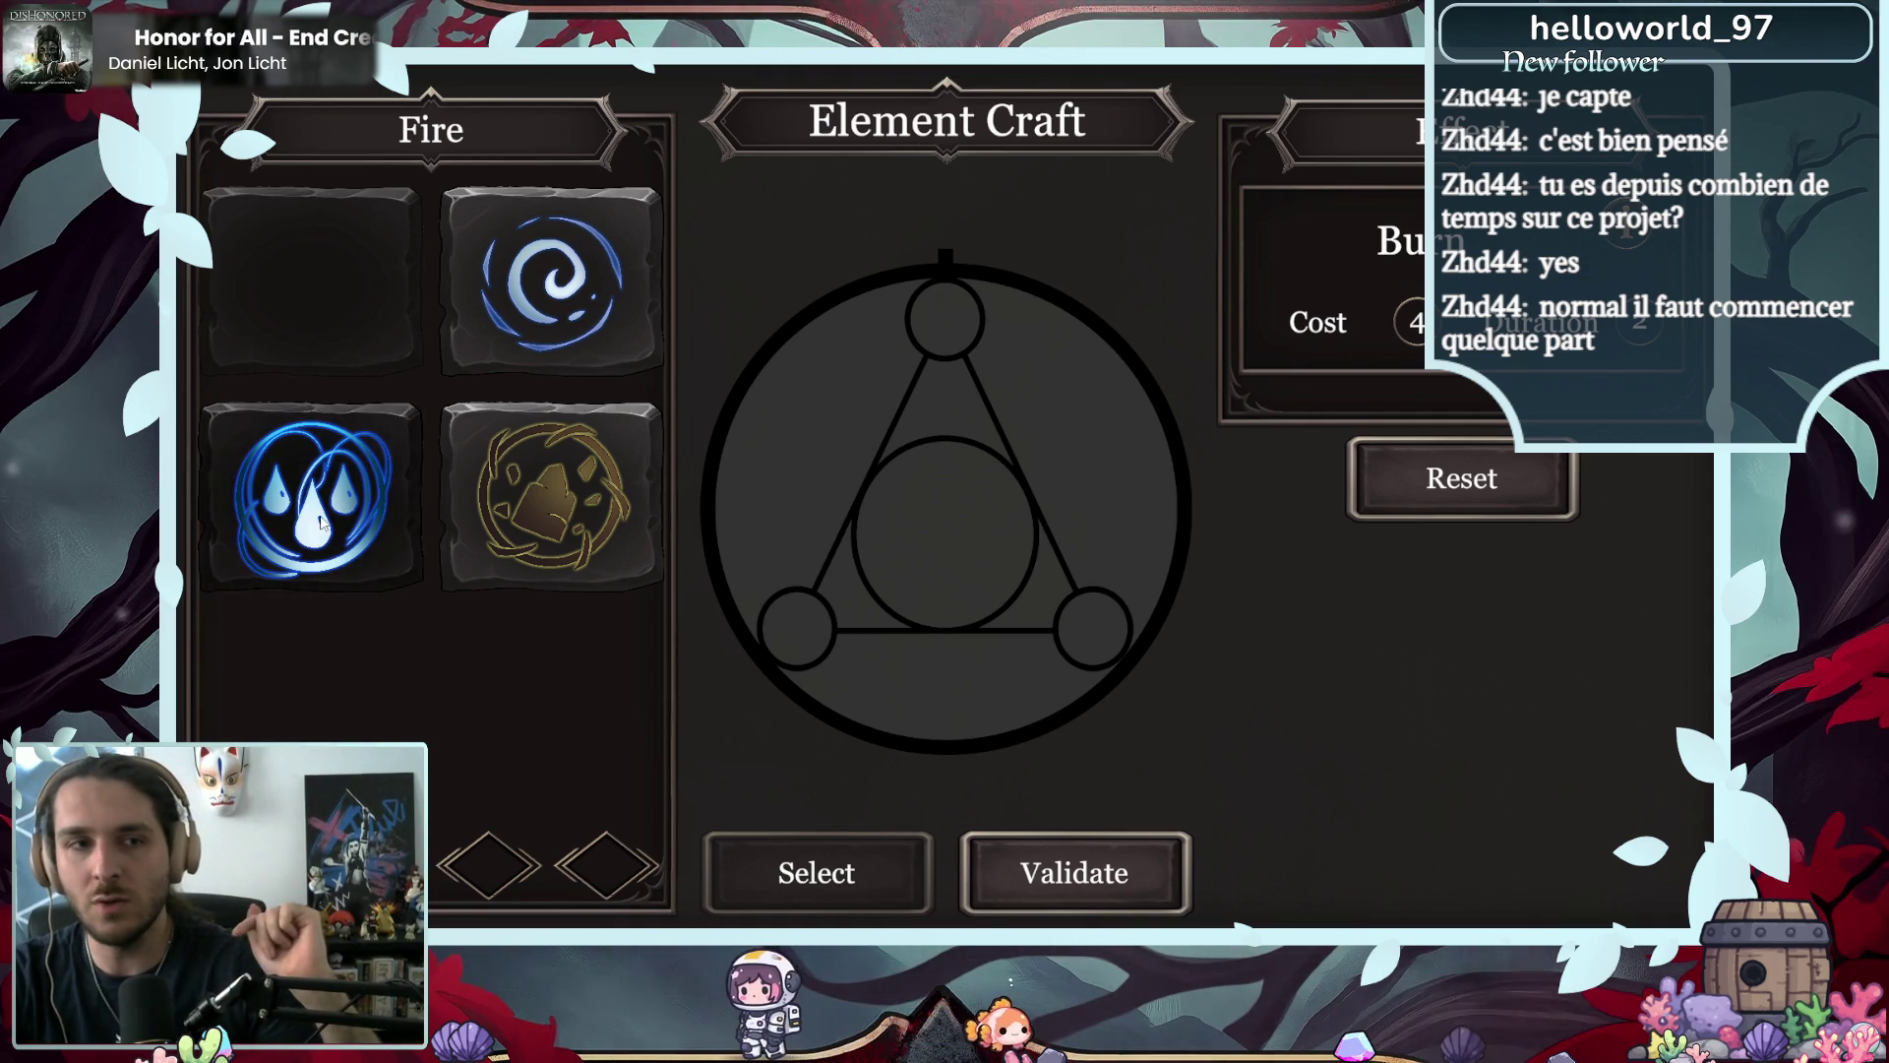
- Combine Fire with Water into Haze (Veiled spell), compare Sulfur, then craft Haze
left_click(364, 506)
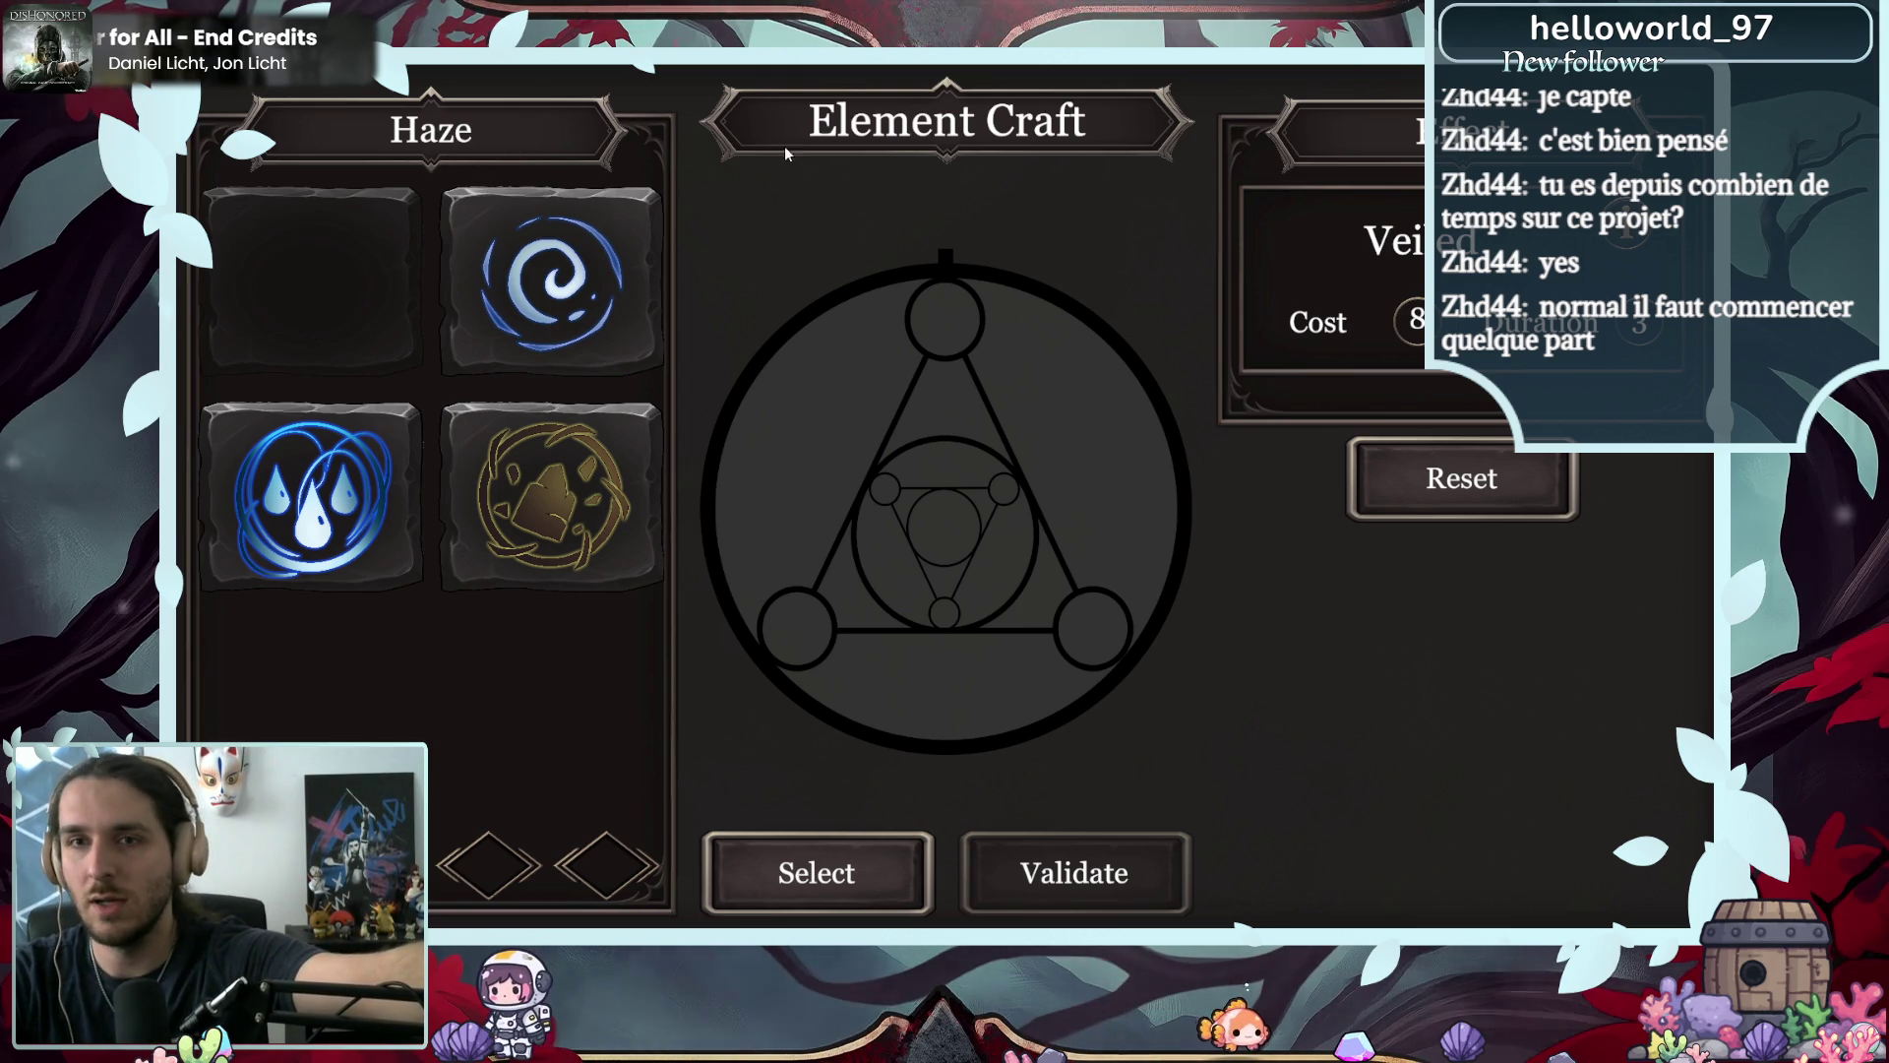
left_click(1626, 236)
left_click(592, 493)
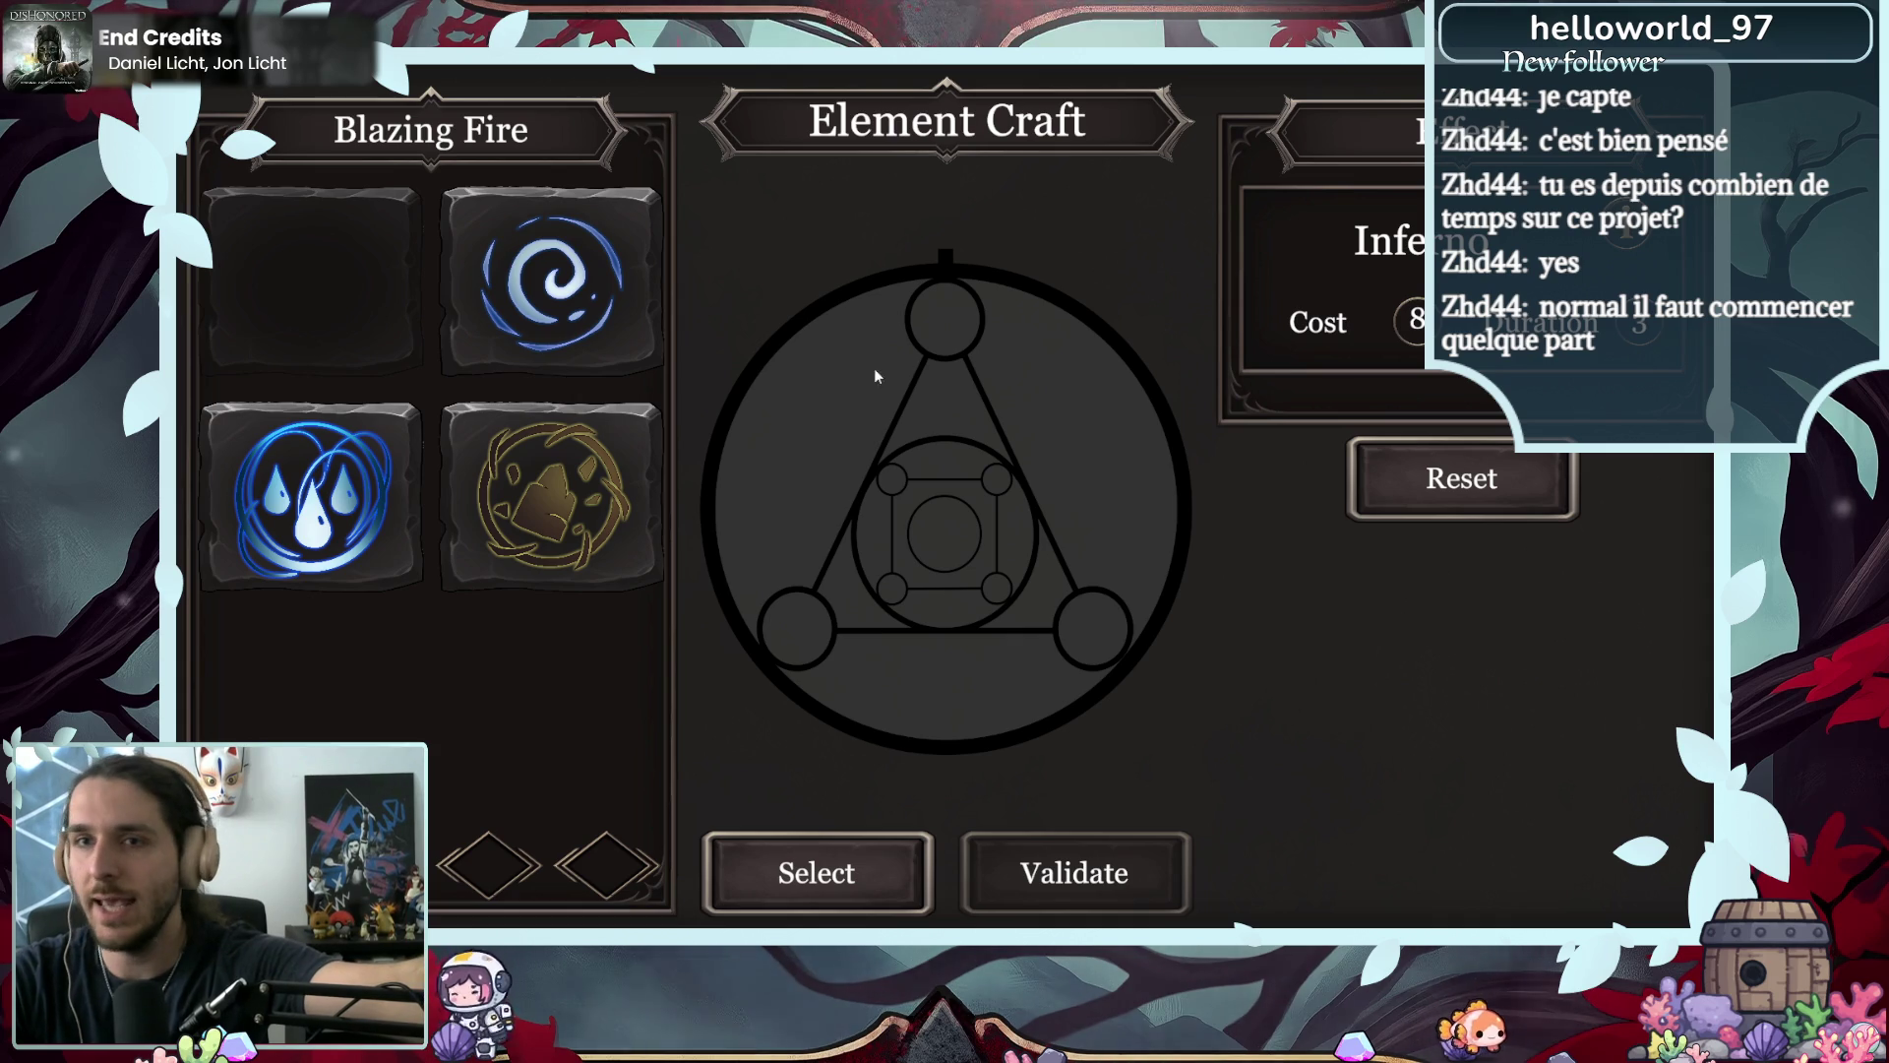
left_click(562, 540)
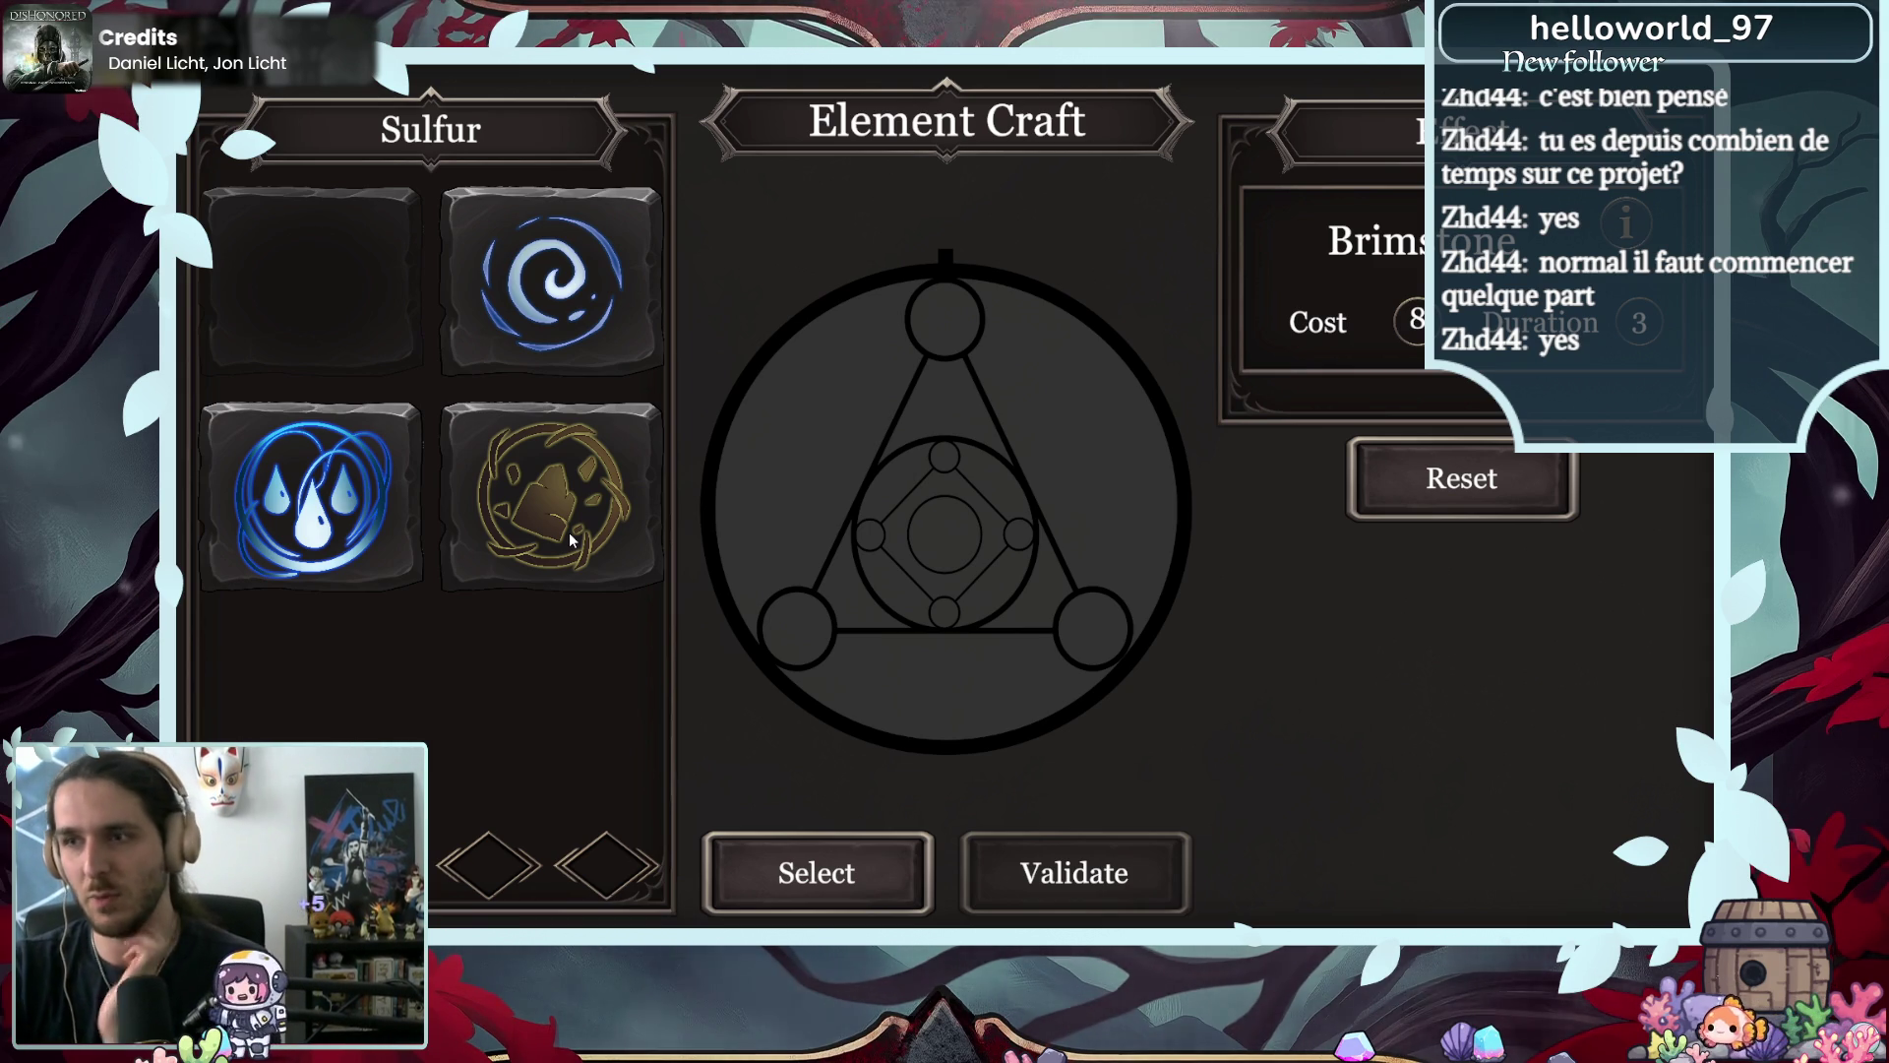
left_click(359, 539)
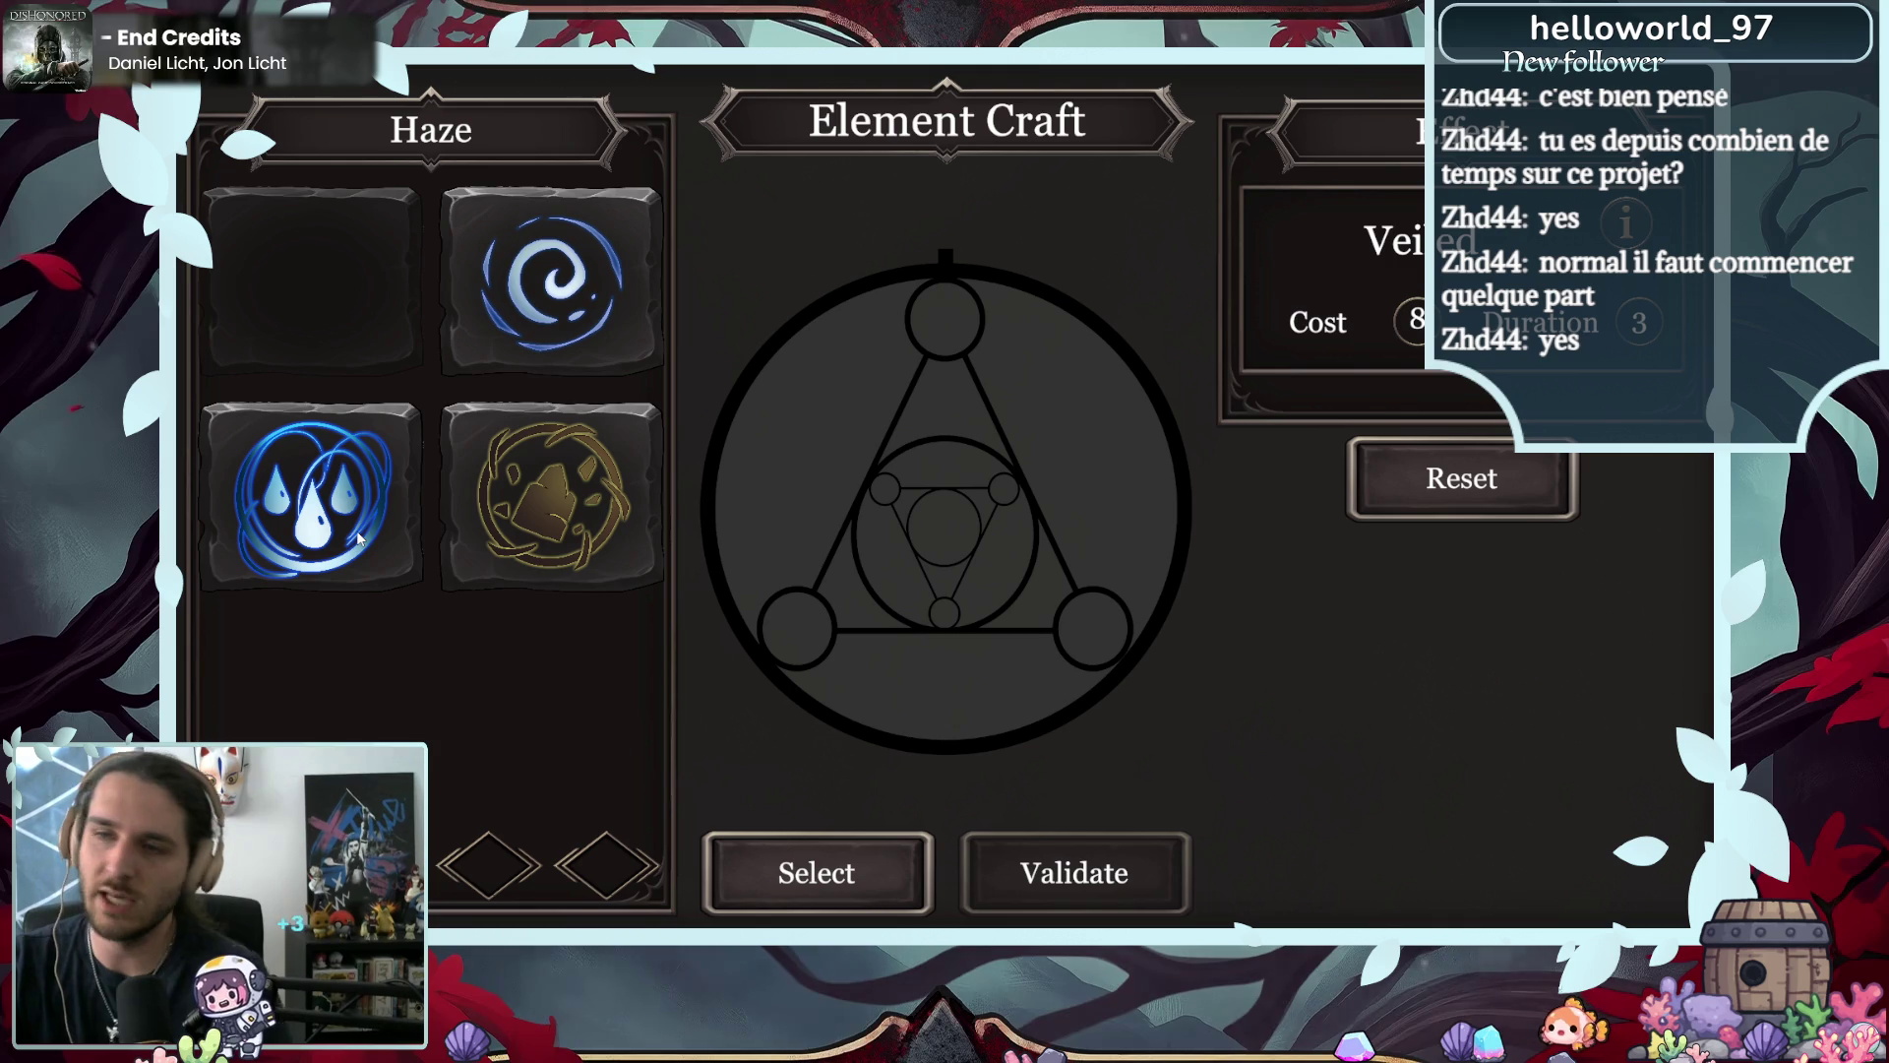
left_click(856, 871)
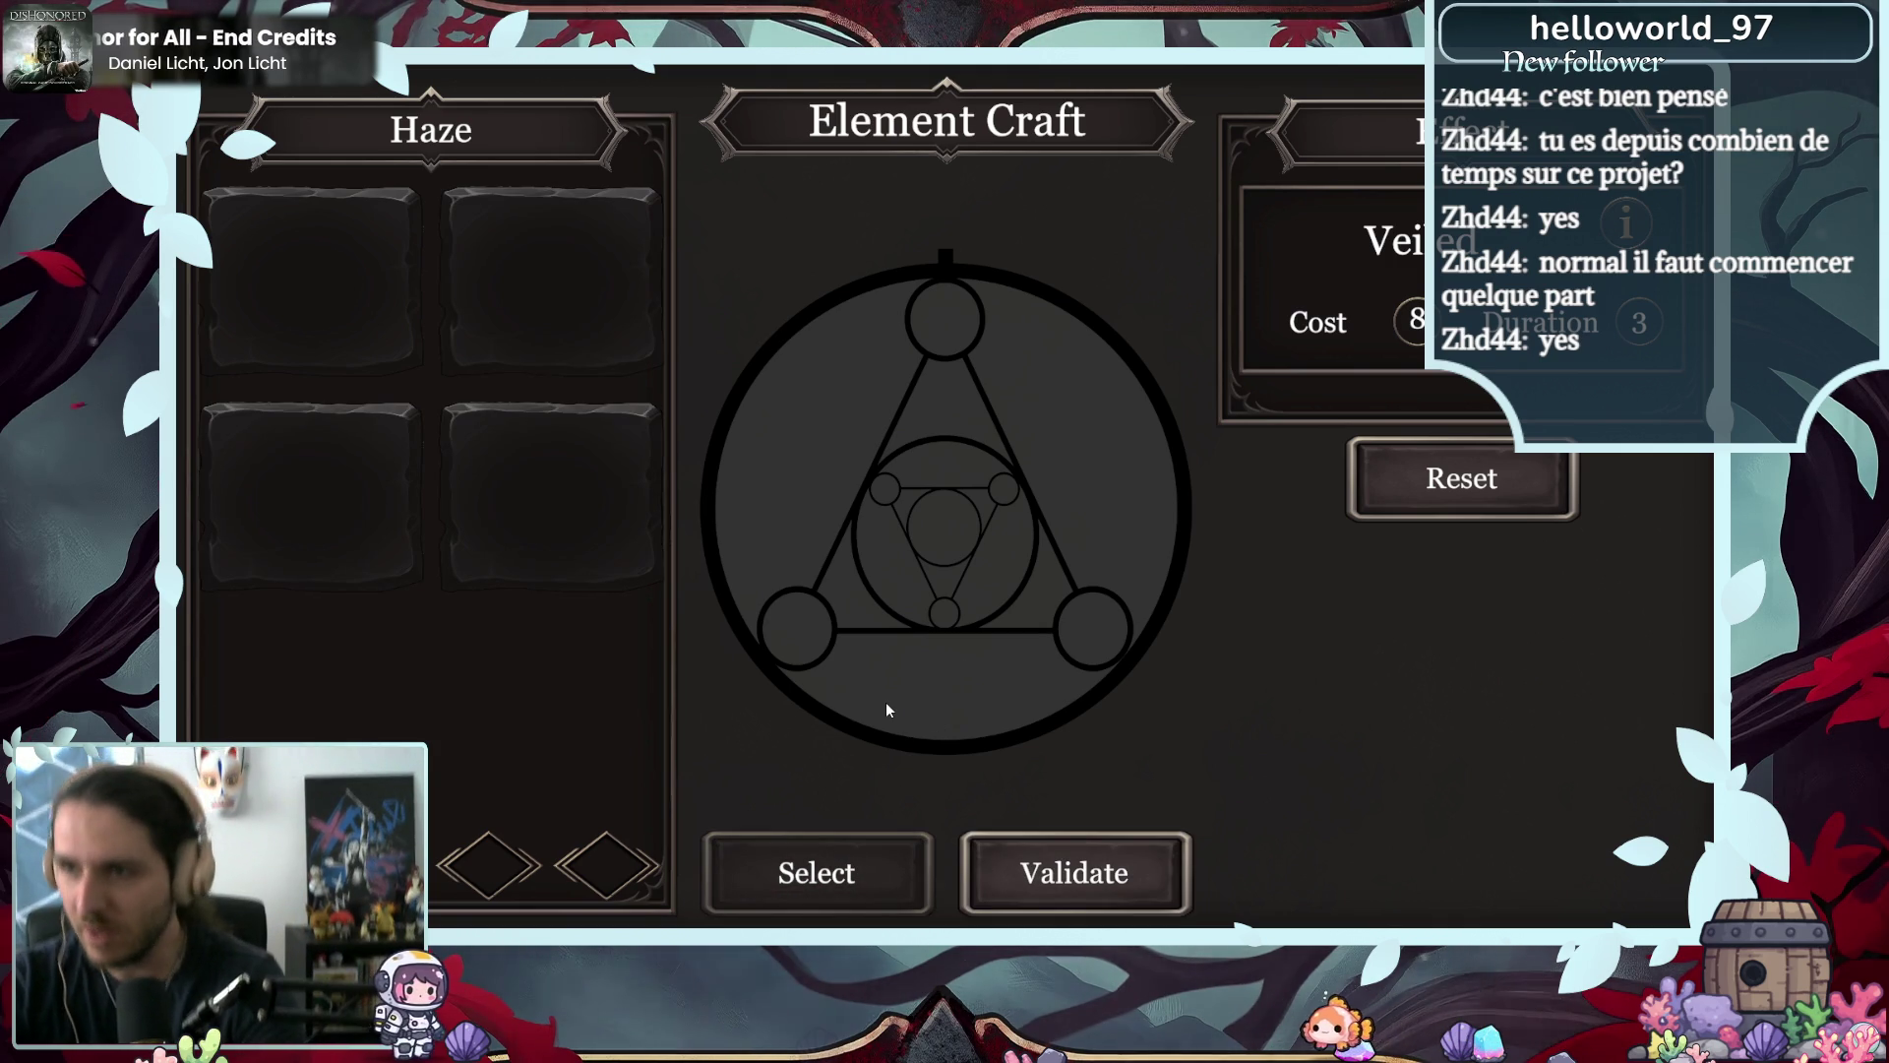
left_click(1077, 875)
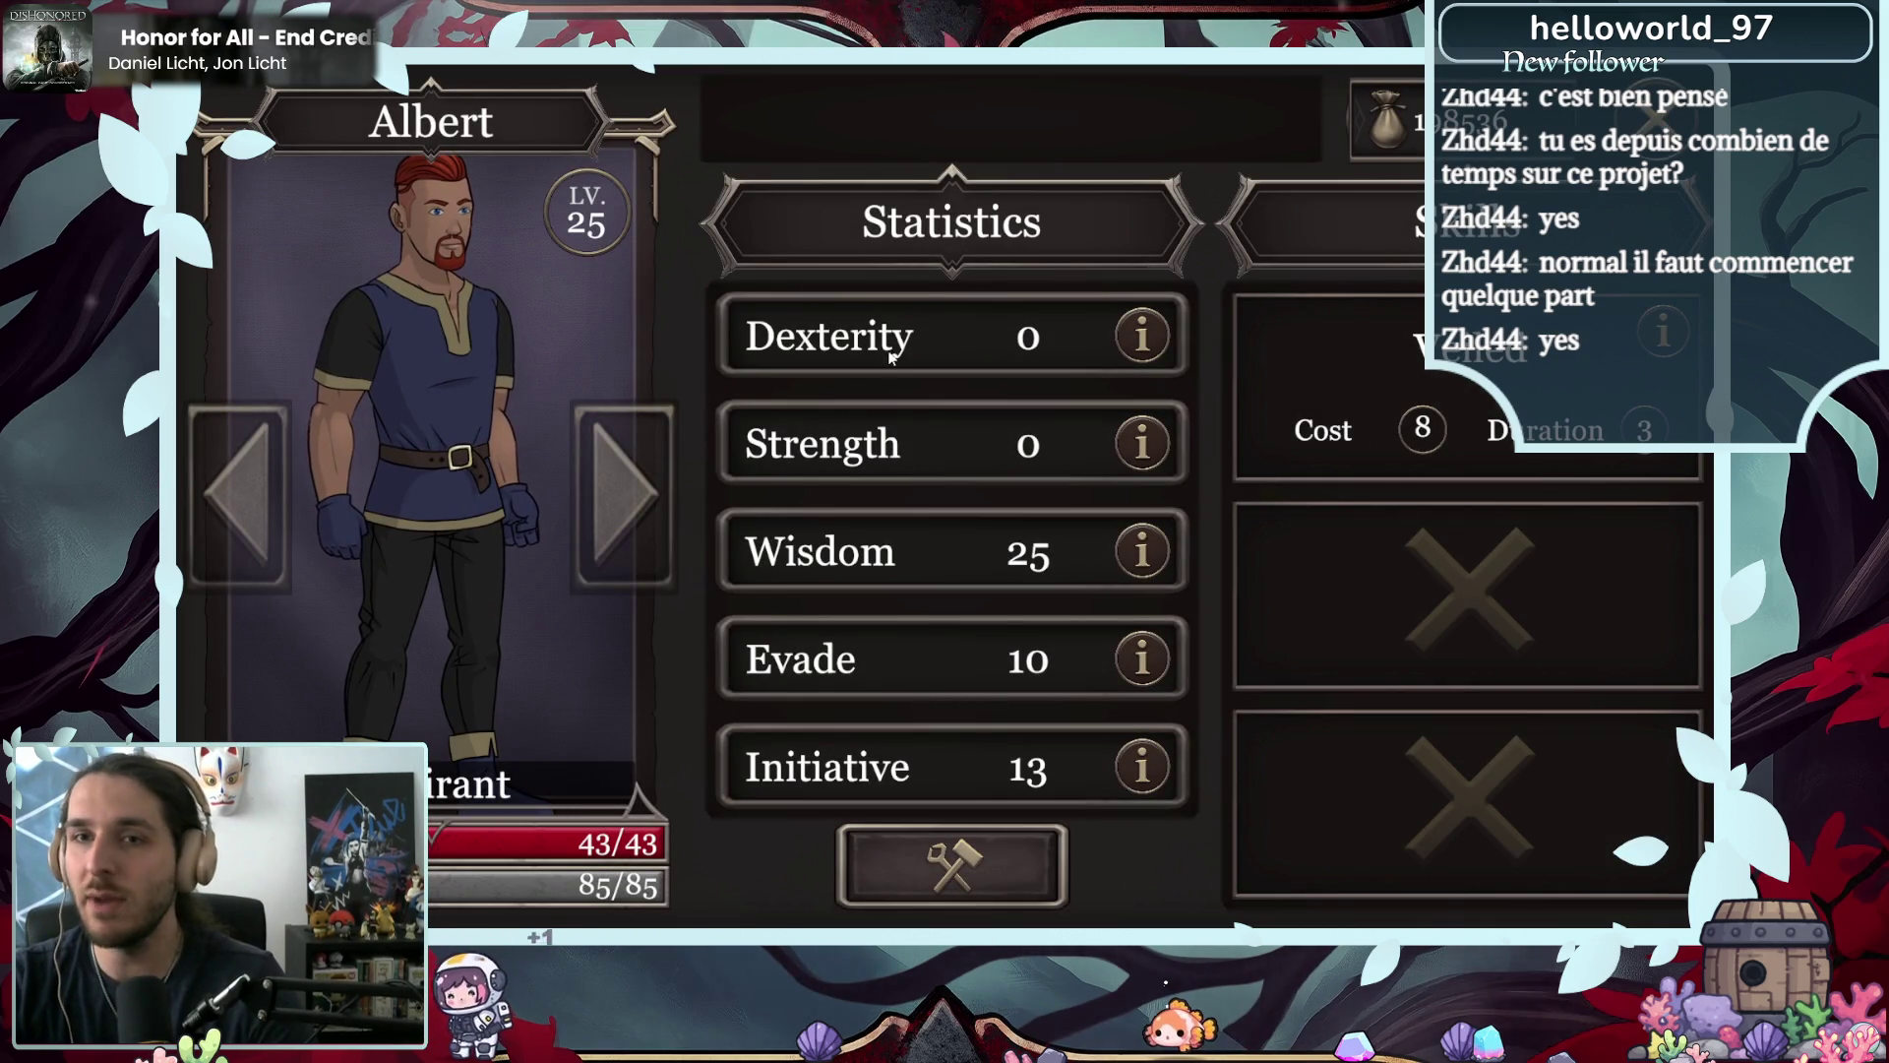
- Read the Veiled skill's description on Albert's stats screen
left_click(1658, 333)
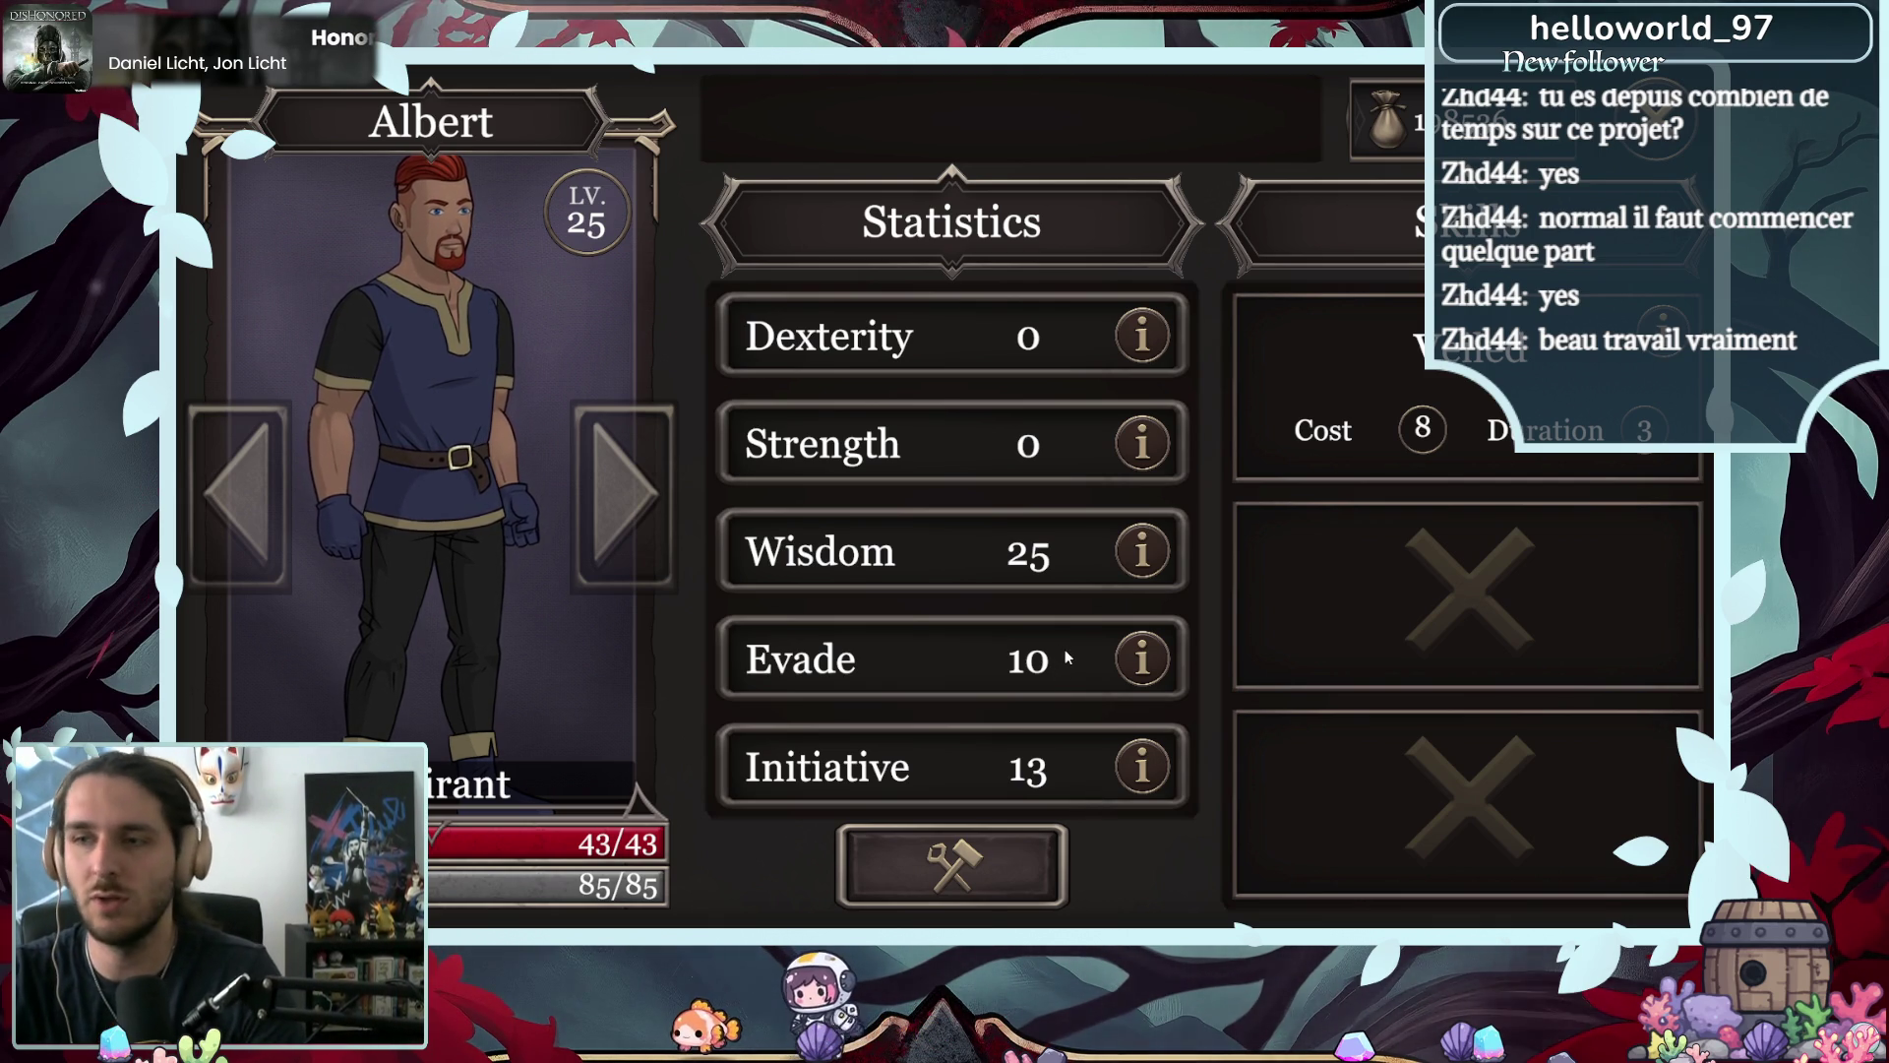
key("alt+Tab")
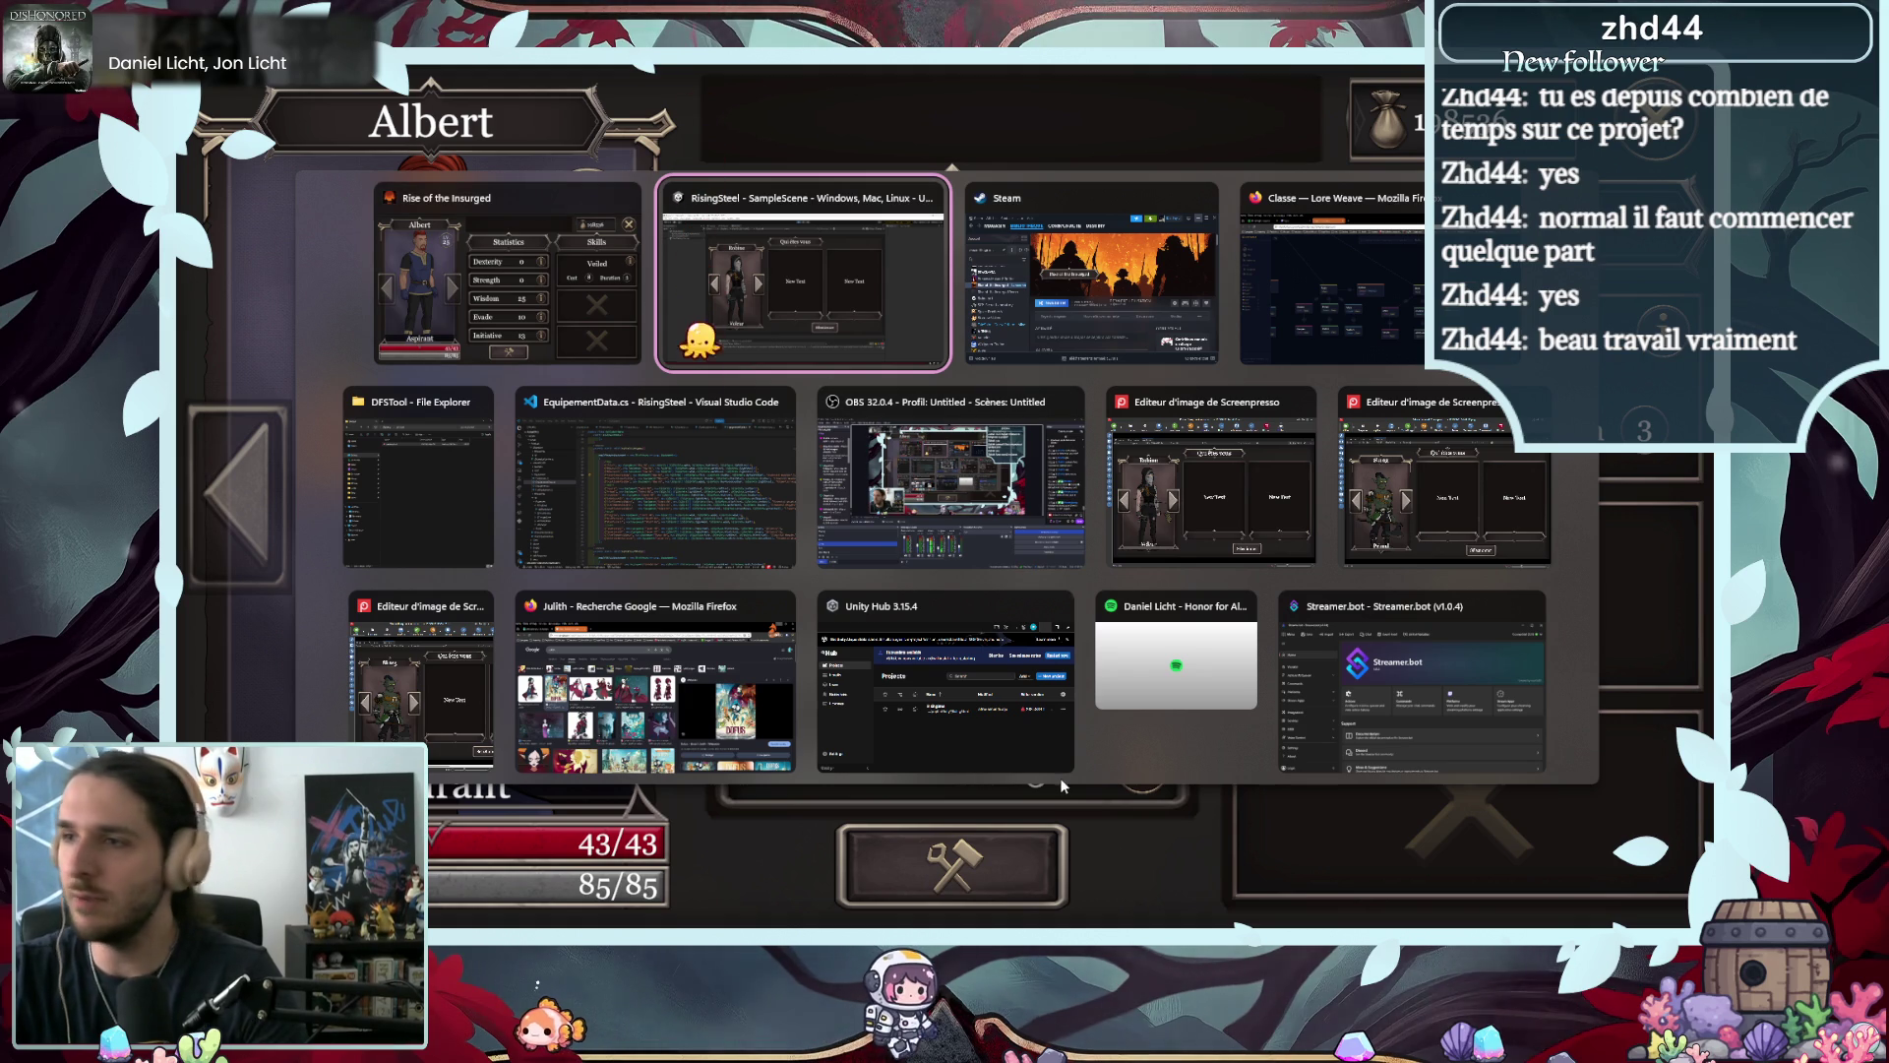
key("Escape")
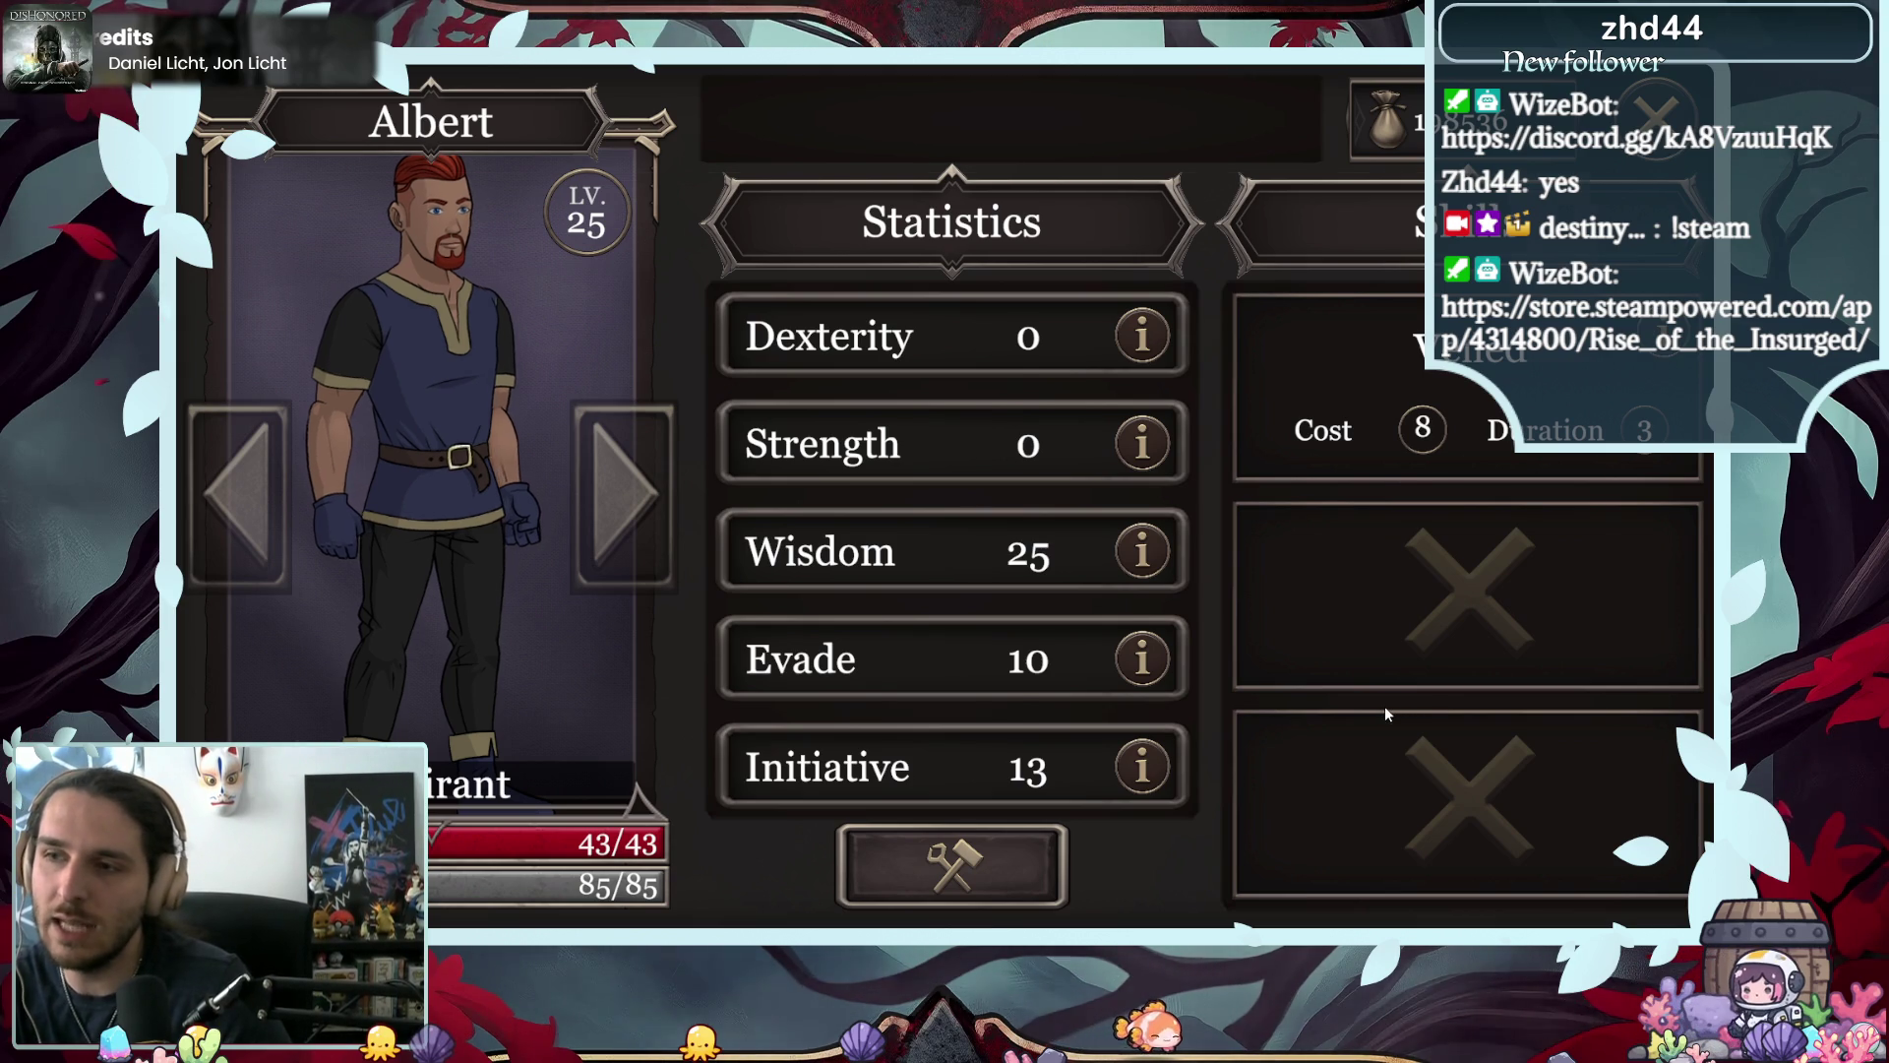
- Close the running game window from the Alt+Tab switcher
key("alt+Tab")
left_click(637, 201)
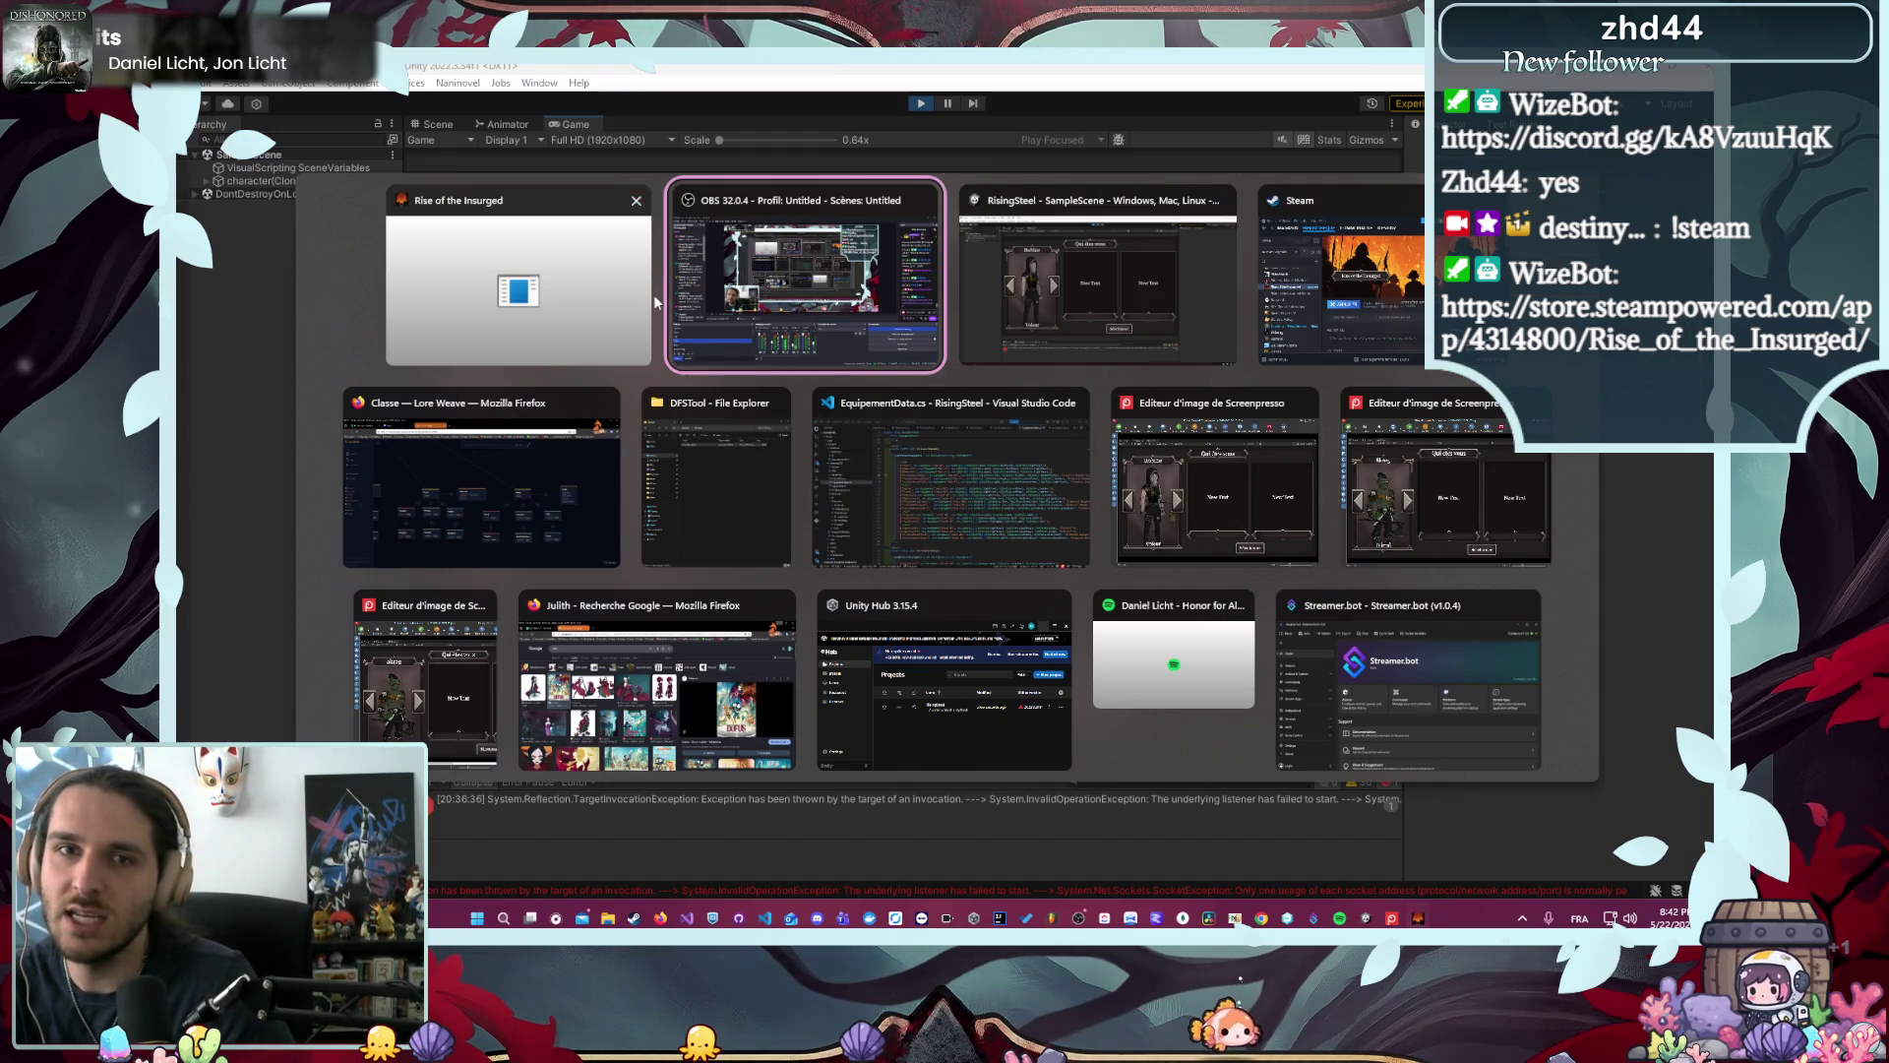
- In Unity, pick Brennan the Gardien to enter camp and clear the Console's exception errors
key("Escape")
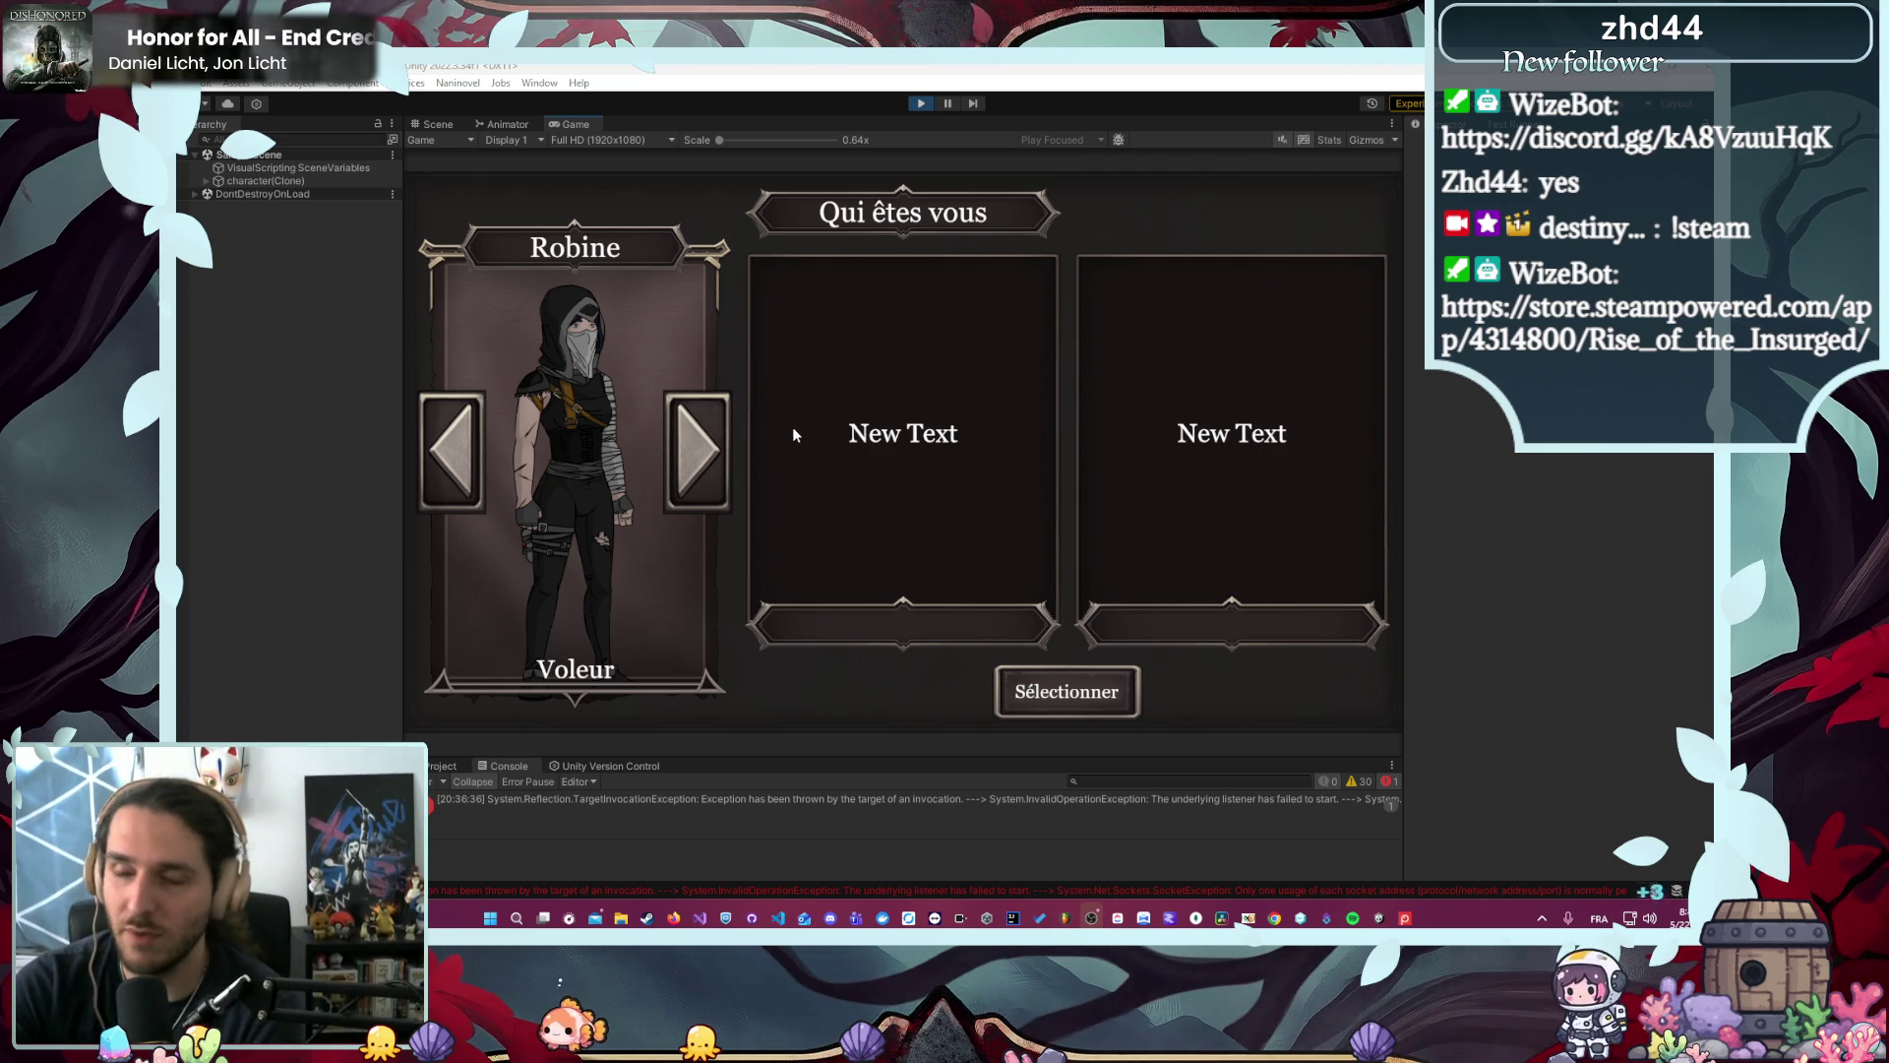
left_click(675, 471)
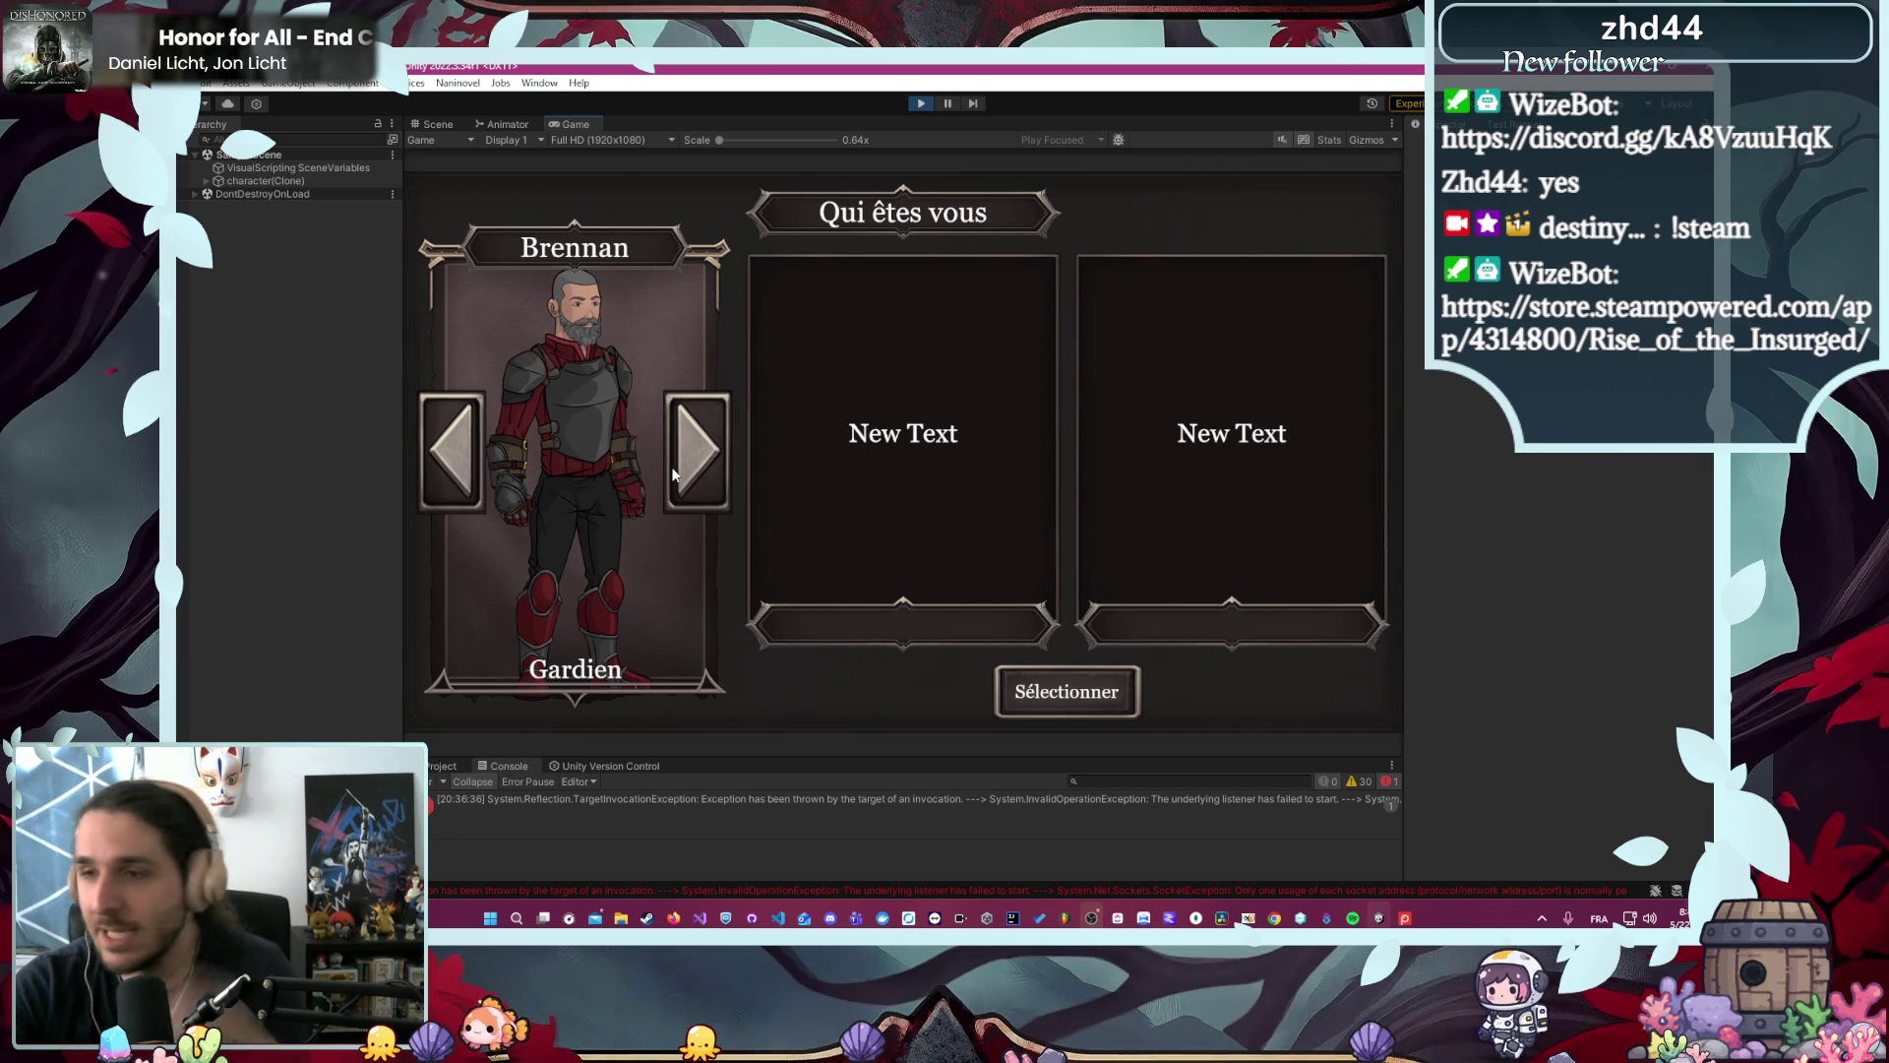
left_click(1132, 688)
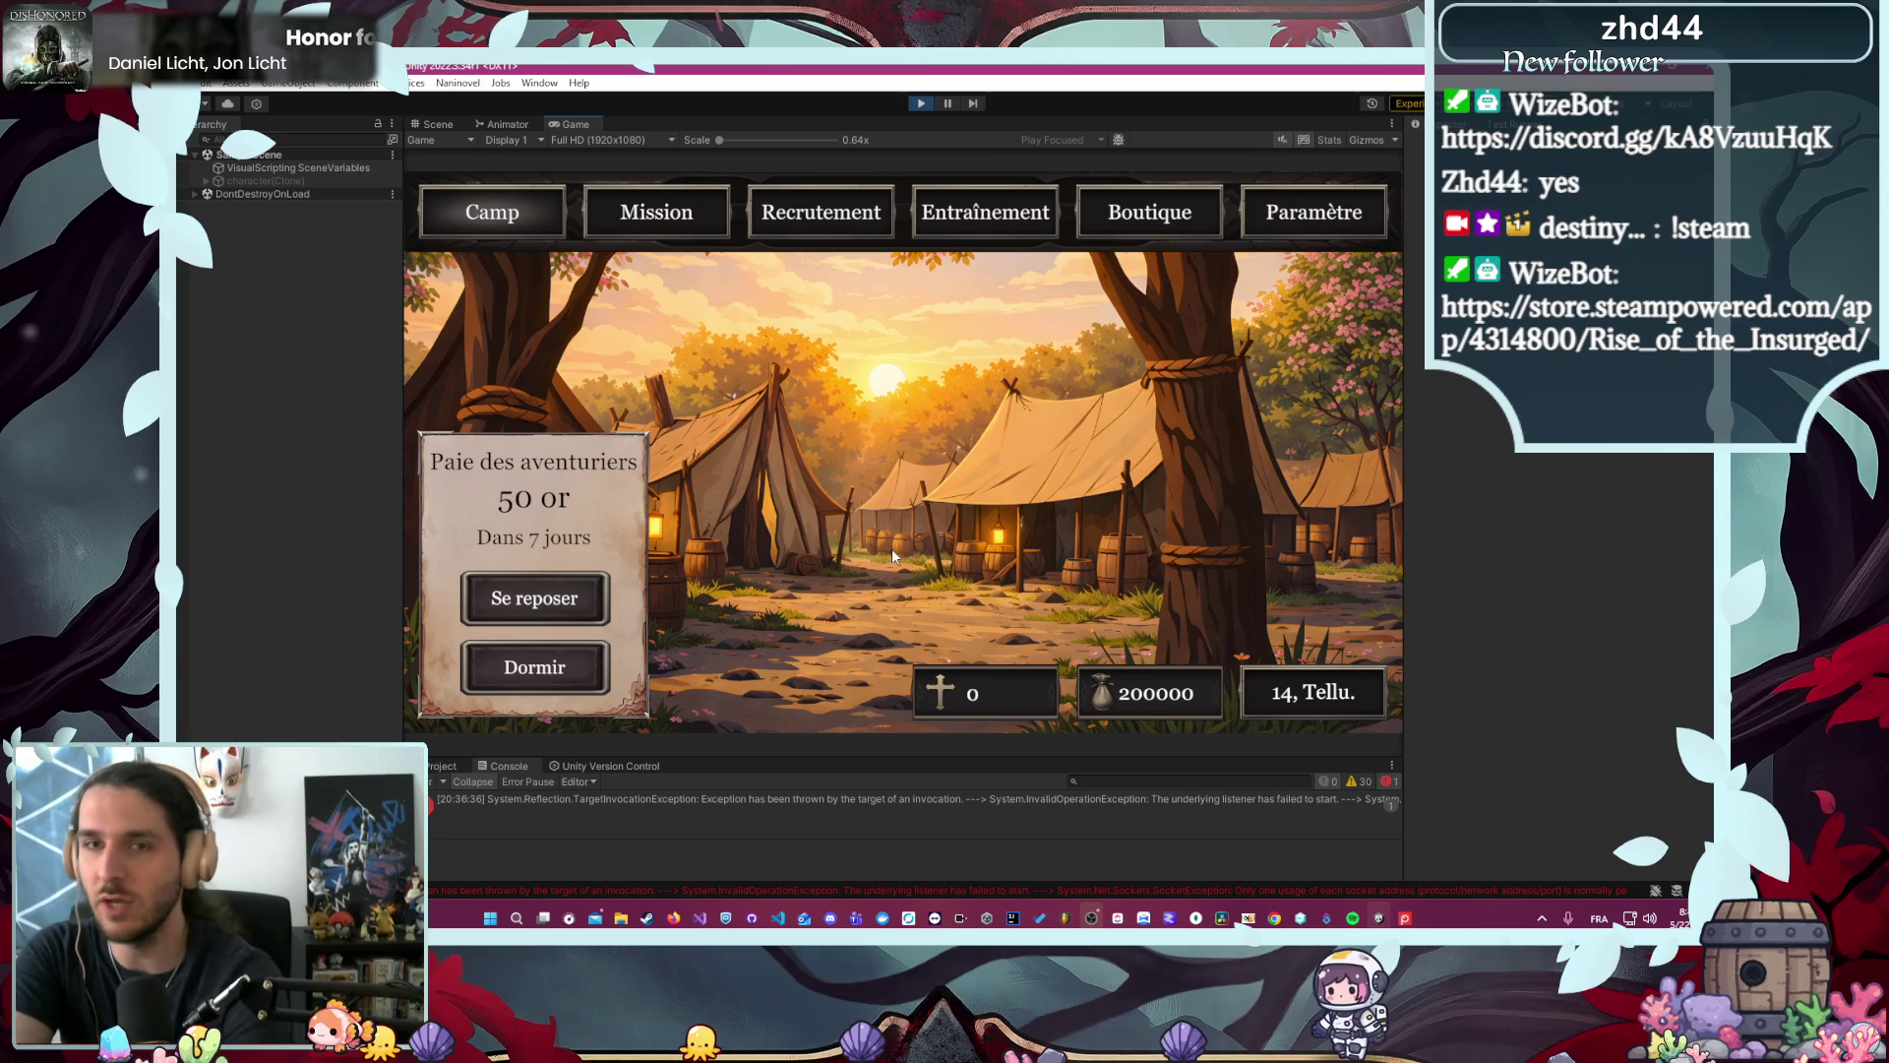
left_click(431, 781)
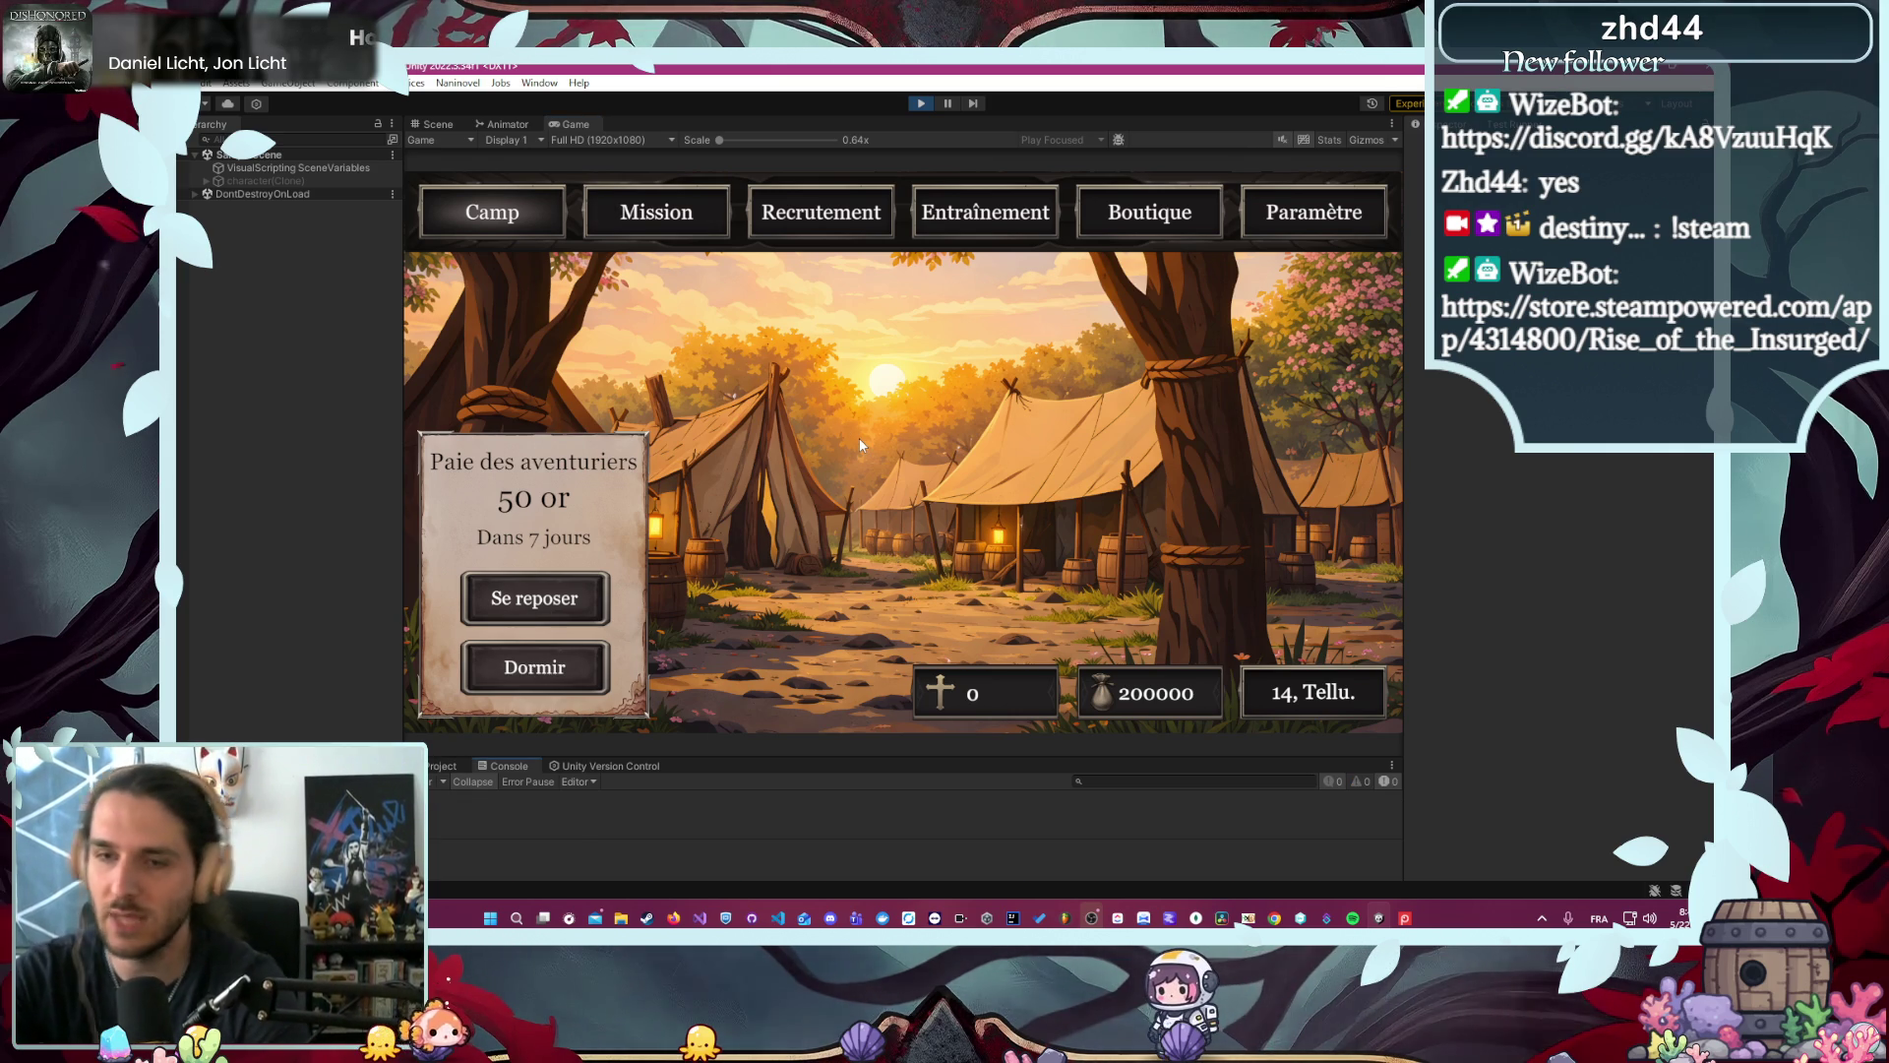
left_click(782, 917)
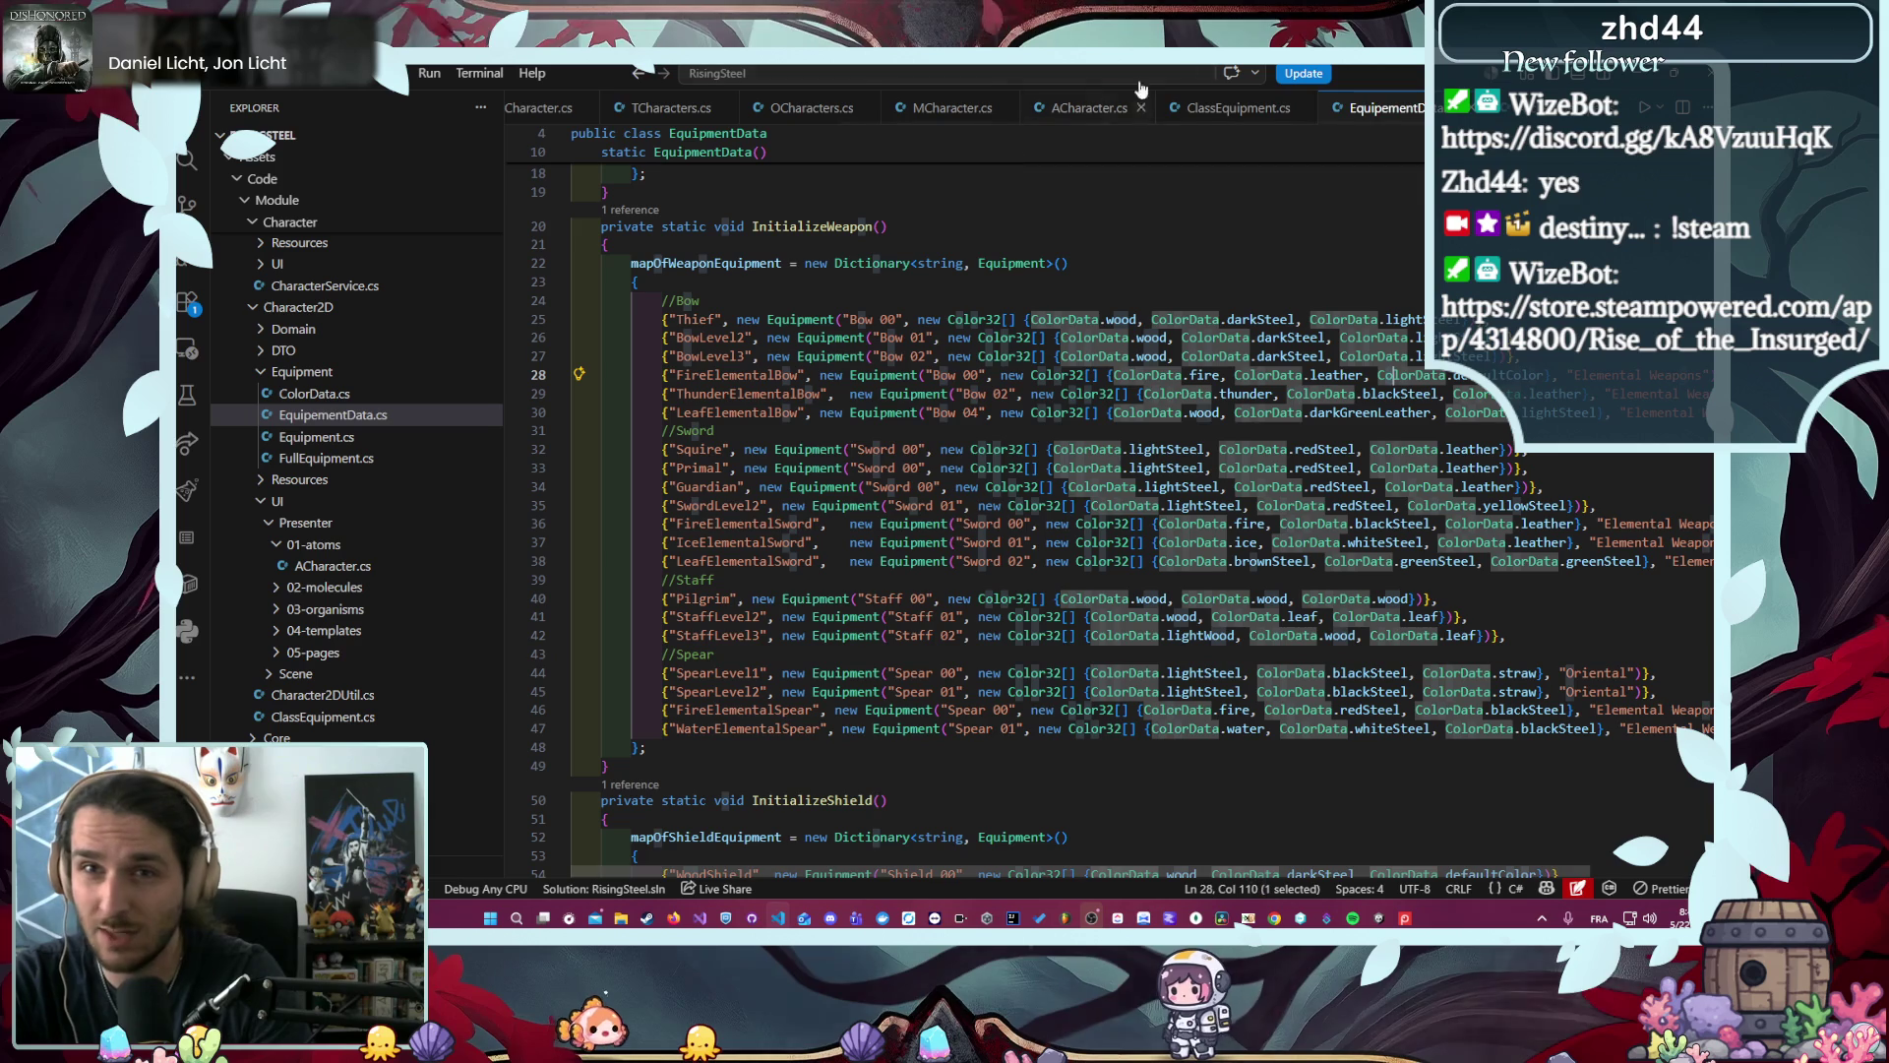
- Review ClassEquipment.cs and ACharacter.cs, highlighting every use of classeWeapon
left_click(1265, 107)
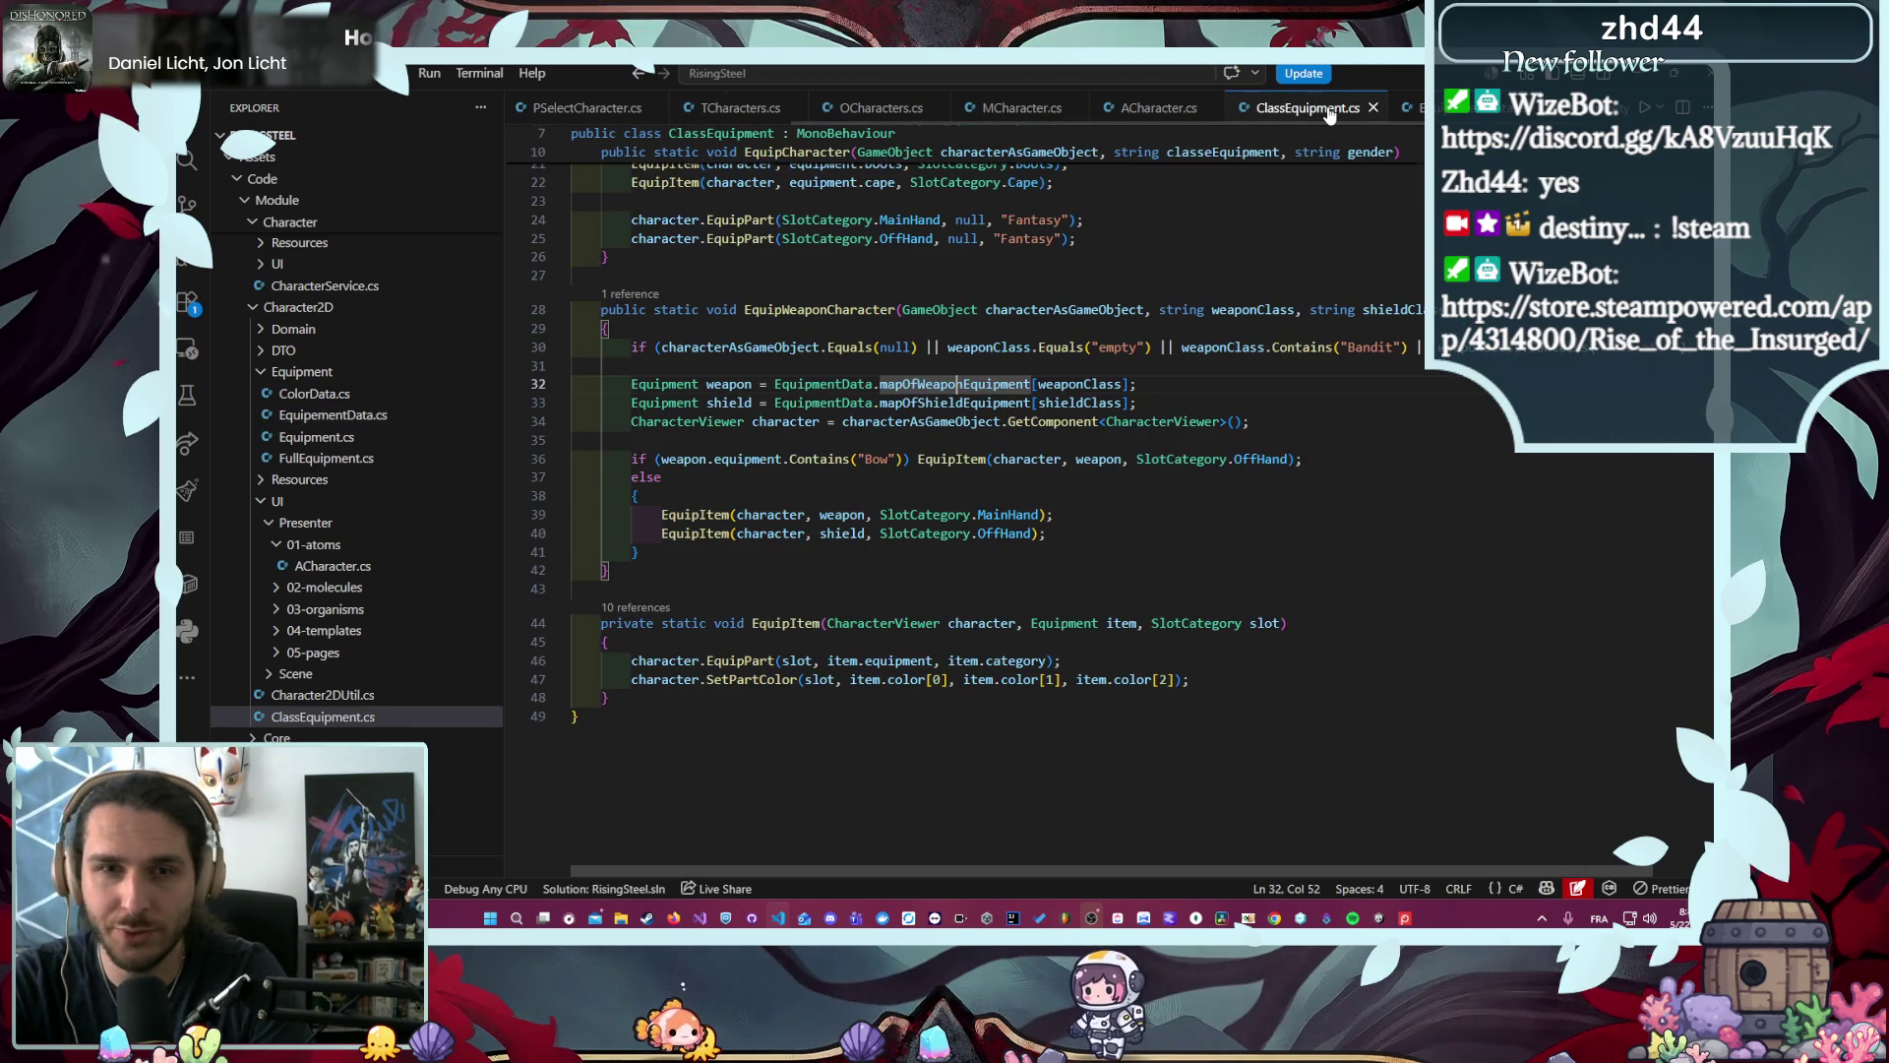
left_click(1158, 107)
scroll(988, 443, "down", 3)
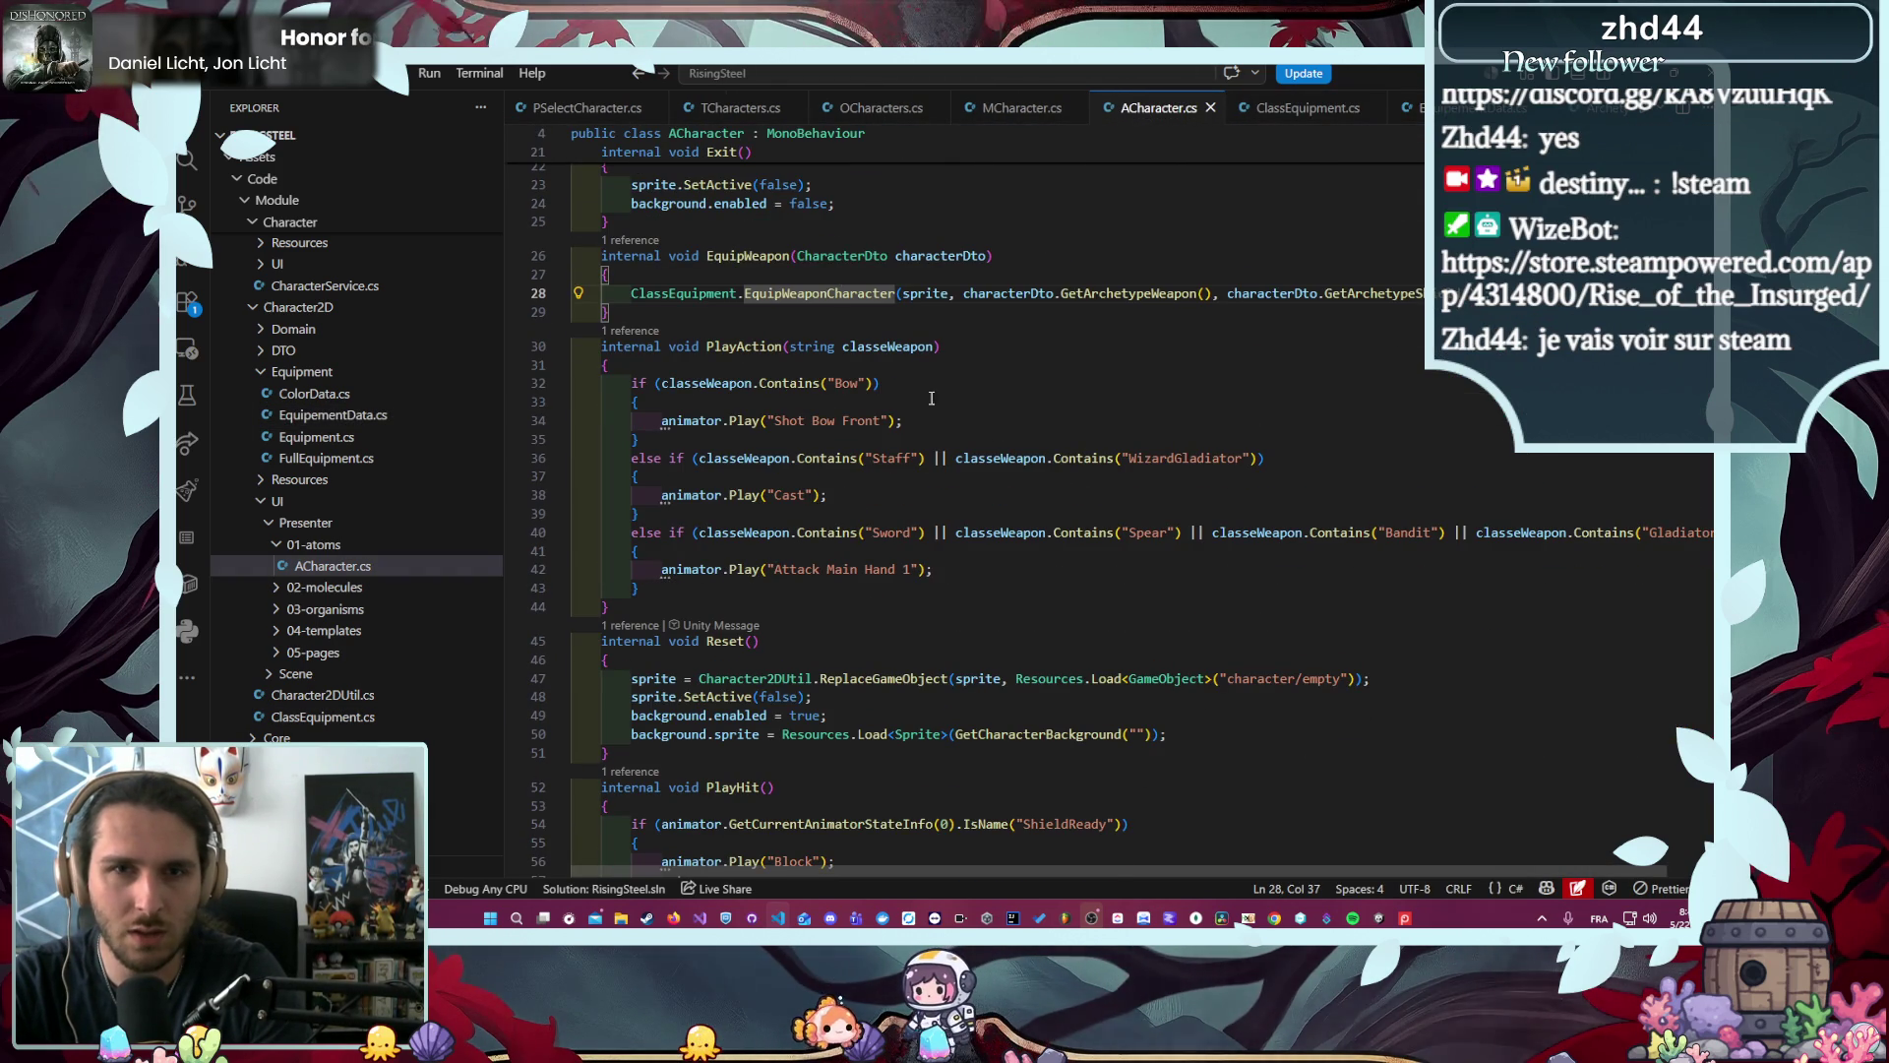
key("Down")
key("Down")
key("ctrl+shift+Right")
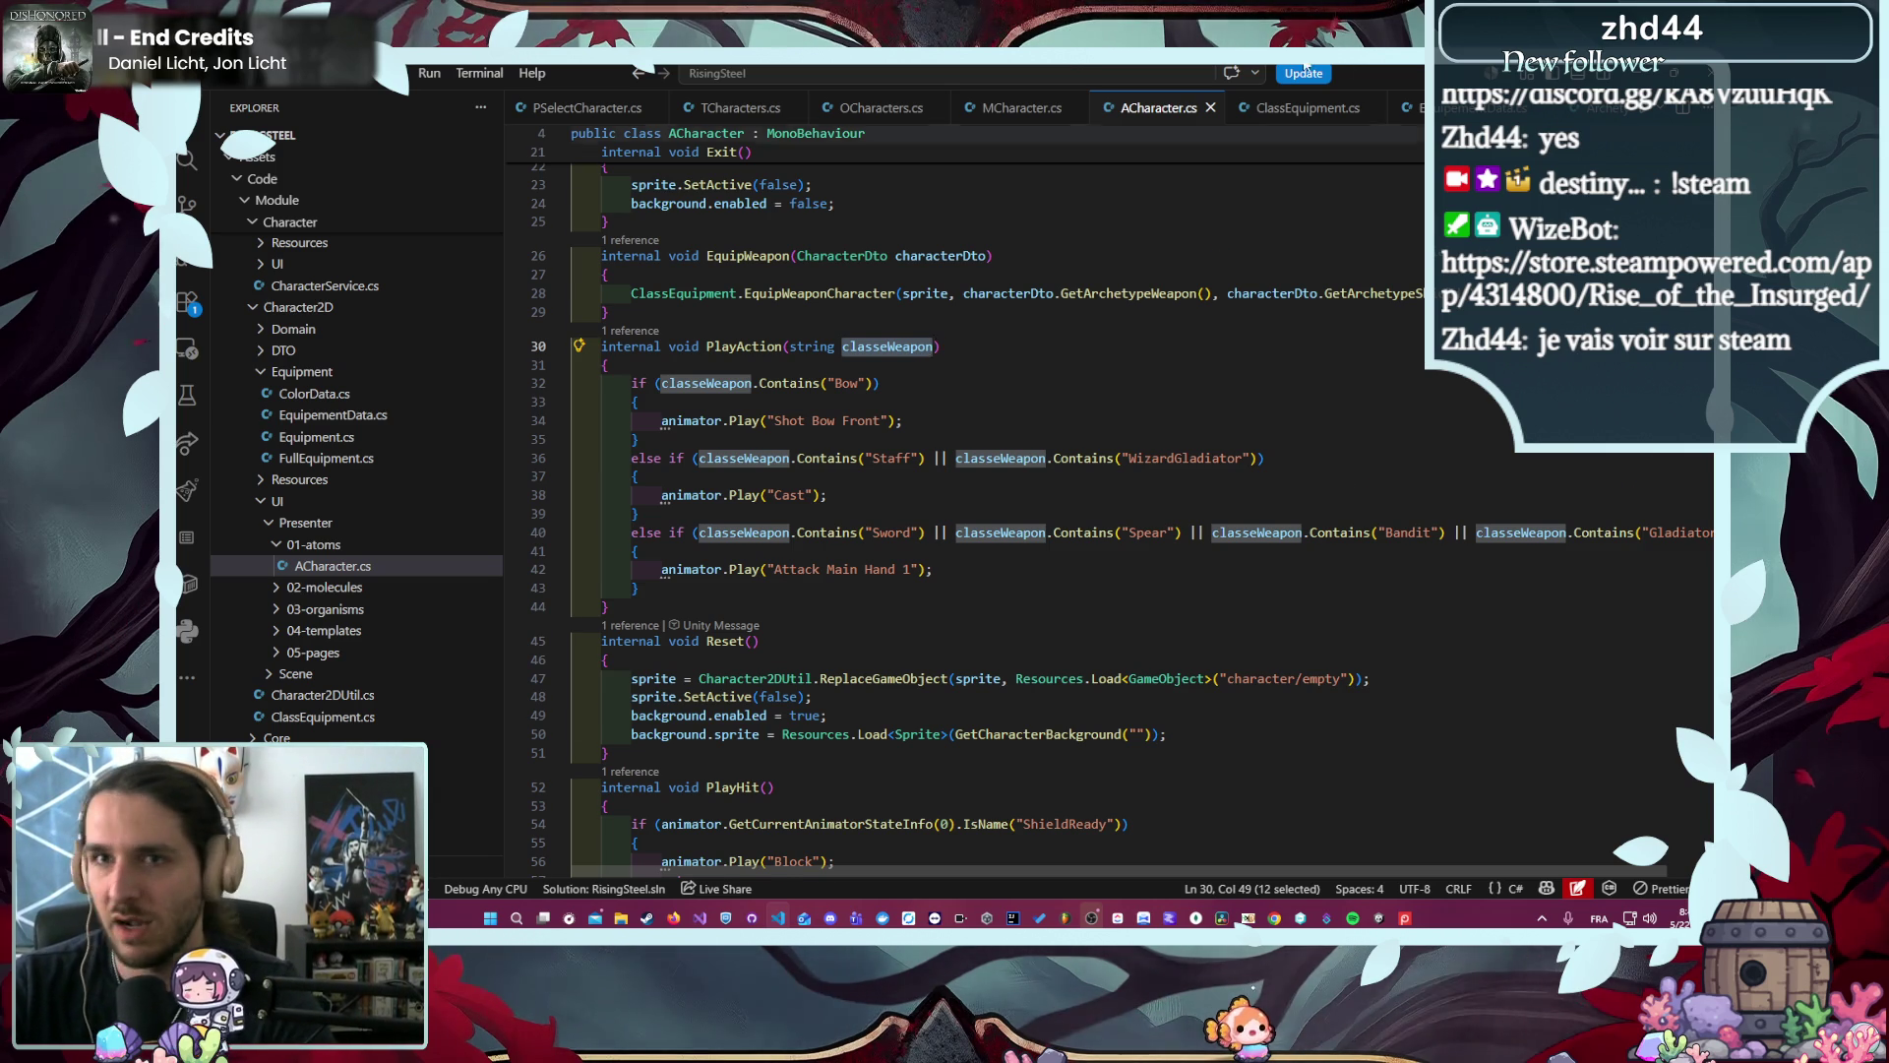
scroll(1419, 119, "down", 2)
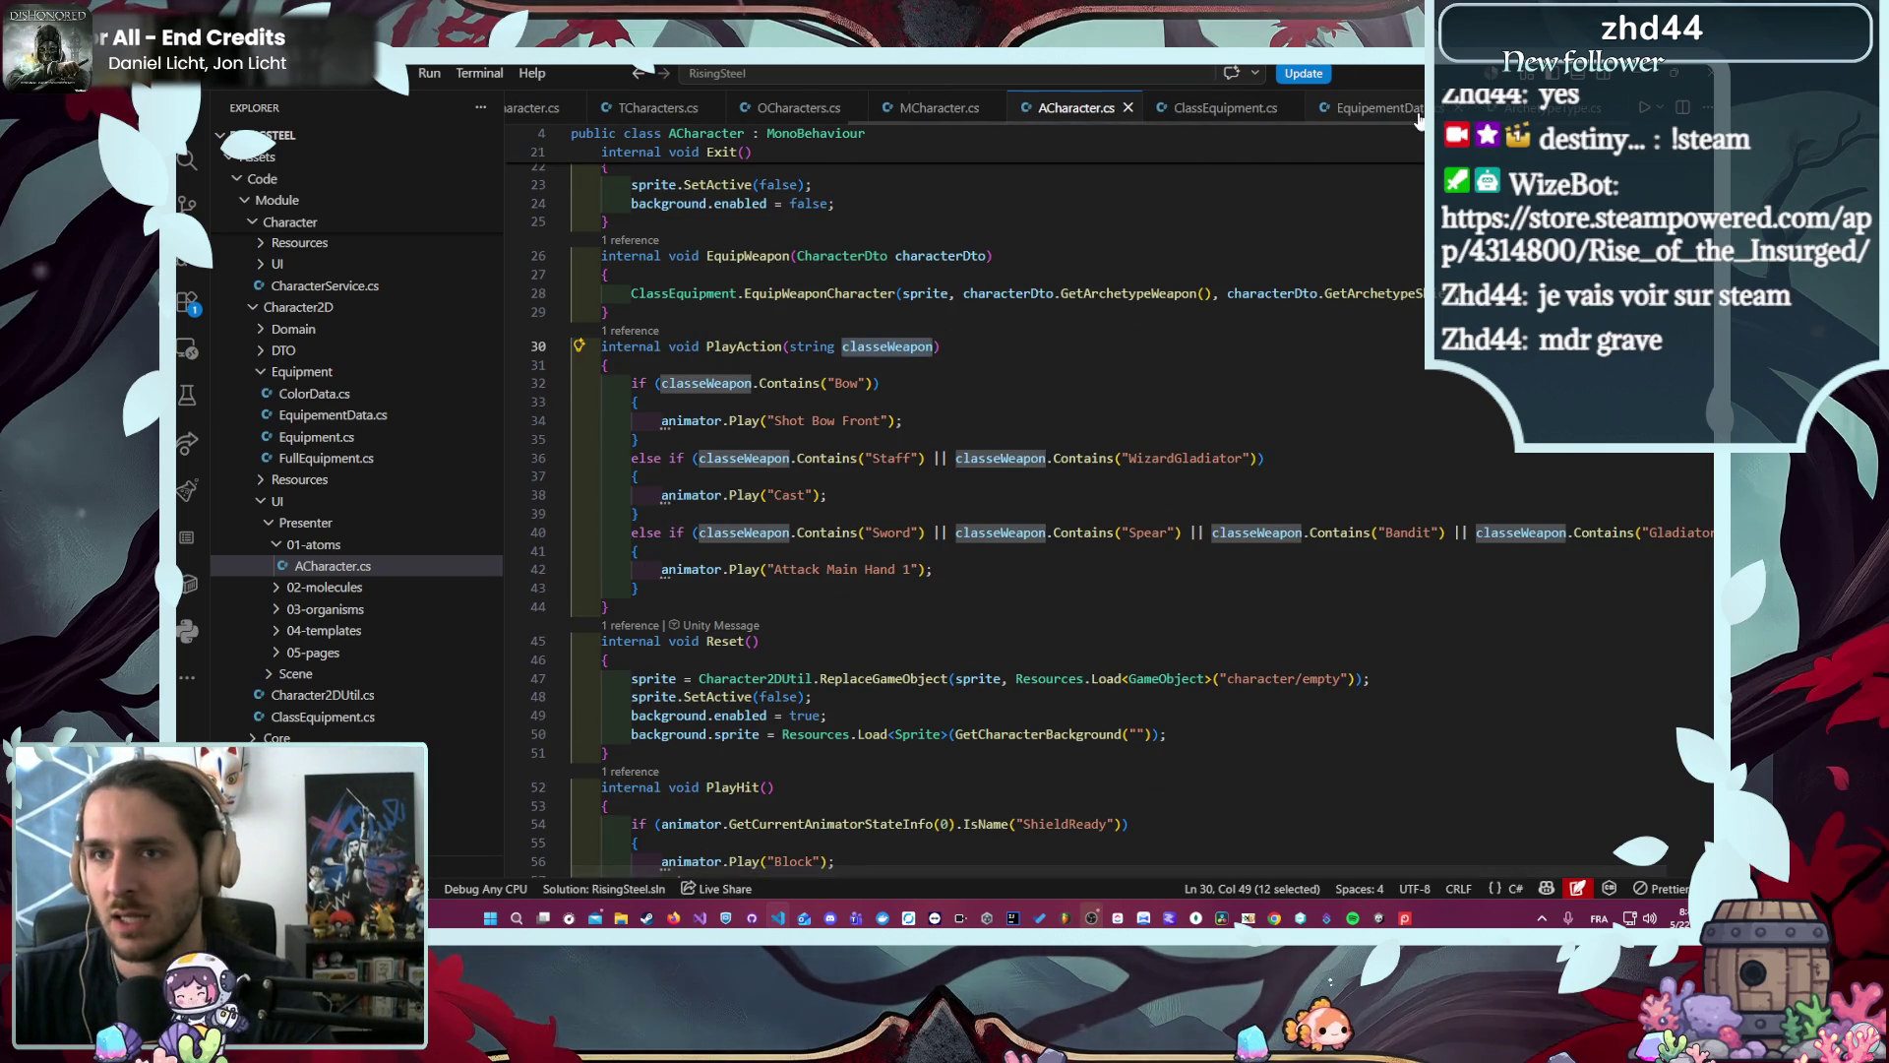
- Read the archetype definitions in ArchetypeType.cs, then return to ACharacter.cs
left_click(1565, 107)
scroll(1266, 318, "up", 10)
scroll(1259, 315, "down", 2)
scroll(1033, 443, "down", 1)
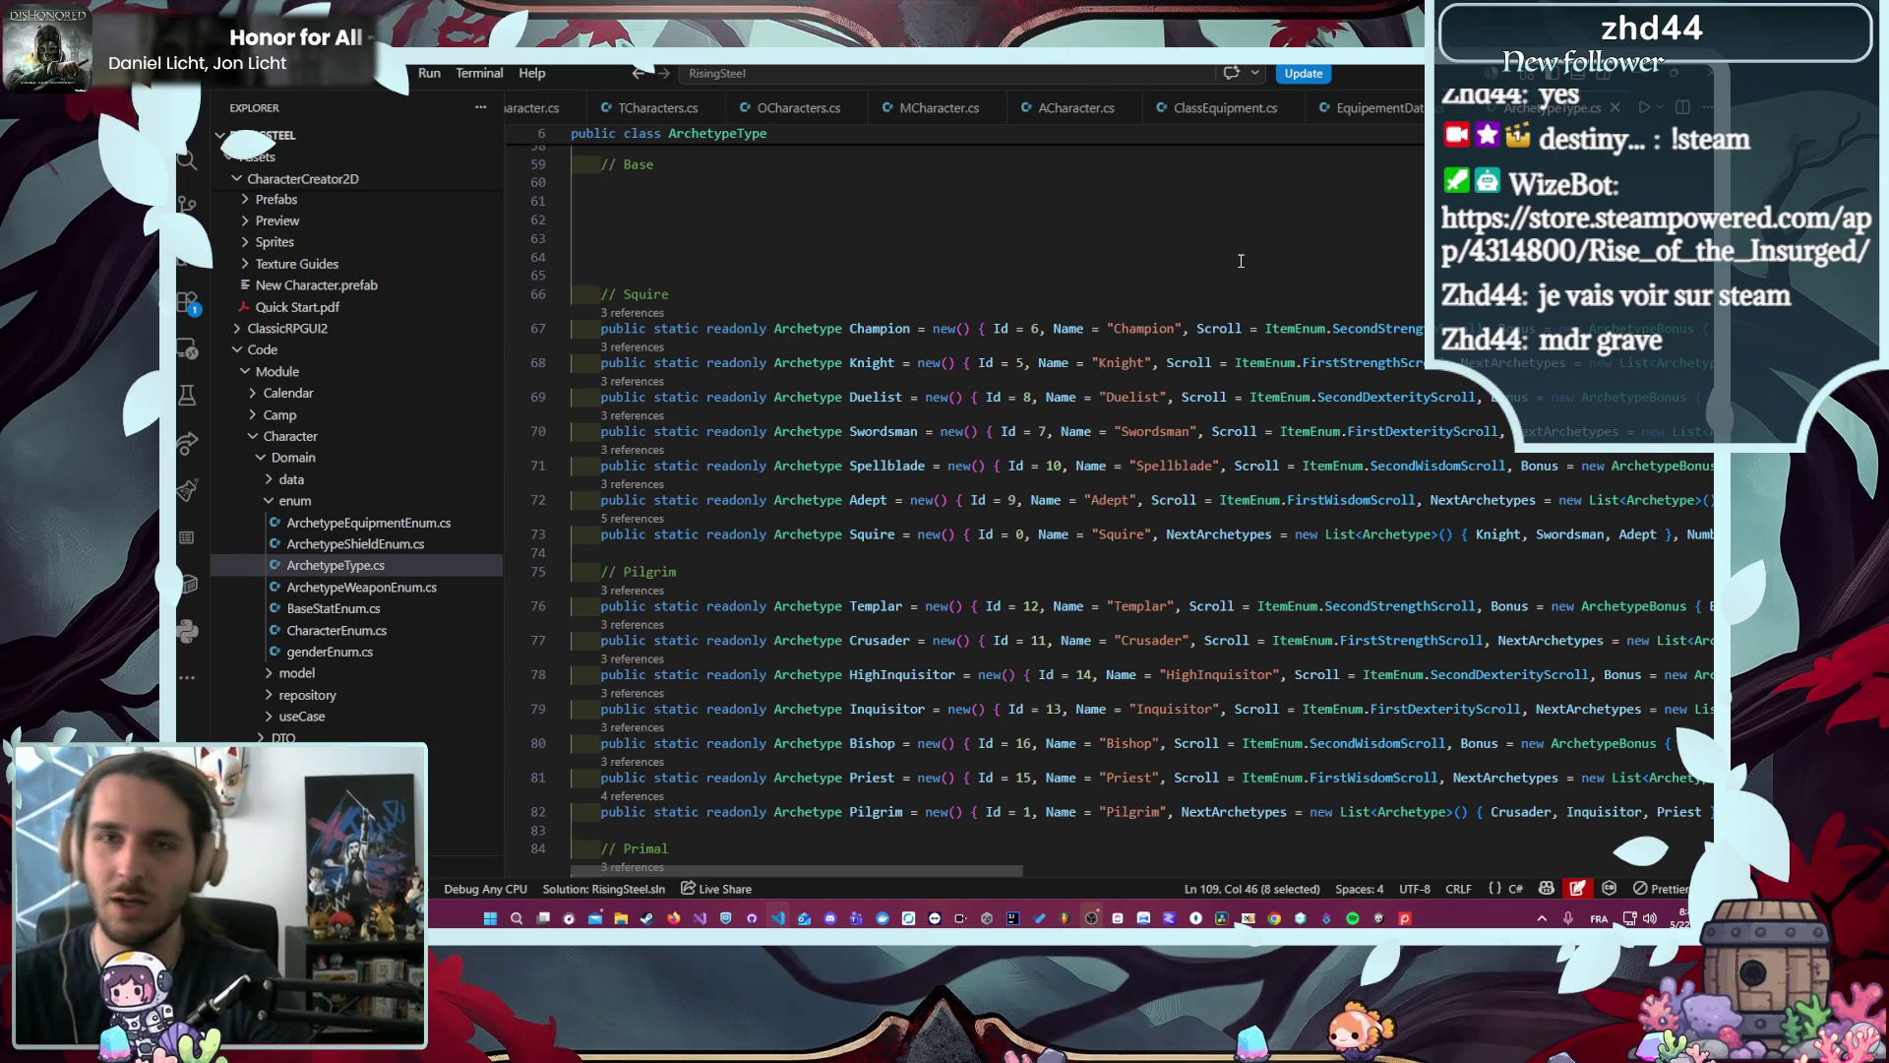
left_click(1030, 120)
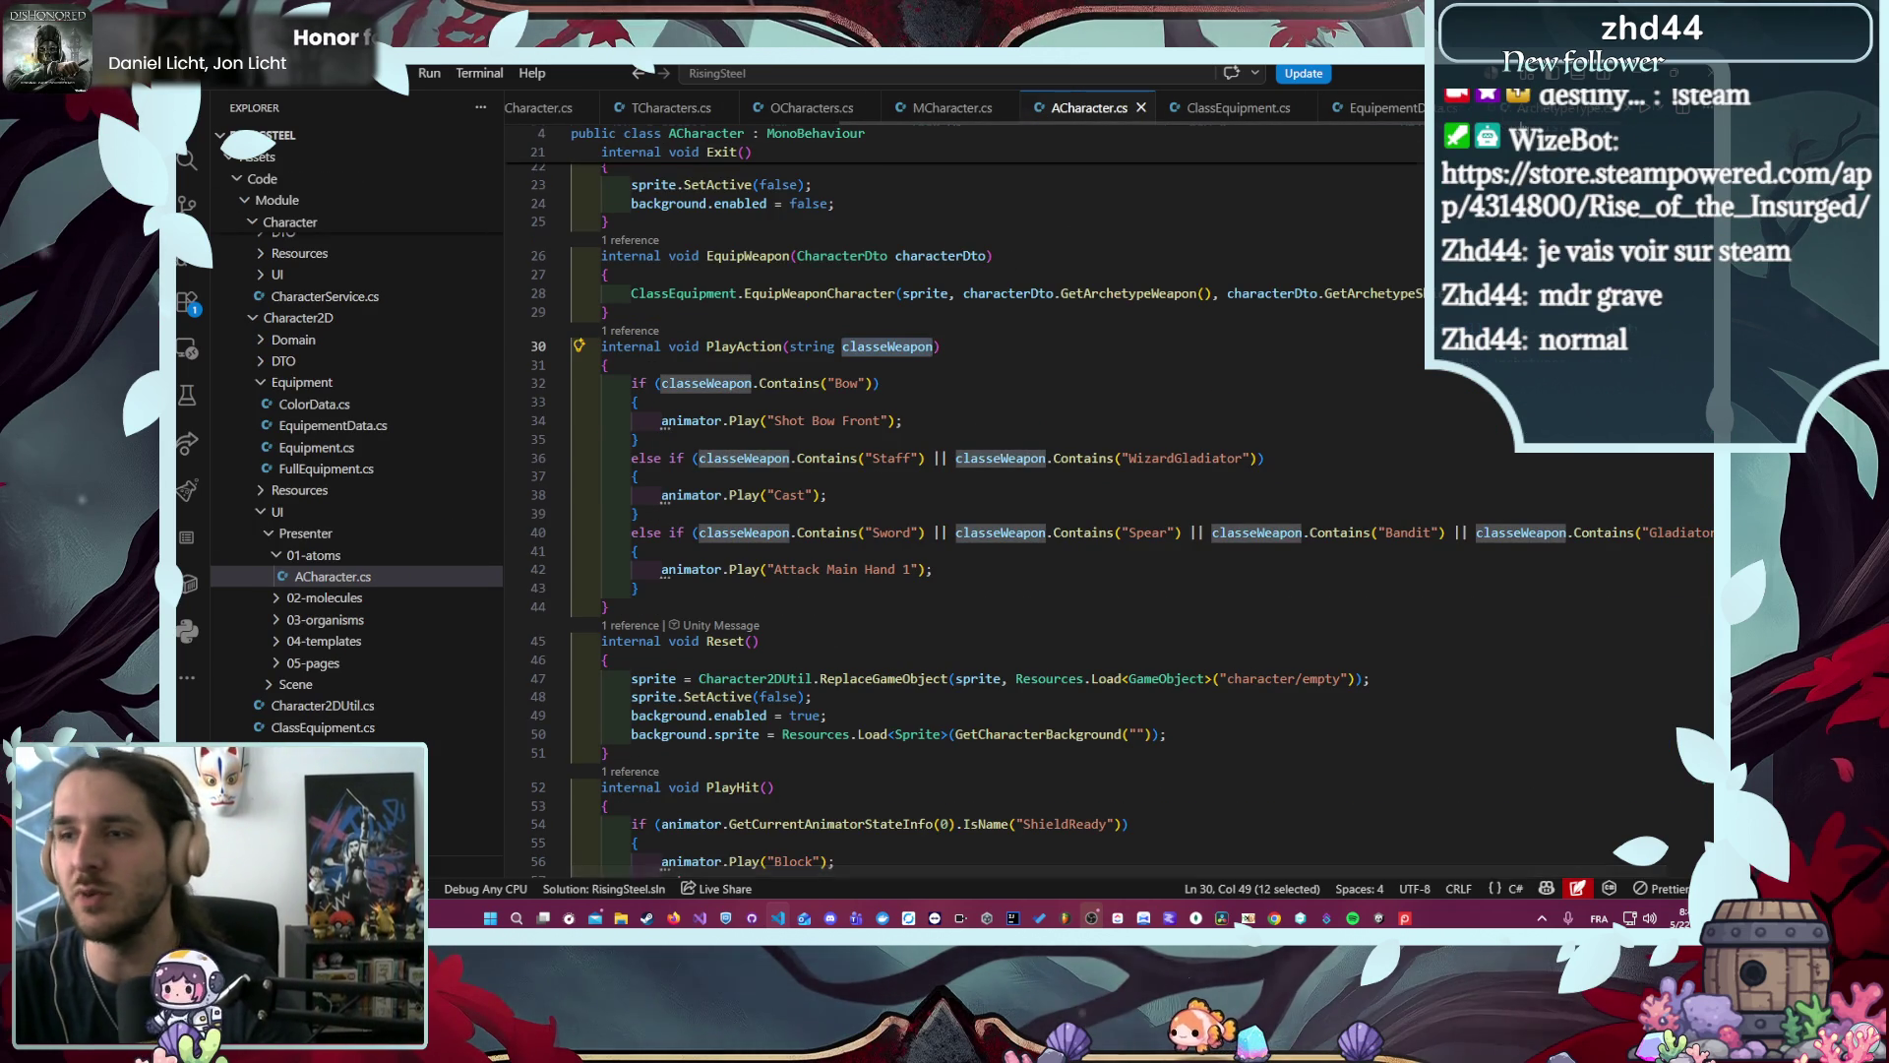
- Copy 'Squire' from ArchetypeType.cs and select 'Sword' on line 40 of PlayAction
left_click(1553, 107)
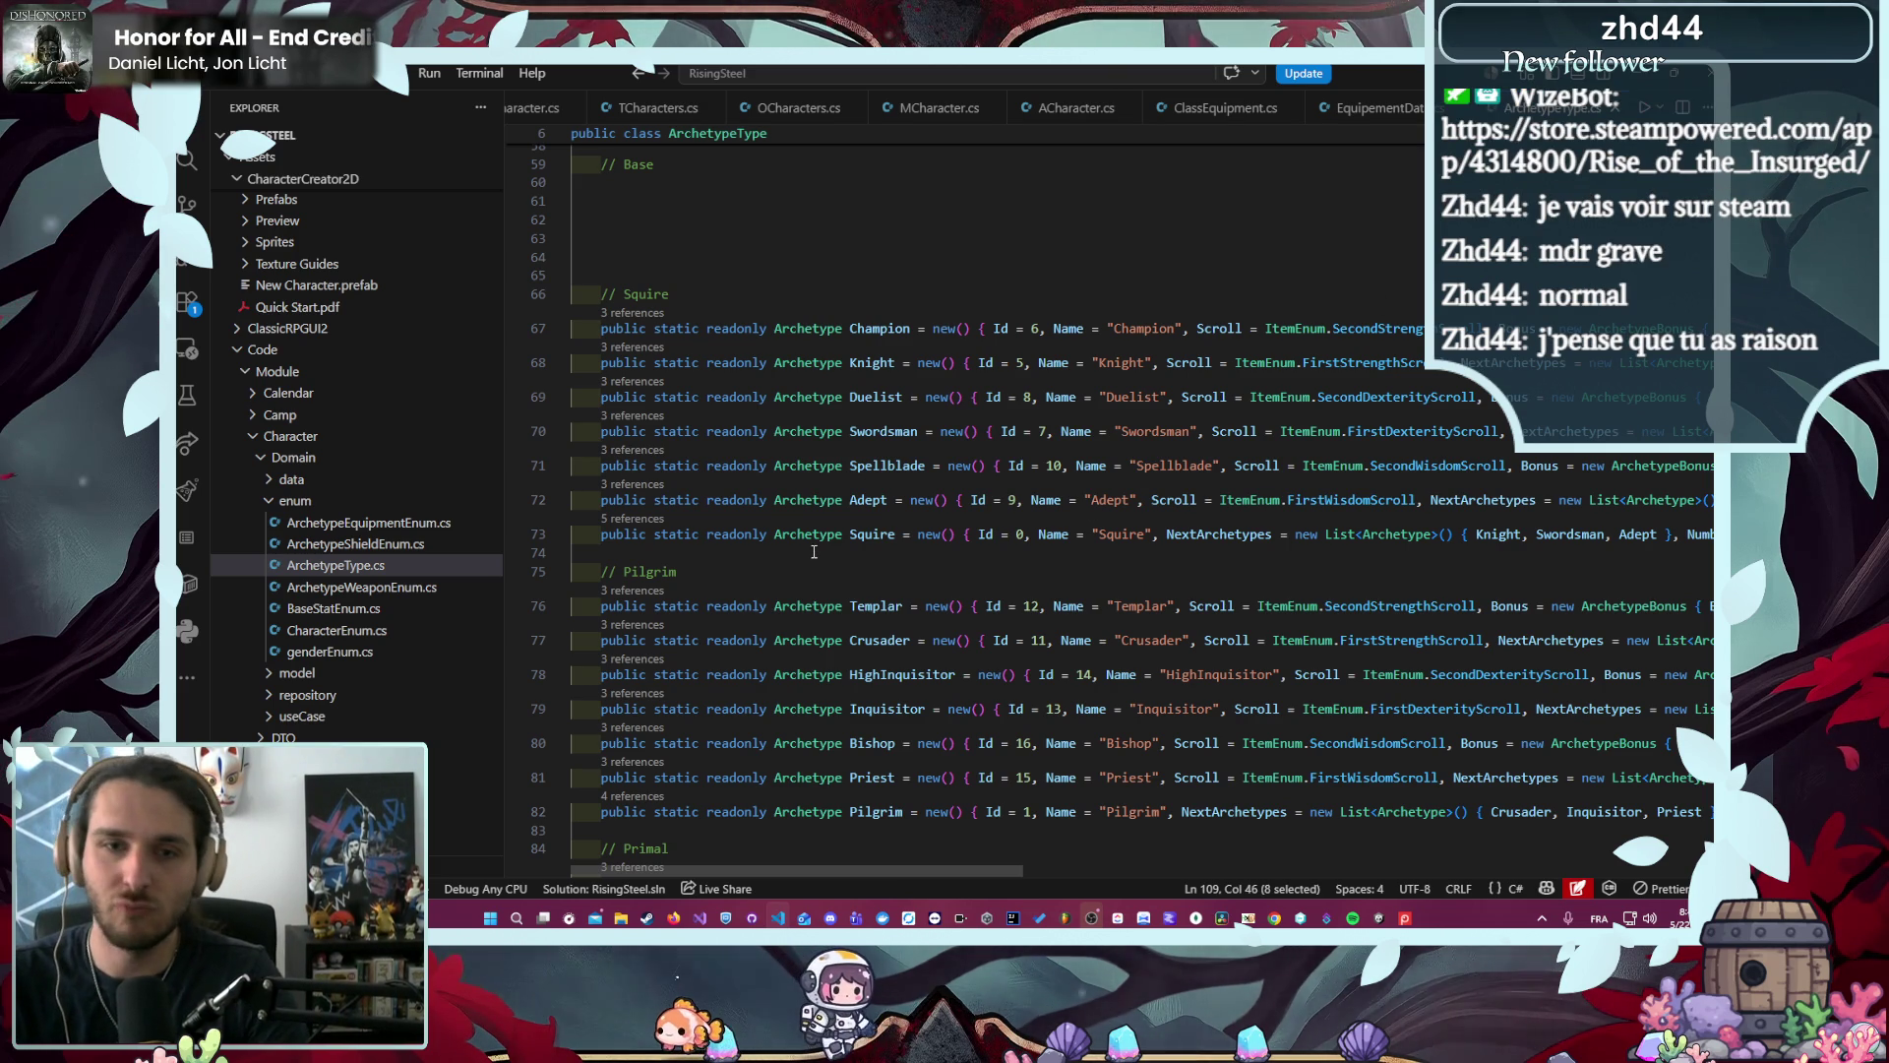
double_click(858, 534)
key("ctrl+c")
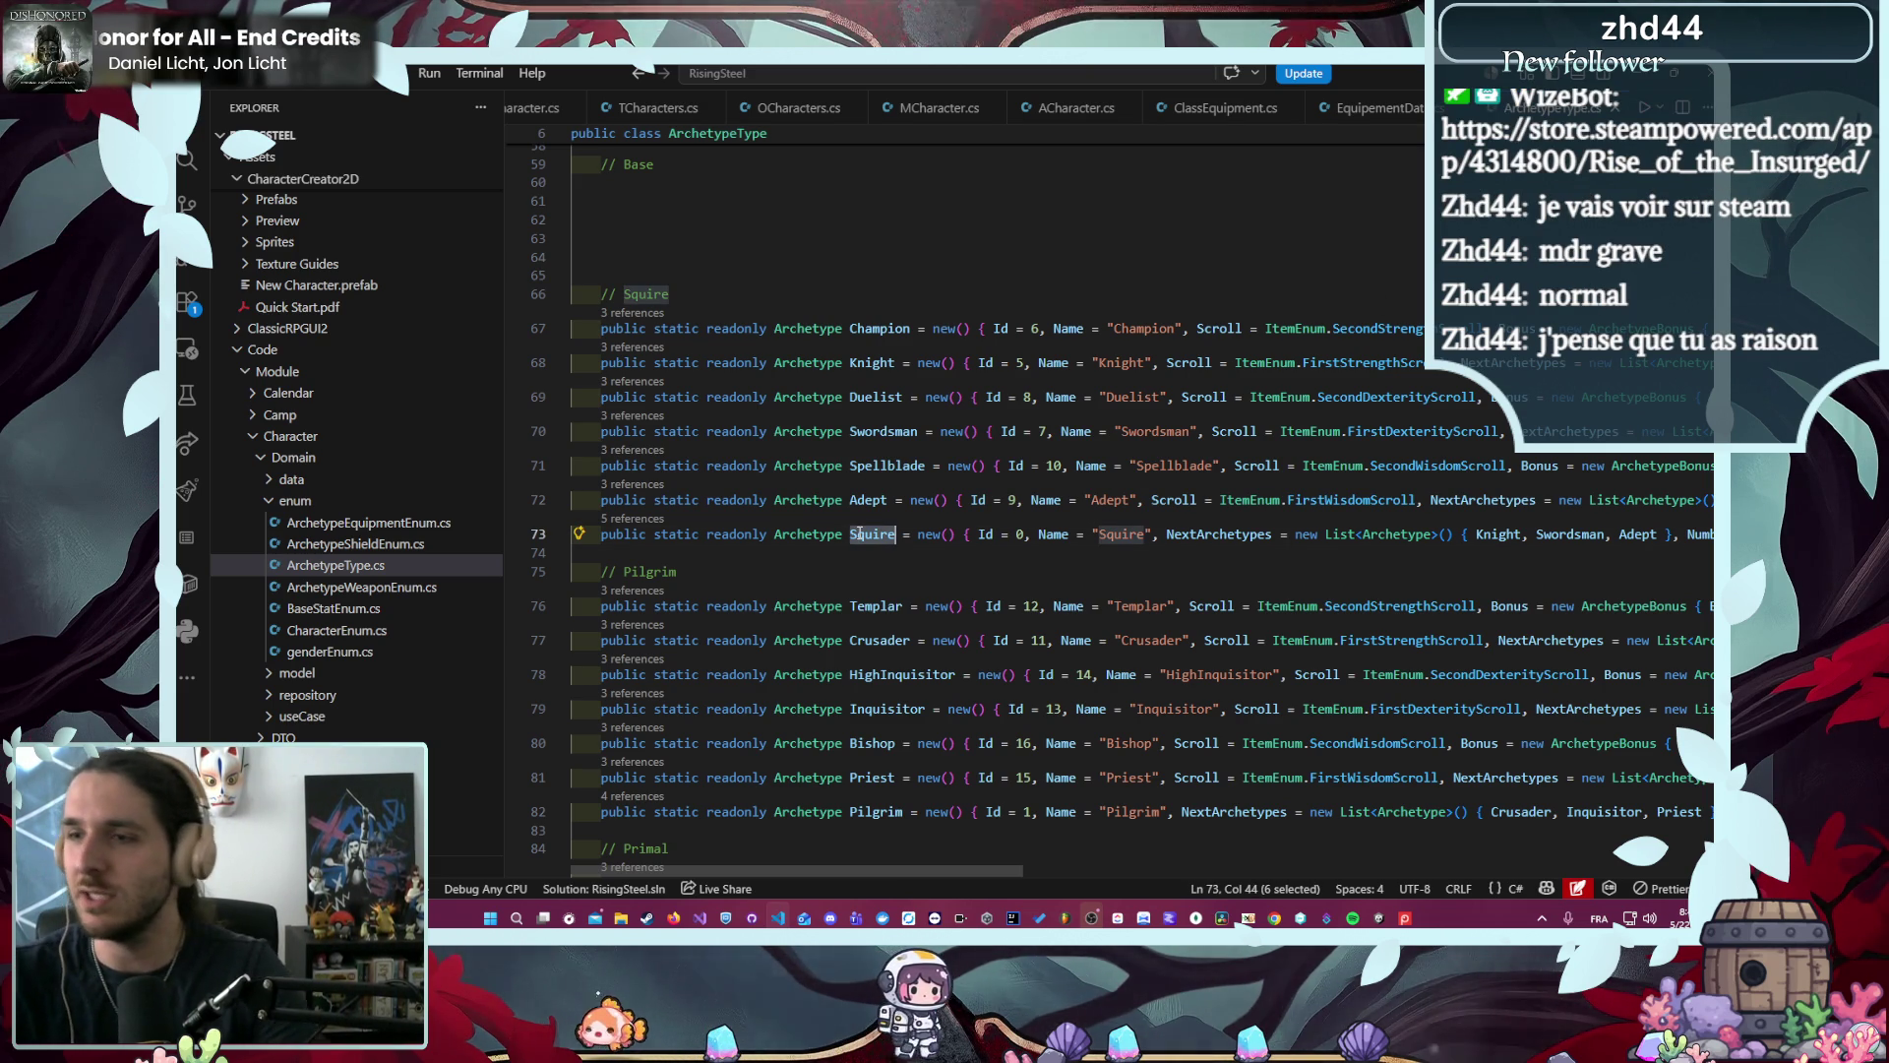
left_click(1103, 106)
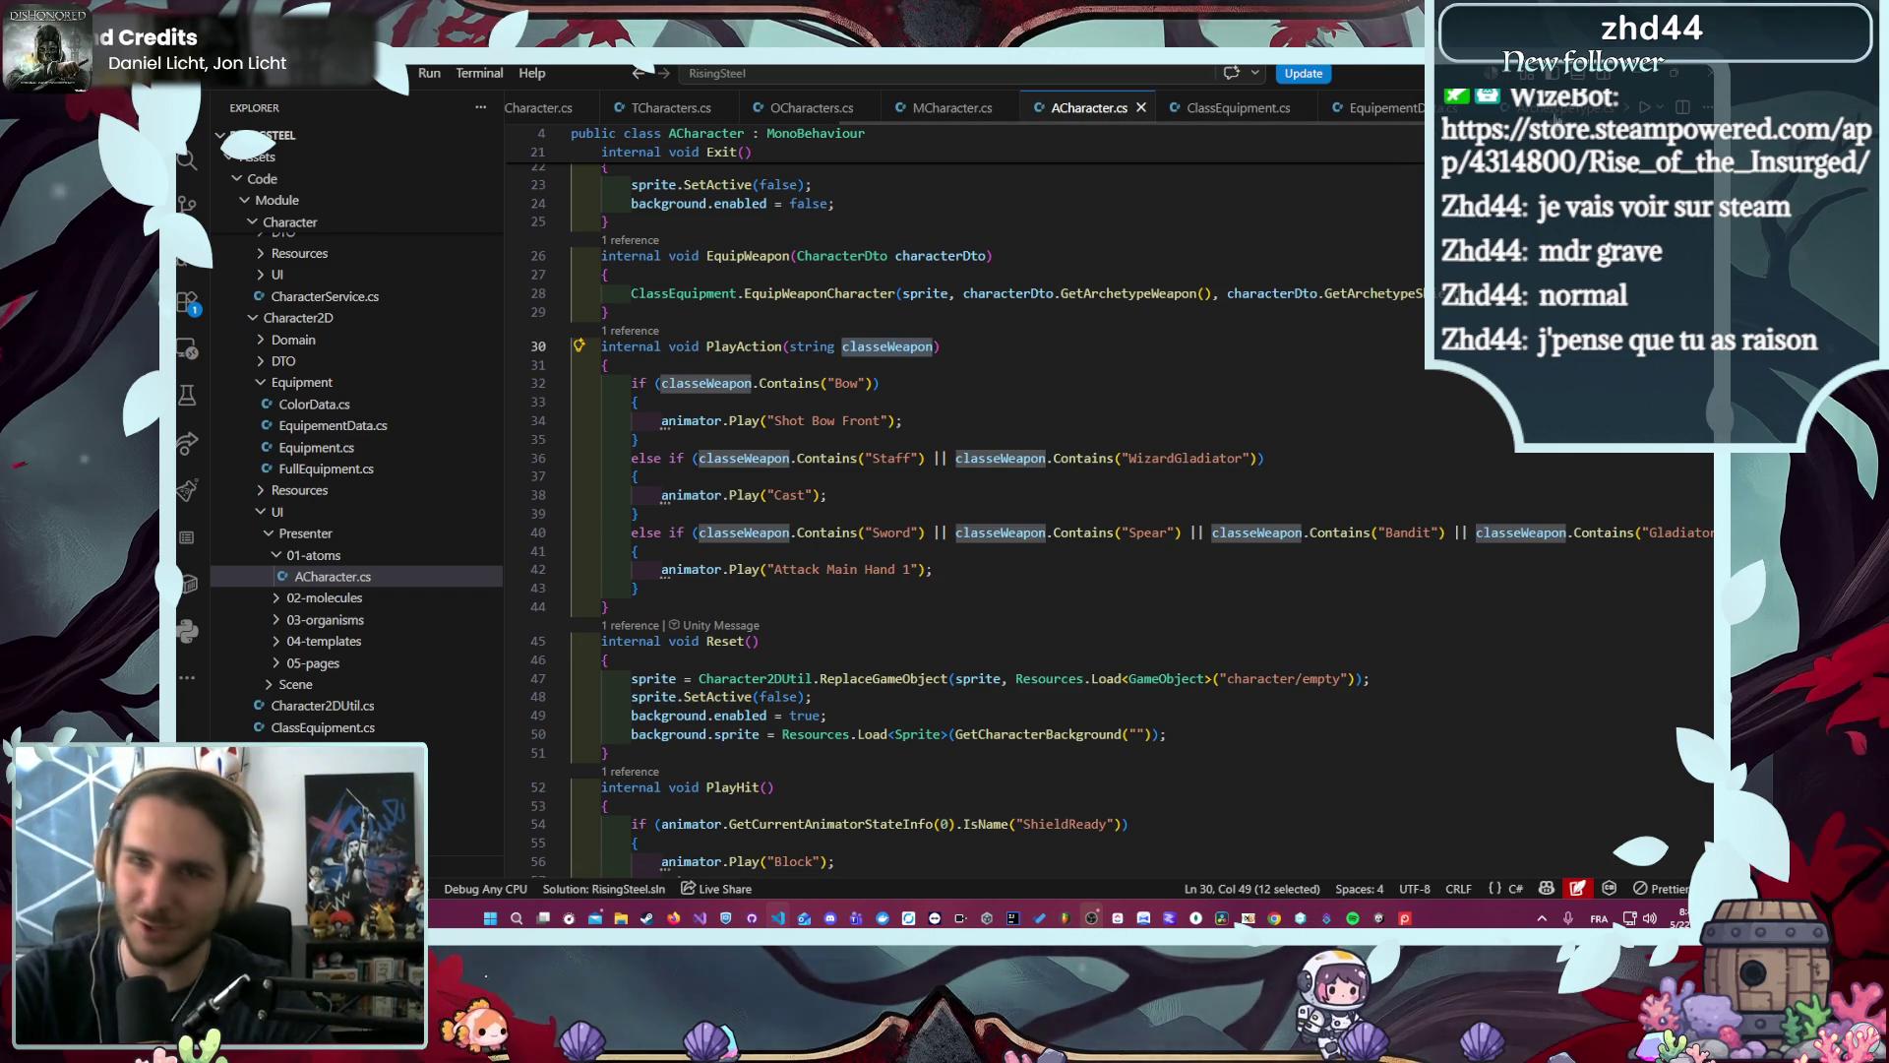
key("alt+Left")
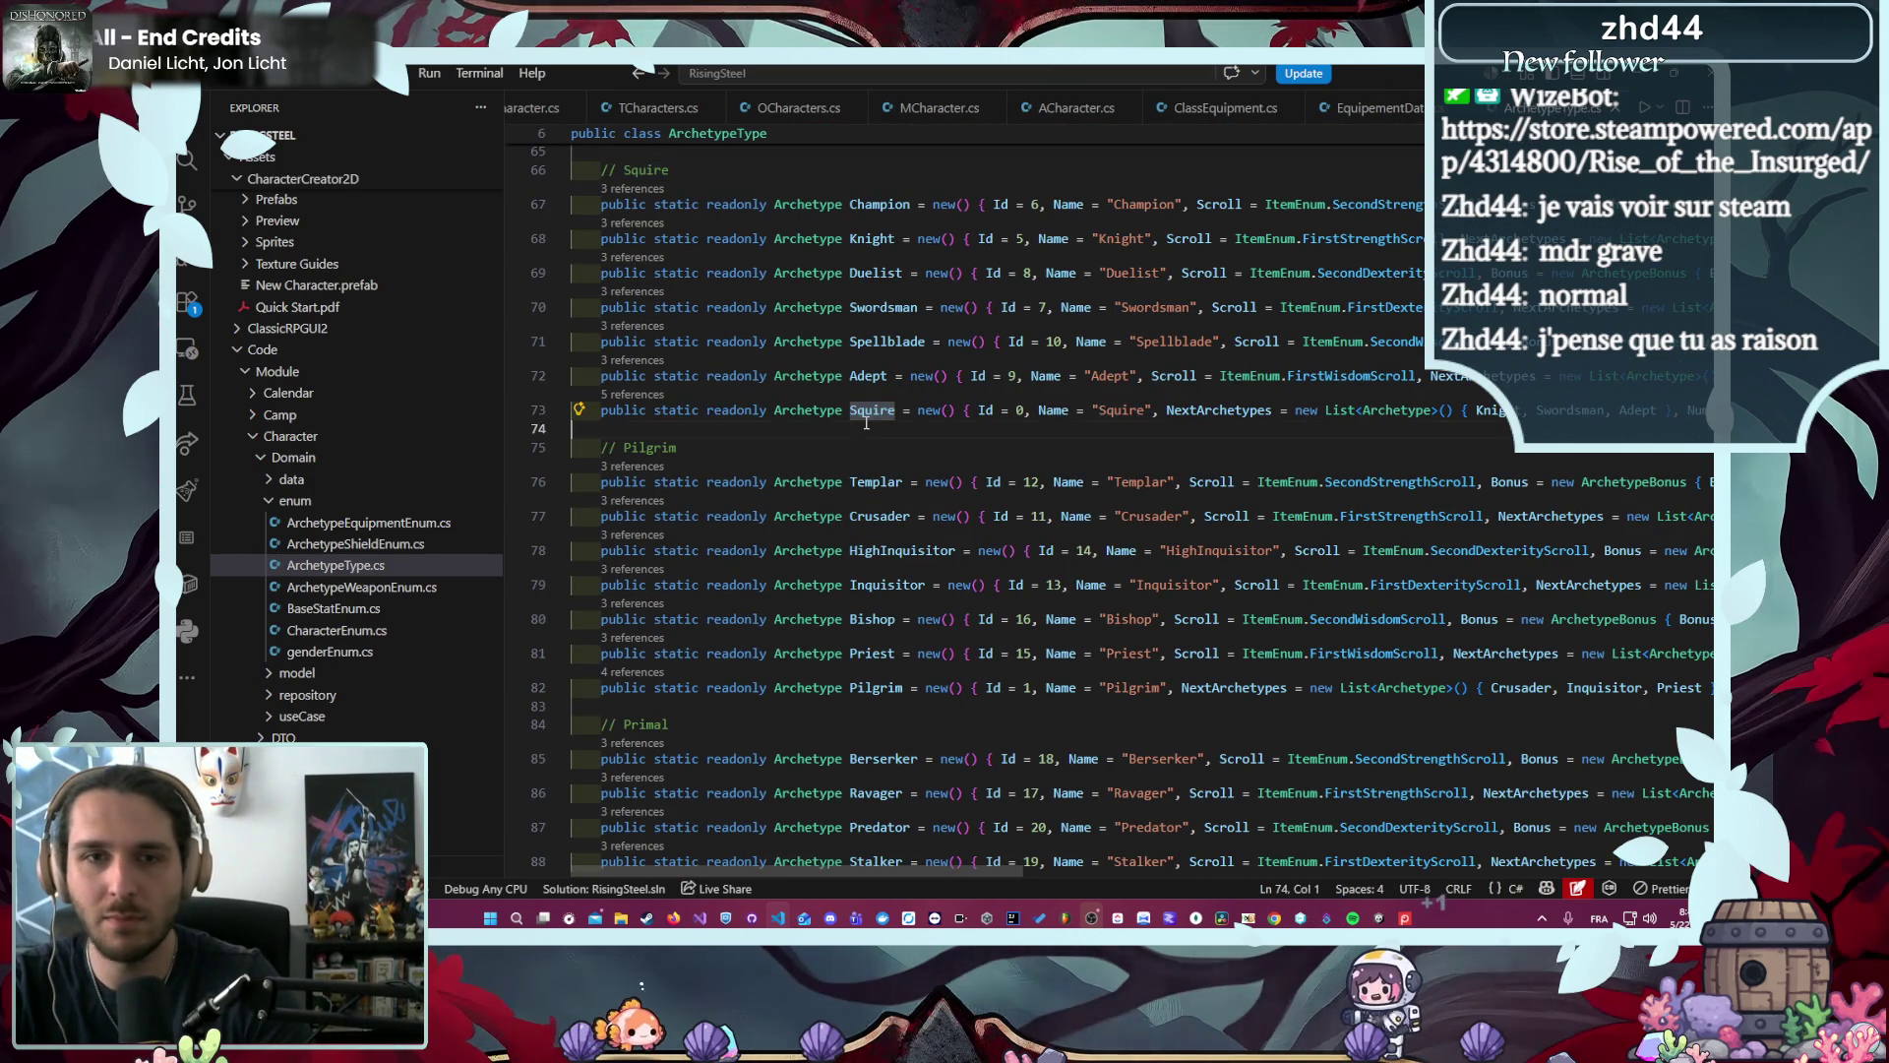
key("alt+Right")
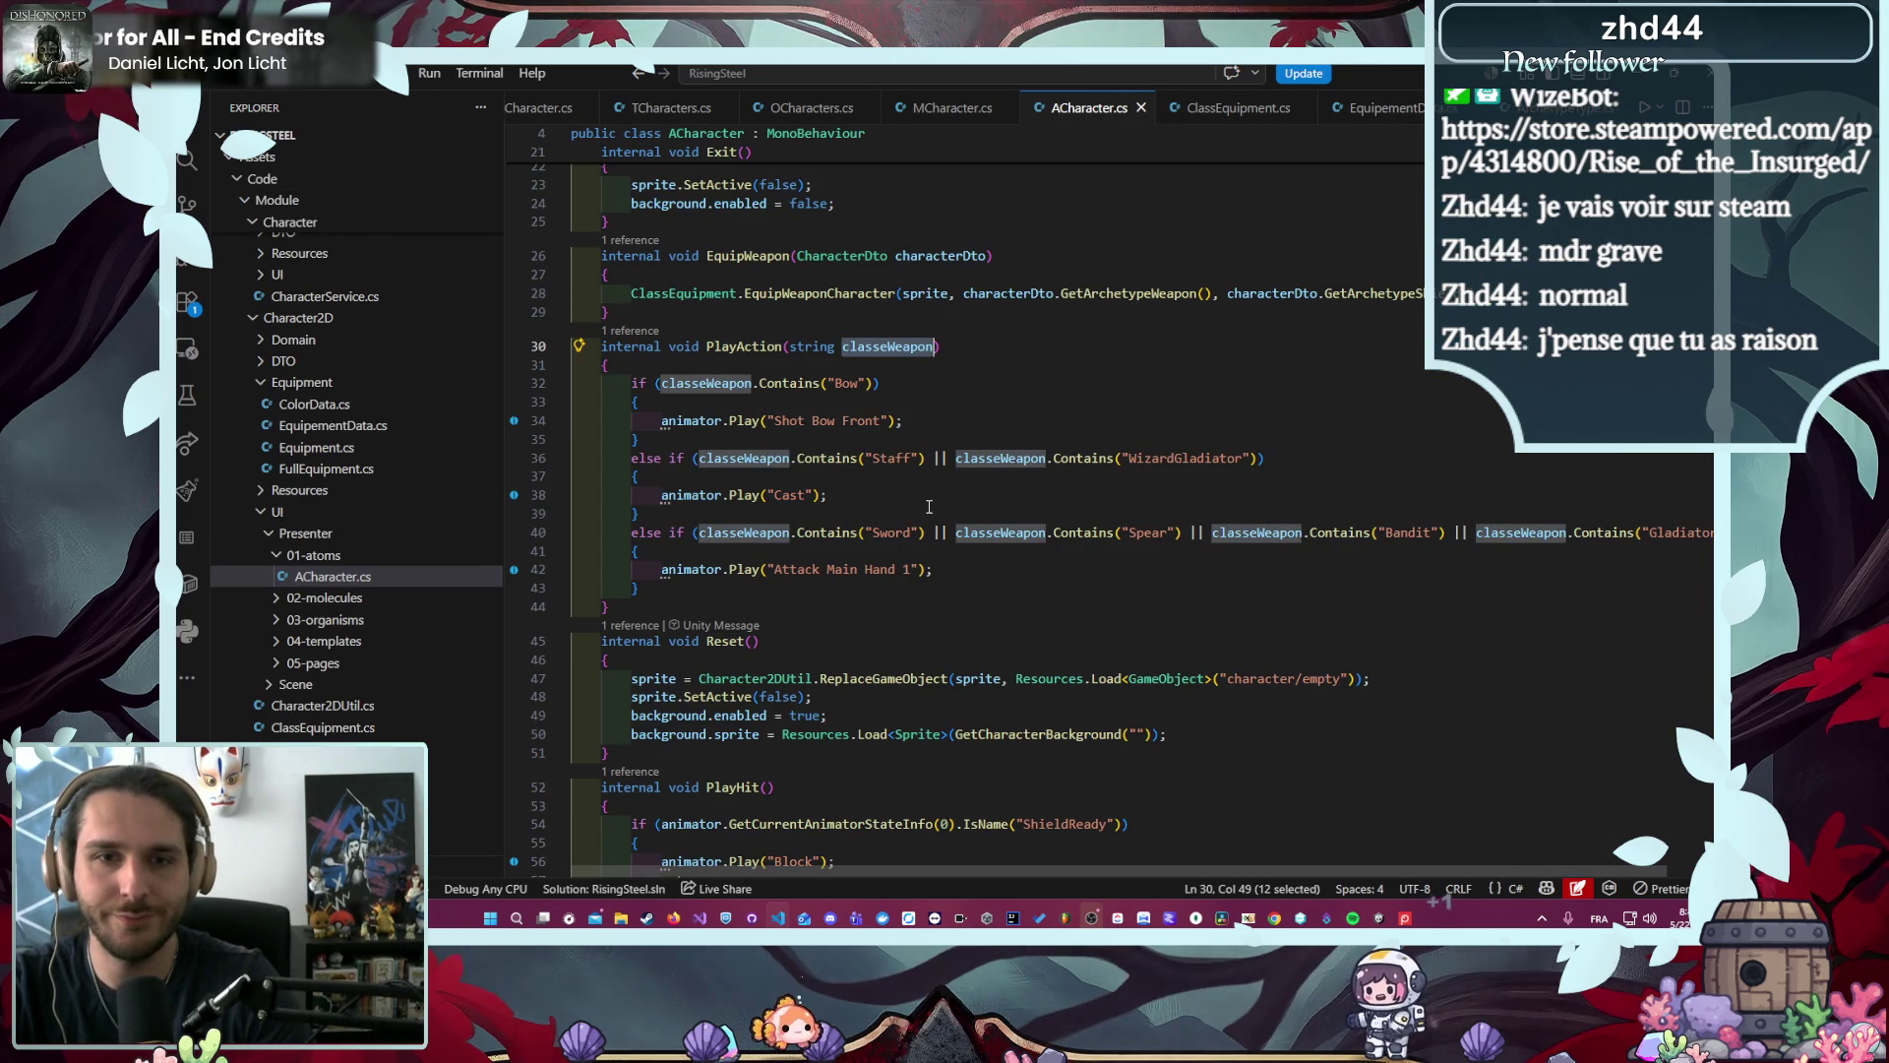
double_click(891, 532)
- Replace 'Sword' with 'Squire' on line 40 and 'Staff' with 'Pilgrim' on line 36
key("ctrl+v")
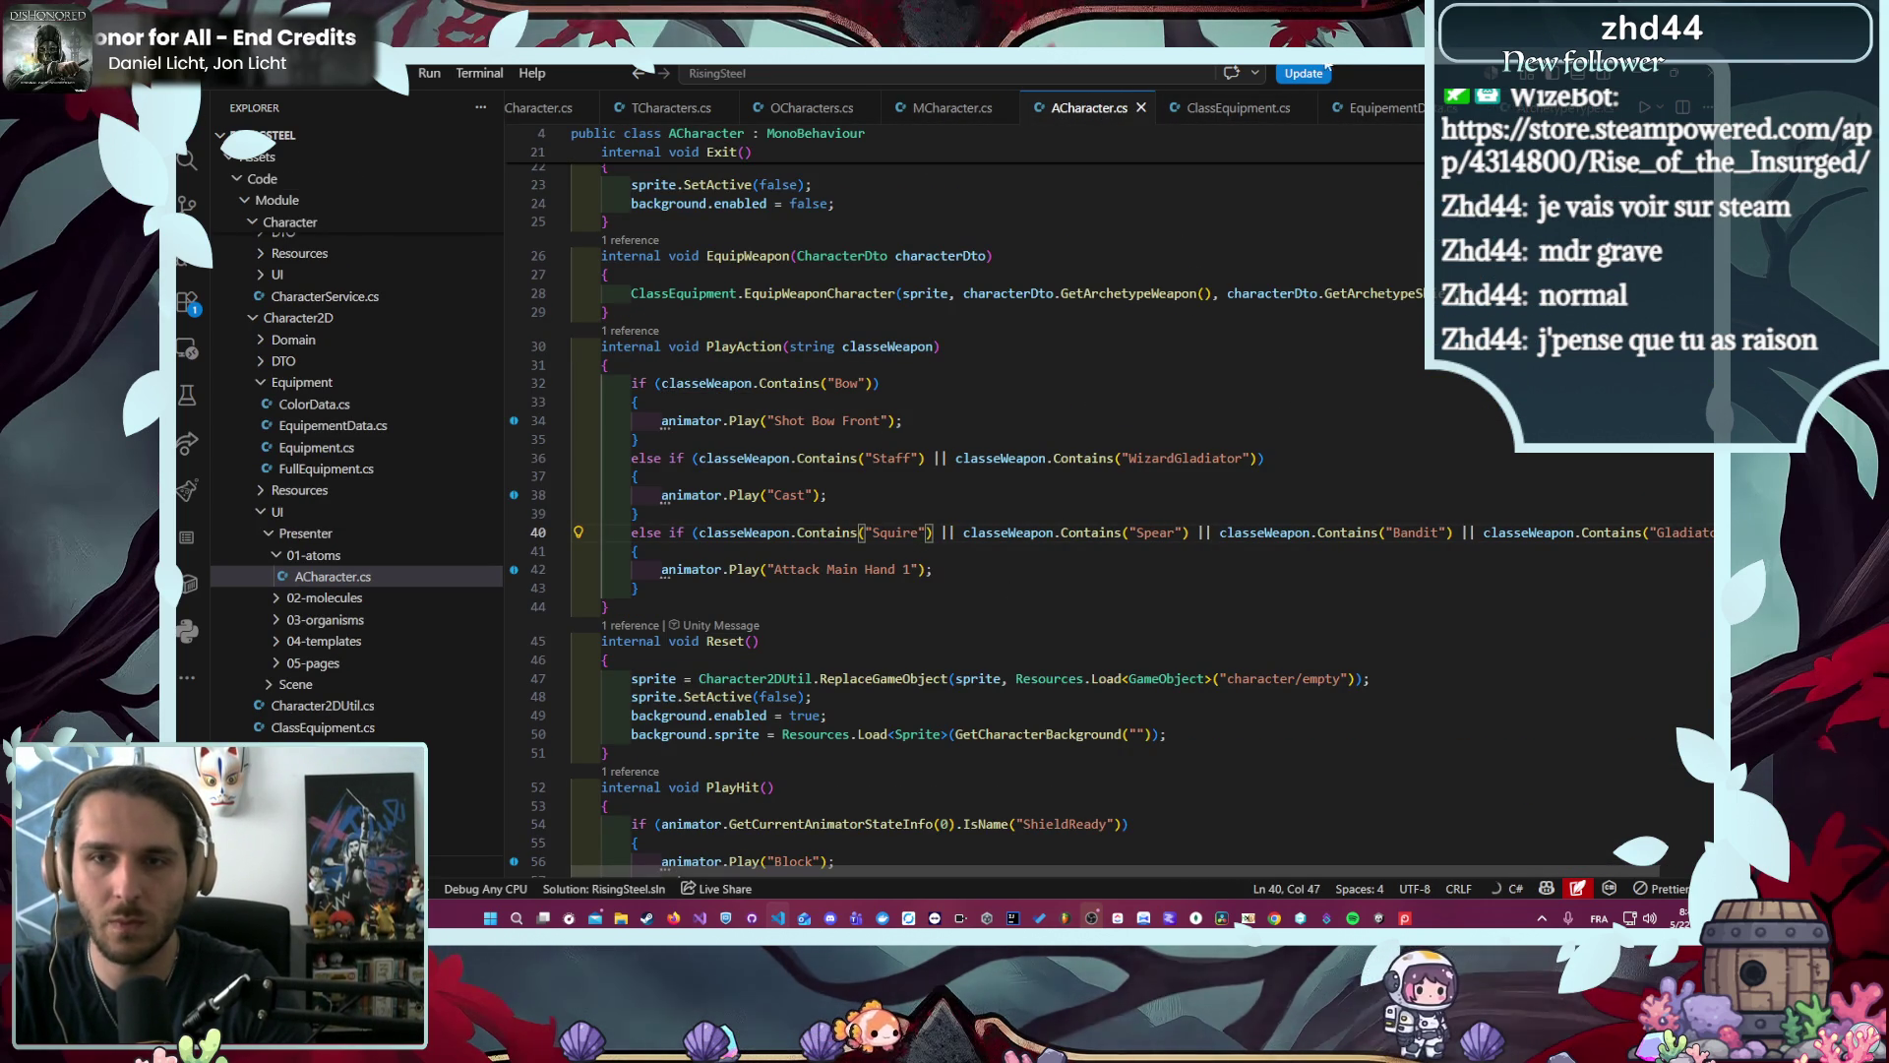
key("alt+Left")
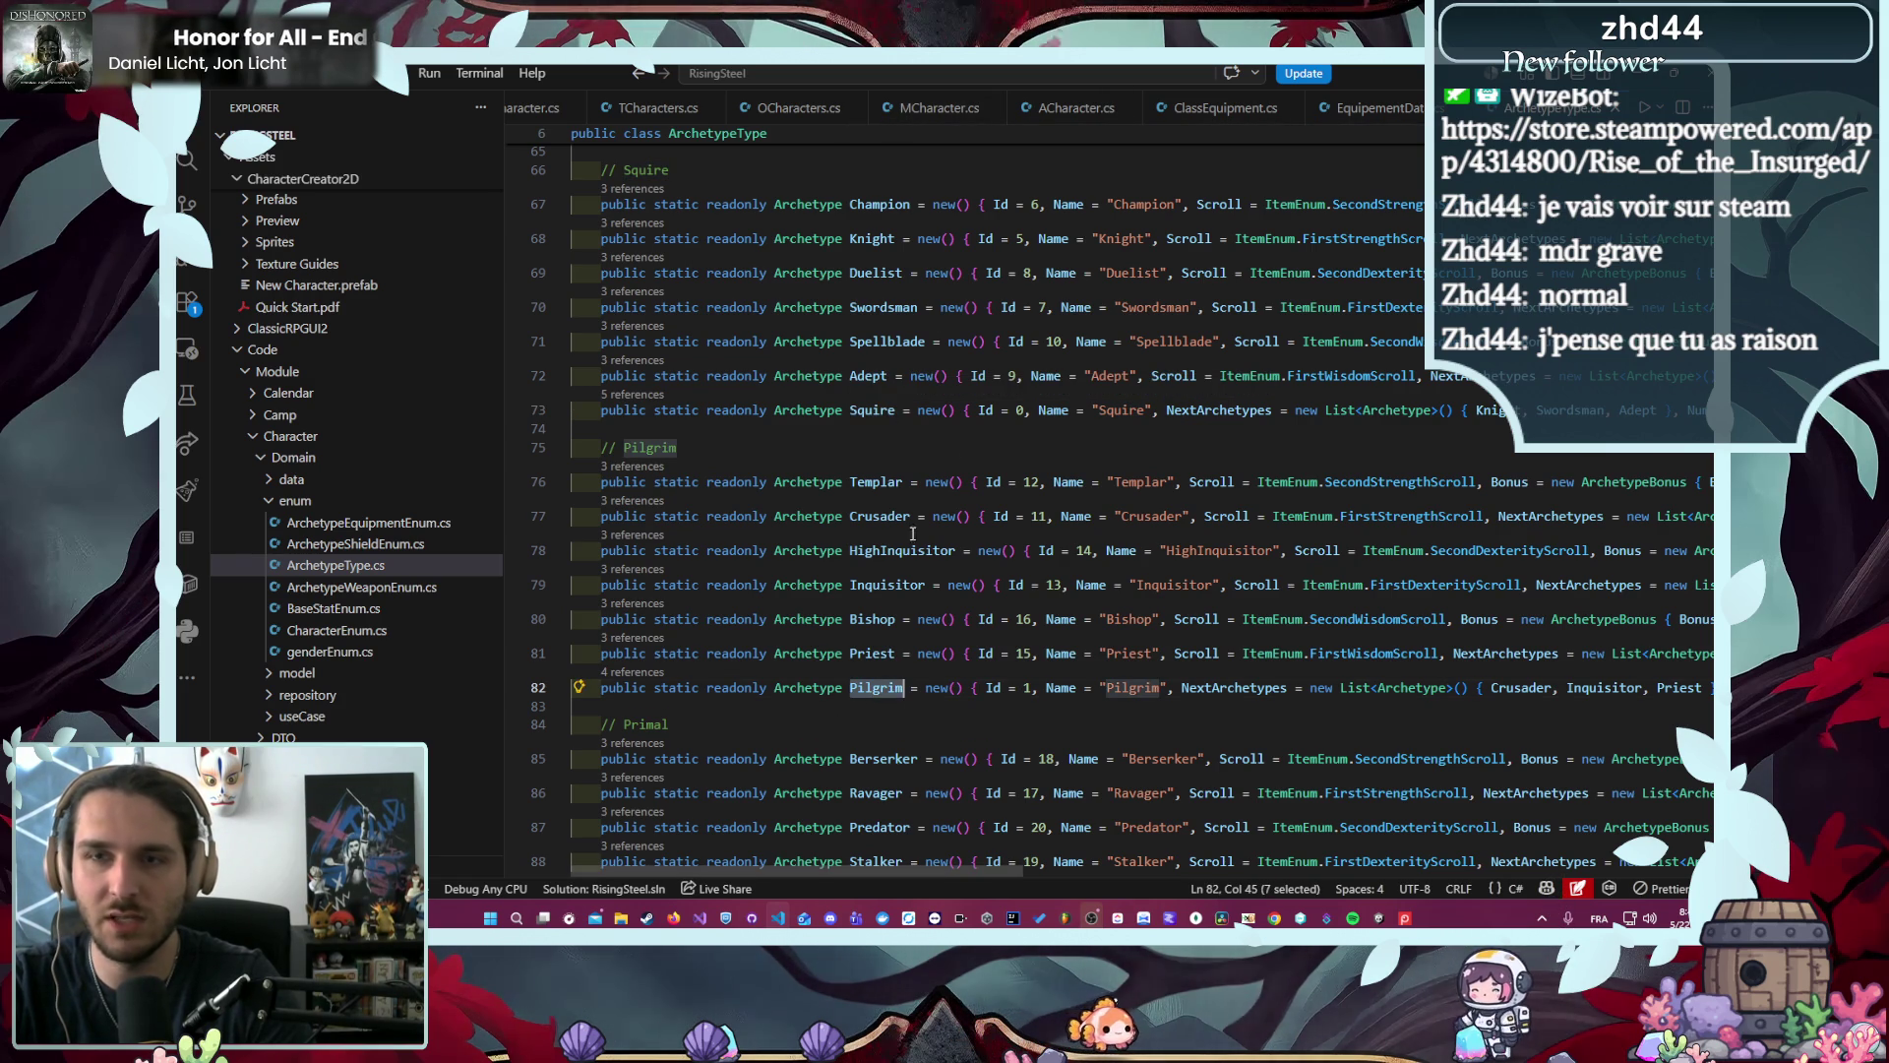
left_click(1076, 107)
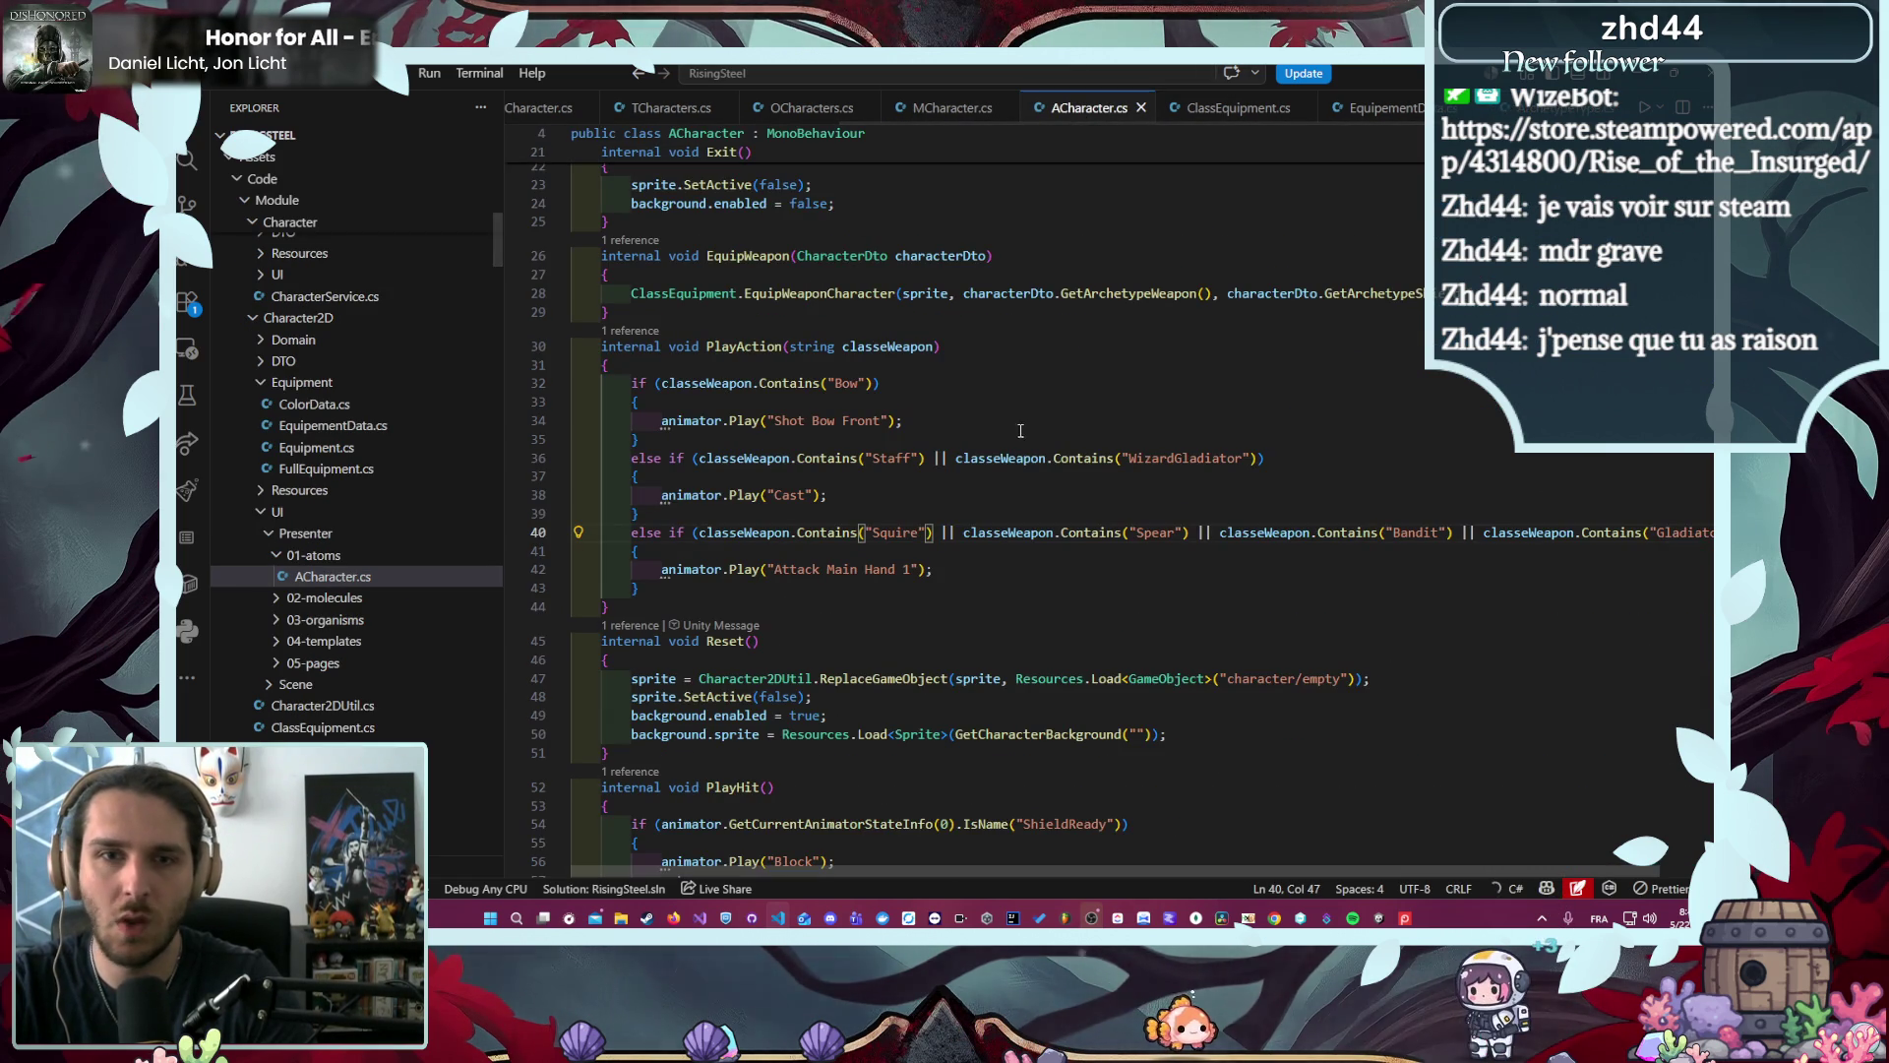
double_click(885, 462)
type("Pilgrim")
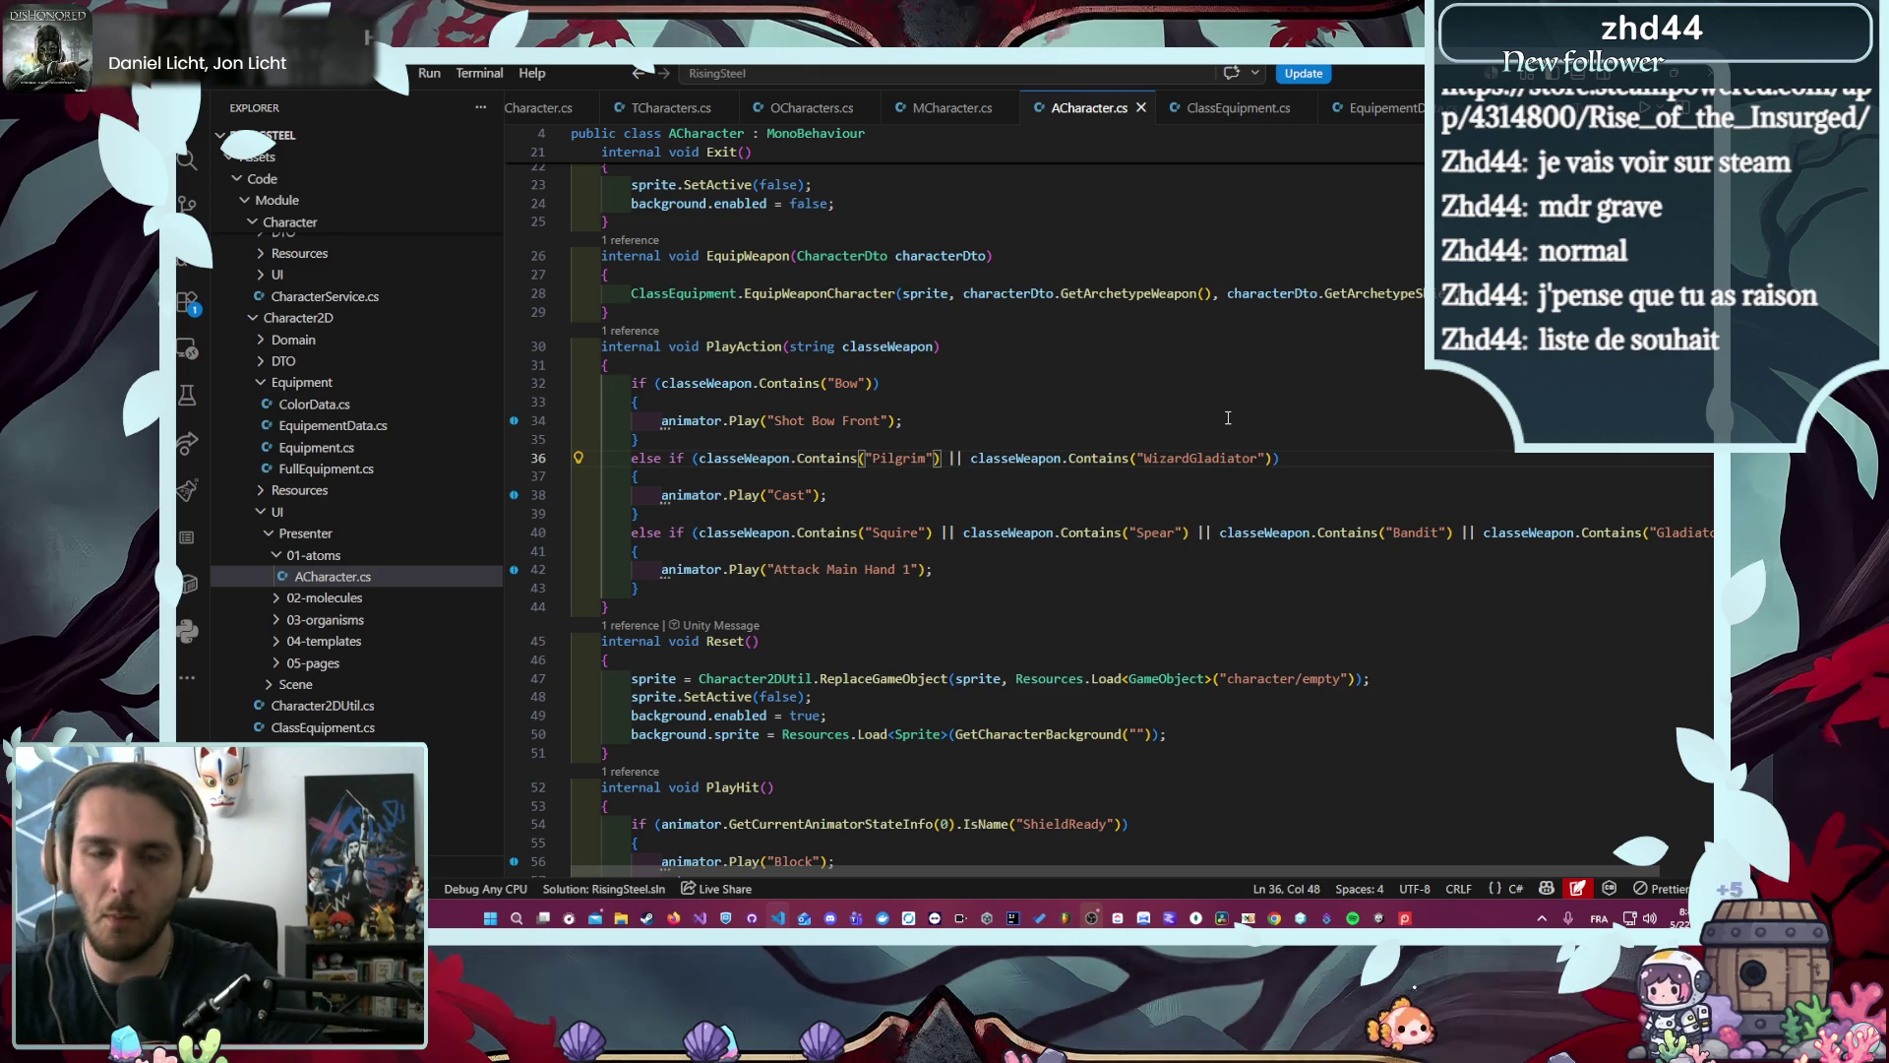
- Look up the archetype definitions and replace 'Spear' with 'Primal' on line 40
key("F12")
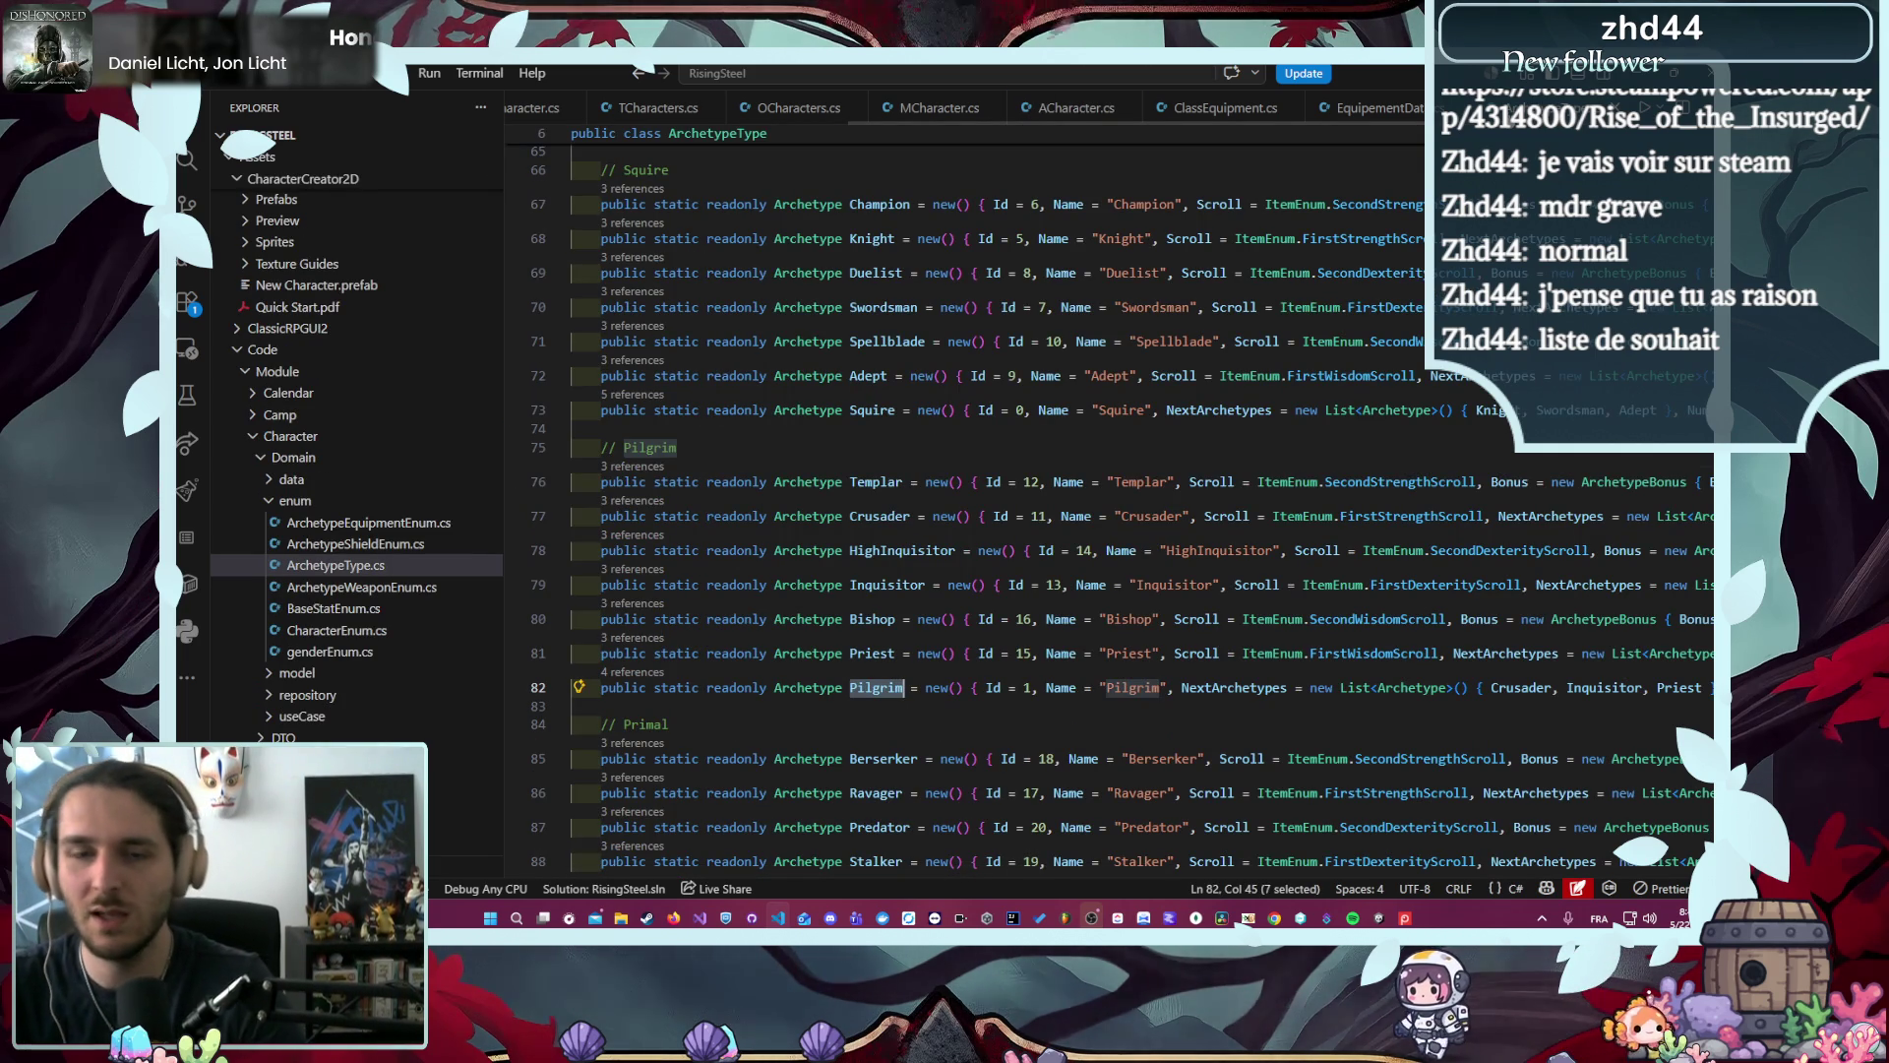
scroll(865, 570, "down", 3)
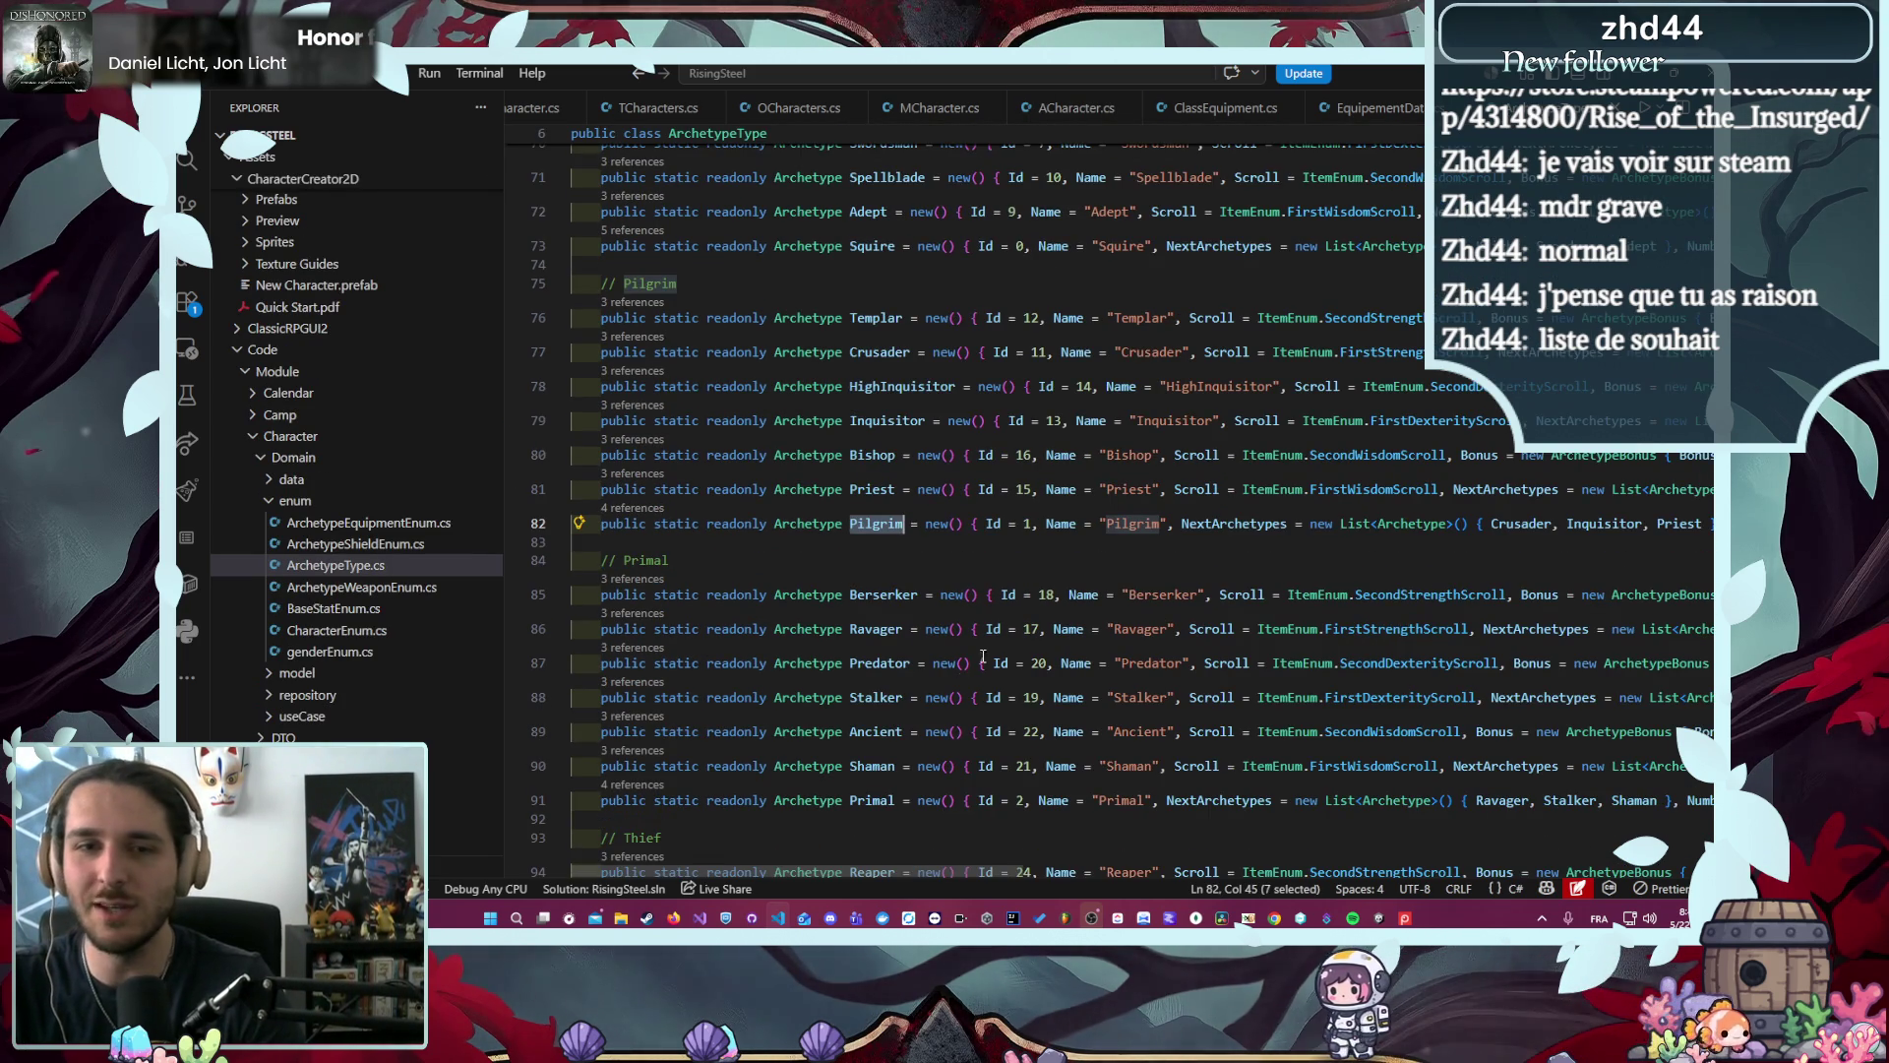
scroll(985, 649, "down", 1)
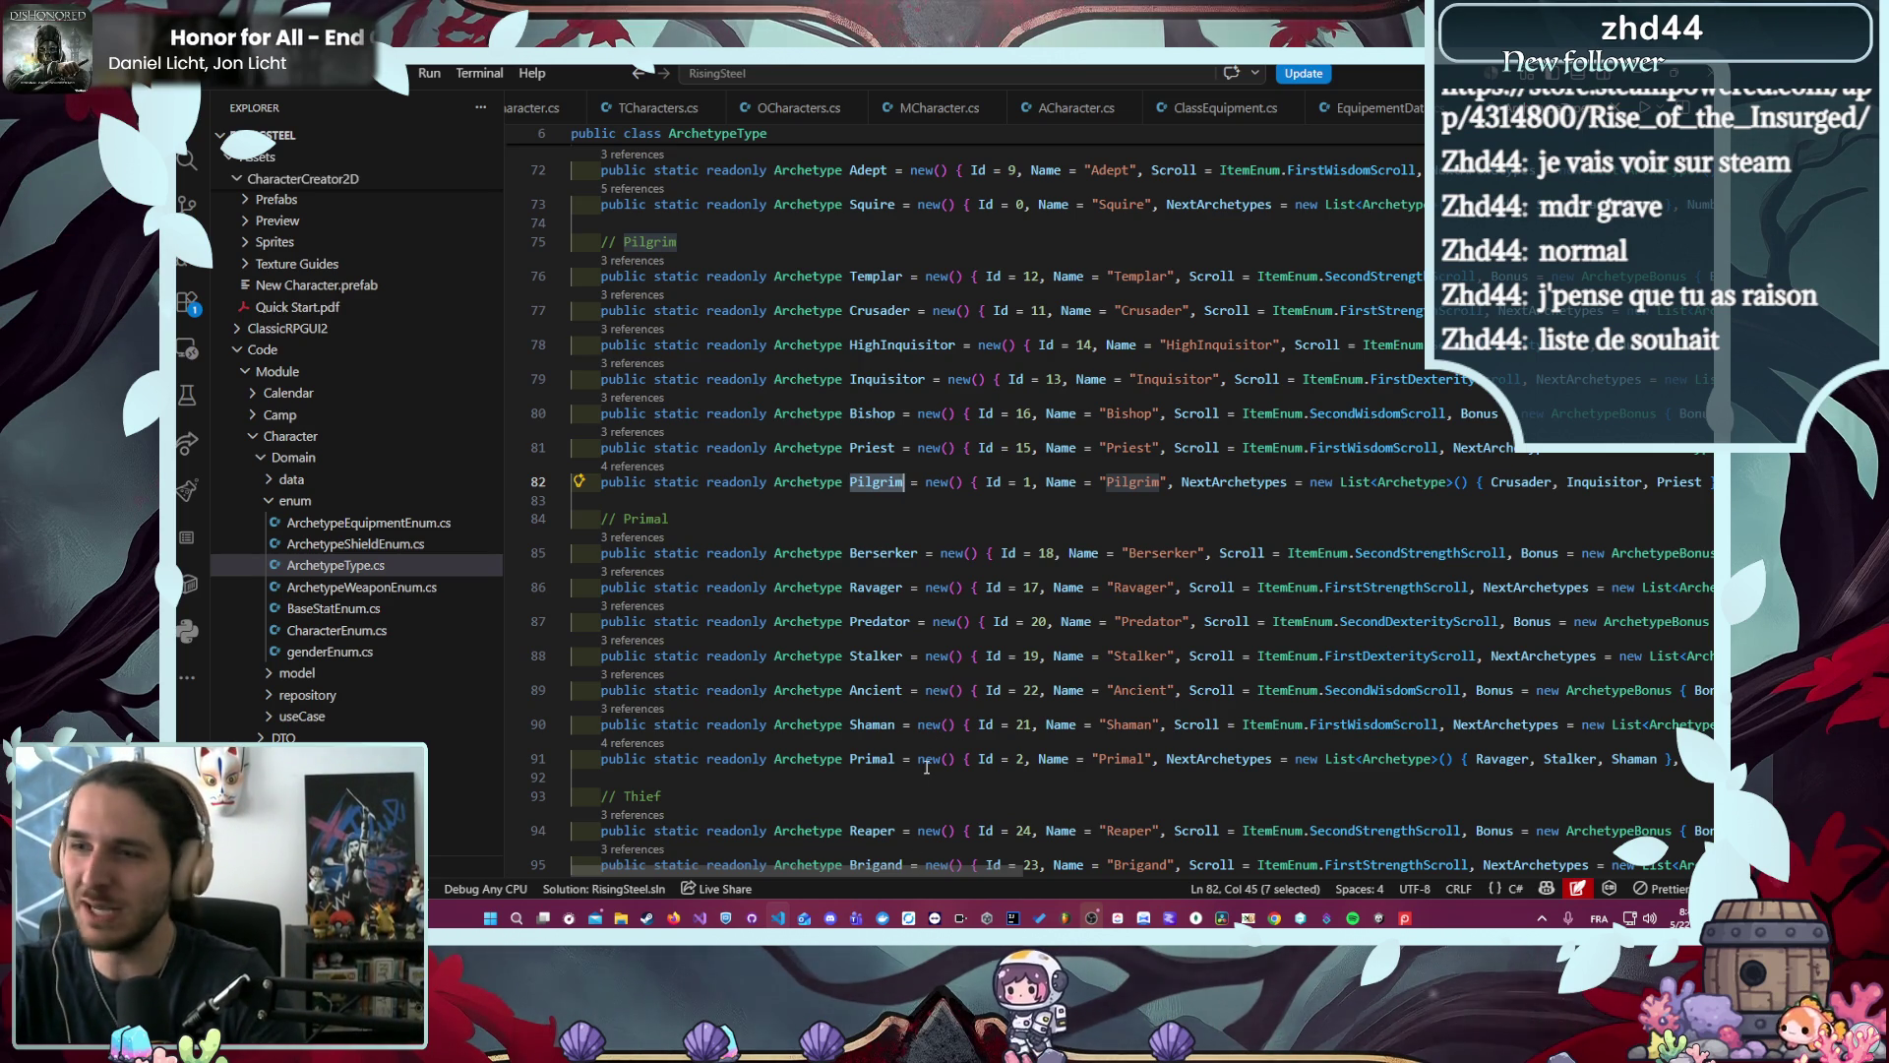
left_click(891, 759)
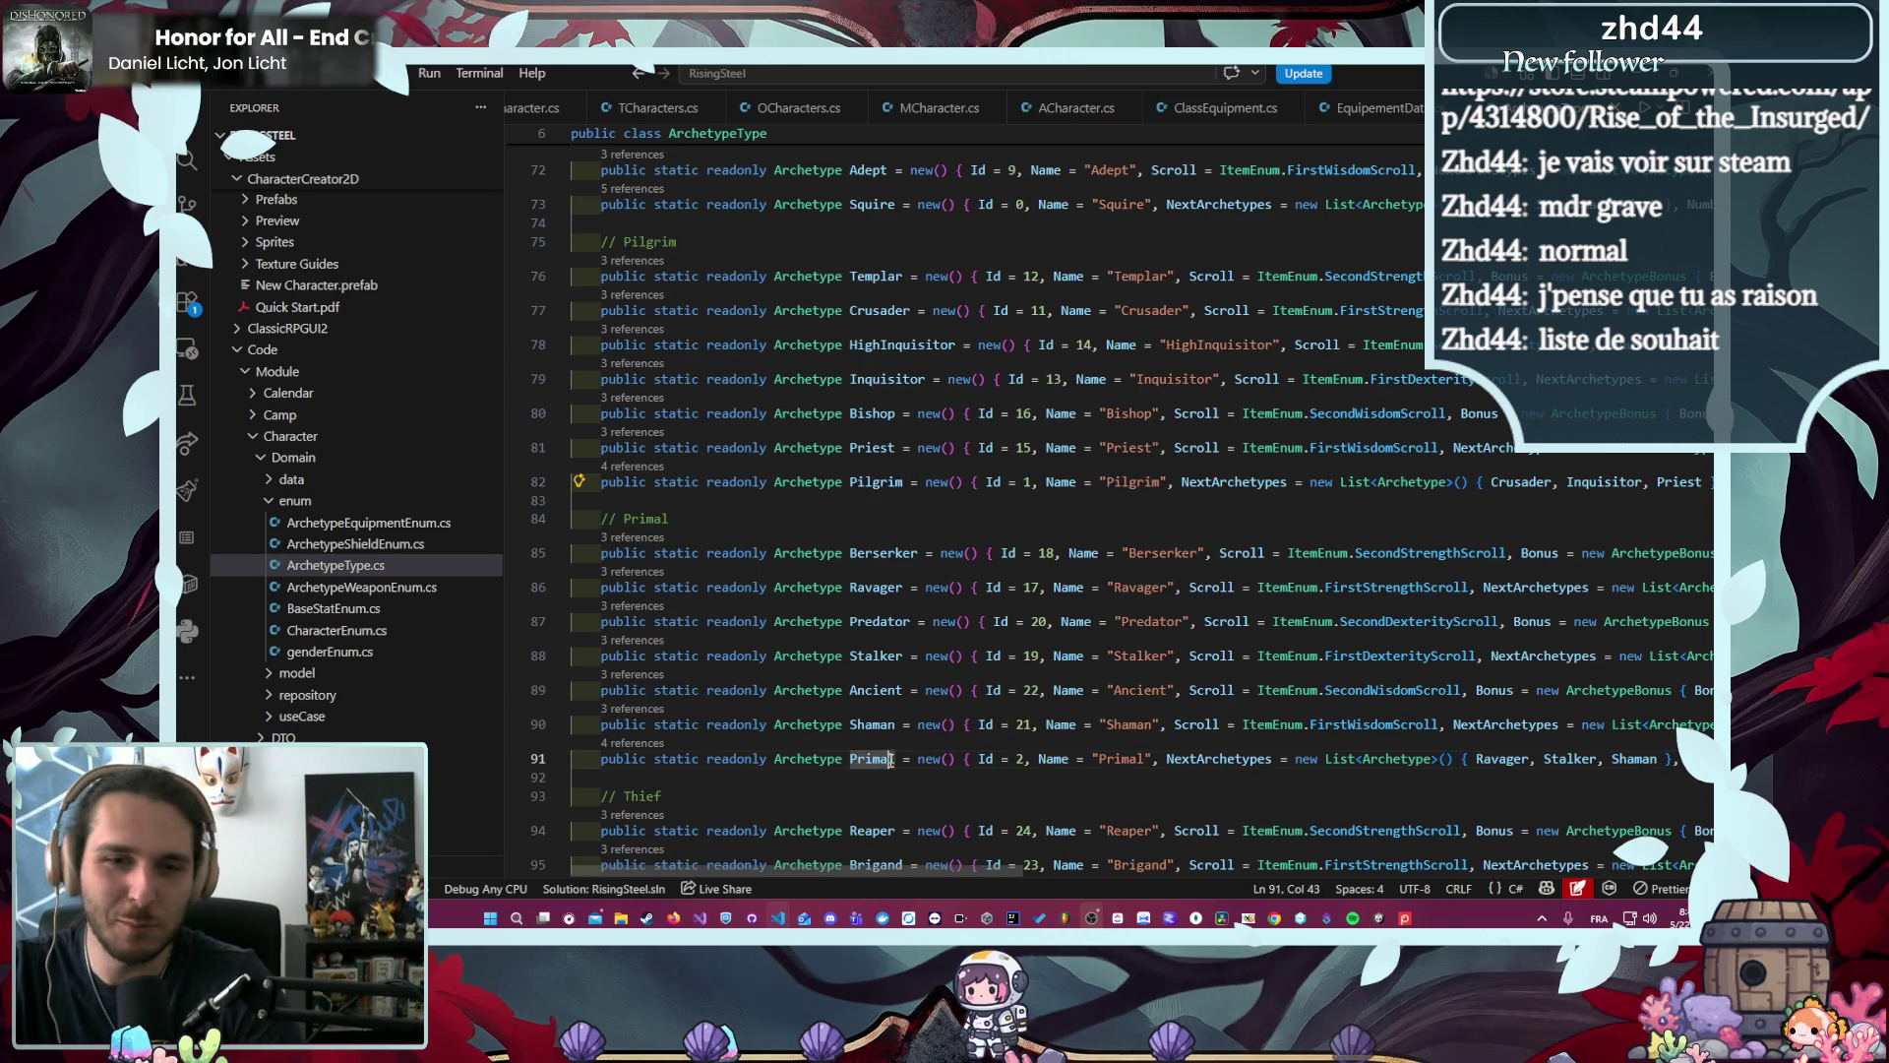
left_click(1232, 106)
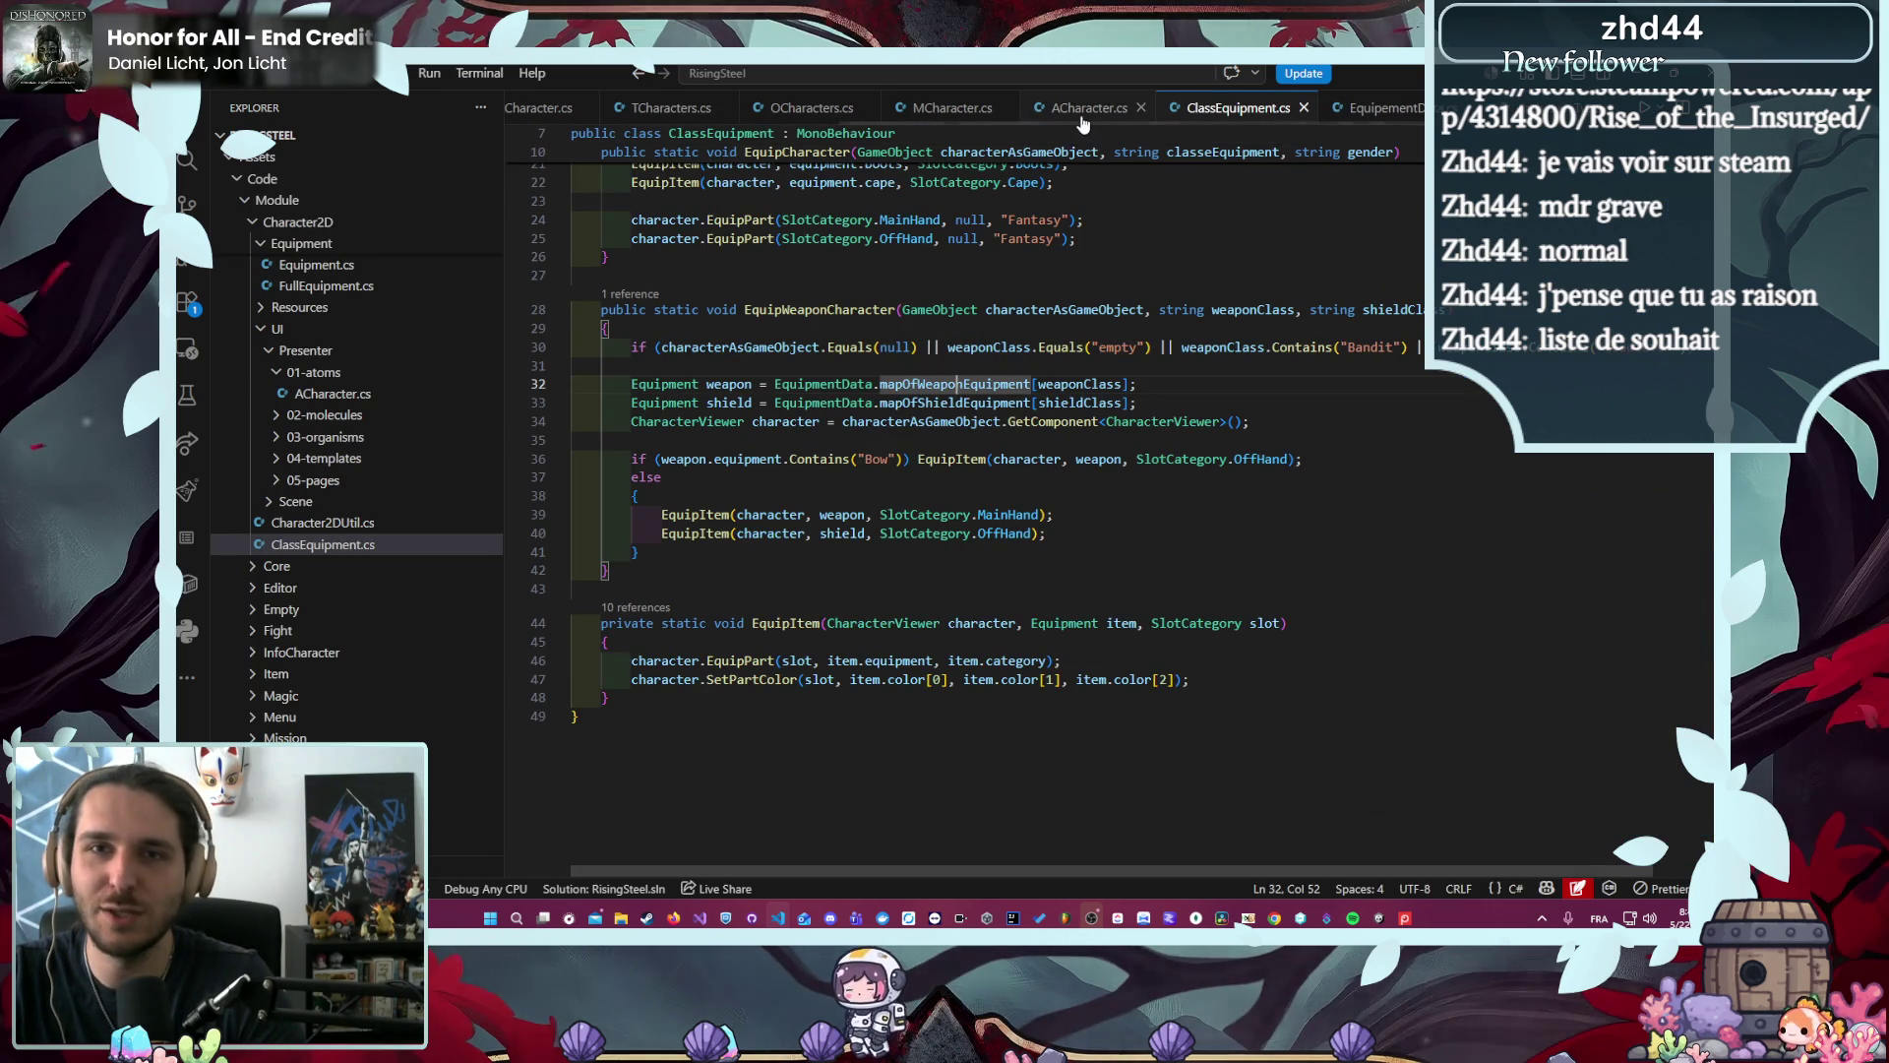
left_click(1081, 116)
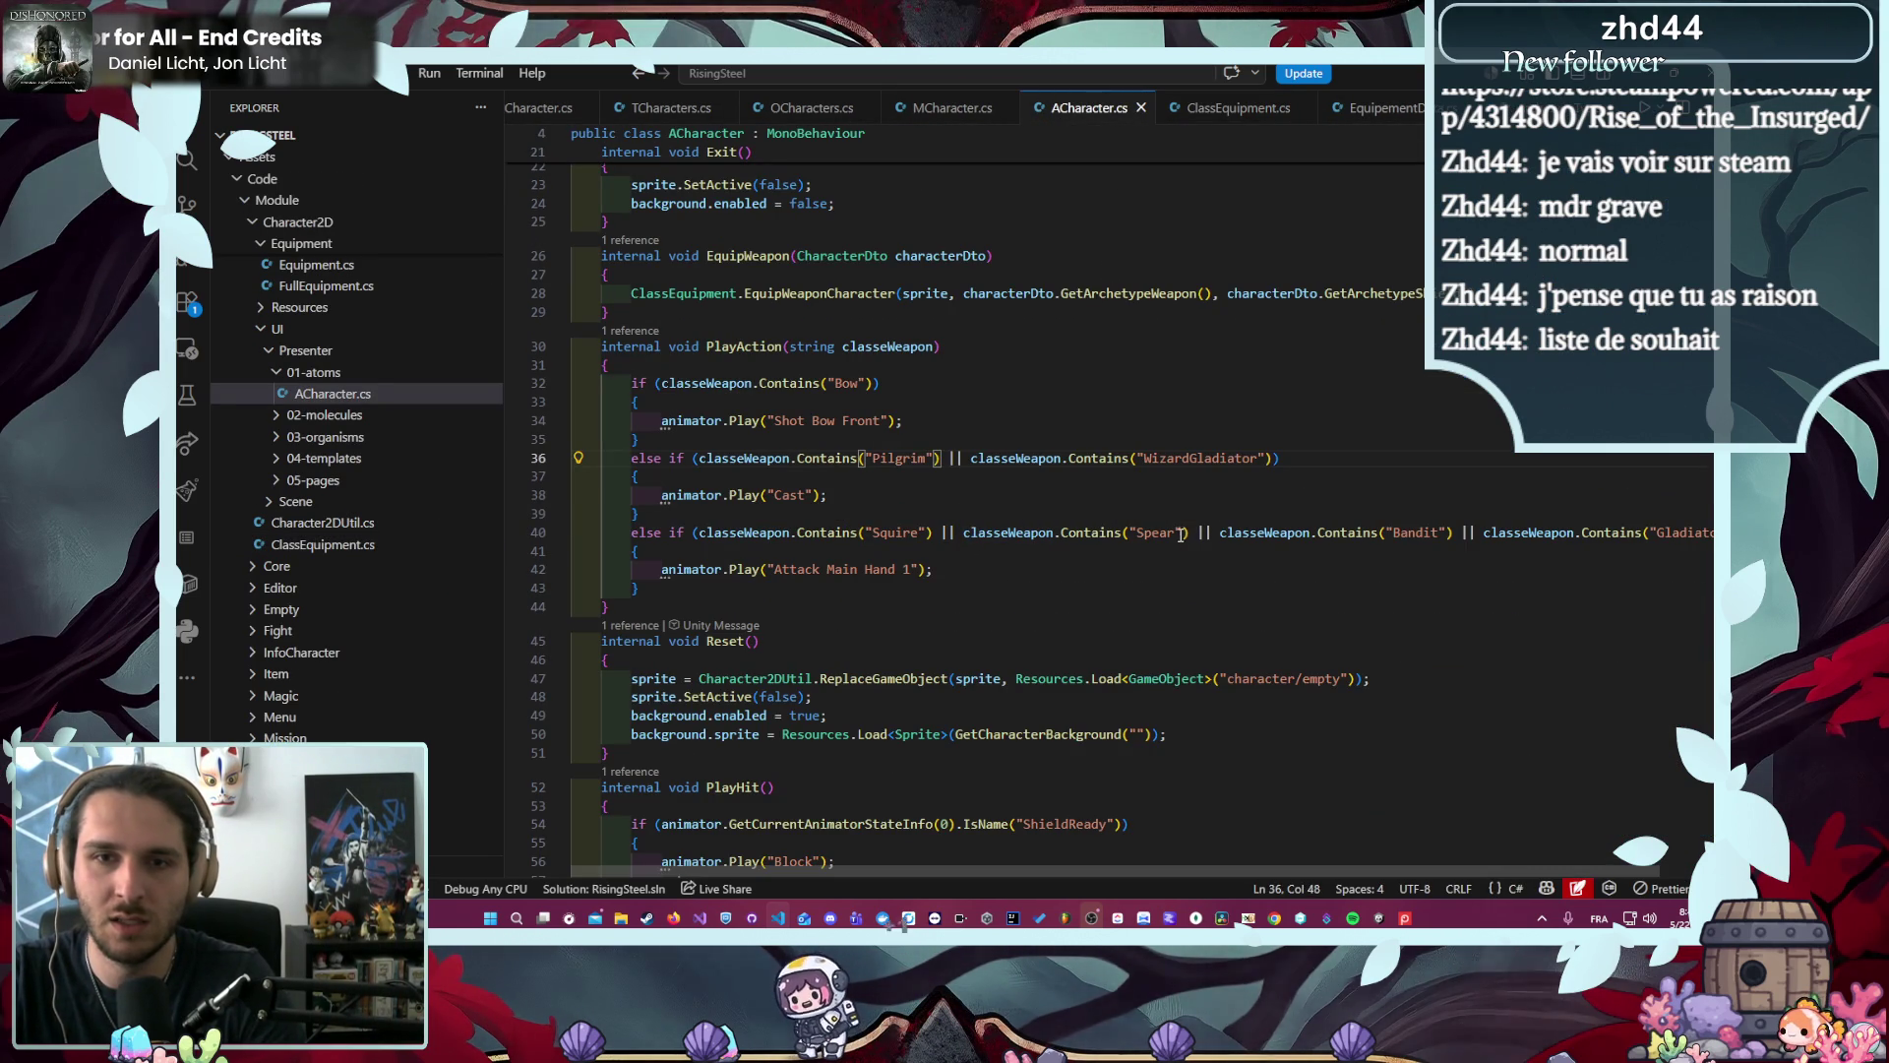
type("Primal")
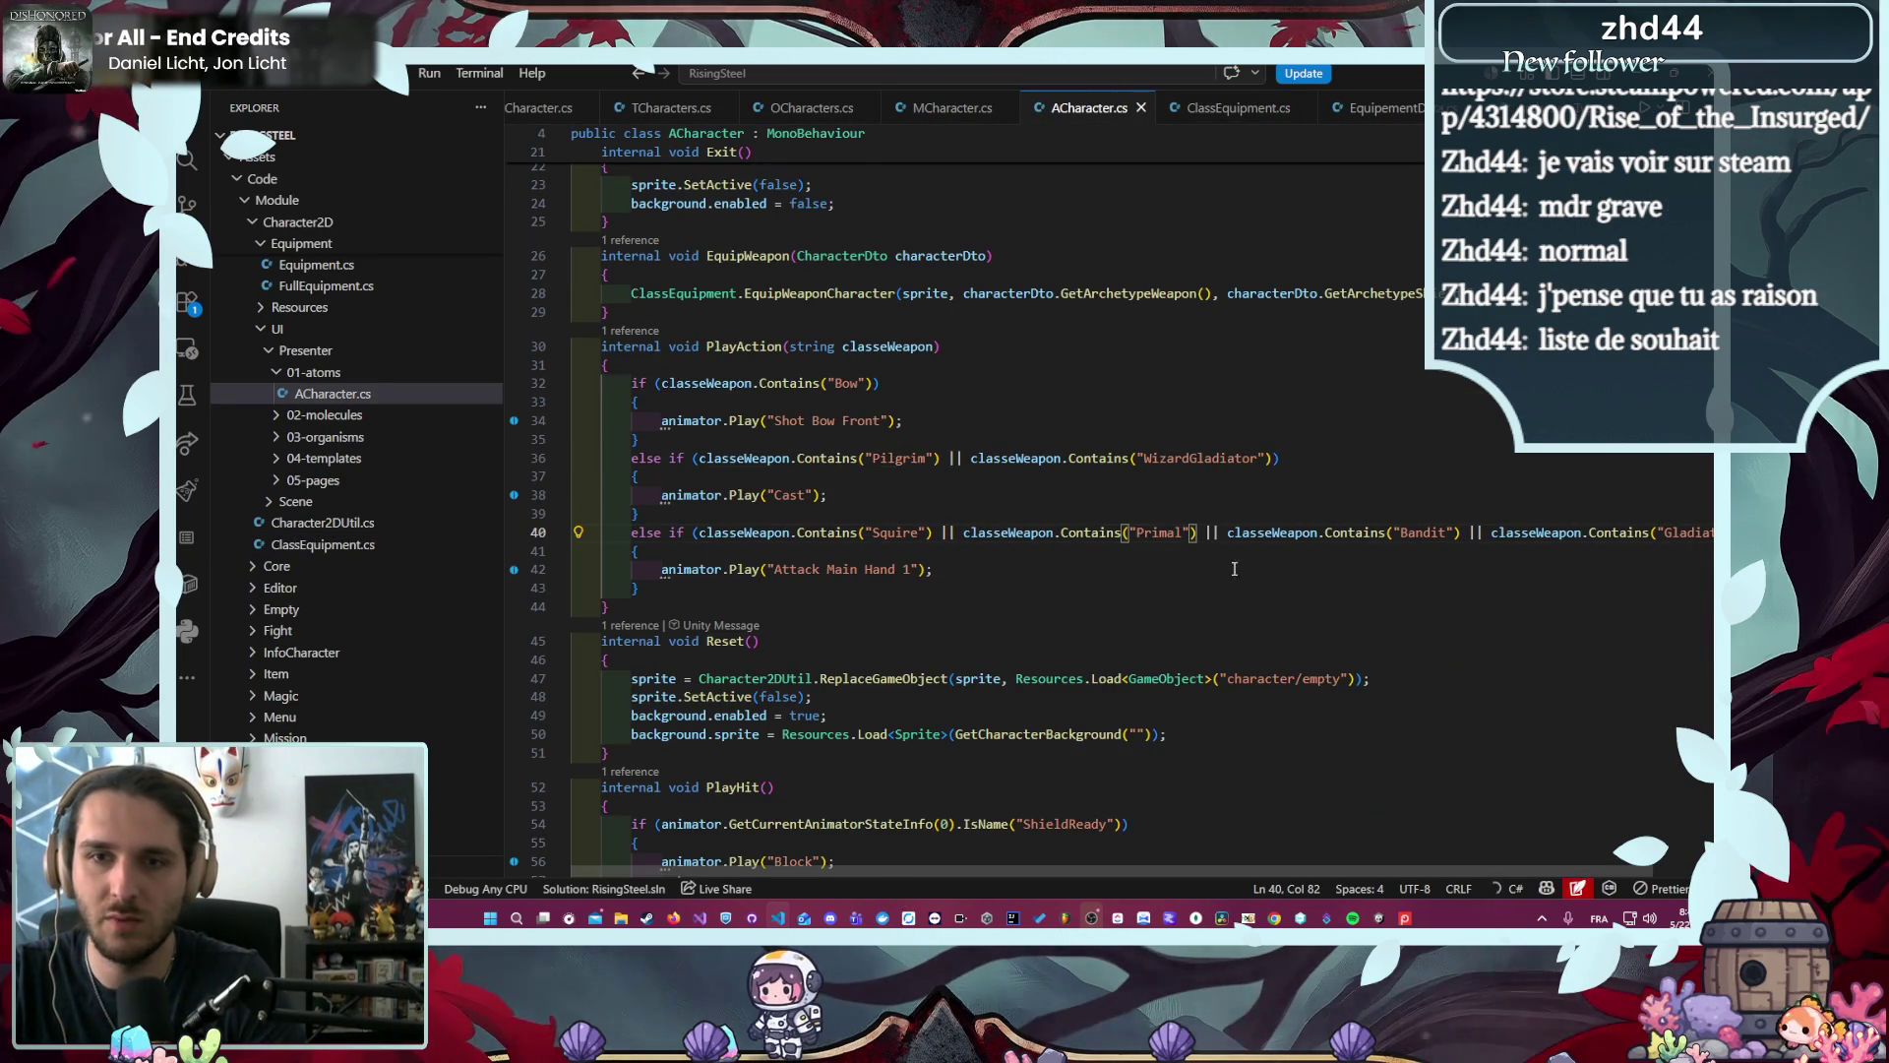
- Replace 'Bow' with 'Thief' on line 32 of PlayAction
key("alt+Left")
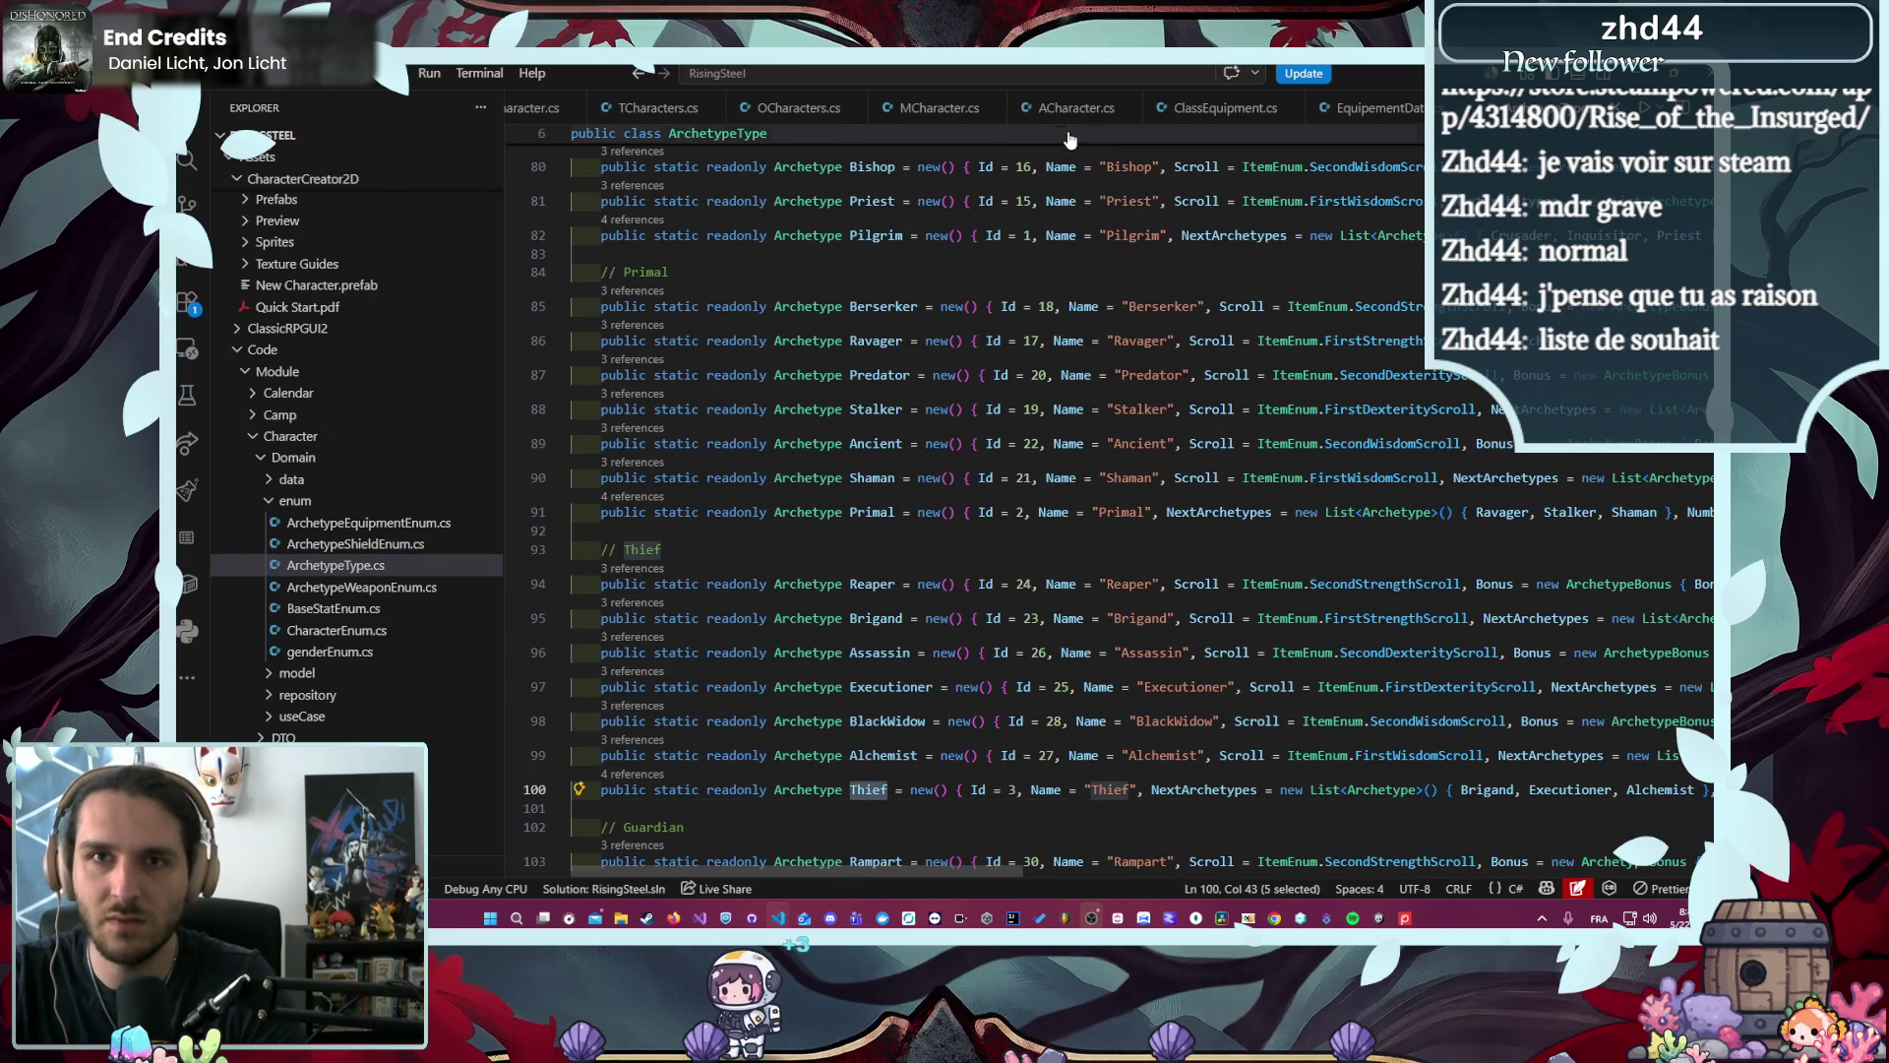
left_click(1076, 108)
left_click_drag(602, 364, 605, 607)
left_click(841, 385)
type("Thief")
double_click(866, 384)
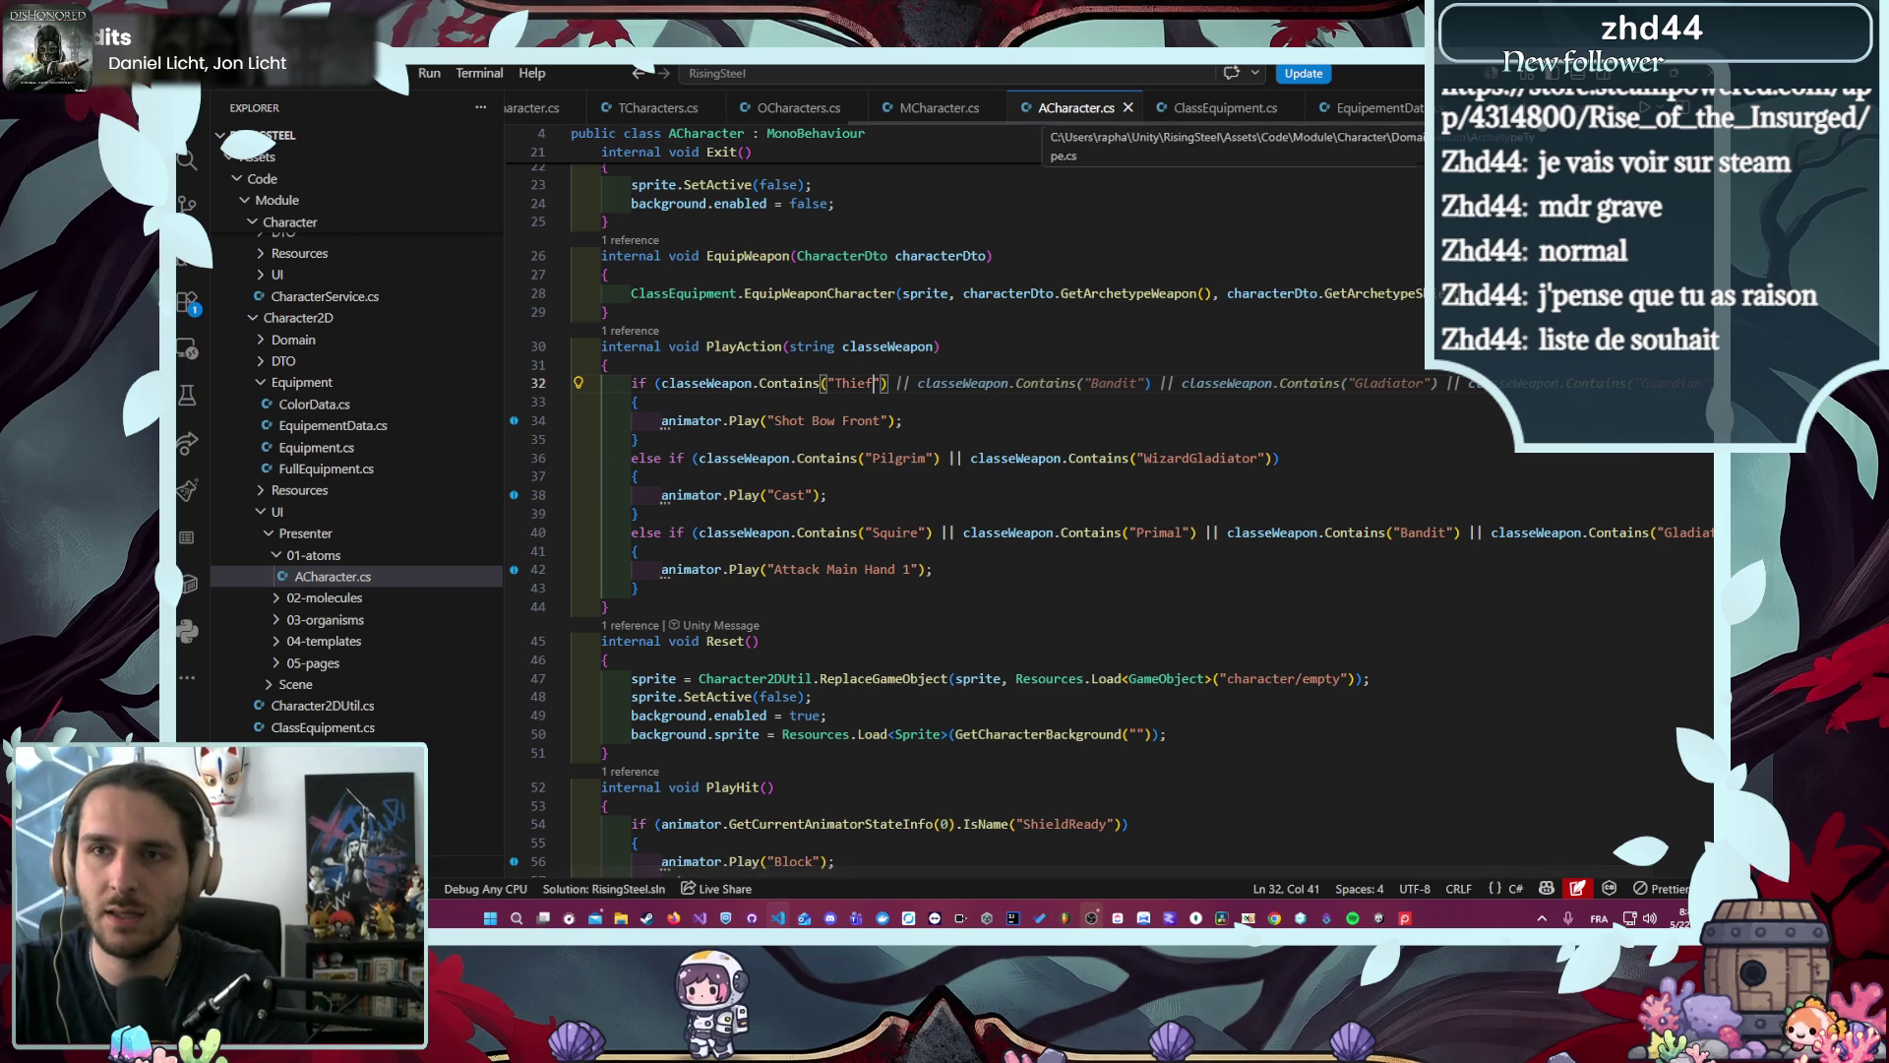
- Copy 'Guardian' from the archetype definitions and put it in place of 'Bandit' on line 40
key("alt+Left")
double_click(889, 658)
key("ctrl+c")
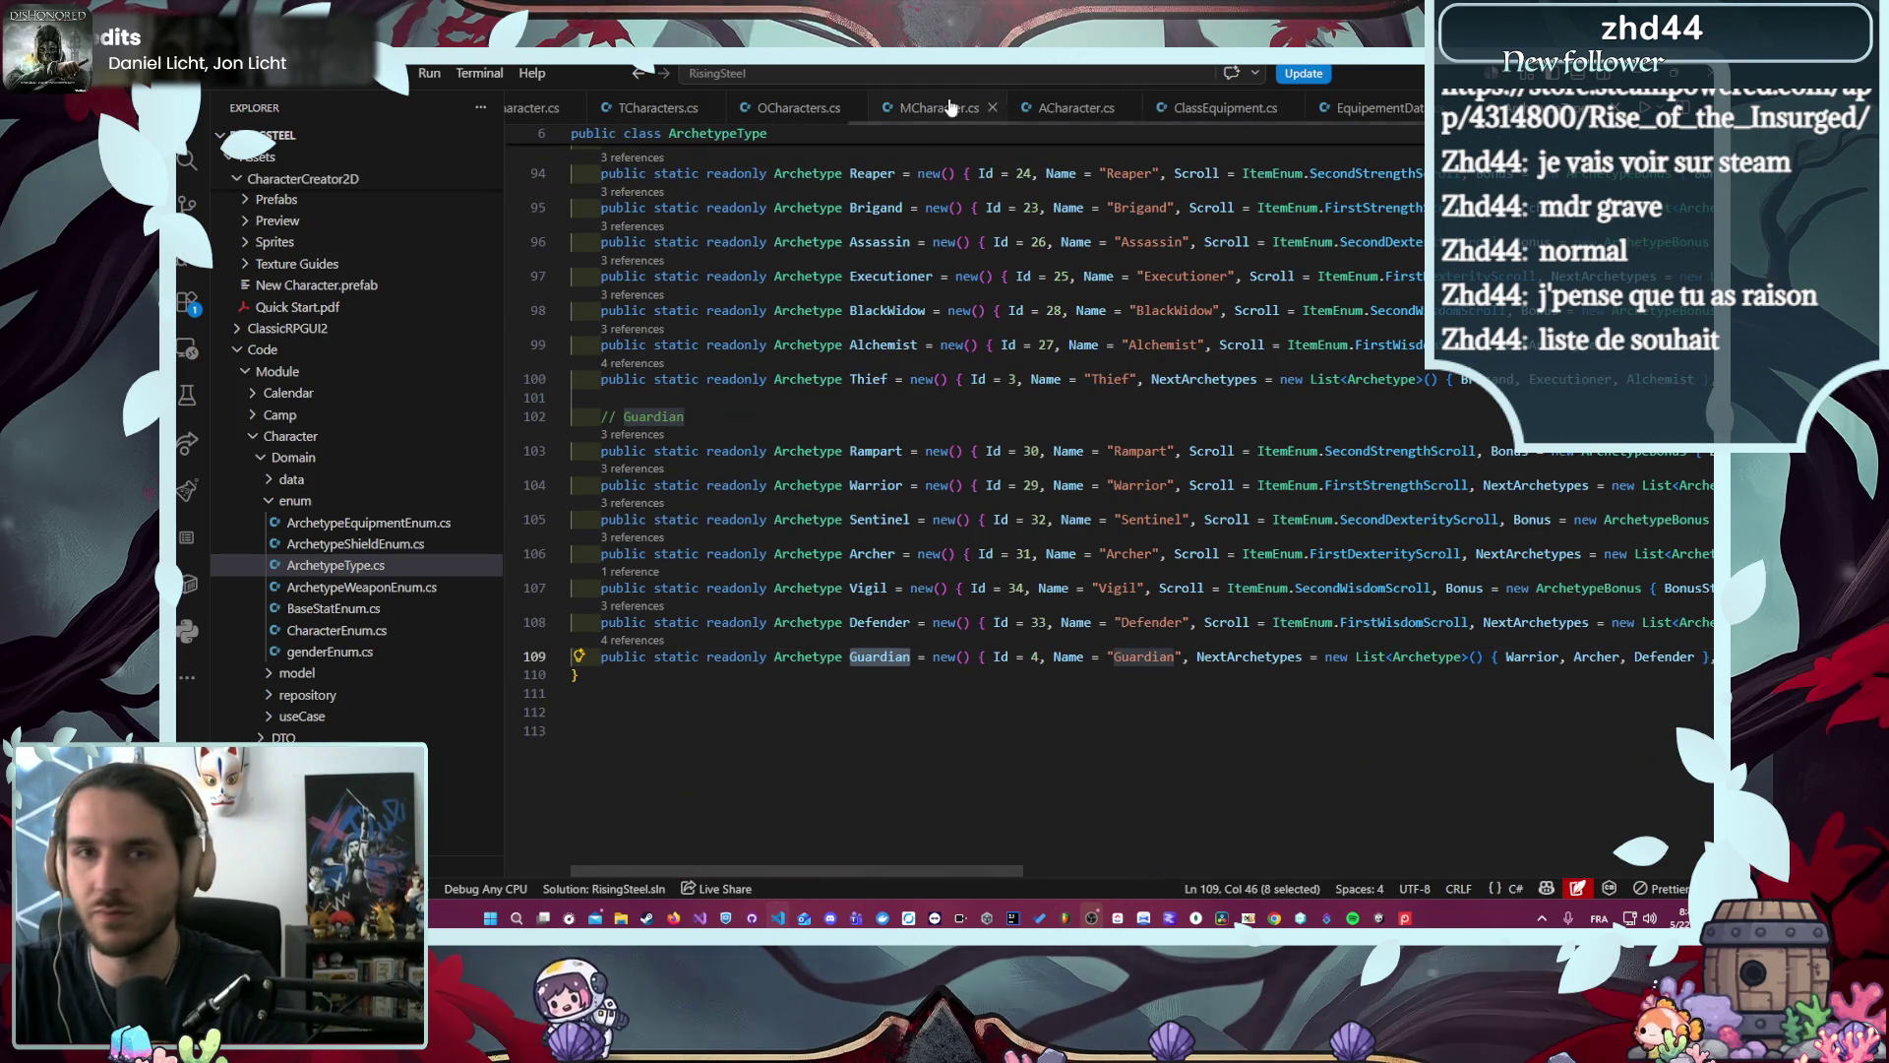
left_click(1202, 109)
left_click(1089, 109)
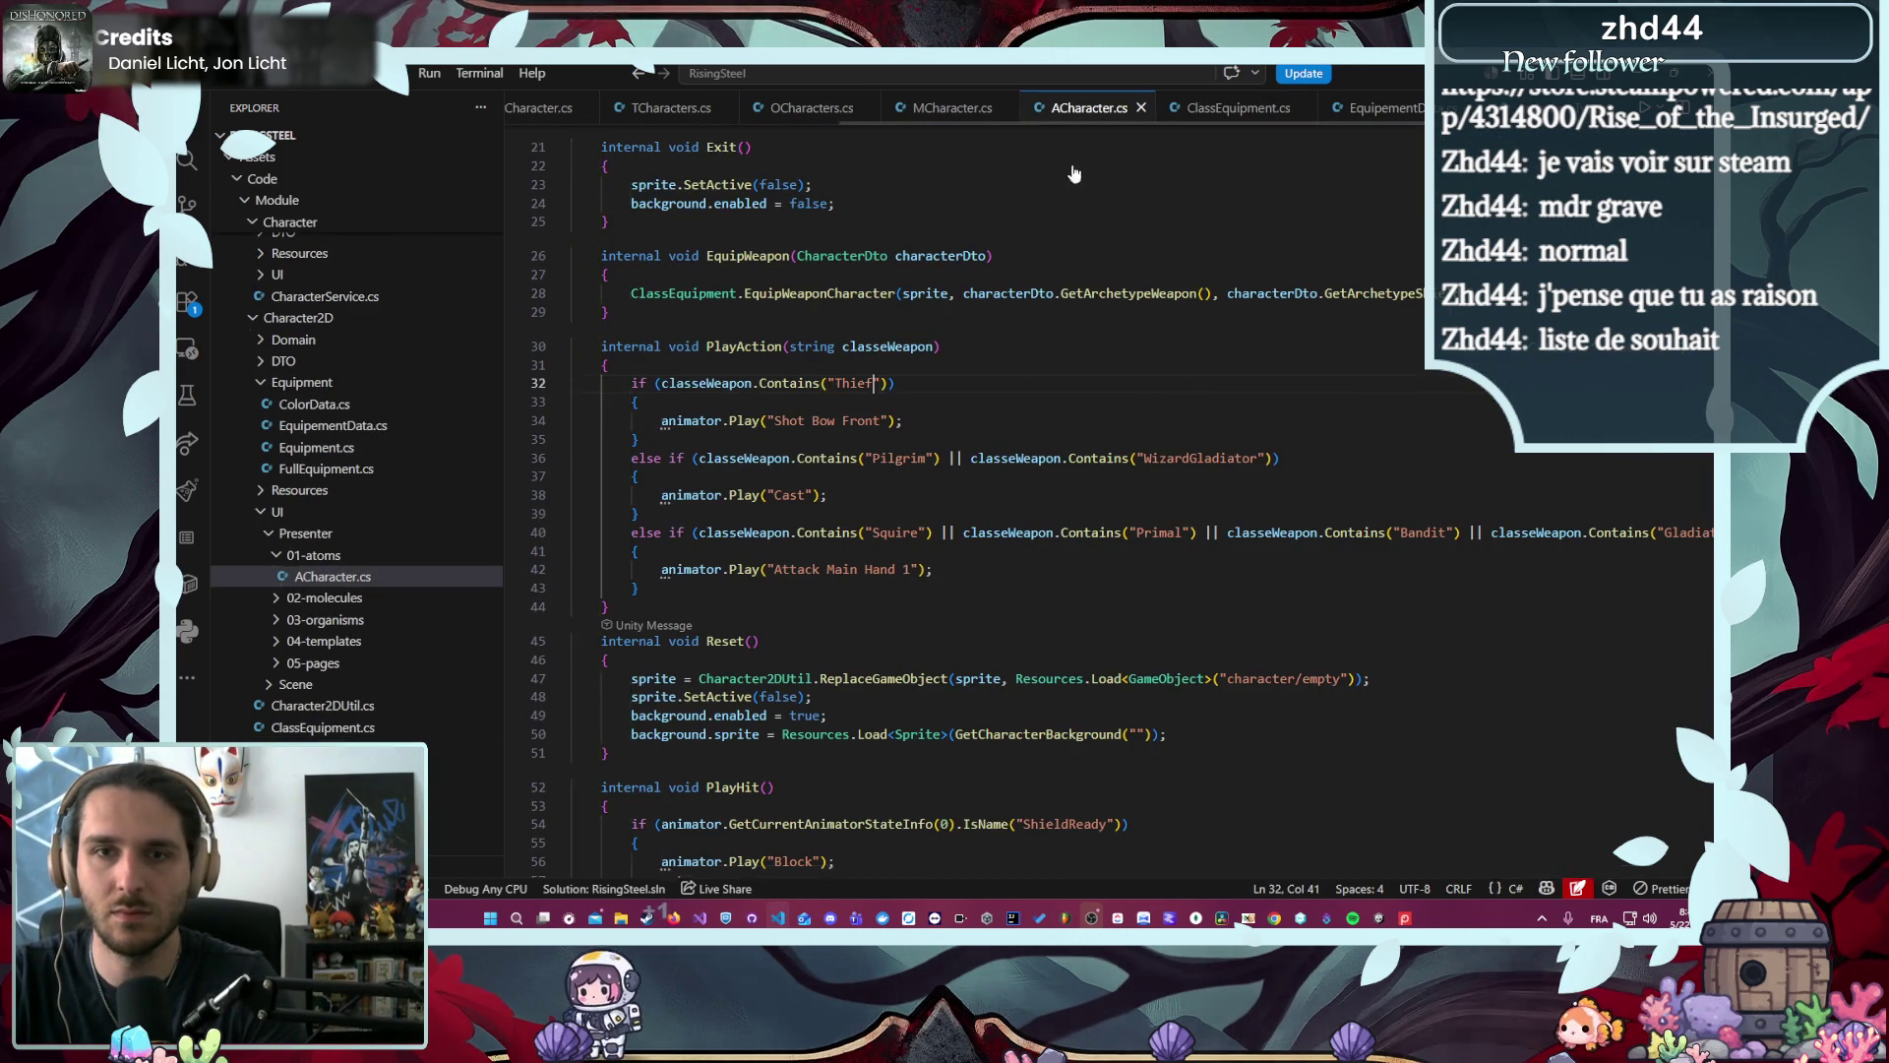
double_click(1427, 533)
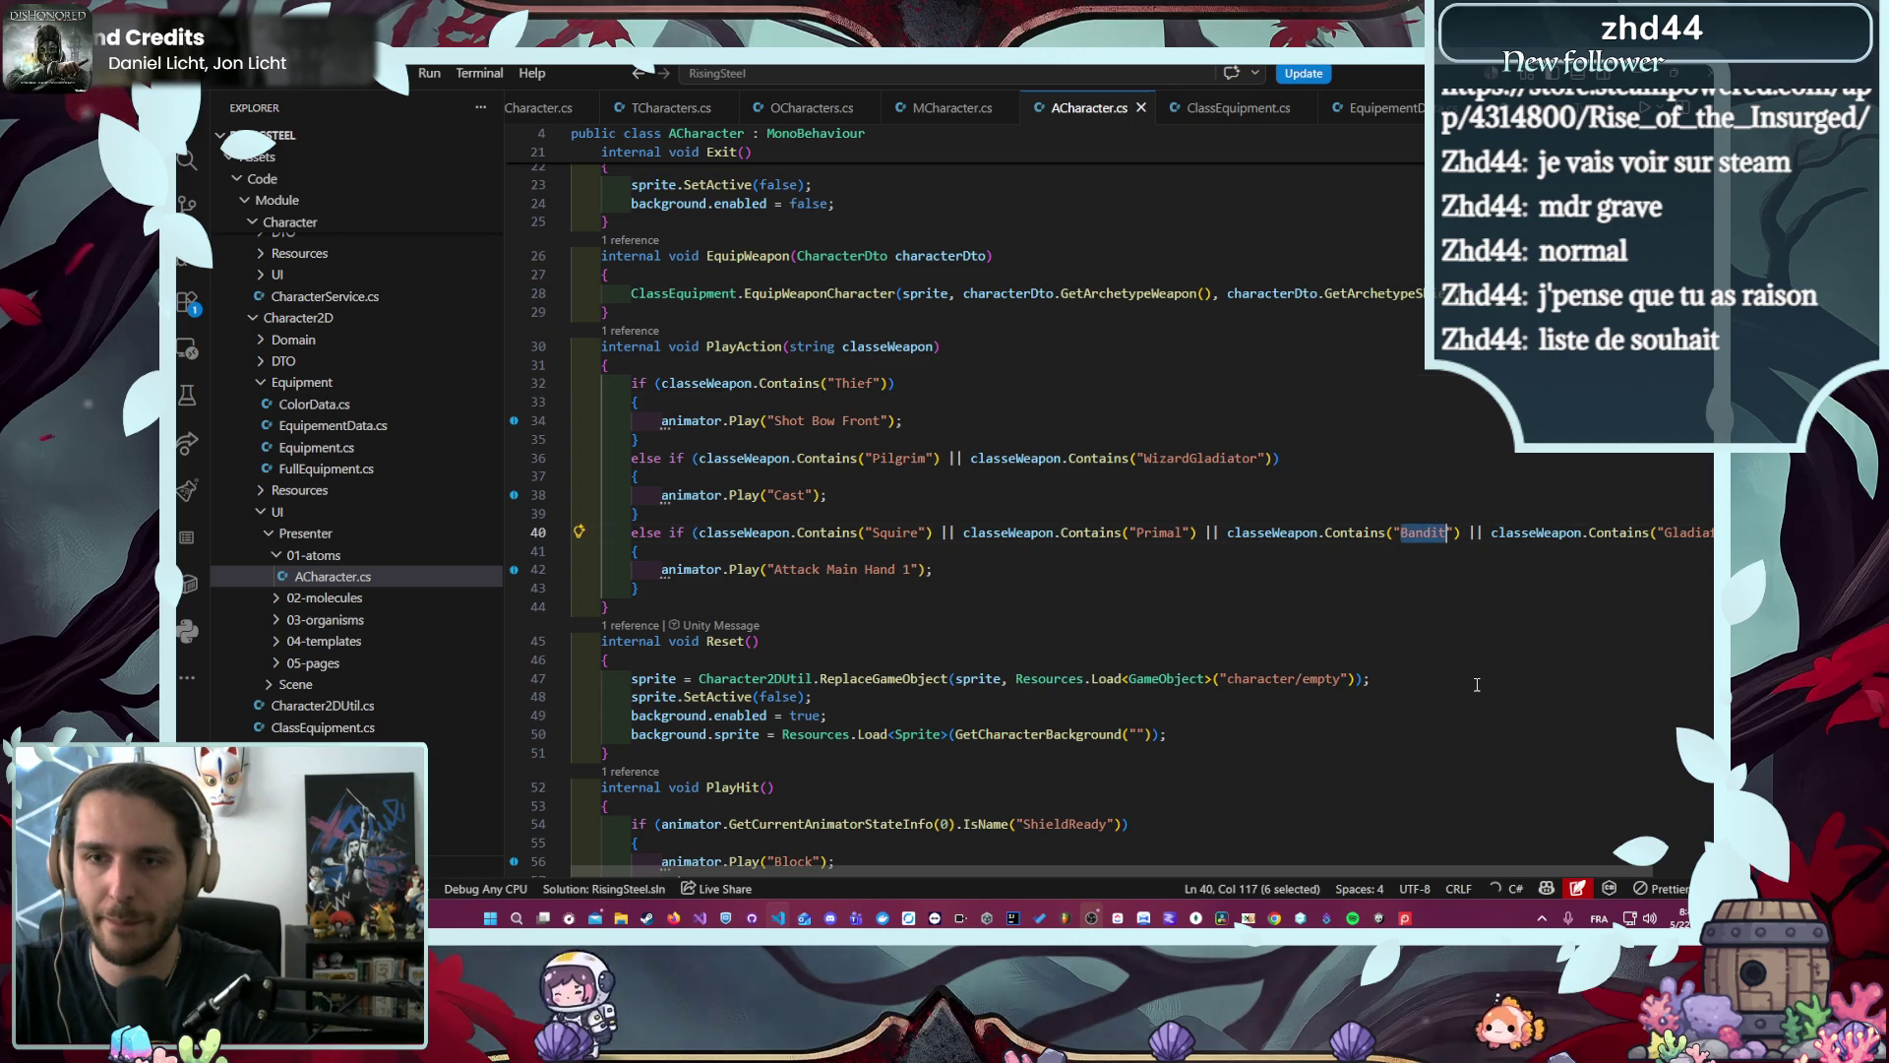
key("ctrl+v")
- Delete the WizardGladiator condition from line 36 and save ACharacter.cs
scroll(1375, 875, "right", 2)
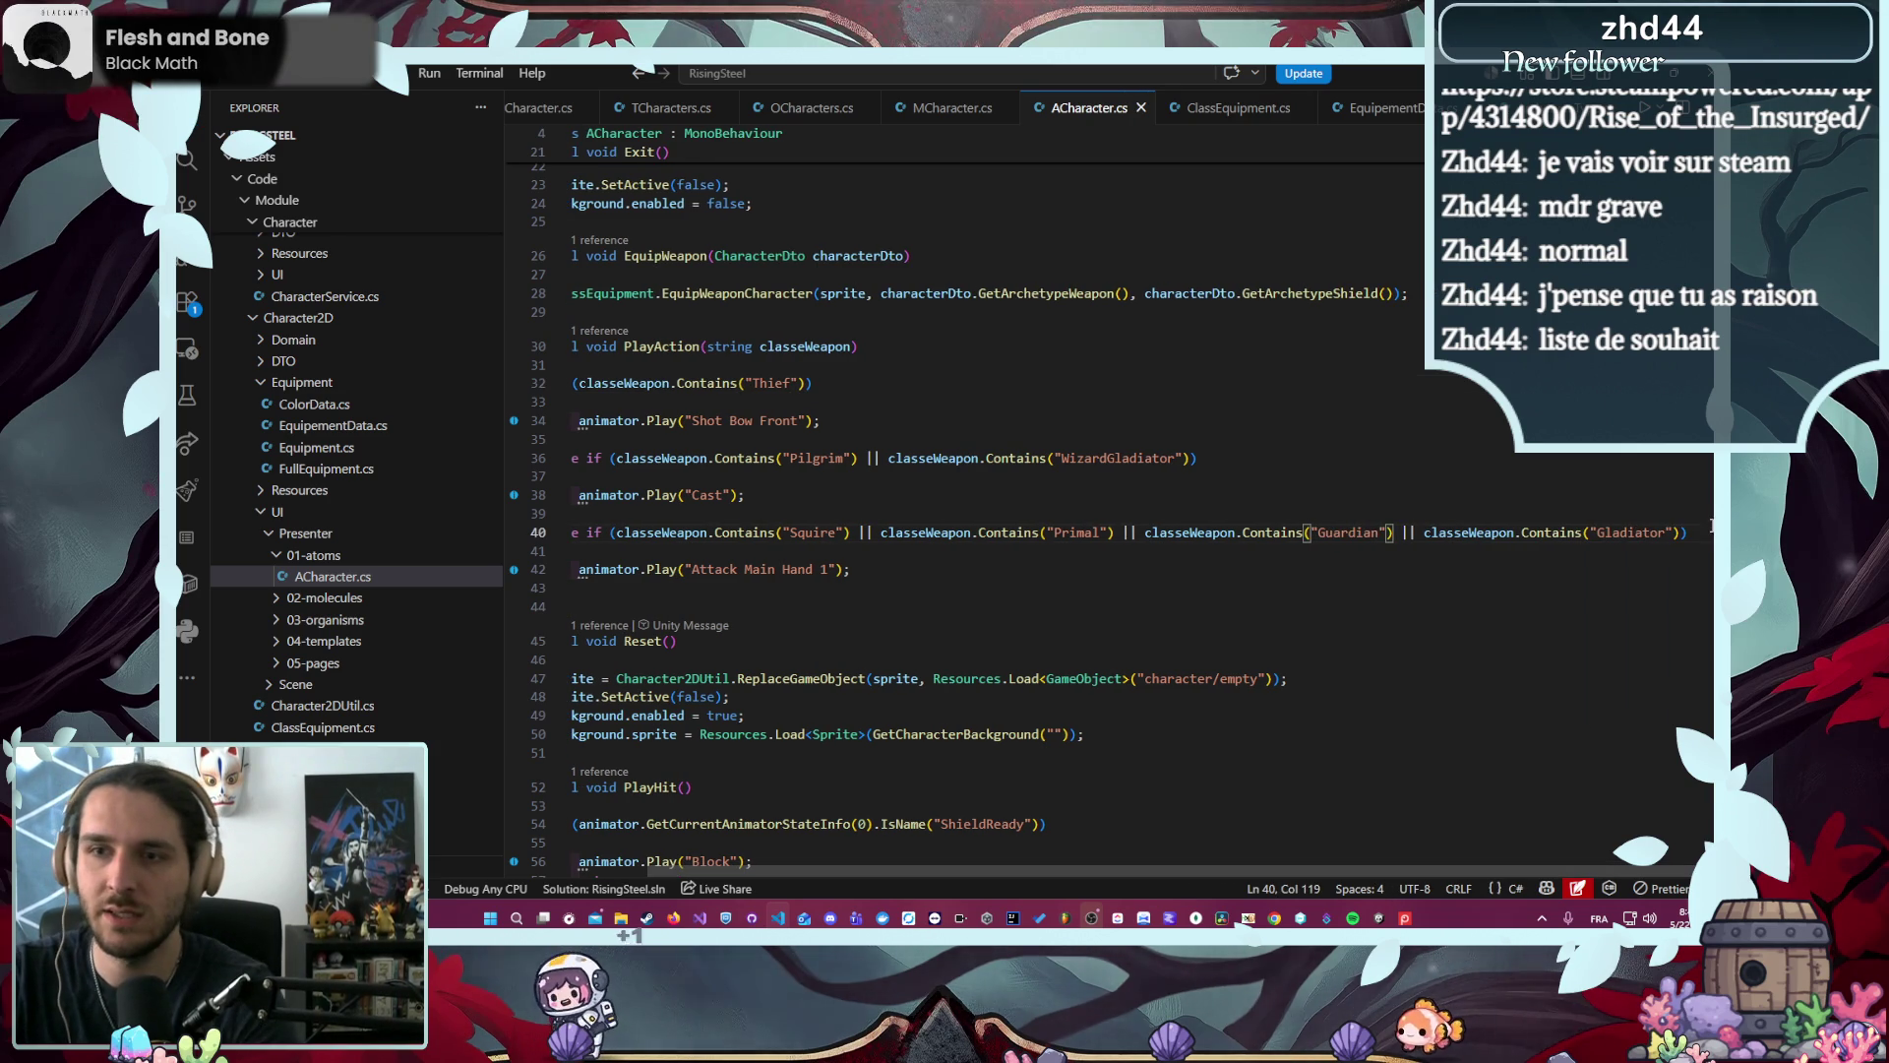
left_click_drag(1184, 459, 859, 458)
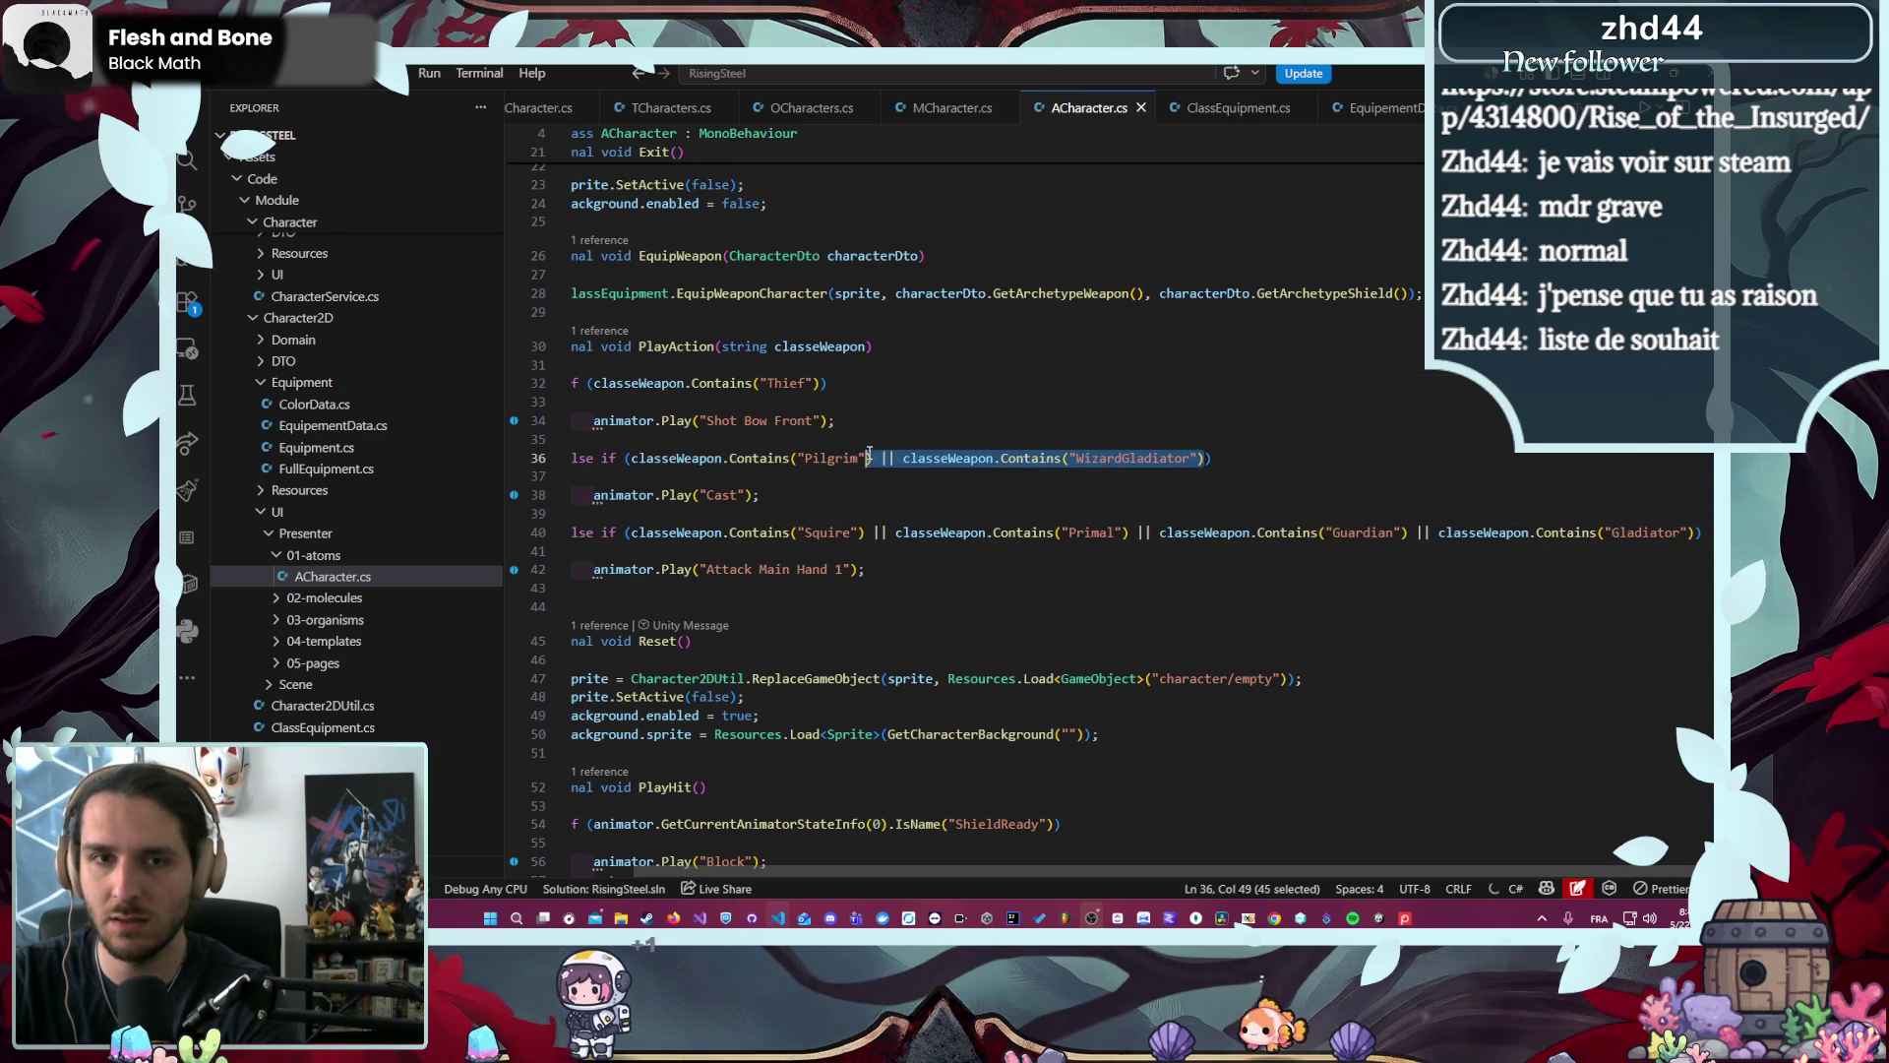
key("BackSpace")
type(")")
key("Down")
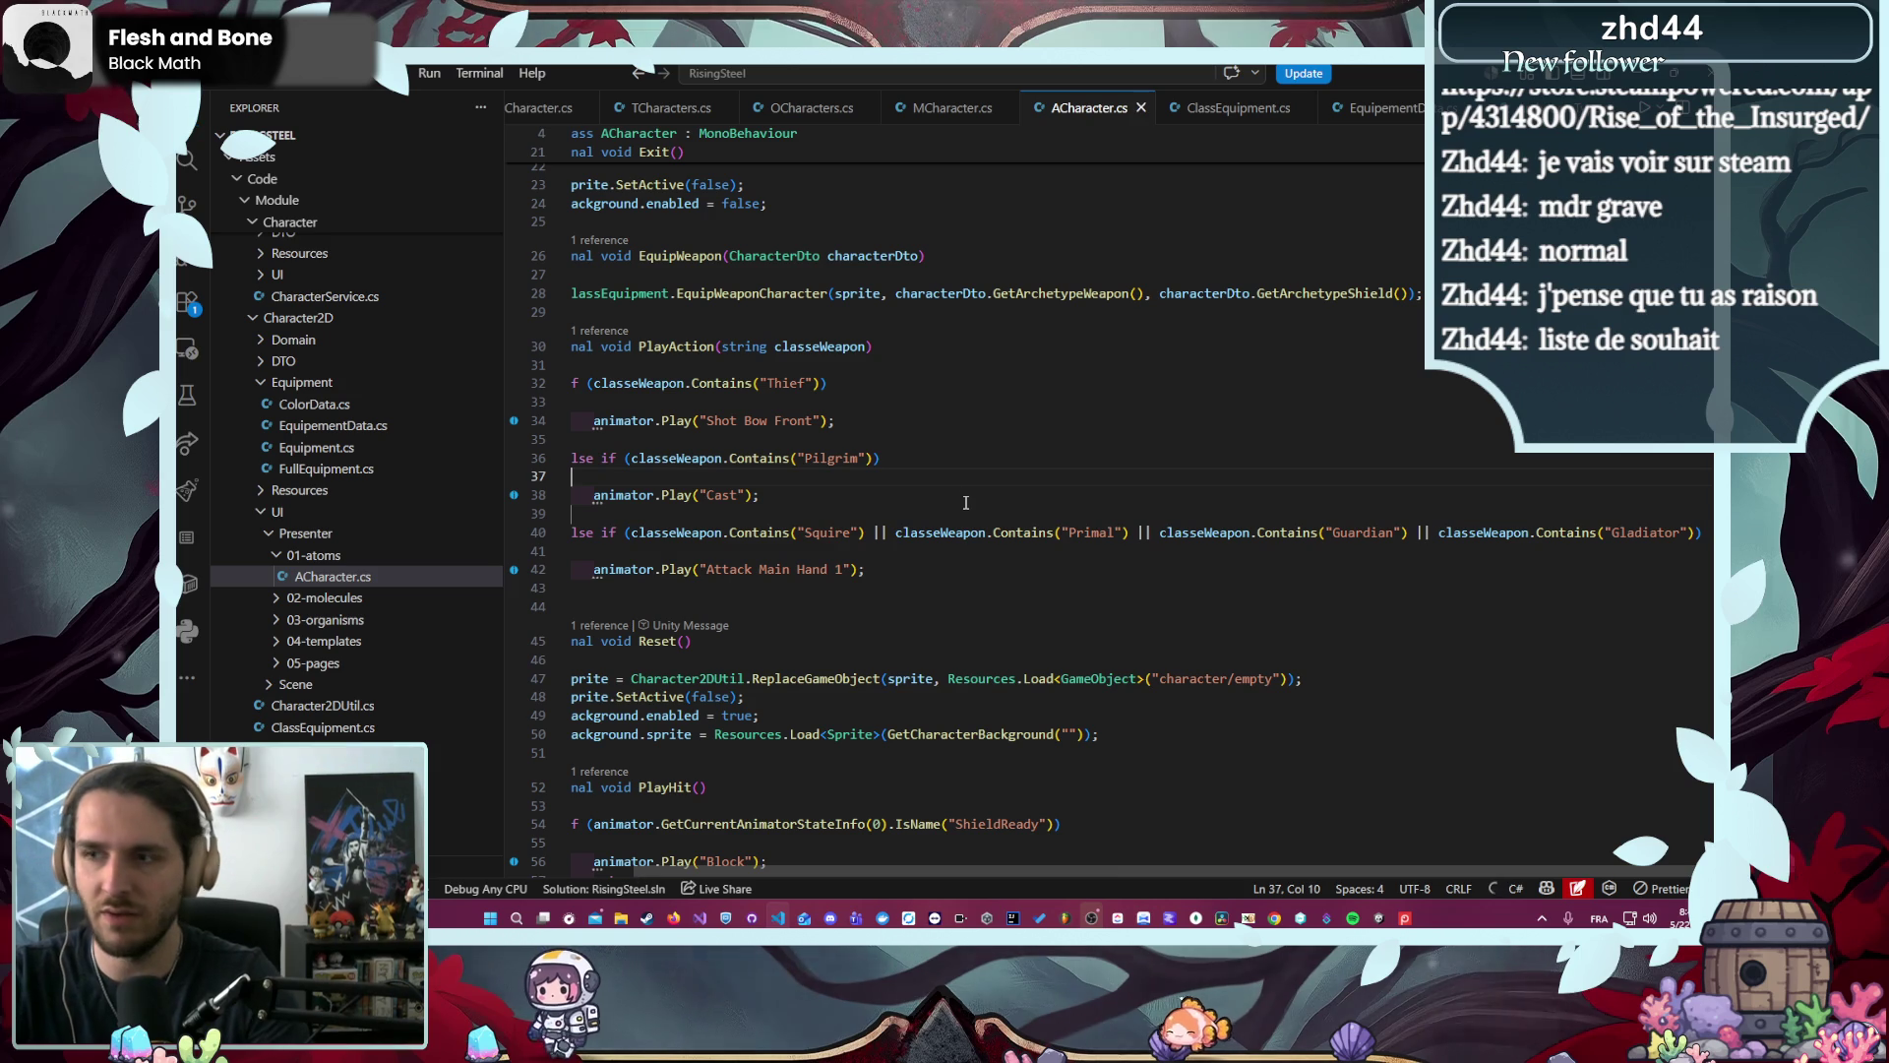
key("ctrl+s")
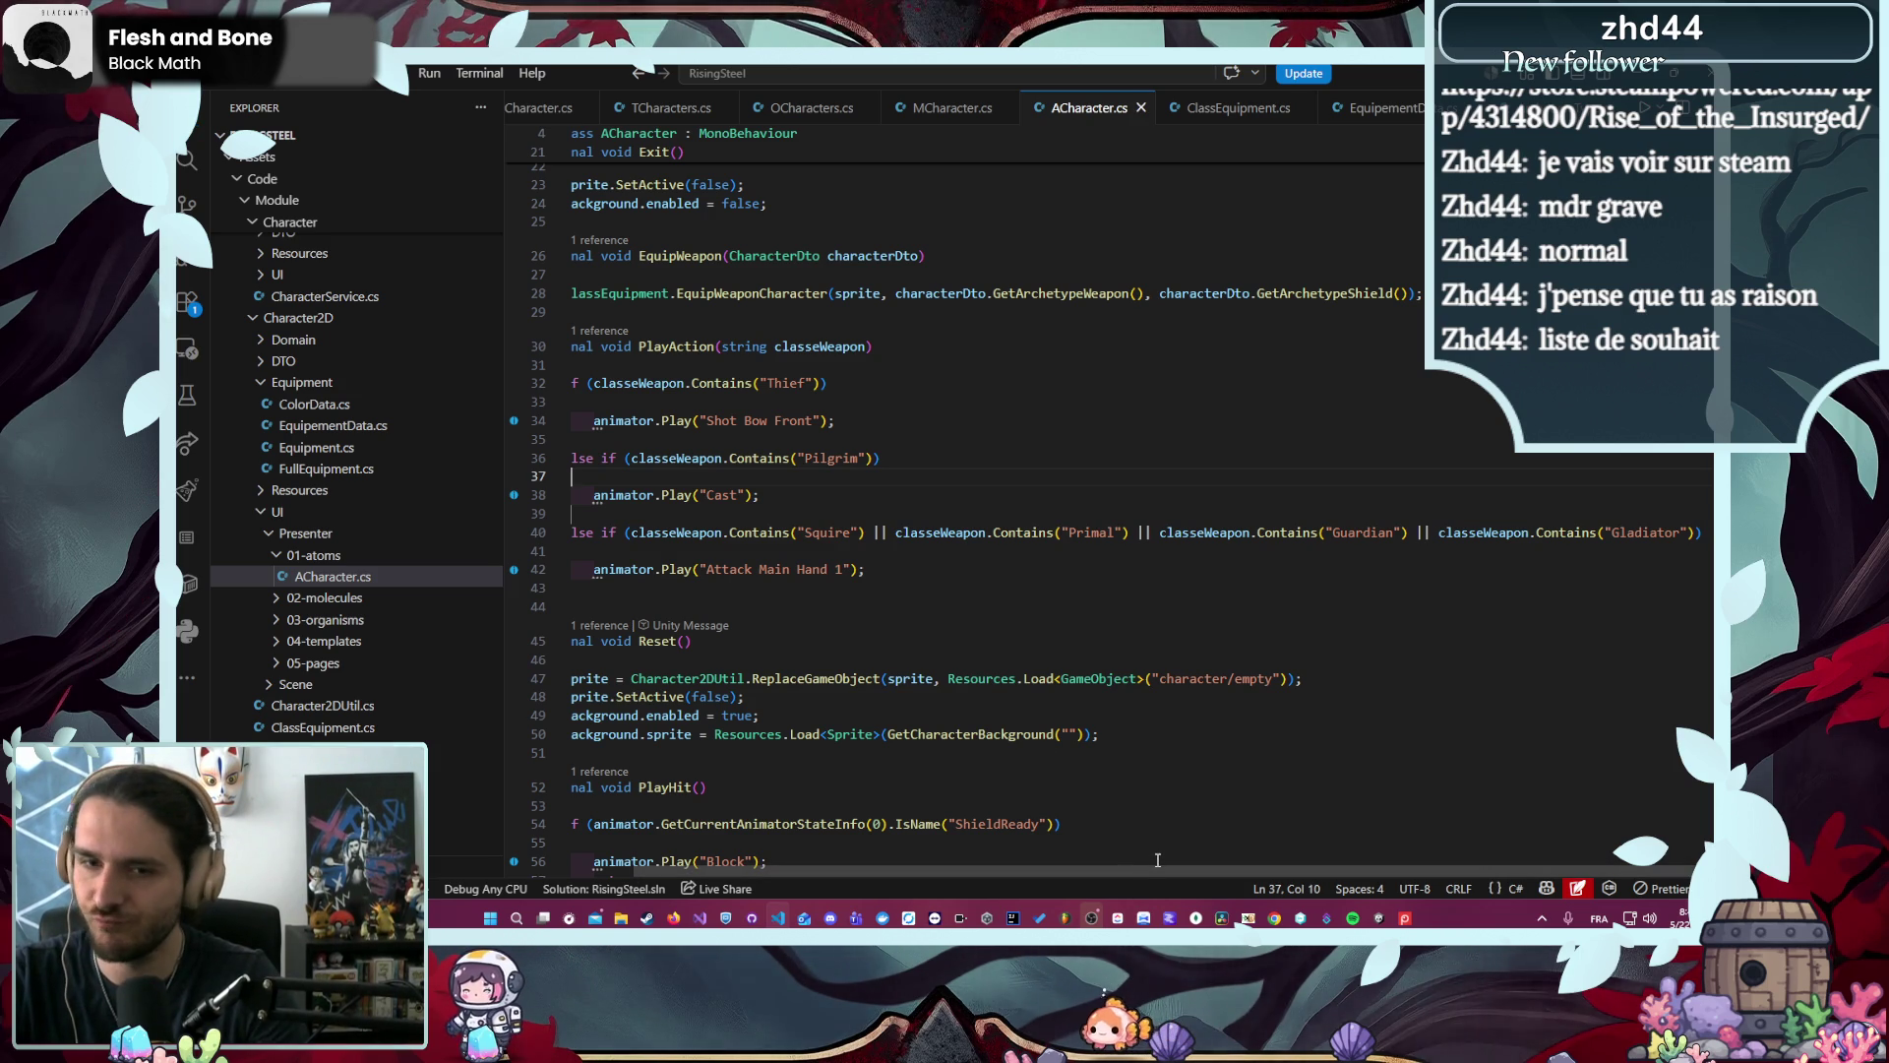
left_click_drag(1048, 873, 871, 850)
left_click(1077, 453)
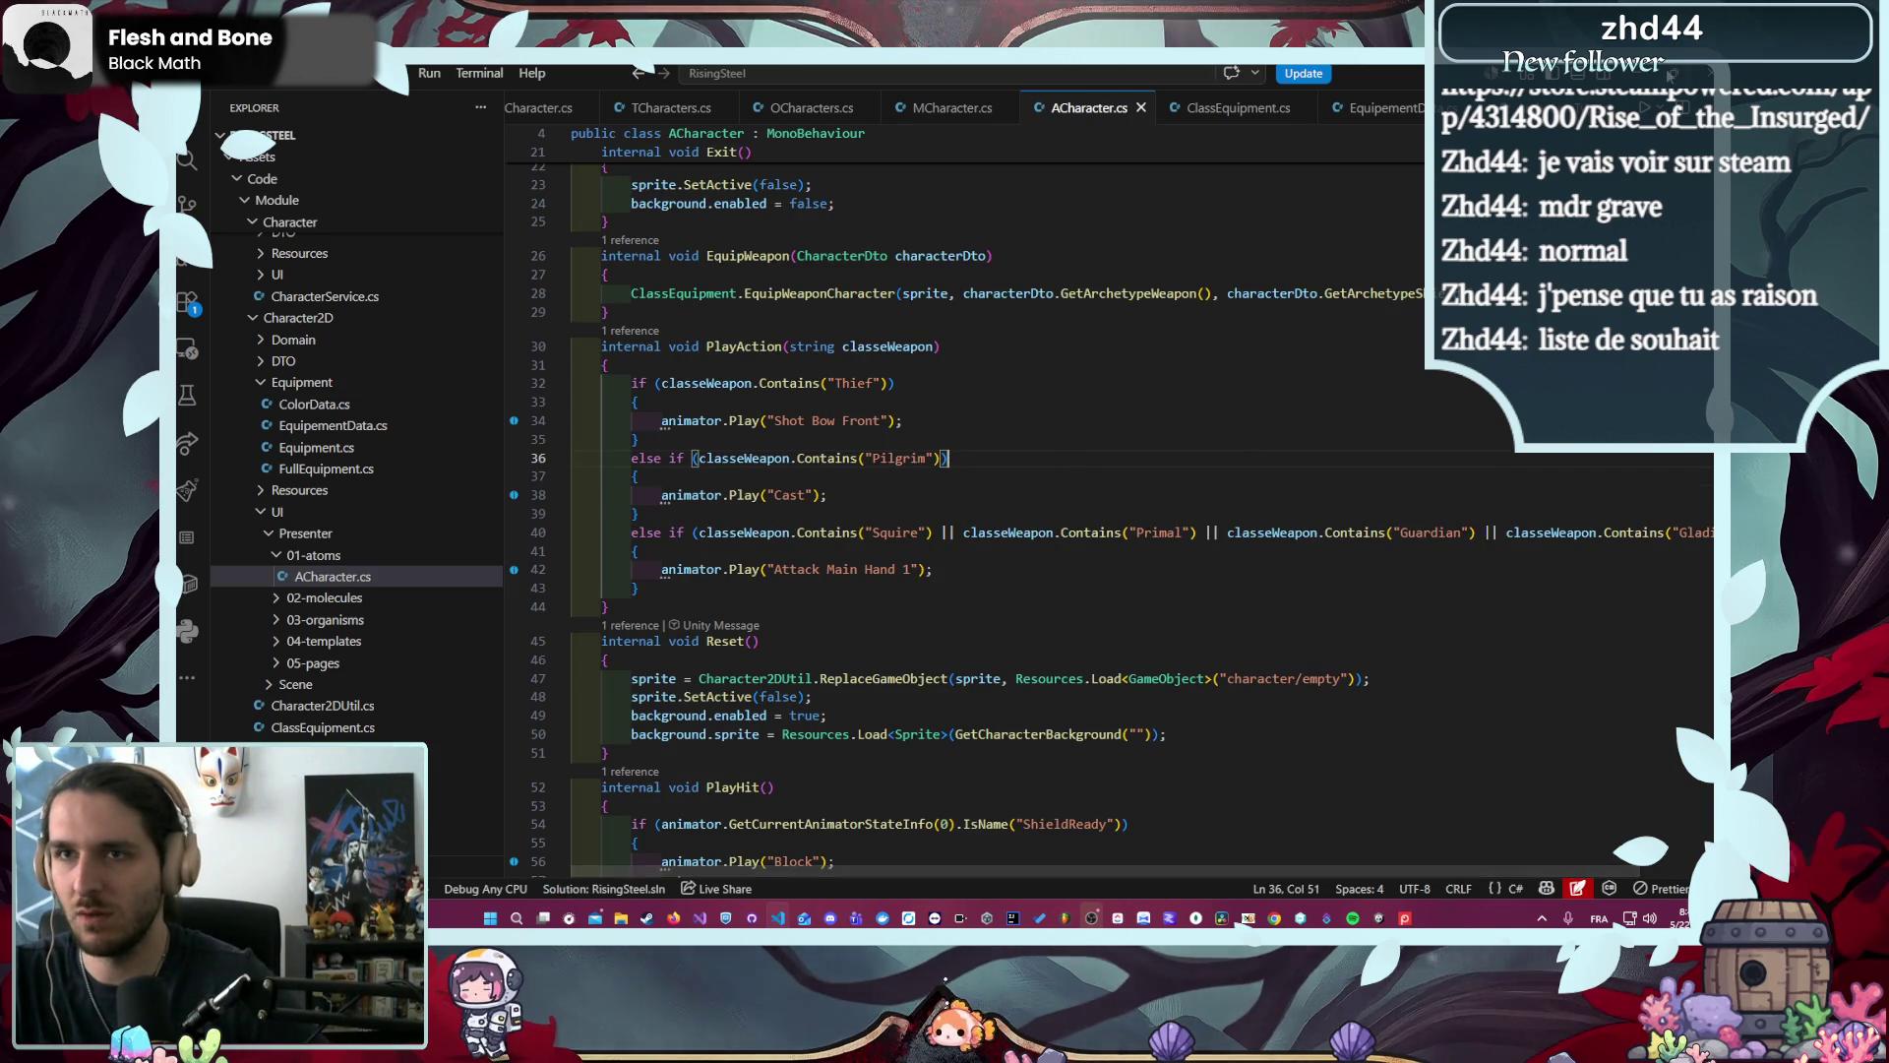
key("alt+Tab")
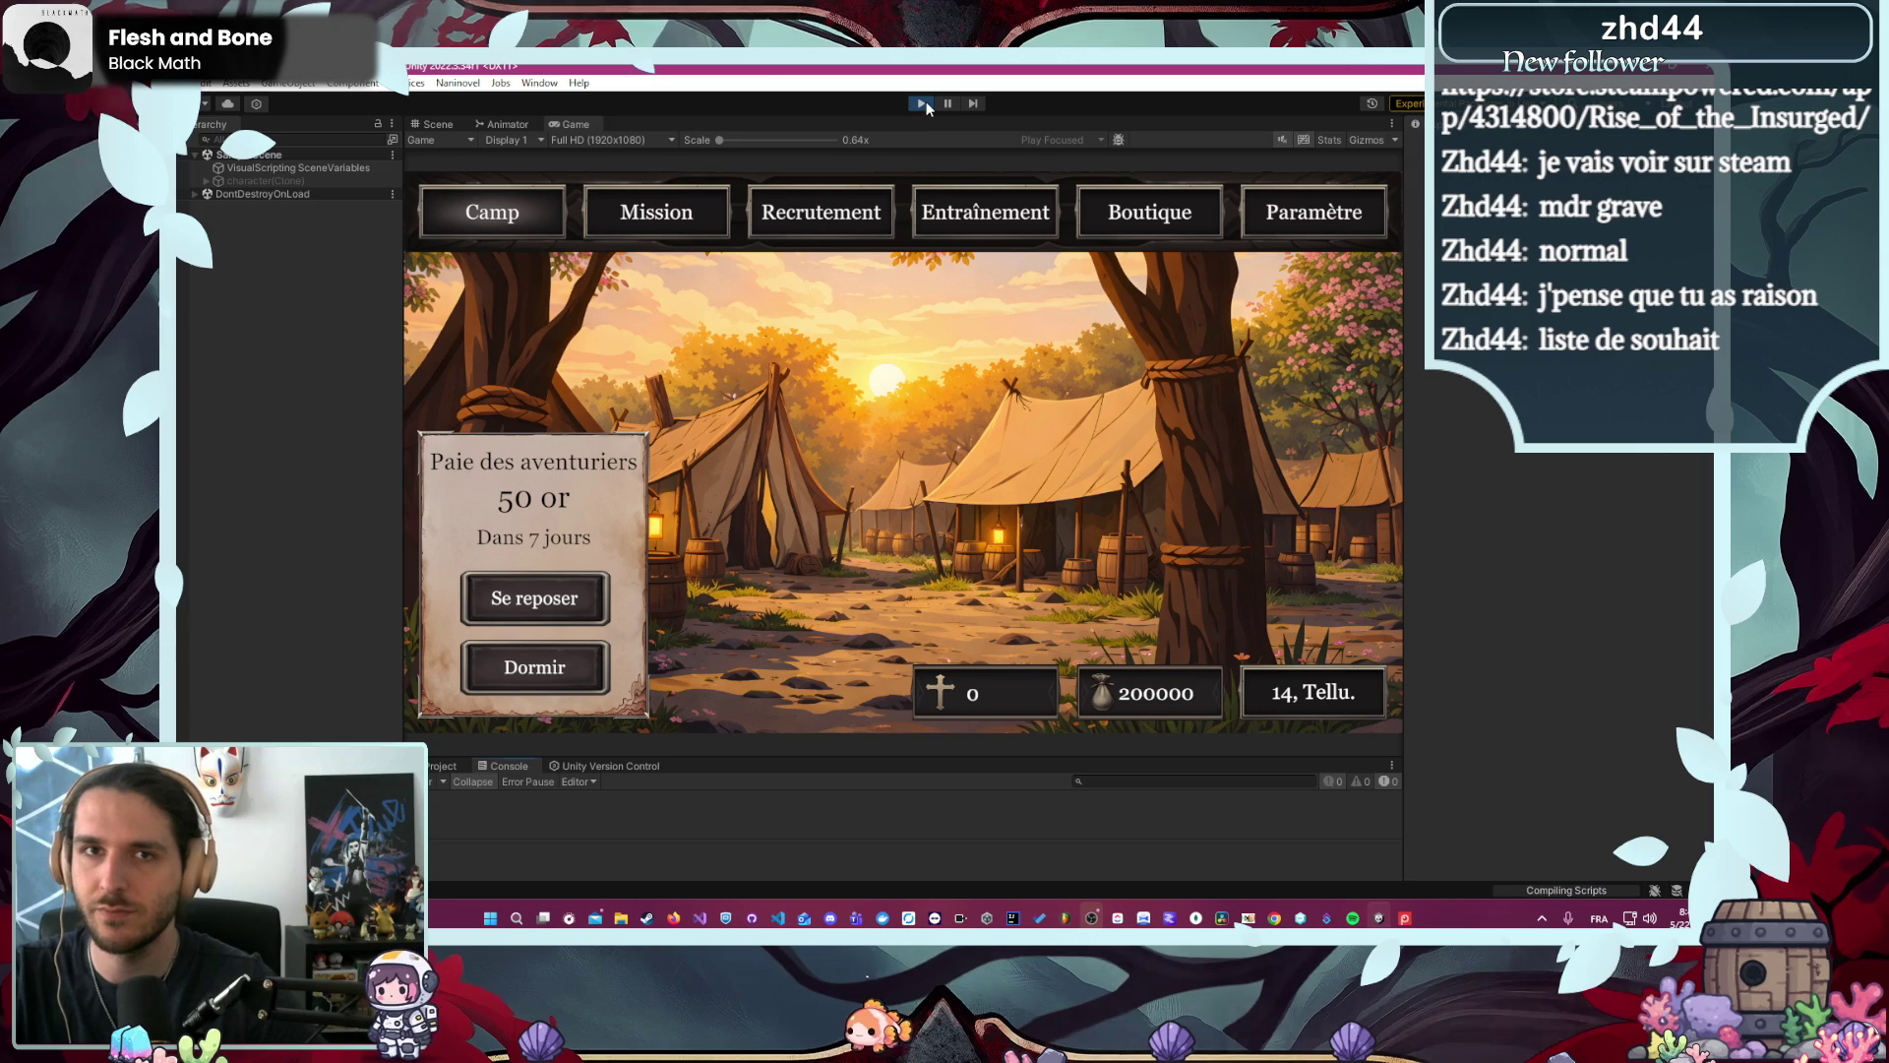
- Stop the running game, clear the old Console errors, and relaunch play mode to the v0.6.0 main menu
left_click(925, 102)
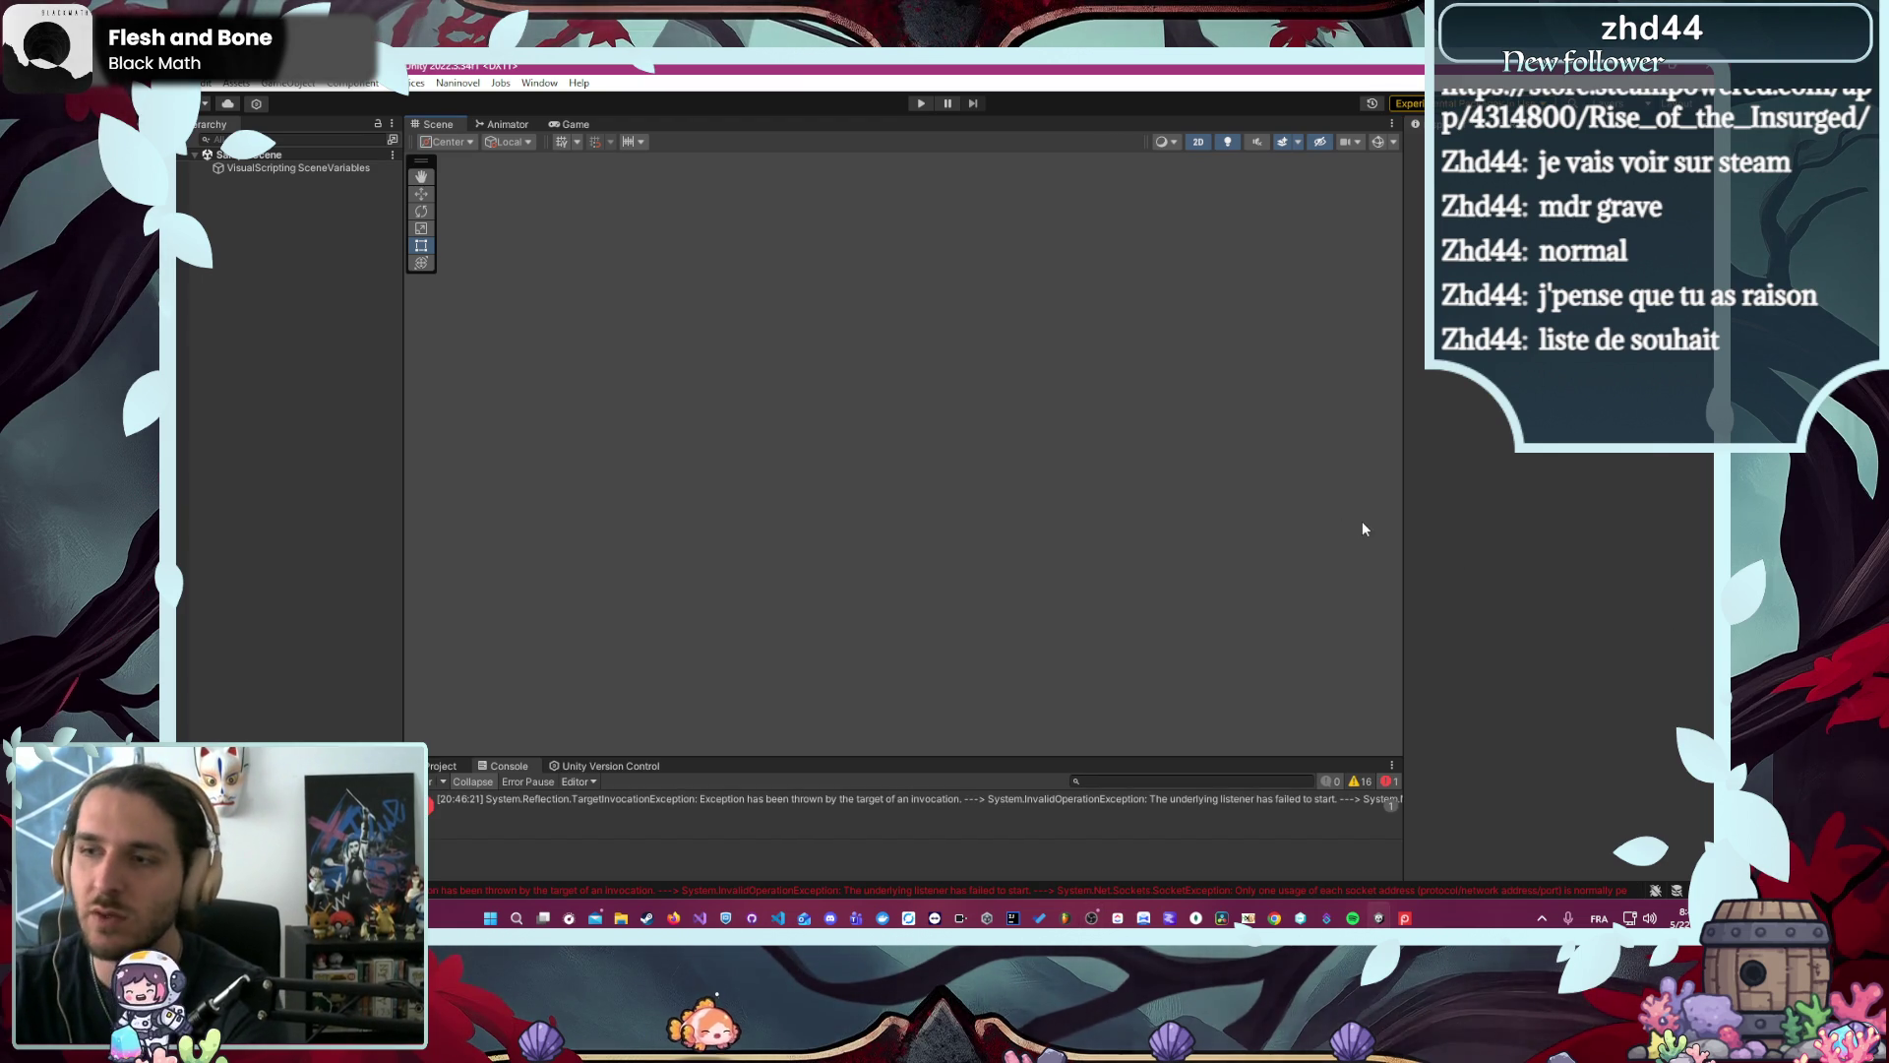
left_click(431, 782)
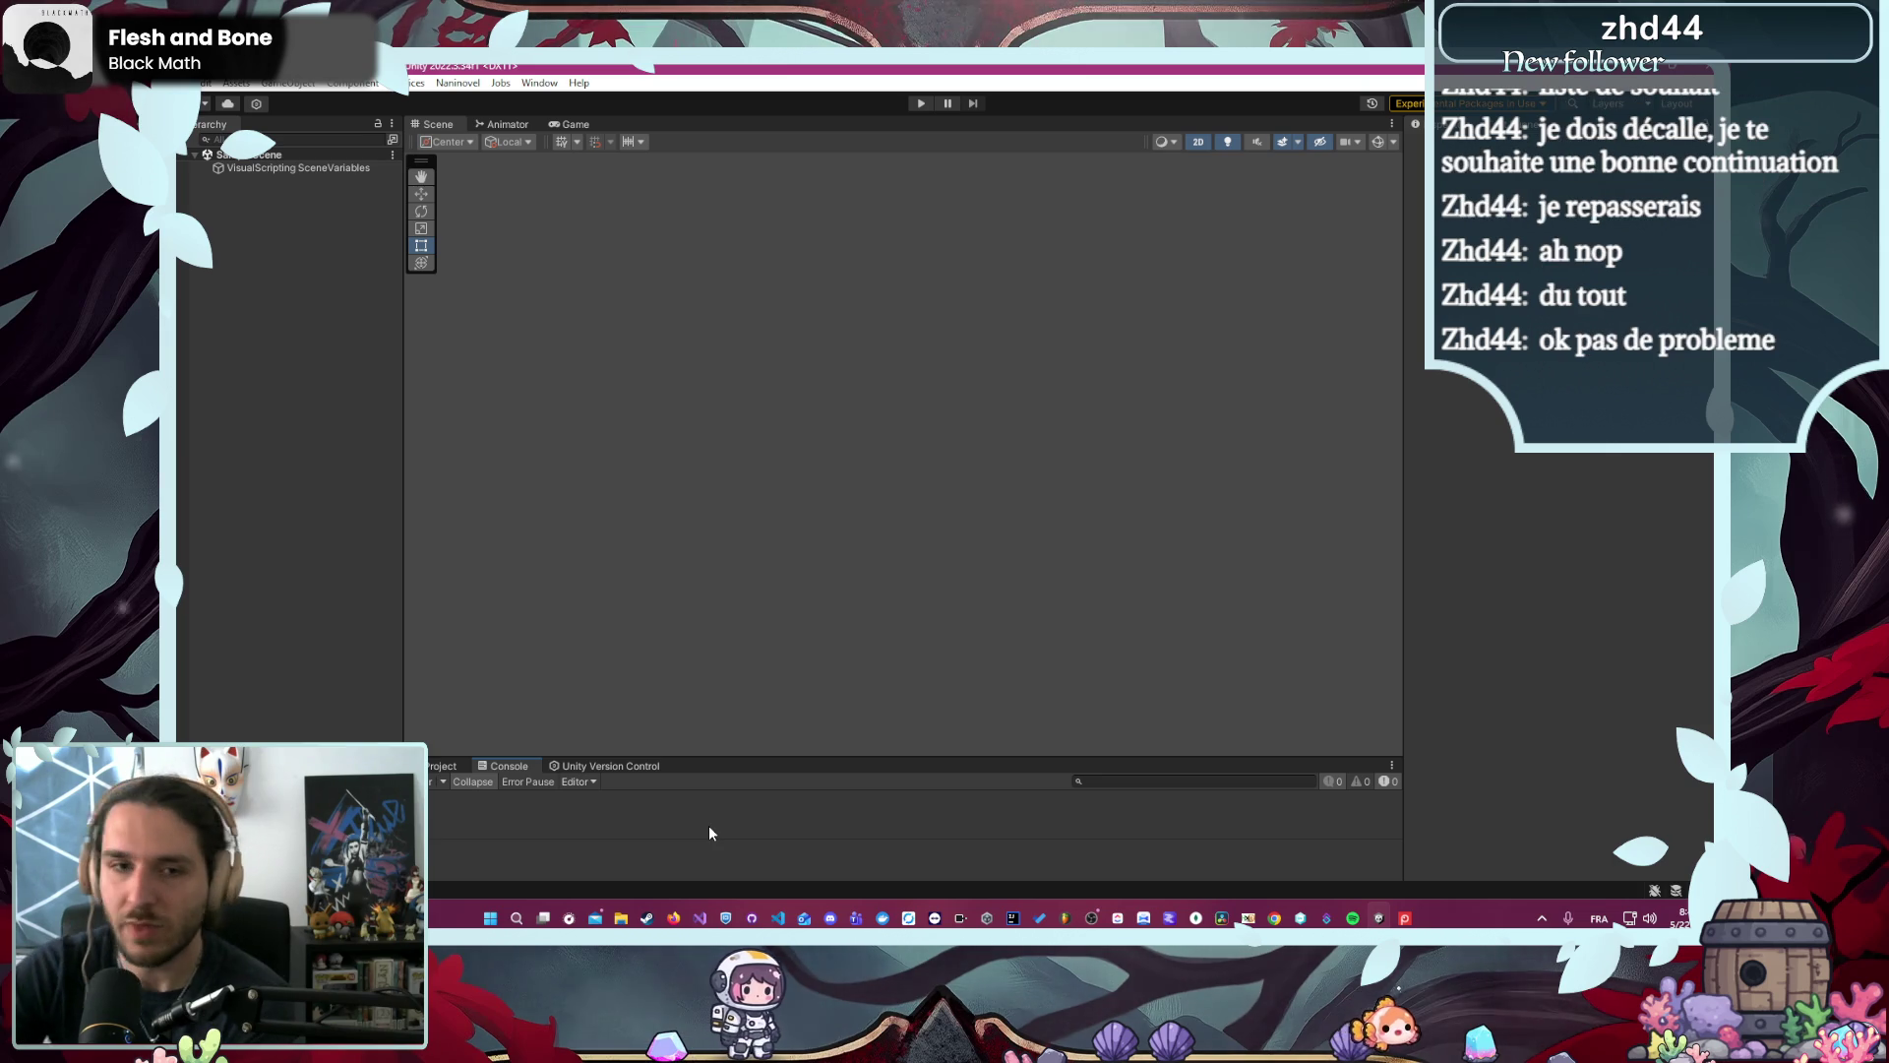
left_click(920, 104)
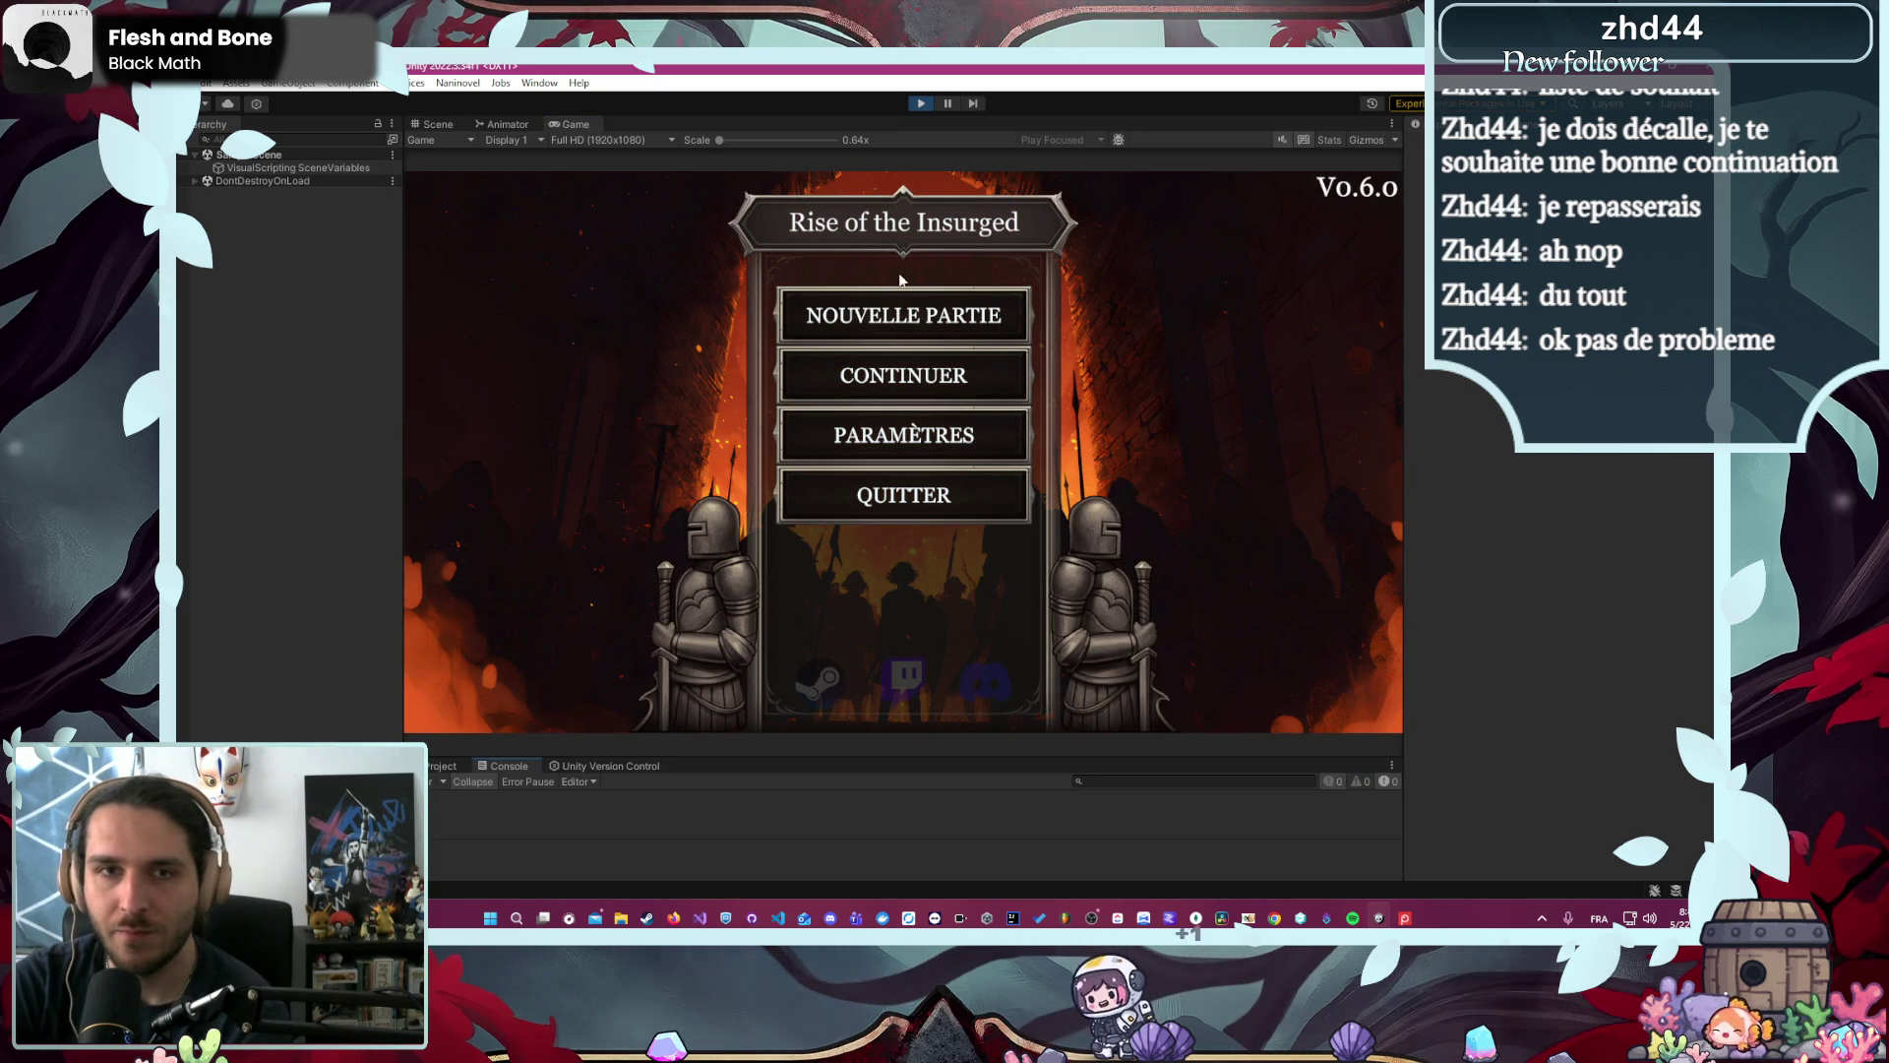
- Start a new Écuyer game, pick the L'Arène mission and launch the arena fight
left_click(881, 317)
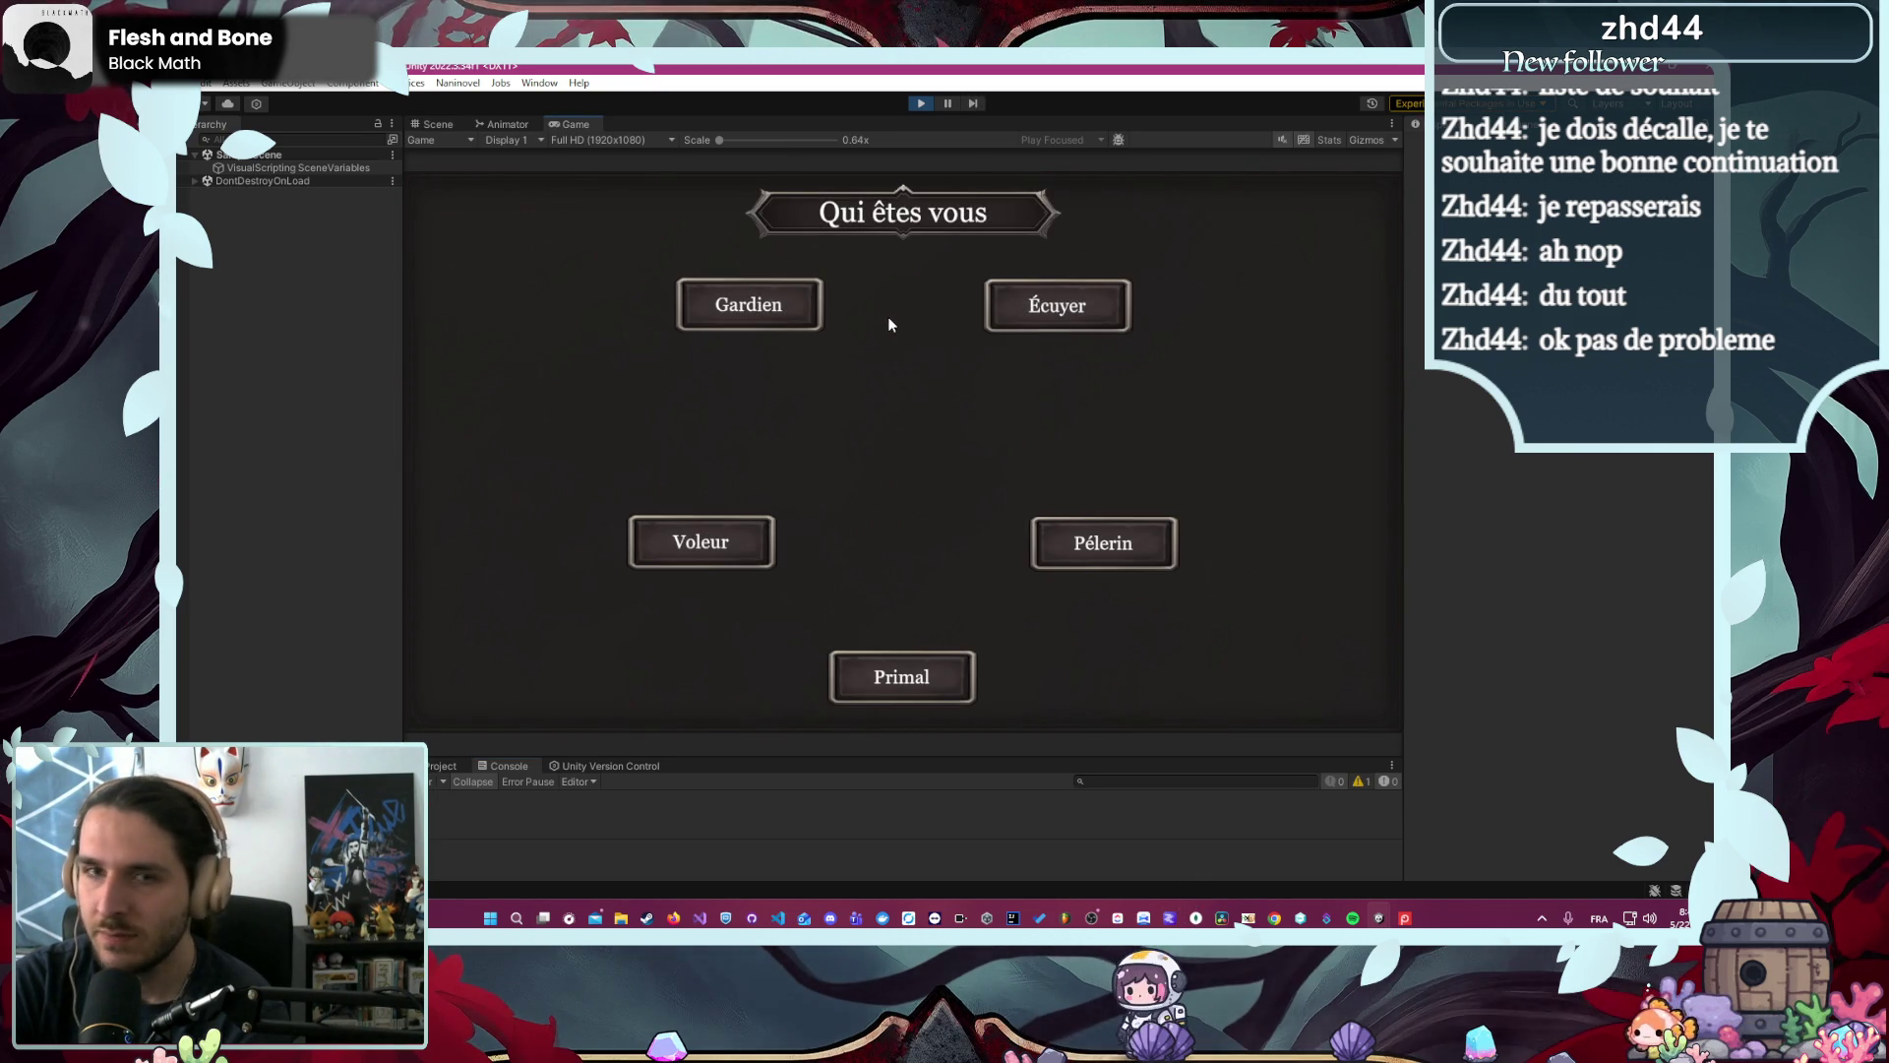
left_click(1045, 310)
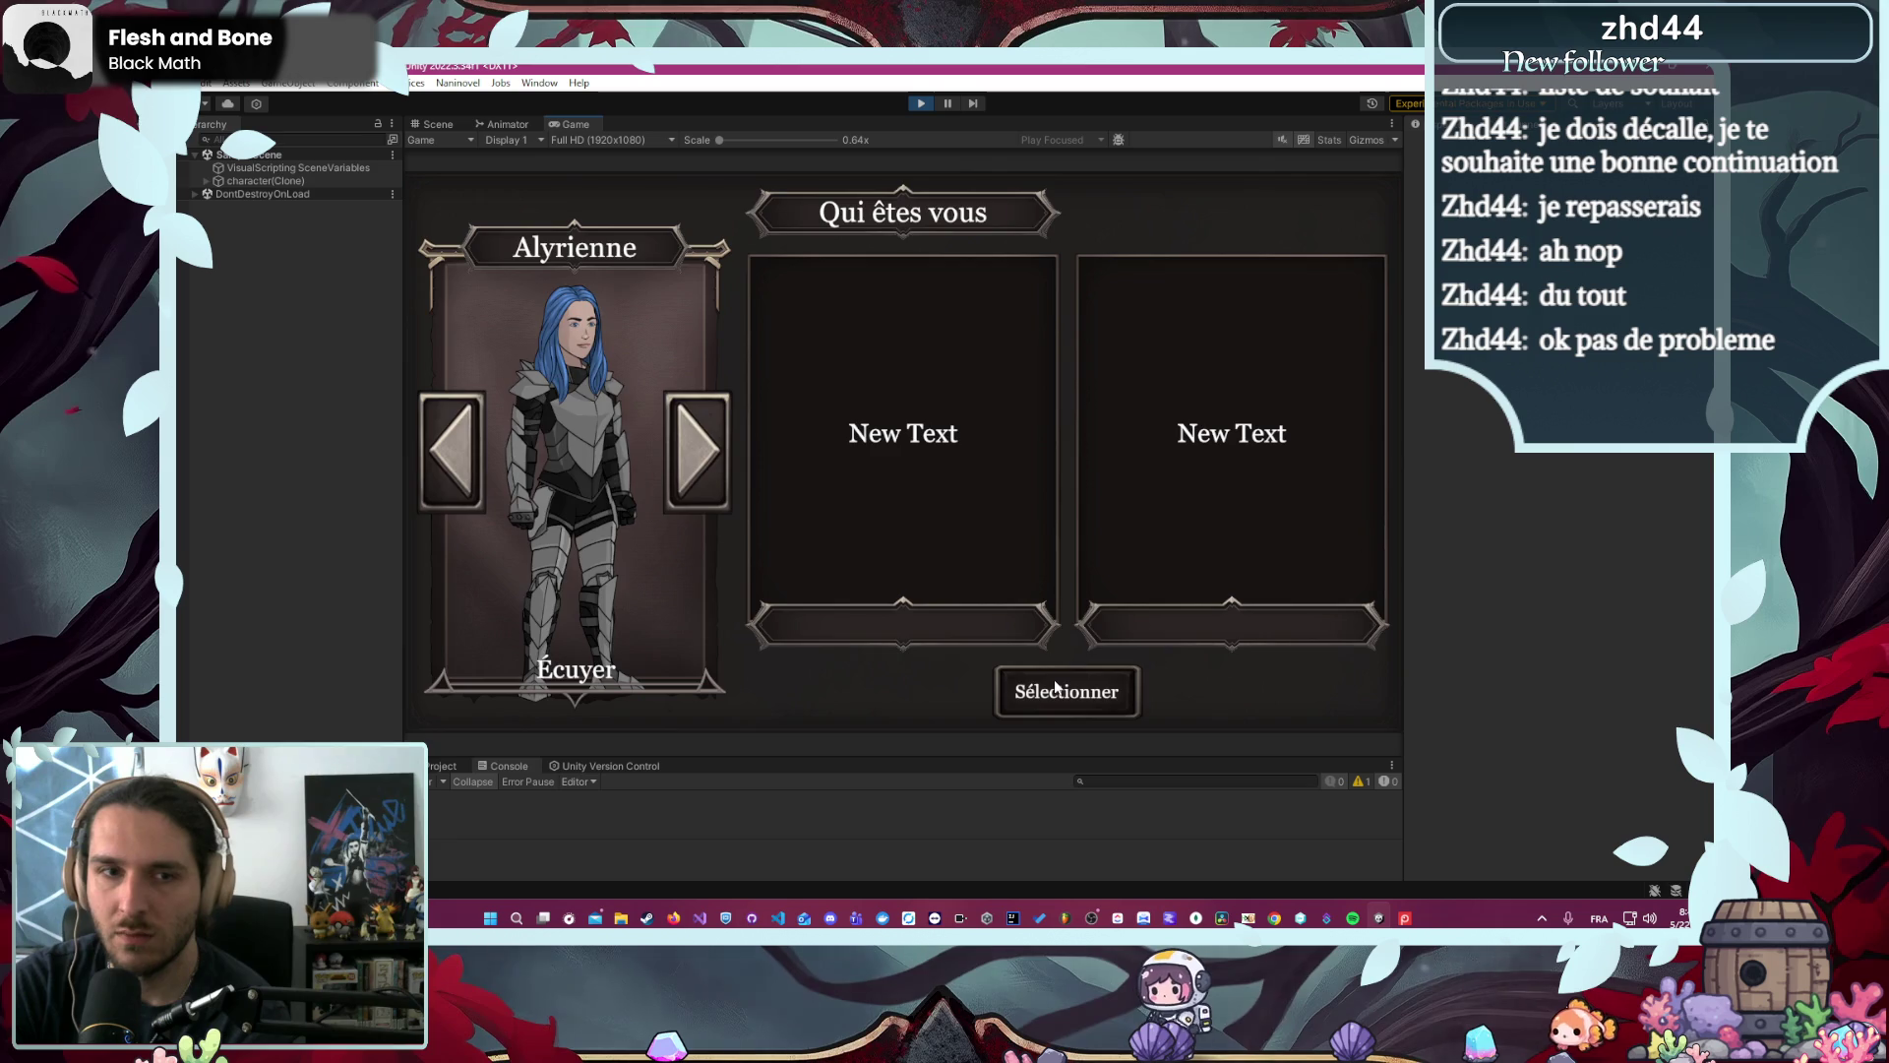
left_click(1053, 679)
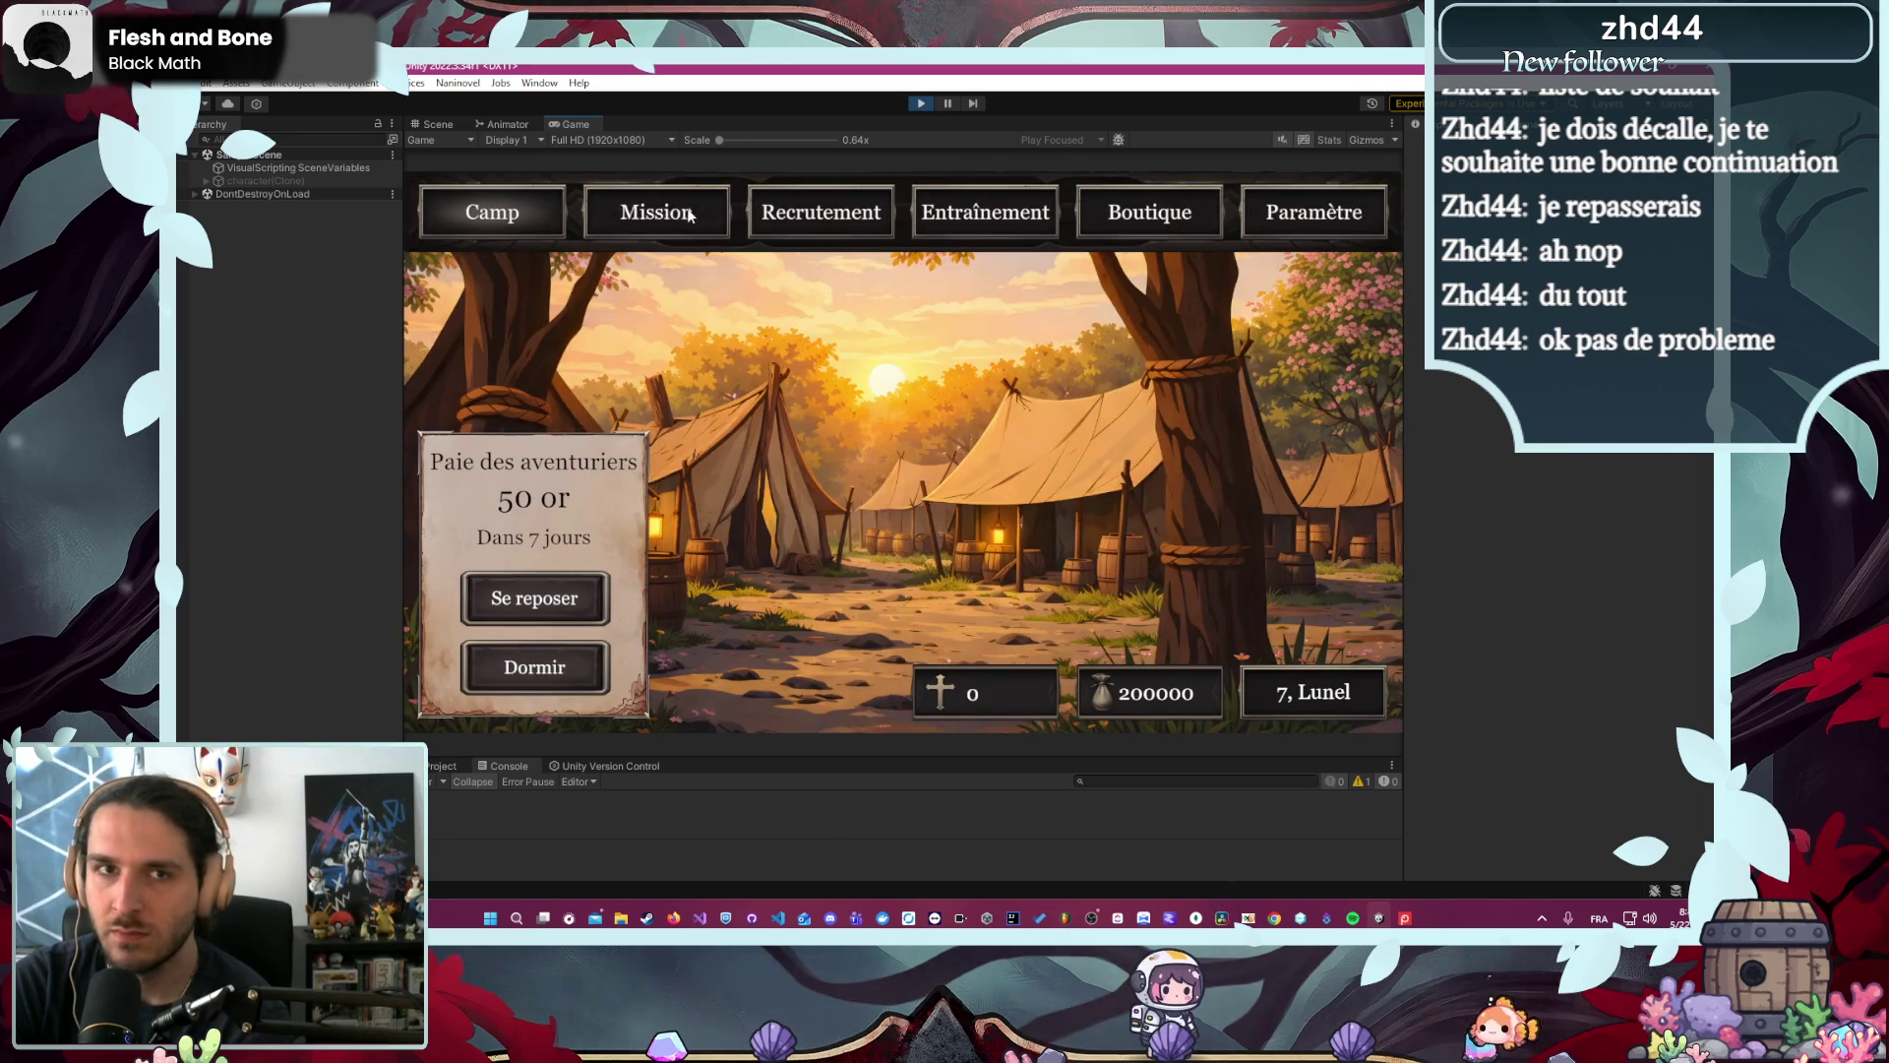
left_click(687, 210)
left_click(684, 307)
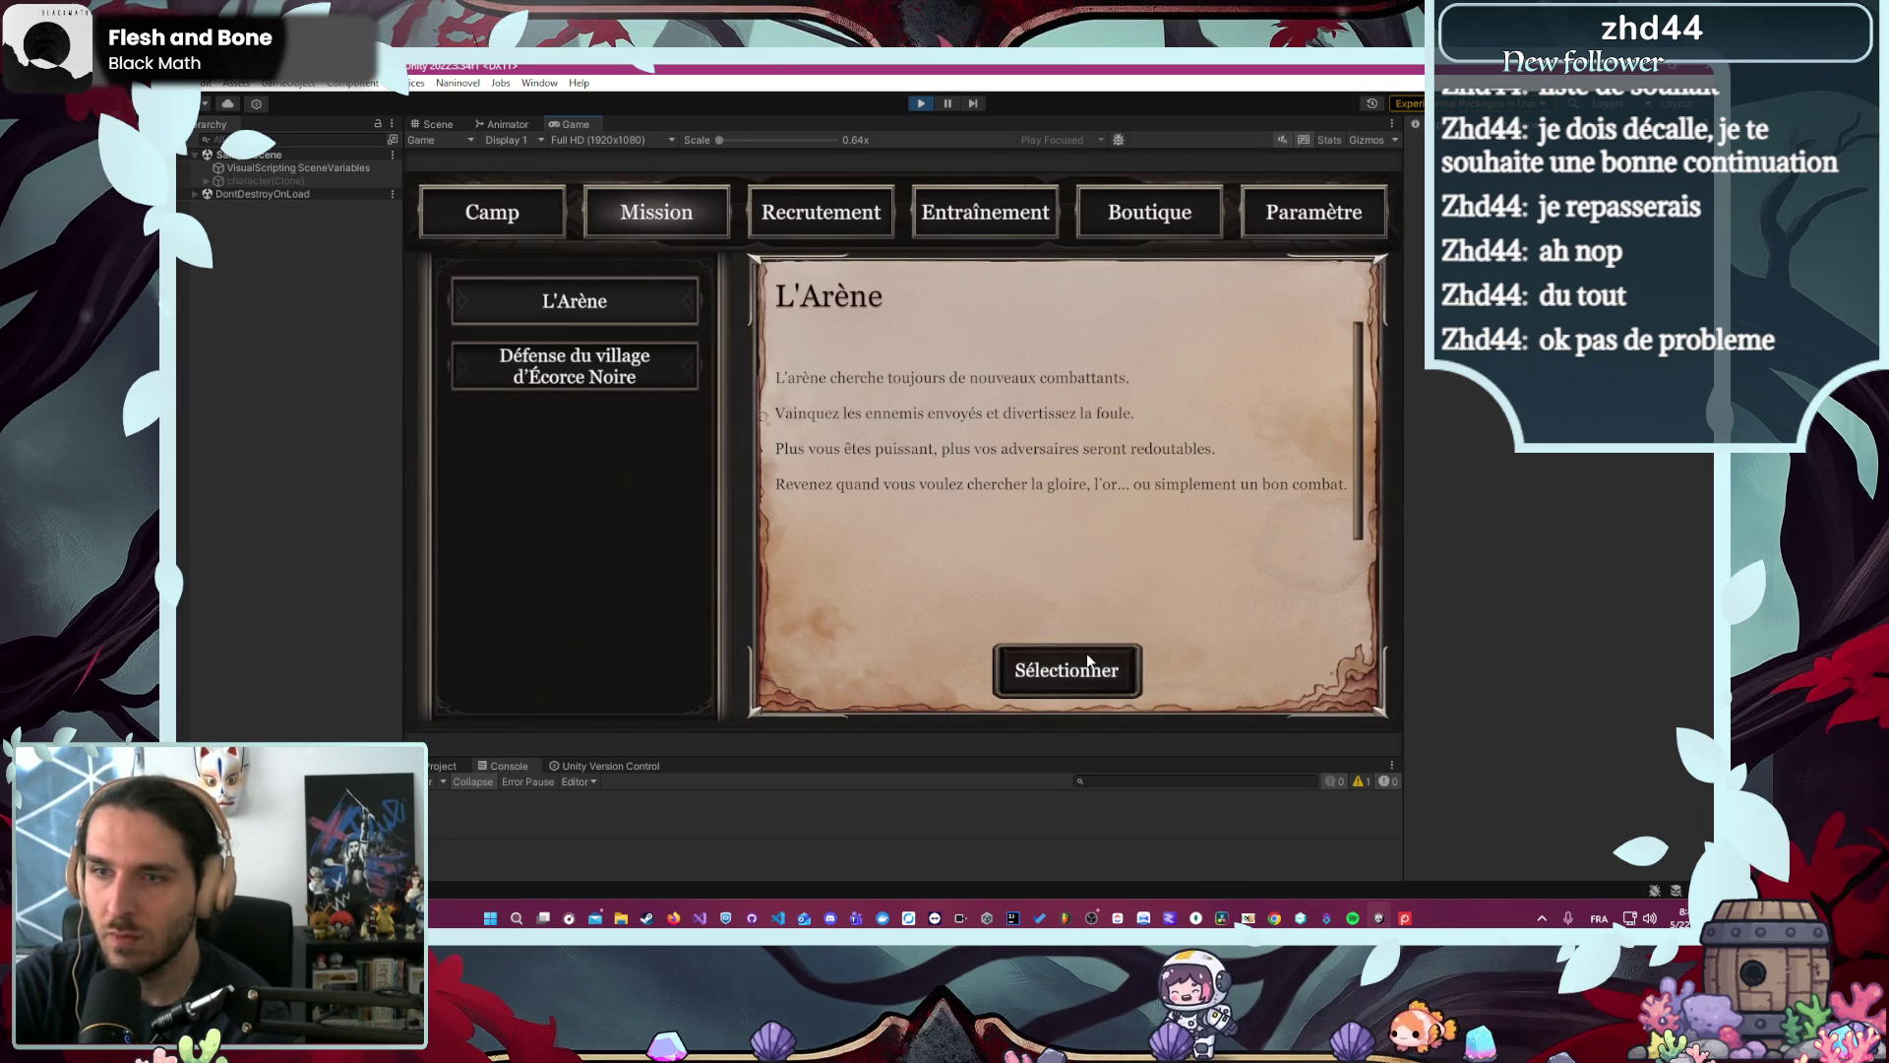
left_click(1089, 661)
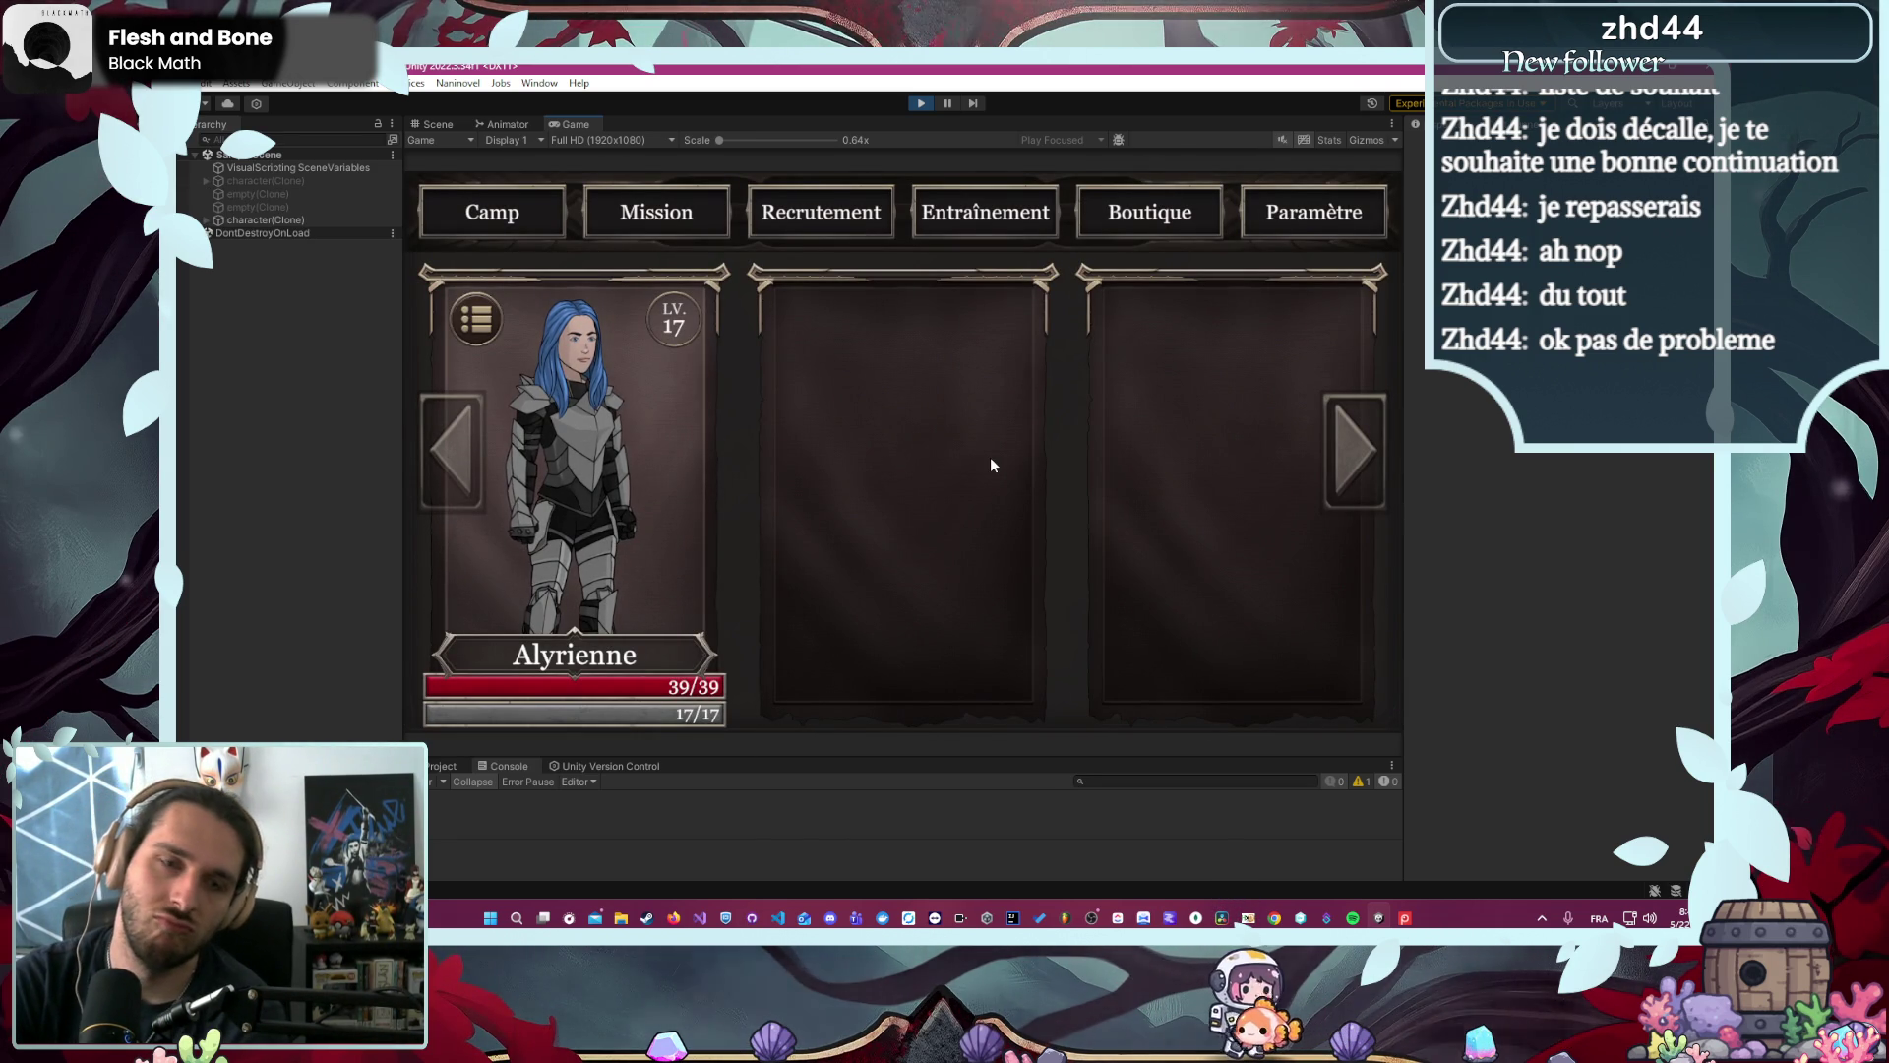
left_click(884, 433)
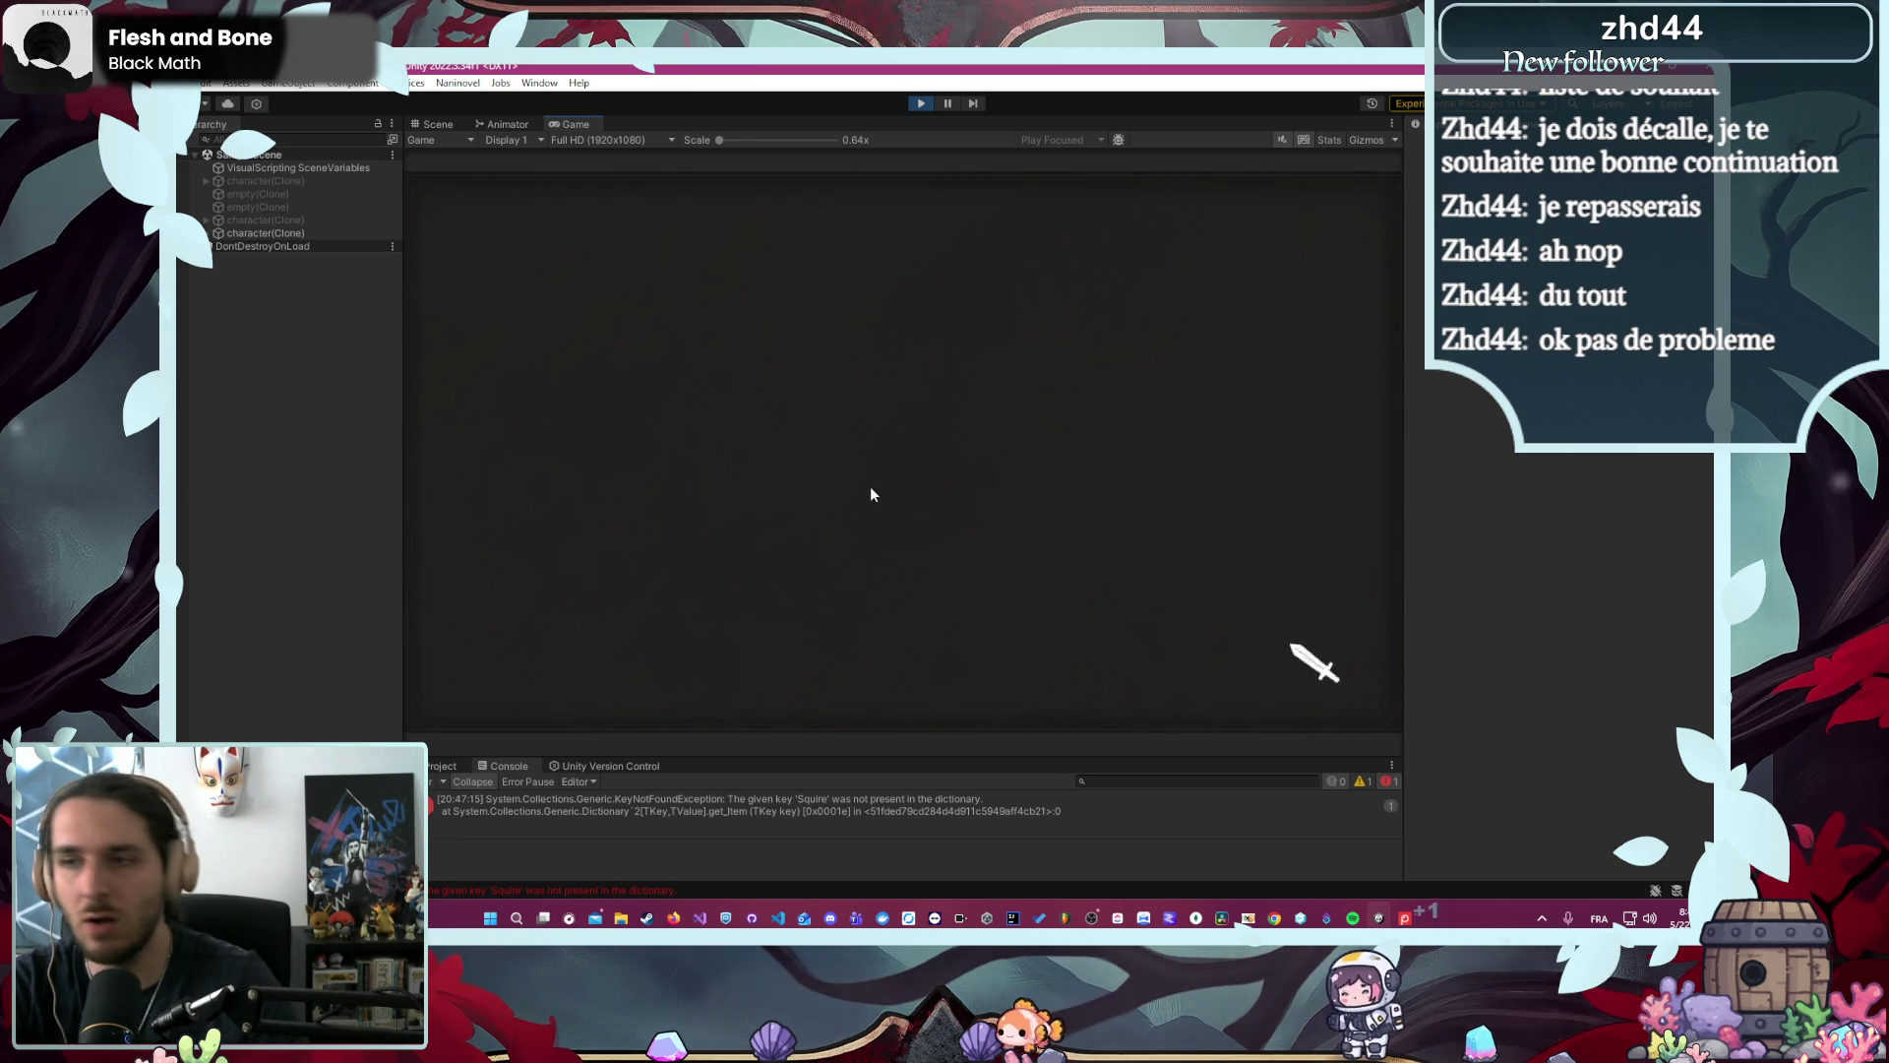
- Open the 'Squire' KeyNotFoundException's stack trace in an enlarged console and select all of it
left_click(774, 797)
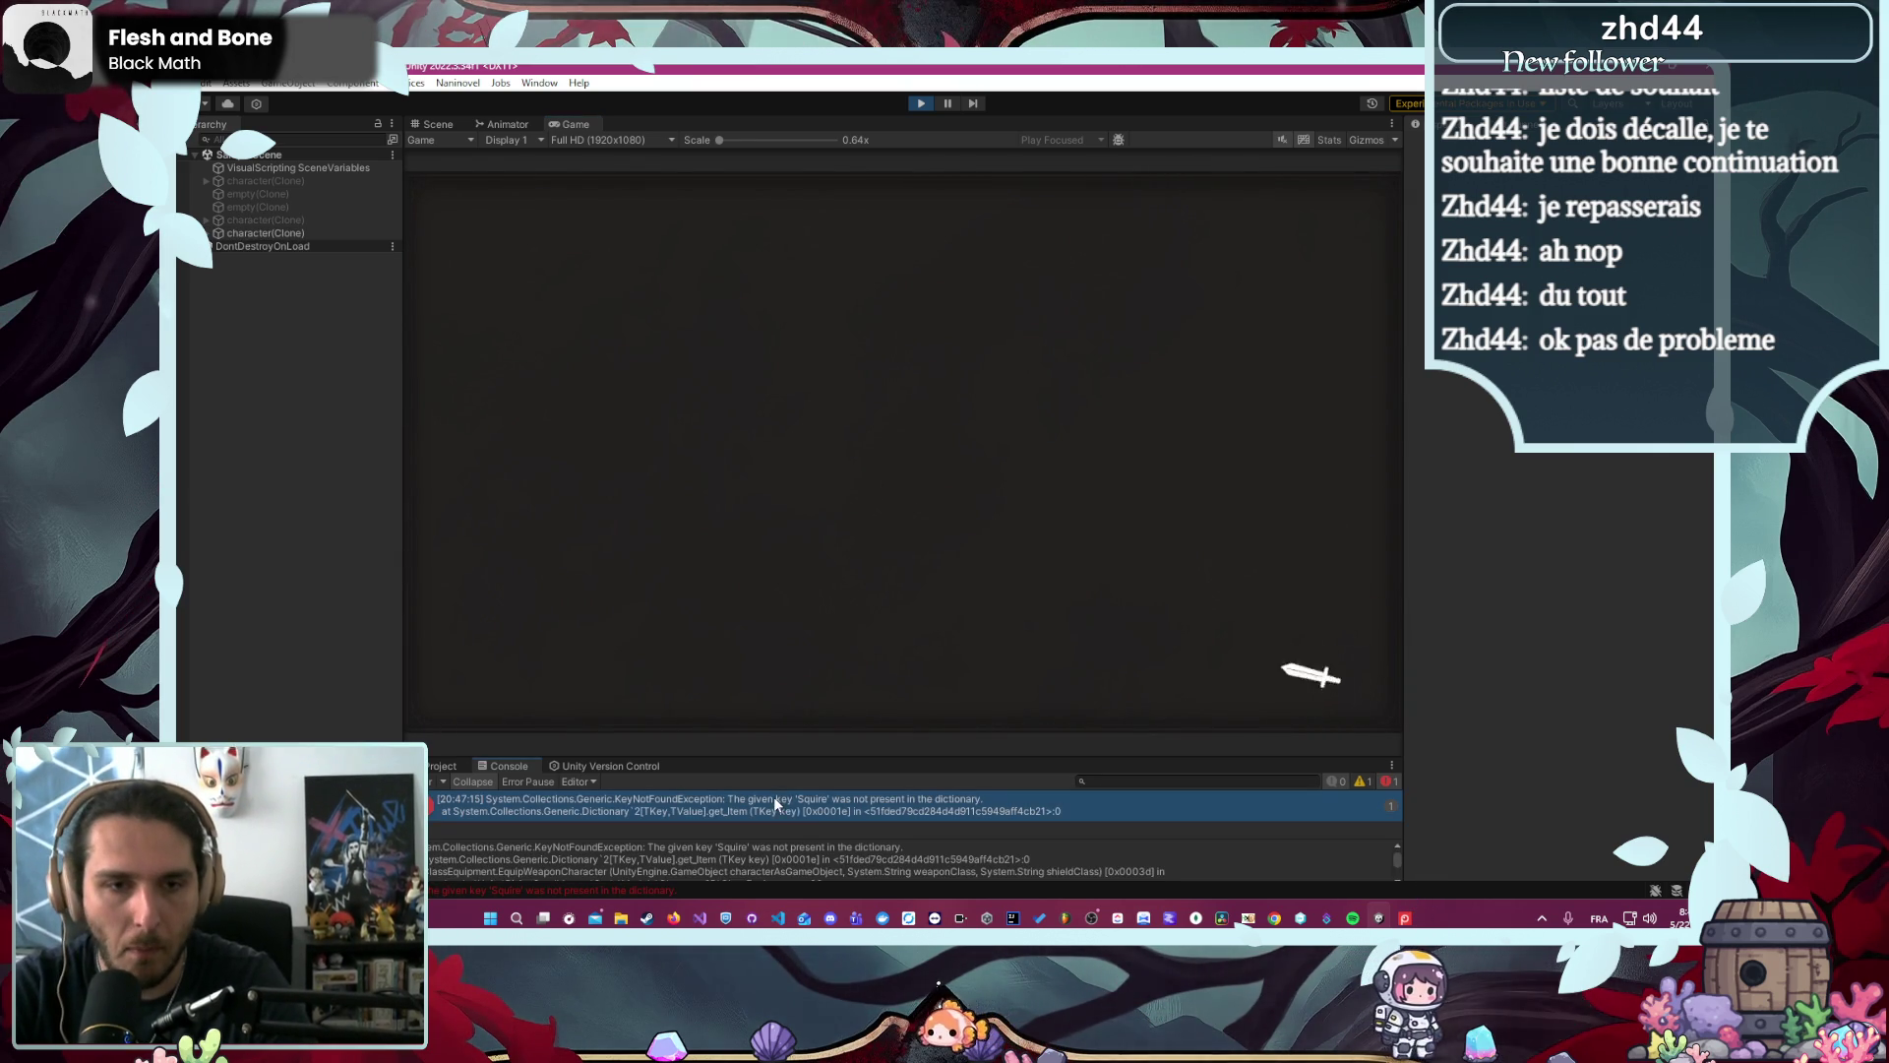
mouse_move(858, 754)
left_mouse_down()
mouse_move(866, 463)
mouse_move(870, 539)
left_mouse_up()
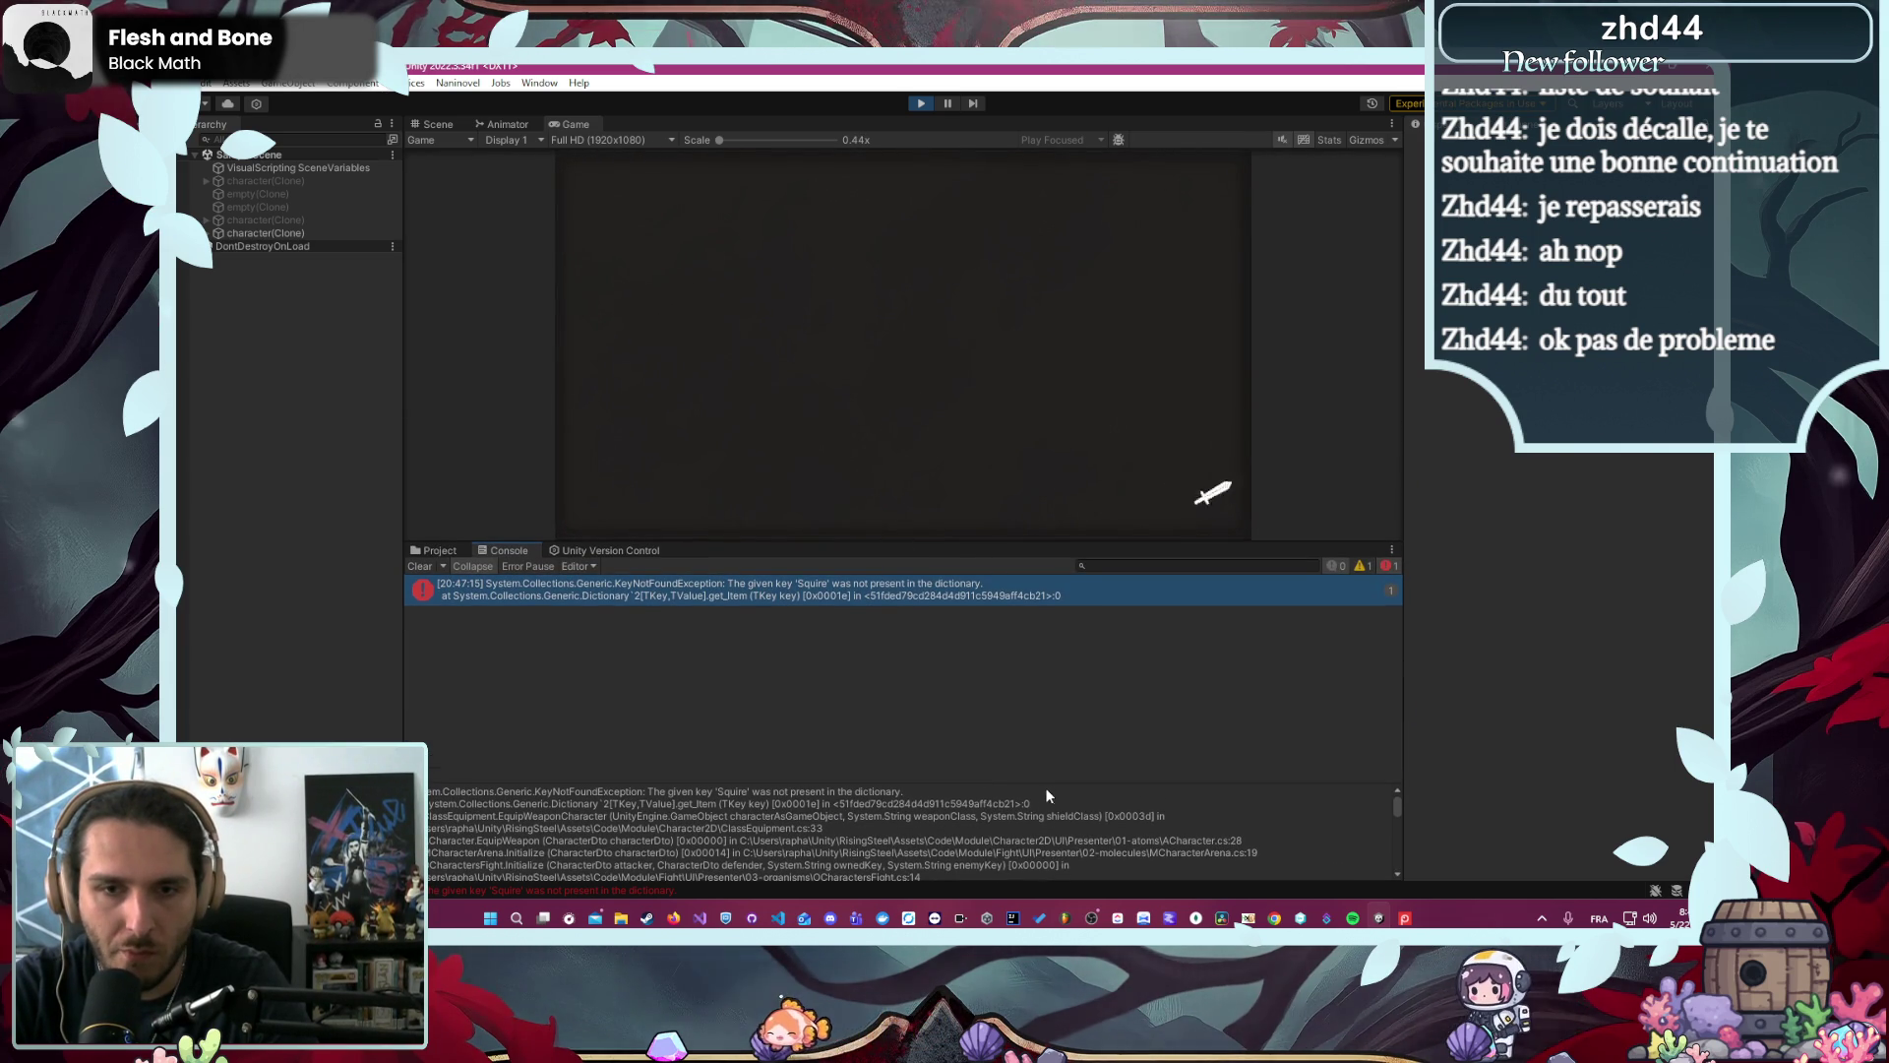
left_click_drag(1037, 784, 1029, 627)
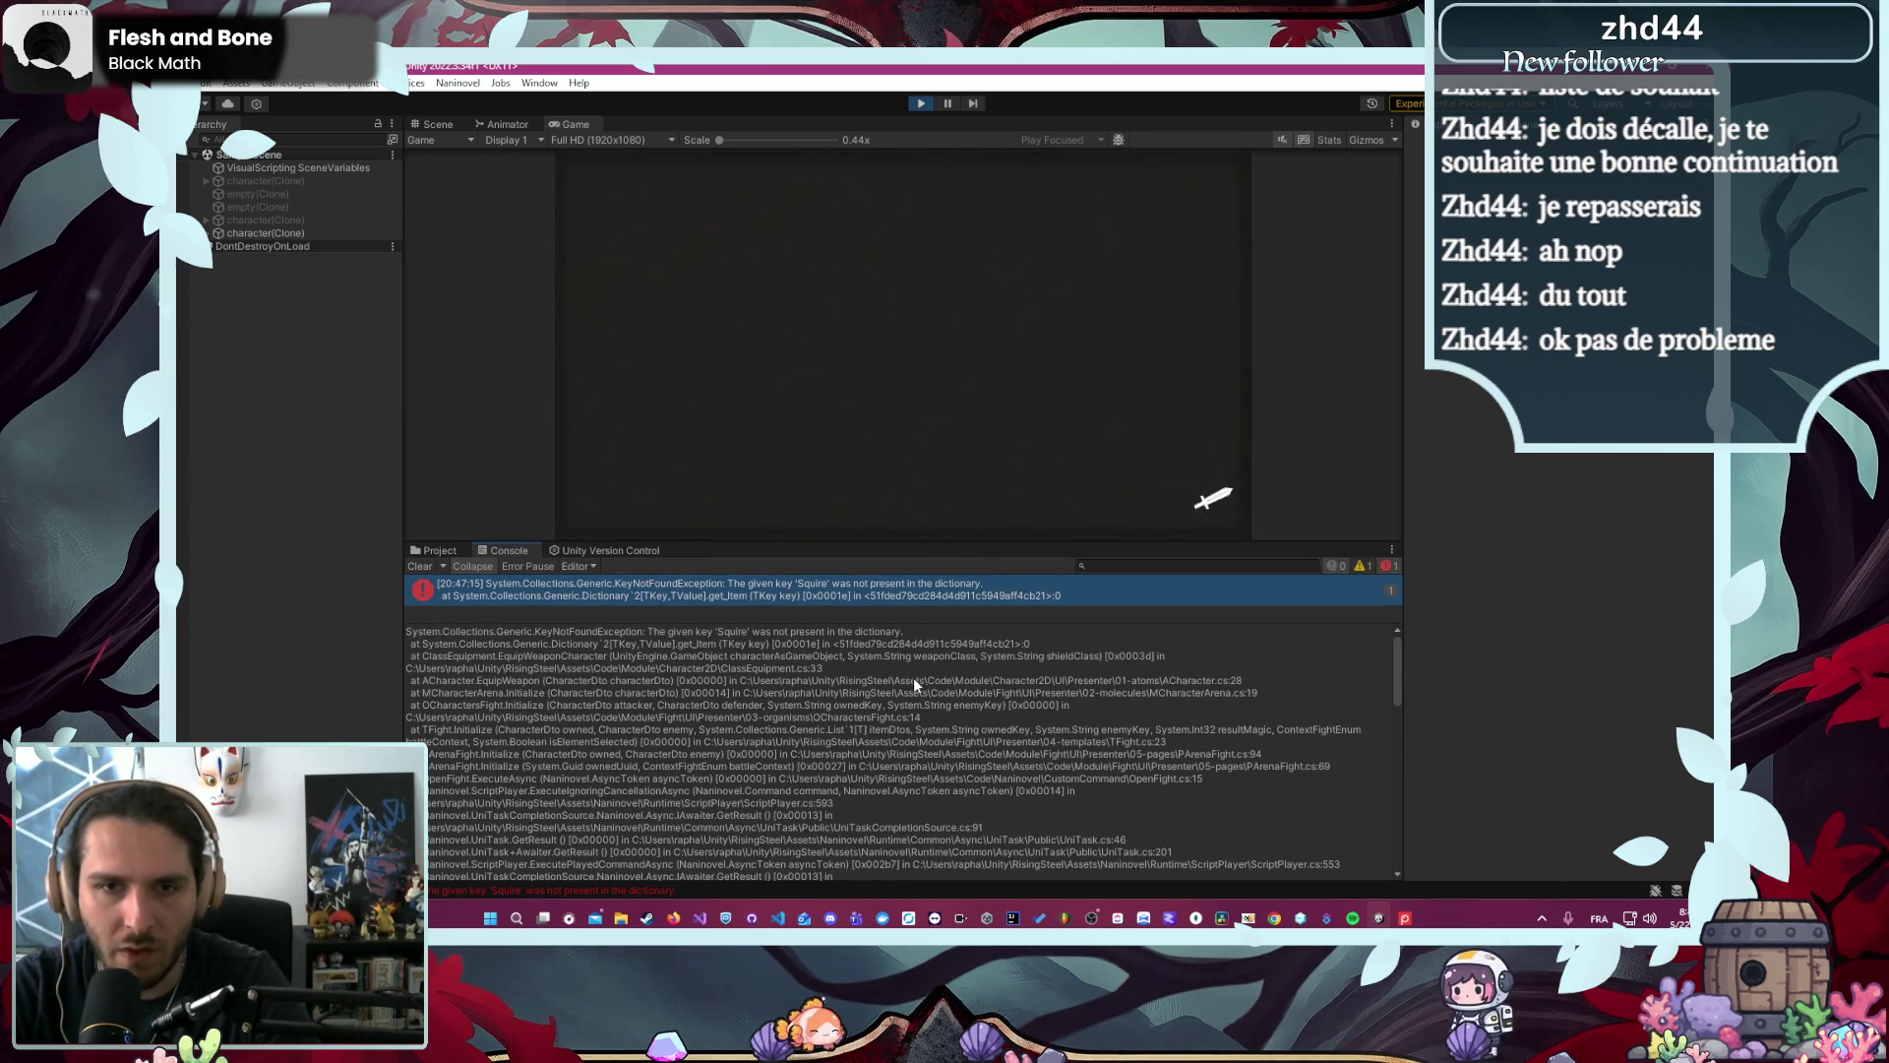
left_click(913, 678)
key("ctrl+a")
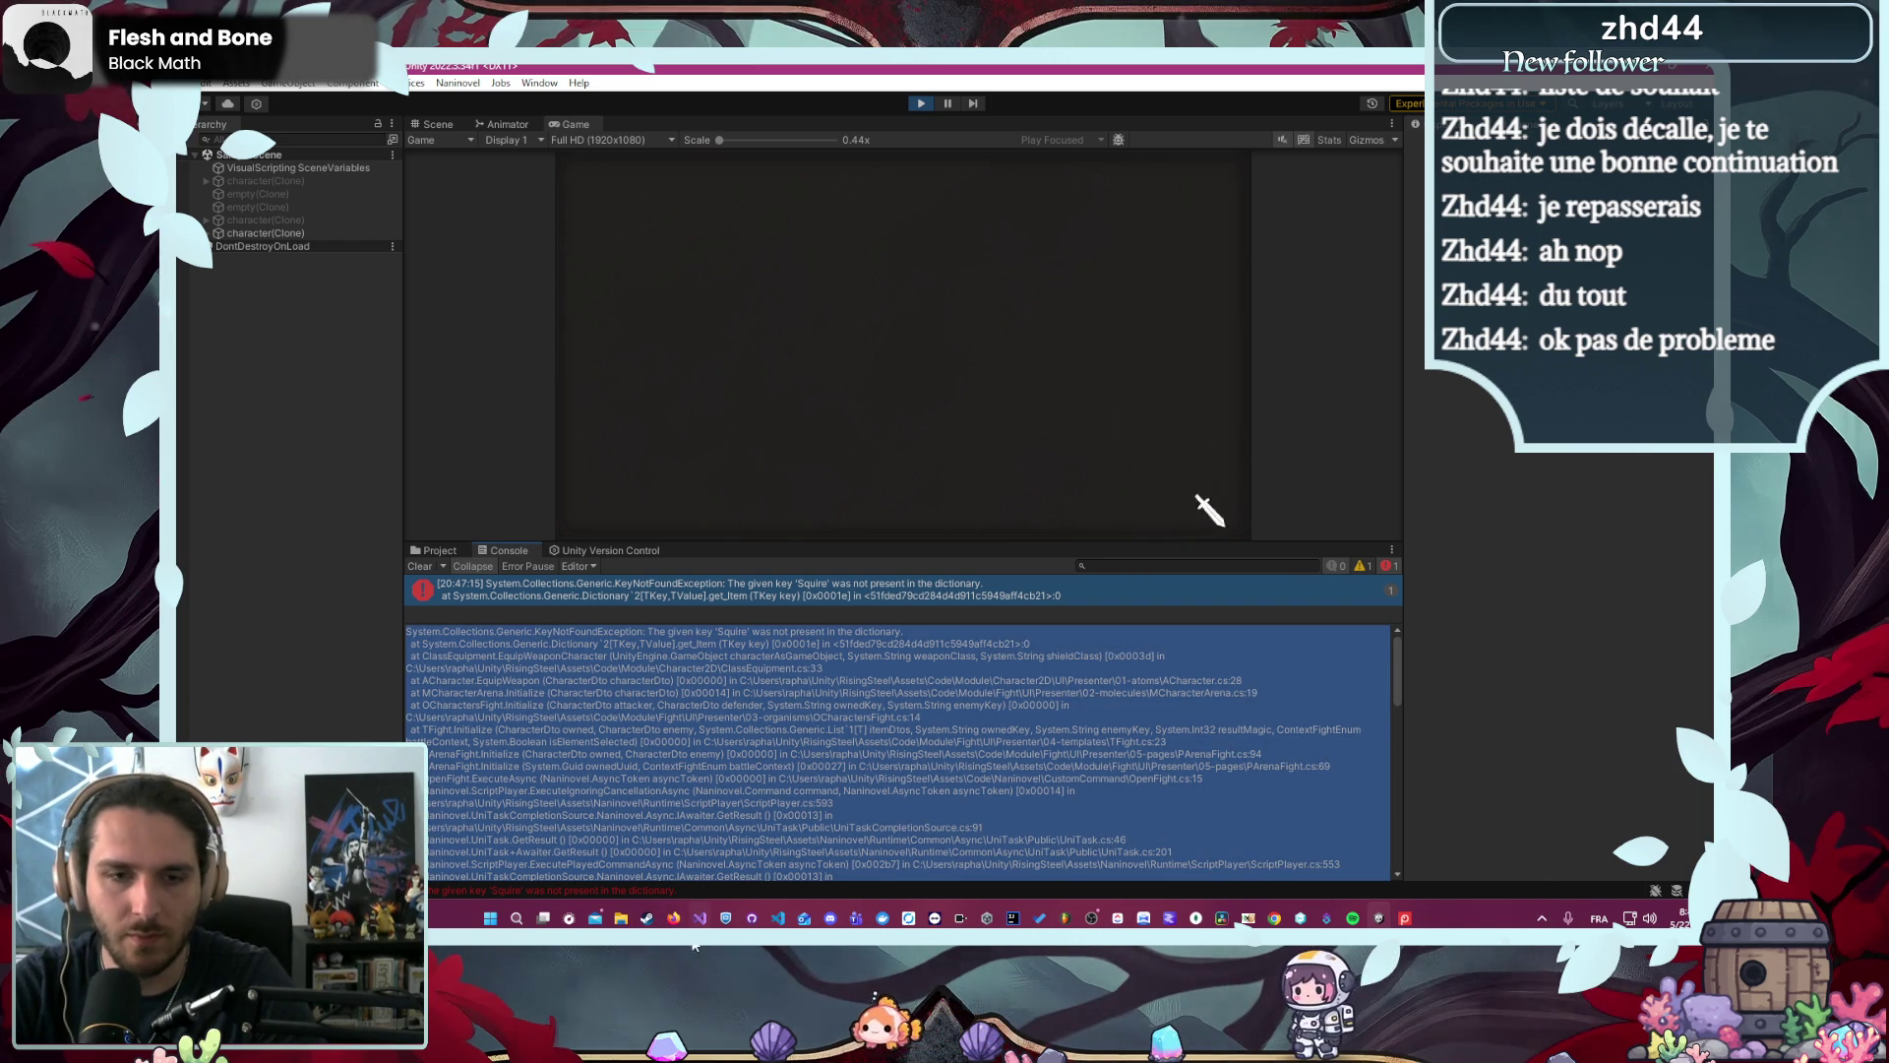
left_click(675, 915)
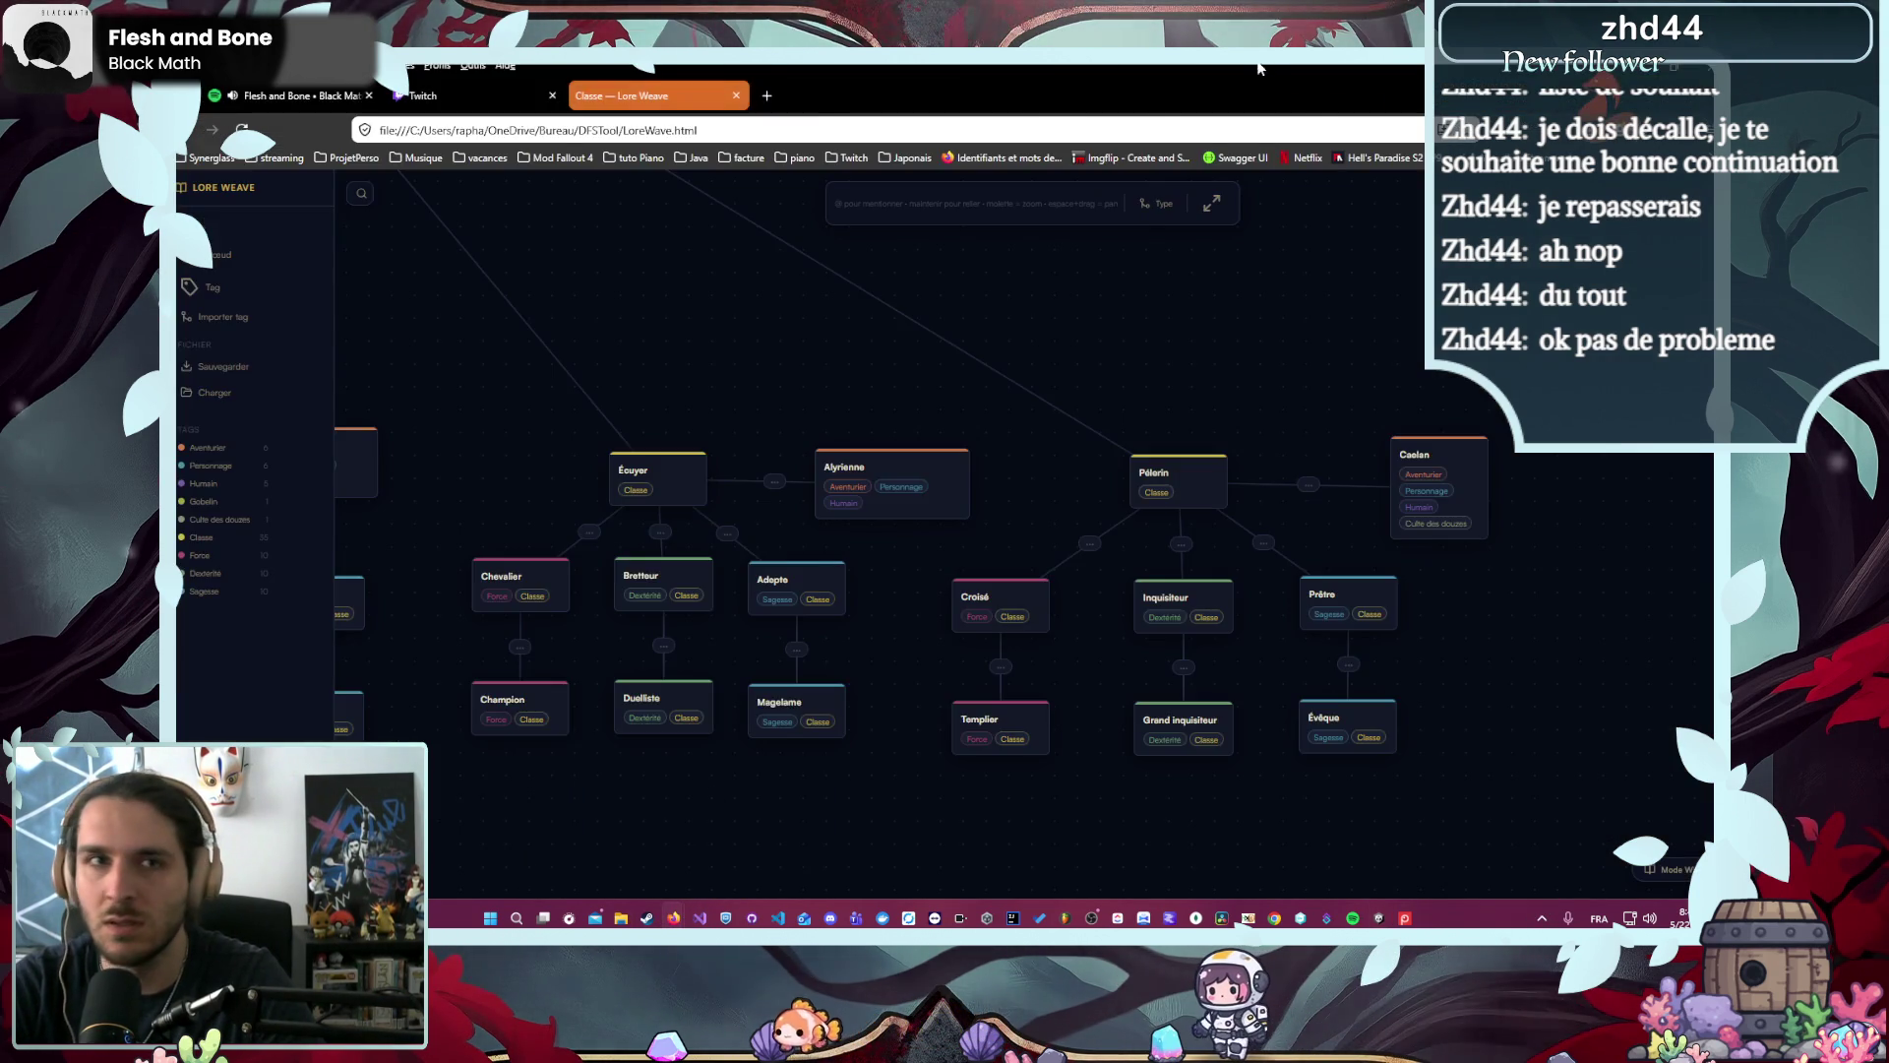
- Leave the Lore Weave page and return to the editor windows
key("alt+Tab")
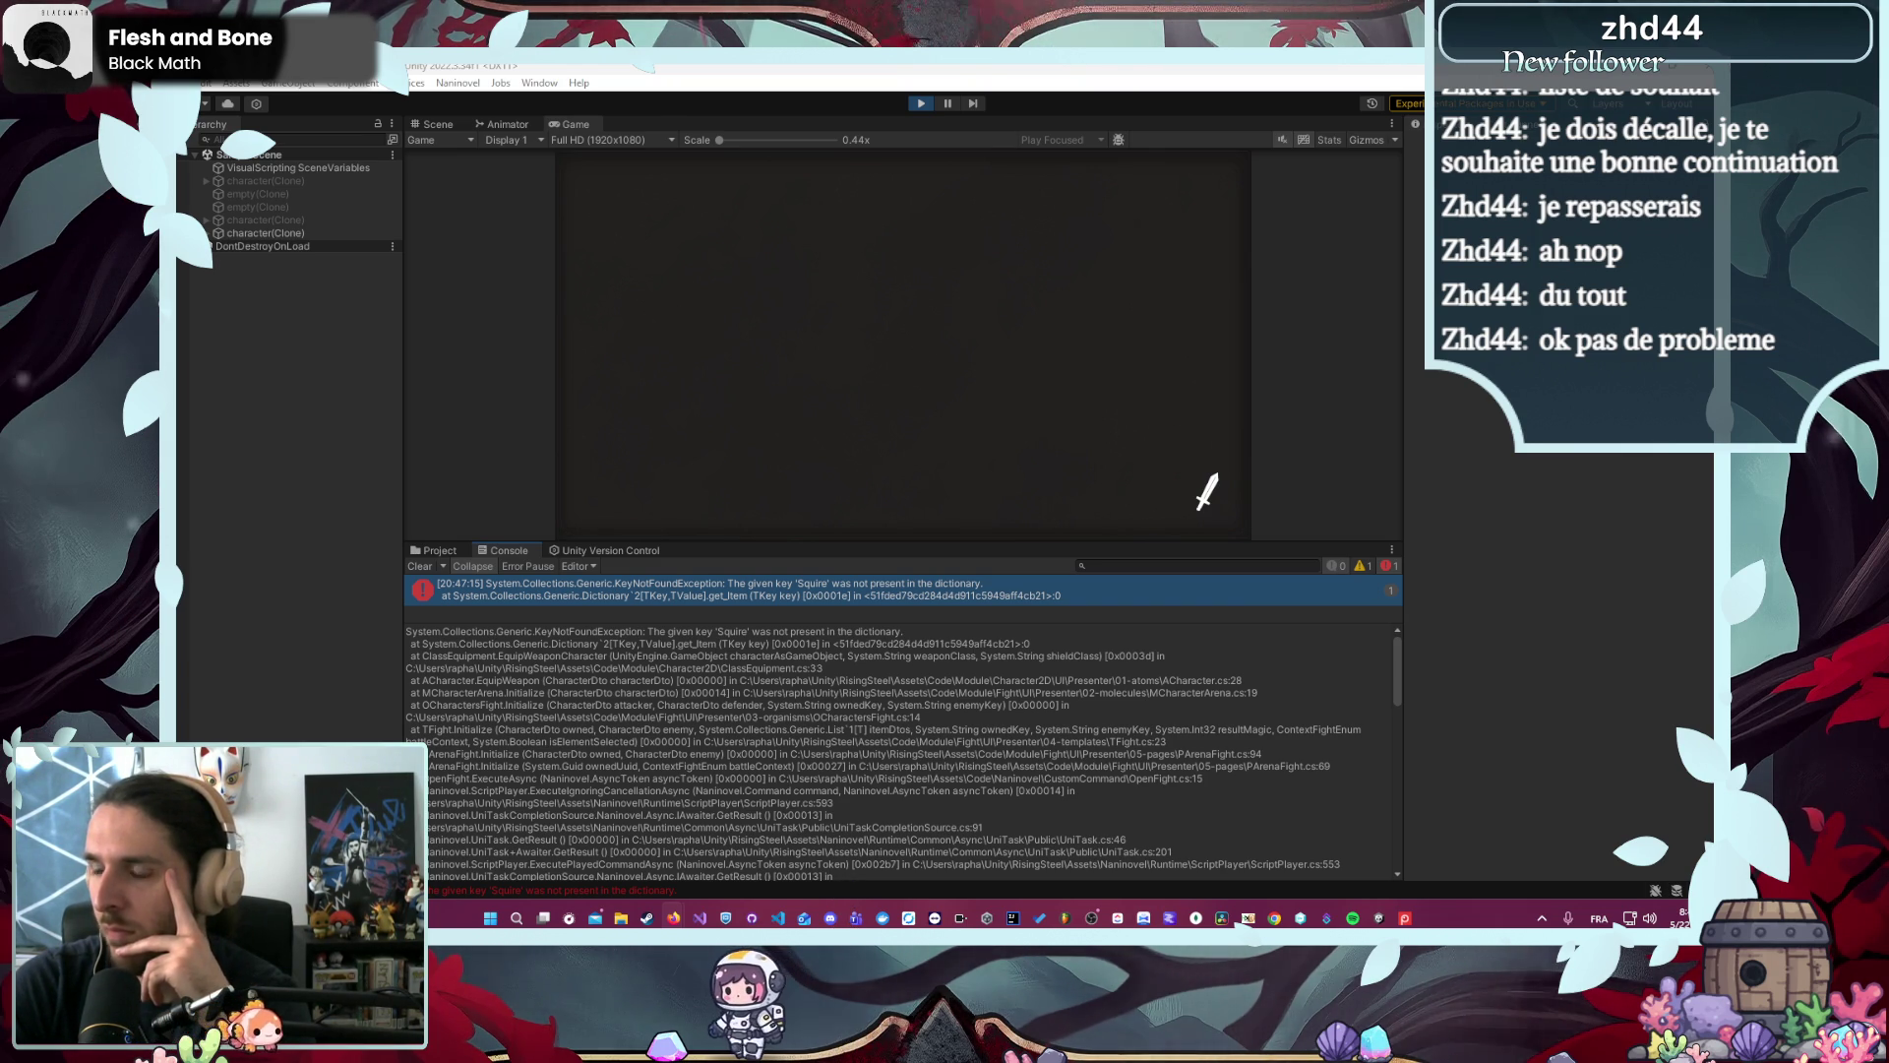
left_click(777, 917)
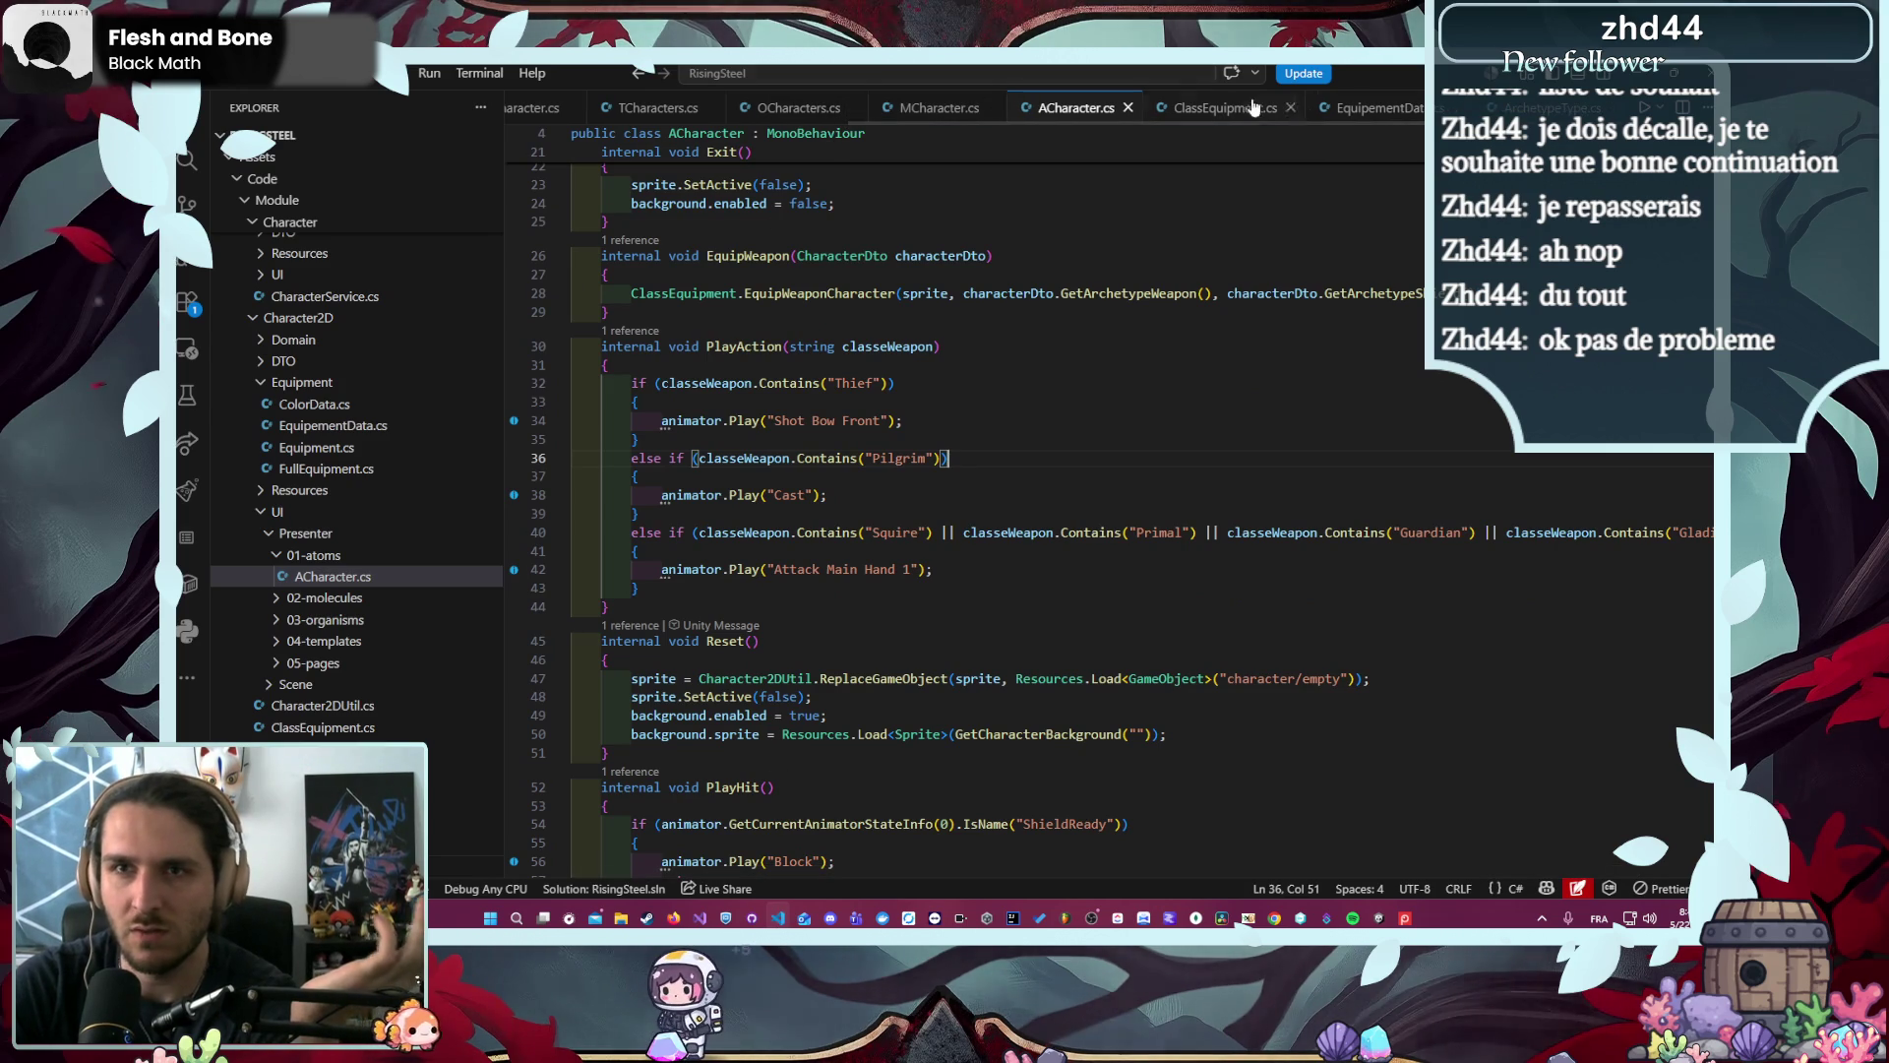
- Browse EquipementData.cs from ThunderElementalBow to the Squire entries, then jump back to ClassEquipment.cs
left_click(1333, 114)
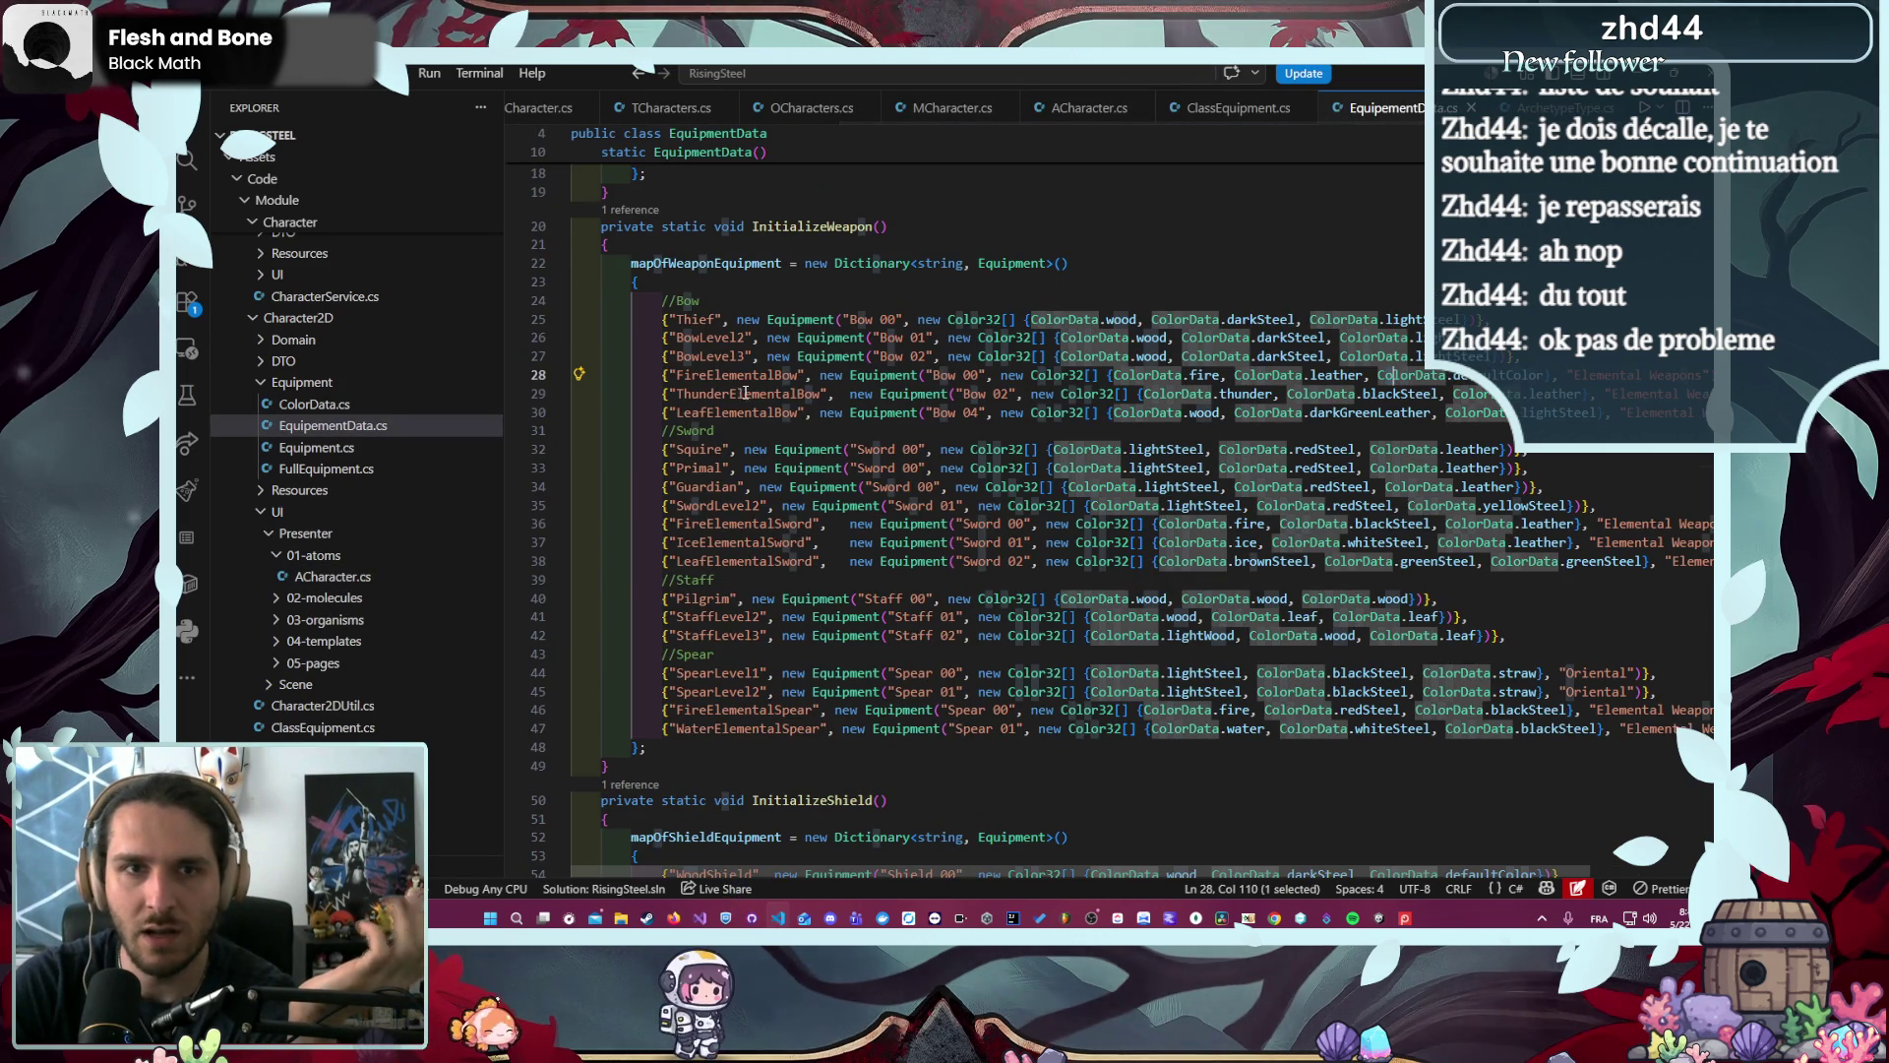
left_click(750, 392)
scroll(751, 385, "down", 1)
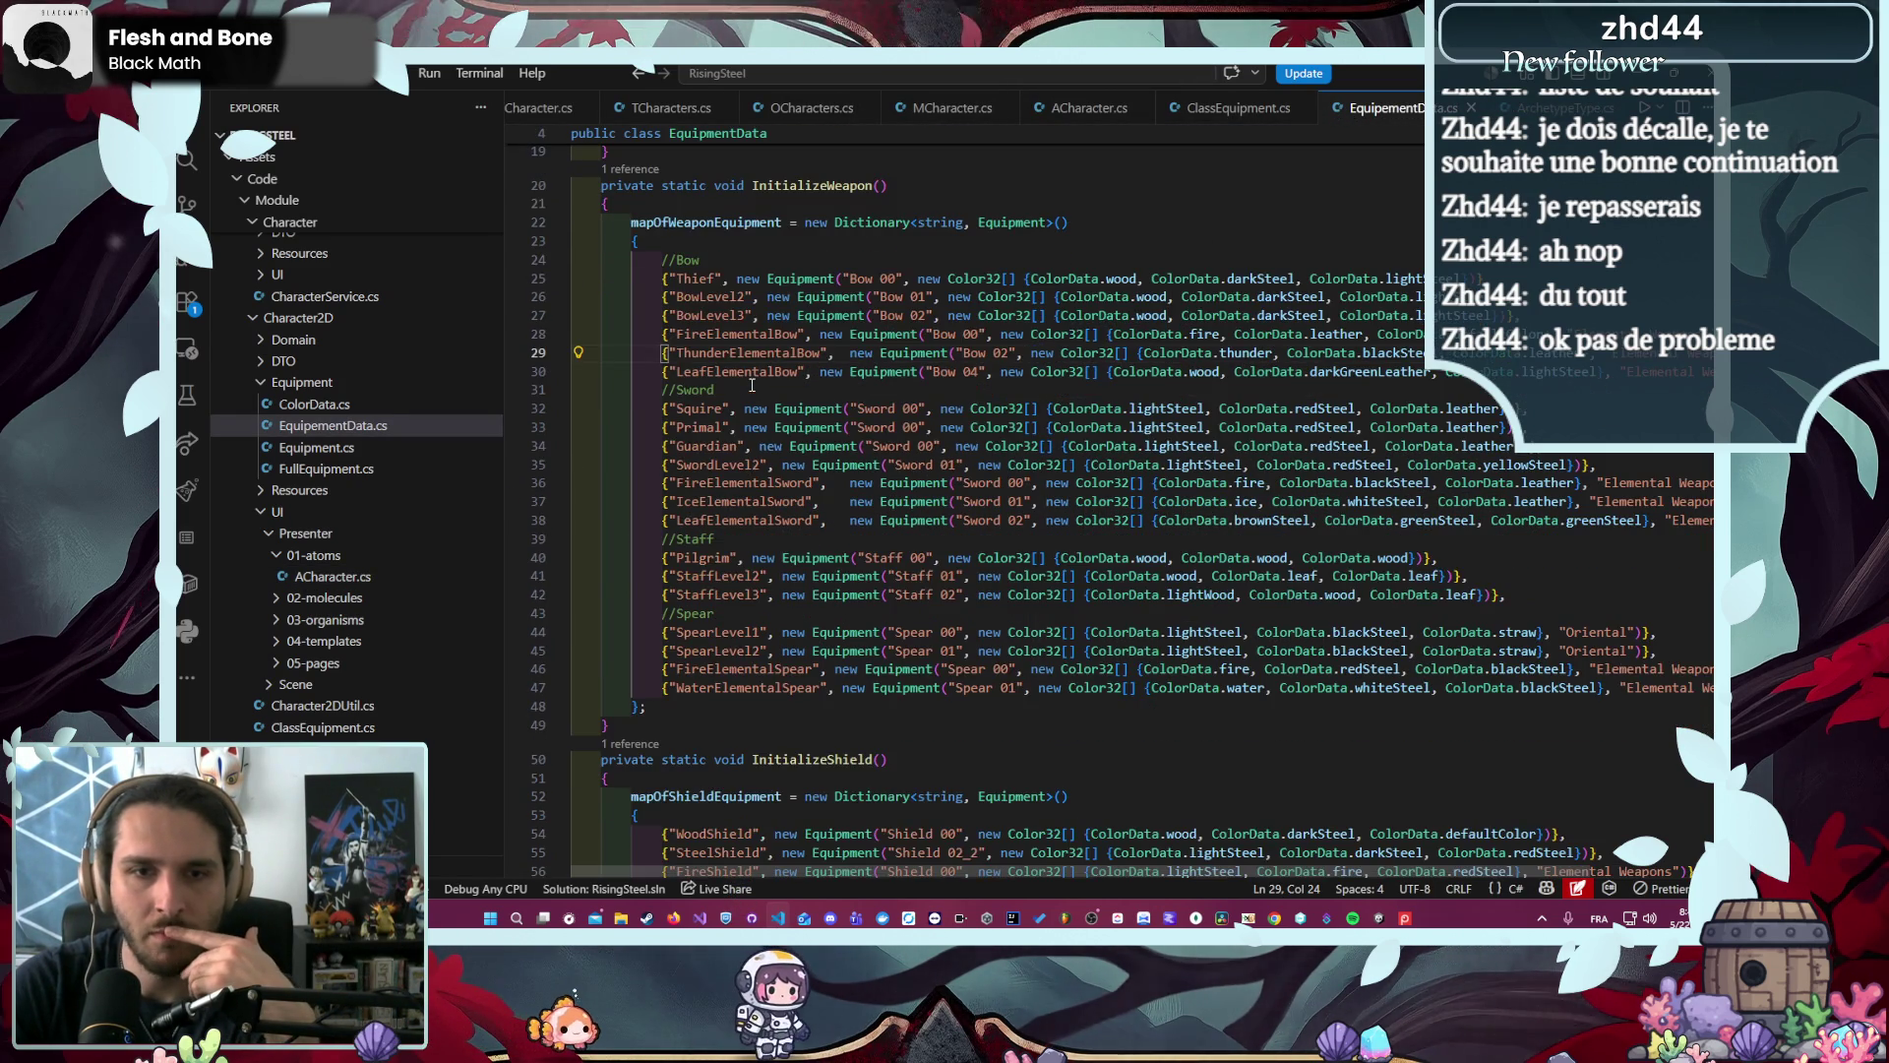
scroll(751, 385, "up", 7)
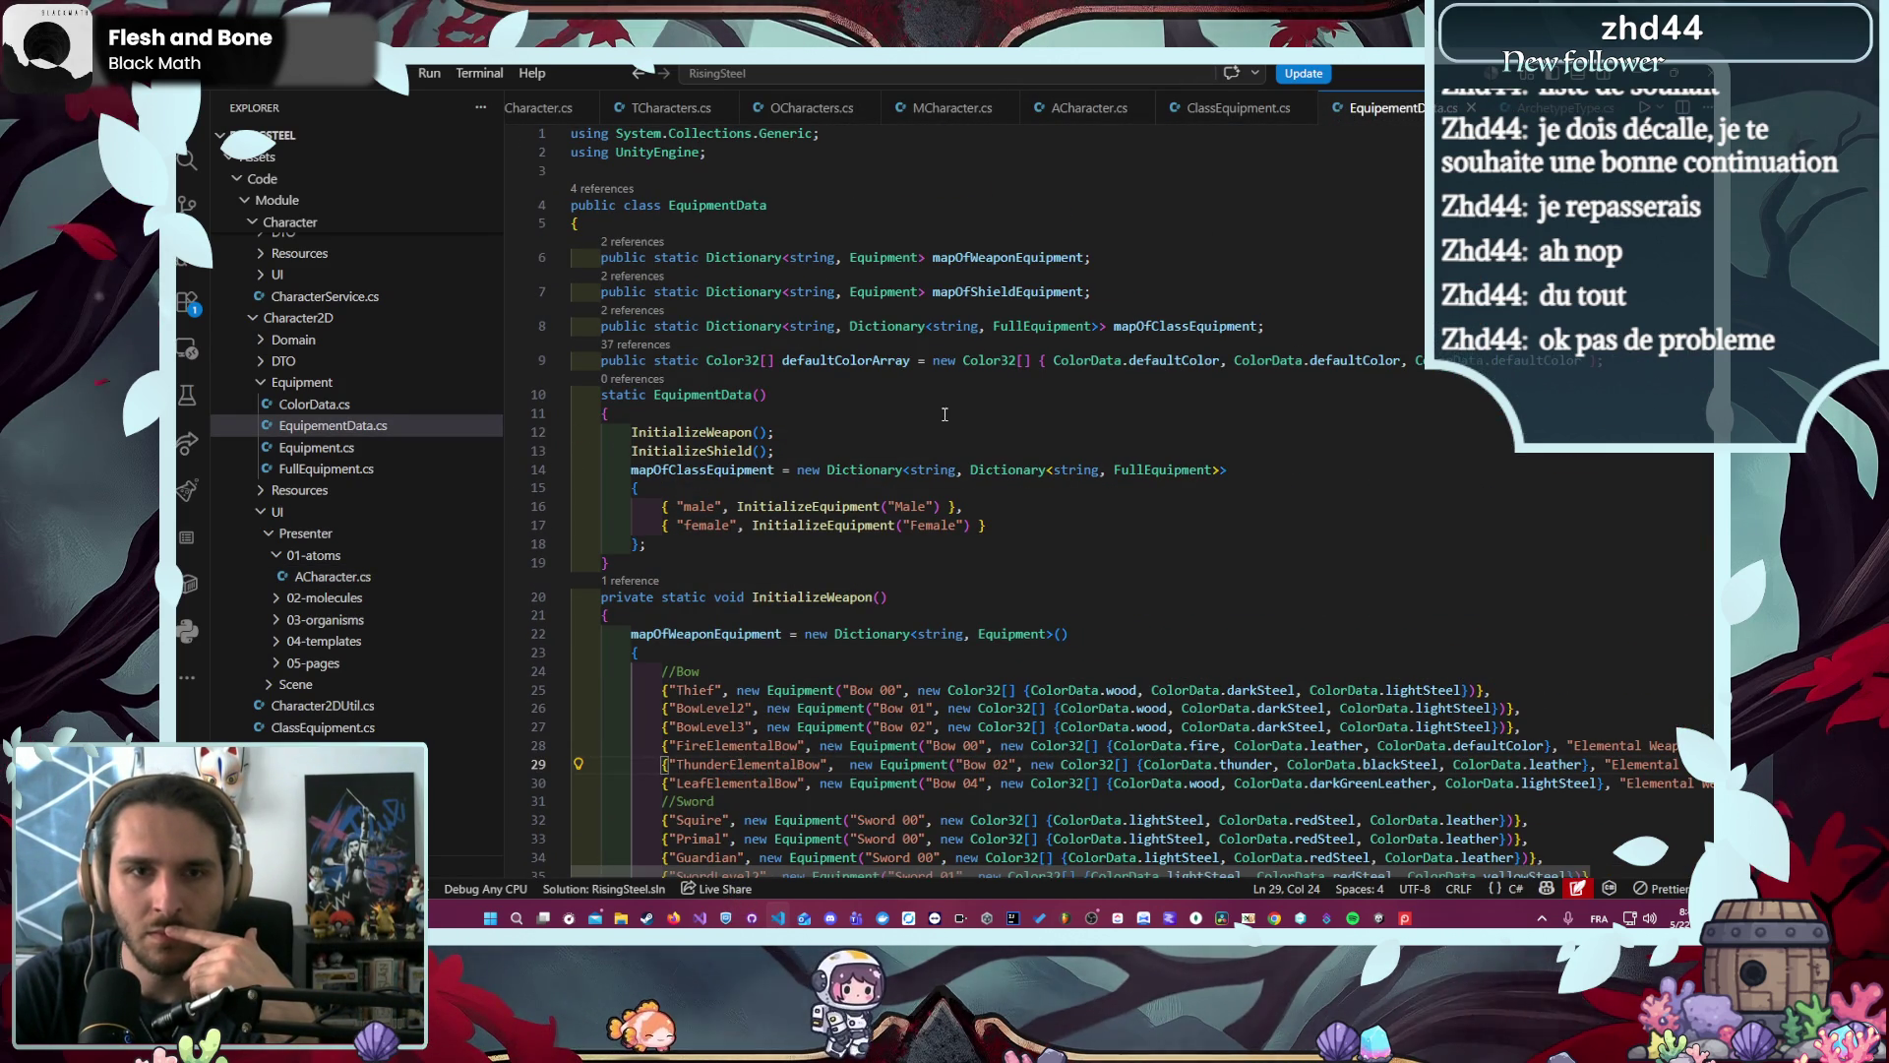
scroll(1107, 489, "down", 12)
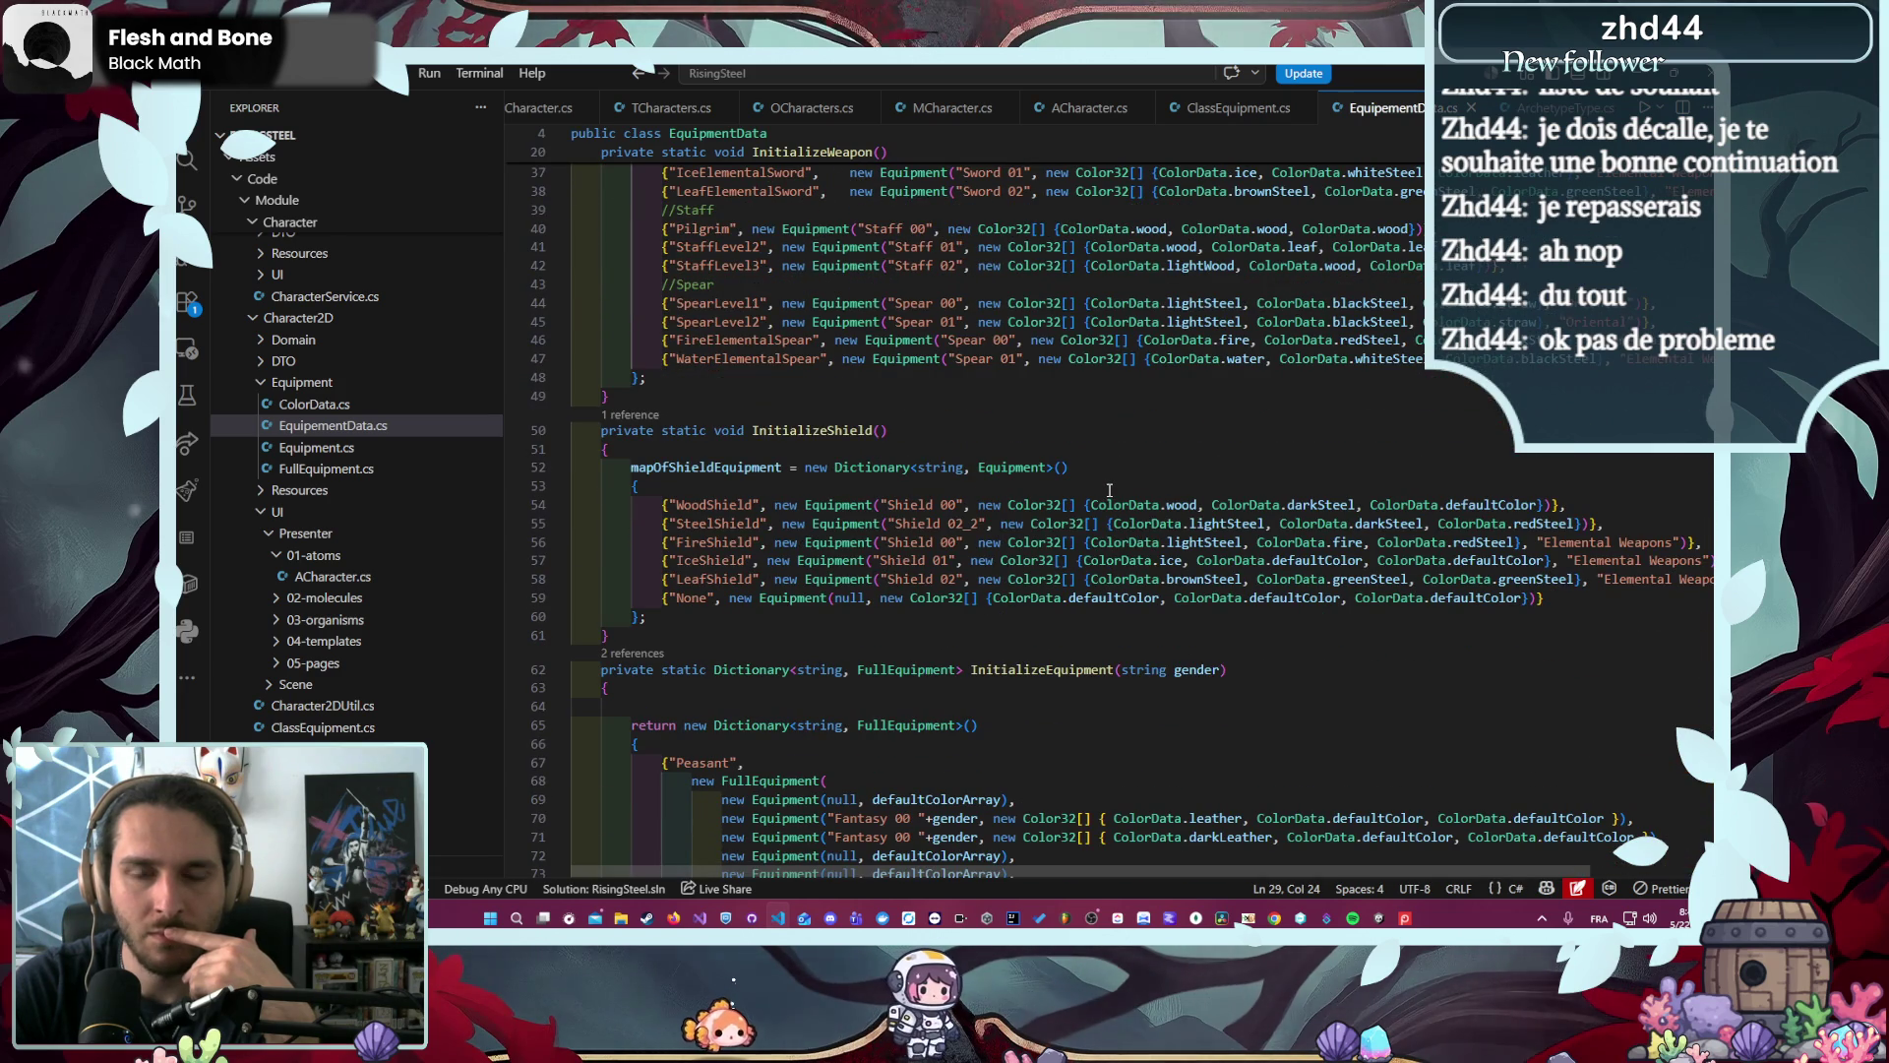
scroll(1108, 489, "down", 6)
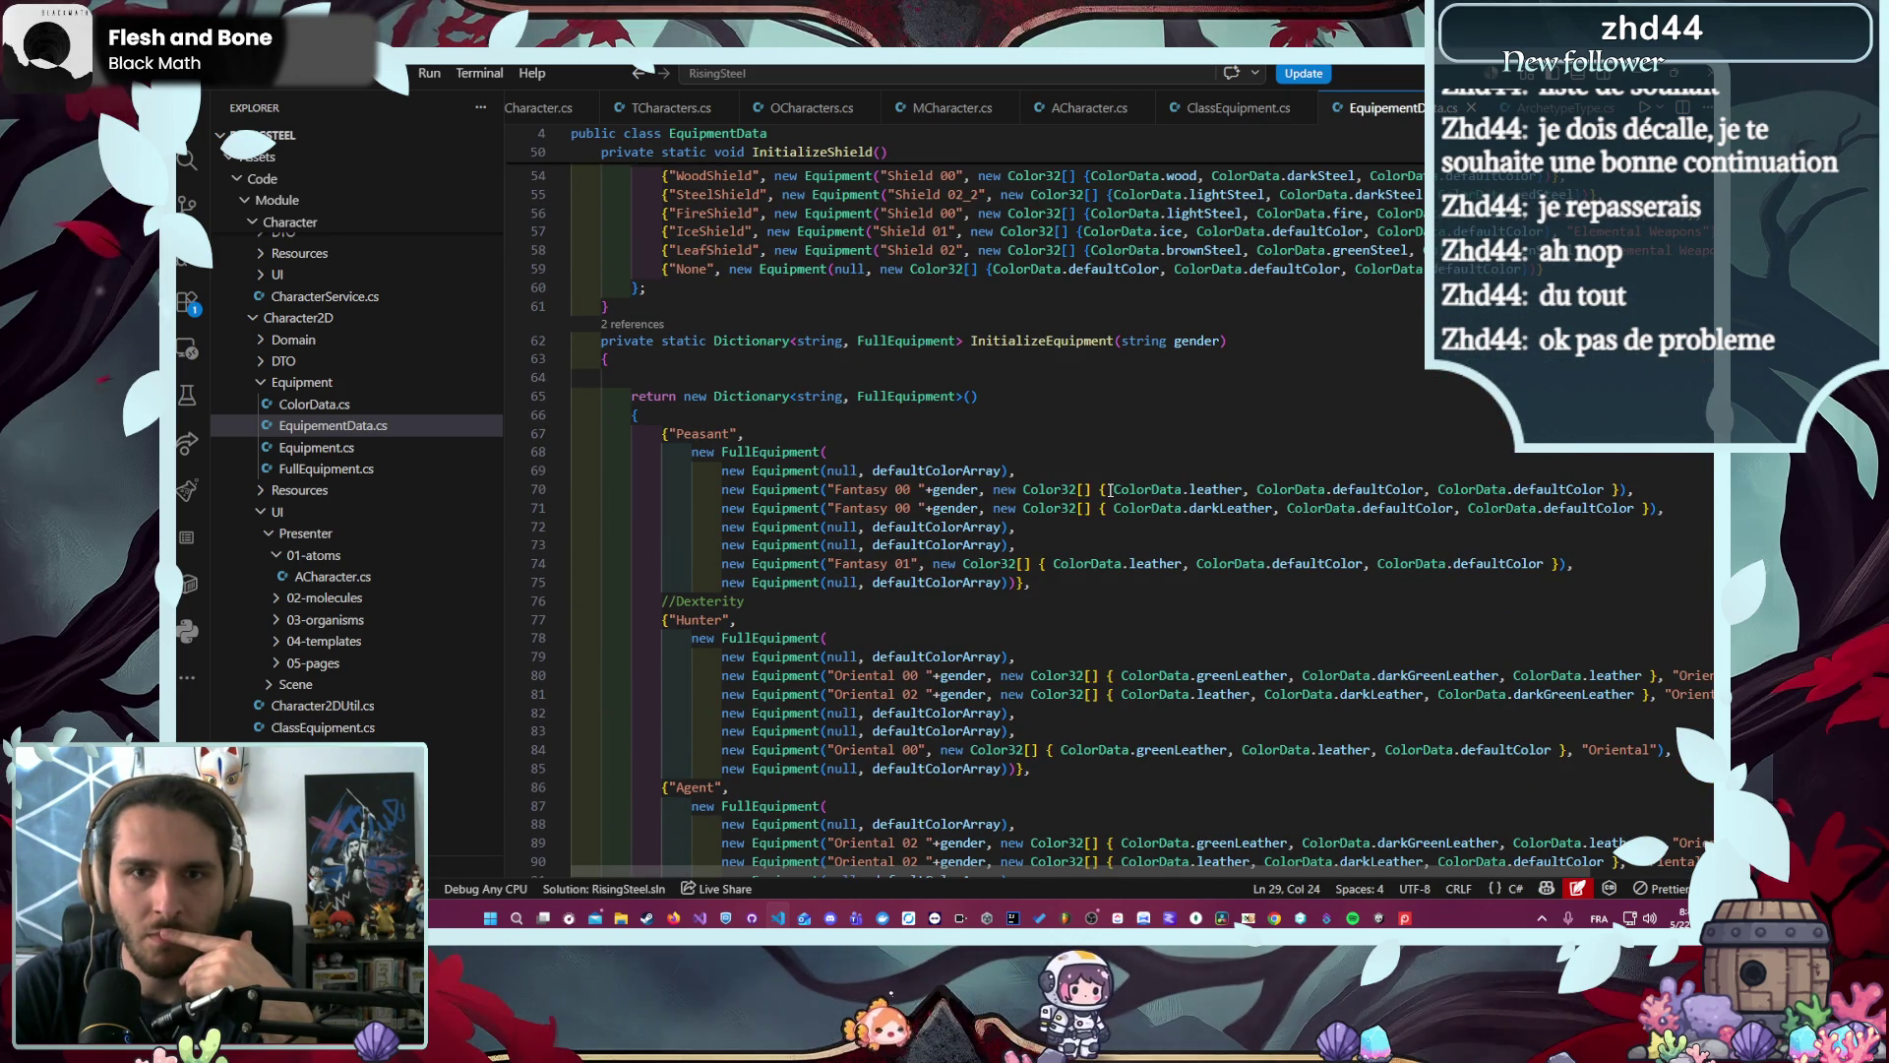
scroll(1110, 489, "up", 3)
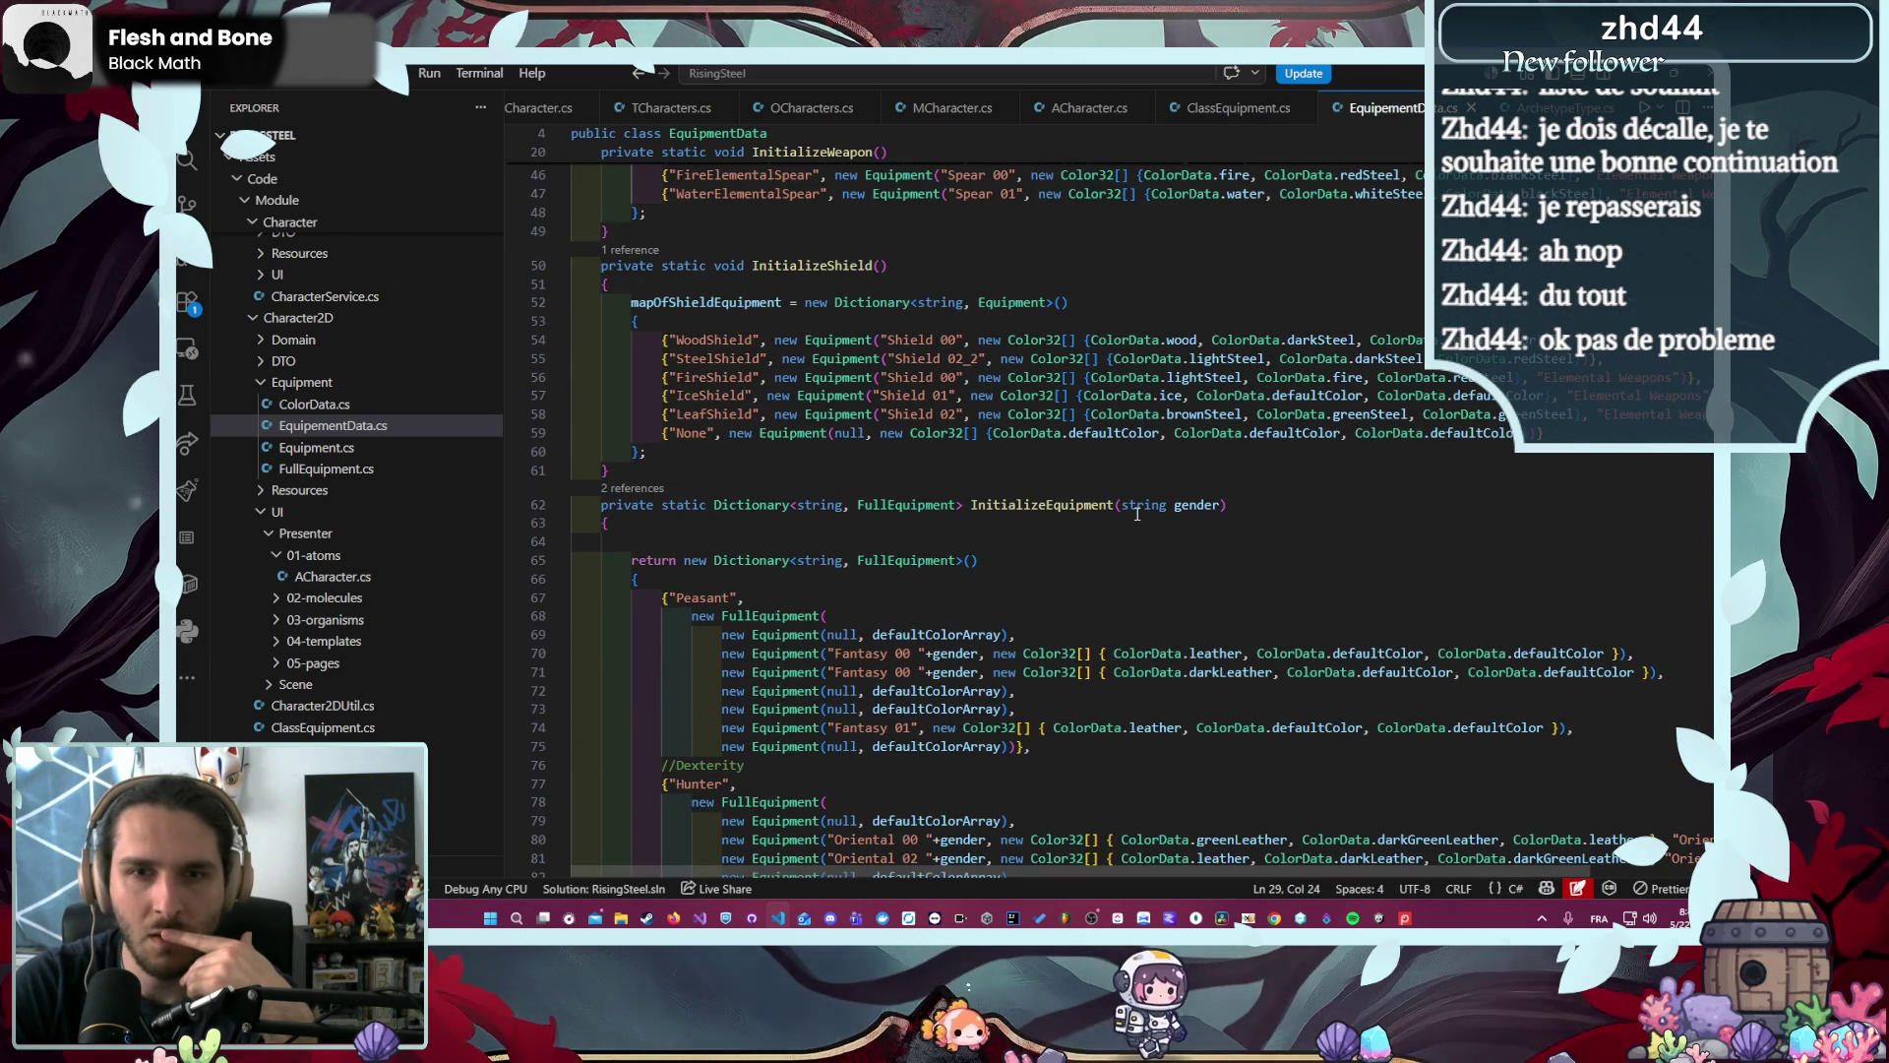
scroll(1136, 512, "down", 19)
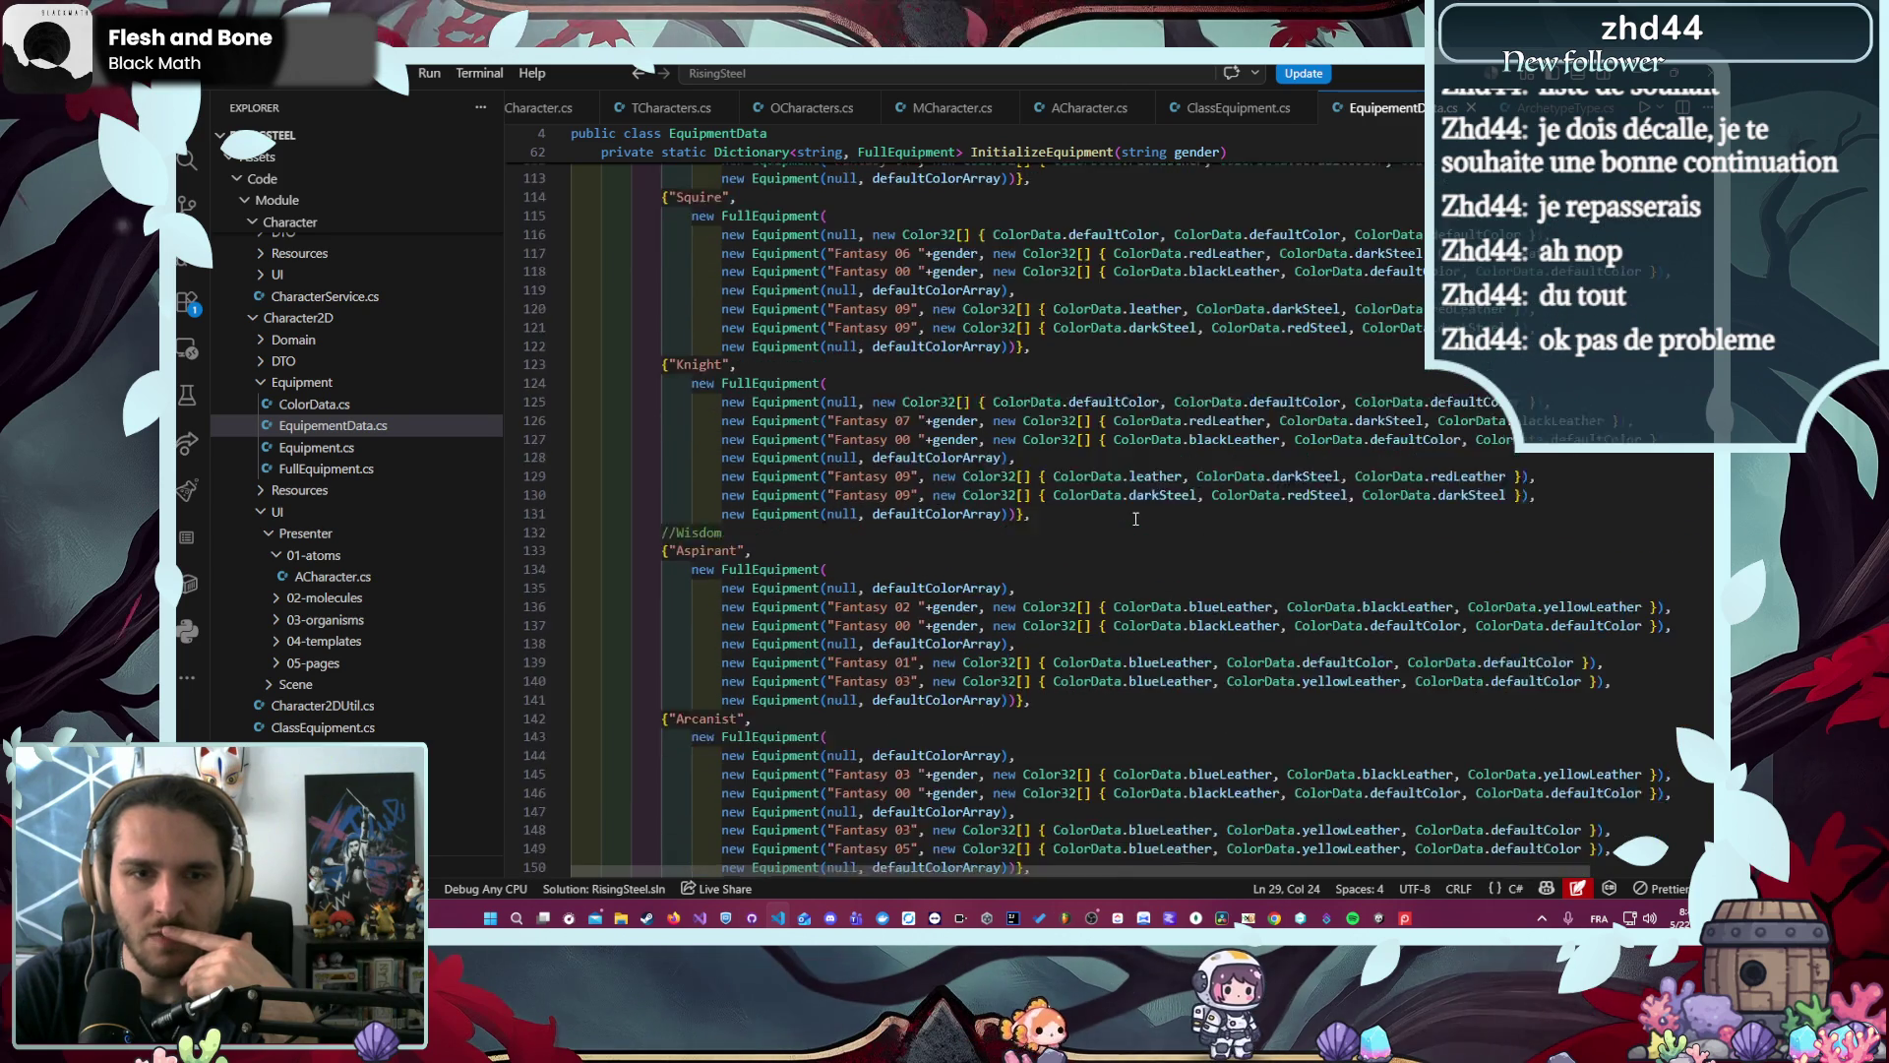
scroll(1136, 520, "down", 16)
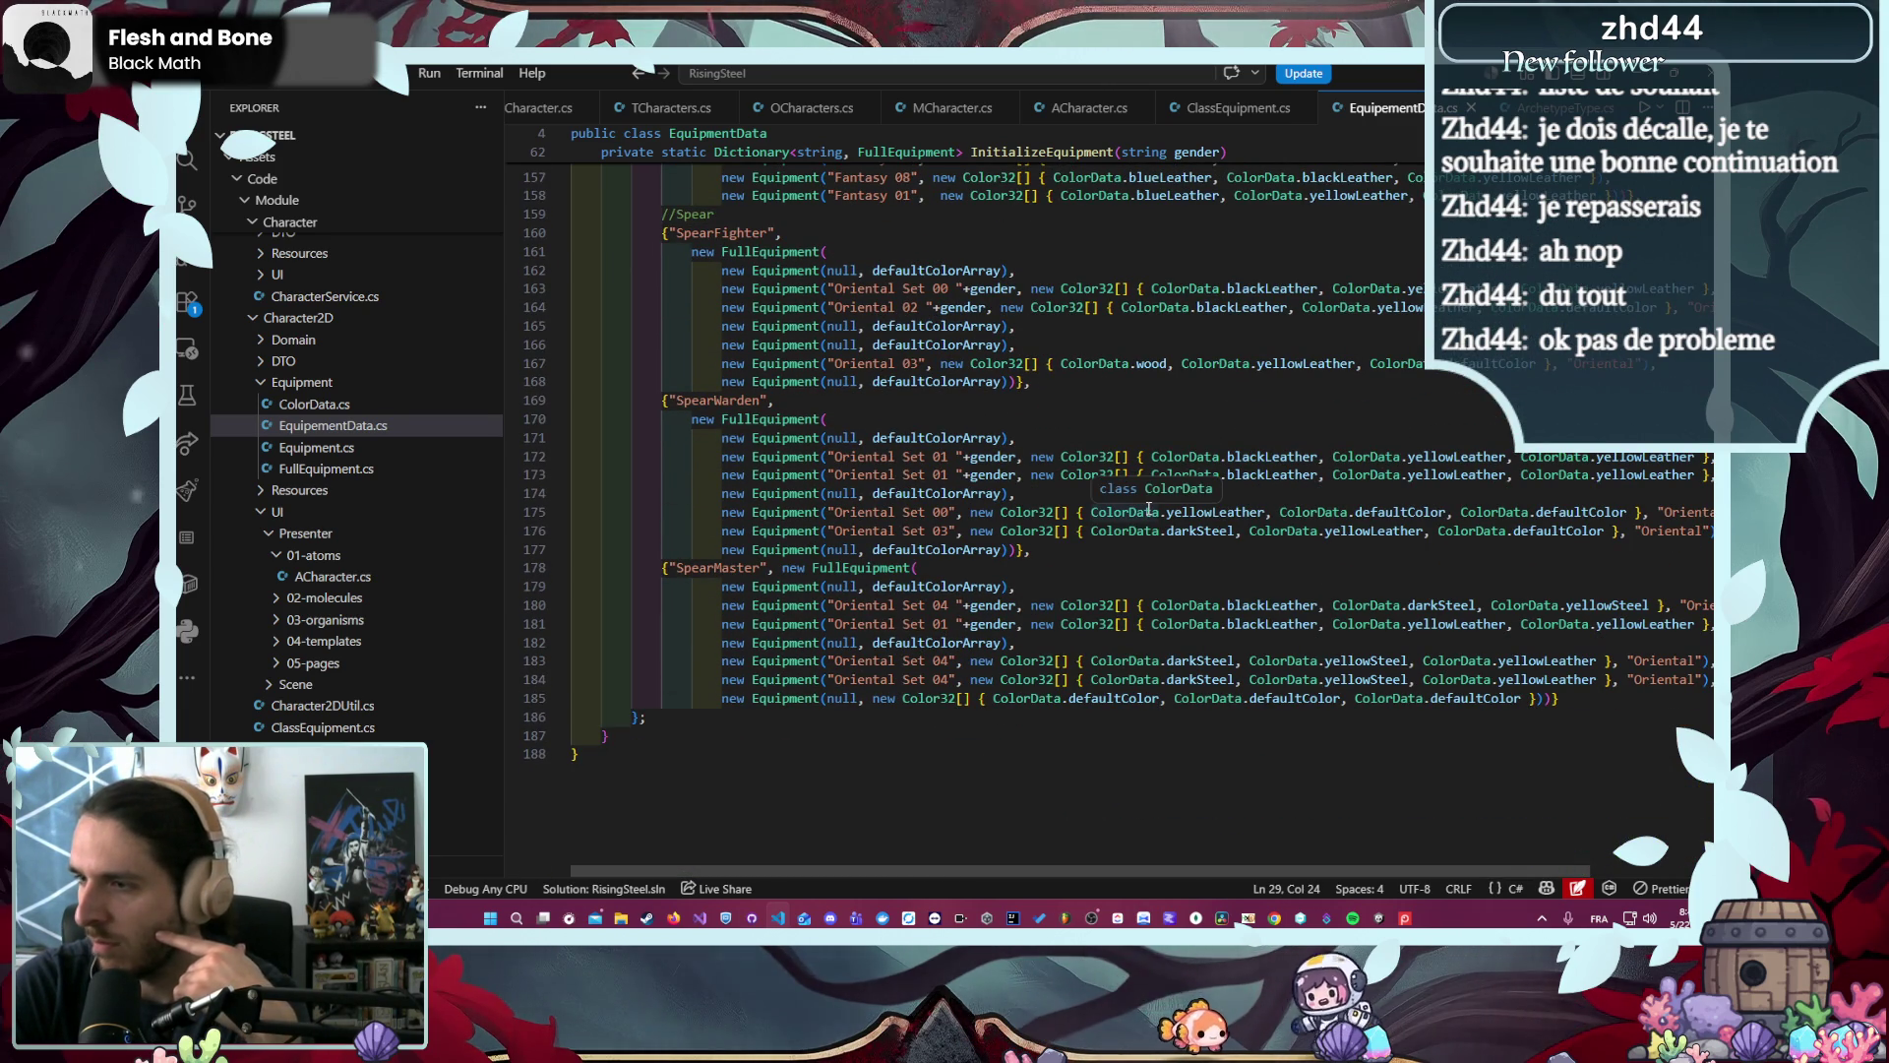
key("alt+Left")
key("alt+Left")
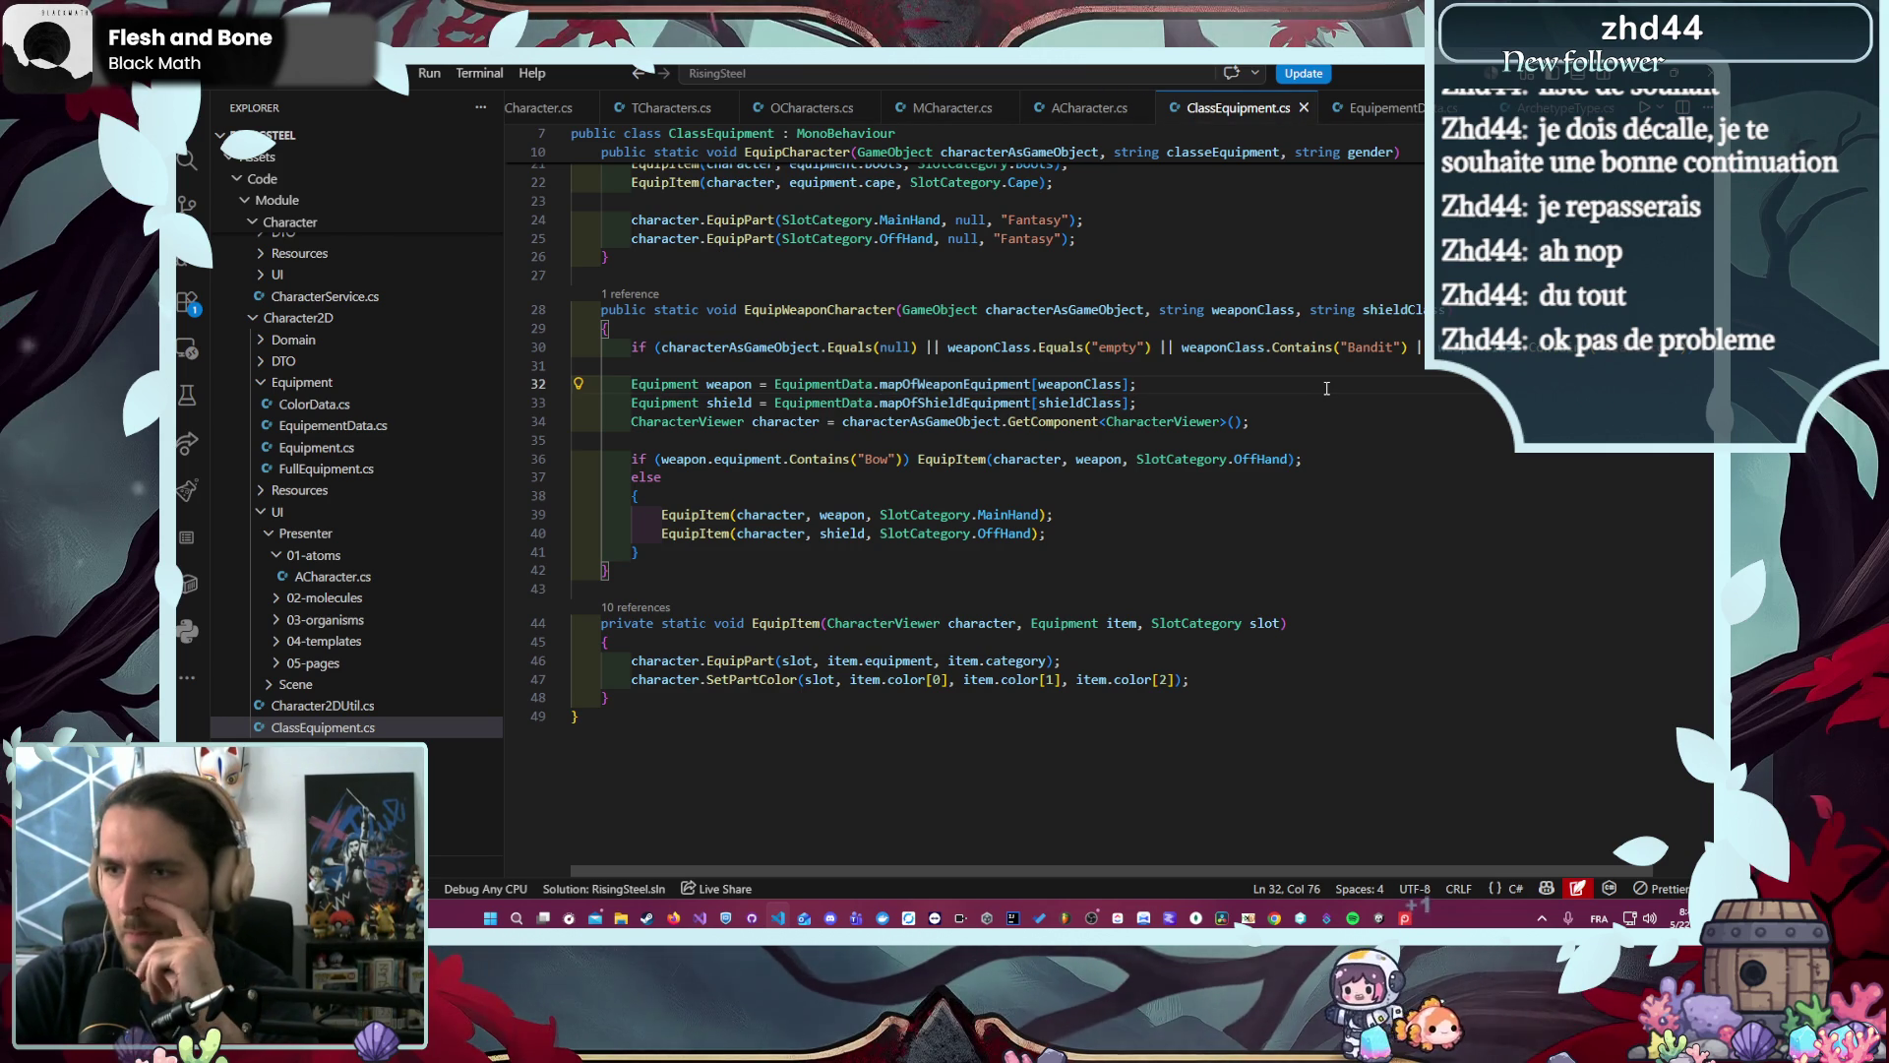
- Add a Debug.Log printing "EquipWeaponCharacter: " with weaponClass and shieldClass, and save
left_click(1244, 368)
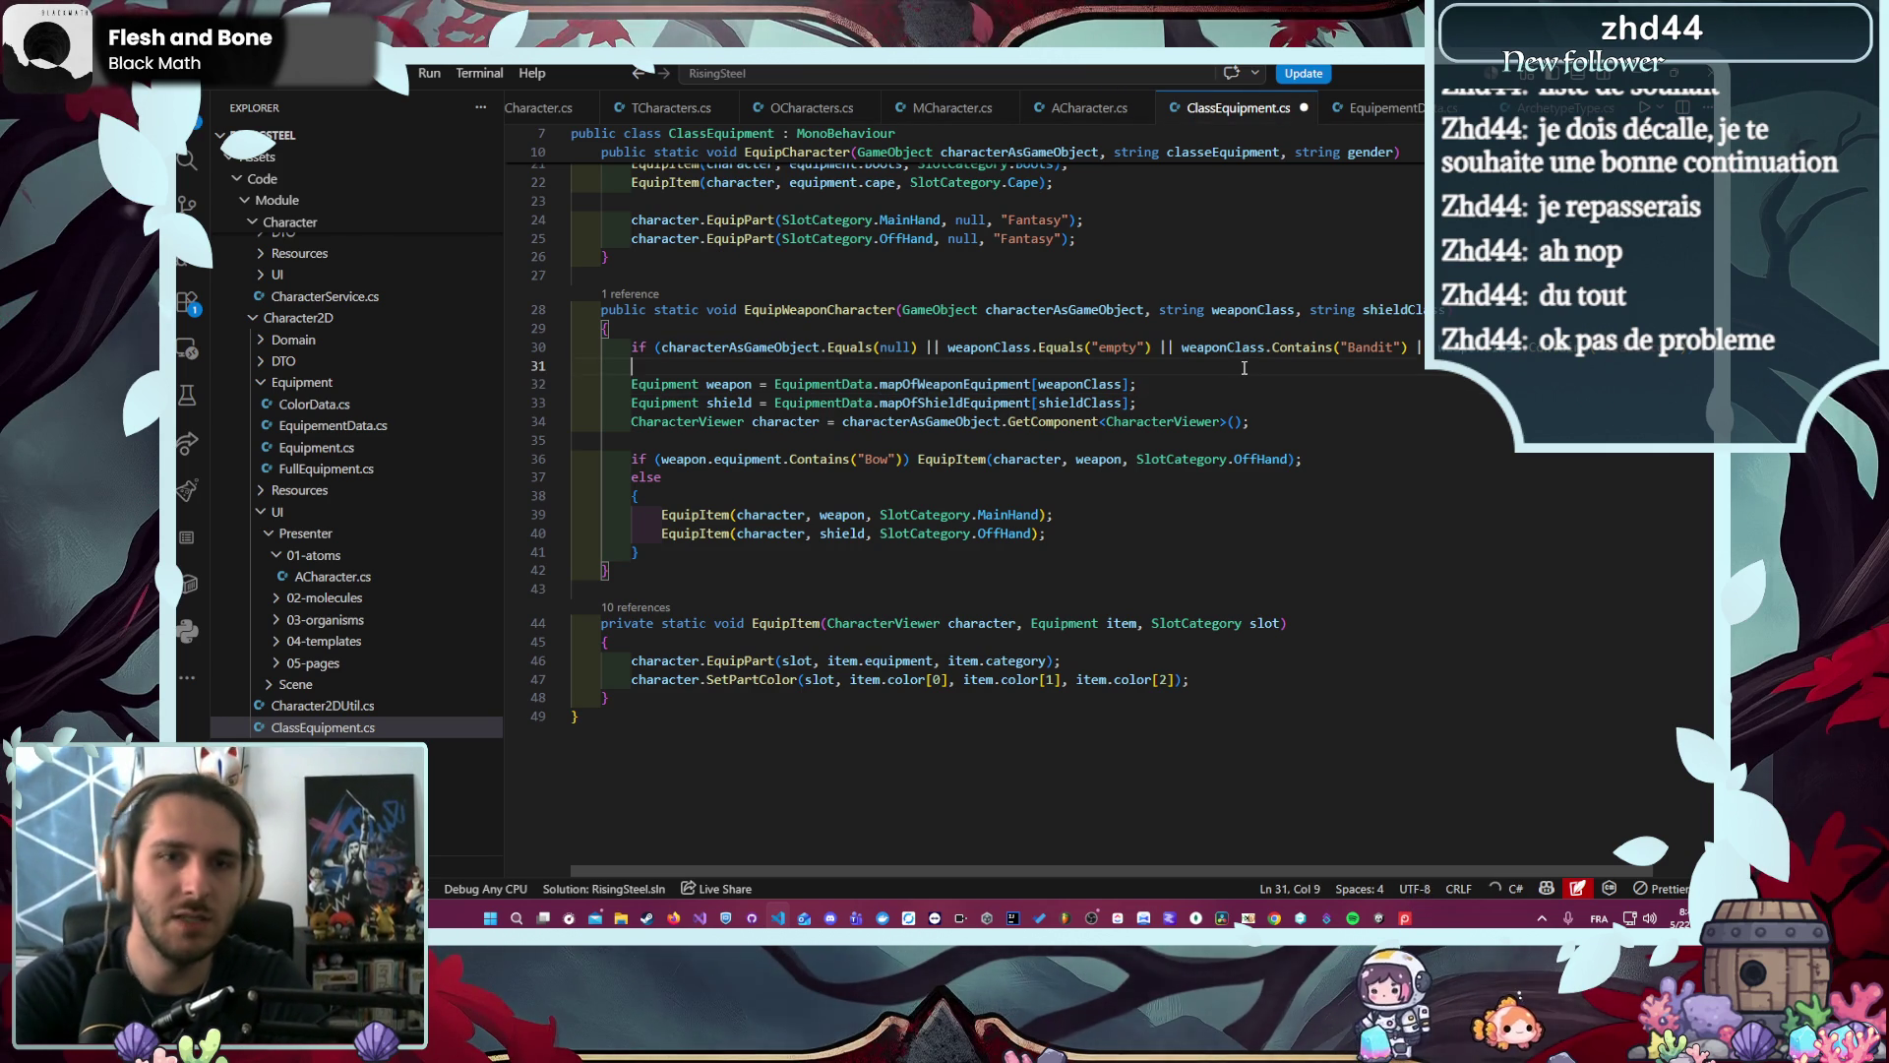
type("Debug.Log(\"EquipWeaponCharacter: \" + weaponClass + \" / \" + shieldClass);")
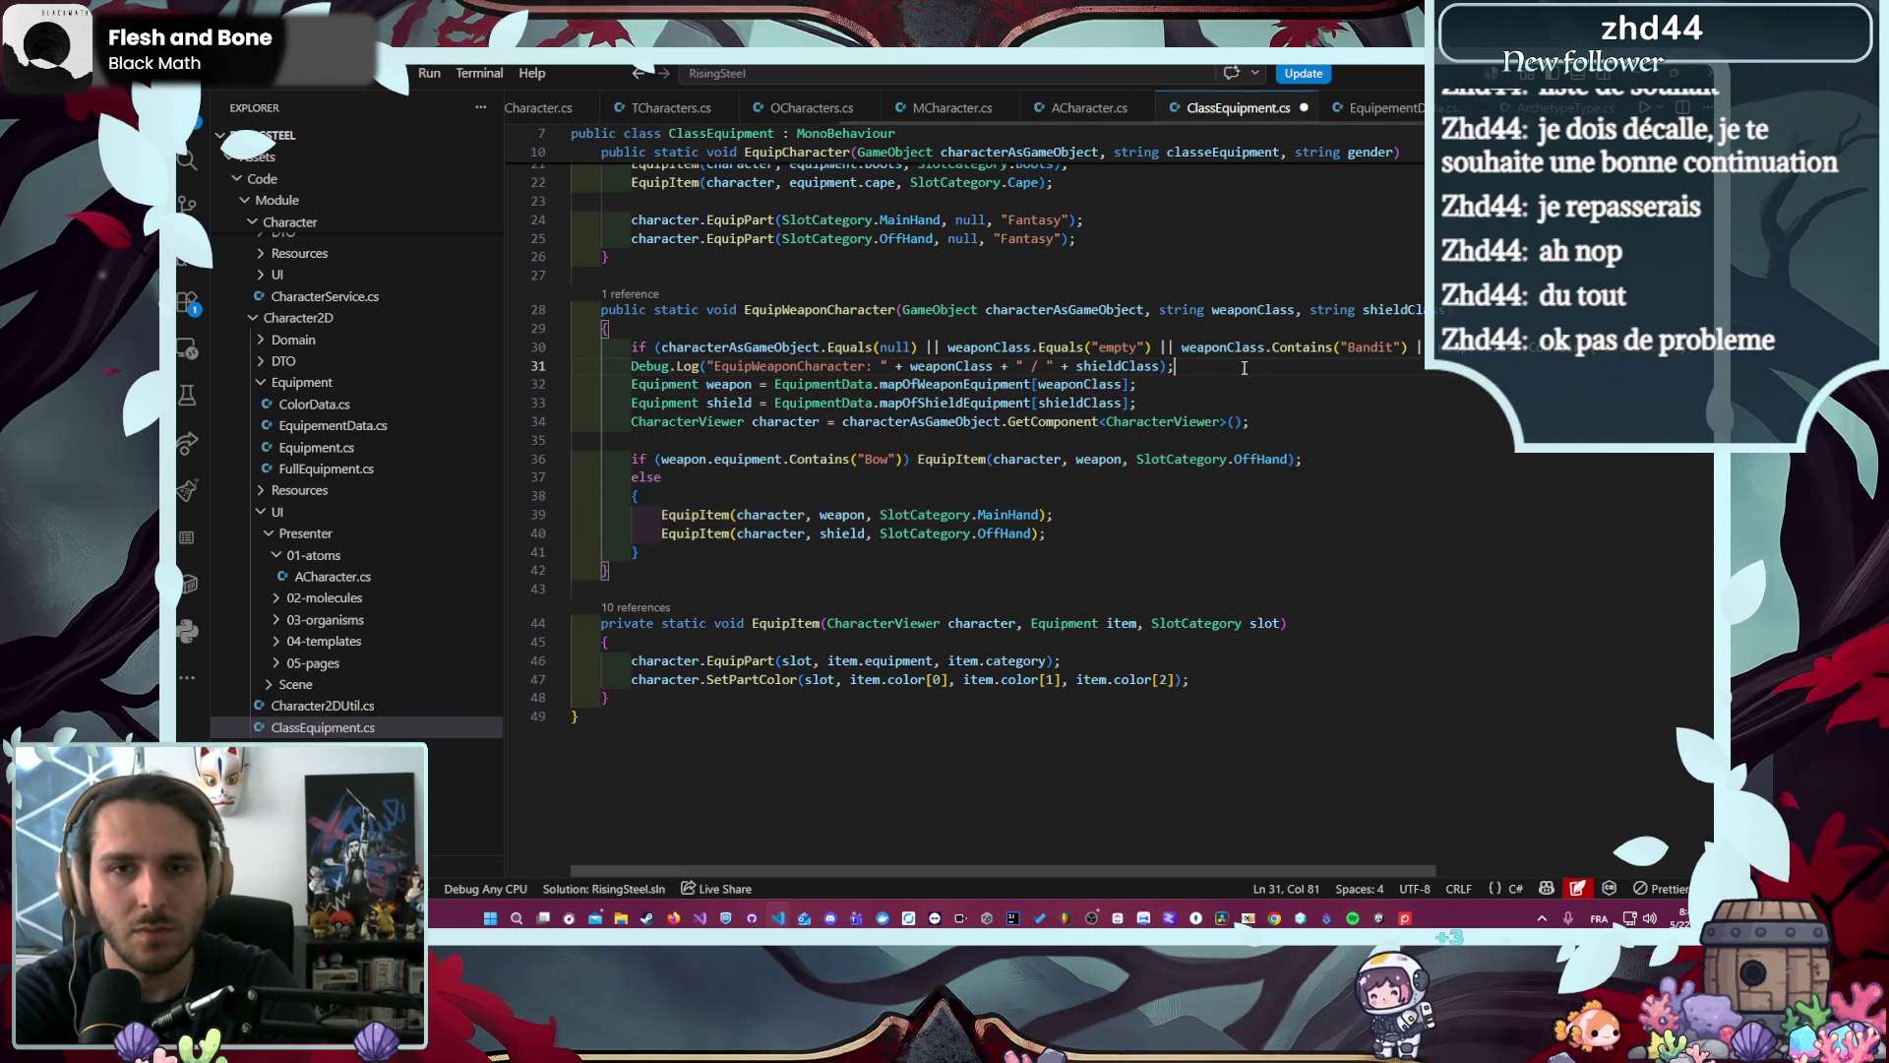
key("ctrl+s")
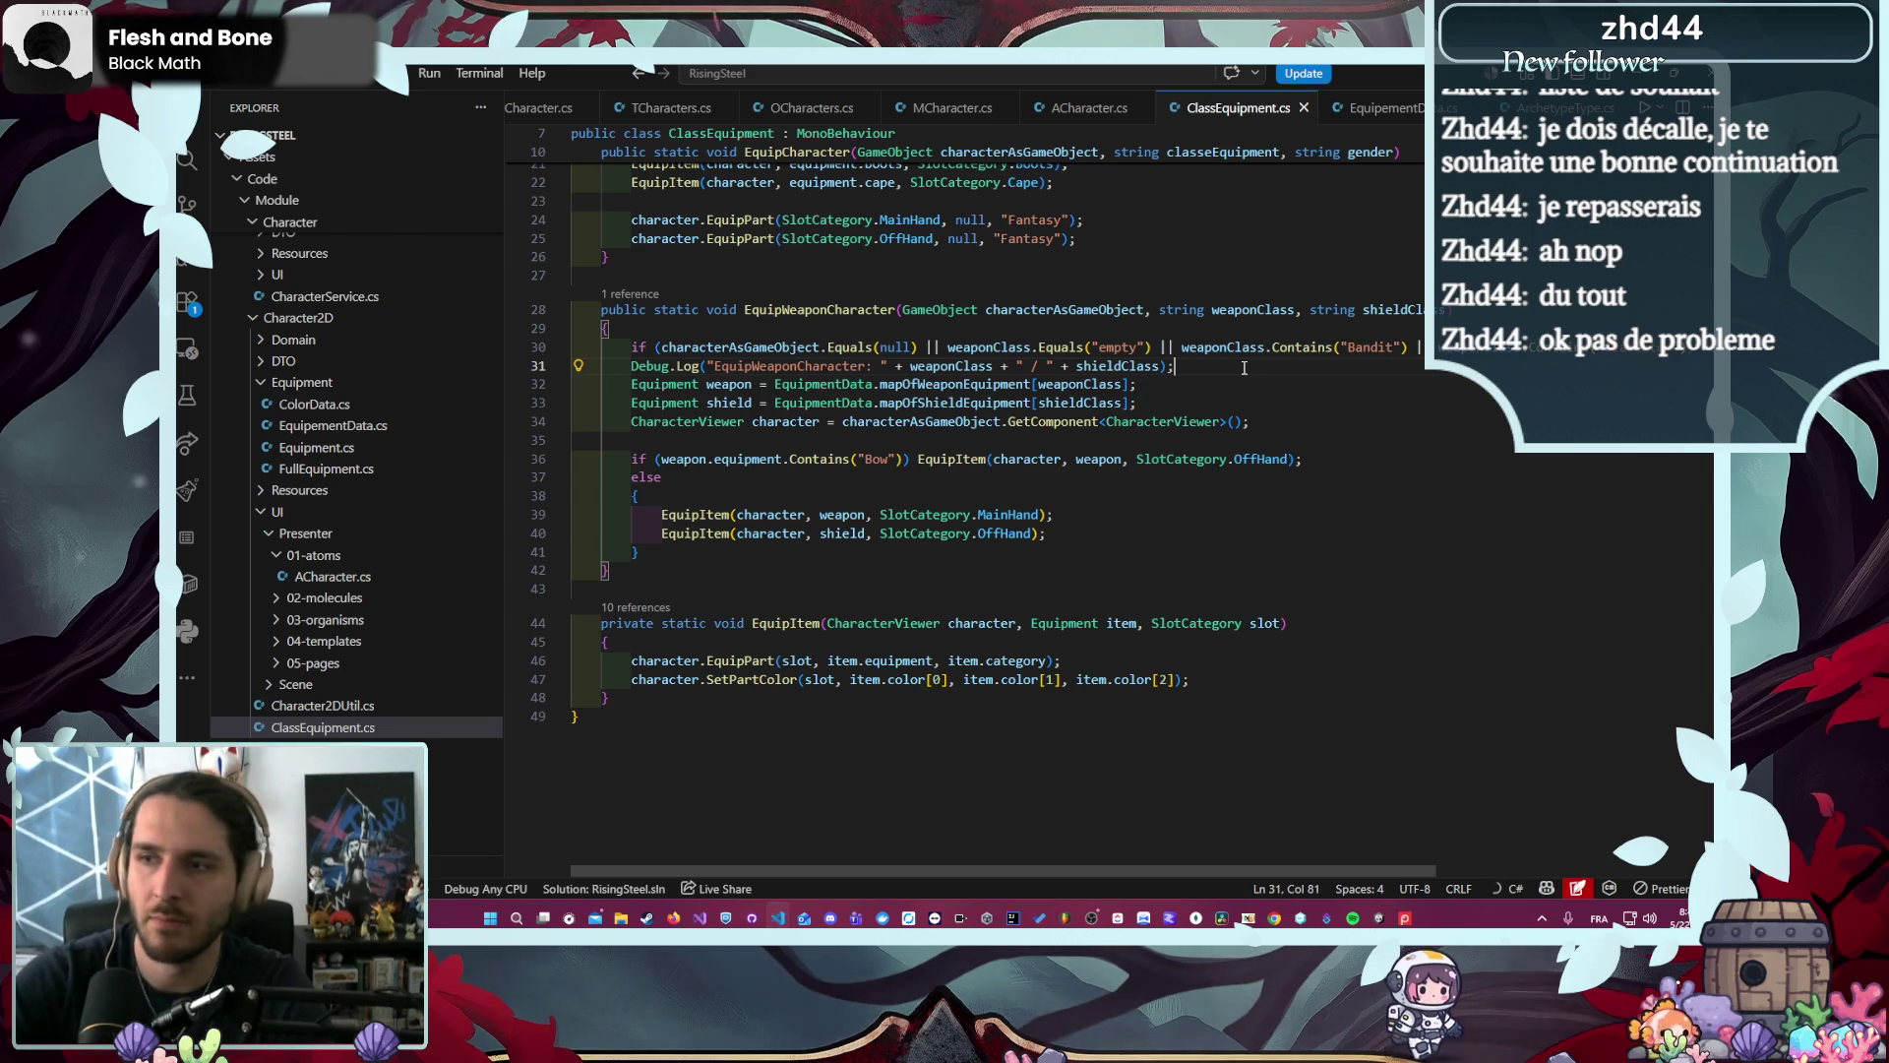
- Duplicate that log line and reduce the copy to Debug.Log("A")
key("shift+alt+Down")
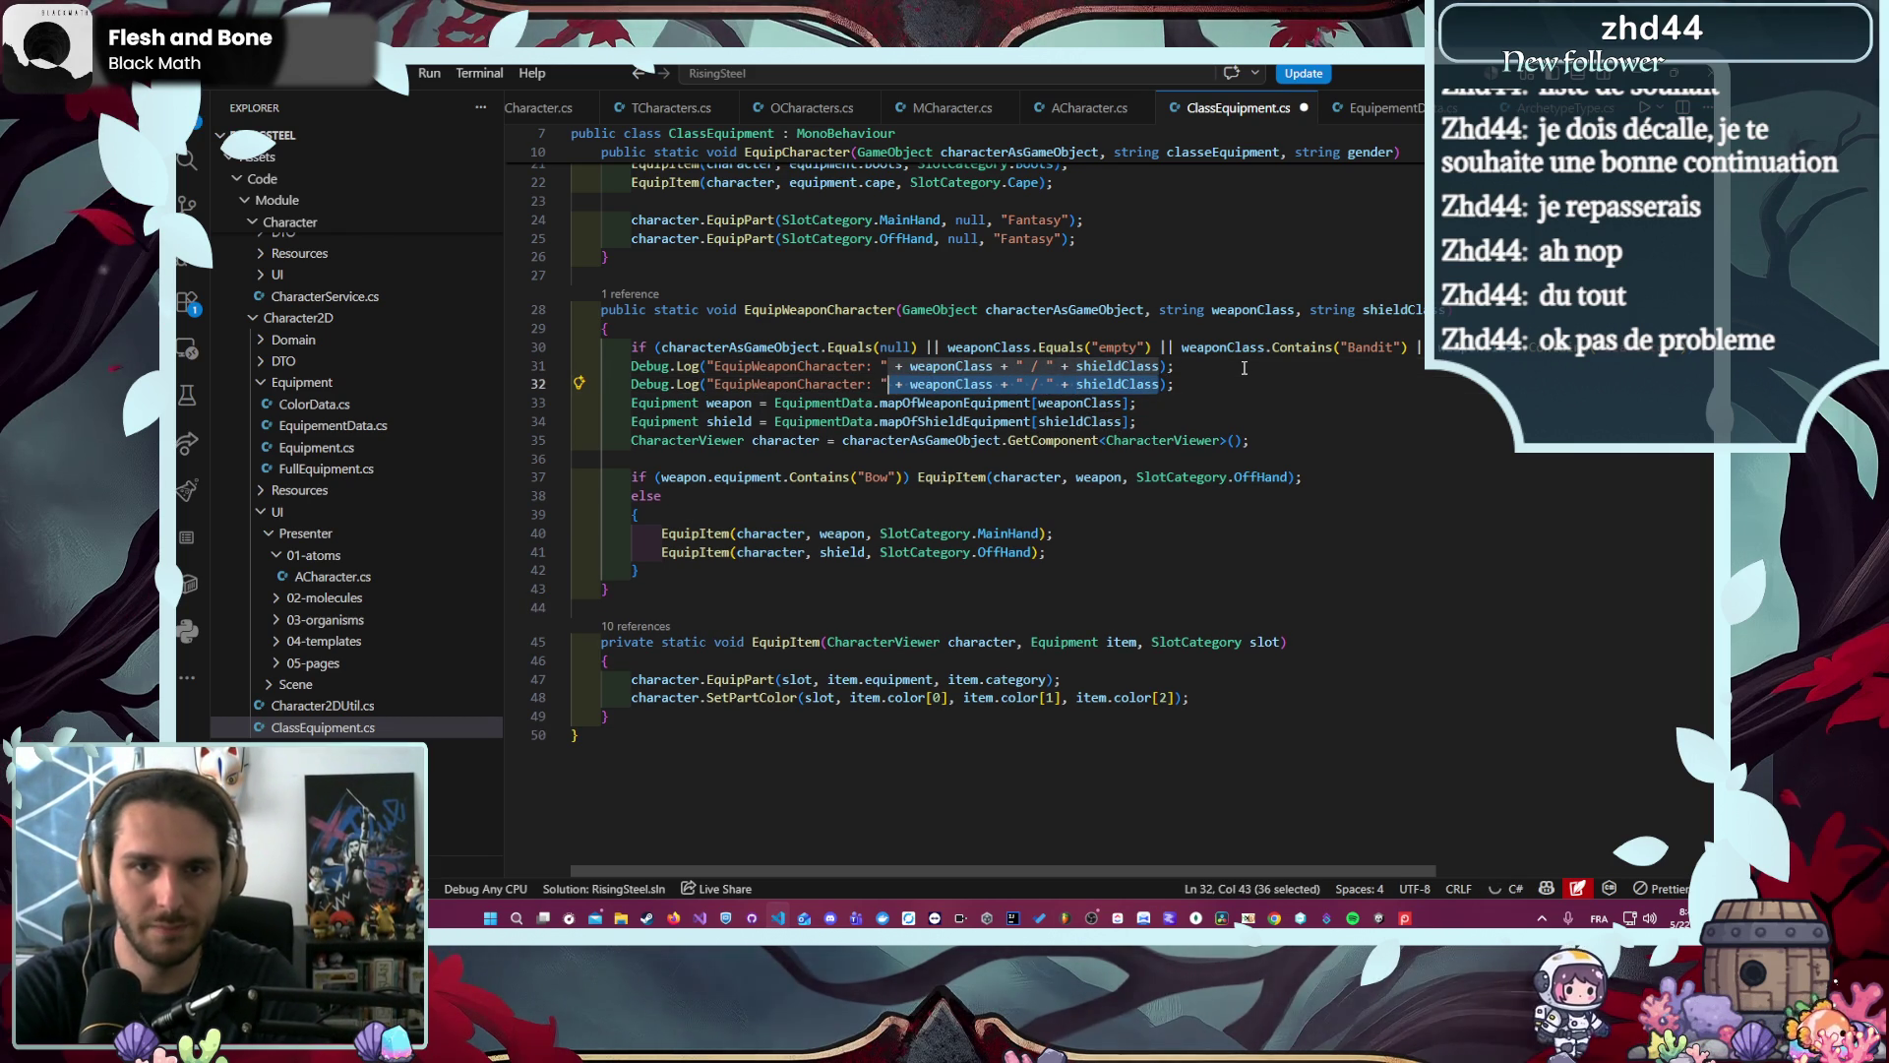
key("BackSpace")
key("ctrl+shift+Left")
key("ctrl+shift+Left")
key("ctrl+shift+Left")
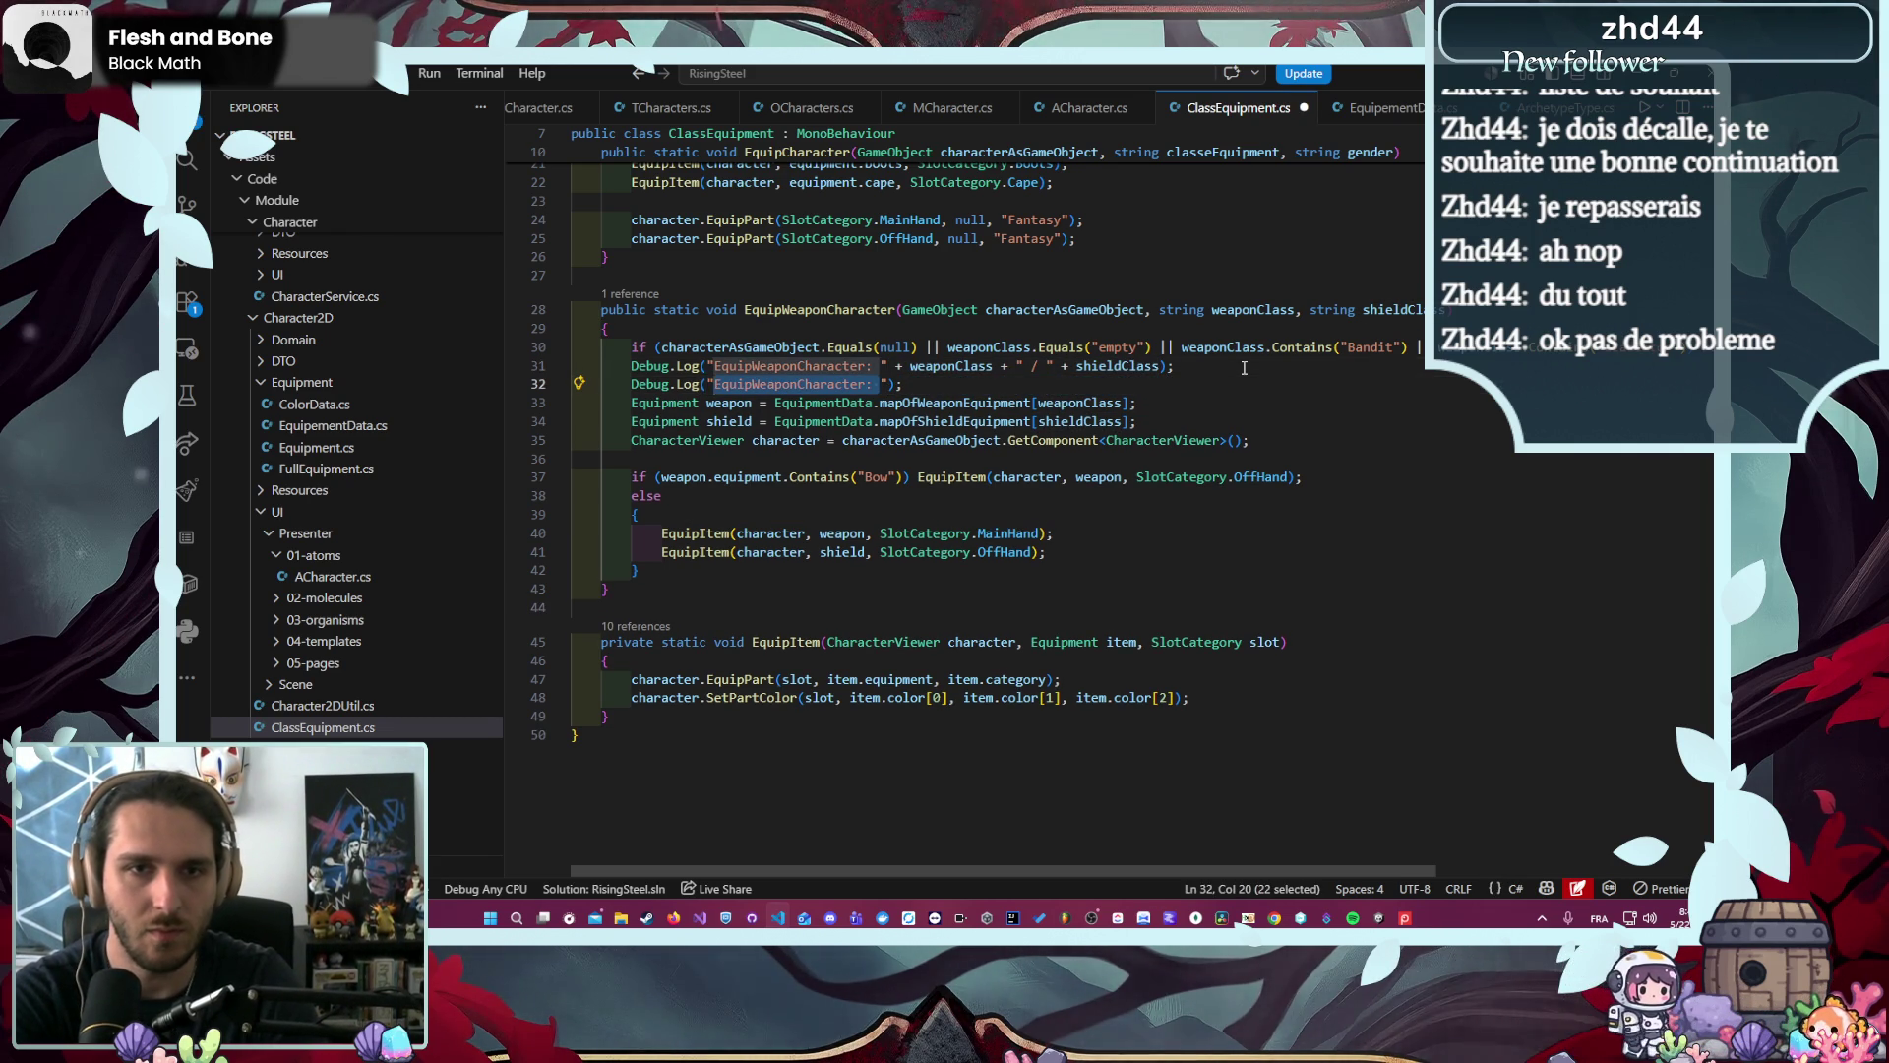
type("A")
- Place copies of the "A" log below the weapon lookup, shield lookup and CharacterViewer line
key("shift+alt+Down")
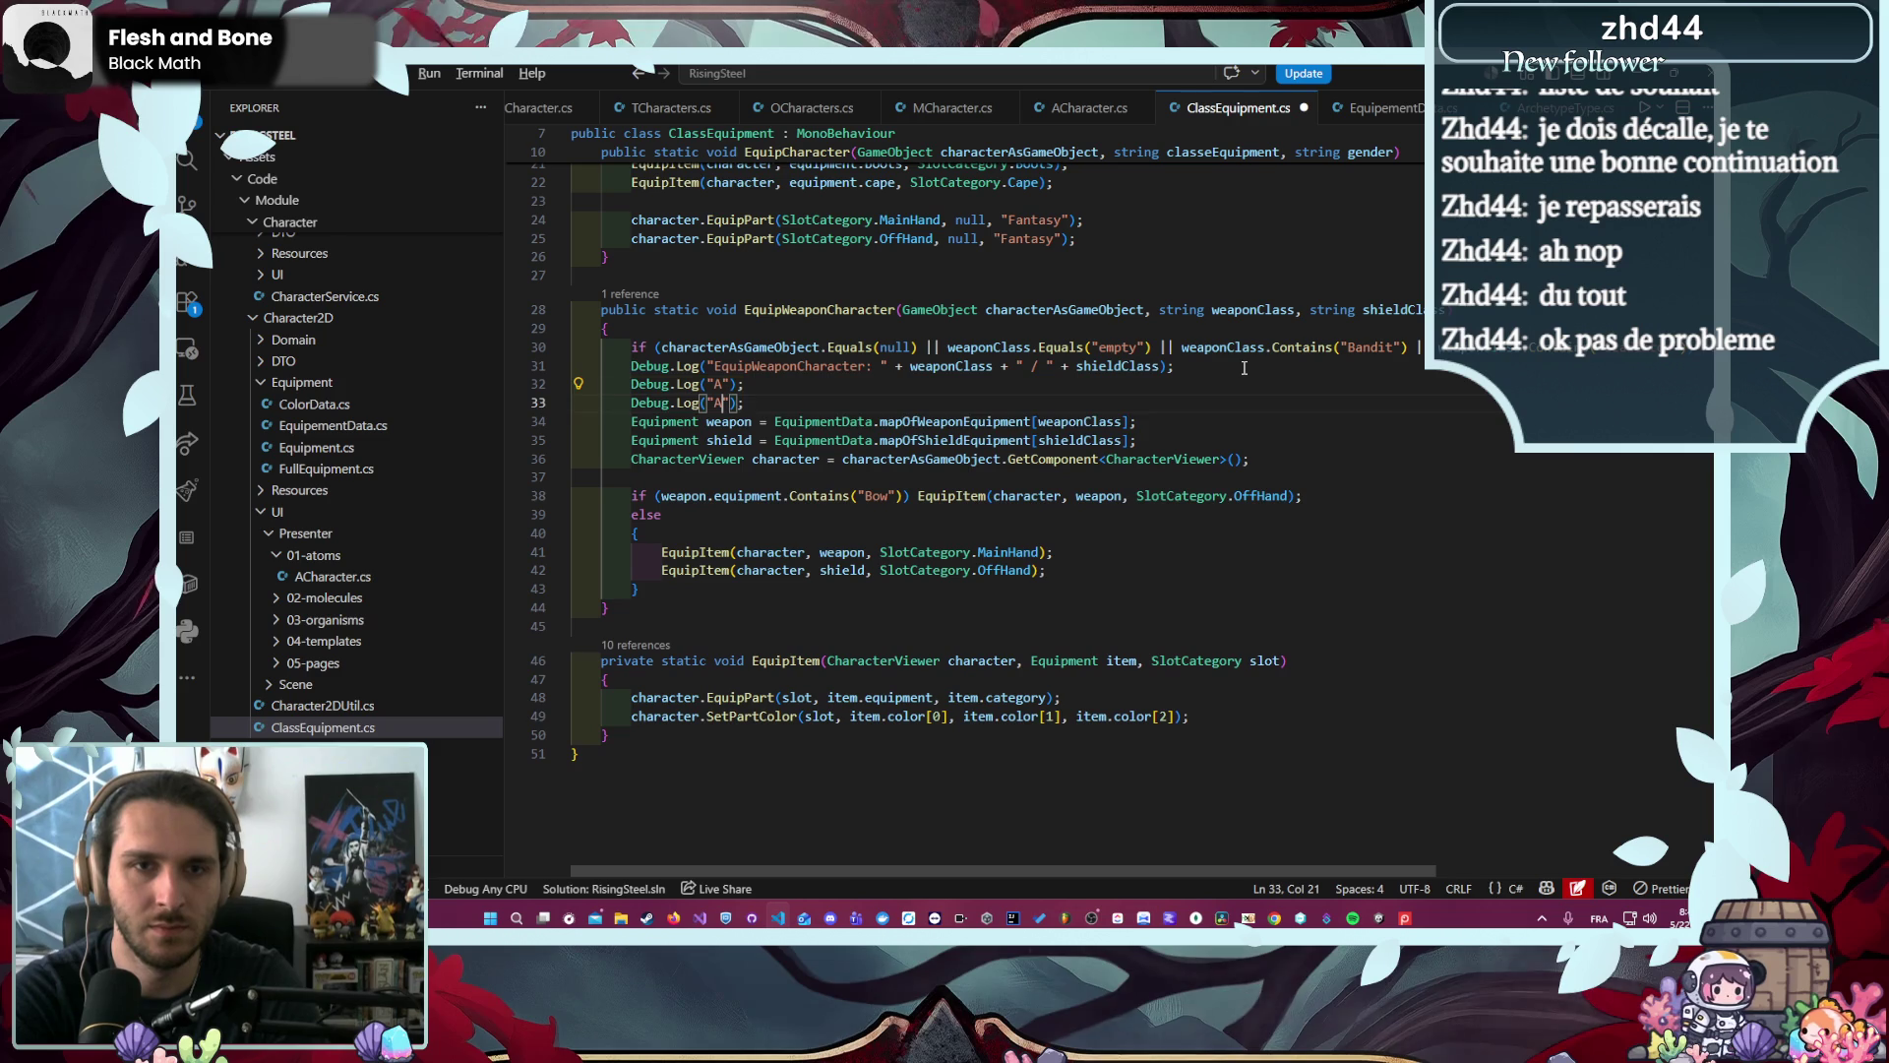
key("alt+Down")
key("shift+alt+Down")
key("alt+Down")
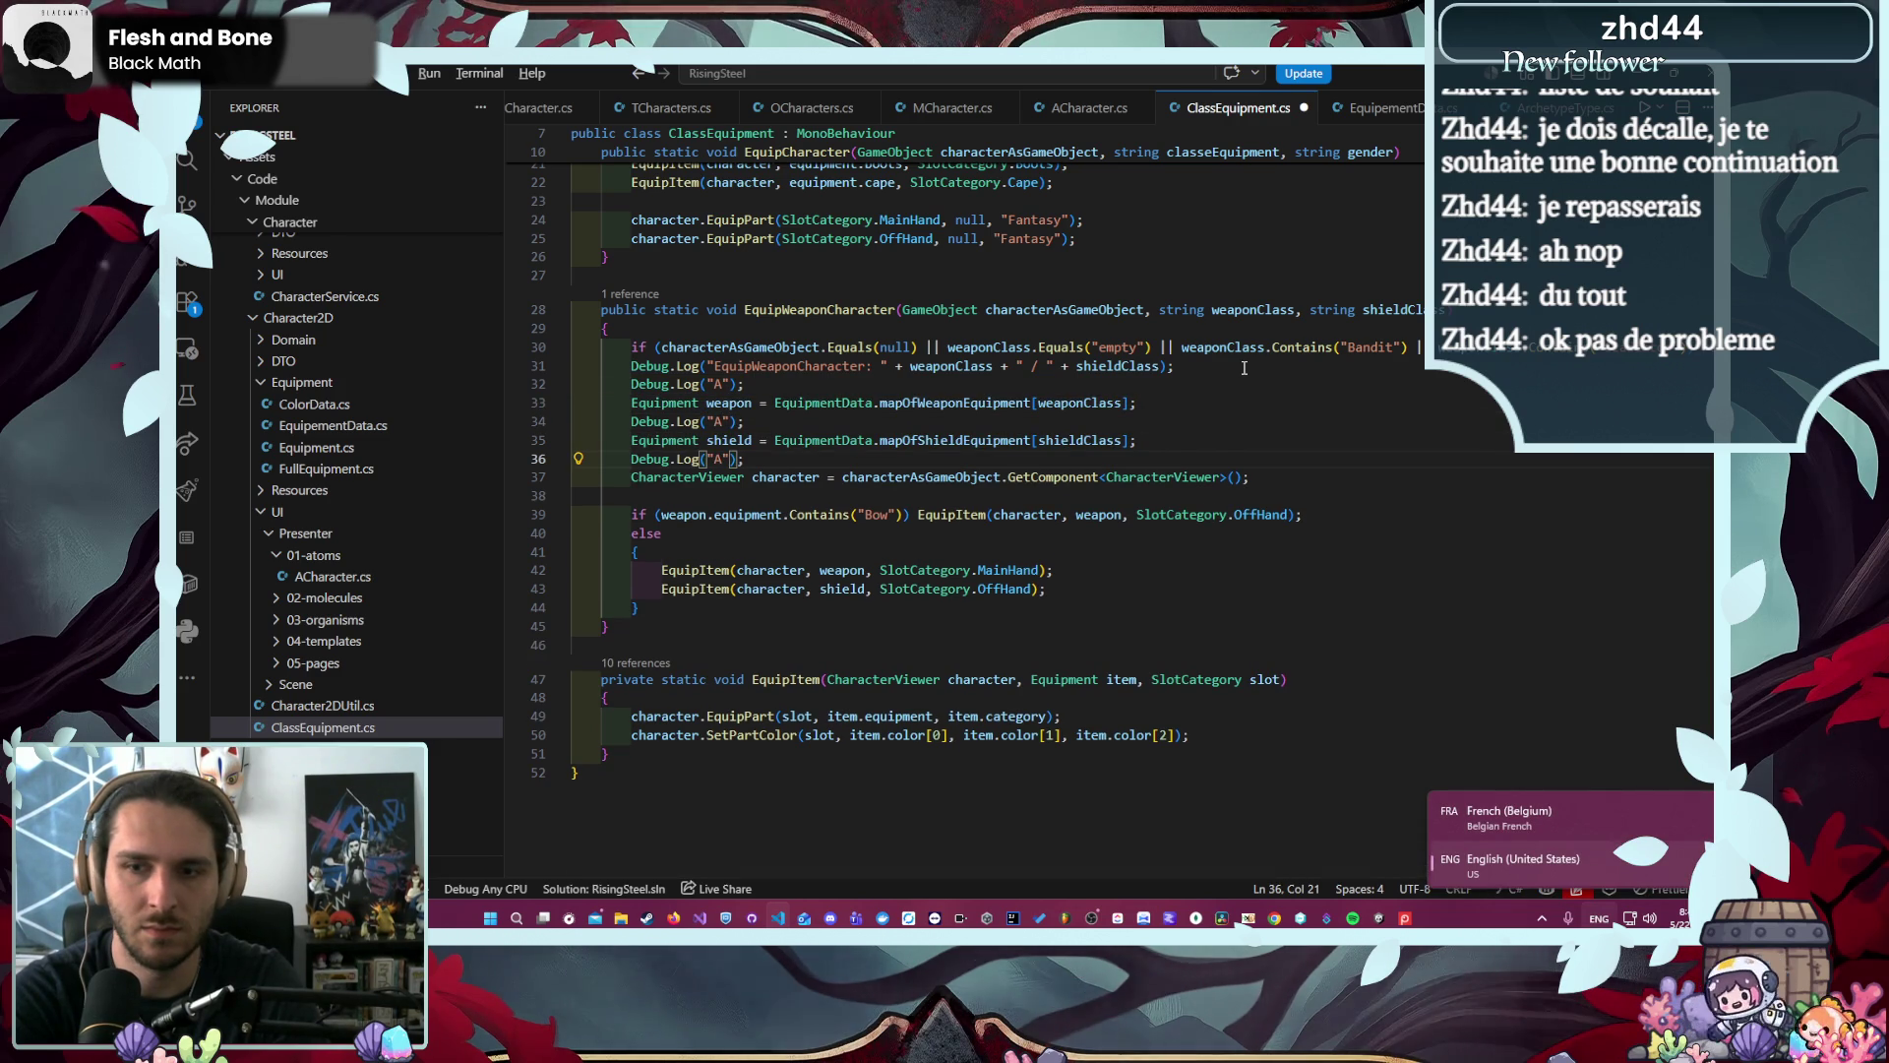
key("alt+shift")
key("shift+alt+Down")
key("alt+Down")
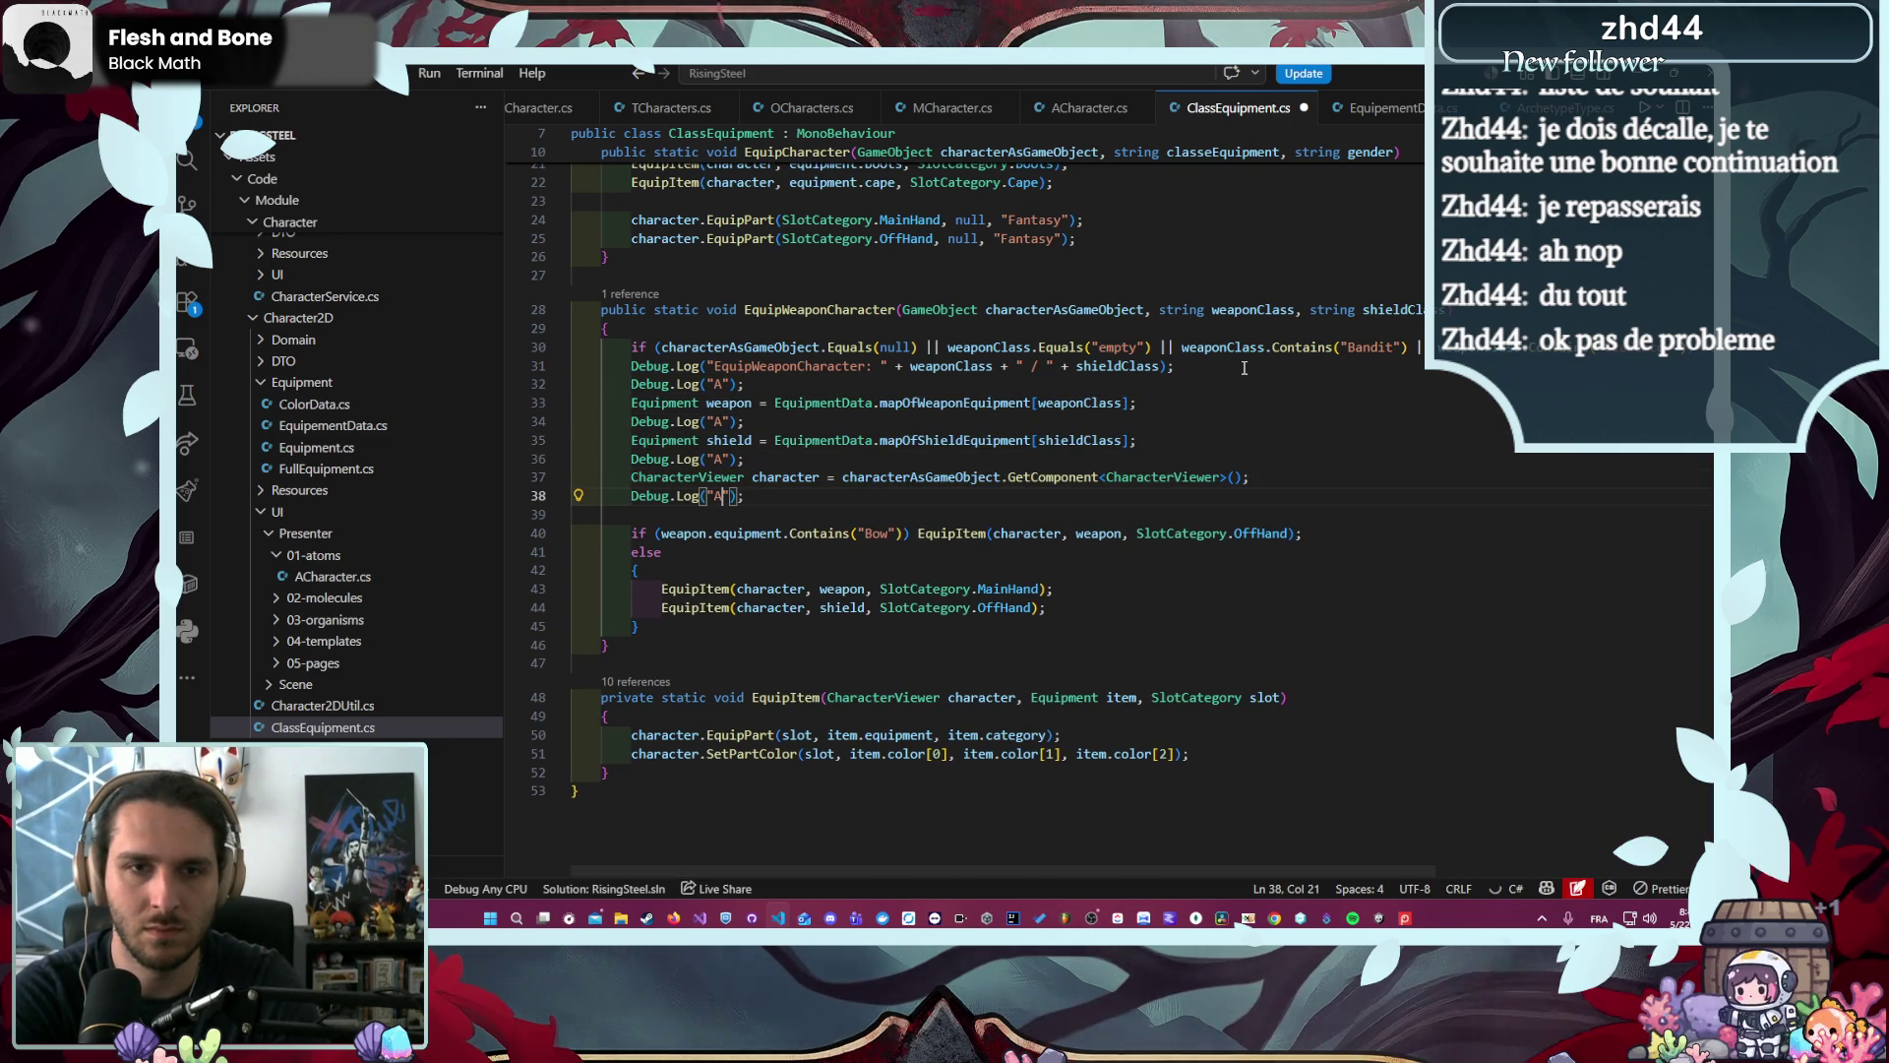
- Relabel the copied logs as B, C and D and save ClassEquipment.cs
key("Up")
key("Up")
key("Up")
key("BackSpace")
type("B")
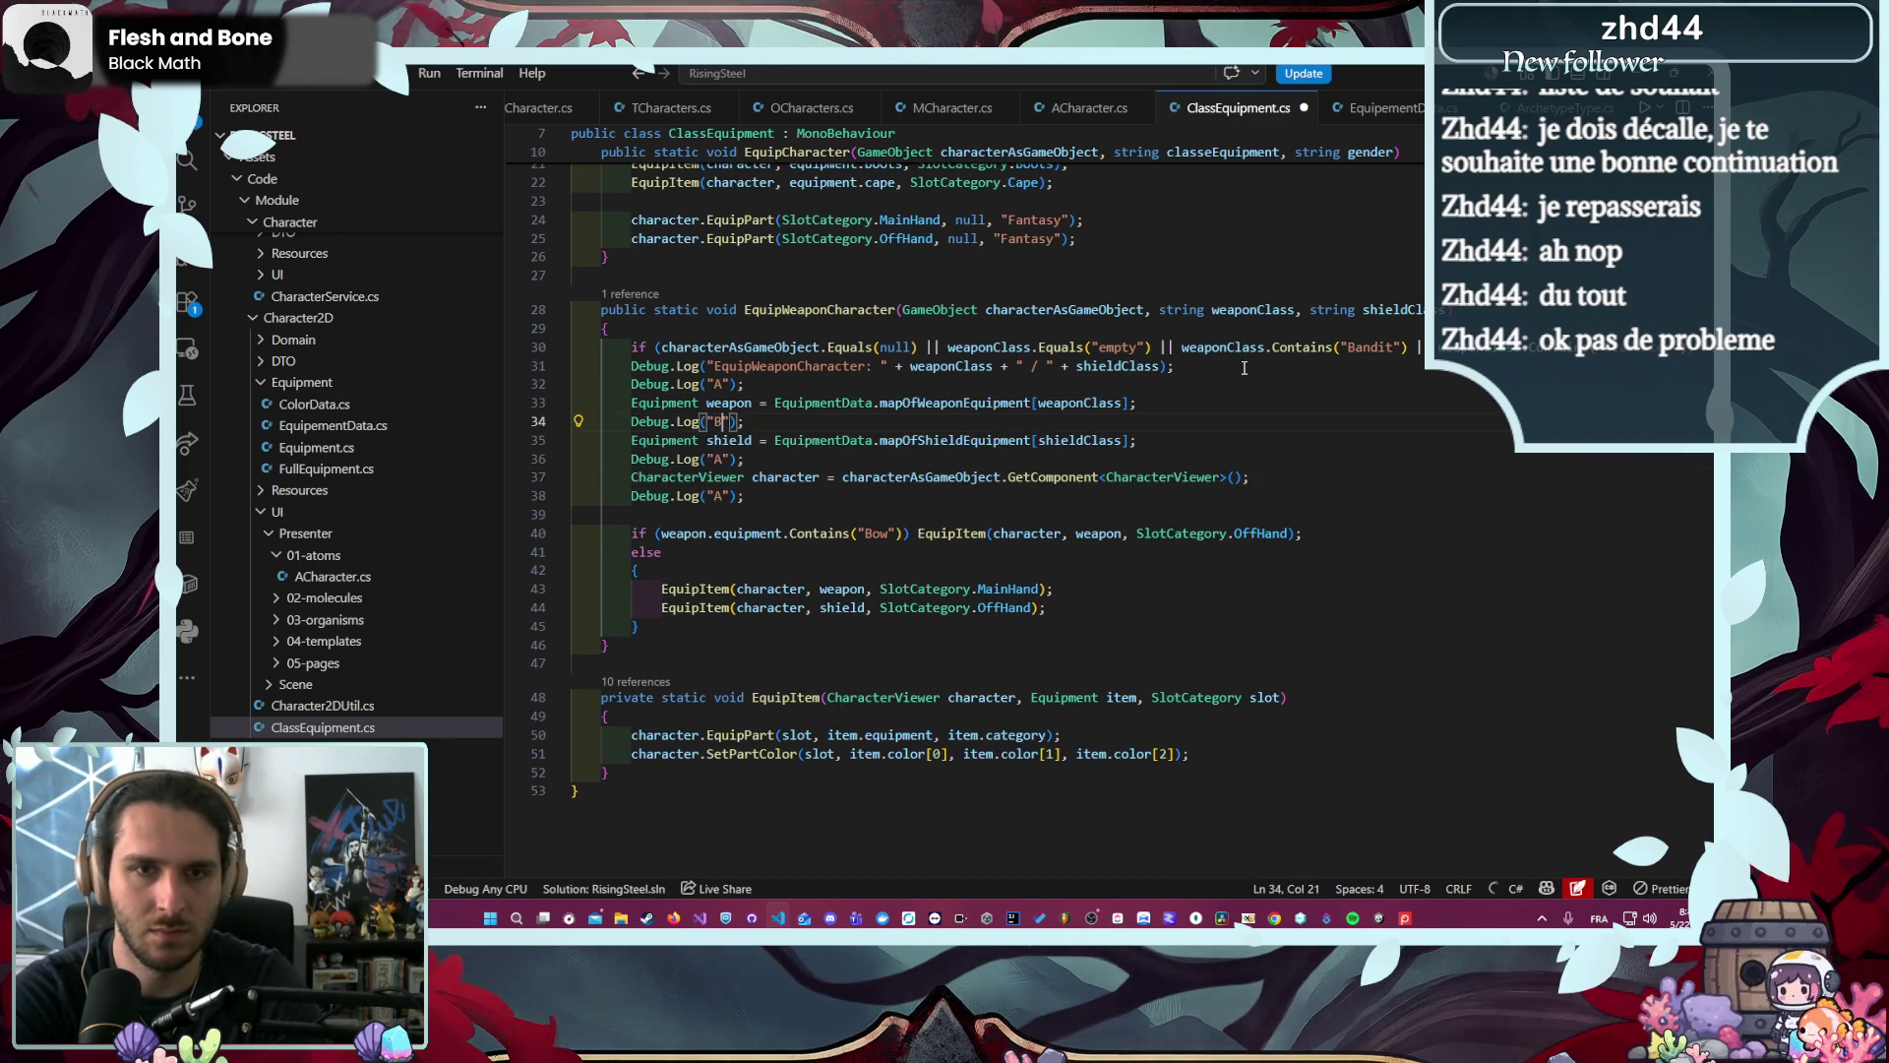
key("BackSpace")
type("C")
key("Down")
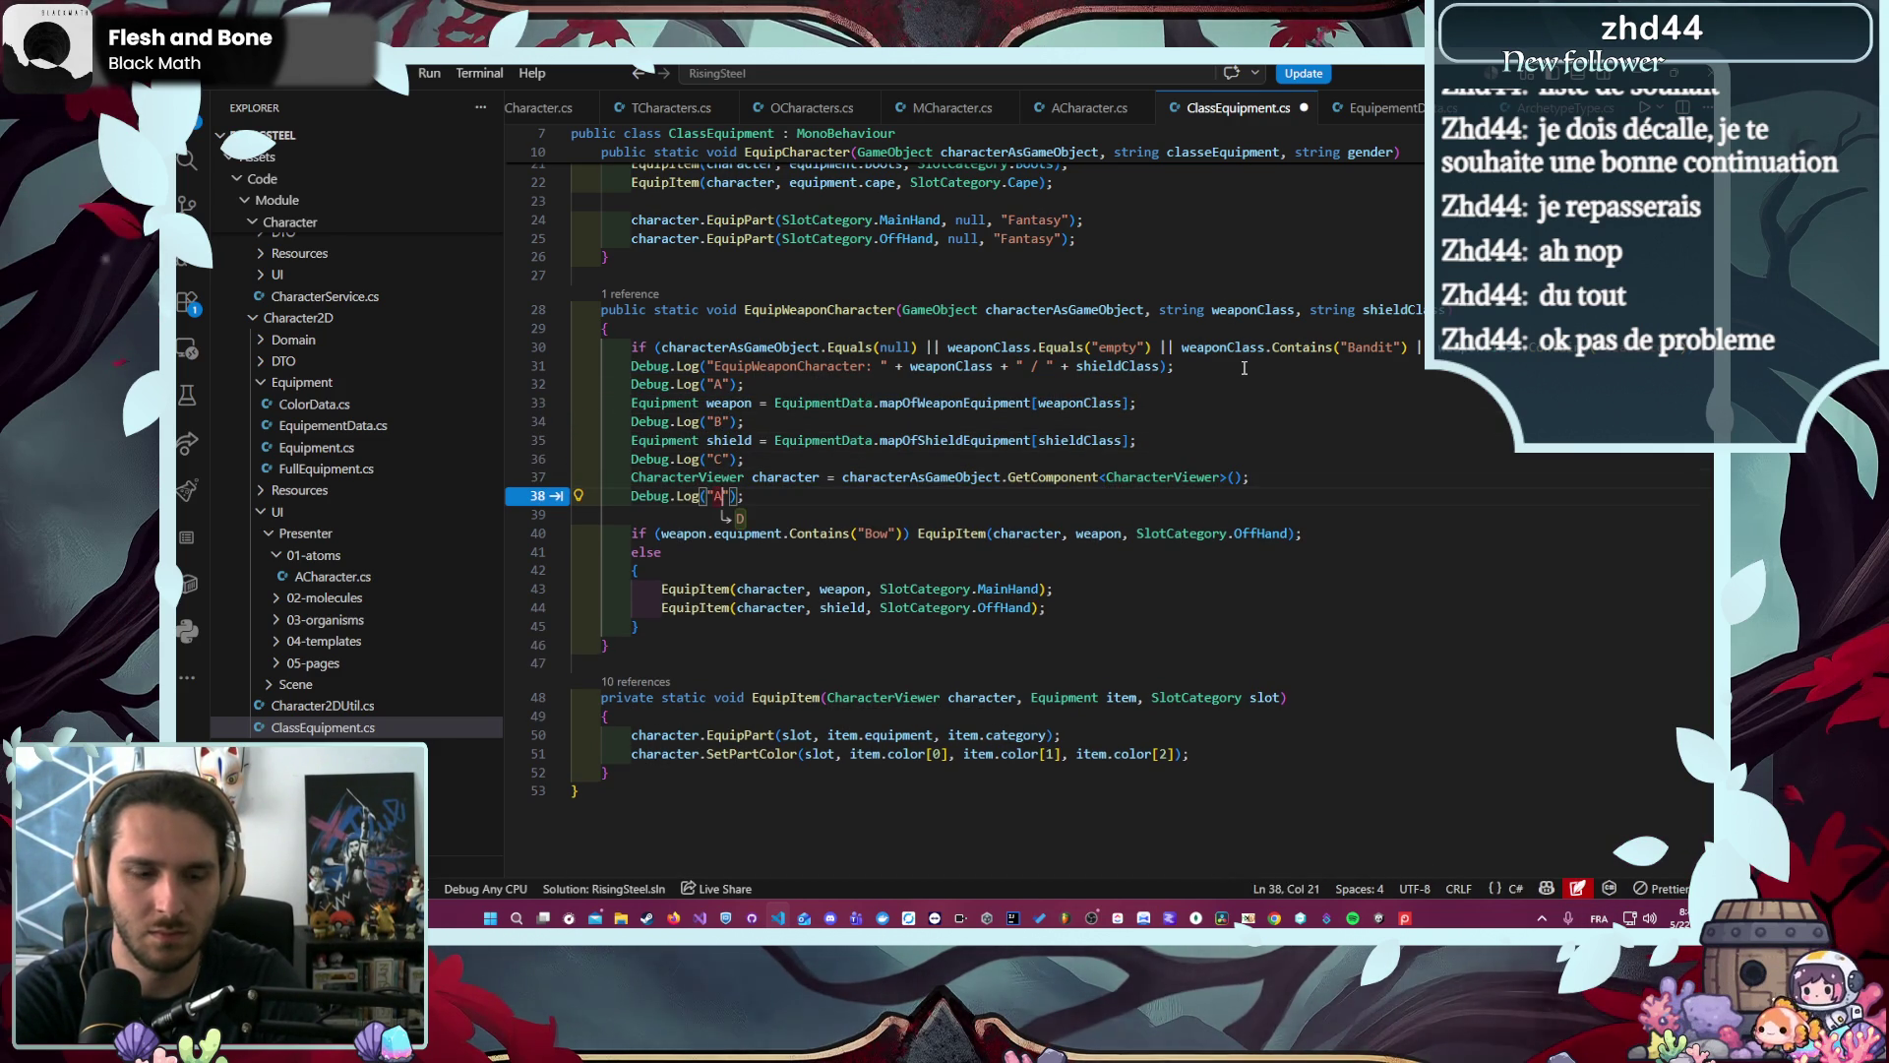
key("Tab")
key("ctrl+s")
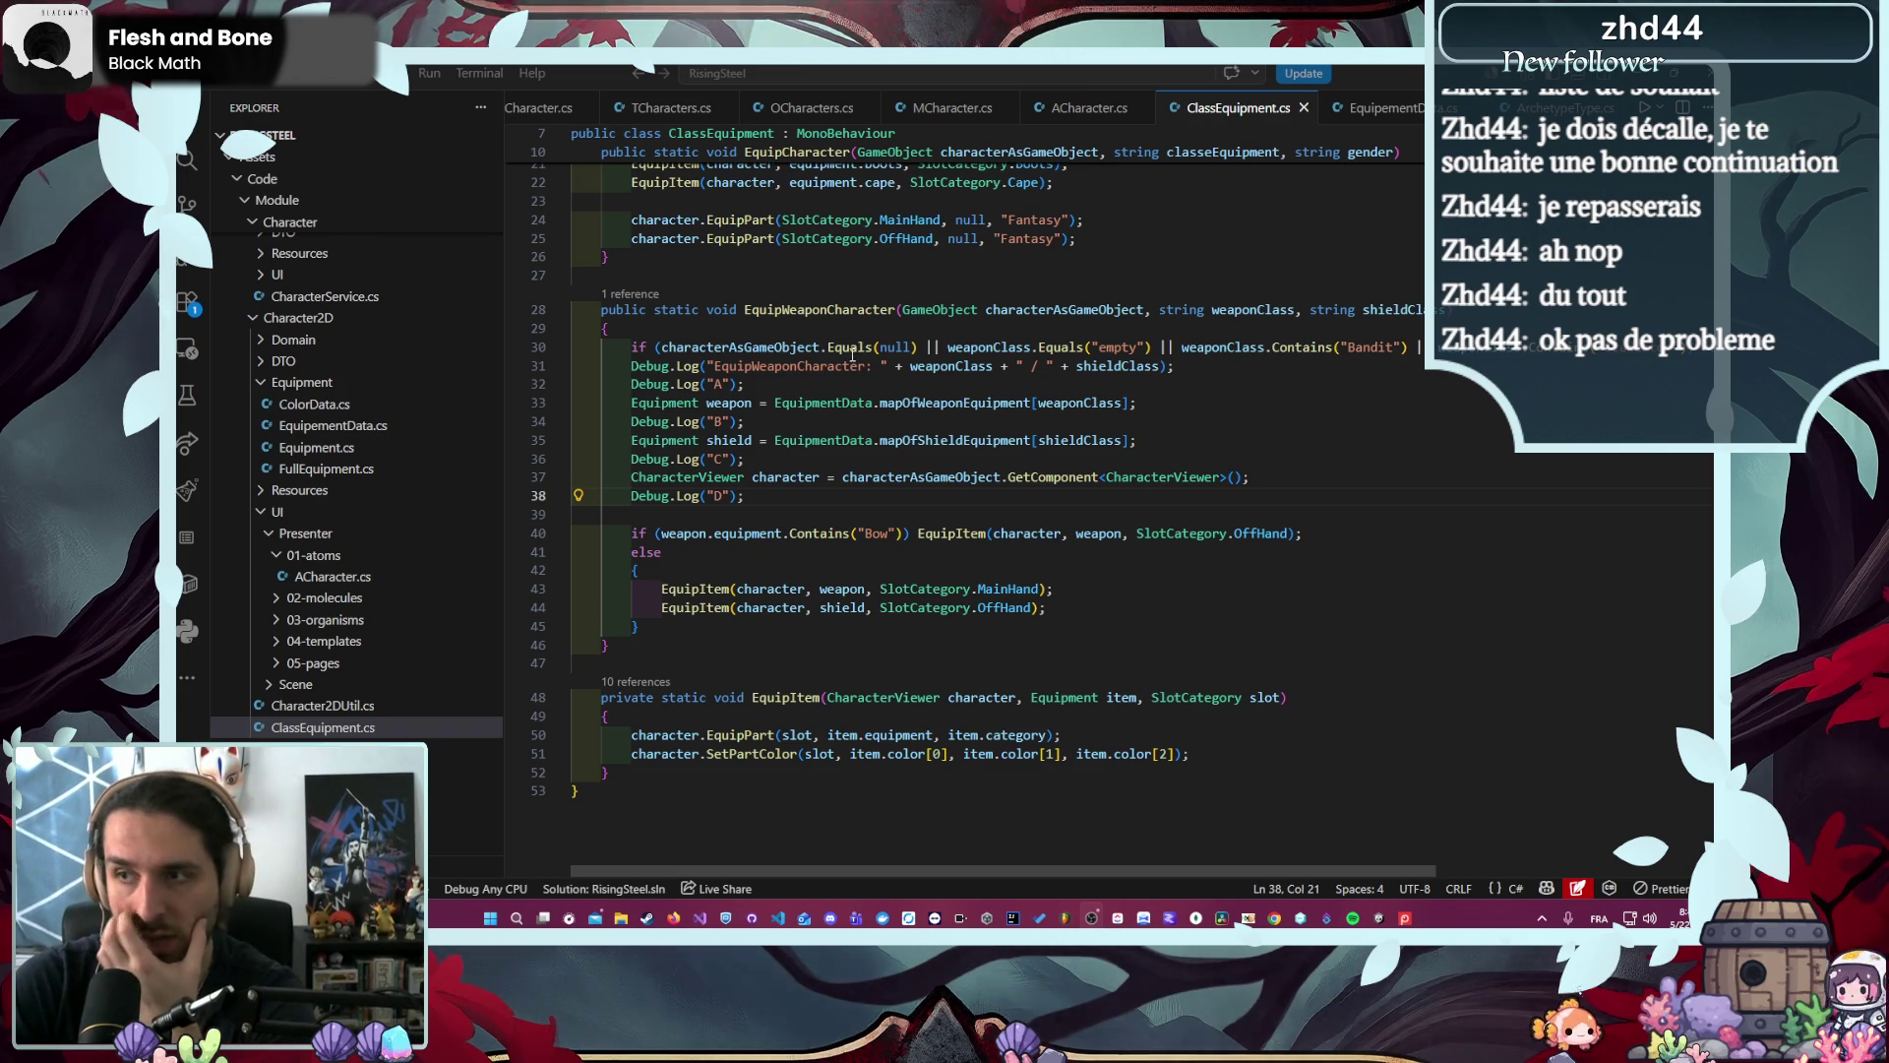
left_click(1205, 365)
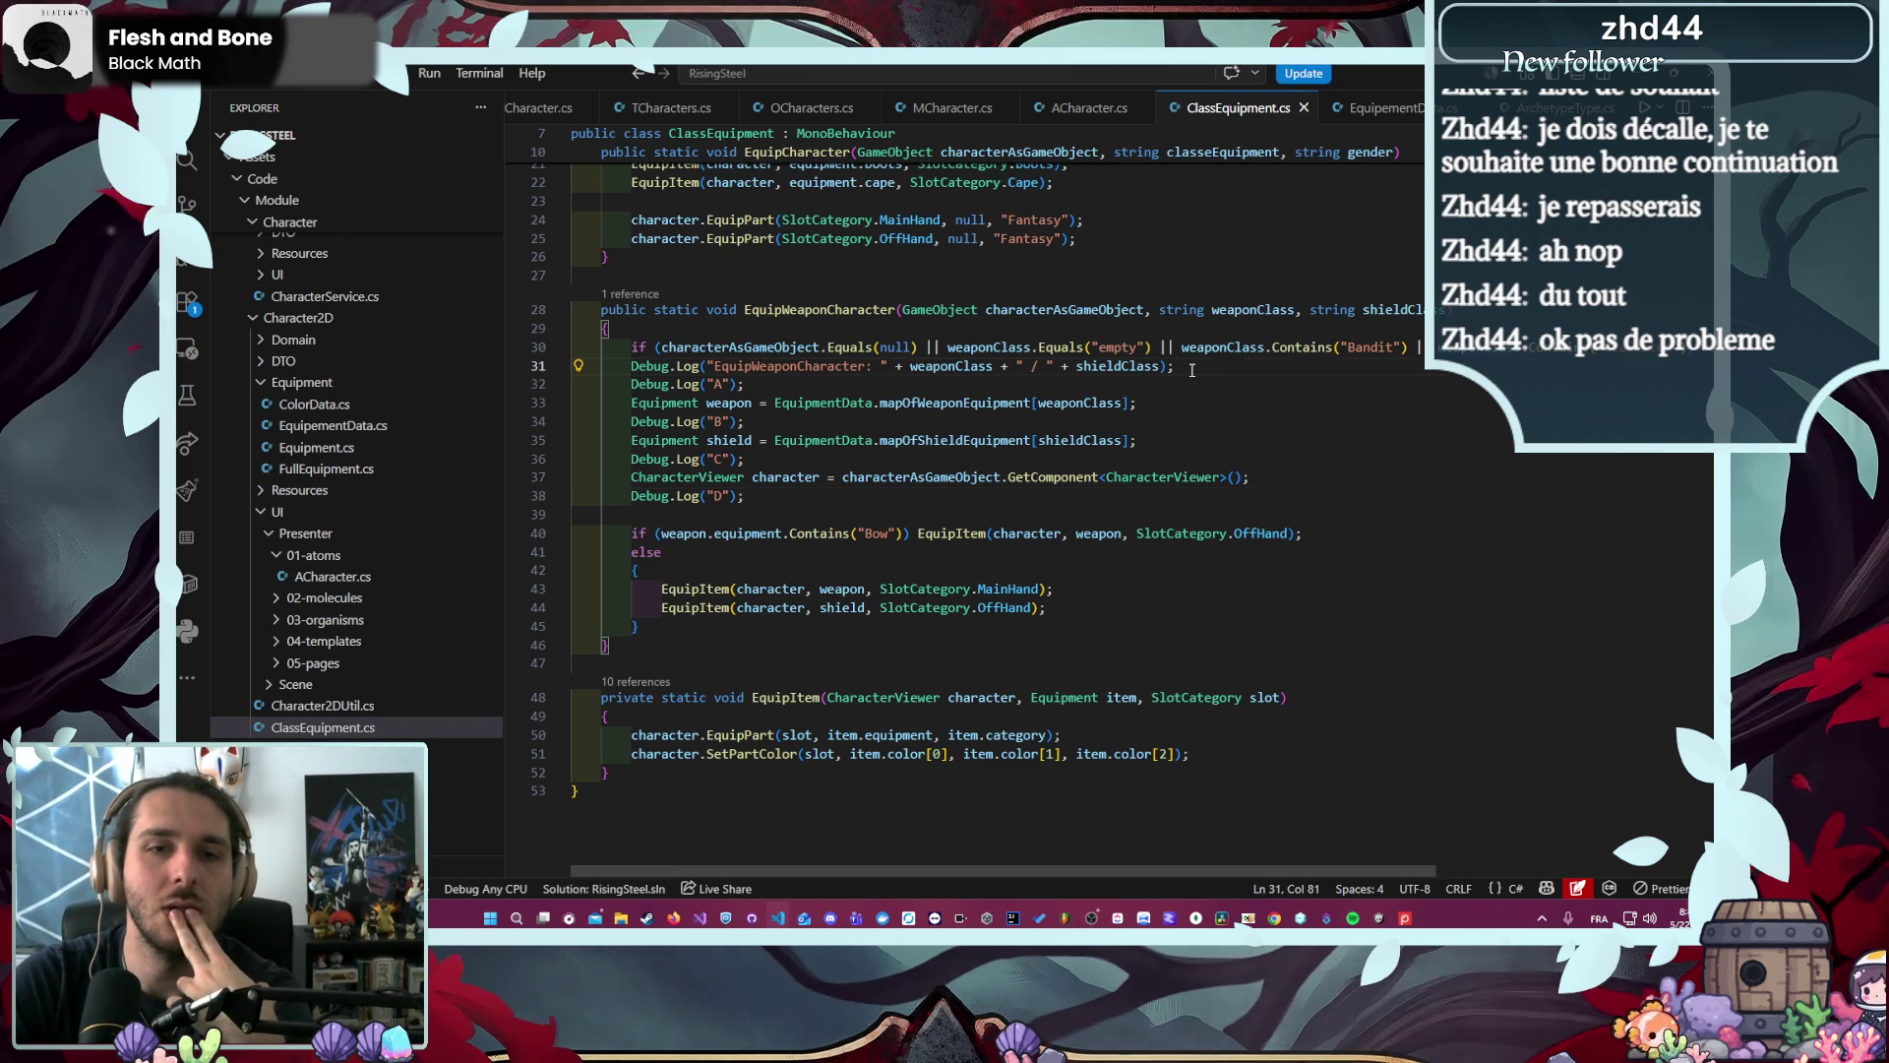
key("alt+Tab")
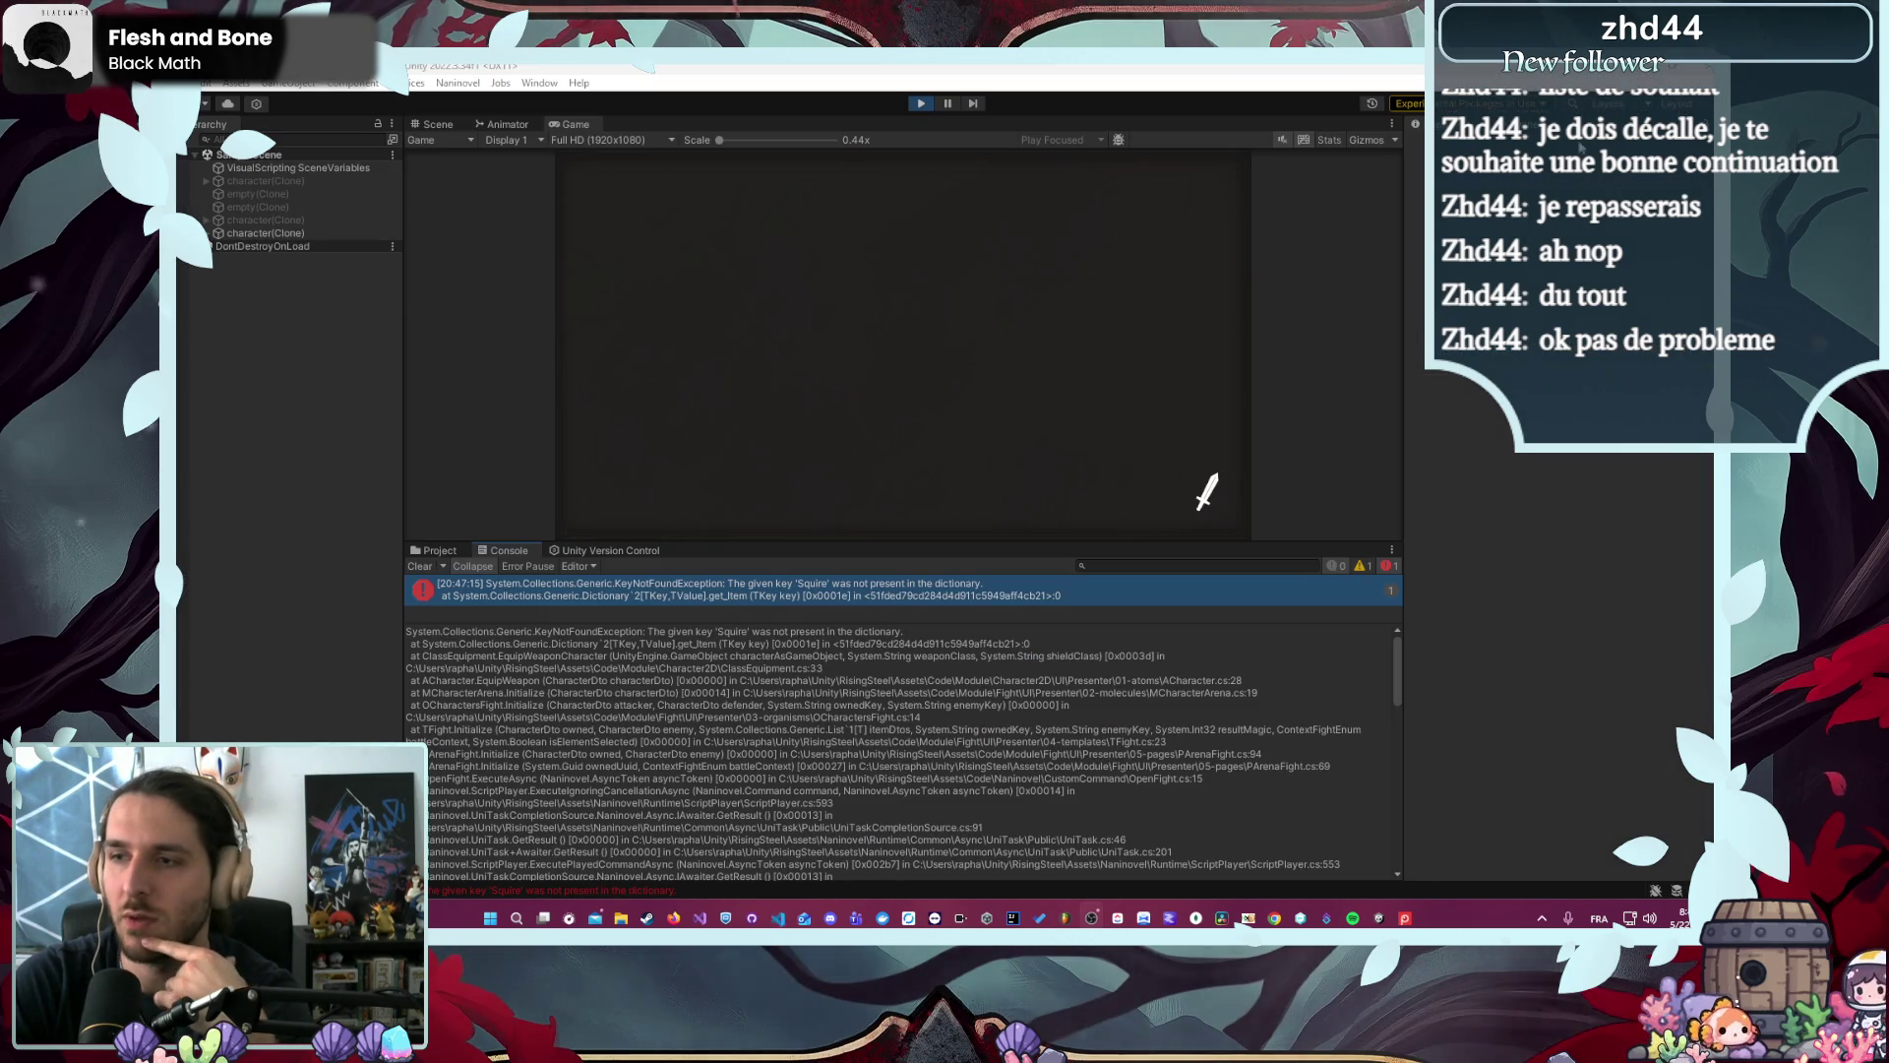
- Stop and re-enter play mode so Unity loads the new ClassEquipment.cs checkpoints
left_click(918, 107)
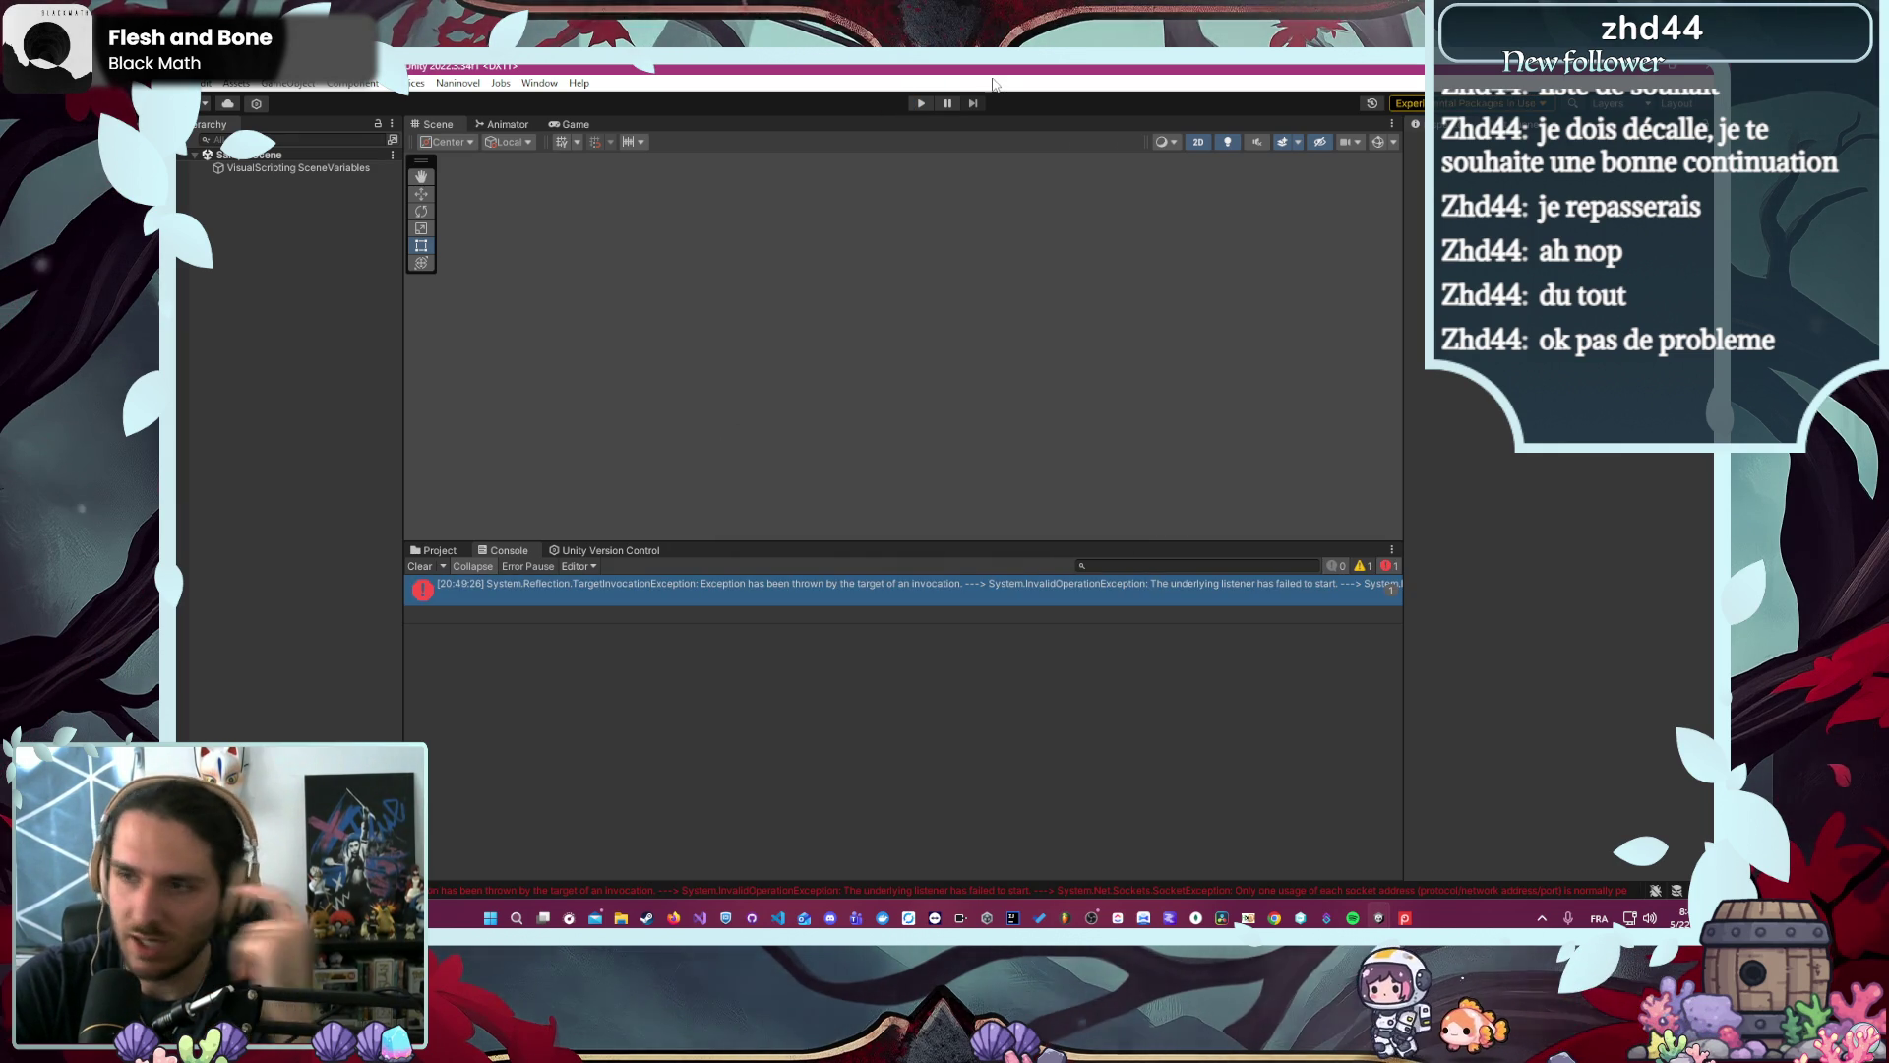
left_click(919, 102)
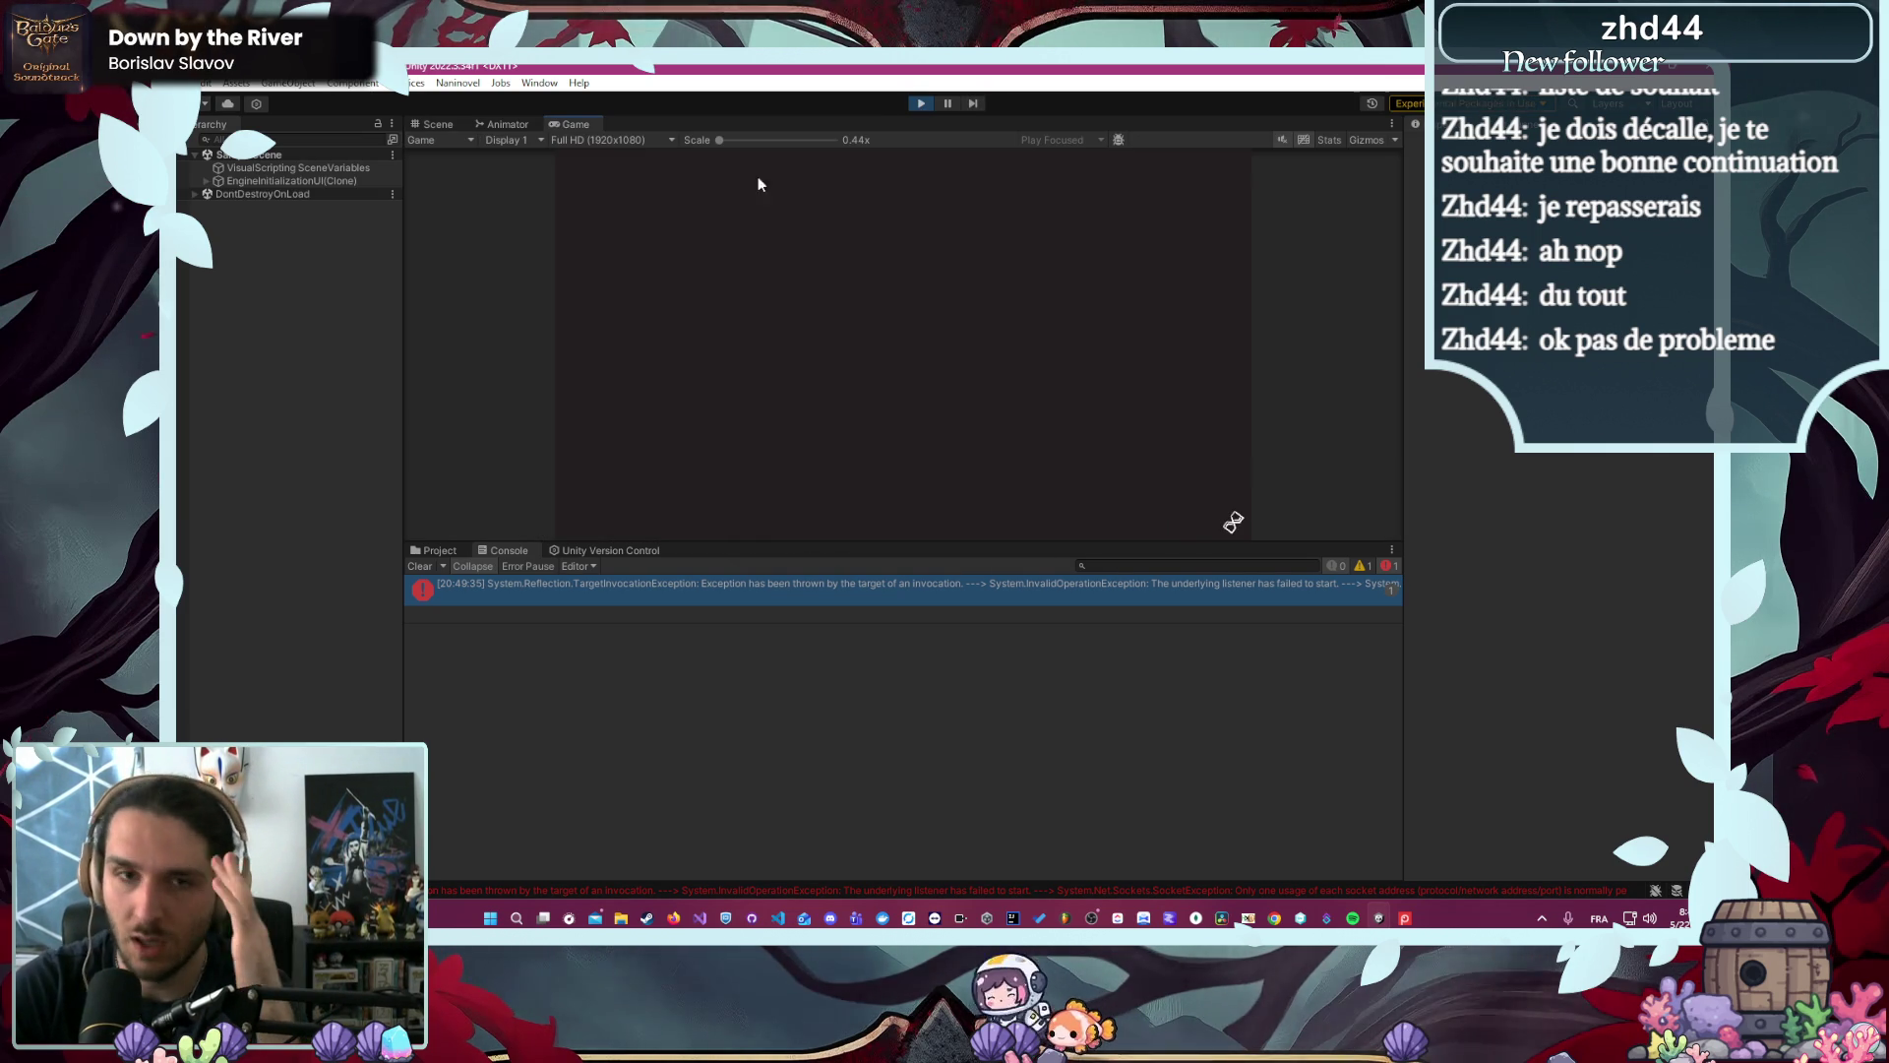
- Enlarge the game view and play a fresh Écuyer run into the L'Arène fight
left_click(420, 565)
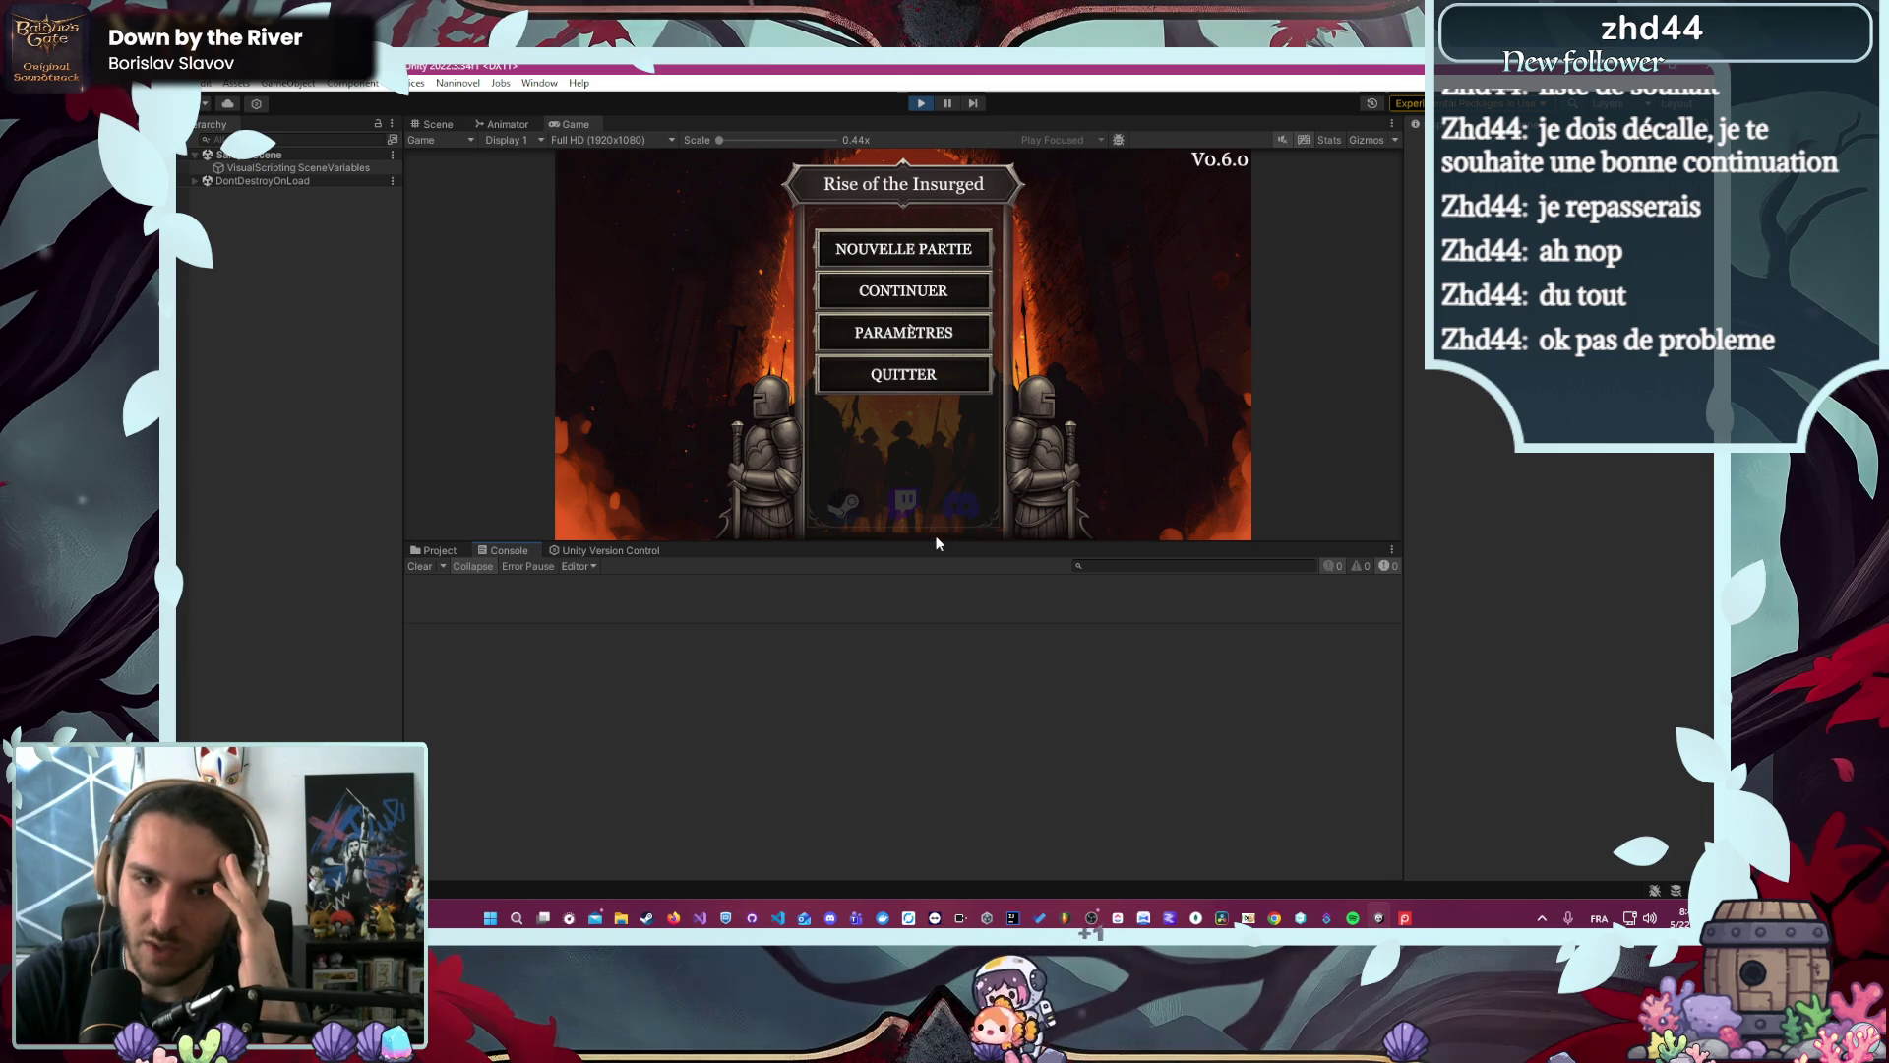
left_click_drag(936, 543, 946, 669)
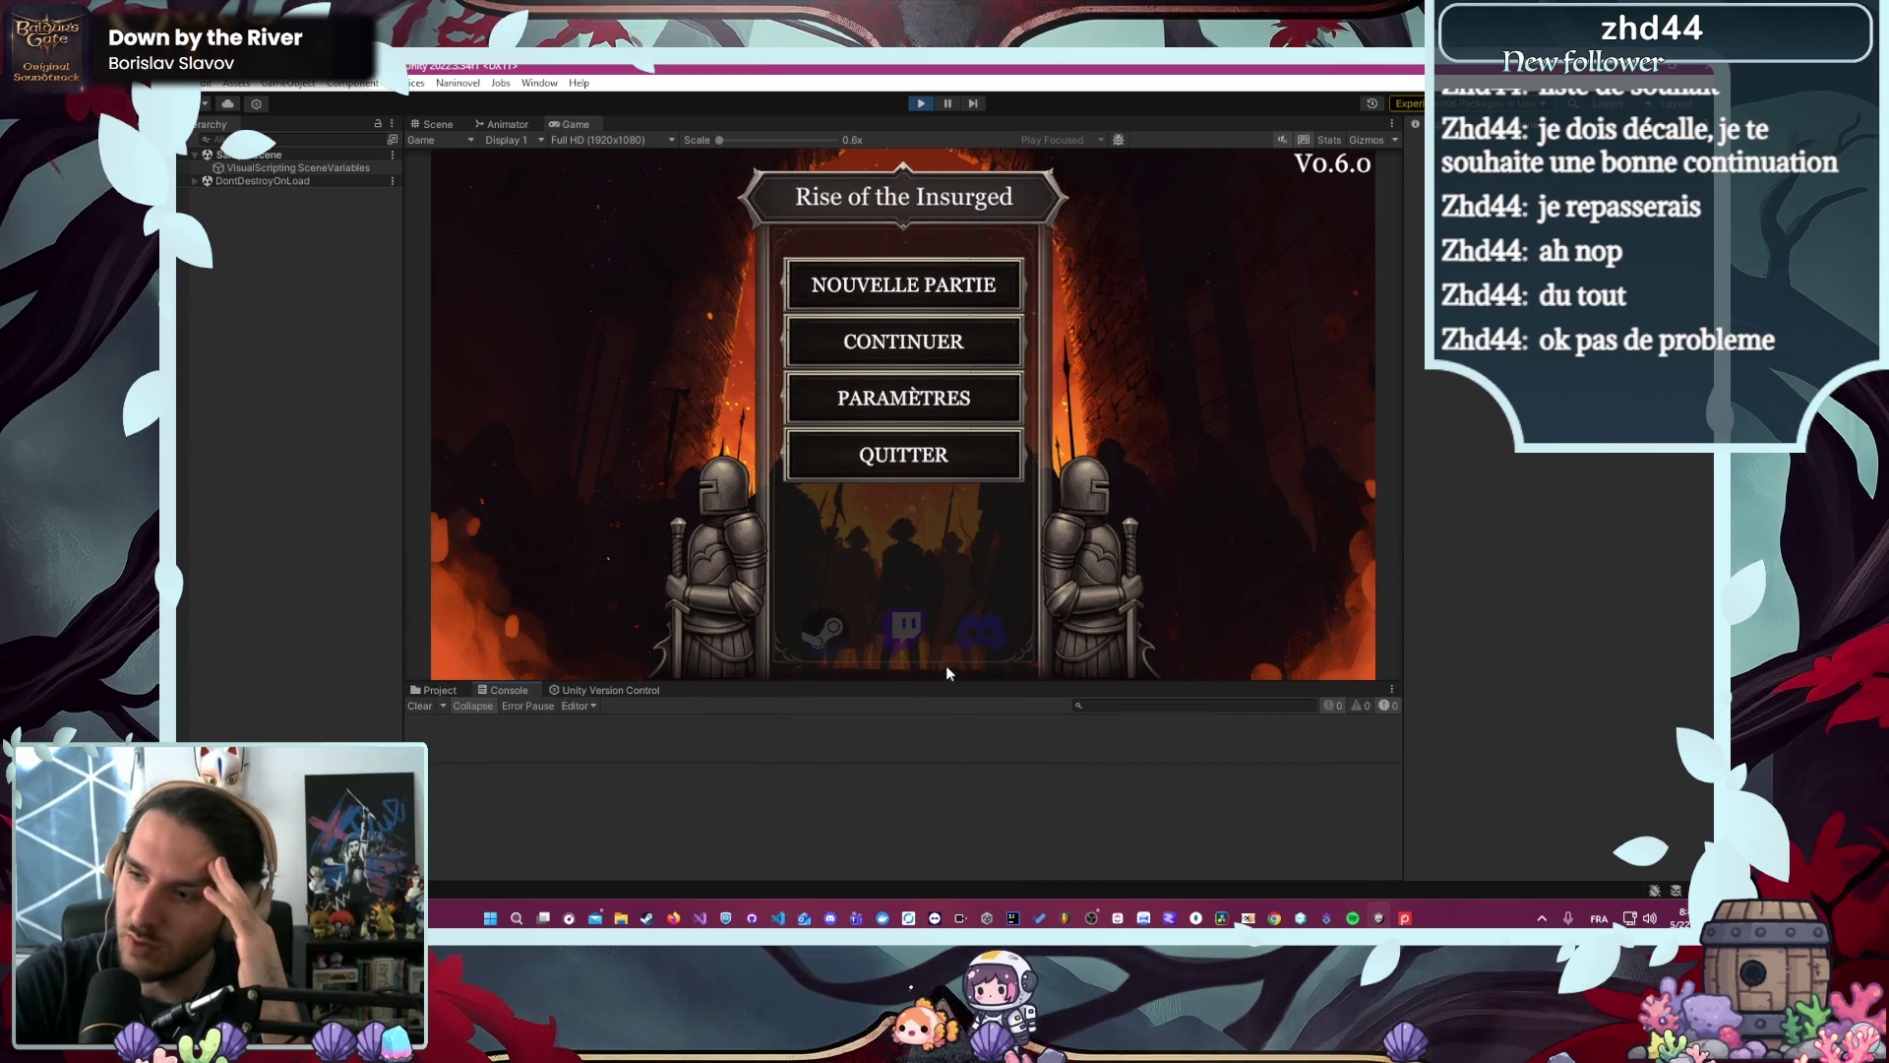
left_click(834, 287)
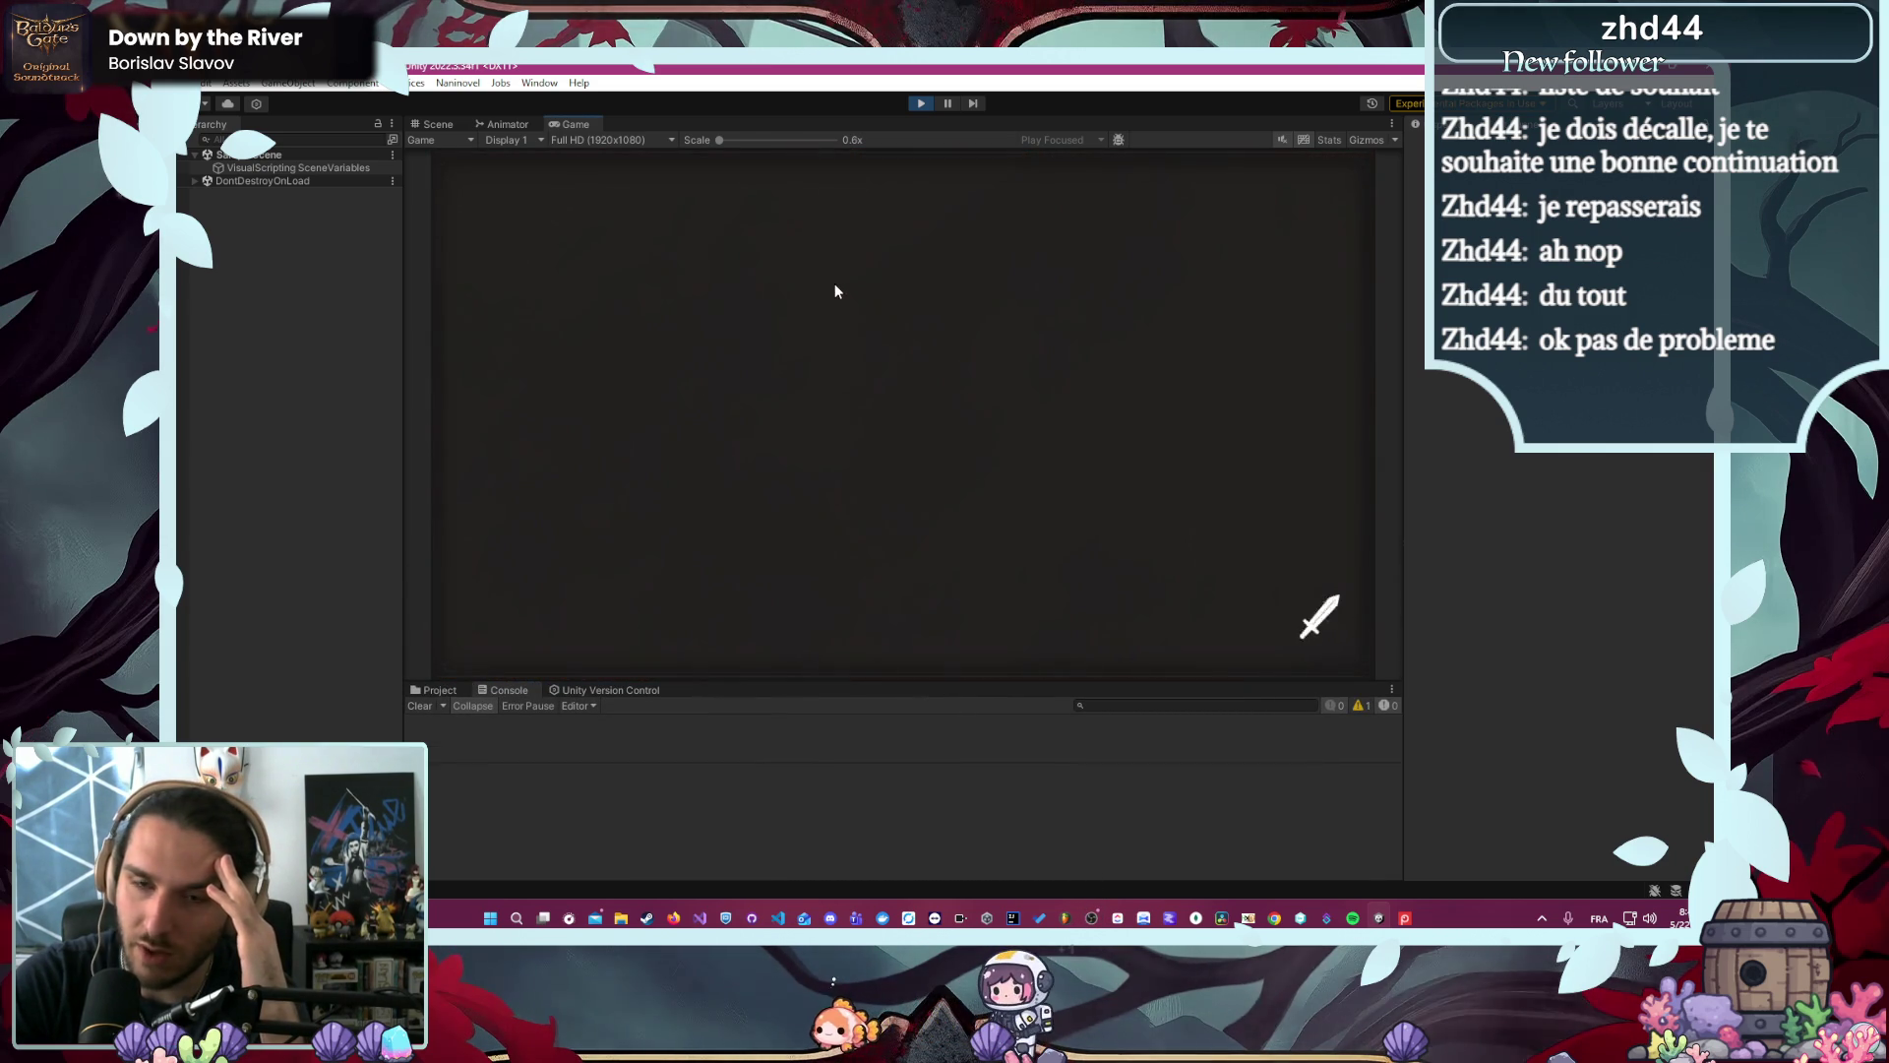
left_click(1028, 284)
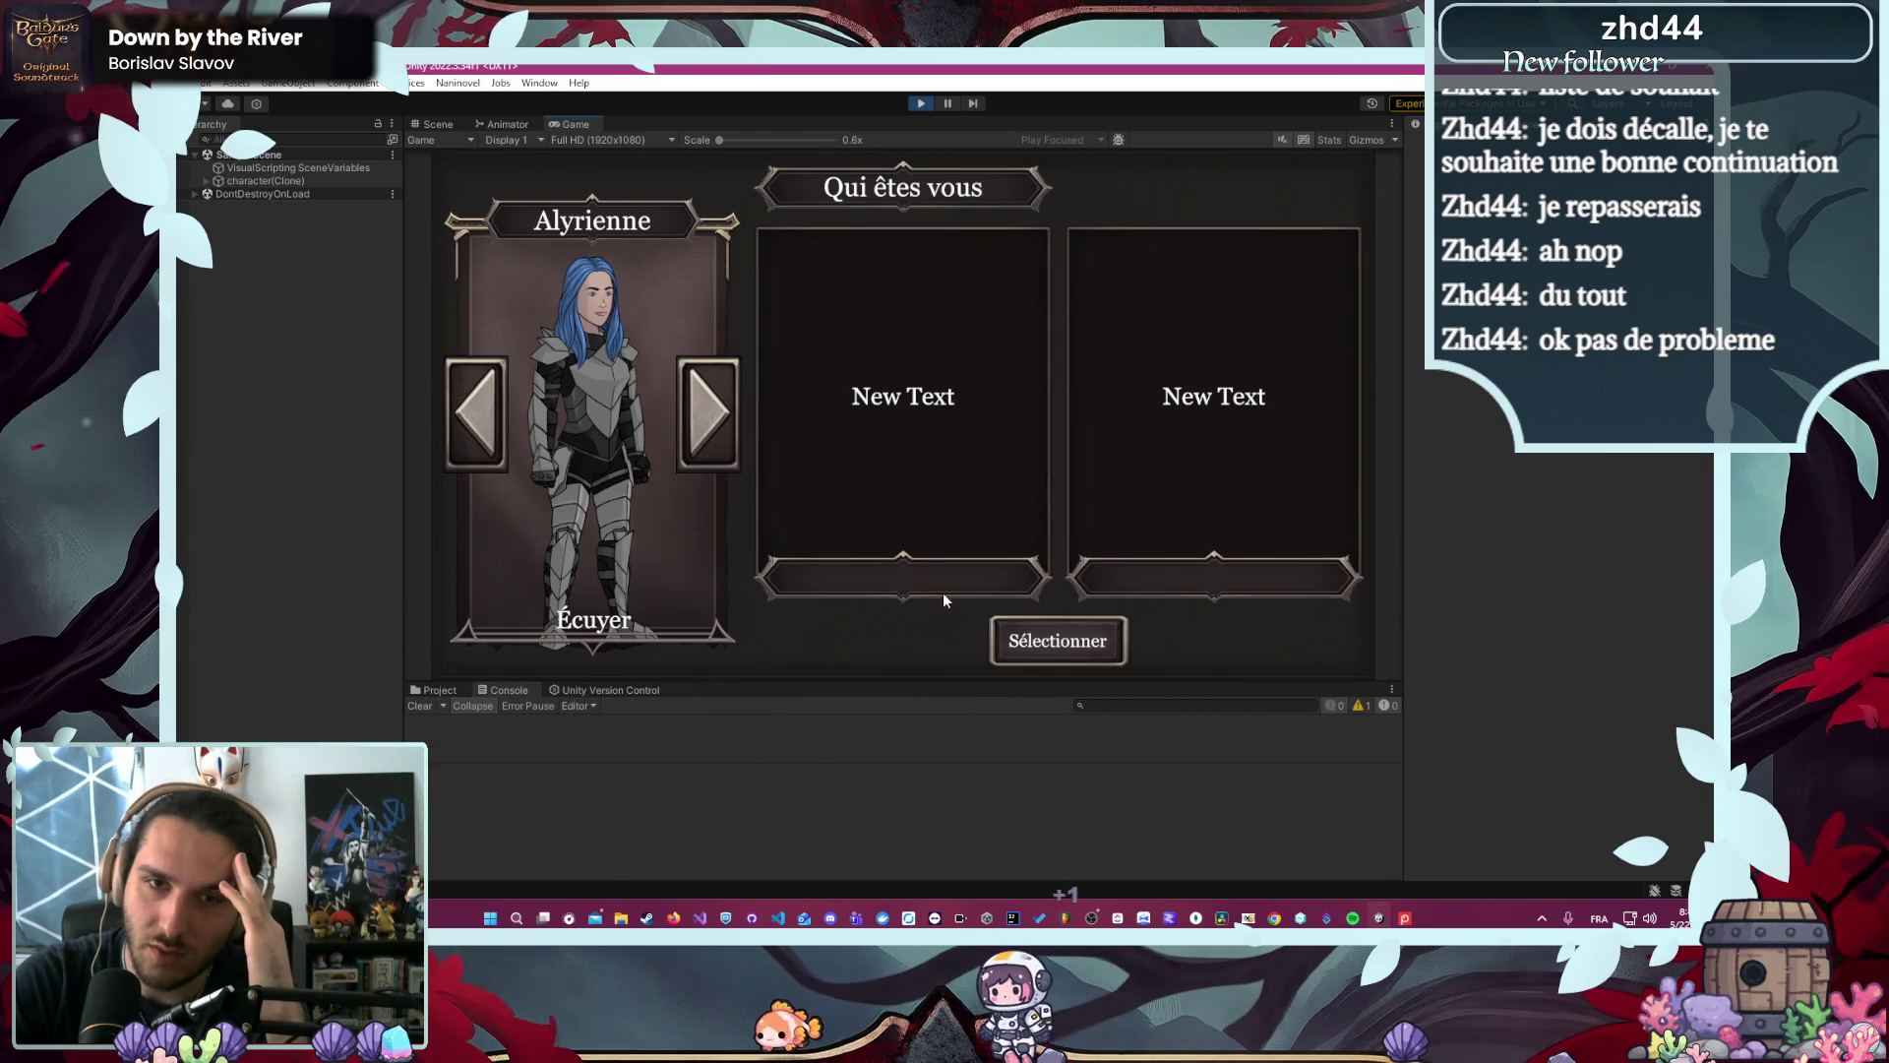
left_click(1050, 642)
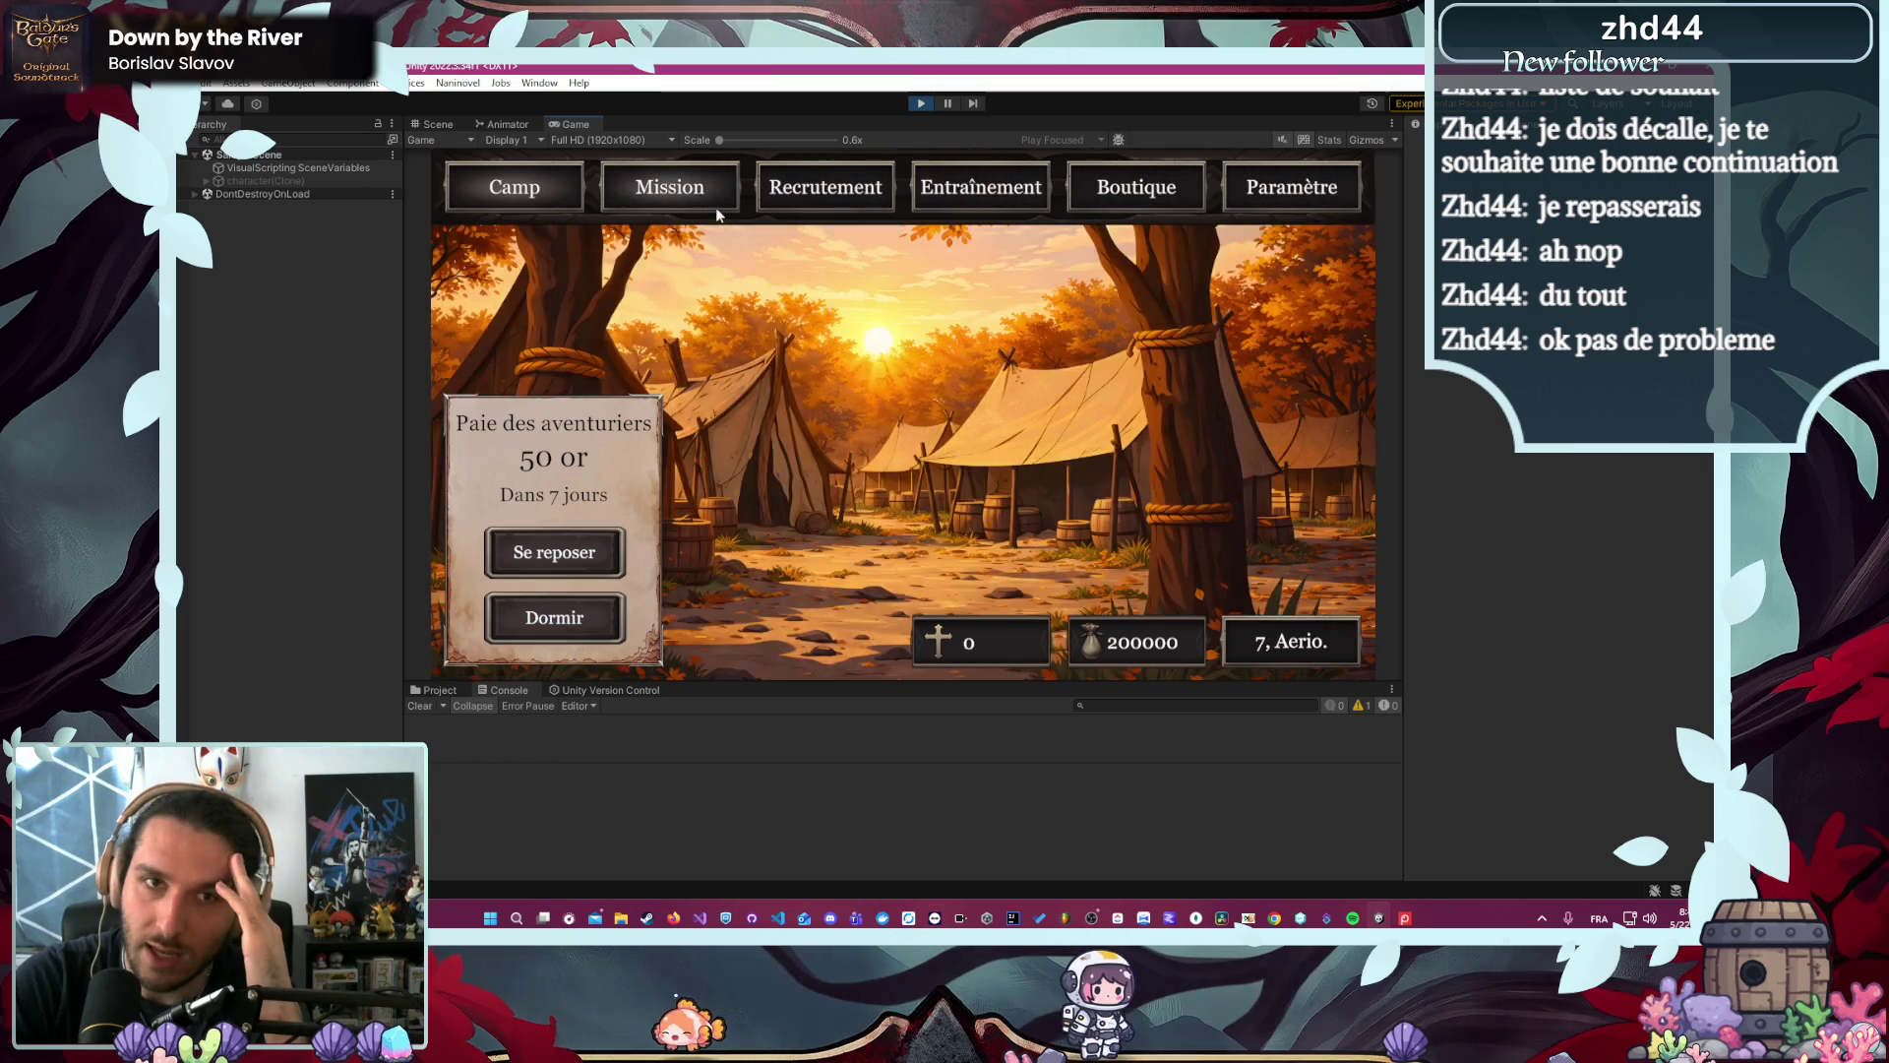
left_click(691, 182)
left_click(683, 273)
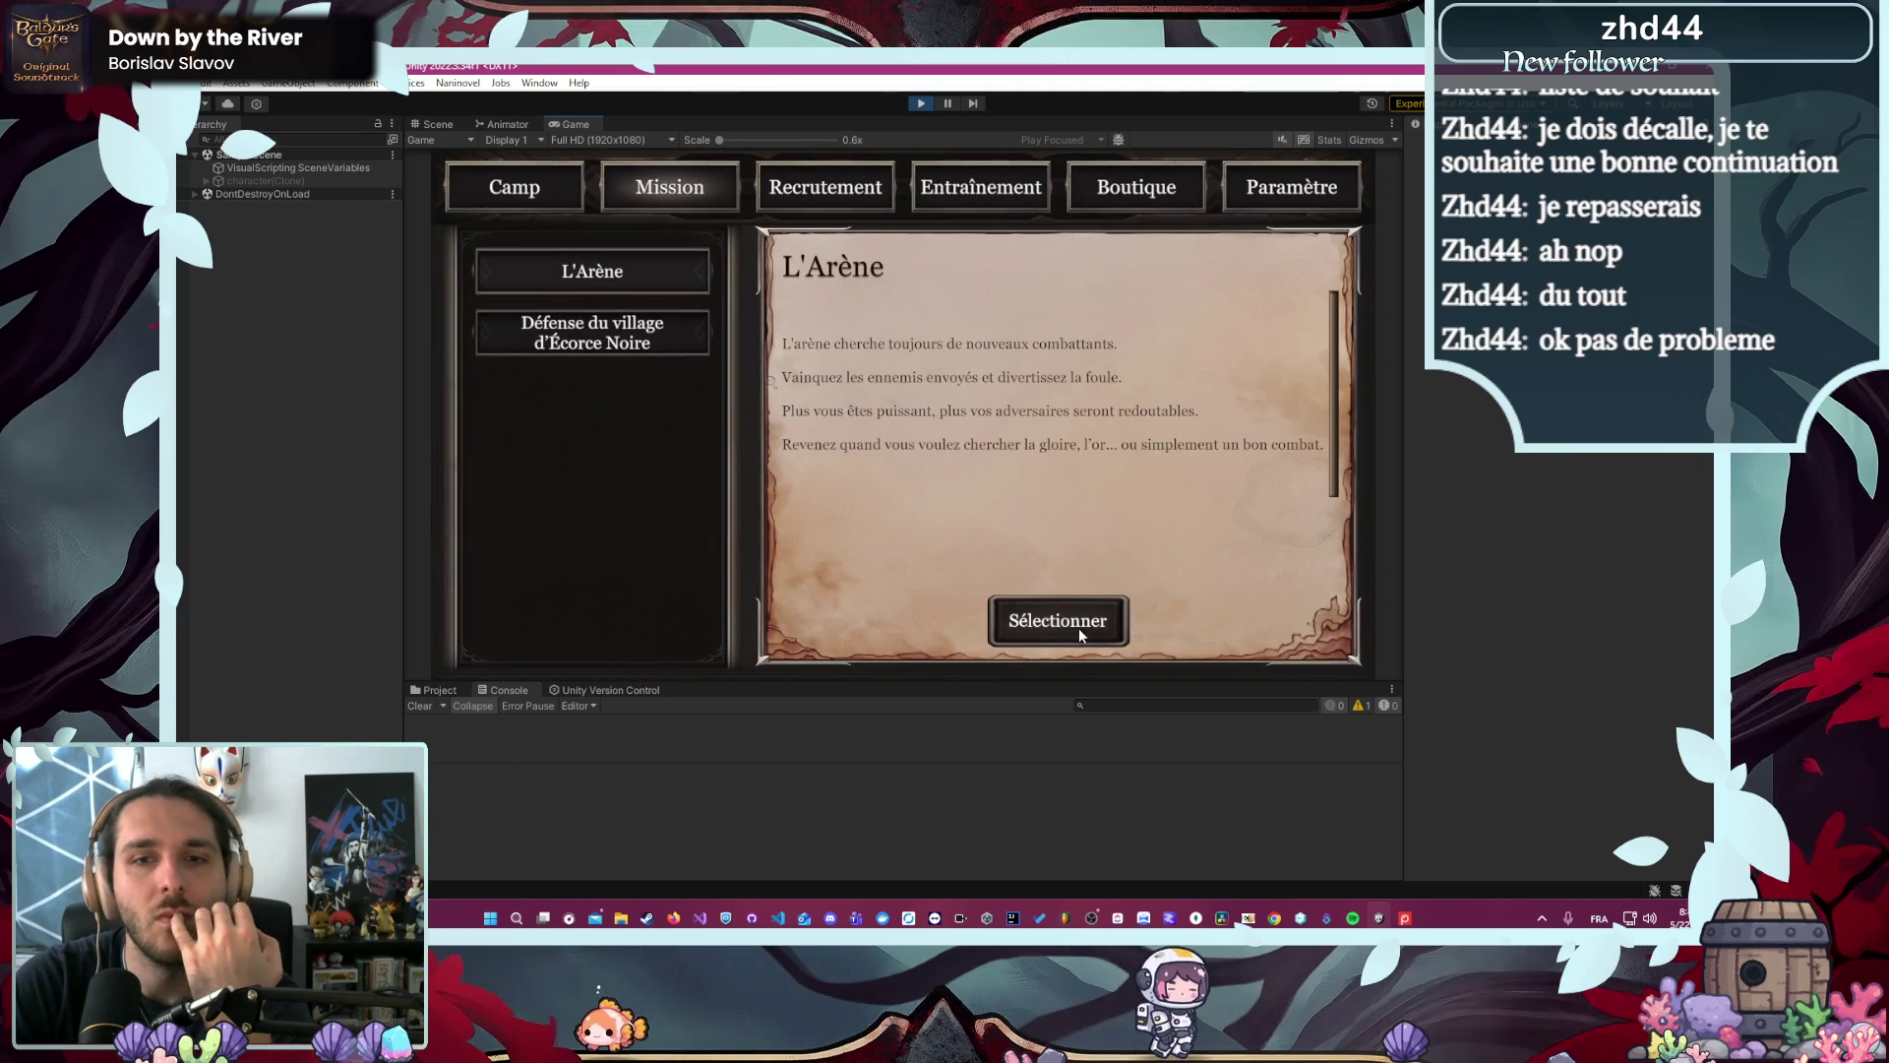
left_click(1078, 625)
left_click(626, 331)
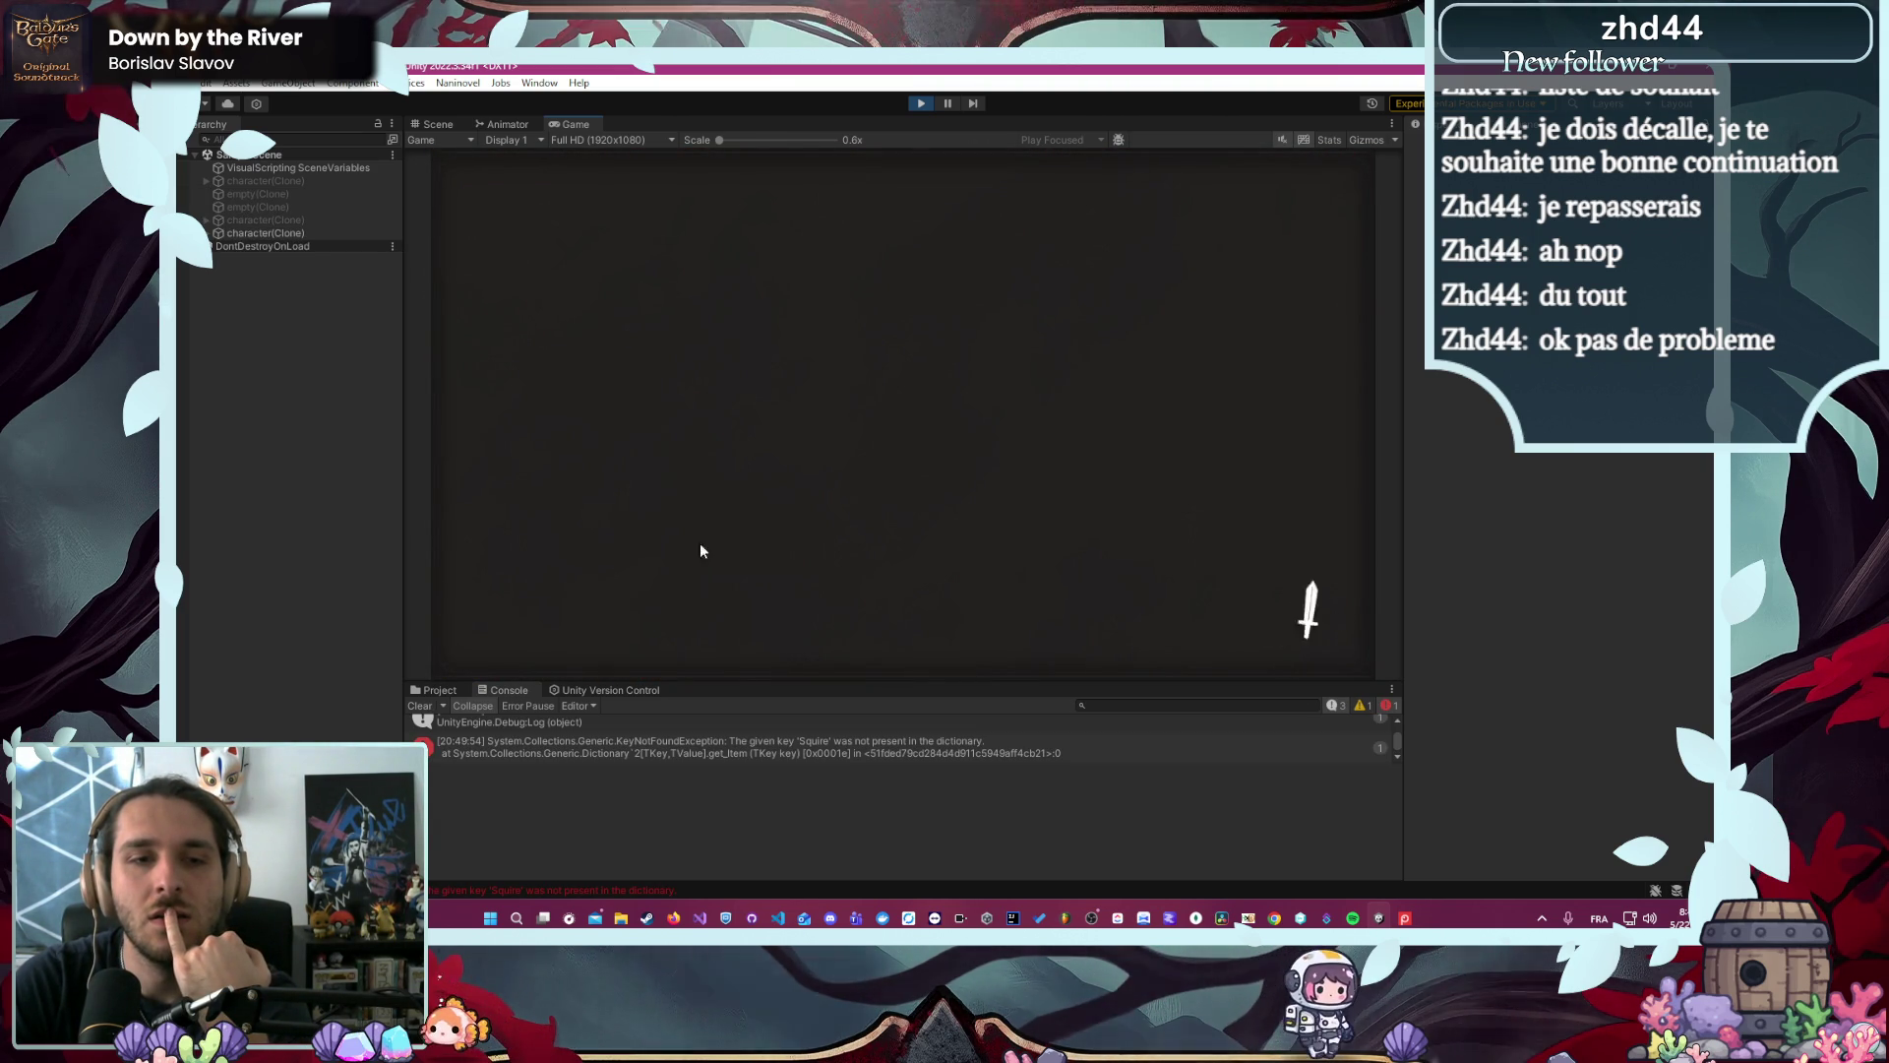
- Show the 'Squire' error's stack trace in a larger console, with logs A and B preceding it
left_click_drag(850, 686, 843, 518)
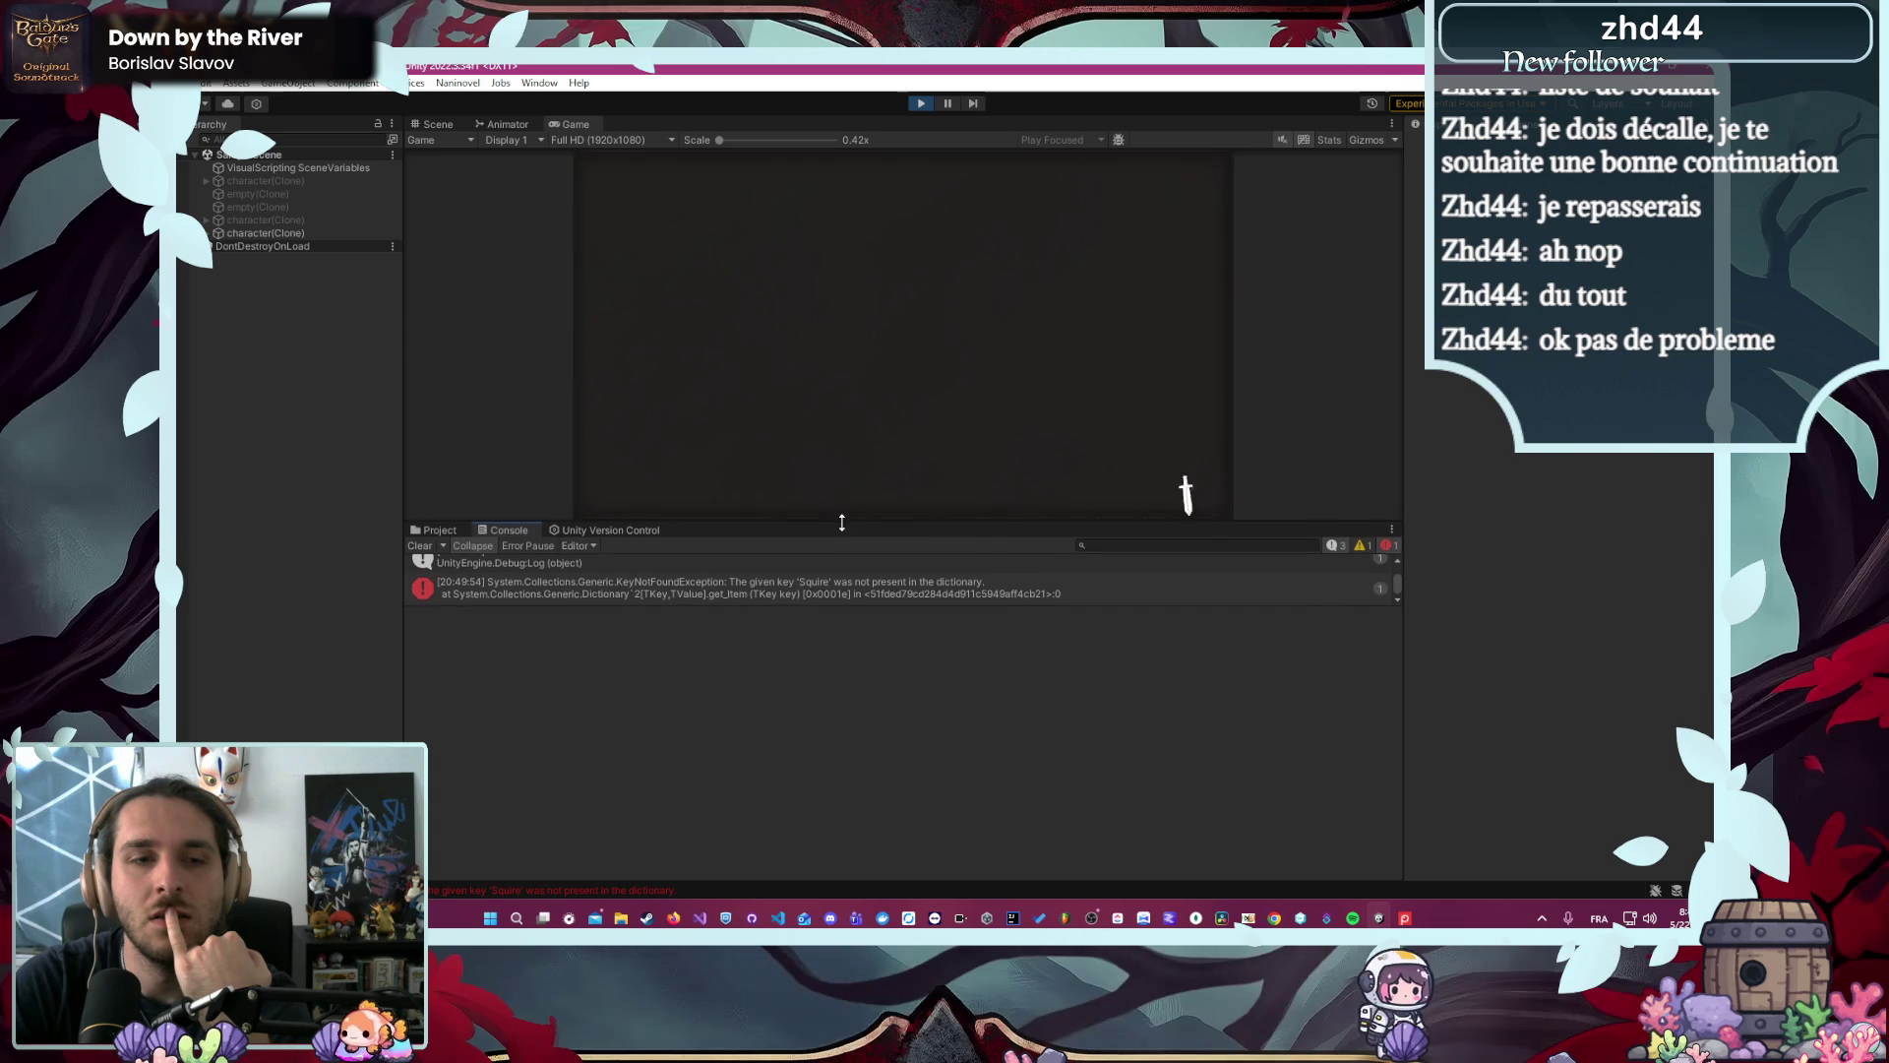
left_click(872, 584)
left_click_drag(873, 596, 869, 748)
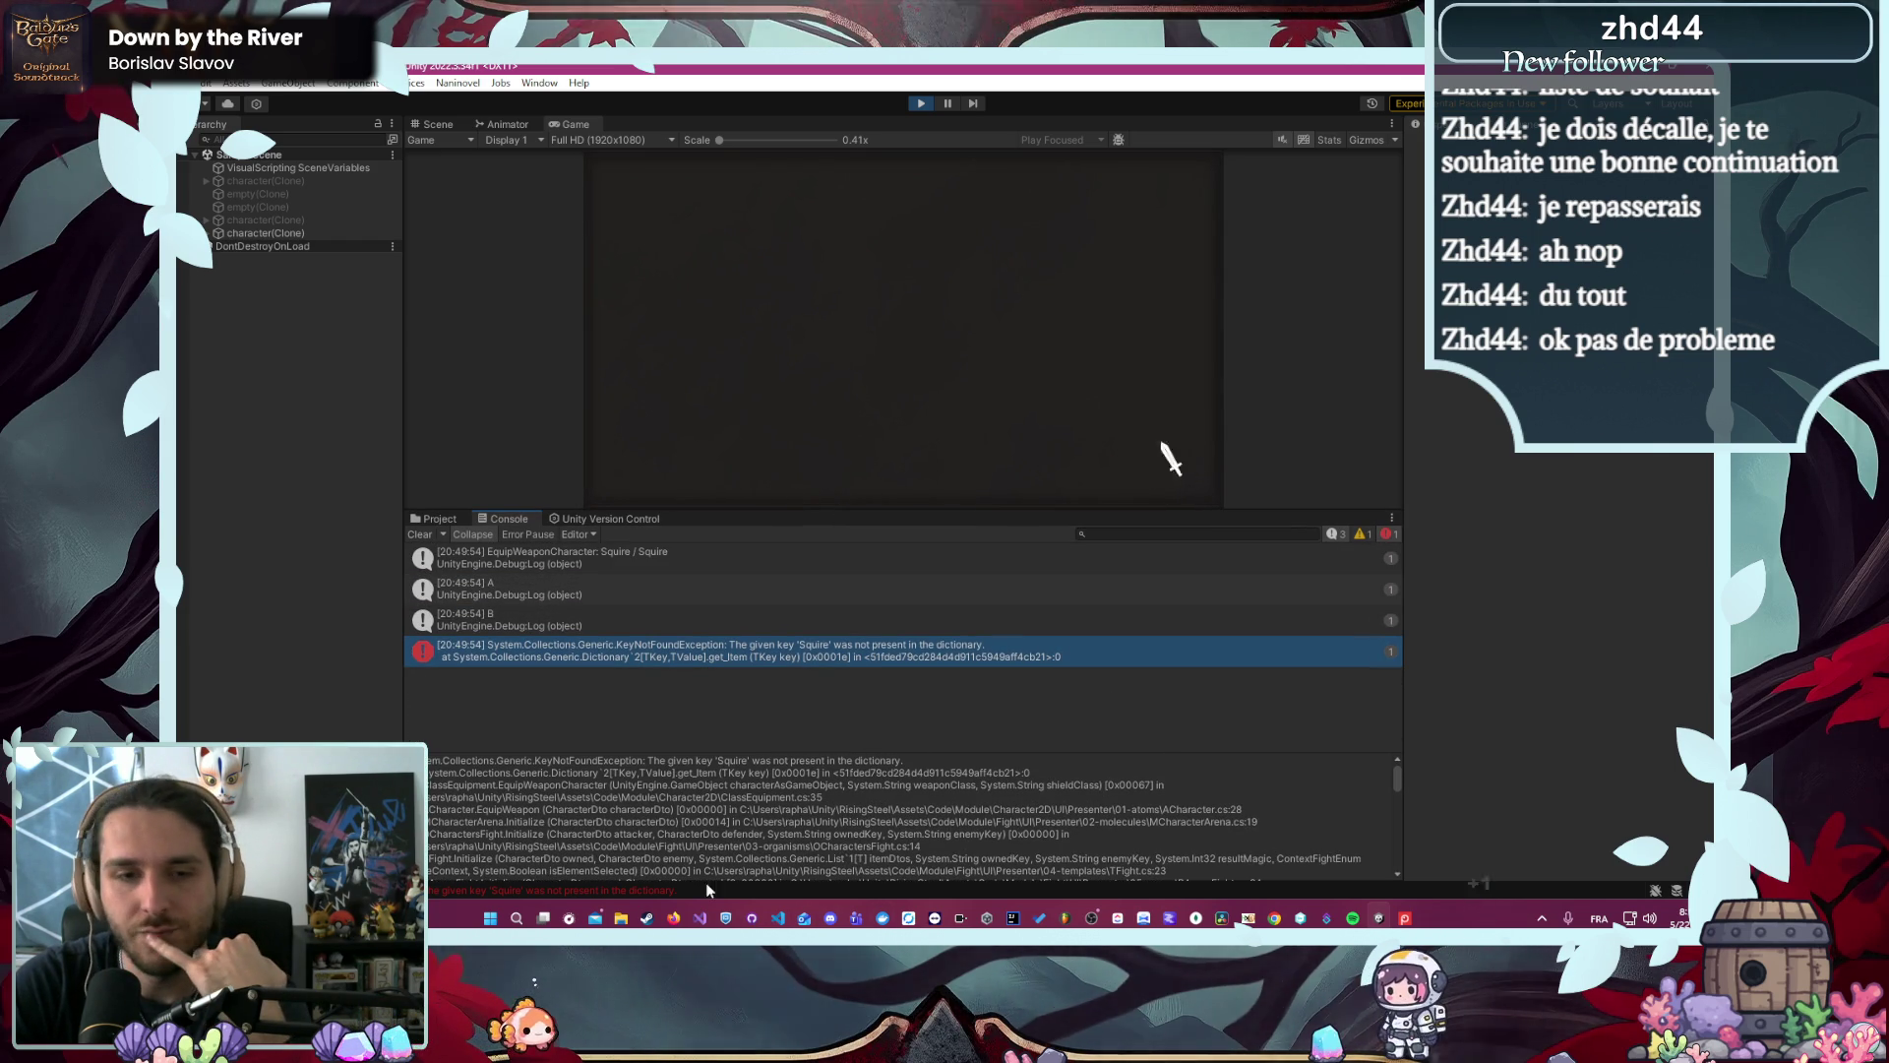
- Go to the mapOfShieldEquipment definition in EquipementData.cs from the shield lookup
left_click(780, 917)
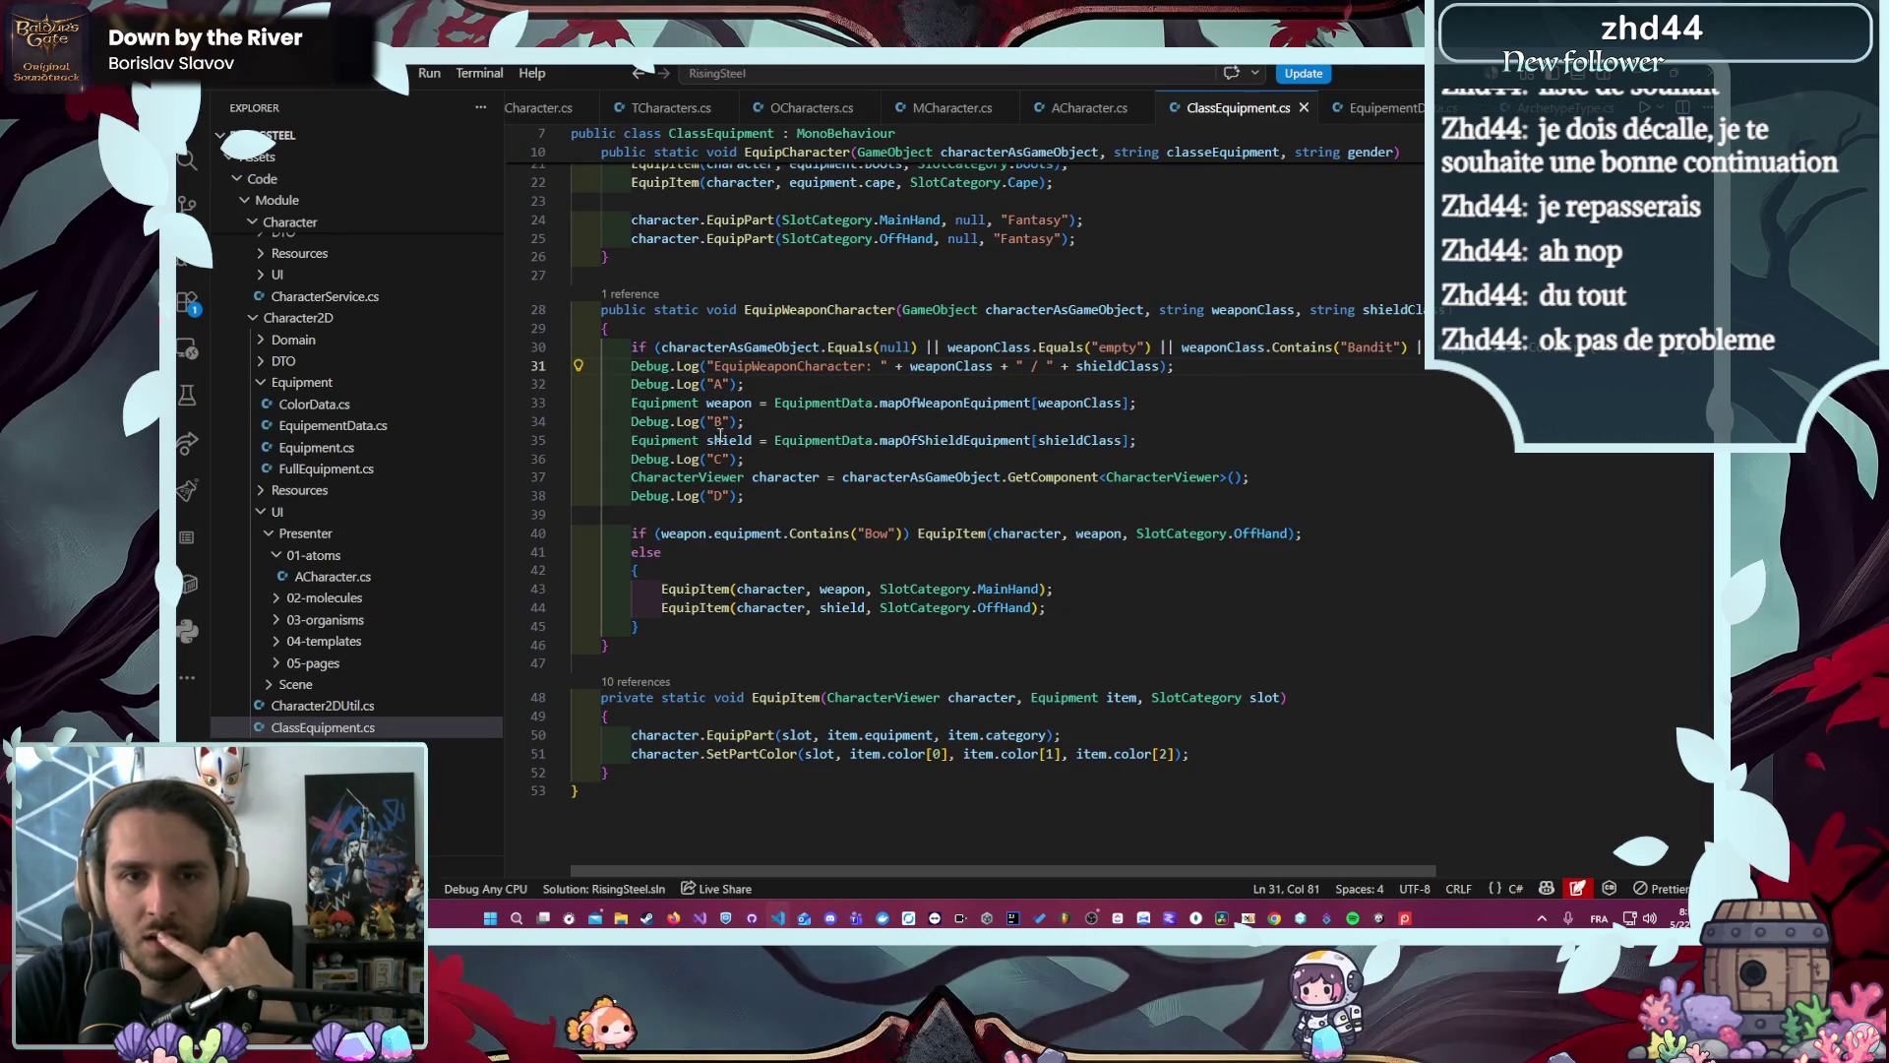
left_click(988, 451)
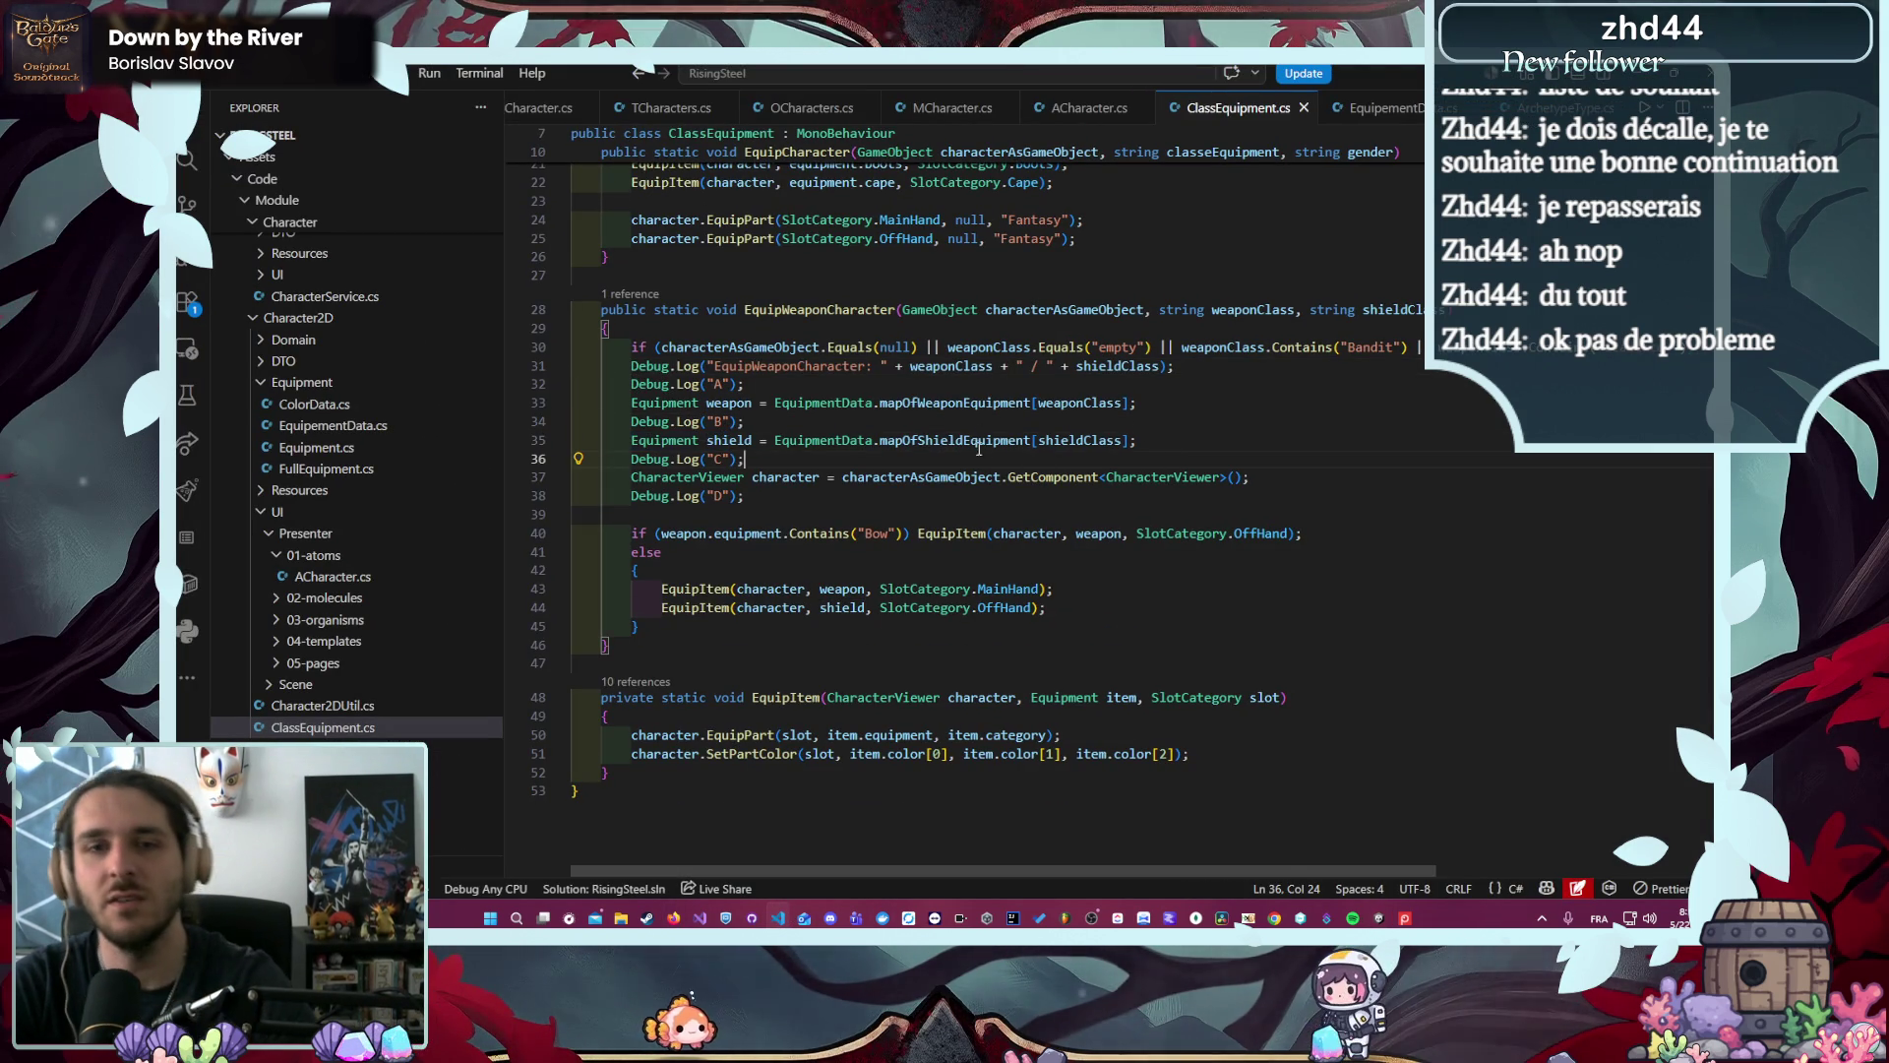
left_click(959, 440, "ctrl")
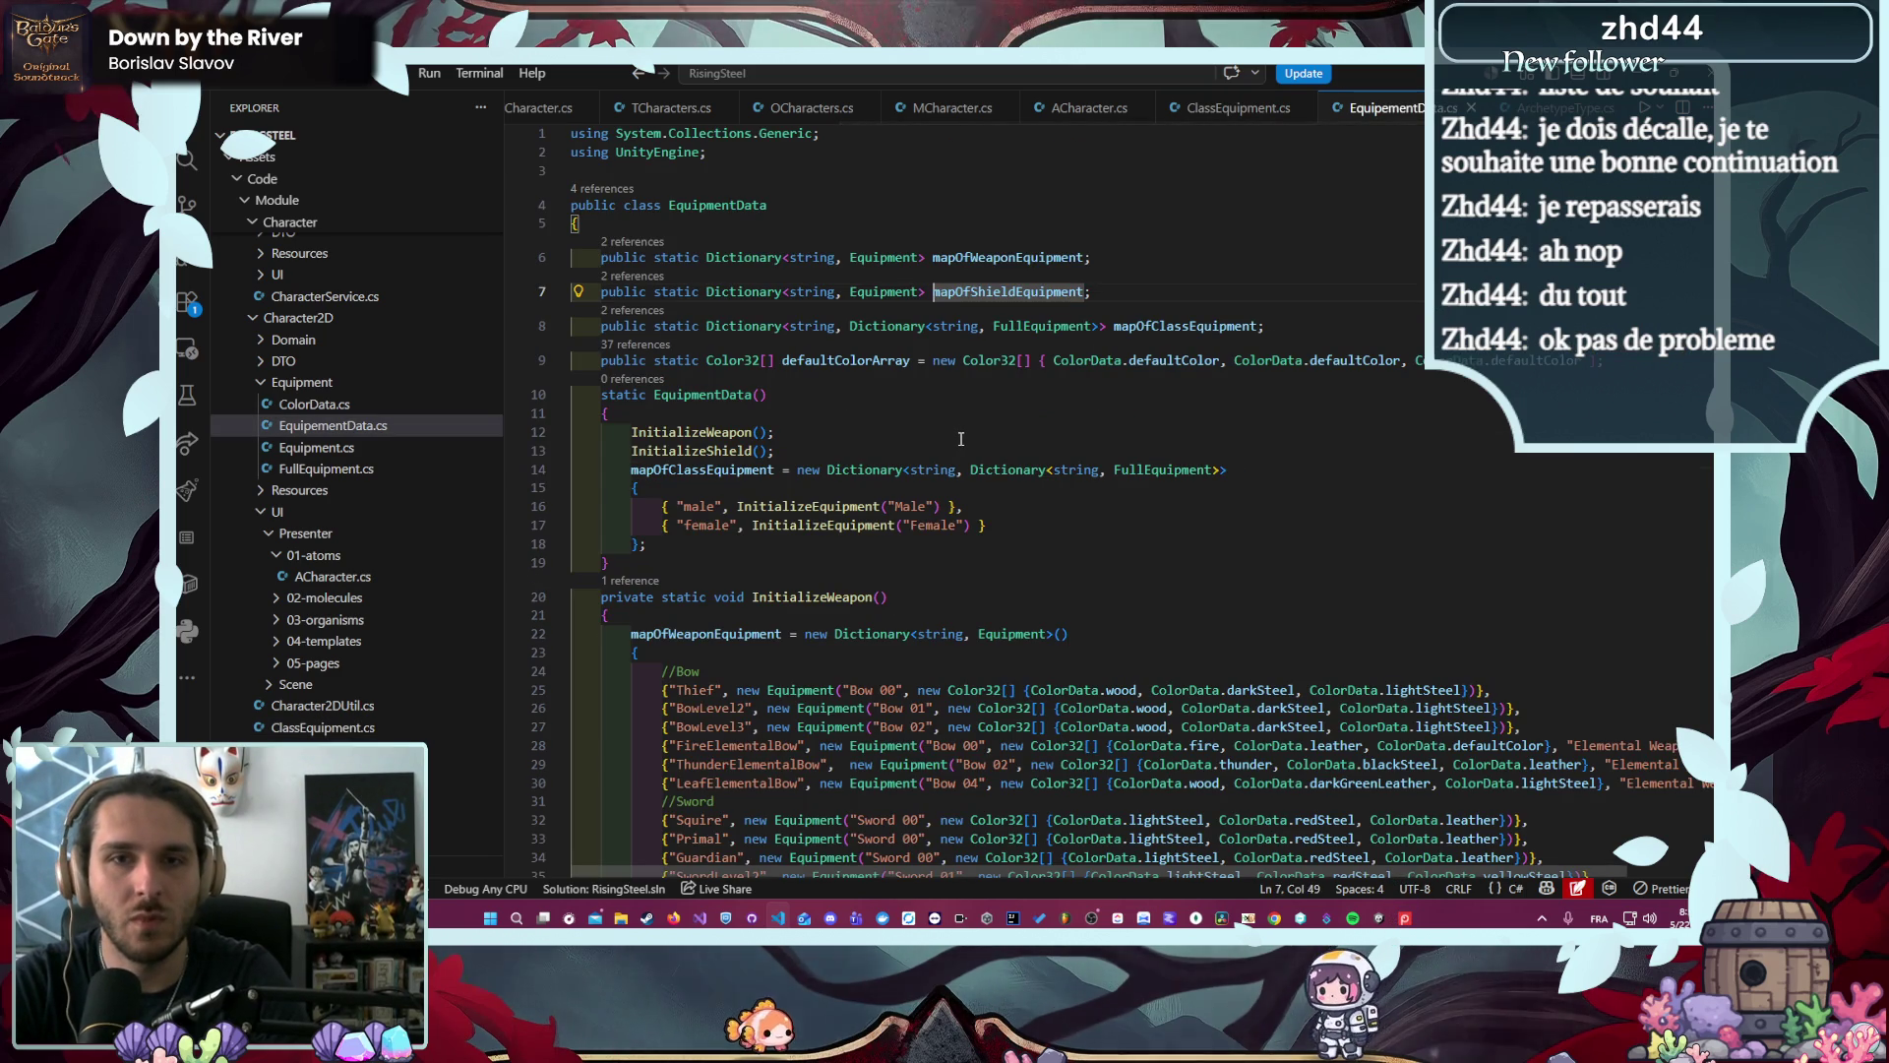
scroll(1026, 292, "down", 12)
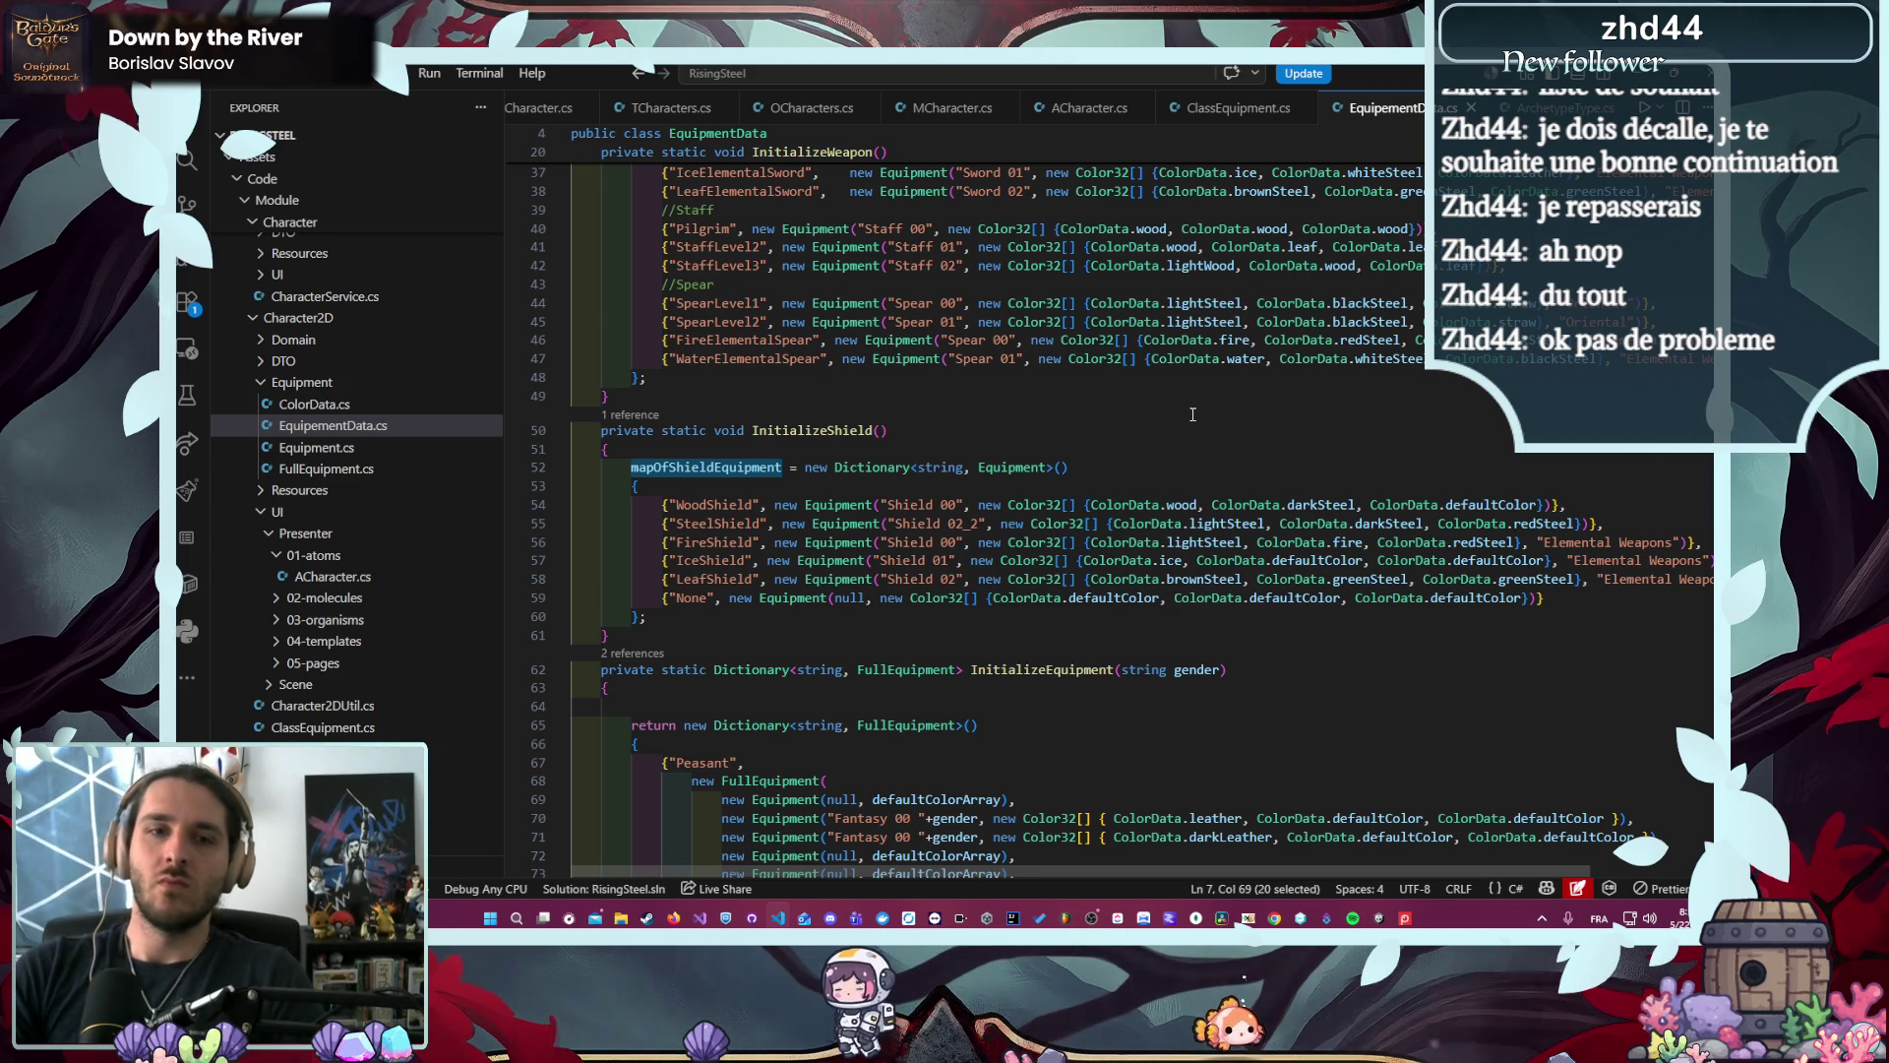
scroll(1193, 415, "down", 3)
scroll(1190, 429, "up", 4)
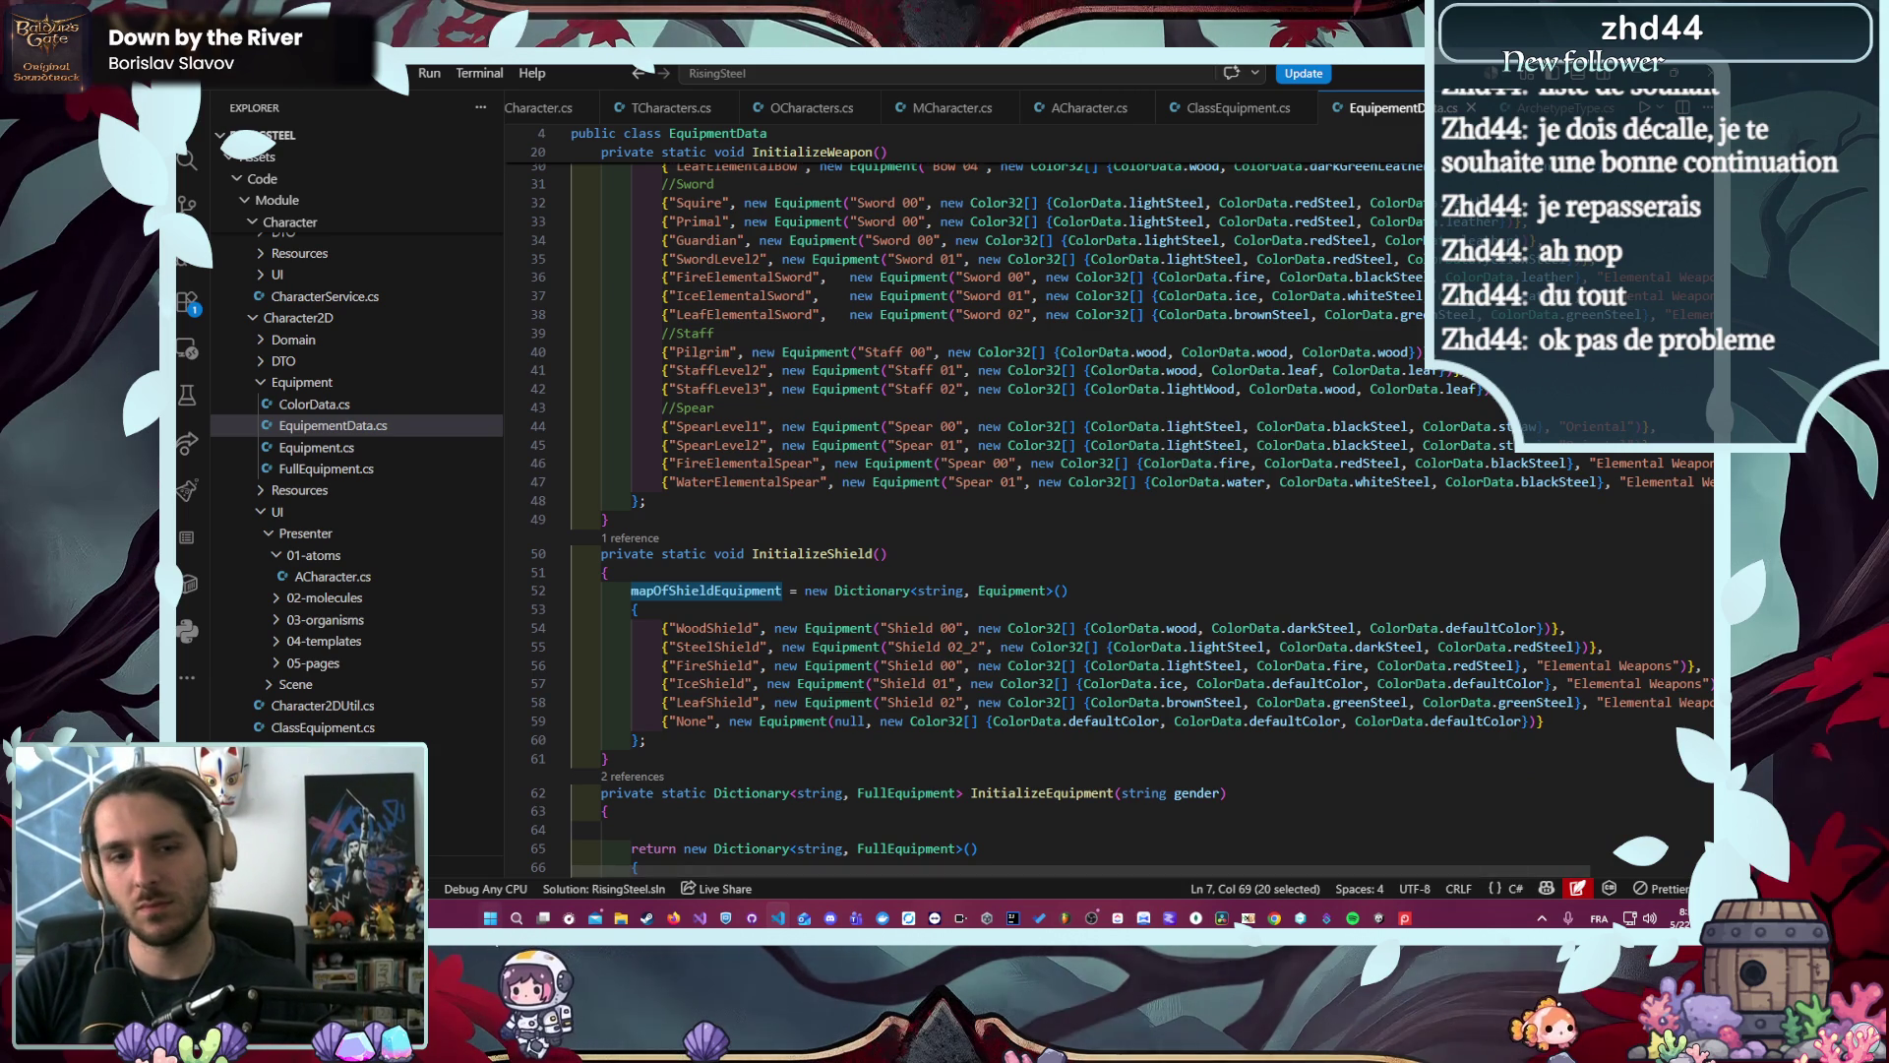
mouse_move(627, 913)
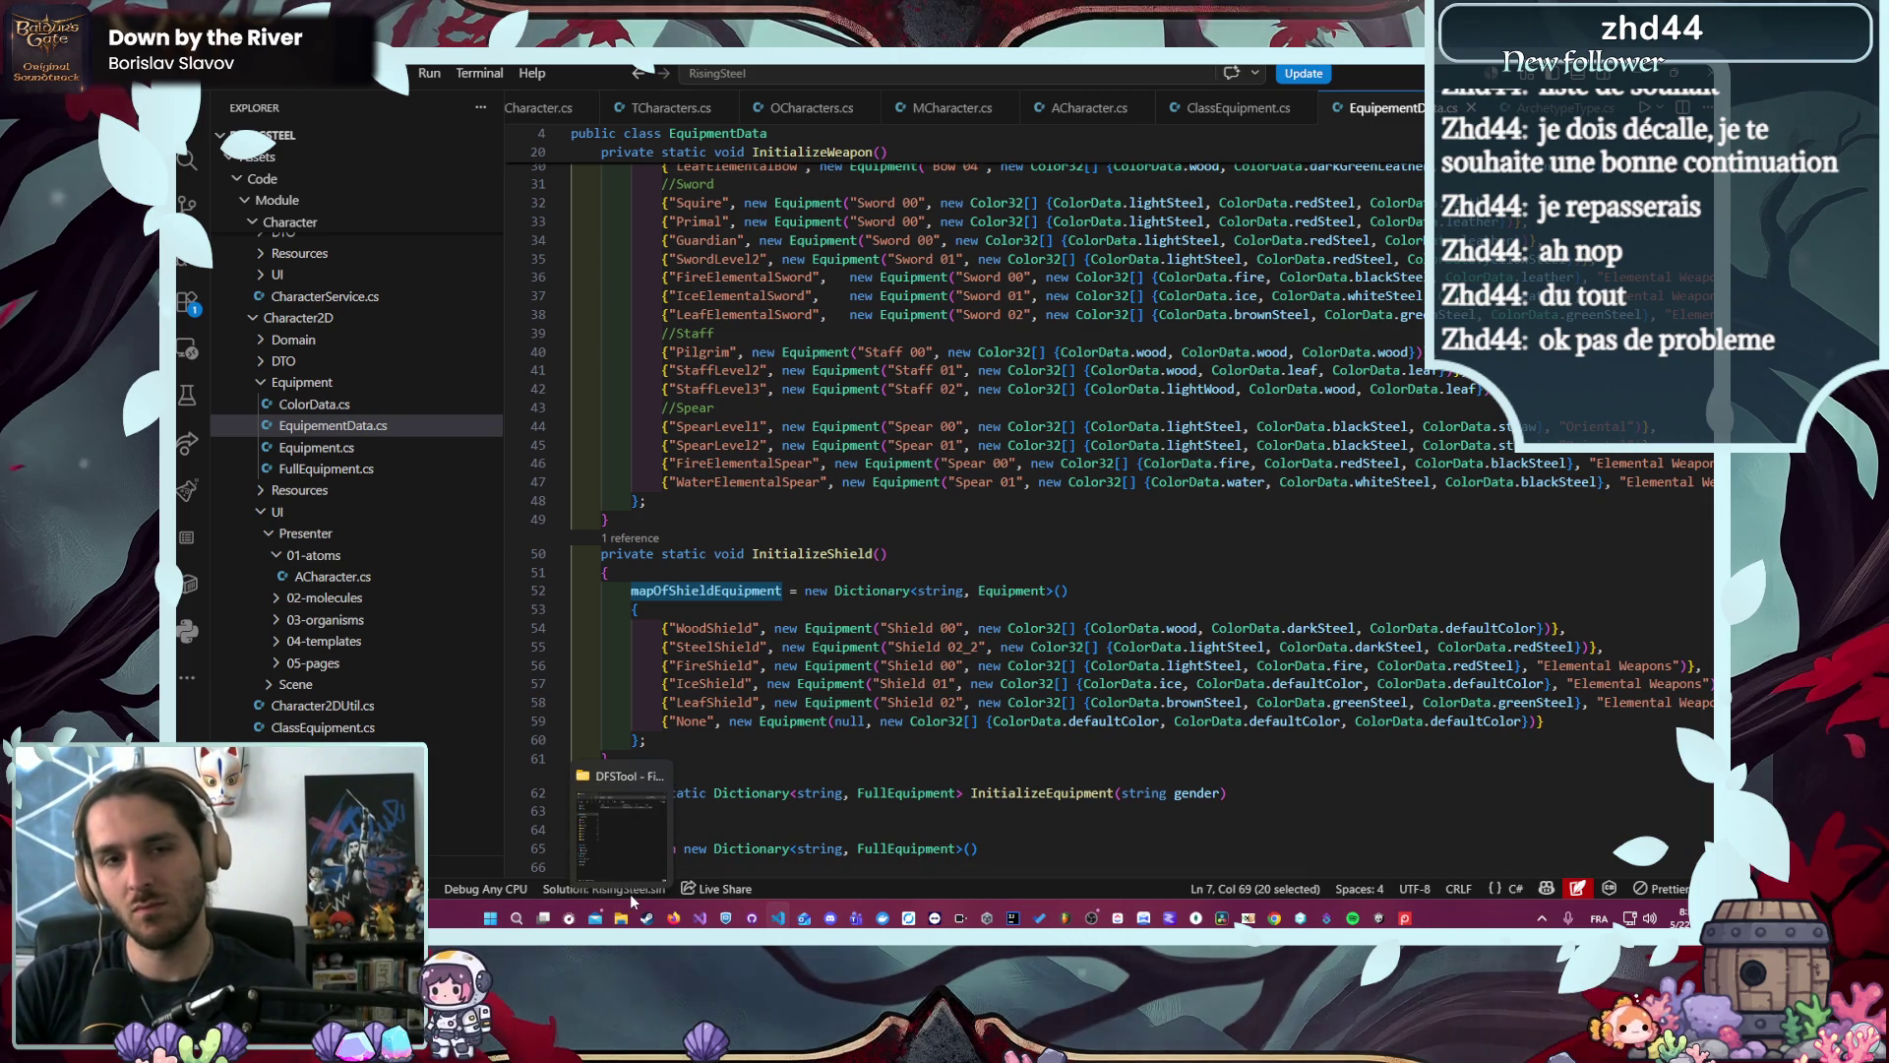
mouse_move(633, 866)
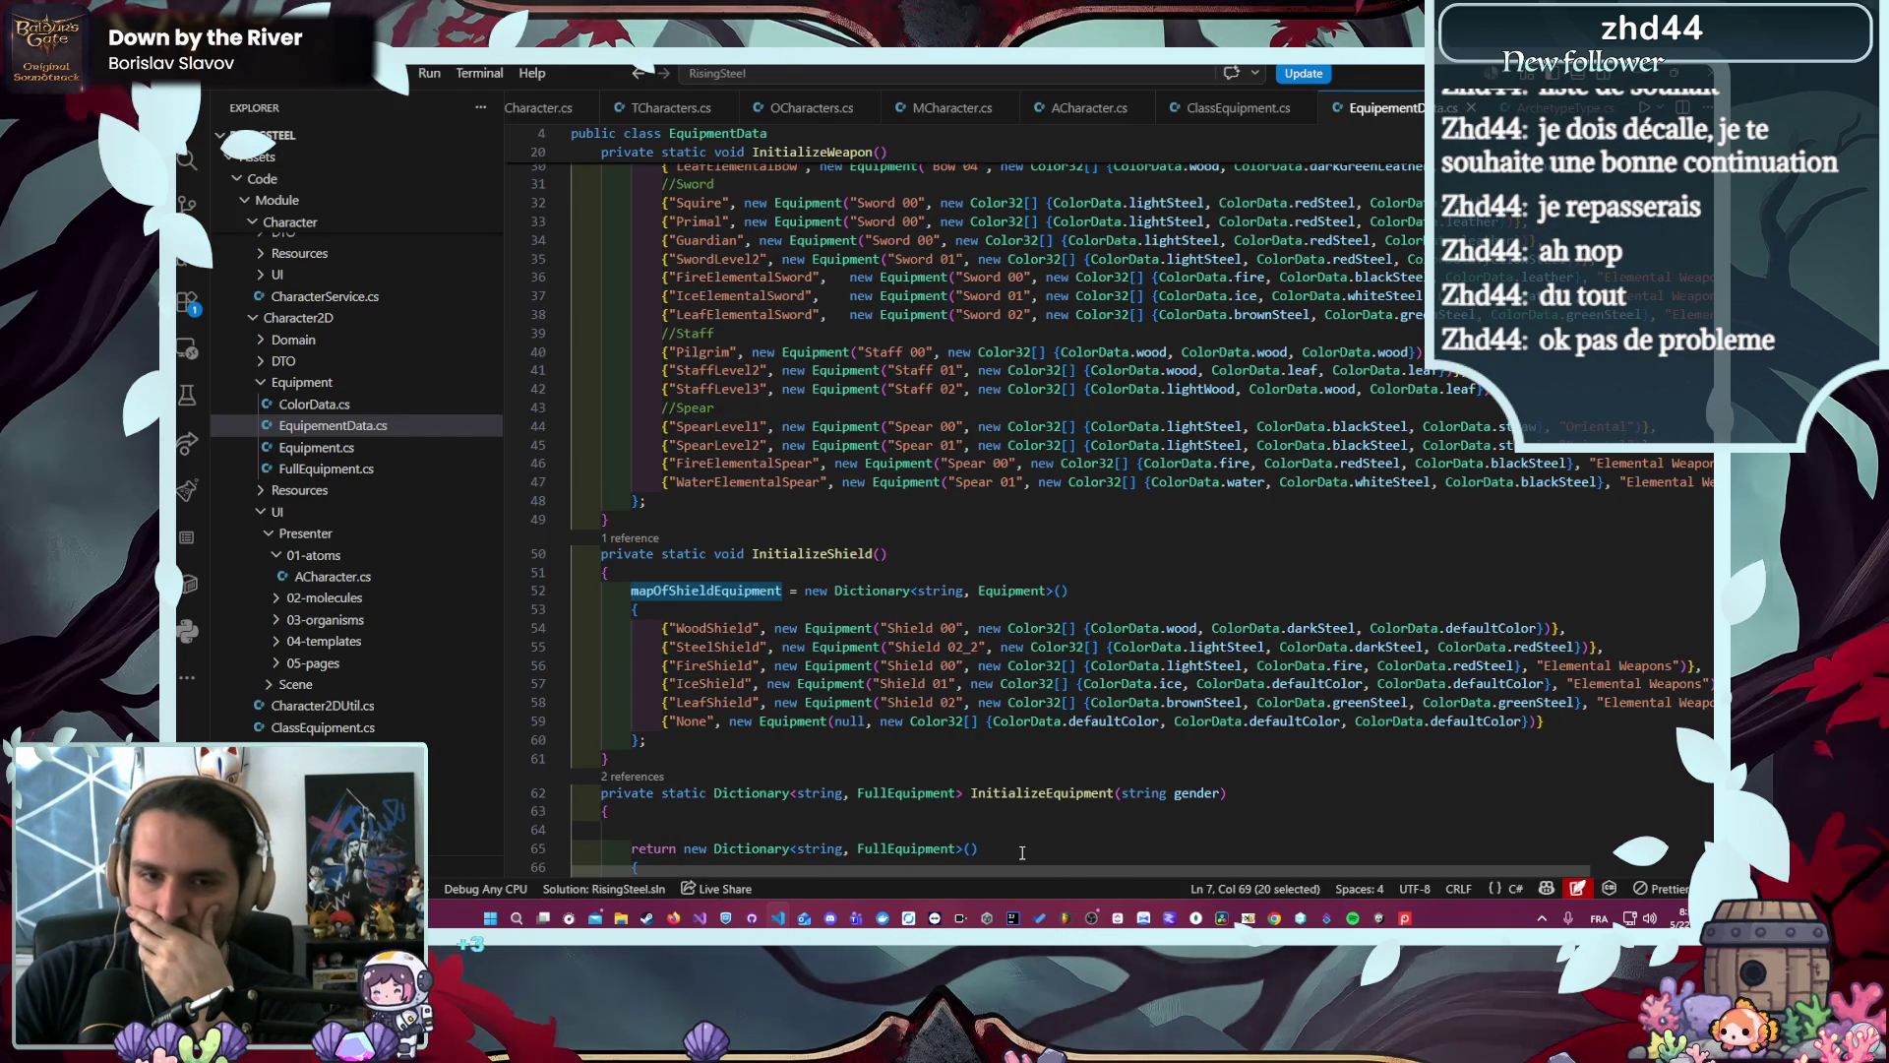
scroll(876, 640, "up", 6)
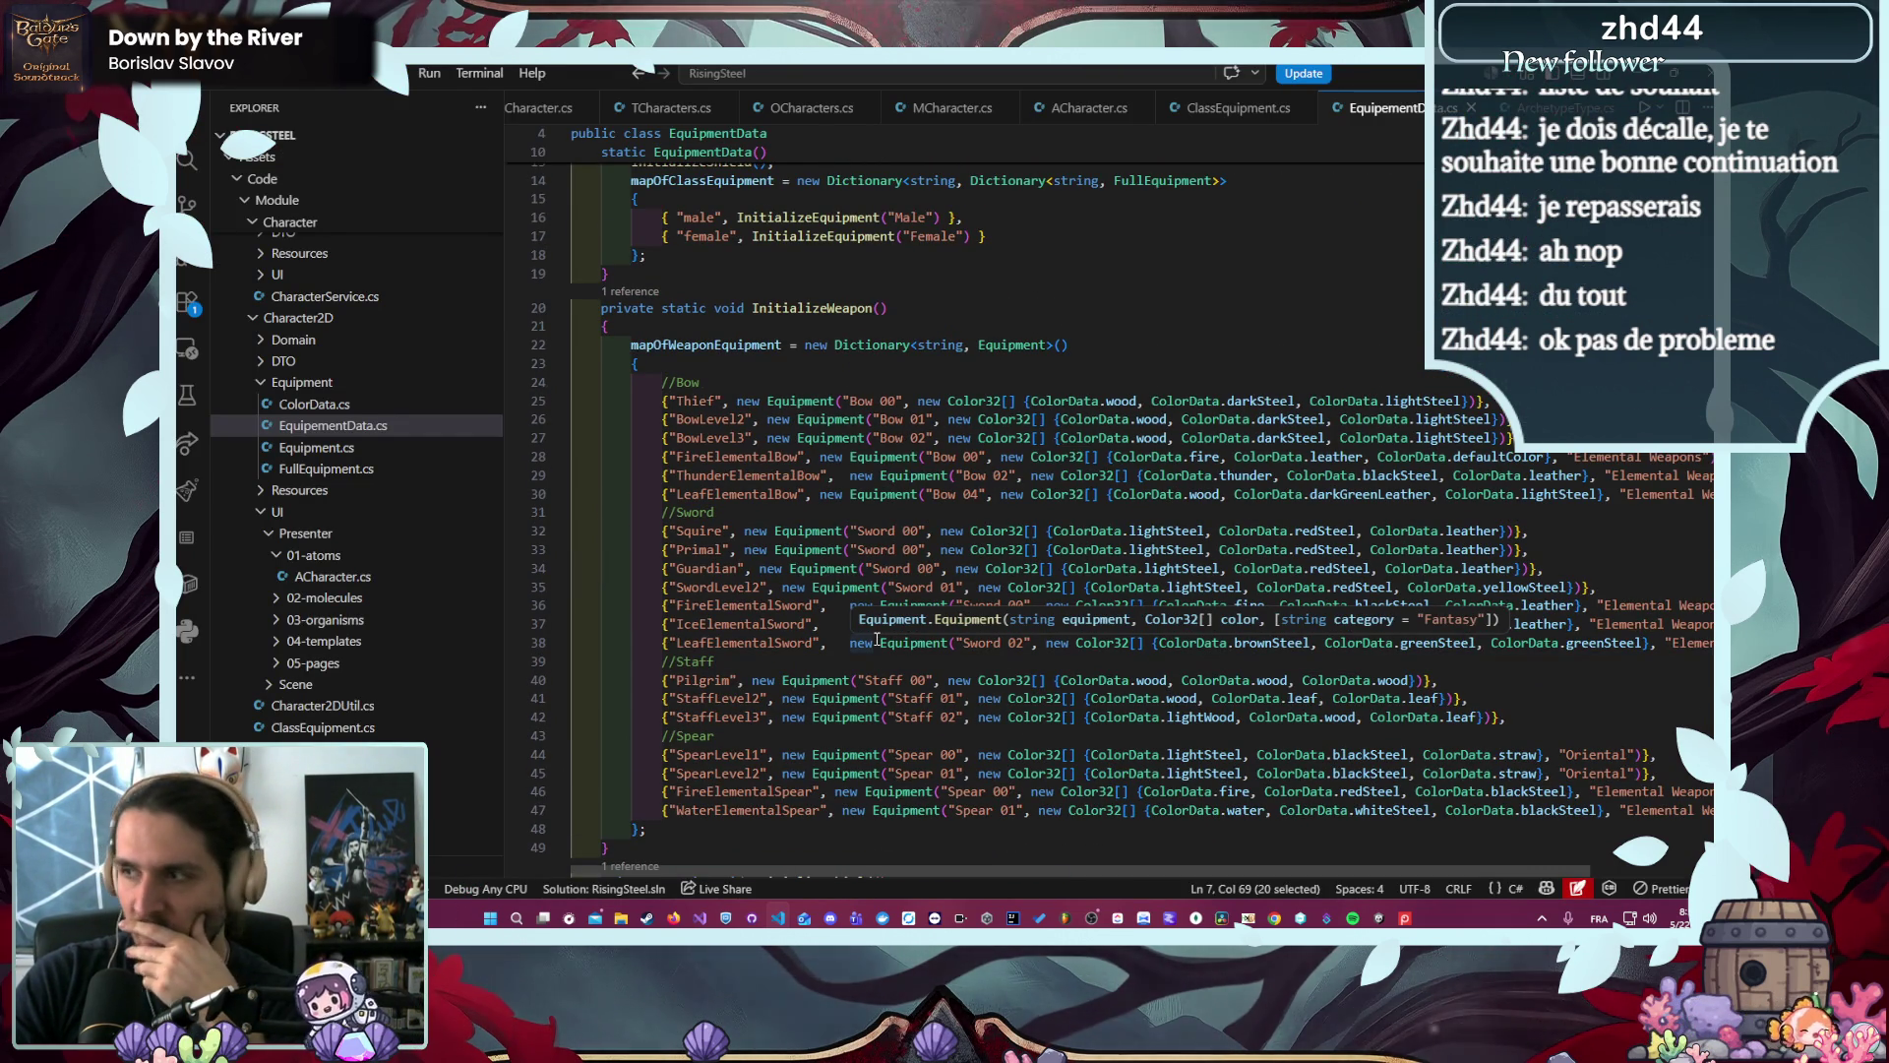
scroll(876, 639, "down", 4)
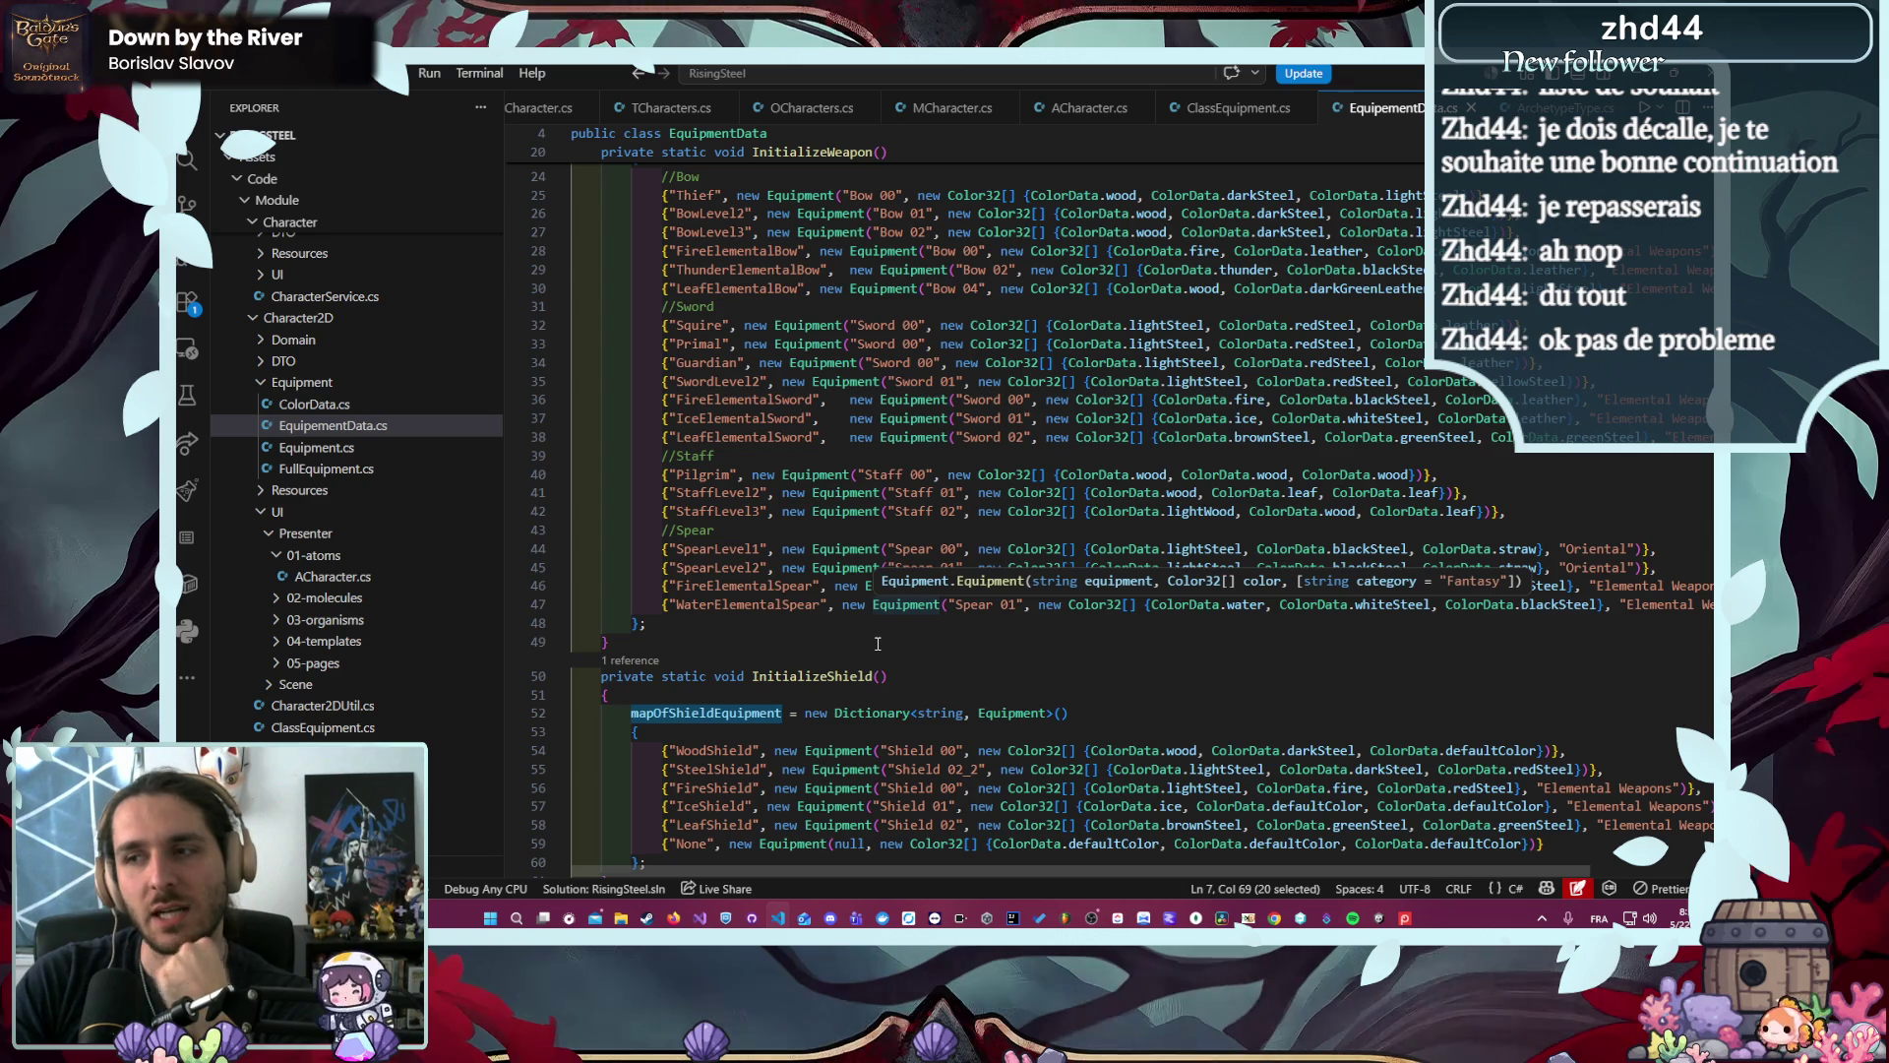
scroll(877, 643, "down", 3)
left_click(1588, 728)
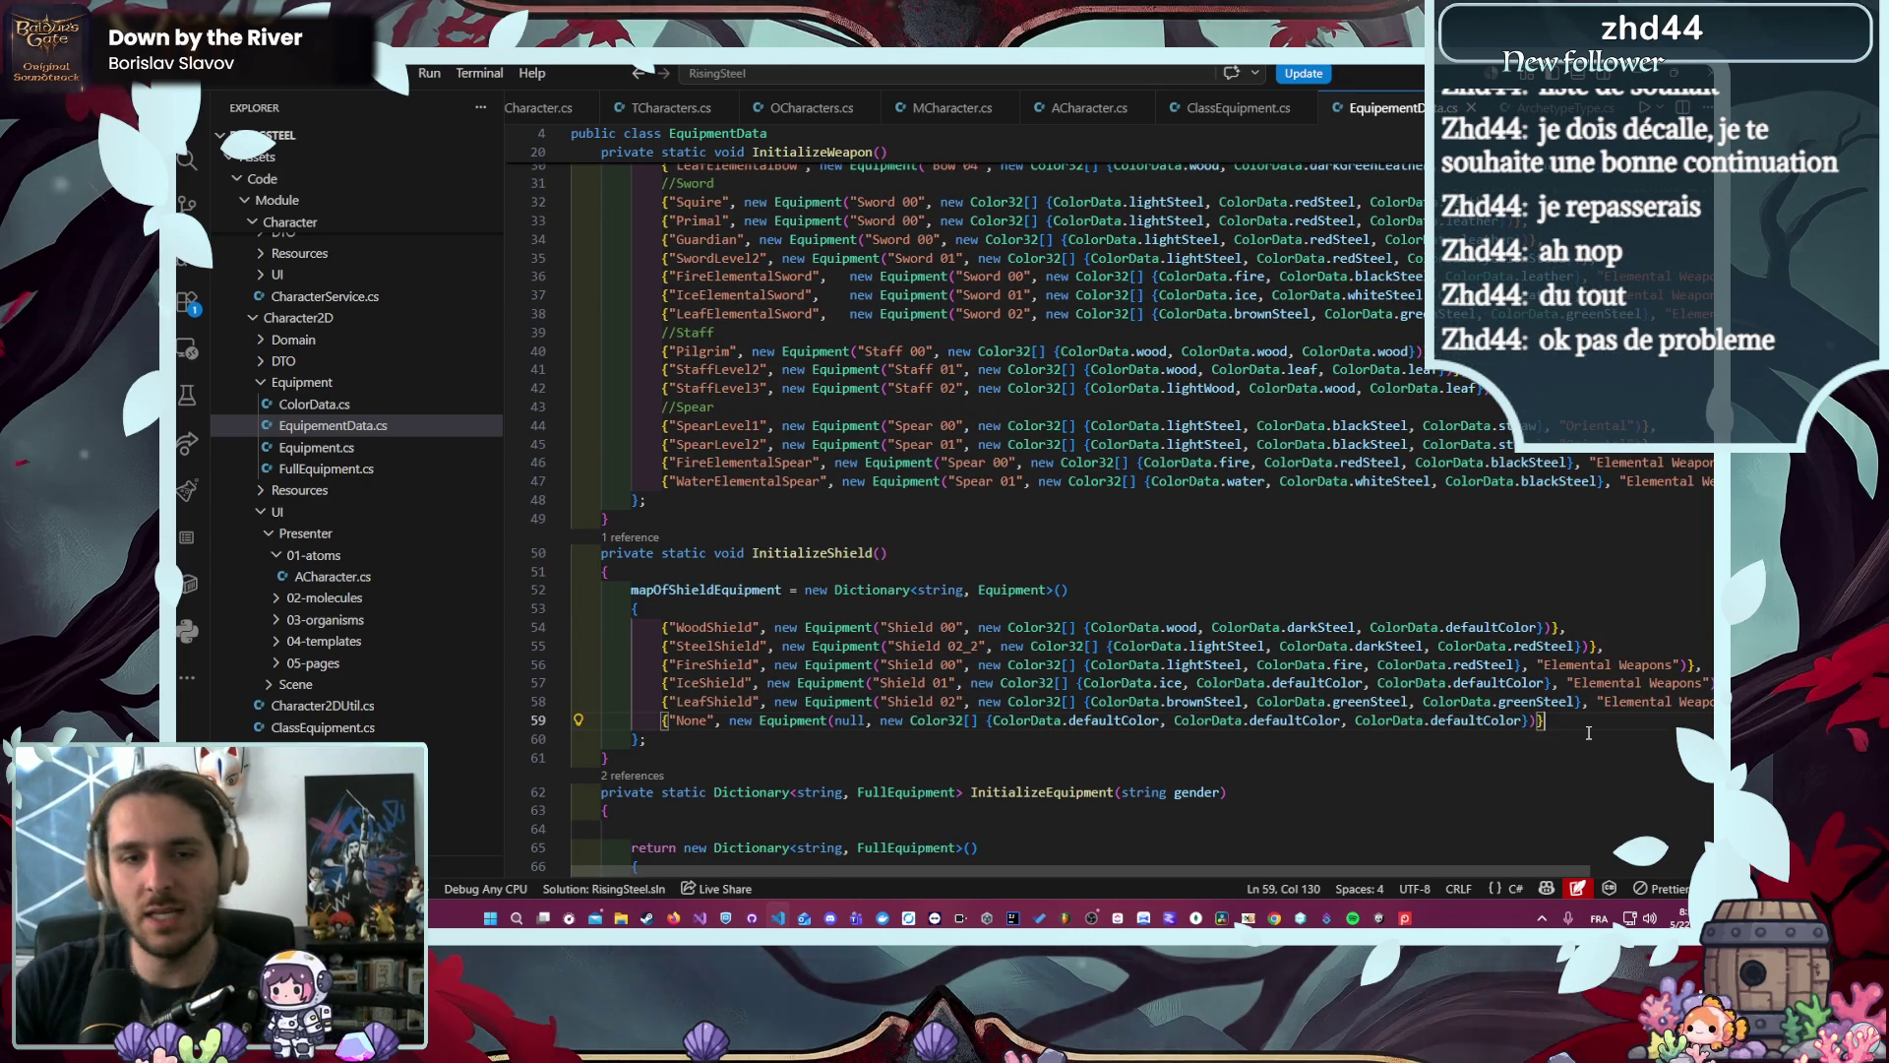
key("shift+alt+Down")
key("shift+alt+Down")
key("shift+alt+Down")
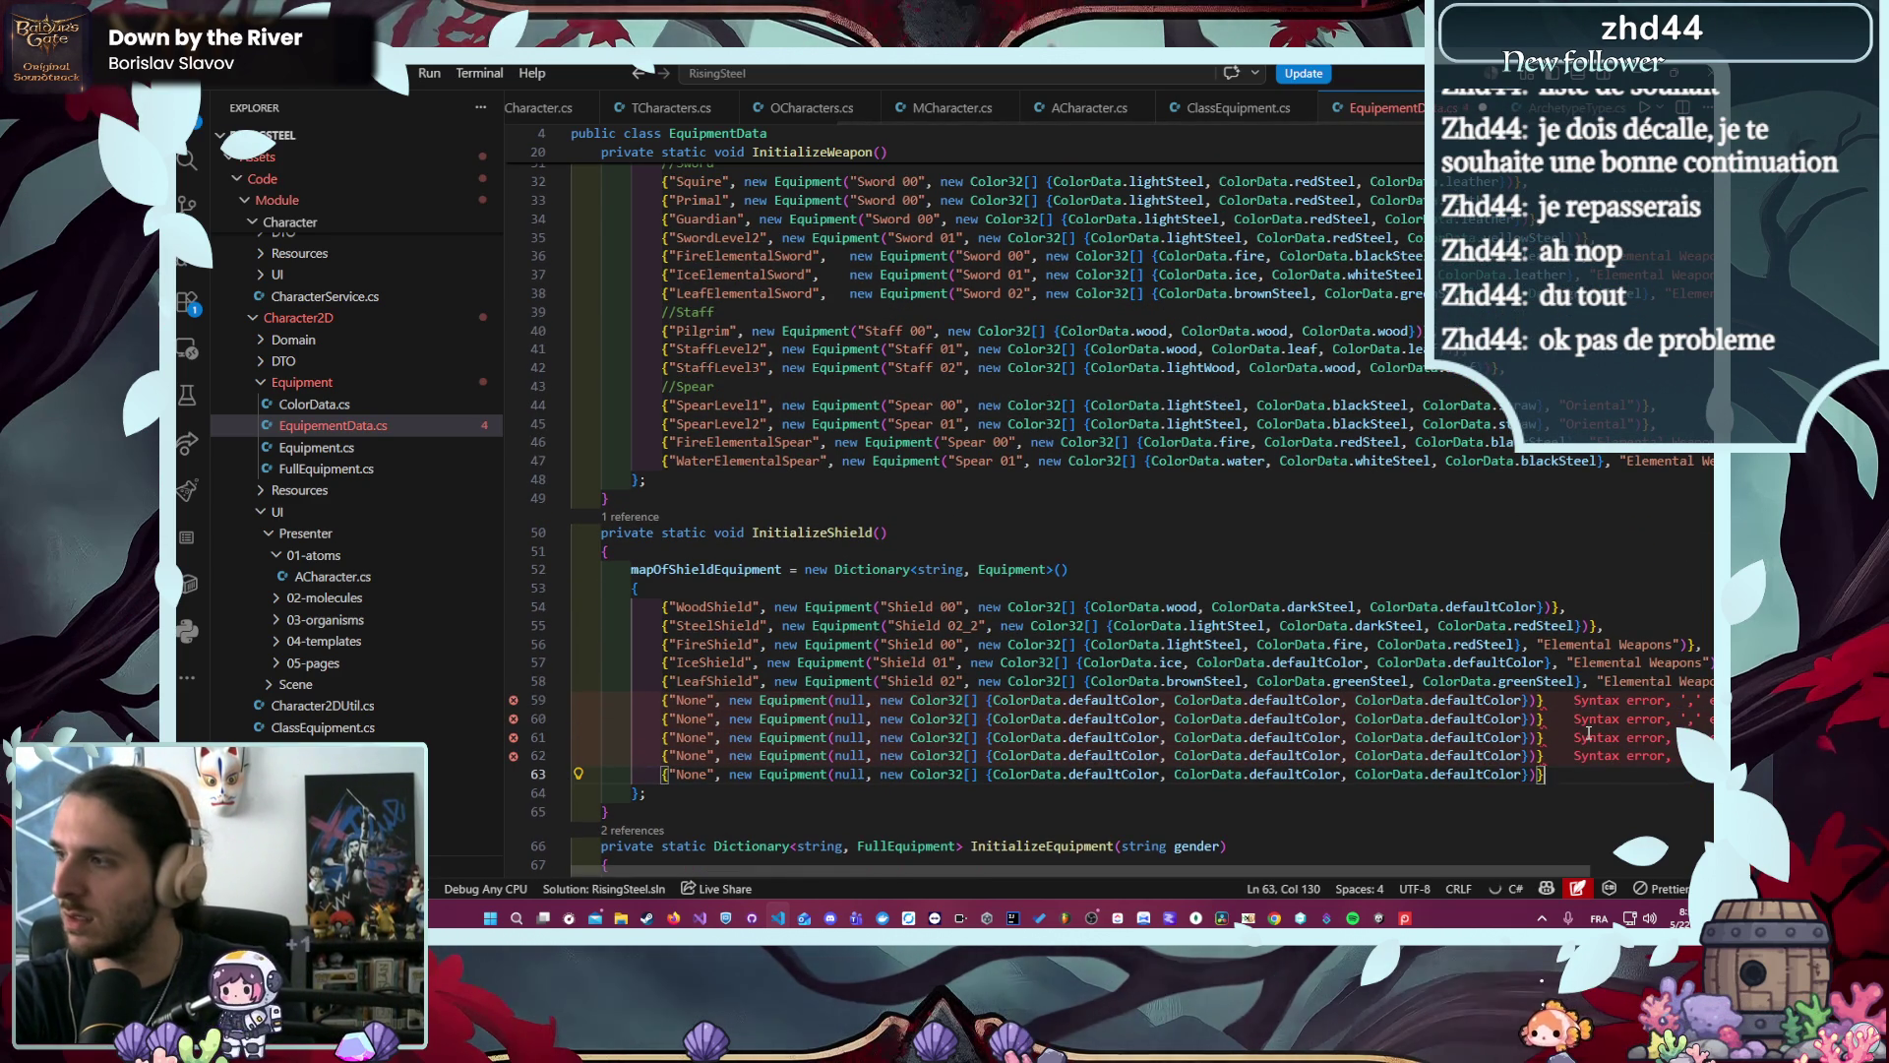
- Add the missing commas after the copied None shield entries
key("Up")
key("Up")
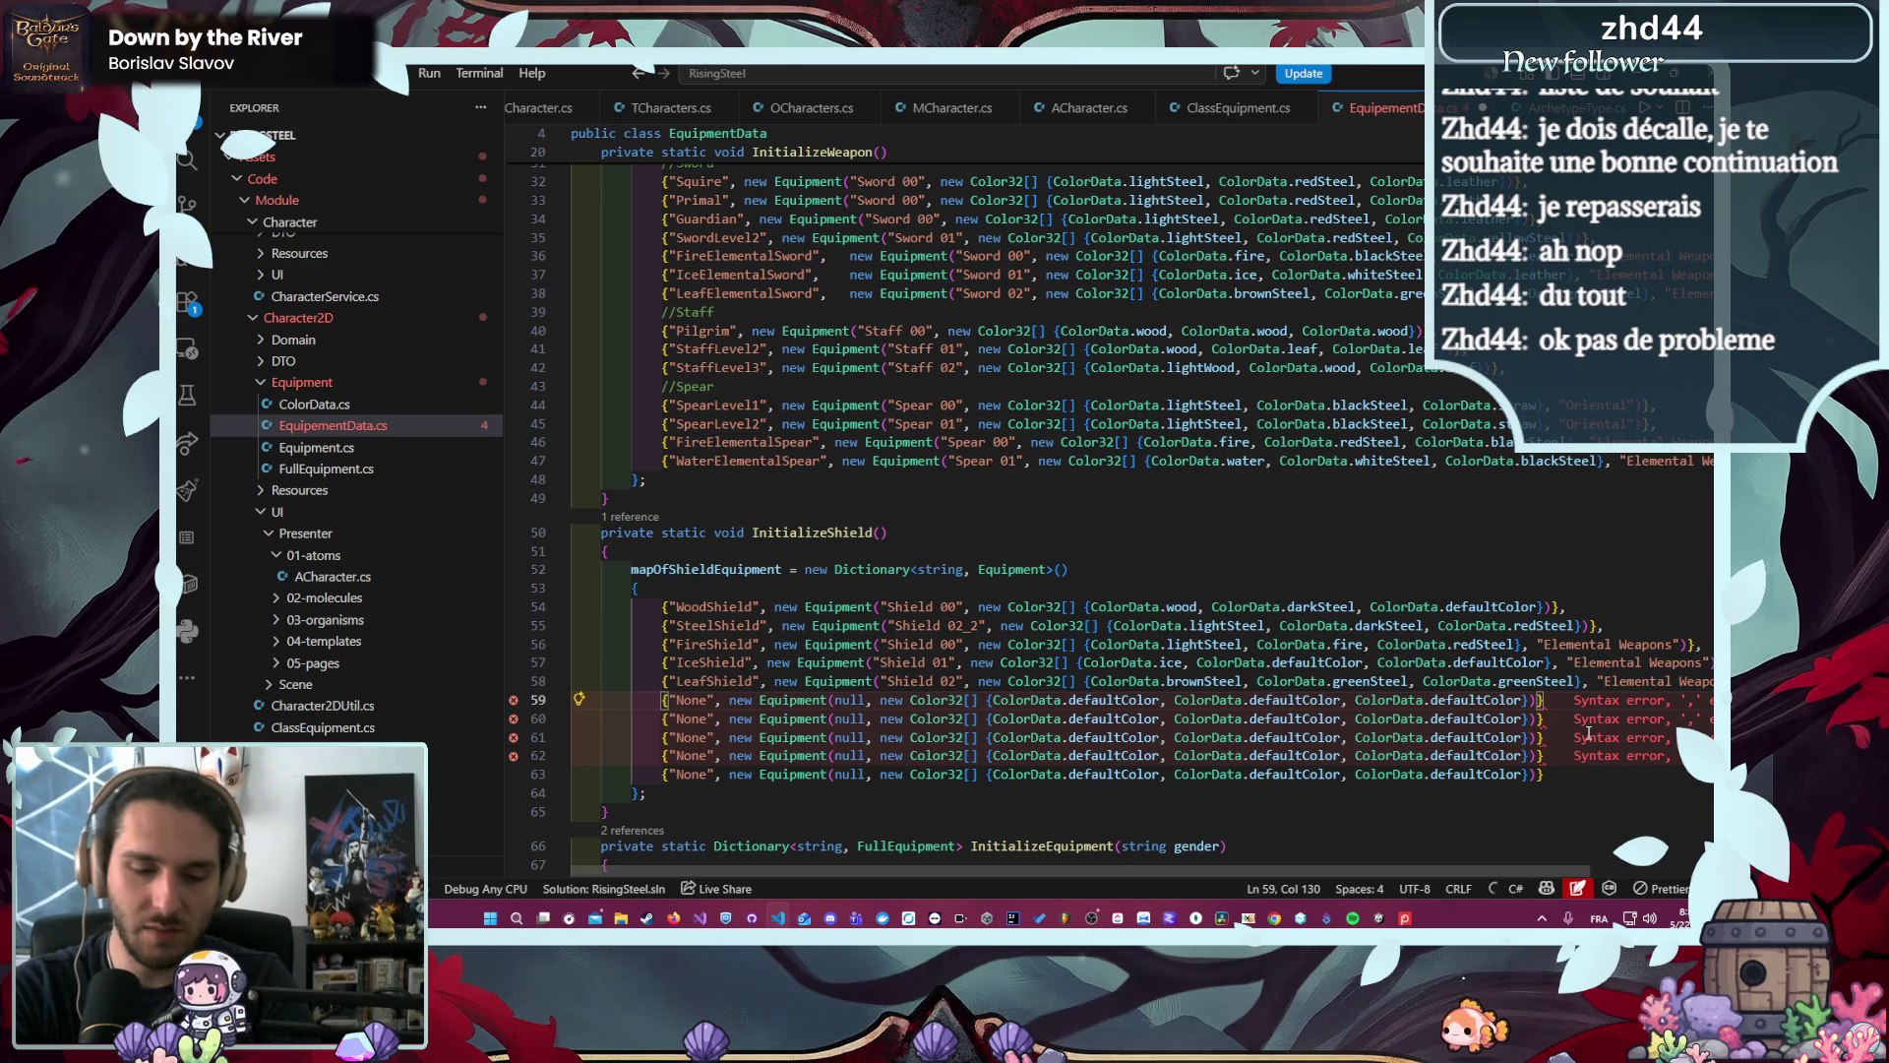
key("Down")
type(",")
key("Down")
type(",")
key("Down")
type(",")
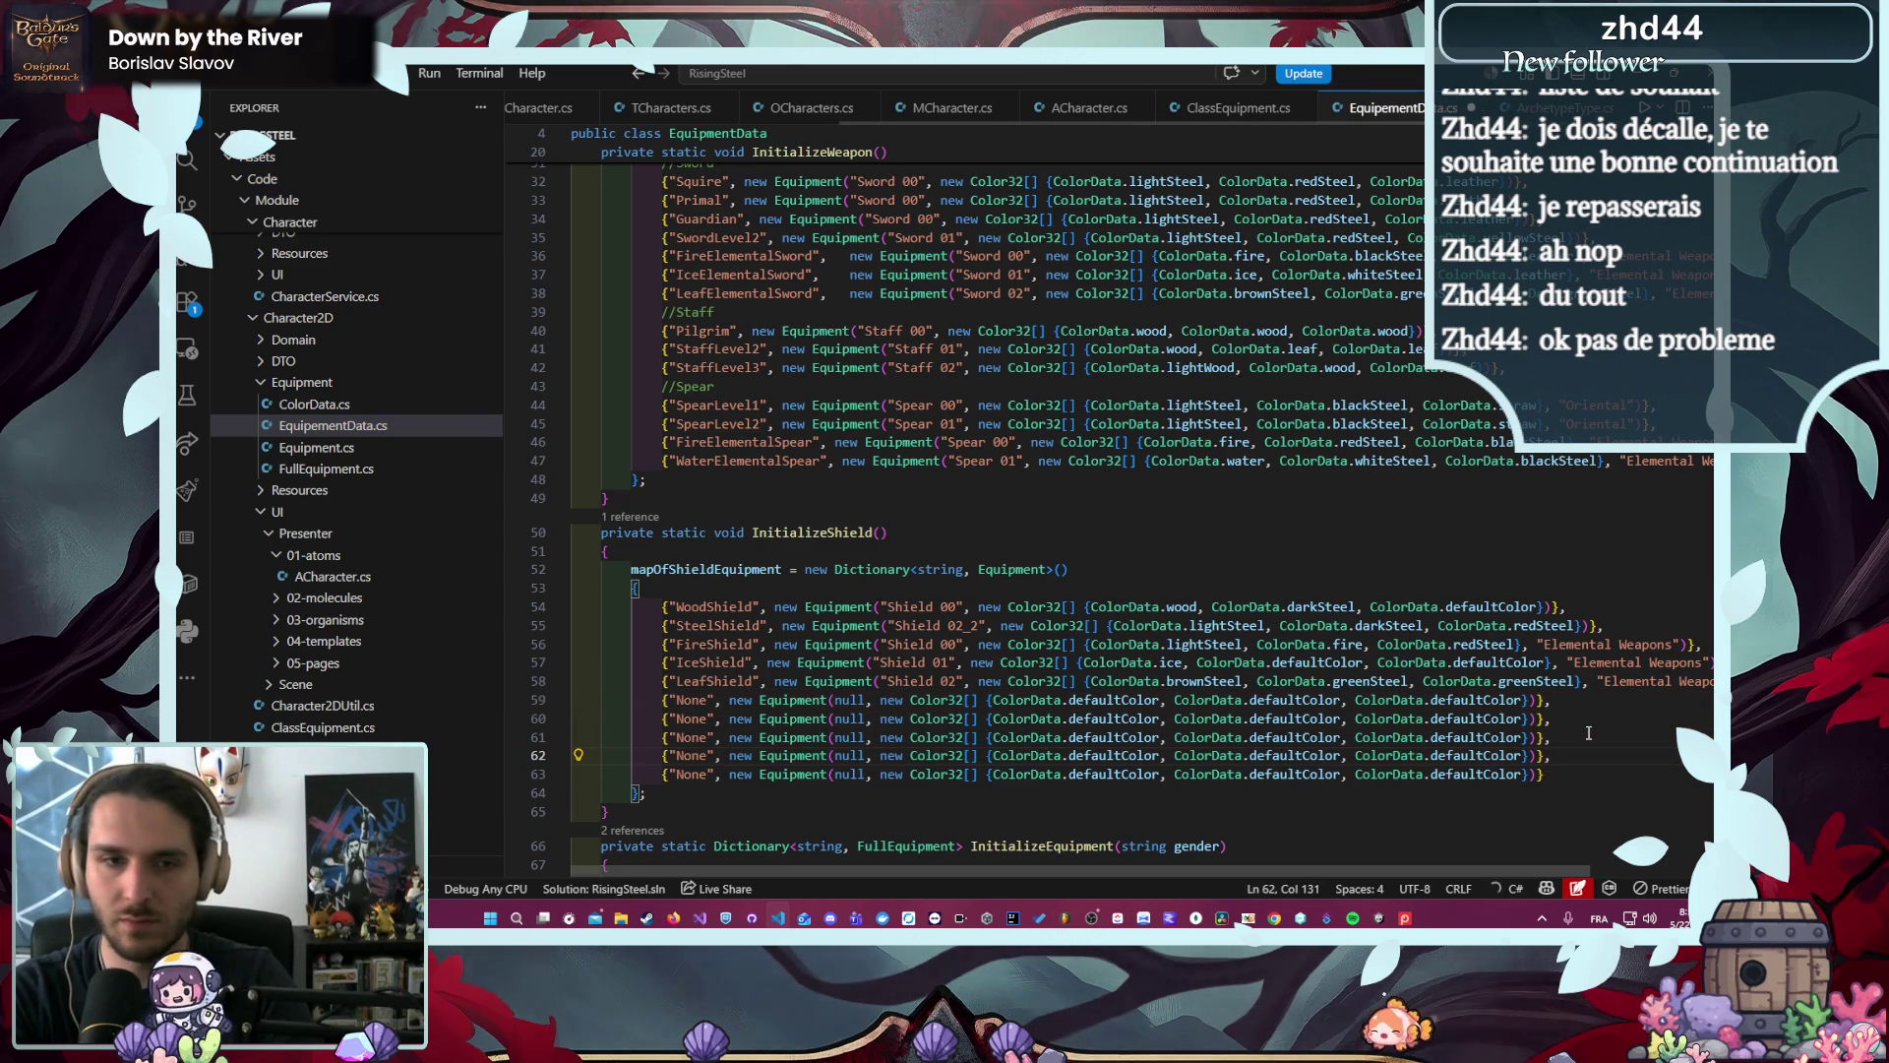
- Rename the second copied None shield entry to Squire, checking class names in the weapon list
scroll(977, 569, "up", 6)
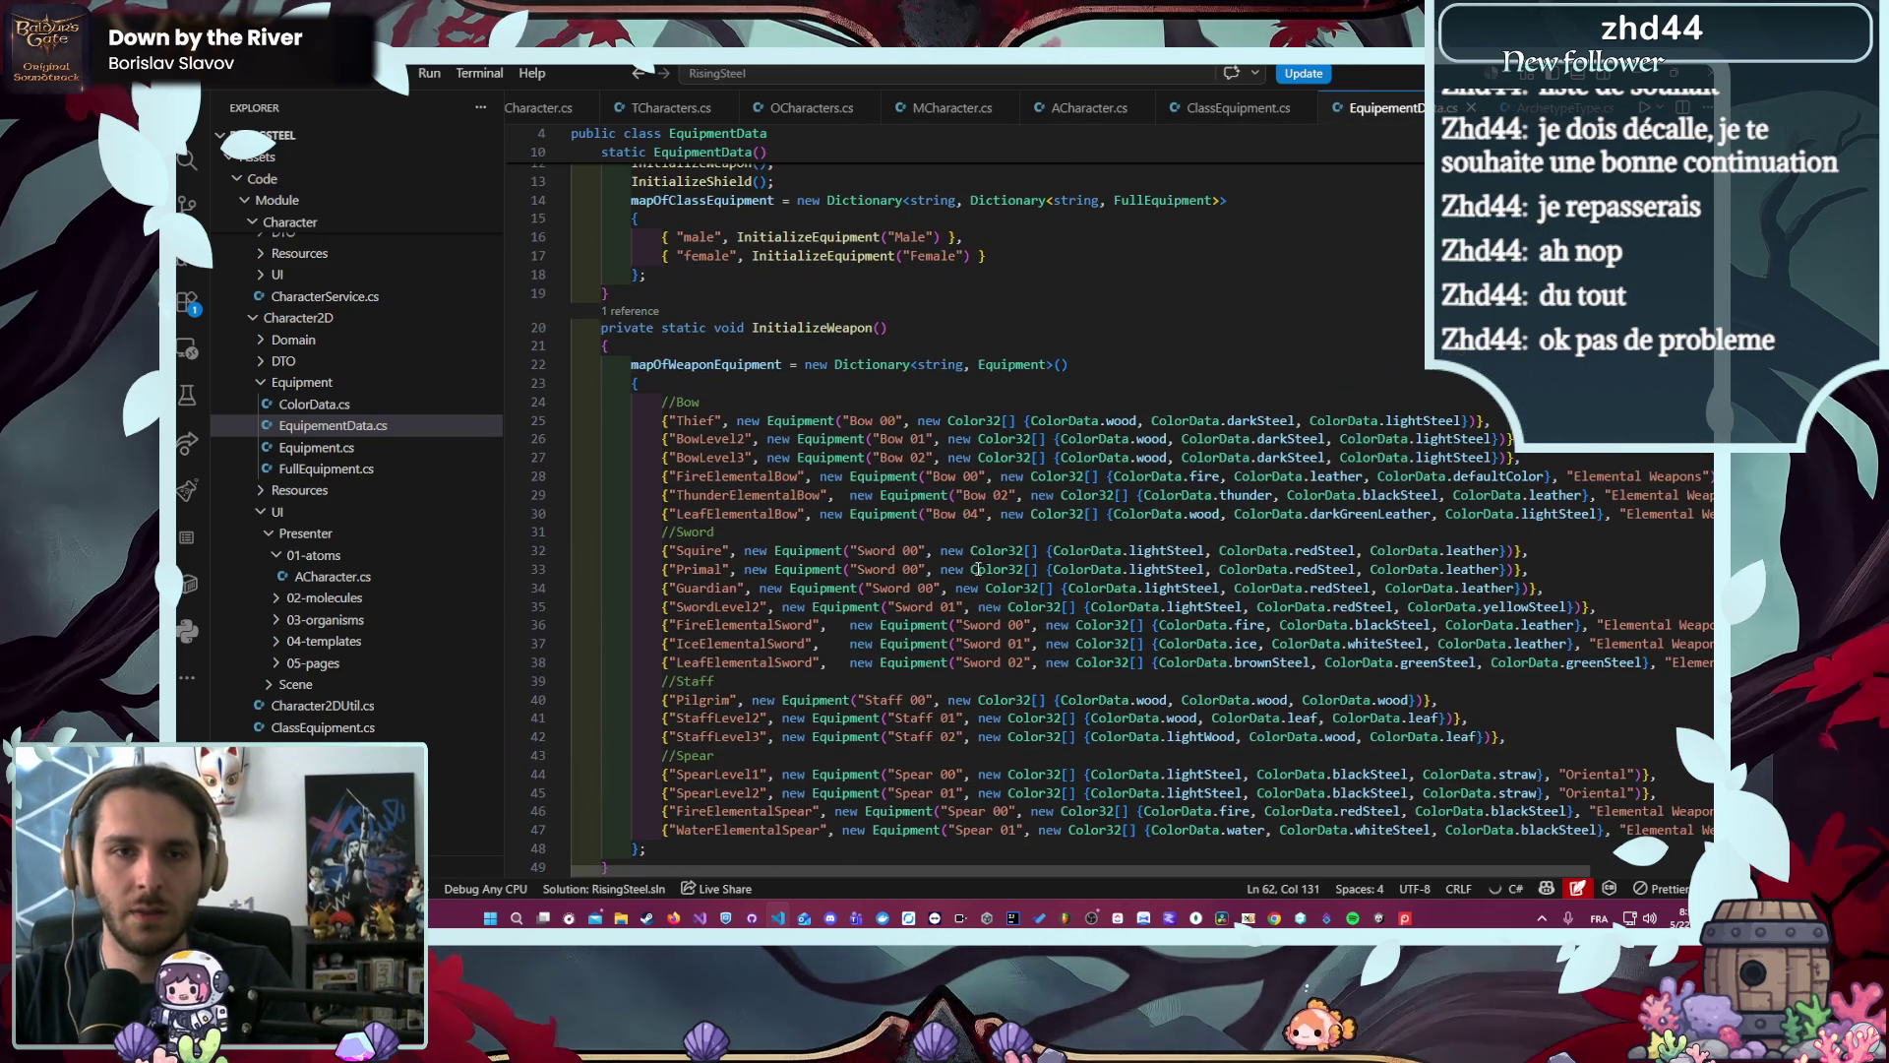
left_click(662, 495)
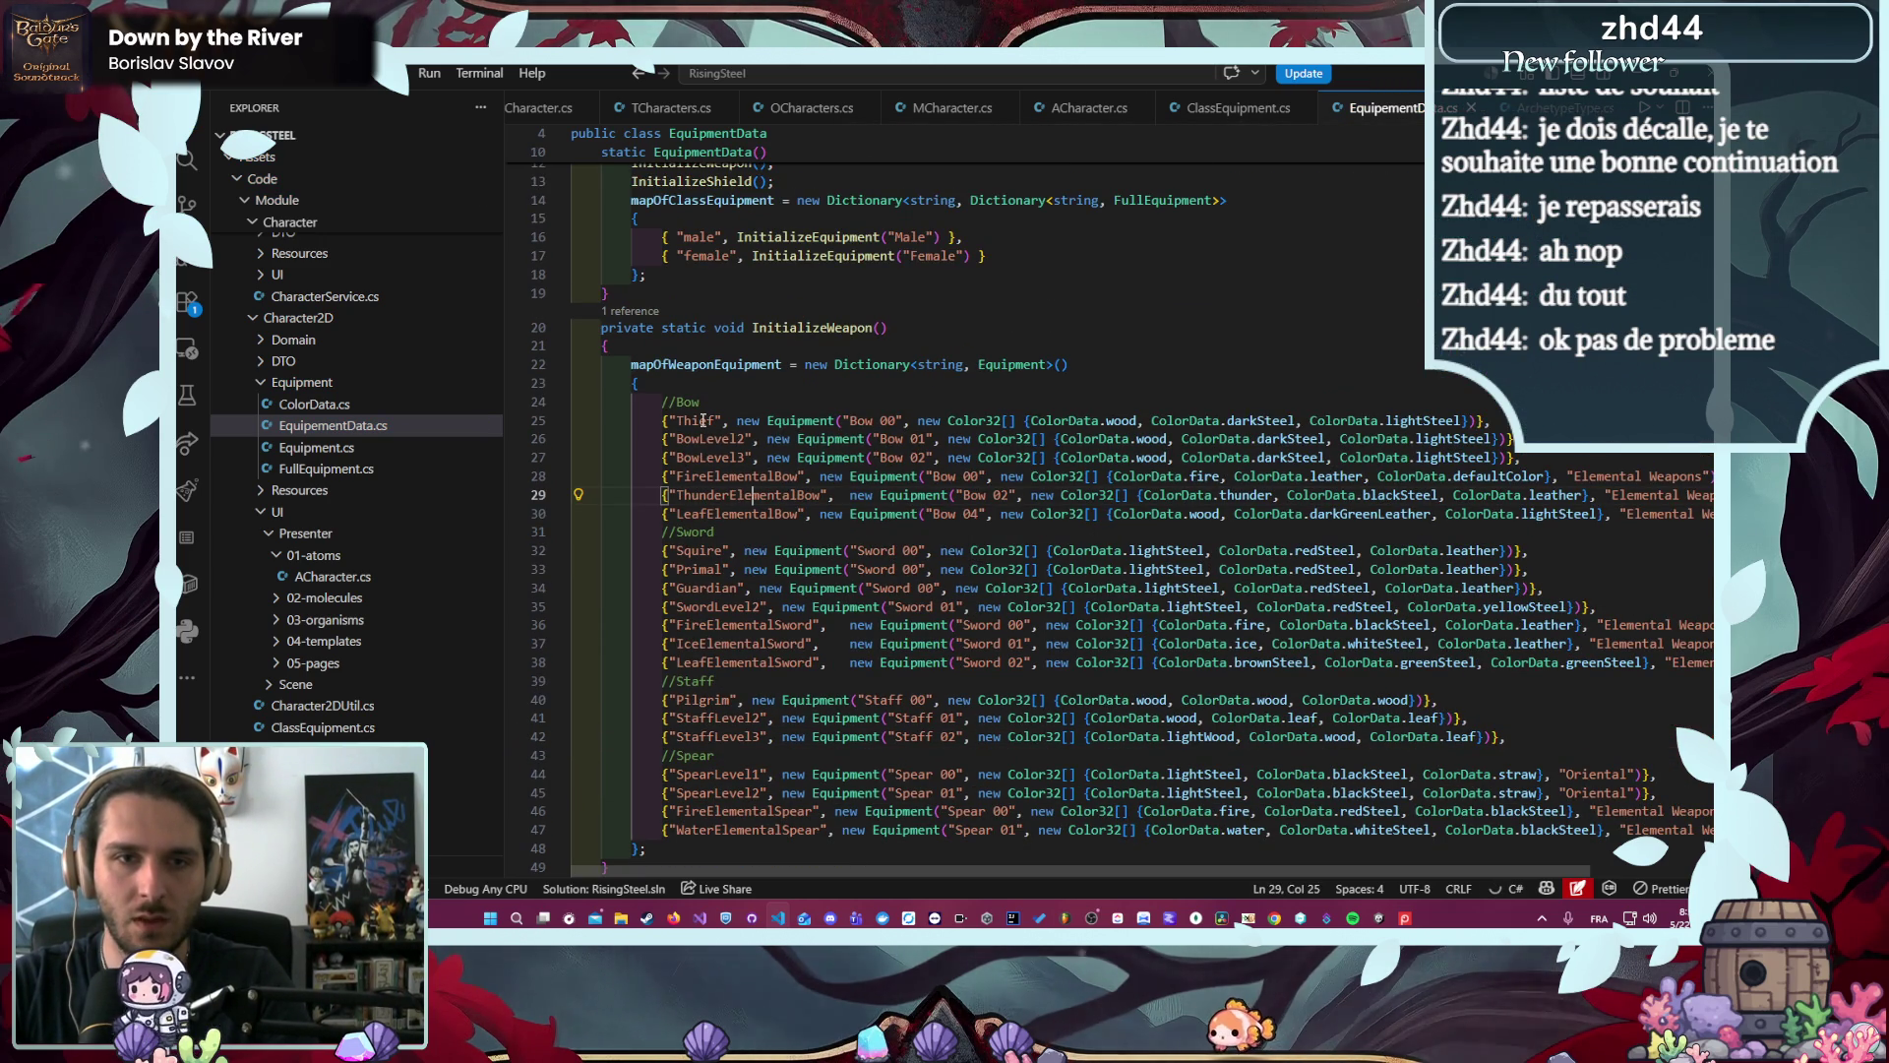
scroll(890, 514, "down", 7)
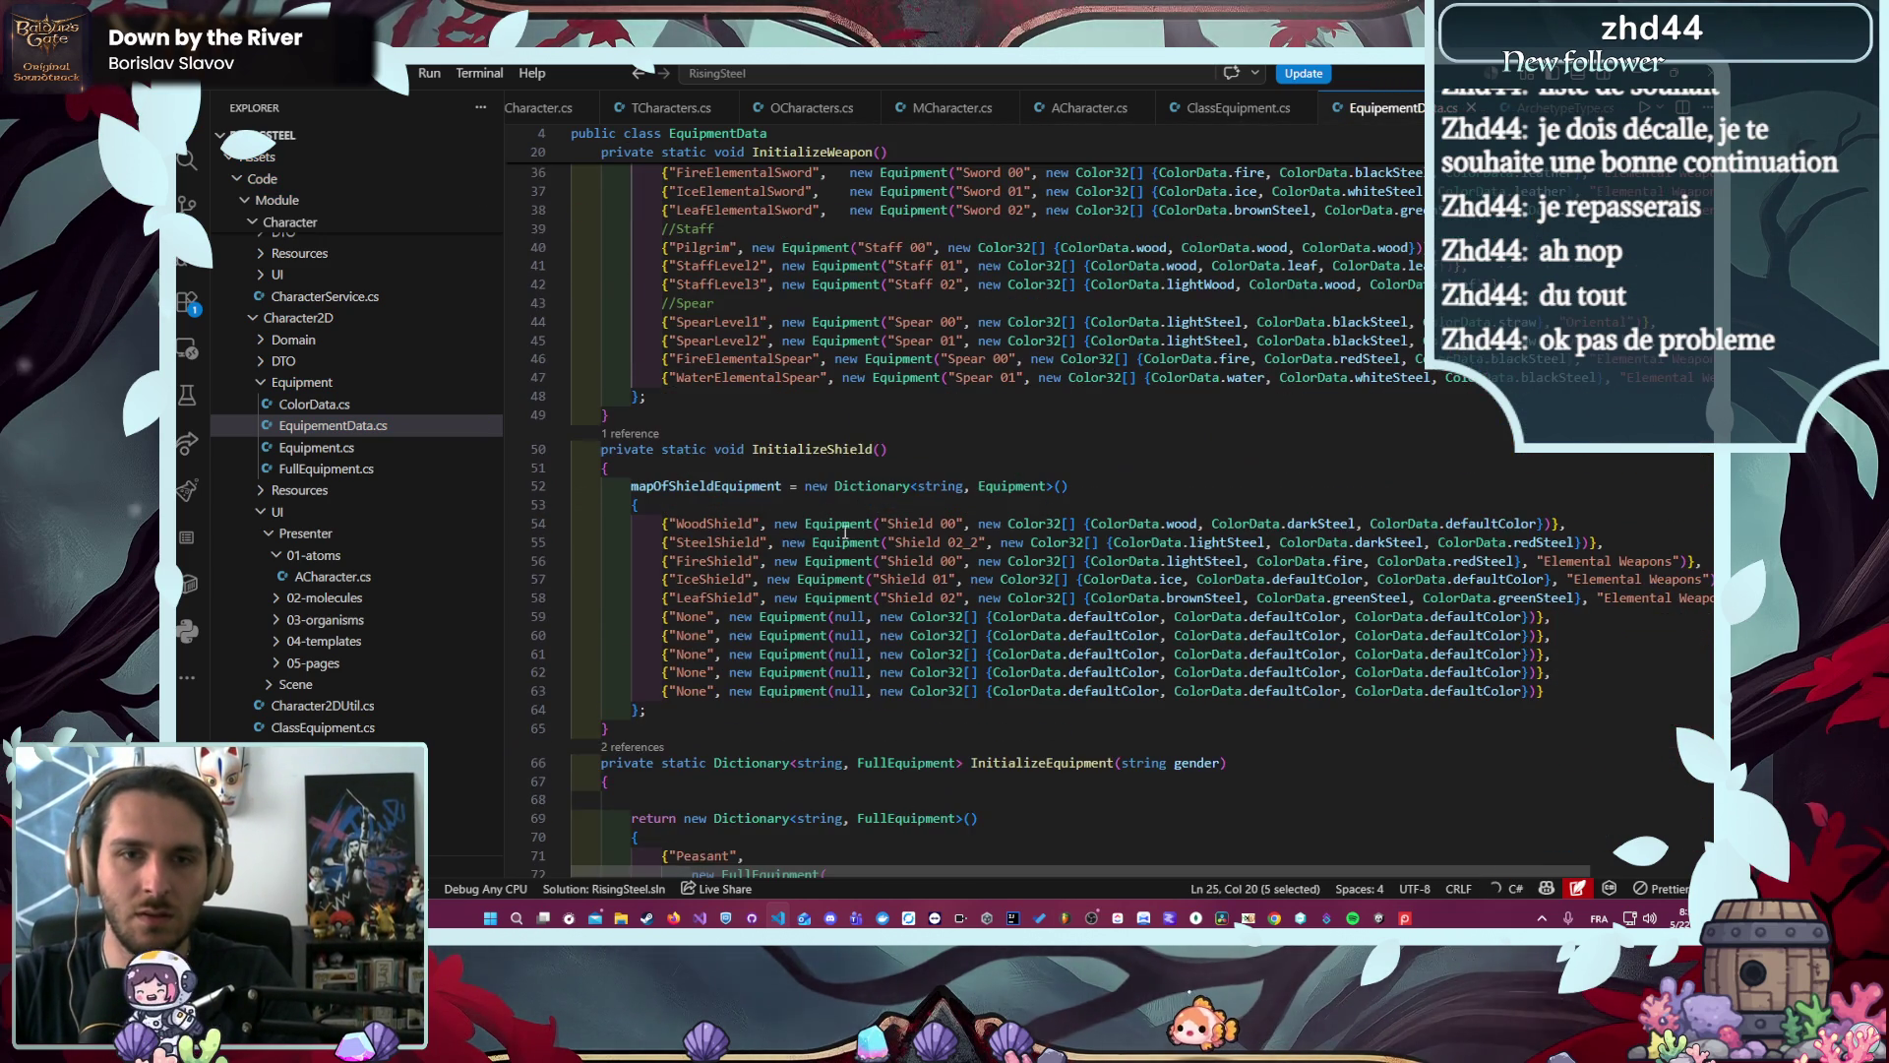
left_click(692, 615)
scroll(782, 394, "up", 5)
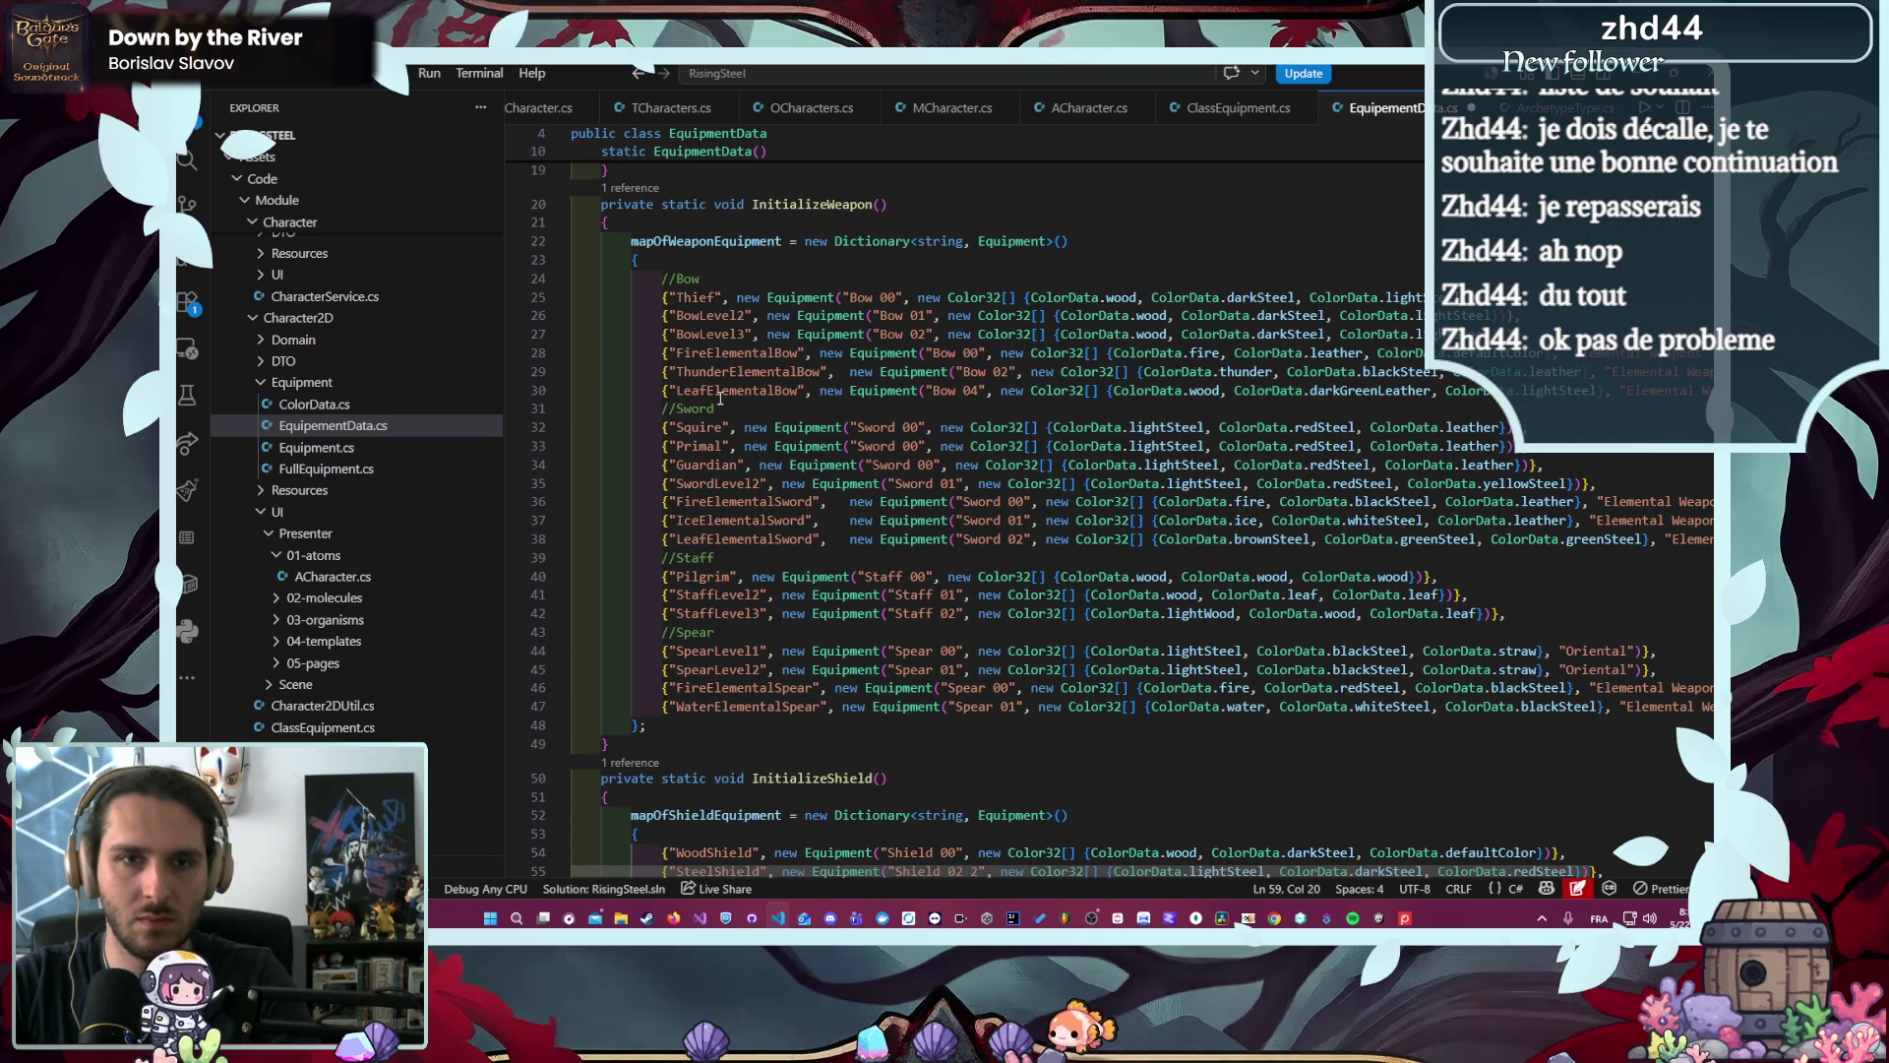
scroll(702, 427, "down", 7)
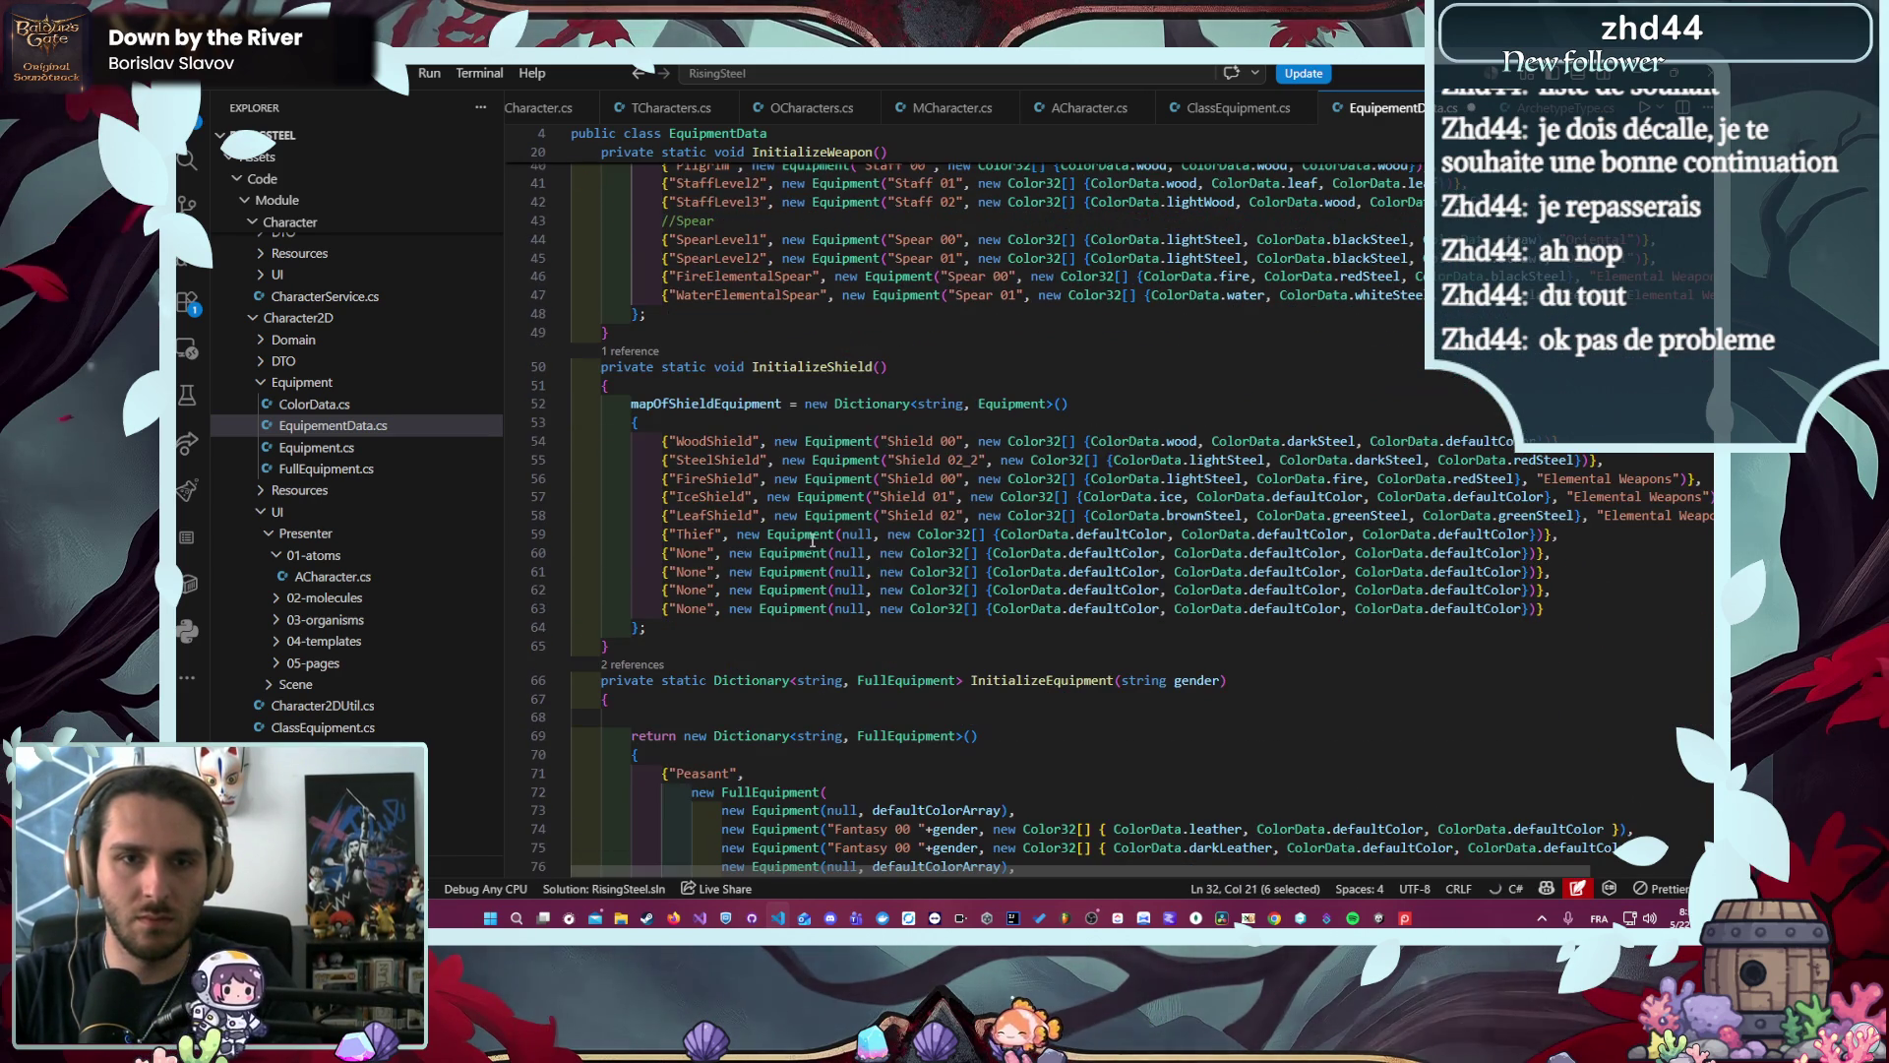
double_click(694, 552)
type("Squire")
- Copy Guardian from the sword list and paste it over another None shield entry
scroll(839, 509, "up", 4)
scroll(682, 412, "up", 2)
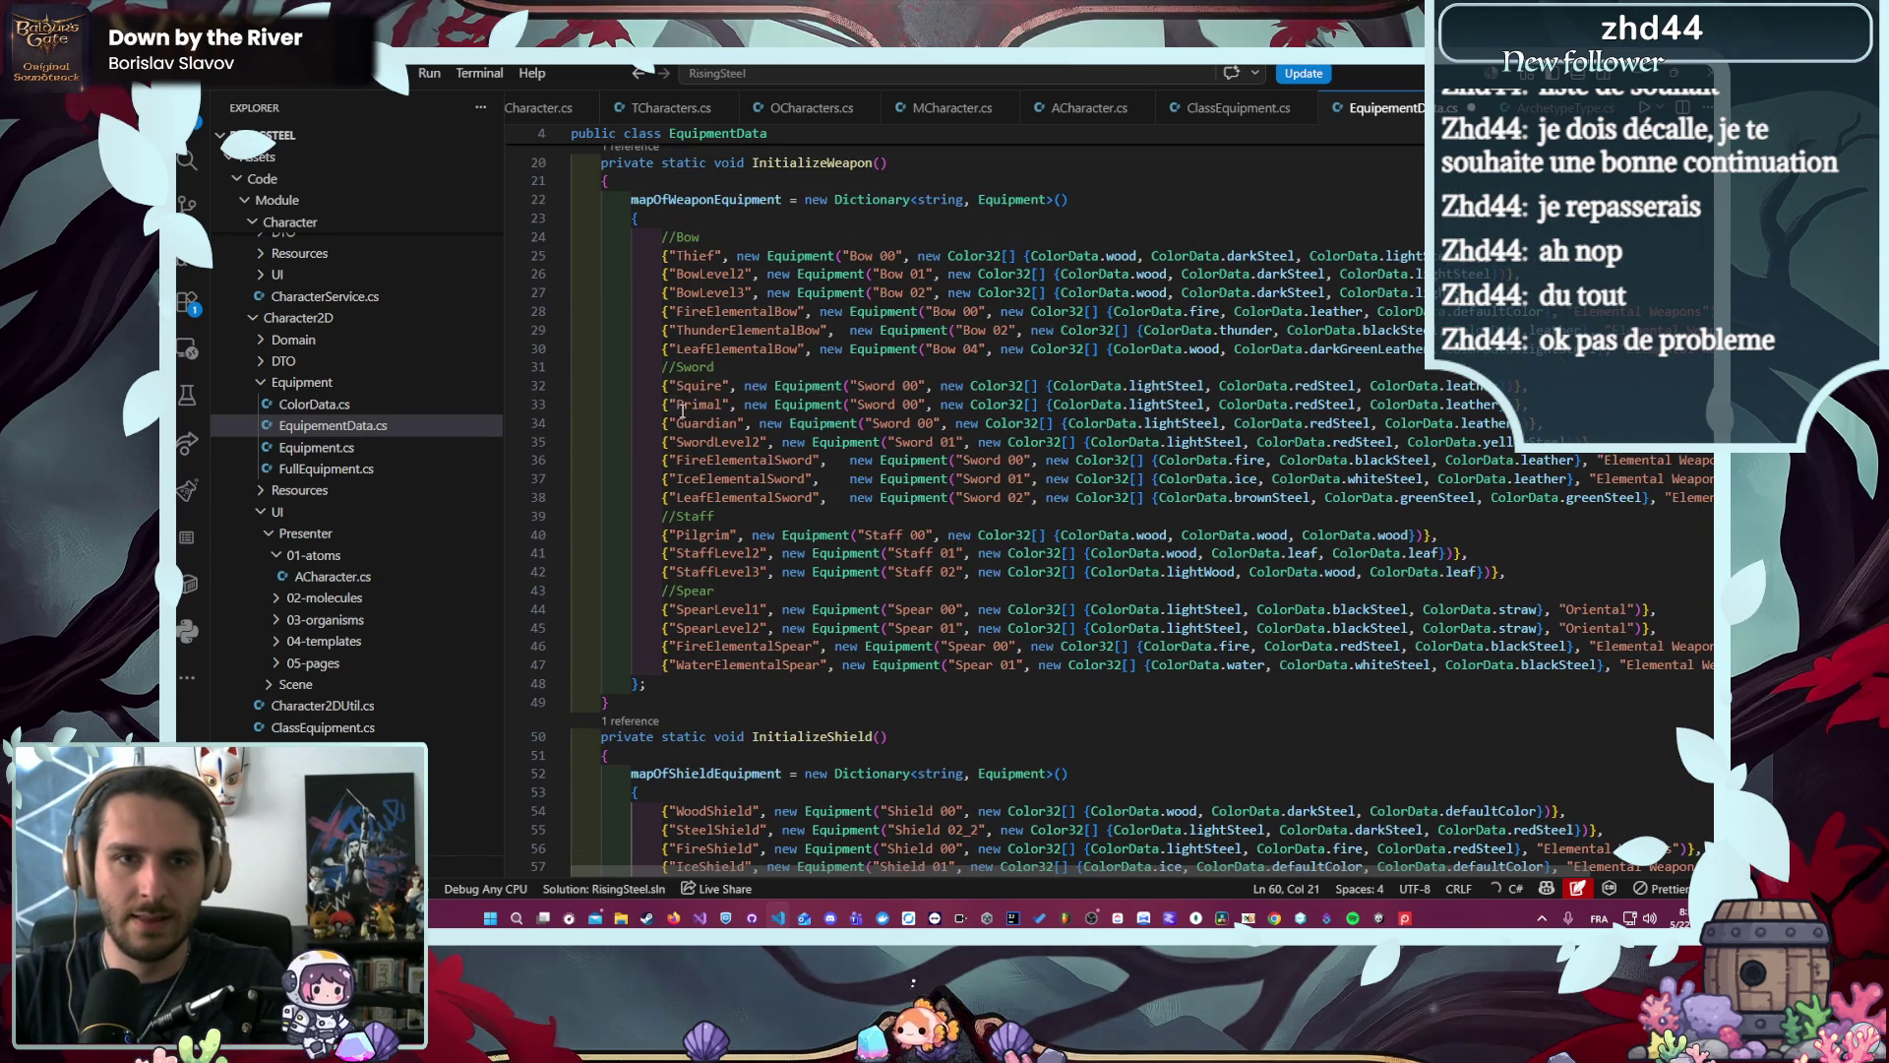
scroll(699, 405, "down", 7)
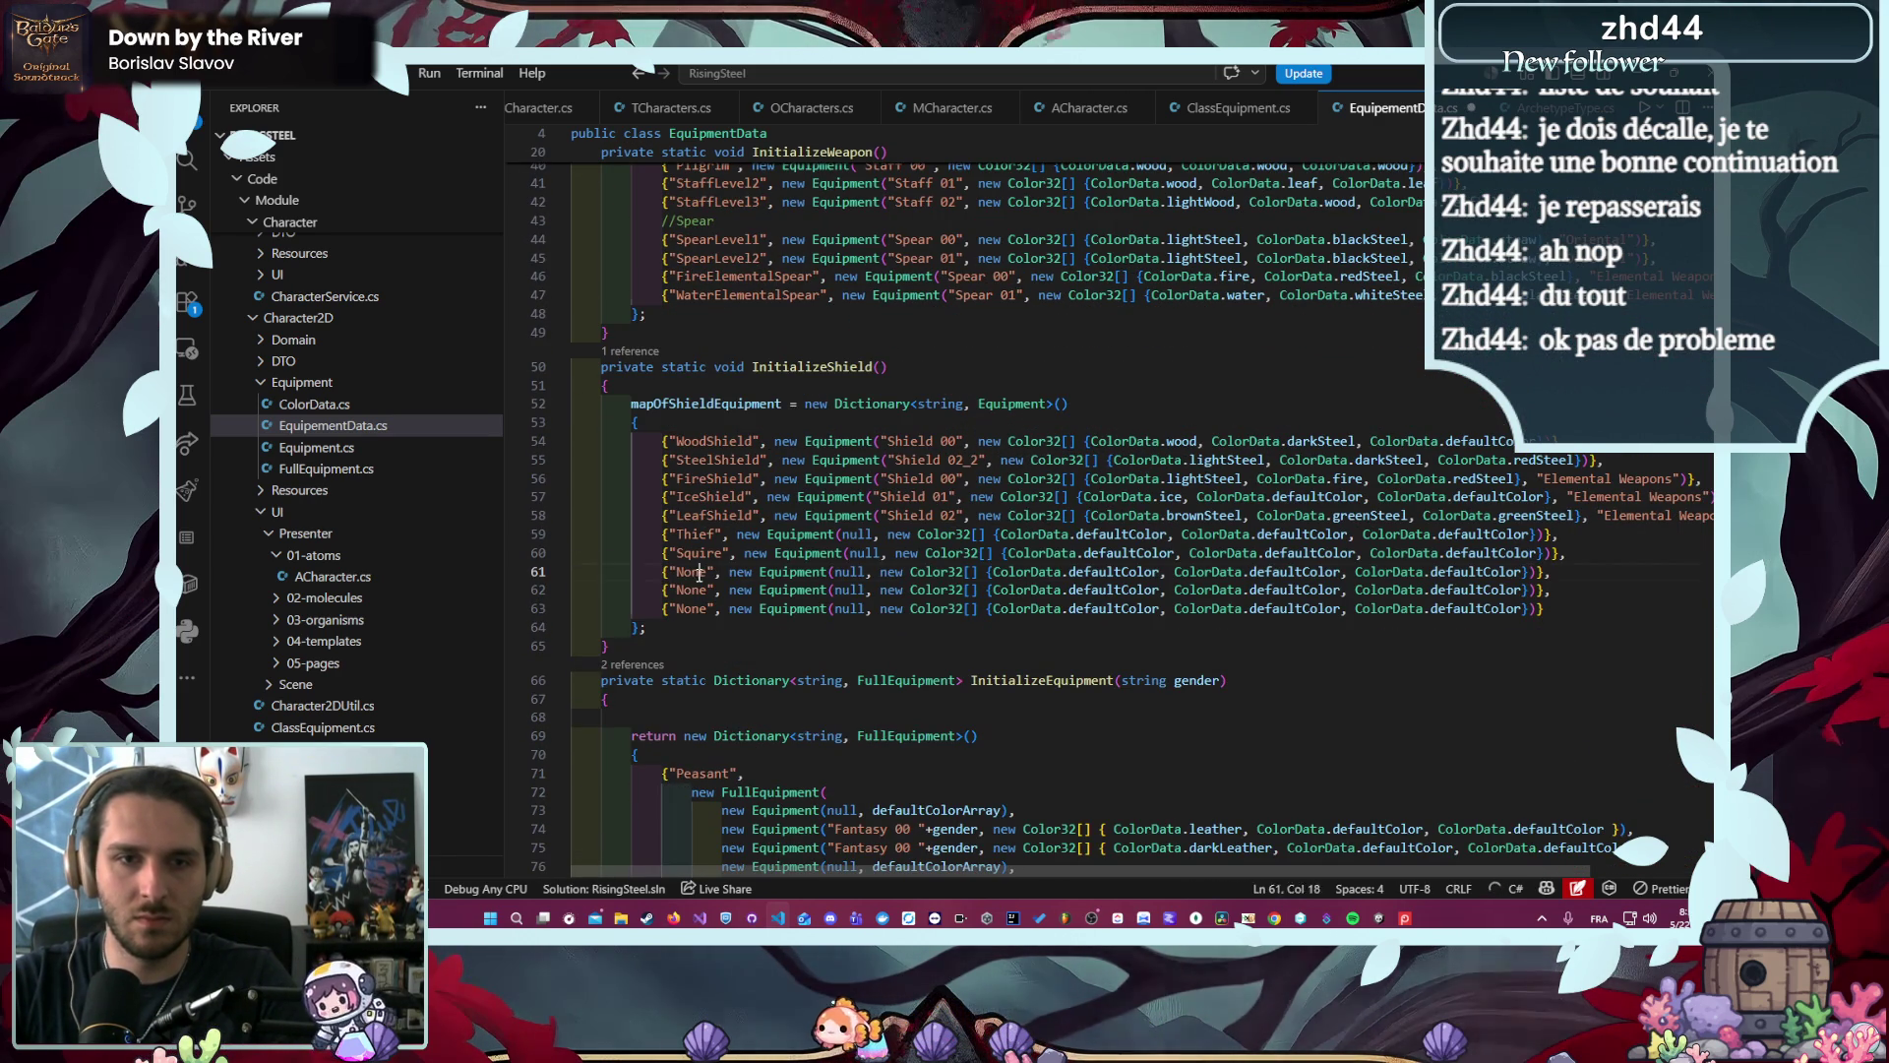
scroll(866, 530, "up", 5)
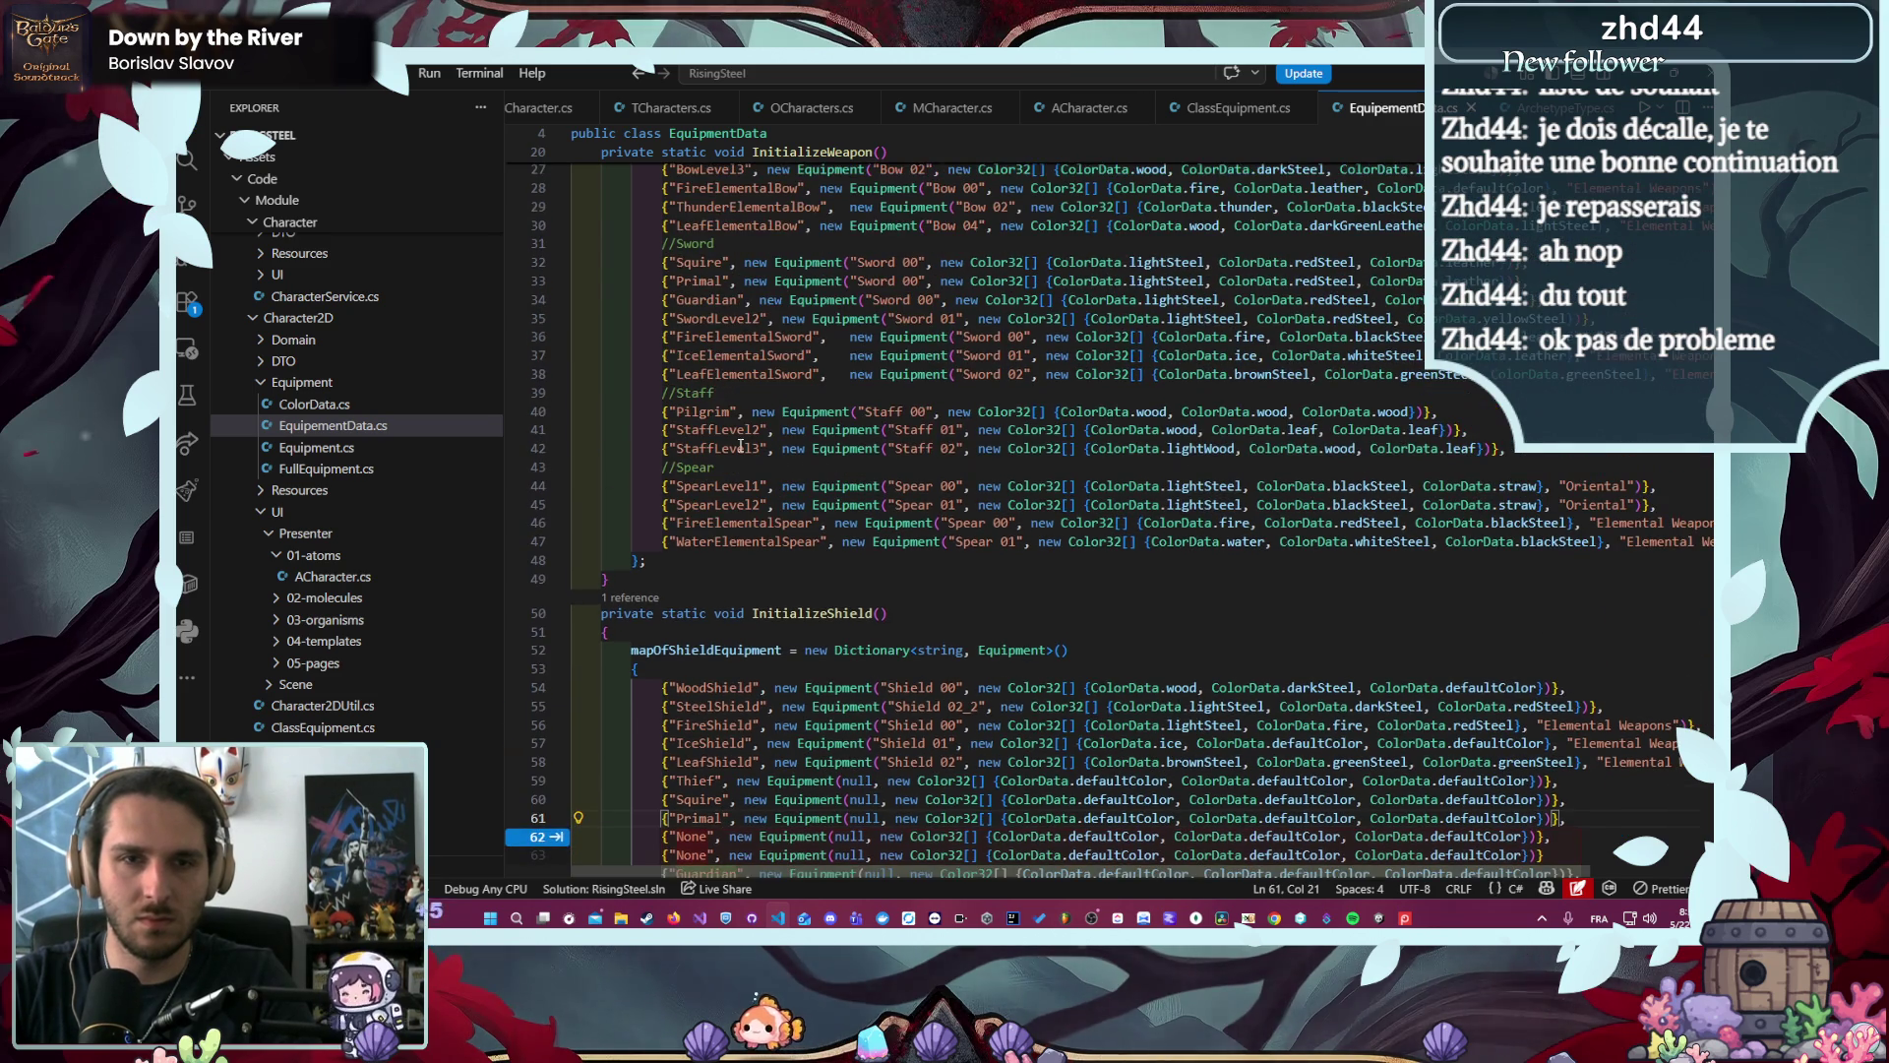
double_click(701, 303)
key("ctrl+c")
scroll(708, 443, "down", 6)
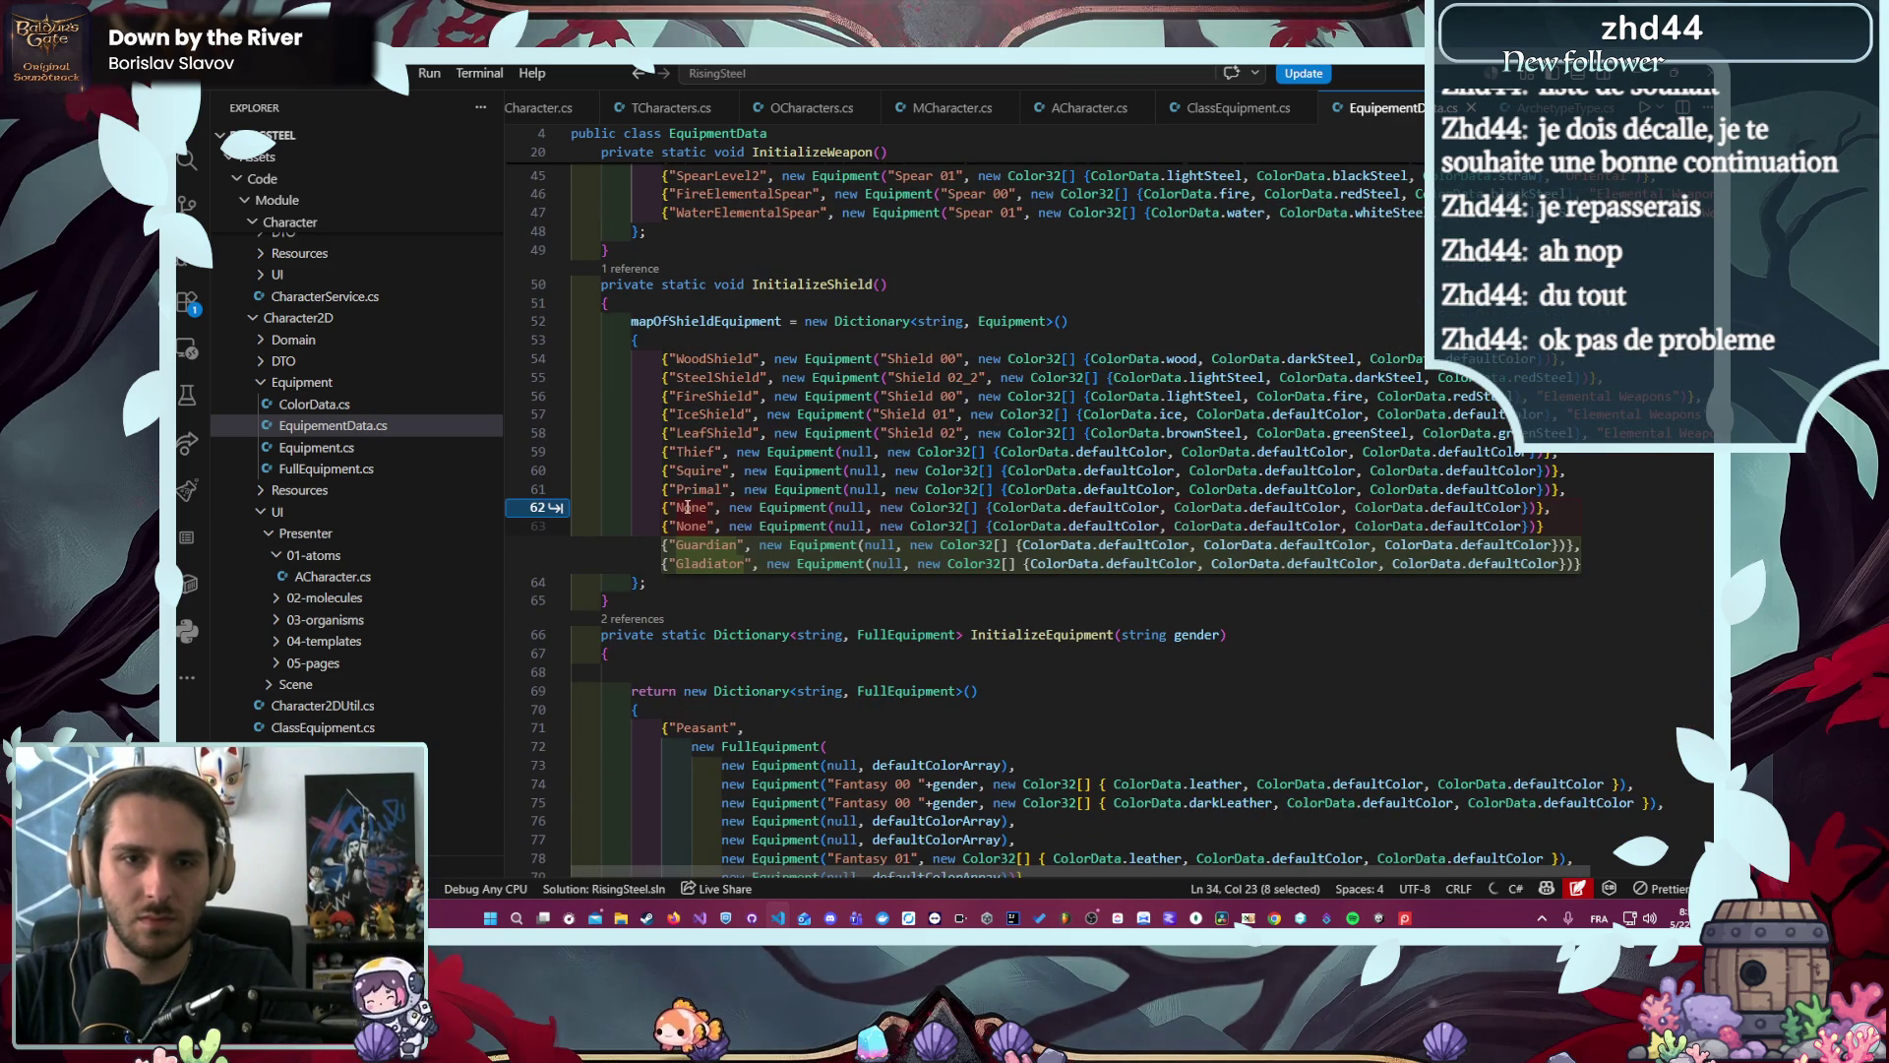
key("Tab")
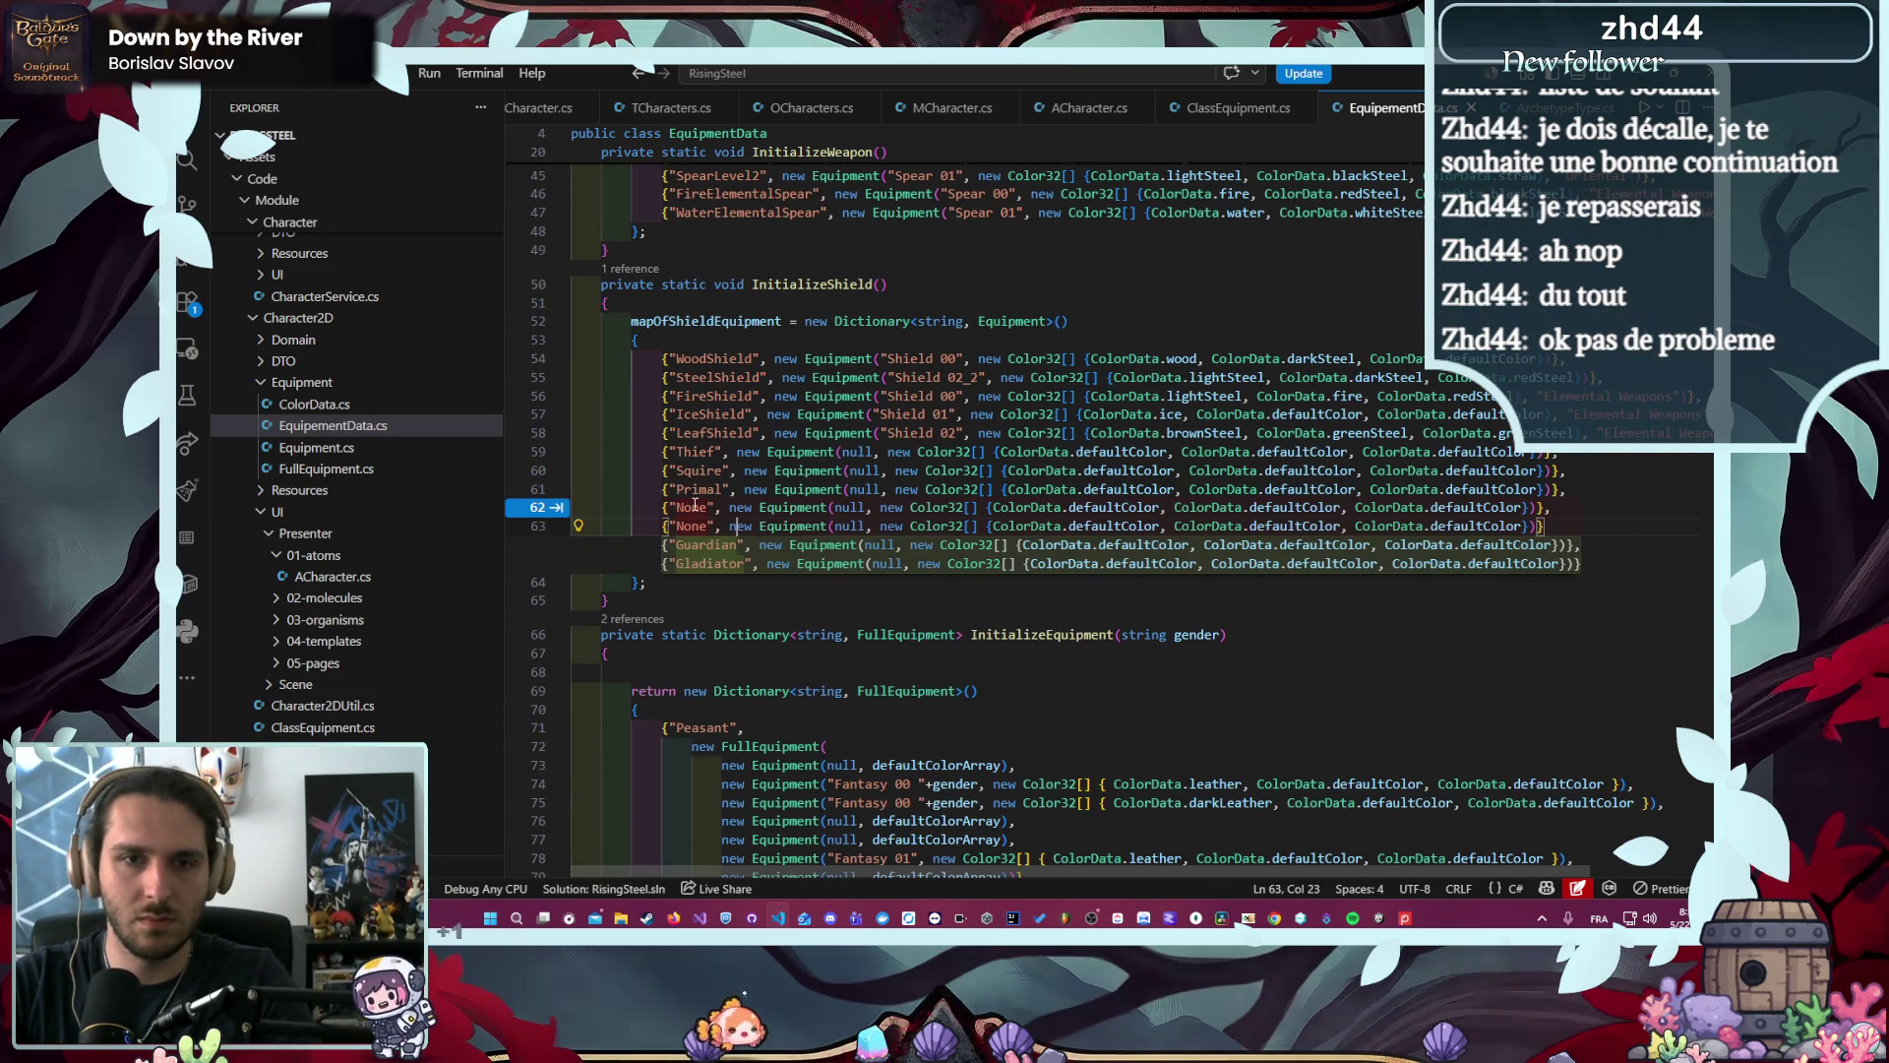
key("ctrl+v")
- Copy the Pilgrim class name, then stop the running game in Unity
scroll(694, 354, "up", 7)
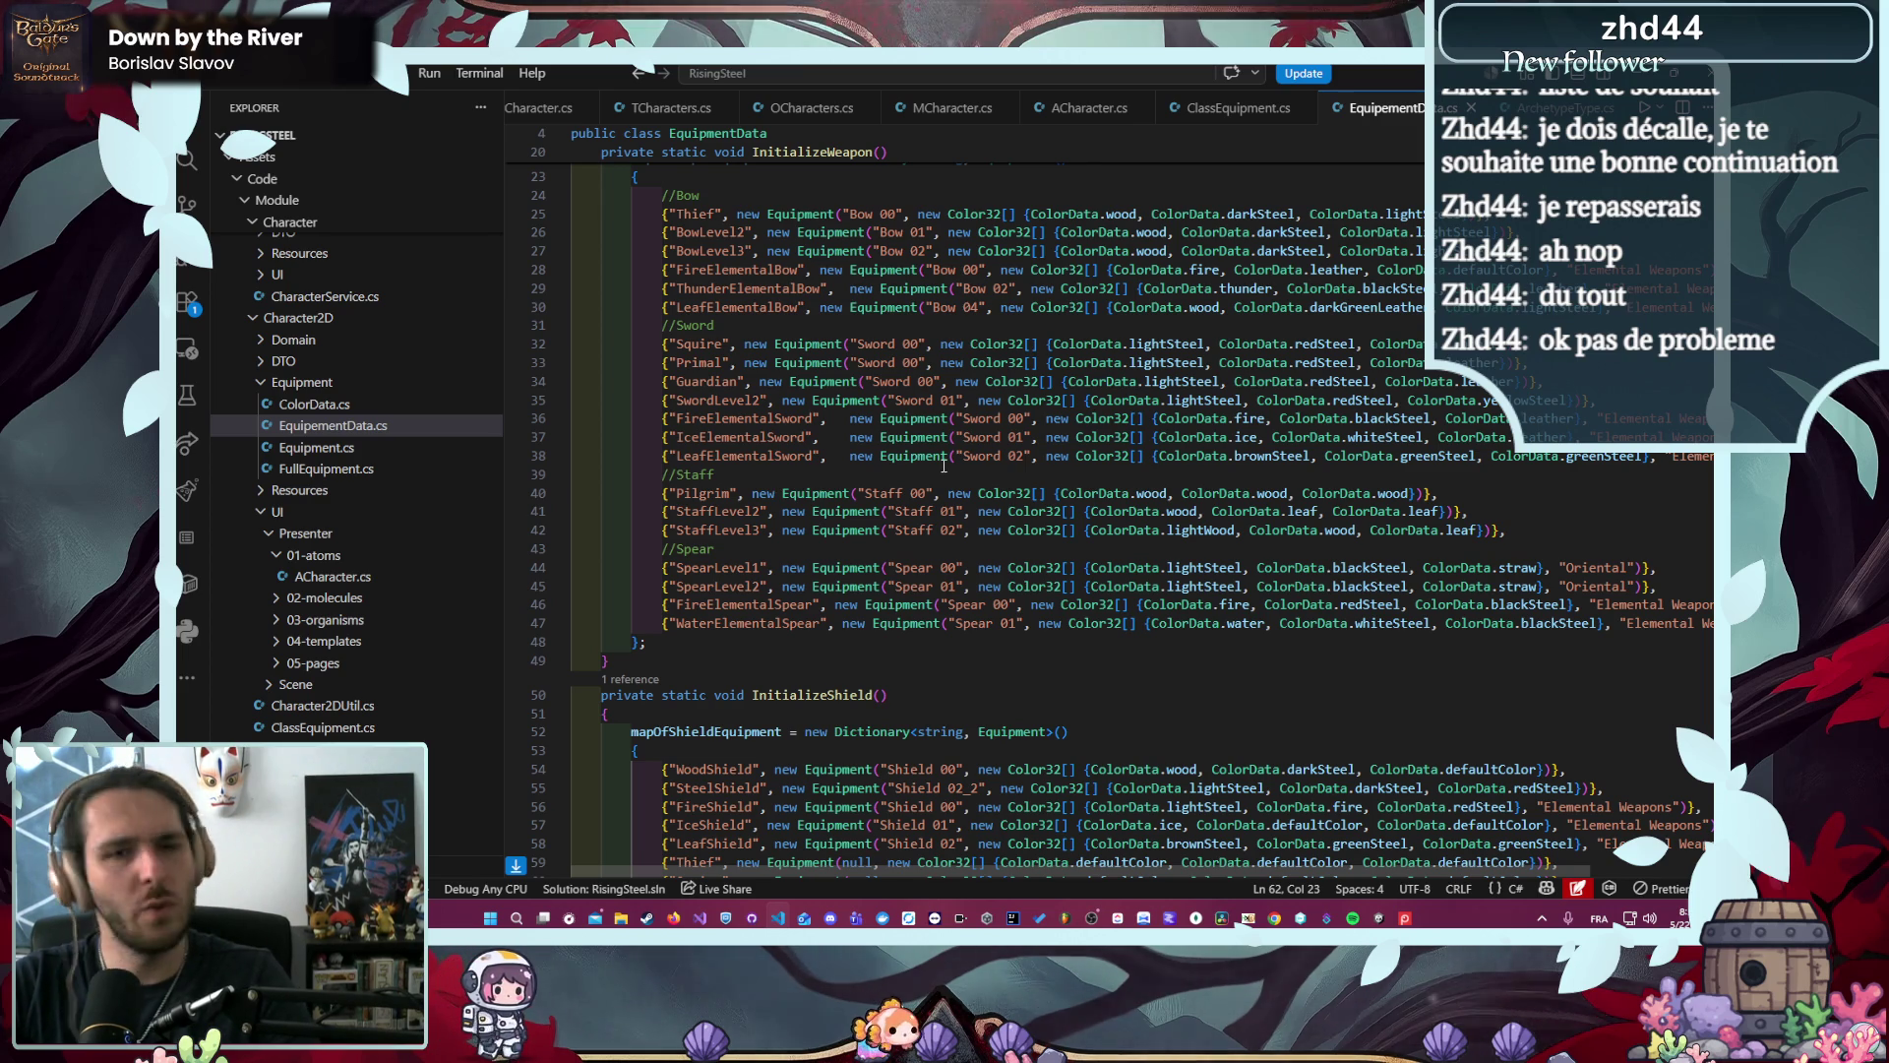
left_click_drag(696, 493, 703, 493)
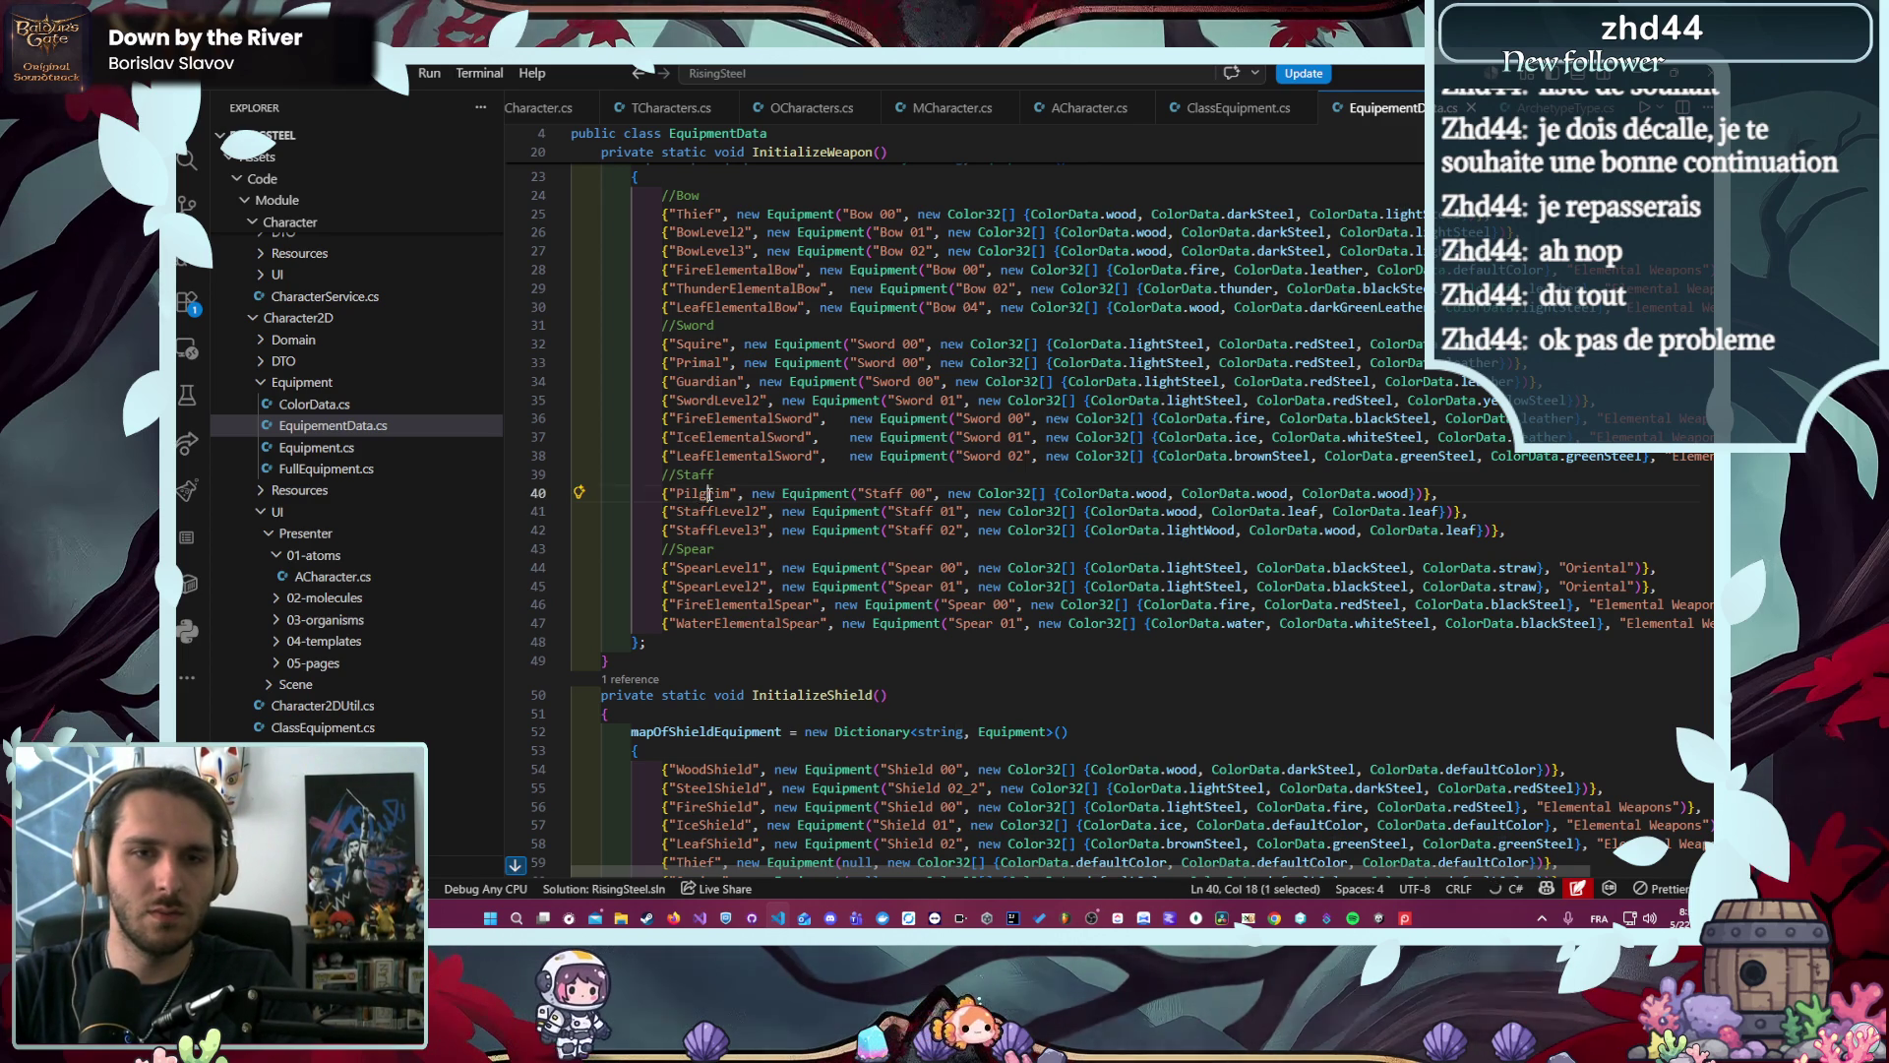
scroll(723, 499, "down", 4)
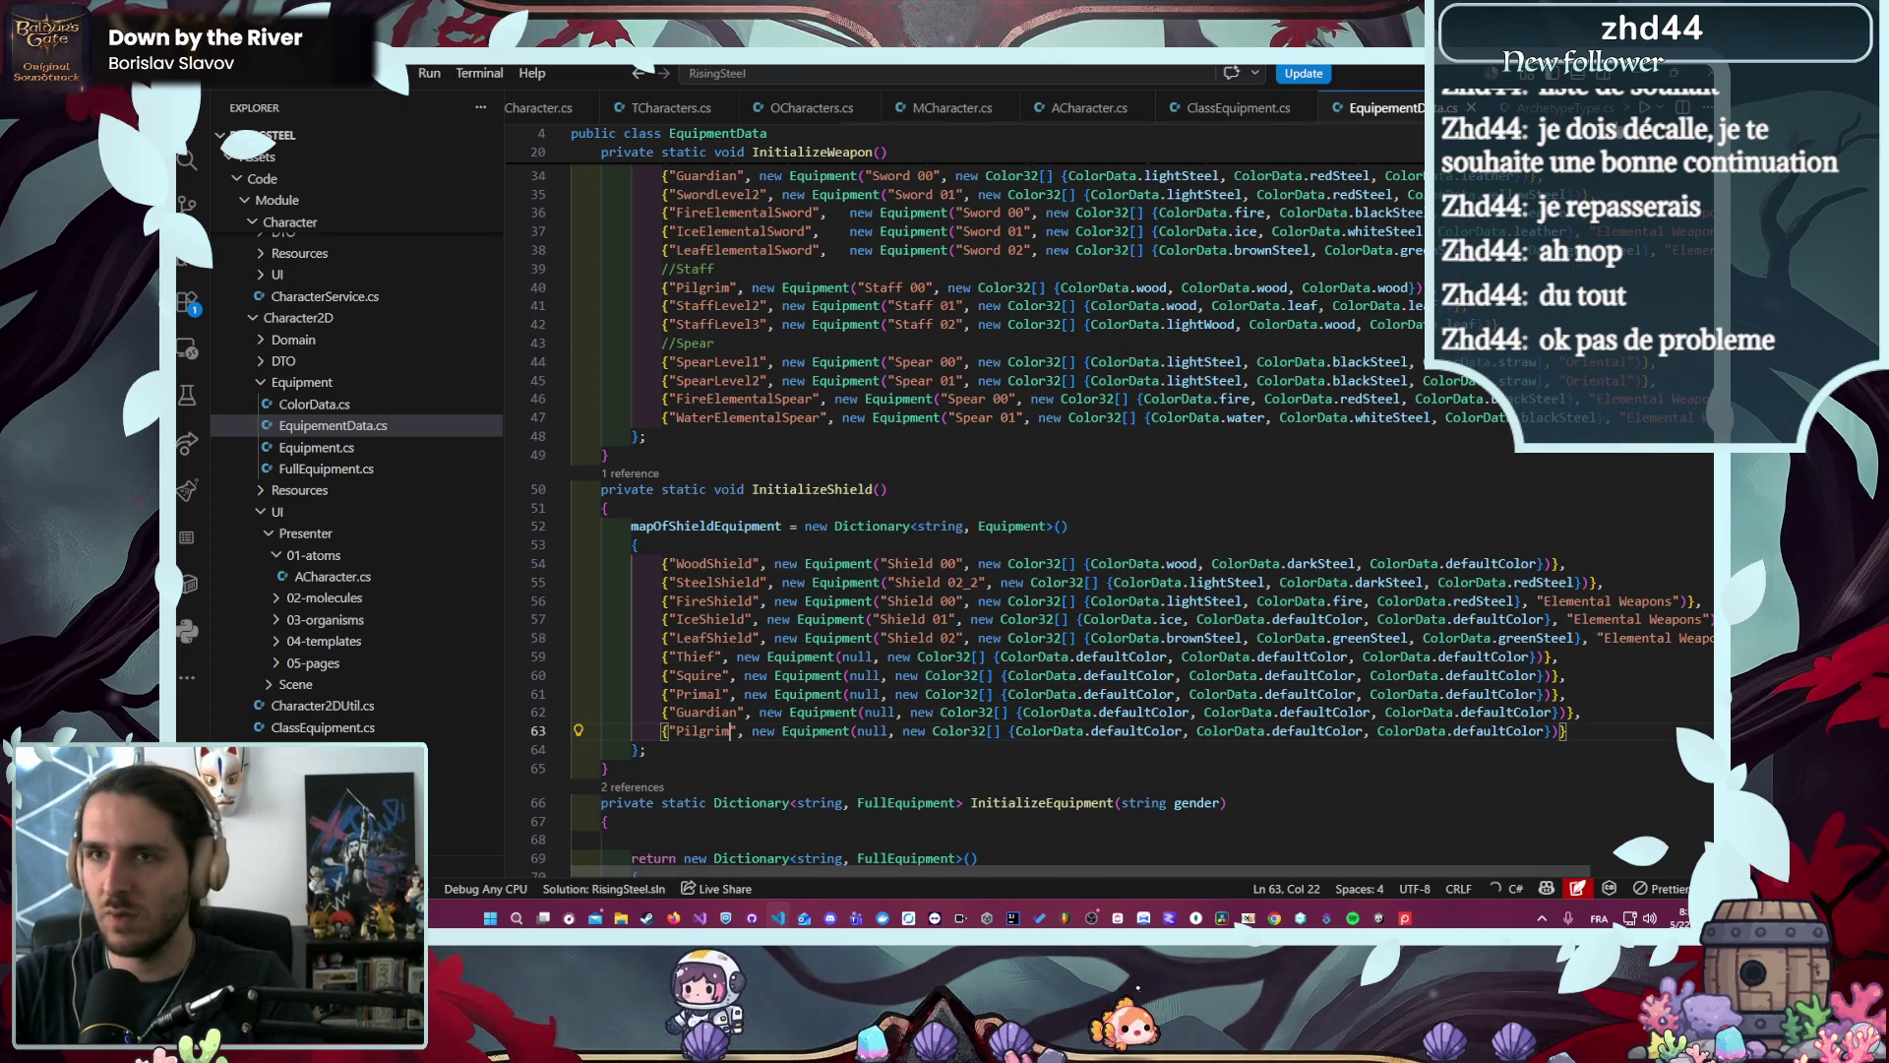
key("alt+Tab")
left_click(921, 102)
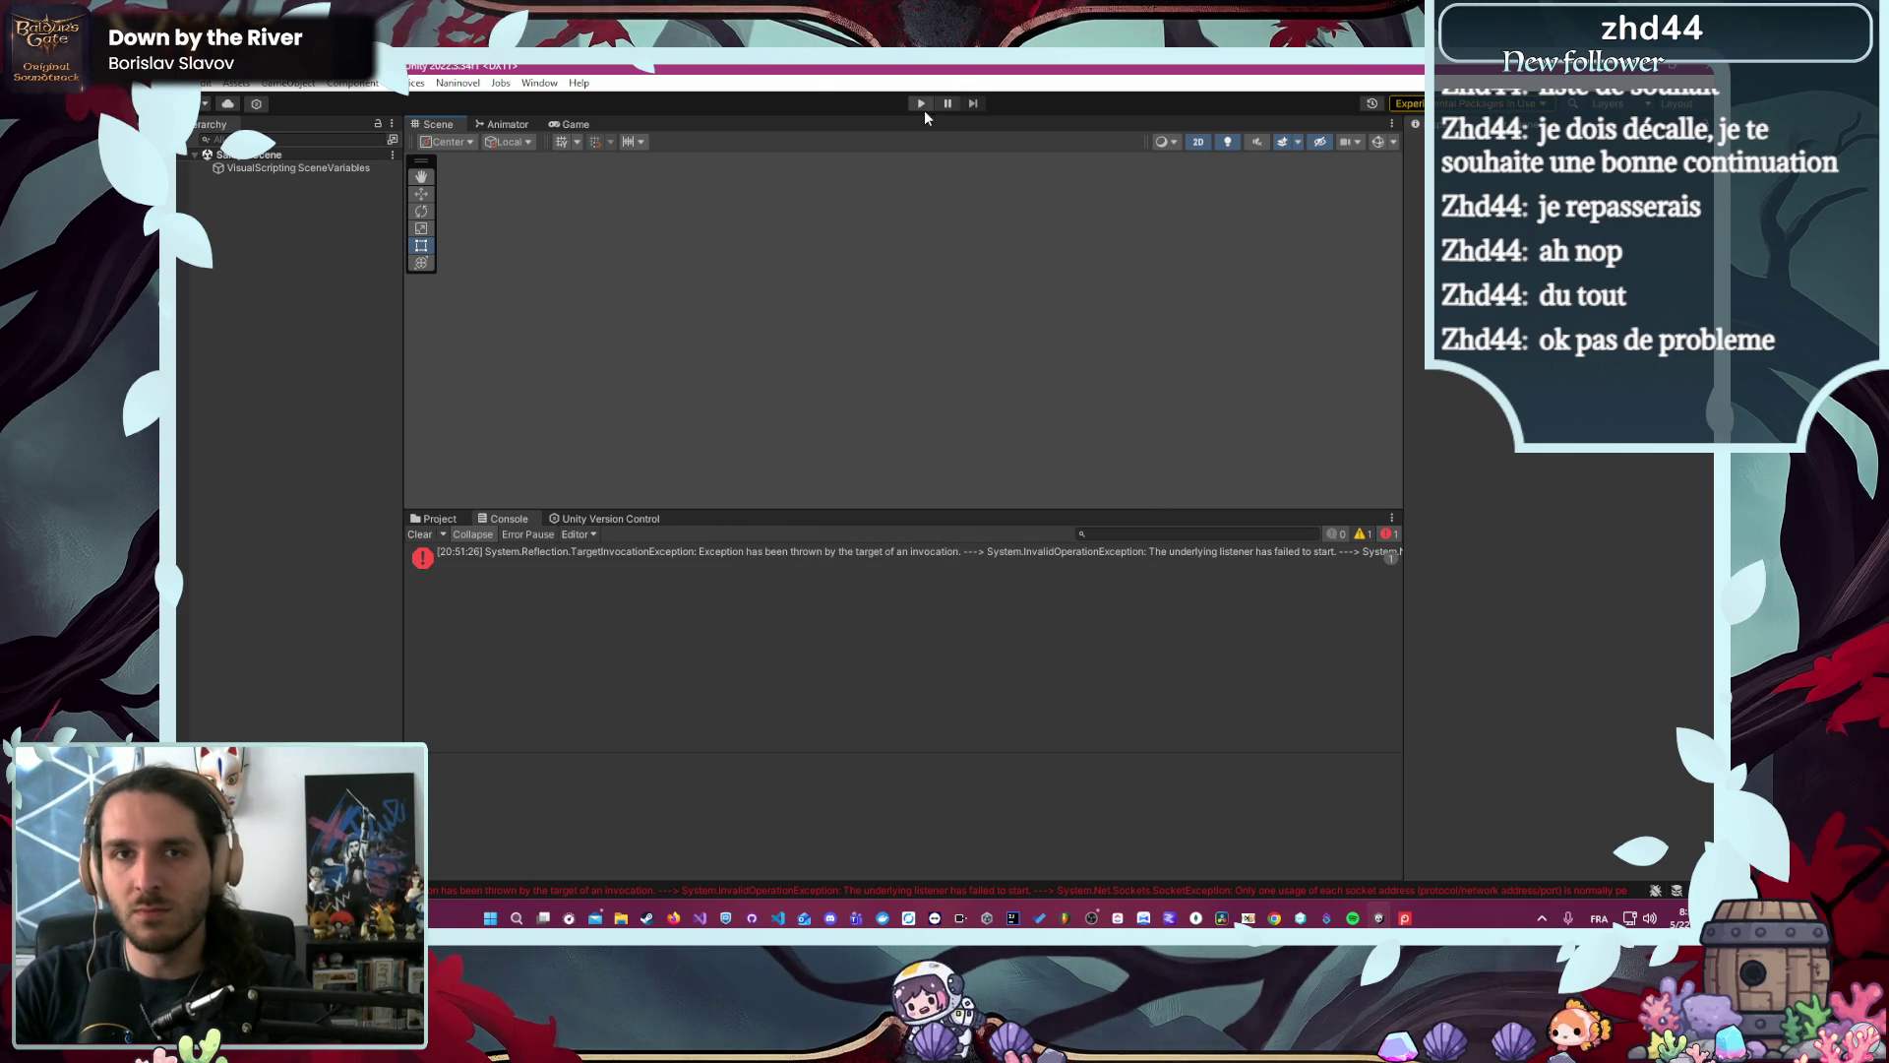
- Restart play mode and take a new Écuyer run to the L'Arène character selection
left_click(921, 103)
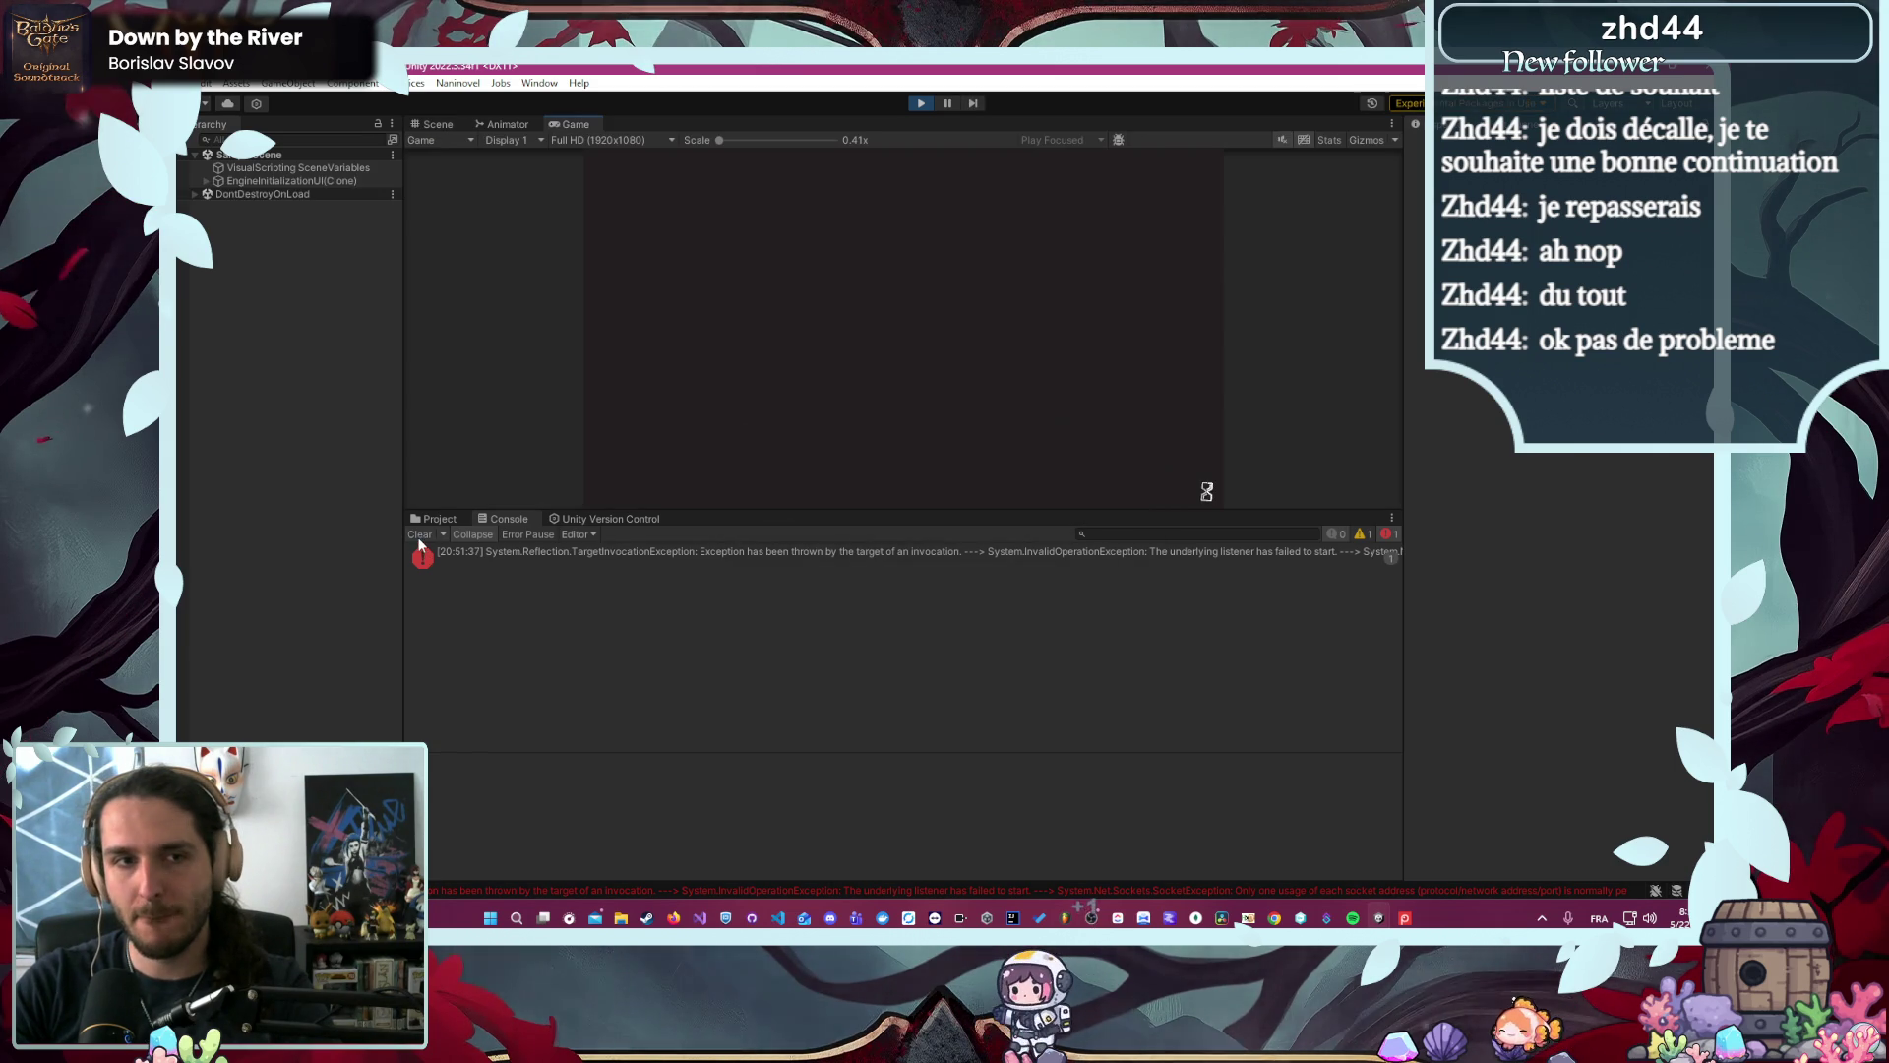
left_click_drag(826, 512, 837, 650)
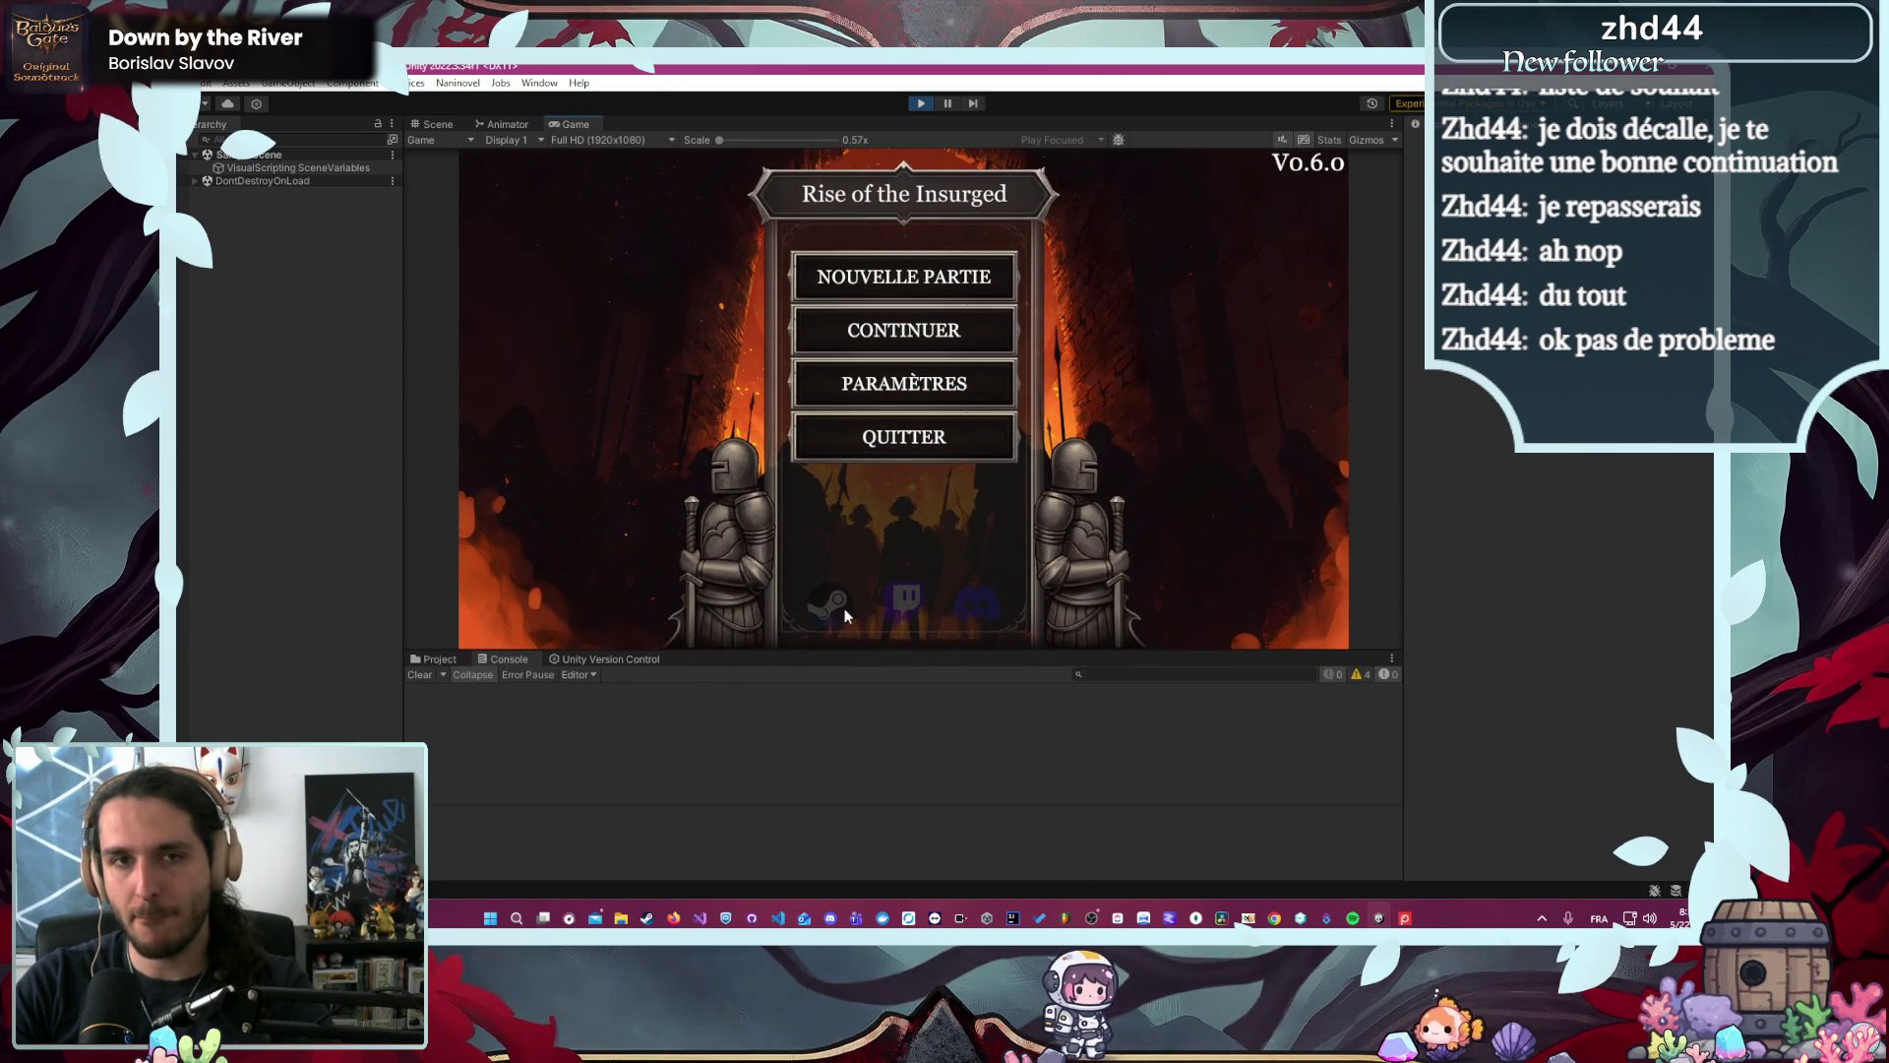
left_click(946, 283)
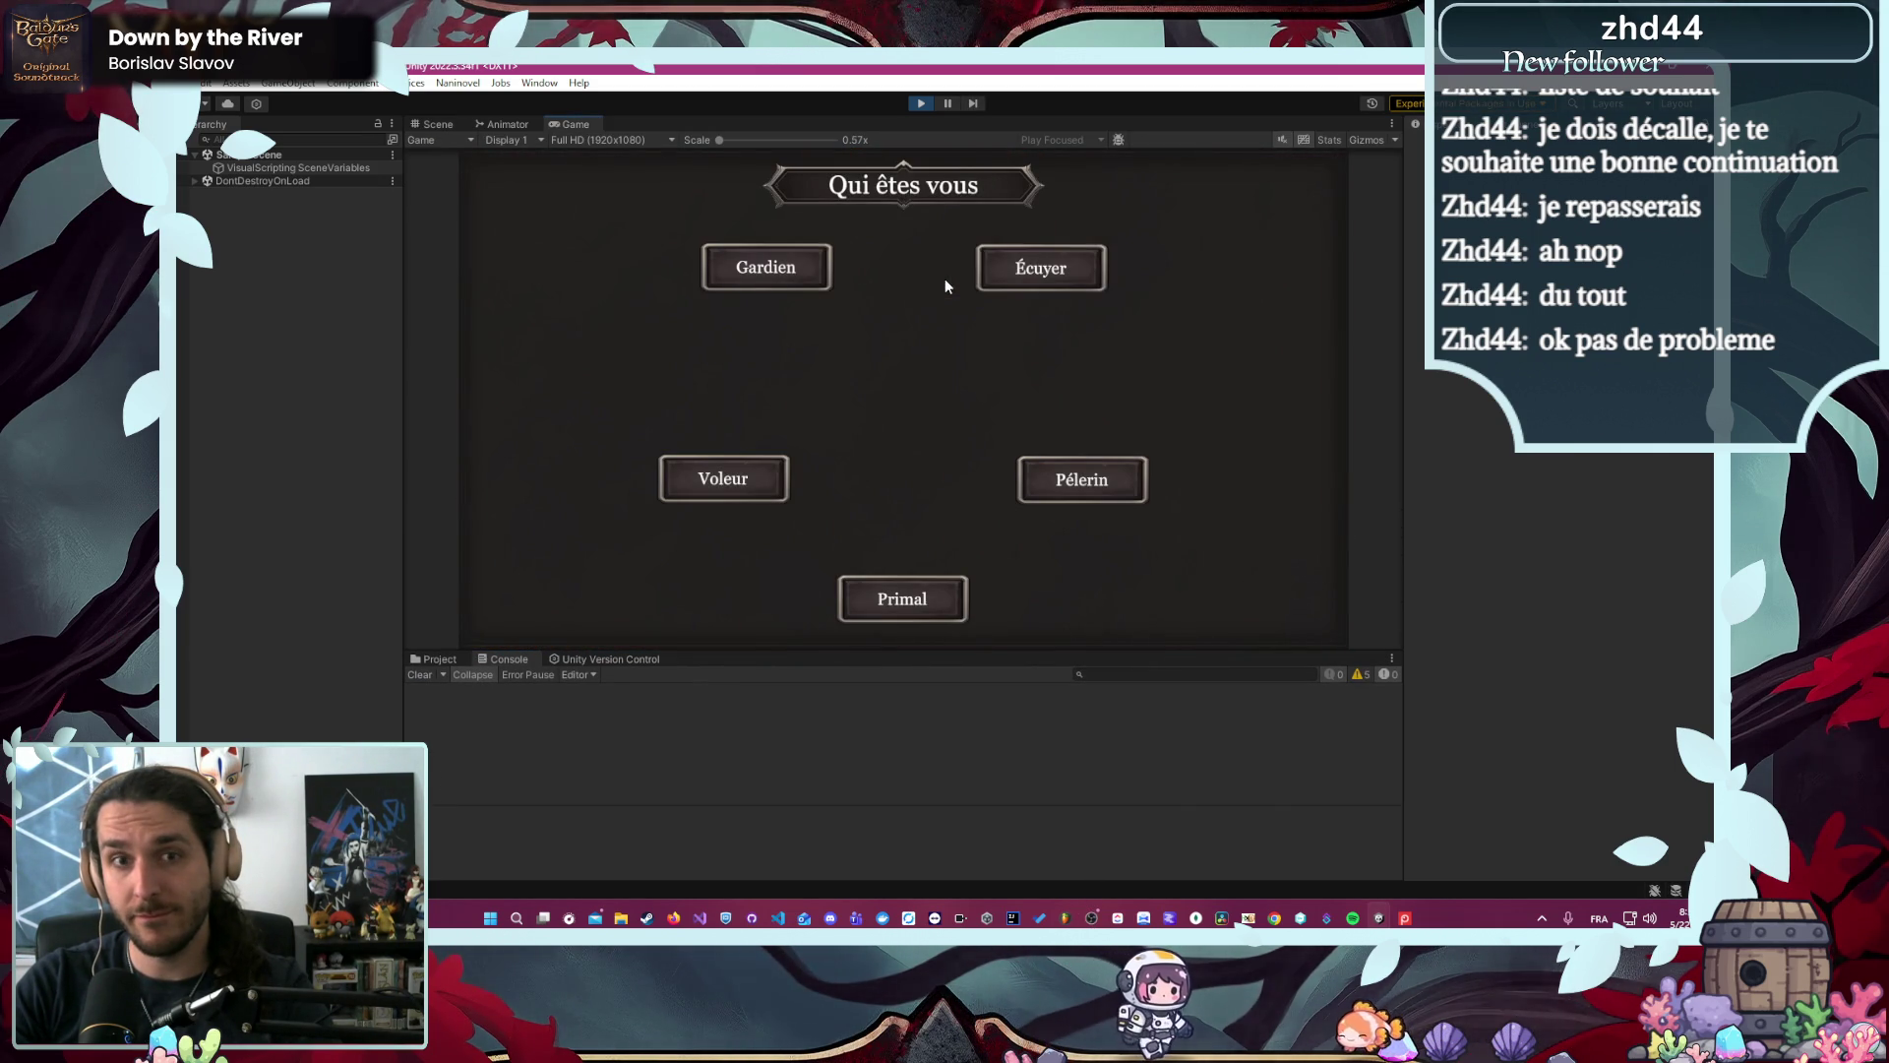
mouse_move(1019, 258)
left_click(1037, 271)
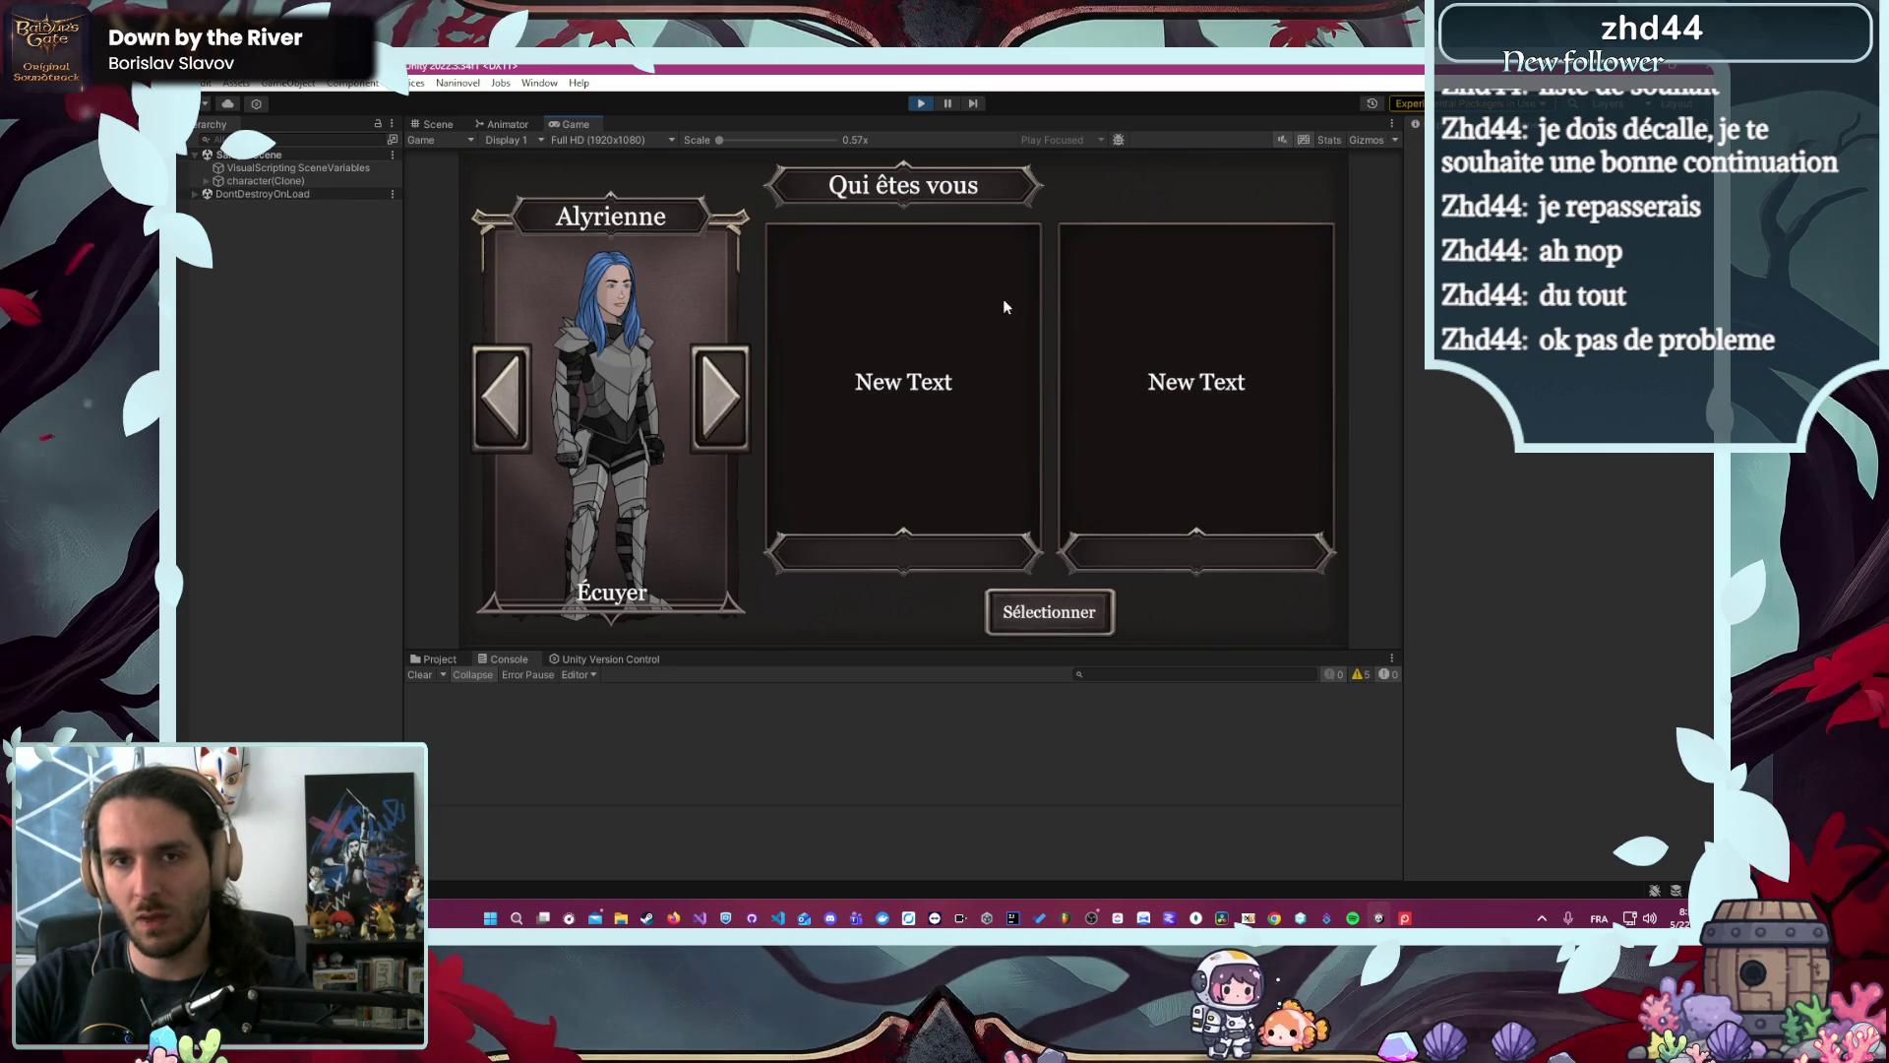
left_click(1008, 620)
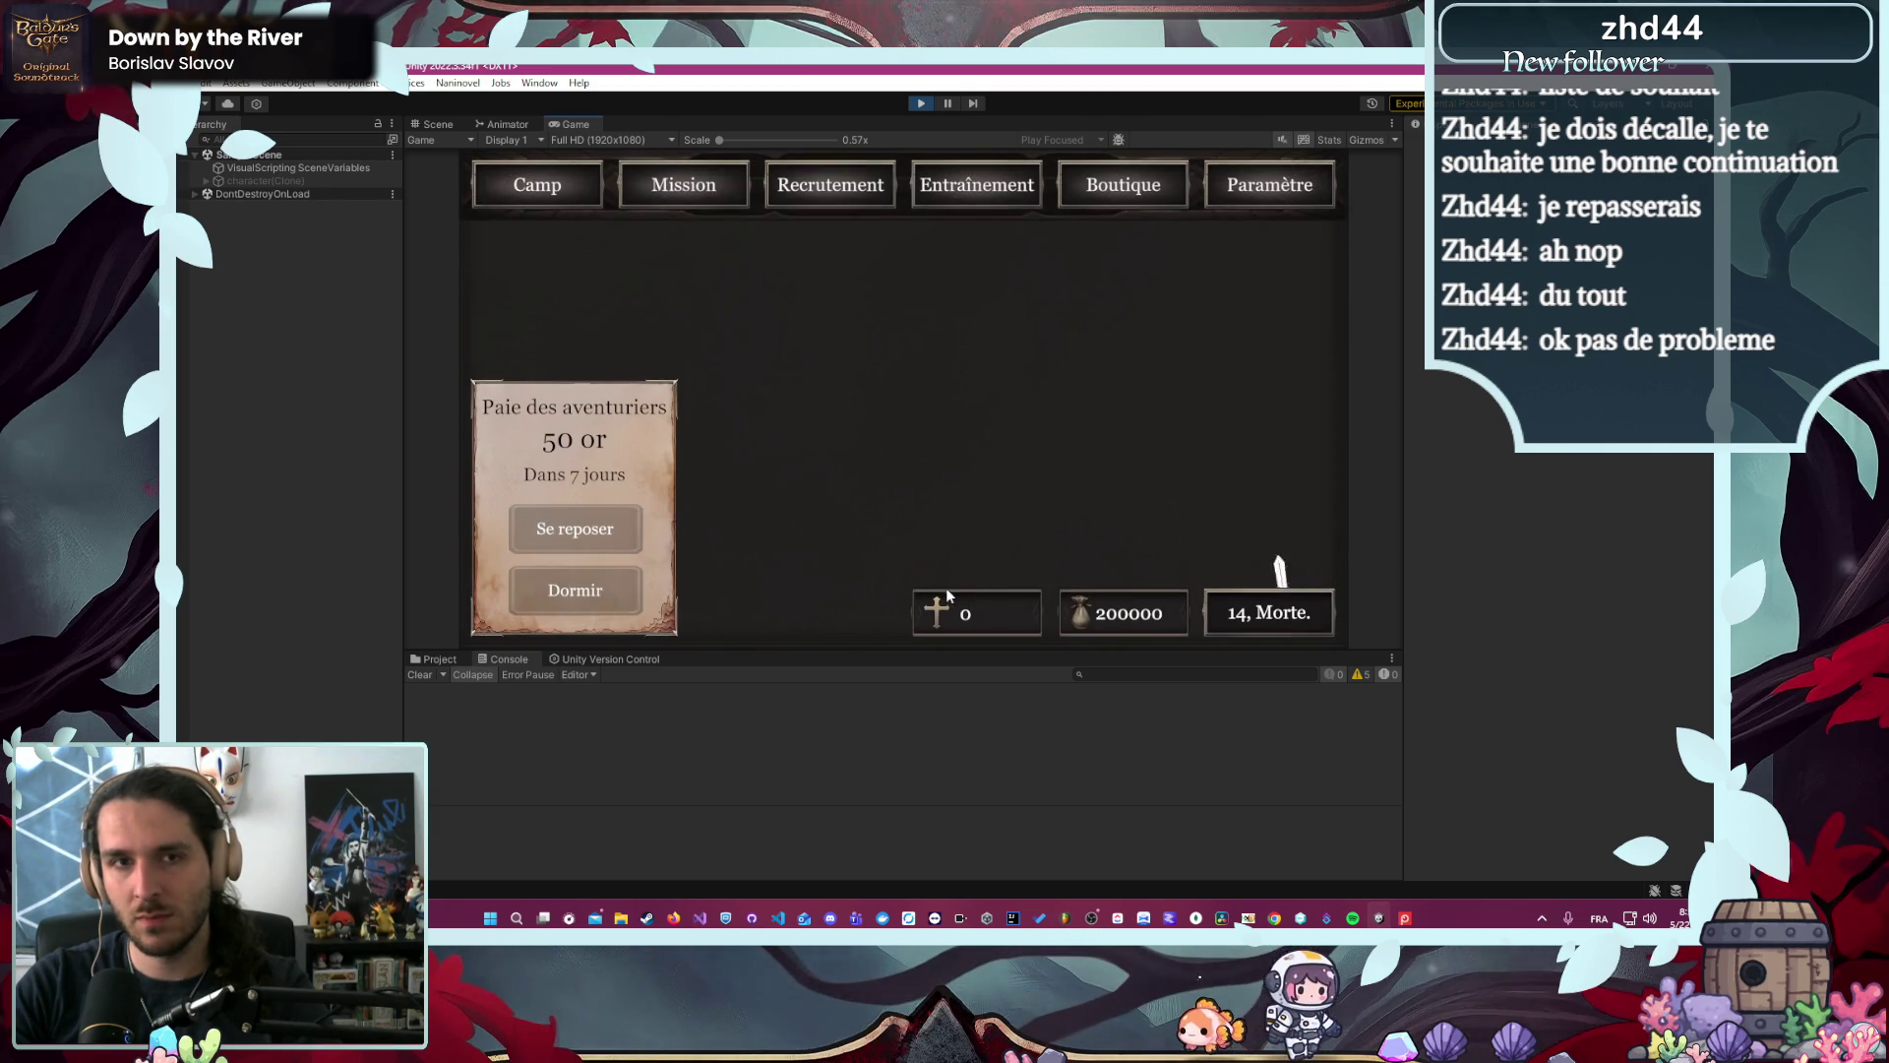
left_click(677, 199)
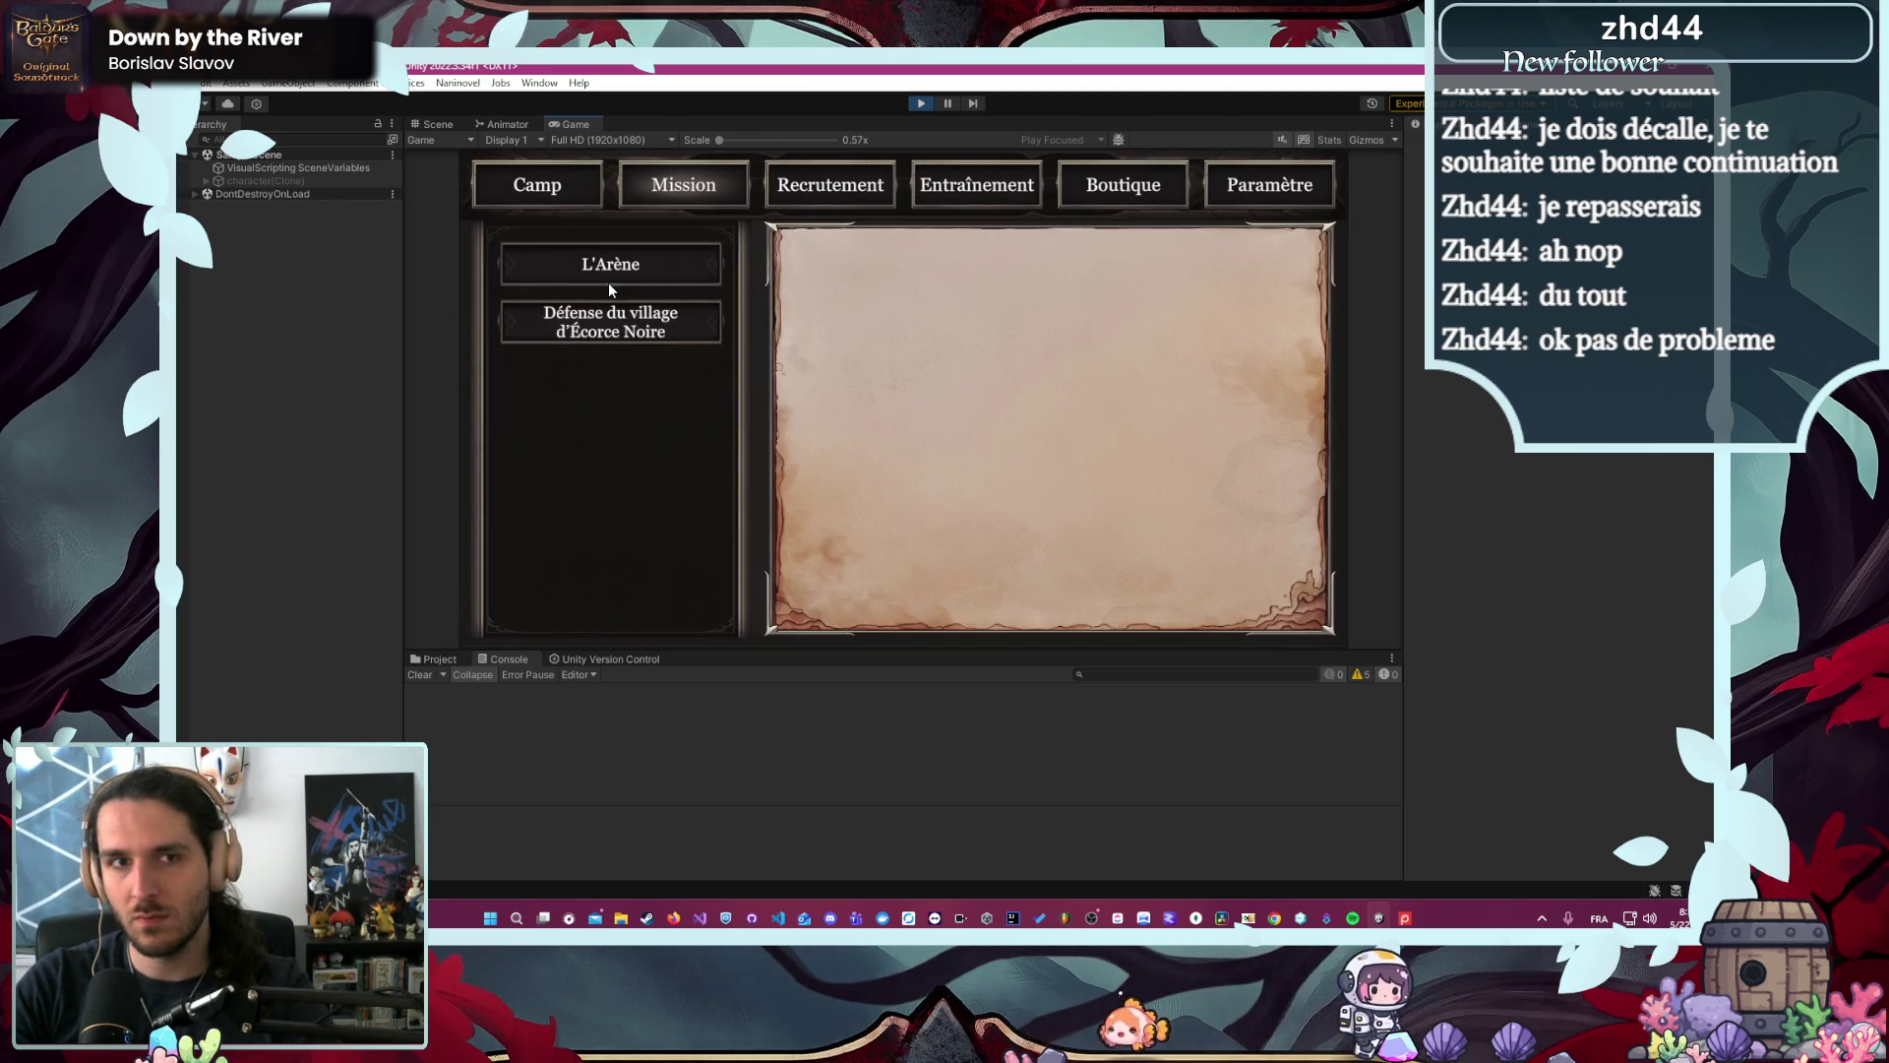
left_click(609, 286)
left_click(1037, 608)
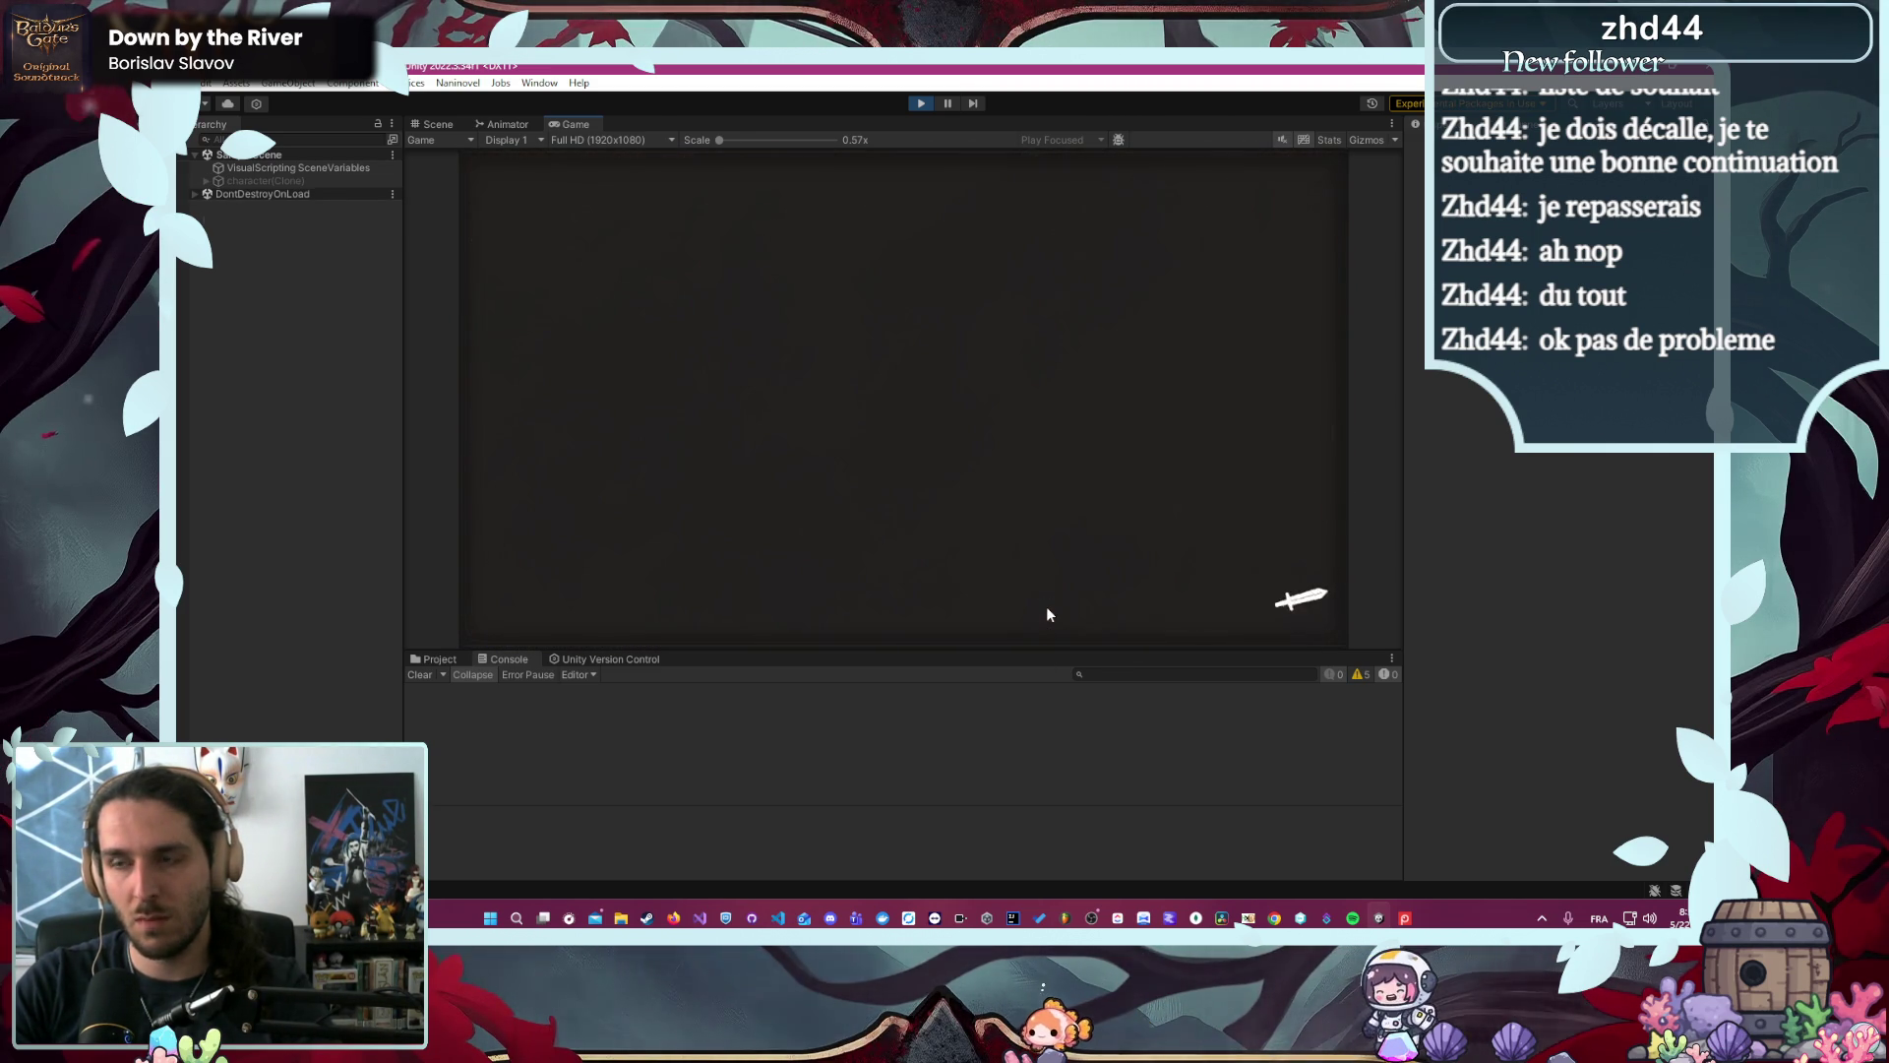
- Enter the arena, start combat, have the heroine attack, then stop the game
left_click(563, 458)
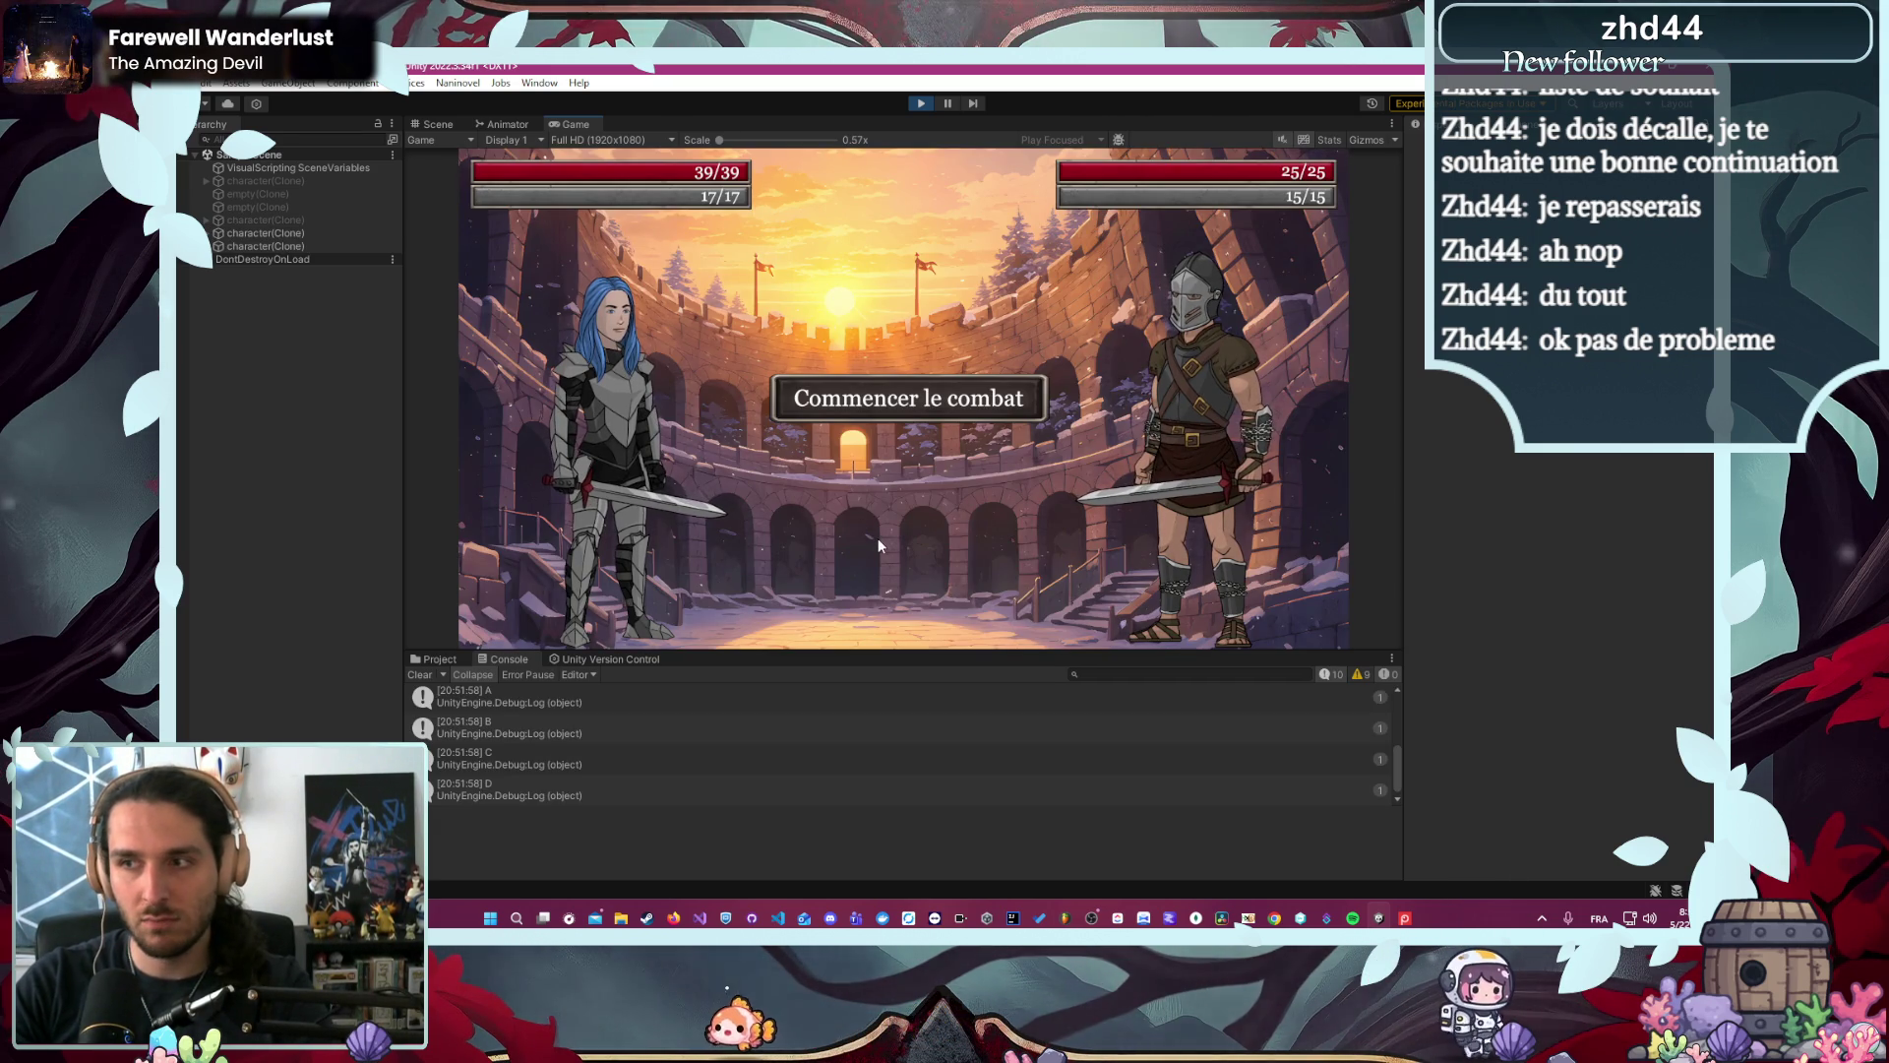
left_click(938, 403)
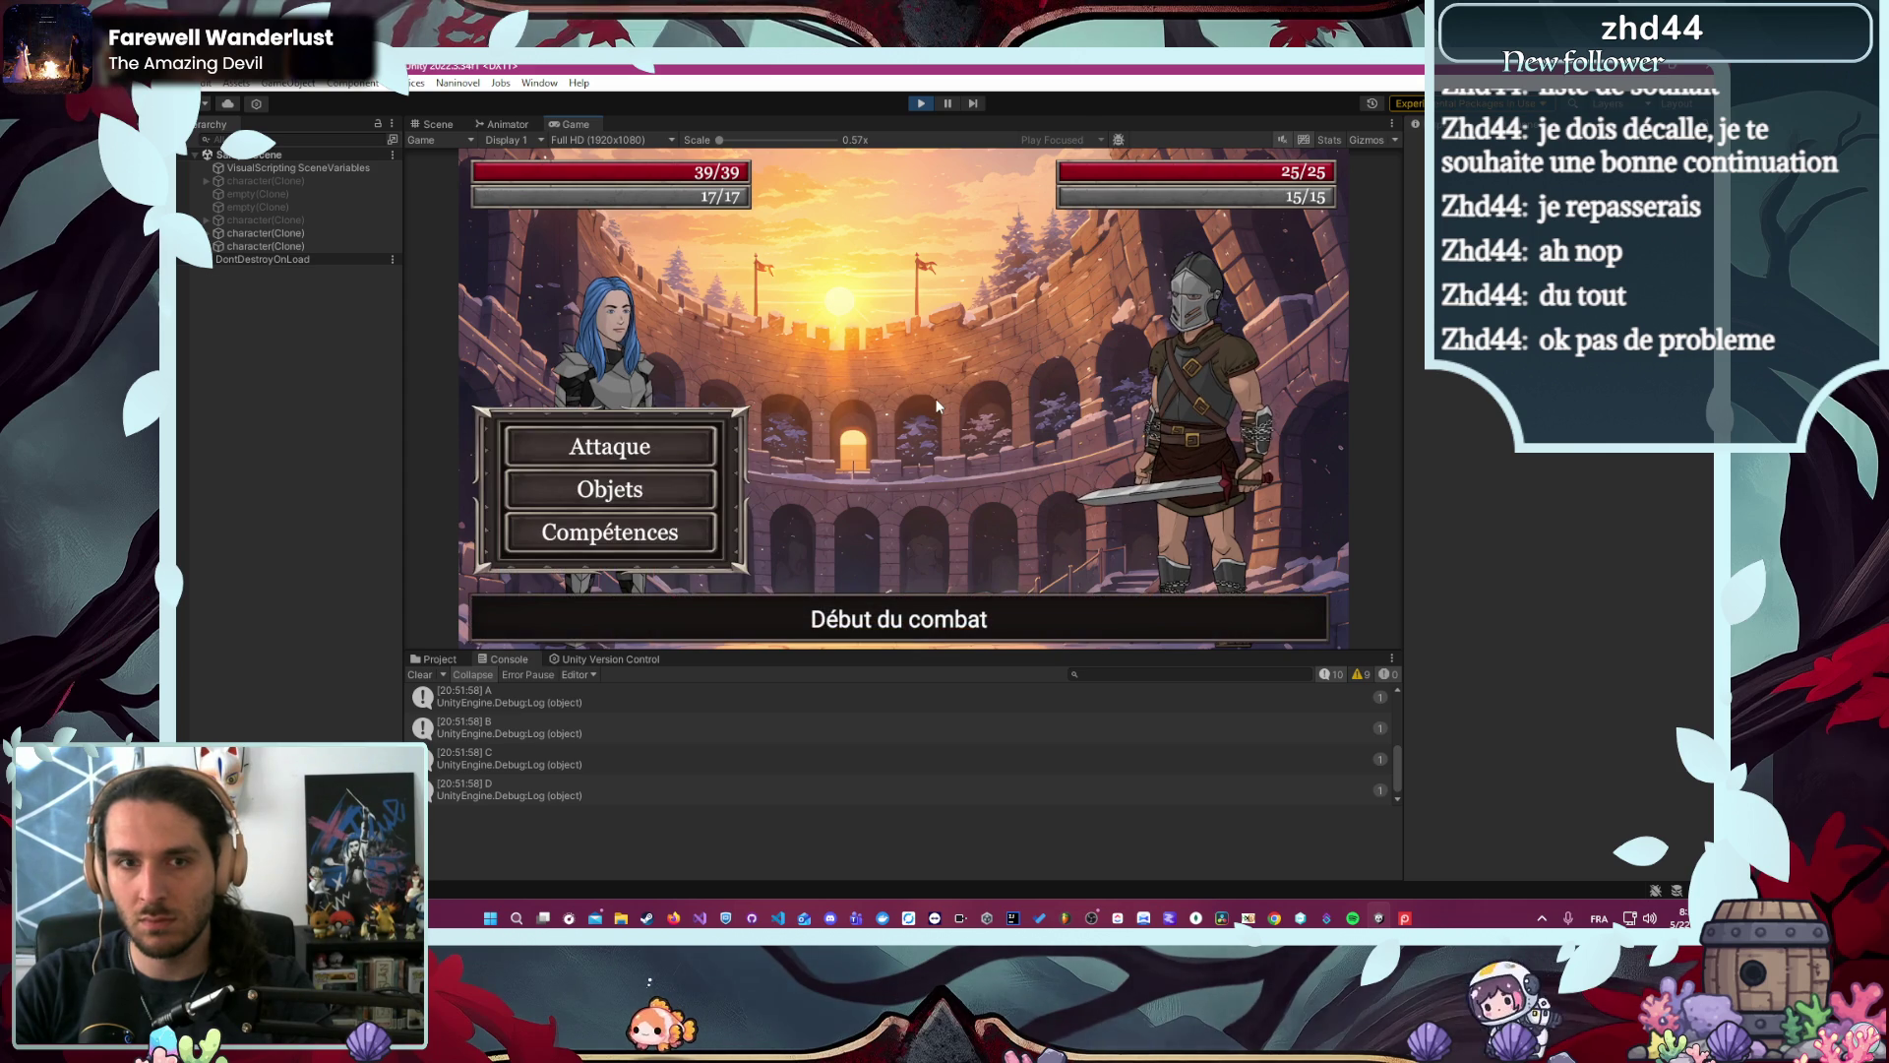
left_click(657, 456)
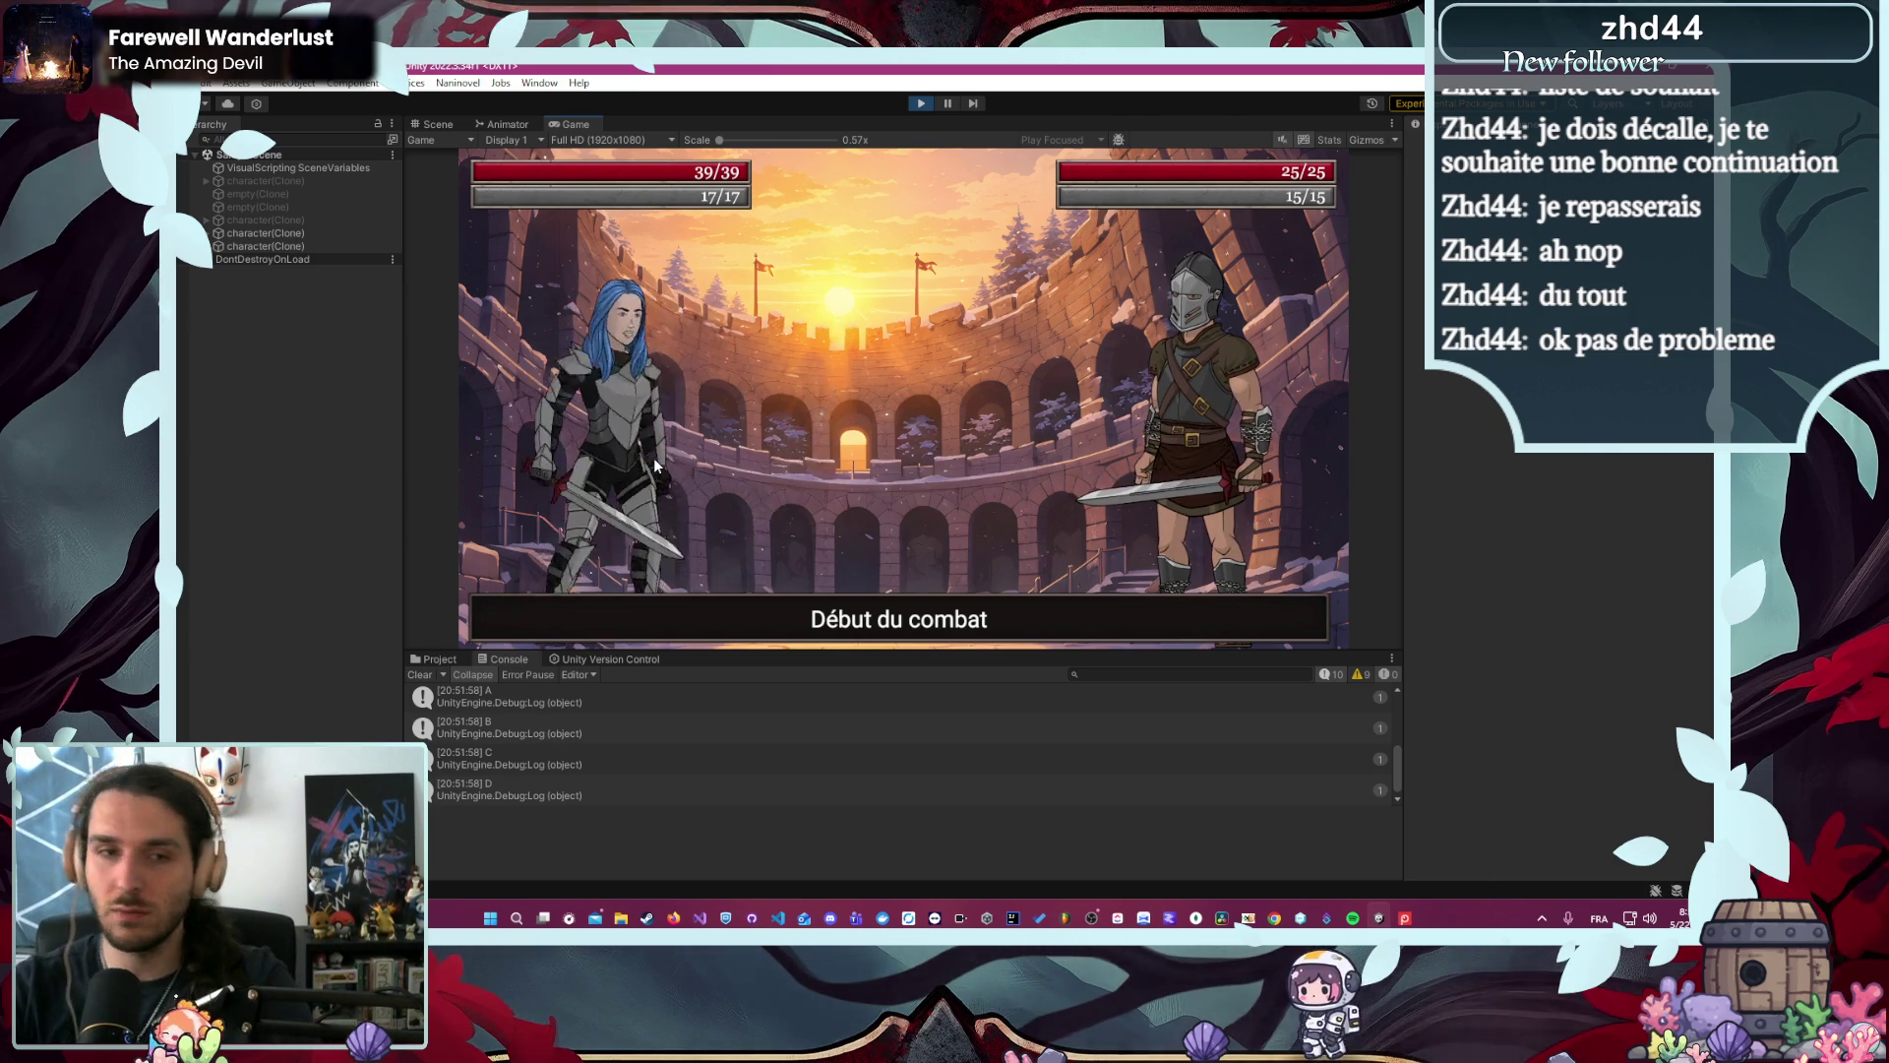
scroll(590, 751, "down", 1)
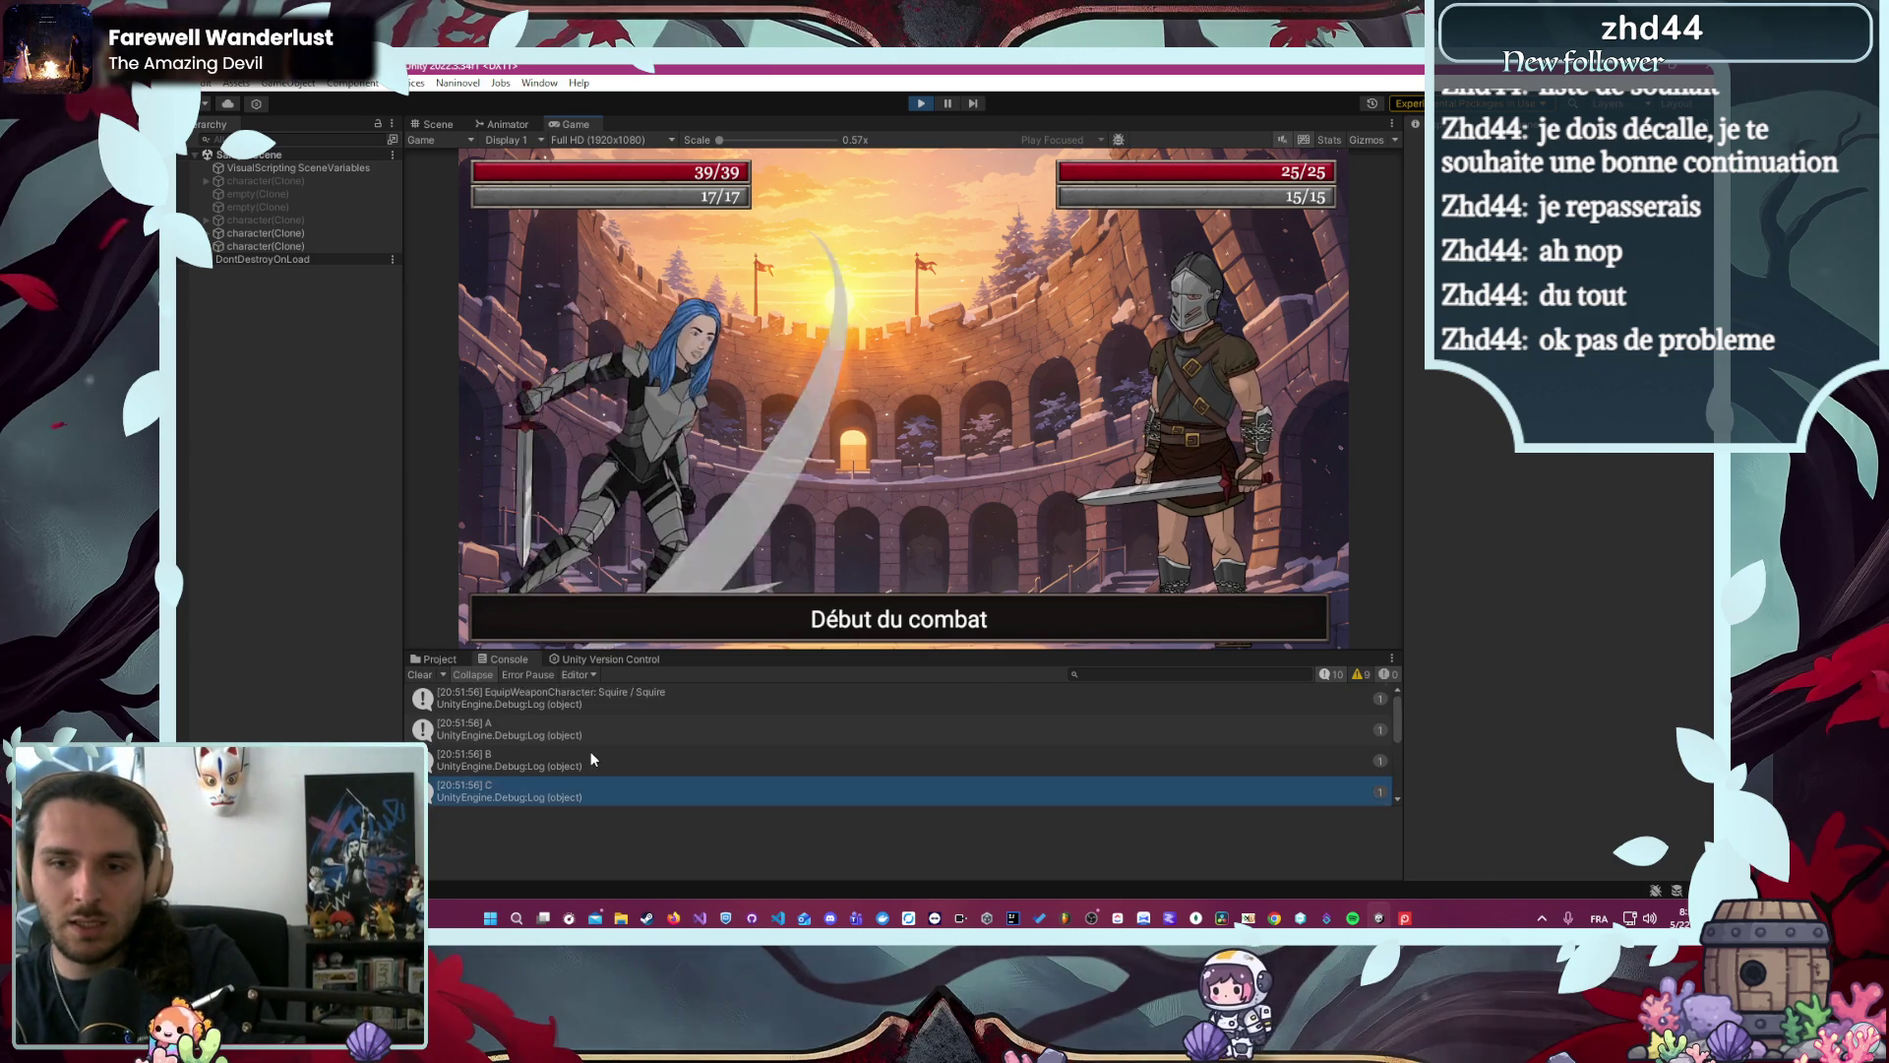
scroll(599, 734, "up", 3)
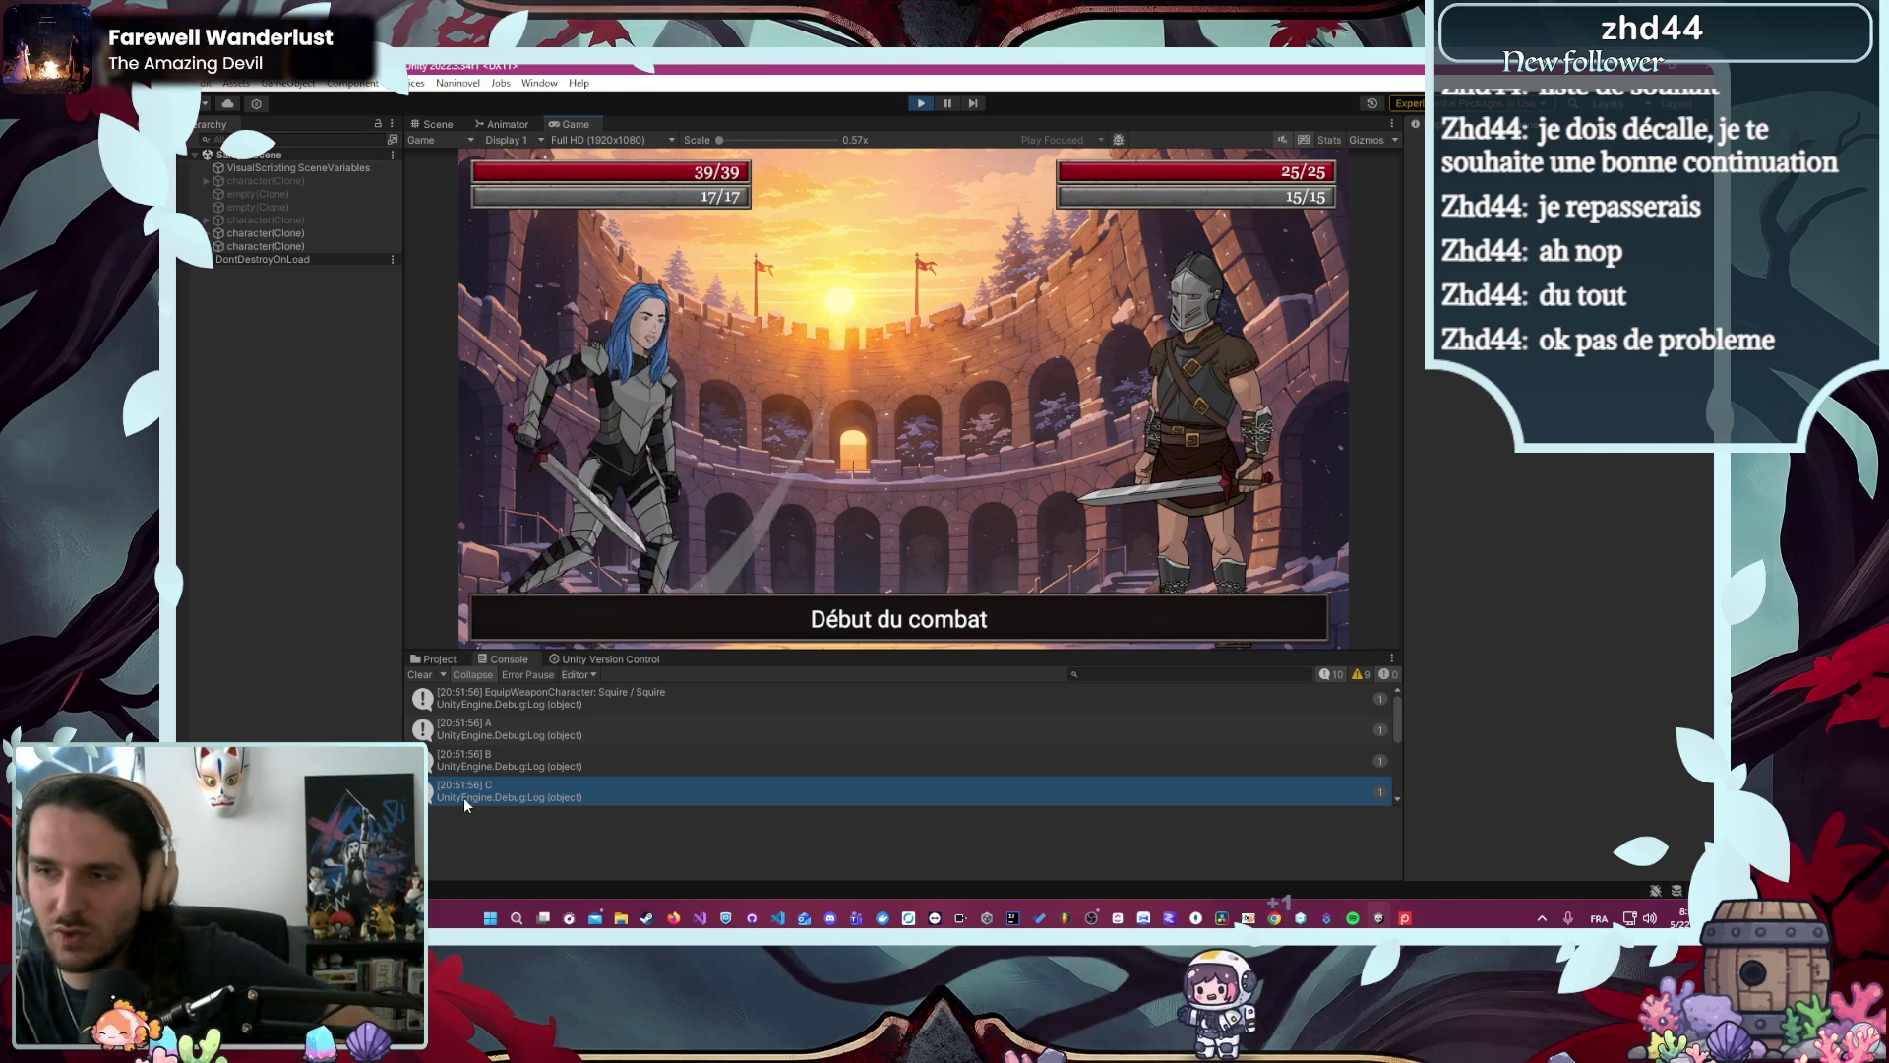
left_click(921, 103)
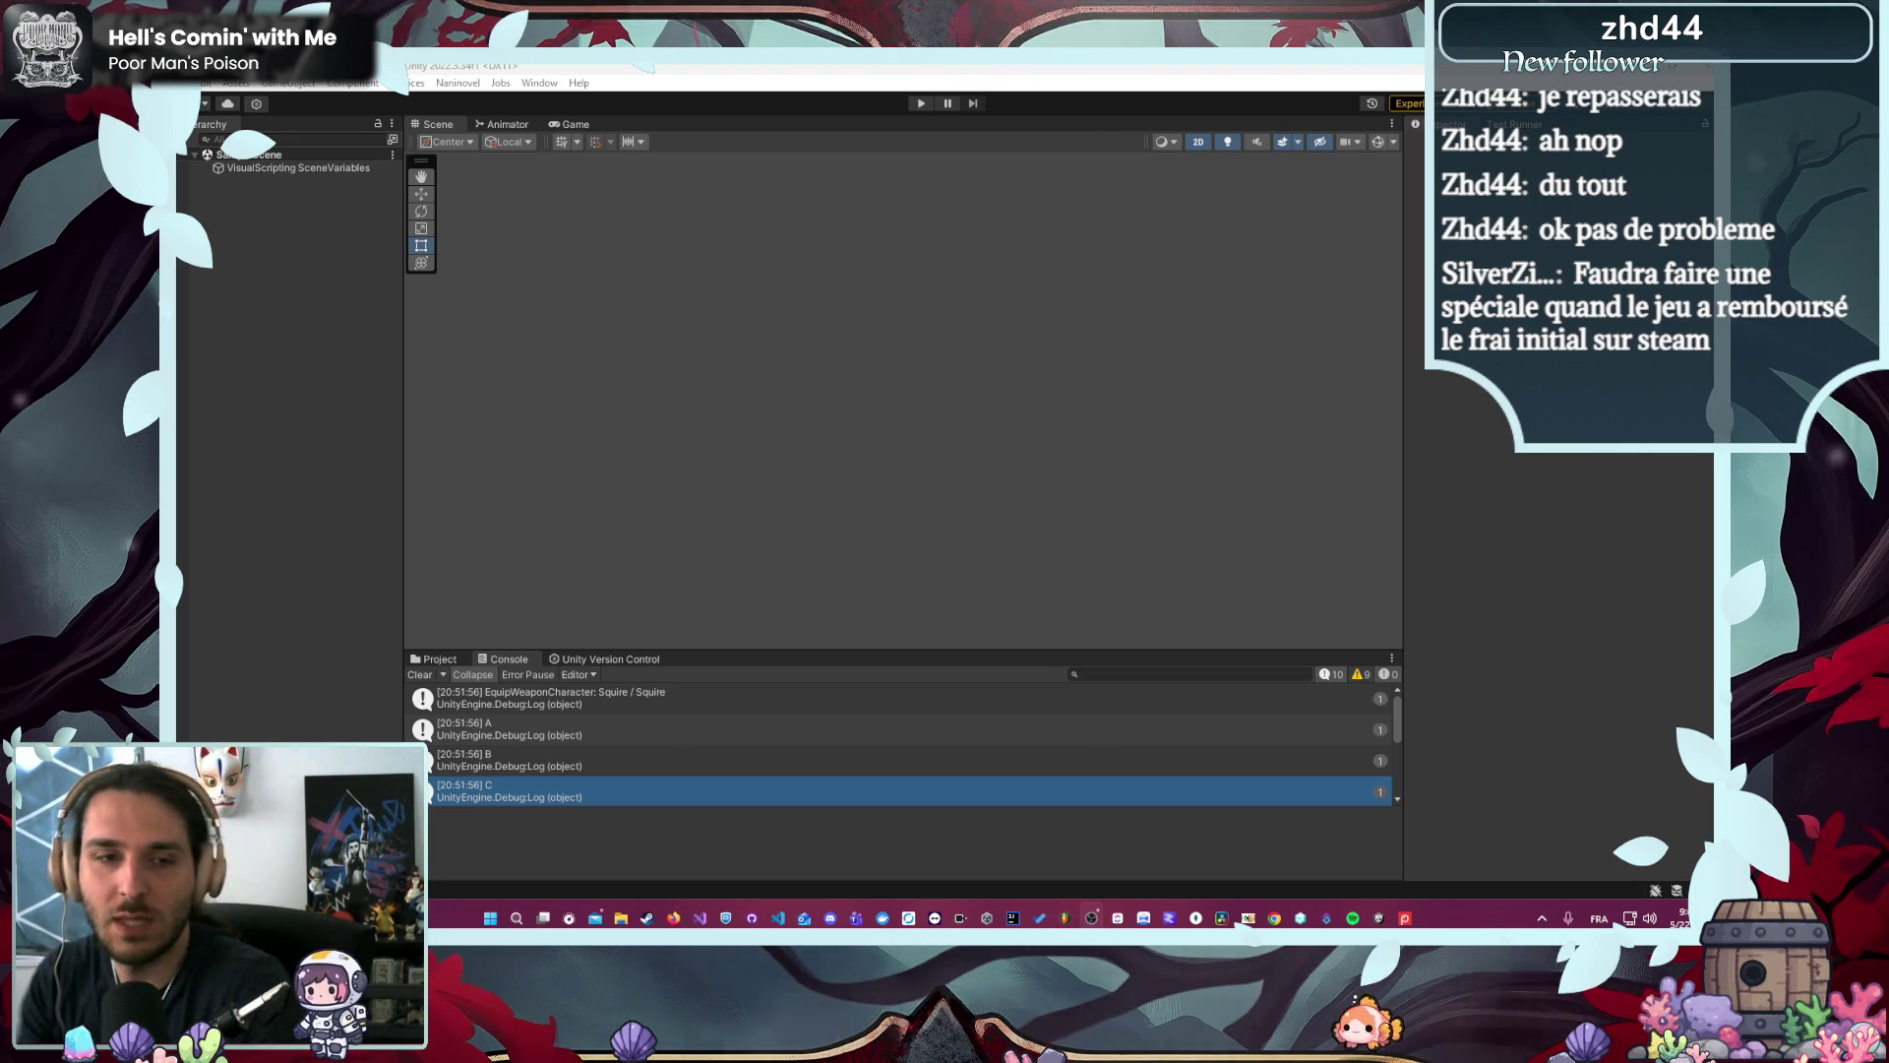
- Show the 'A' log entry's stack trace and jump to the line that logged it in ClassEquipment.cs
left_click(852, 734)
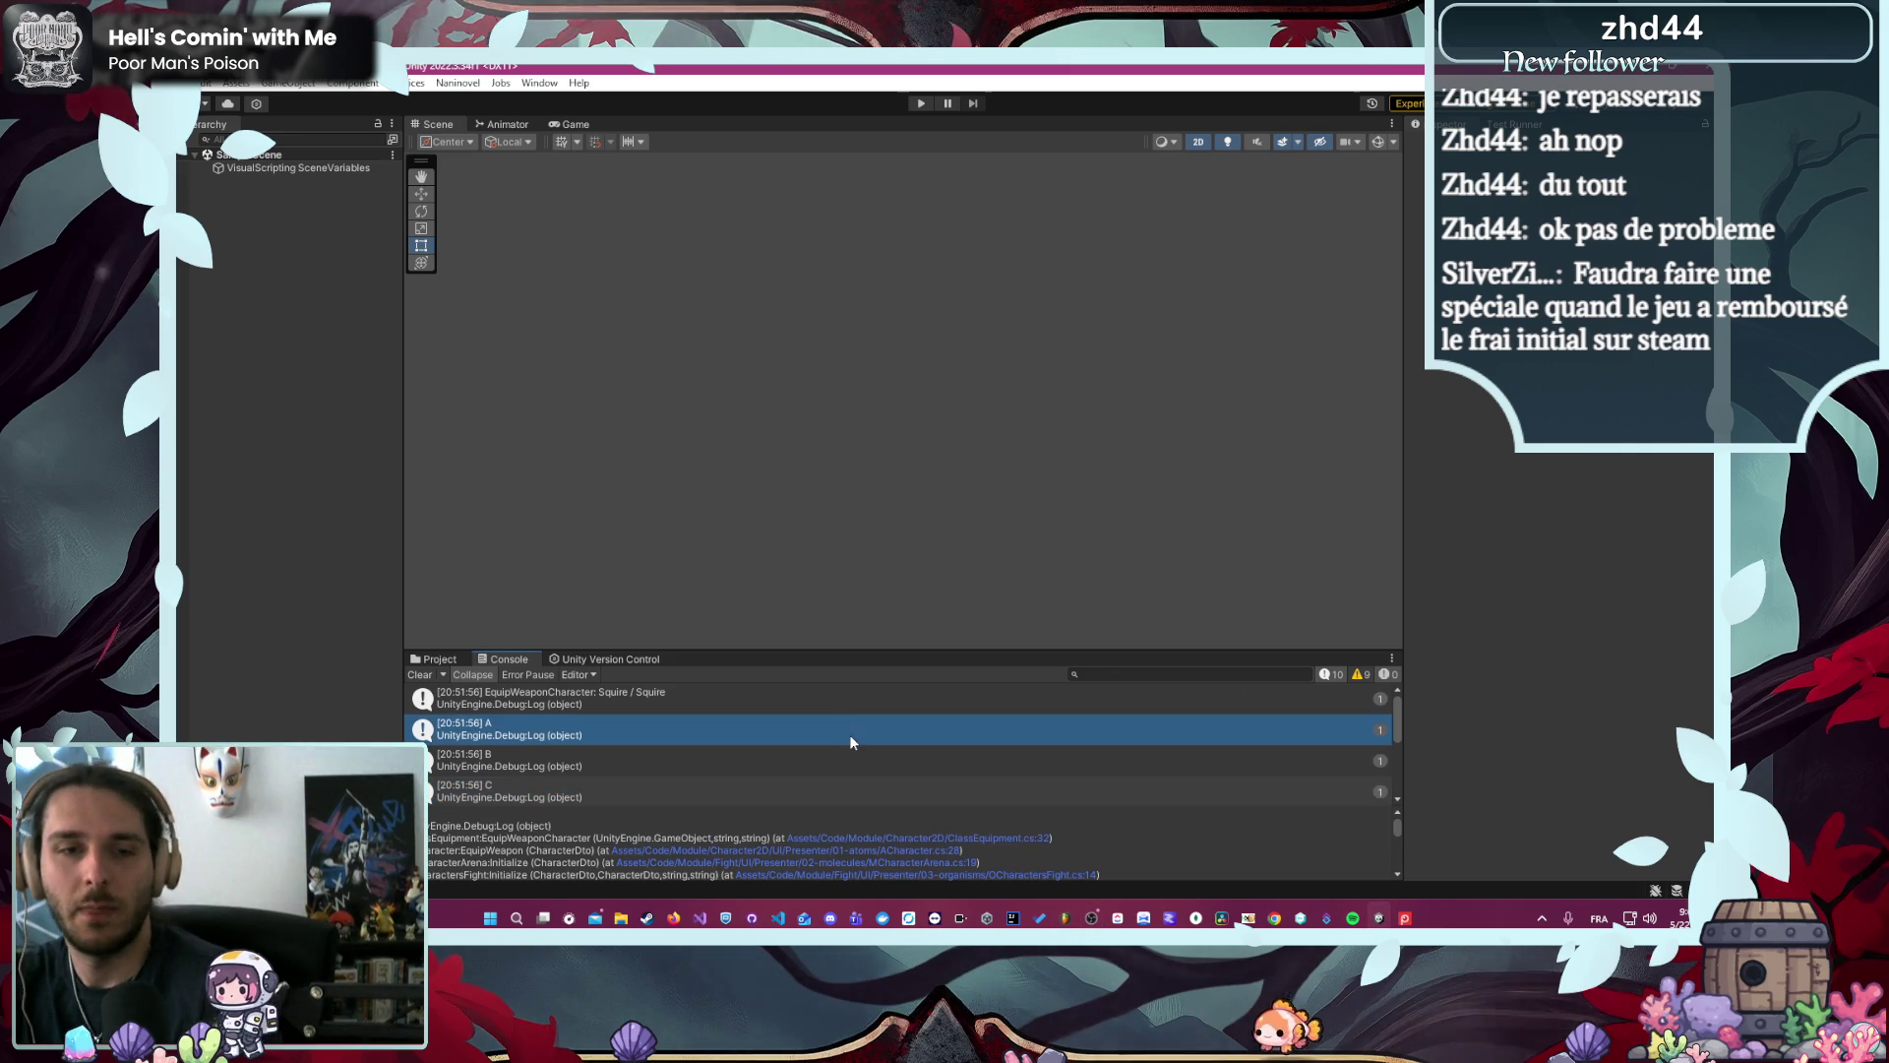
double_click(839, 731)
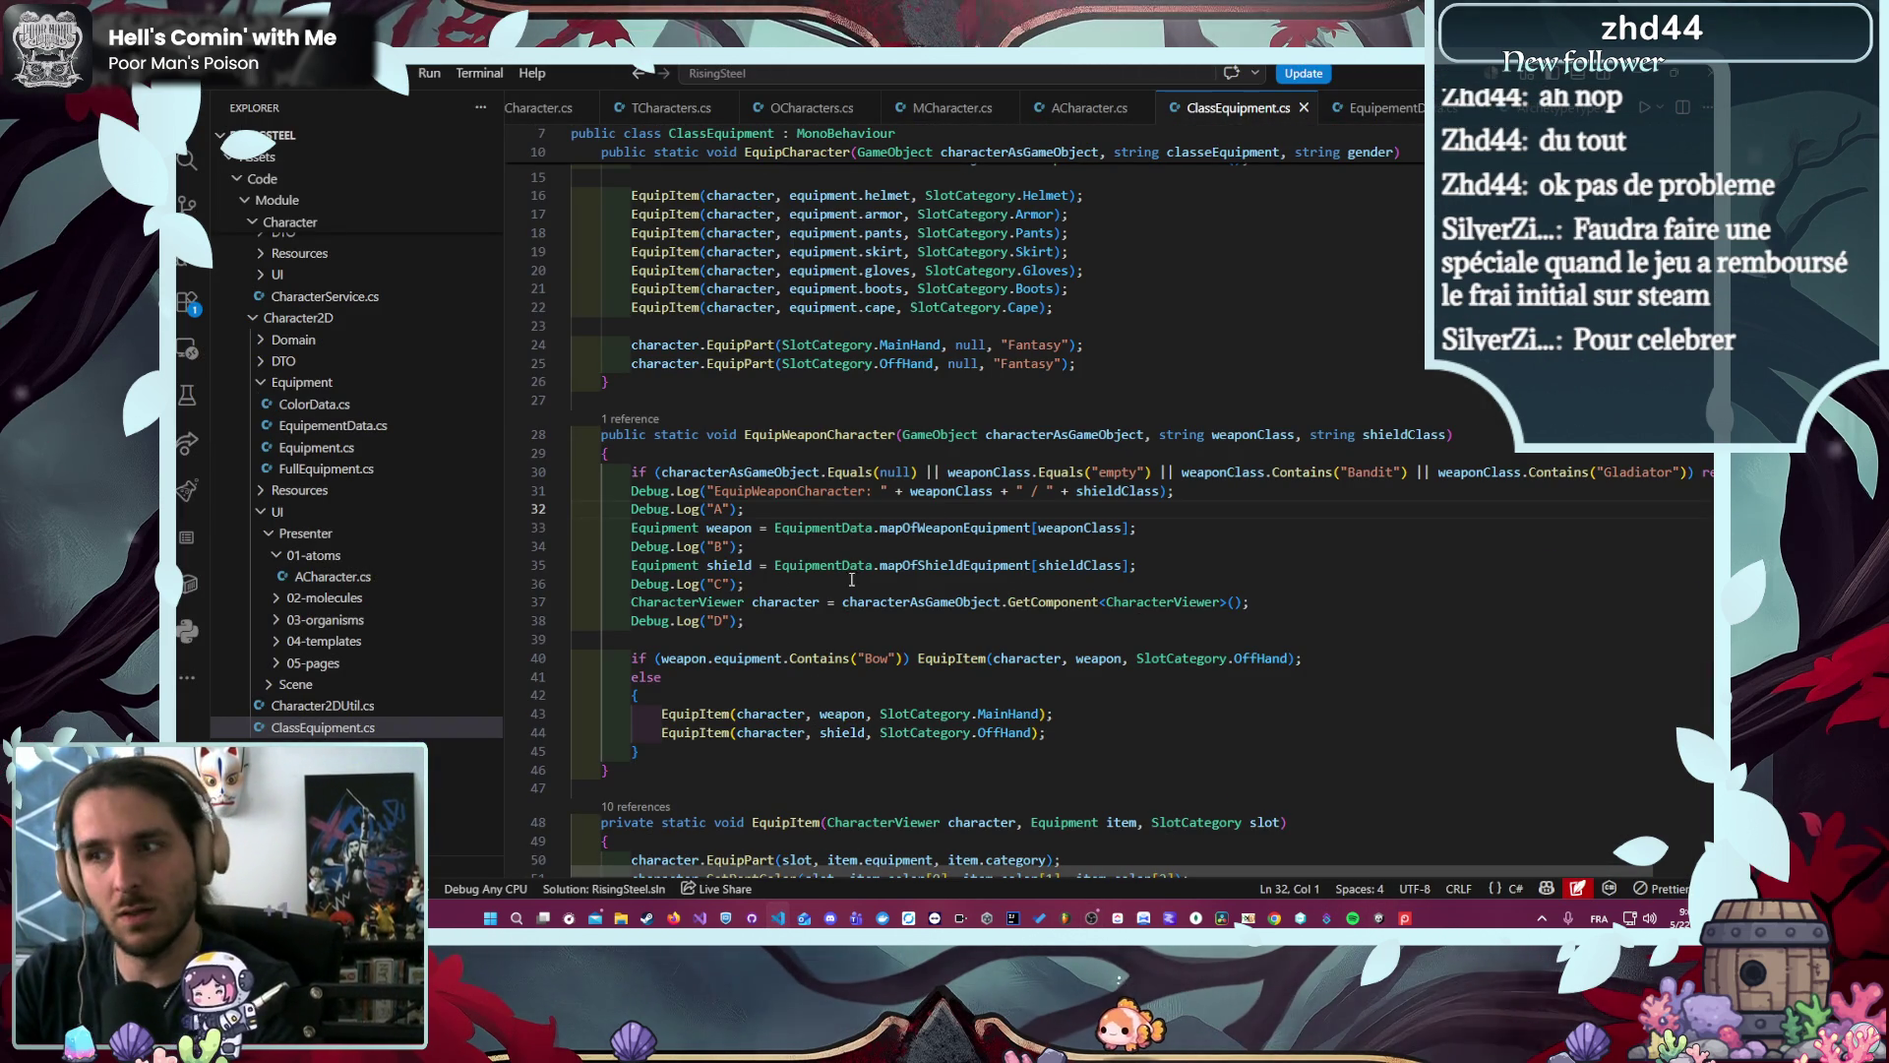
- Delete the A, B, C, D and class-name Debug.Log lines from EquipWeaponCharacter, then return to Unity
key("BackSpace")
left_click_drag(832, 583, 1141, 565)
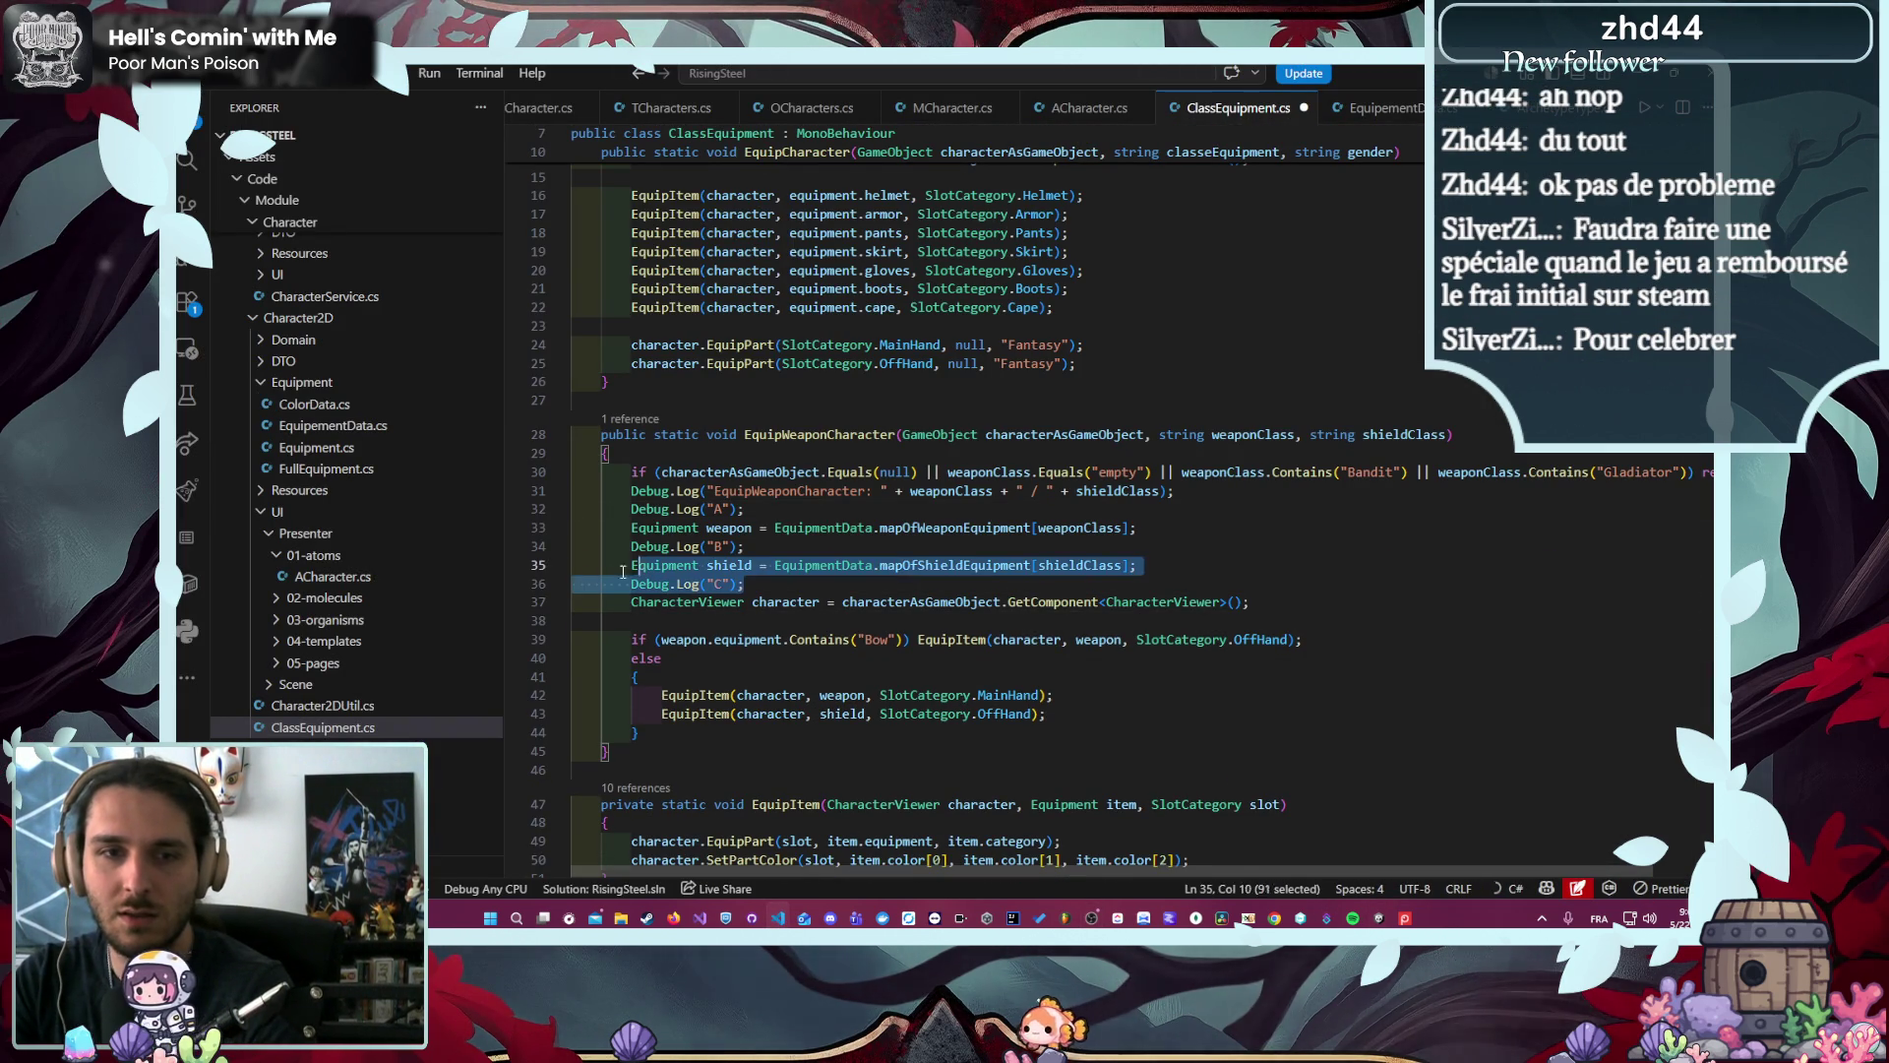
key("BackSpace")
left_click(524, 545)
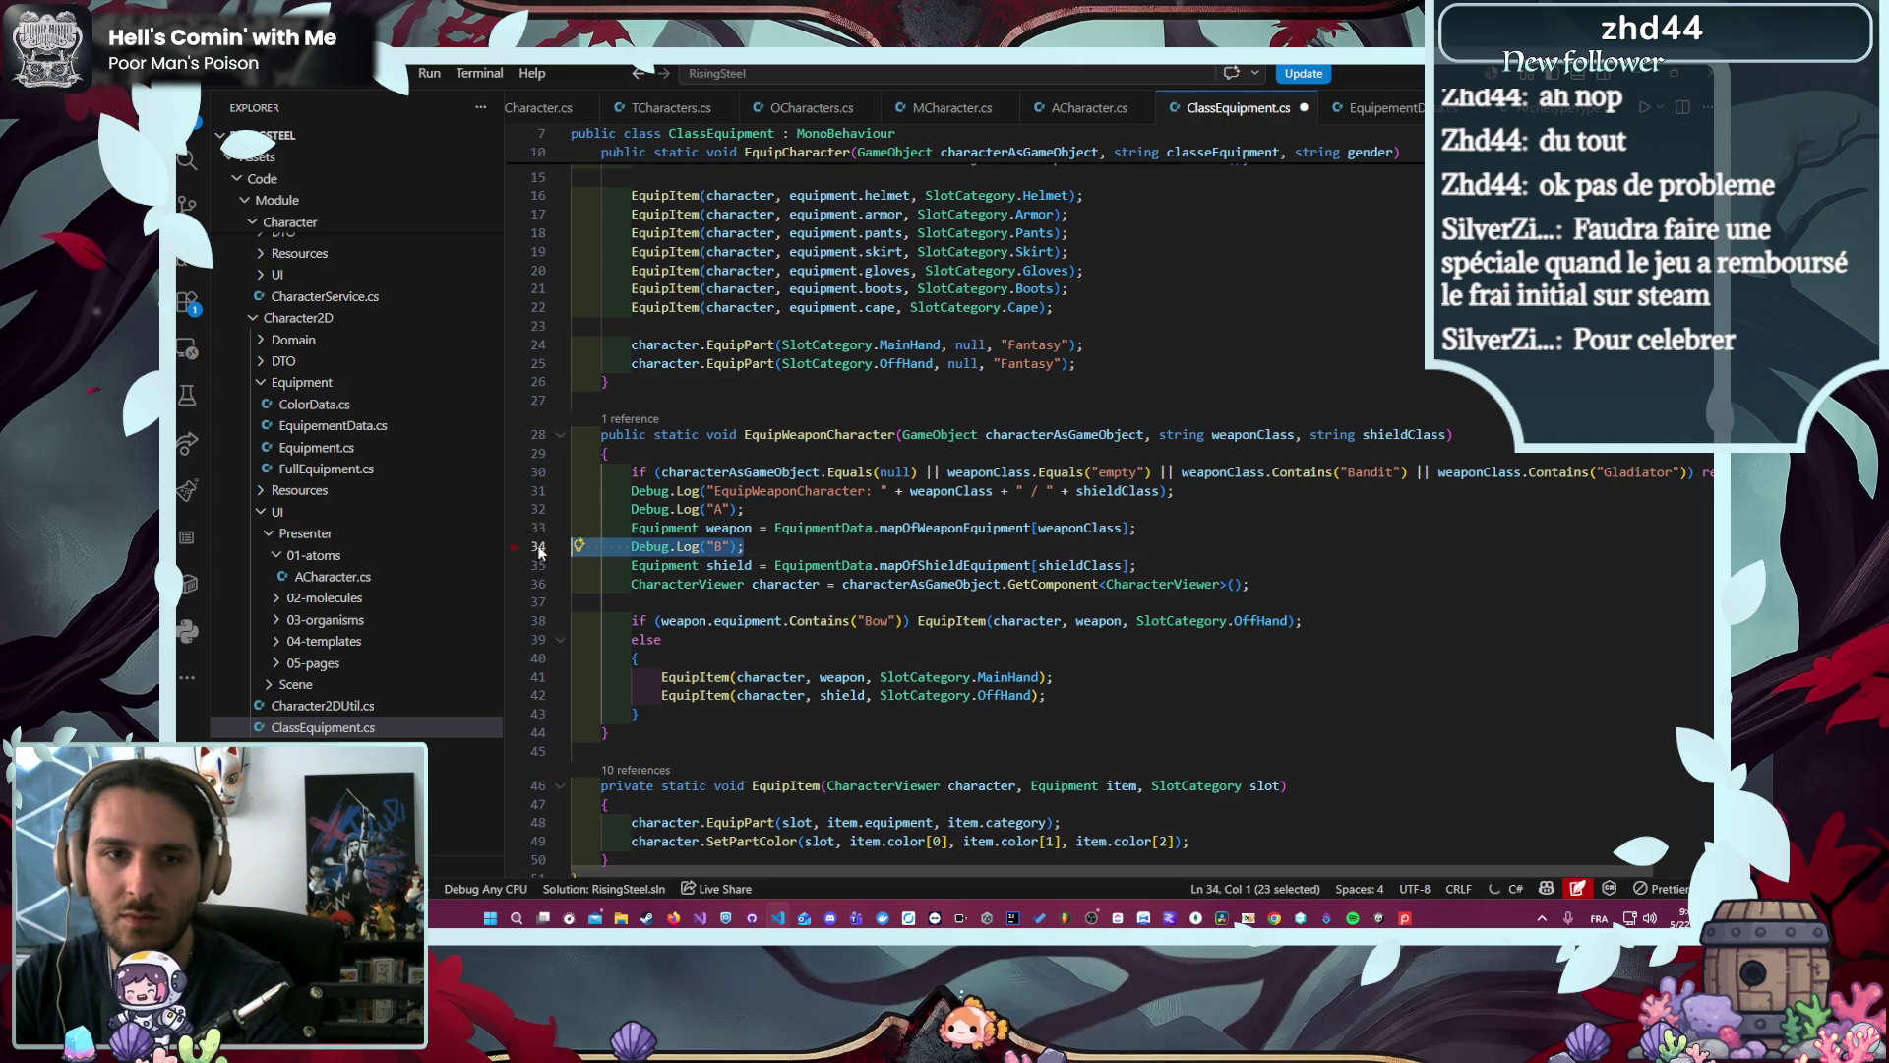
key("BackSpace")
left_click_drag(744, 509, 546, 492)
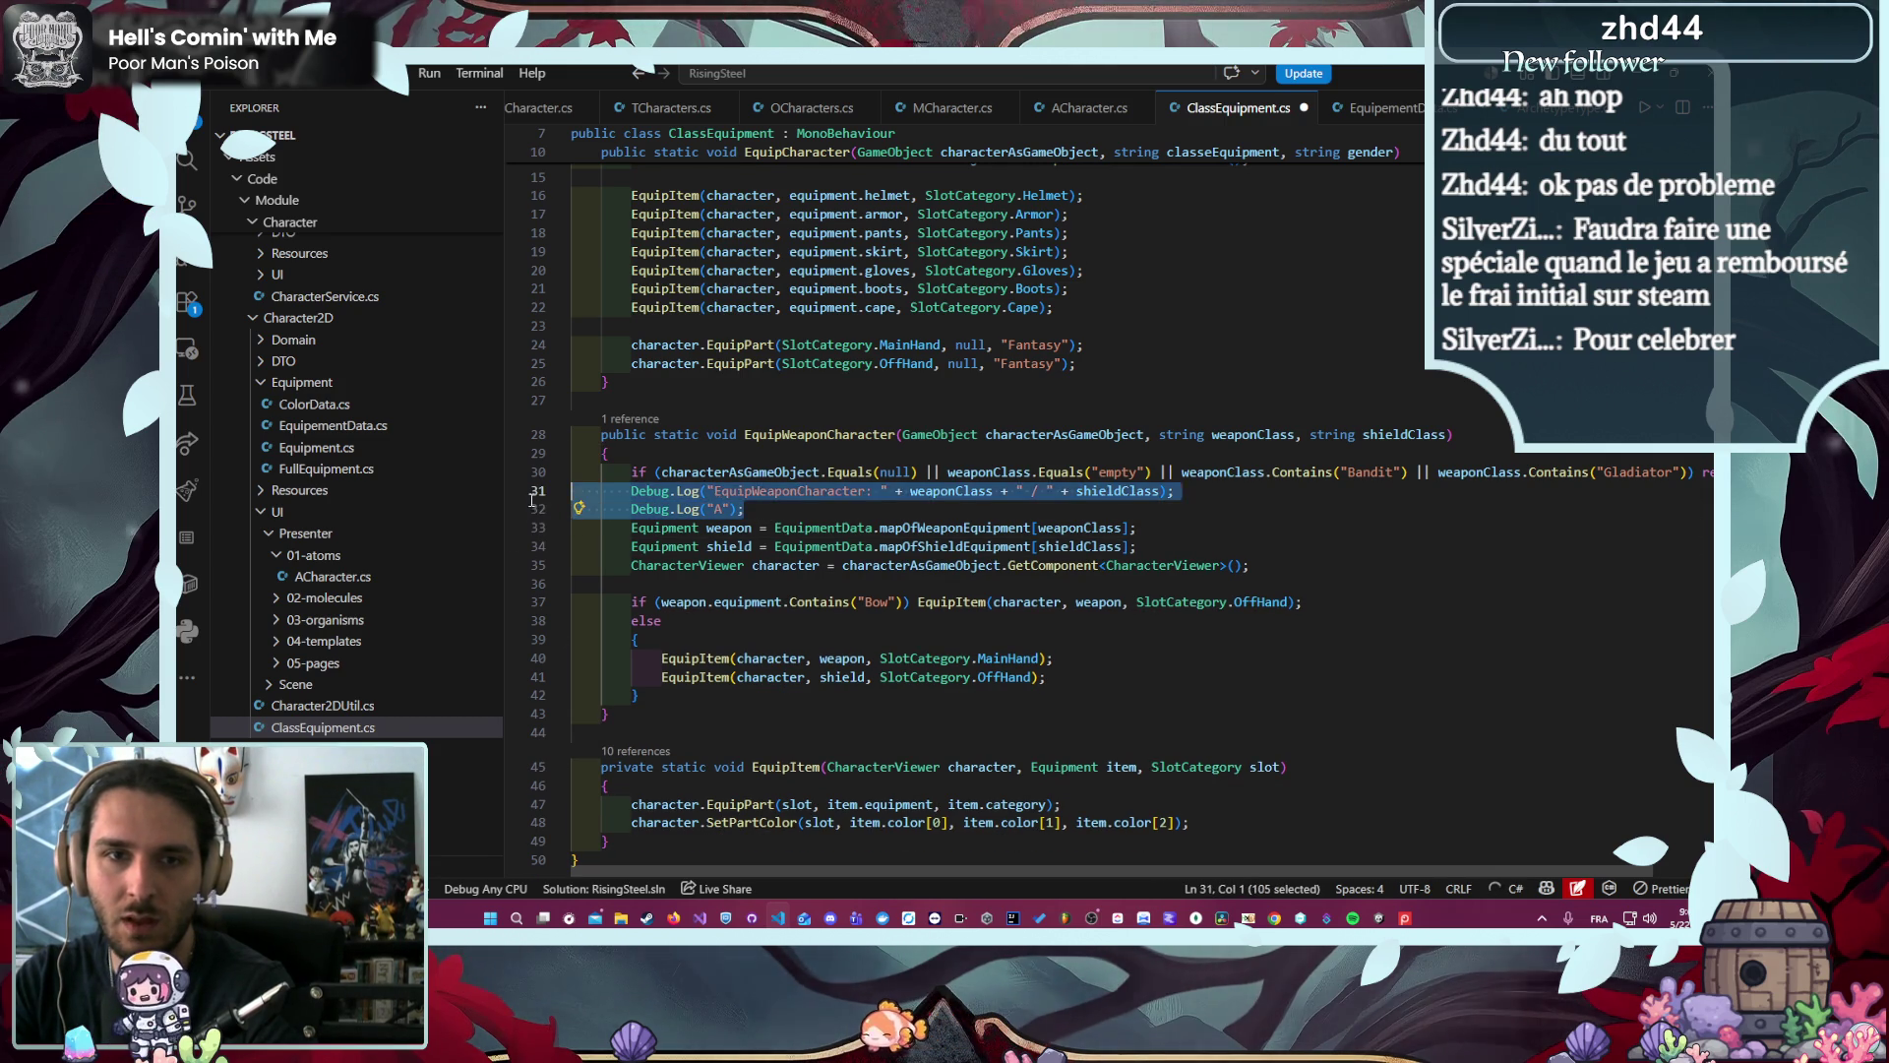
key("BackSpace")
key("BackSpace")
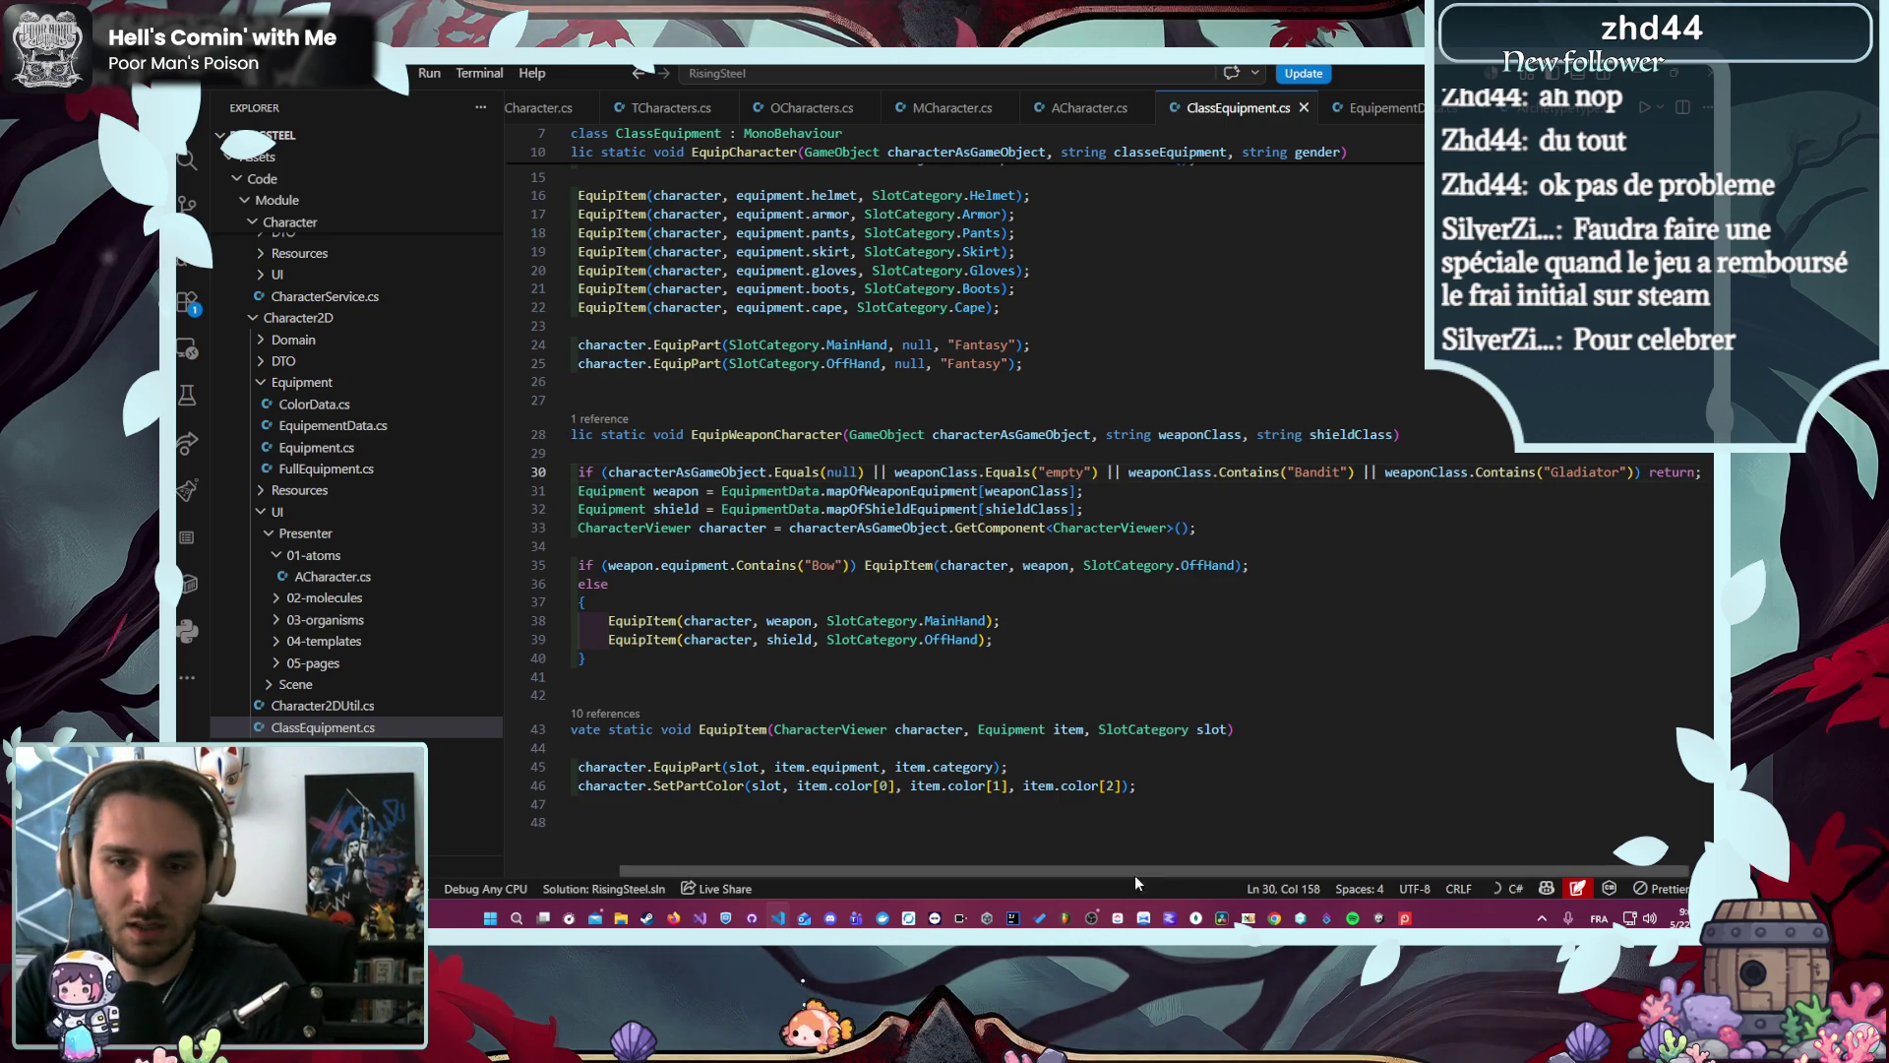
scroll(1163, 865, "left", 2)
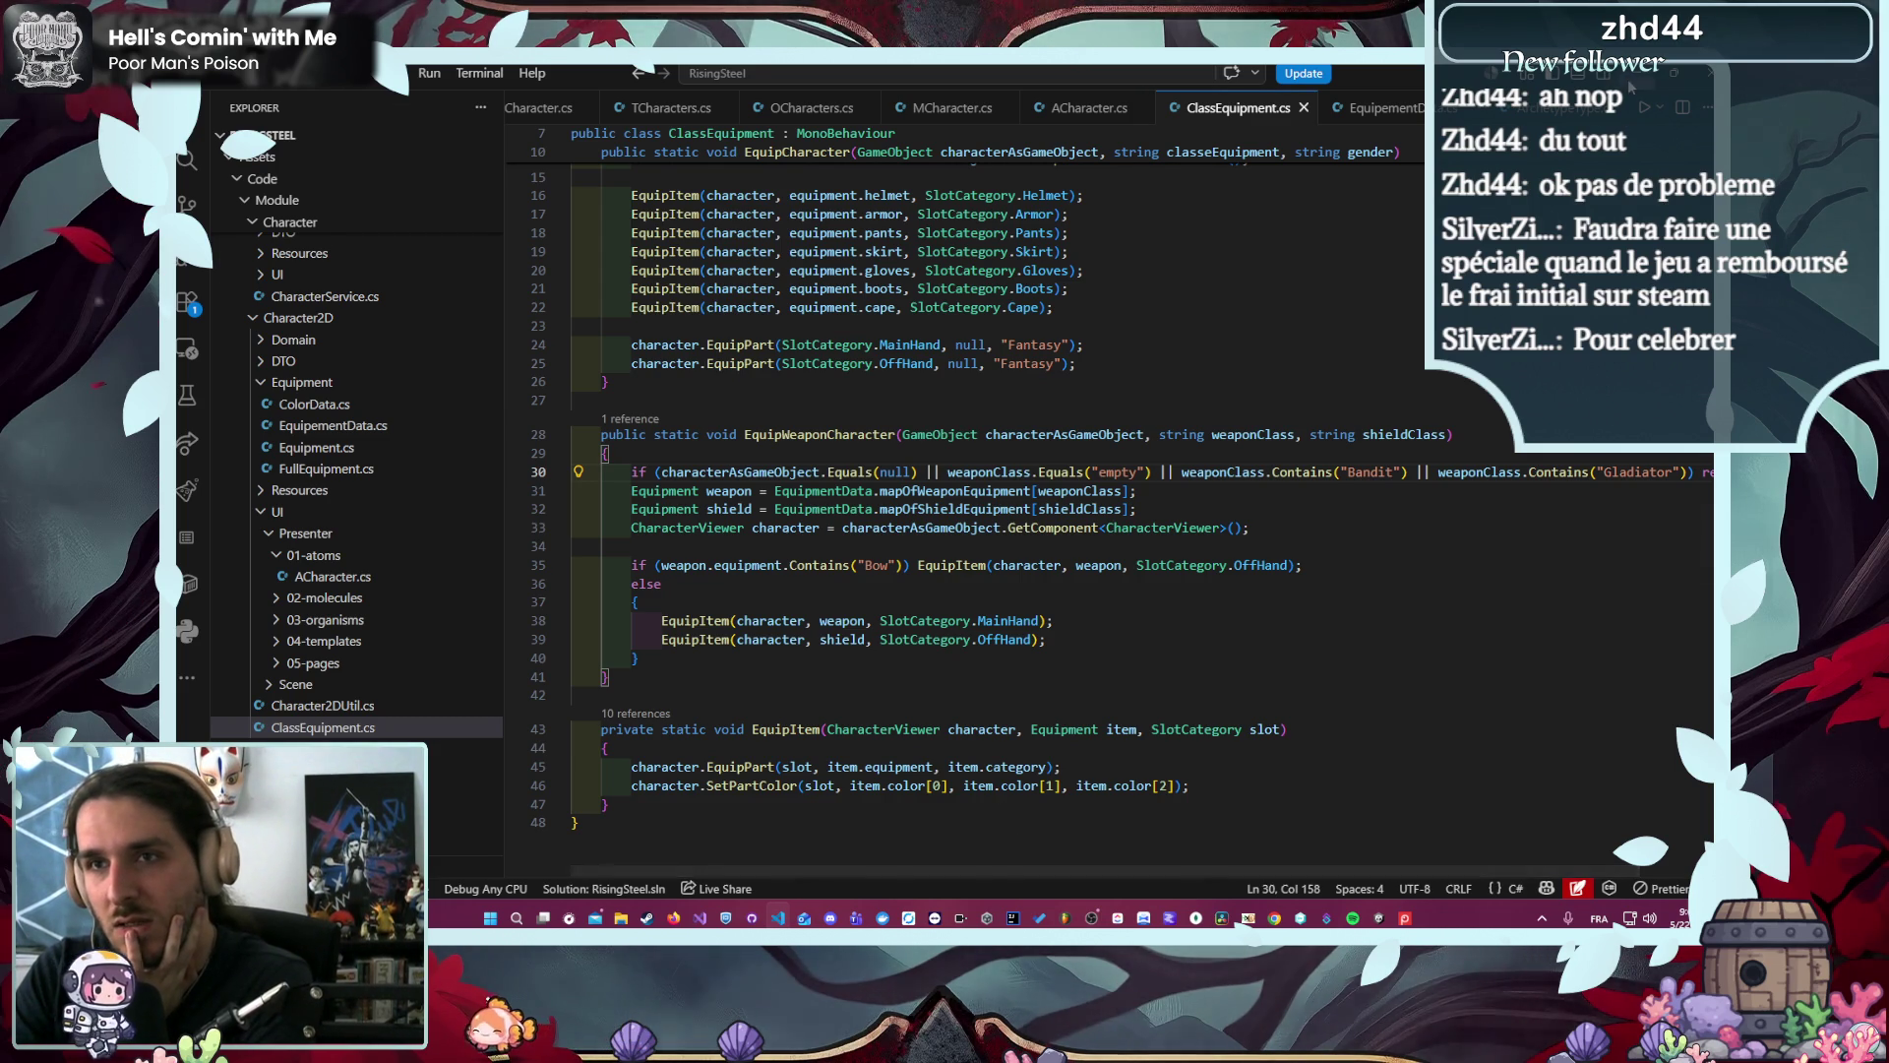
key("alt+Tab")
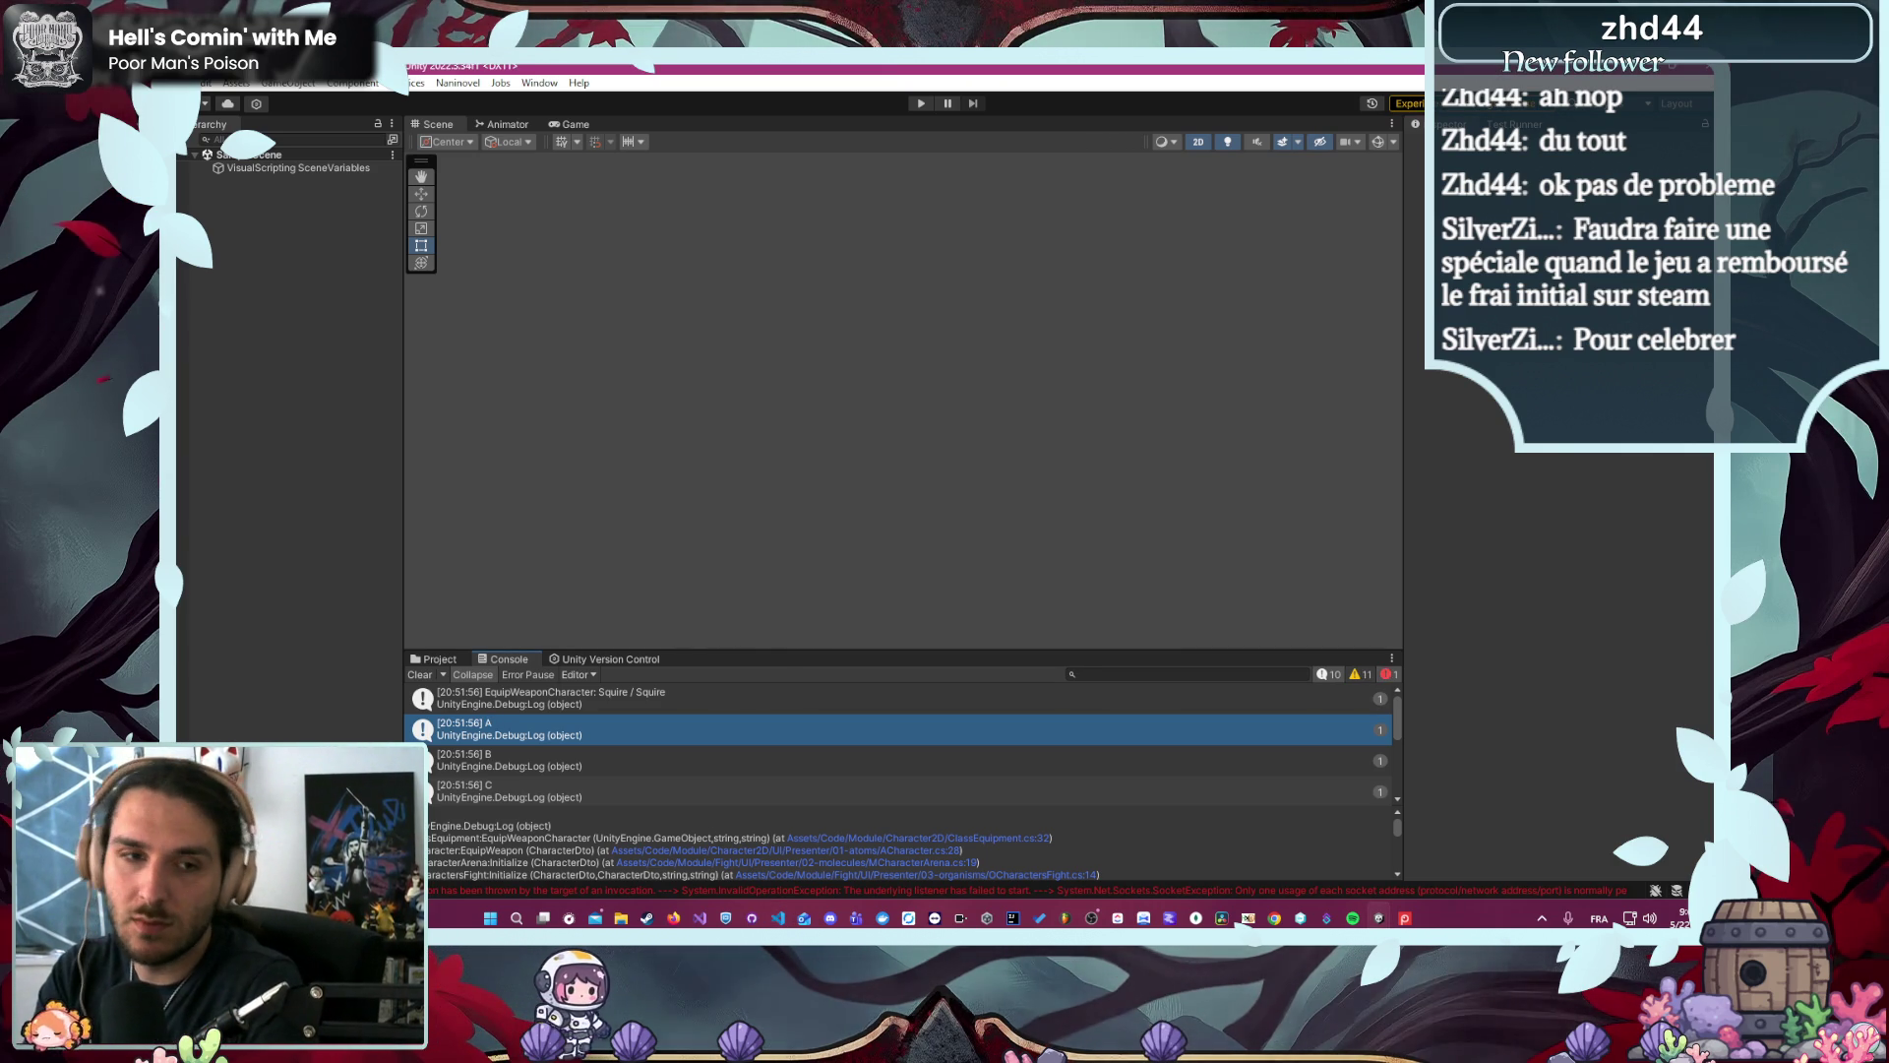
- Clear the Console, enter play mode, and clear it again once the v0.6.0 main menu loads
left_click(420, 674)
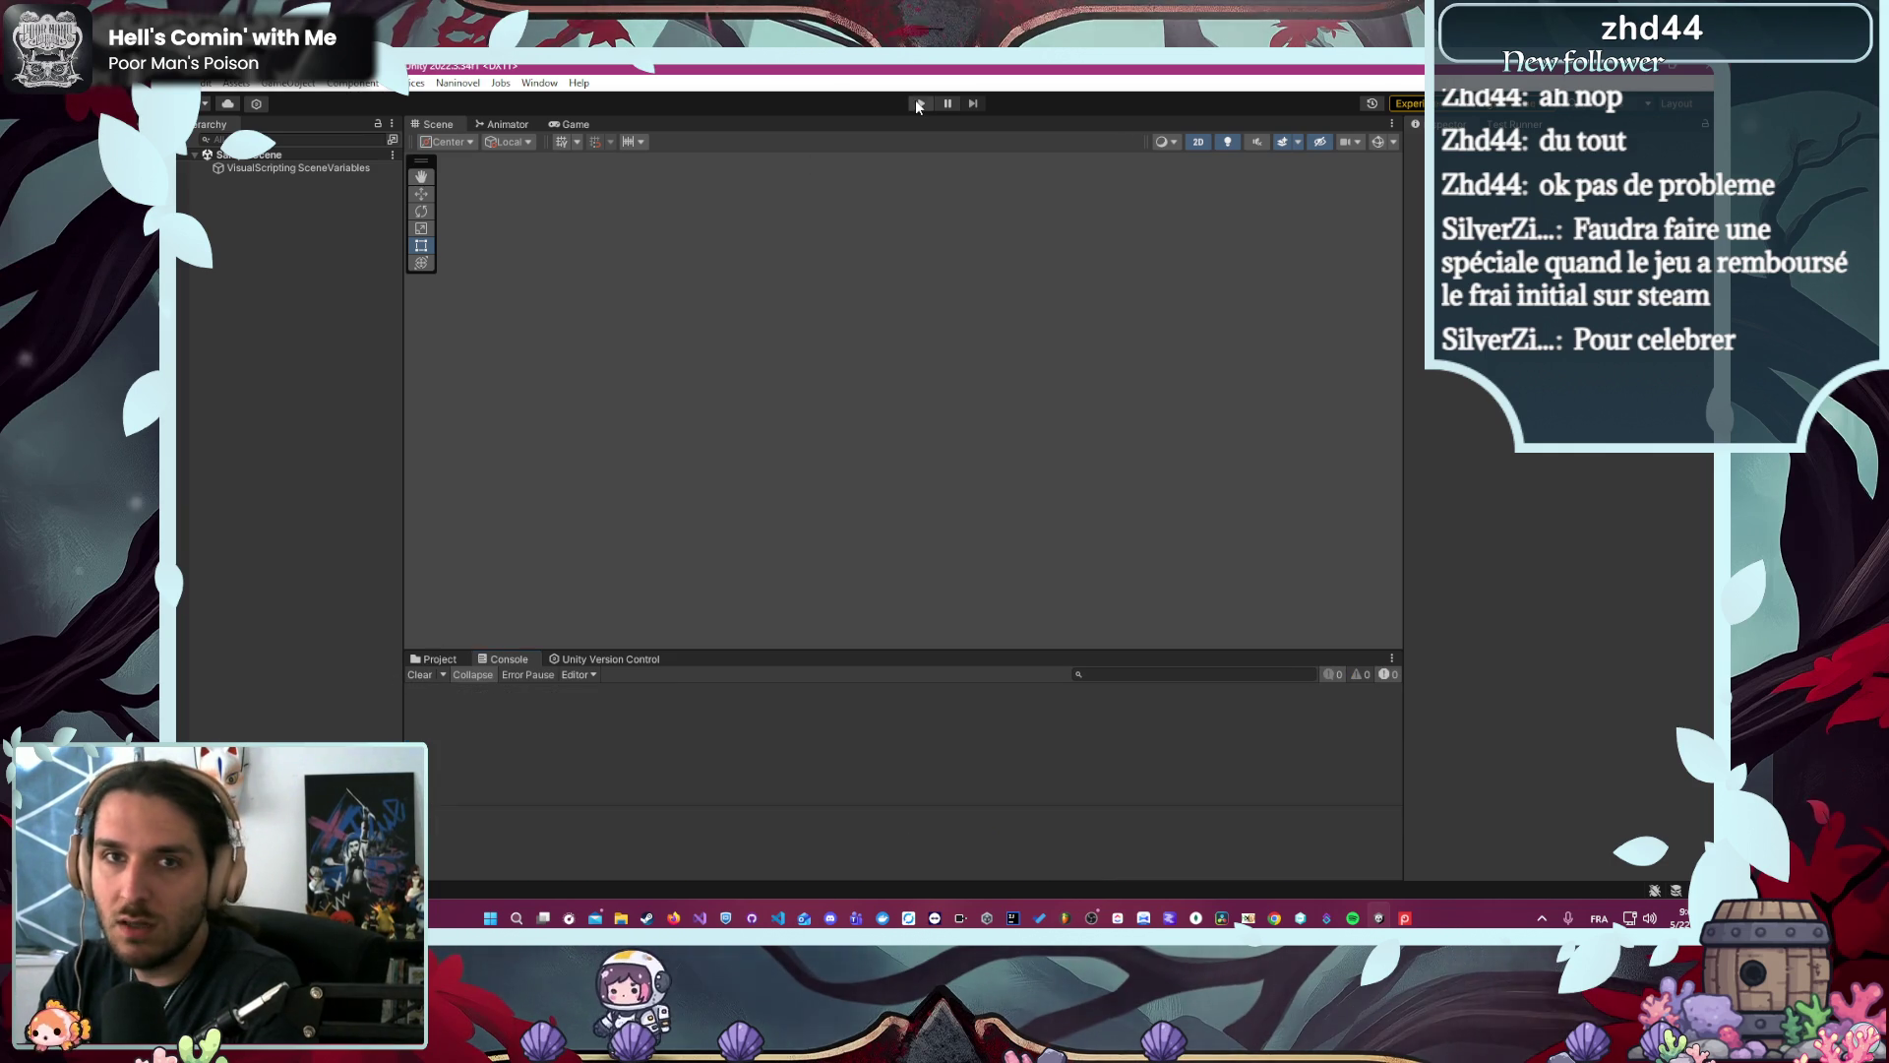
left_click(919, 103)
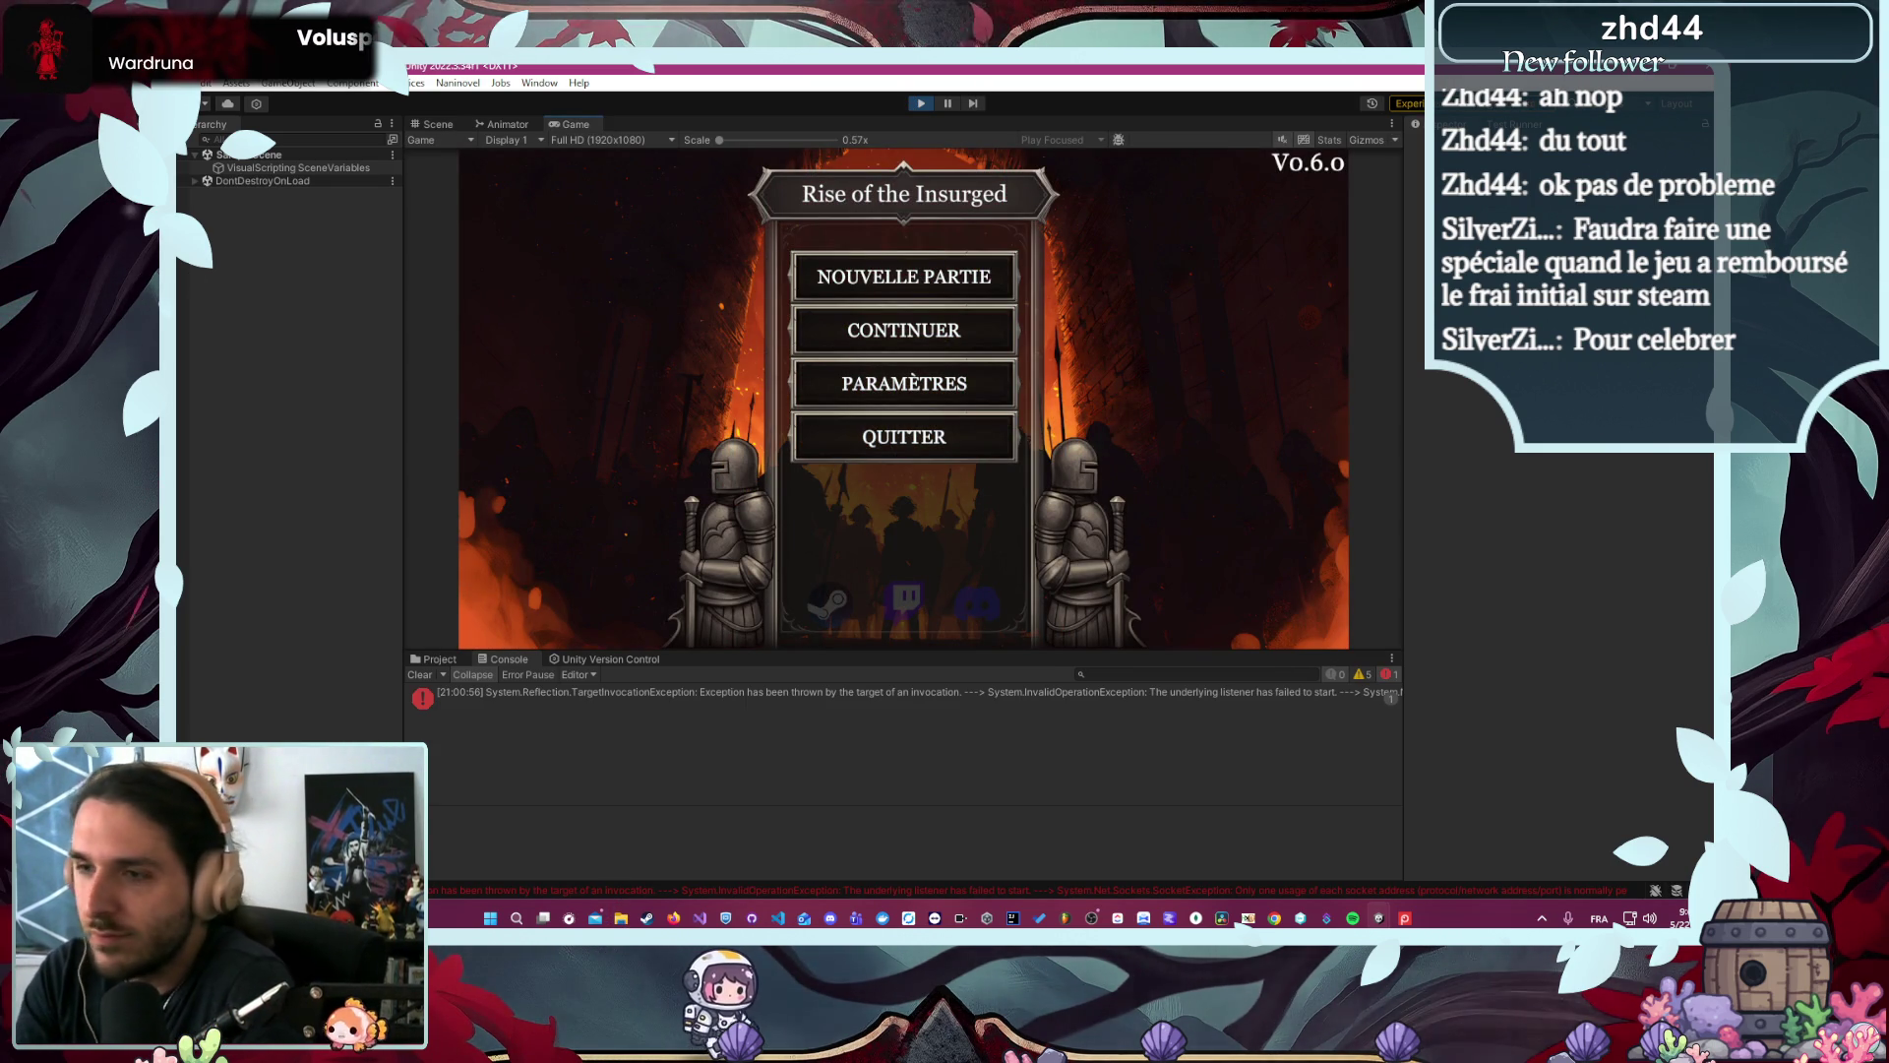
left_click(421, 674)
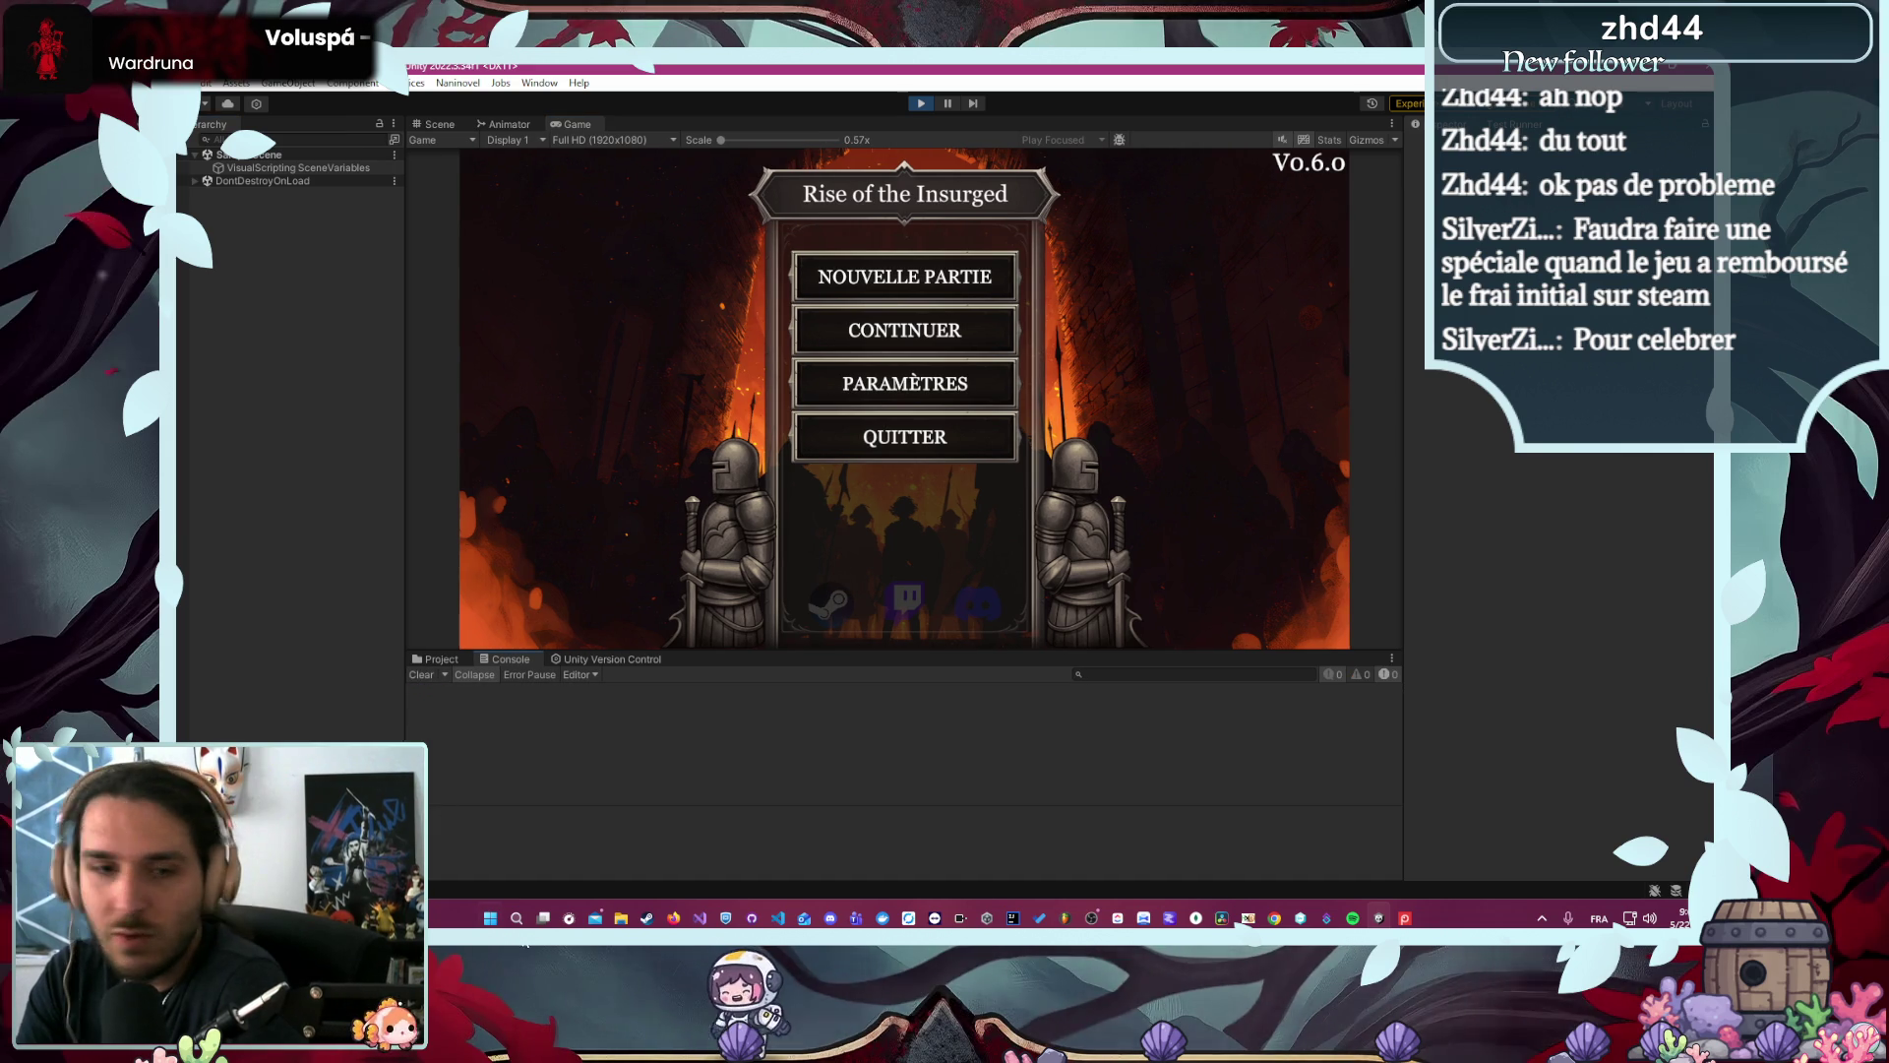
mouse_move(673, 918)
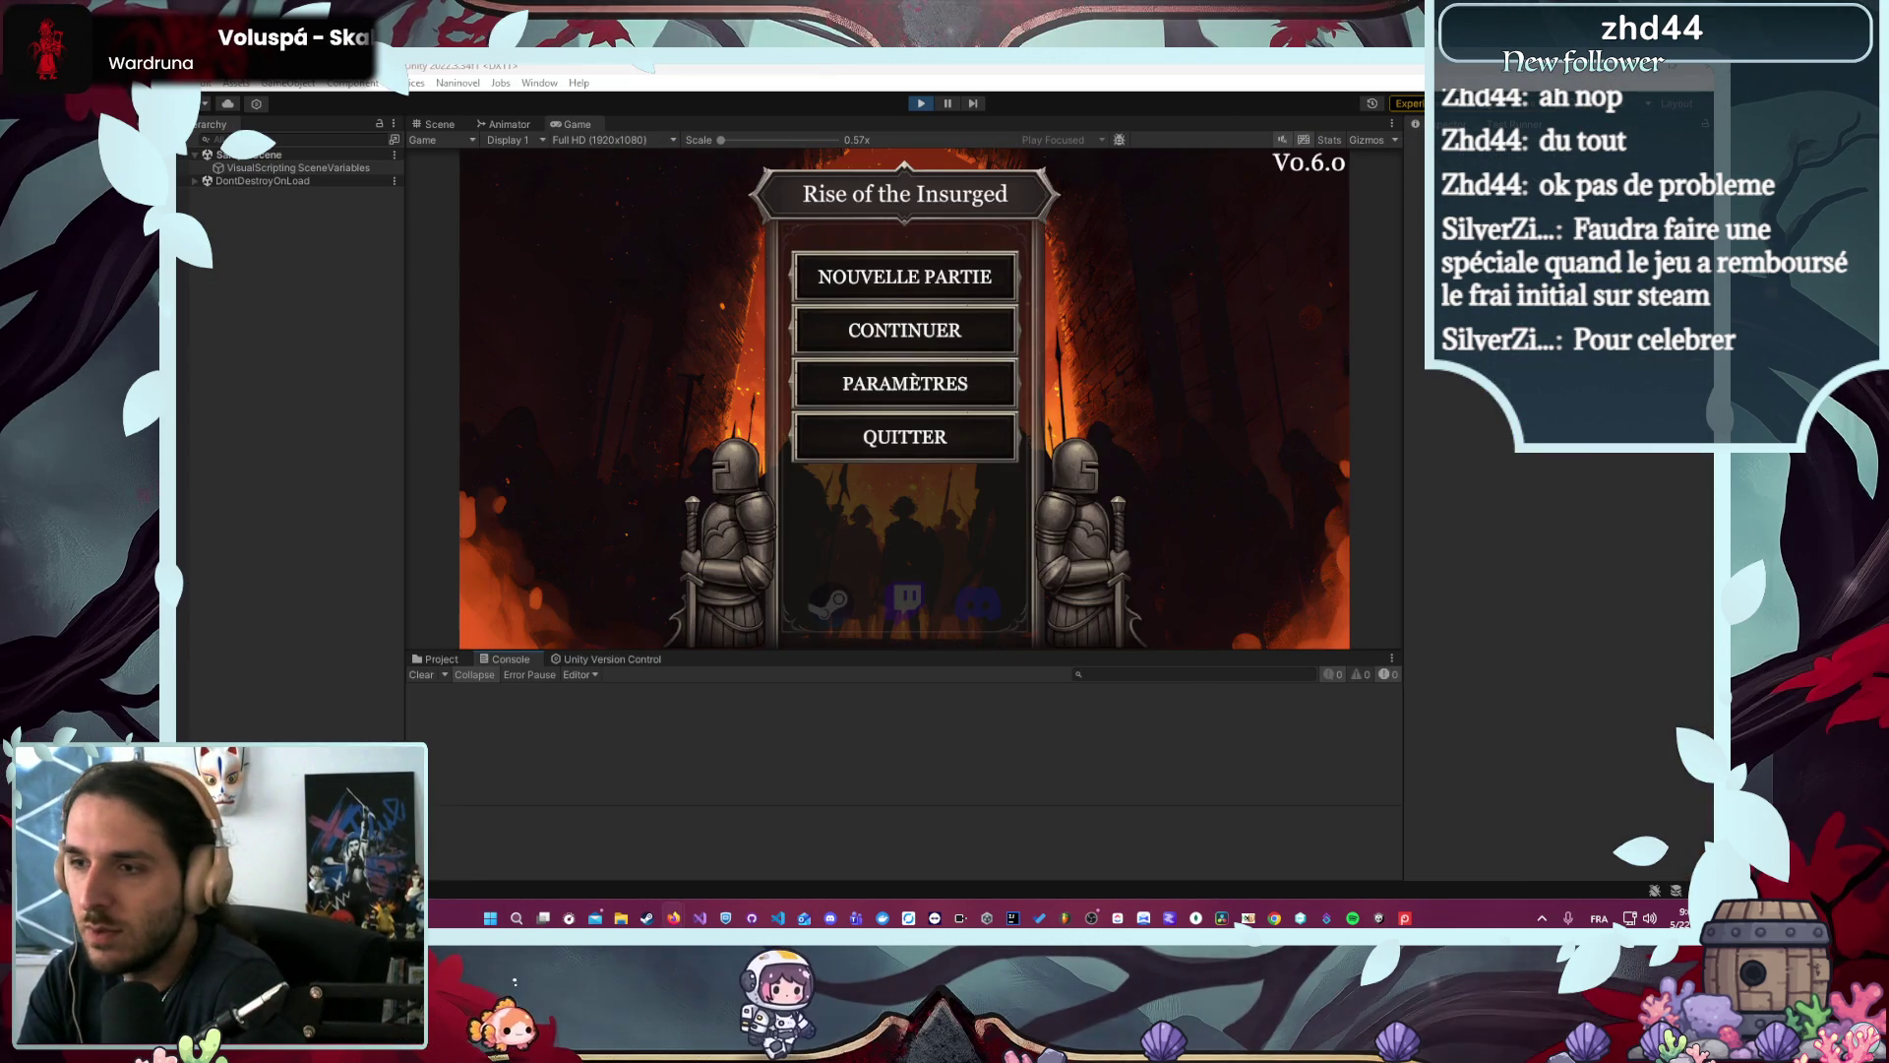
- Bring the Firefox Twitch stream window forward and move it further right
left_click(673, 918)
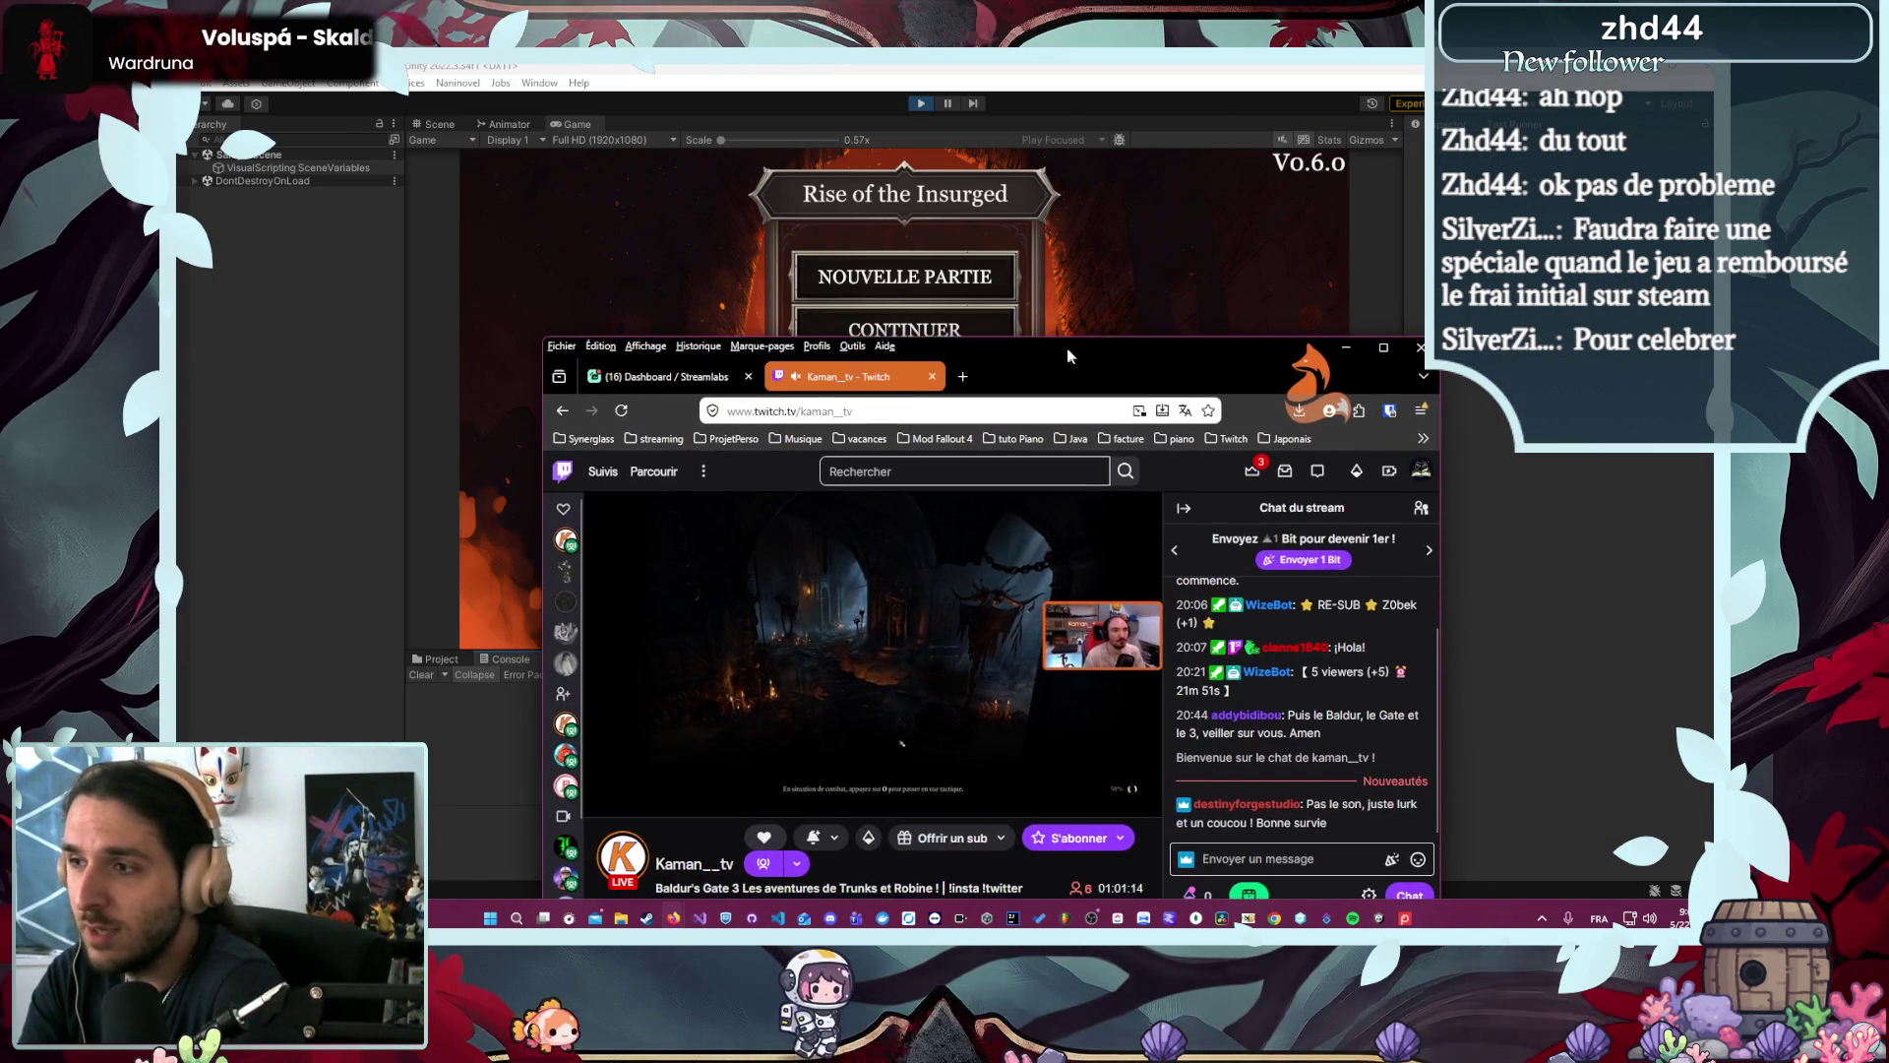
left_click_drag(1067, 335, 1888, 281)
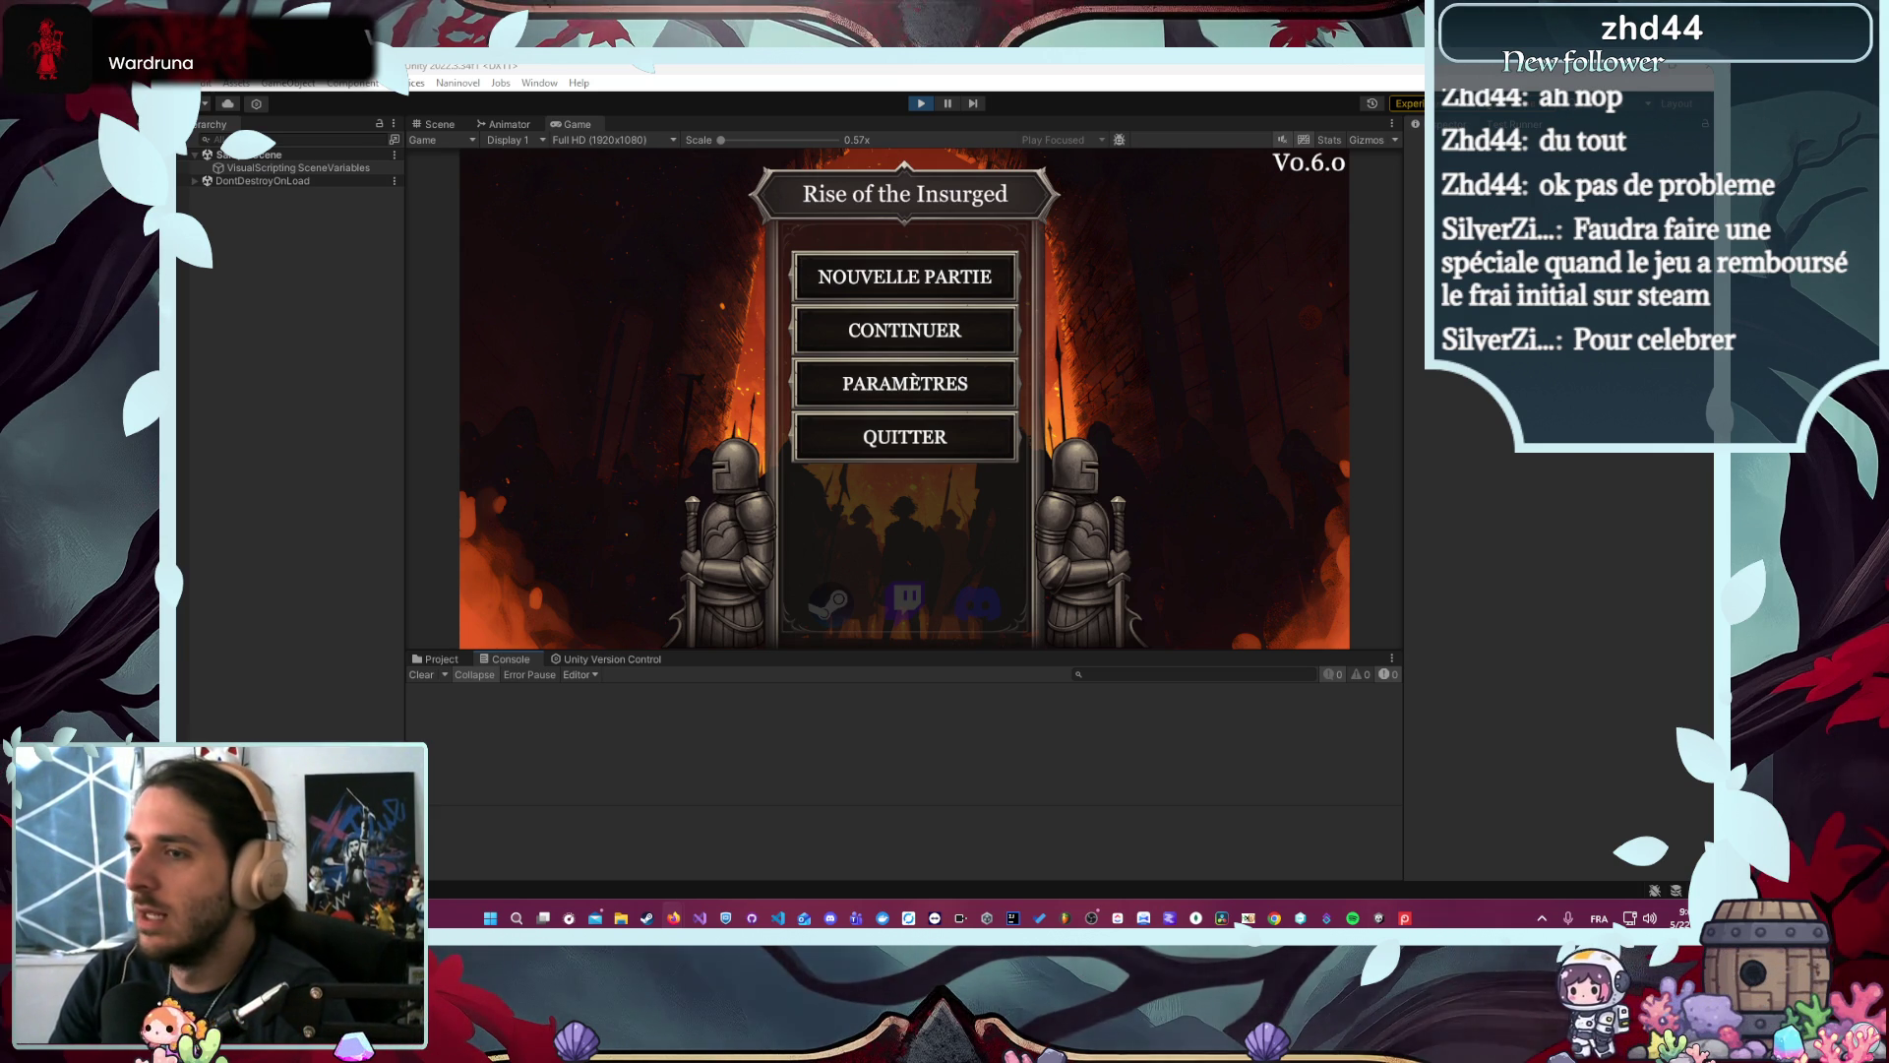
- In the running game, start a new game with the Gardien class
left_click(1105, 441)
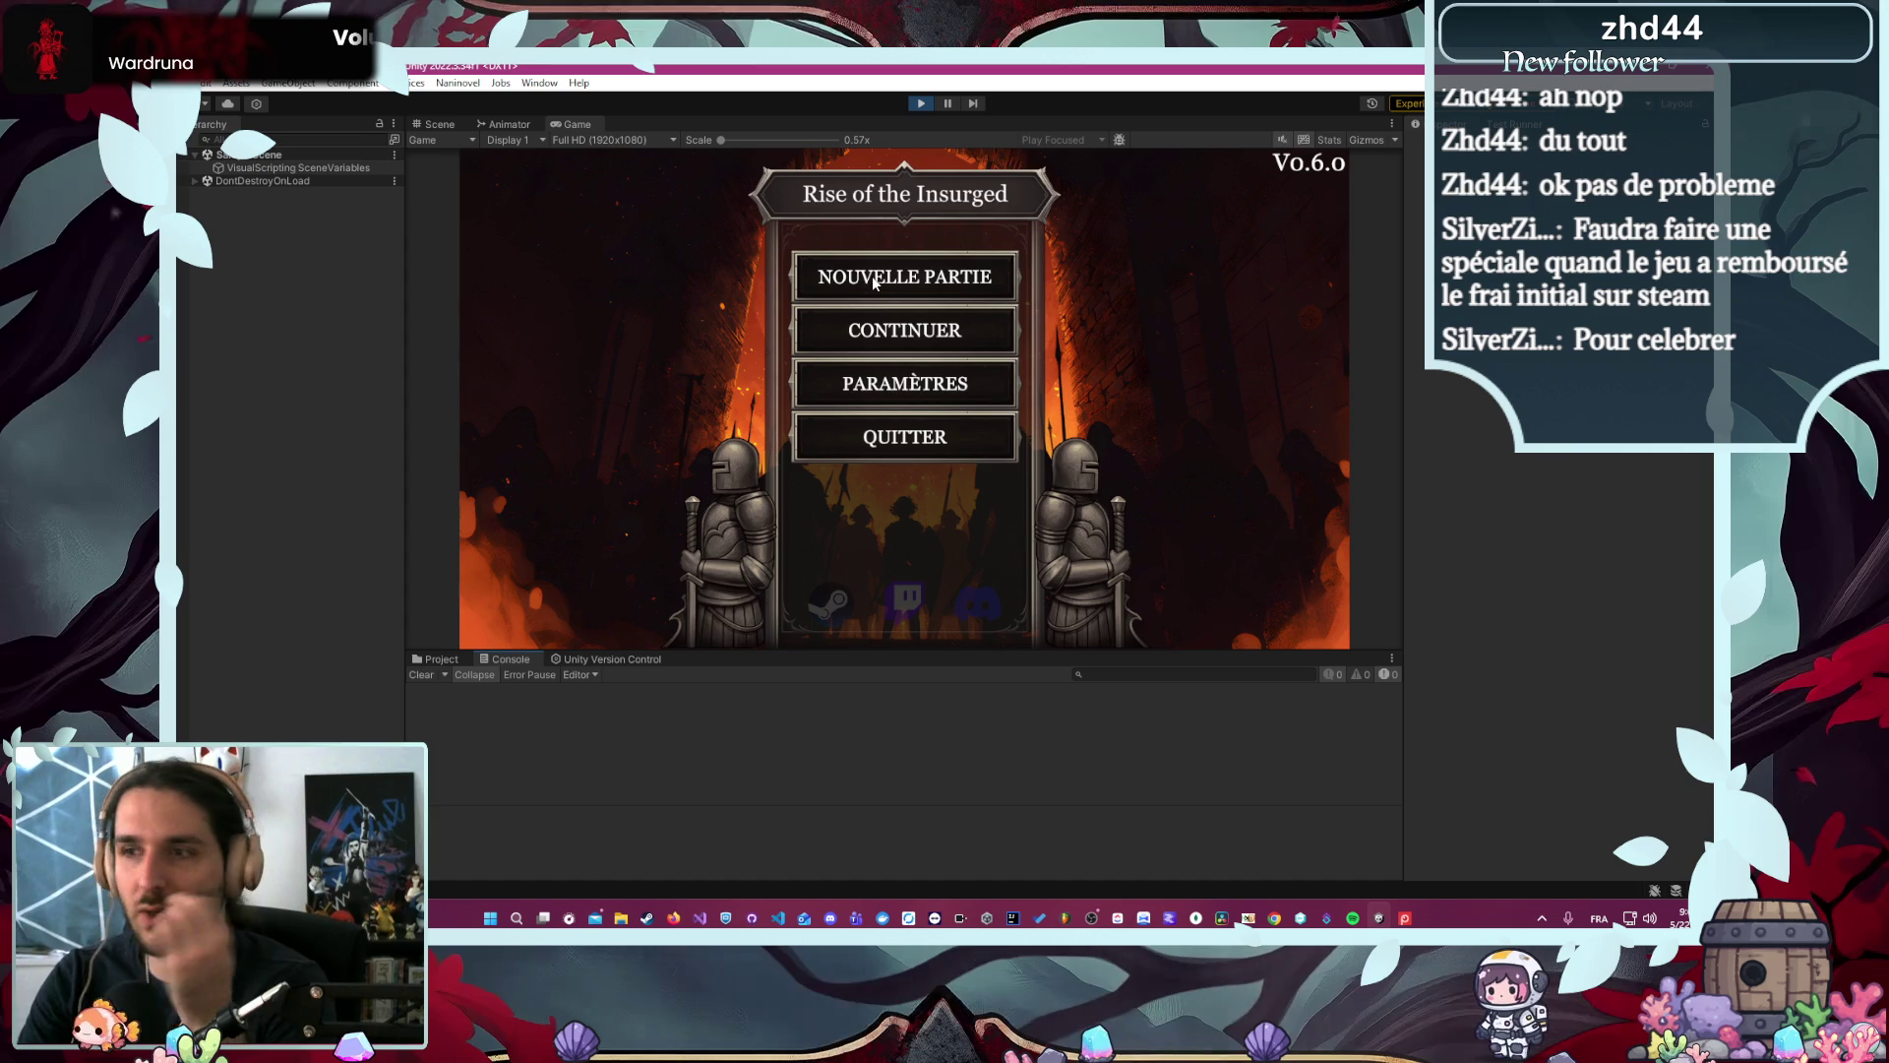
left_click(872, 278)
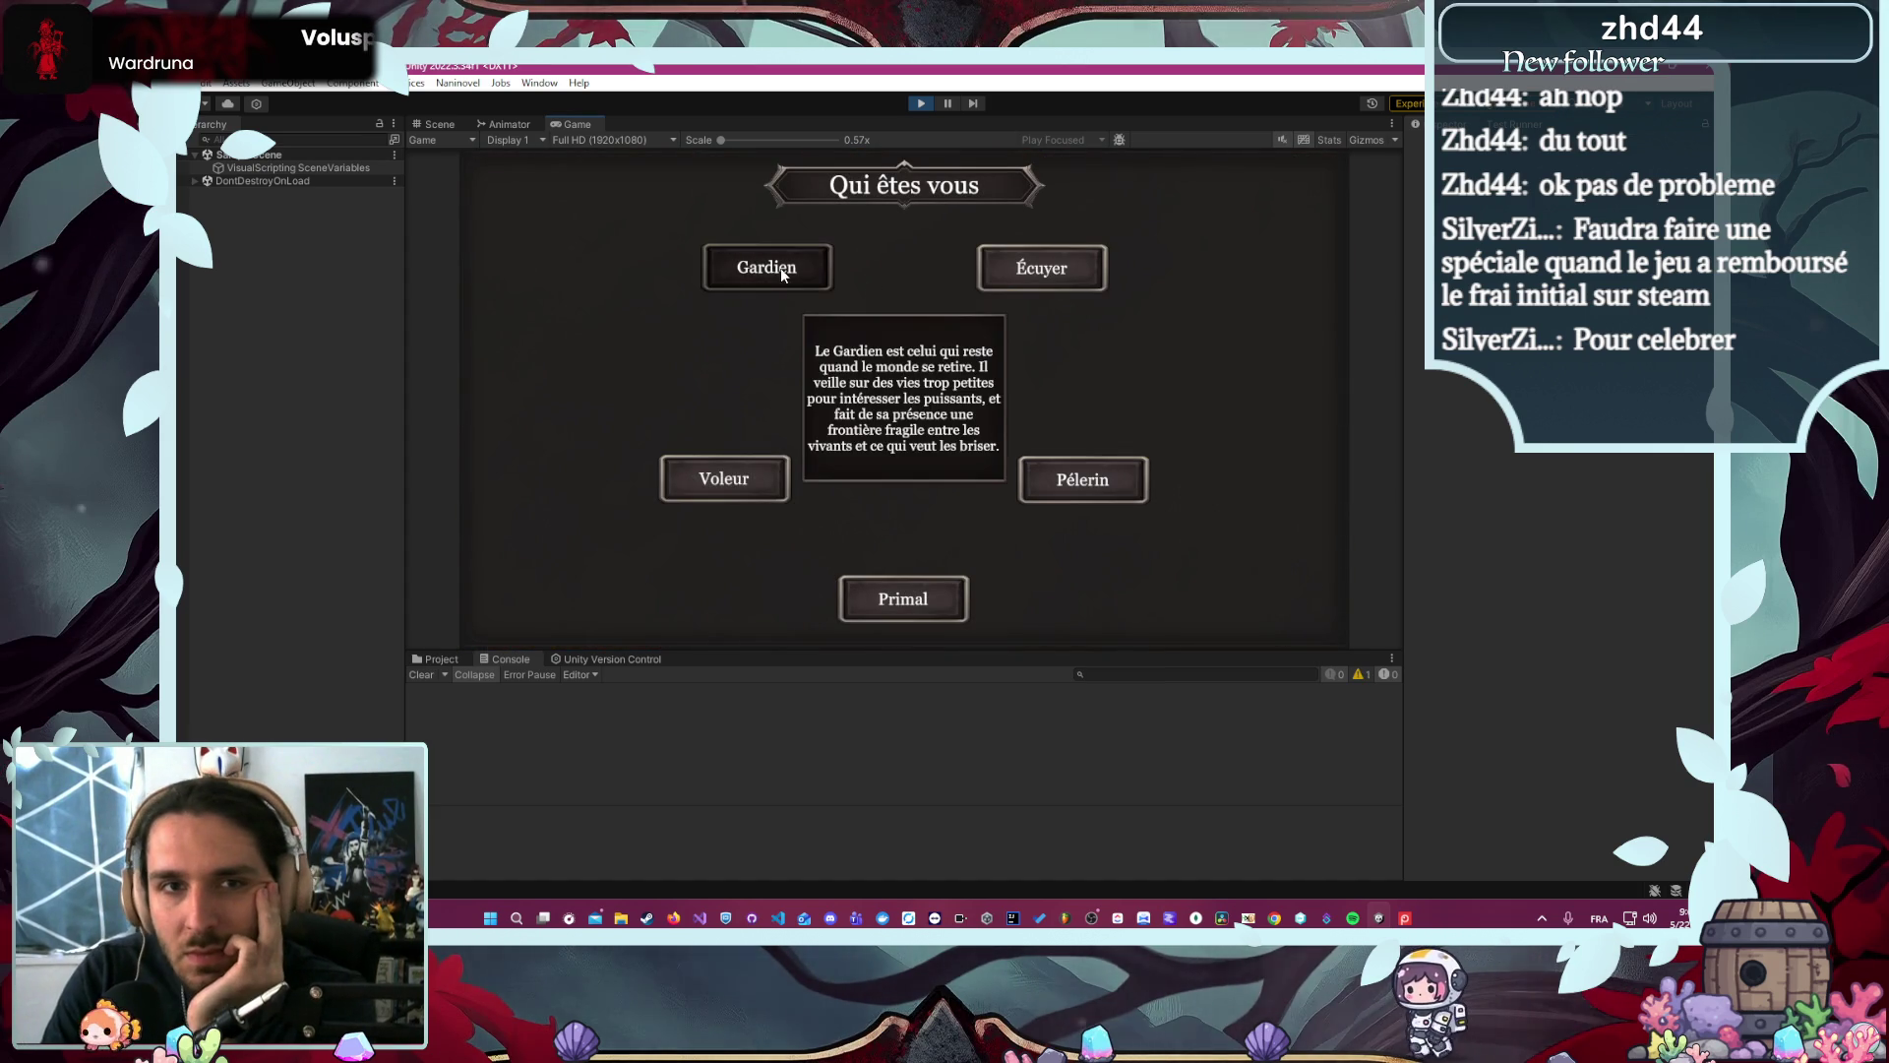
left_click(781, 268)
left_click(992, 608)
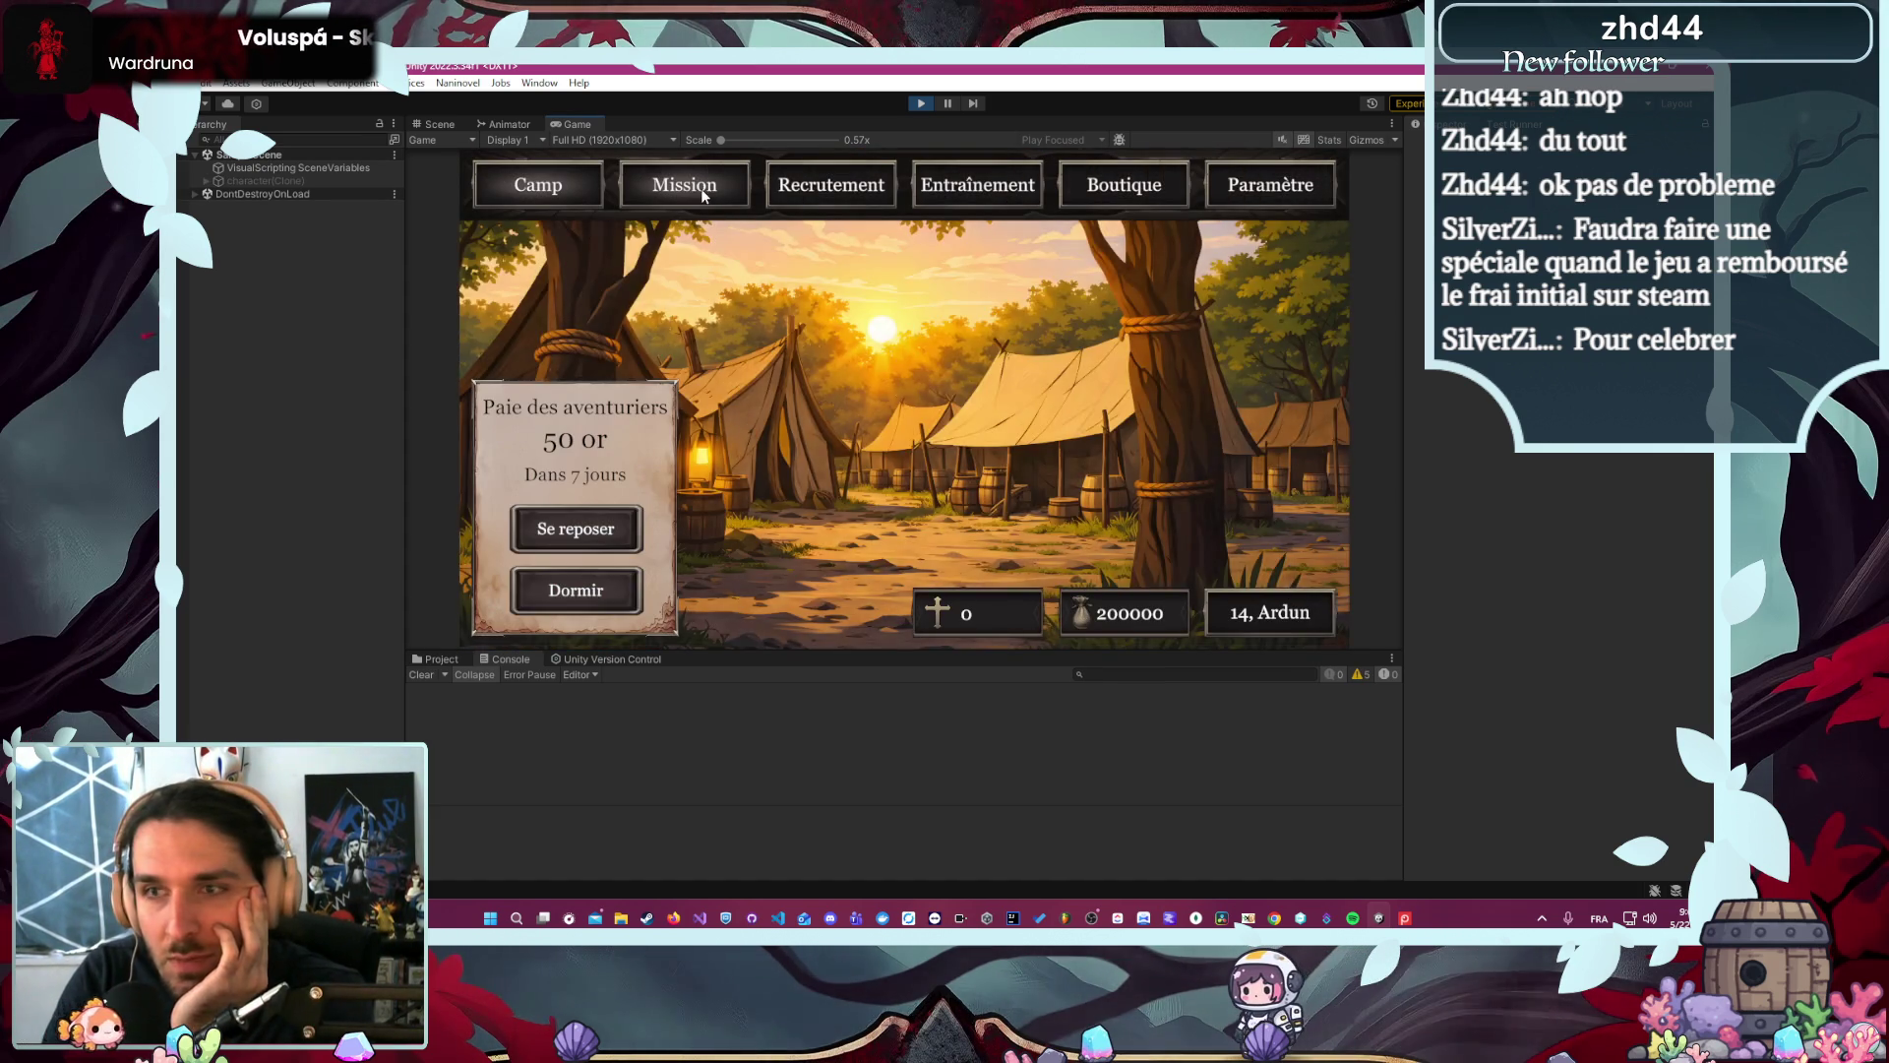
- Launch the L'Arène mission, attack in the fight, and open the ArgumentOutOfRangeException's source
left_click(707, 189)
left_click(602, 275)
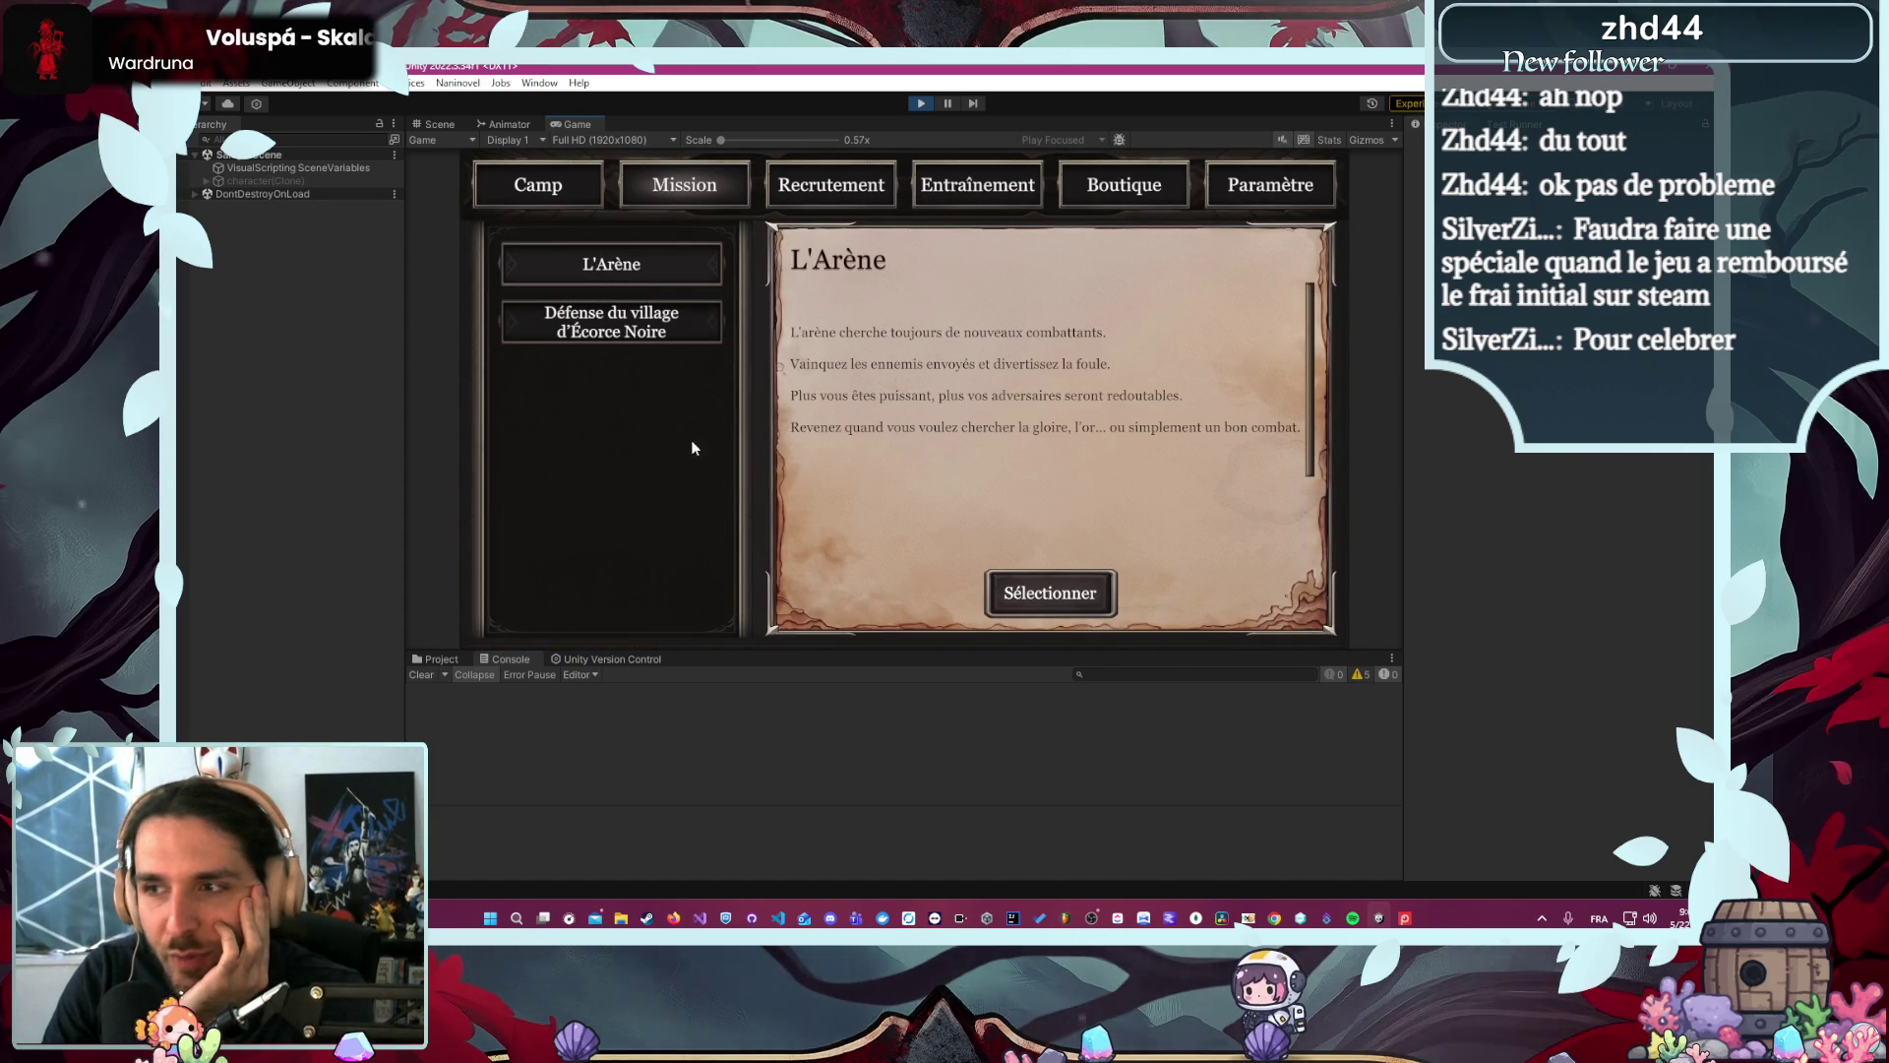
left_click(1021, 595)
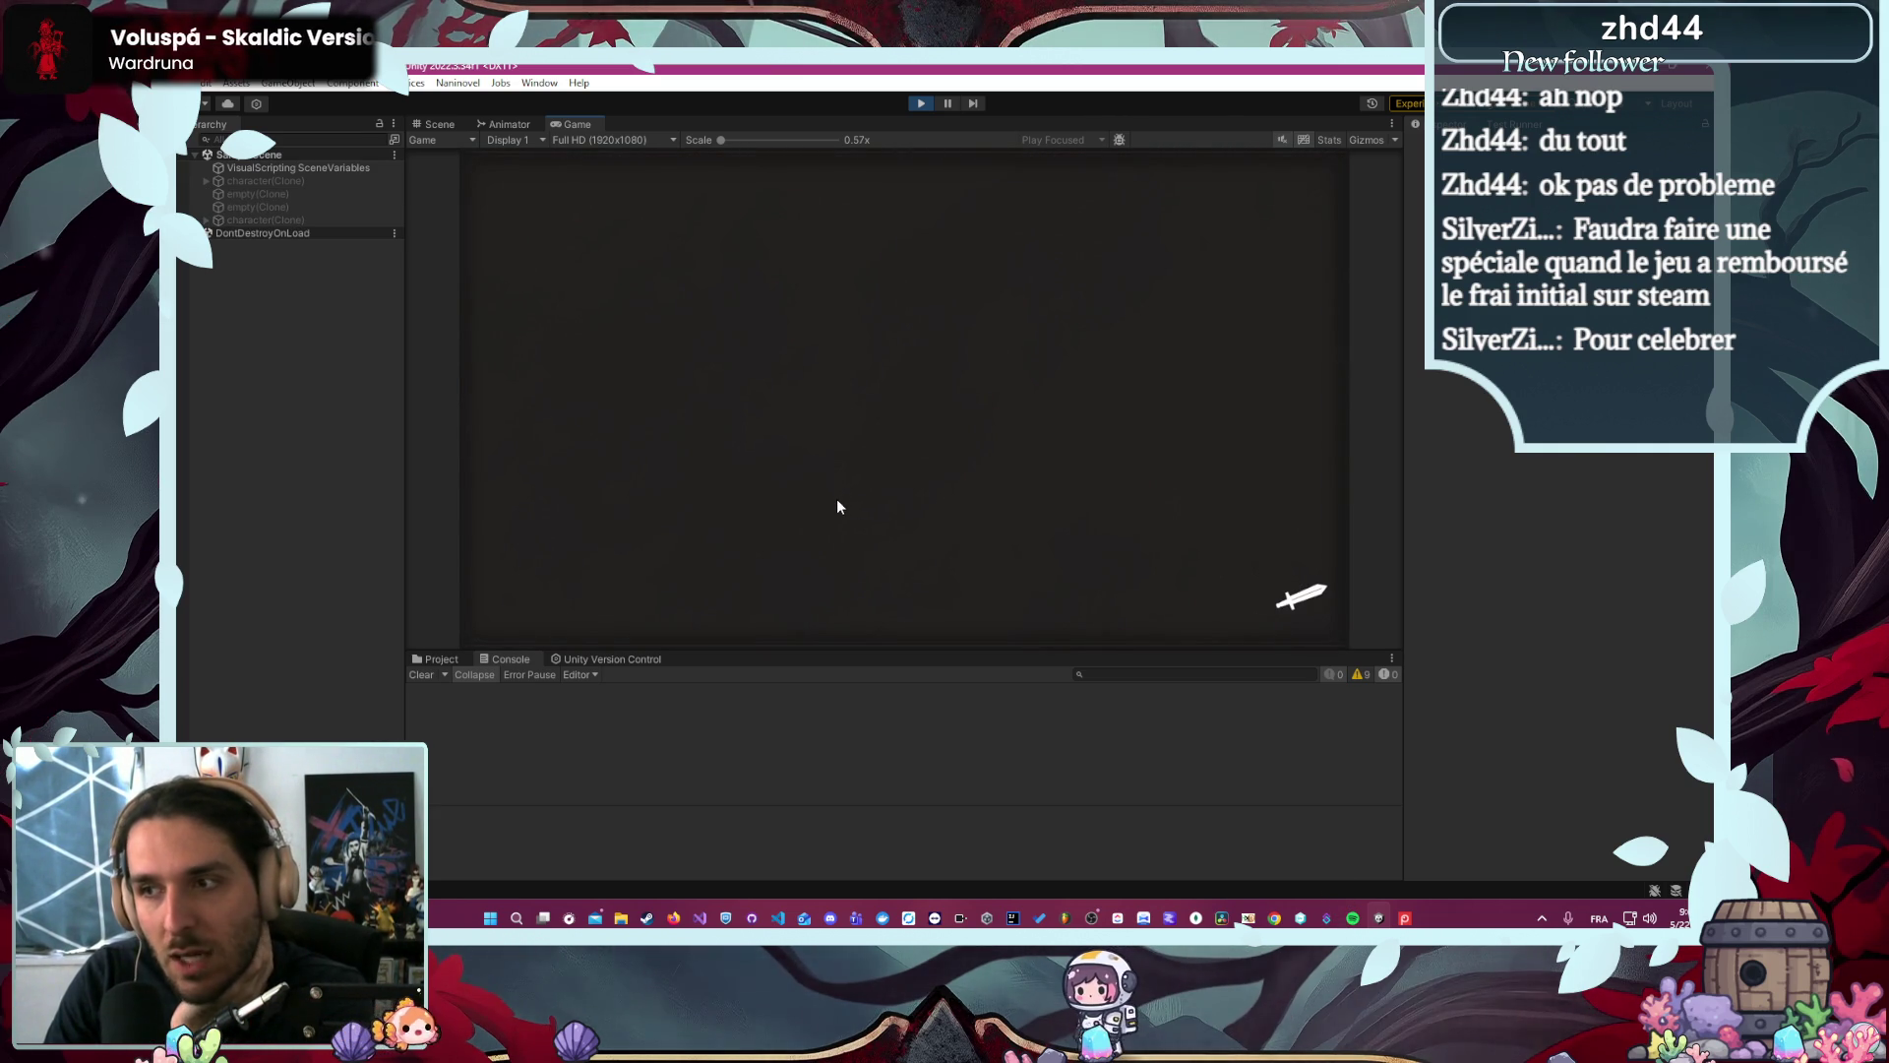
left_click(824, 414)
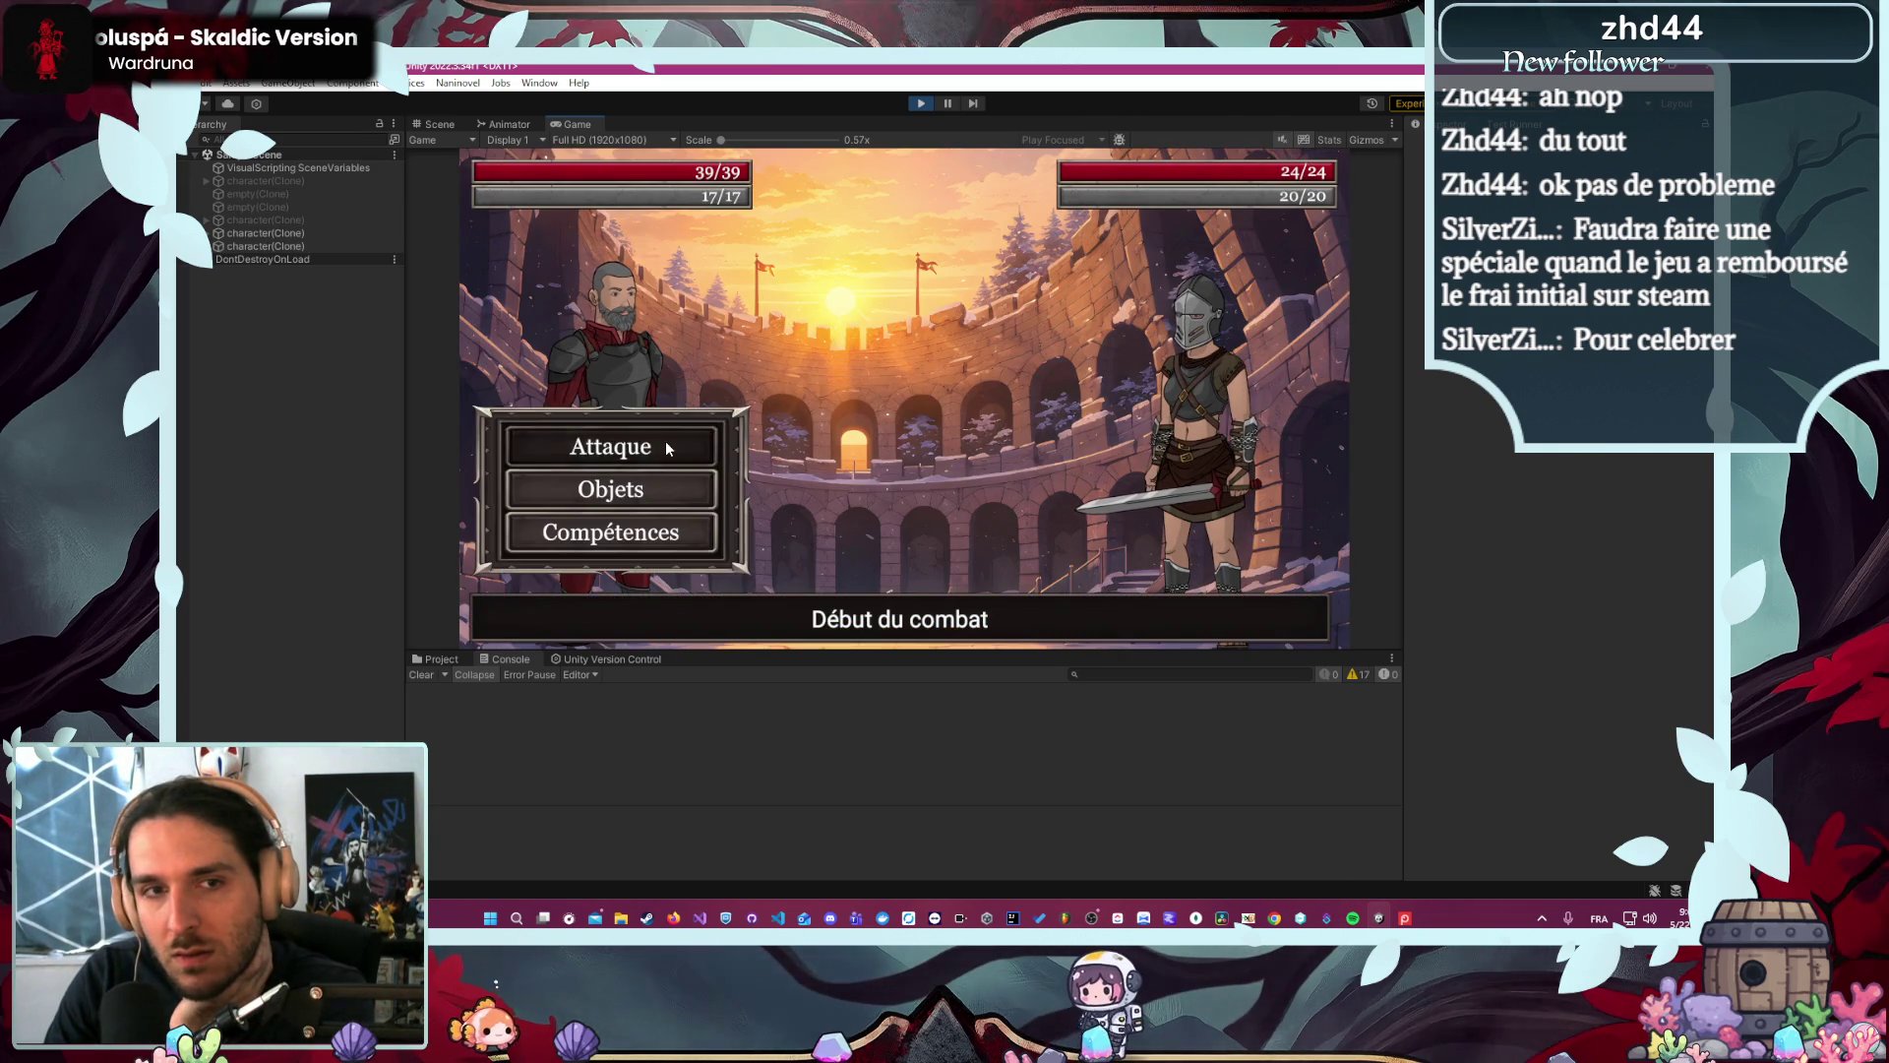
left_click(667, 444)
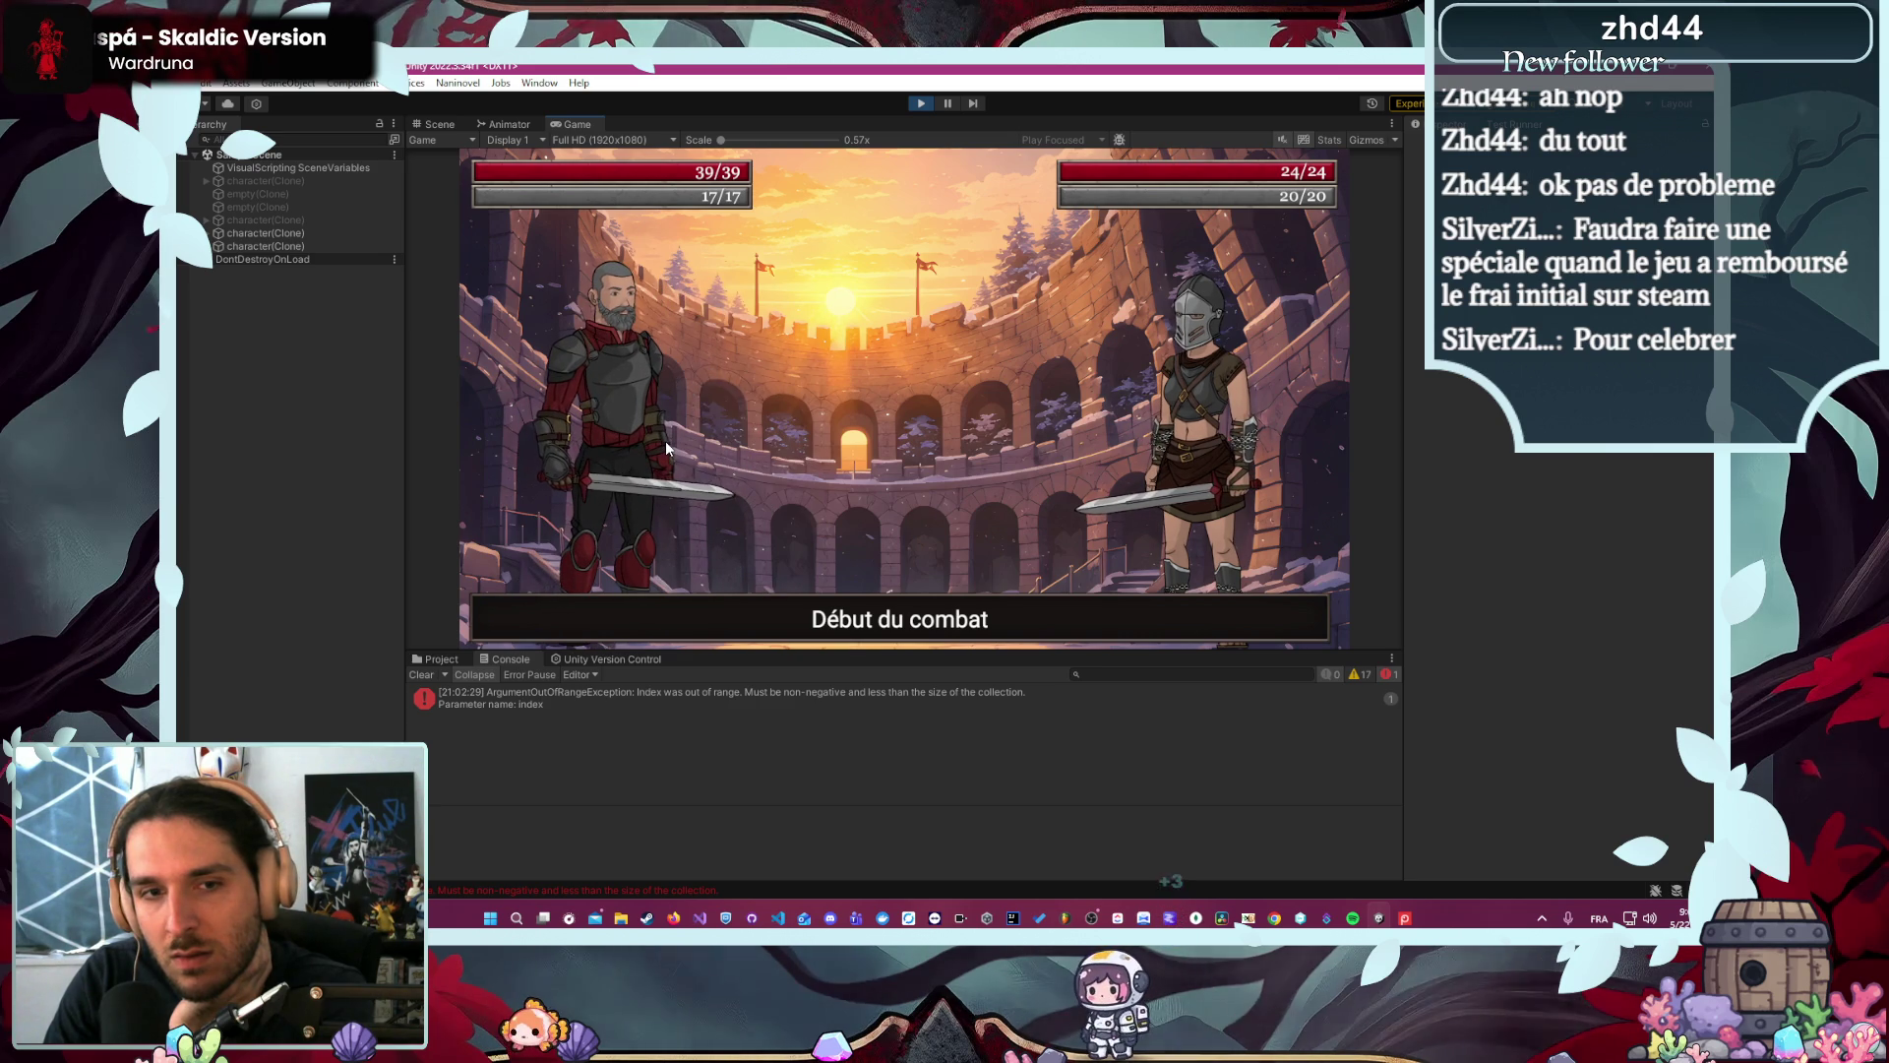
double_click(711, 692)
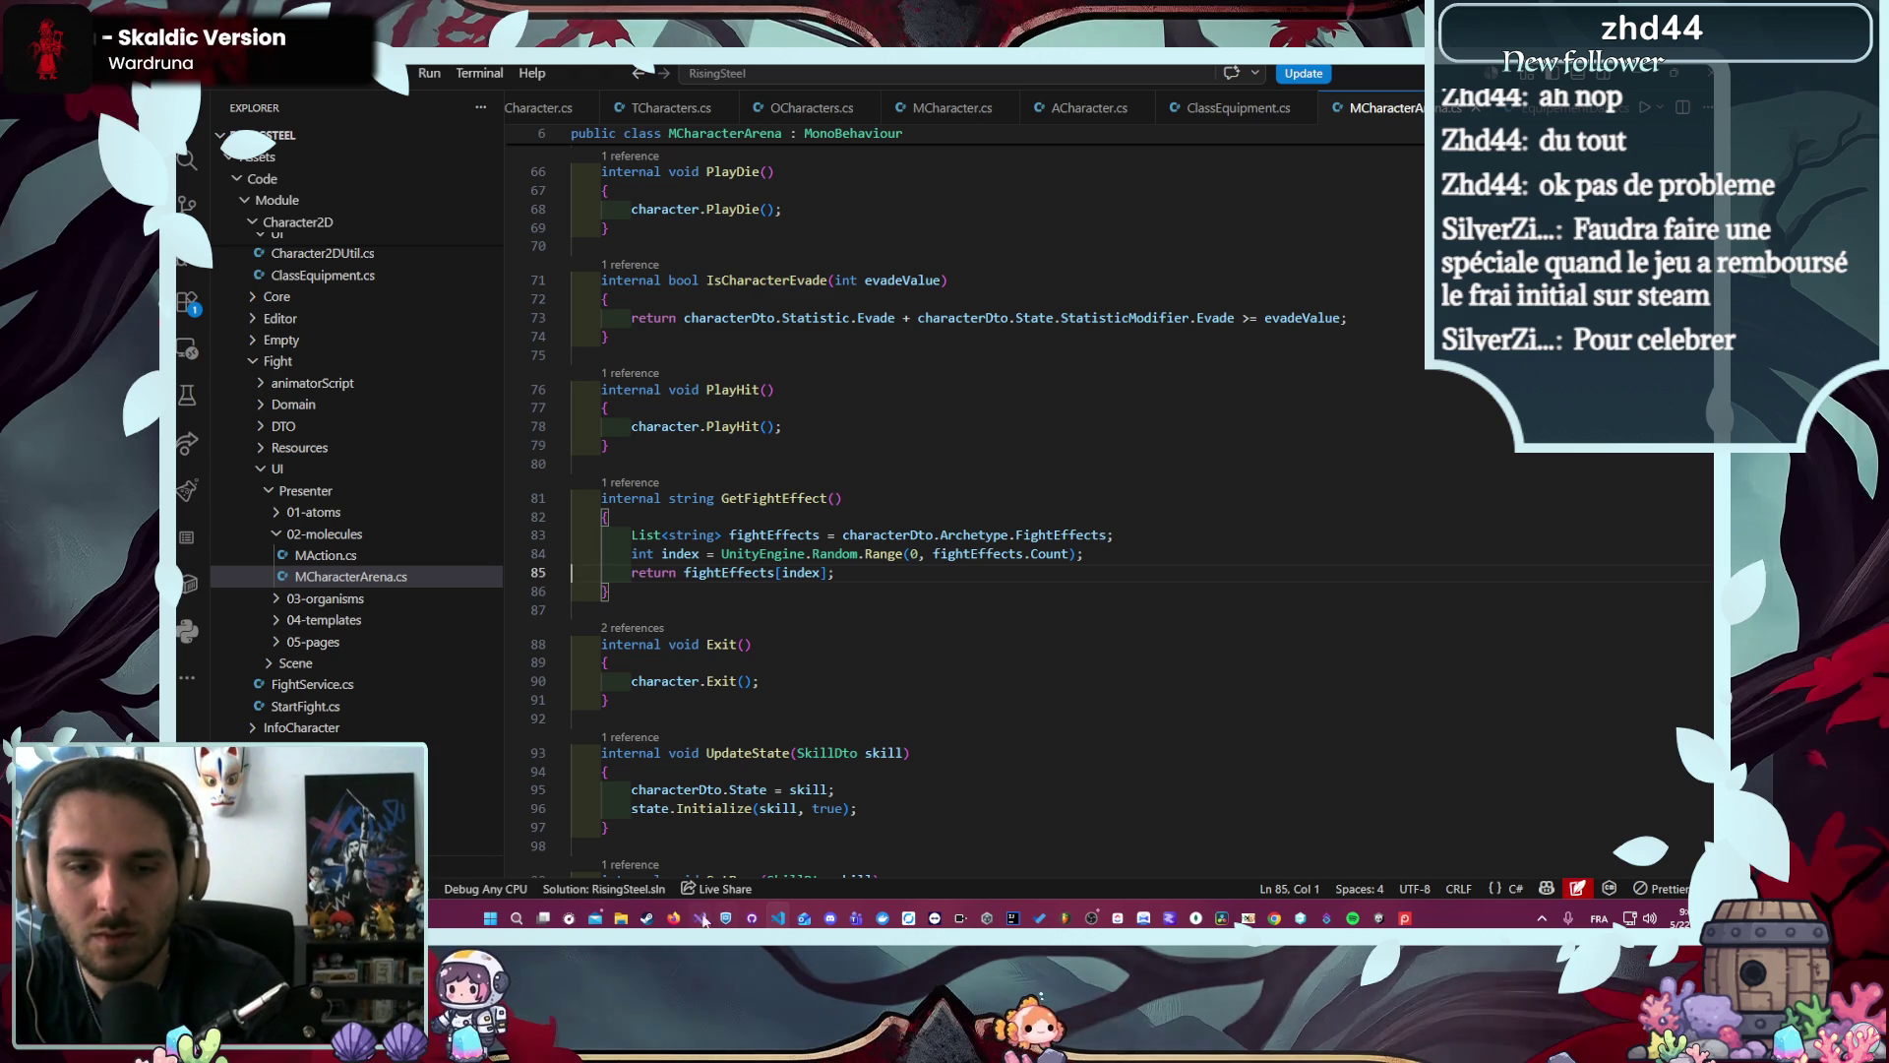
- Review GetFightEffect at line 85 of MCharacterArena.cs, where fightEffects[index] throws
mouse_move(674, 921)
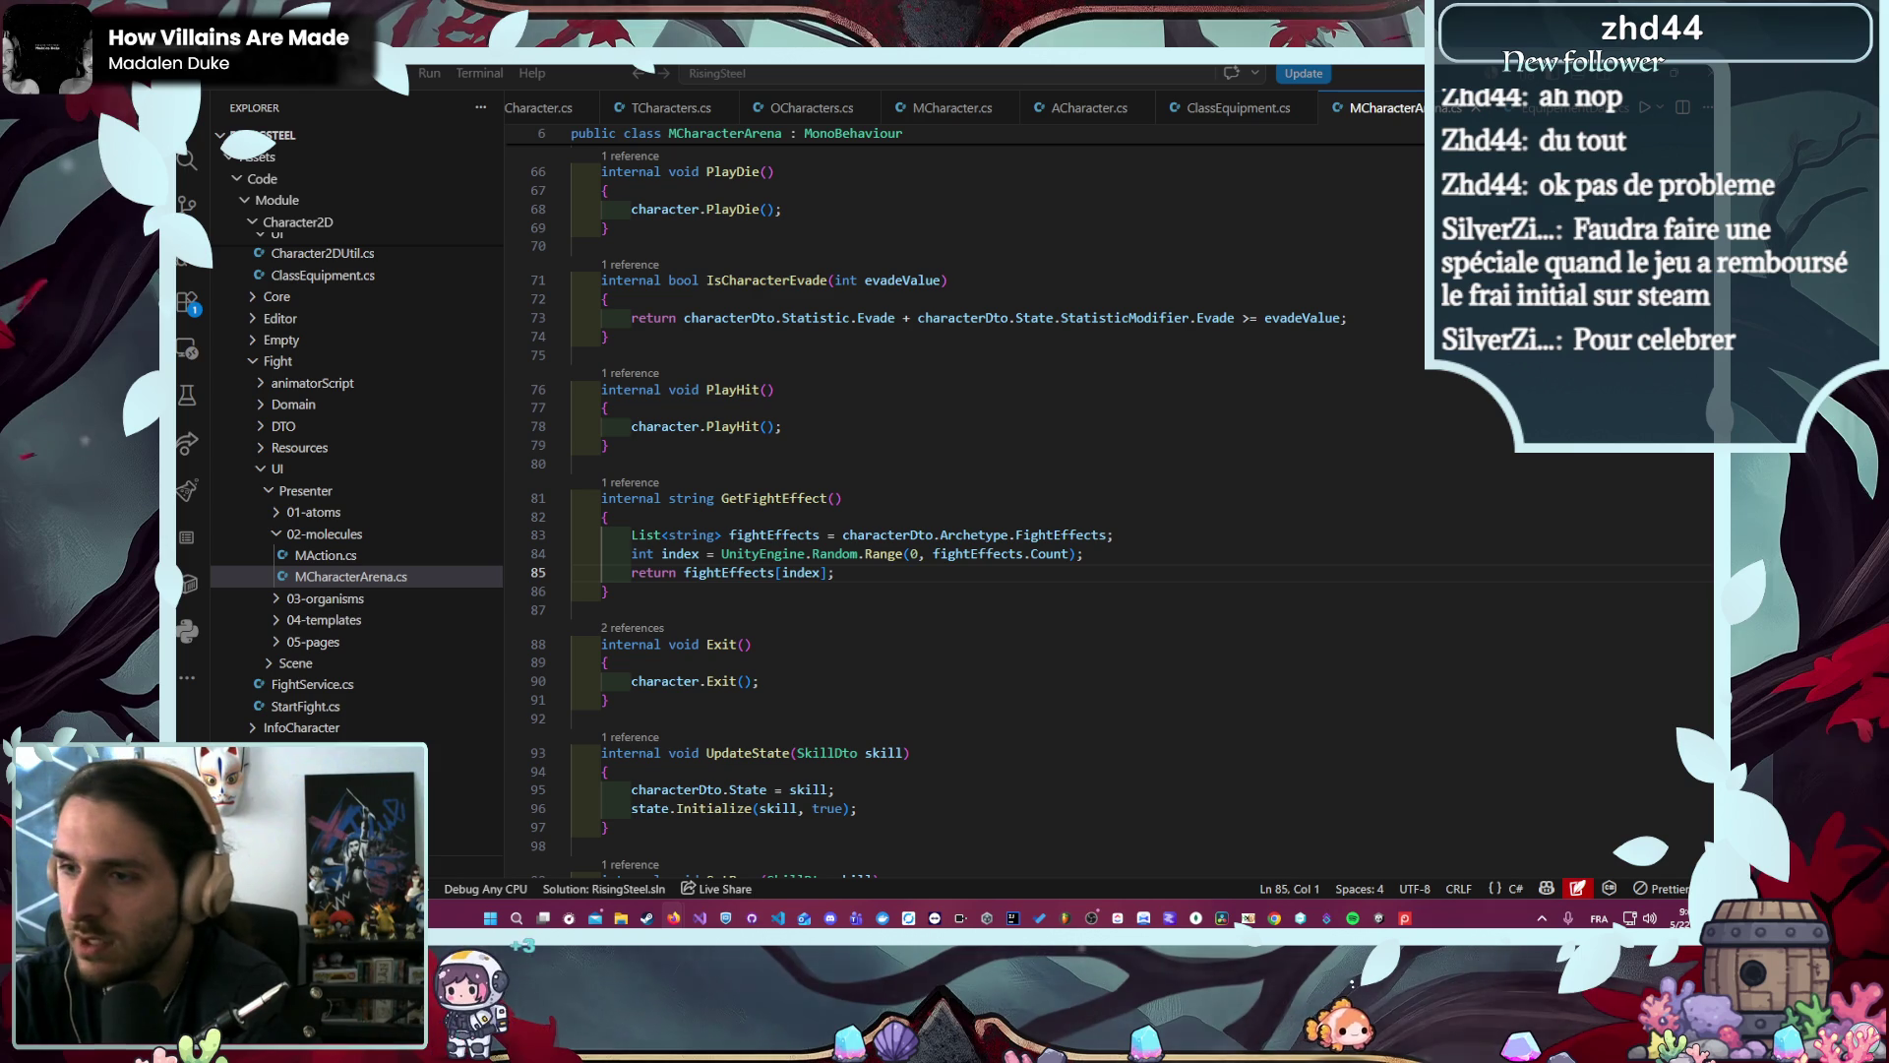
key("alt+Tab")
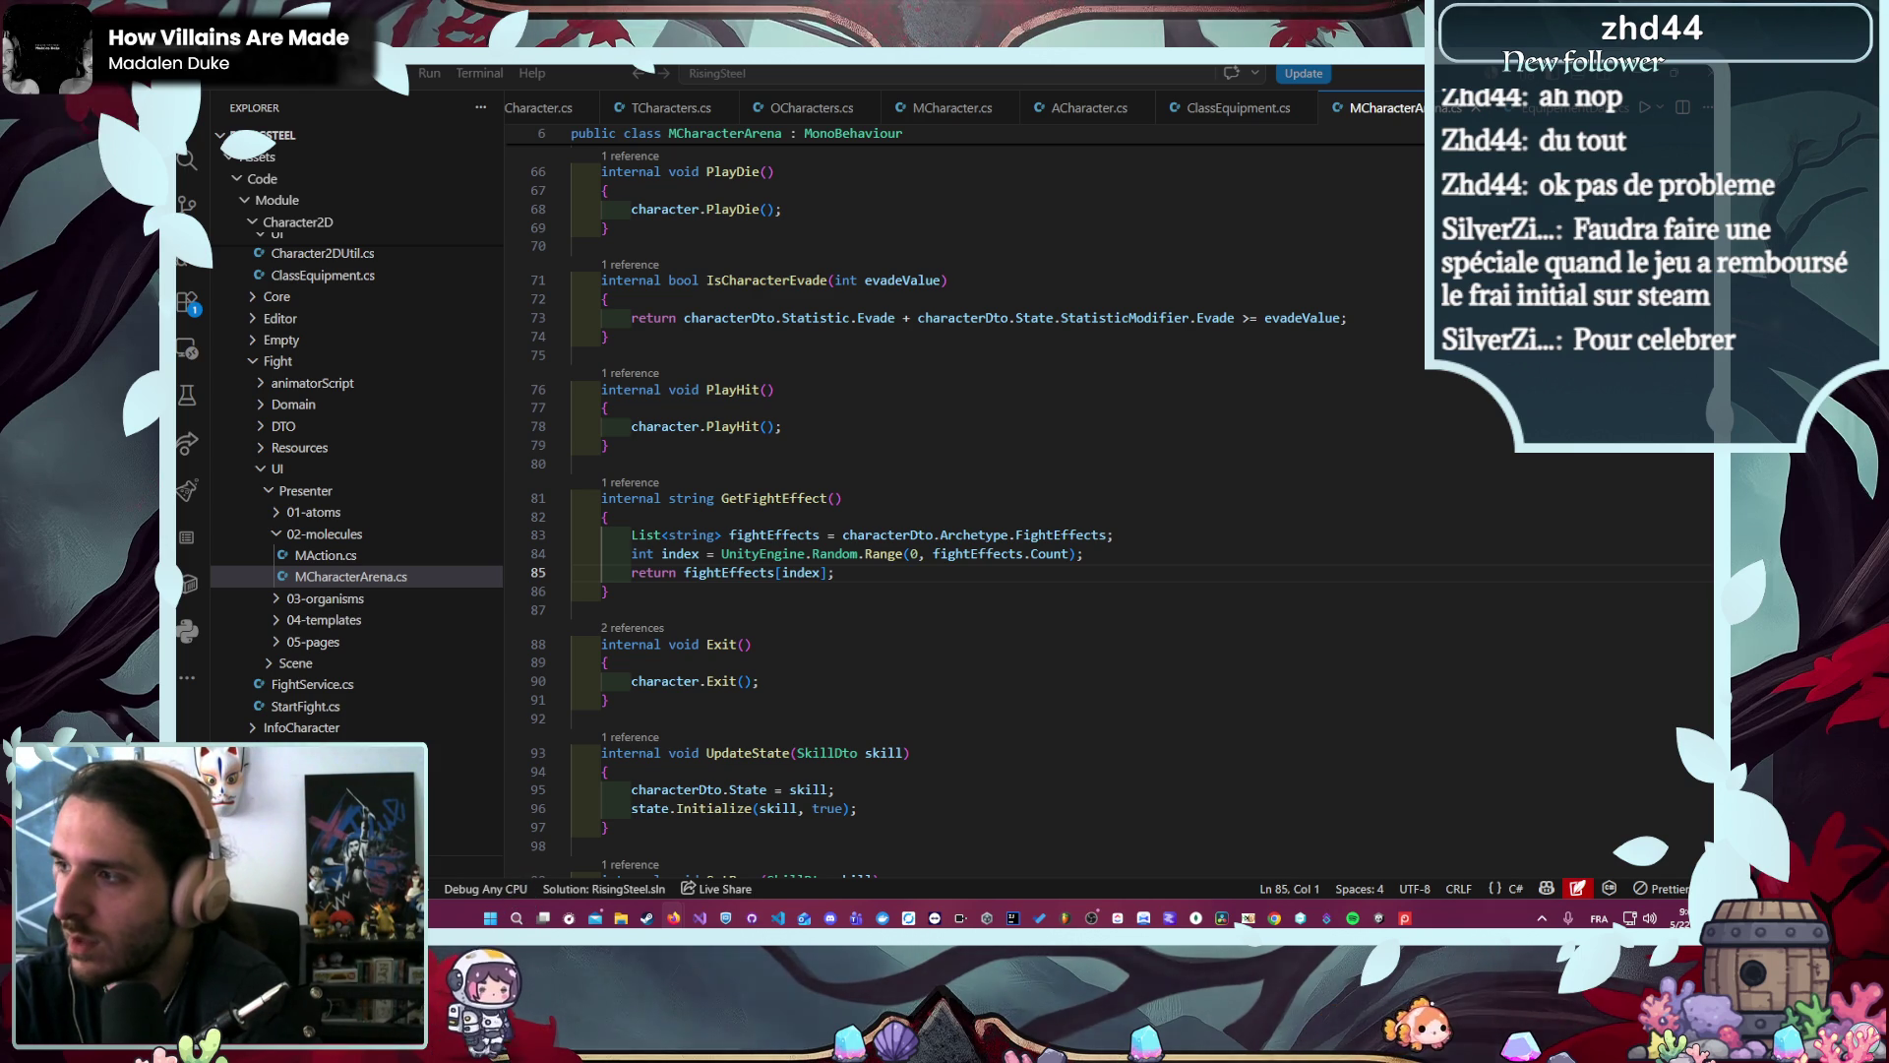
left_click(1300, 918)
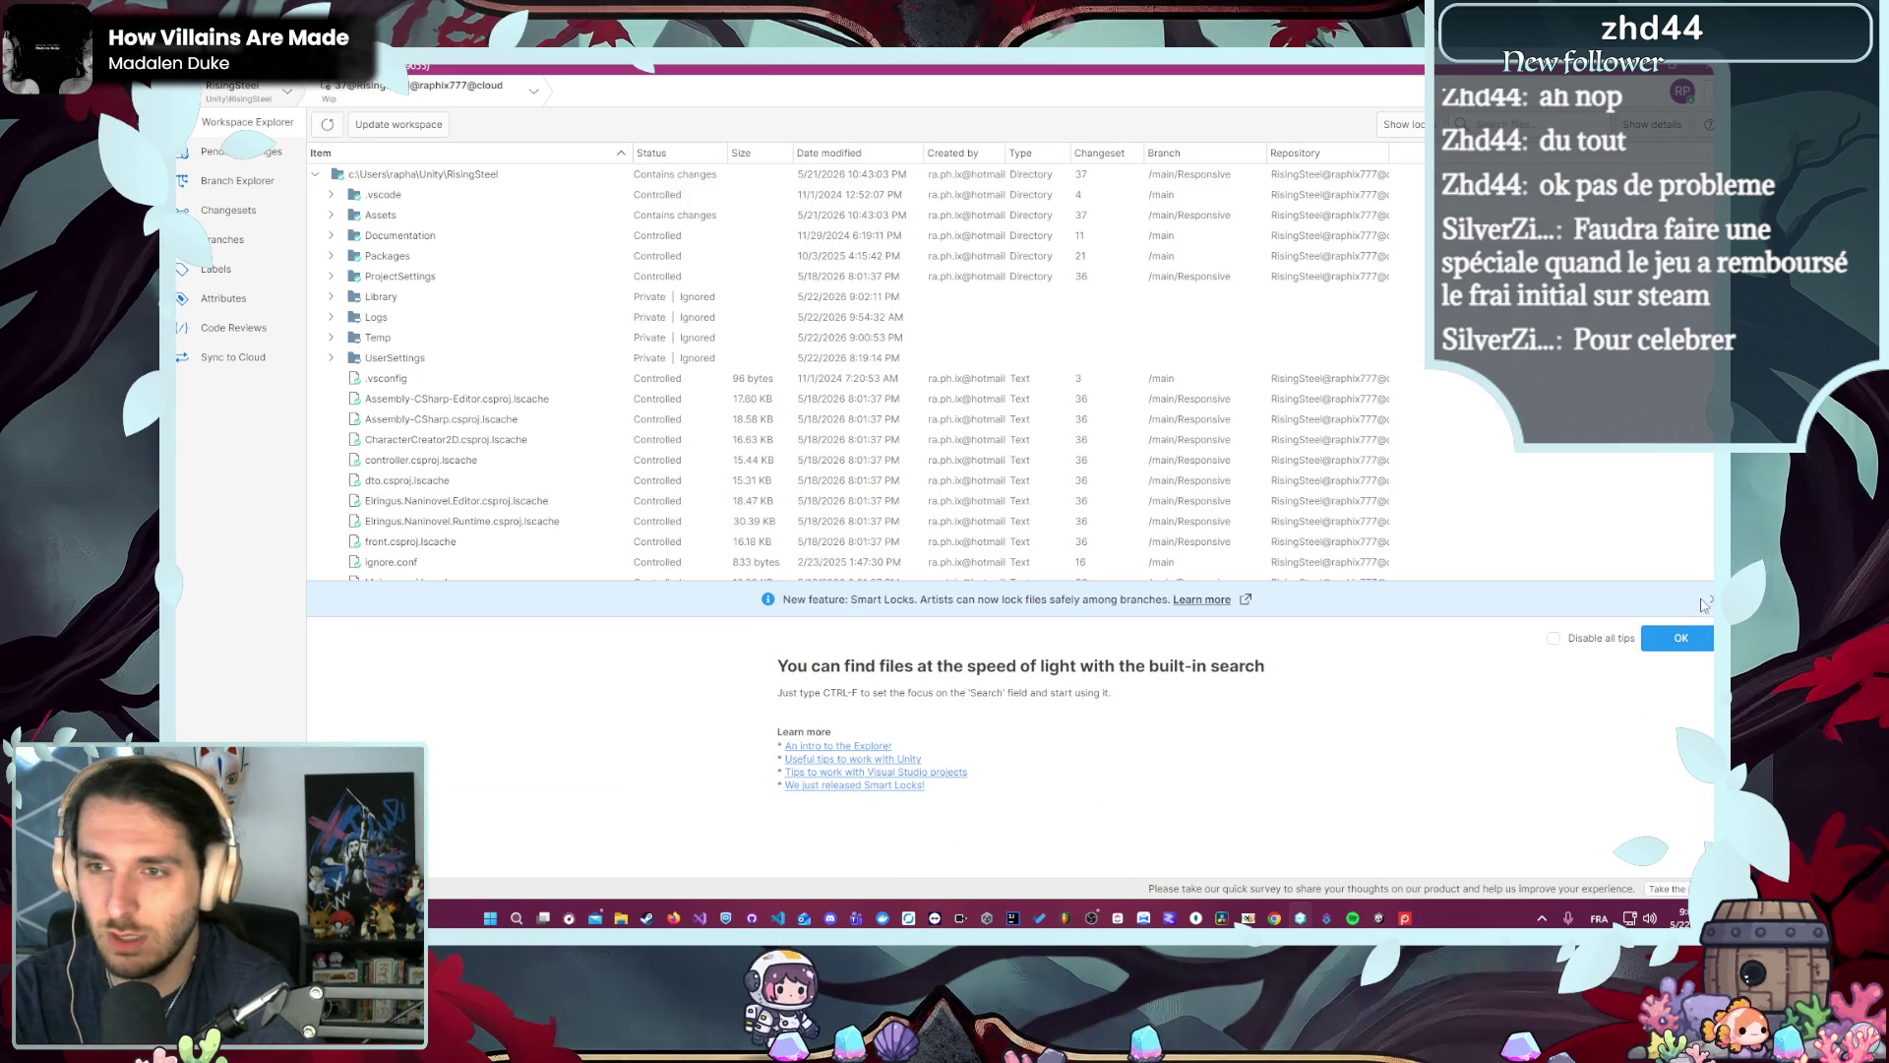
- Dismiss the Smart Locks announcement banner in Workspace Explorer
left_click(1710, 599)
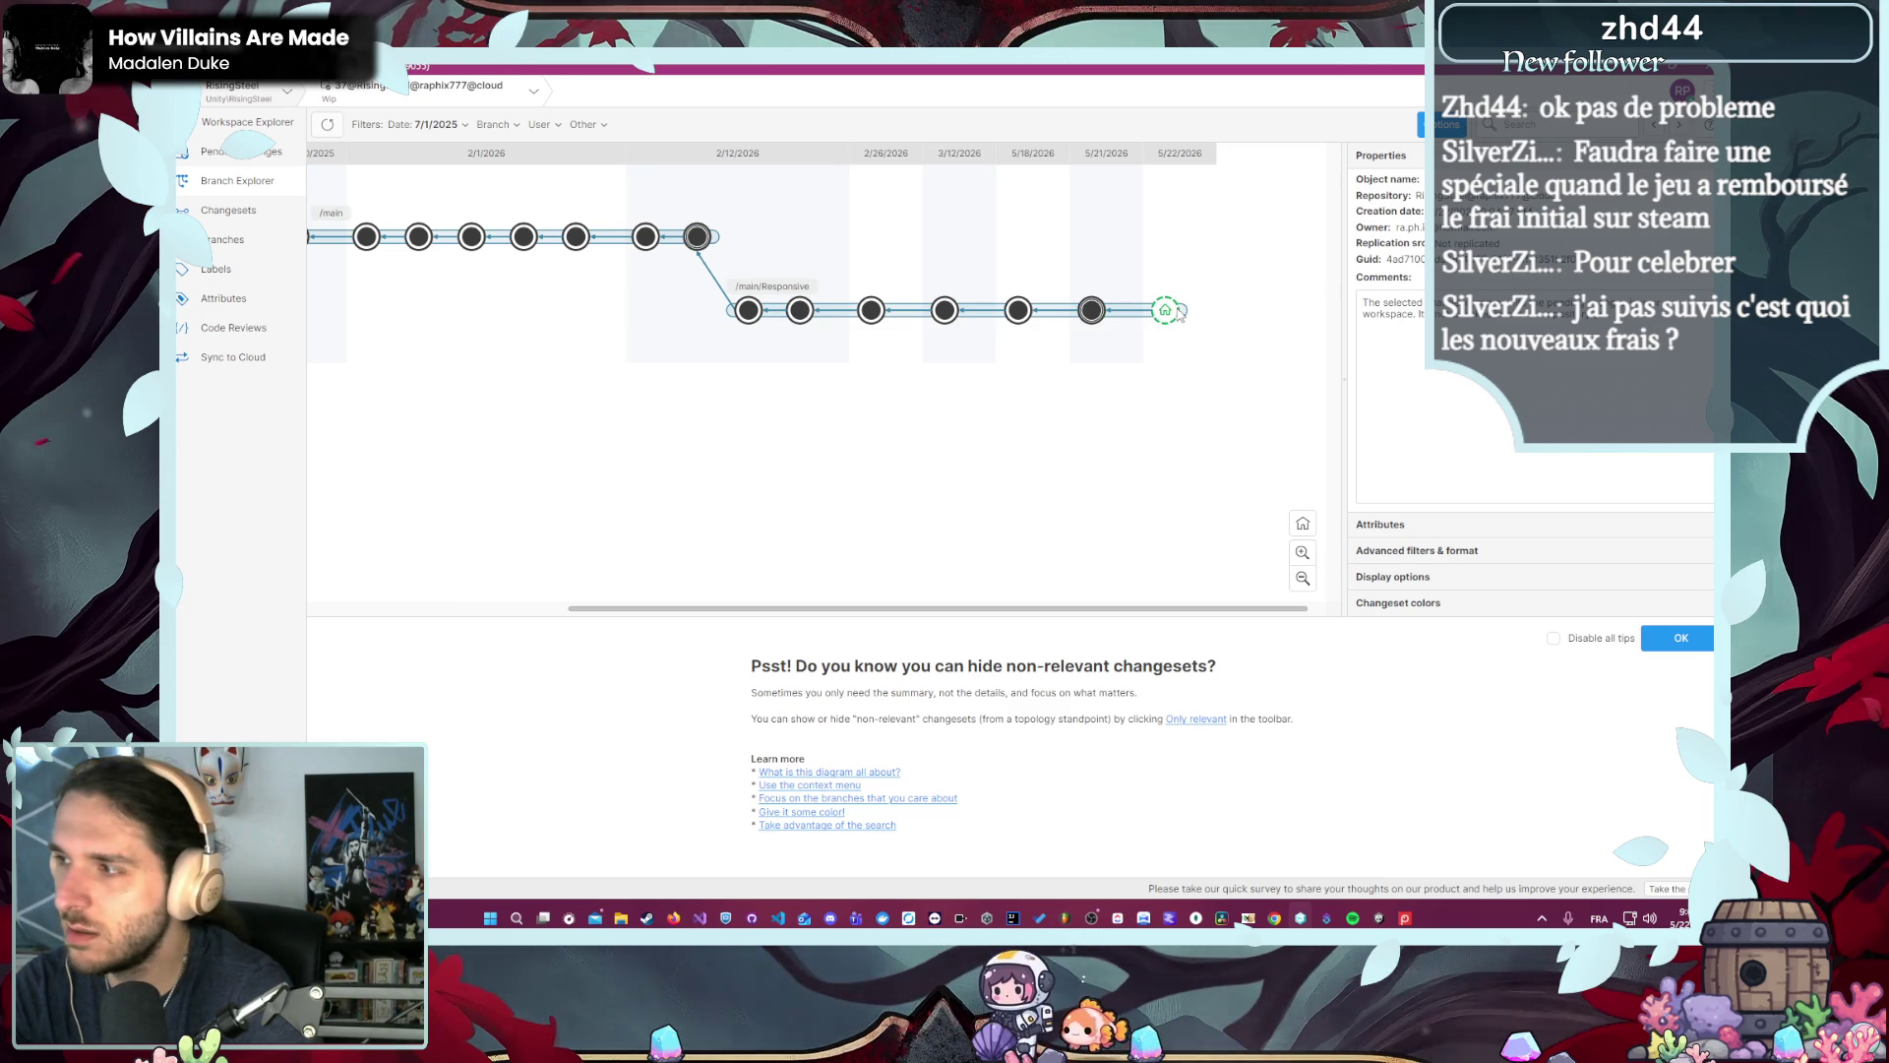
- Select the latest 'Wip' changeset on /main/Responsive and view its context menu without choosing an action
left_click(1090, 312)
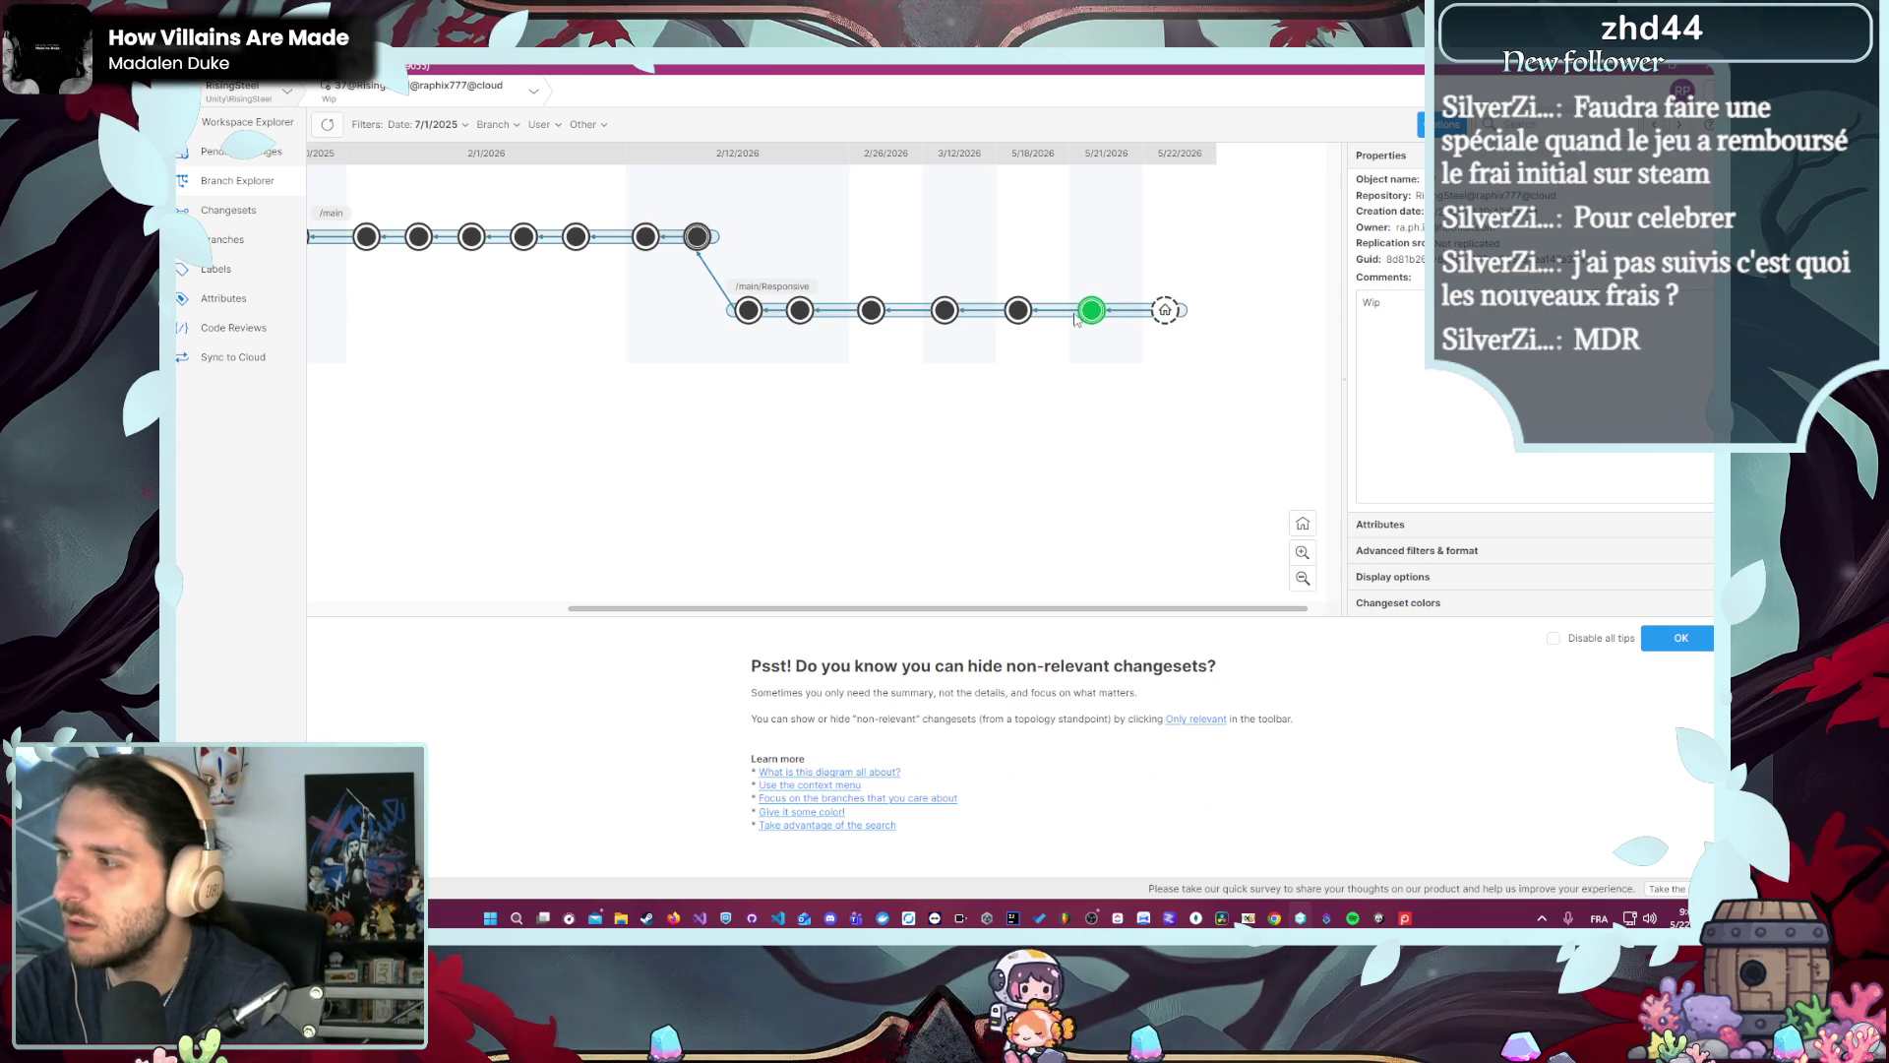
right_click(1086, 314)
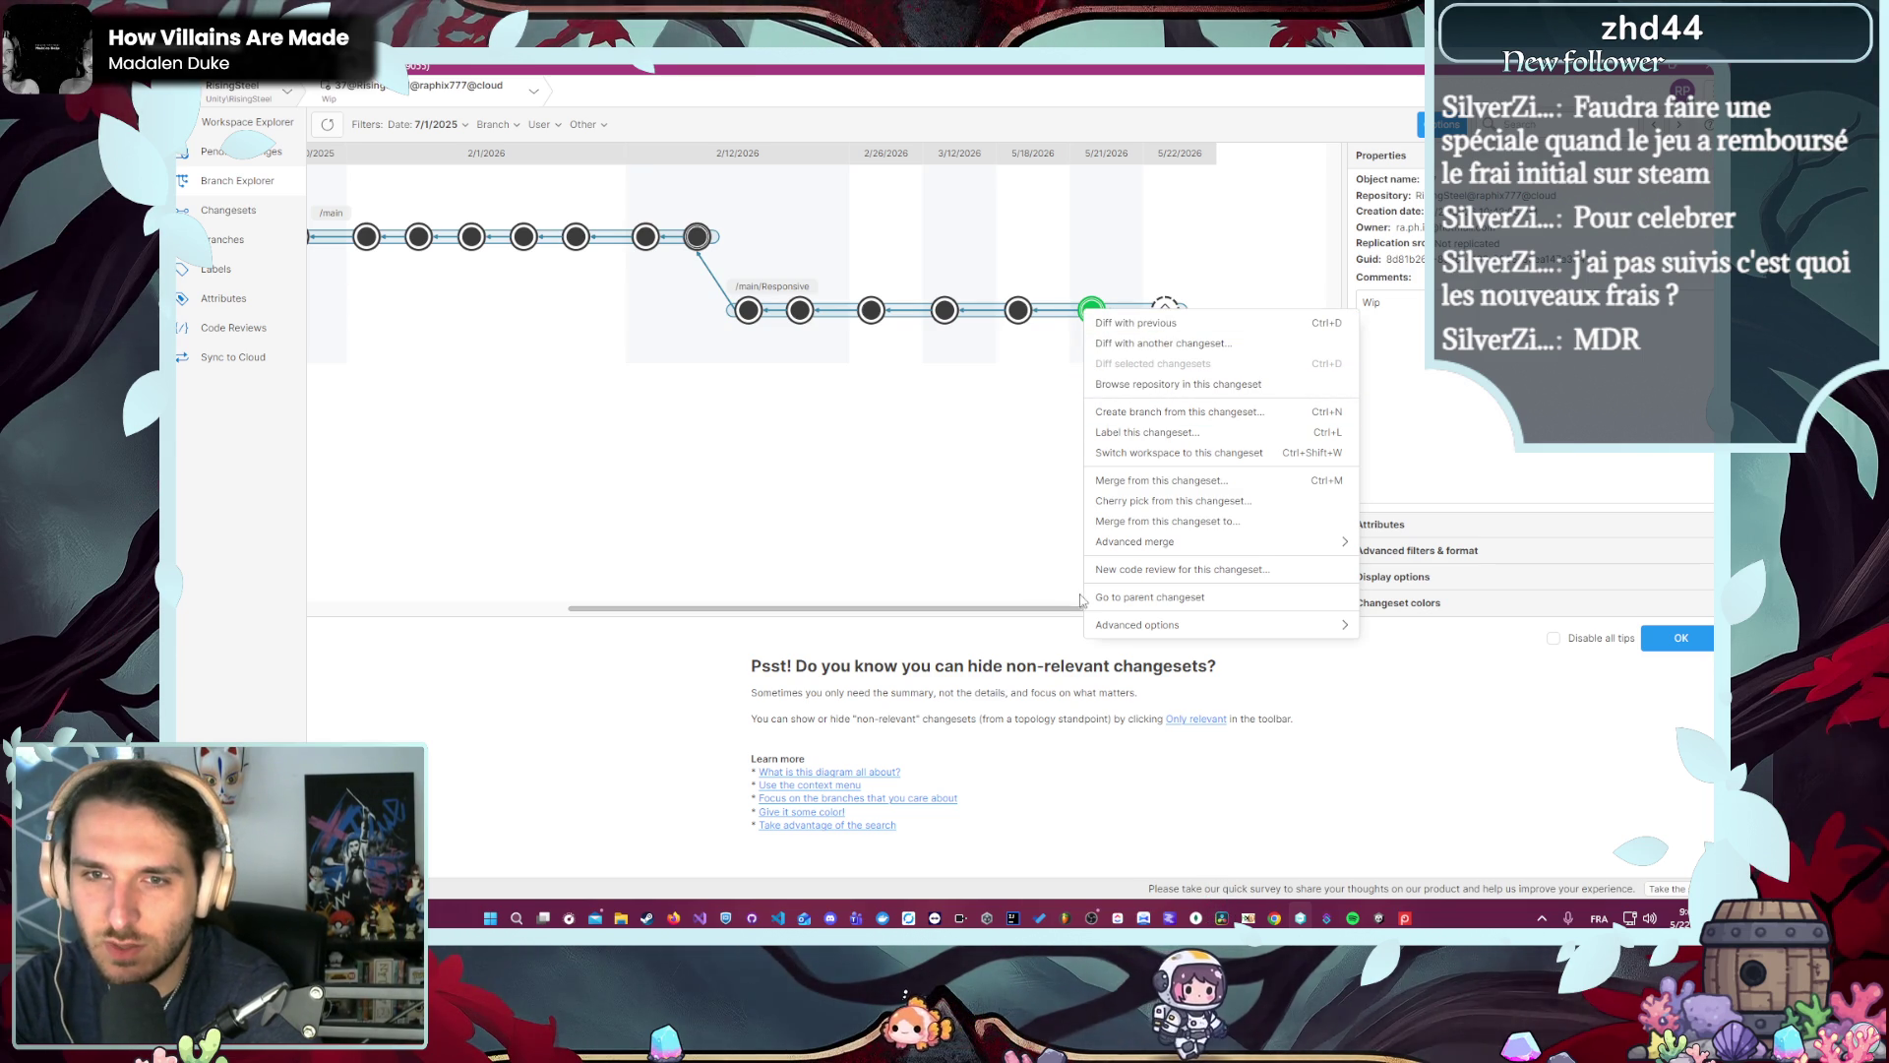
mouse_move(1232, 617)
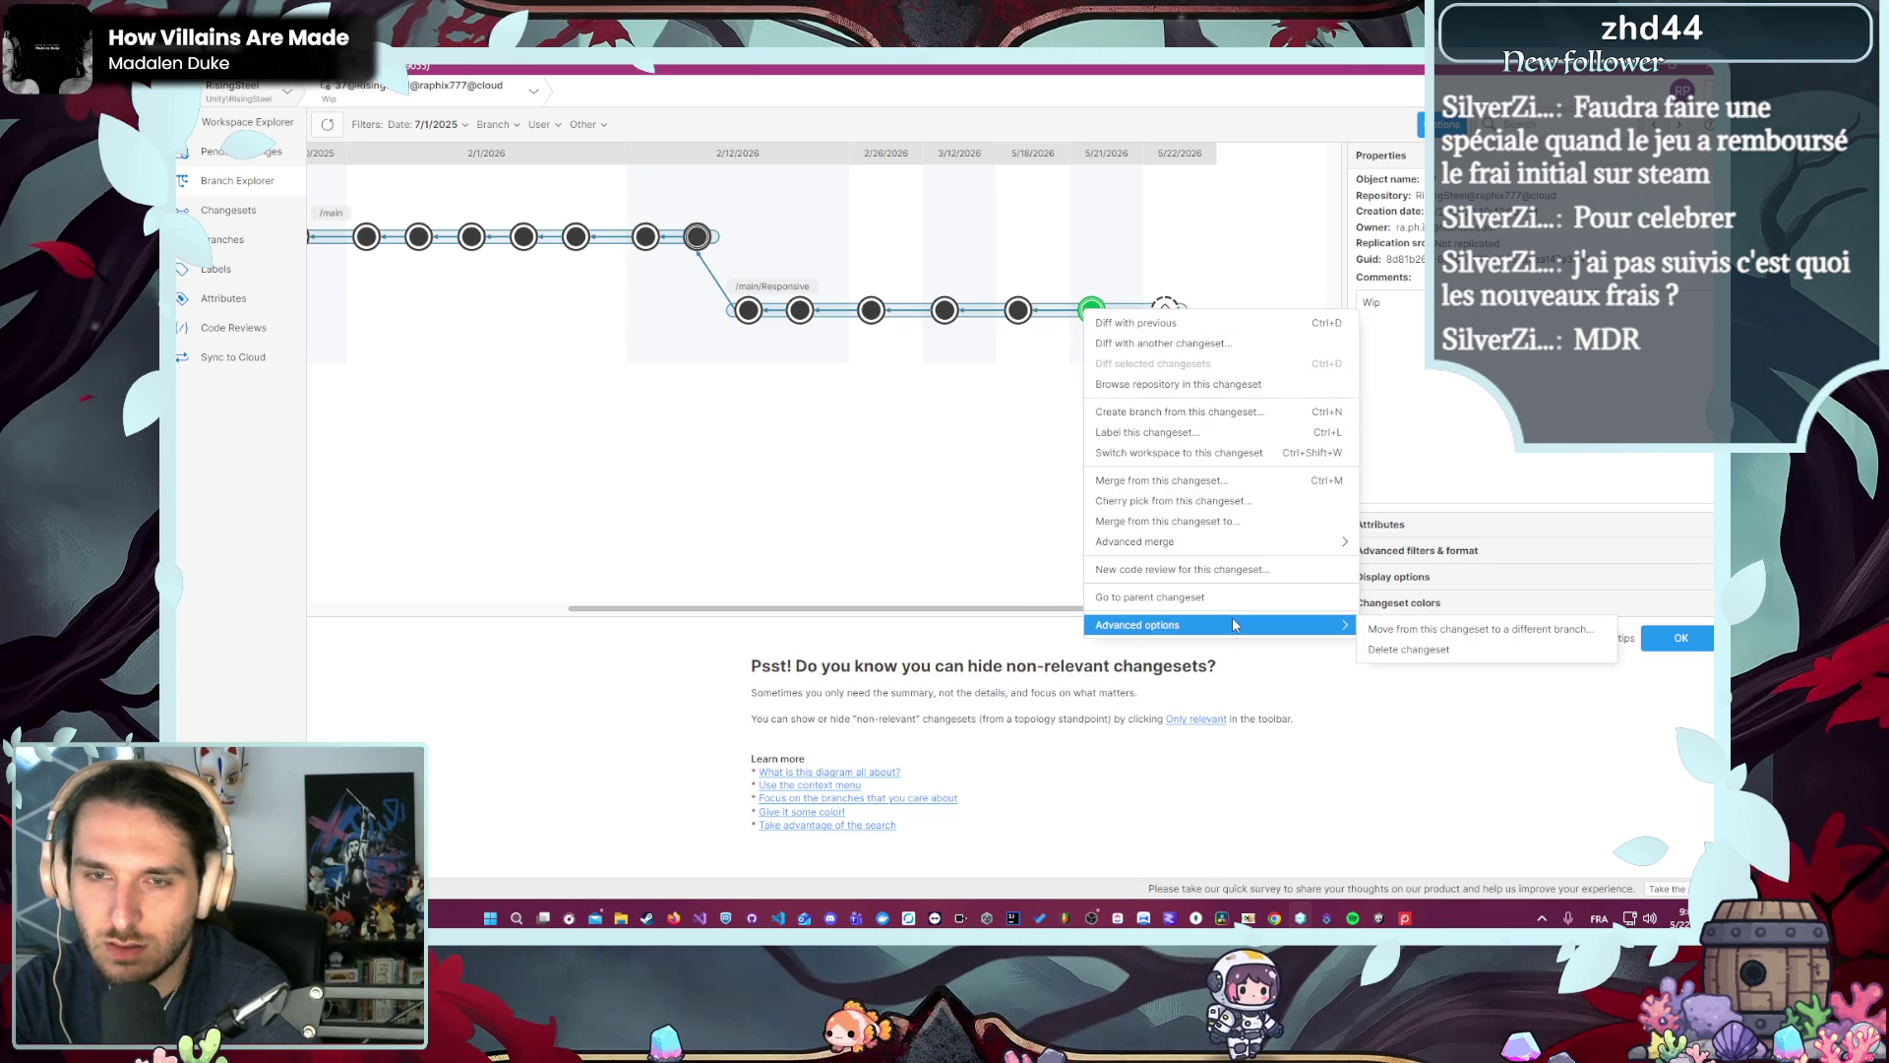
left_click(1065, 271)
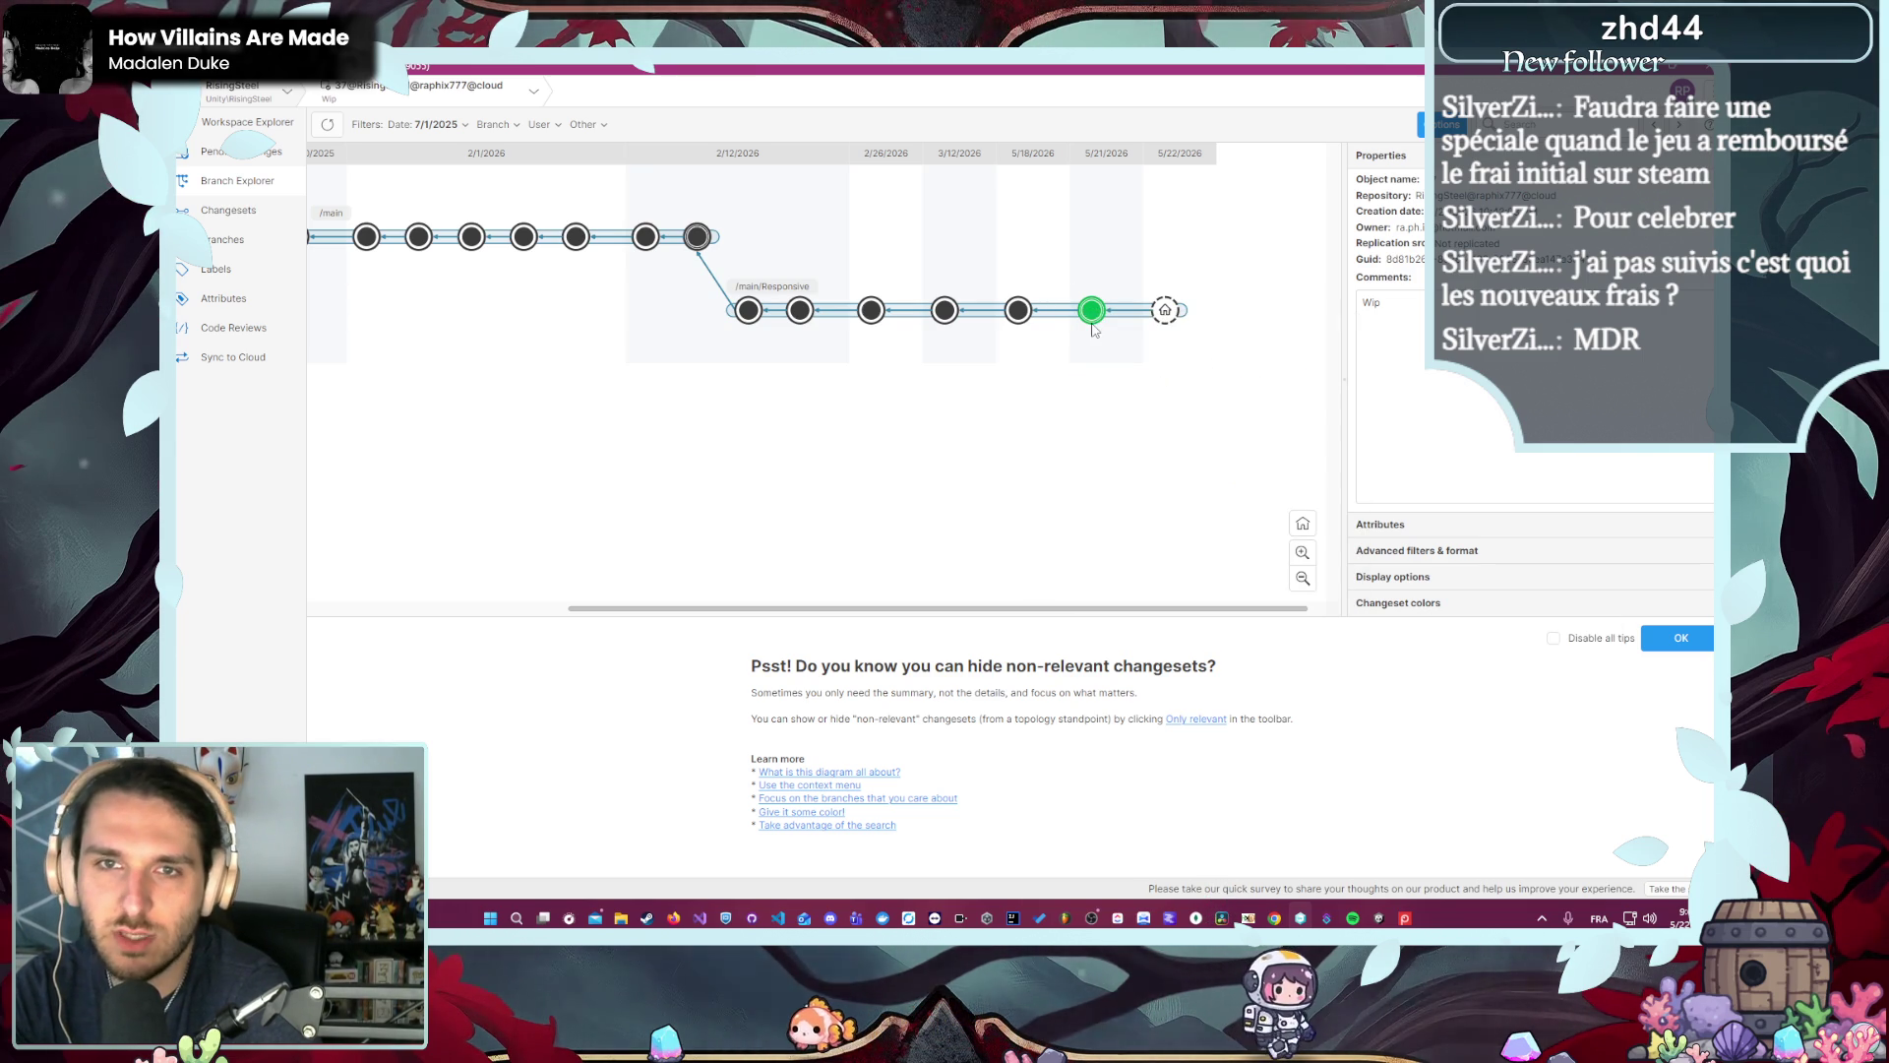
- Check Pending Changes and Workspace Explorer, then reopen the changeset's menu in Branch Explorer
left_click(273, 158)
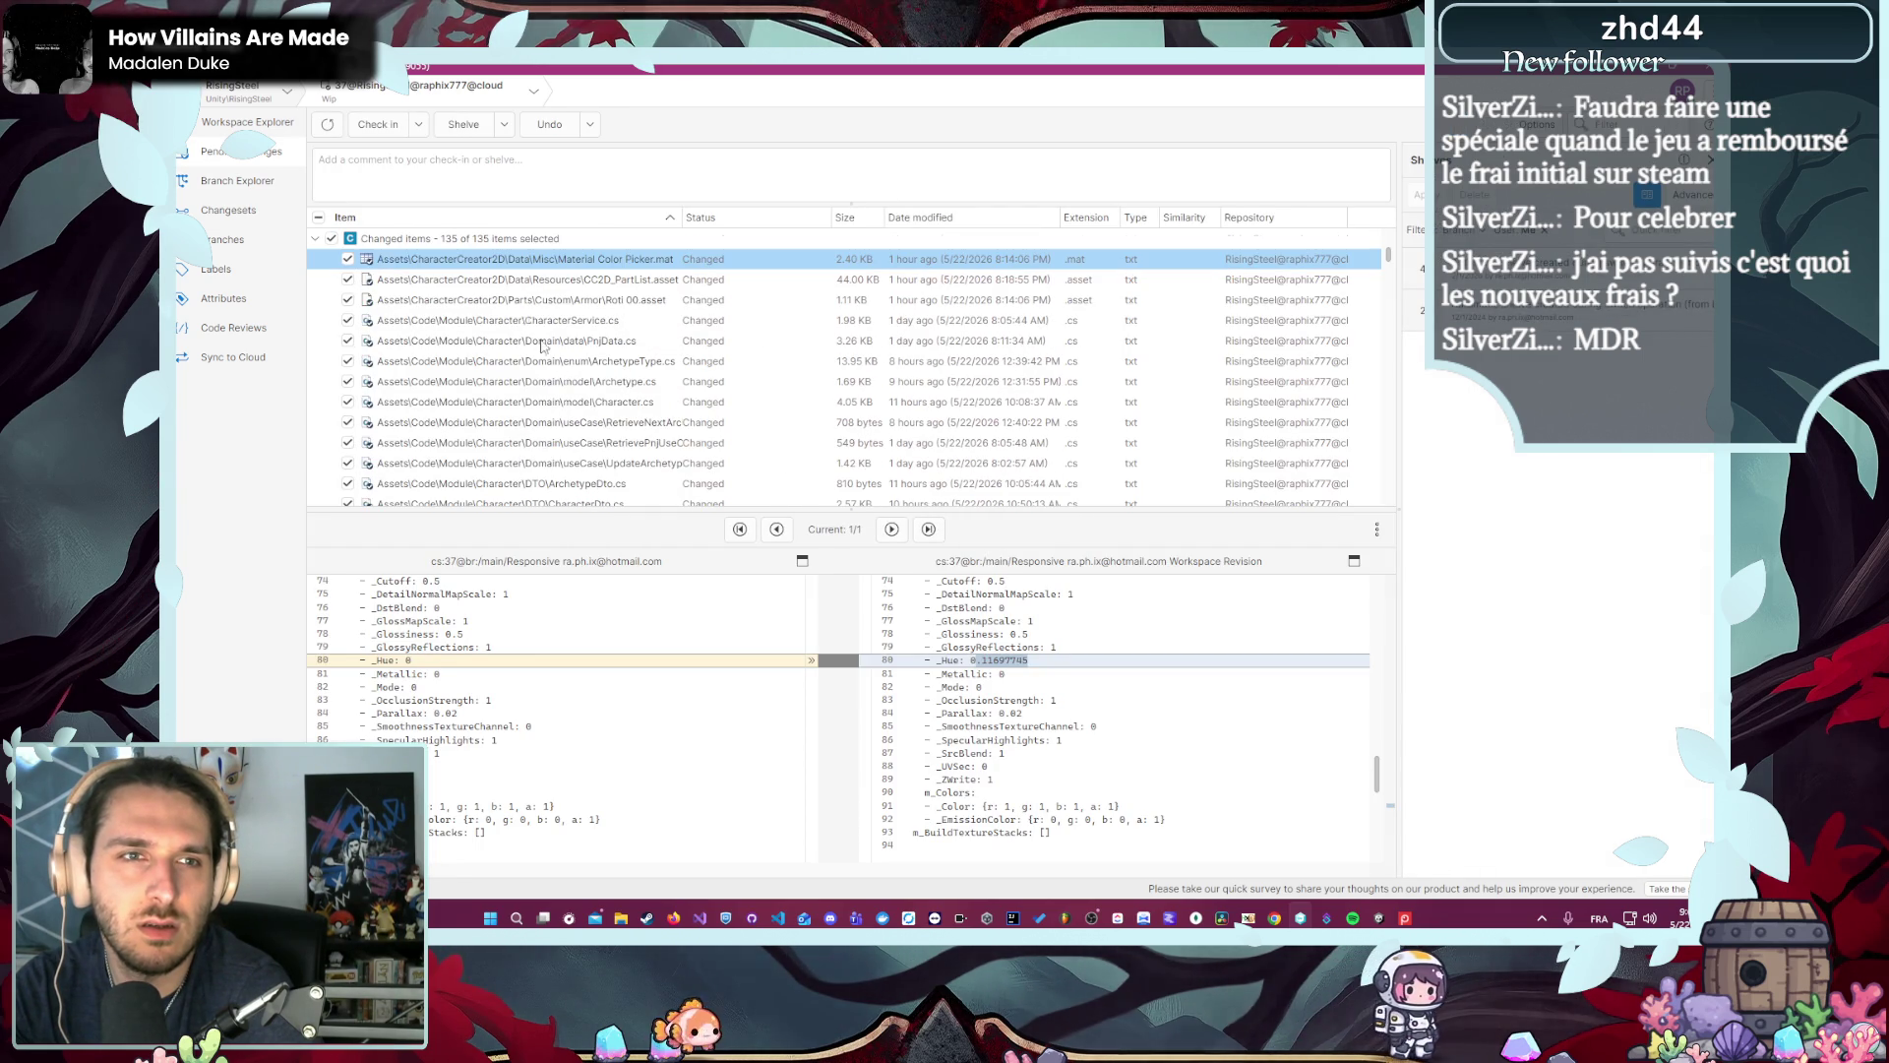
left_click(247, 122)
left_click(245, 180)
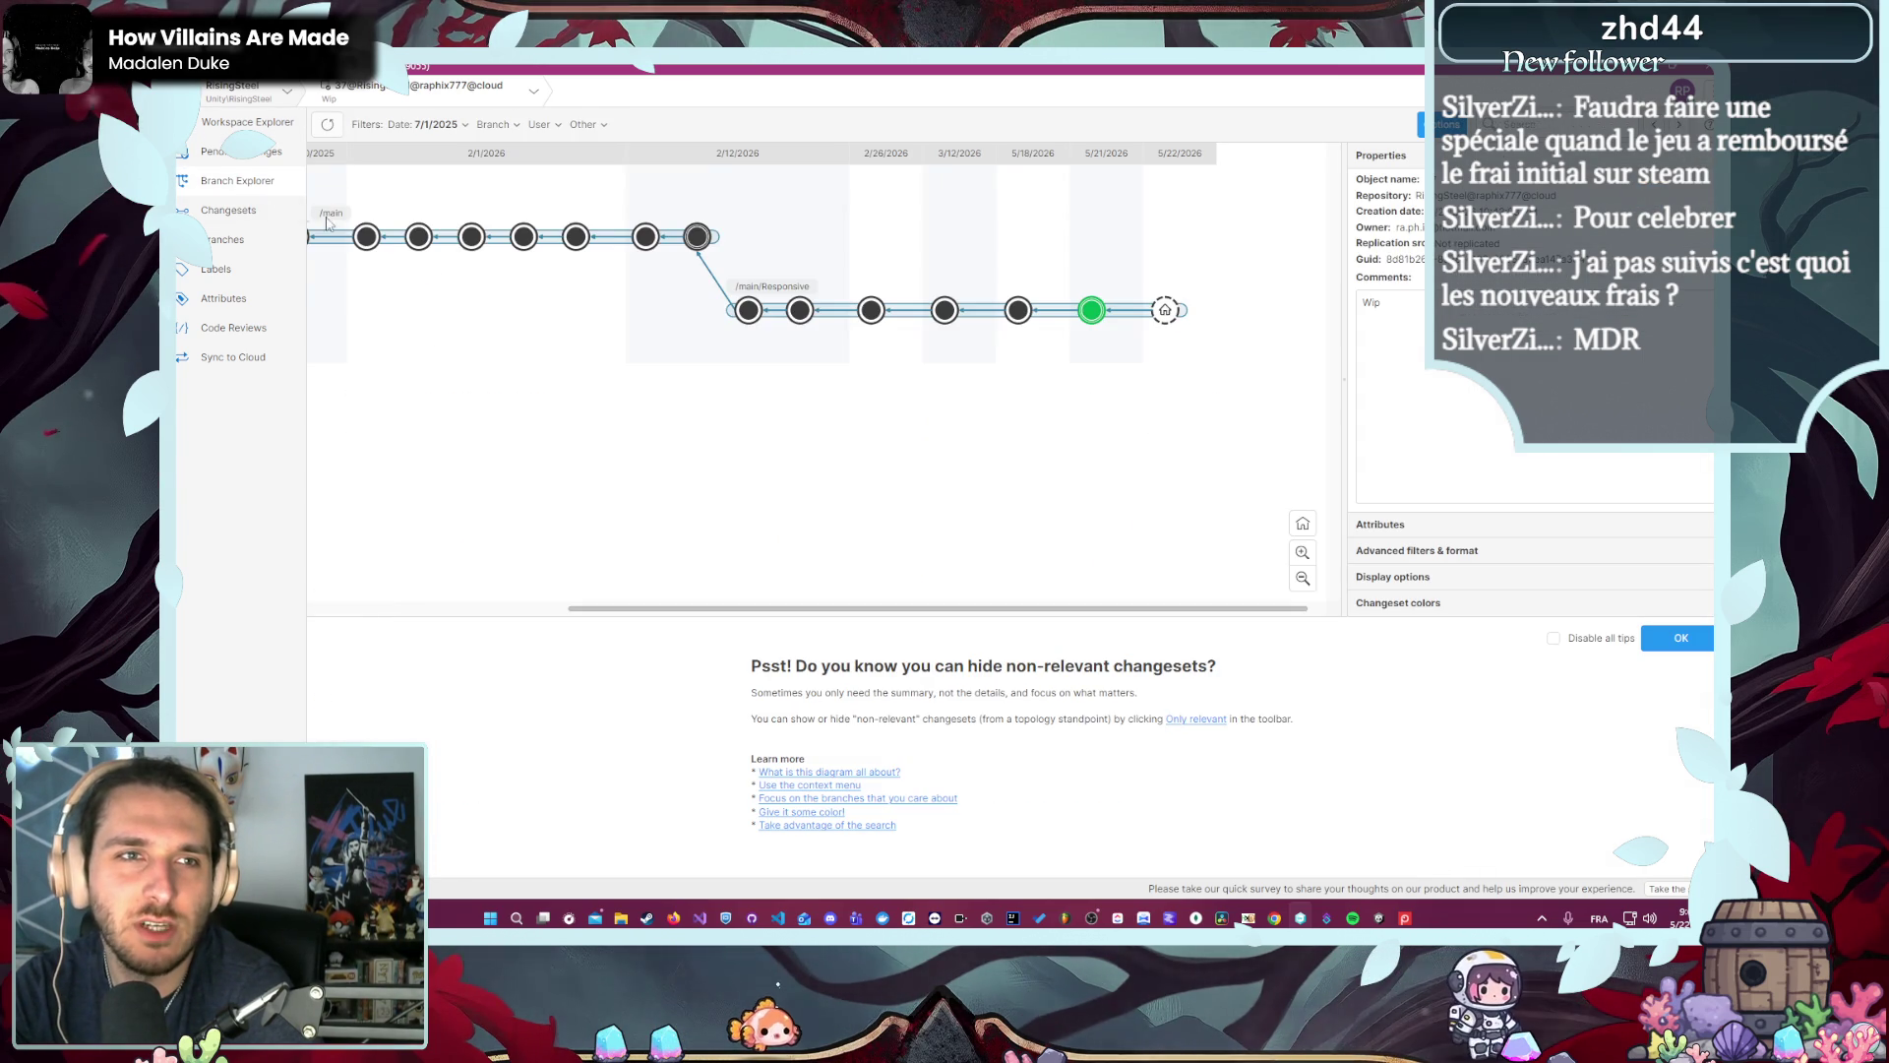
right_click(1086, 312)
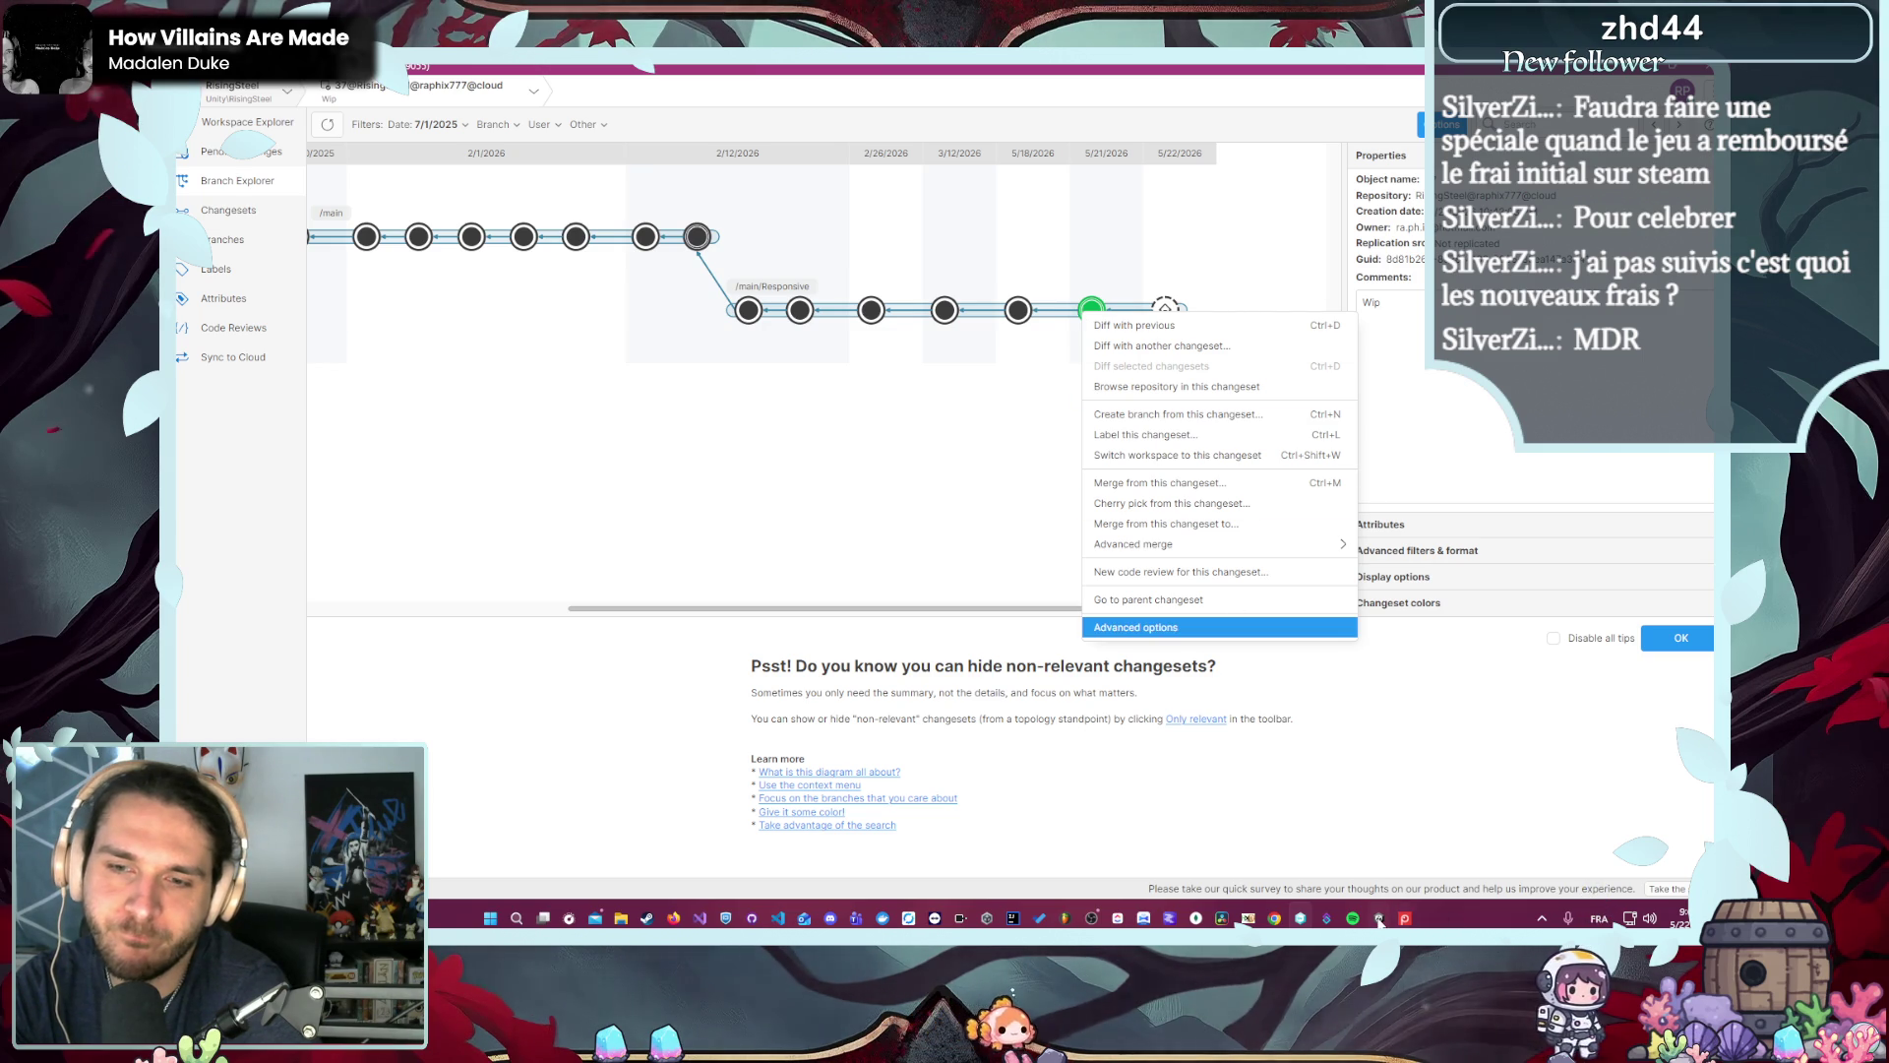
mouse_move(1379, 920)
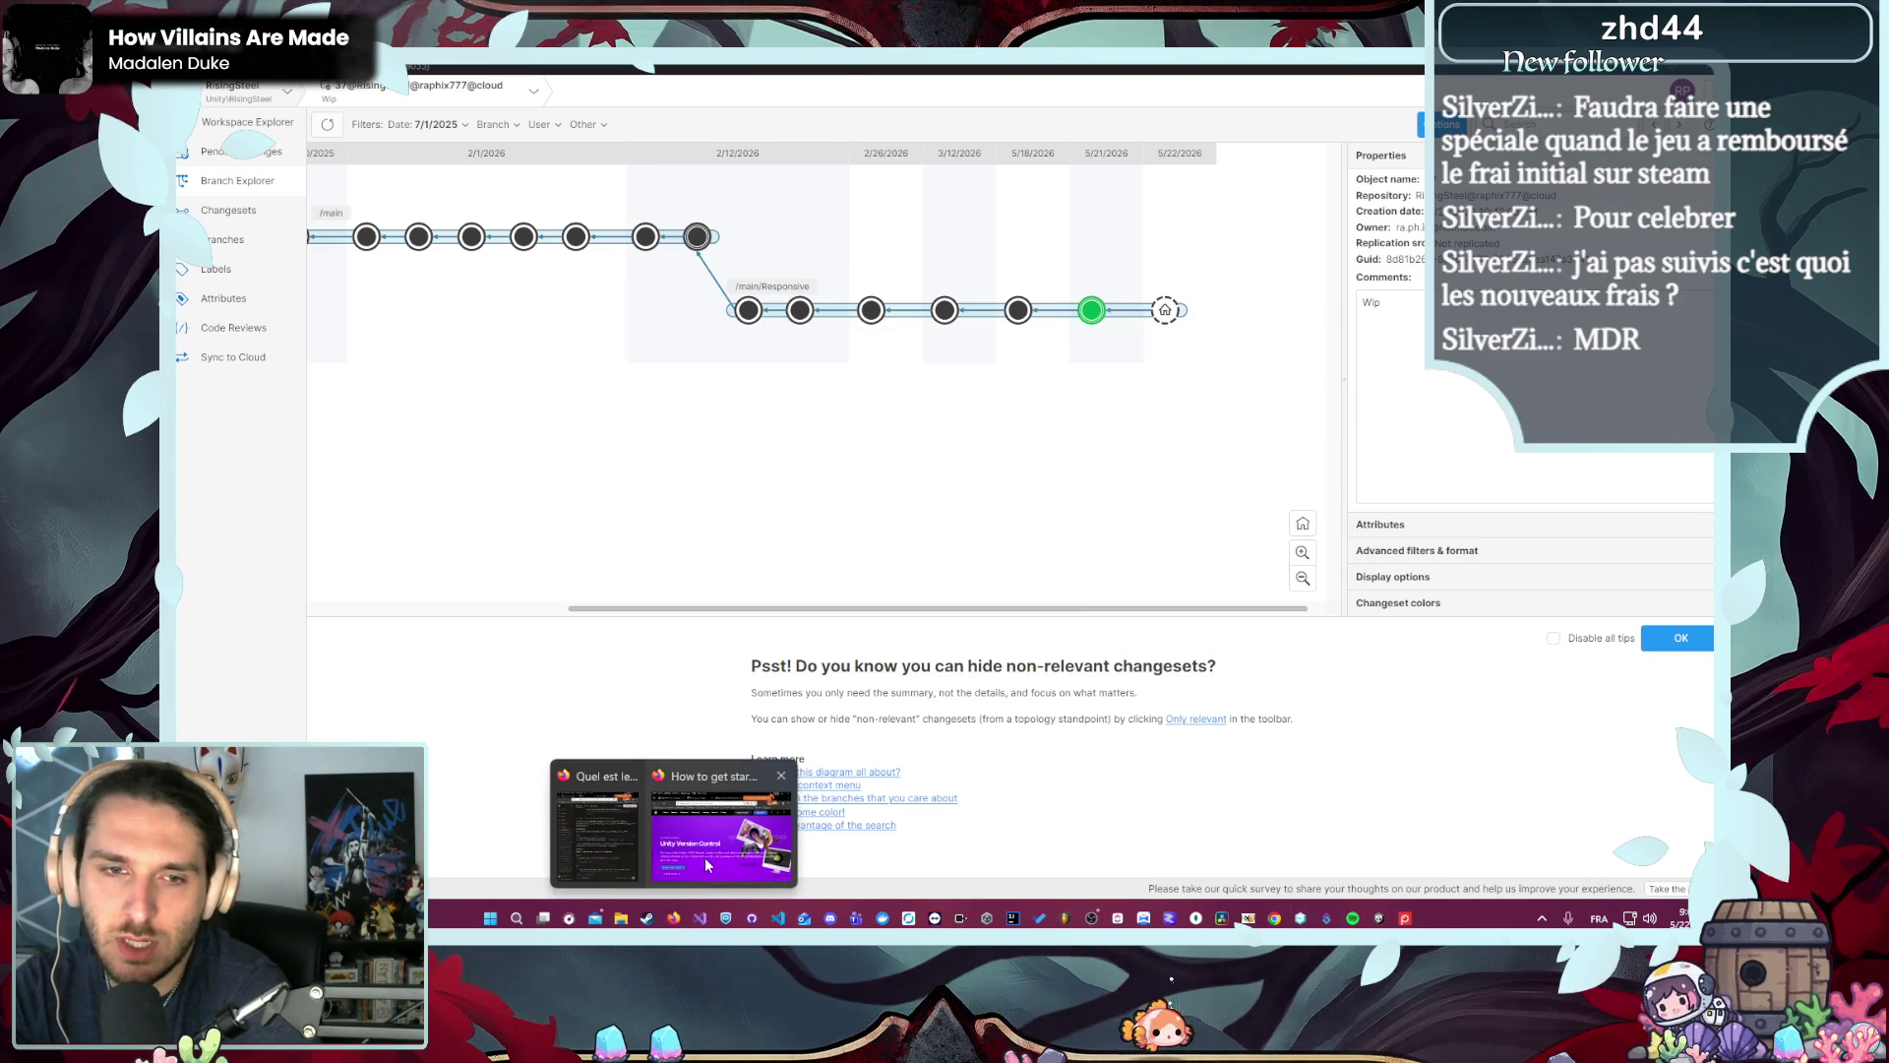
key("super+d")
key("super+d")
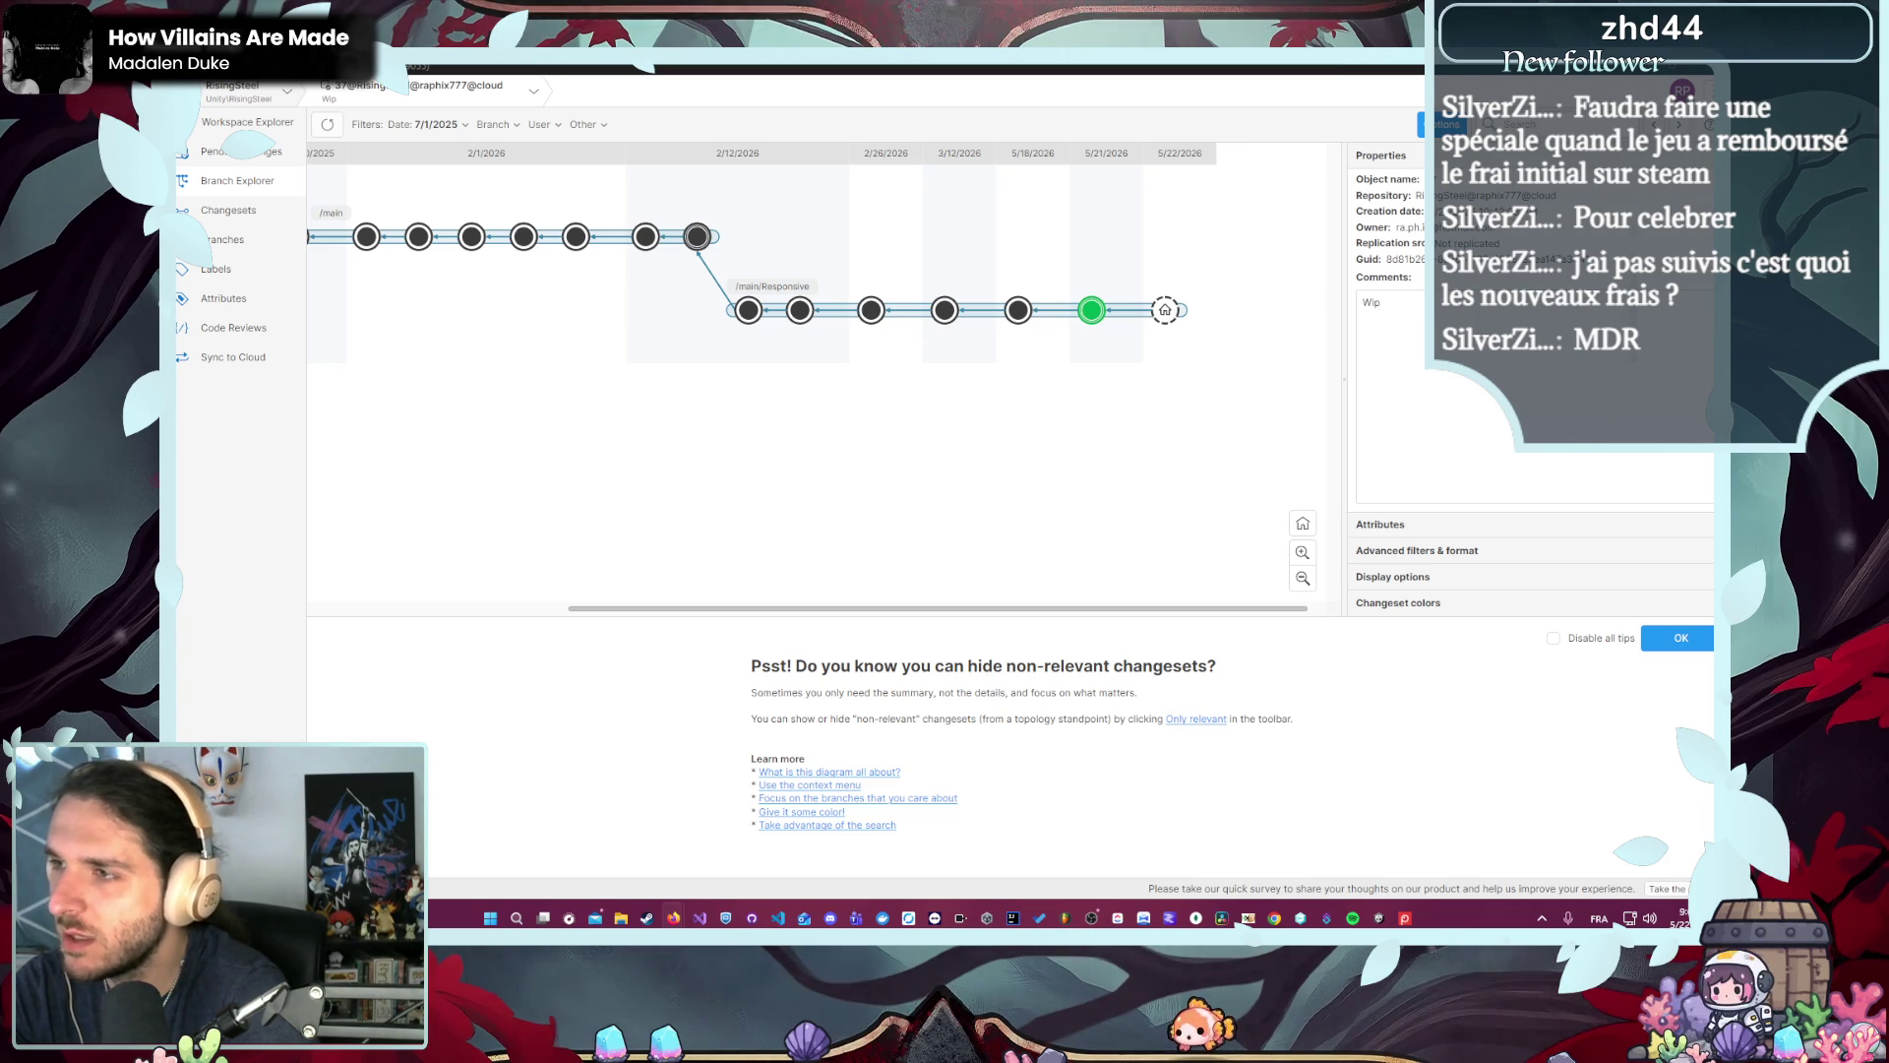
key("alt+Tab")
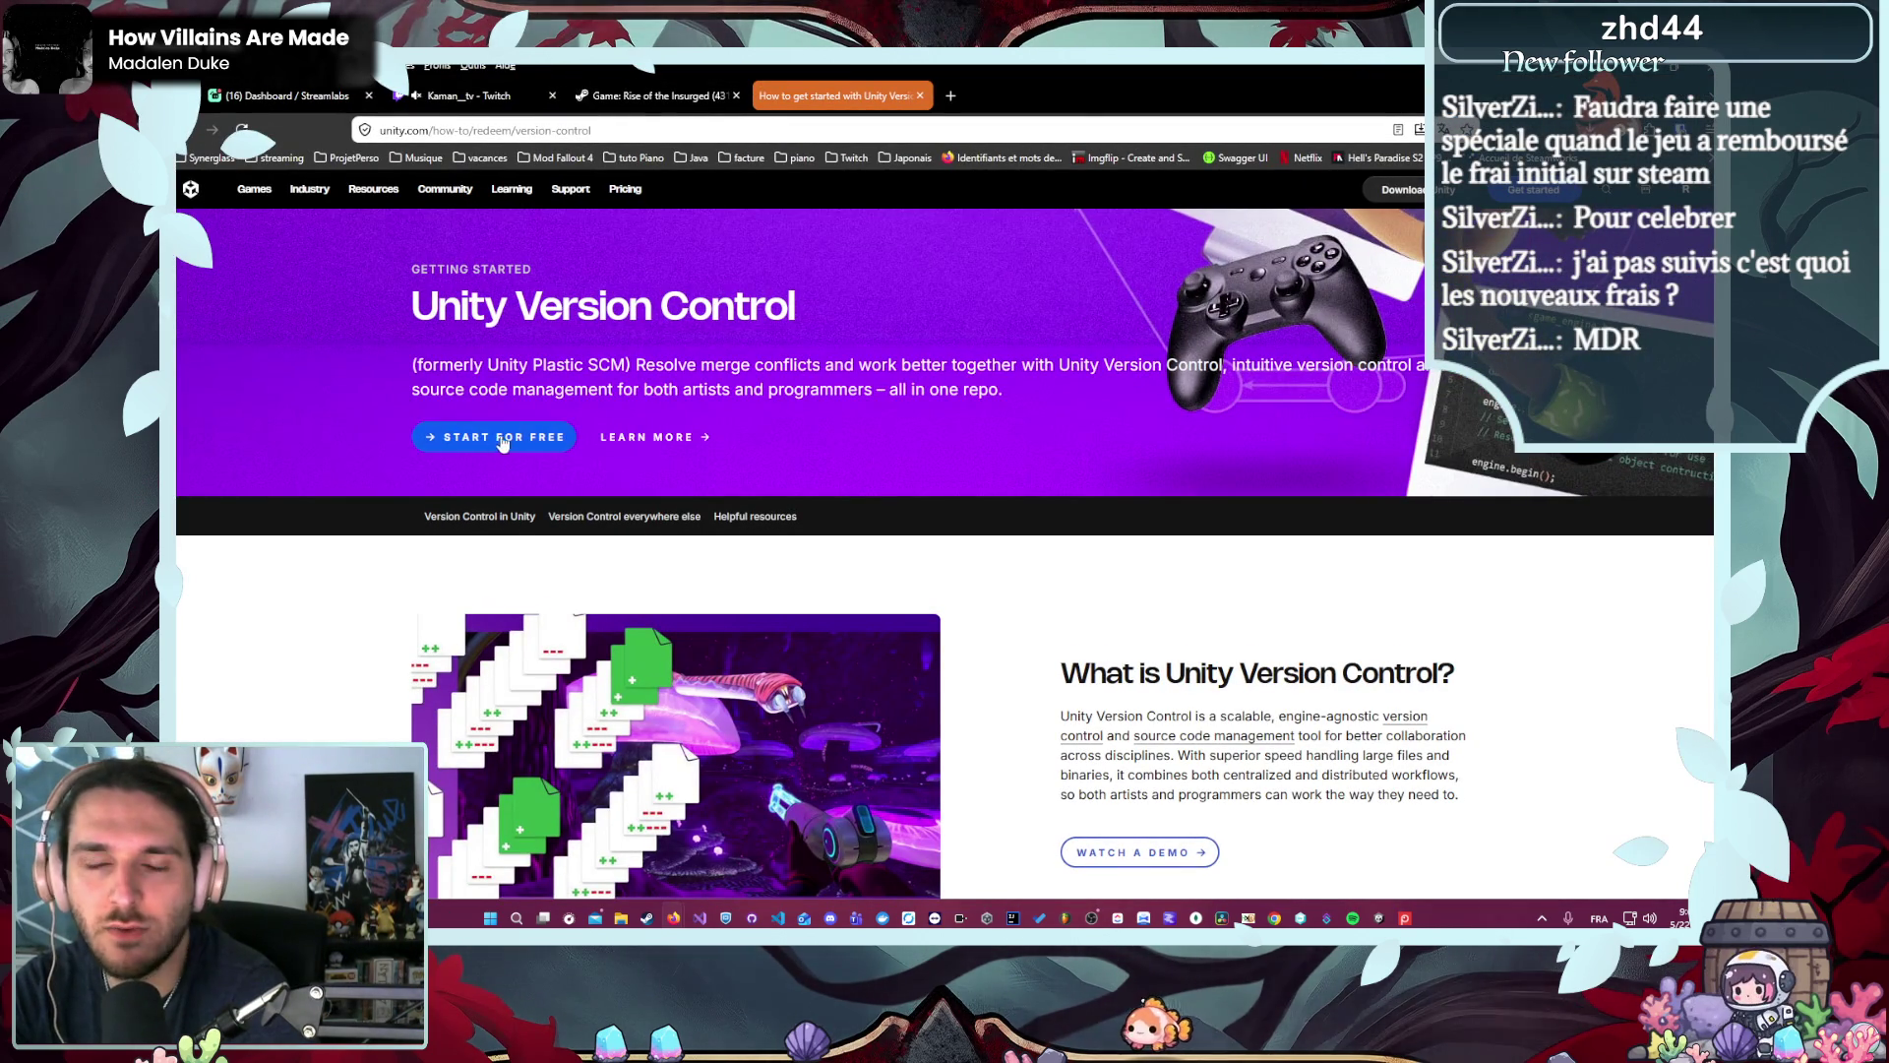
key("alt+Tab")
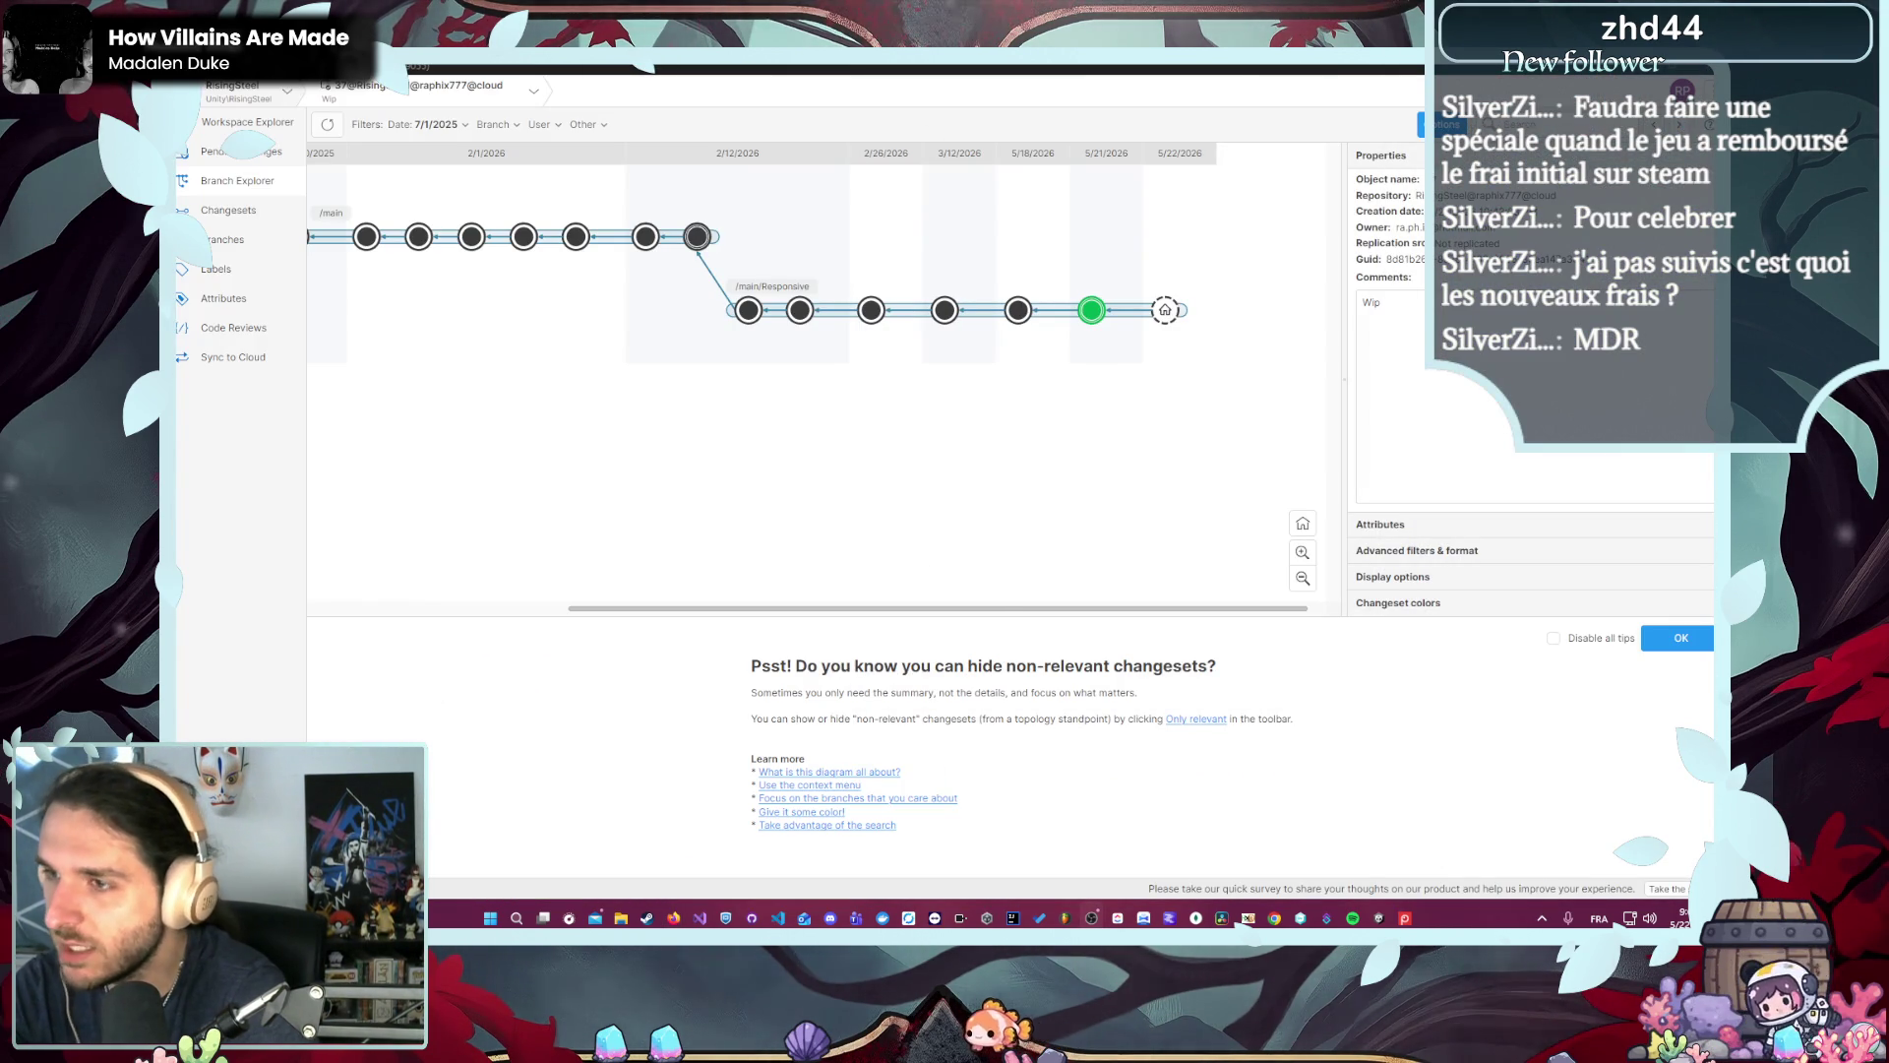
mouse_move(676, 913)
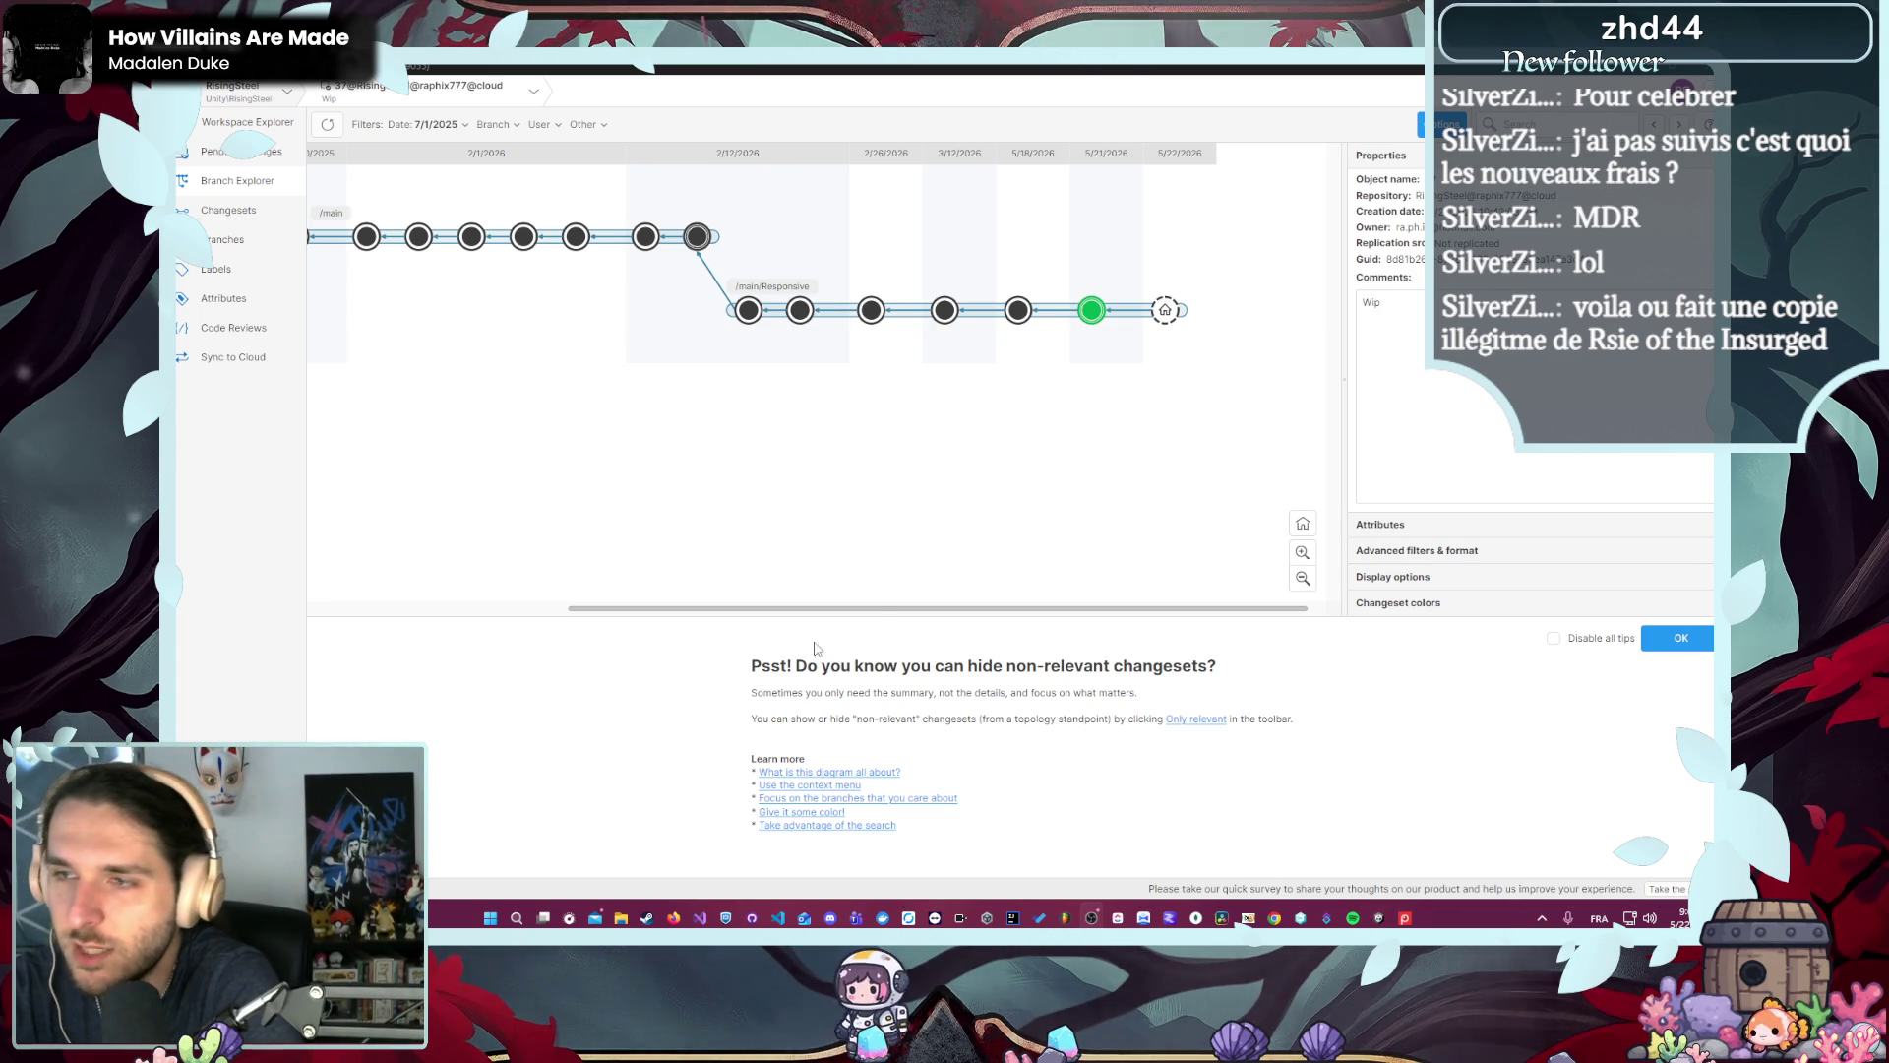
left_click(870, 582)
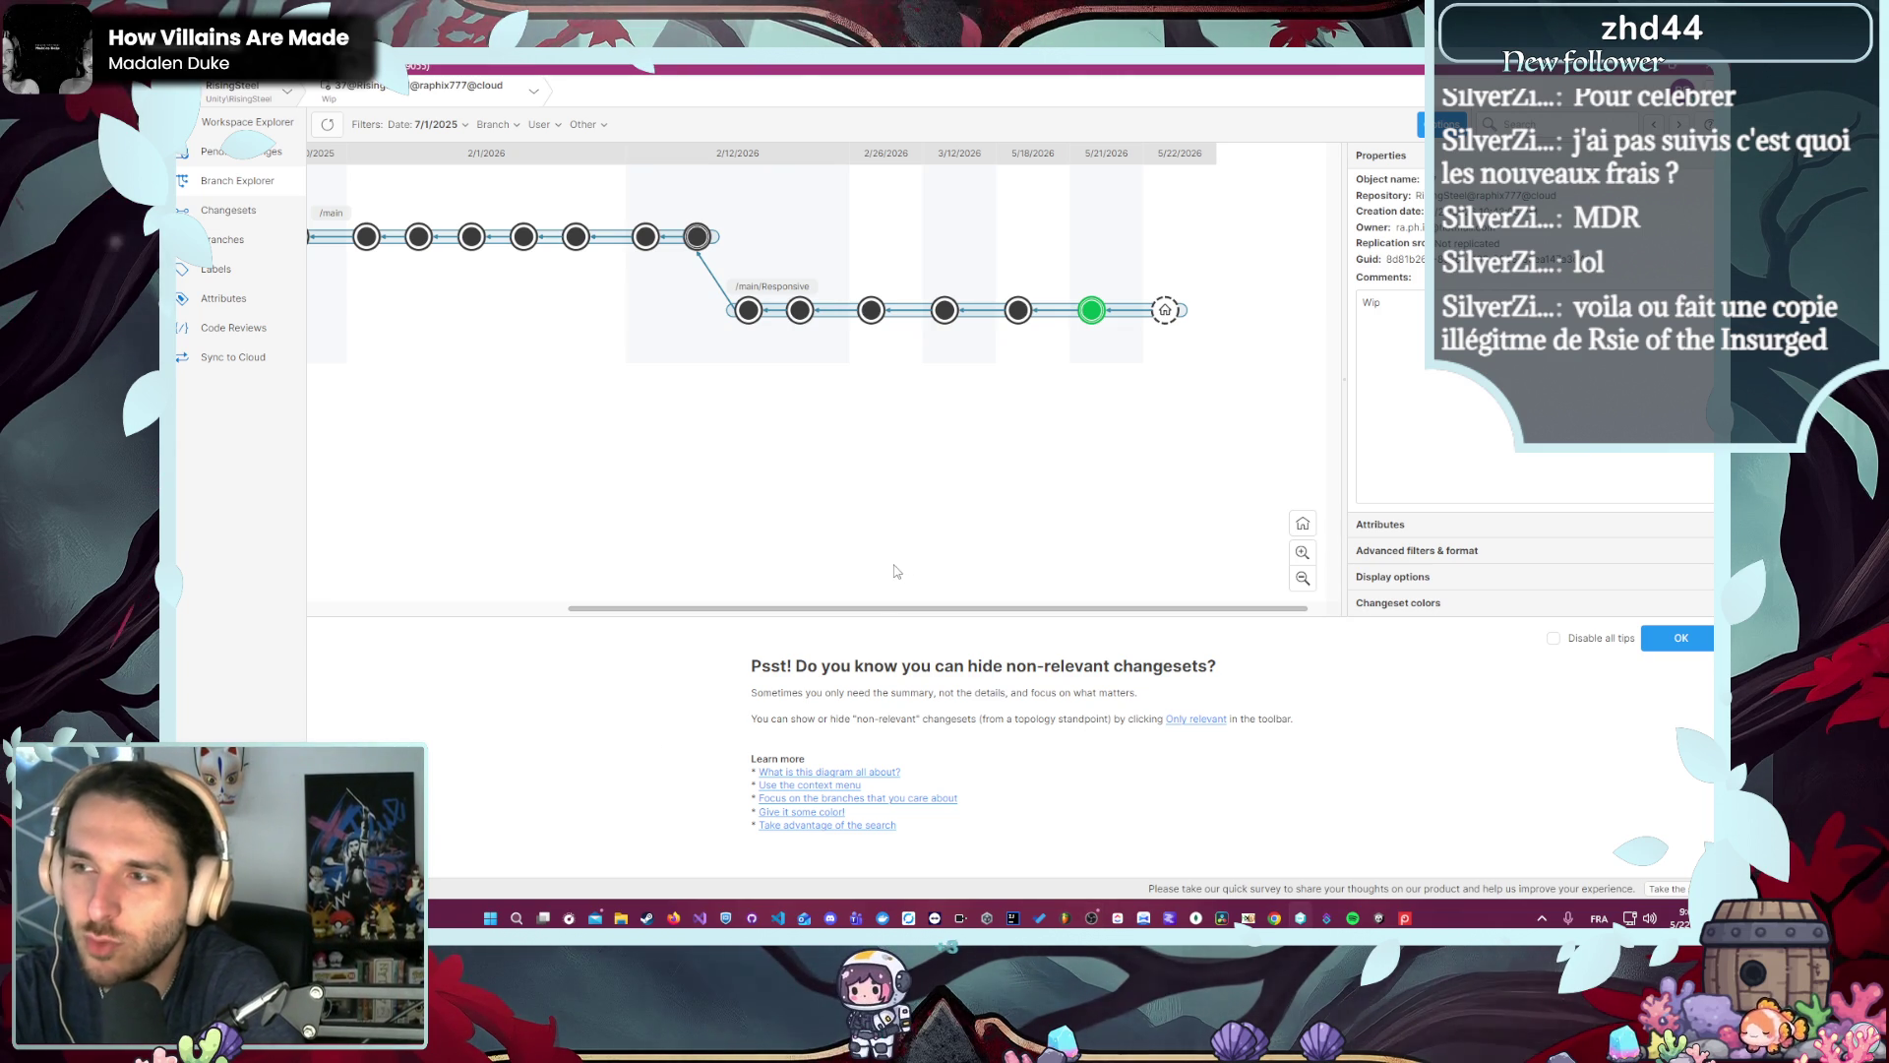